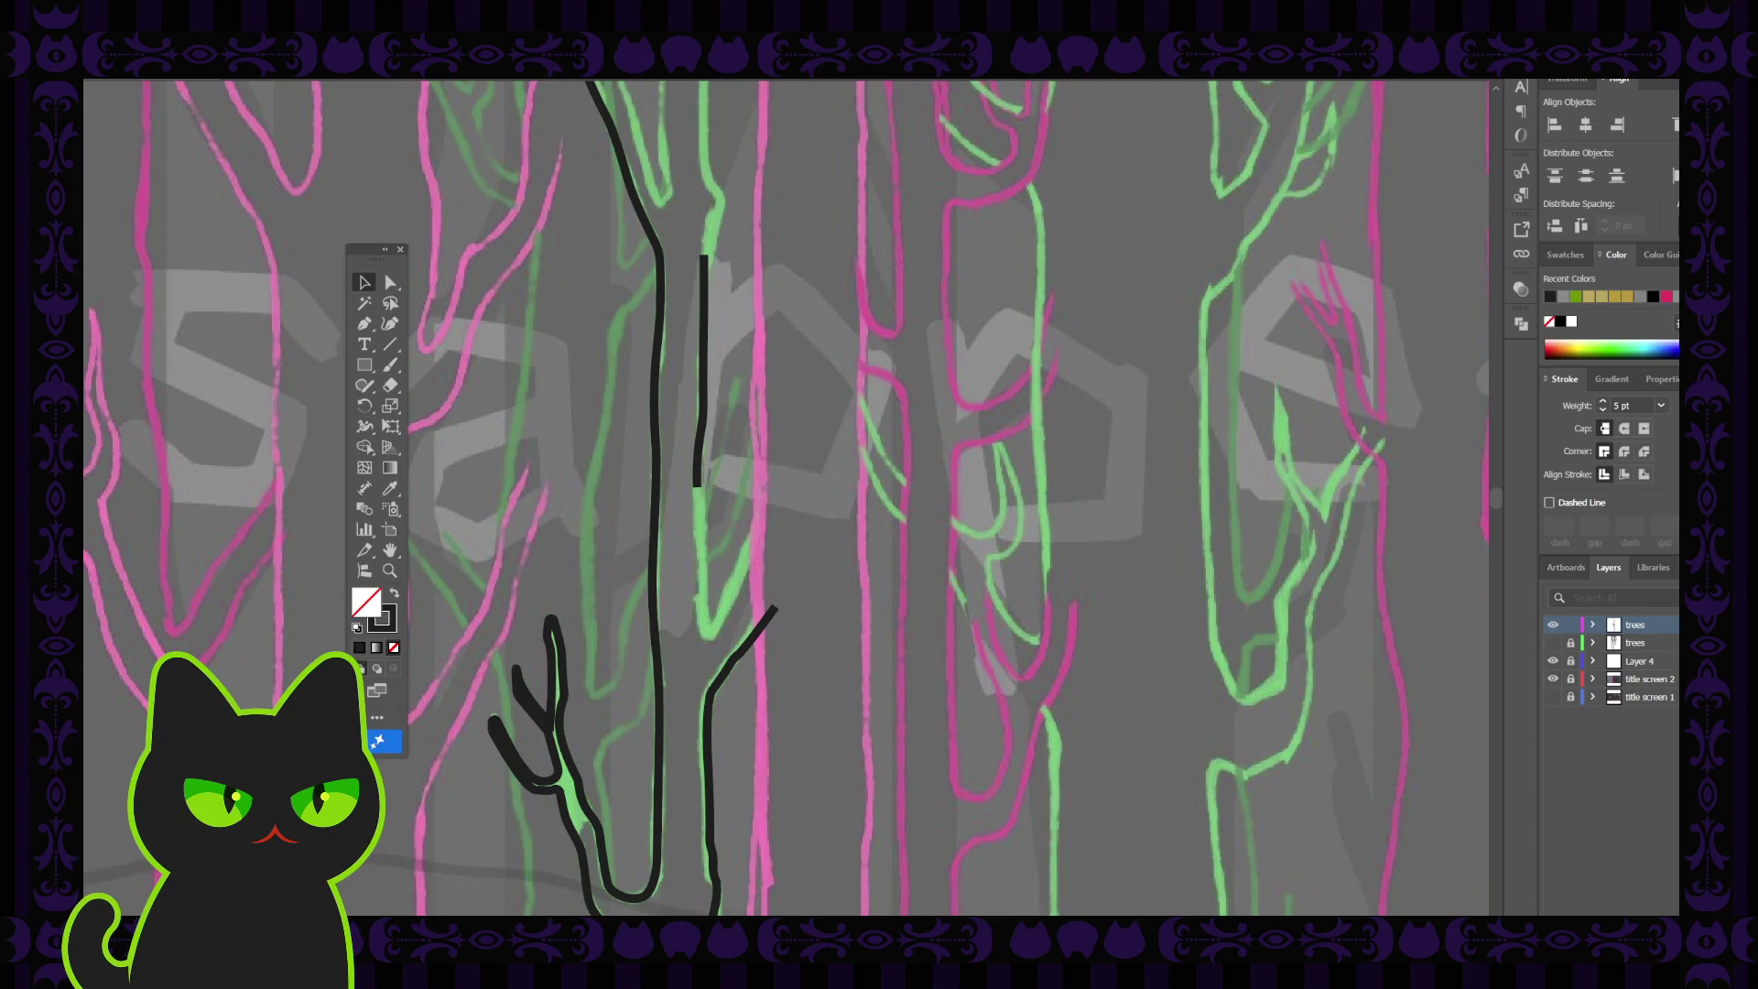
# Drag the short black trunk line's end to lengthen it, then remove extra anchors to smooth it
pyautogui.press('a')
pyautogui.click(698, 485)
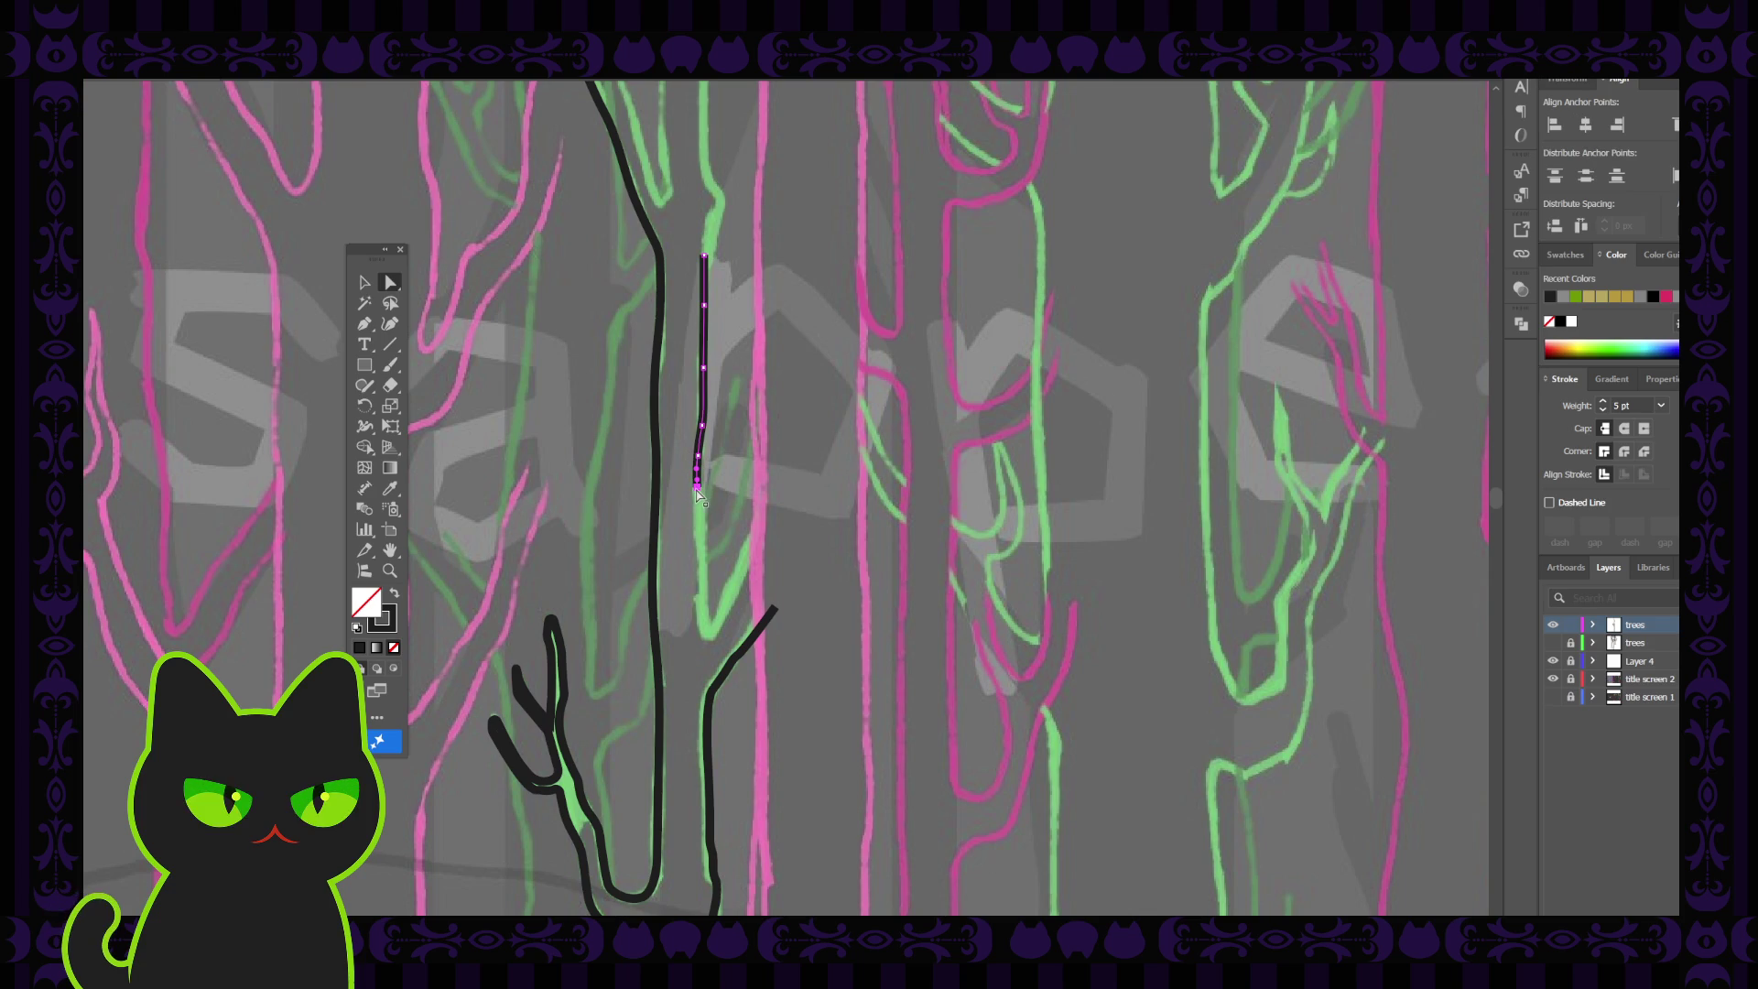
pyautogui.moveTo(697, 488)
pyautogui.mouseDown()
pyautogui.moveTo(698, 503)
pyautogui.moveTo(699, 456)
pyautogui.mouseUp()
pyautogui.click(700, 459)
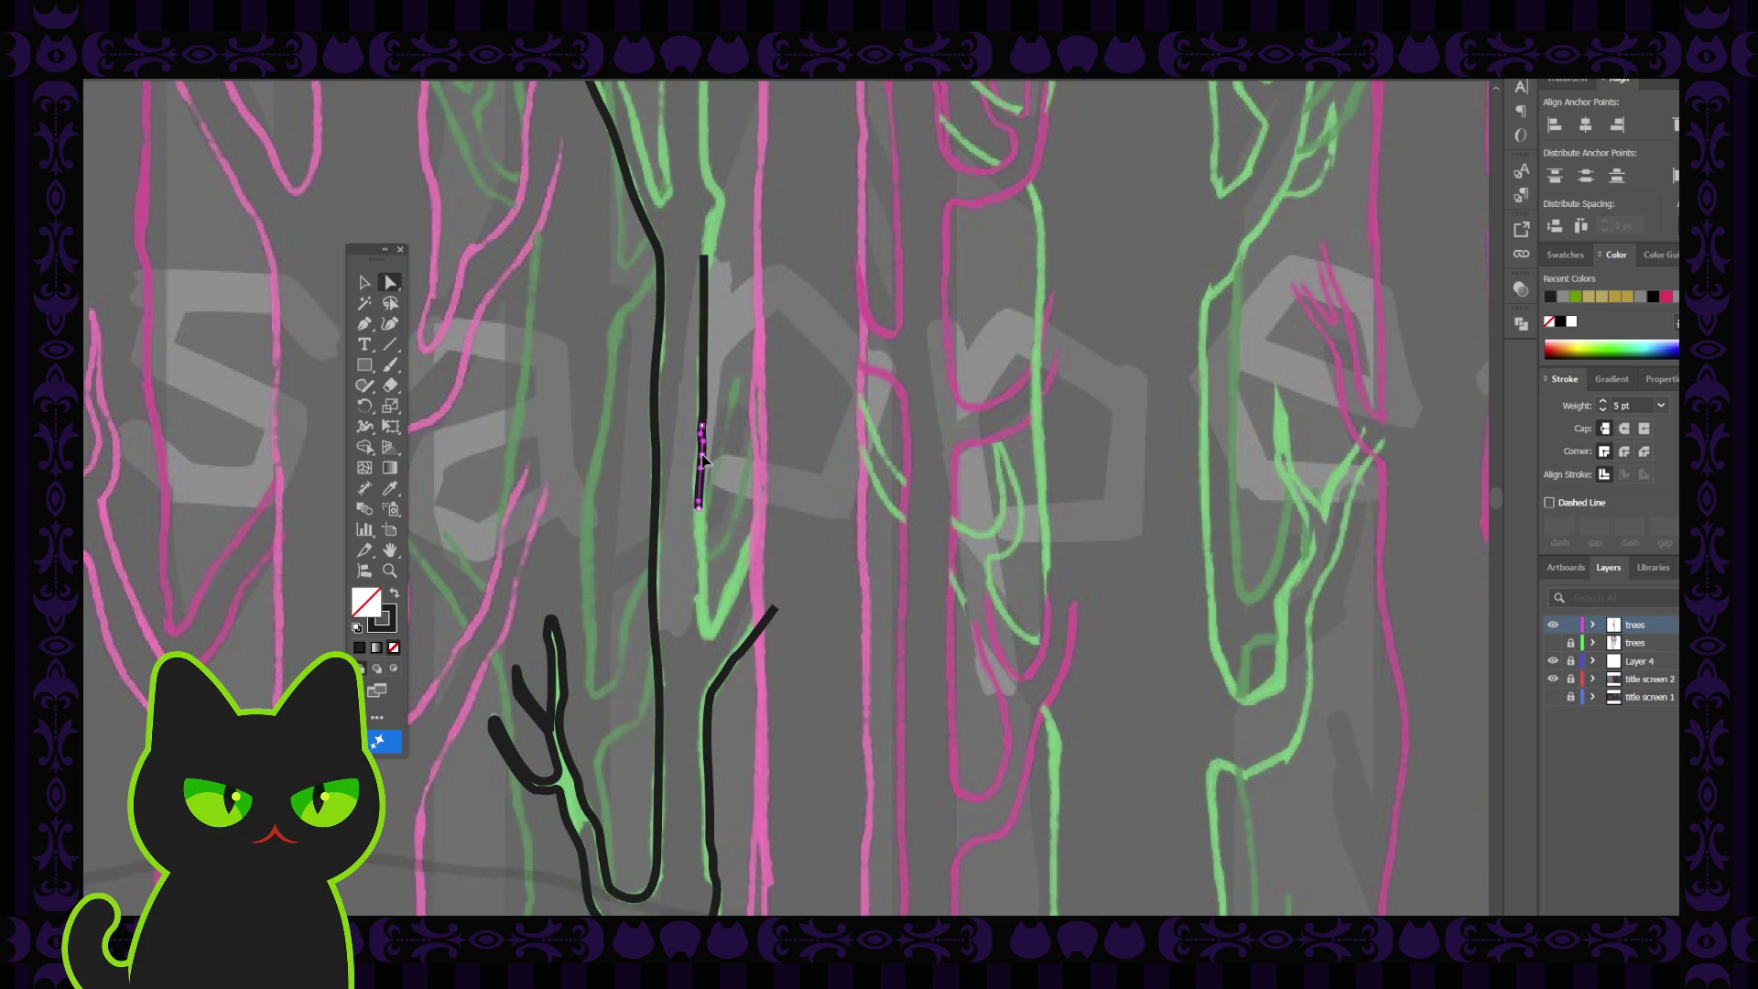
pyautogui.click(701, 460)
pyautogui.click(705, 368)
pyautogui.click(703, 369)
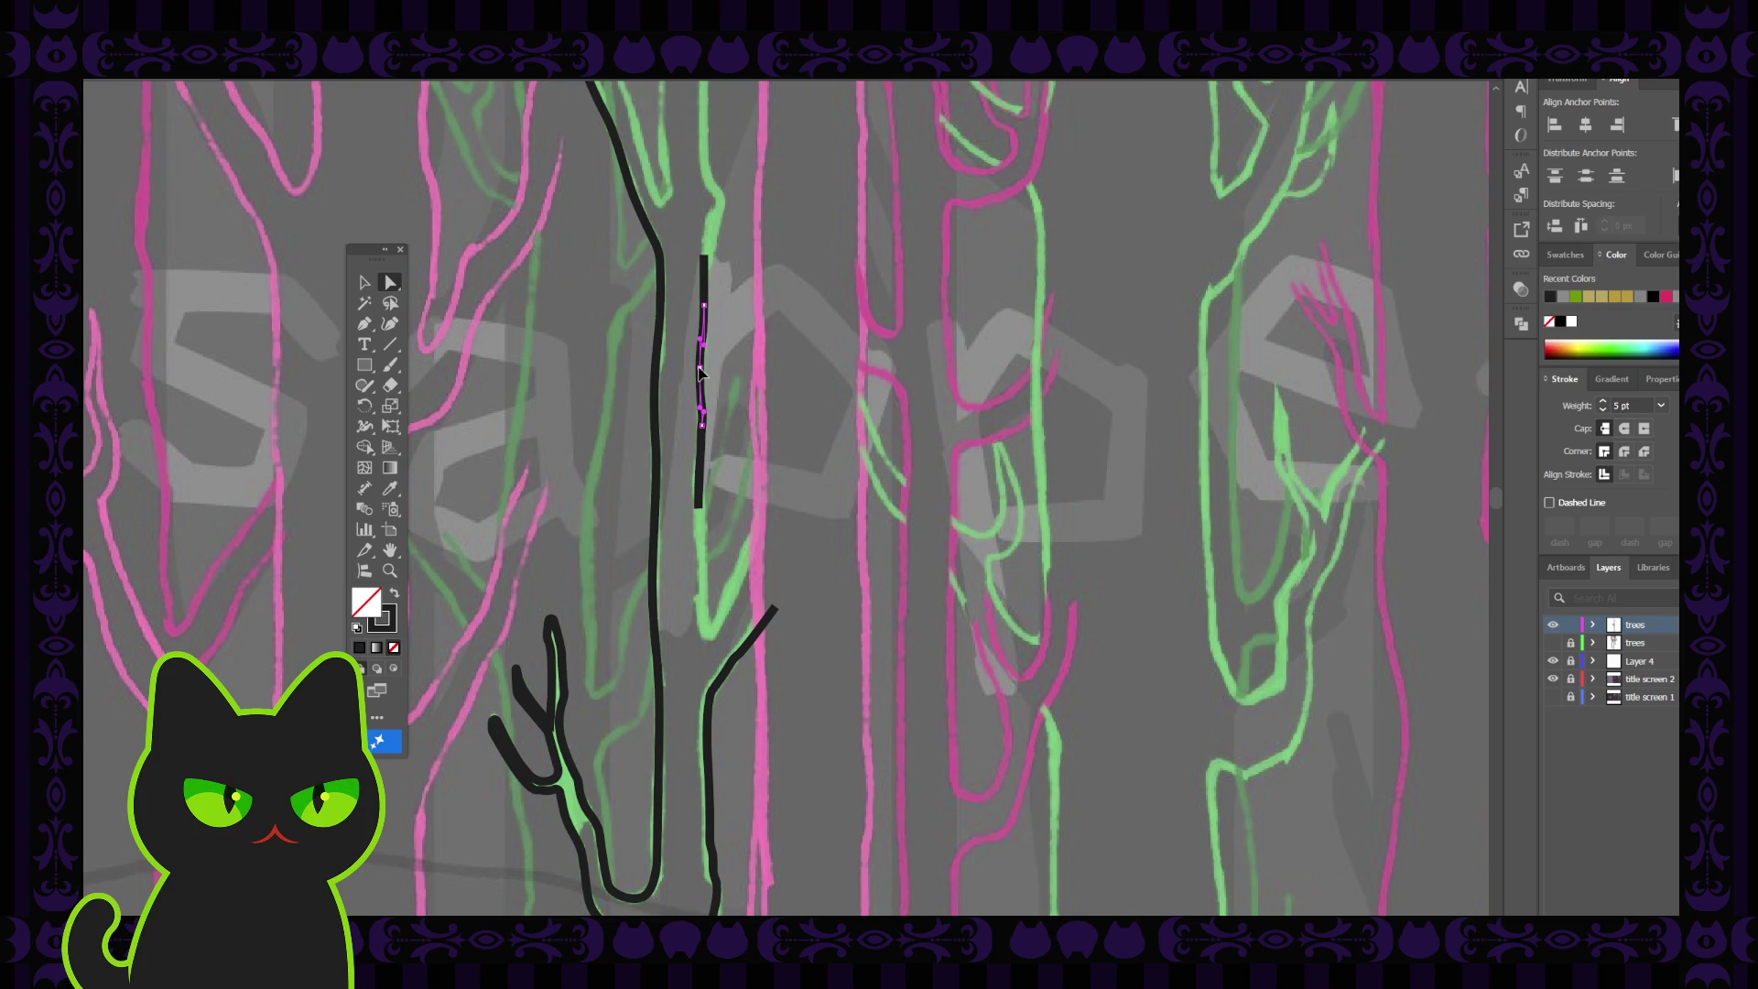
pyautogui.click(704, 257)
pyautogui.click(699, 508)
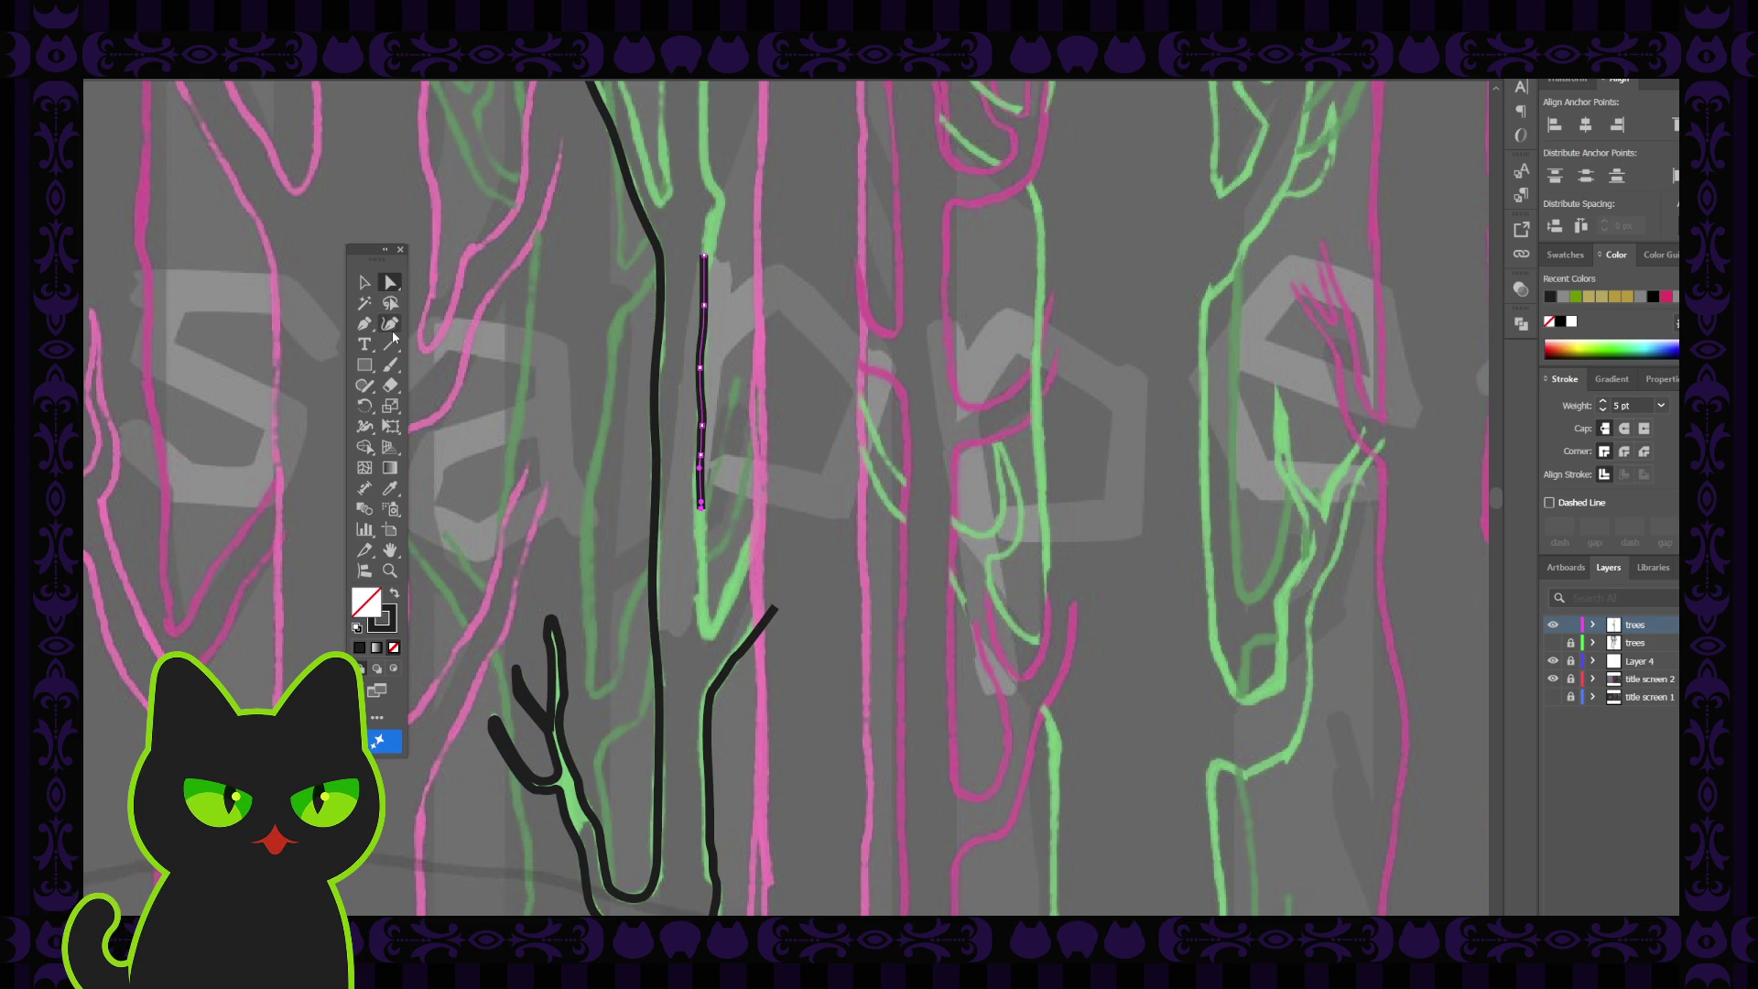
# Extend the line further down the right side of the trunk along the sketch
pyautogui.click(390, 324)
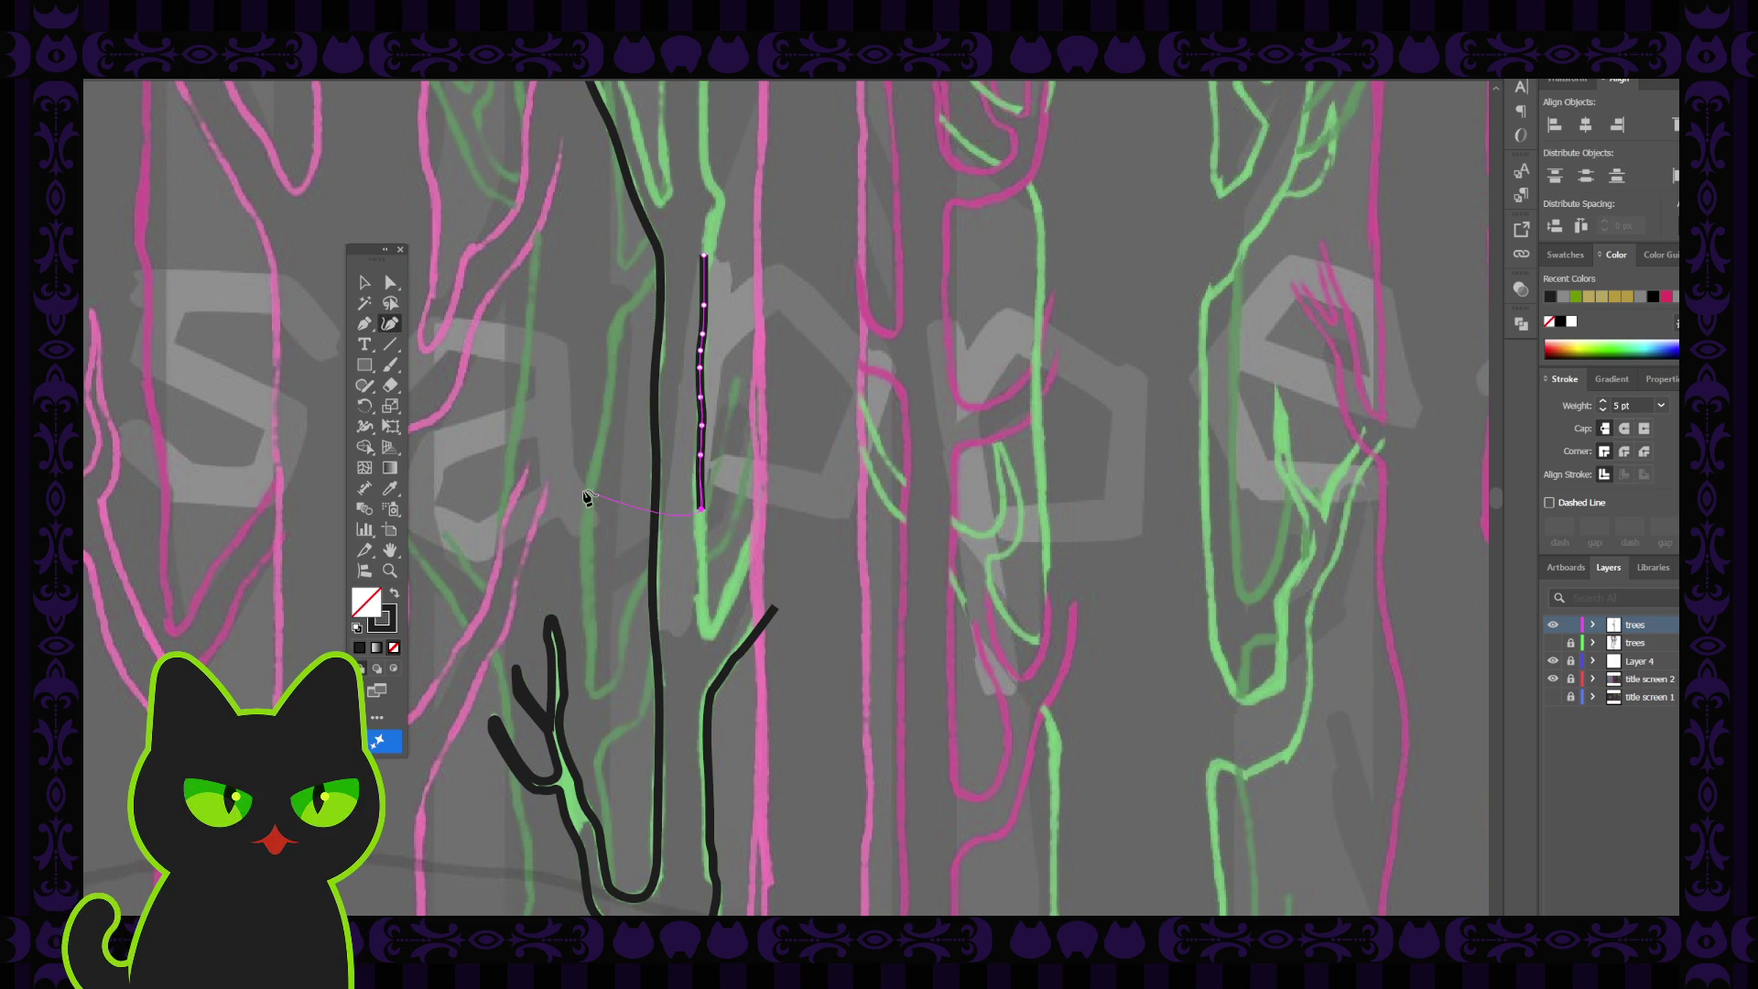
pyautogui.click(703, 566)
pyautogui.click(707, 634)
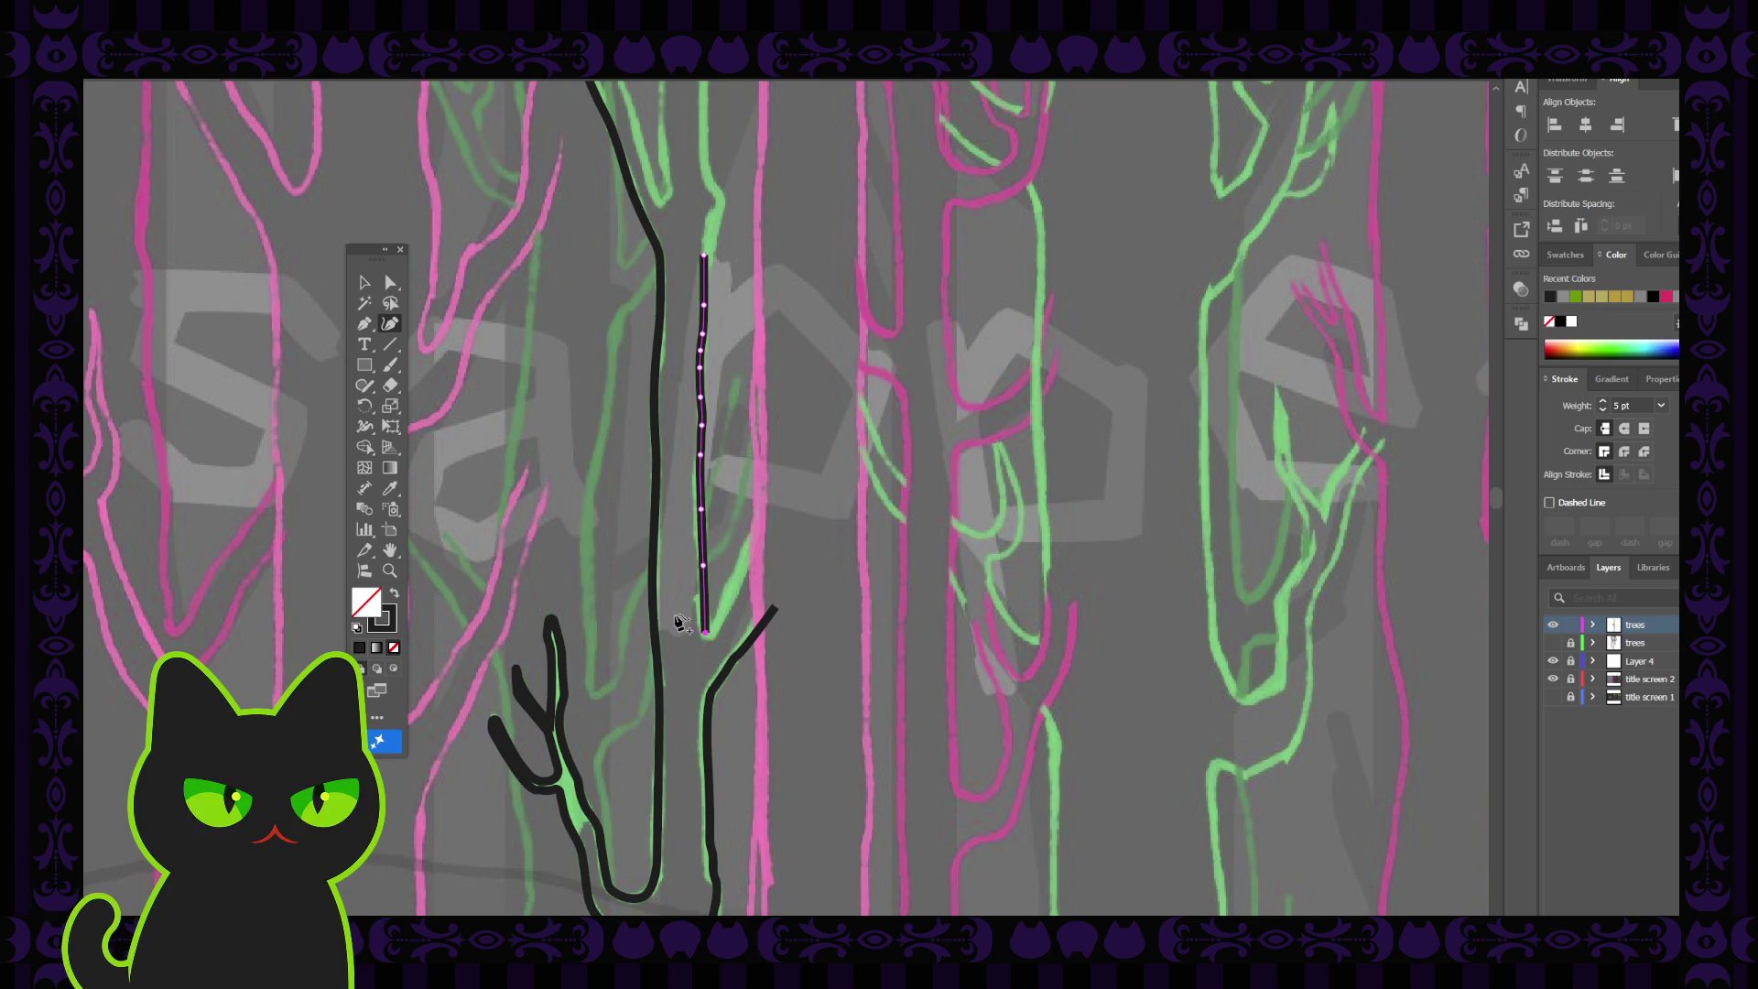
pyautogui.press('p')
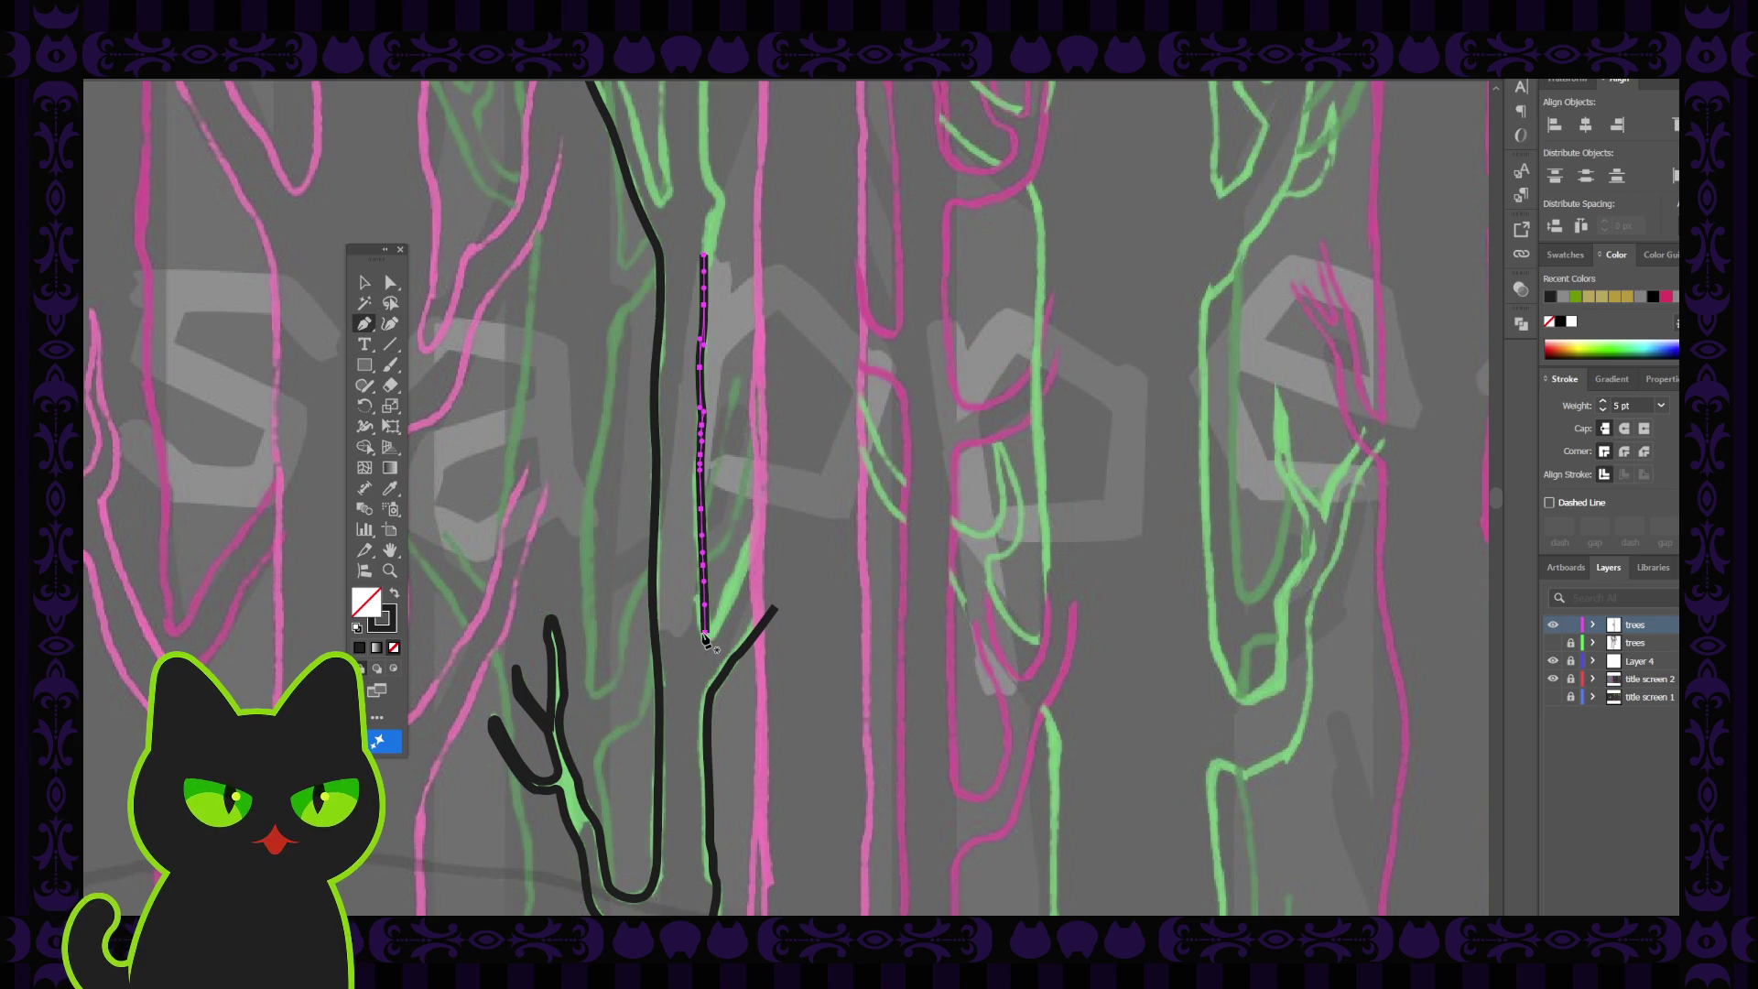
pyautogui.click(705, 630)
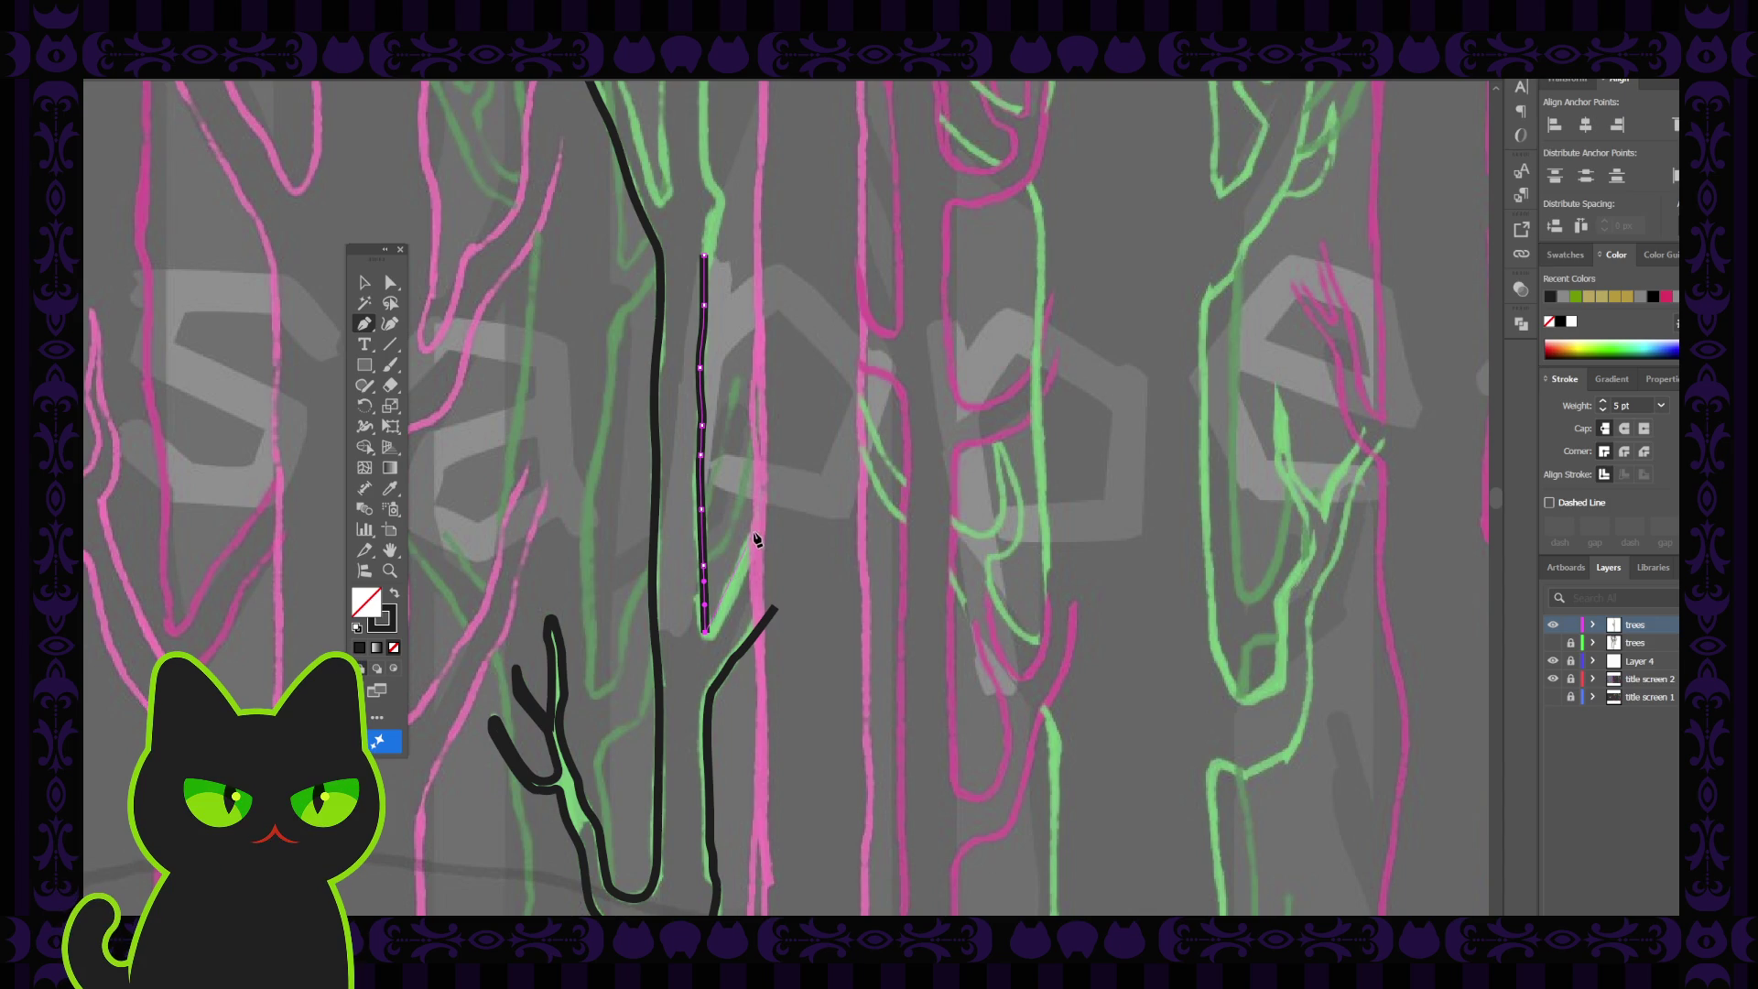
pyautogui.keyDown('ctrl'); pyautogui.click(767, 524); pyautogui.keyUp('ctrl')
# Start a branch from the trunk's branching point, angling up and to the right
pyautogui.keyDown('ctrl'); pyautogui.click(703, 568); pyautogui.keyUp('ctrl')
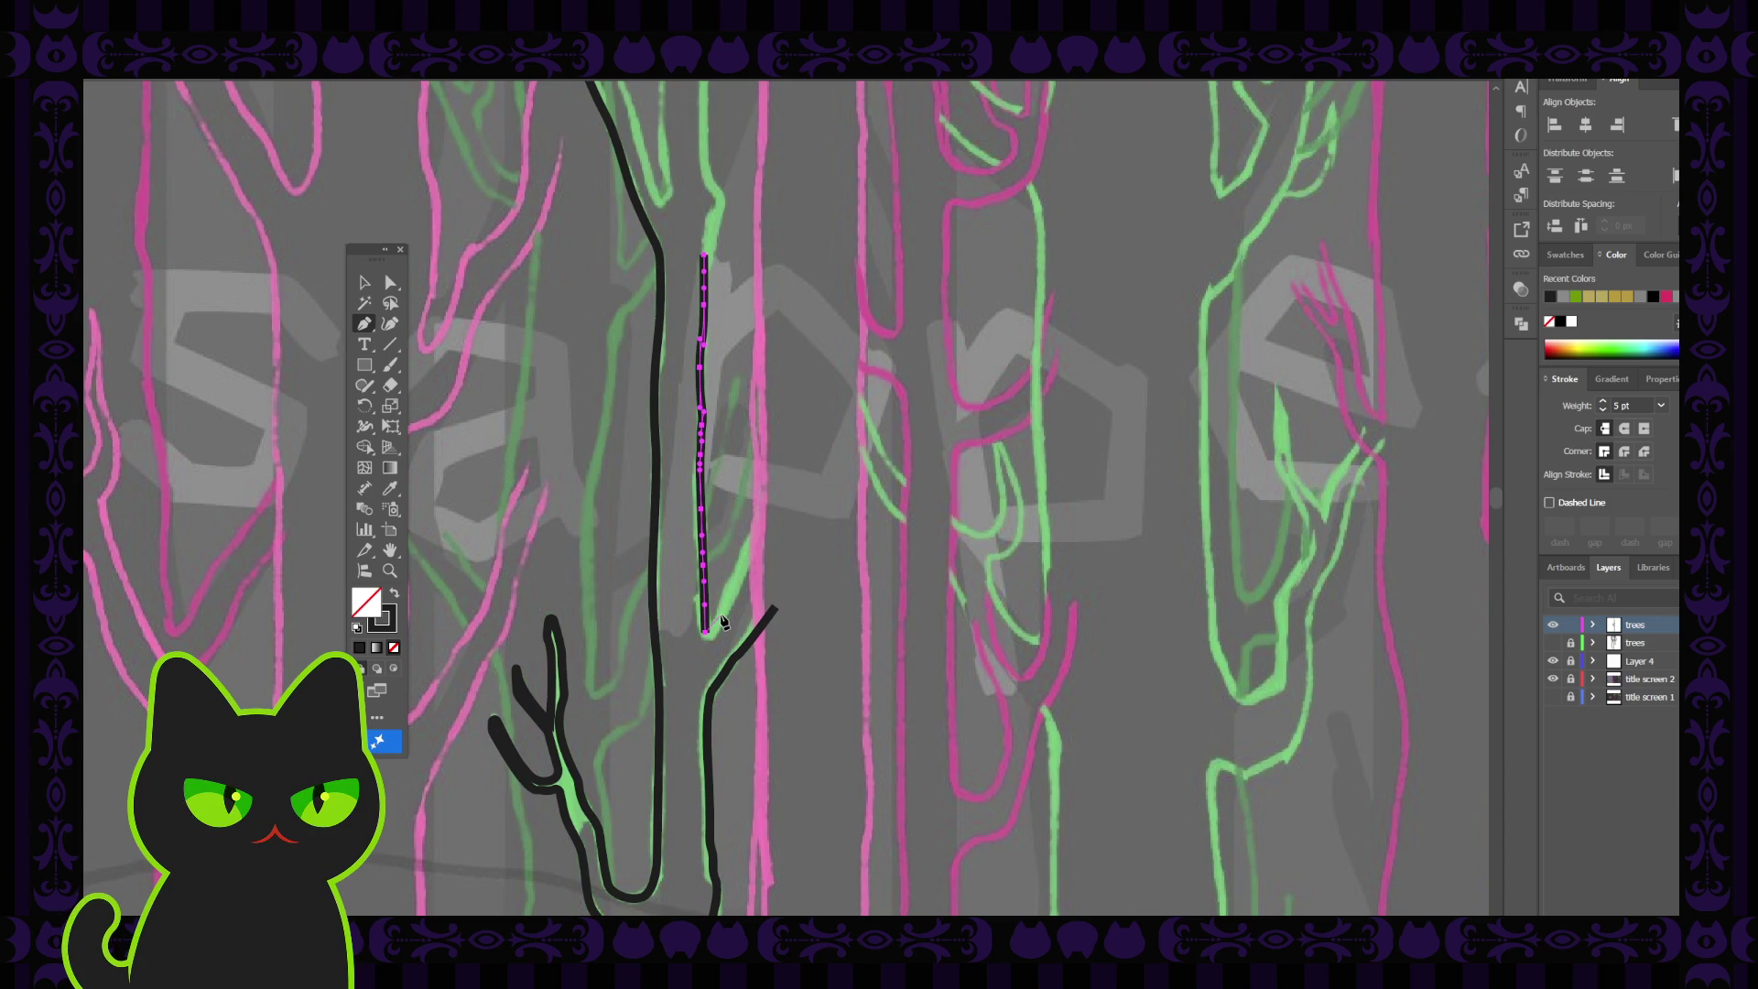
pyautogui.click(720, 614)
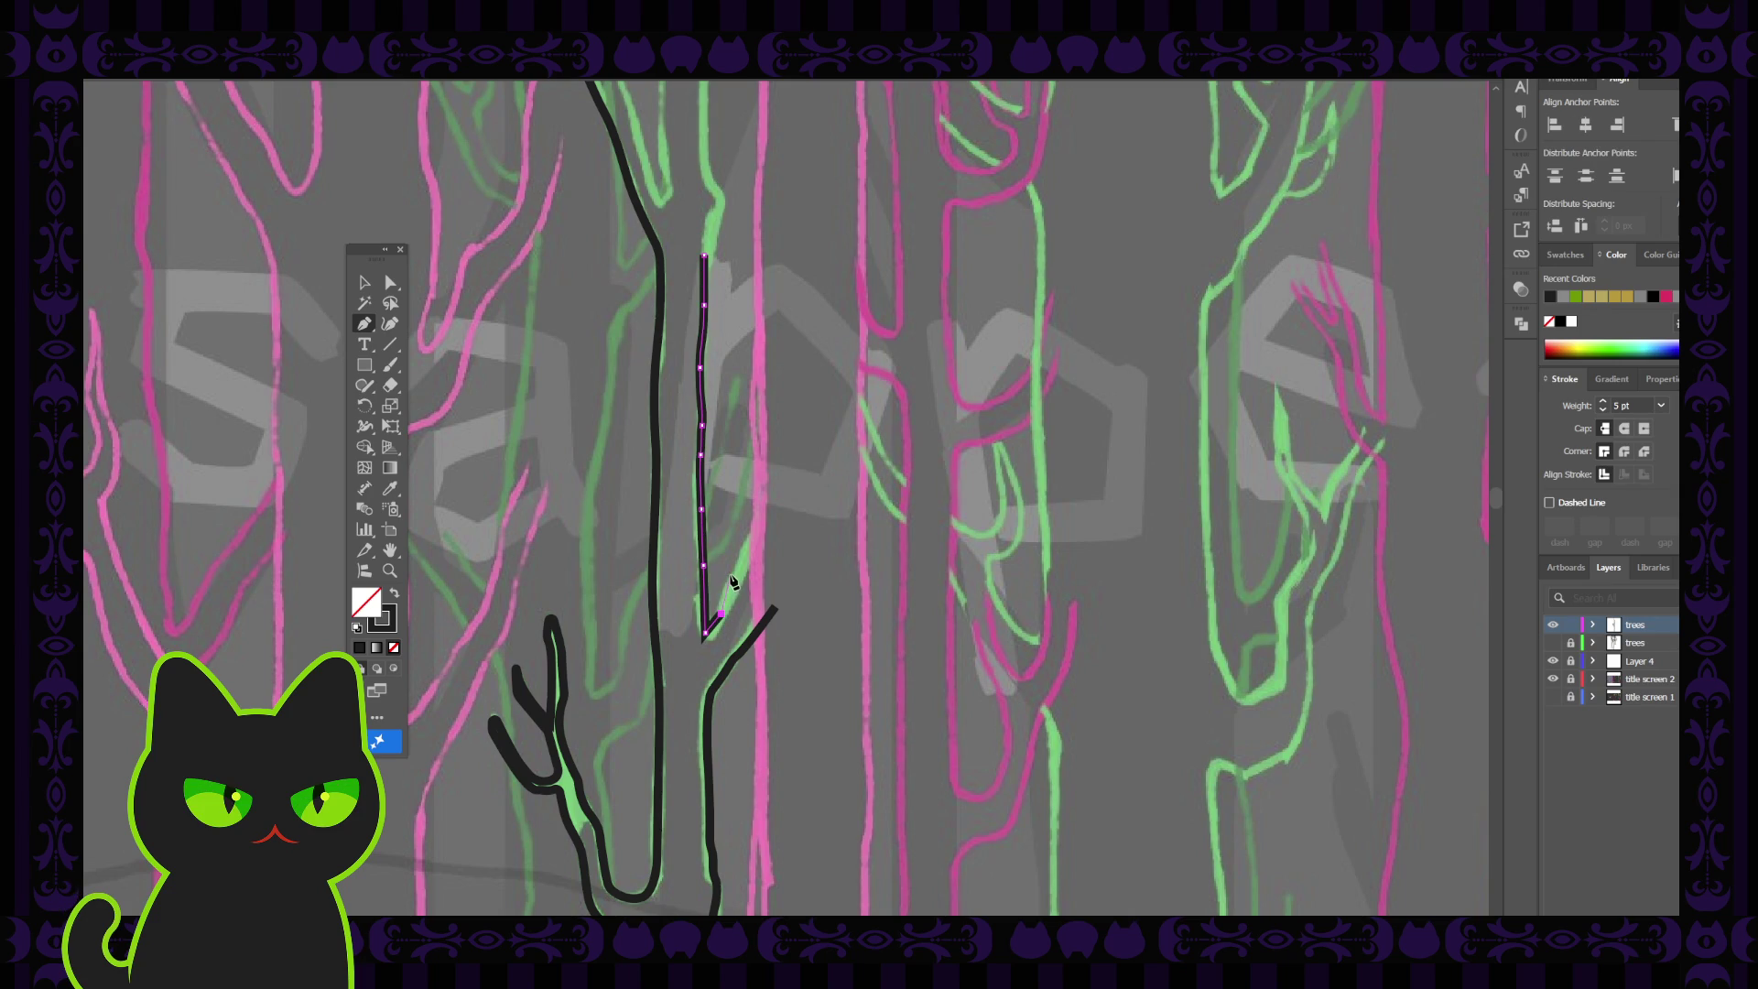
pyautogui.click(737, 567)
pyautogui.click(774, 516)
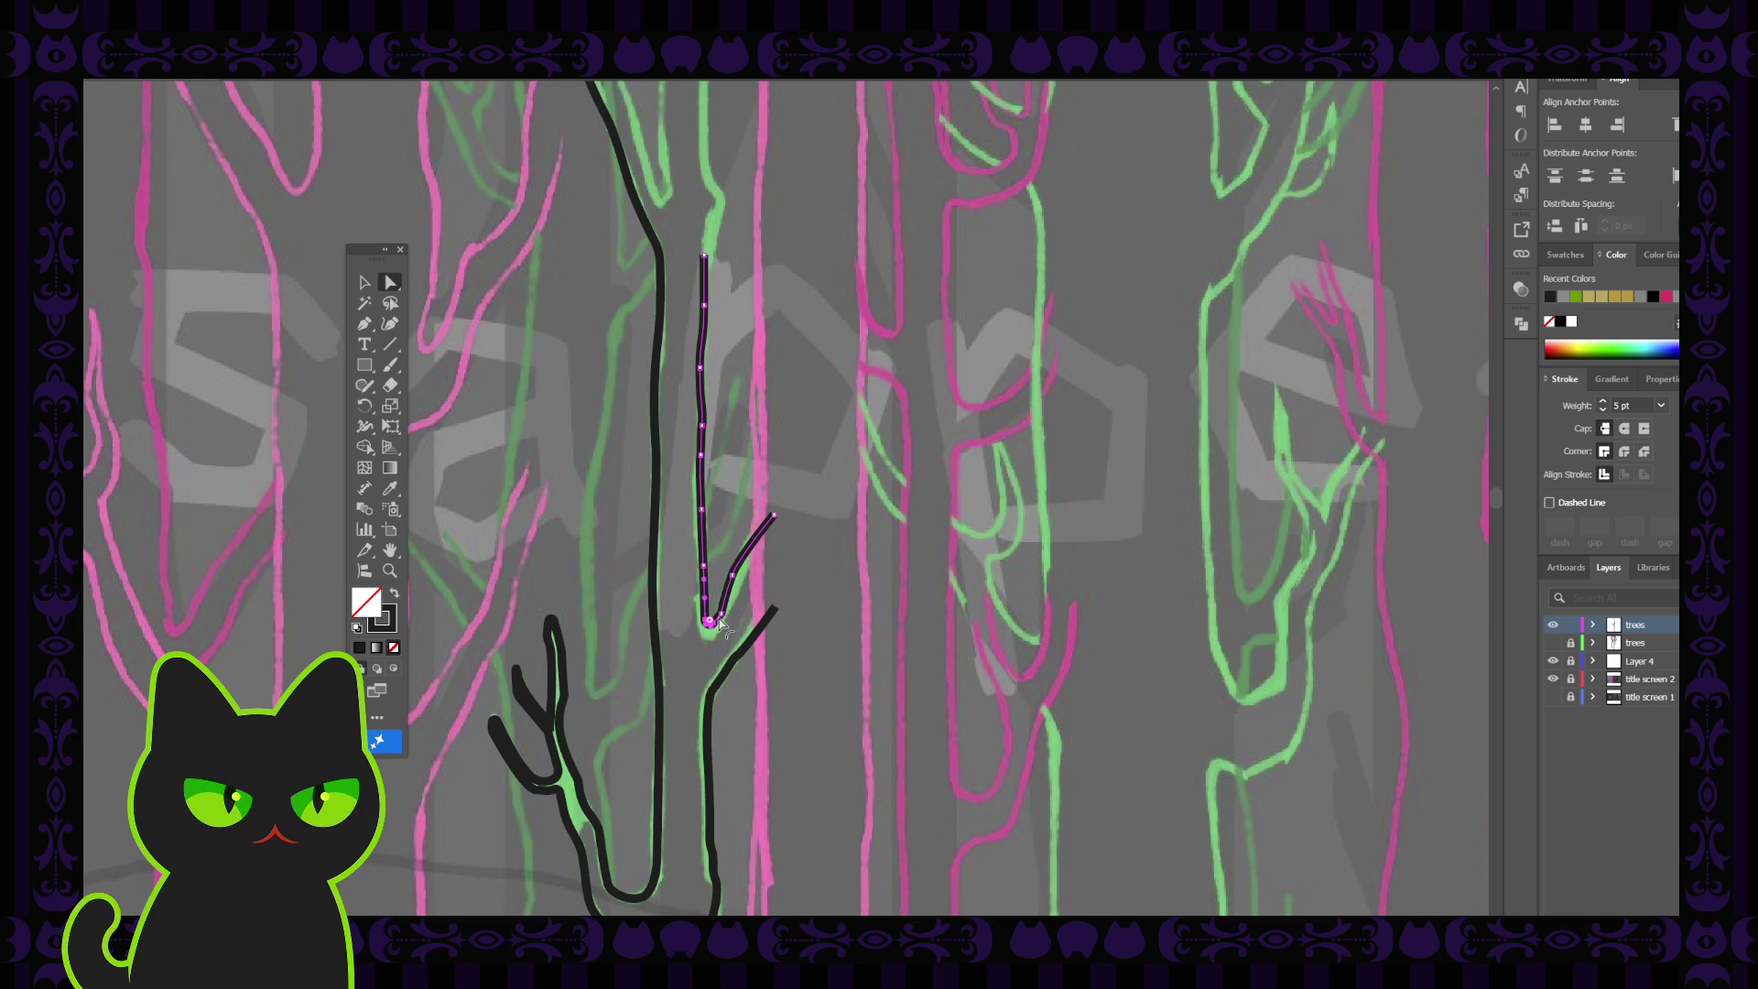
# Rejoin the path at the junction, nudge the branch tip slightly right, and deselect it
pyautogui.click(722, 617)
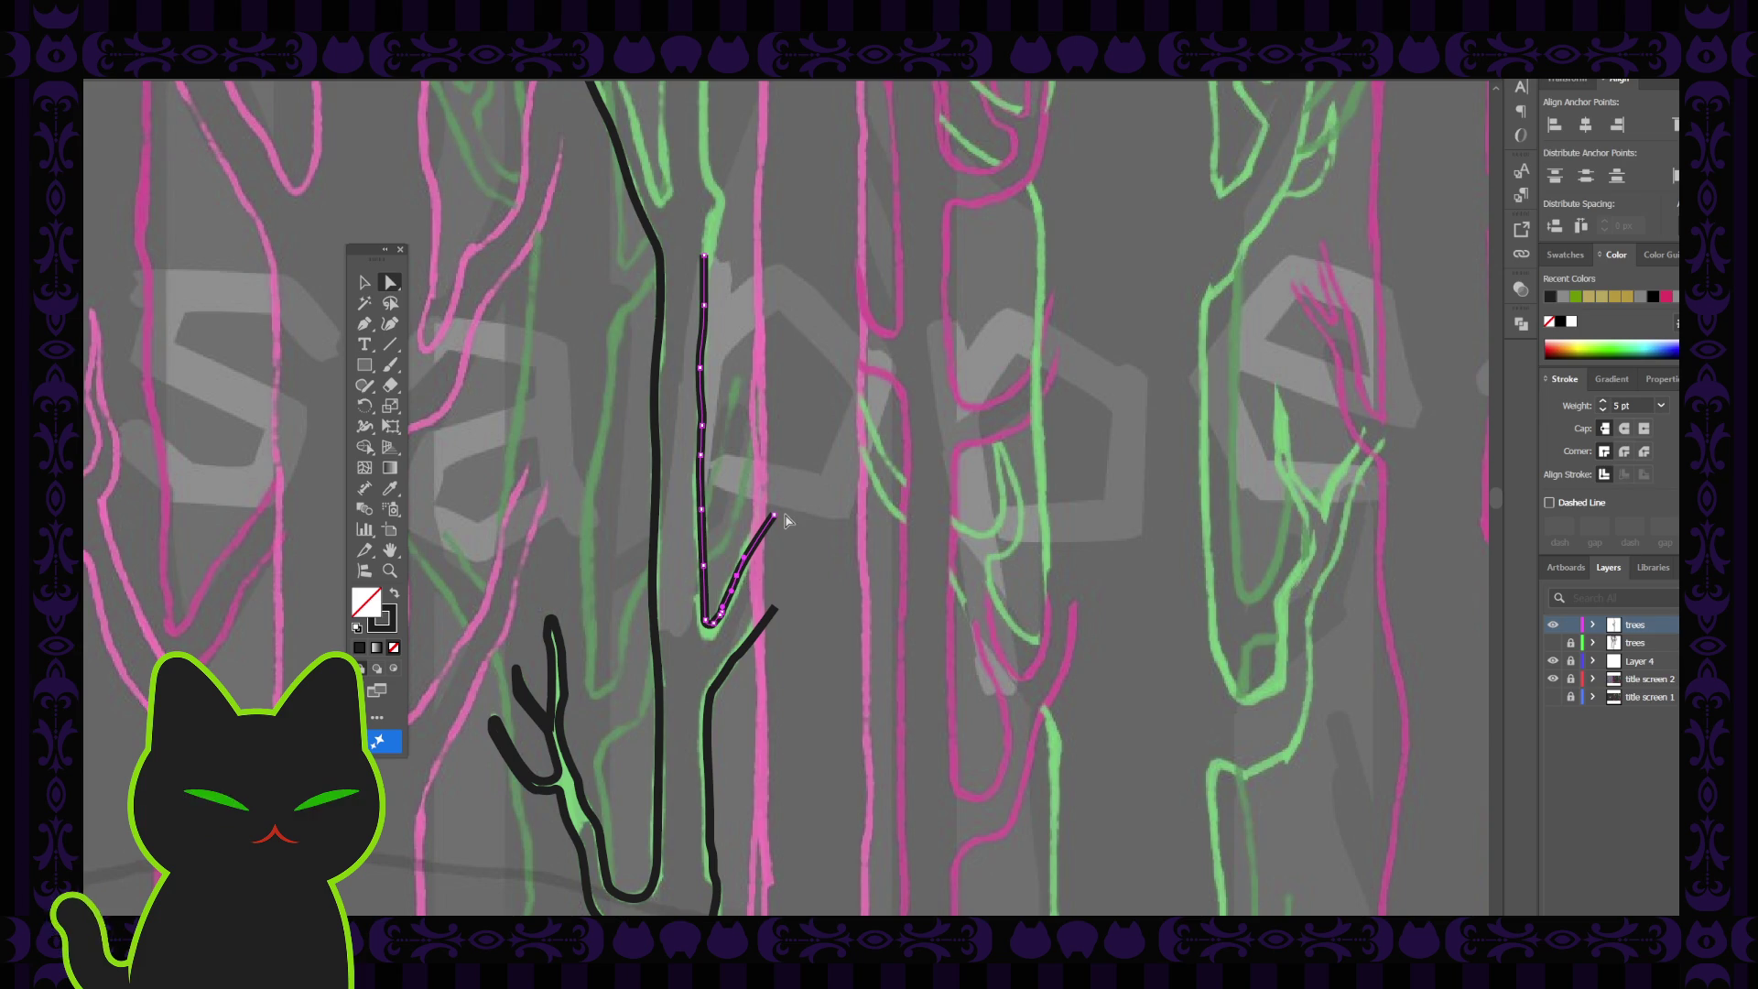
pyautogui.moveTo(775, 517); pyautogui.dragTo(779, 514)
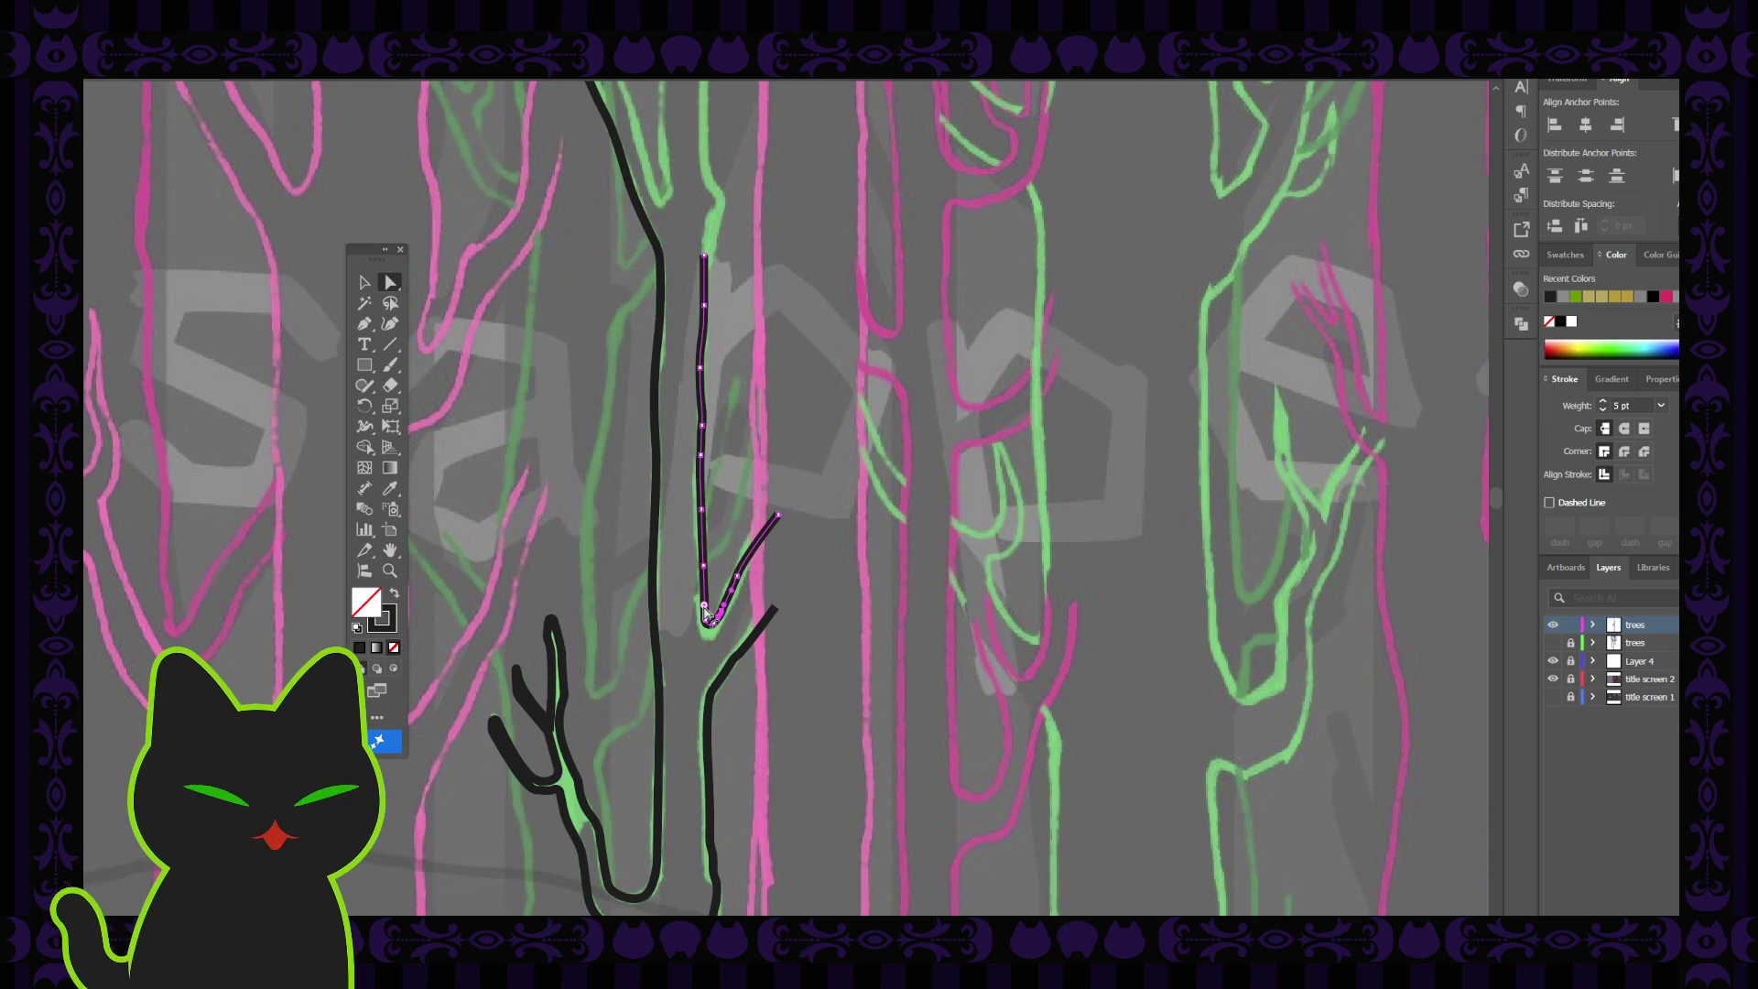
pyautogui.click(736, 621)
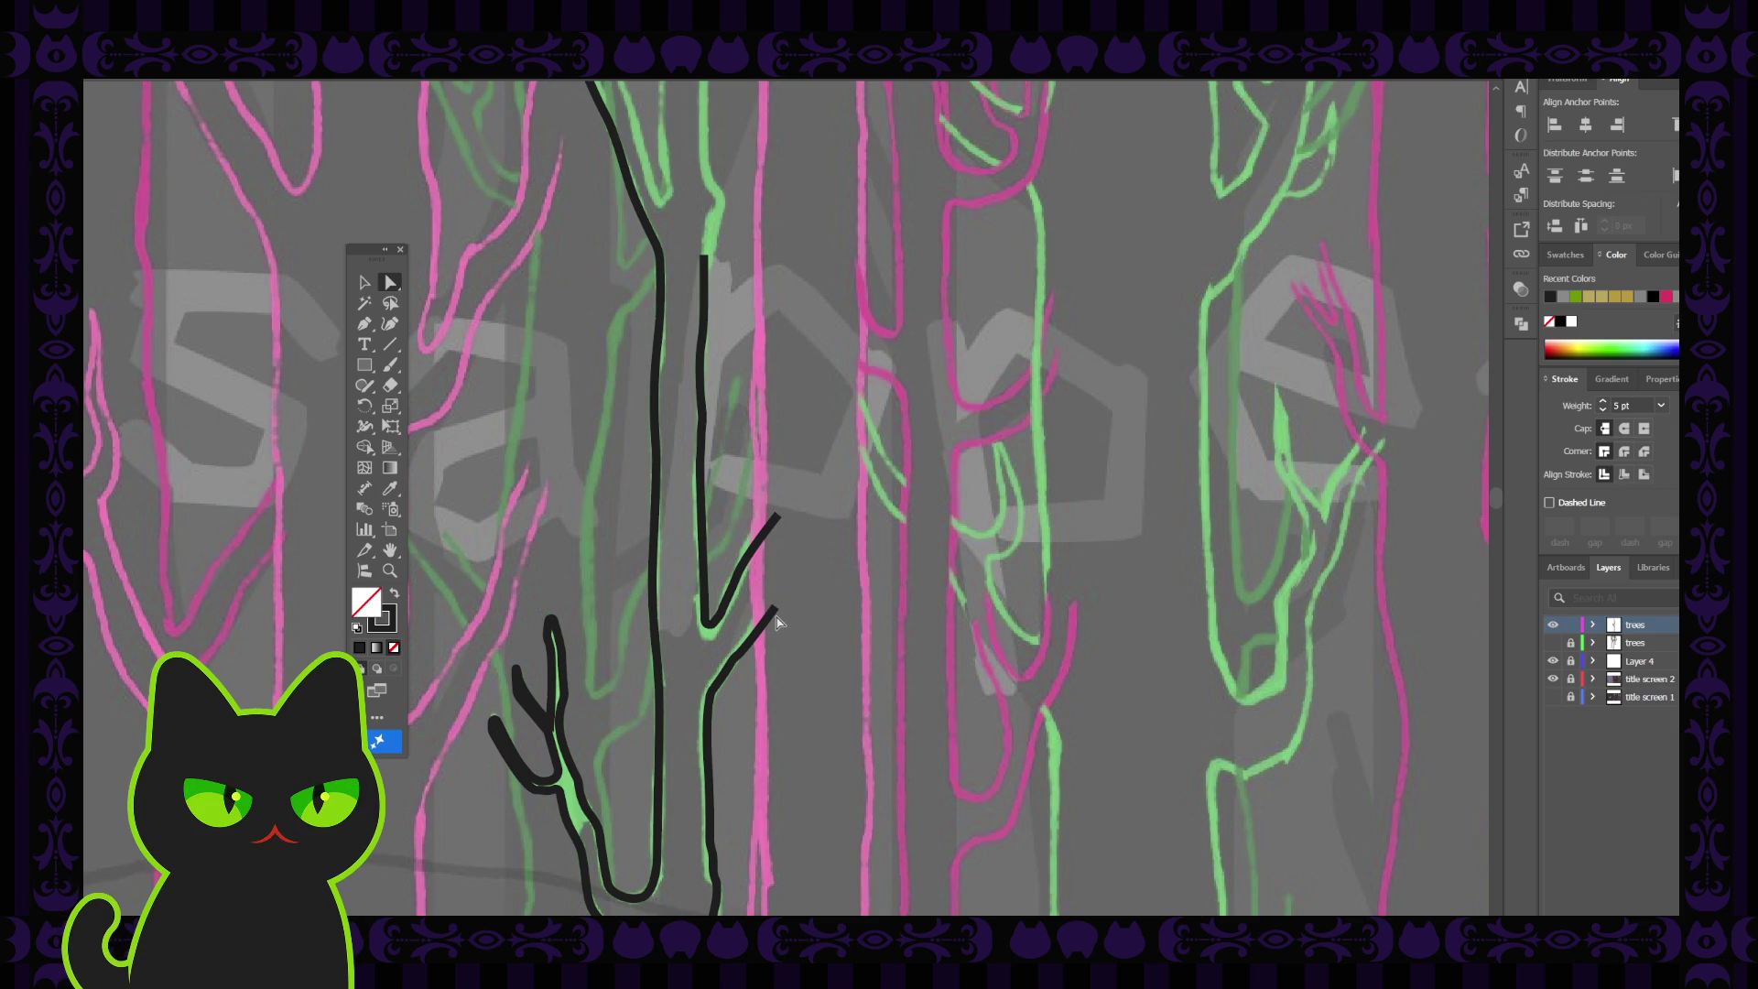
pyautogui.scroll(2, 777, 632)
pyautogui.scroll(3, 777, 635)
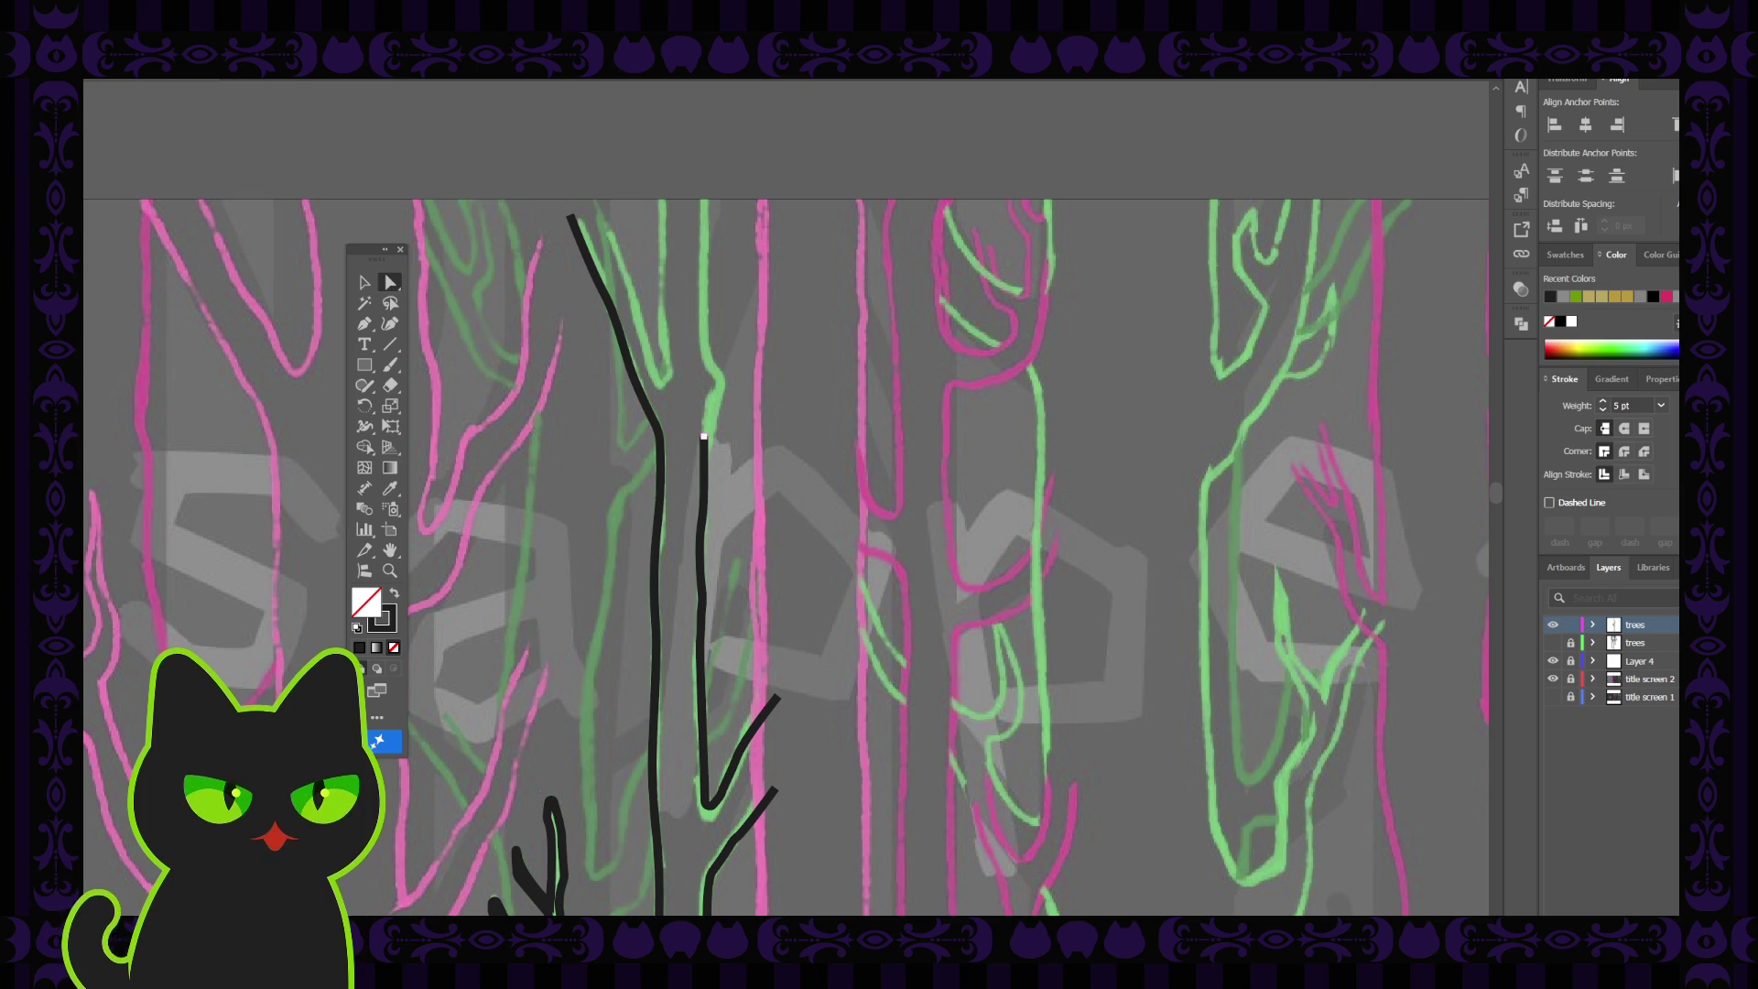
# Add three pen anchors above the right-edge line's top end, reaching toward the green fork
pyautogui.click(704, 440)
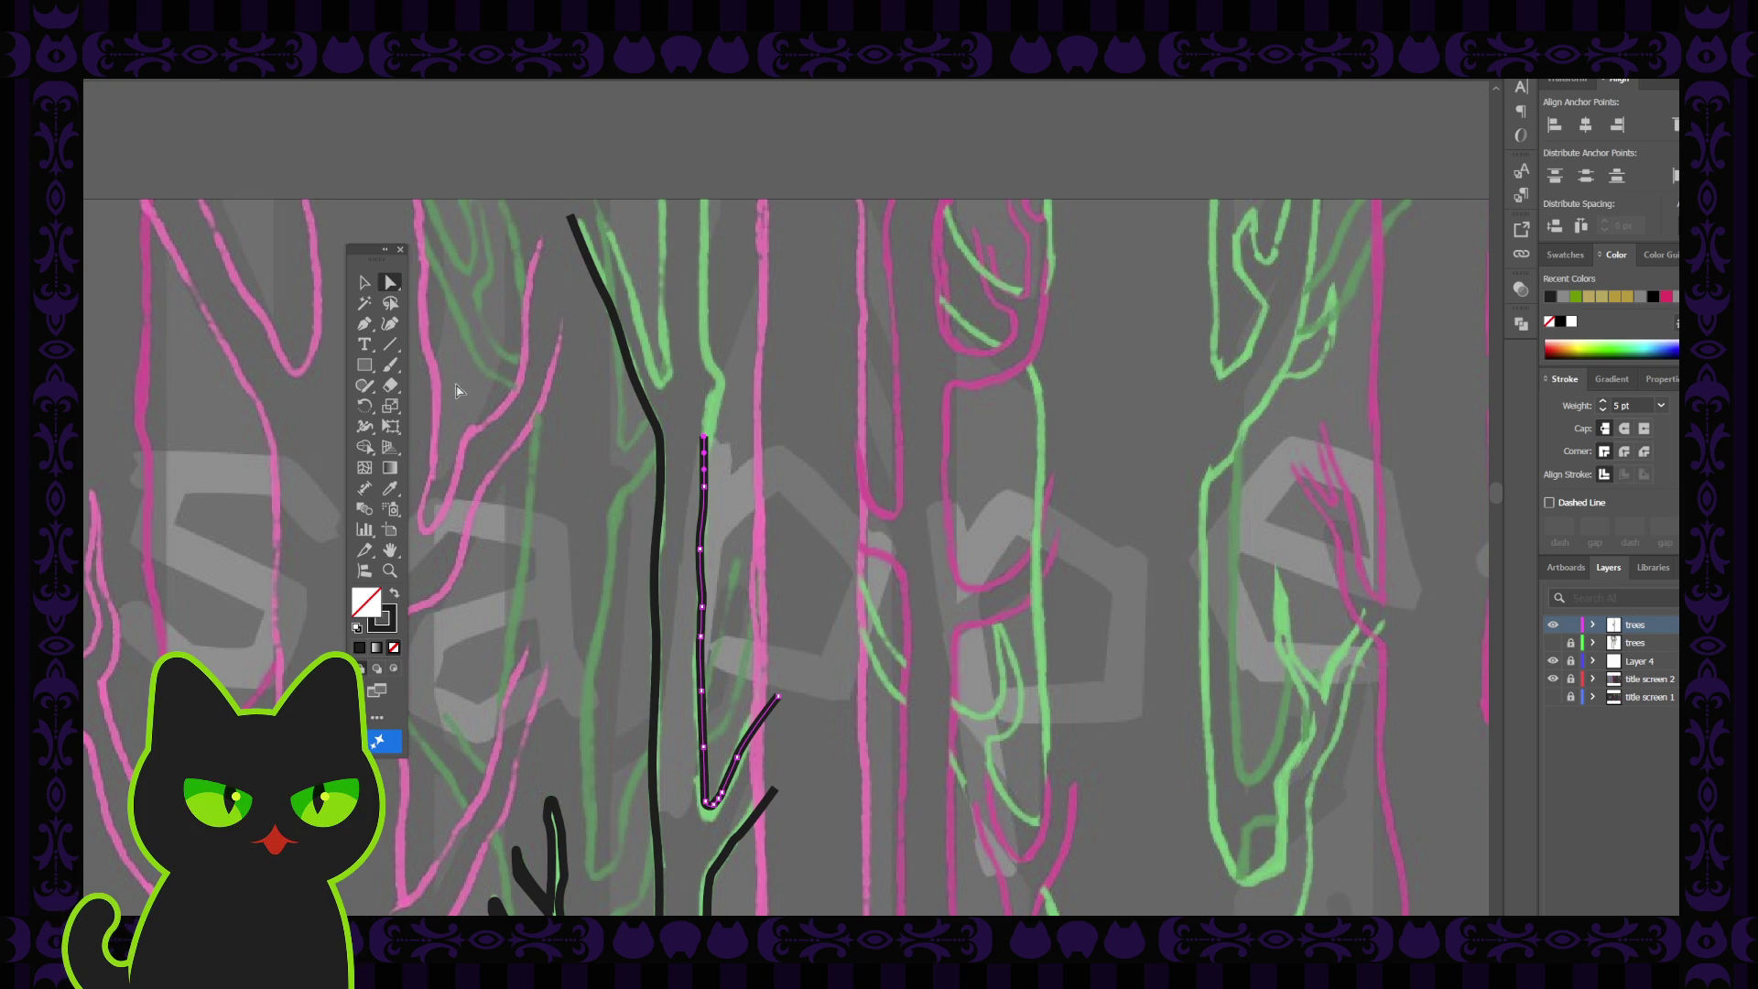
pyautogui.press('p')
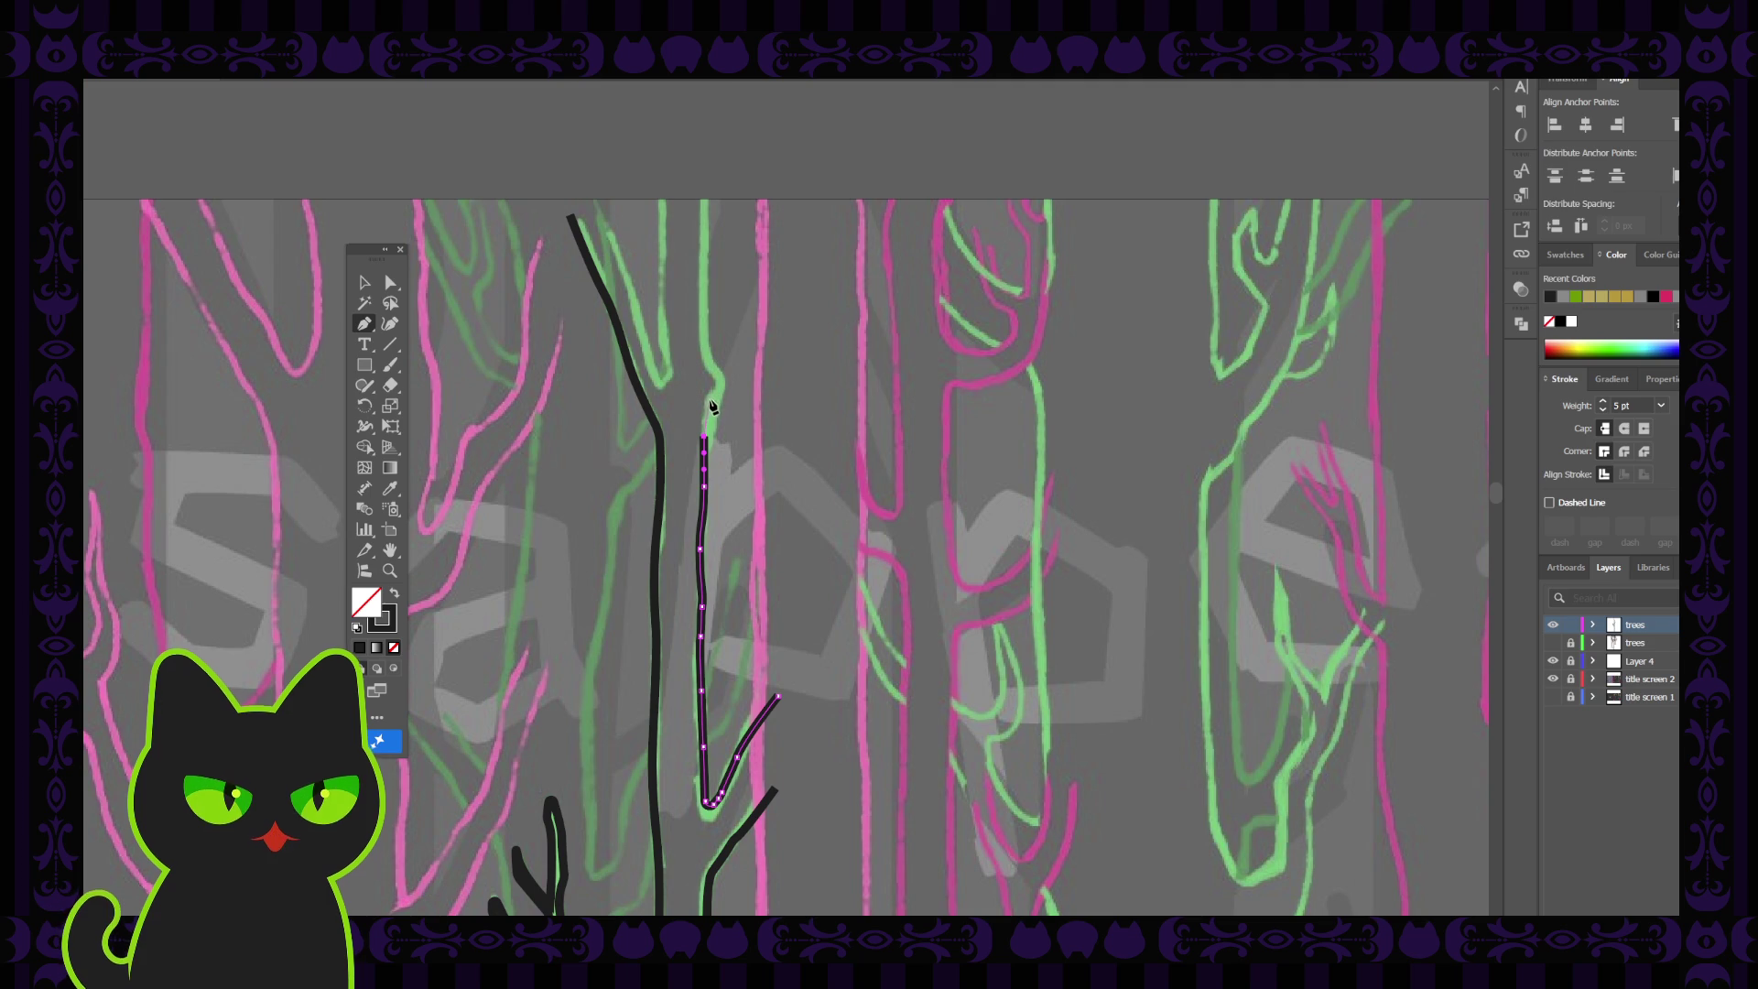
pyautogui.click(712, 403)
pyautogui.click(718, 384)
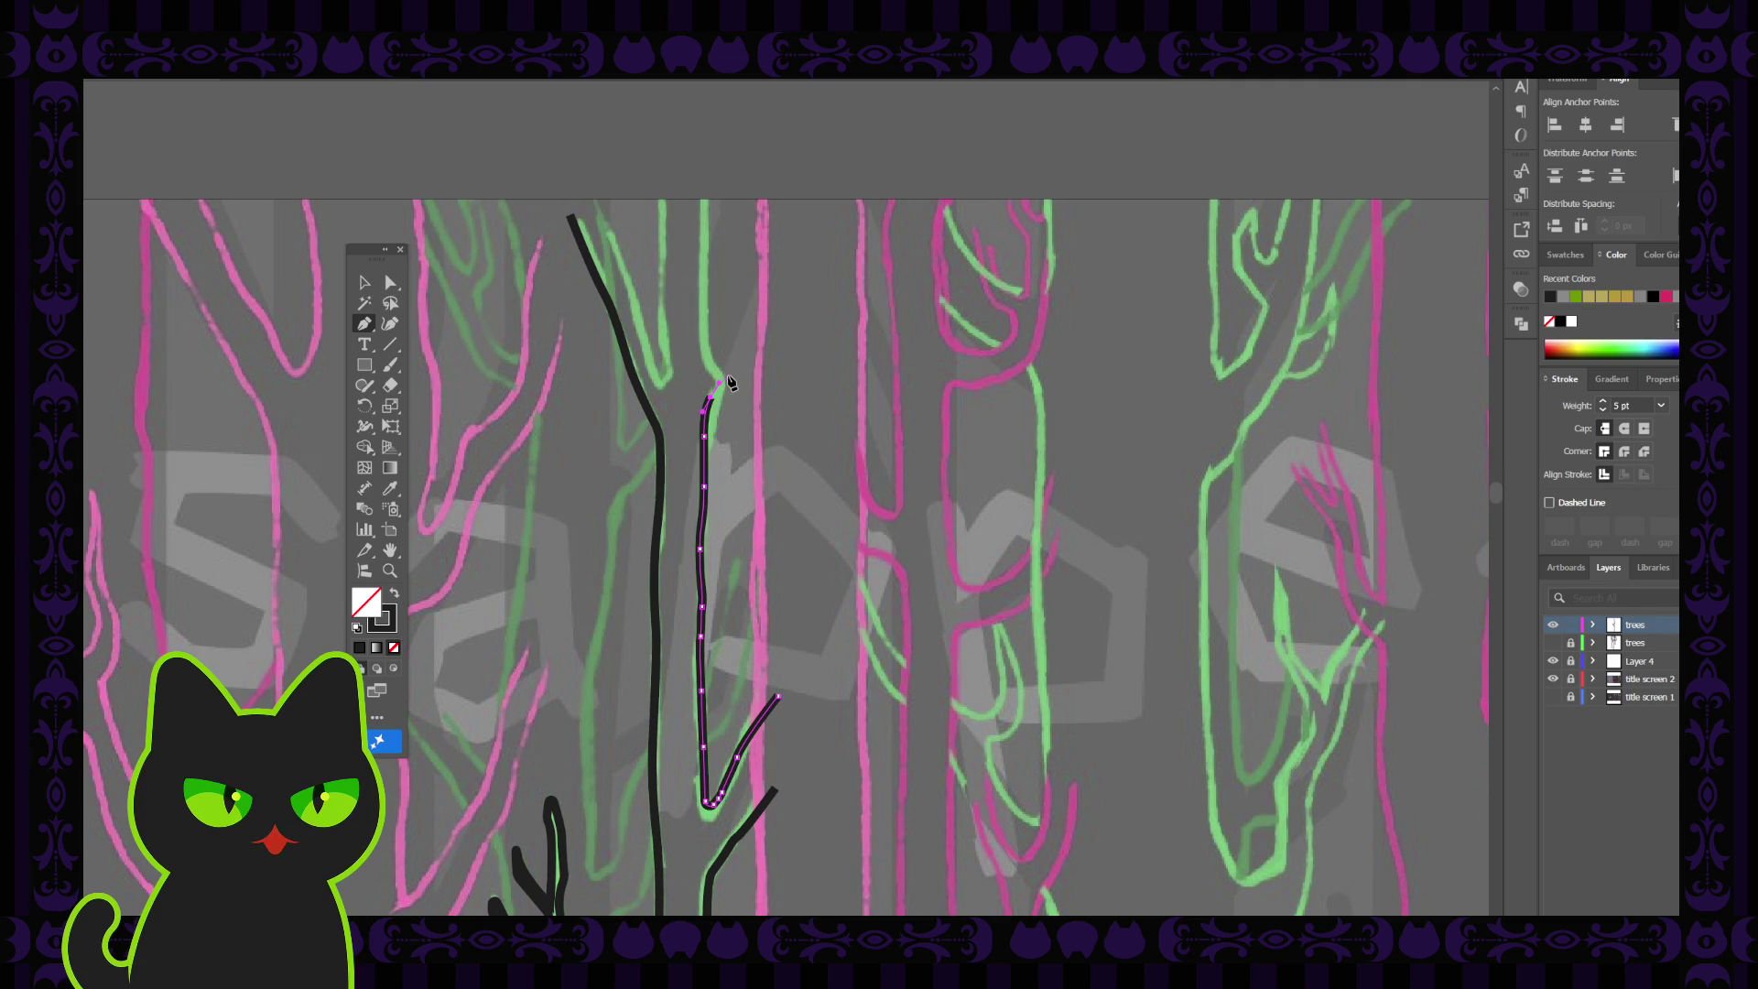
pyautogui.click(723, 377)
pyautogui.click(364, 288)
pyautogui.click(602, 380)
pyautogui.moveTo(603, 381); pyautogui.dragTo(580, 60)
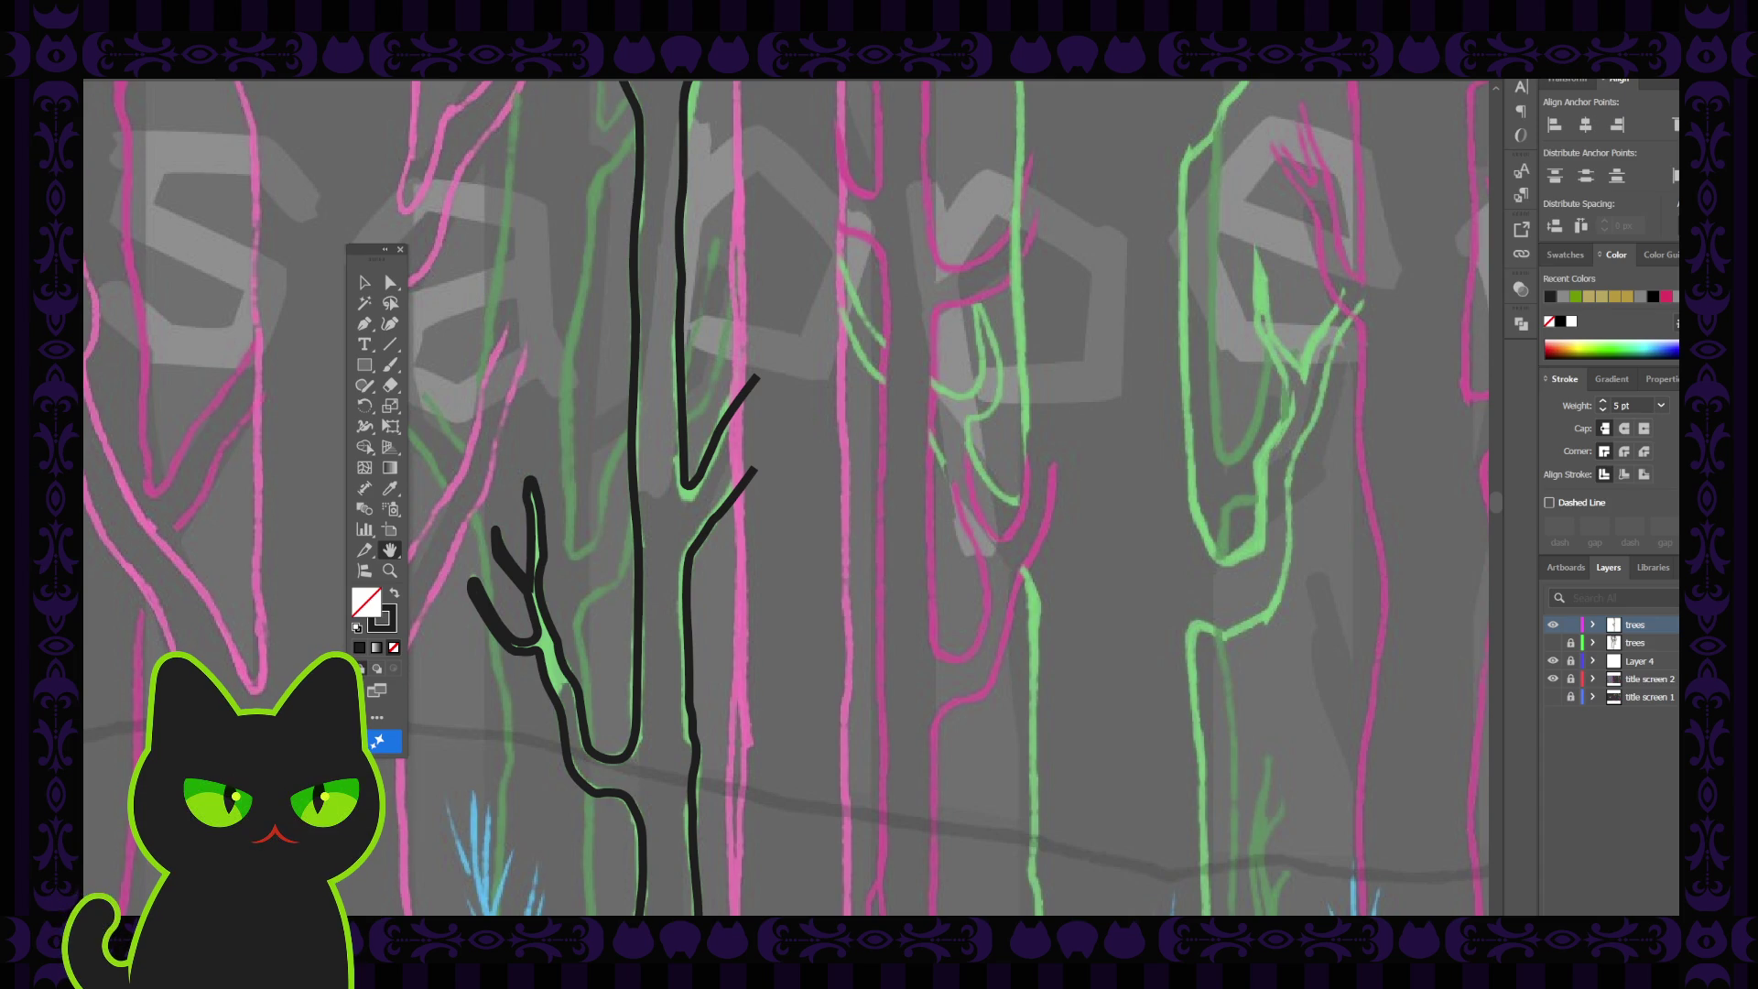
# Connect the branch tip to the lower trunk line with the Pen tool
pyautogui.moveTo(586, 458); pyautogui.dragTo(575, 457)
pyautogui.click(364, 324)
pyautogui.click(745, 375)
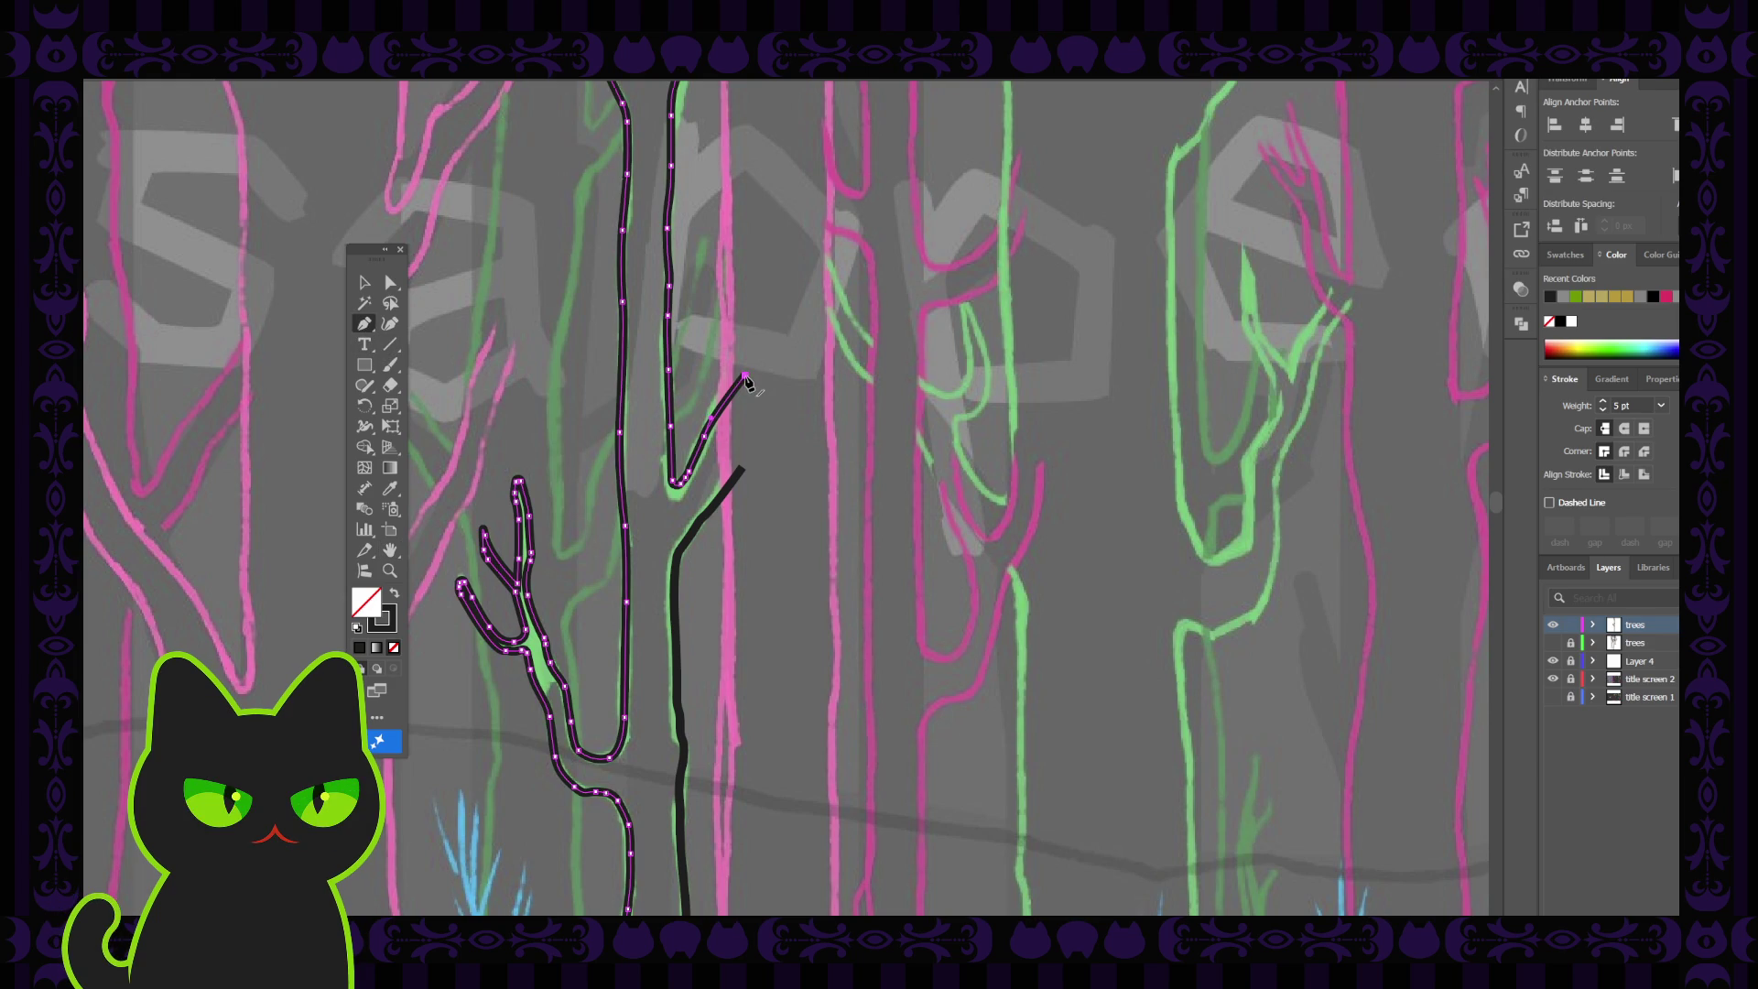
pyautogui.click(742, 472)
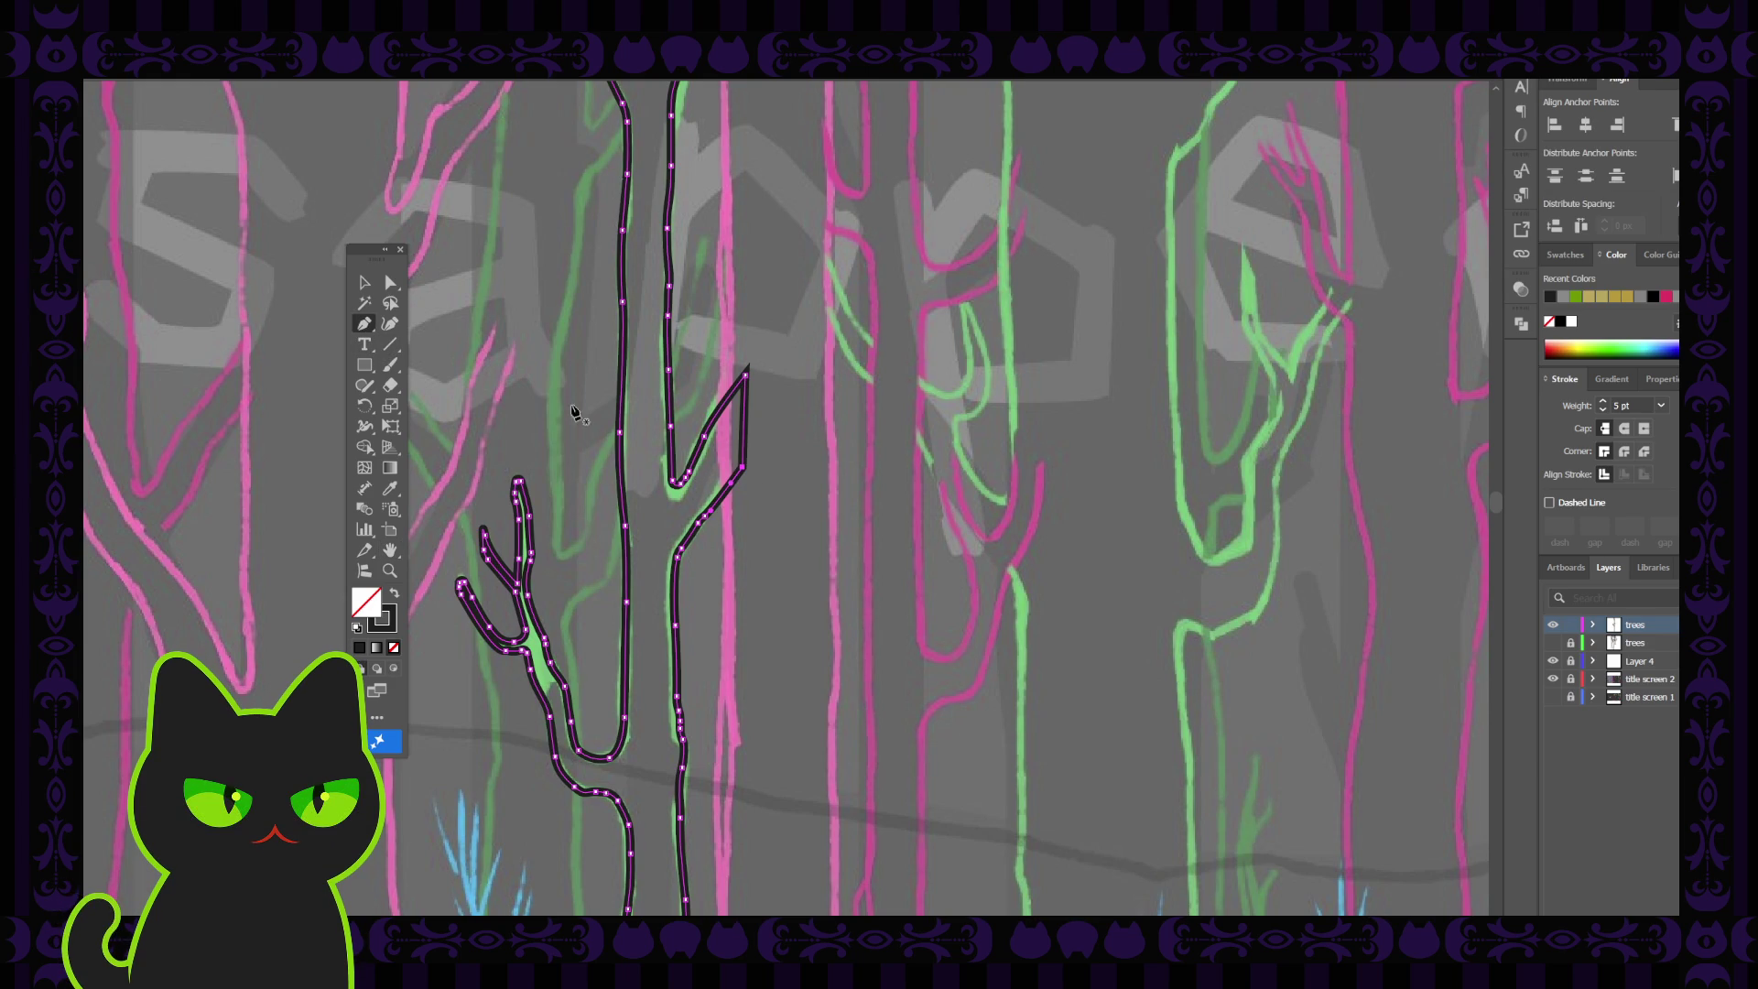
# Move the branch tip up-right and raise the lower branch anchor slightly to form a point
pyautogui.click(385, 284)
pyautogui.click(745, 375)
pyautogui.moveTo(745, 373); pyautogui.dragTo(758, 357)
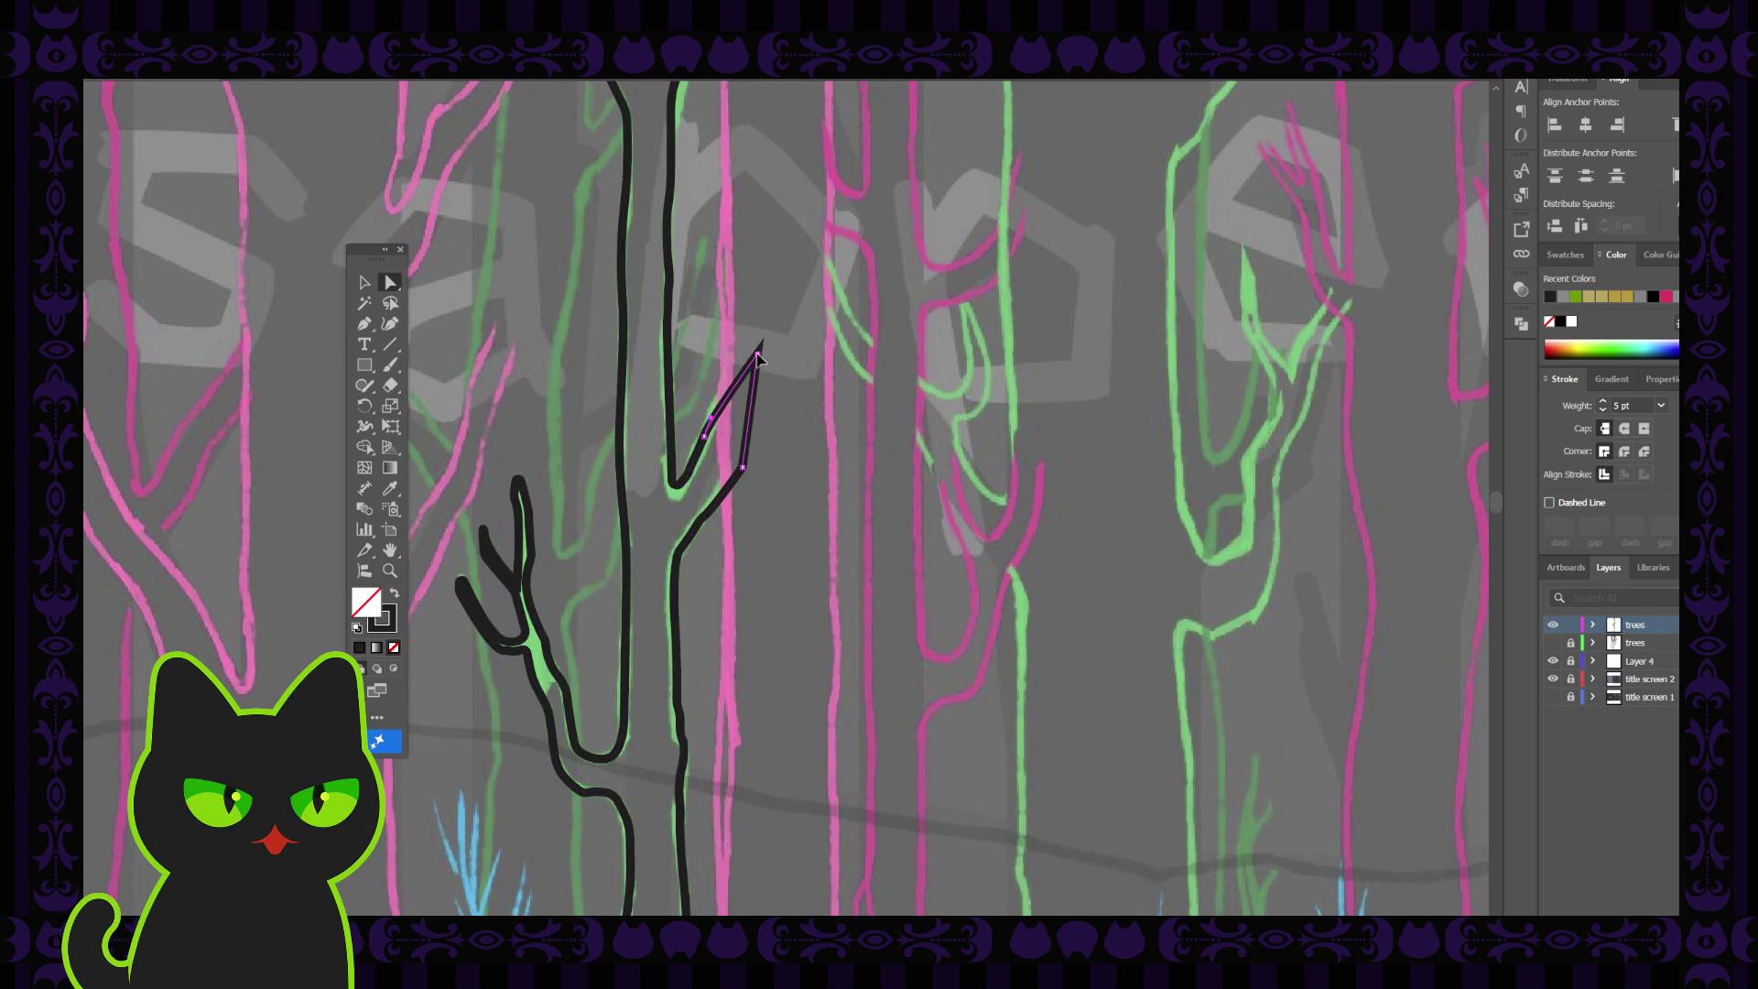
pyautogui.click(747, 474)
pyautogui.click(743, 468)
pyautogui.moveTo(744, 468); pyautogui.dragTo(744, 458)
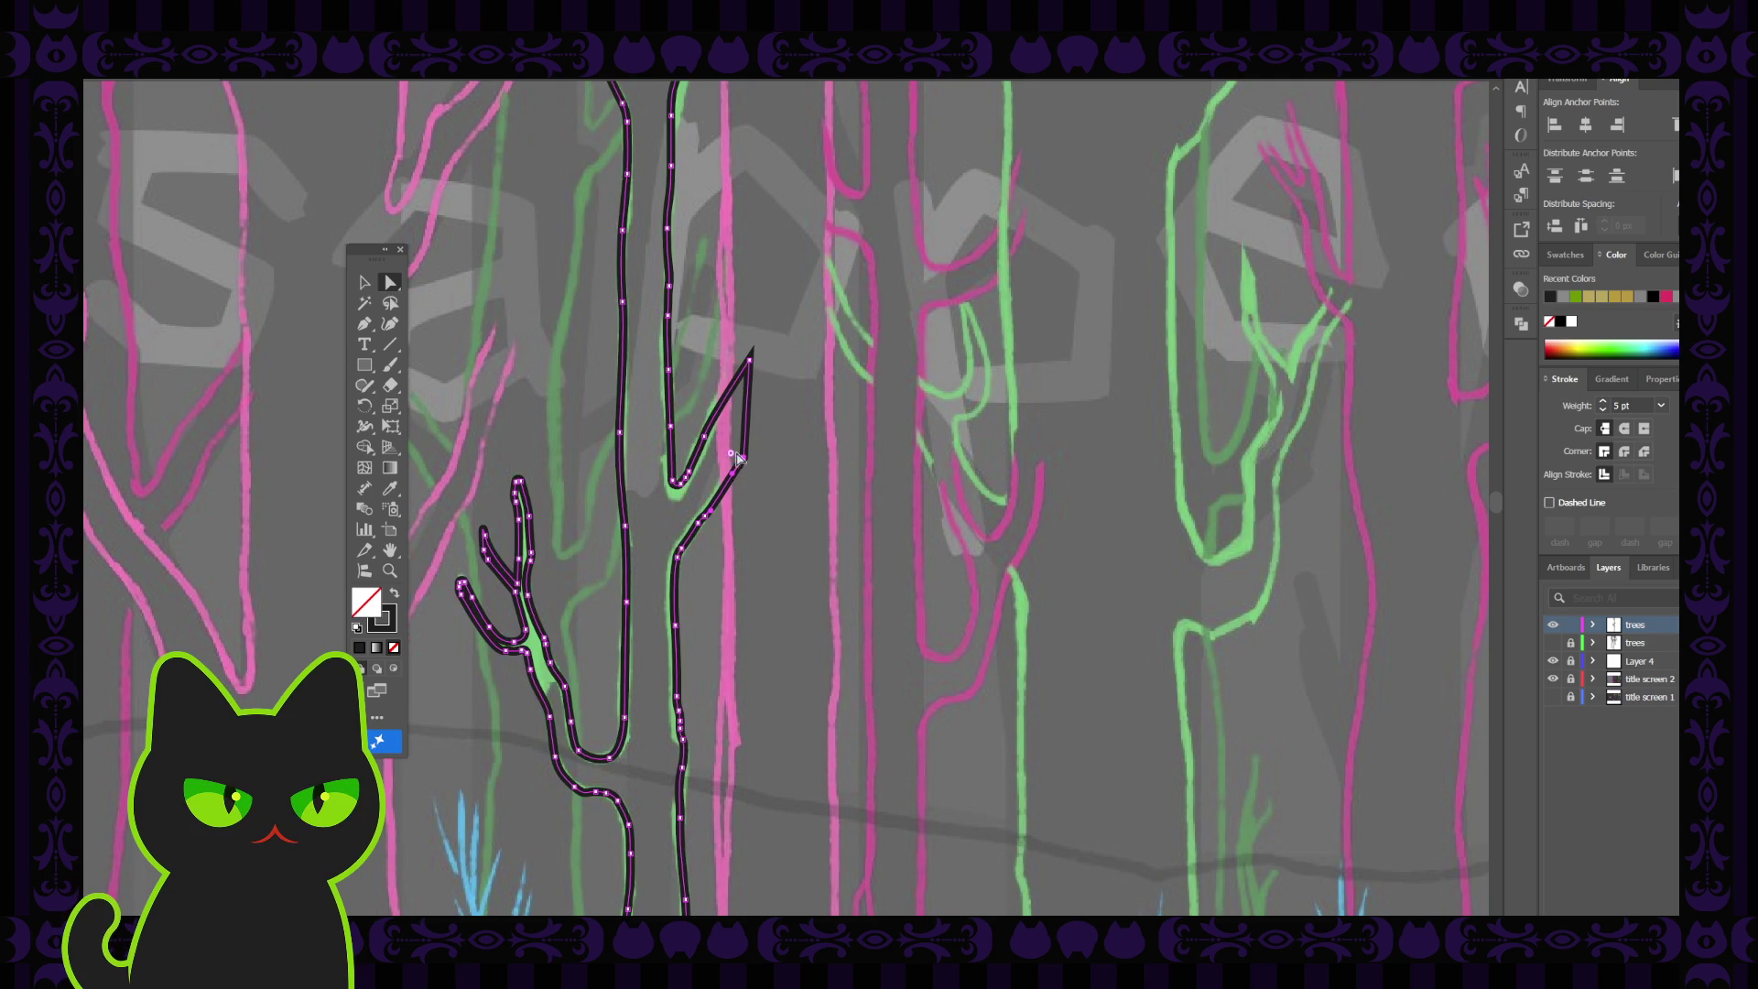
pyautogui.press('v')
pyautogui.click(548, 331)
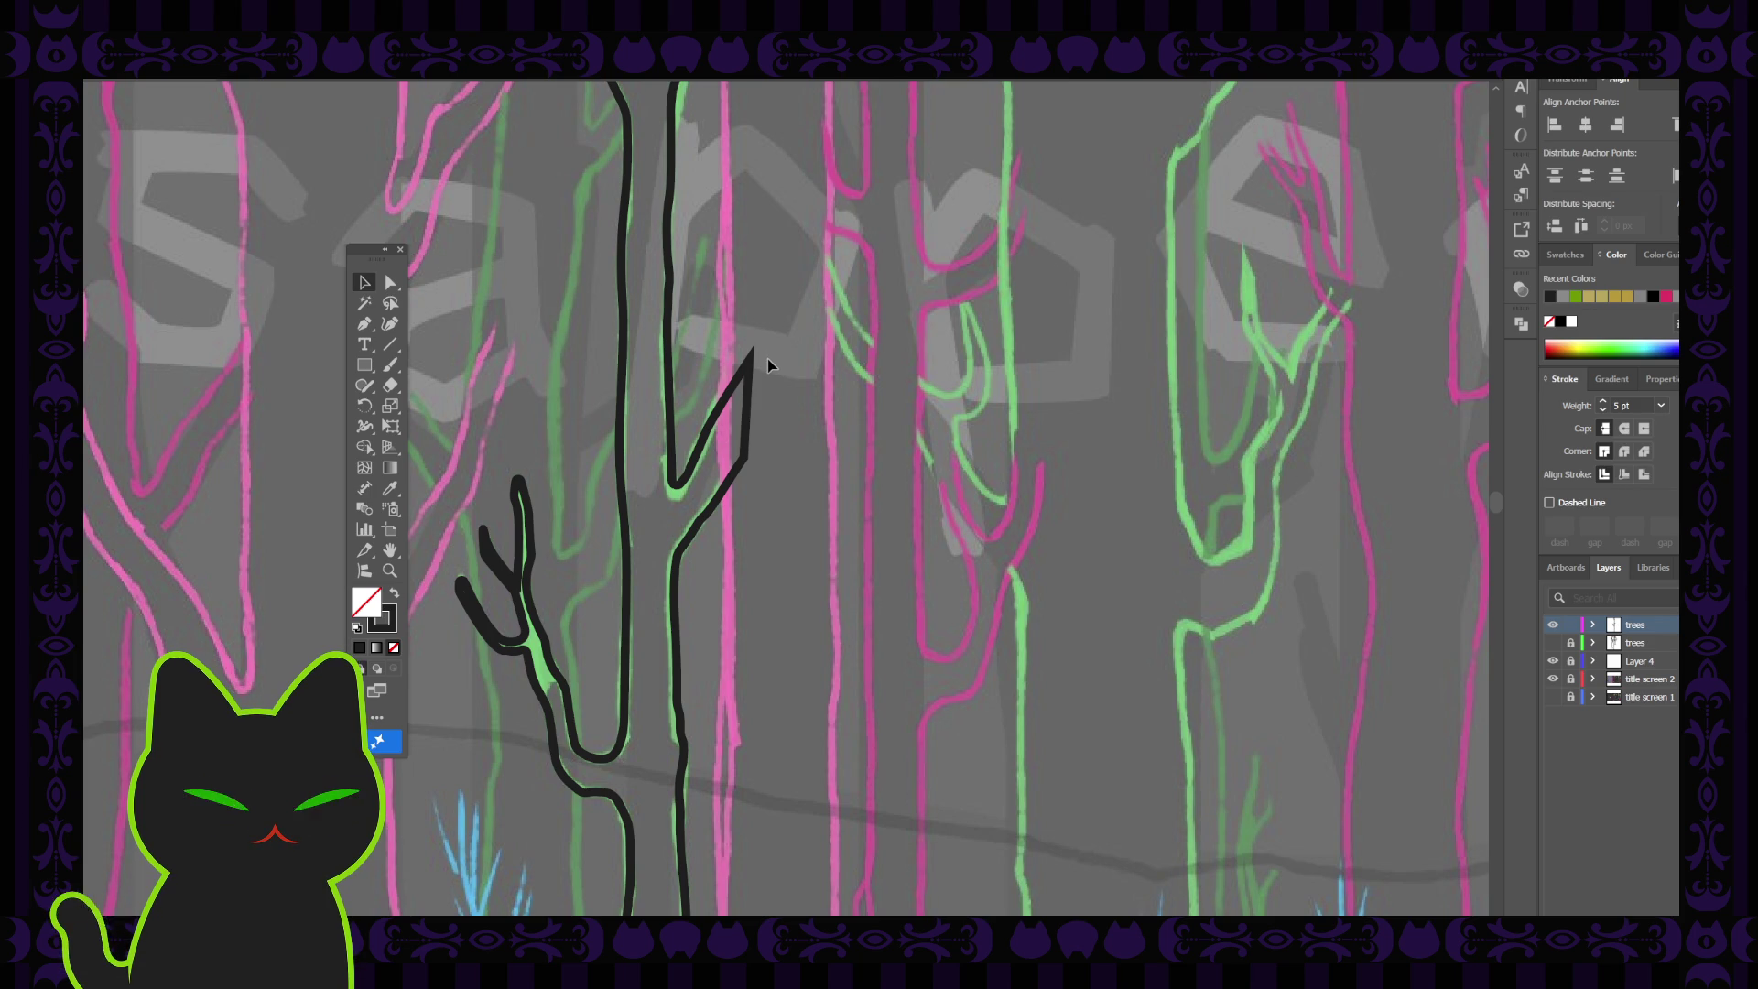
pyautogui.hotkey('ctrl', '-')
pyautogui.hotkey('ctrl', '-')
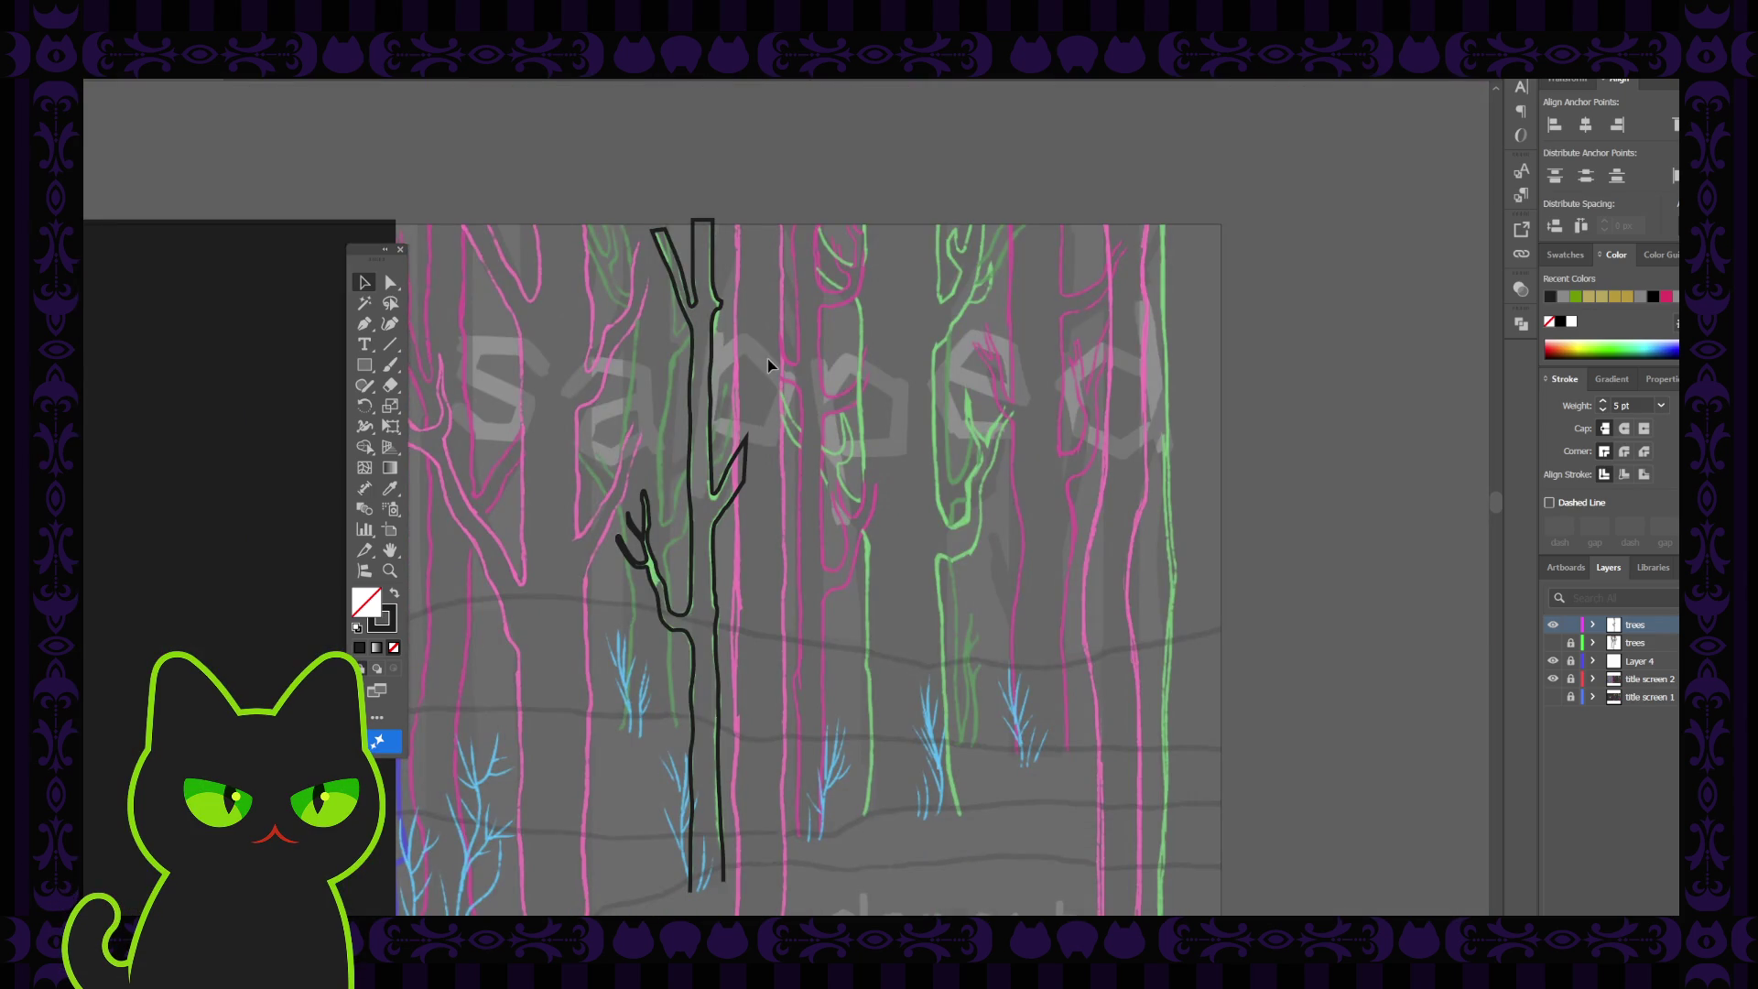
# Close the tree outline back at its starting anchor at the trunk base
pyautogui.press('space')
pyautogui.moveTo(685, 600); pyautogui.dragTo(676, 465)
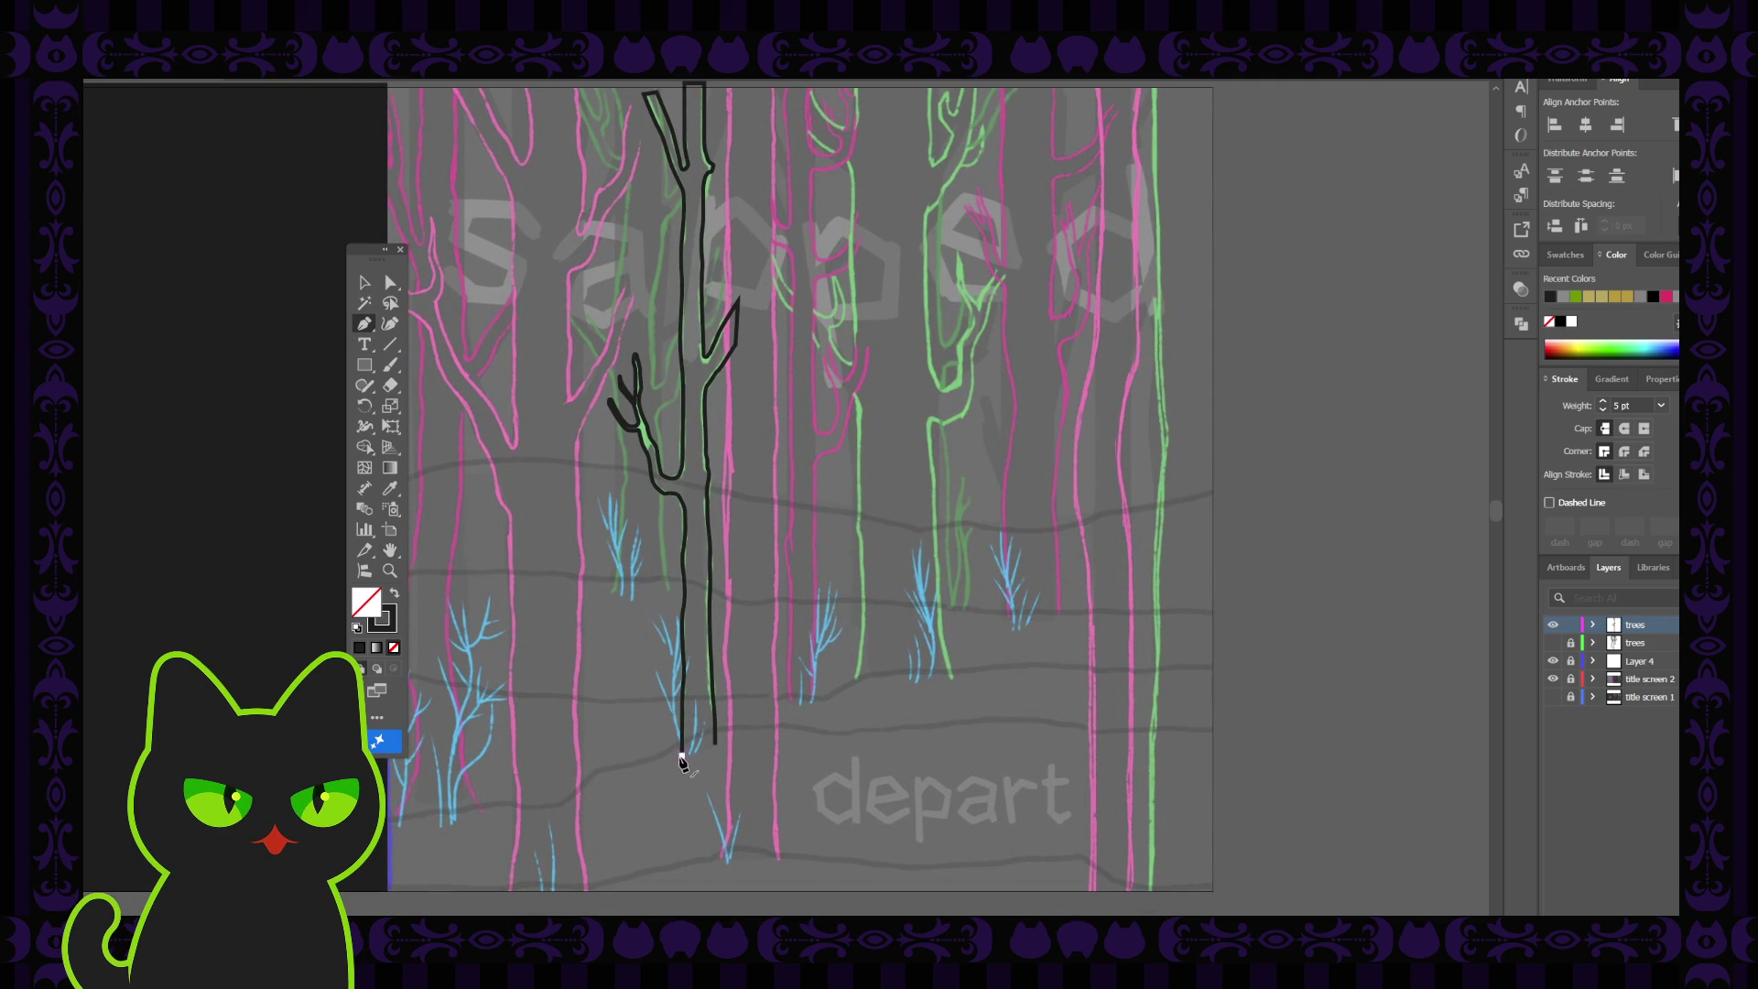
pyautogui.click(715, 744)
pyautogui.click(715, 745)
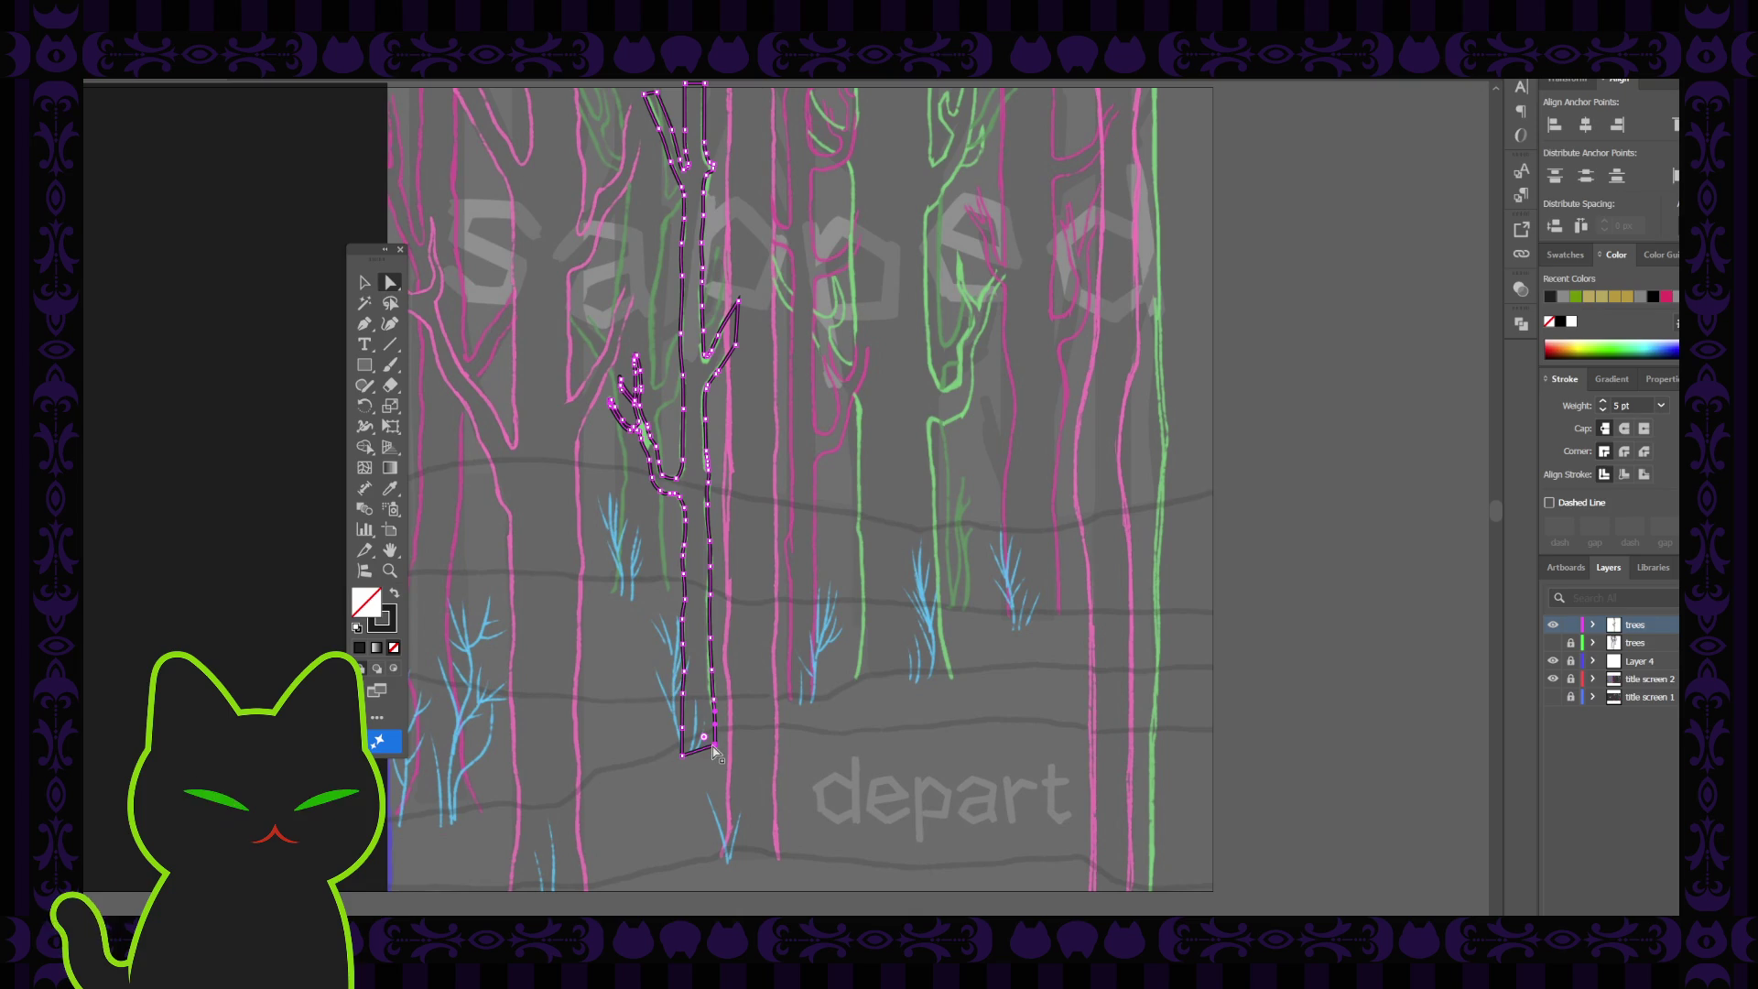
# Drag the trunk's bottom-right anchor down to level the flat base
pyautogui.click(714, 750)
pyautogui.scroll(3, 714, 749)
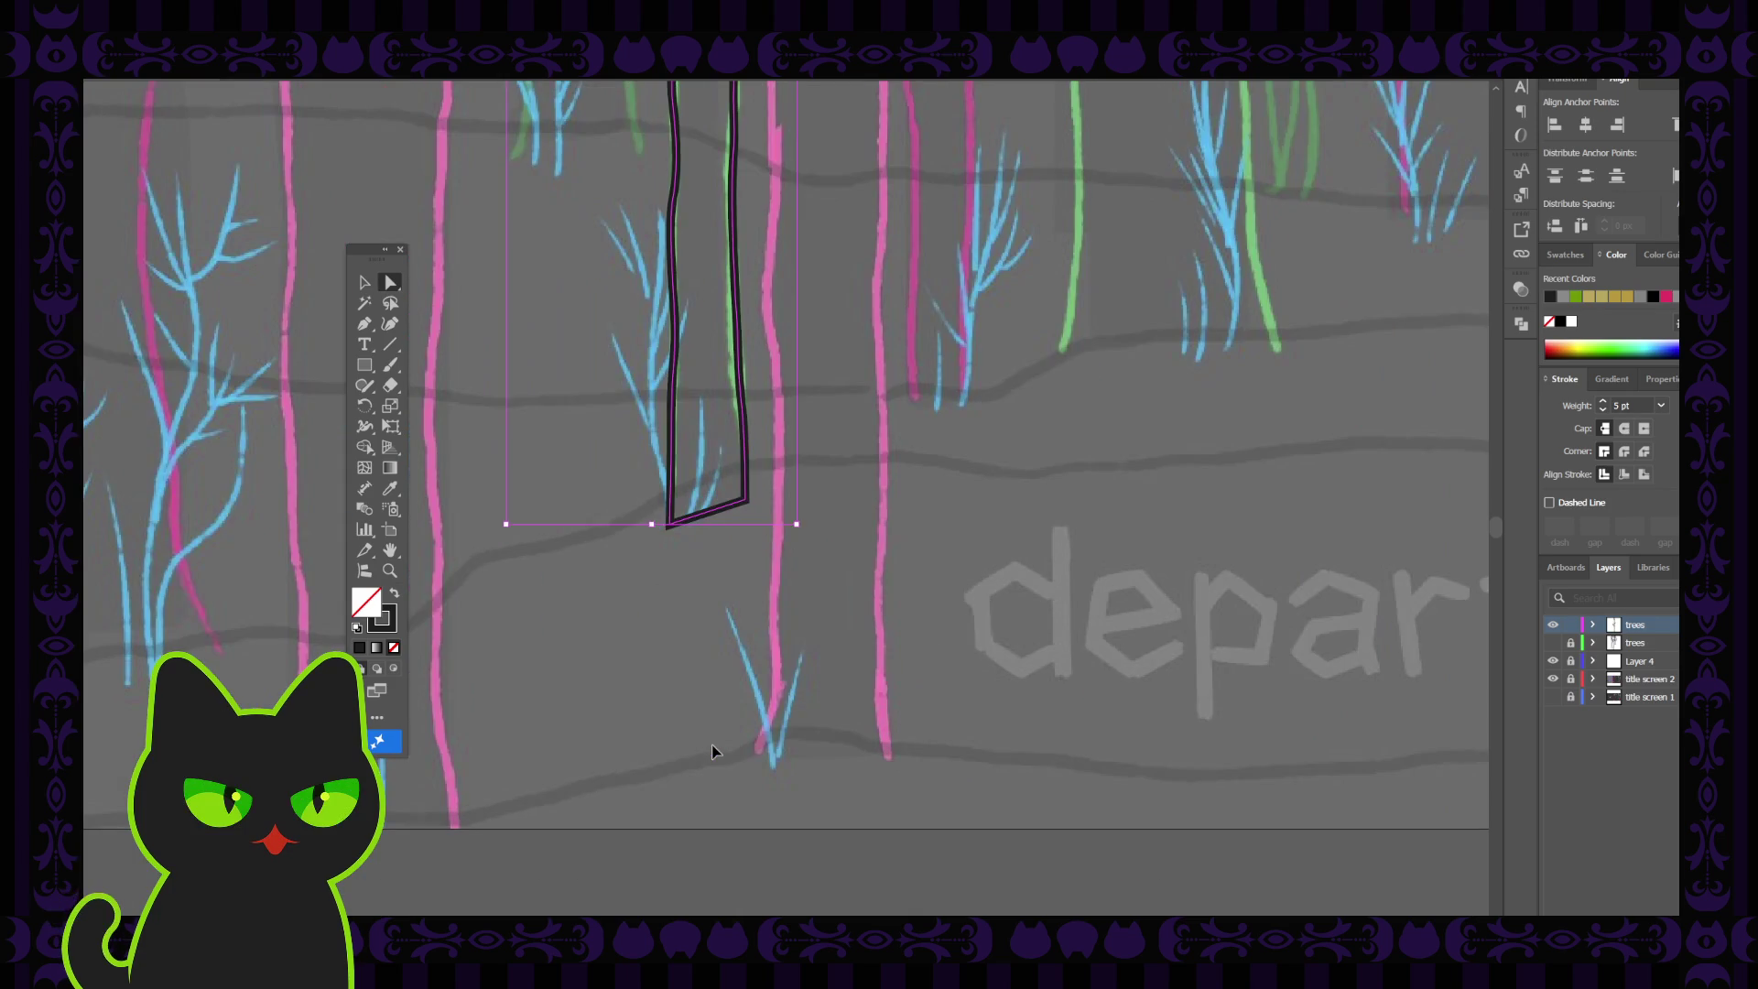
pyautogui.click(745, 502)
pyautogui.moveTo(746, 502); pyautogui.dragTo(746, 528)
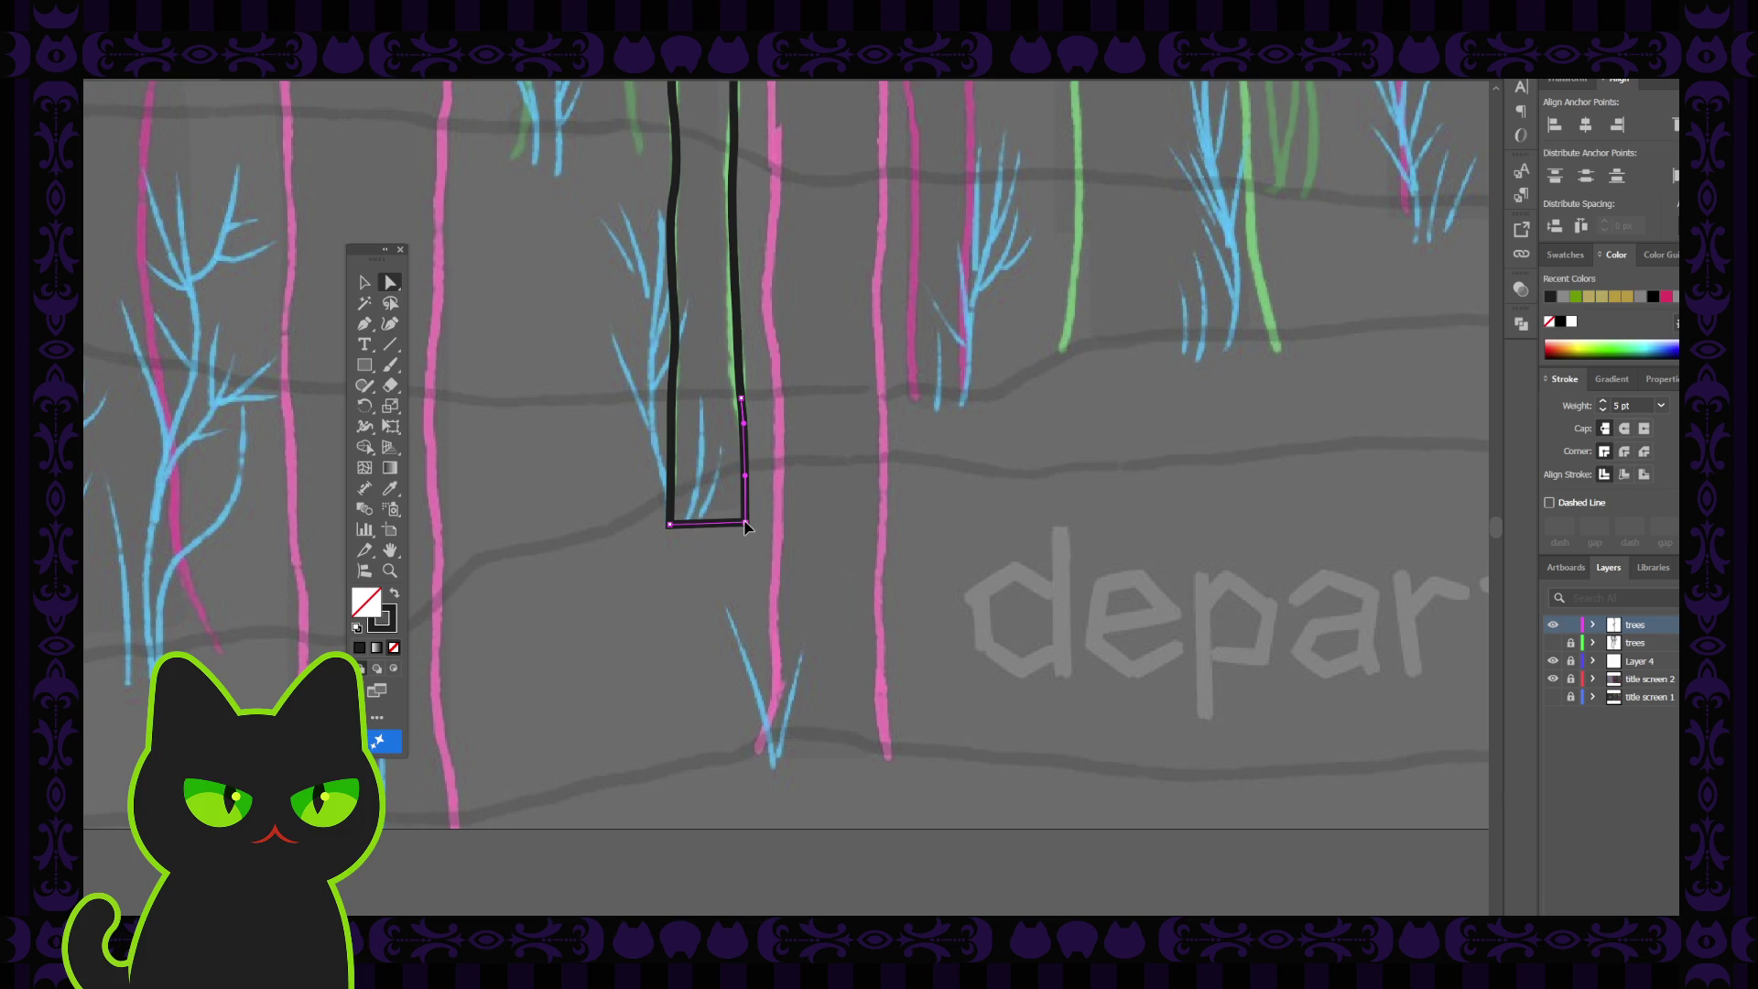
pyautogui.click(738, 558)
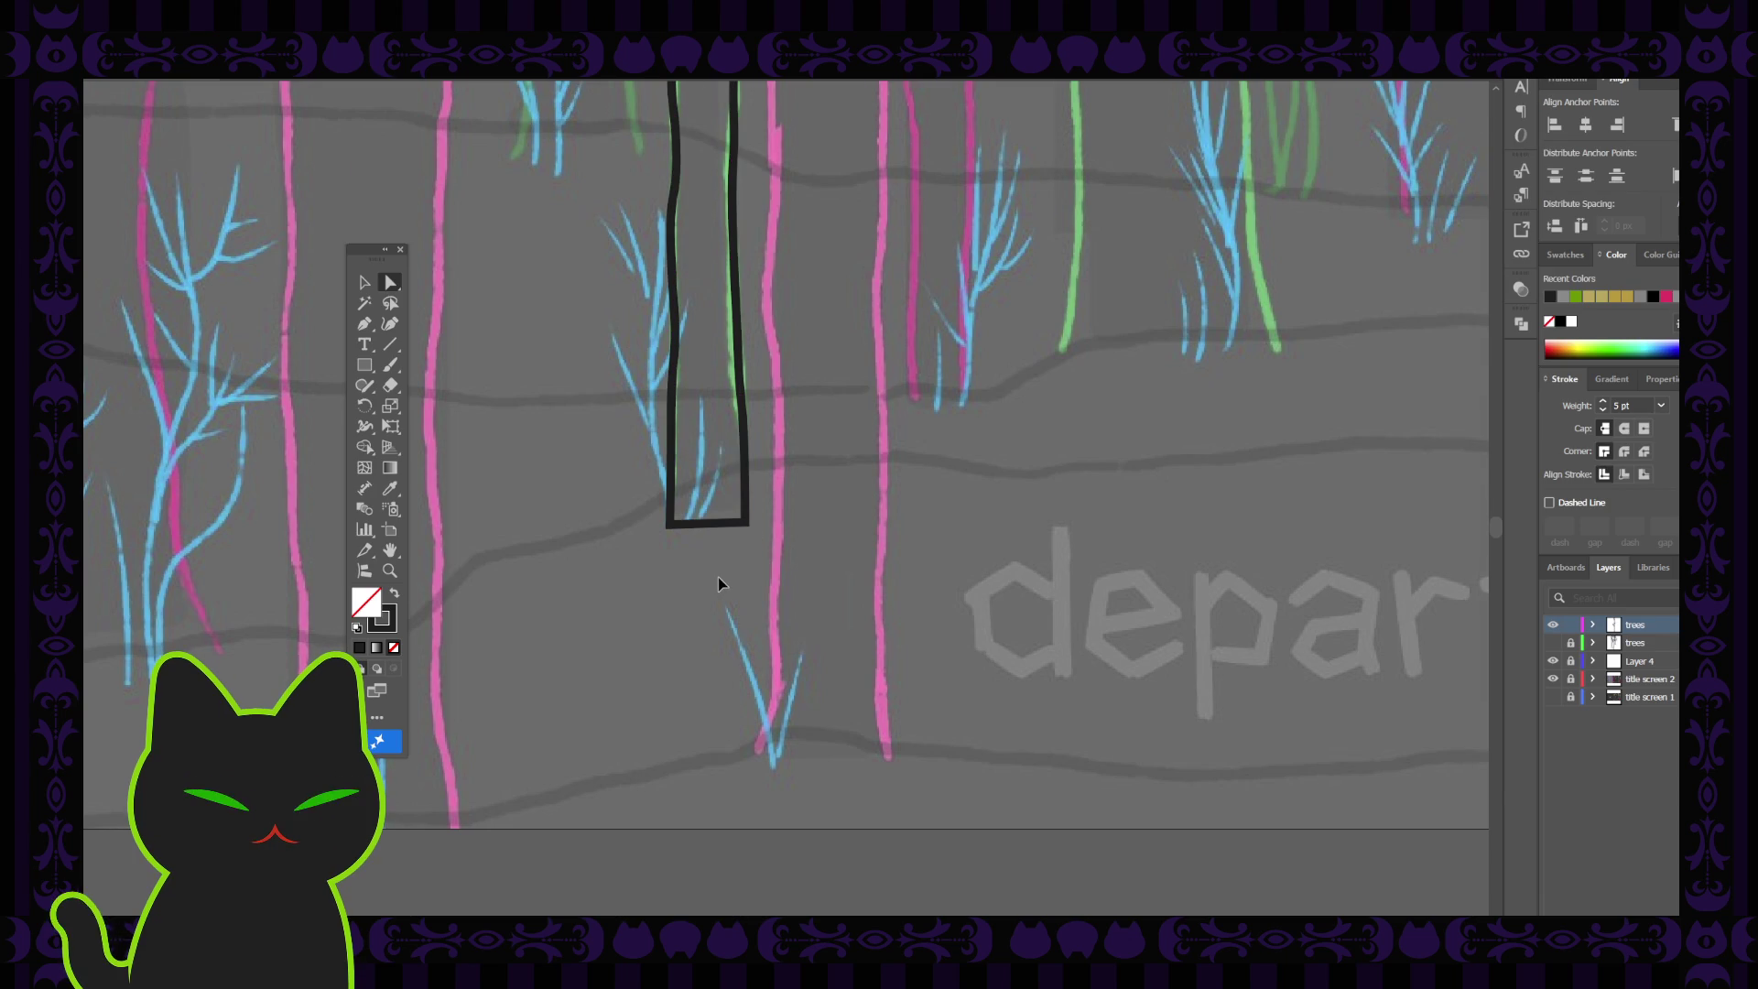
pyautogui.hotkey('ctrl', '-')
pyautogui.hotkey('ctrl', '-')
pyautogui.moveTo(766, 400)
pyautogui.mouseDown()
pyautogui.moveTo(734, 573)
pyautogui.moveTo(730, 498)
pyautogui.mouseUp()
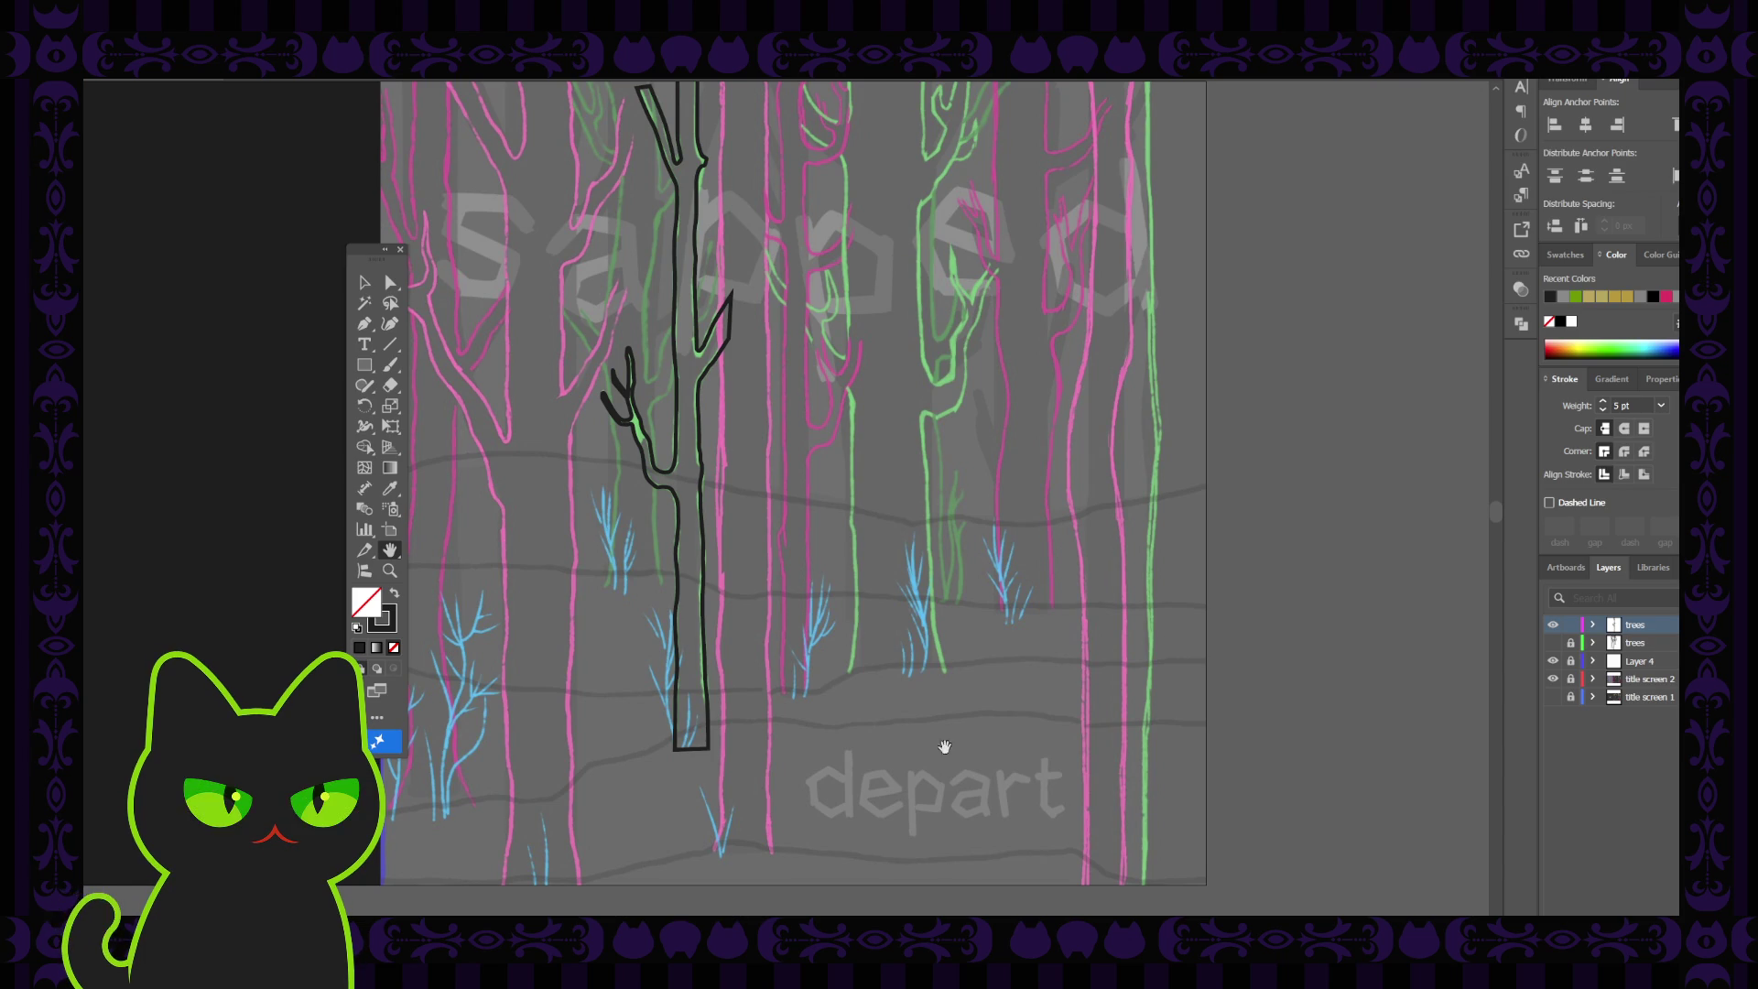
# Lock the trees layer, add a new Layer 6, and paste the horseshoe crab photo into it
pyautogui.hotkey('ctrl', '-')
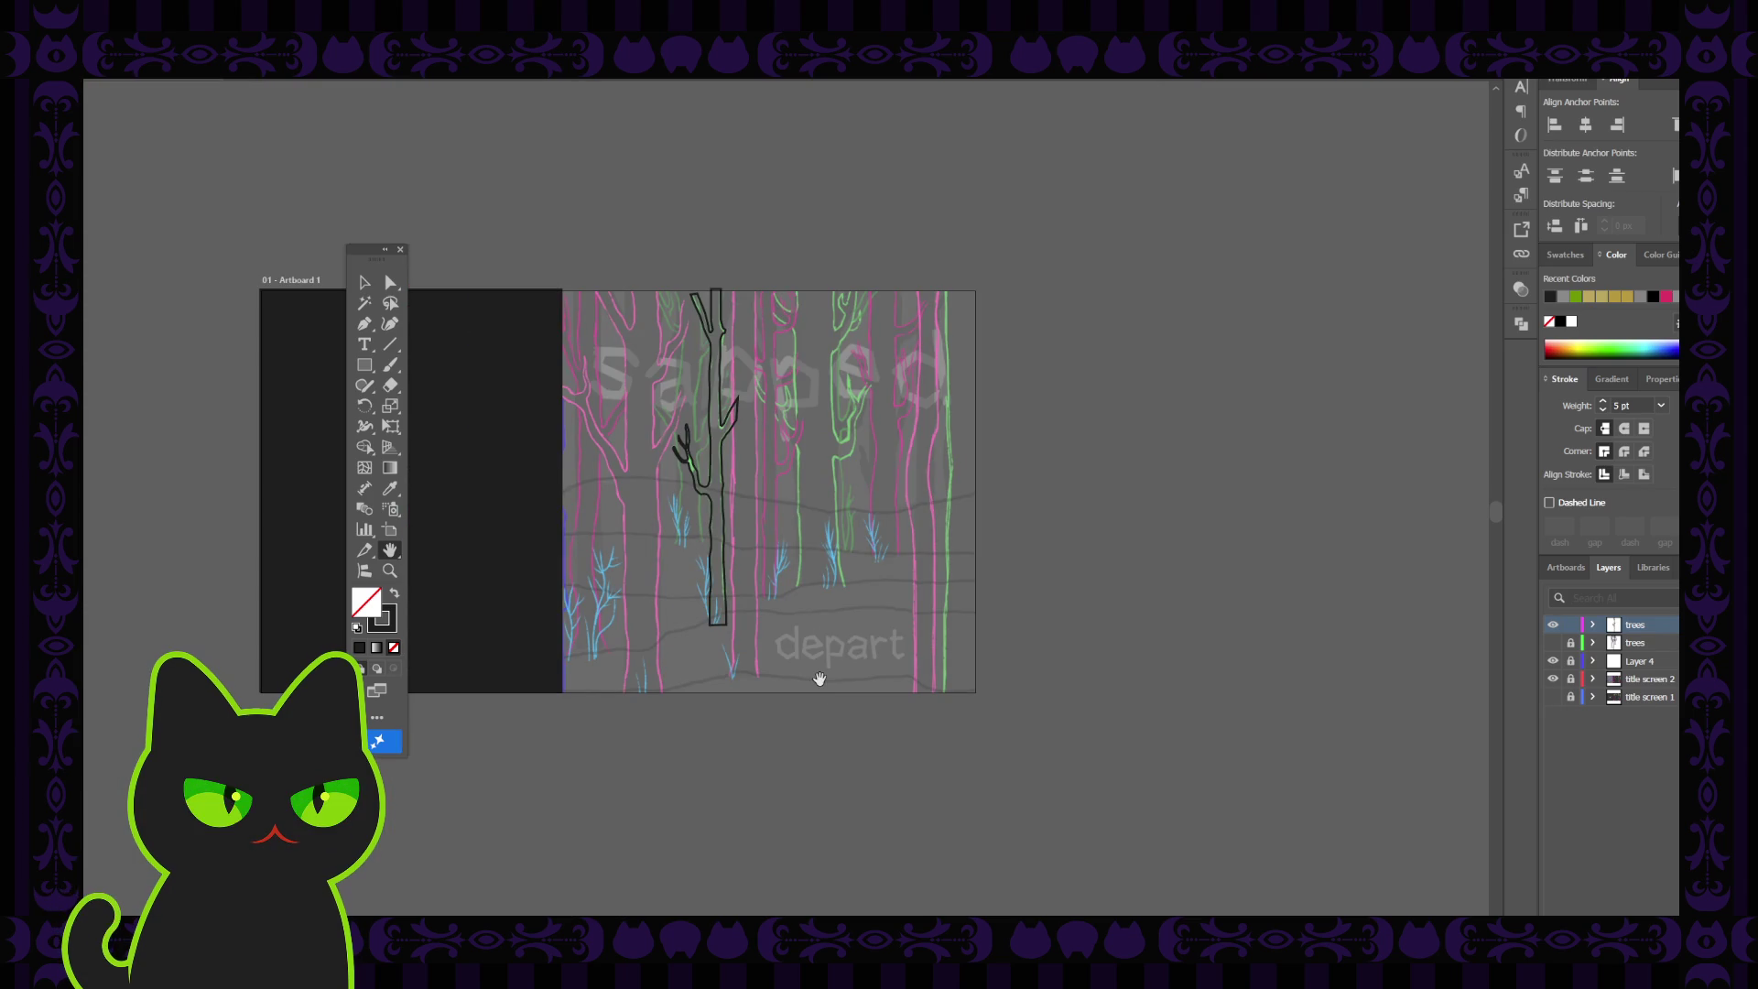
pyautogui.moveTo(744, 530); pyautogui.dragTo(970, 564)
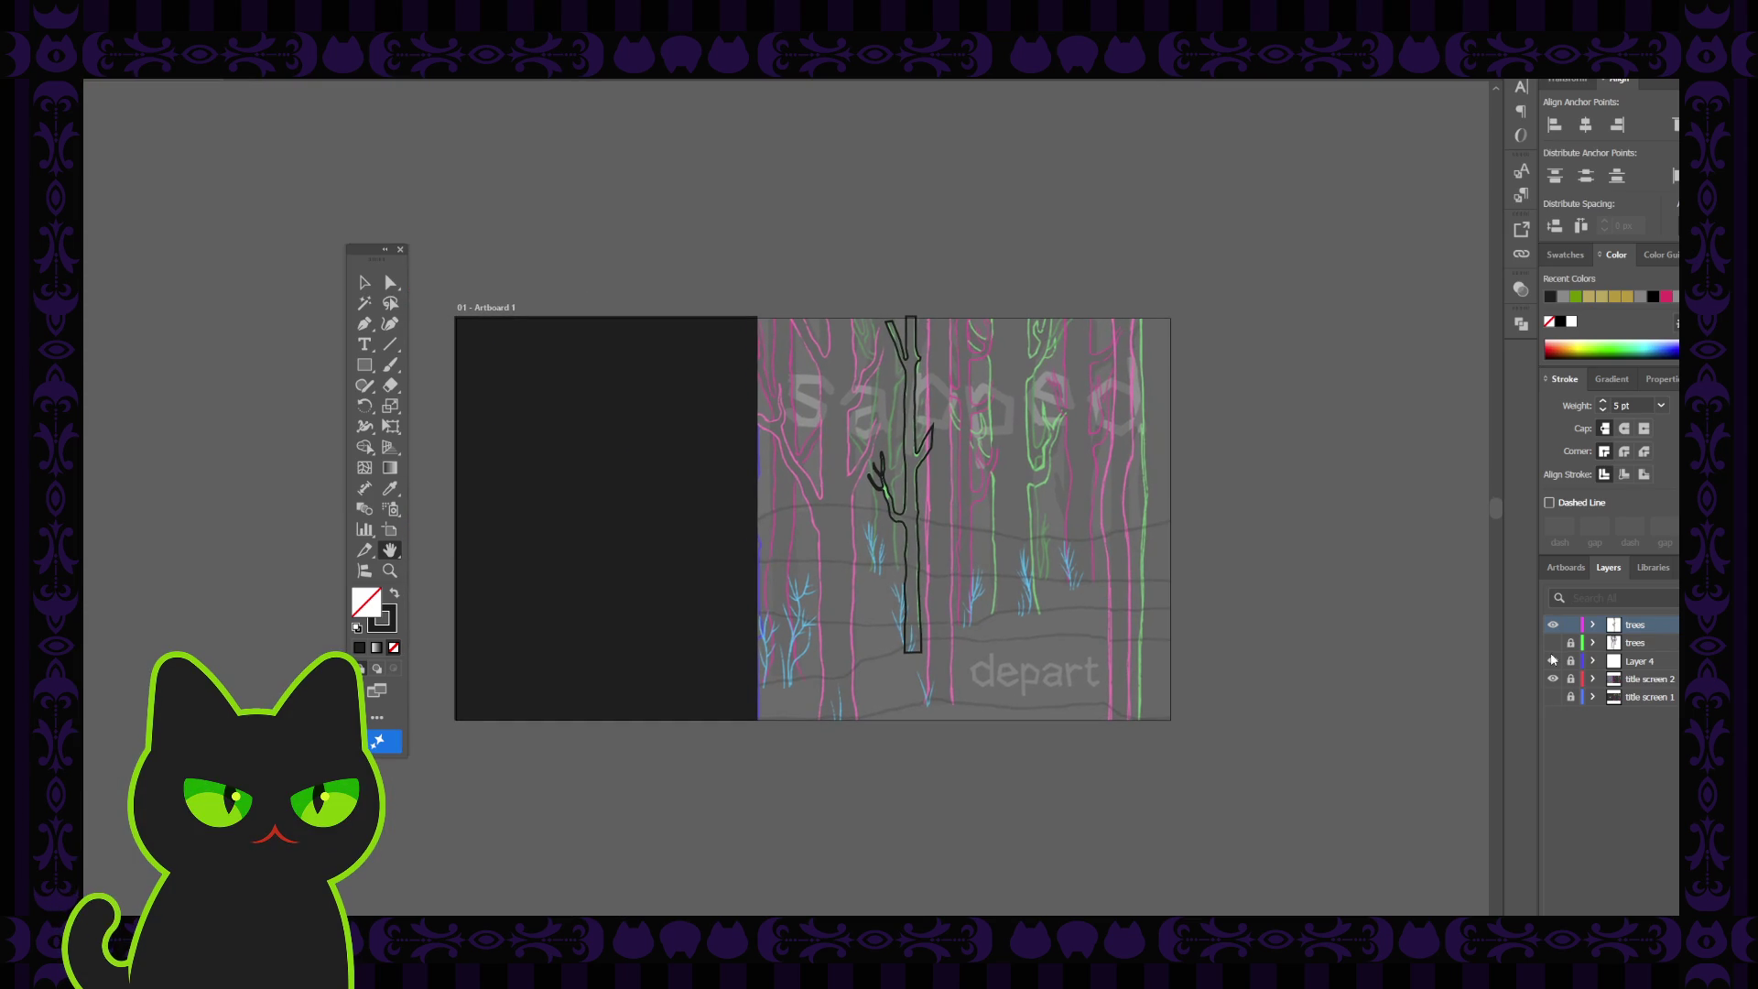
pyautogui.click(1571, 624)
pyautogui.hotkey('ctrl', 'l')
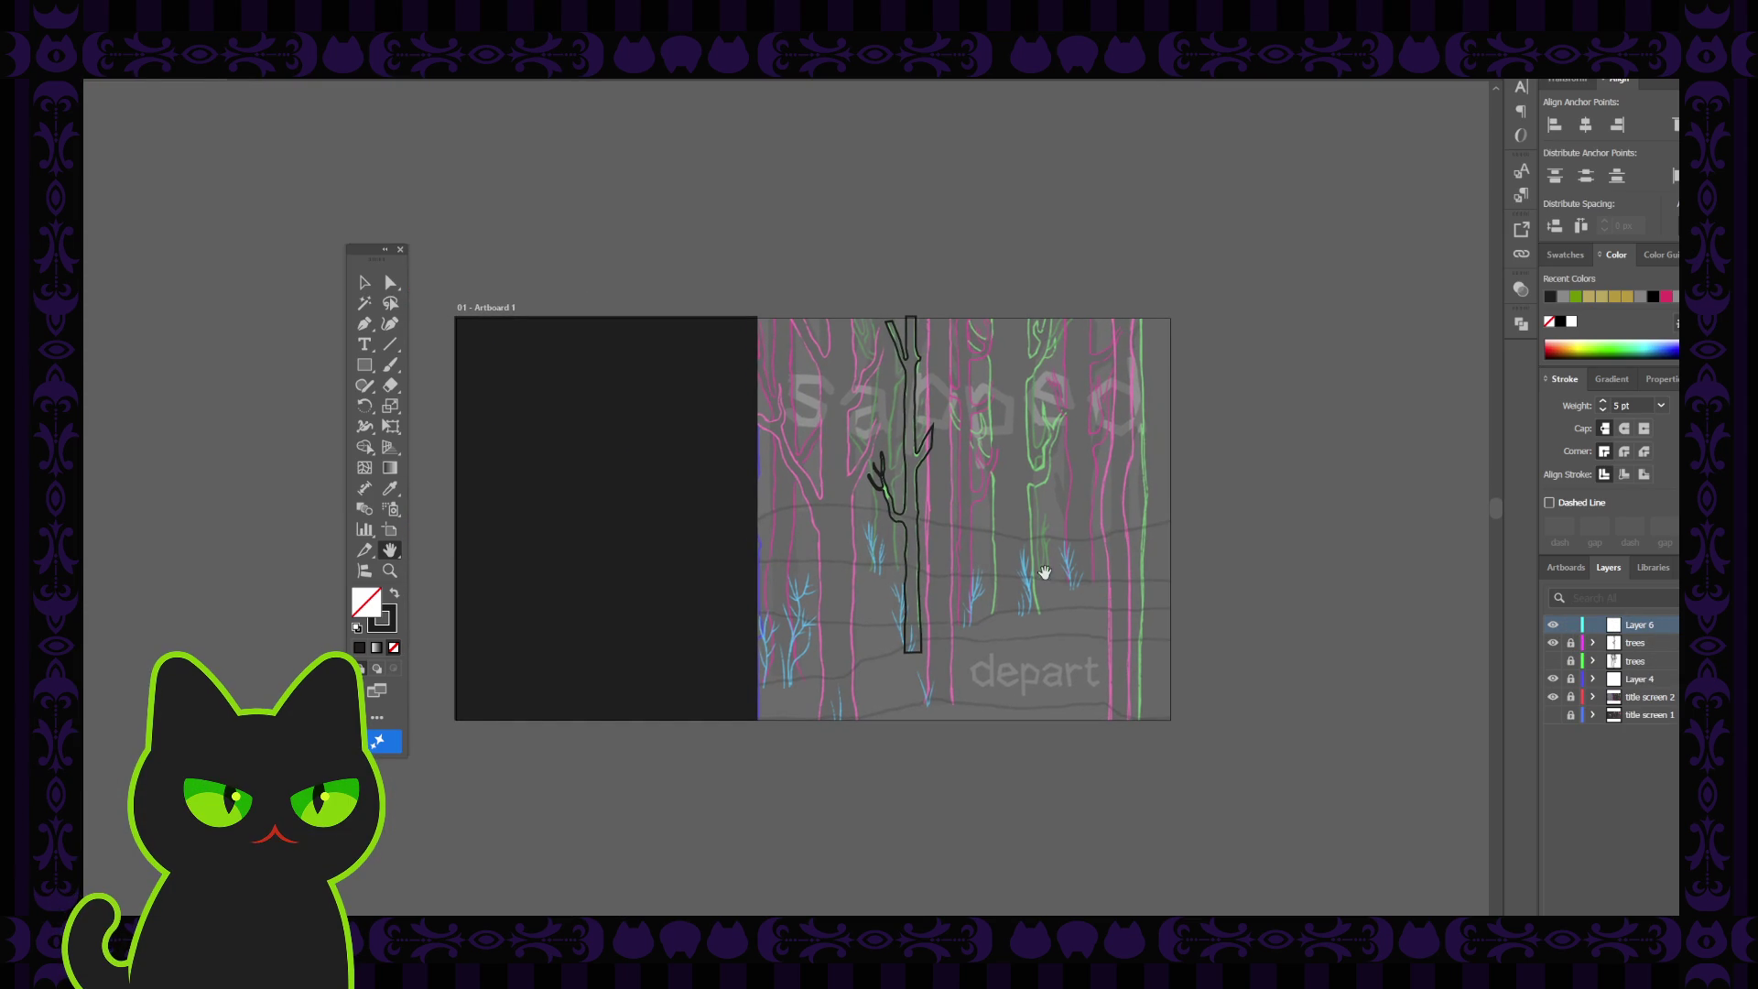
pyautogui.hotkey('ctrl', 'v')
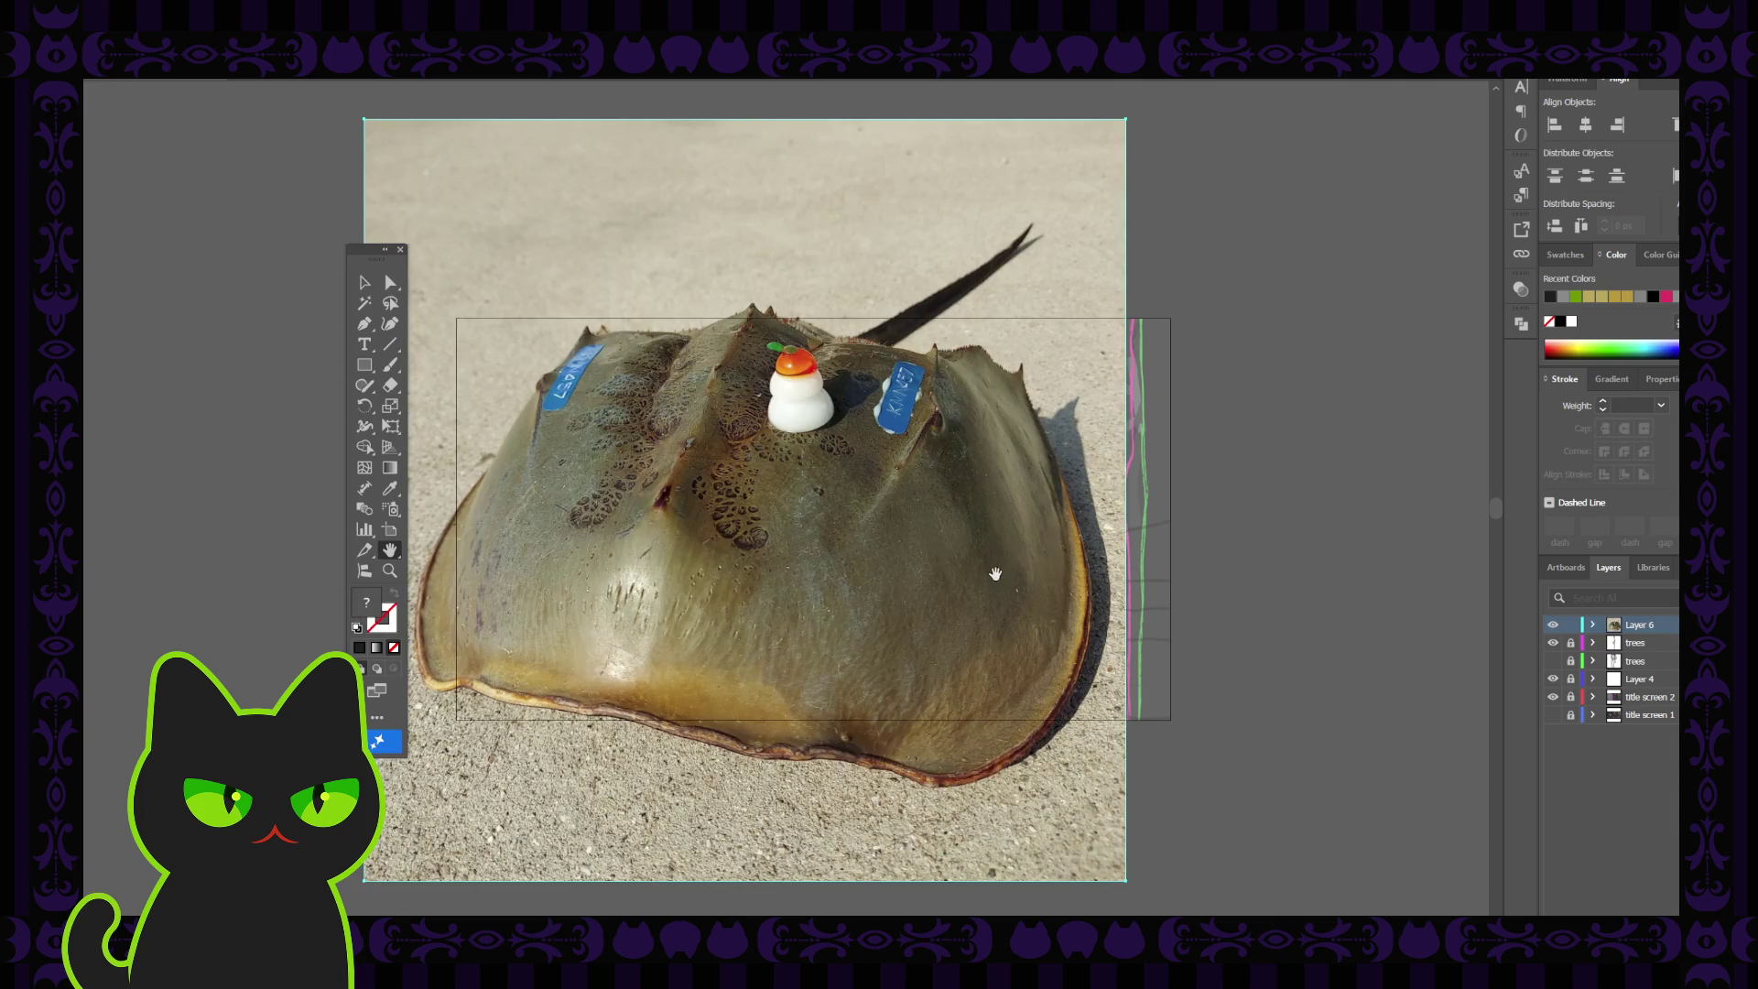
# Nudge the horseshoe crab photo slightly right, then delete it from Layer 6
pyautogui.click(363, 282)
pyautogui.moveTo(371, 253); pyautogui.dragTo(273, 260)
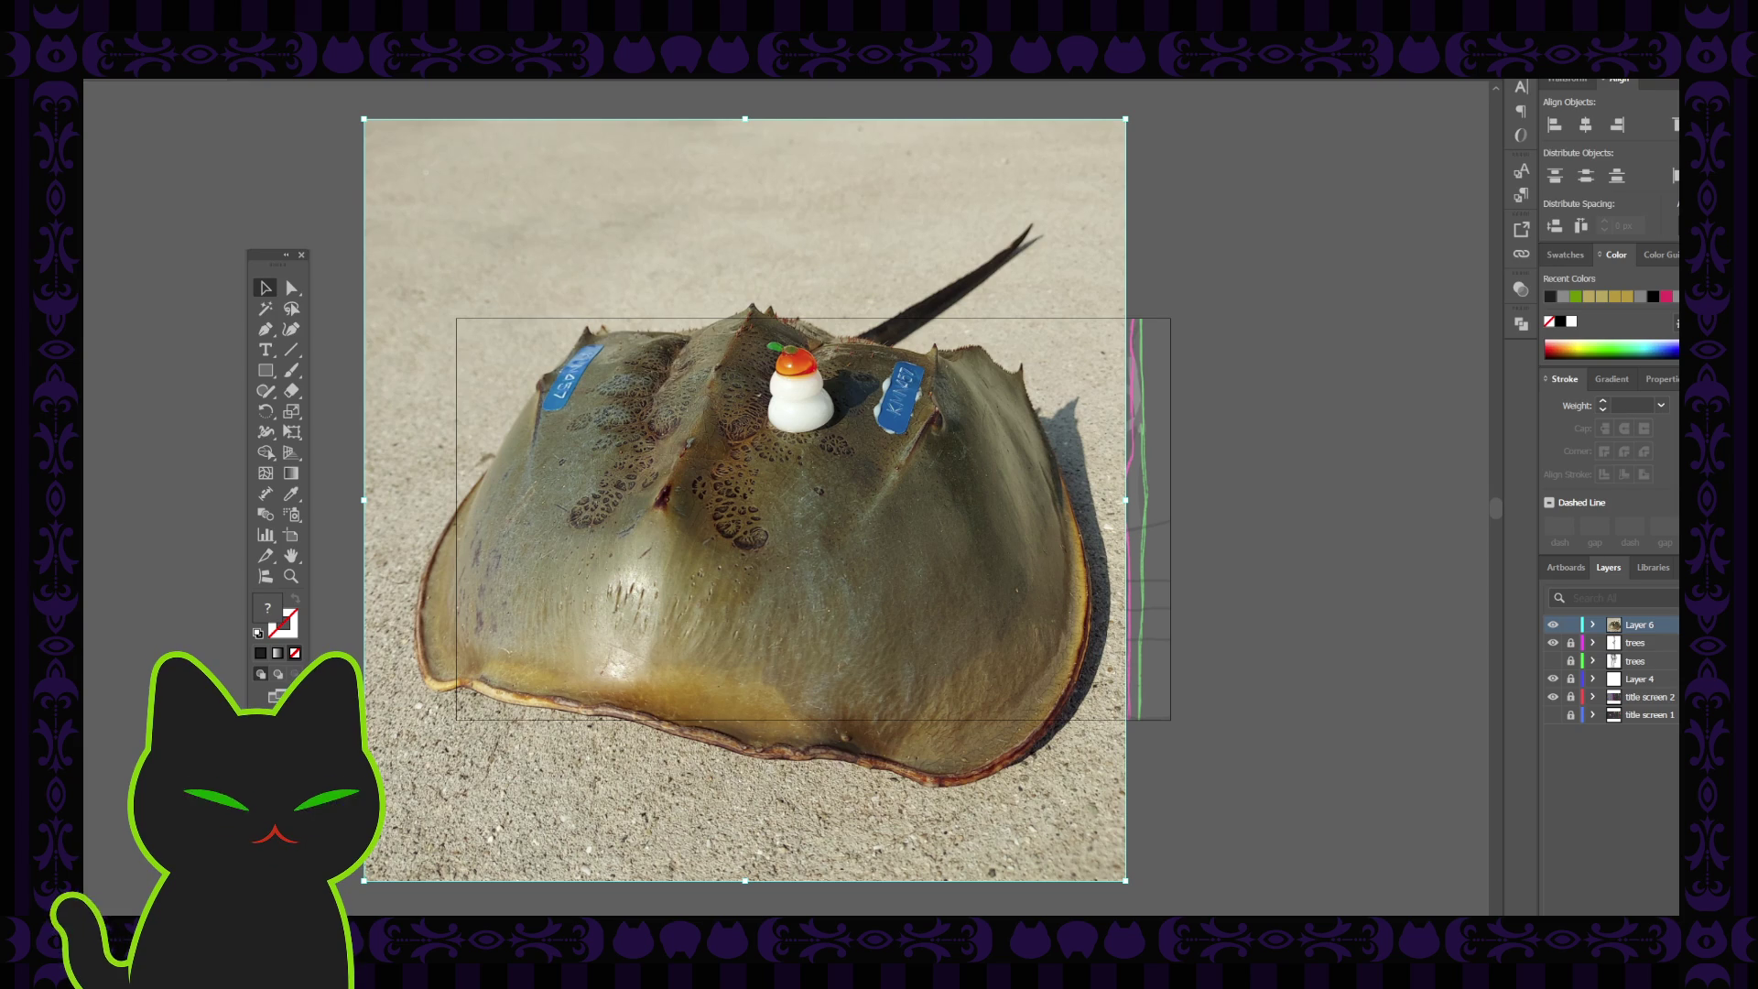
pyautogui.hotkey('ctrl', 'shift', 'a')
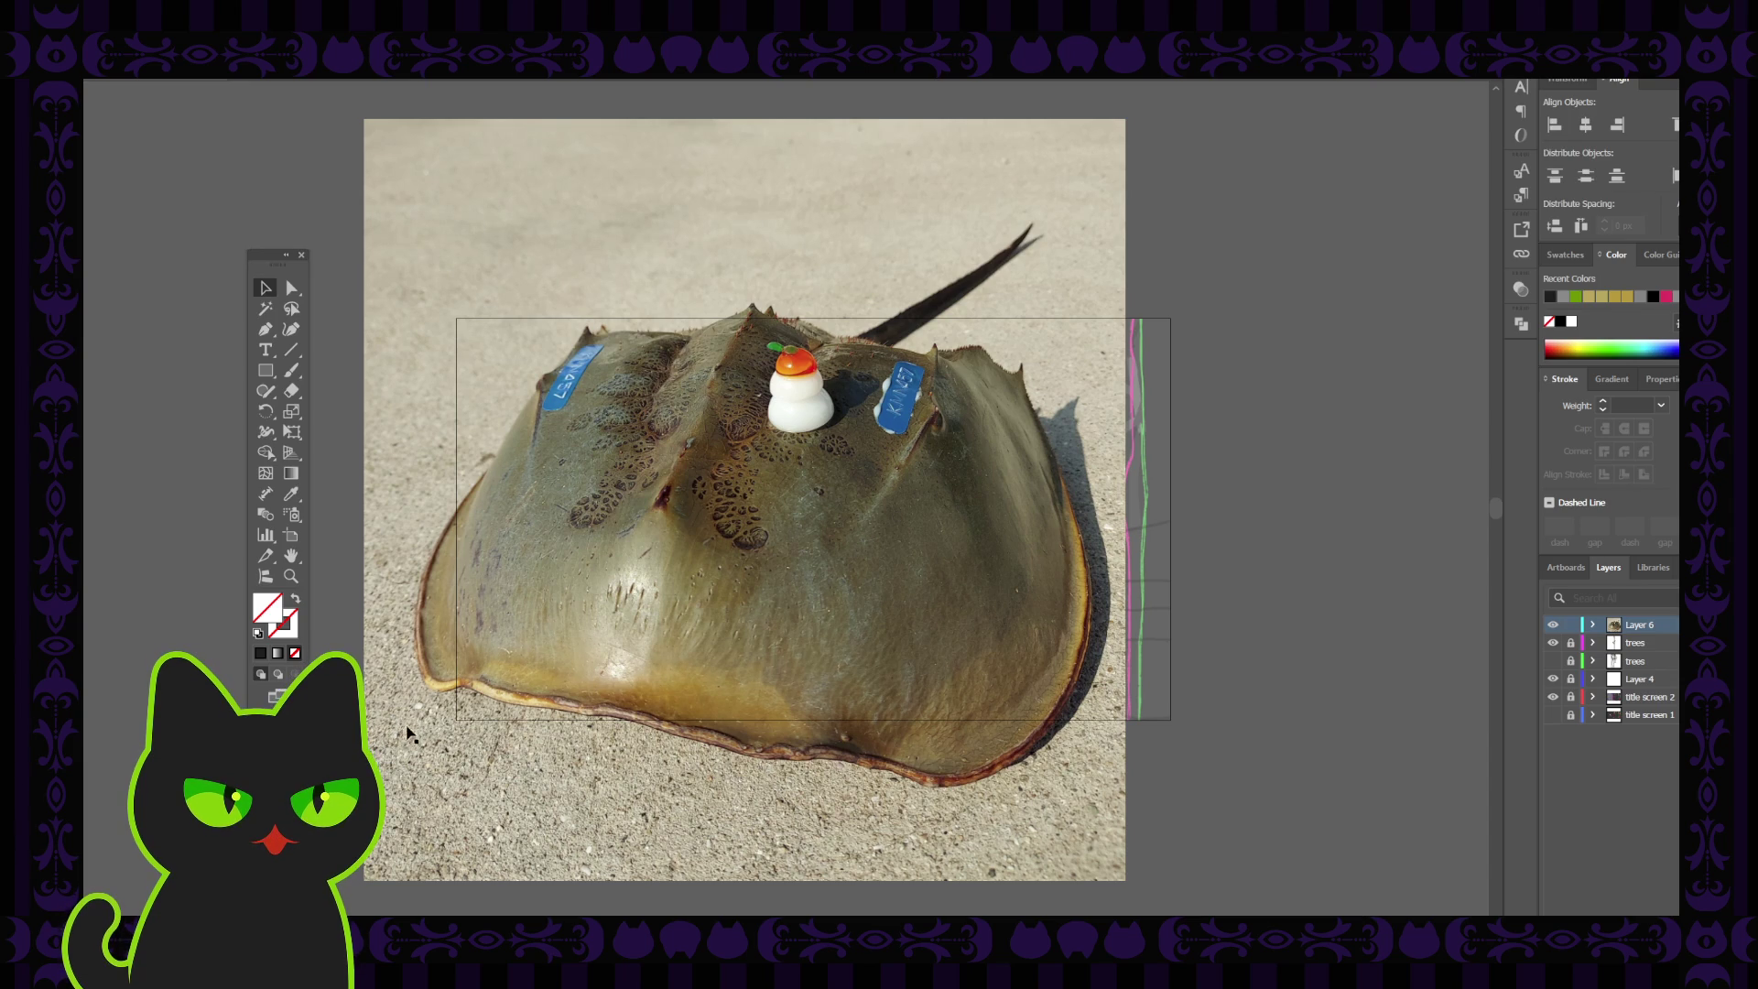
pyautogui.moveTo(393, 740); pyautogui.dragTo(431, 738)
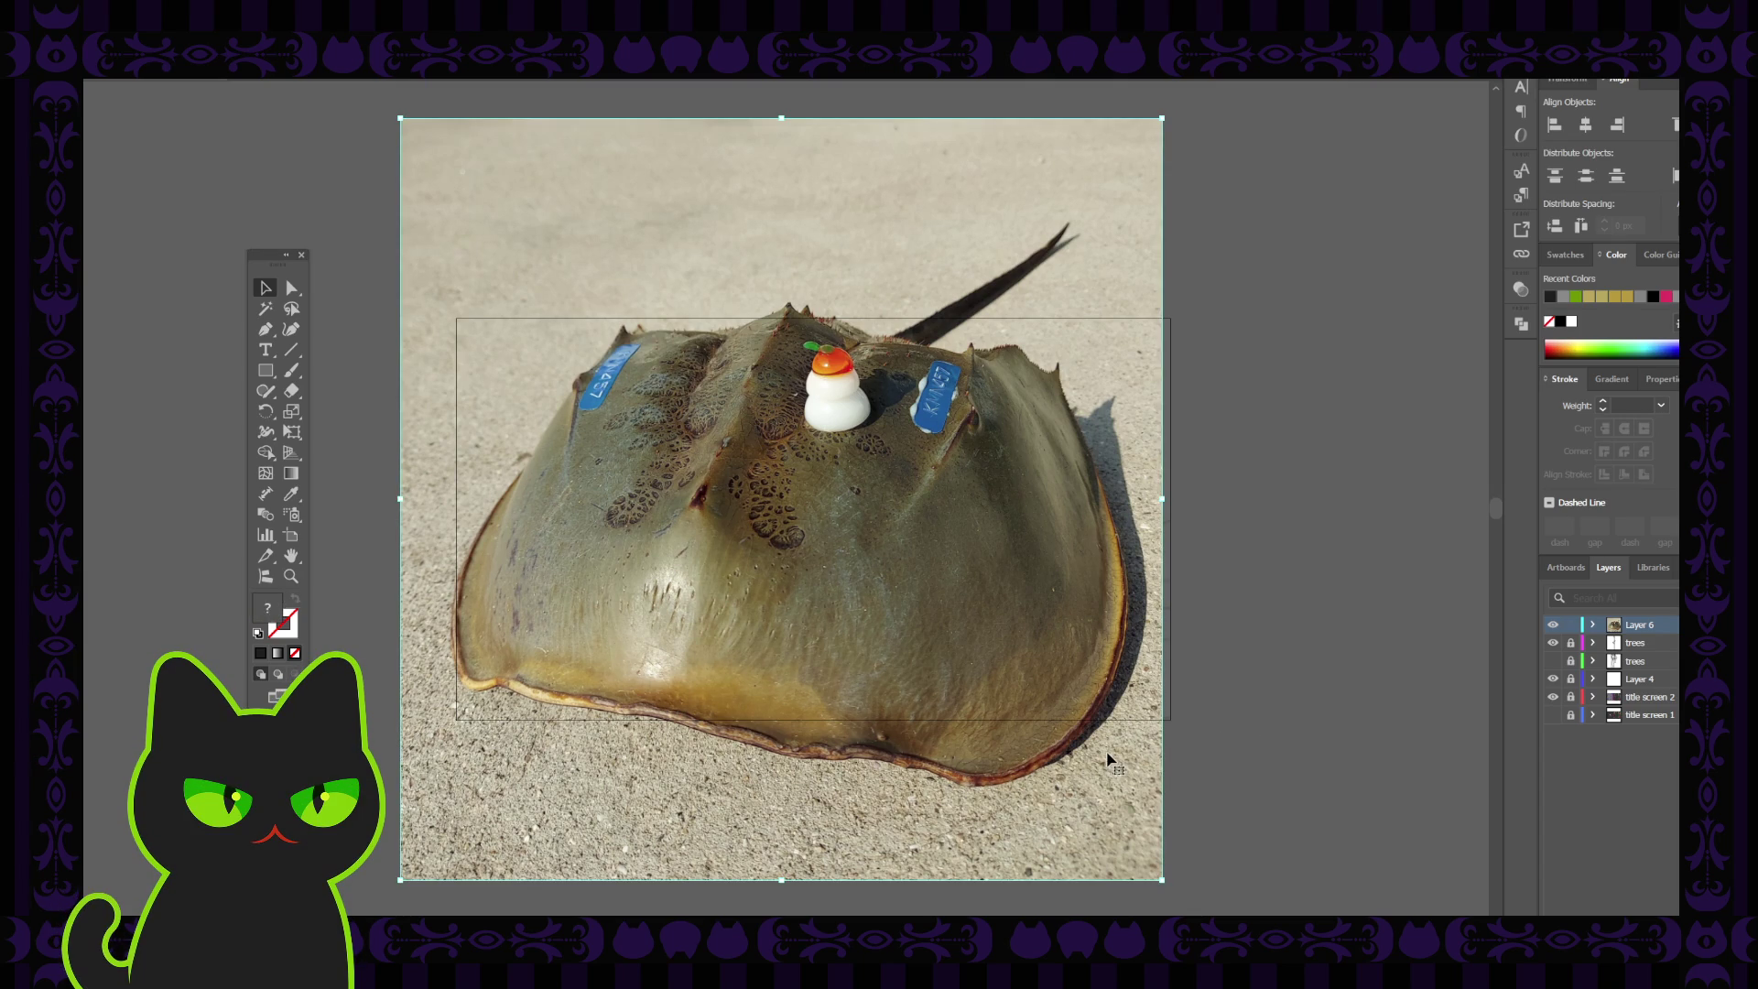
pyautogui.press('Delete')
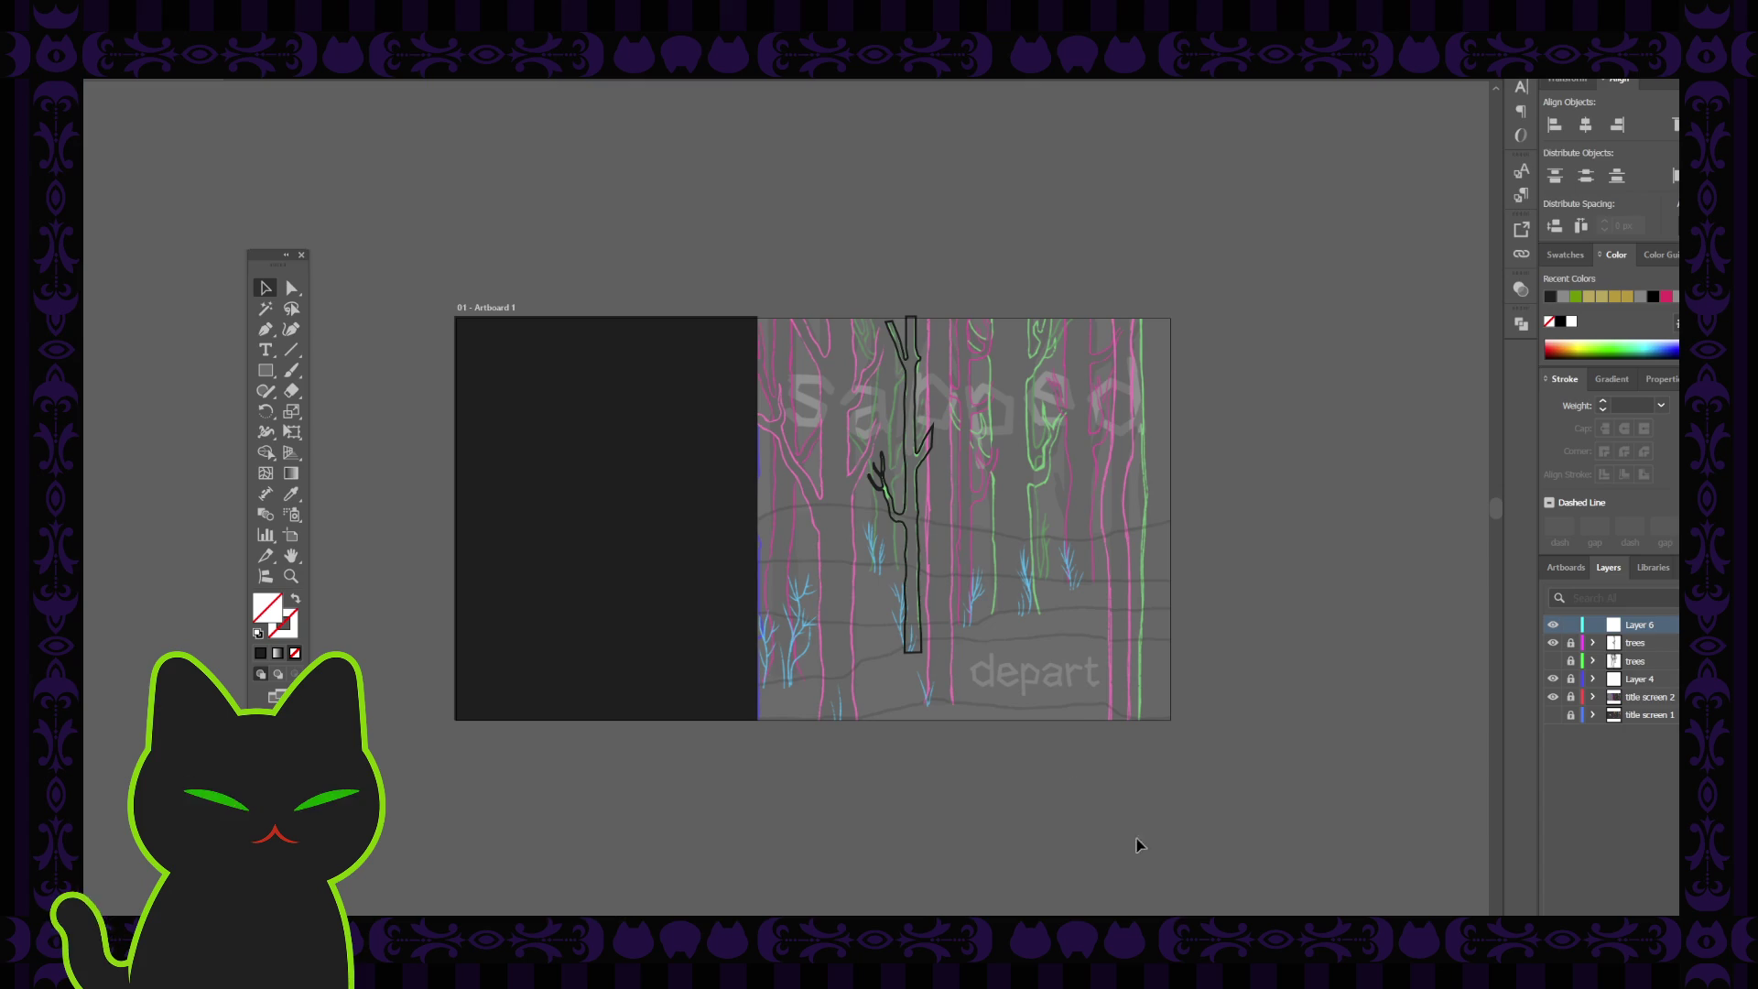
# Zoom and pan to centre the traced tree with the depart text in view
pyautogui.hotkey('ctrl', '+')
pyautogui.press('h')
pyautogui.moveTo(1068, 572)
pyautogui.mouseDown()
pyautogui.moveTo(779, 614)
pyautogui.moveTo(759, 579)
pyautogui.mouseUp()
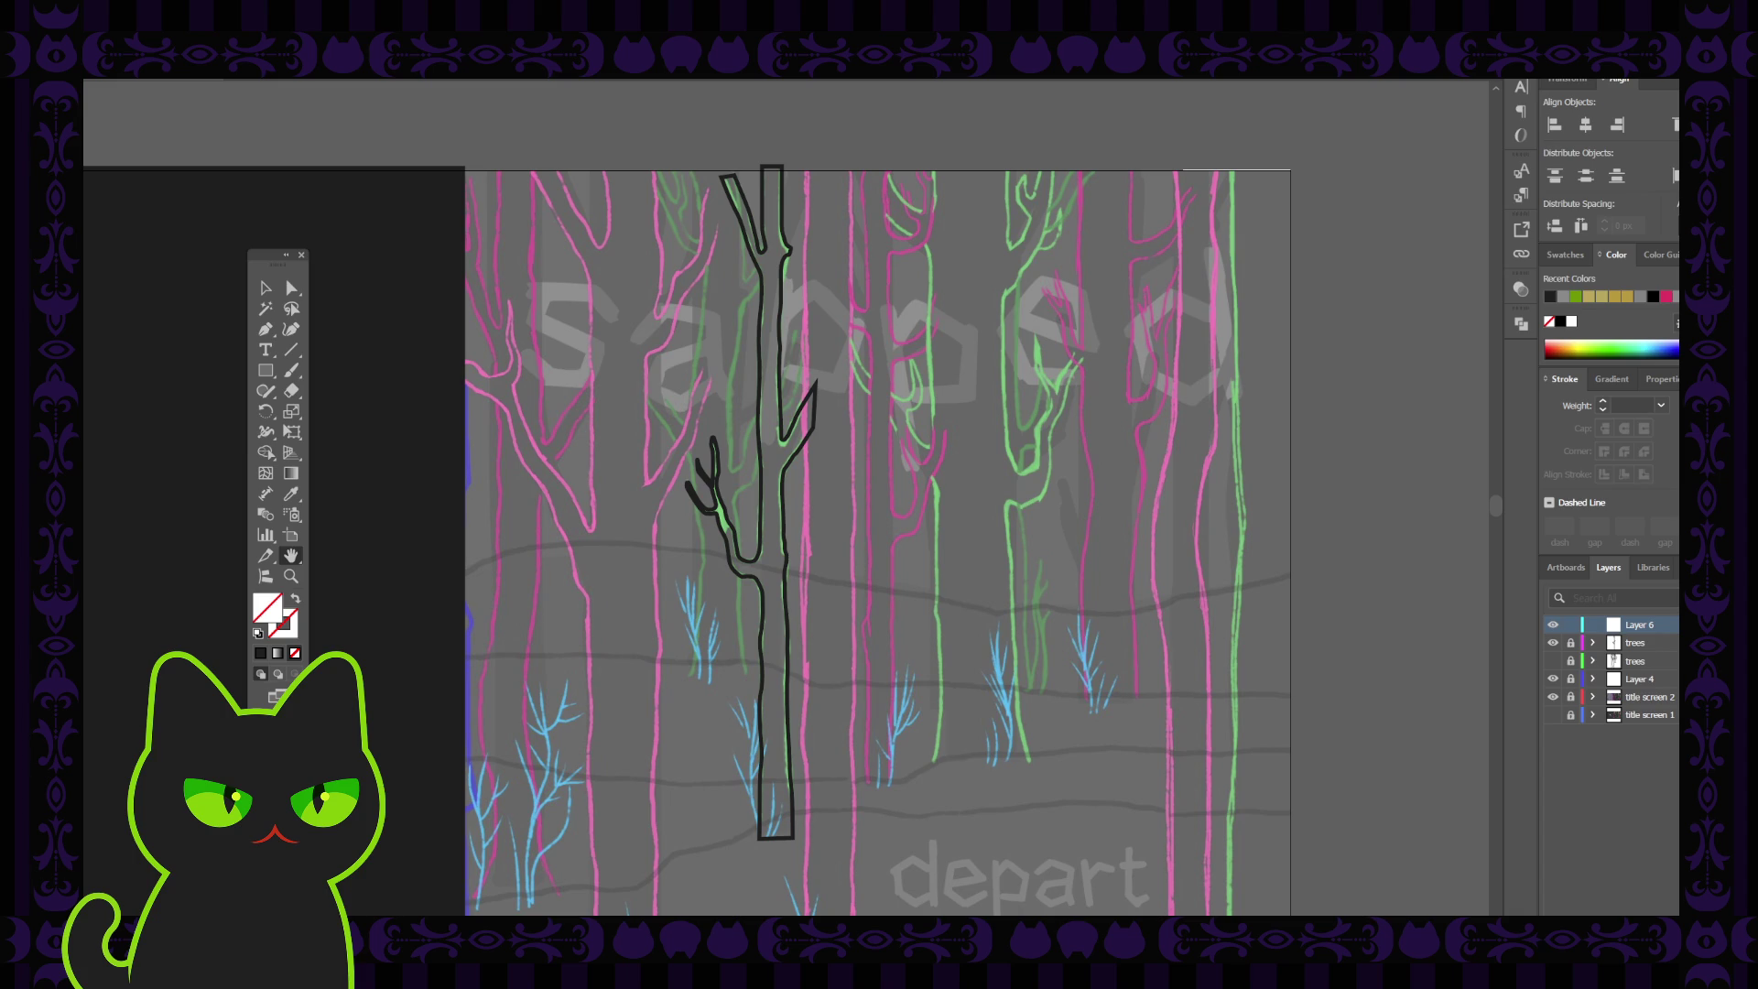
pyautogui.moveTo(870, 541); pyautogui.dragTo(861, 539)
pyautogui.moveTo(713, 586); pyautogui.dragTo(646, 583)
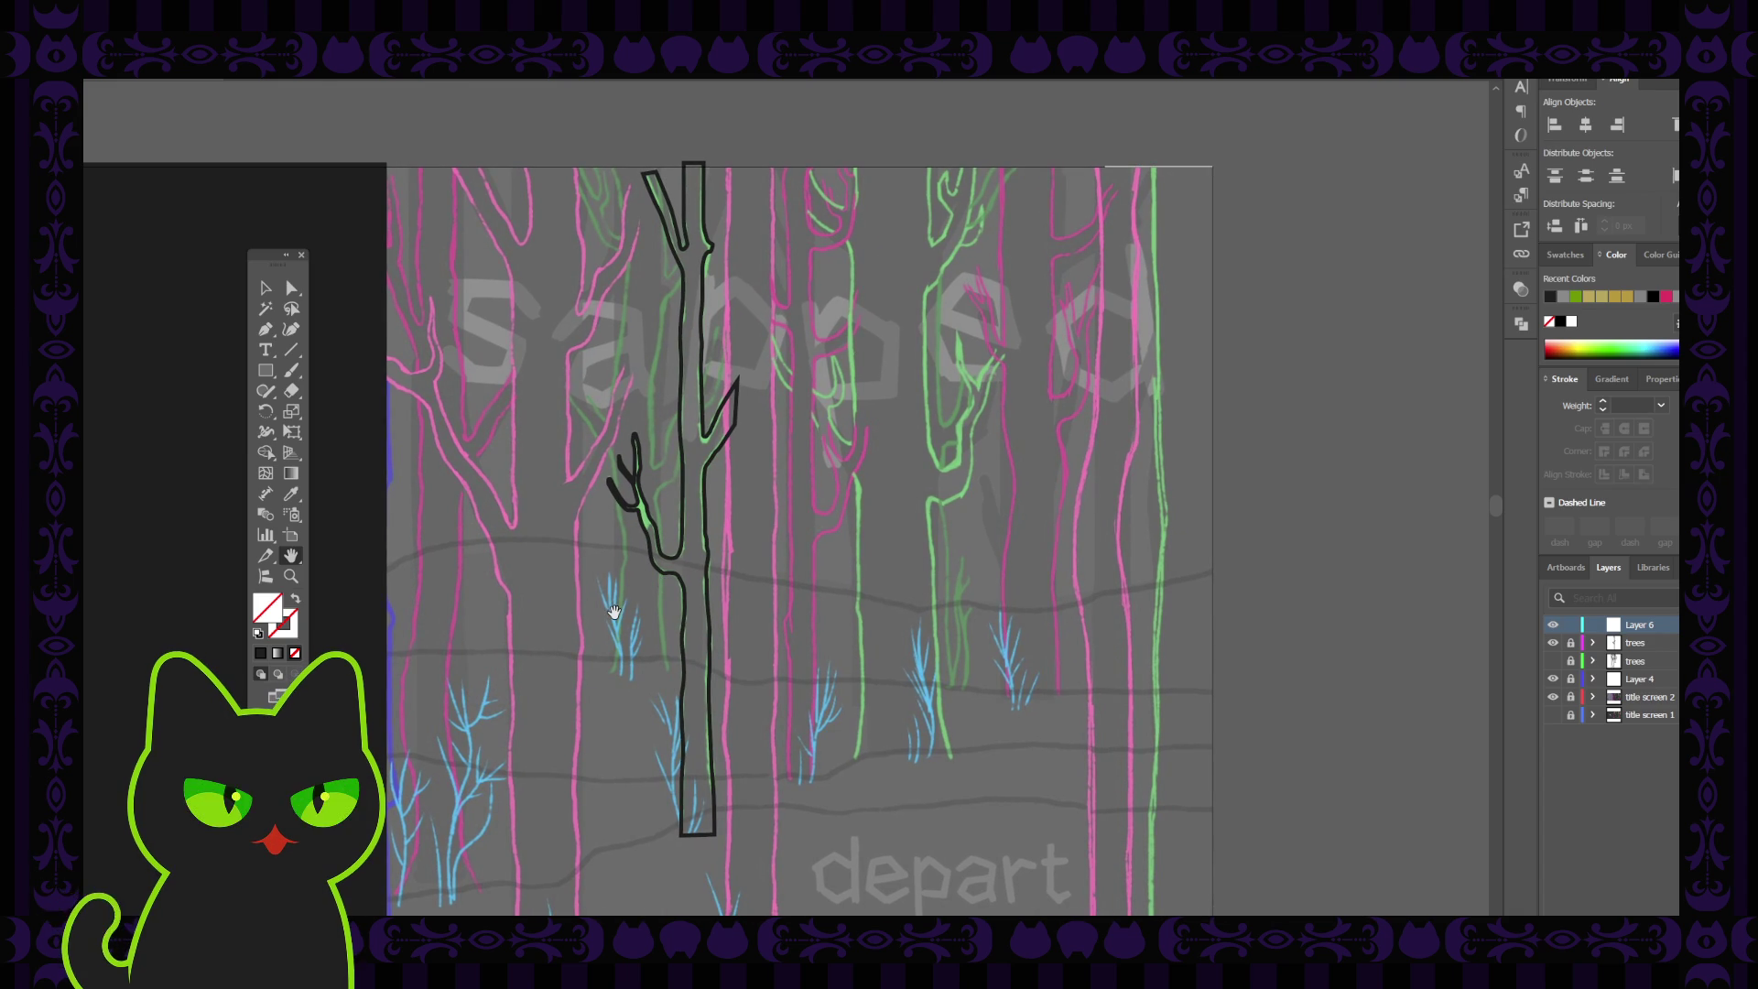
pyautogui.moveTo(662, 640); pyautogui.dragTo(622, 633)
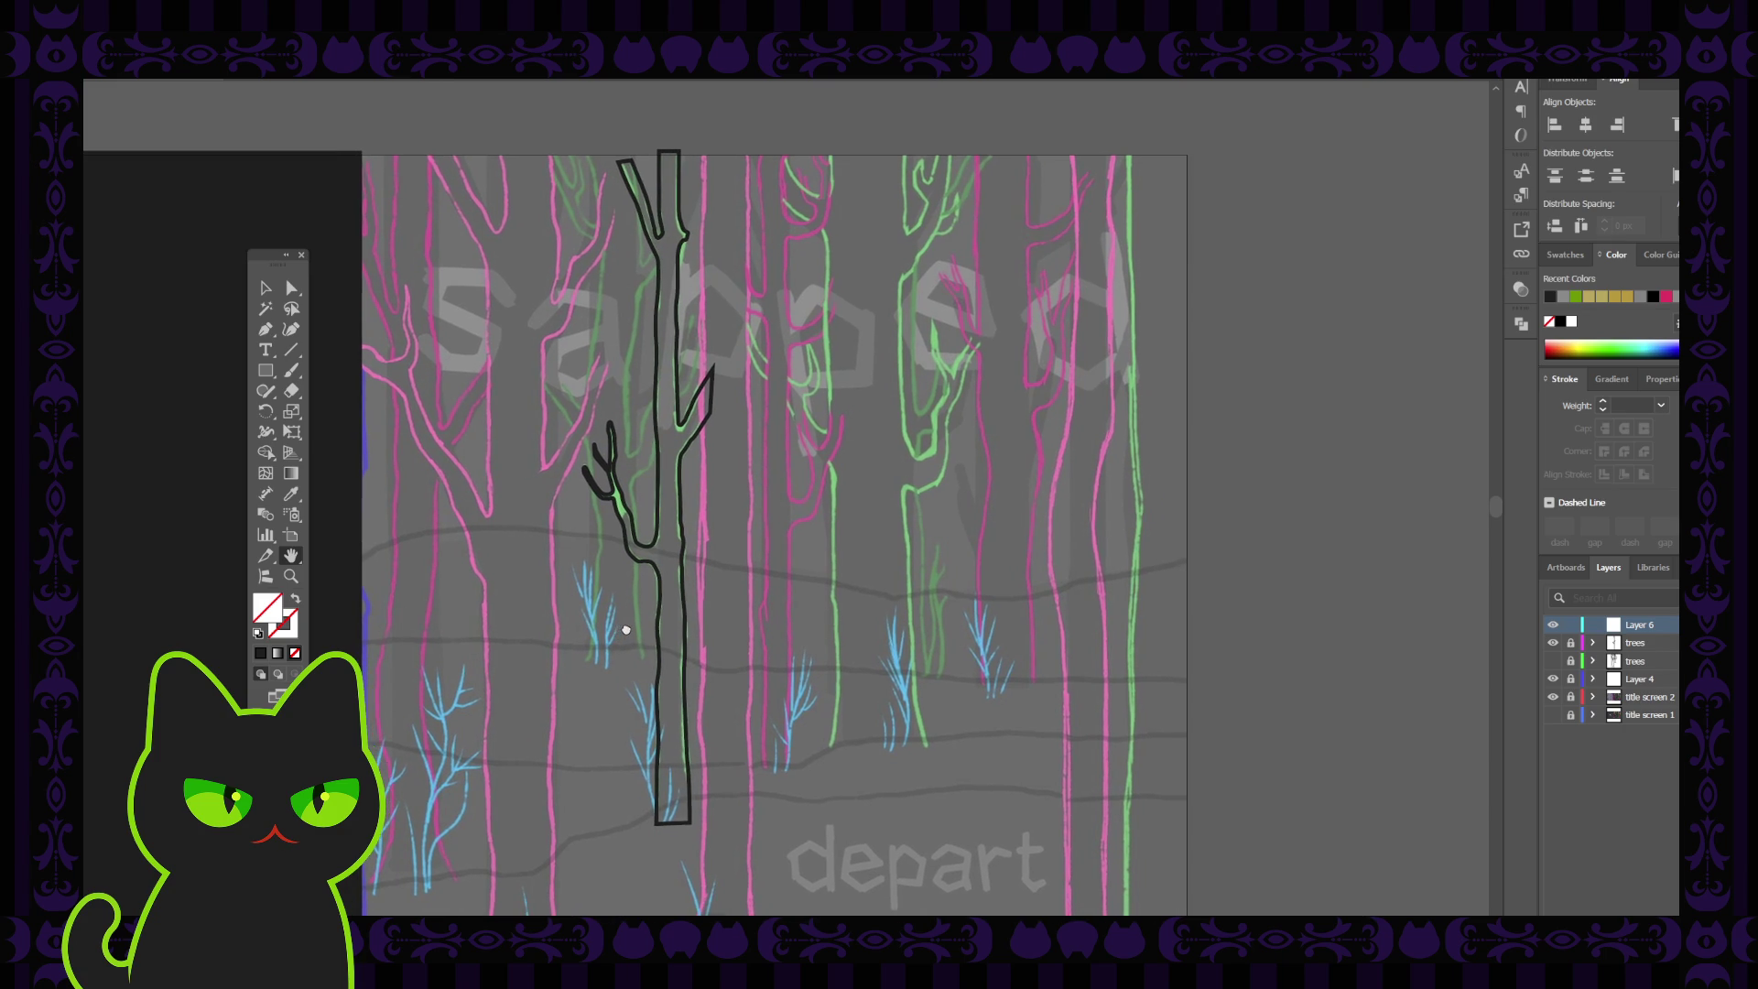
pyautogui.hotkey('ctrl', '=')
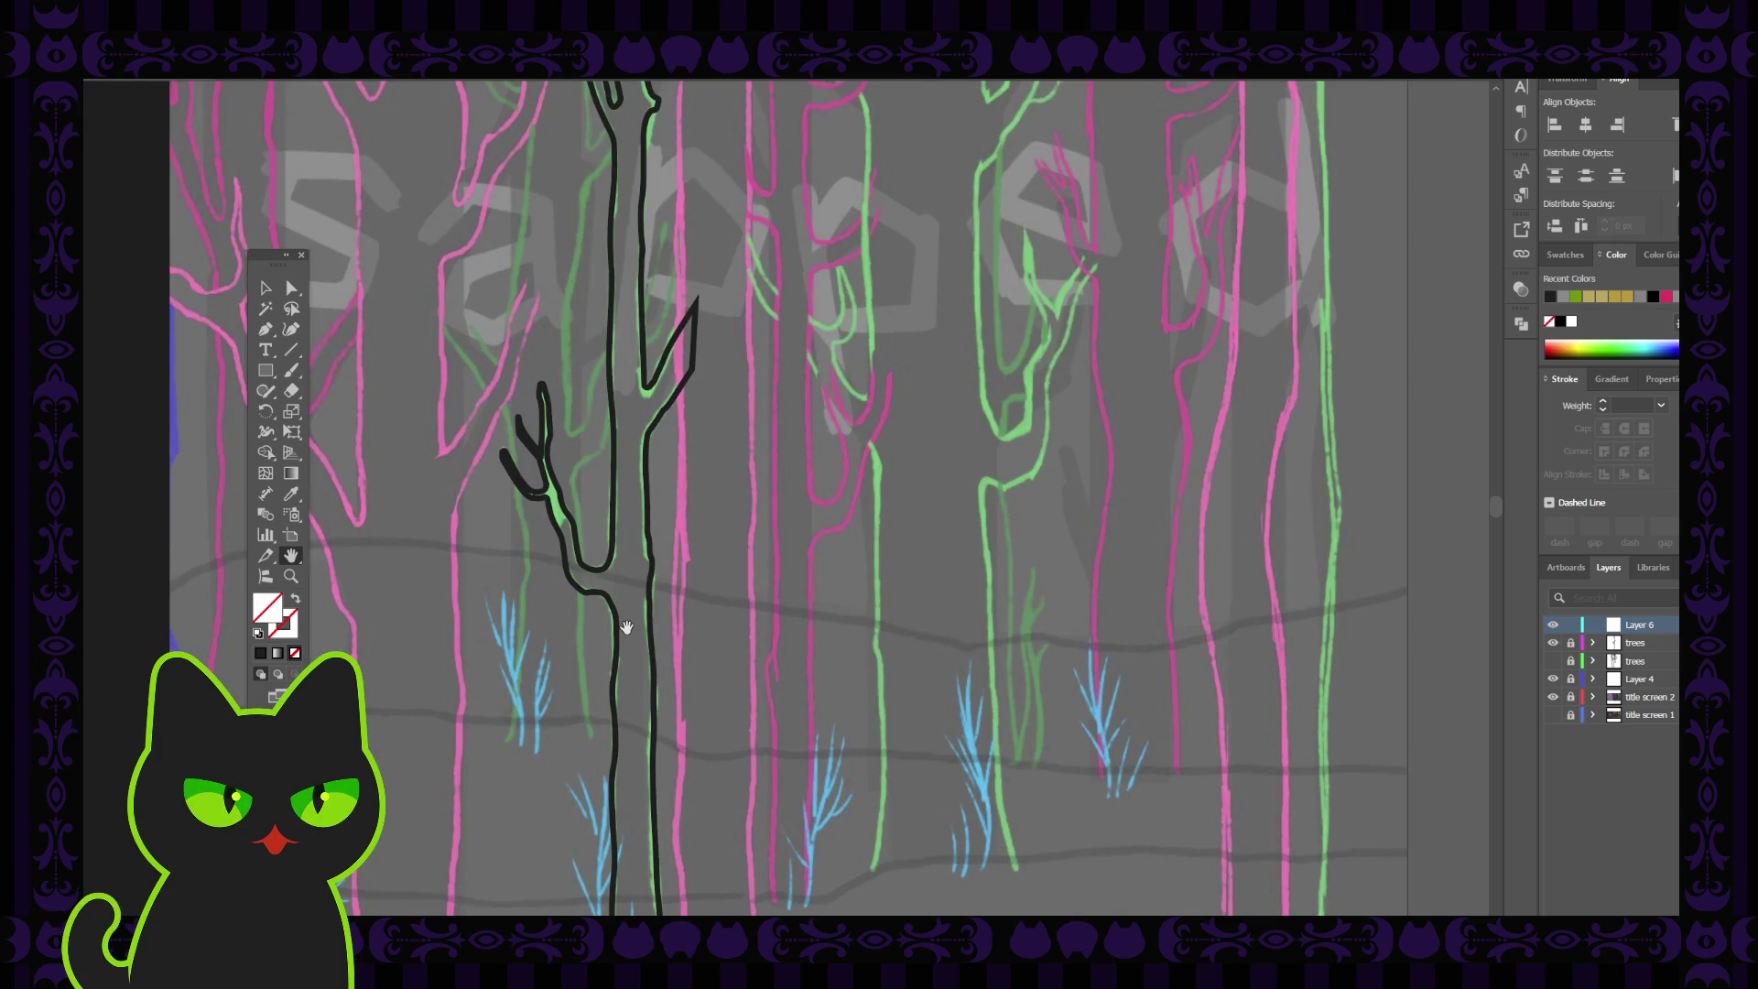
pyautogui.hotkey('ctrl', '-')
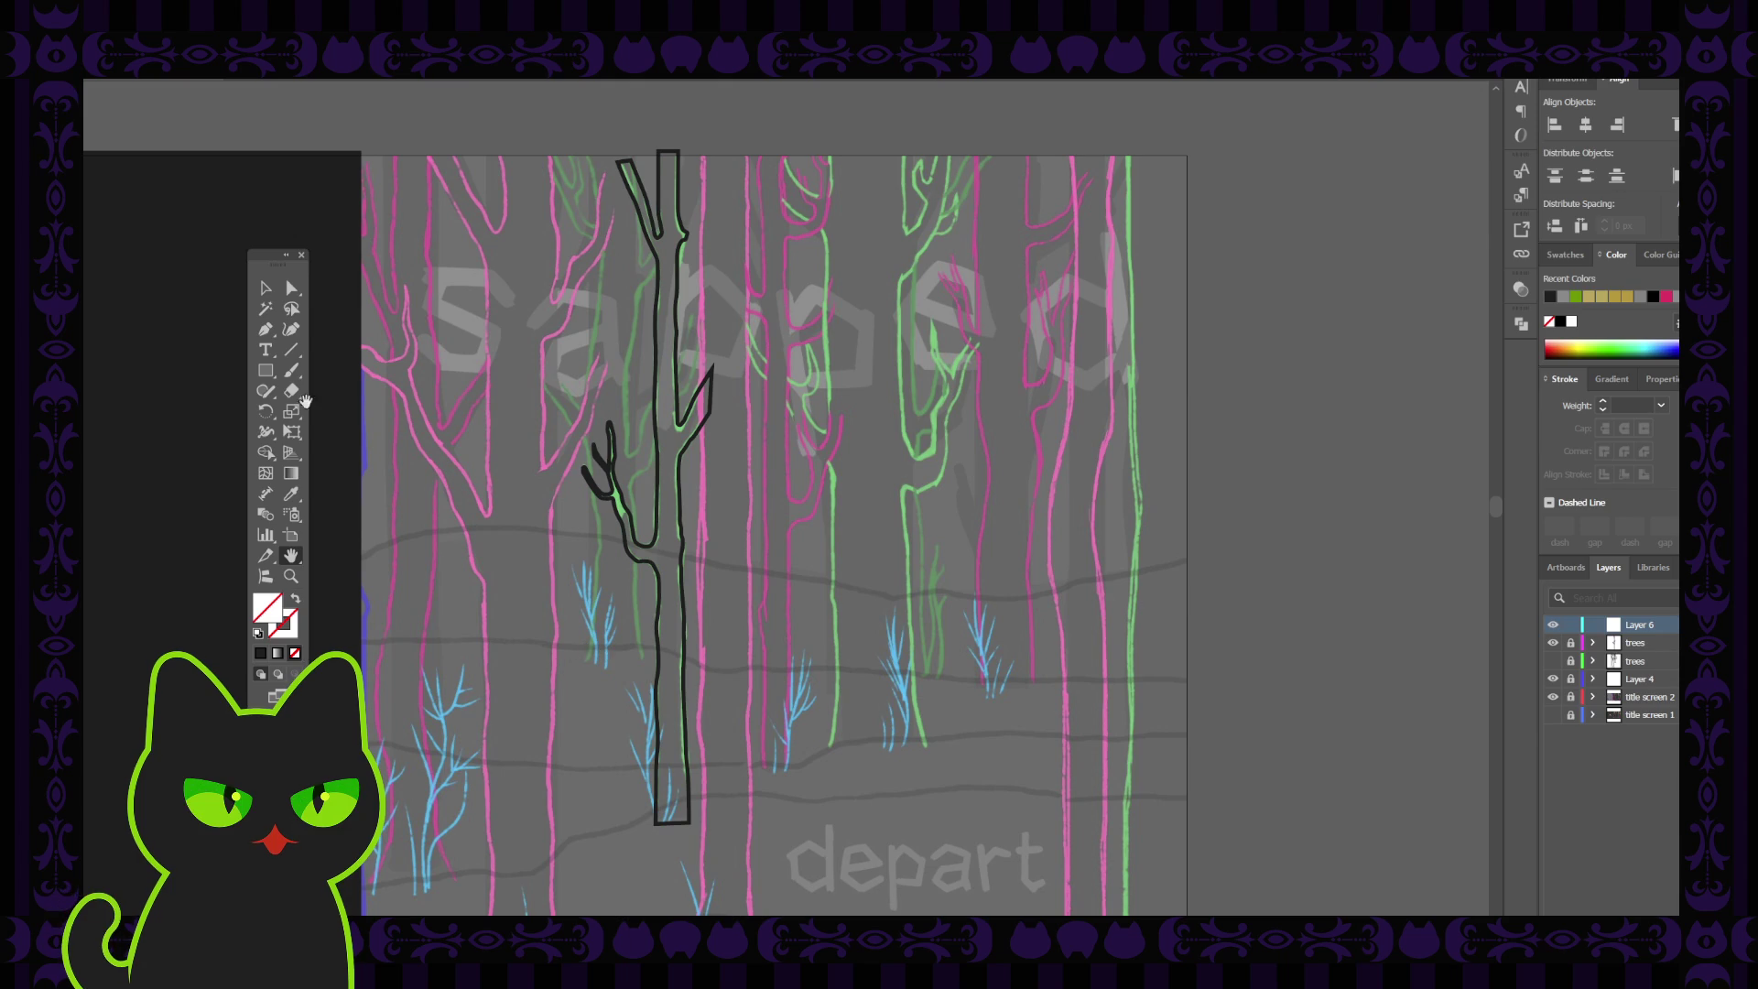
# Unlock the upper trees layer and lock the lower trees layer
pyautogui.click(265, 289)
pyautogui.click(1570, 643)
pyautogui.click(1571, 661)
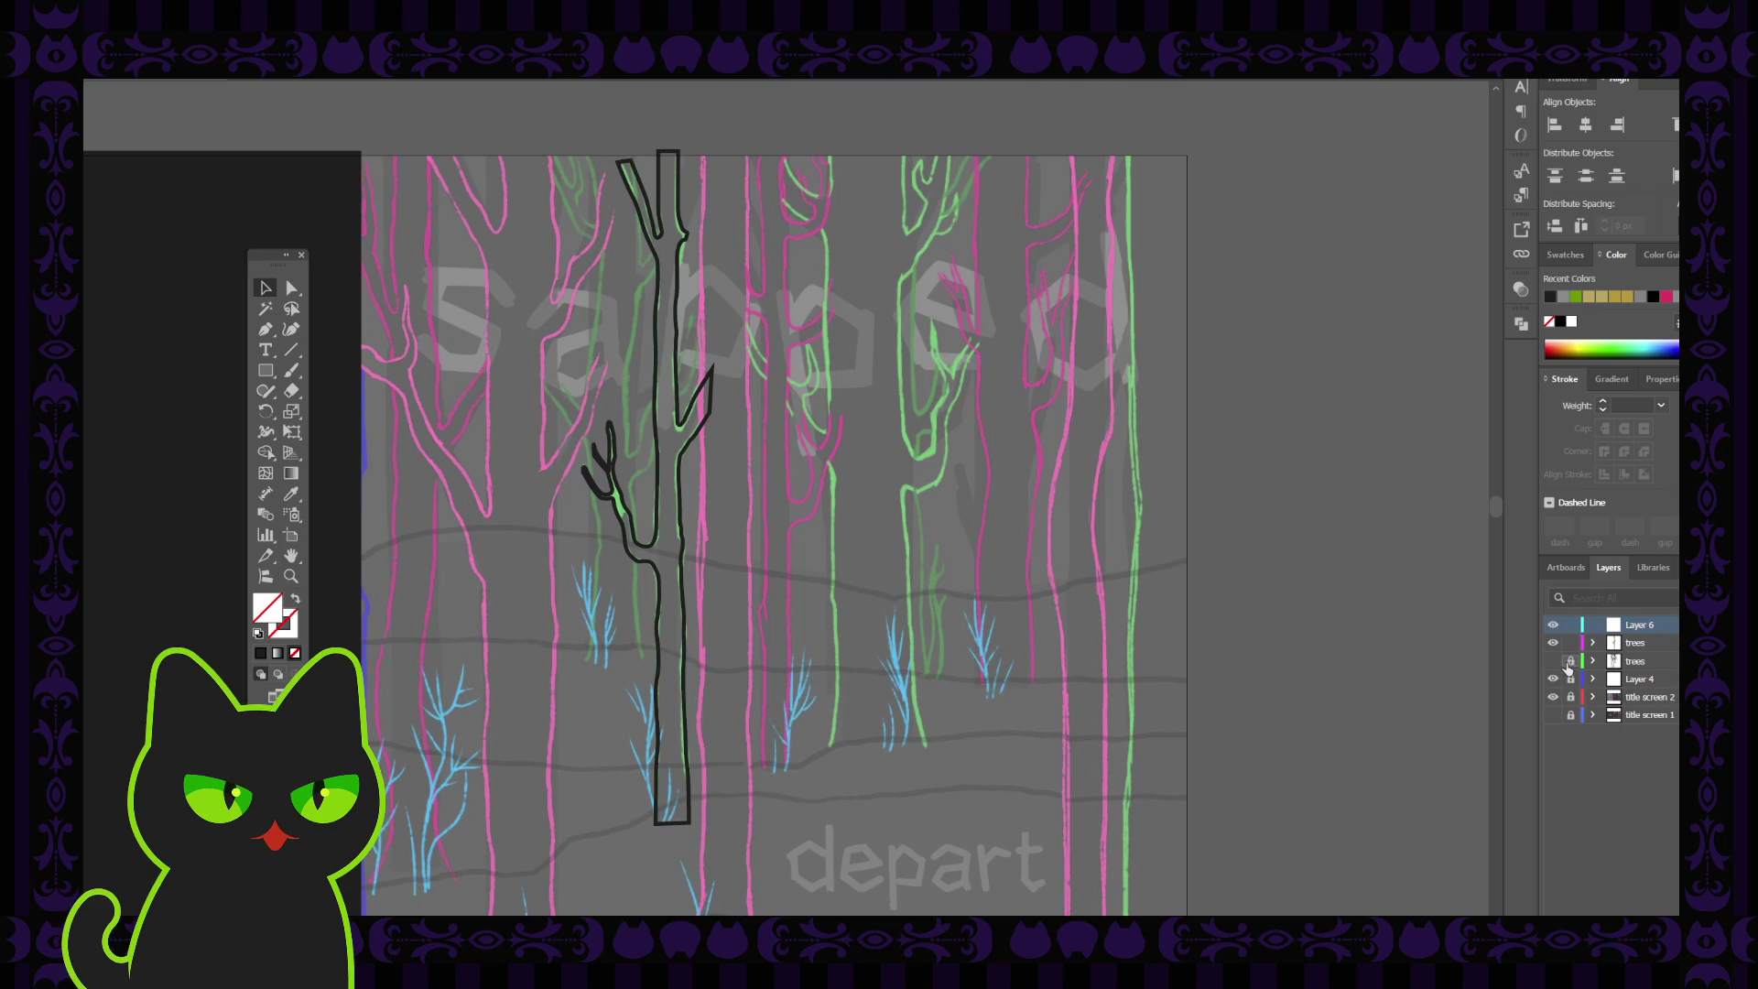
pyautogui.click(680, 522)
pyautogui.click(804, 516)
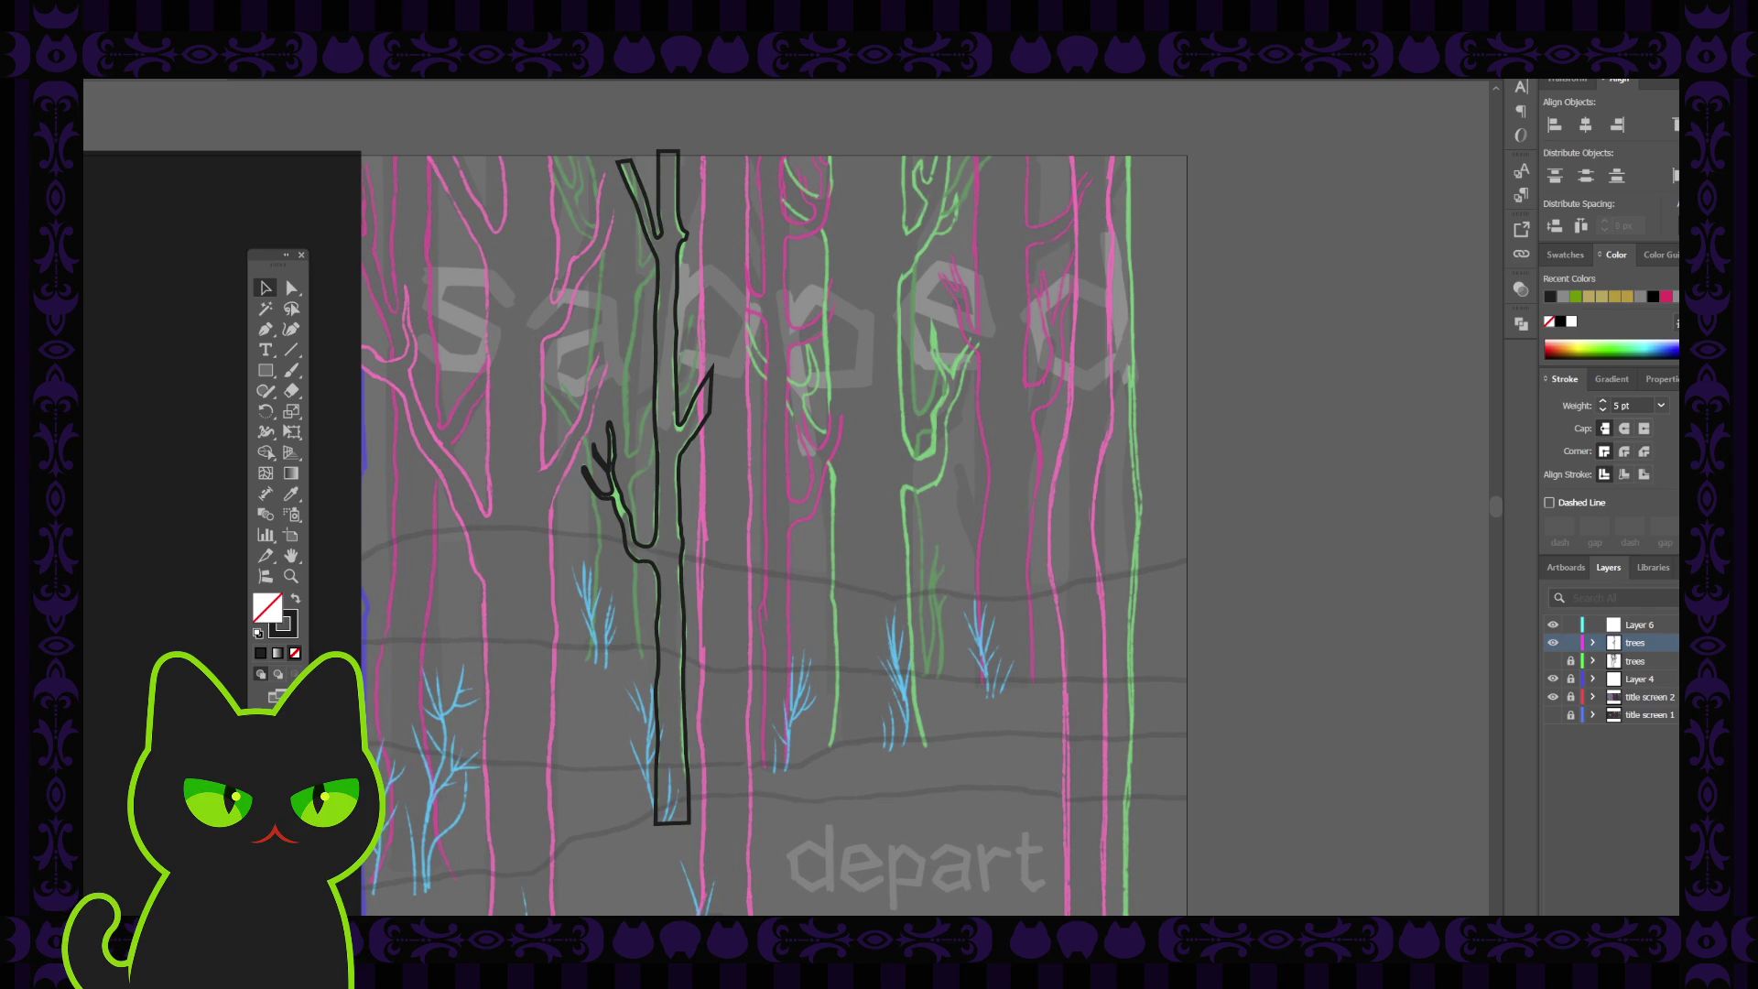
# Toggle visibility of the upper and second trees layers to compare their outlines
pyautogui.click(1553, 645)
pyautogui.click(1553, 645)
pyautogui.click(1552, 661)
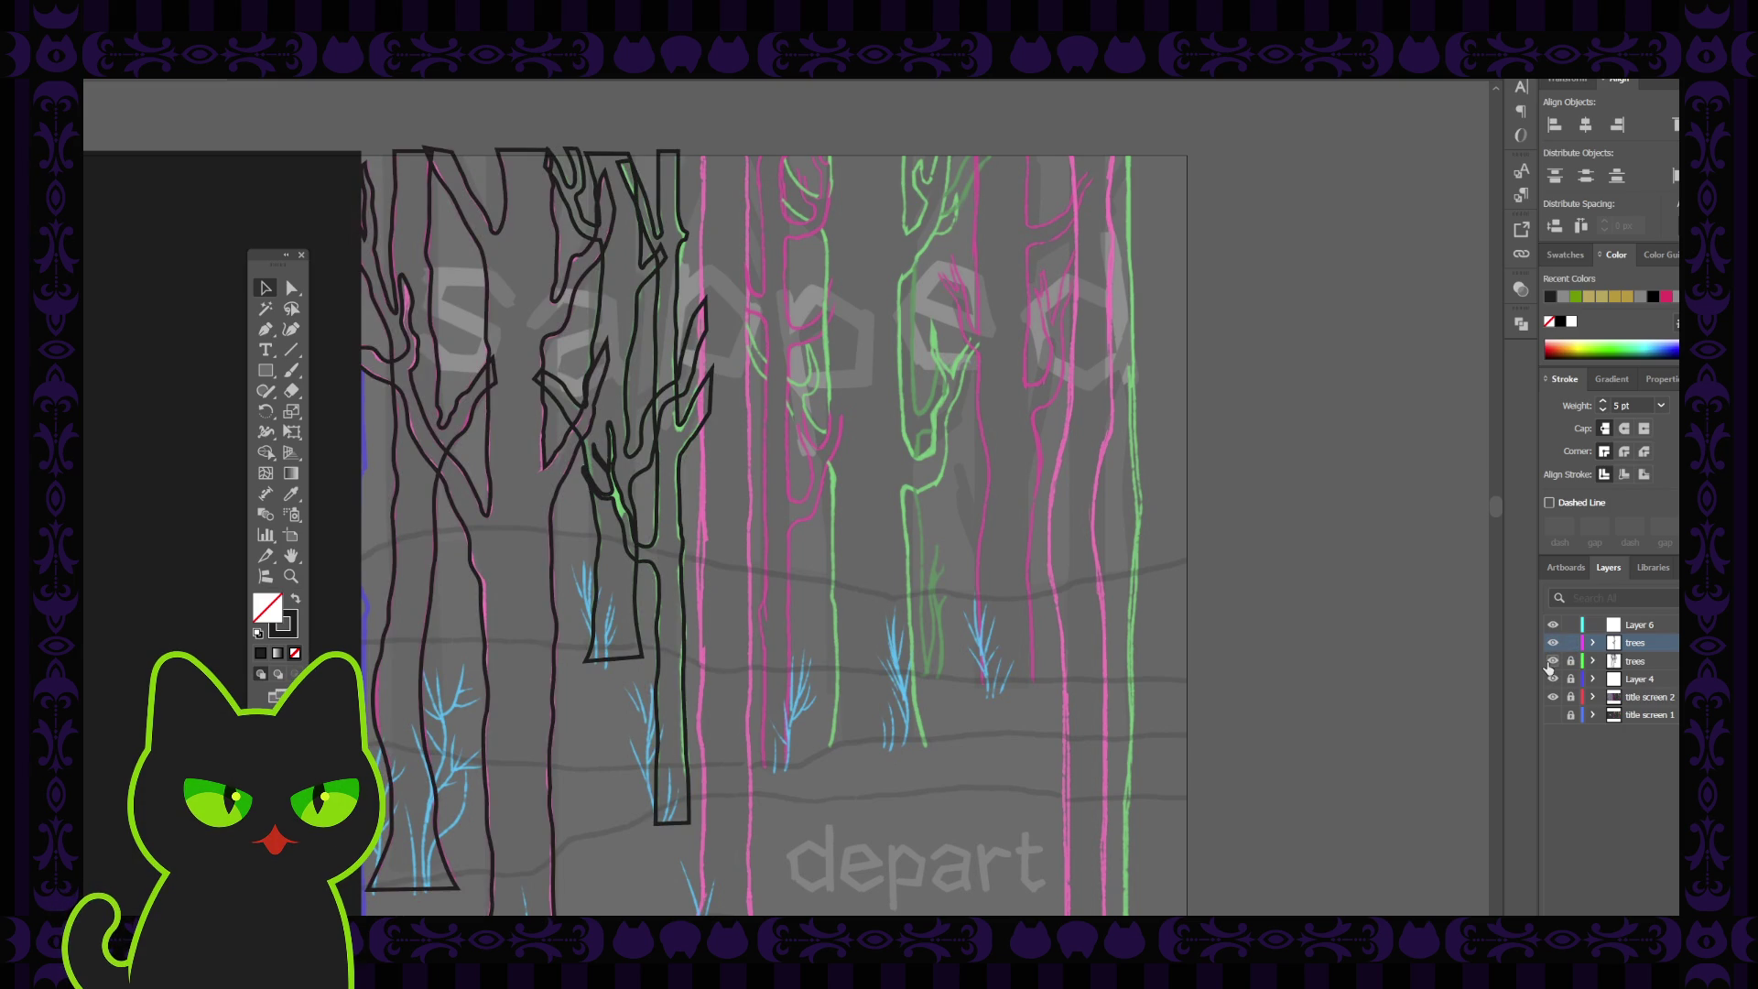
pyautogui.click(1552, 661)
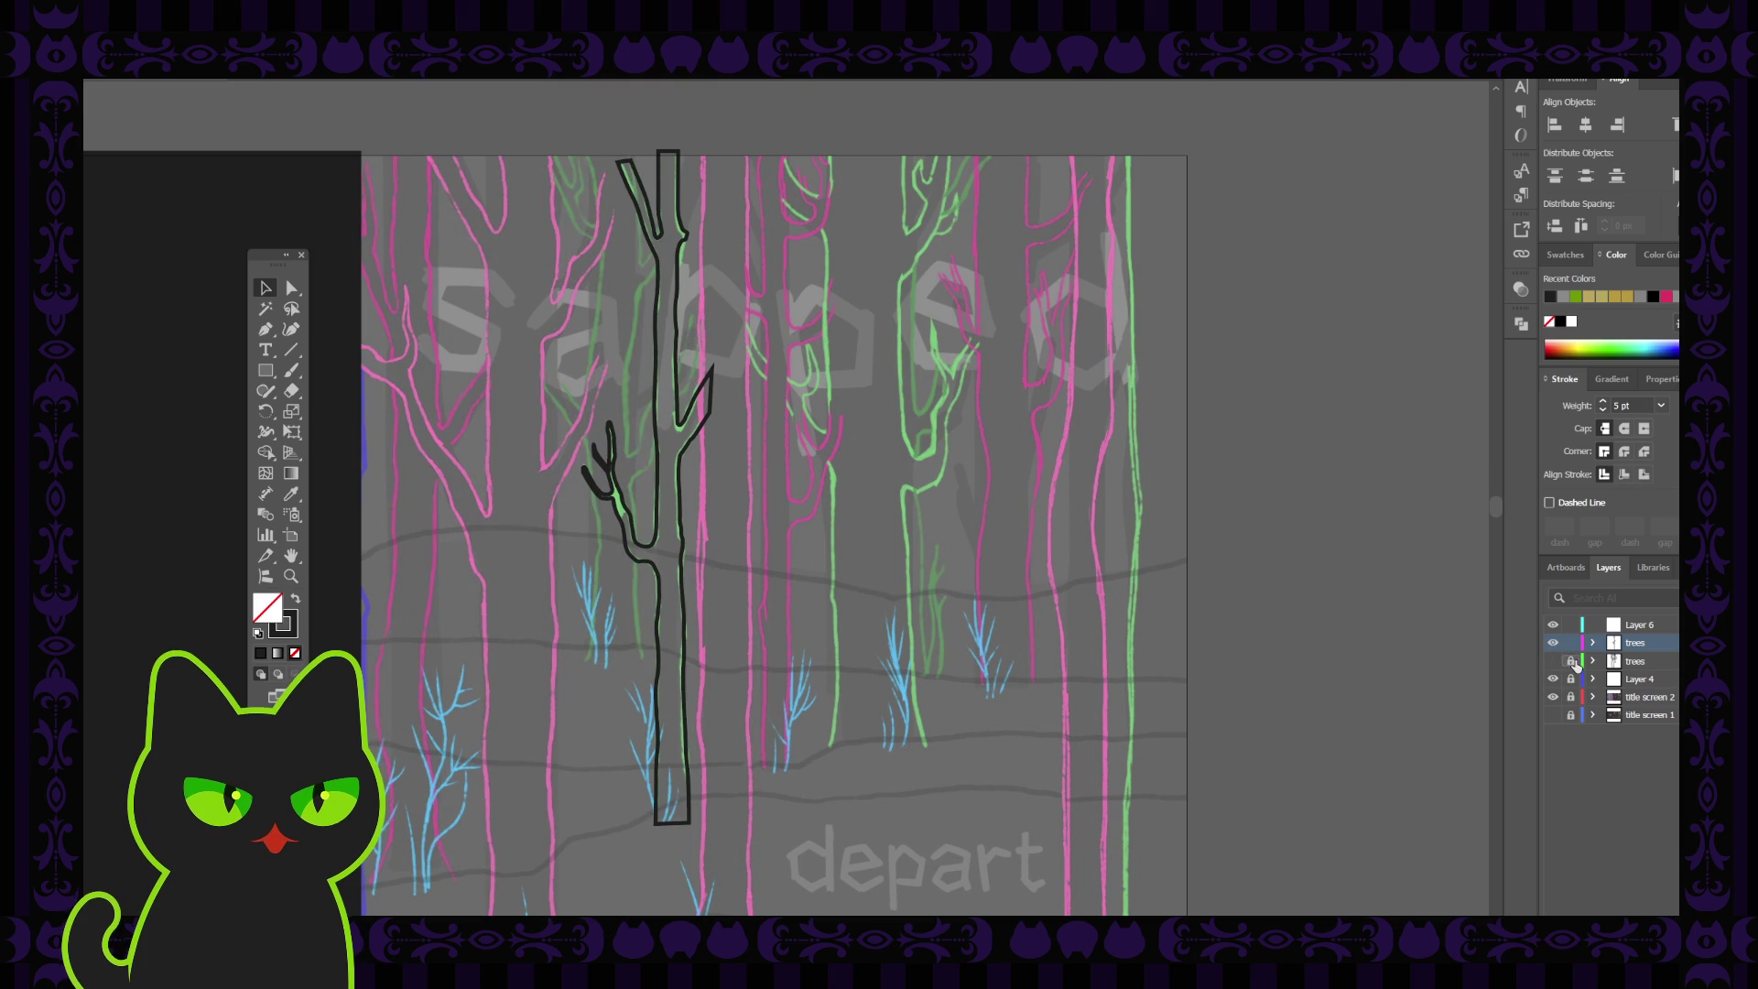
# Delete the single traced tree, then lock and show the second trees layer
pyautogui.hotkey('ctrl', 'a')
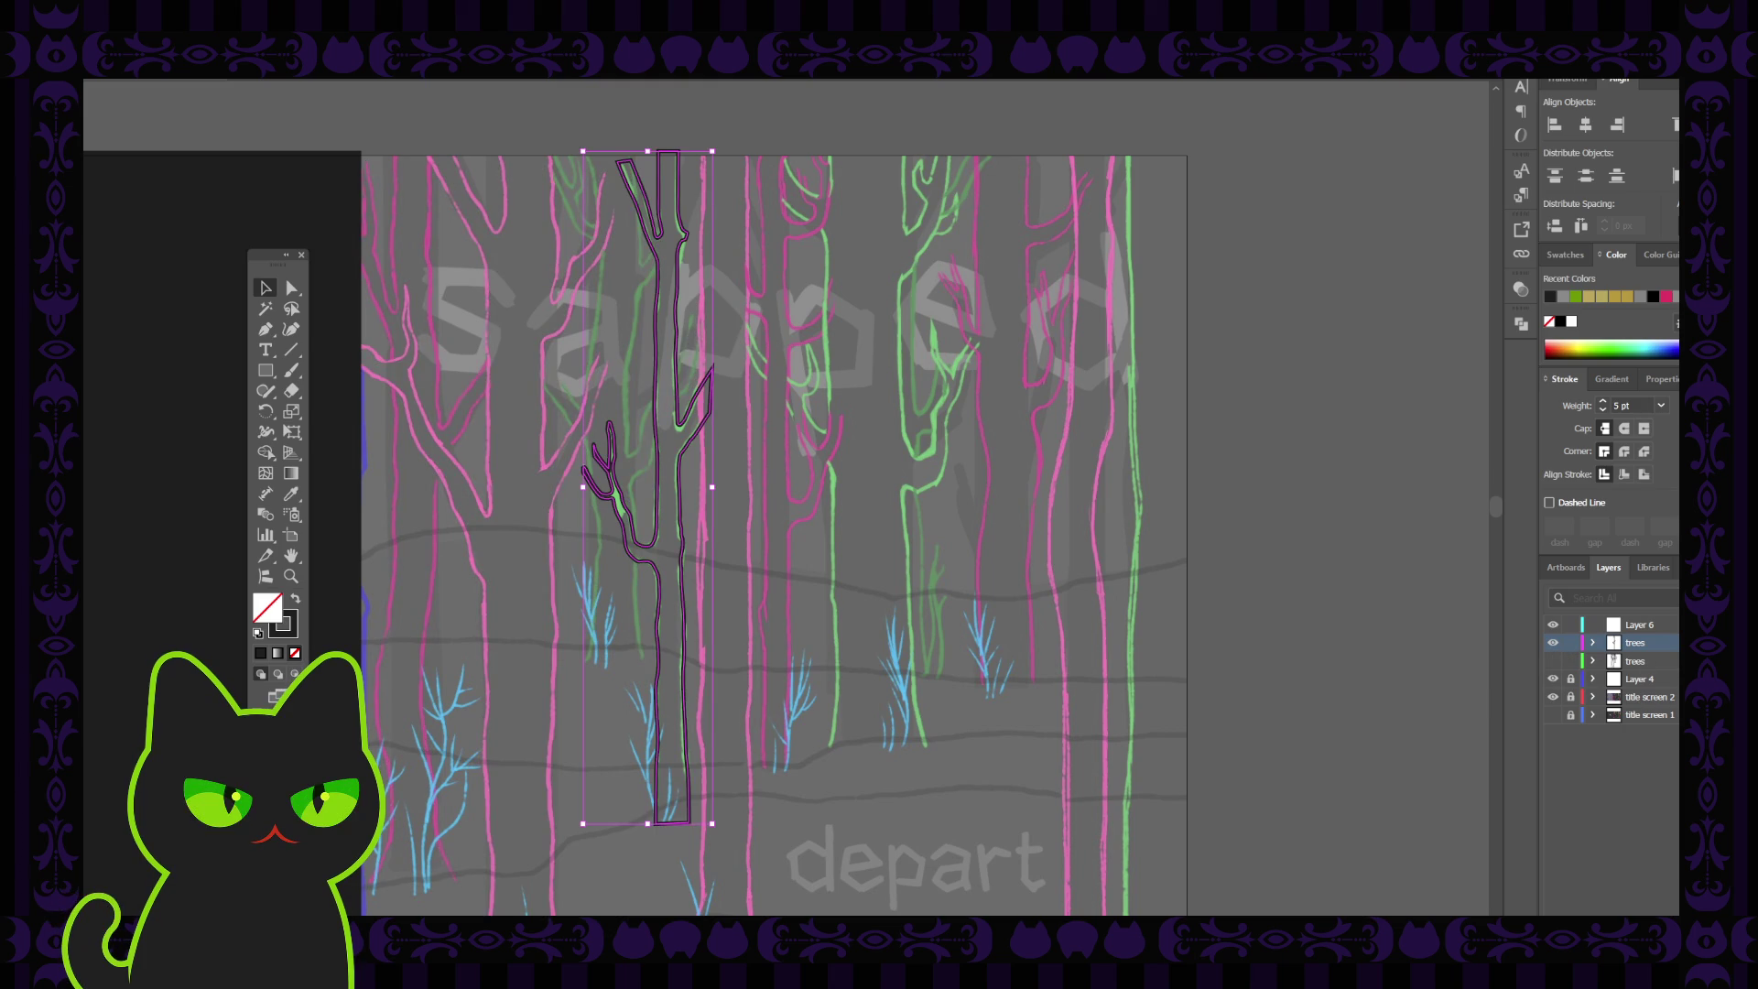
pyautogui.press('Delete')
pyautogui.click(1570, 661)
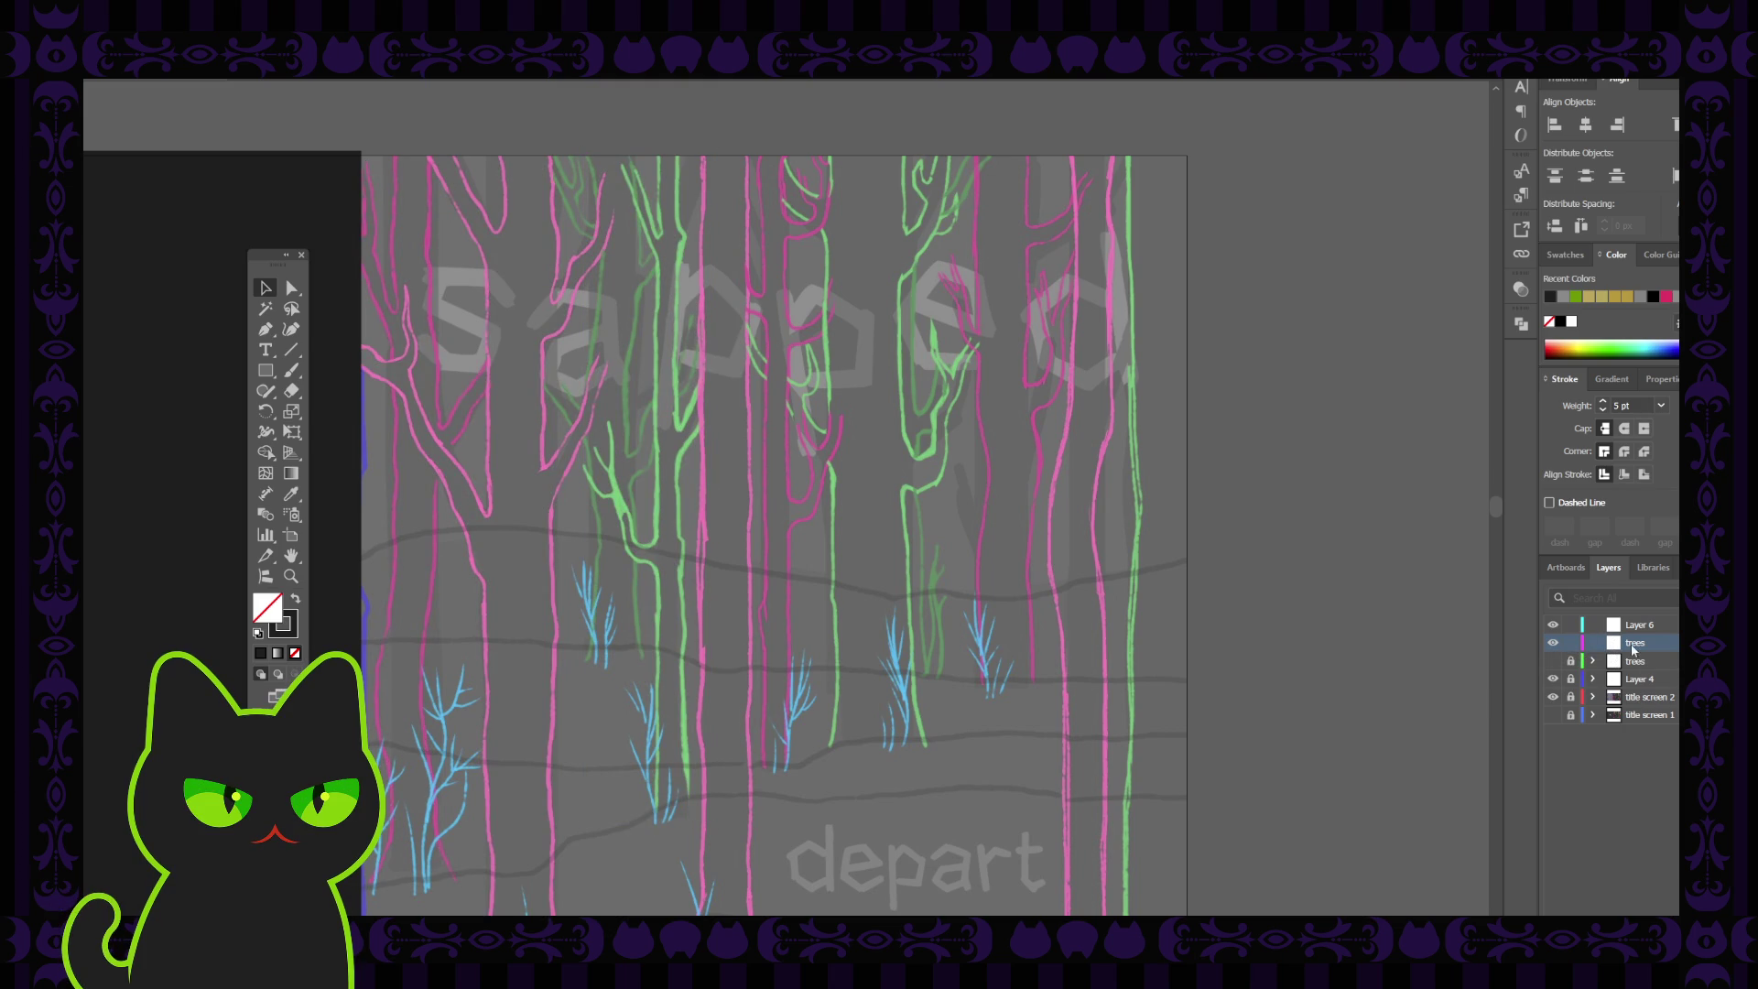
pyautogui.click(1553, 661)
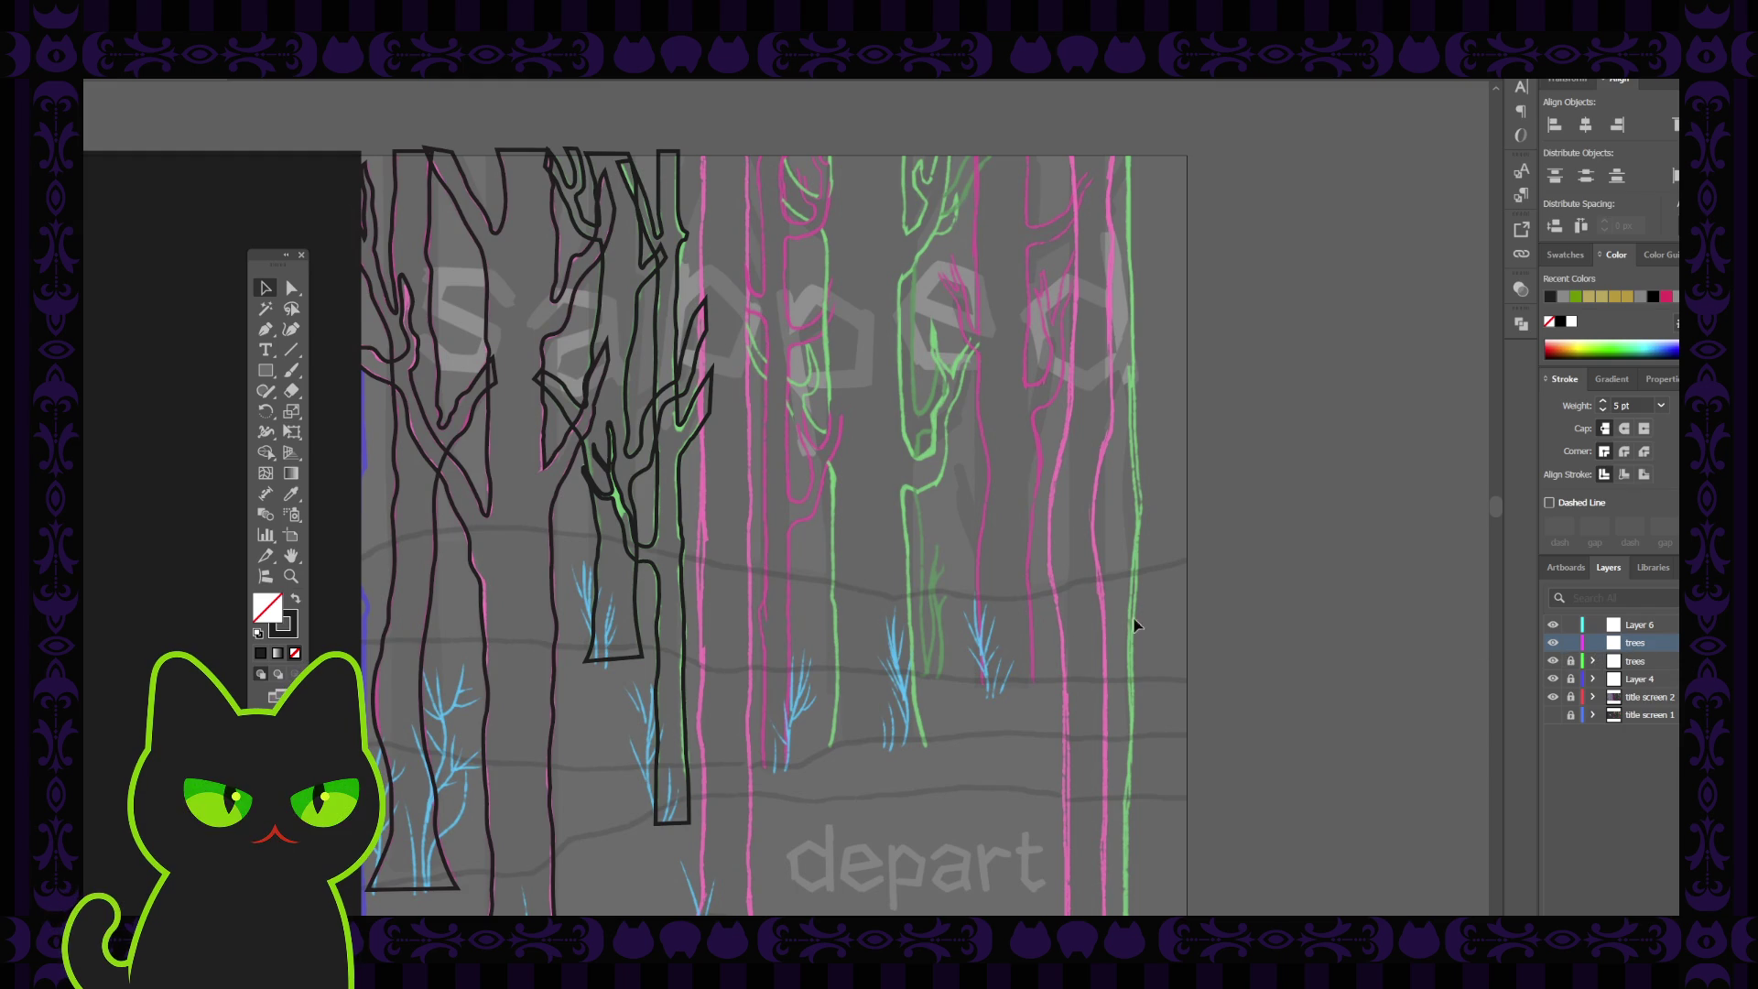
pyautogui.scroll(2, 925, 589)
pyautogui.press('space')
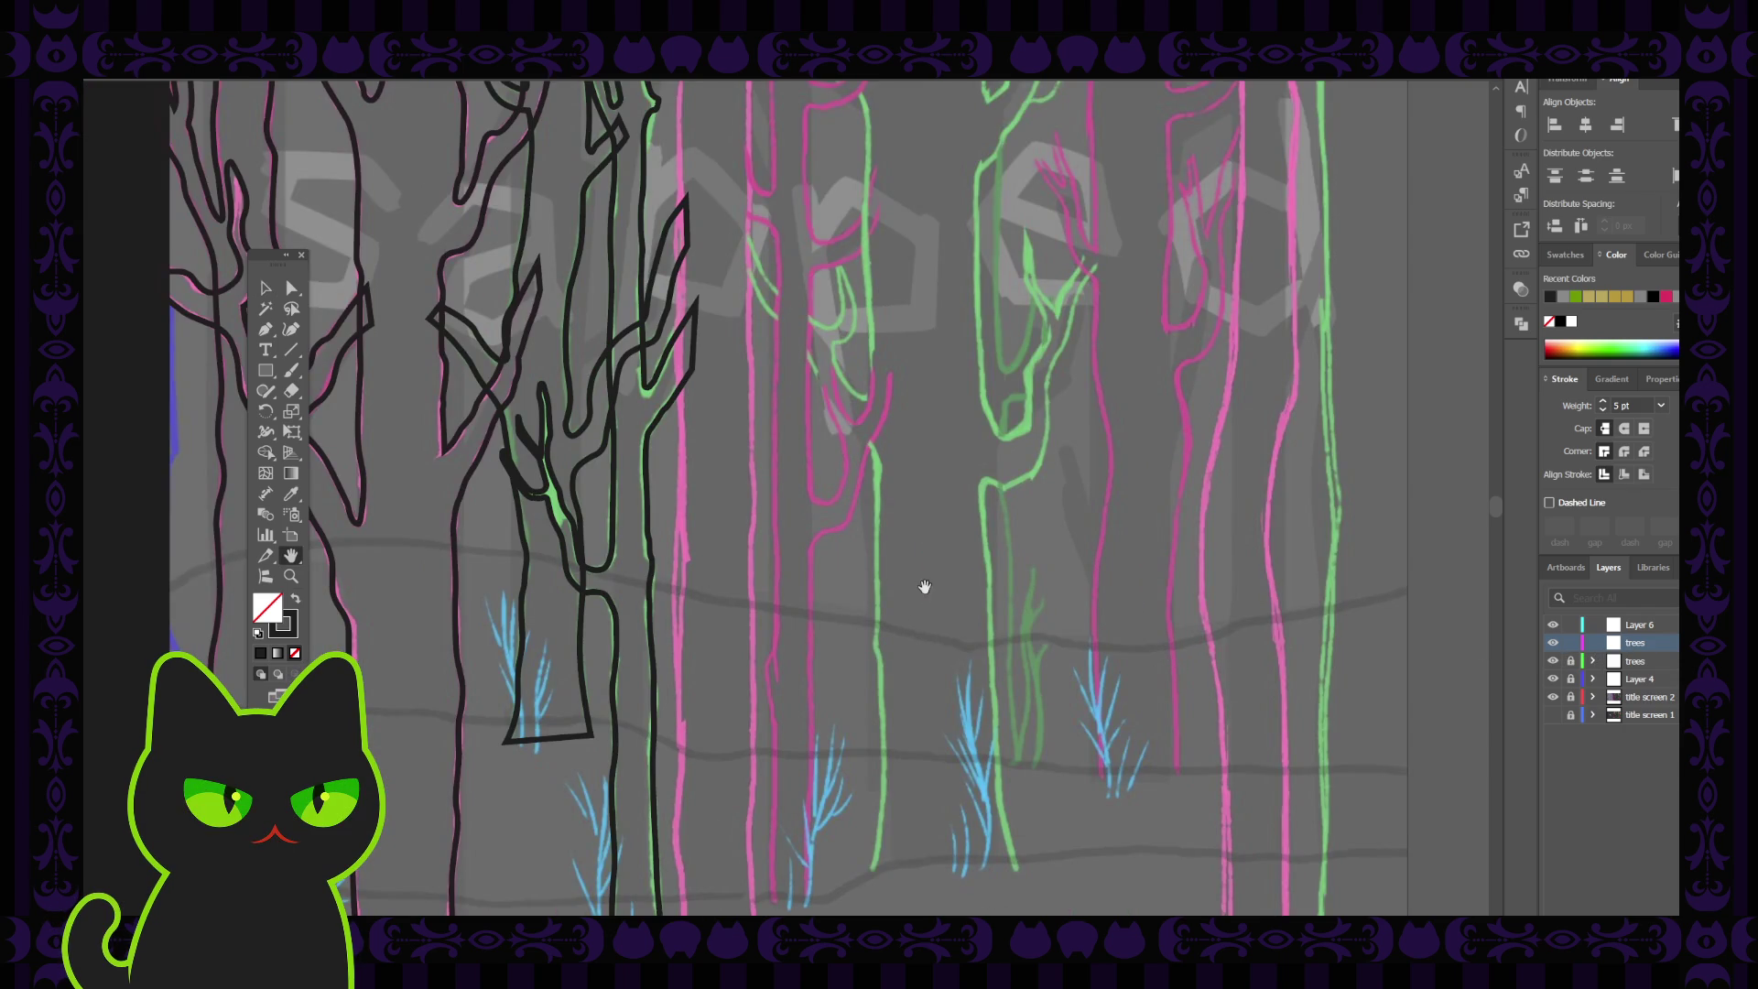
# Start a Curvature path up from the pink trunk's base, undoing the last points
pyautogui.moveTo(898, 555)
pyautogui.mouseDown()
pyautogui.moveTo(848, 467)
pyautogui.moveTo(868, 366)
pyautogui.mouseUp()
pyautogui.moveTo(832, 592); pyautogui.dragTo(832, 504)
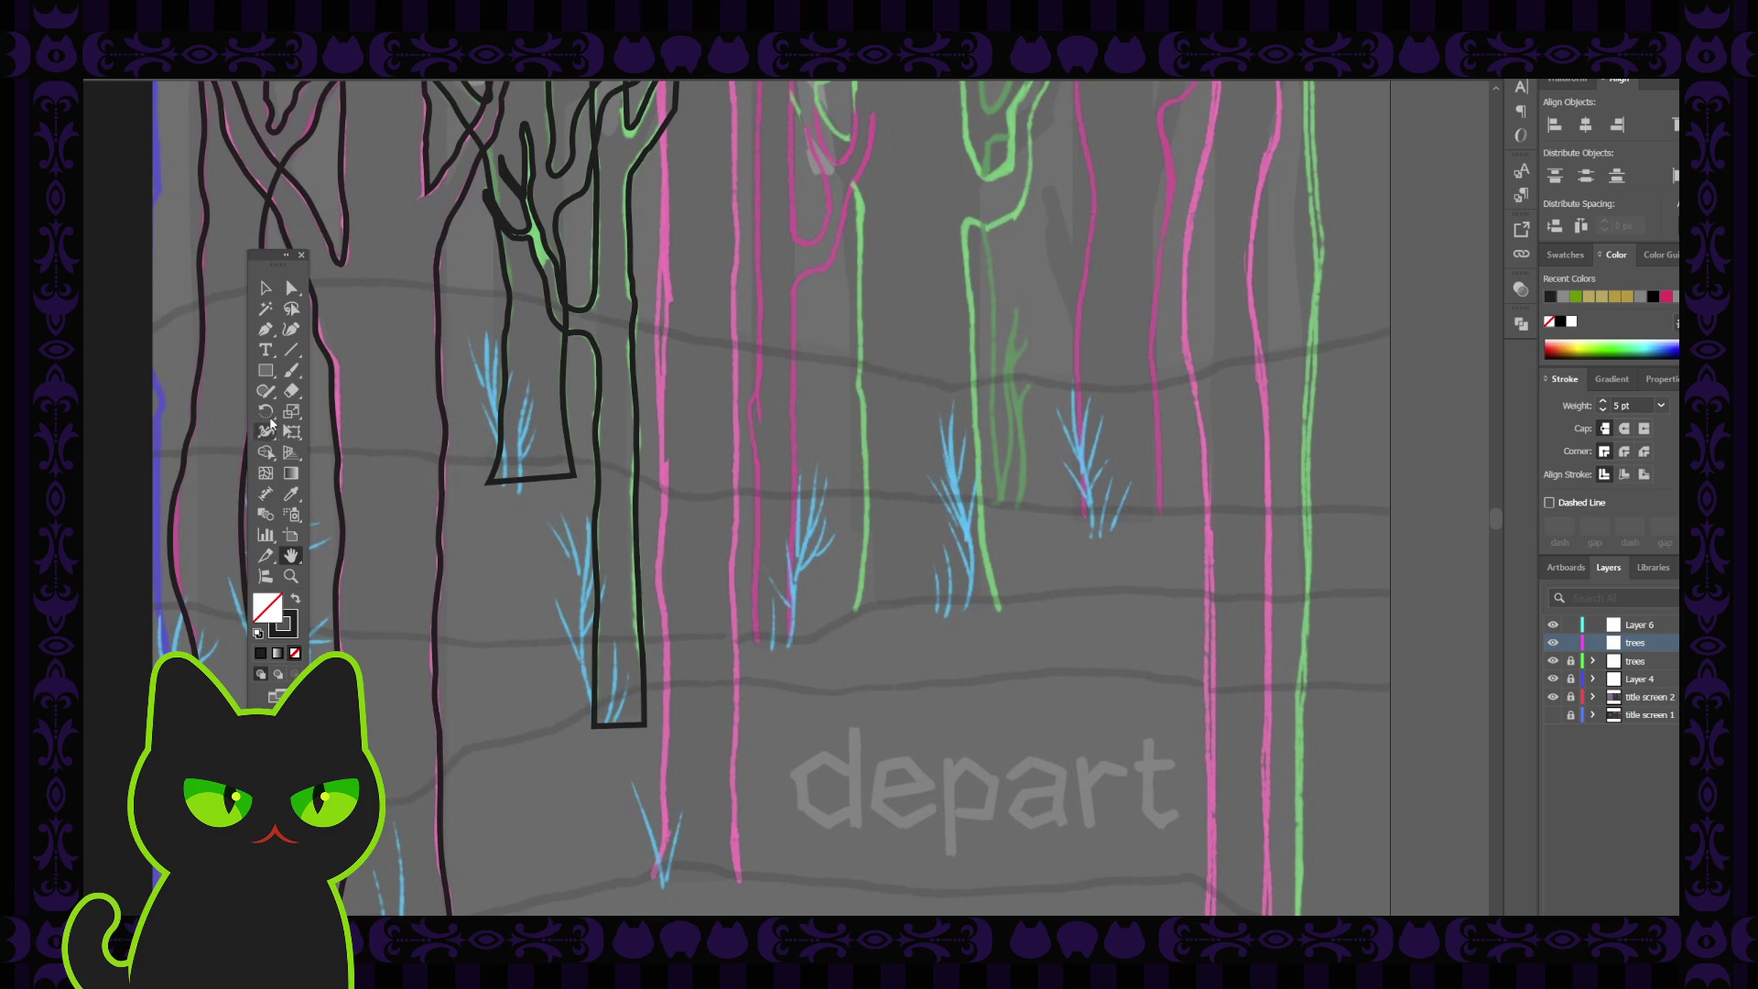
pyautogui.click(290, 329)
pyautogui.click(651, 874)
pyautogui.click(667, 835)
pyautogui.click(663, 794)
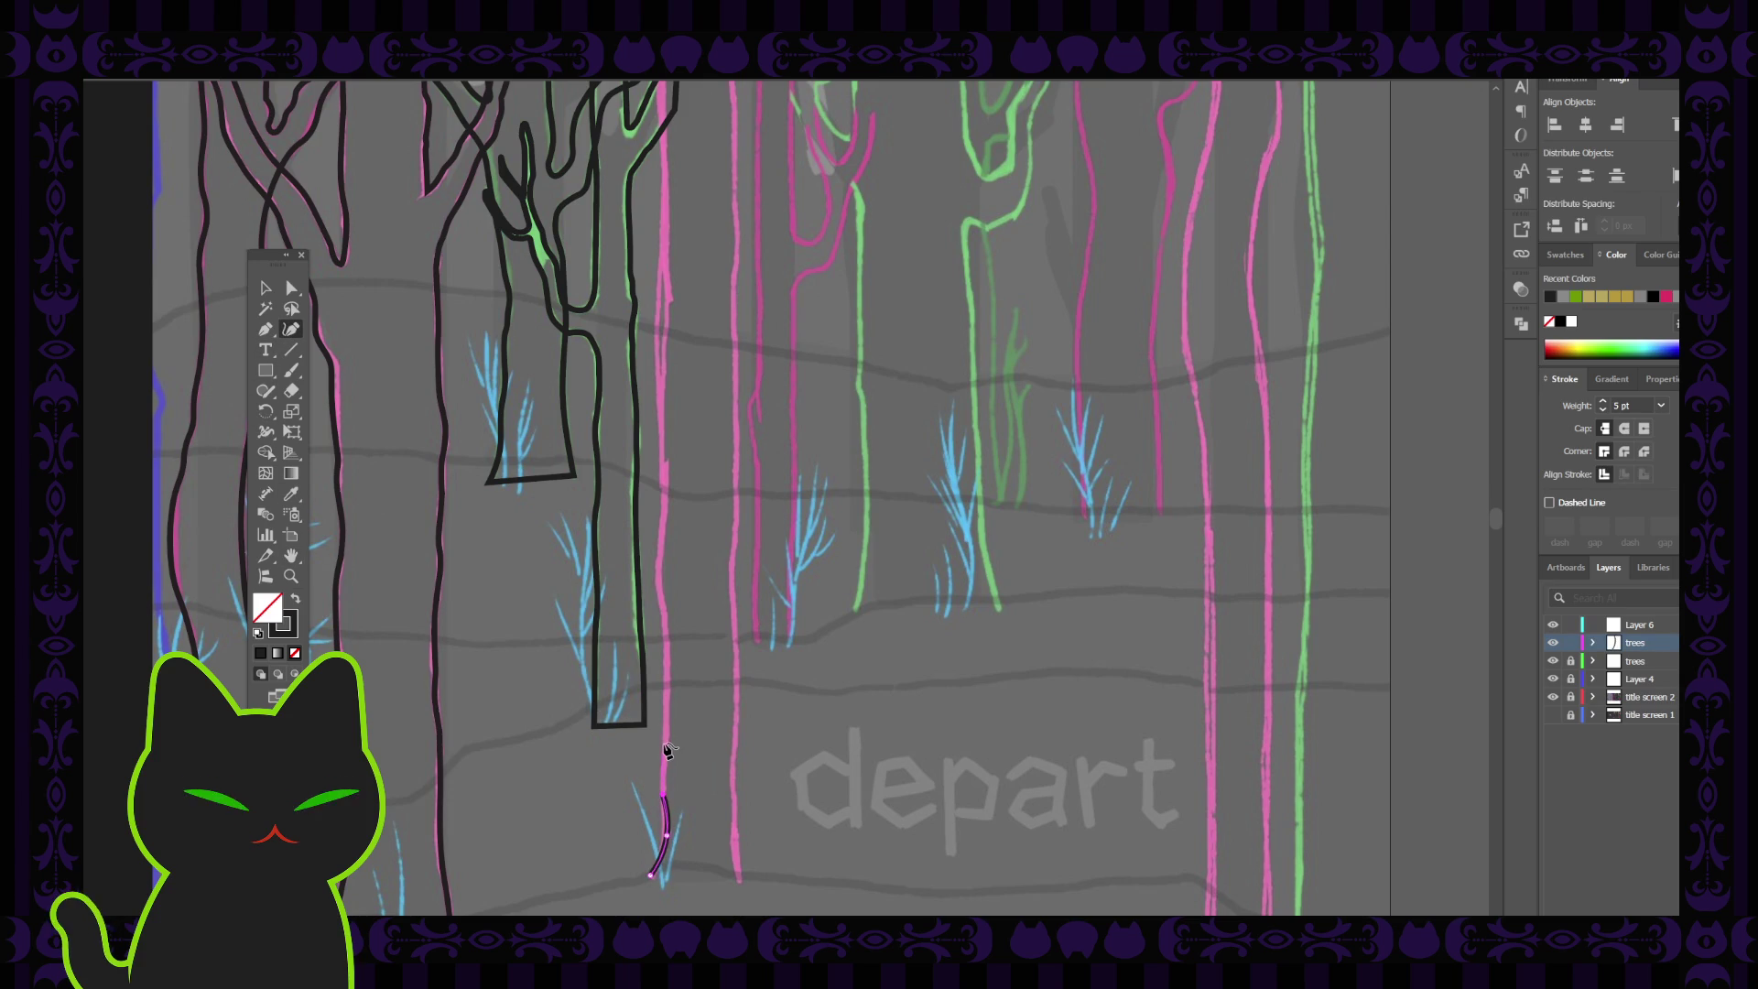
pyautogui.click(667, 738)
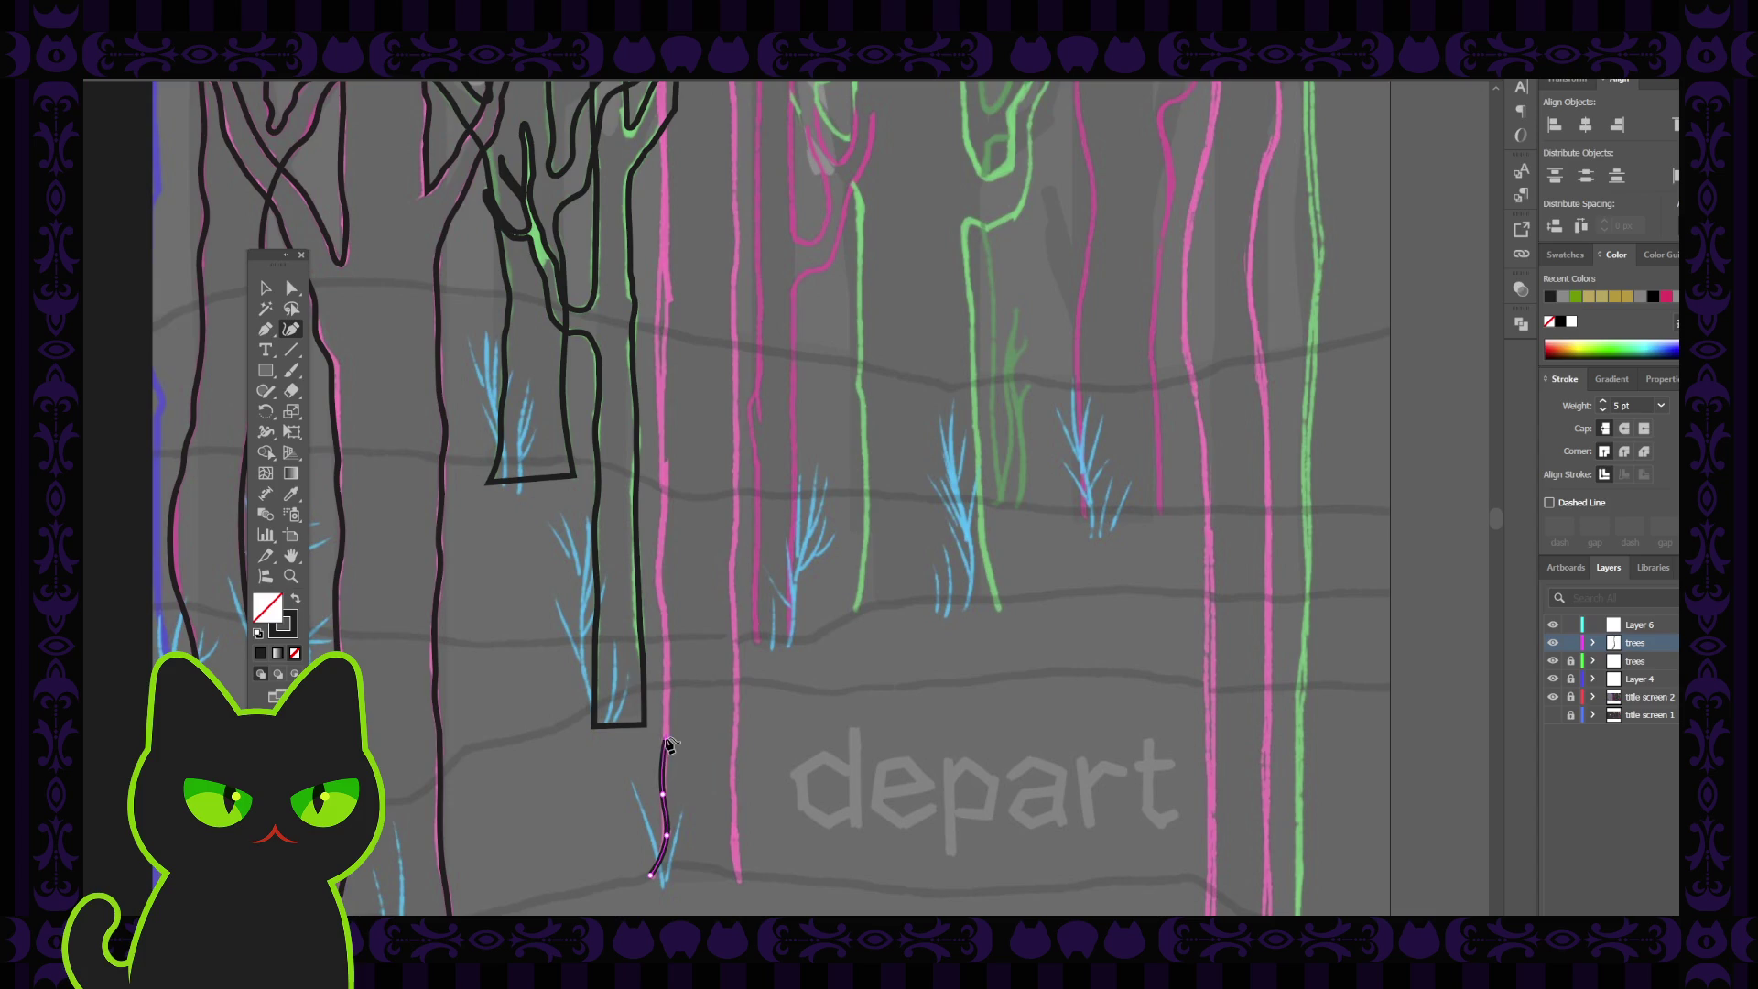
pyautogui.click(669, 654)
pyautogui.hotkey('ctrl', 'z')
pyautogui.hotkey('ctrl', 'z')
pyautogui.hotkey('ctrl', 'z')
# Trace the path higher up the pink trunk and finish the new trunk stroke
pyautogui.click(663, 789)
pyautogui.scroll(2, 670, 724)
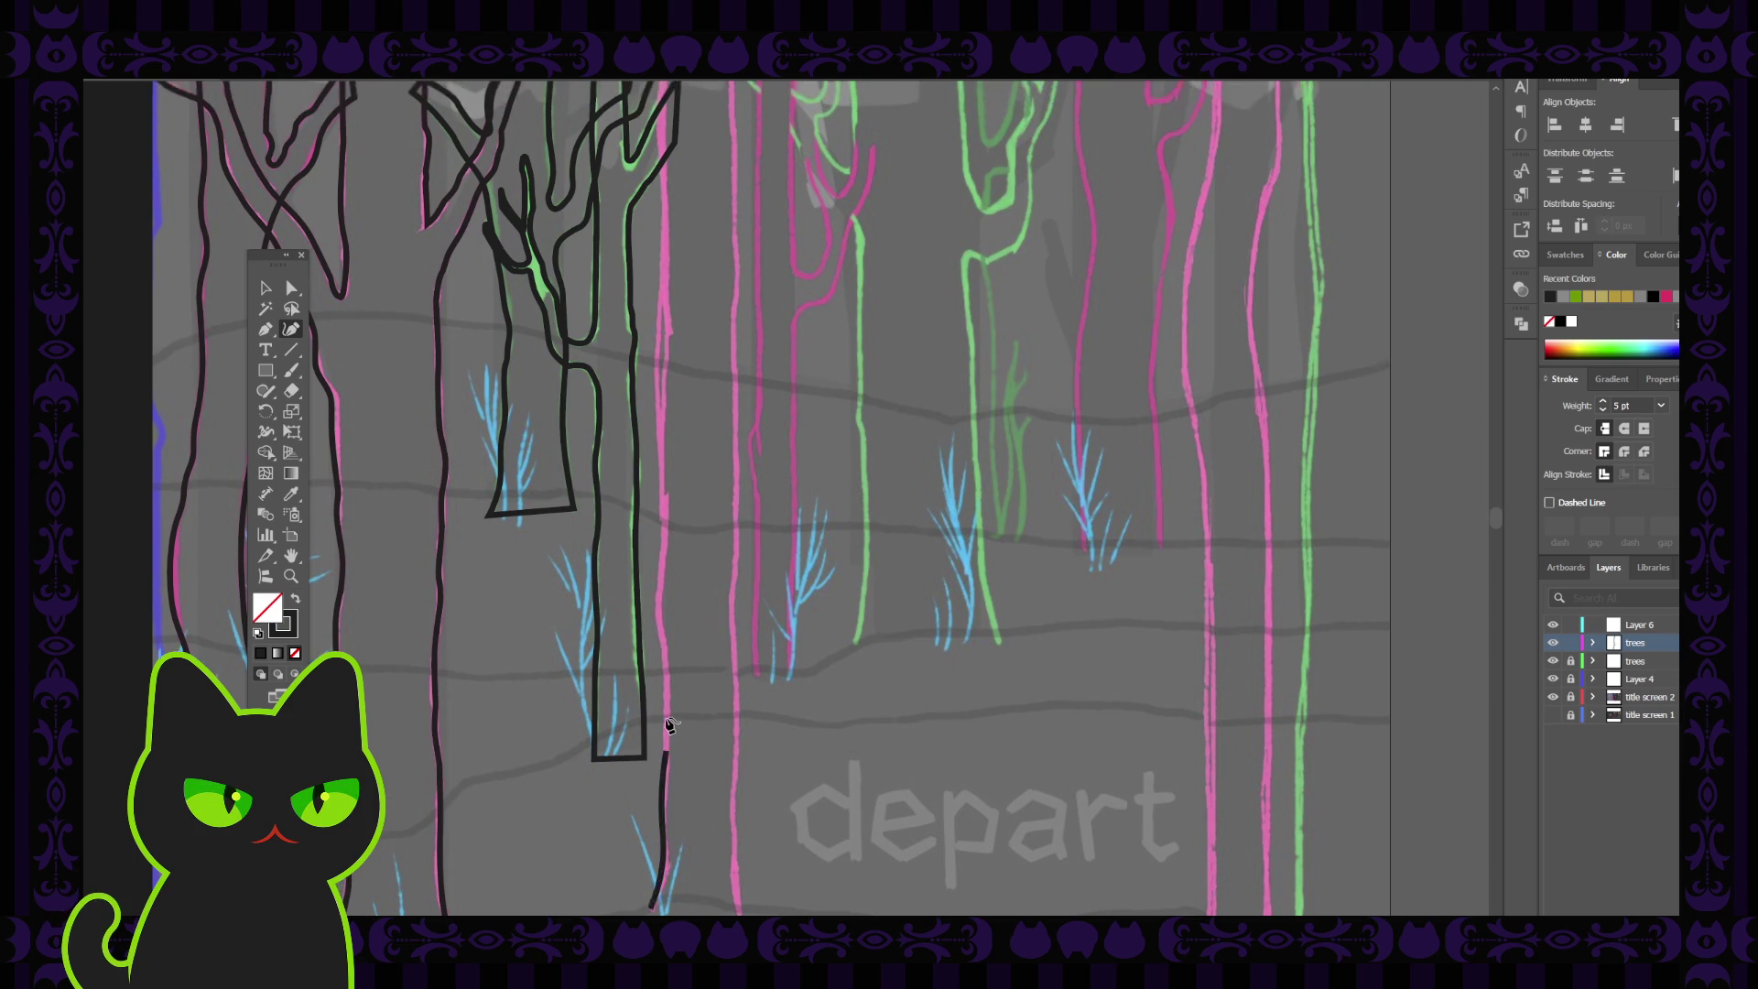
pyautogui.click(666, 705)
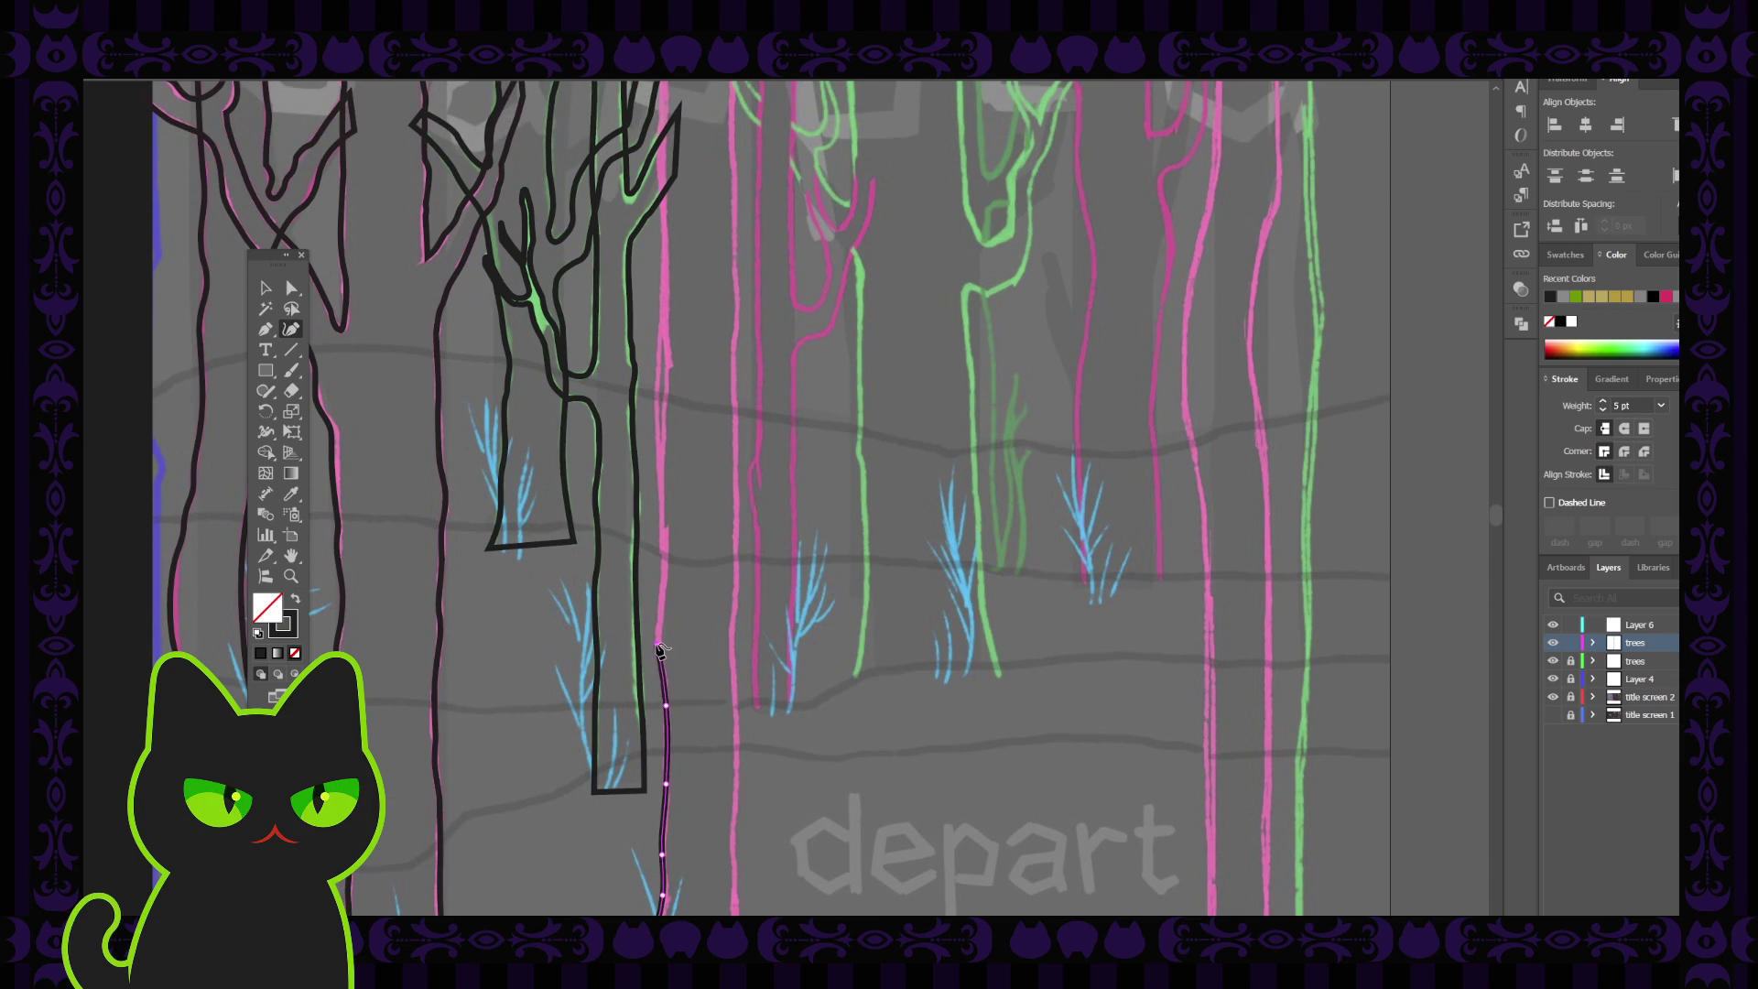
pyautogui.scroll(2, 664, 648)
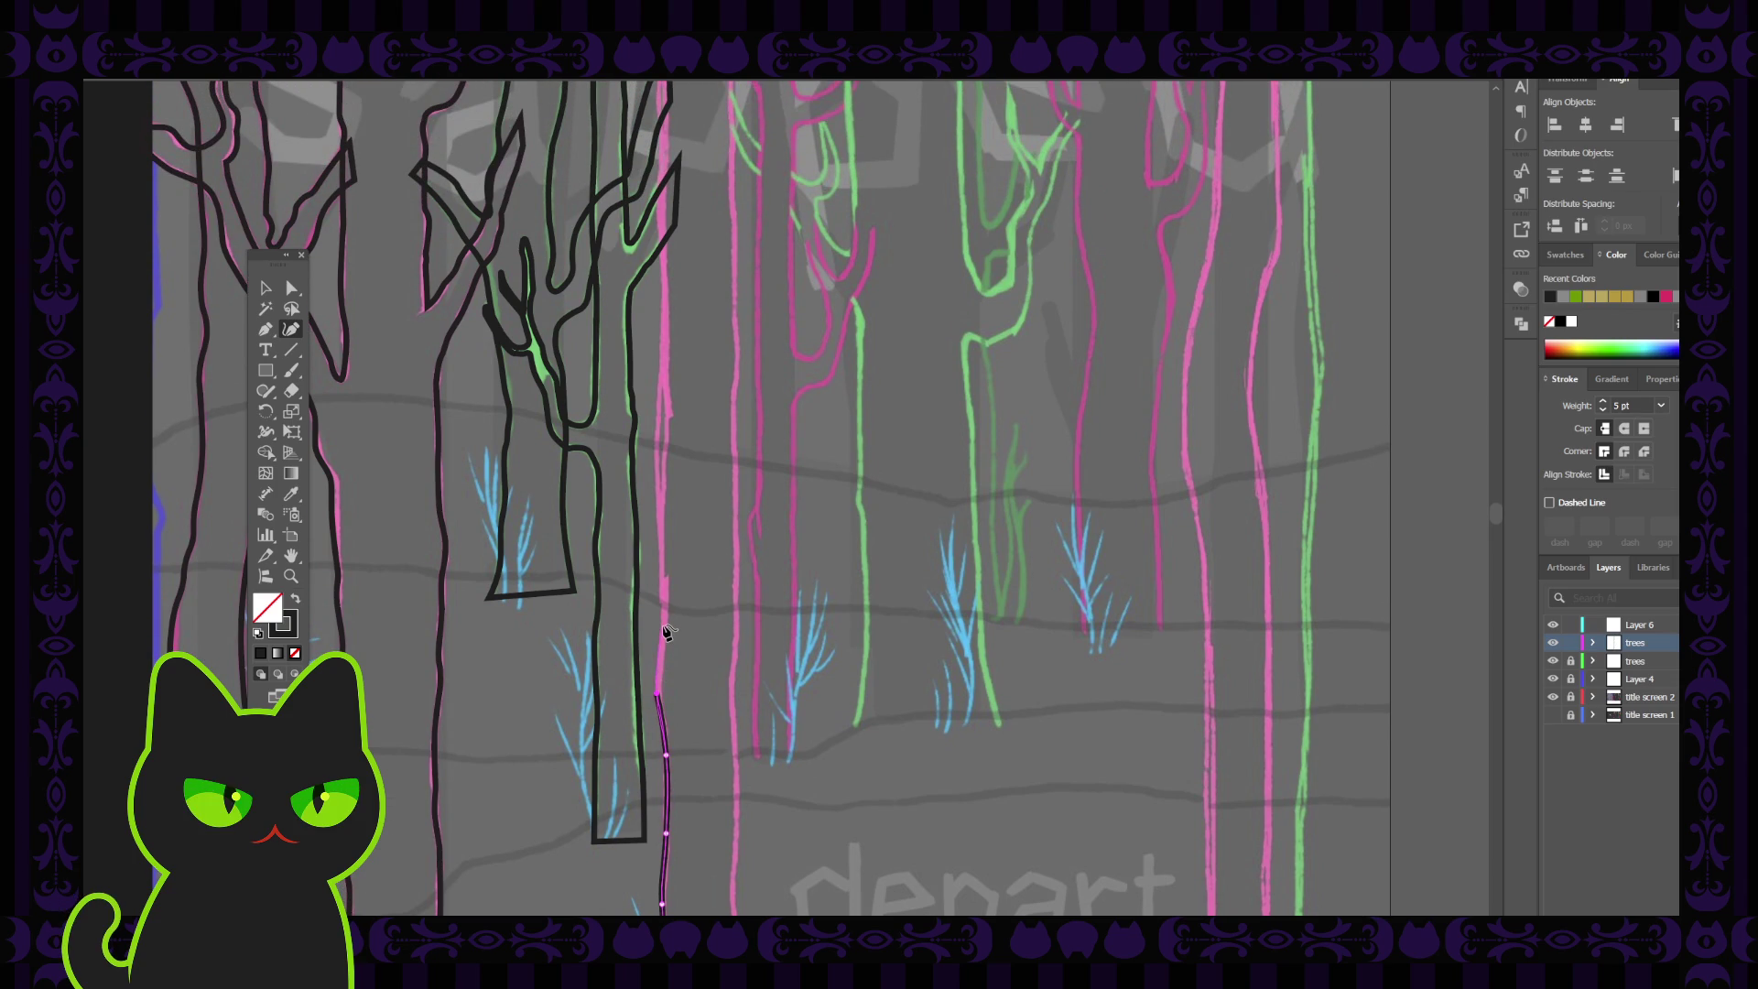
pyautogui.click(664, 630)
pyautogui.scroll(3, 667, 586)
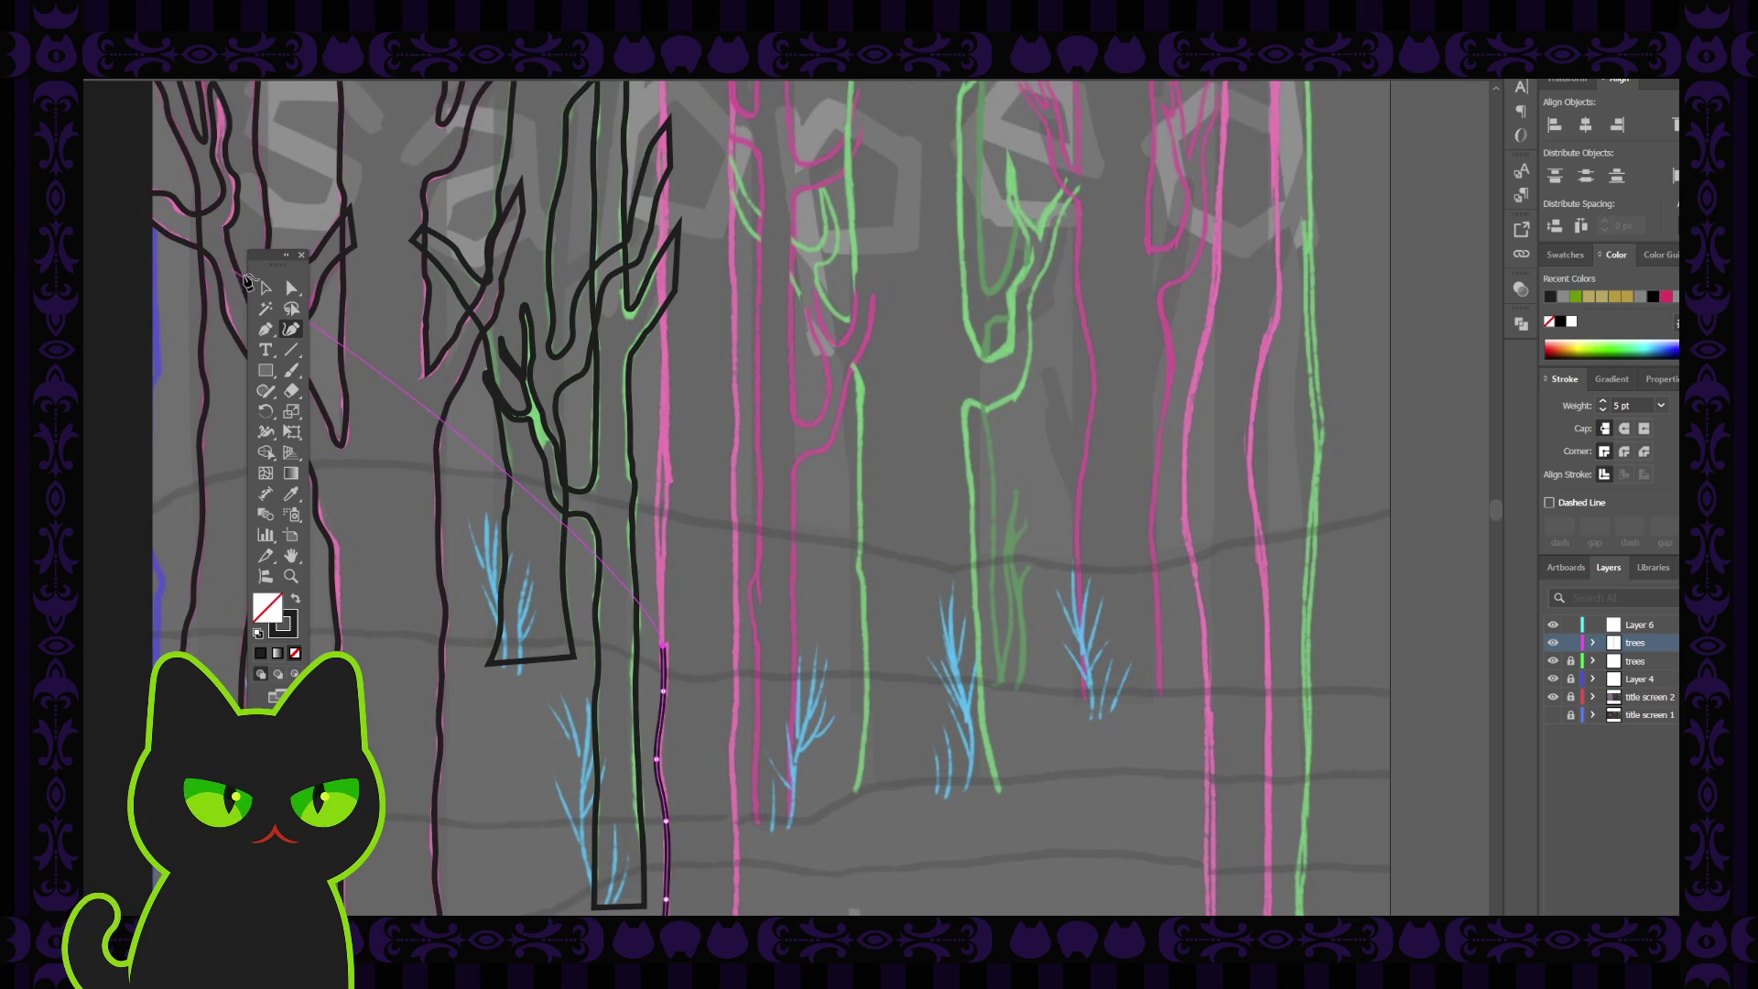
pyautogui.click(266, 287)
pyautogui.click(488, 656)
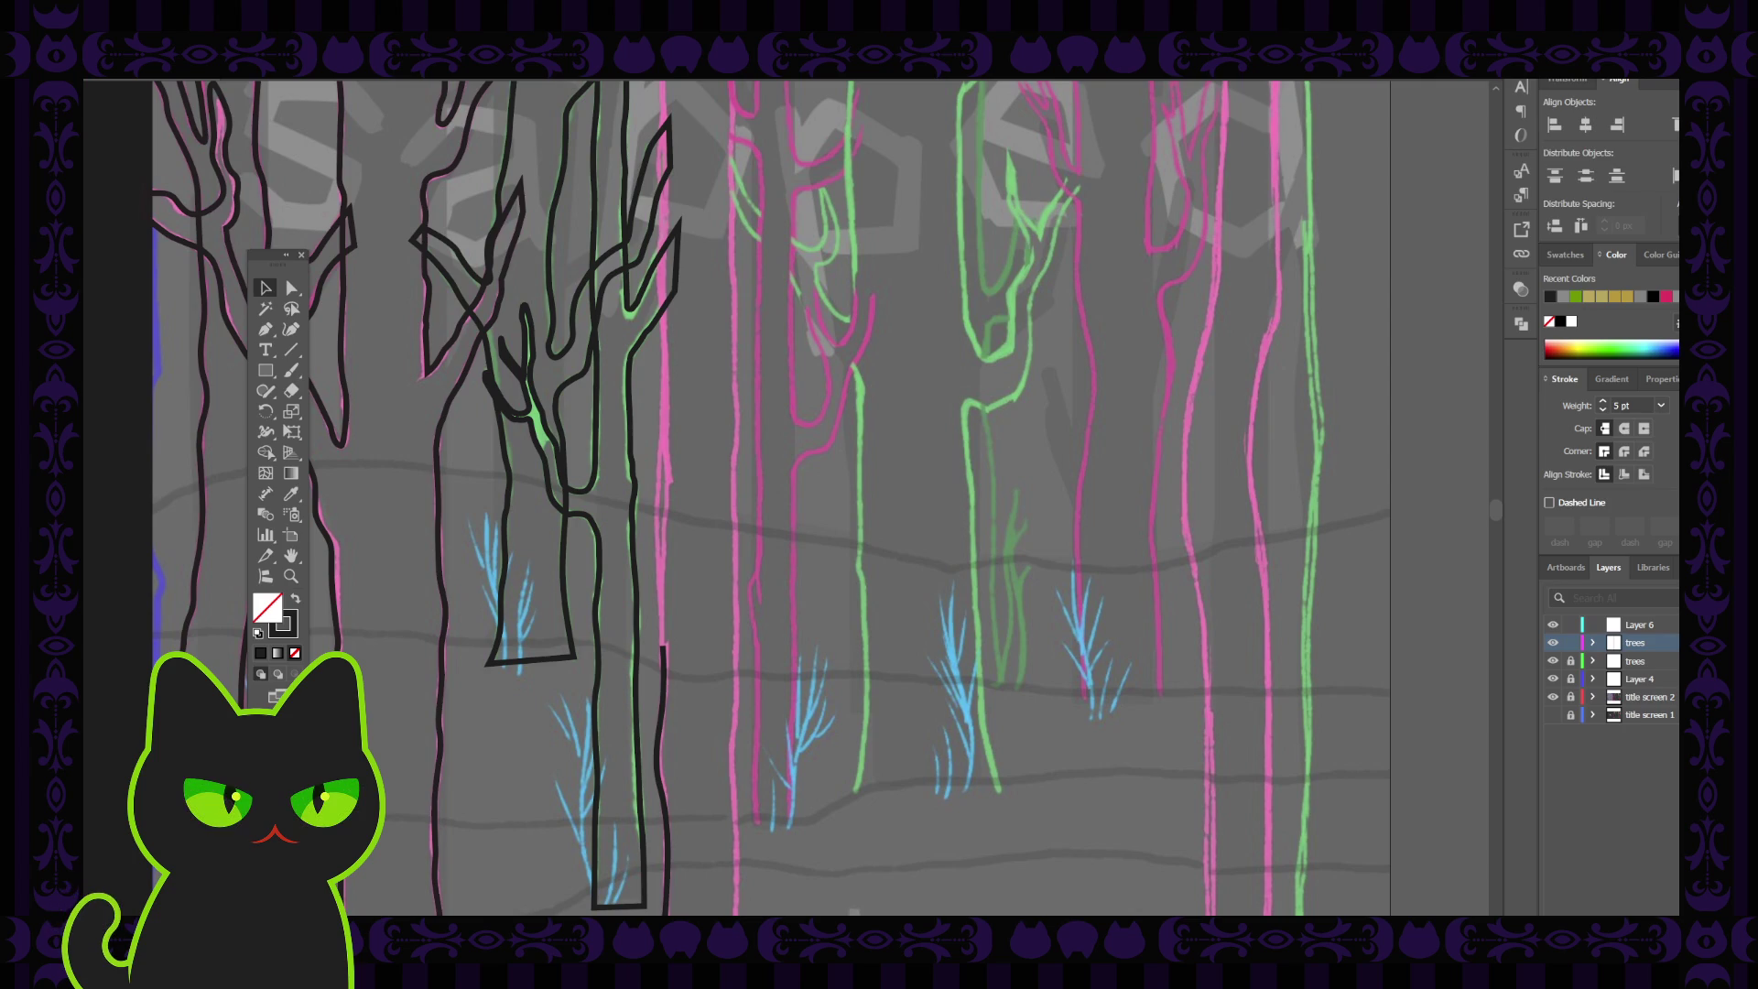
pyautogui.scroll(-1, 770, 498)
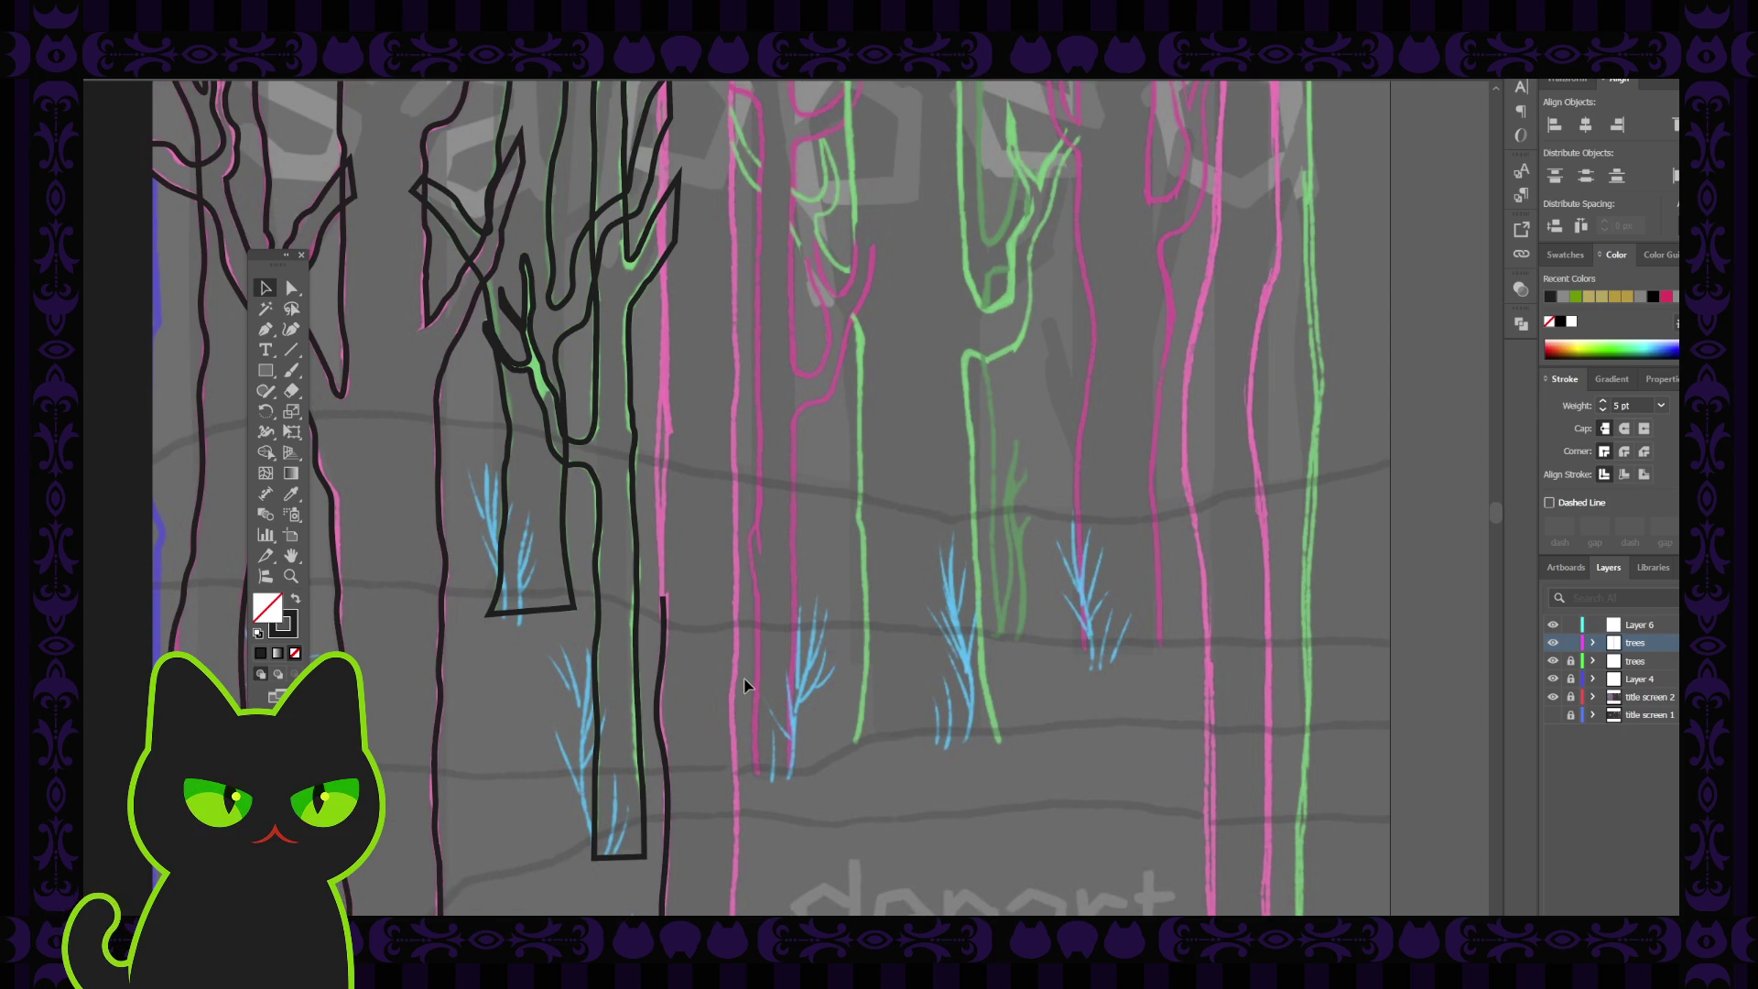
# Pan to the depart lettering and select the short dark trunk line's anchors
pyautogui.press('space')
pyautogui.moveTo(711, 695); pyautogui.dragTo(697, 608)
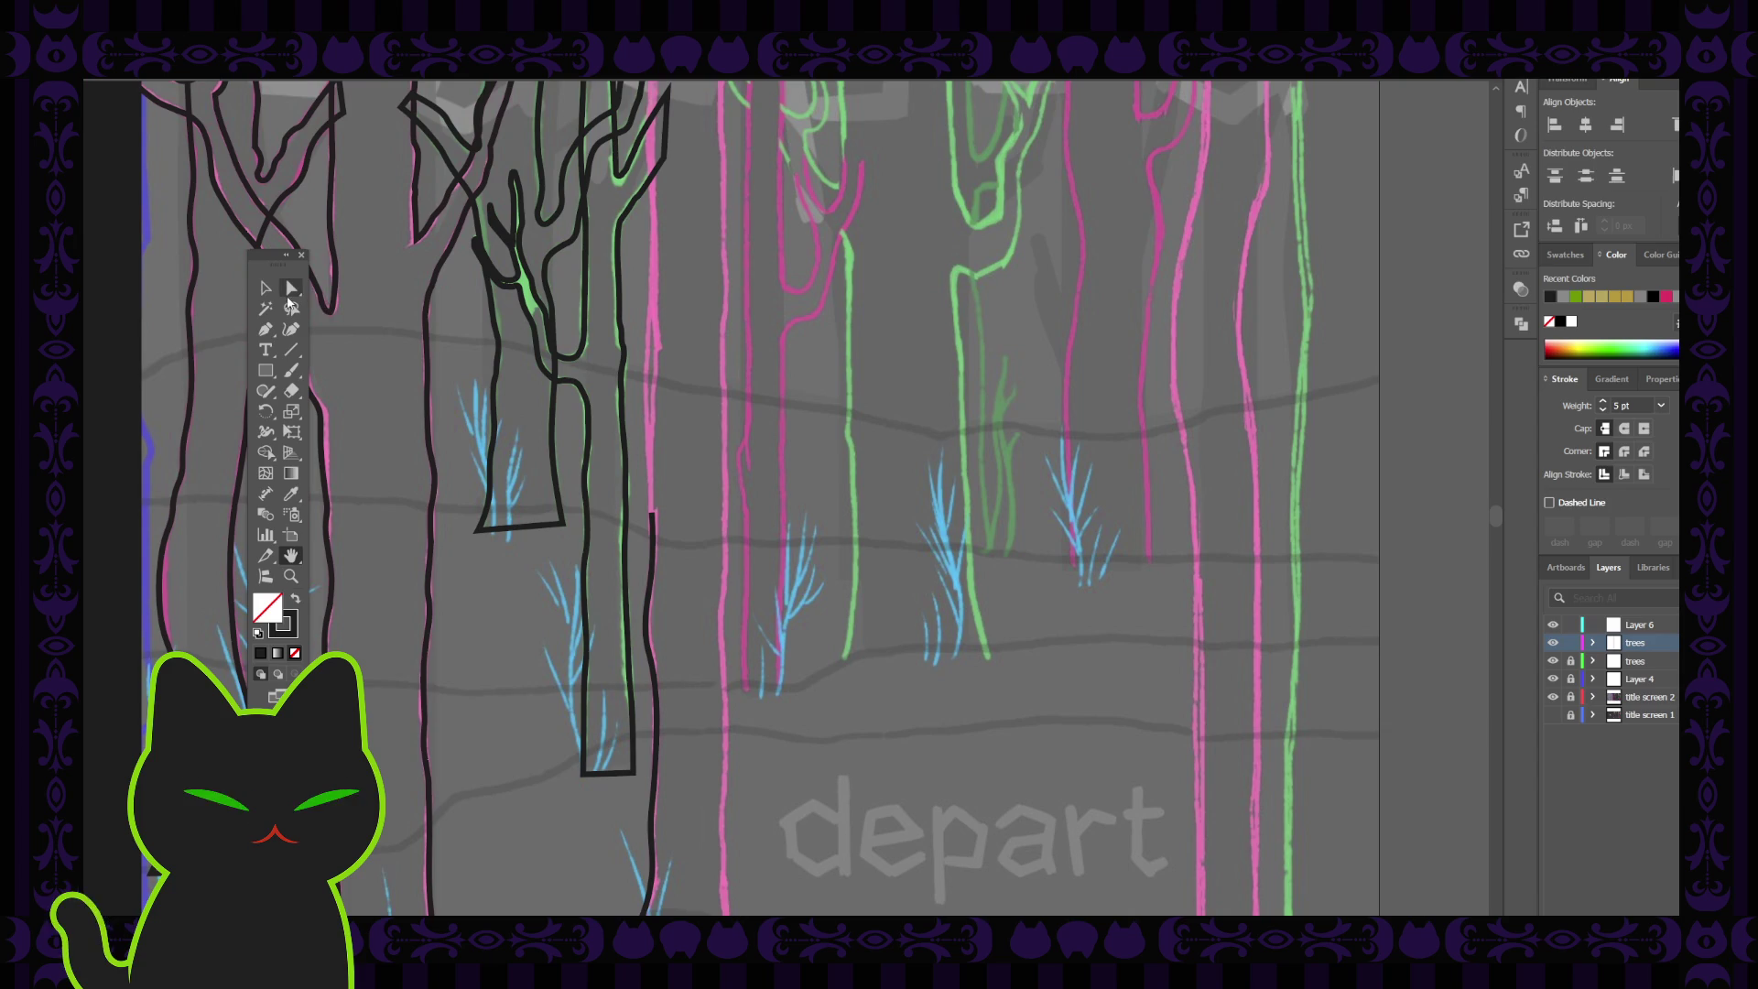
pyautogui.click(645, 623)
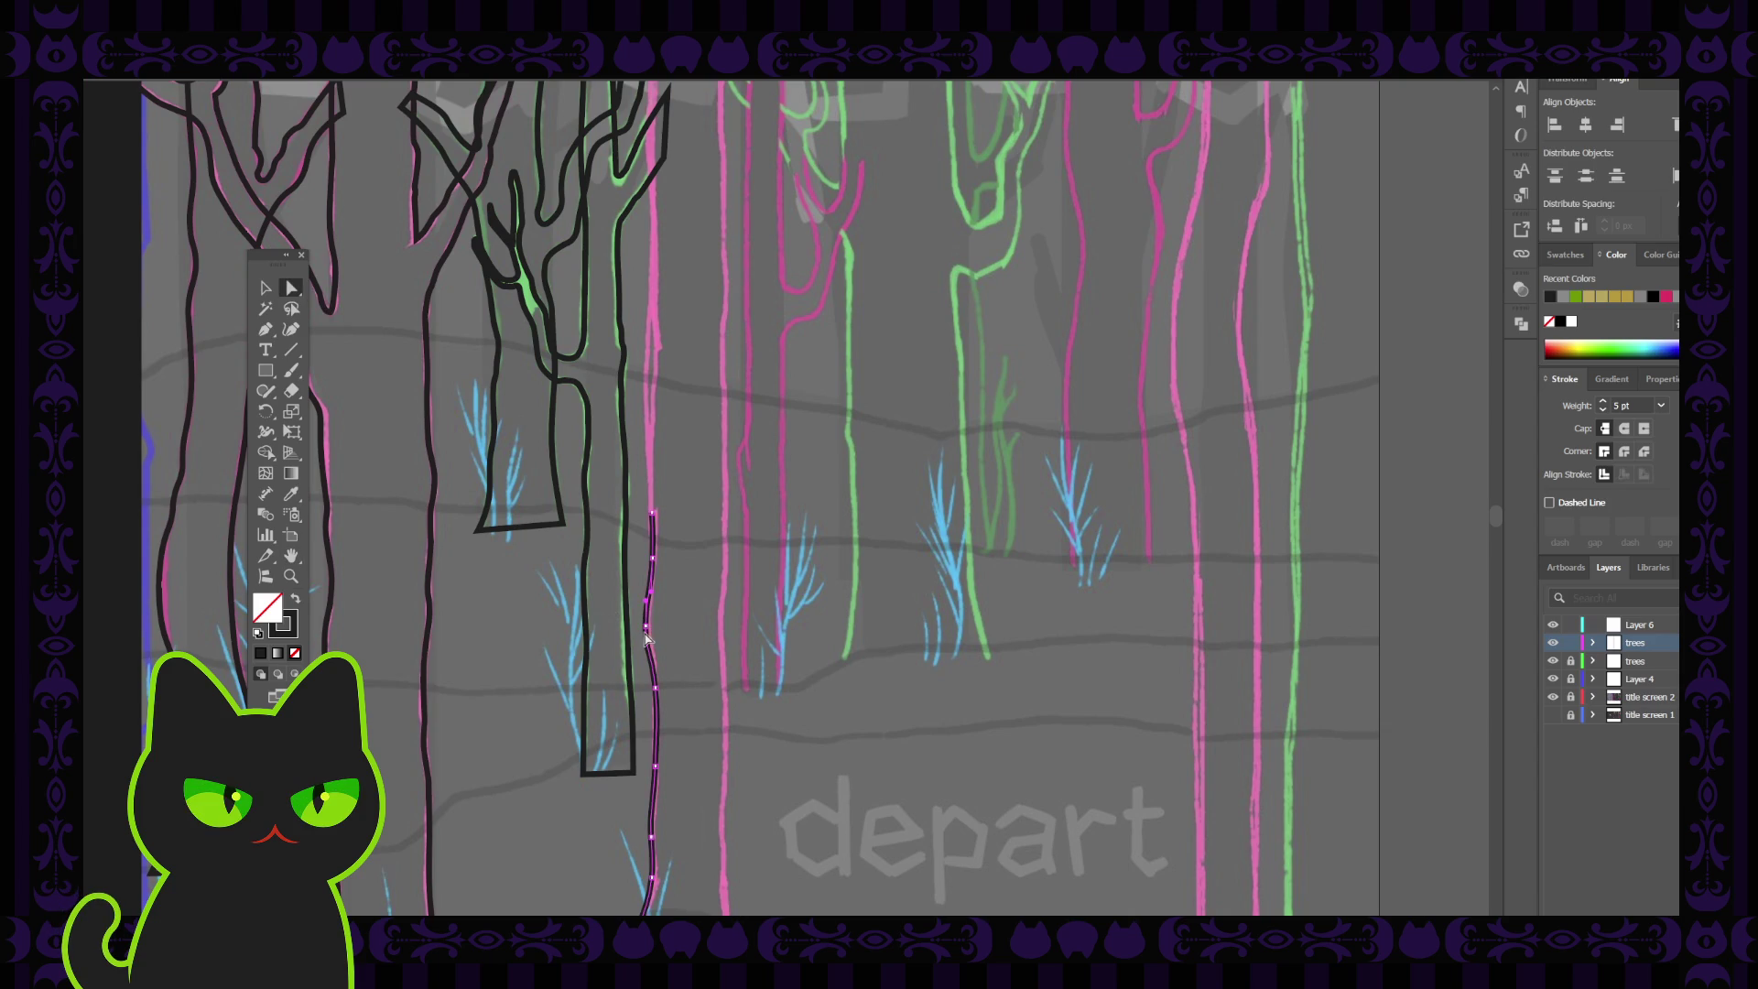
pyautogui.click(645, 626)
pyautogui.moveTo(643, 674); pyautogui.dragTo(670, 575)
pyautogui.scroll(3, 690, 610)
# Continue the dark line with Pen and Curvature anchors up the trunk's left edge to the artboard top
pyautogui.press('p')
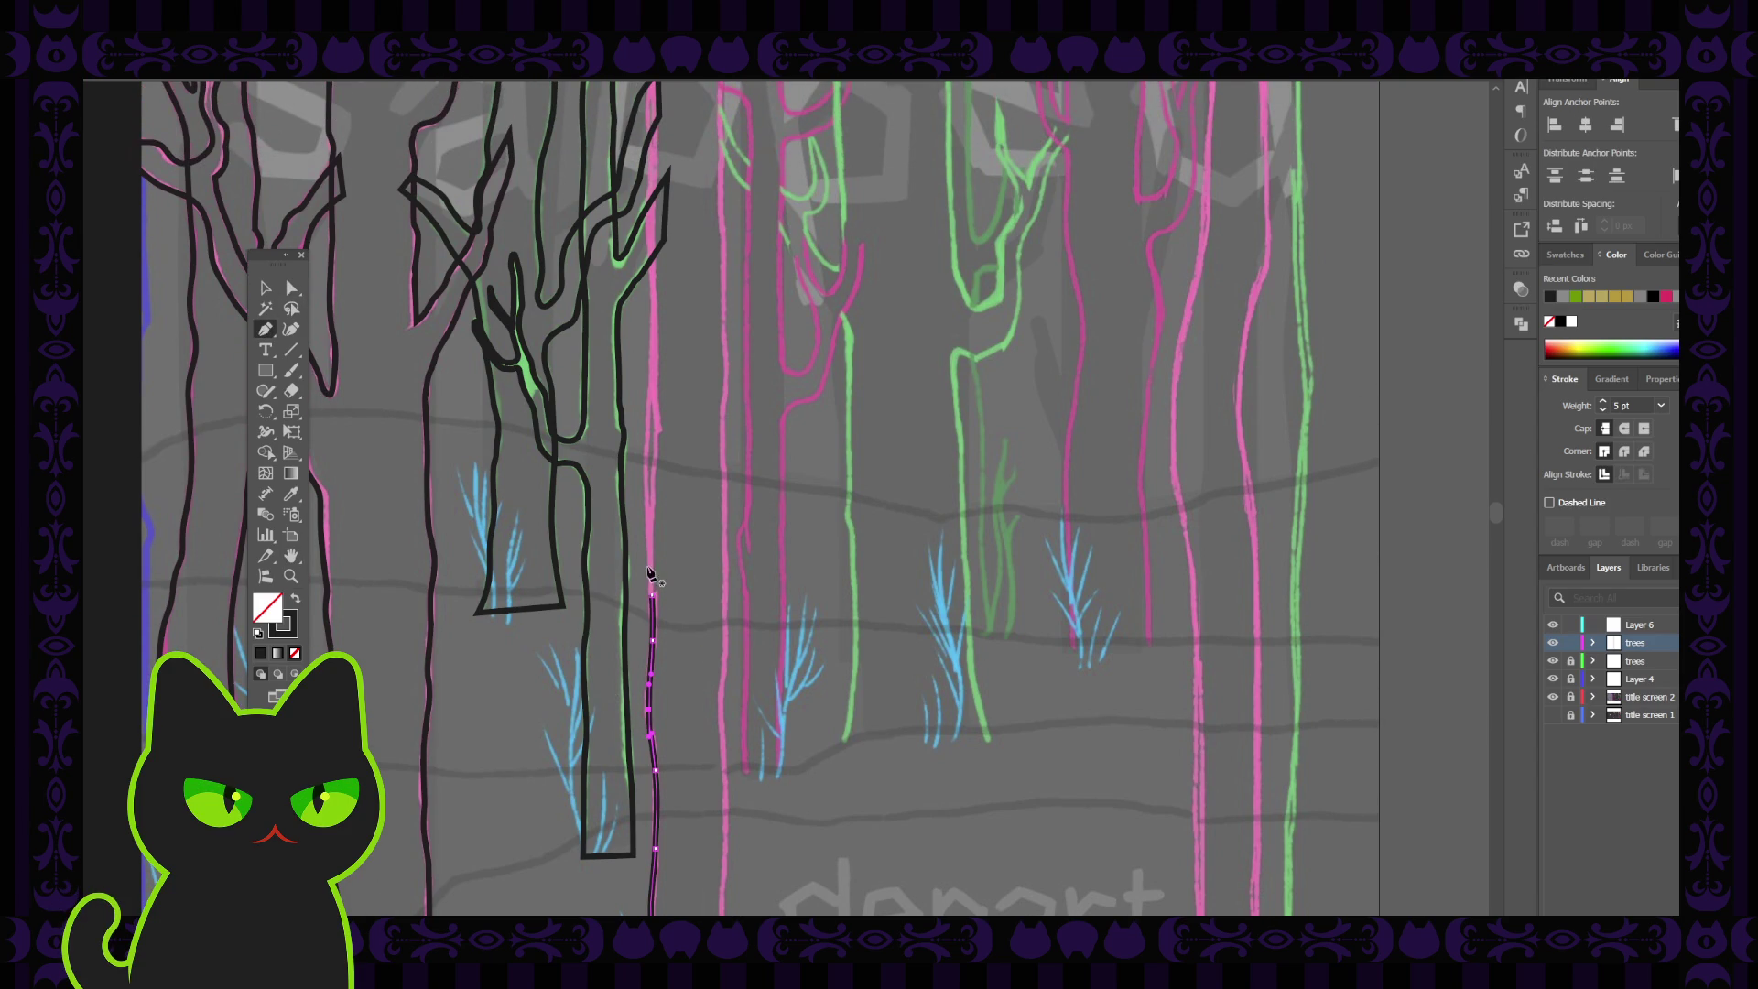
pyautogui.click(653, 599)
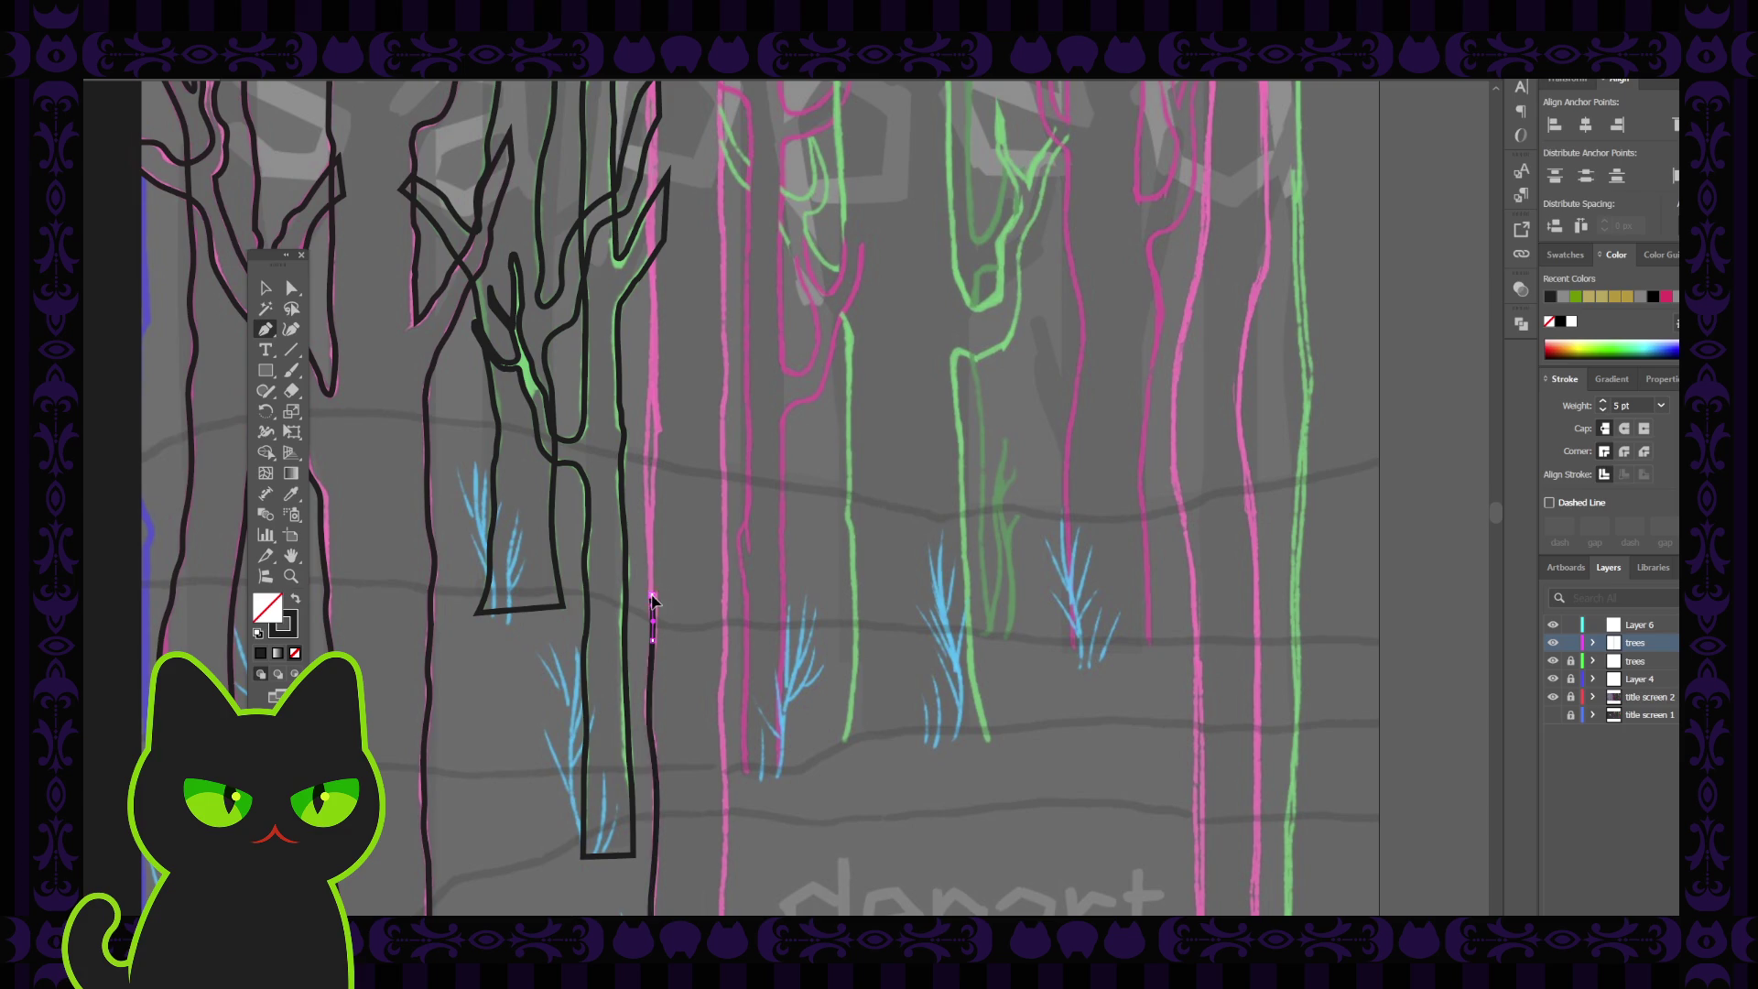
pyautogui.click(652, 540)
pyautogui.scroll(3, 653, 540)
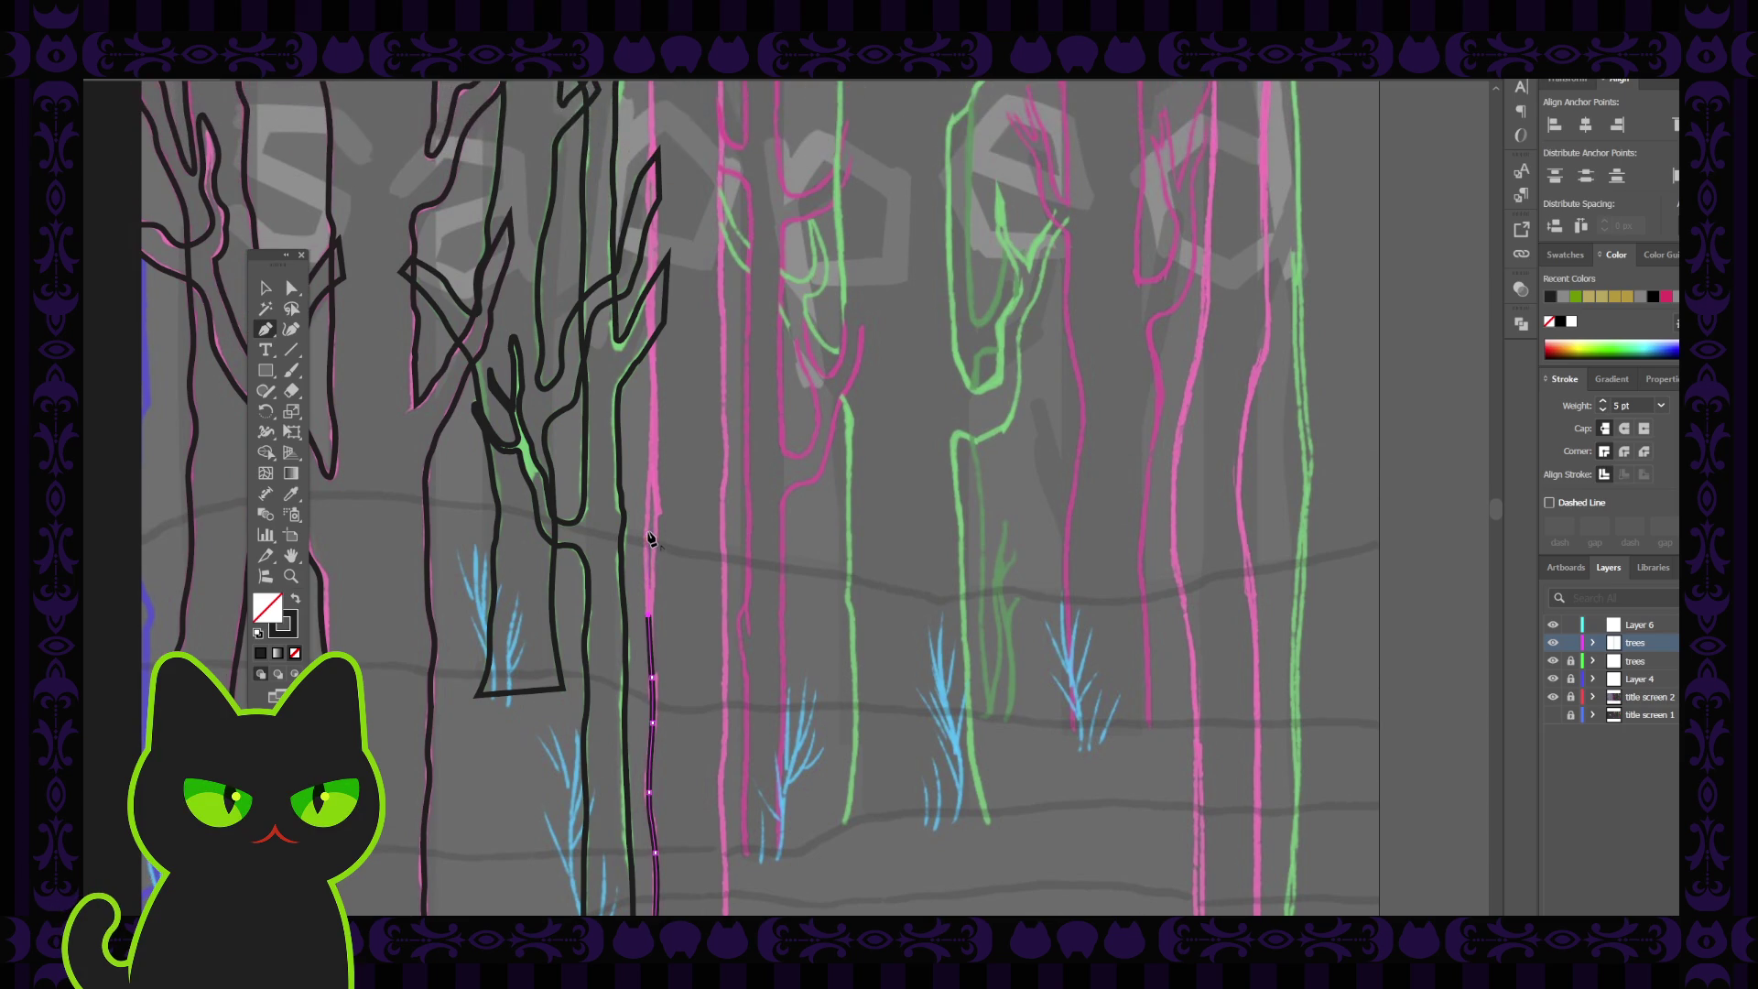
pyautogui.hotkey('shift', '`')
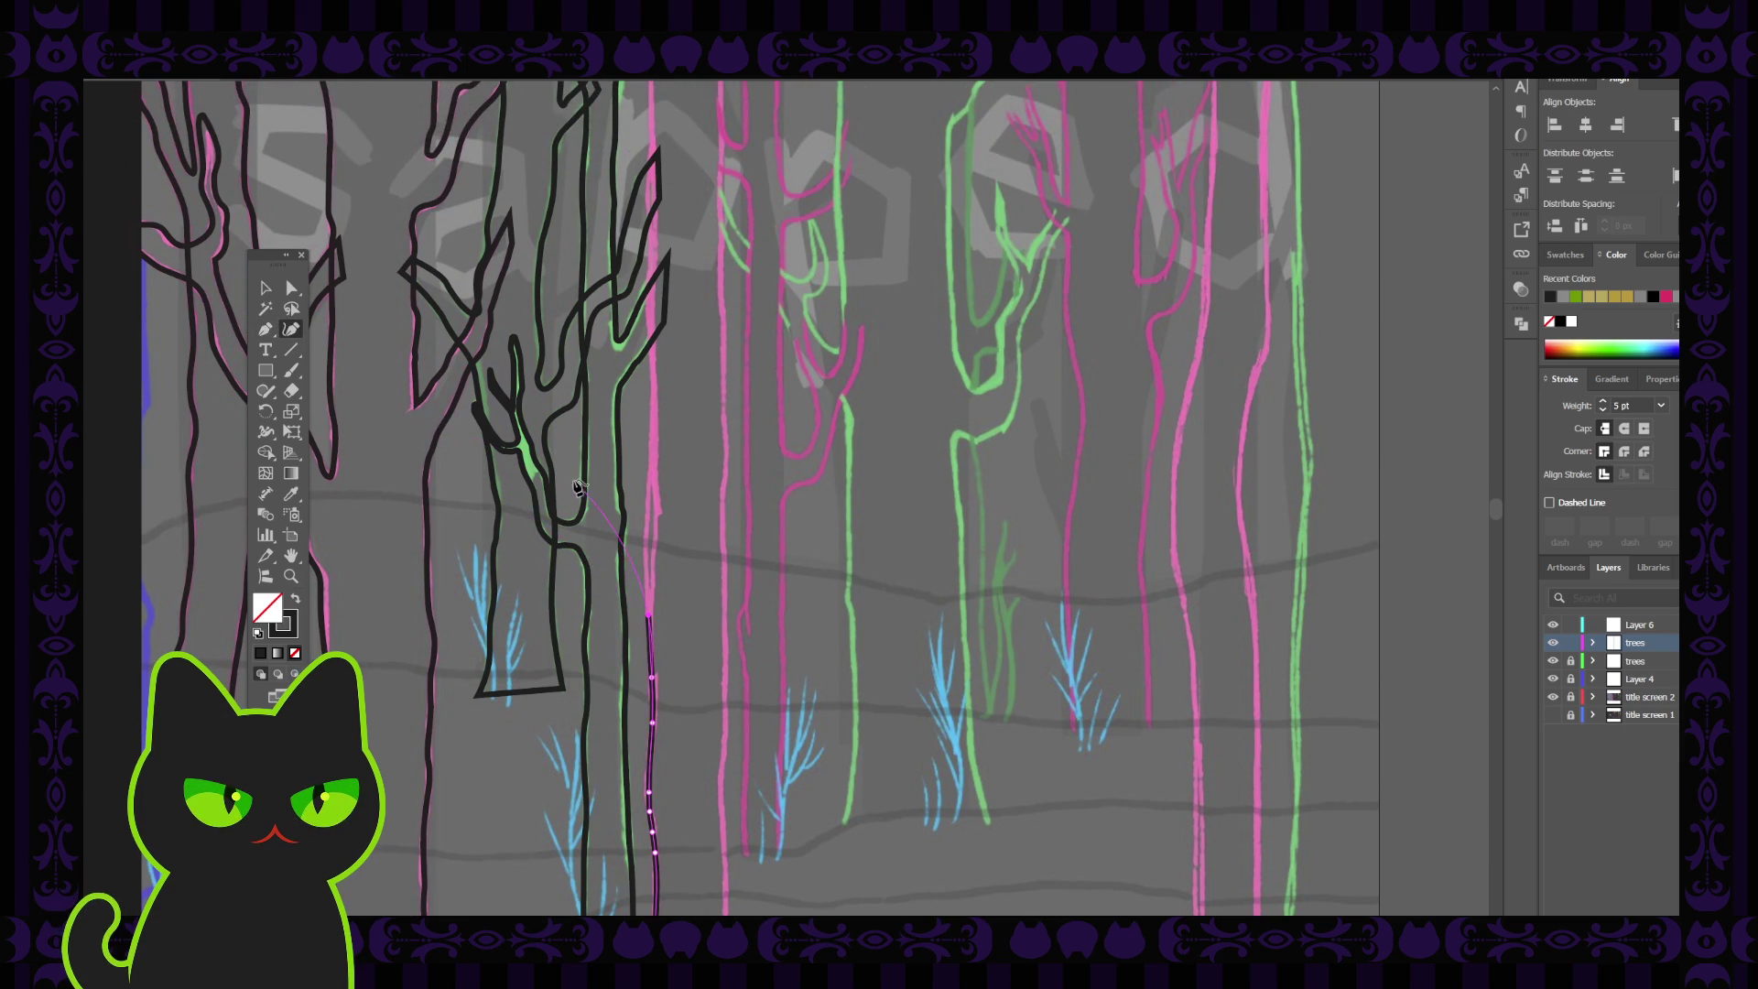
pyautogui.click(651, 480)
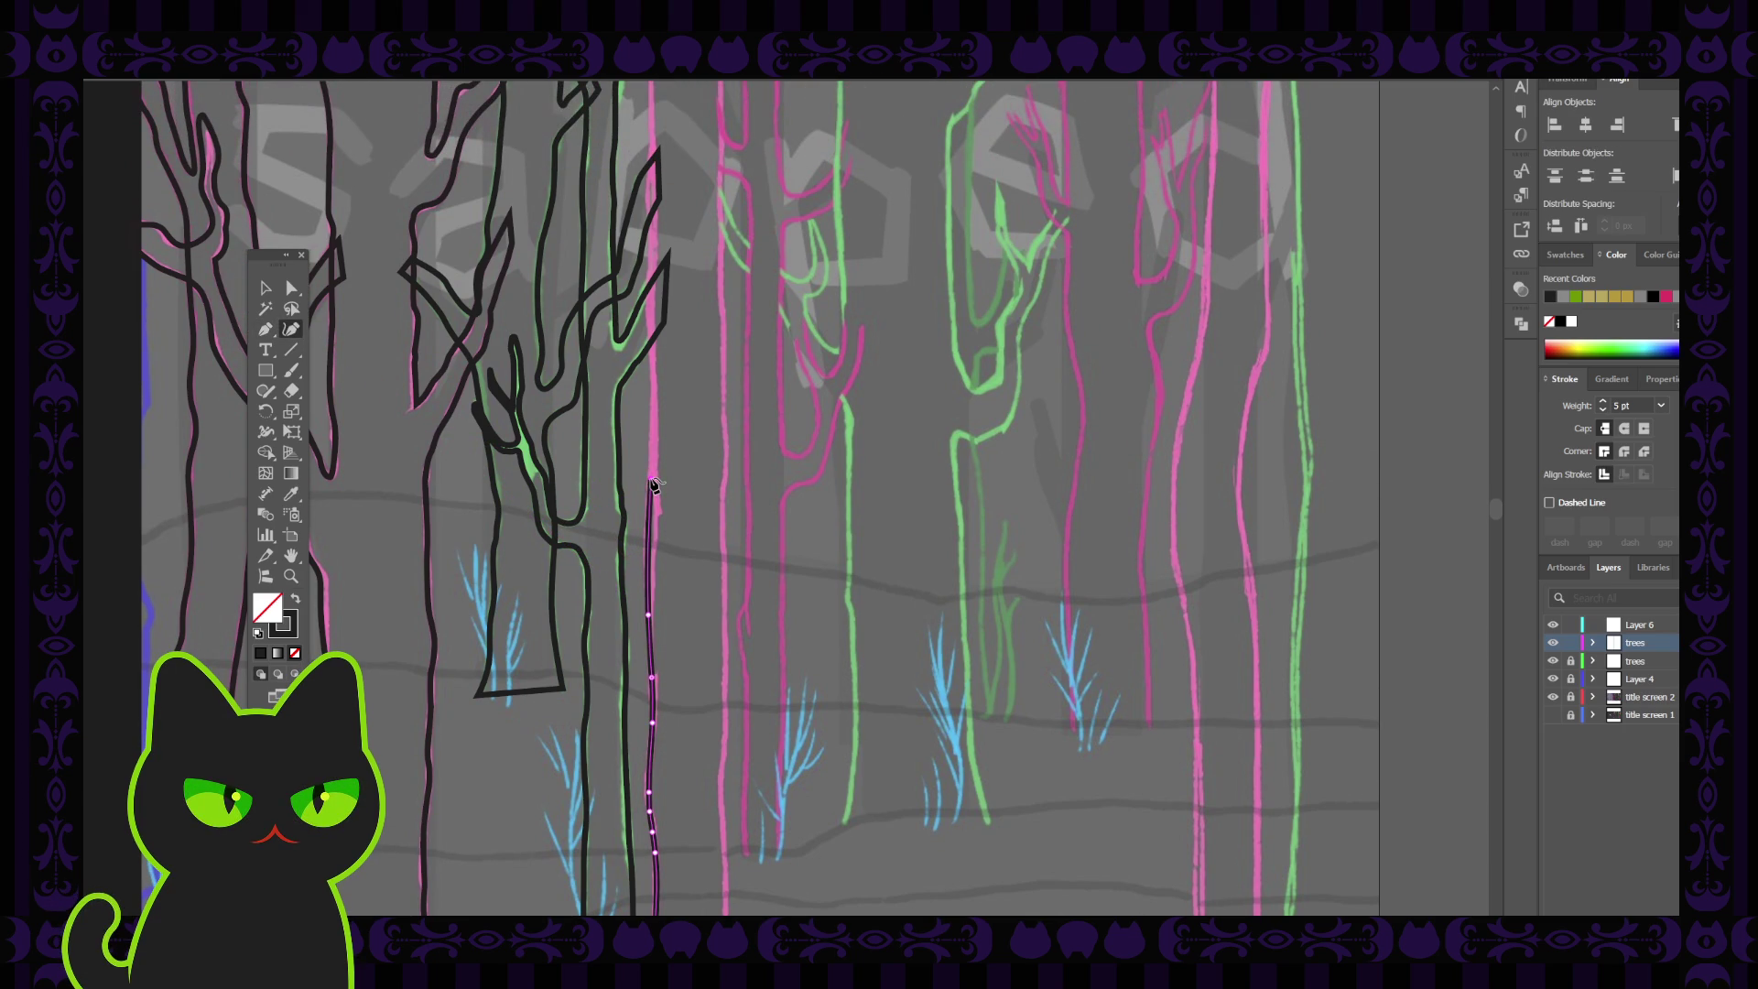
pyautogui.scroll(4, 654, 486)
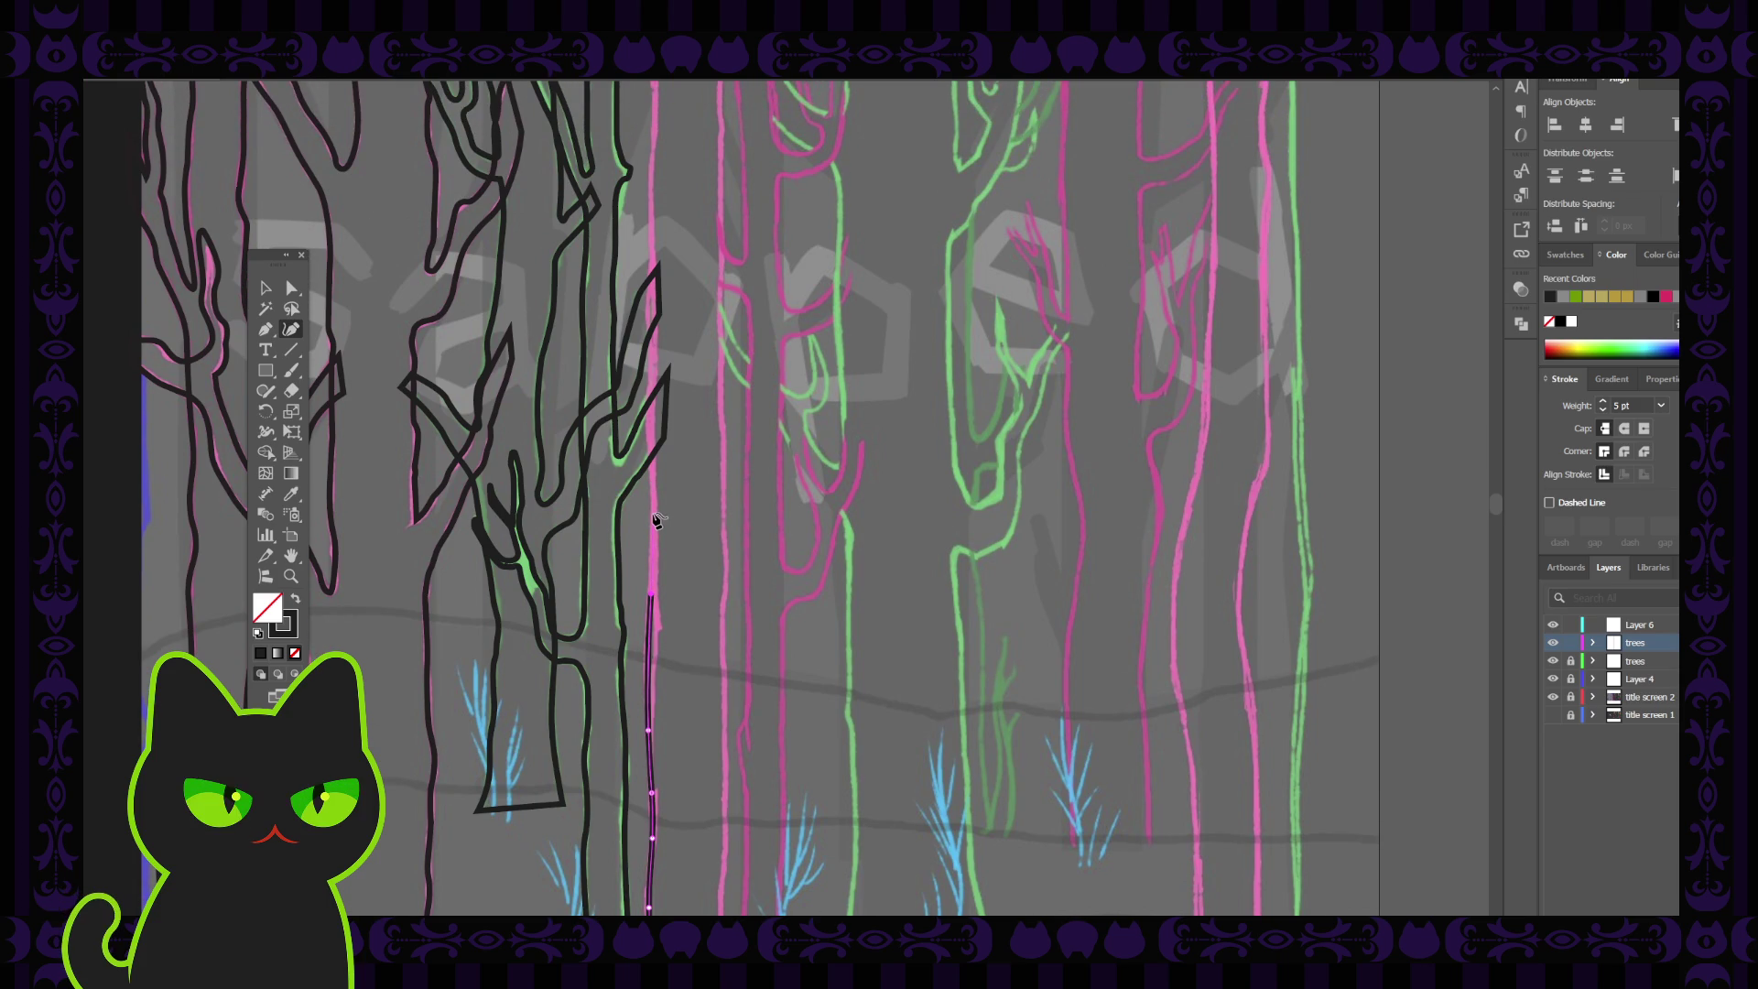
pyautogui.click(656, 516)
pyautogui.click(651, 392)
pyautogui.scroll(5, 653, 412)
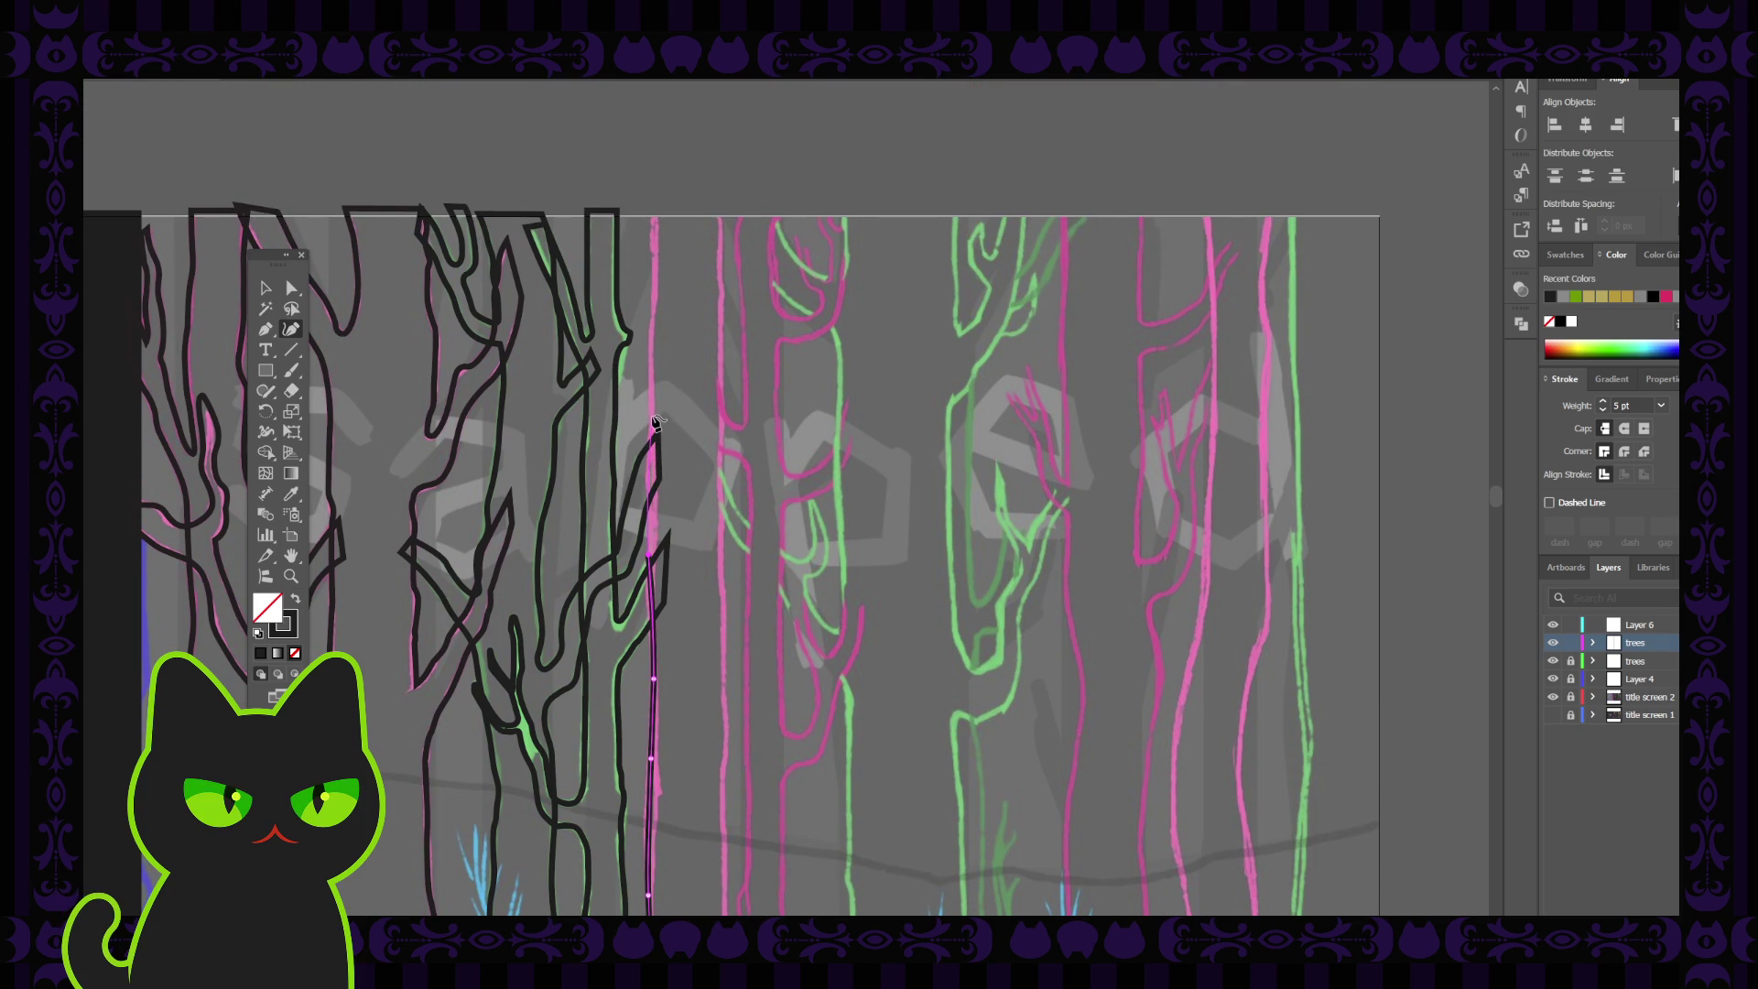
pyautogui.click(655, 423)
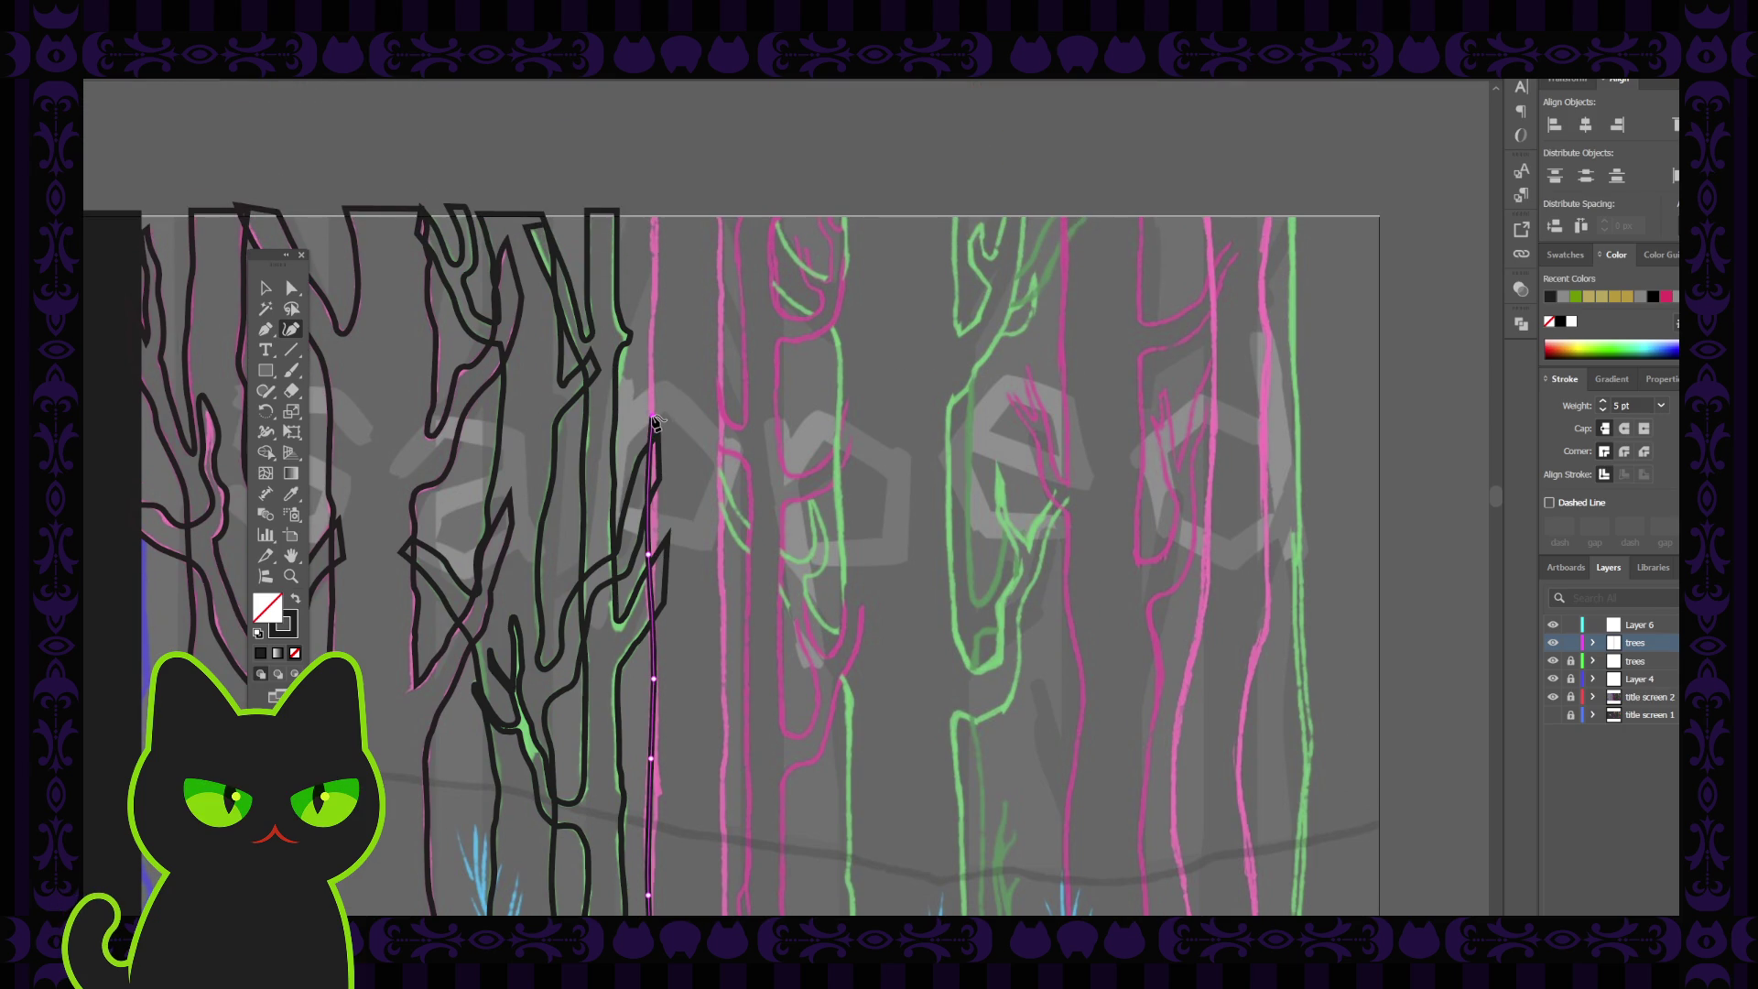
pyautogui.click(651, 354)
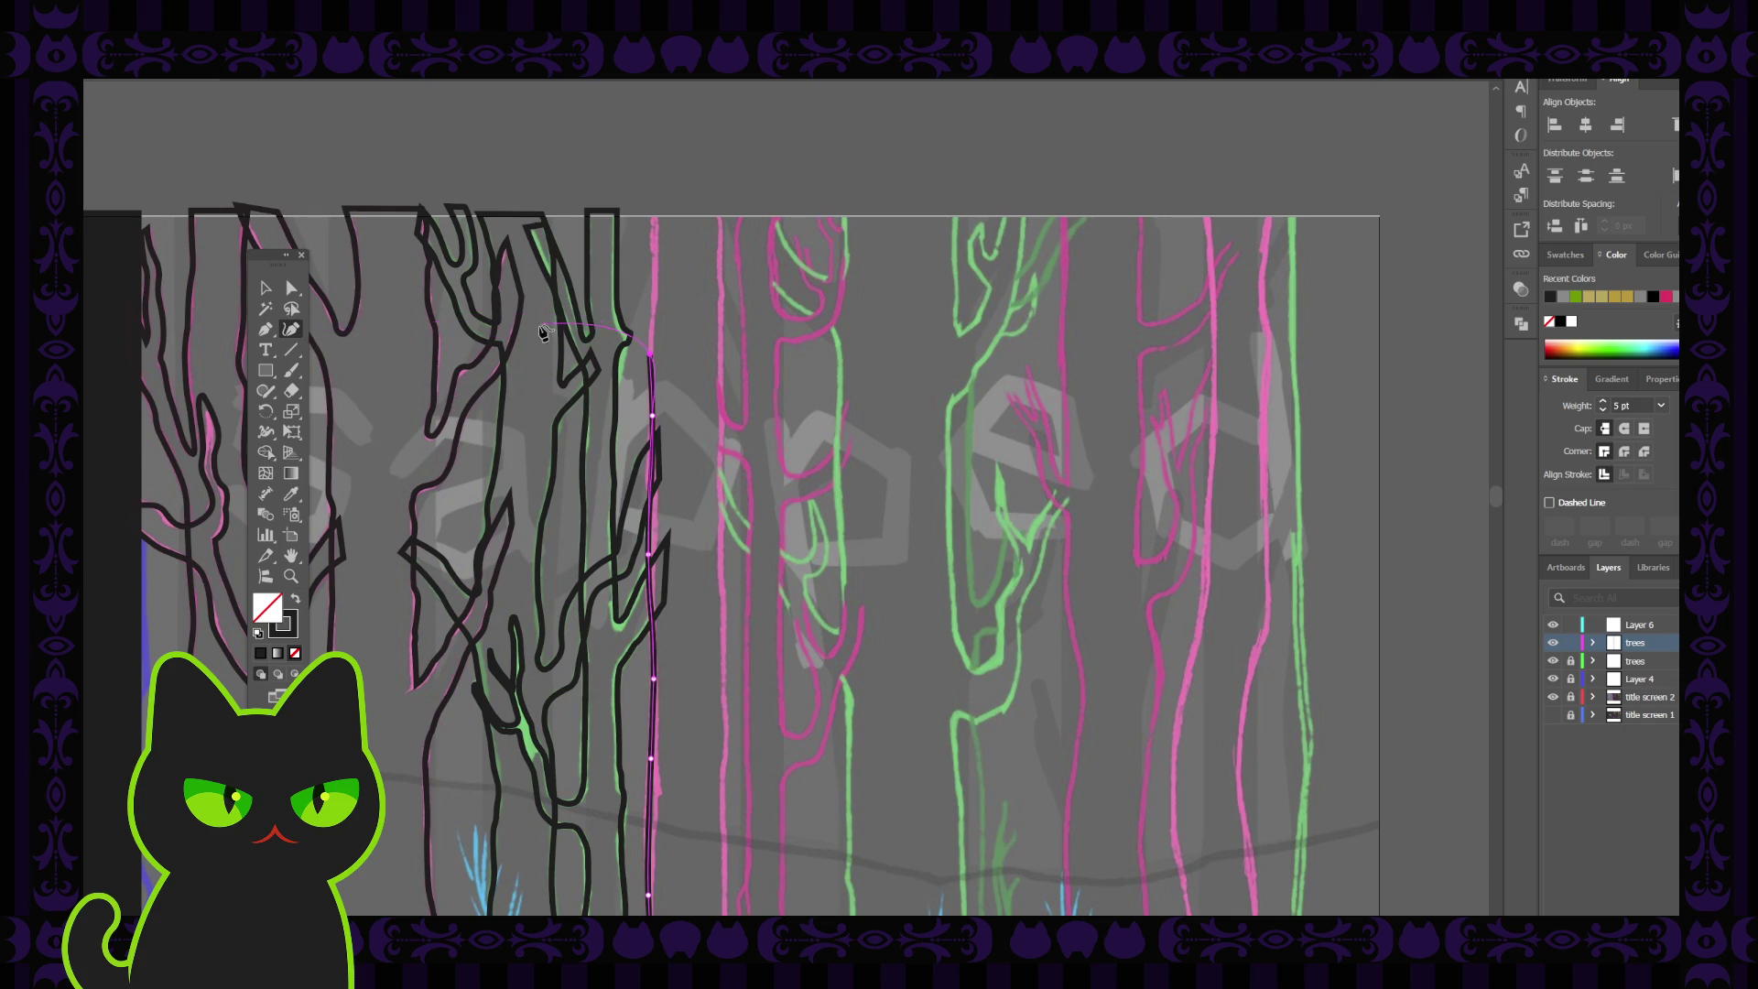
pyautogui.click(656, 292)
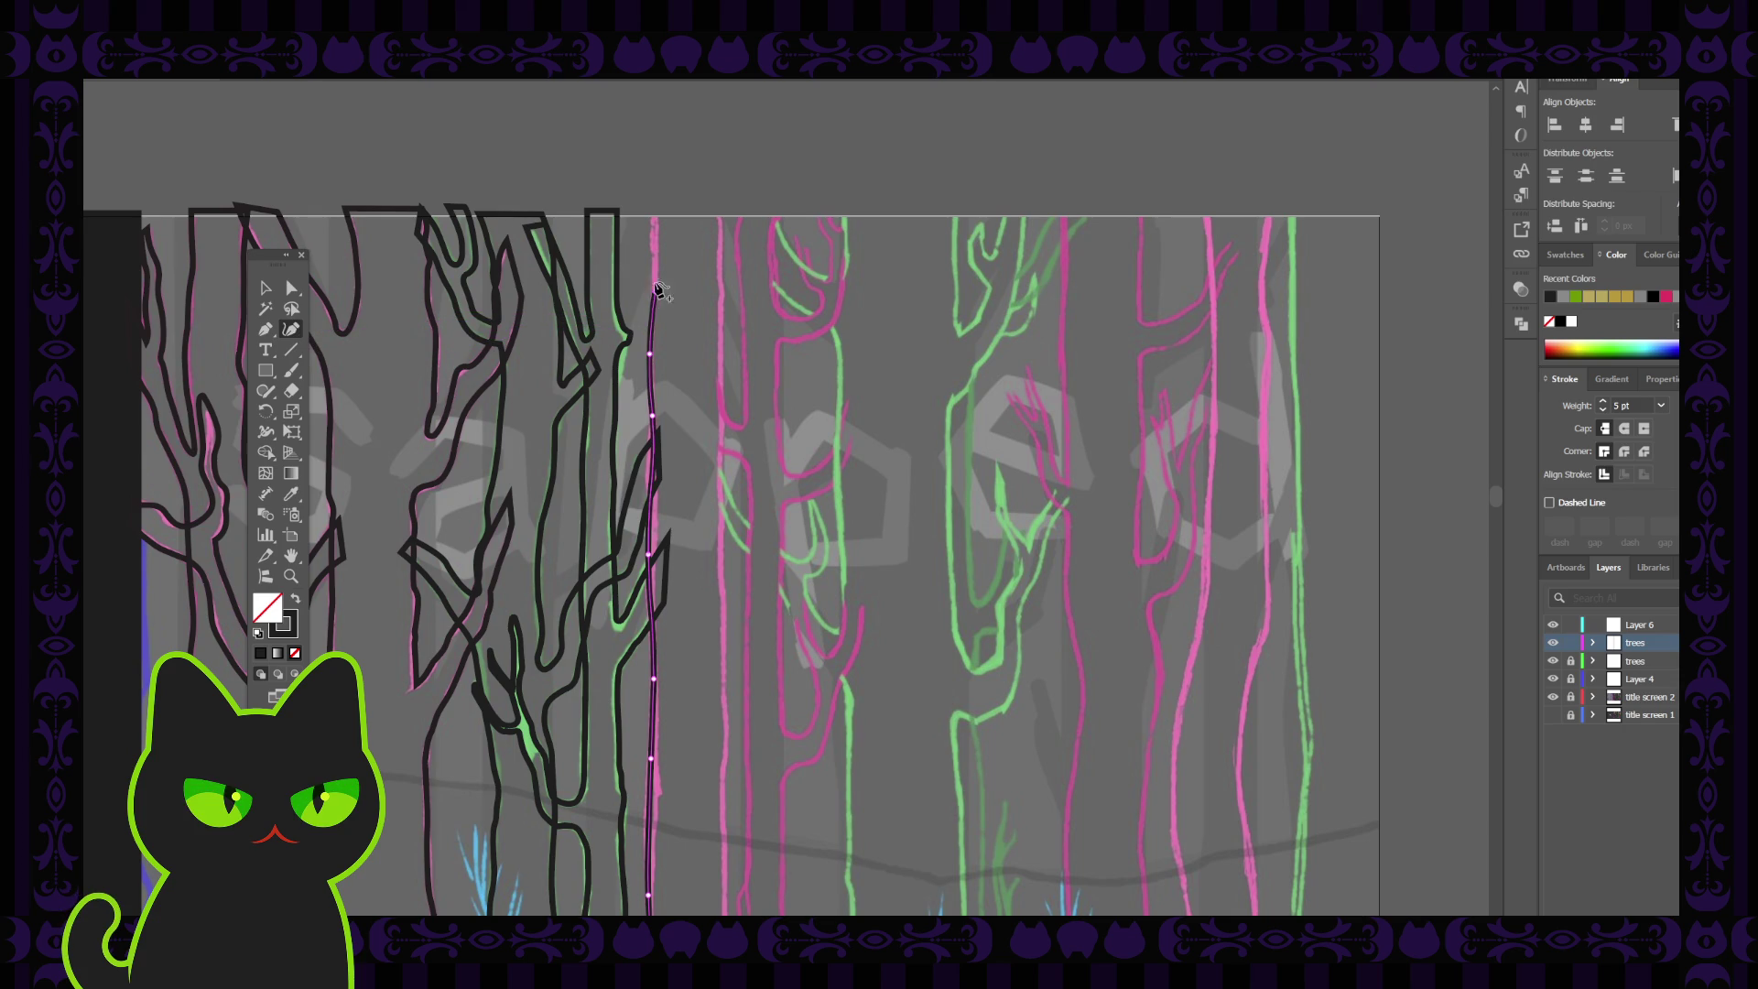
pyautogui.click(654, 200)
pyautogui.click(743, 357)
pyautogui.scroll(-5, 743, 357)
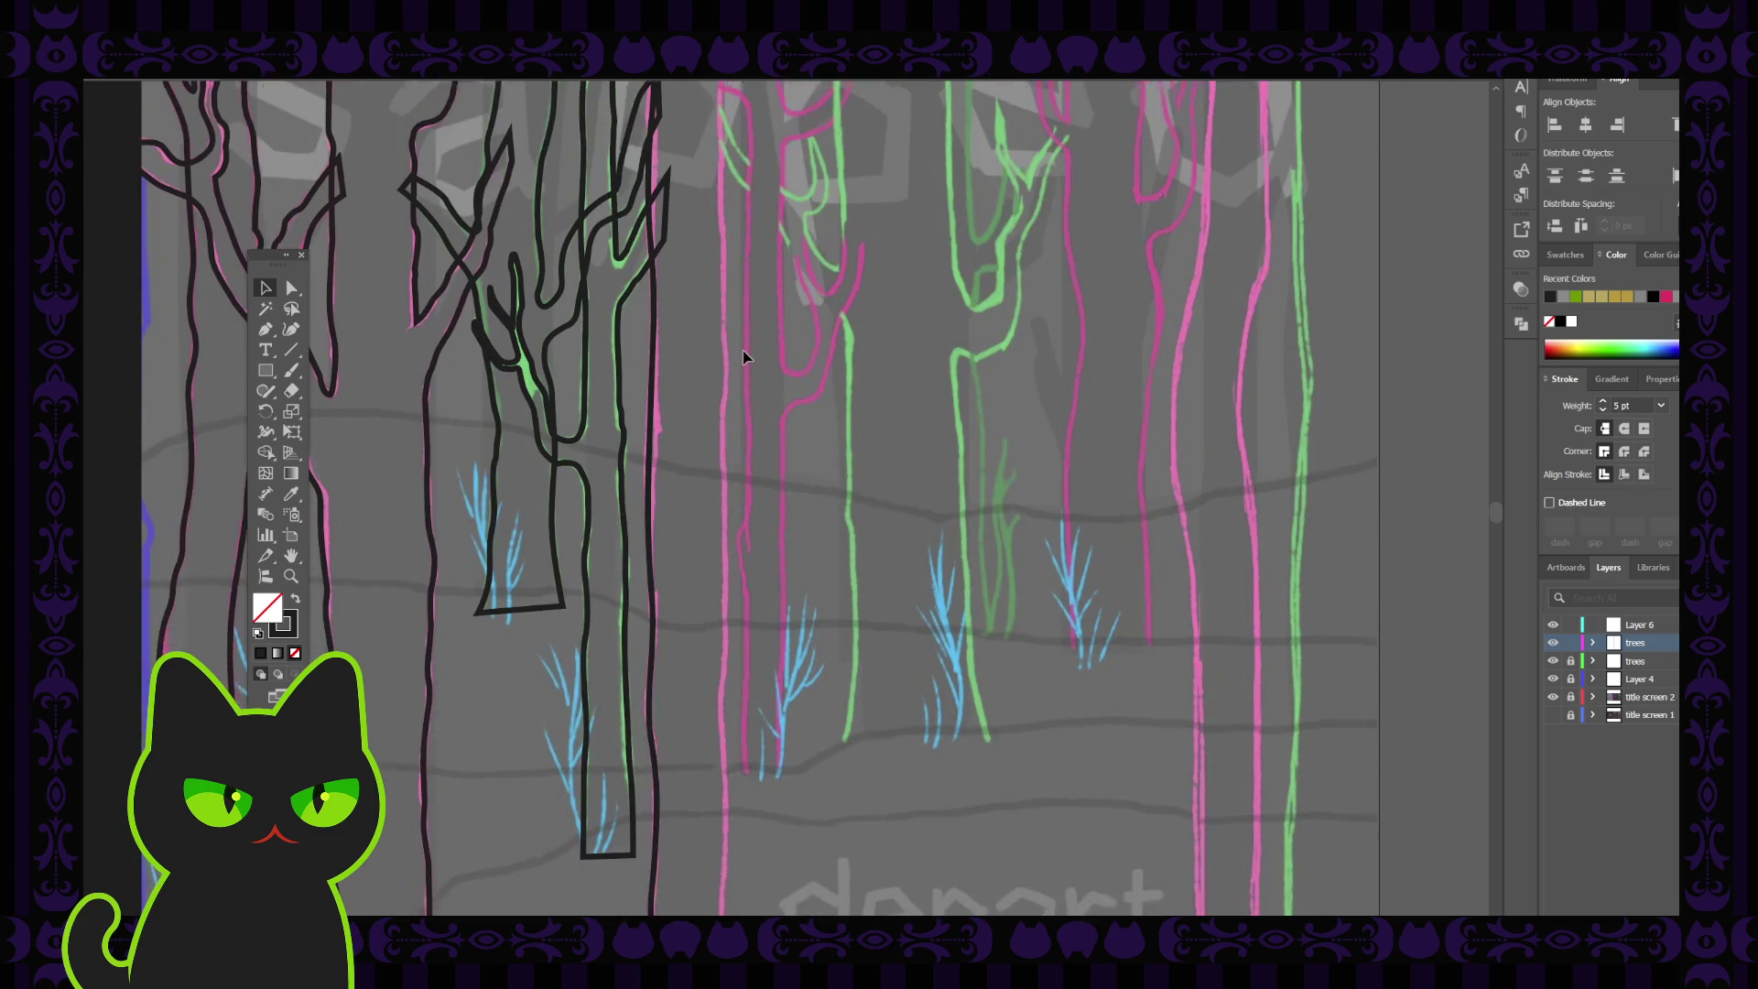
pyautogui.scroll(-3, 743, 357)
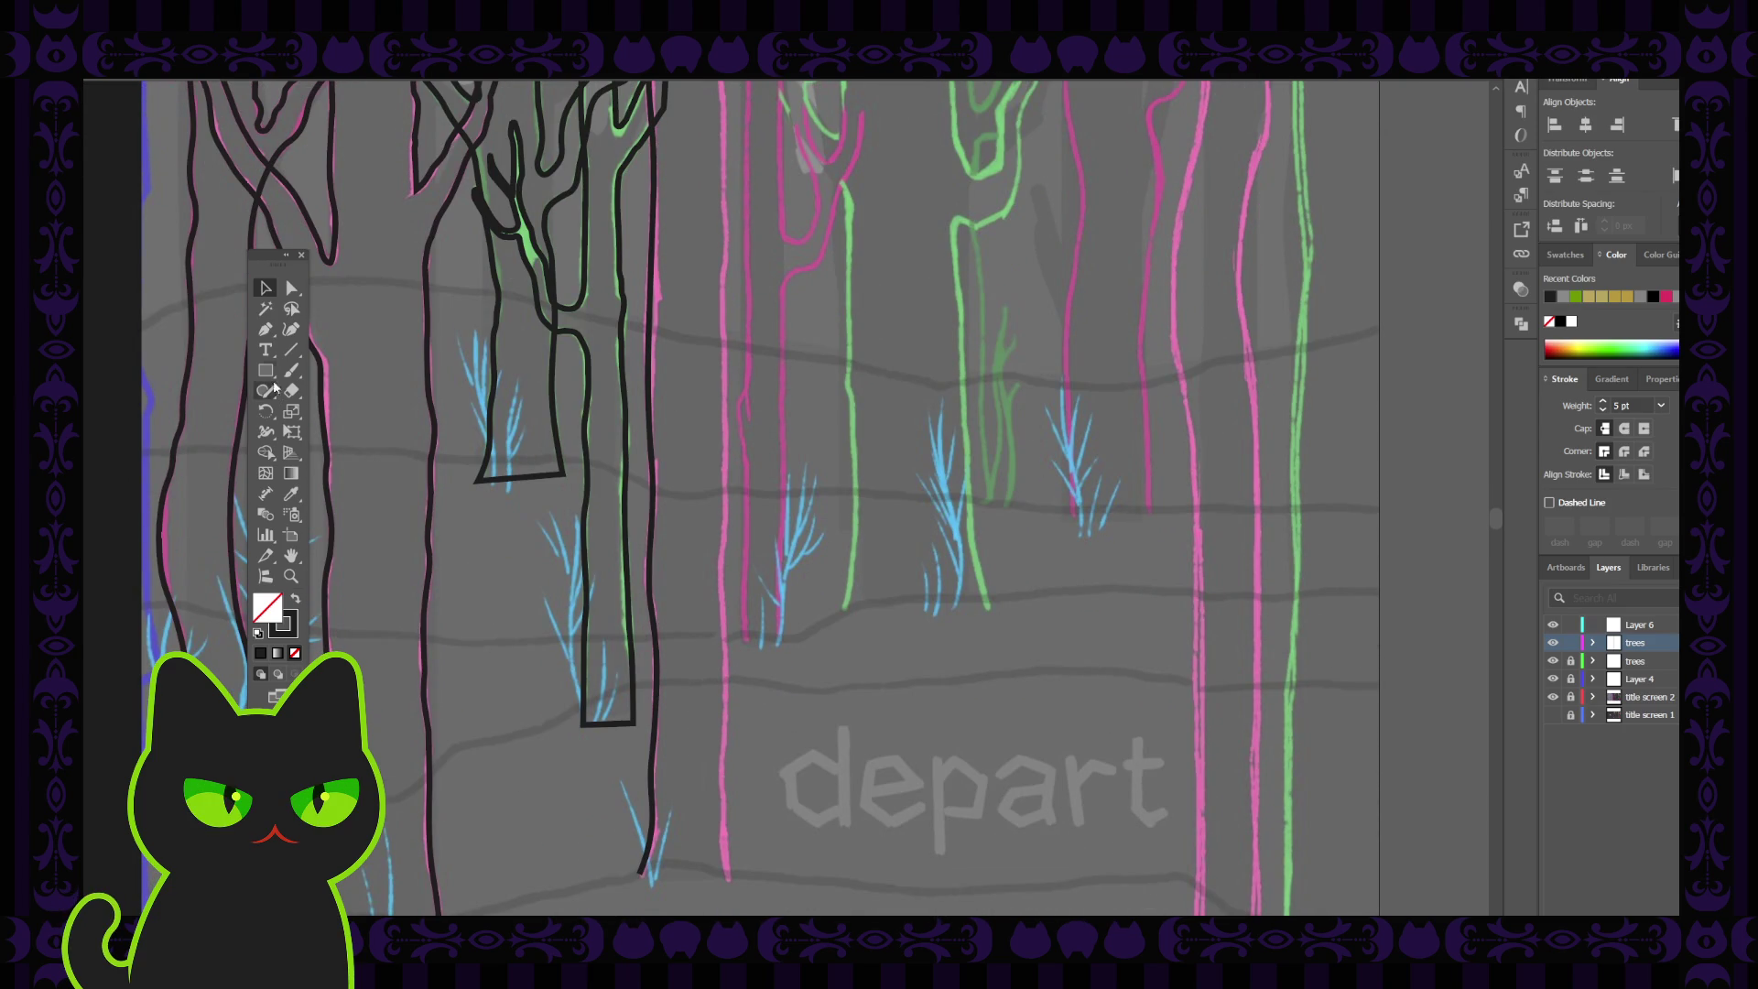
# Start a Curvature line up the pink trunk's right edge from the artboard bottom
pyautogui.click(265, 329)
pyautogui.click(291, 330)
pyautogui.click(729, 878)
pyautogui.click(723, 830)
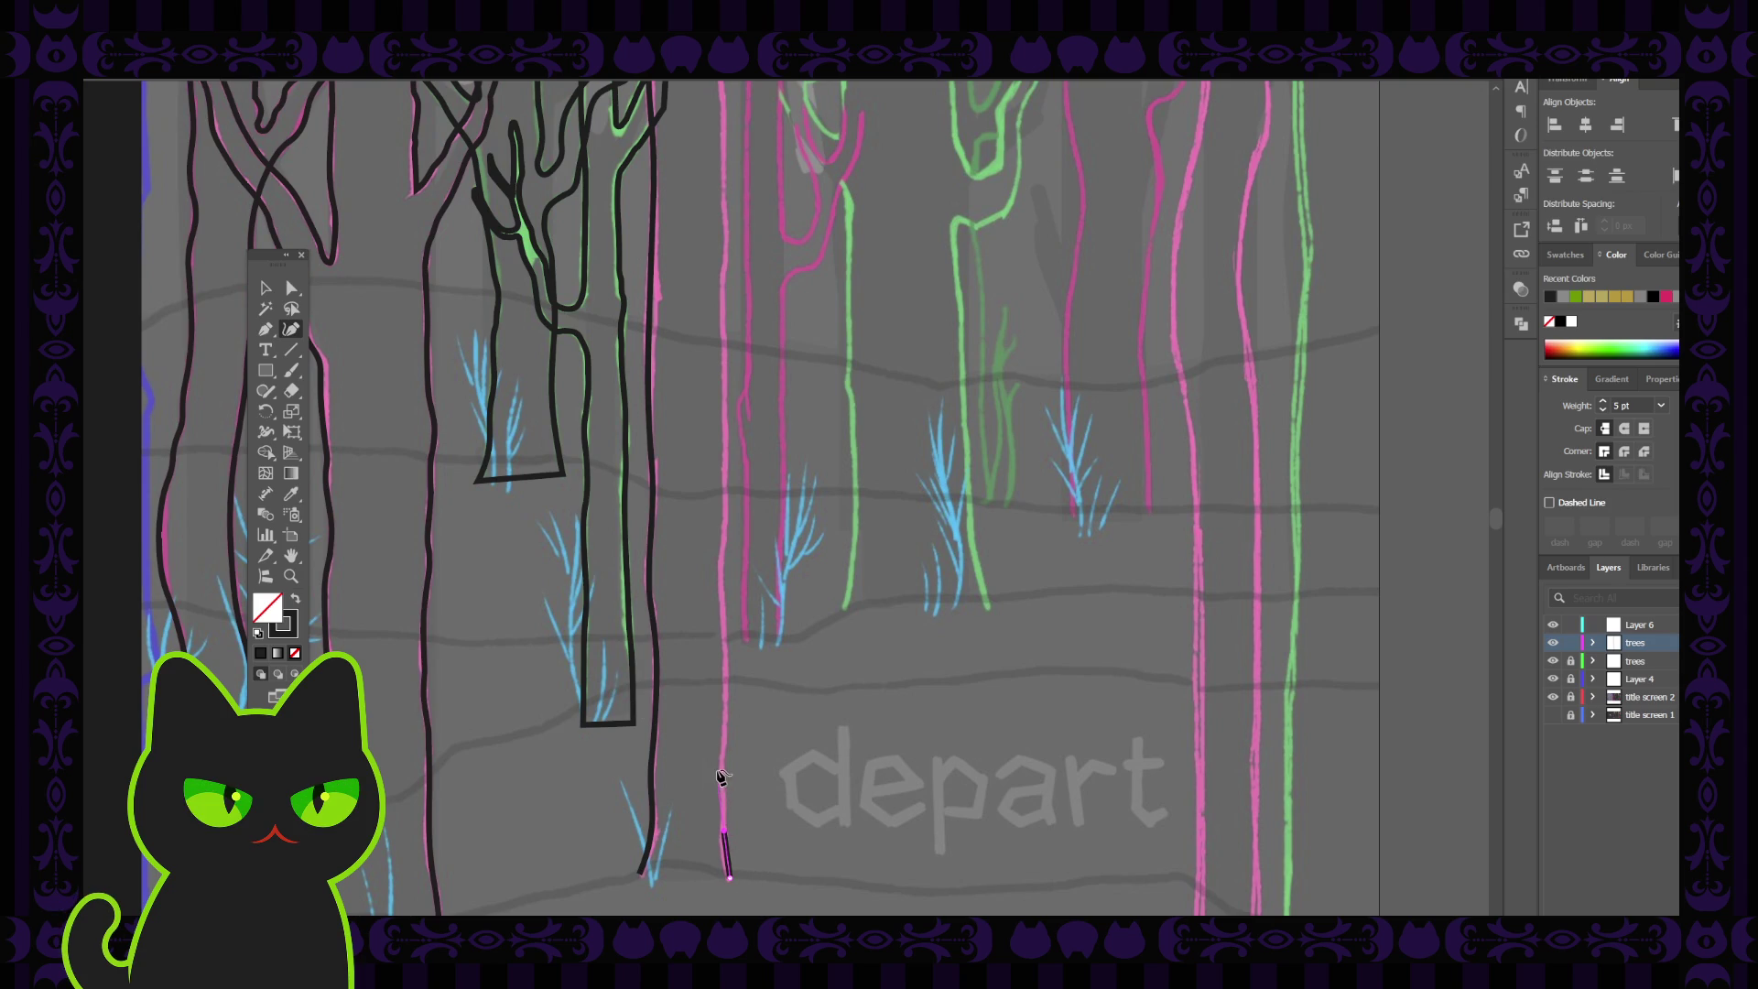
pyautogui.click(725, 774)
pyautogui.click(729, 696)
pyautogui.scroll(2, 727, 700)
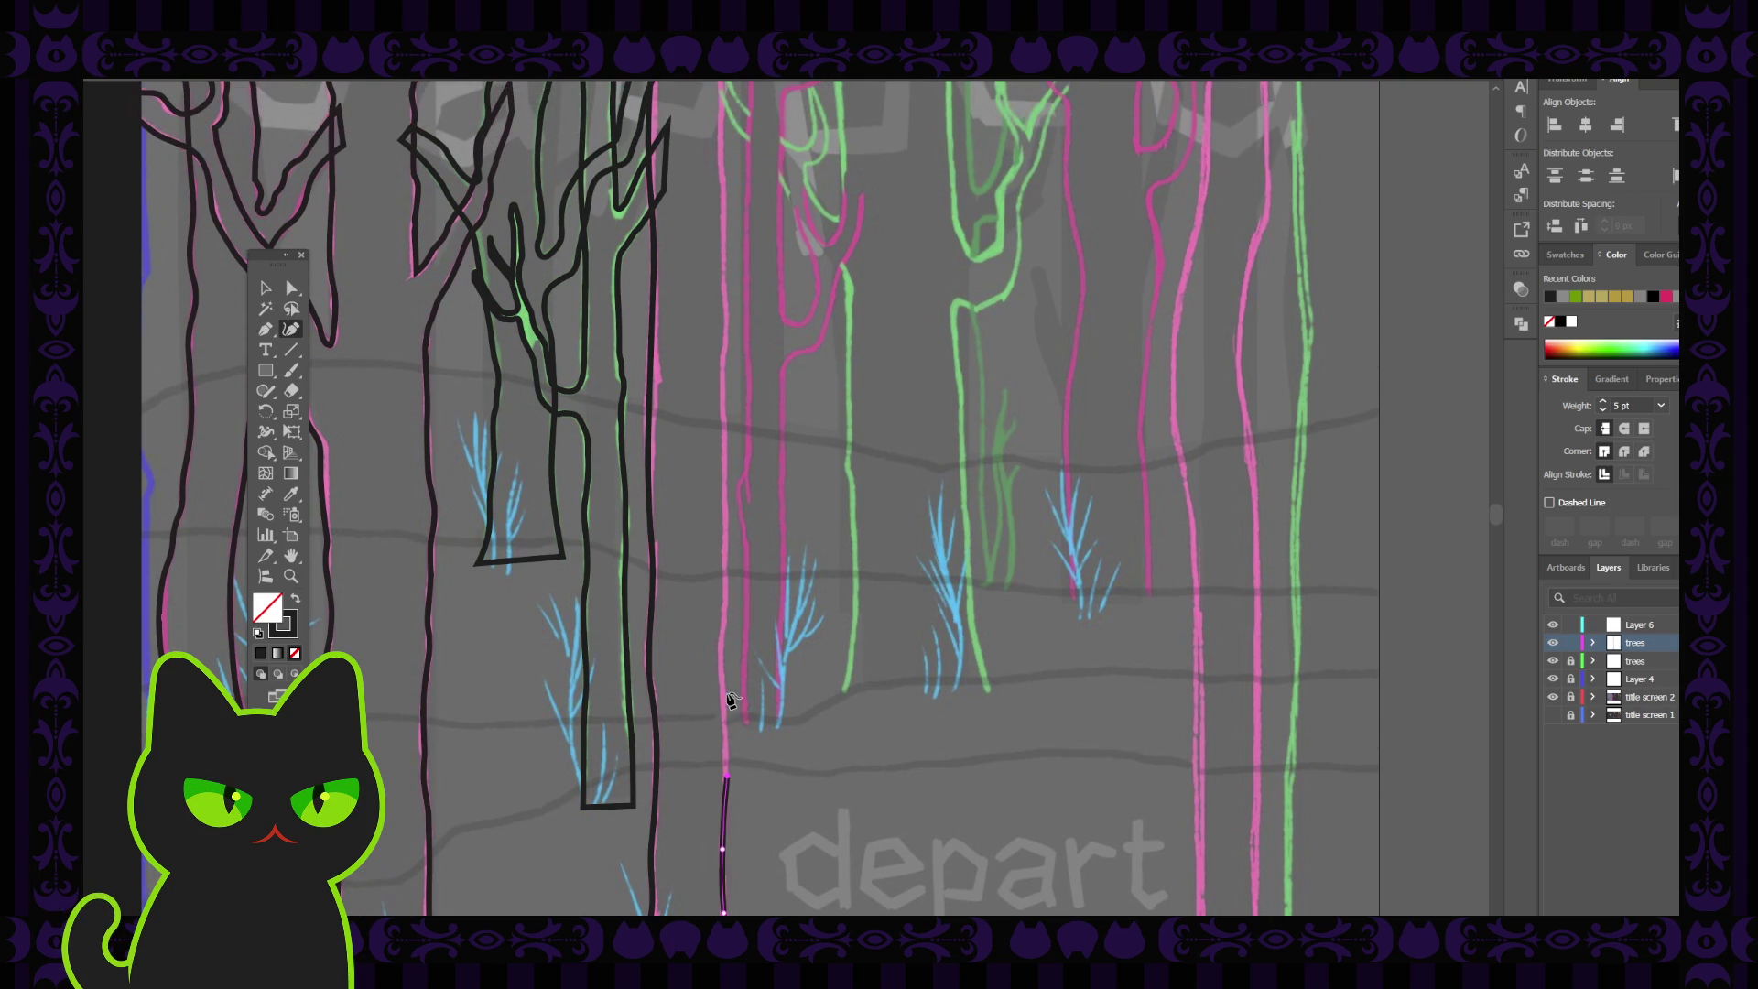
pyautogui.click(721, 660)
pyautogui.click(727, 610)
# Carry the right-edge trunk line up to the artboard top and finish it
pyautogui.scroll(3, 728, 623)
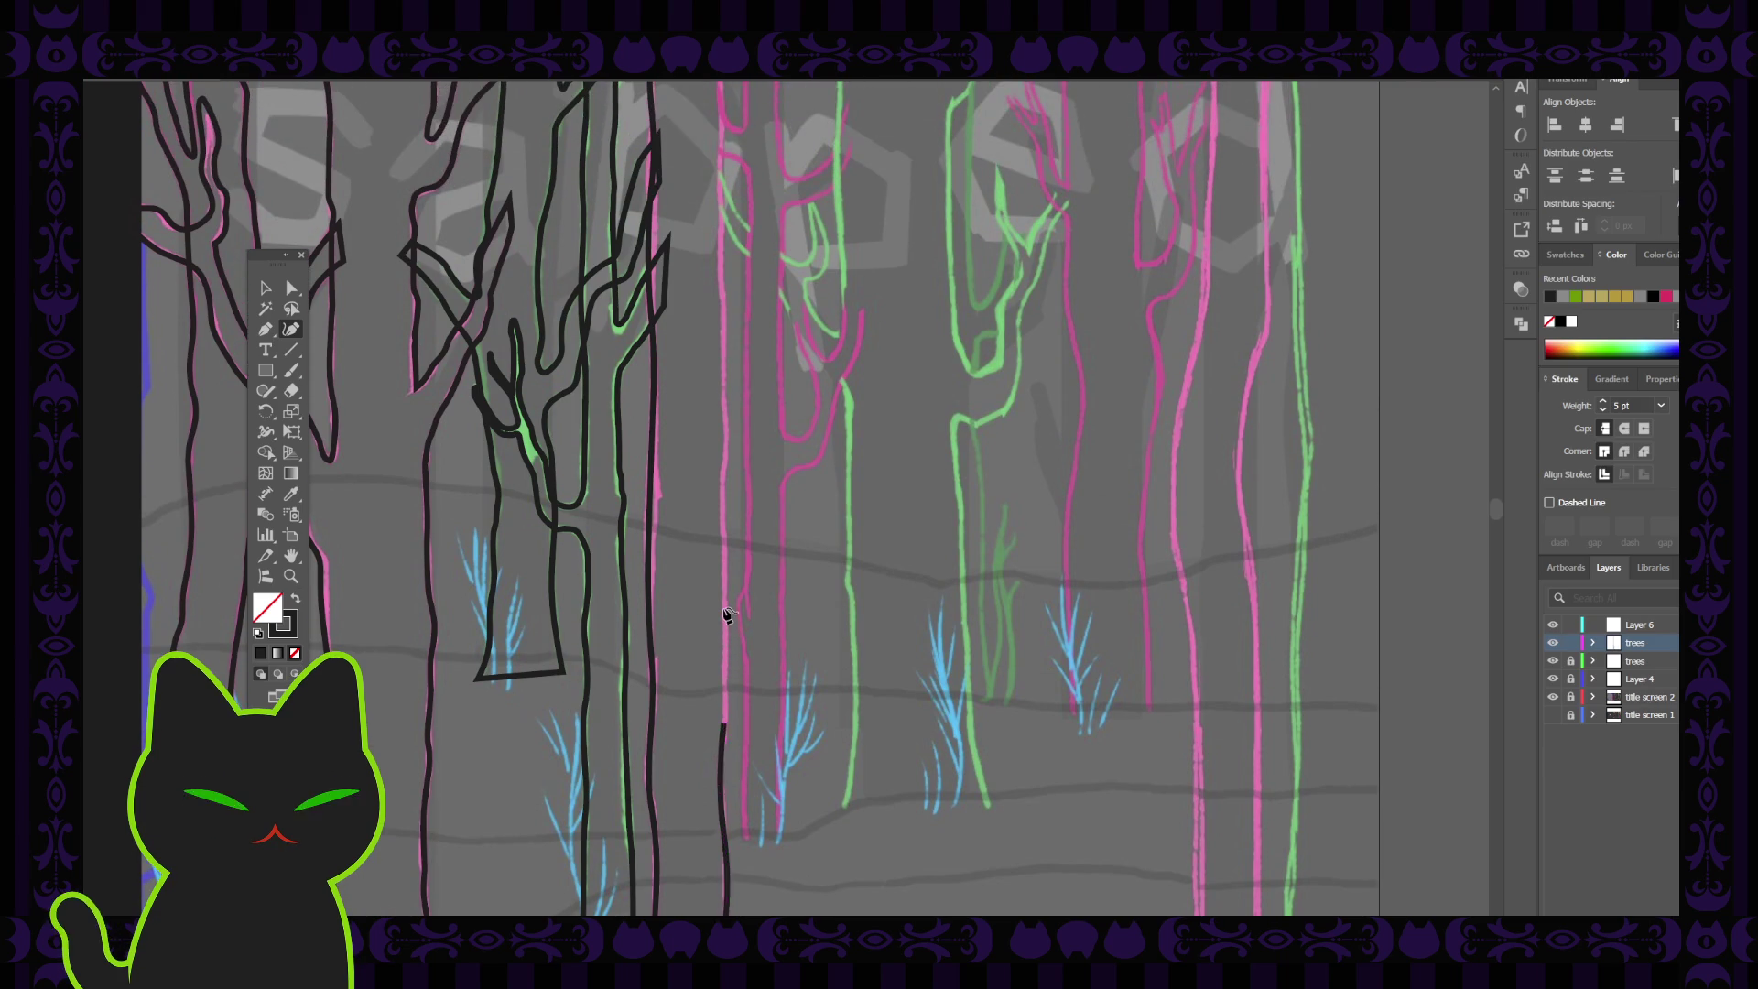
pyautogui.click(726, 621)
pyautogui.scroll(2, 723, 604)
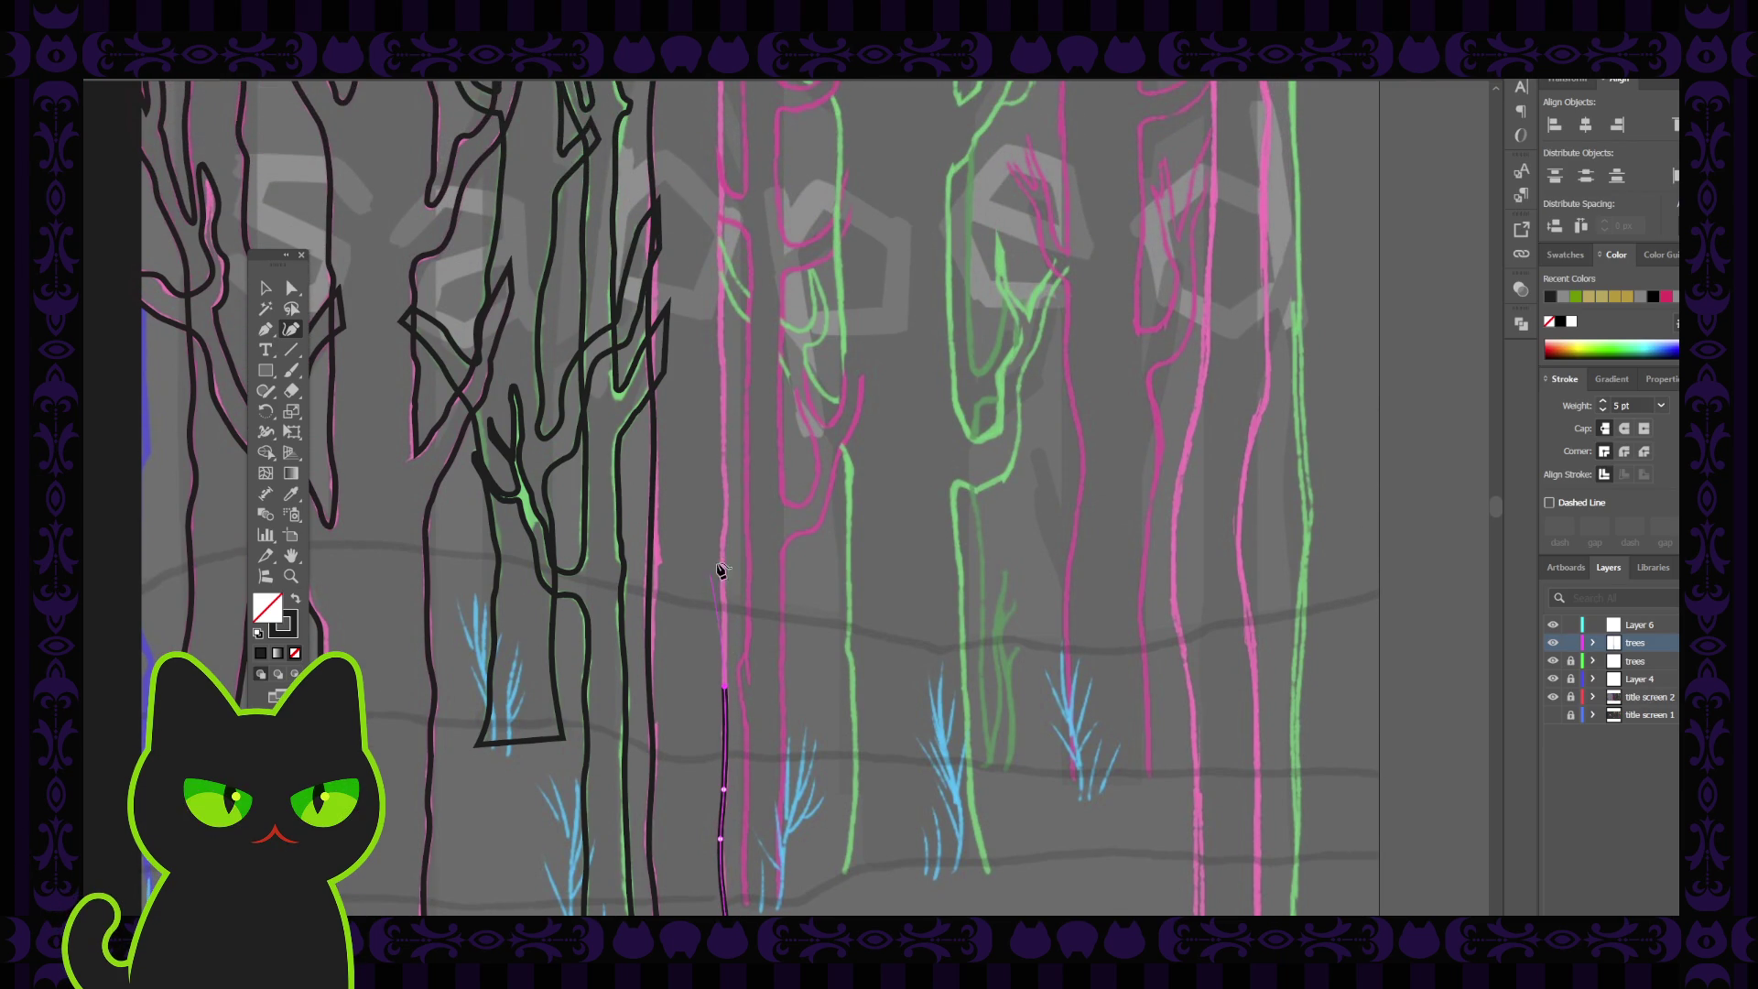
pyautogui.click(726, 545)
pyautogui.scroll(2, 728, 548)
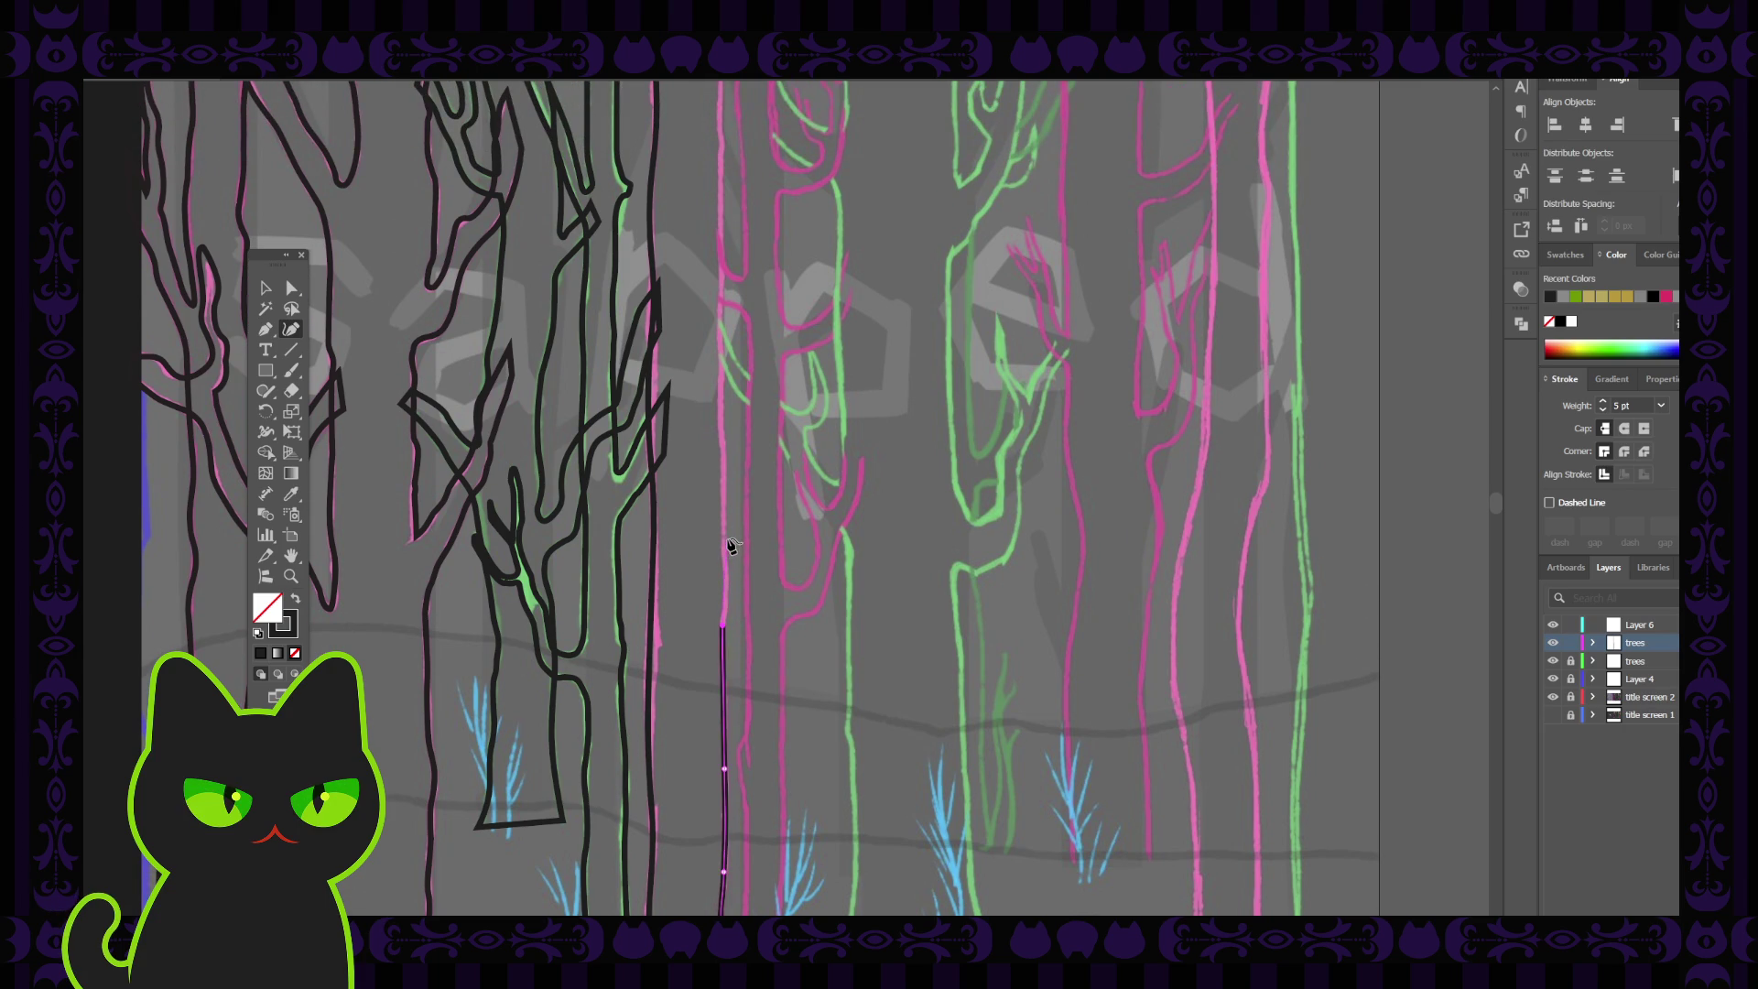
pyautogui.click(728, 542)
pyautogui.scroll(2, 728, 542)
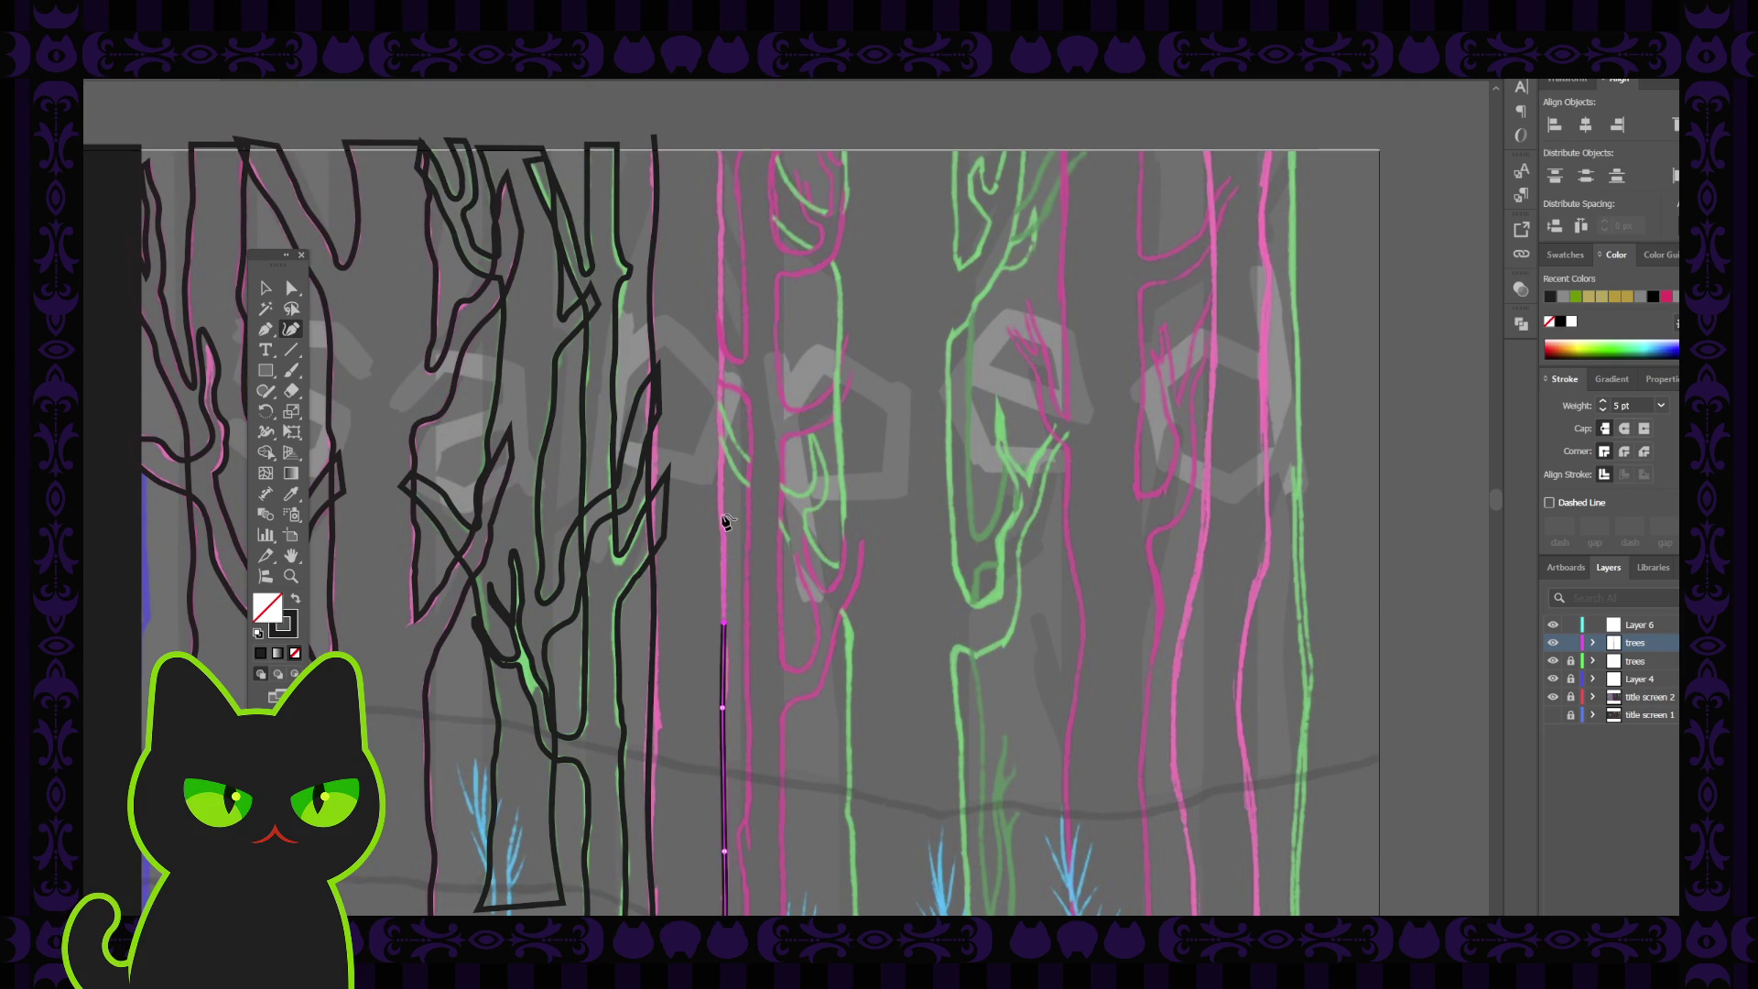
pyautogui.click(724, 519)
pyautogui.scroll(4, 725, 520)
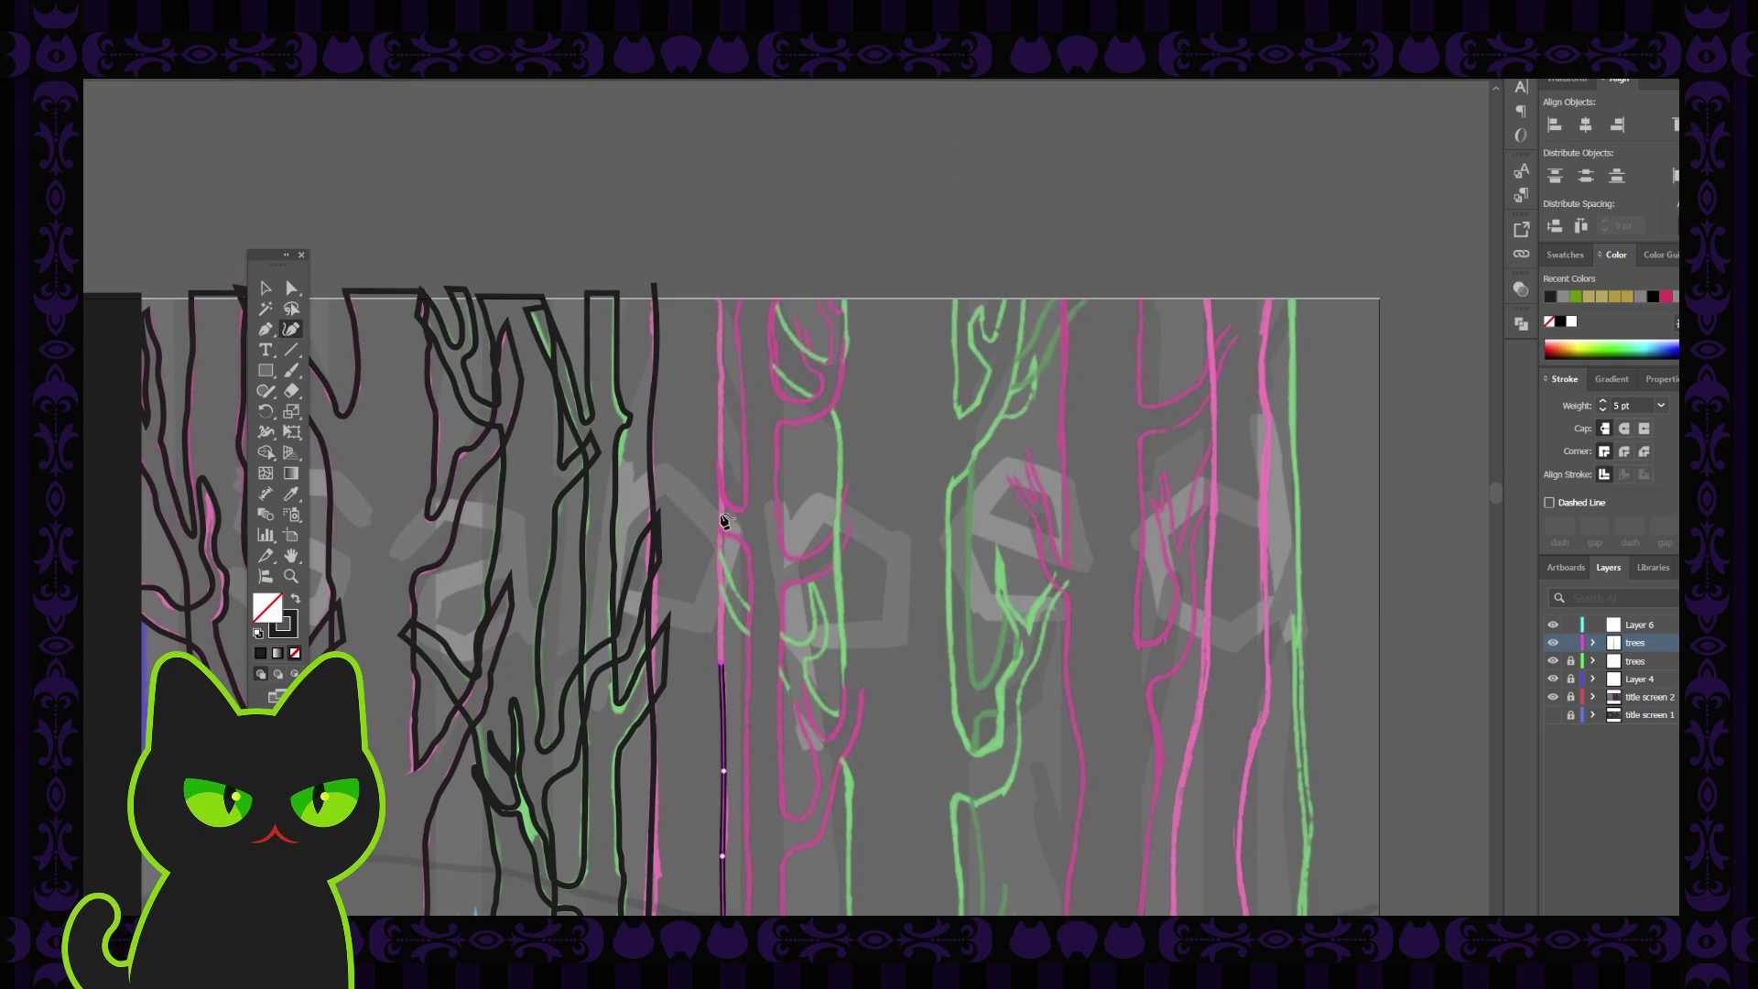
pyautogui.click(724, 503)
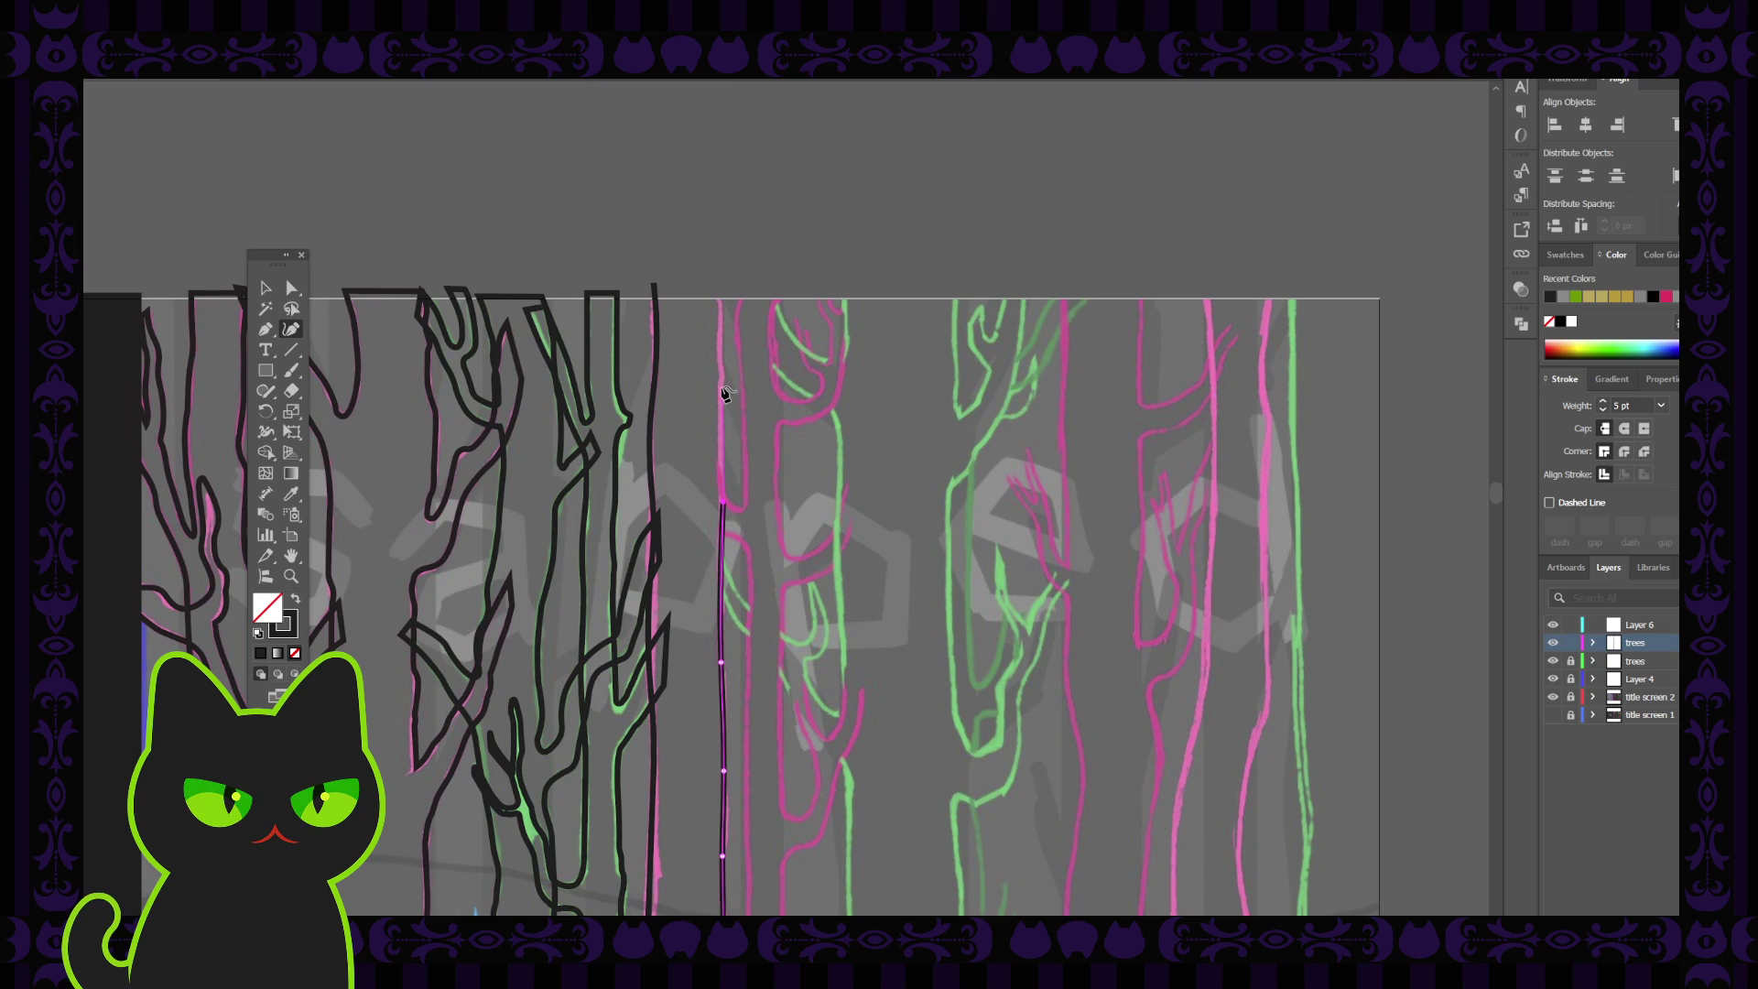
pyautogui.click(724, 391)
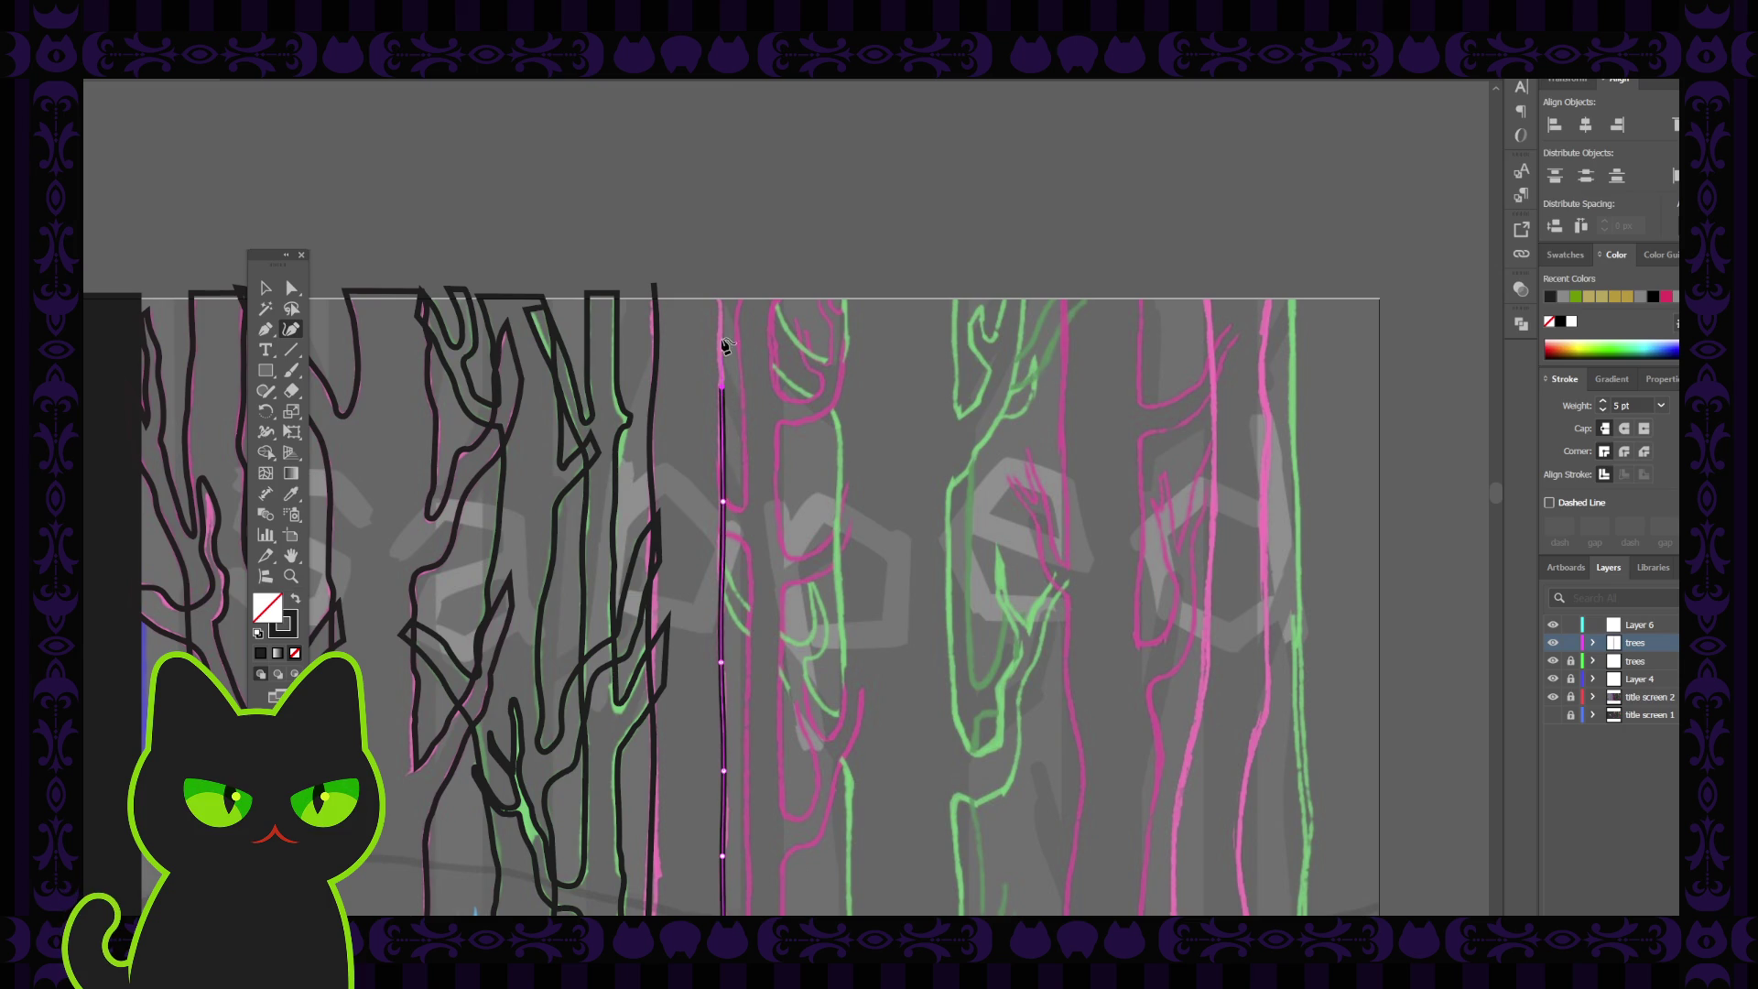
pyautogui.click(722, 282)
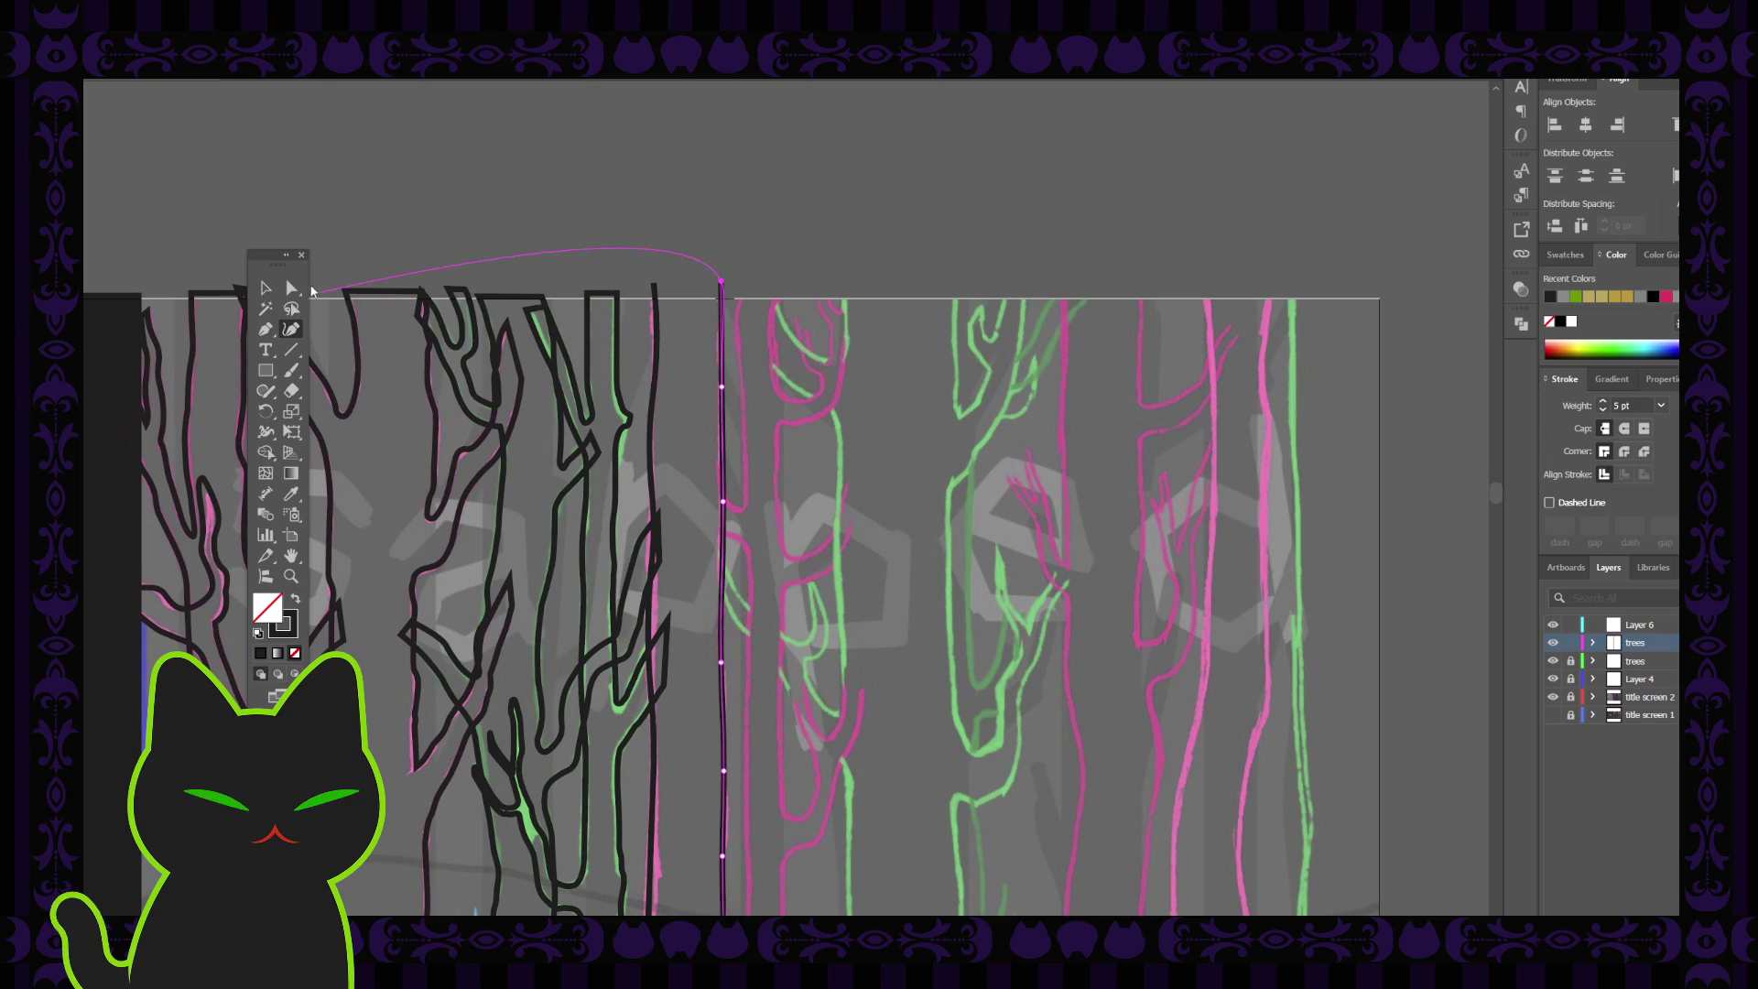
pyautogui.click(266, 288)
pyautogui.click(392, 267)
pyautogui.scroll(-1, 688, 538)
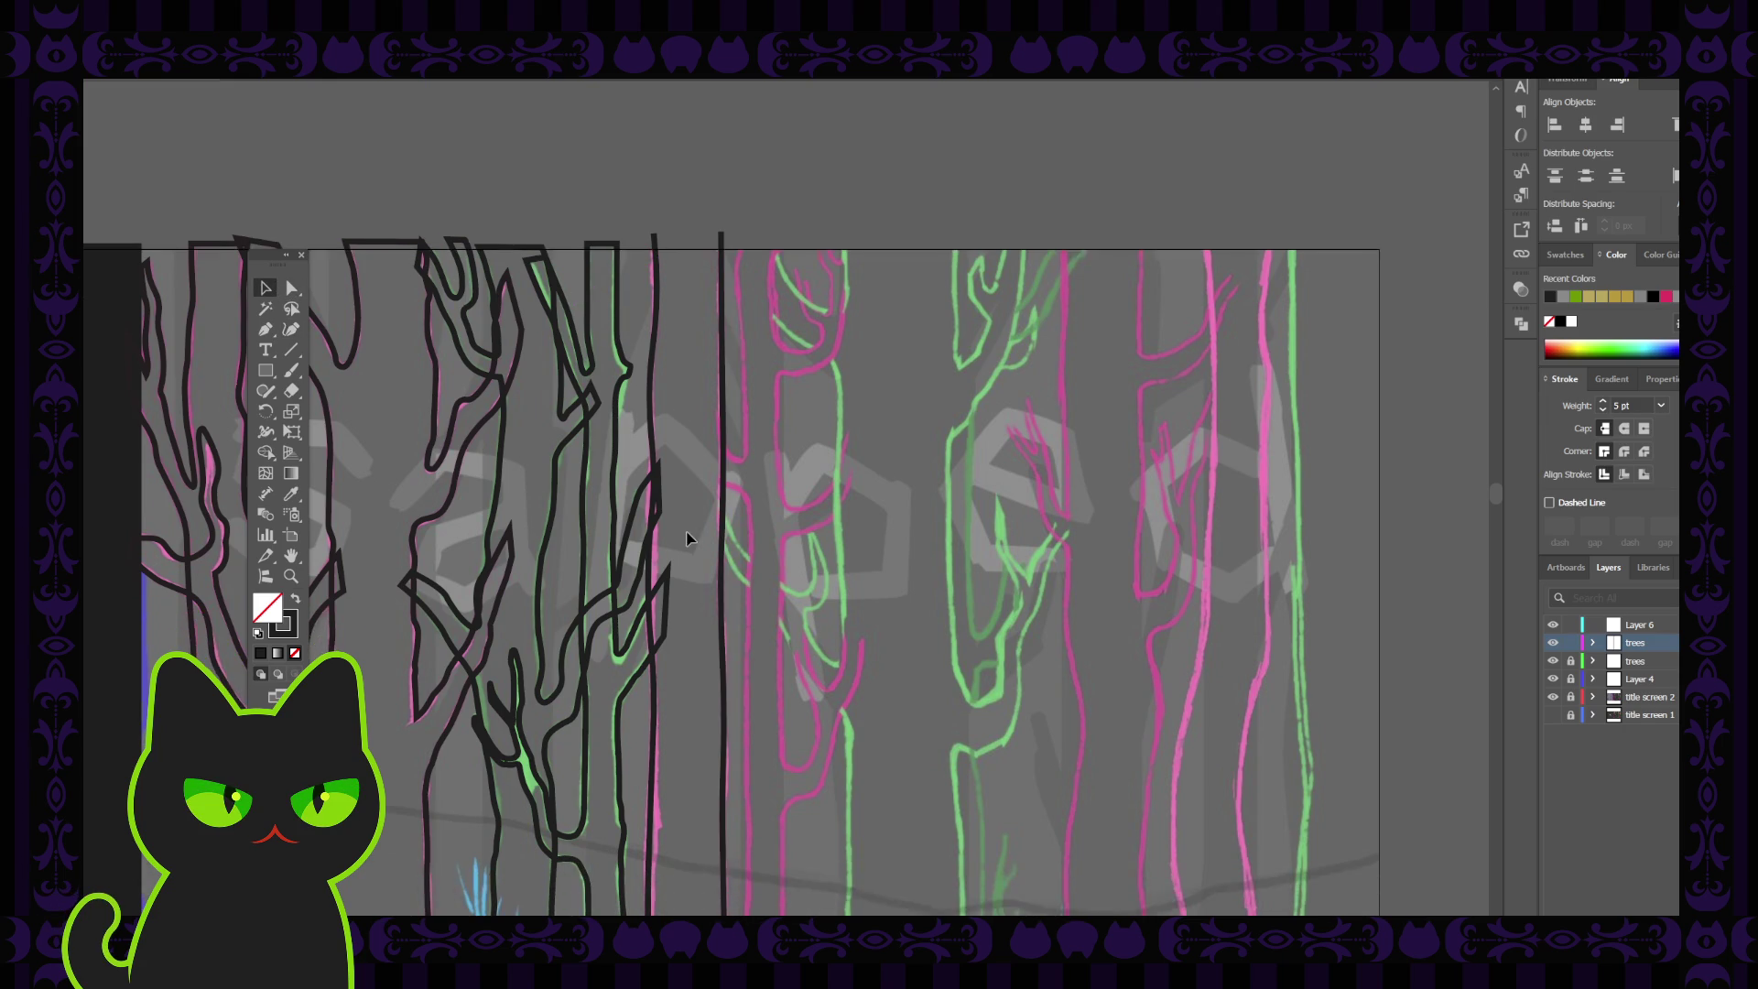
pyautogui.keyDown('alt'); pyautogui.scroll(-2, 689, 538); pyautogui.keyUp('alt')
# Join the left and right trunk lines at bottom and top into one closed outline
pyautogui.press('space')
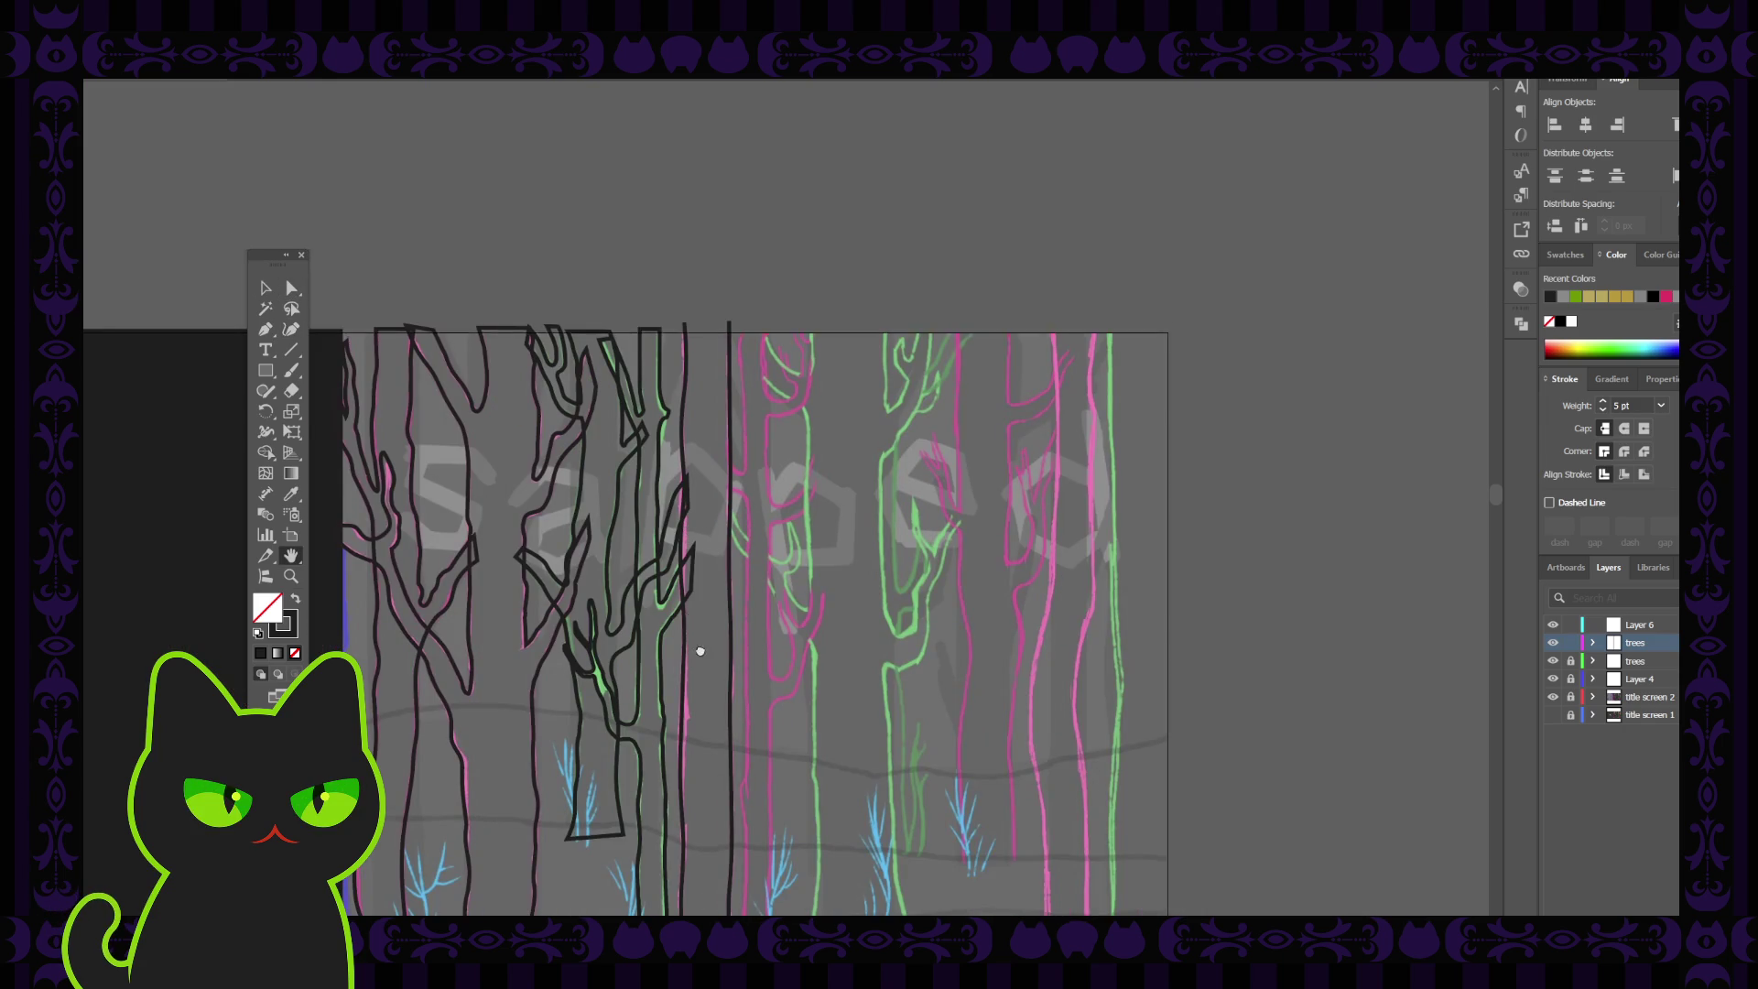
pyautogui.moveTo(701, 649); pyautogui.dragTo(691, 404)
pyautogui.moveTo(675, 581); pyautogui.dragTo(682, 507)
pyautogui.click(266, 289)
pyautogui.click(265, 328)
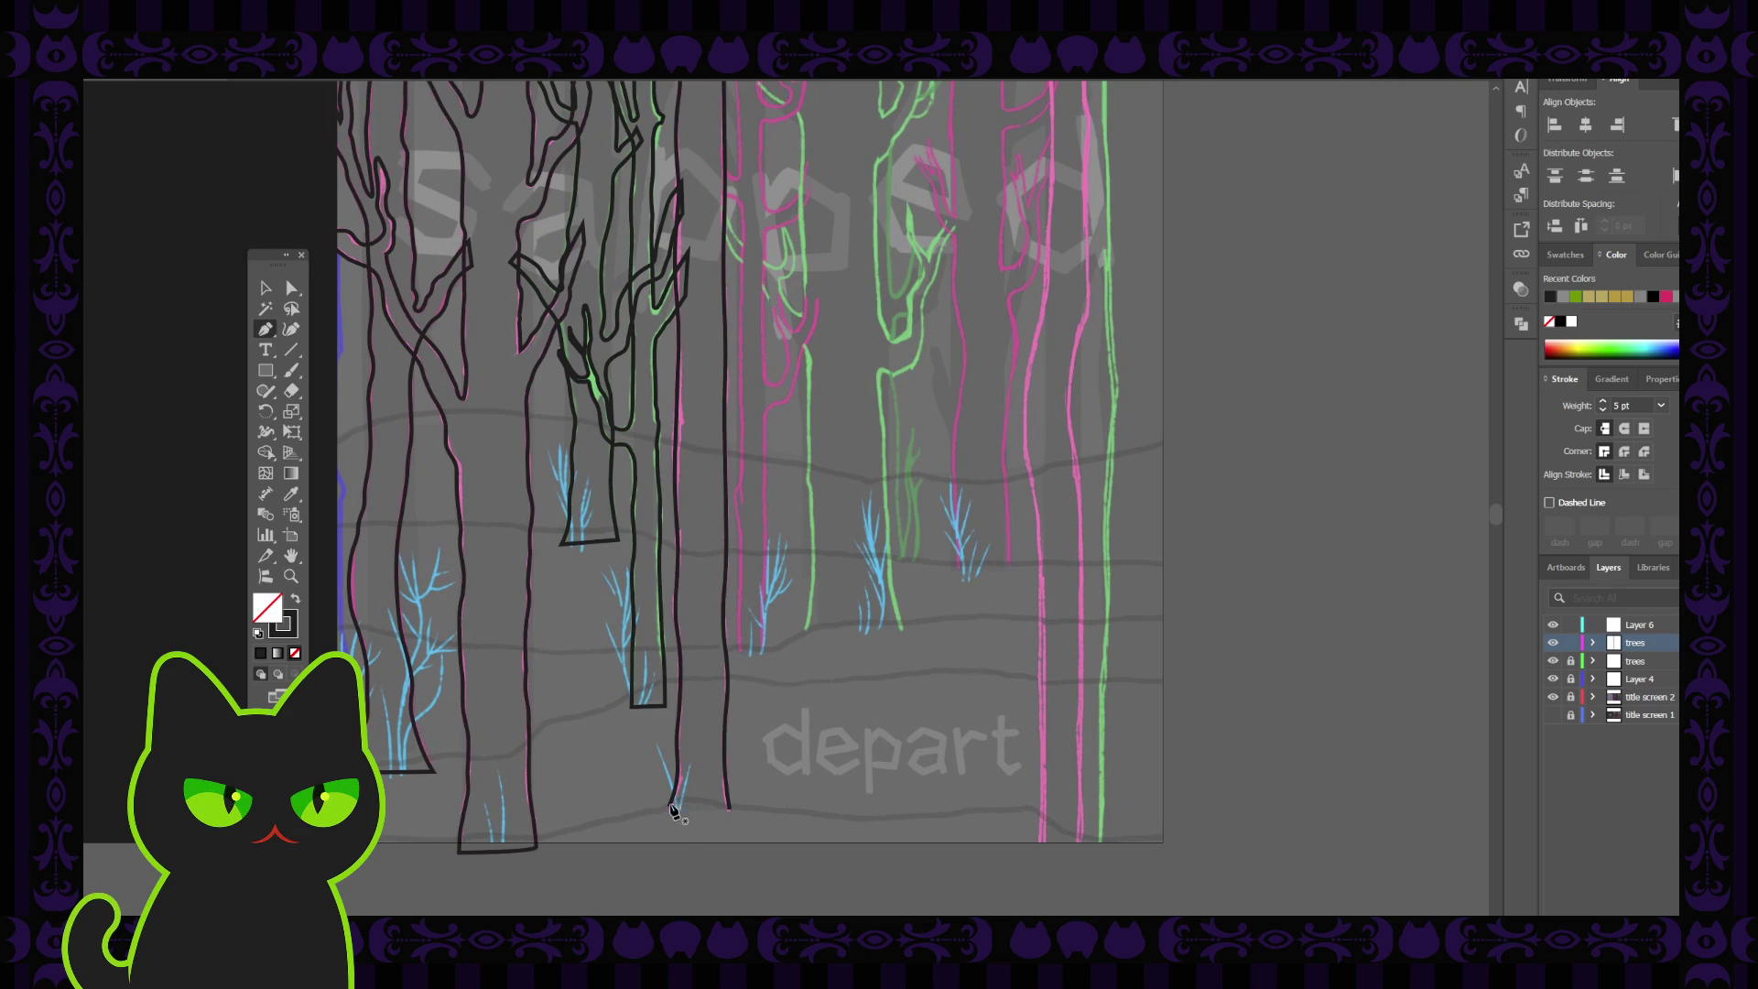
pyautogui.click(671, 805)
pyautogui.click(730, 808)
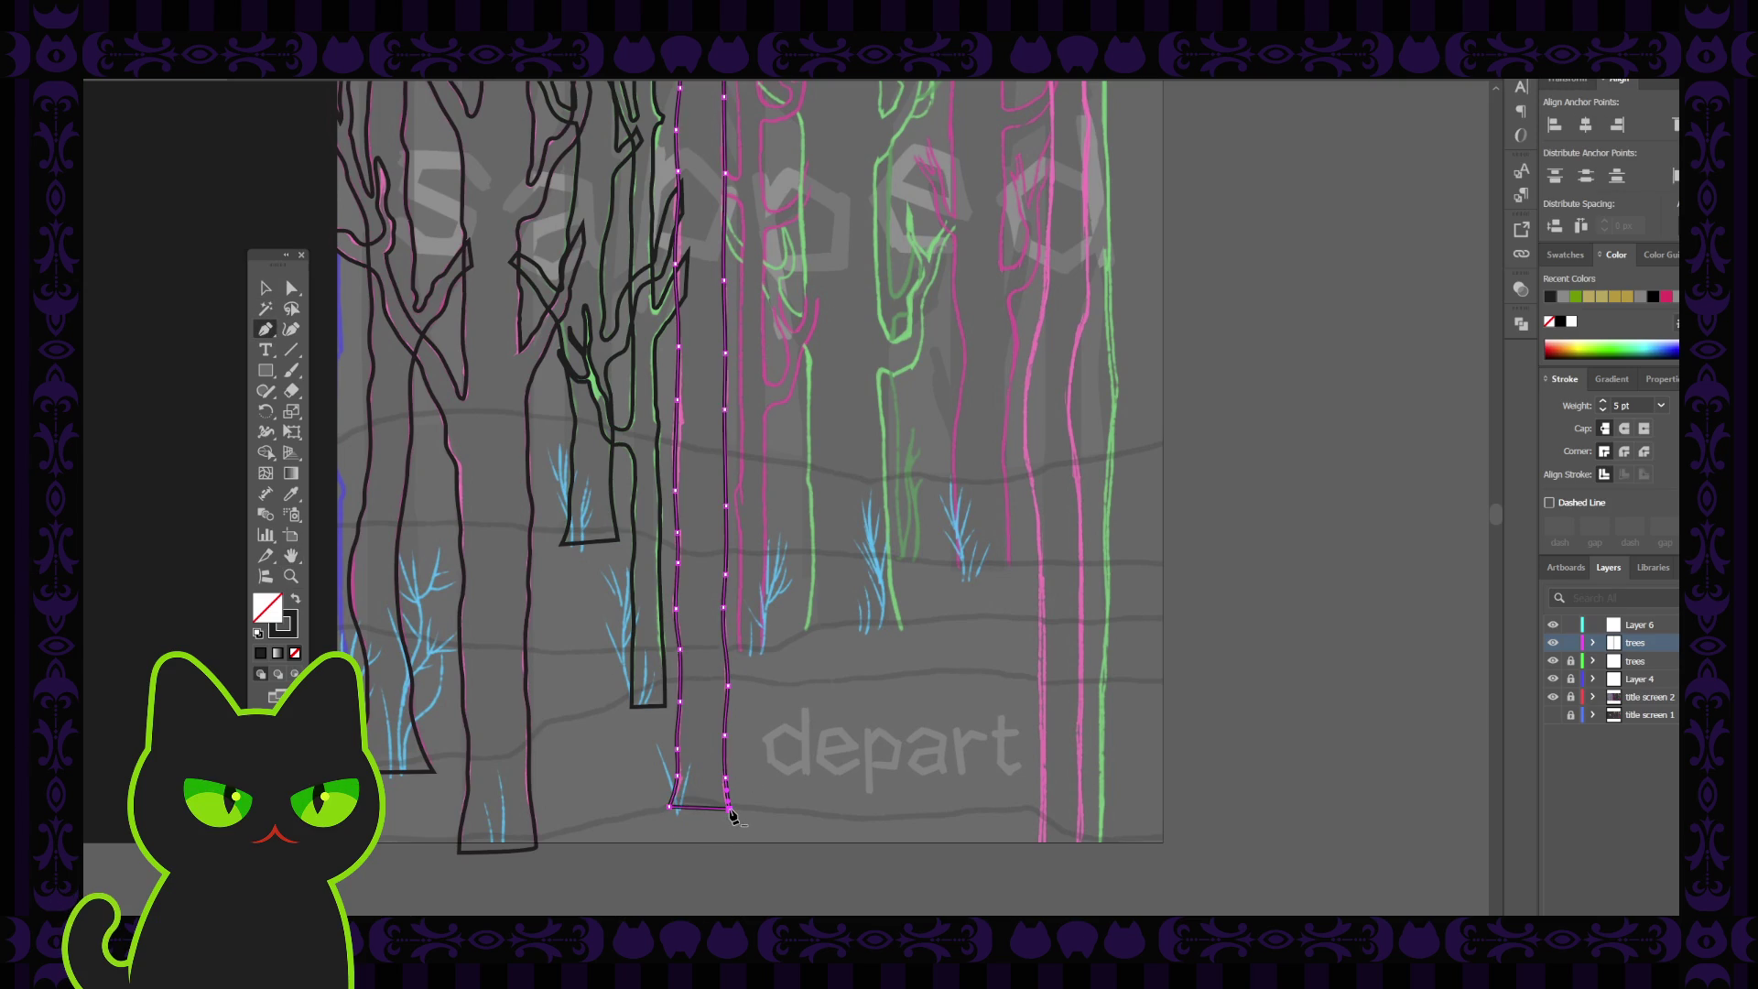
pyautogui.scroll(2, 764, 503)
pyautogui.click(679, 126)
pyautogui.click(723, 125)
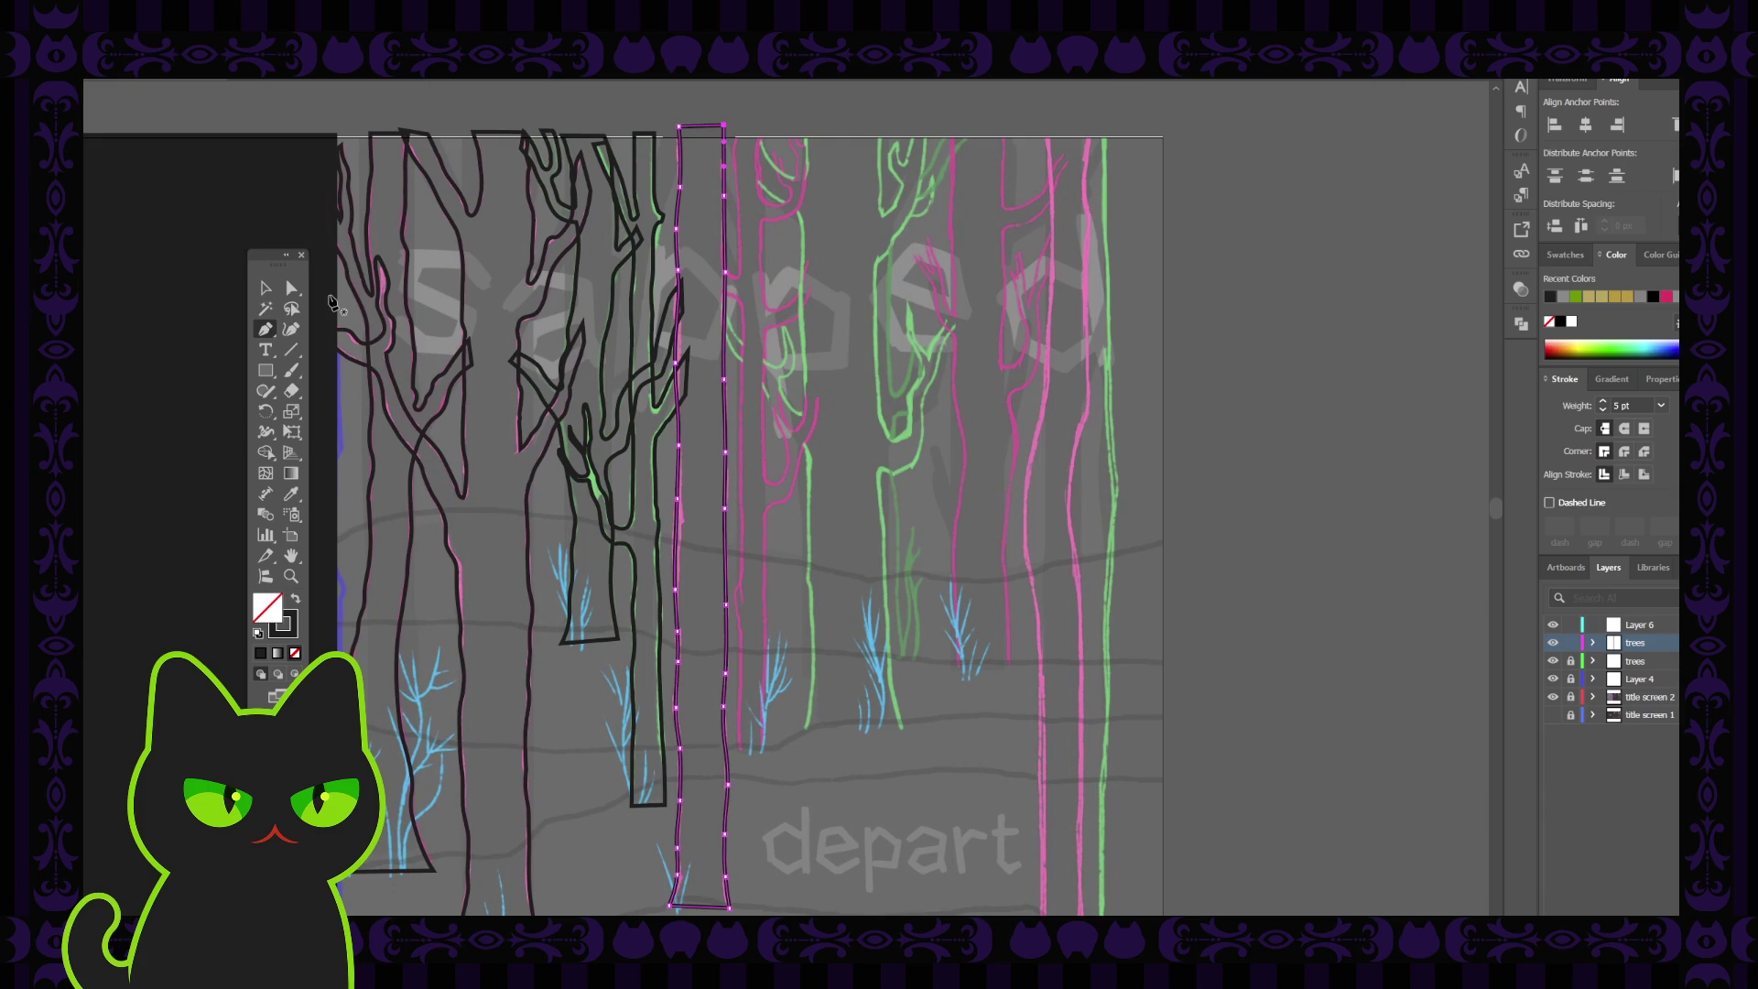
# Unlock the lower trees layer and move the closed trunk shape into it
pyautogui.click(266, 289)
pyautogui.click(1214, 641)
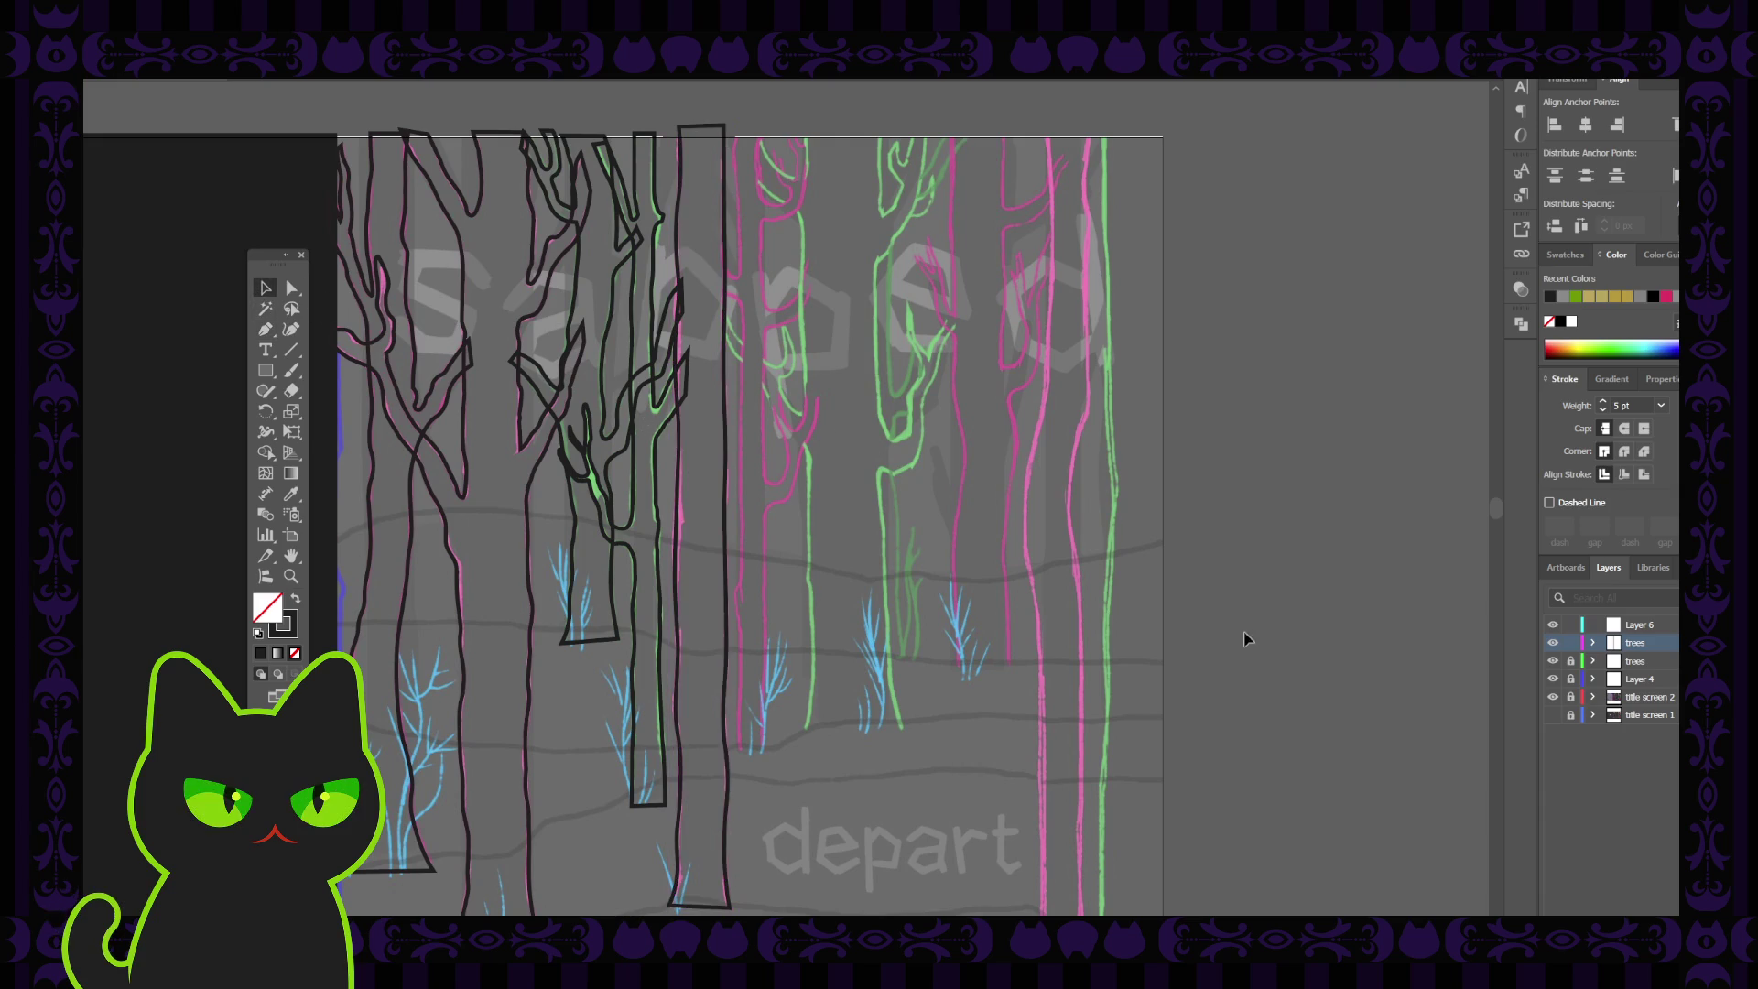
pyautogui.click(1570, 660)
pyautogui.click(680, 458)
pyautogui.moveTo(1676, 642); pyautogui.dragTo(1676, 660)
# Relock the lower trees layer and zoom in on the trees left of centre
pyautogui.click(1571, 661)
pyautogui.hotkey('ctrl', '+')
pyautogui.press('space')
pyautogui.moveTo(870, 714); pyautogui.dragTo(785, 667)
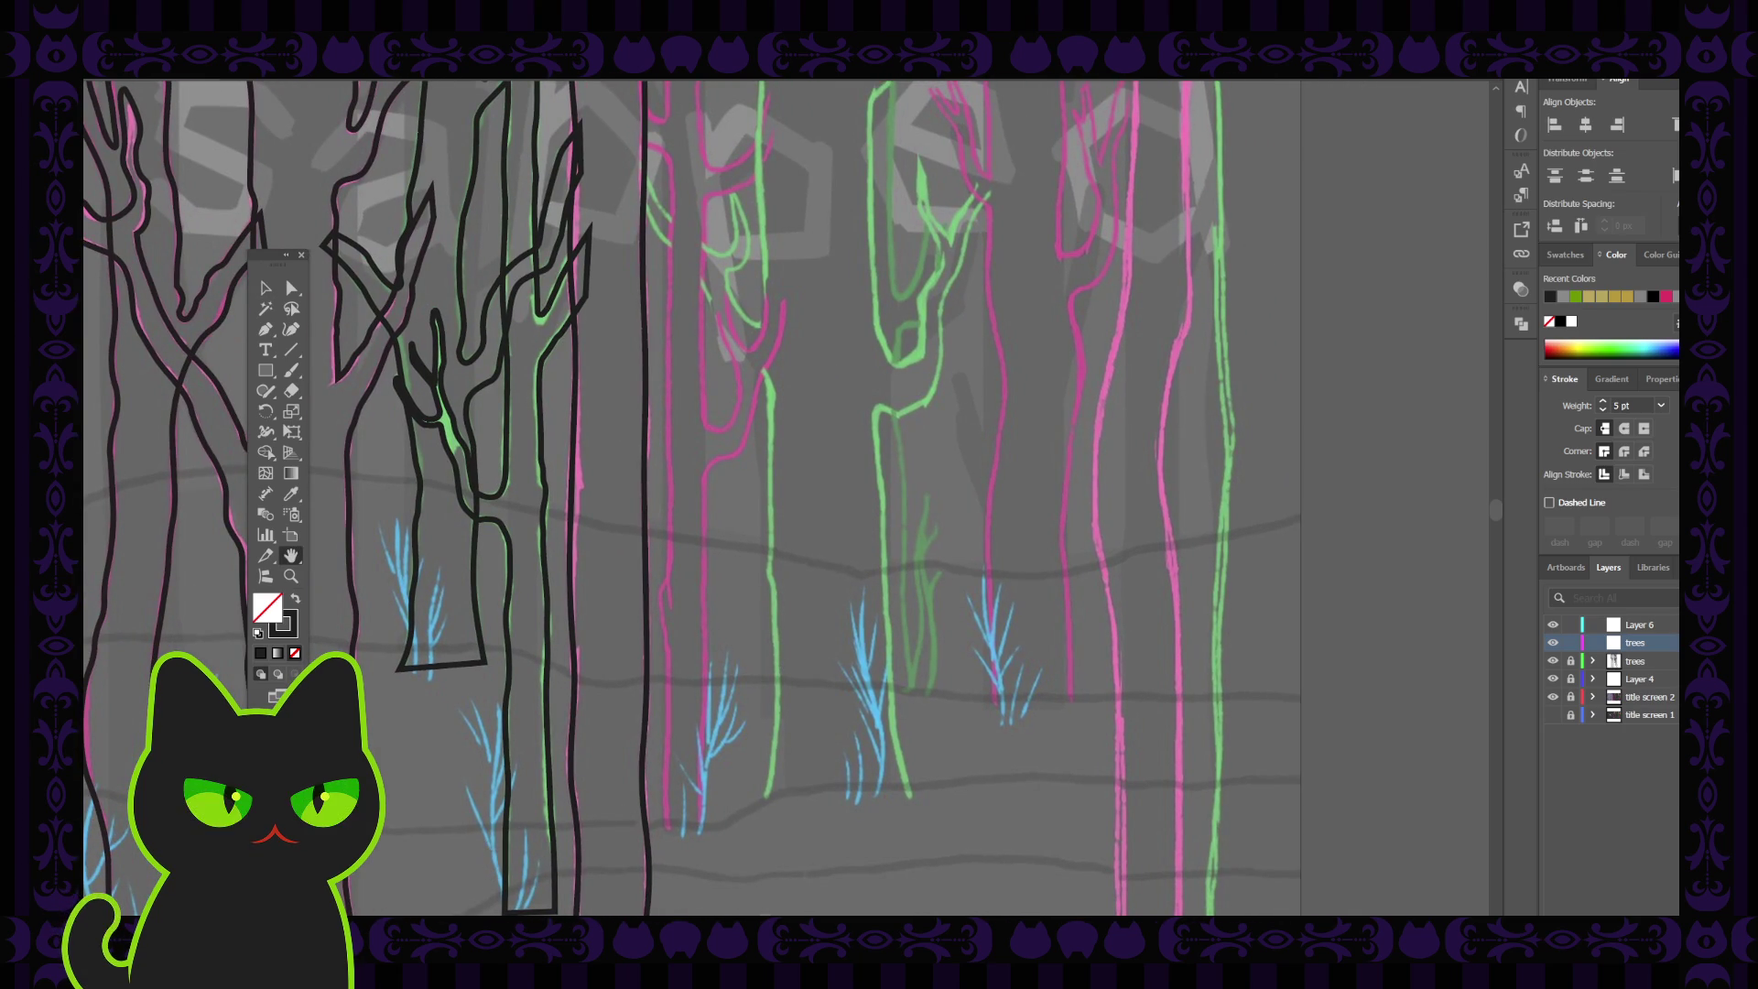
pyautogui.moveTo(614, 648); pyautogui.dragTo(572, 632)
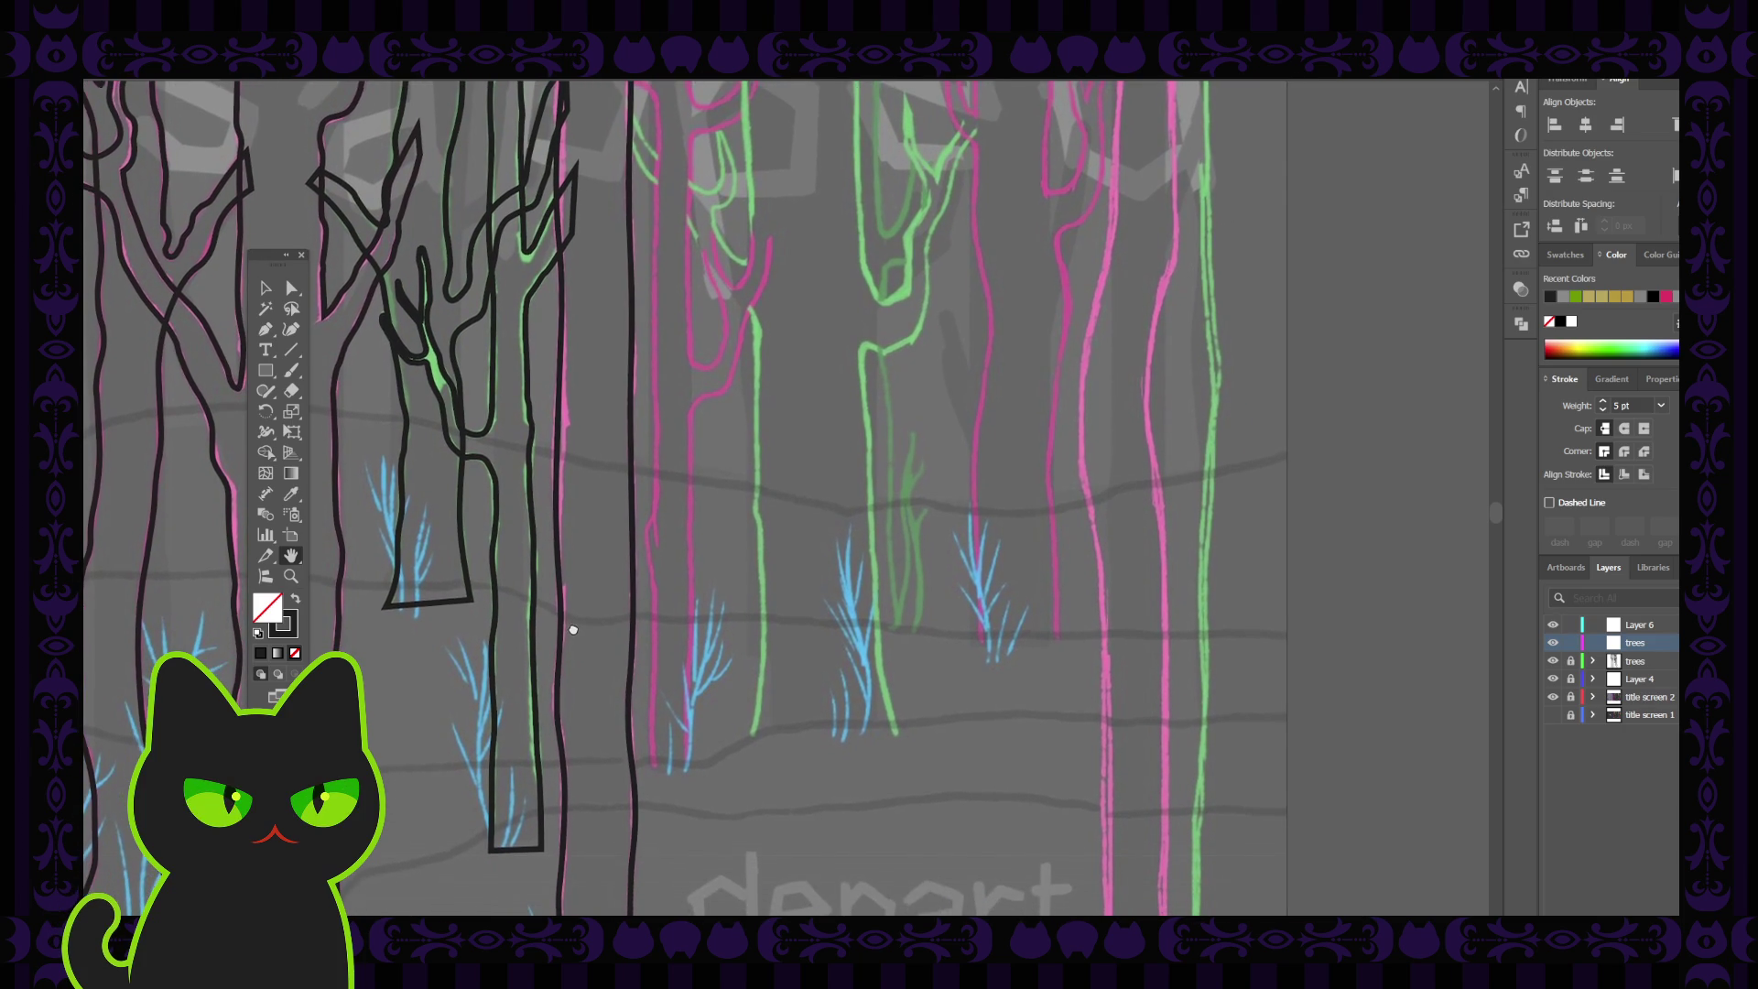
# Trace a Pen path up the lower part of the pink sketched trunk
pyautogui.click(265, 331)
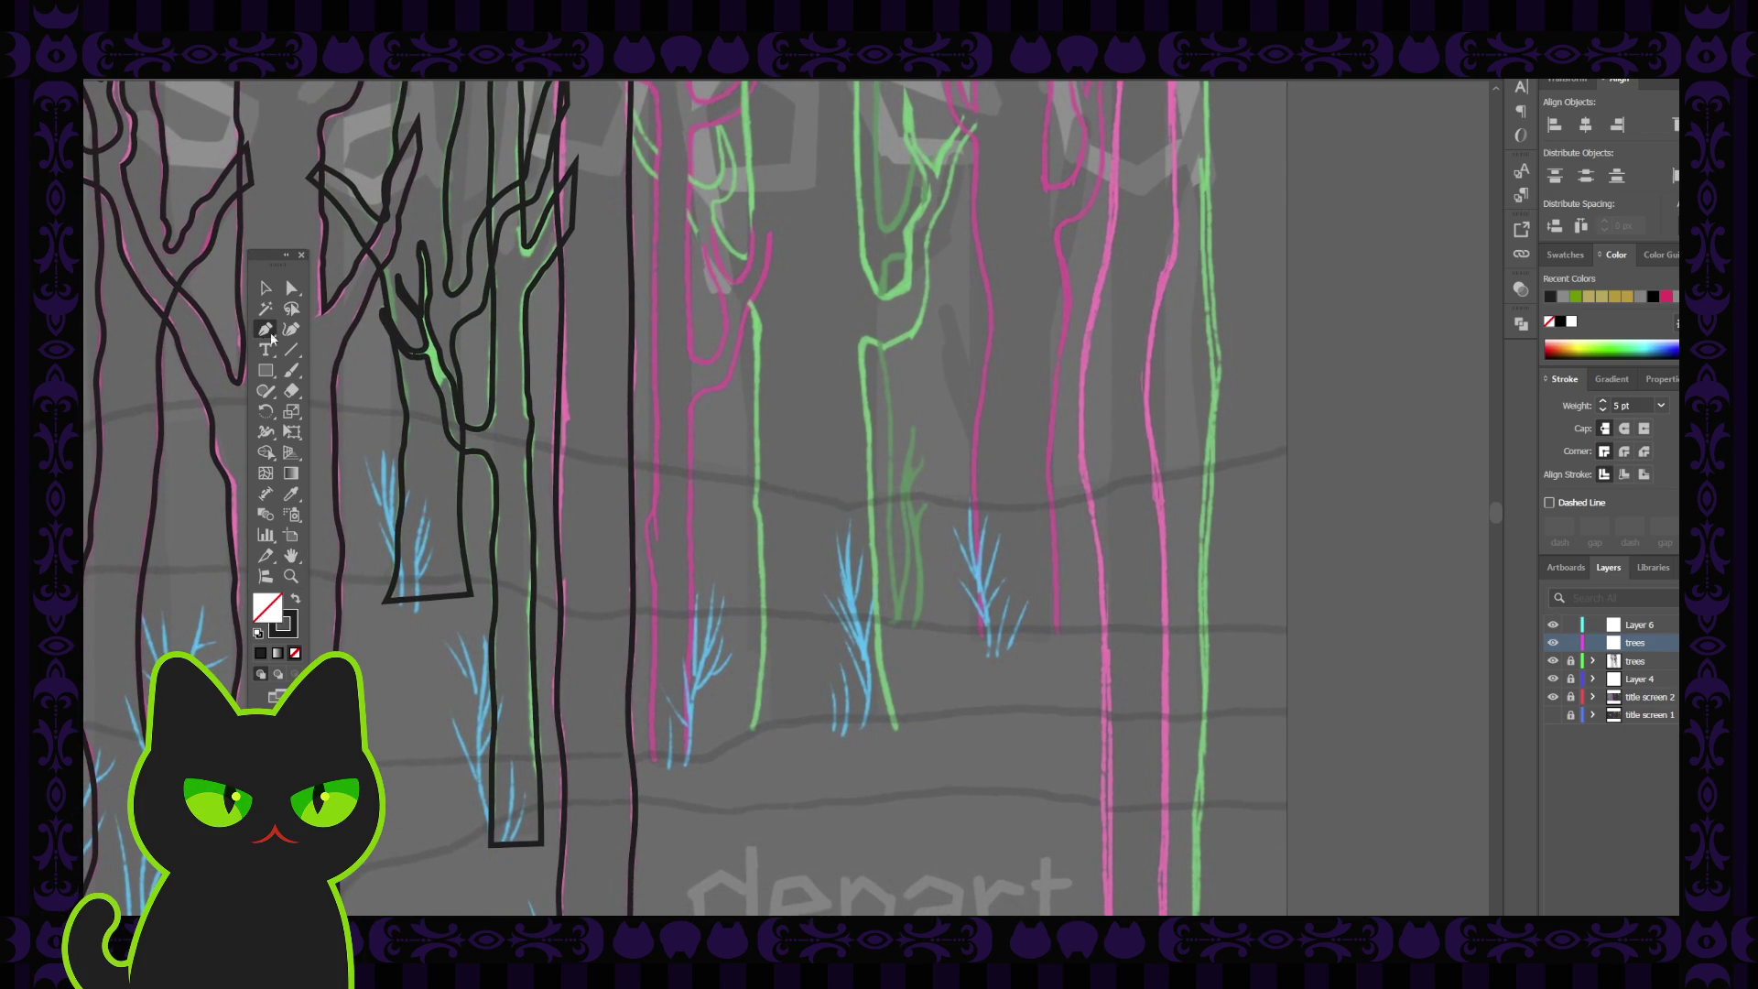
pyautogui.click(653, 759)
pyautogui.click(651, 705)
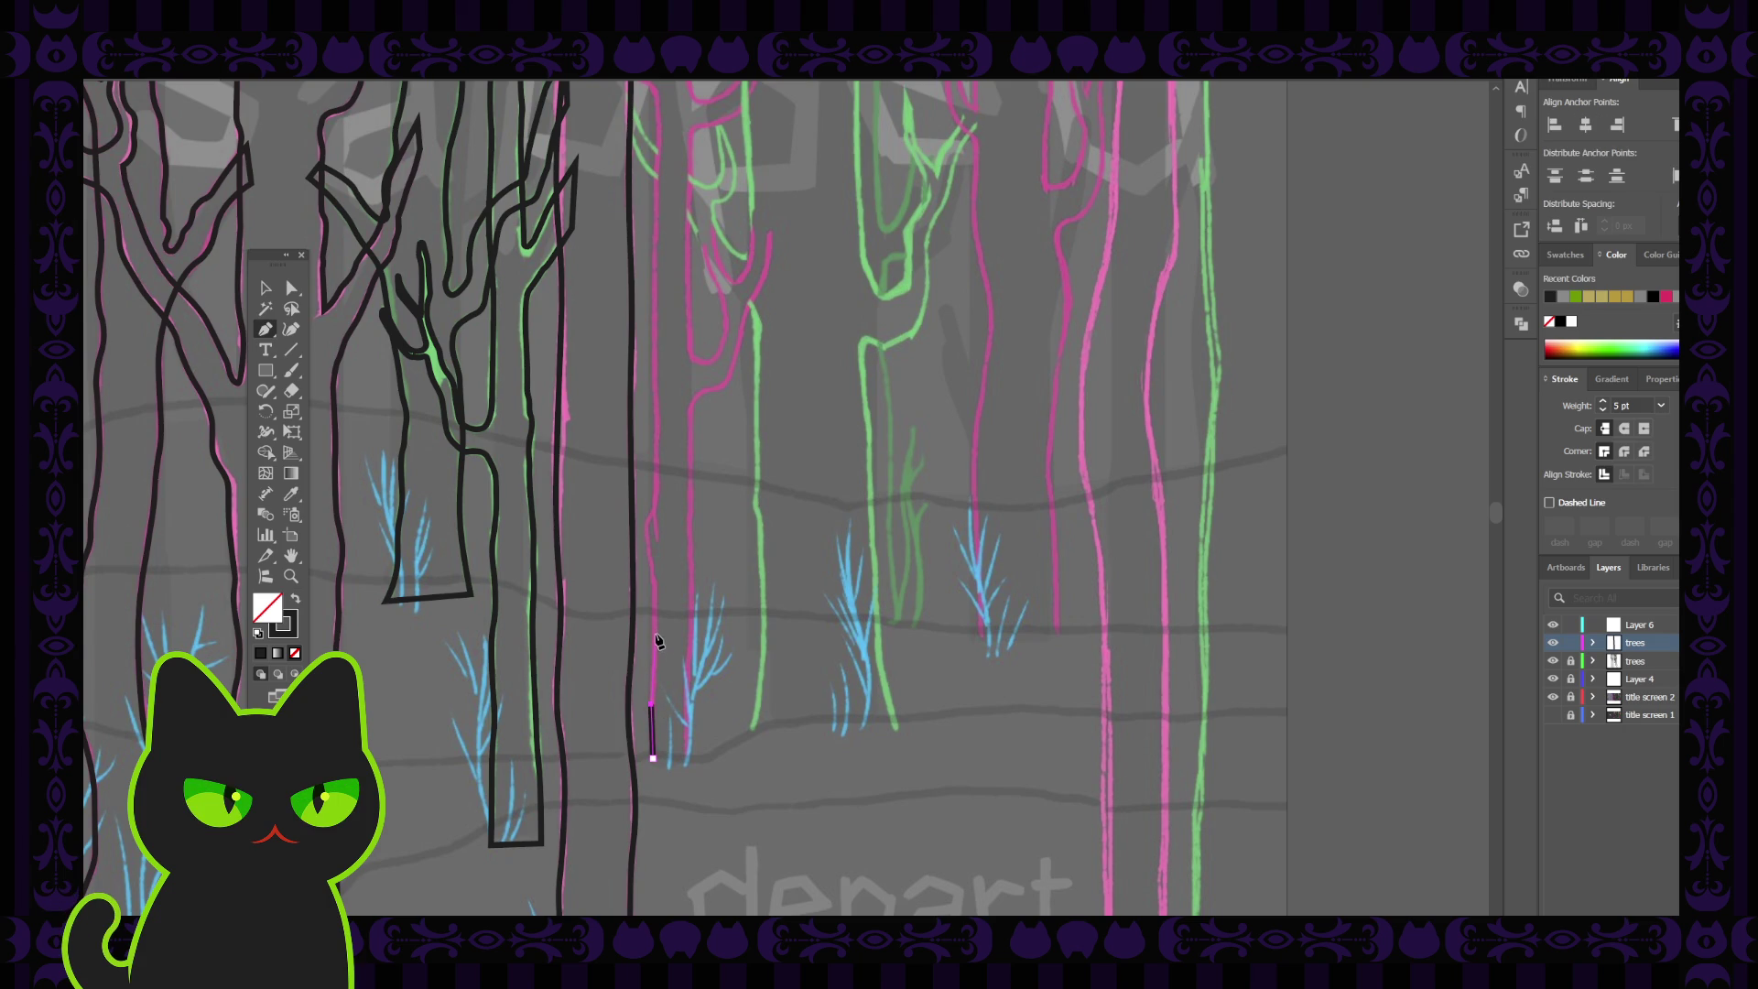
pyautogui.click(654, 639)
pyautogui.scroll(2, 656, 641)
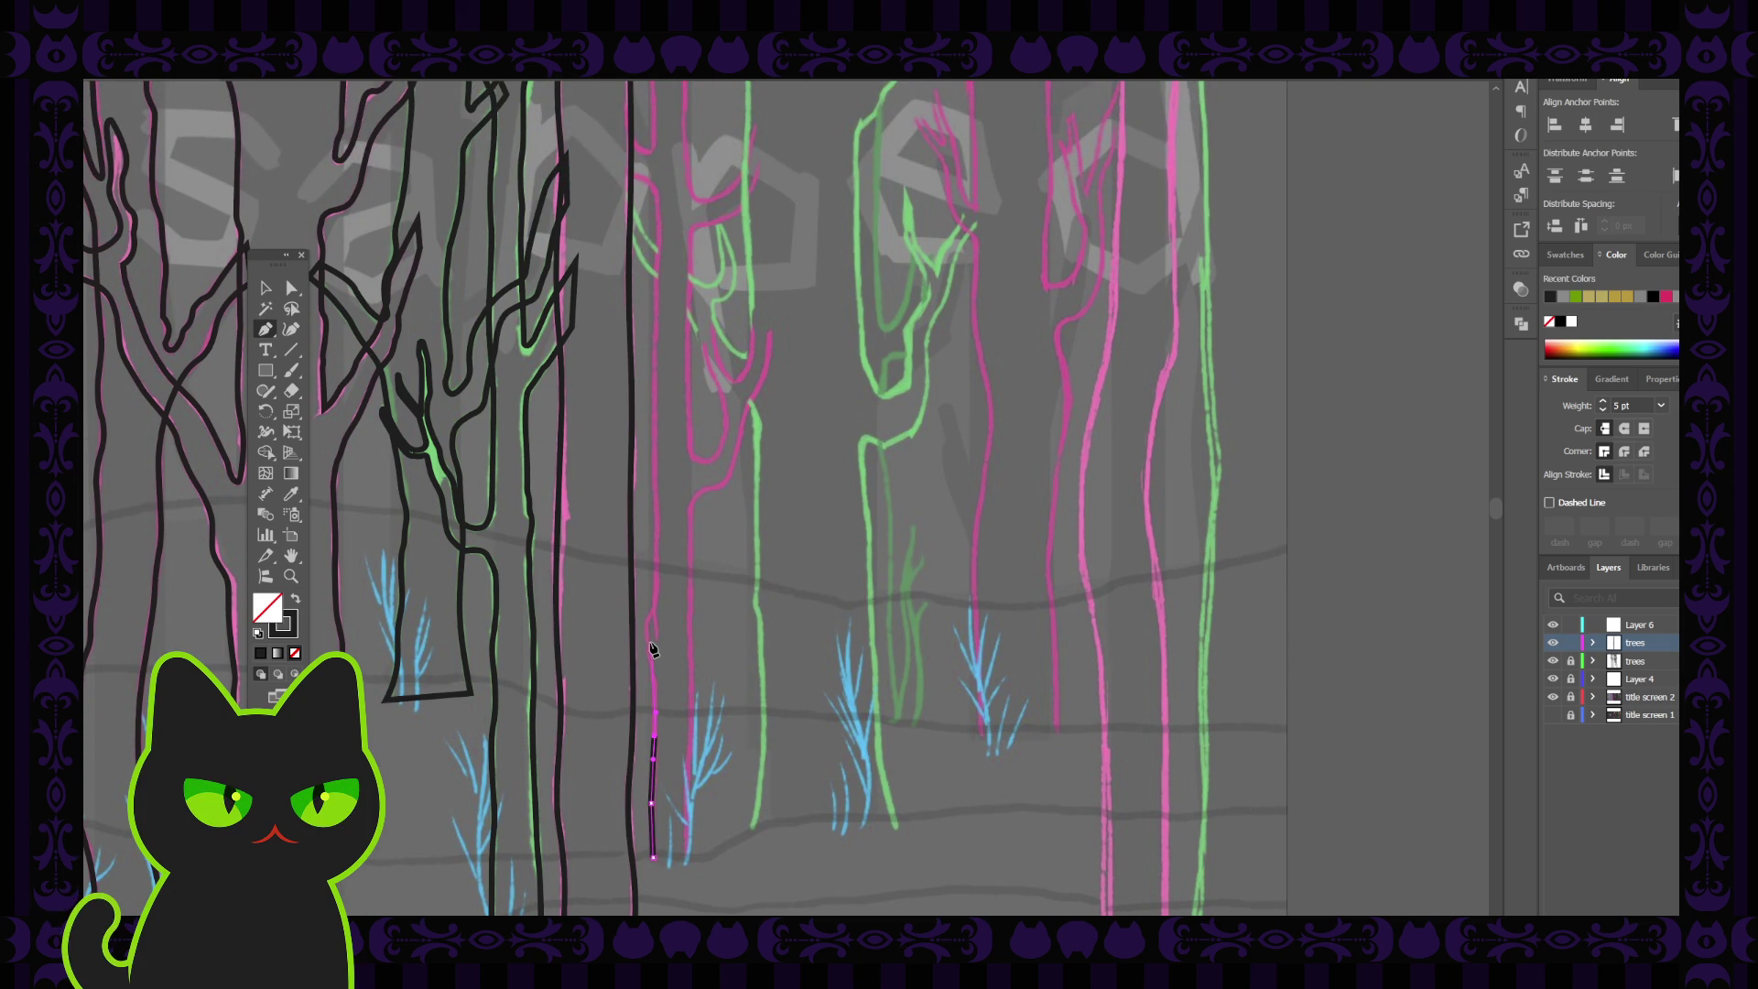
pyautogui.click(649, 644)
pyautogui.keyDown('ctrl'); pyautogui.click(648, 632); pyautogui.keyUp('ctrl')
pyautogui.click(648, 614)
pyautogui.scroll(2, 656, 609)
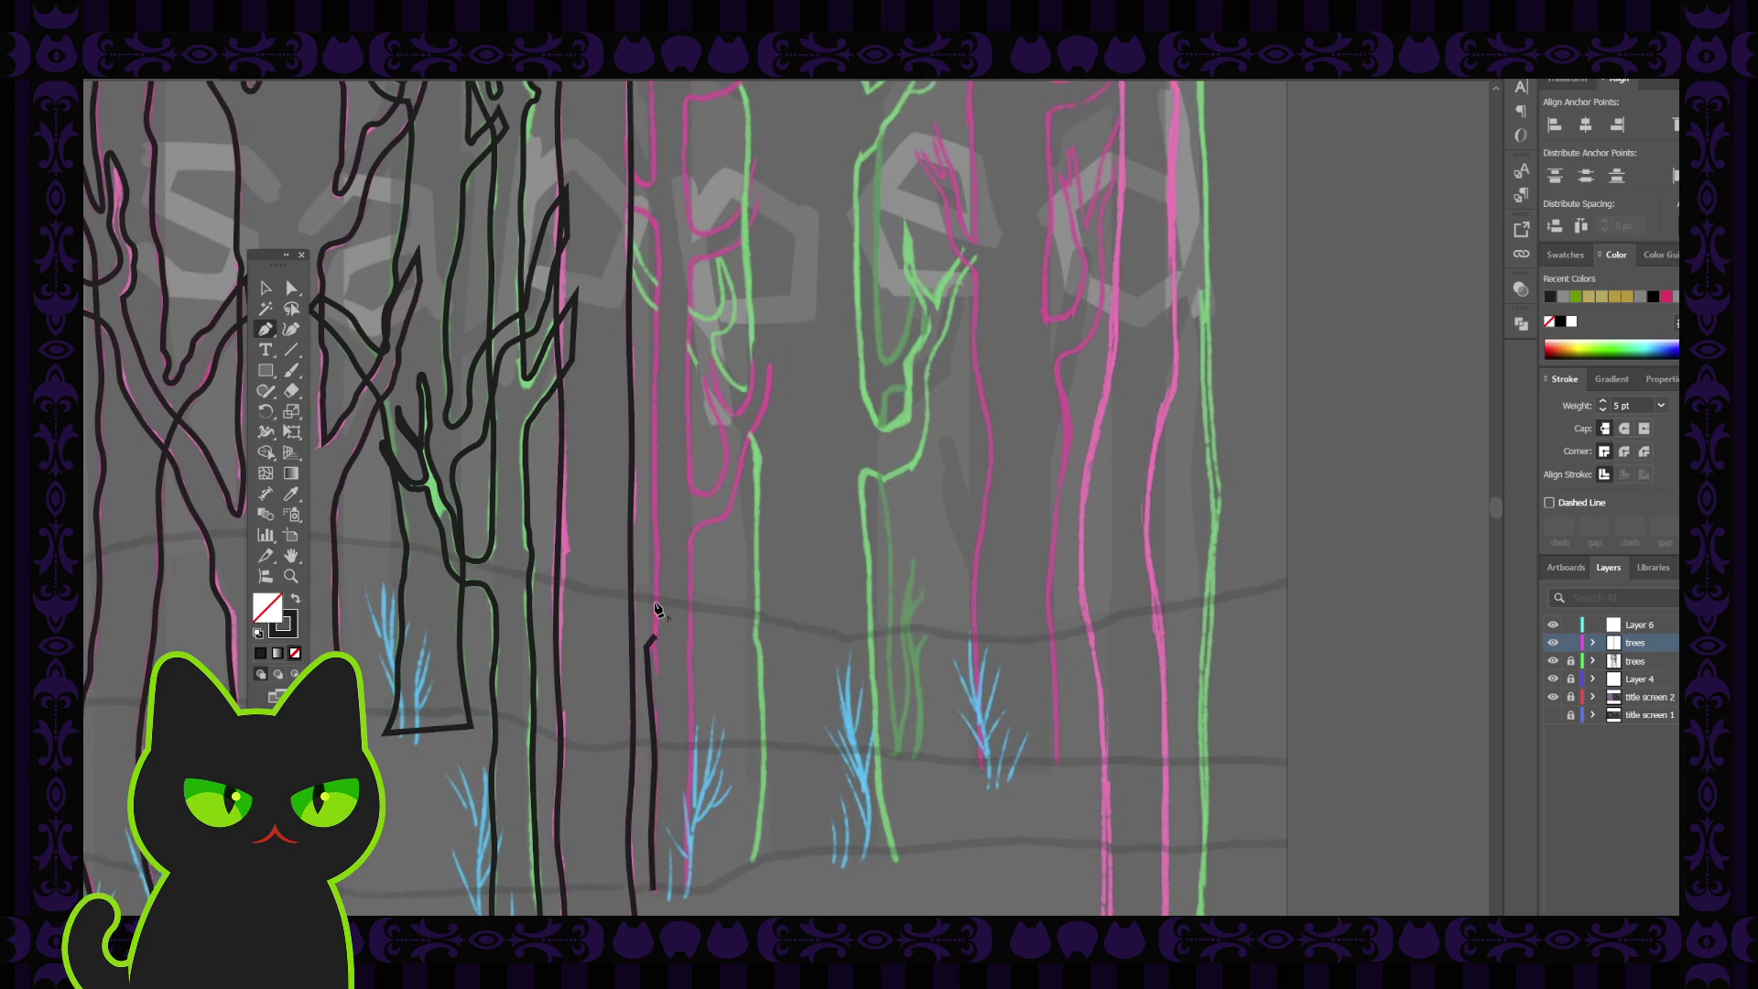
pyautogui.keyDown('ctrl'); pyautogui.click(657, 632); pyautogui.keyUp('ctrl')
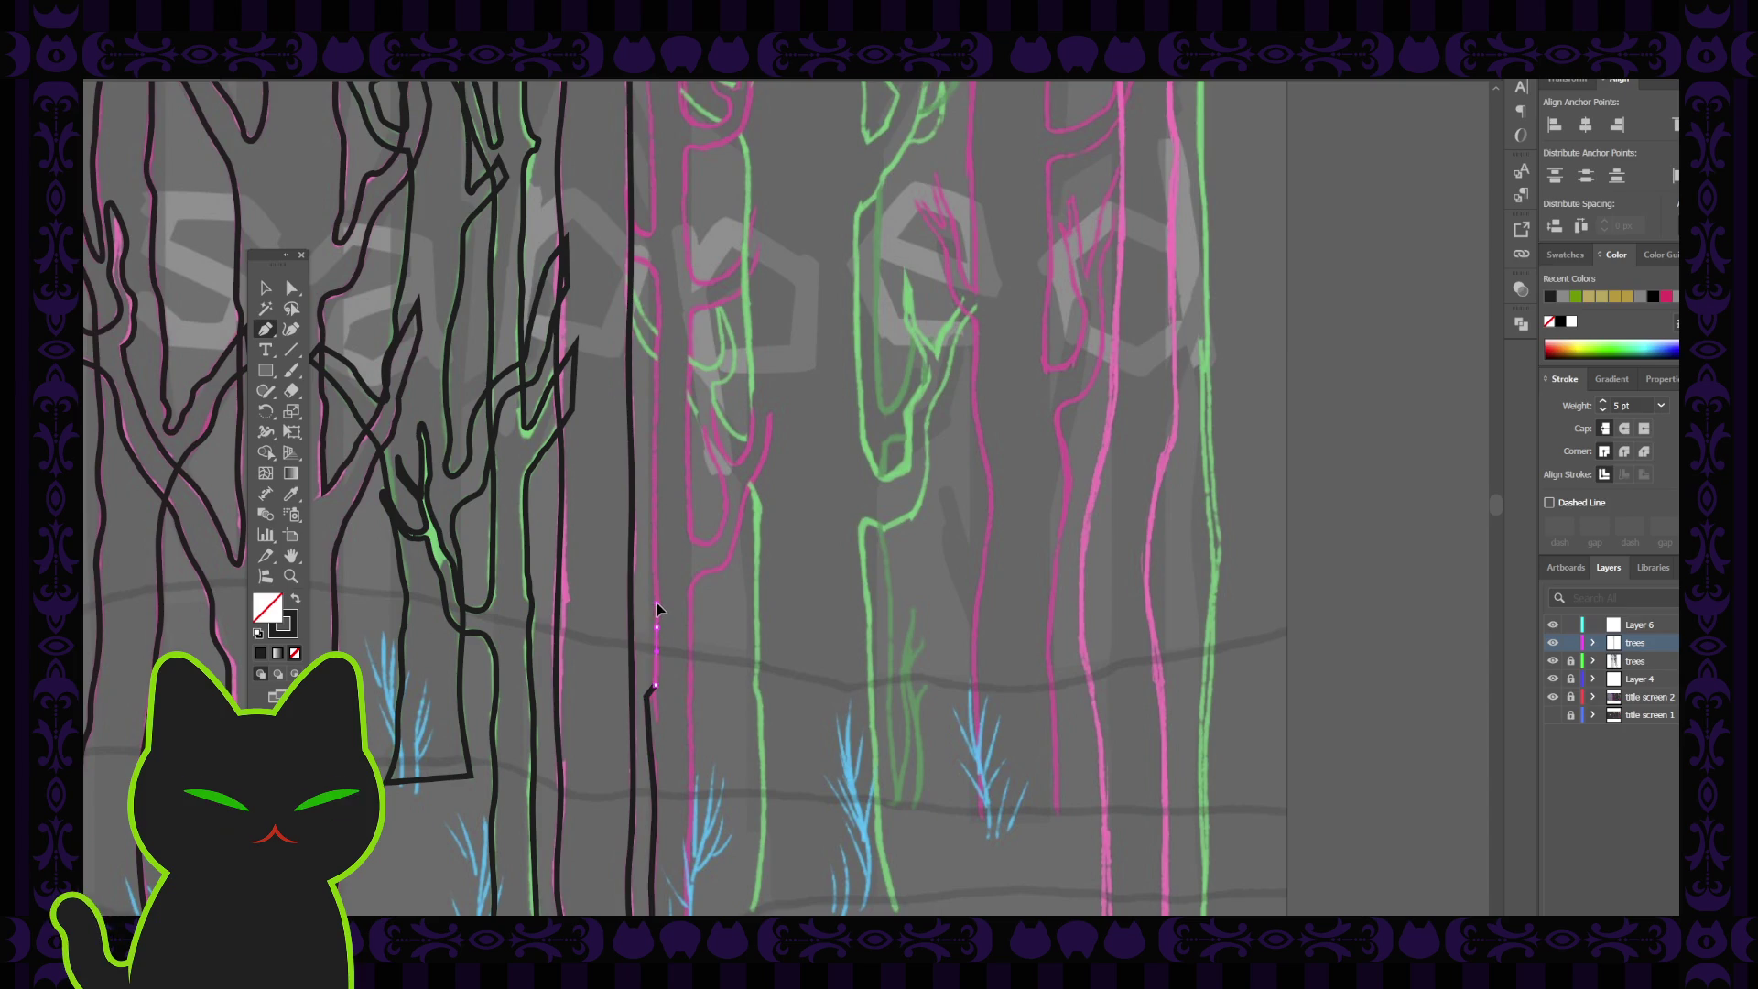
pyautogui.scroll(2, 665, 631)
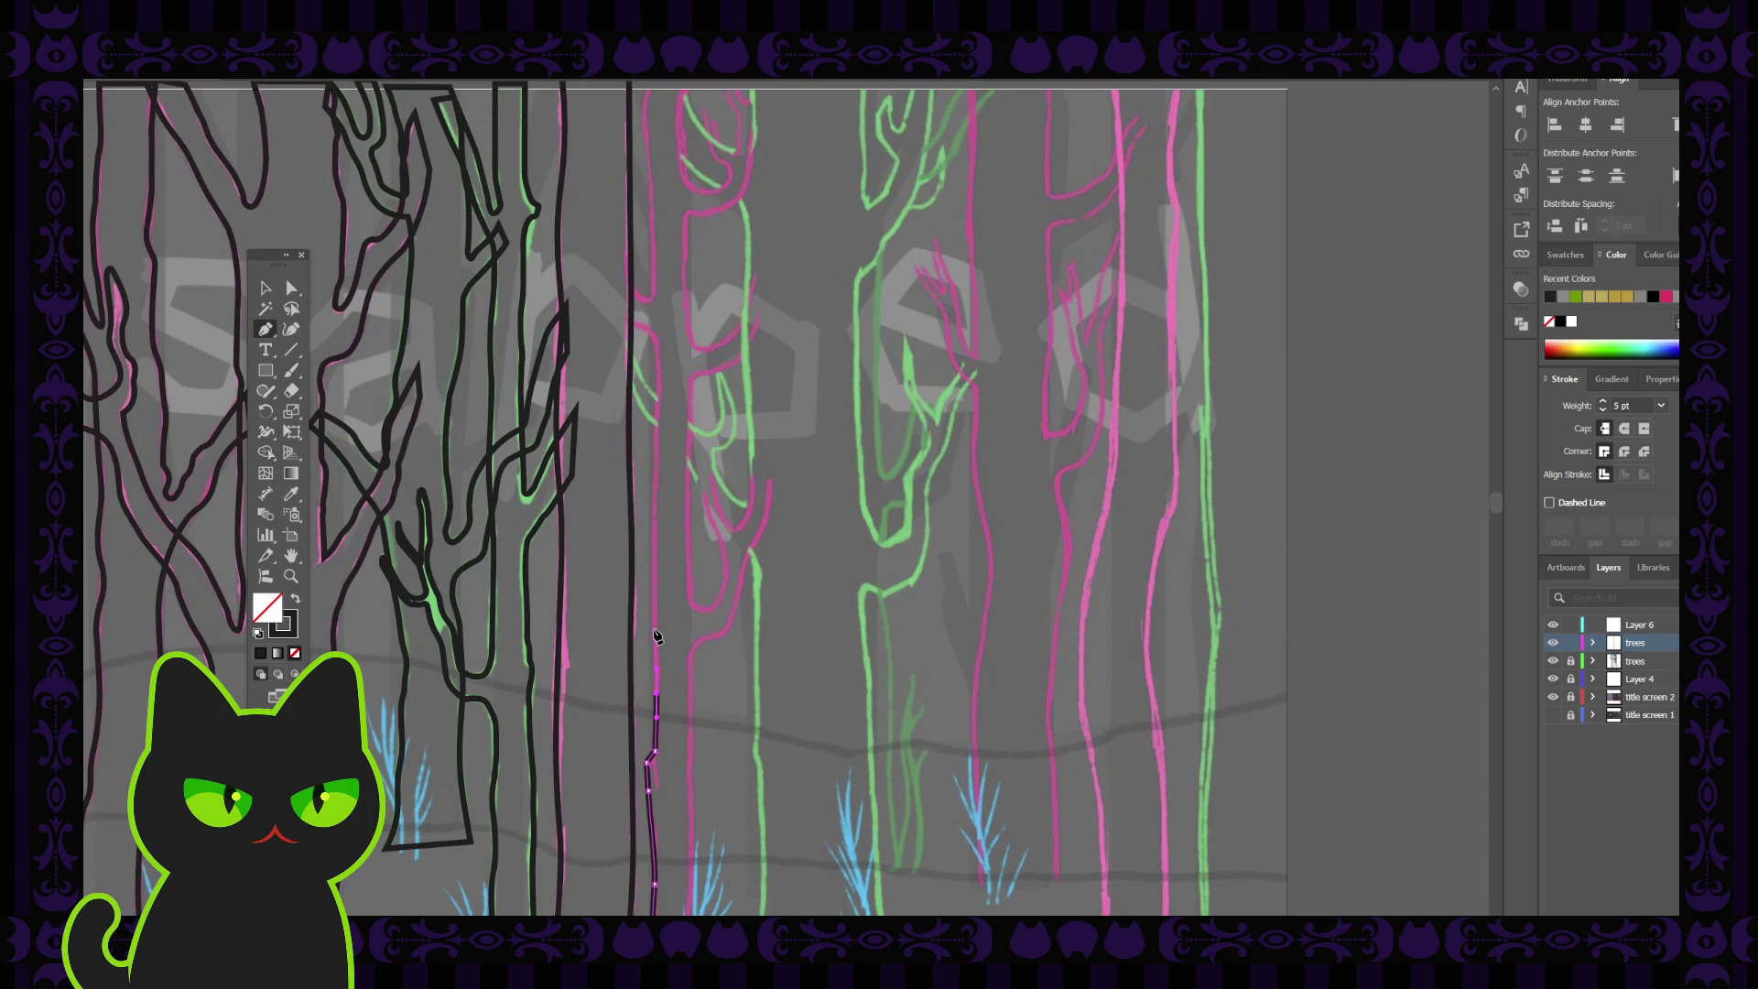
pyautogui.keyDown('ctrl'); pyautogui.click(656, 628); pyautogui.keyUp('ctrl')
pyautogui.scroll(4, 653, 604)
pyautogui.click(653, 595)
pyautogui.scroll(2, 660, 604)
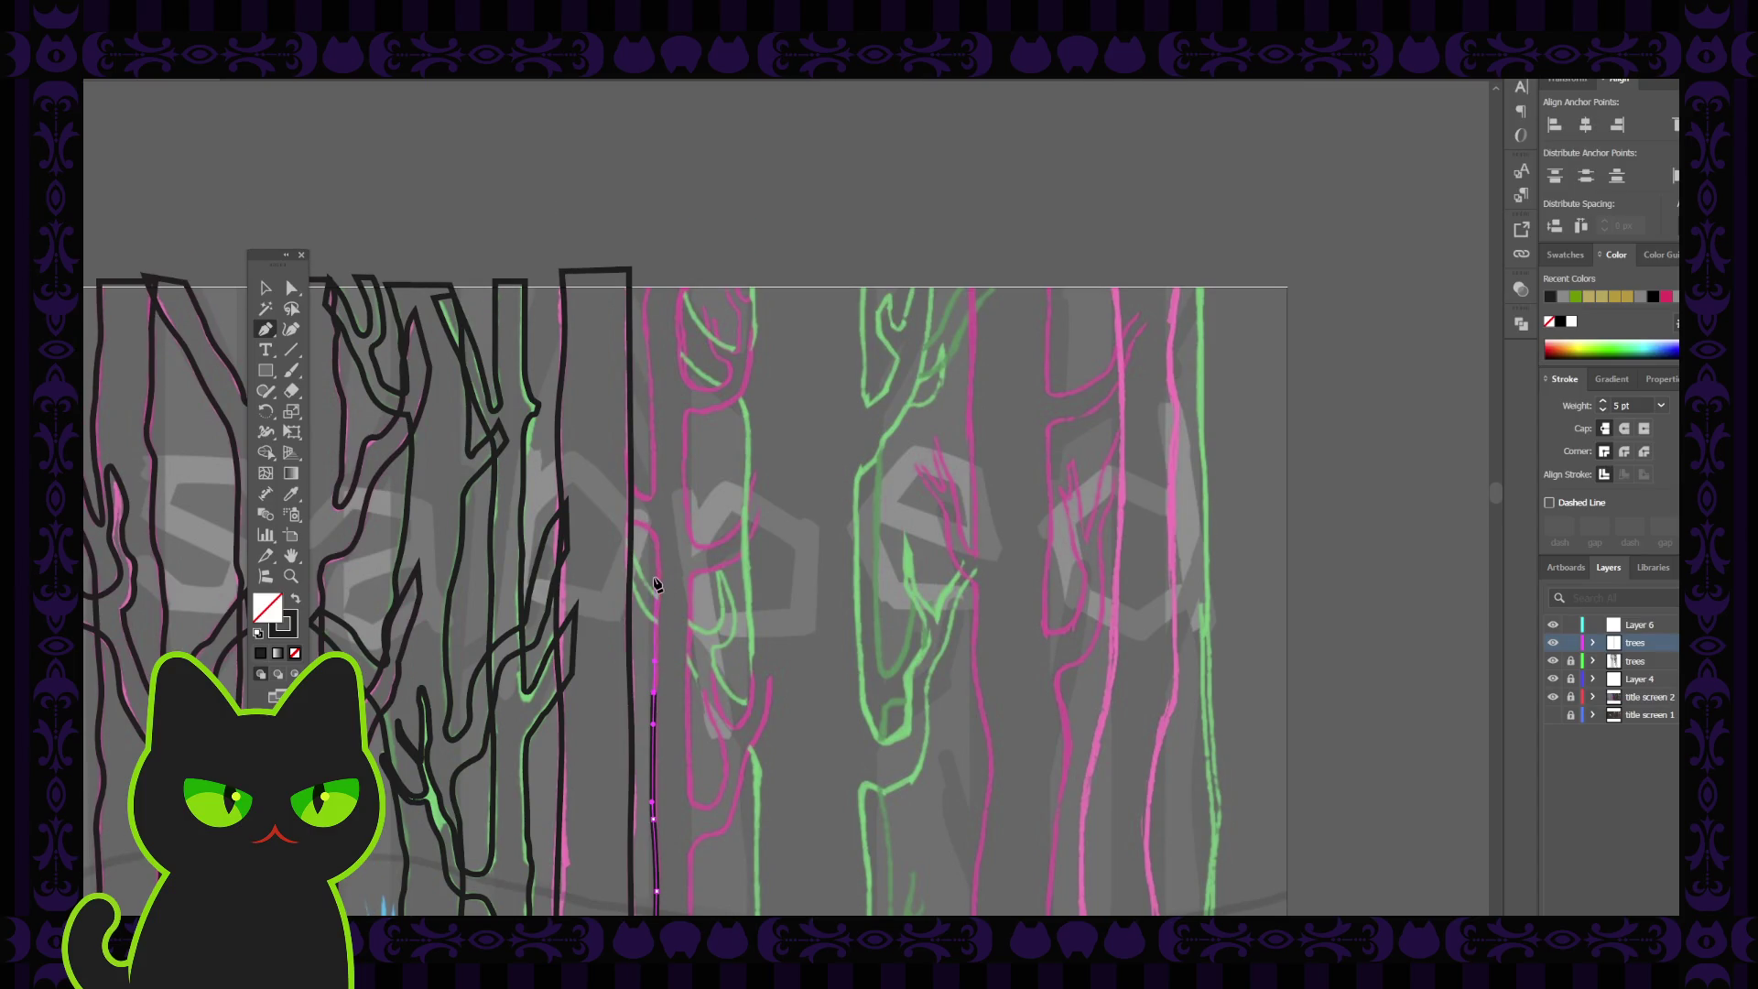
pyautogui.press('Escape')
# Continue the trunk path to its top, curving the tip over to the left
pyautogui.keyDown('ctrl'); pyautogui.click(659, 570); pyautogui.keyUp('ctrl')
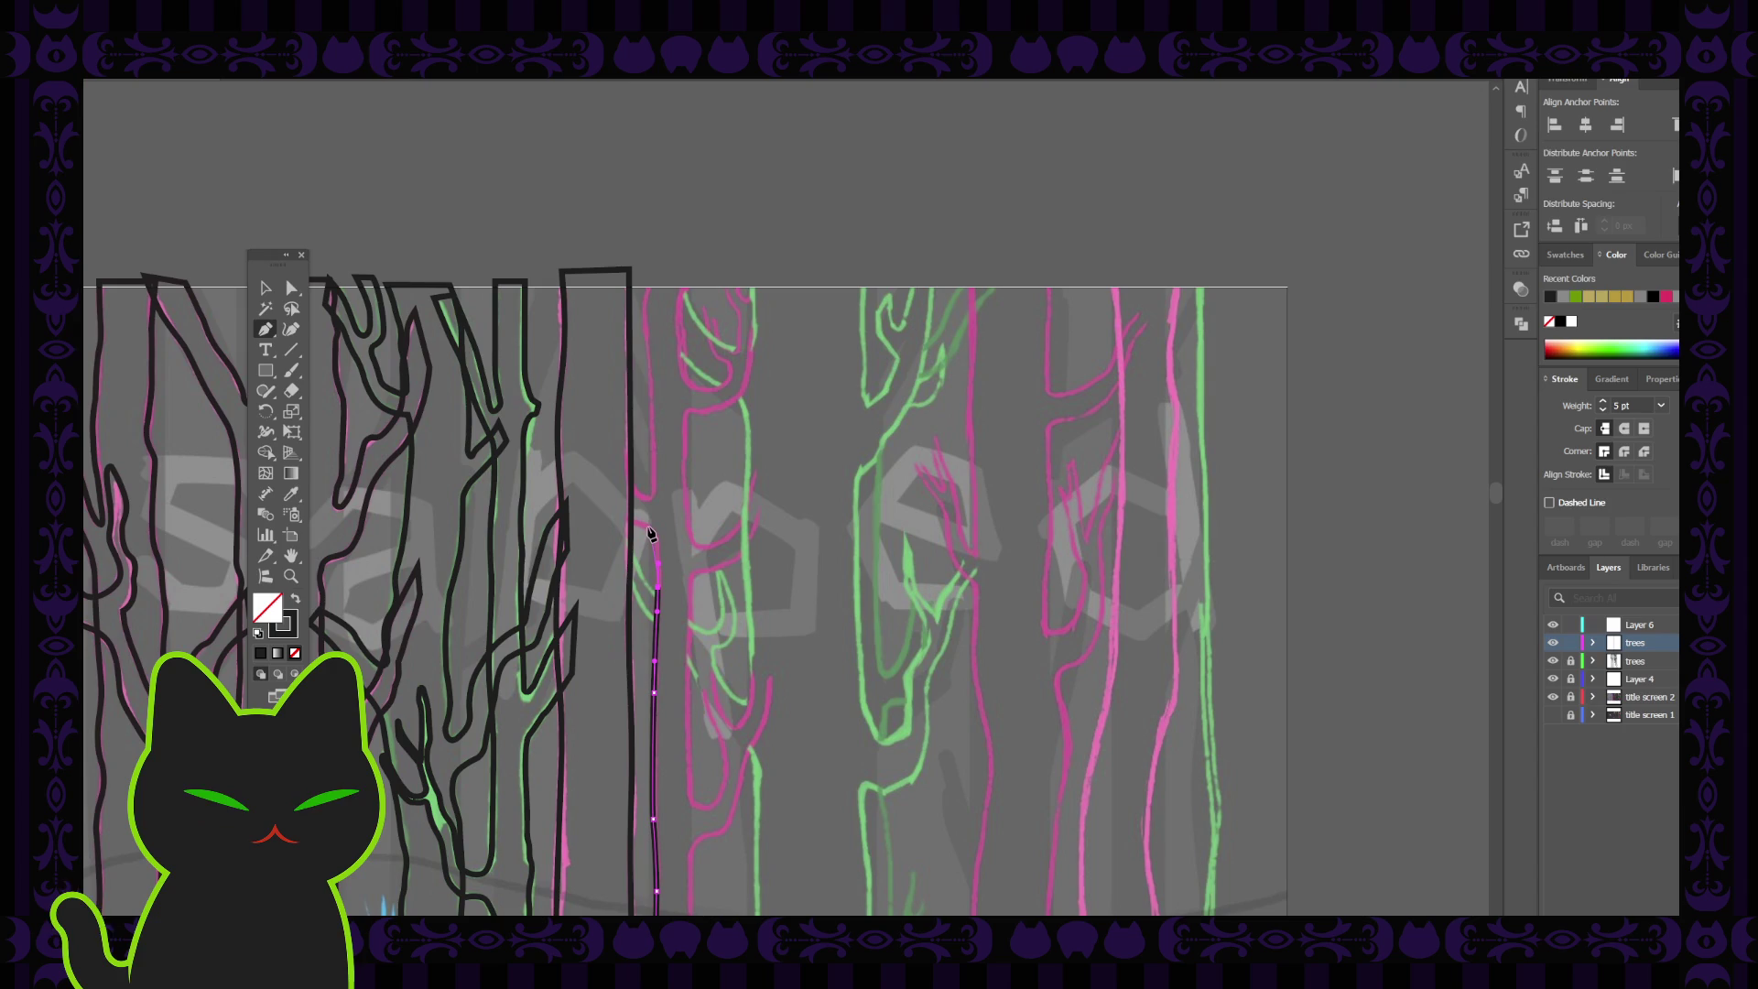
pyautogui.keyDown('ctrl'); pyautogui.click(647, 531); pyautogui.keyUp('ctrl')
pyautogui.click(644, 524)
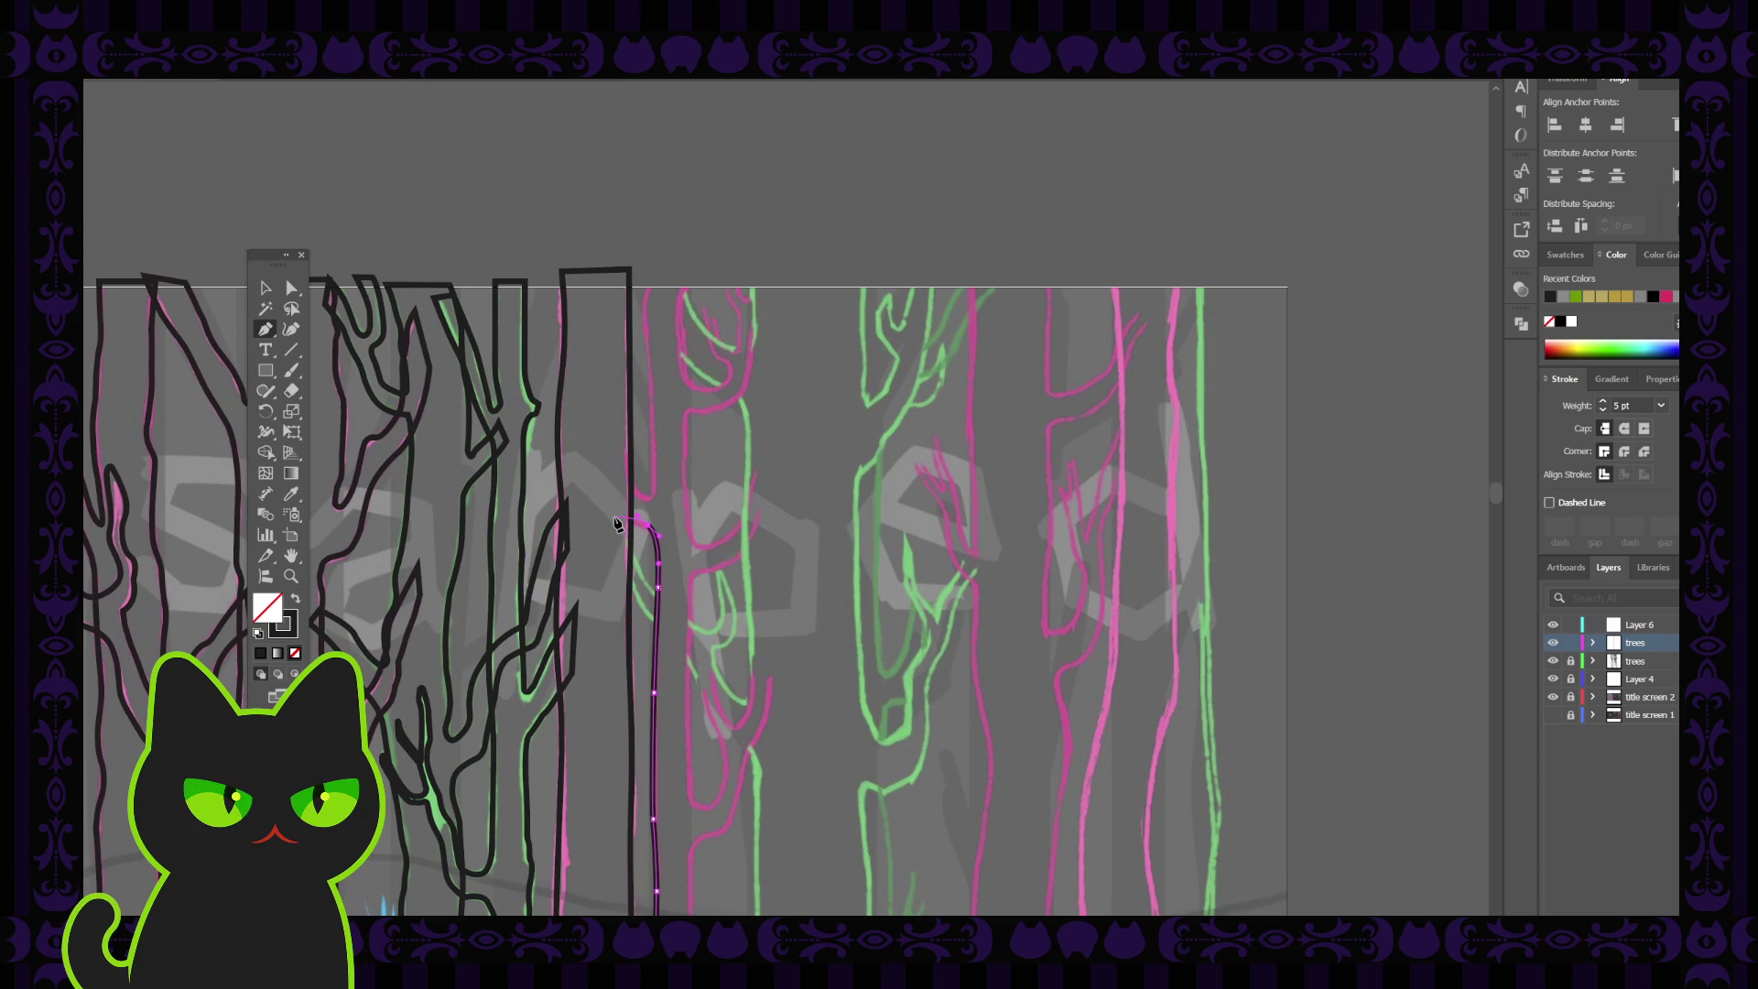
pyautogui.click(618, 524)
pyautogui.press('v')
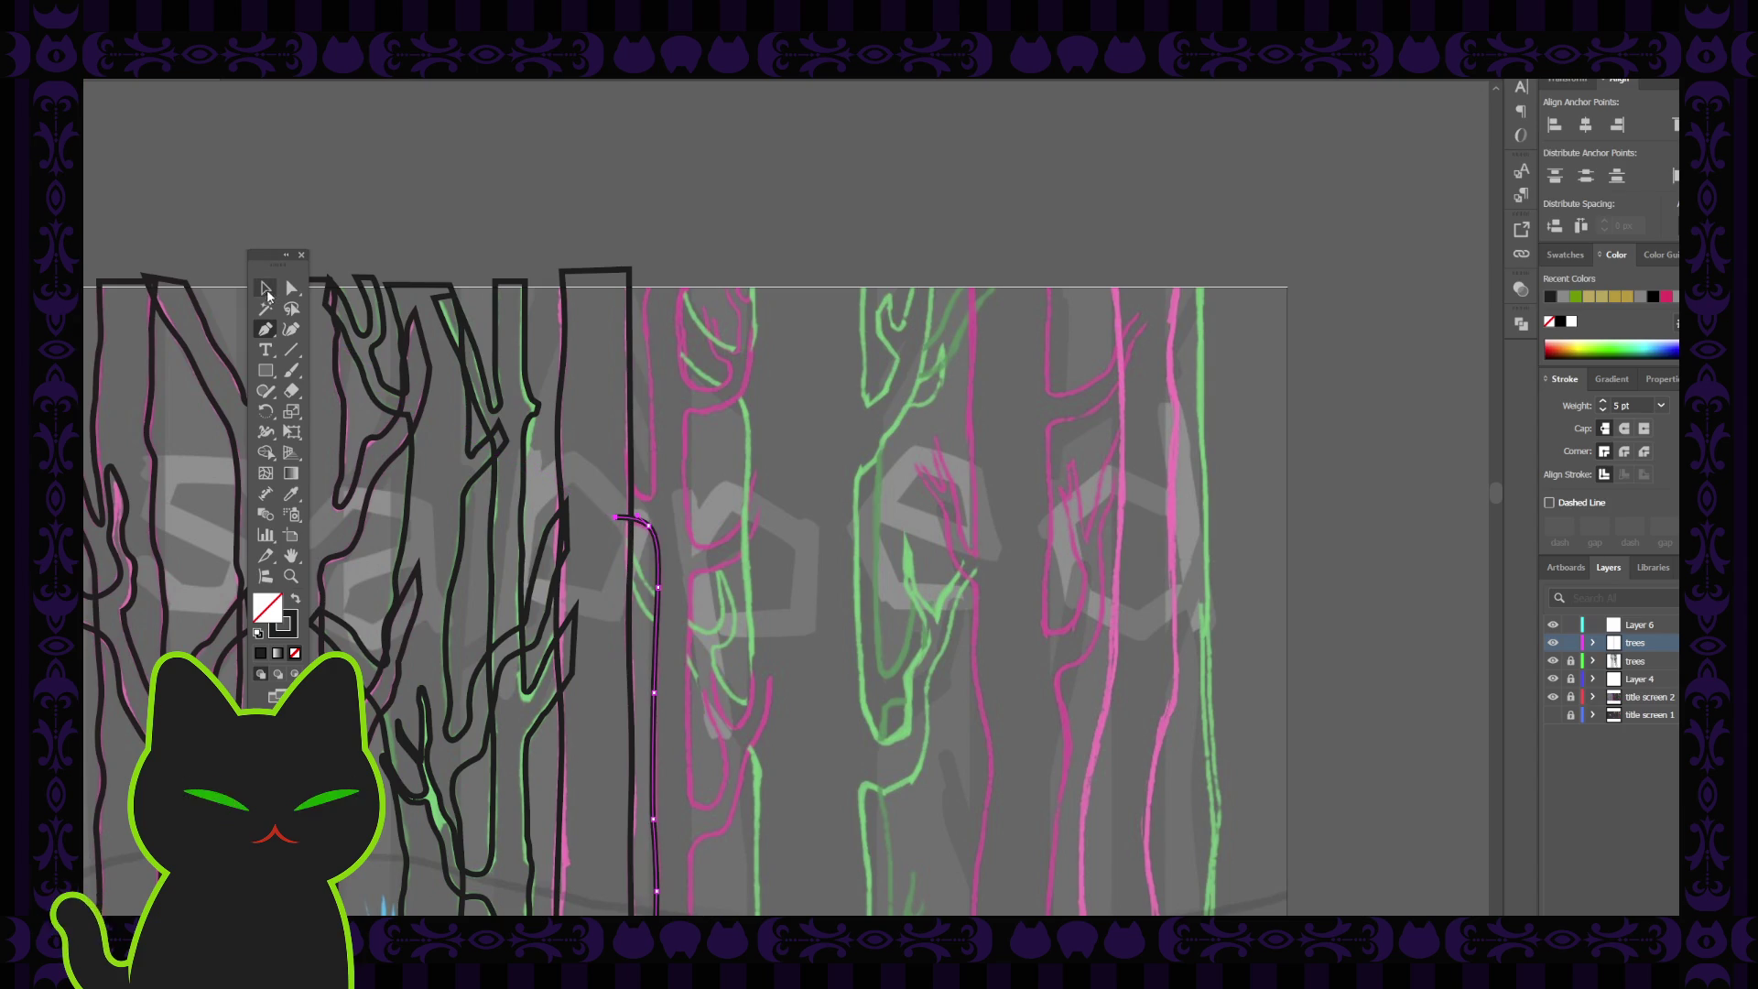
pyautogui.click(691, 557)
# Inspect the tall trunk's anchors with Direct Selection, then zoom out to the whole artboard
pyautogui.scroll(-3, 690, 560)
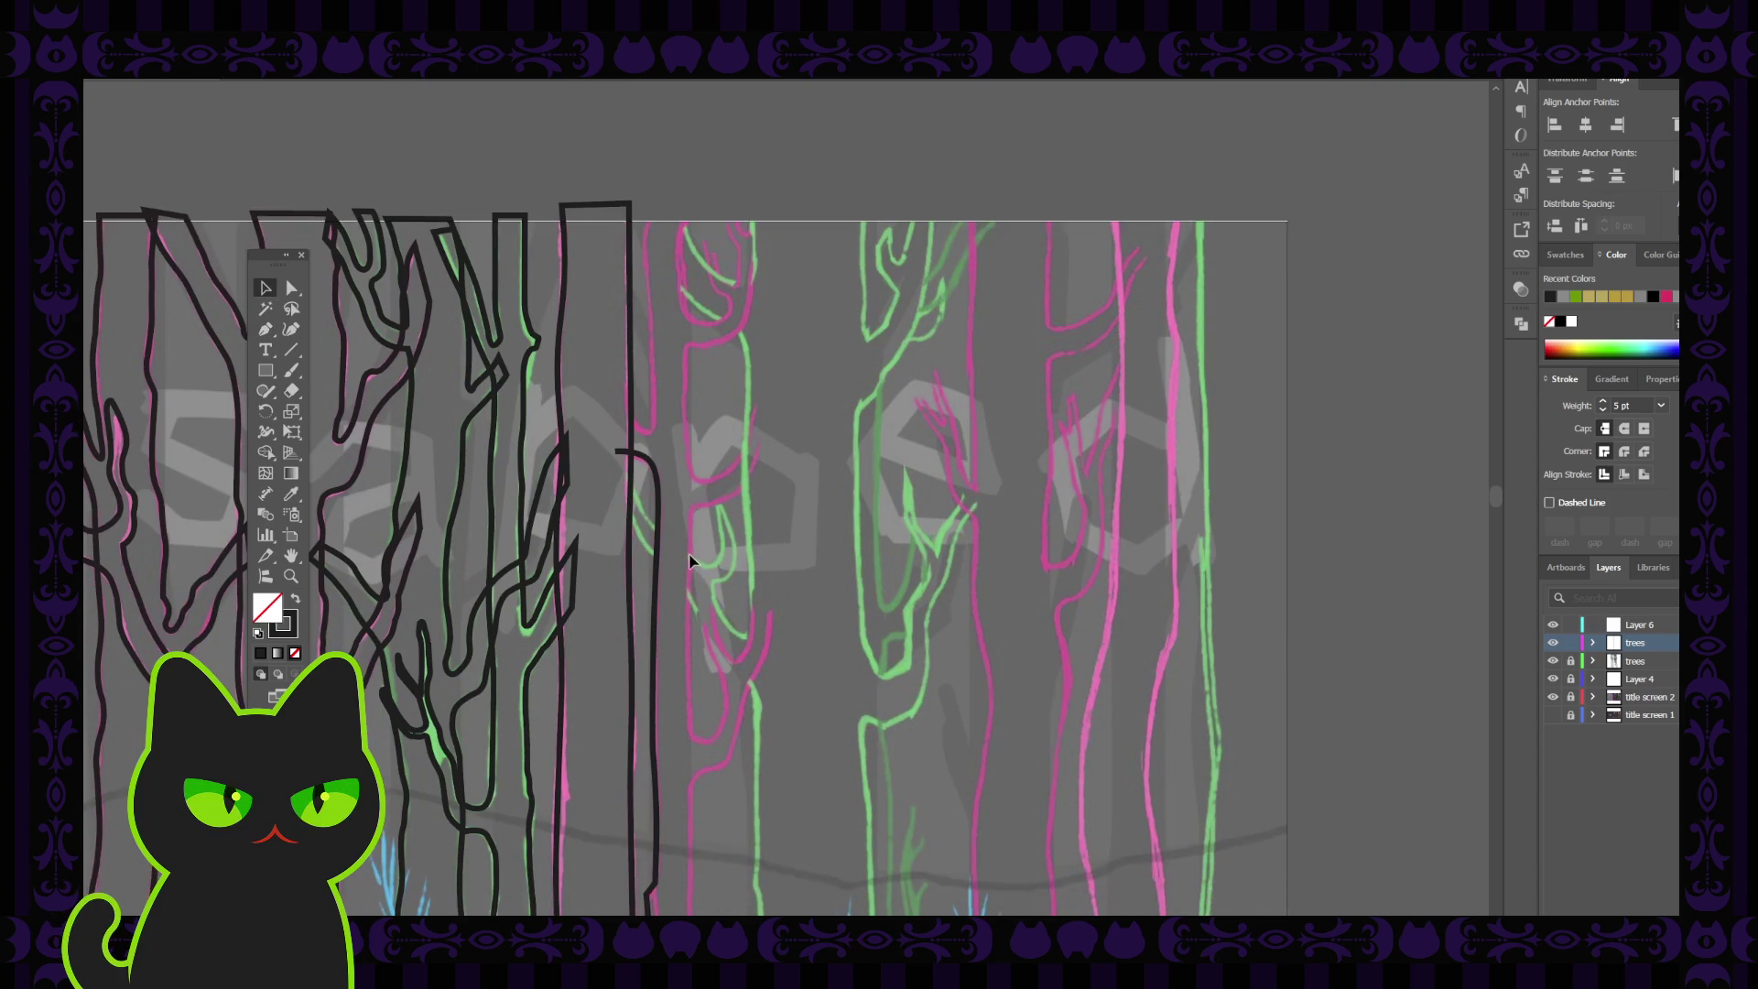
pyautogui.scroll(-6, 692, 560)
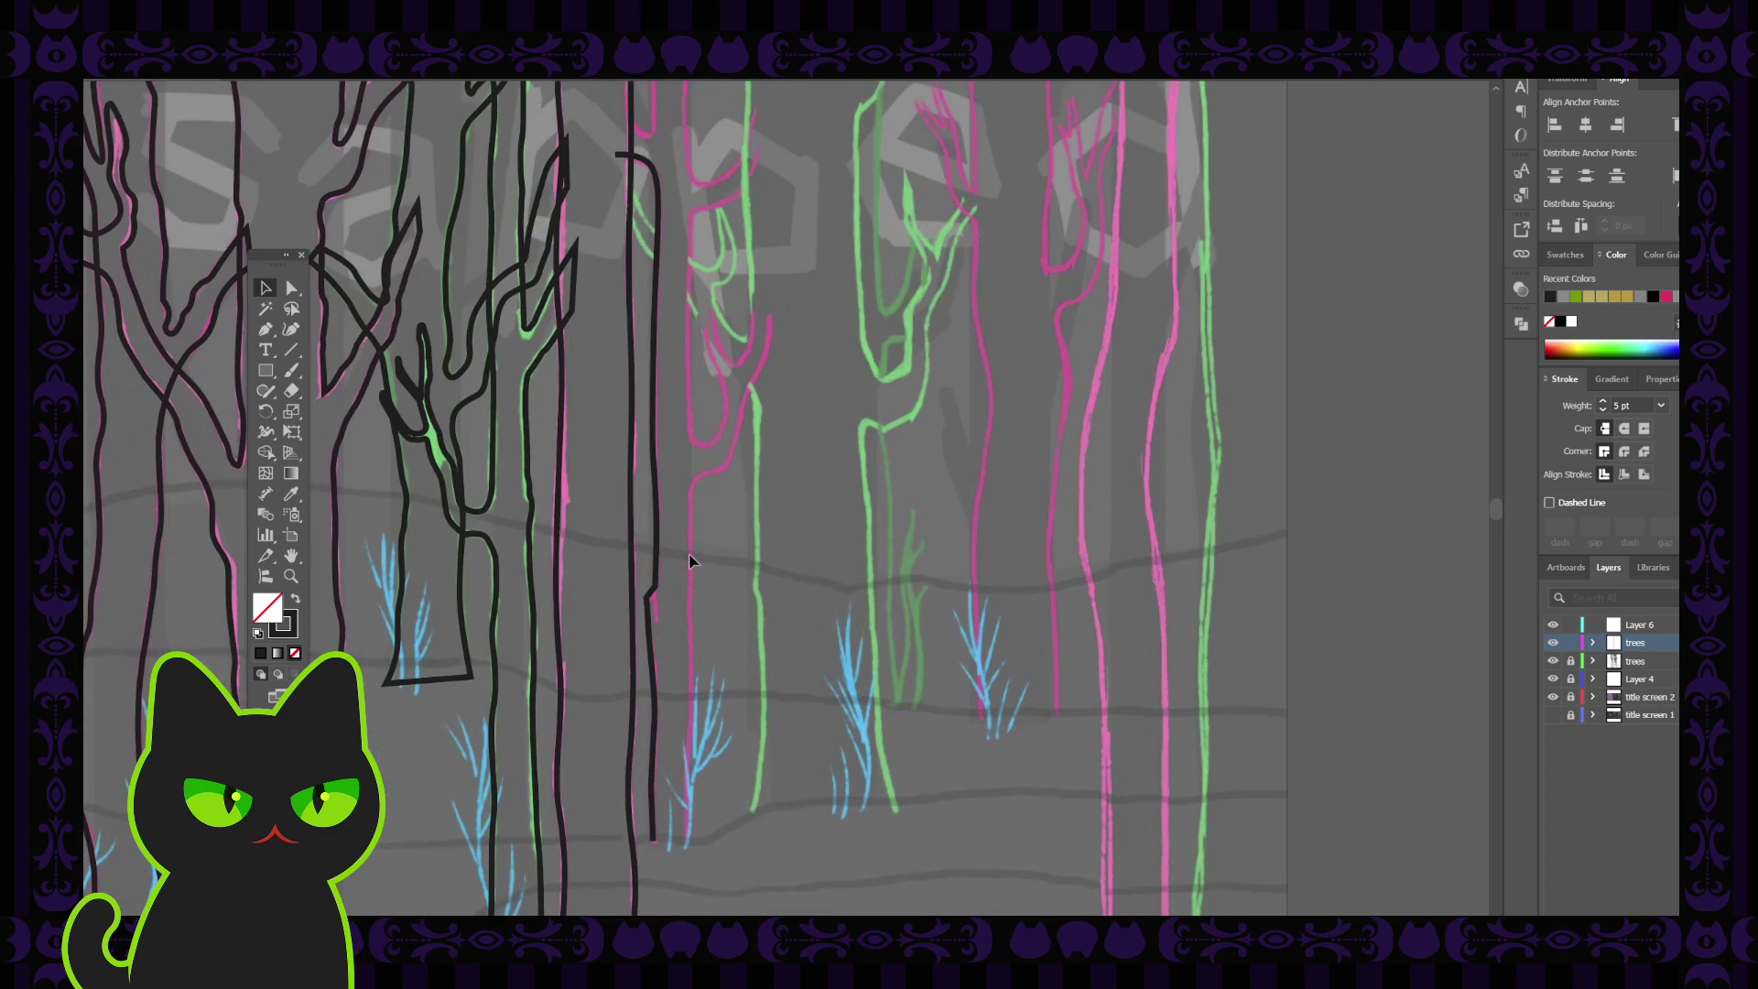
pyautogui.click(650, 599)
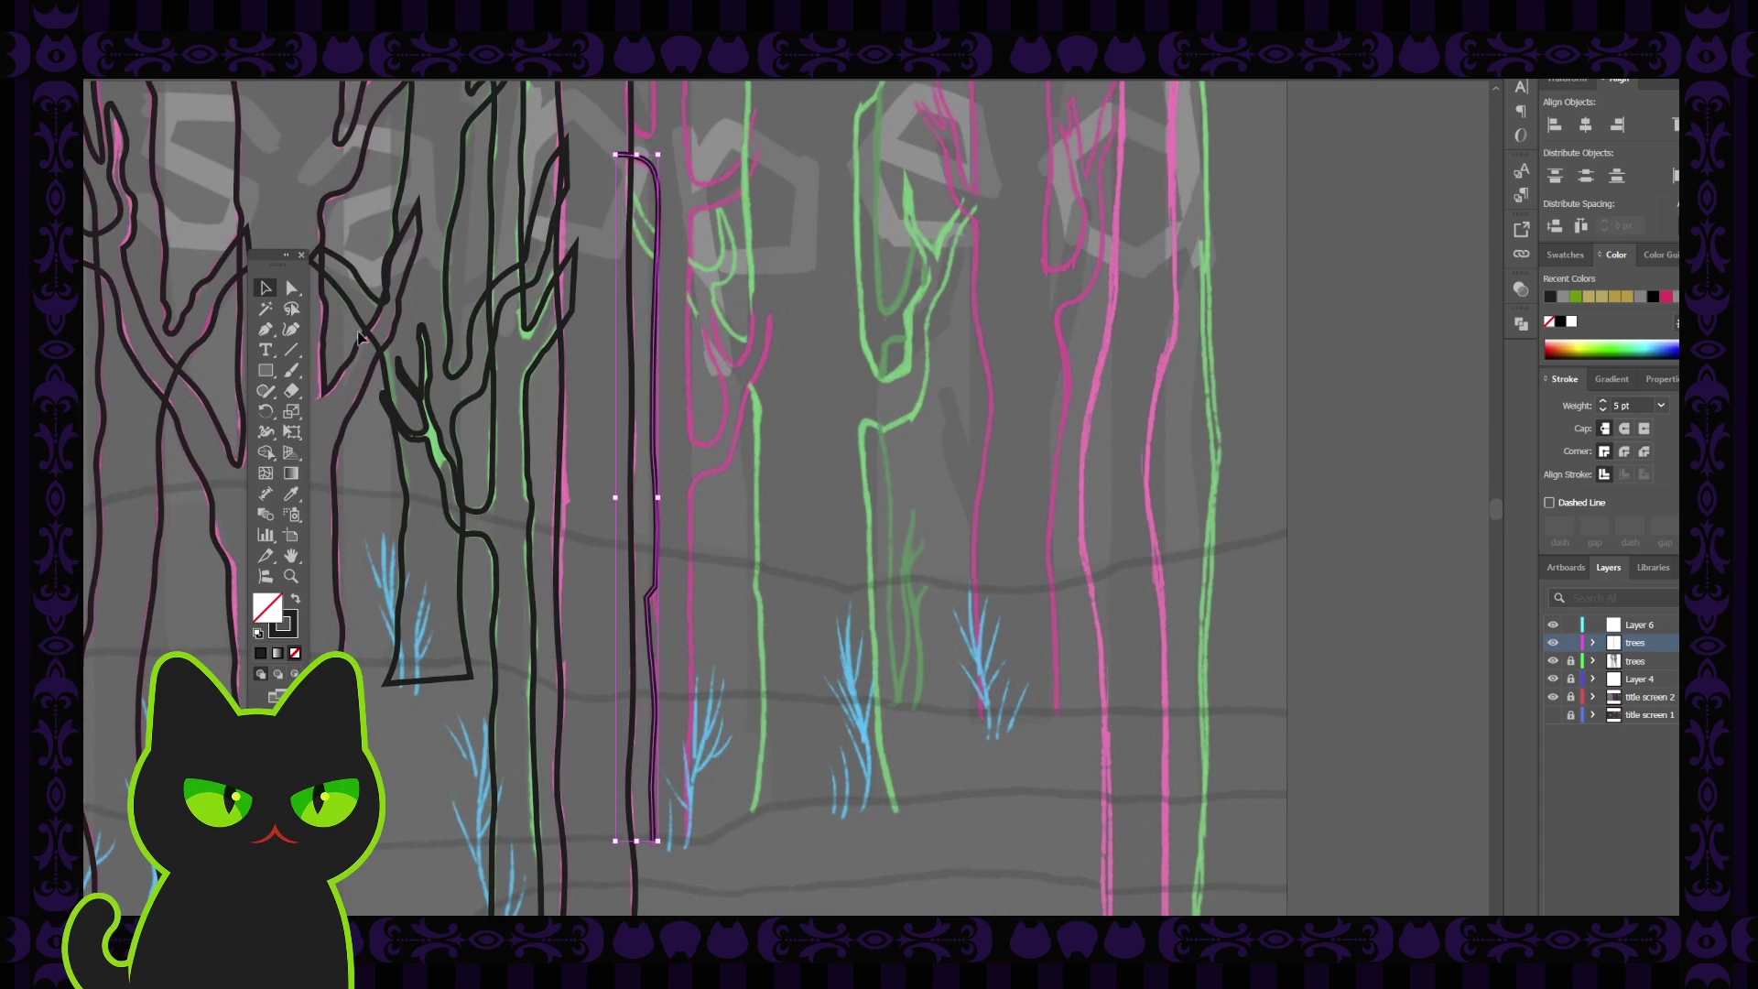
pyautogui.click(300, 291)
pyautogui.click(647, 602)
pyautogui.click(678, 574)
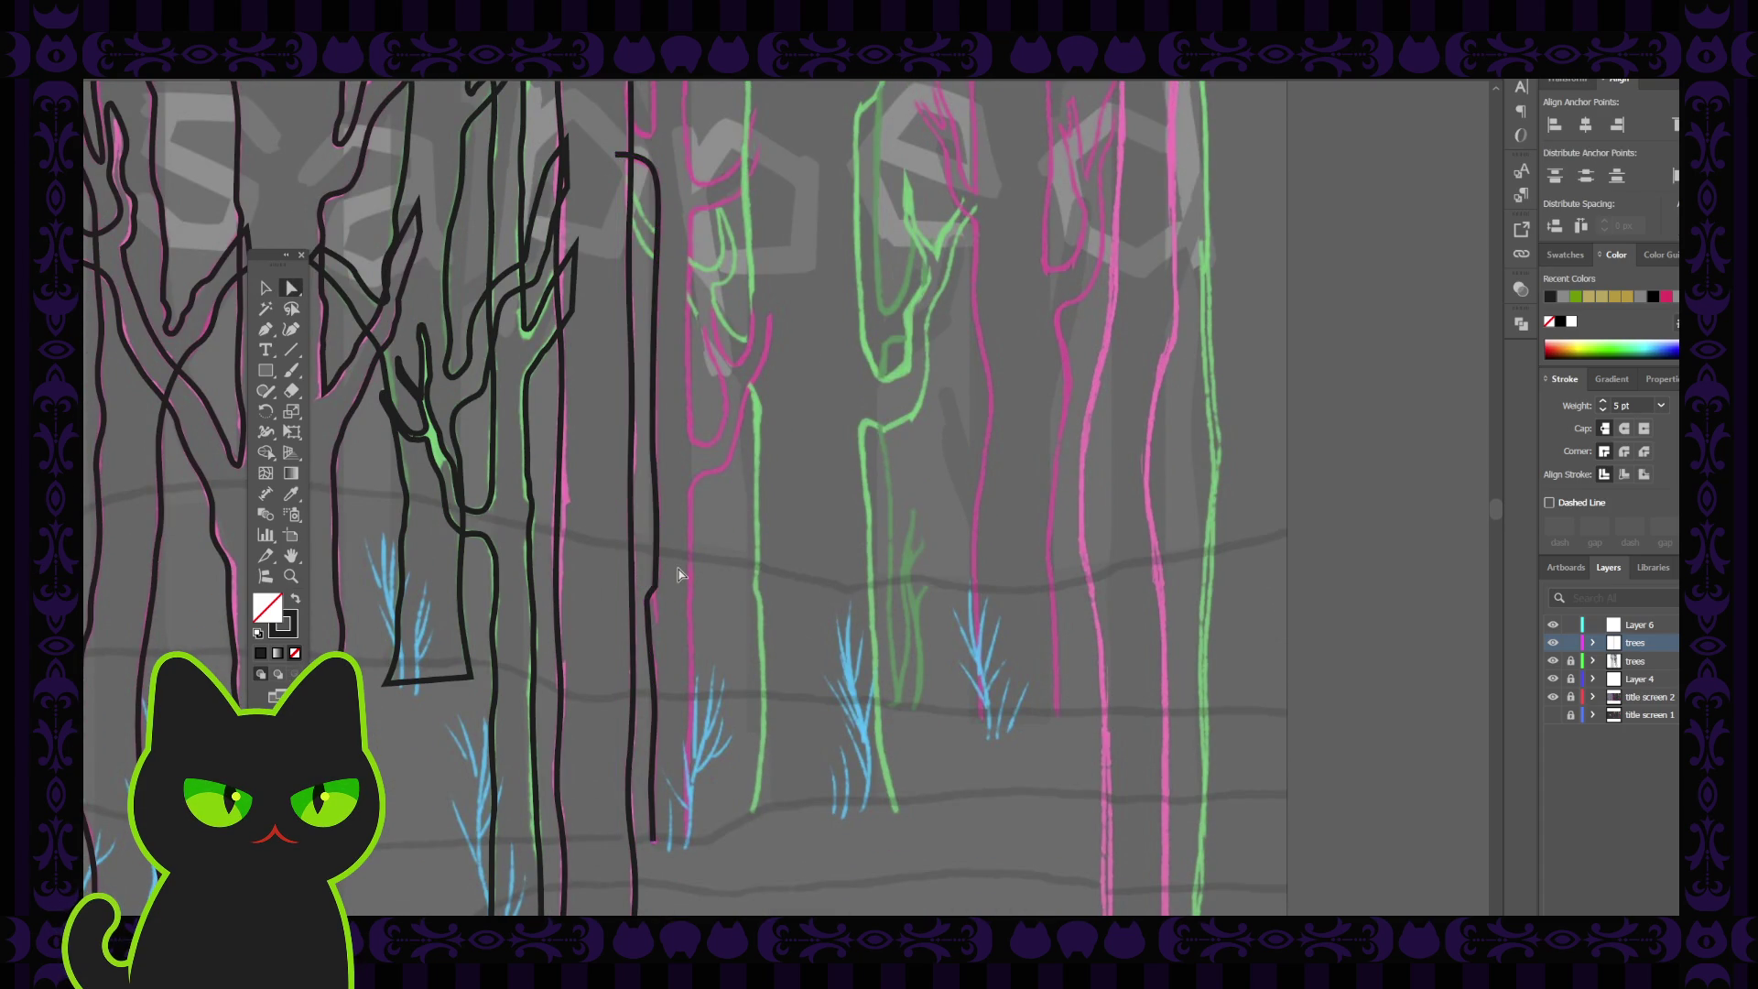
pyautogui.scroll(5, 678, 574)
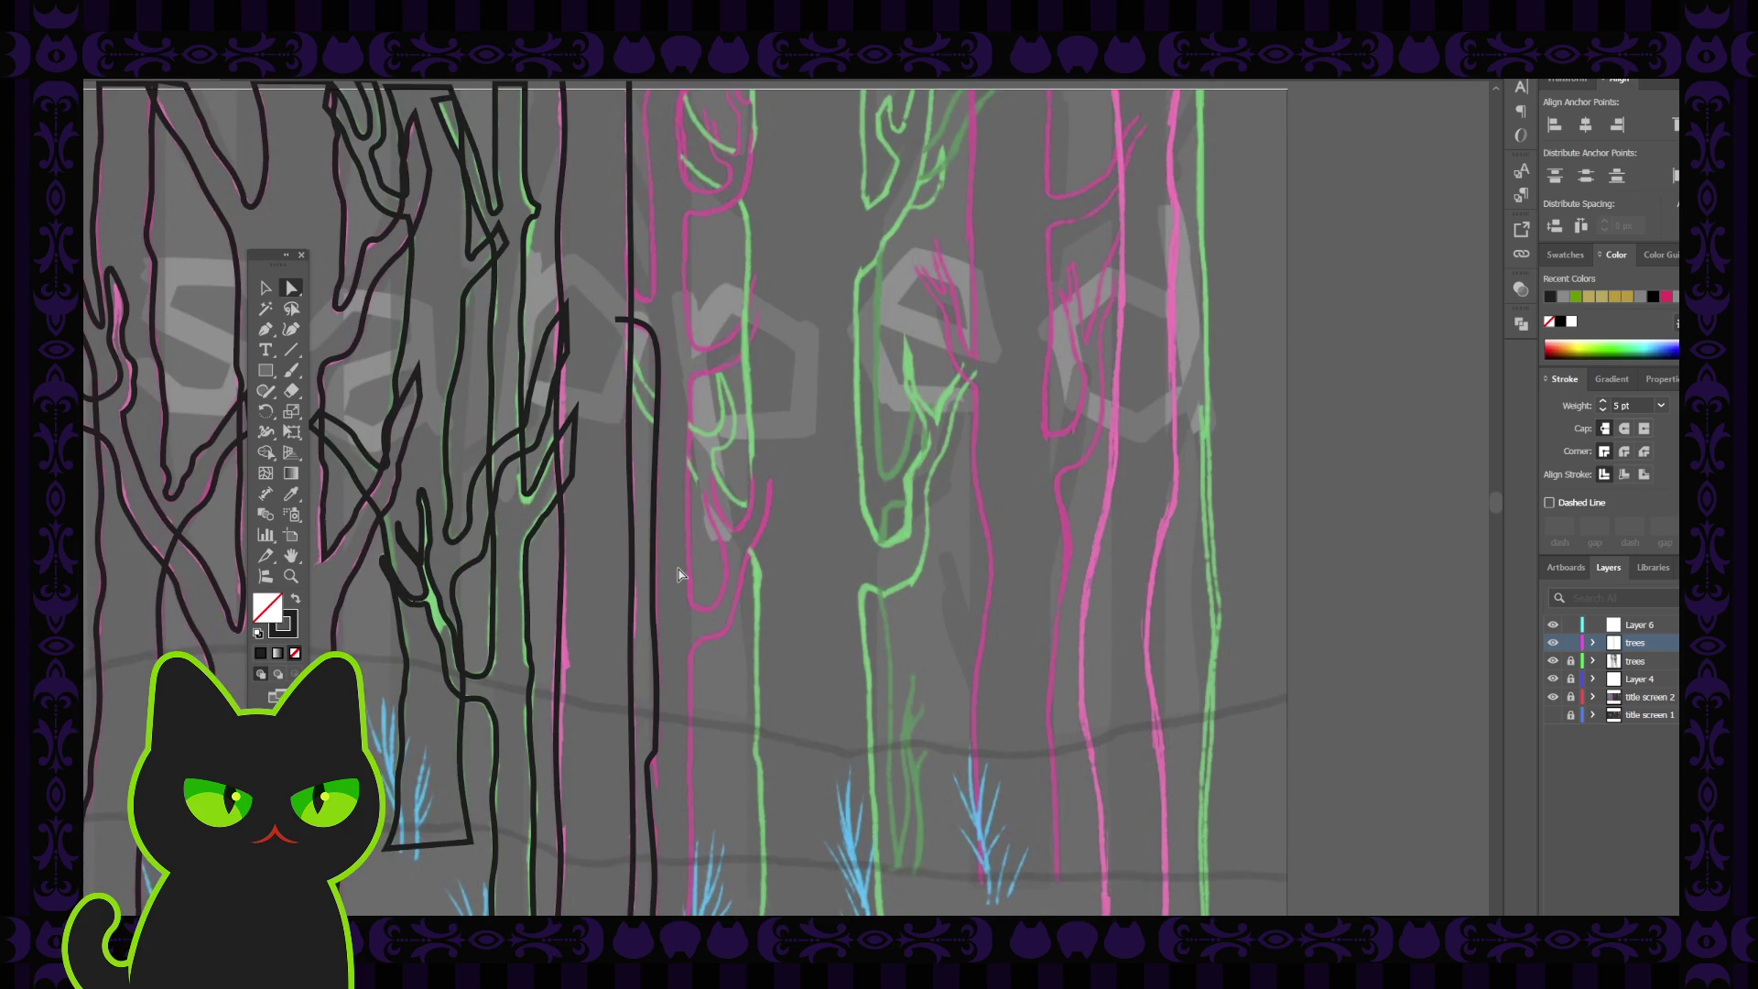
pyautogui.hotkey('ctrl', '-')
pyautogui.hotkey('ctrl', '-')
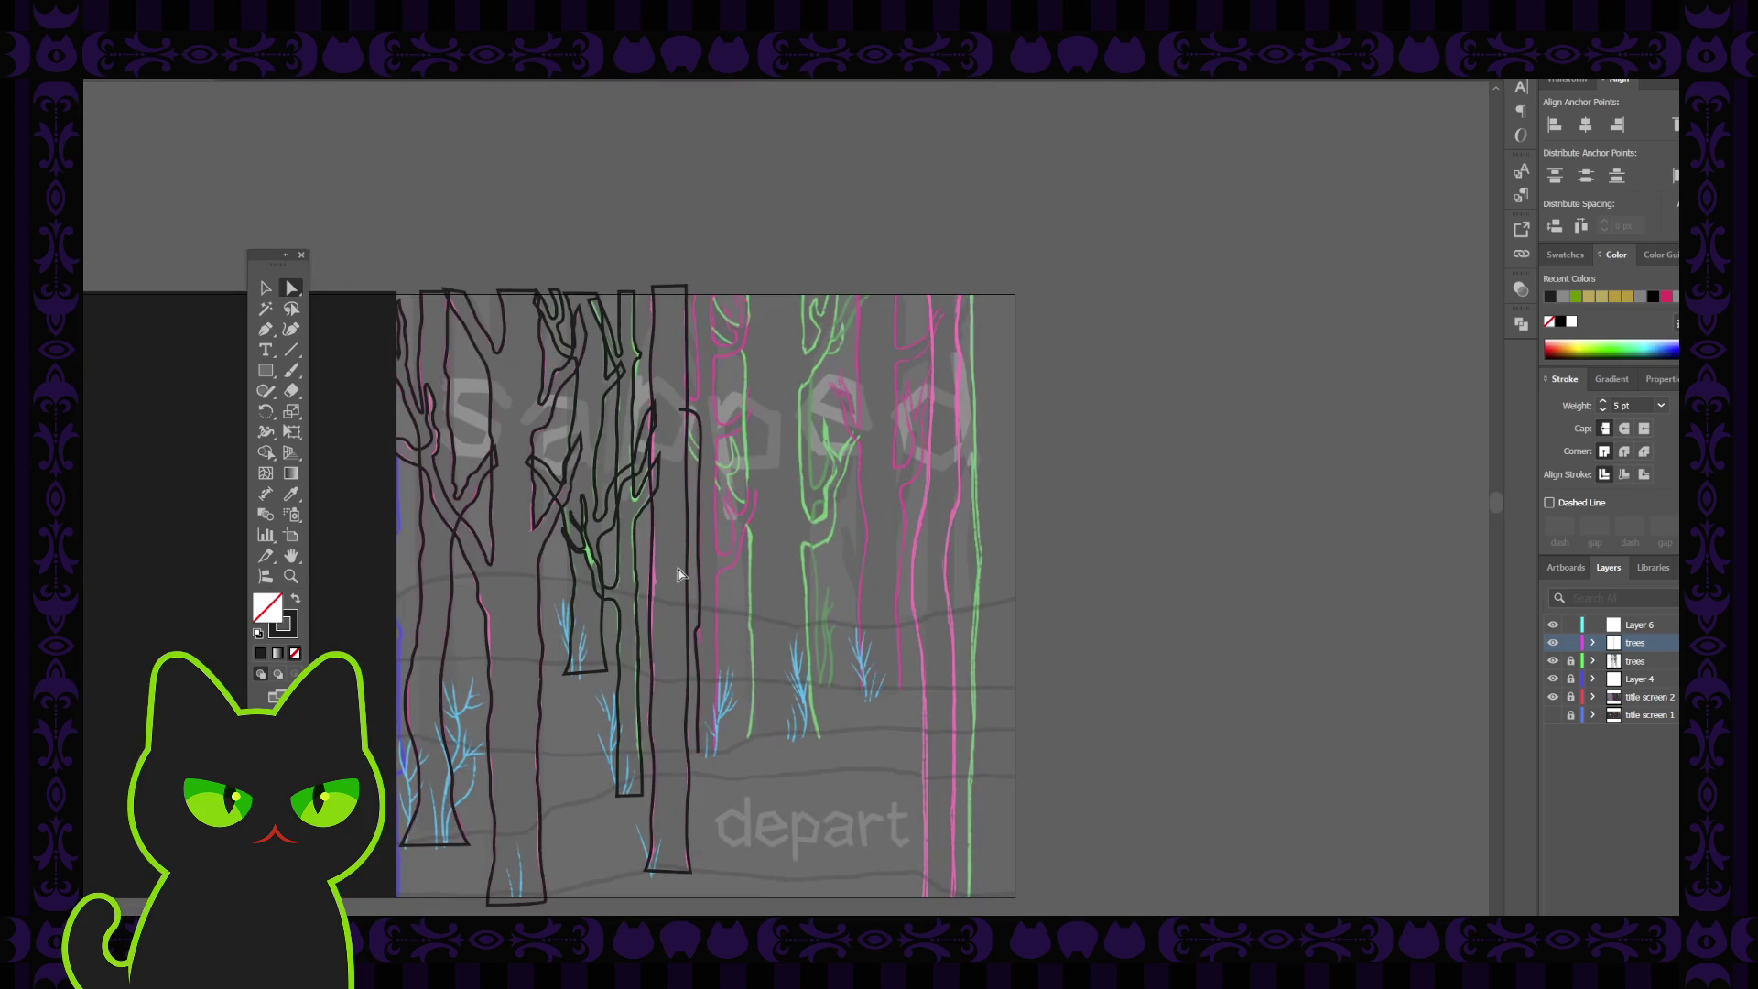
# Swap the trees layers' locks and turn a lower-layer tree's dark outline into a solid black fill
pyautogui.click(1570, 660)
pyautogui.click(1570, 642)
pyautogui.press('v')
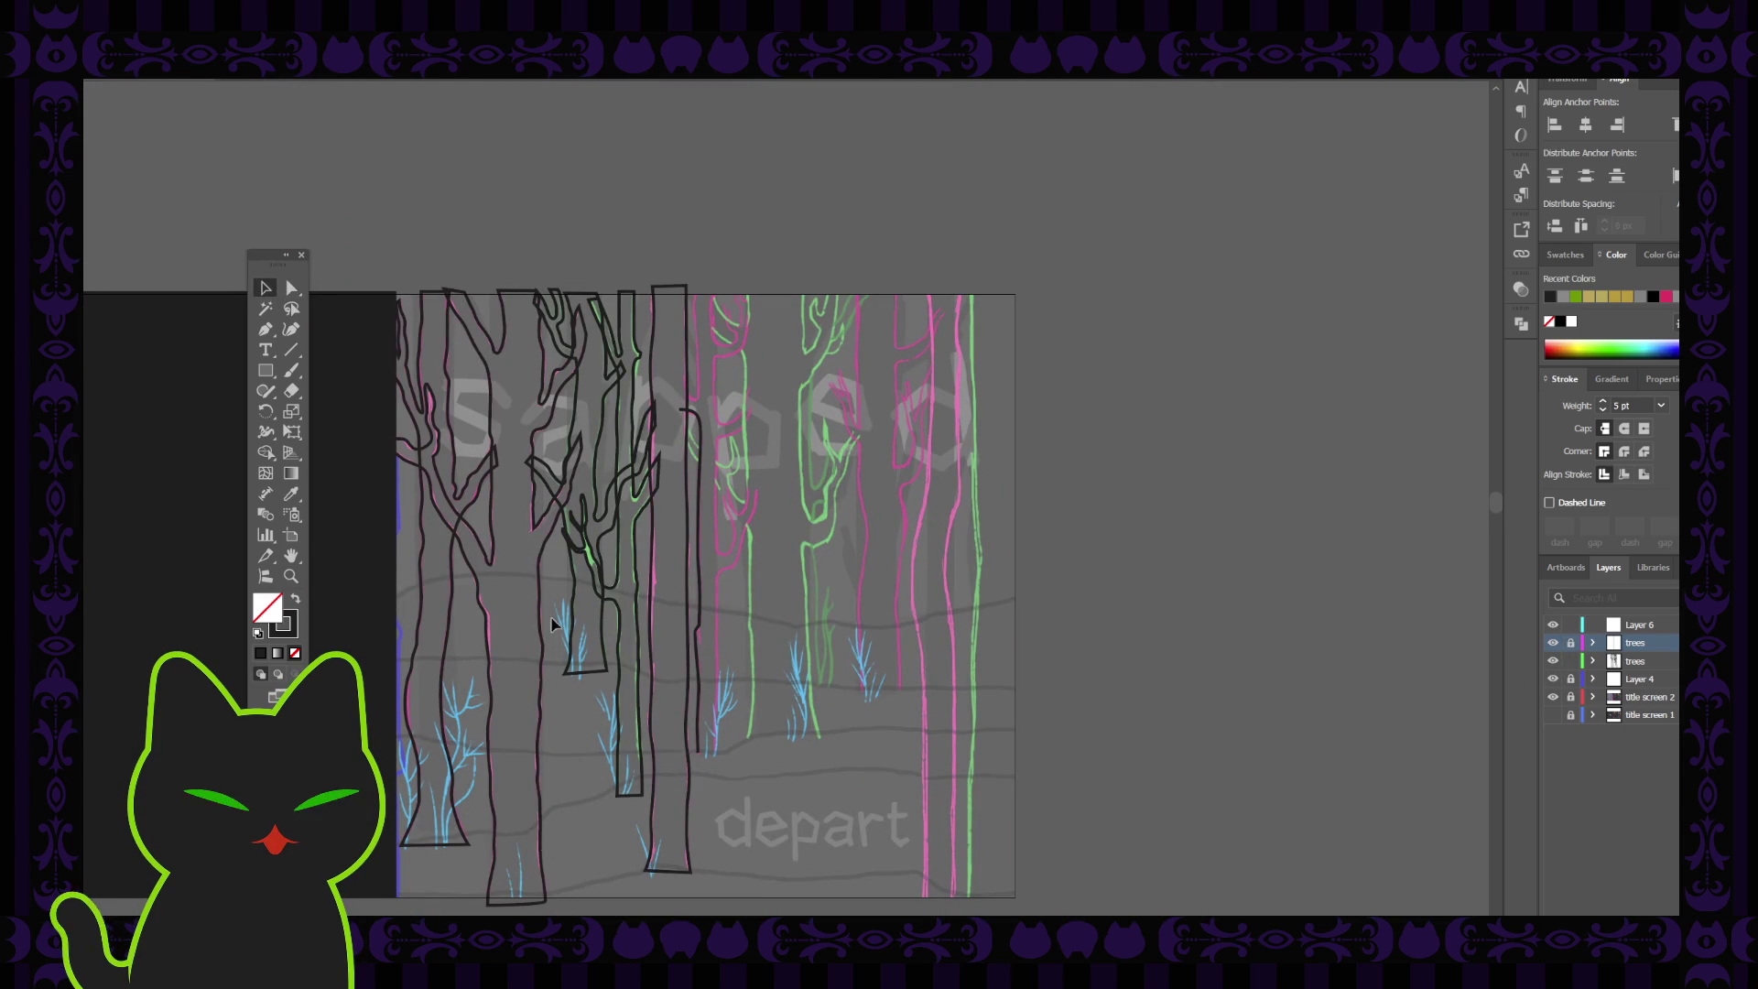
pyautogui.click(494, 665)
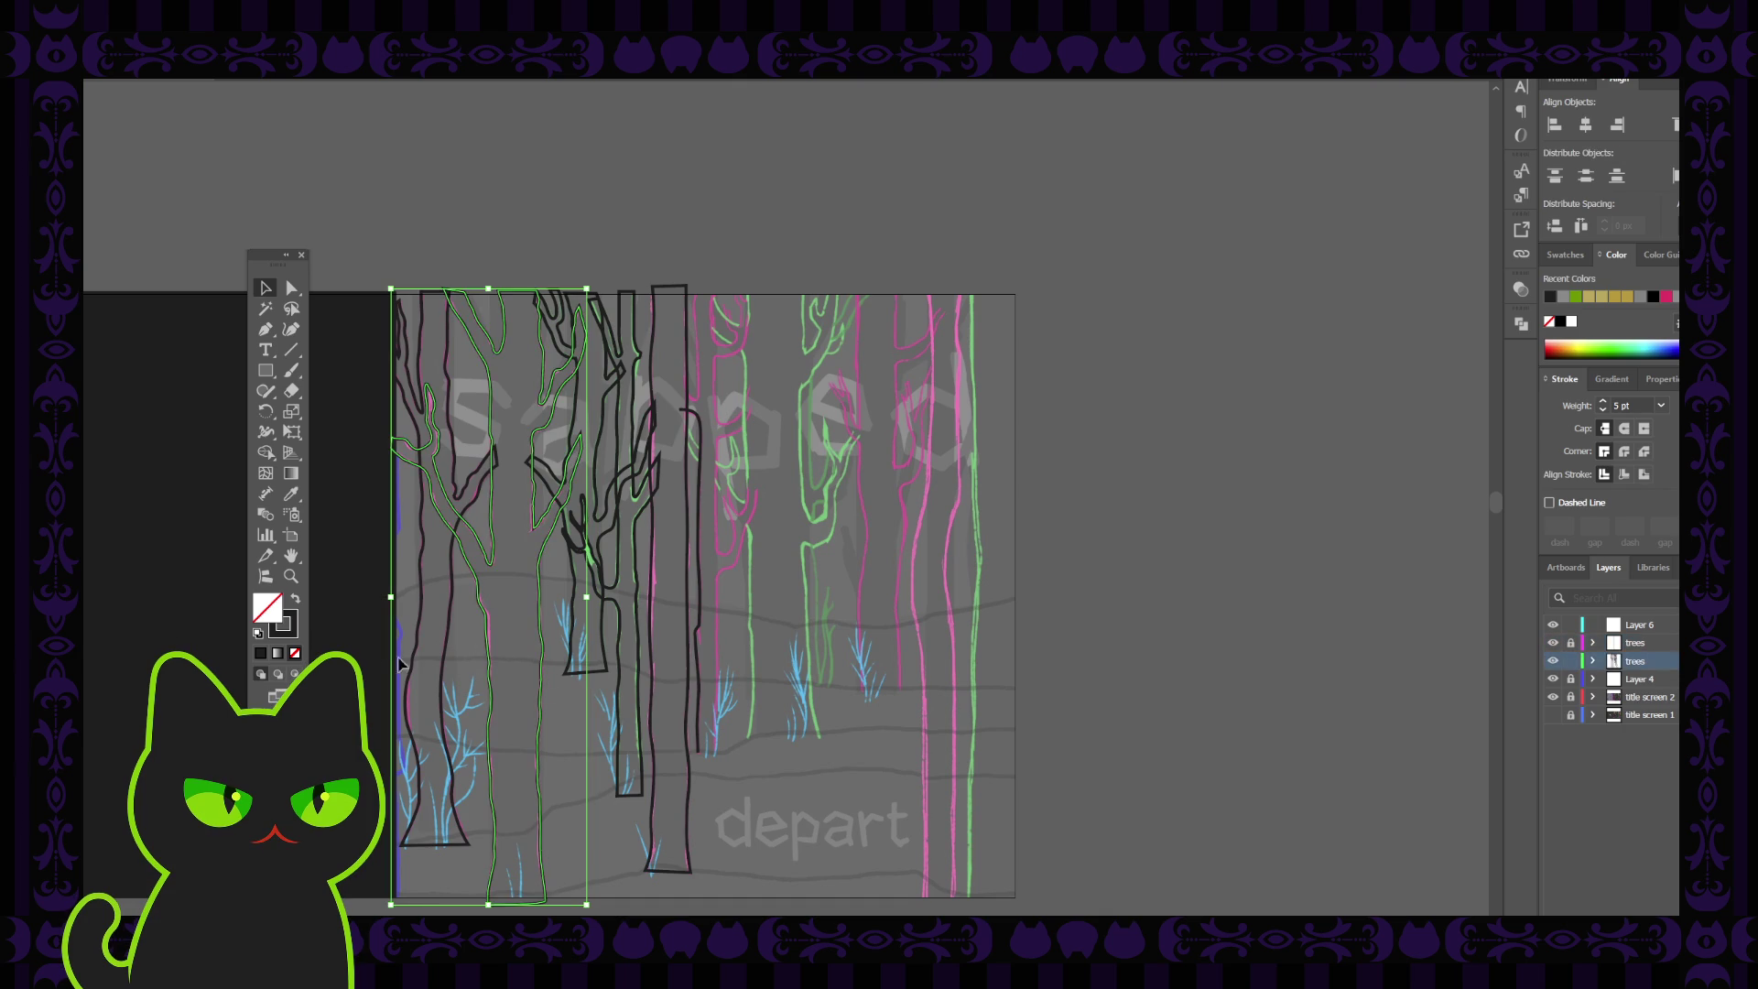
pyautogui.click(297, 601)
pyautogui.click(464, 635)
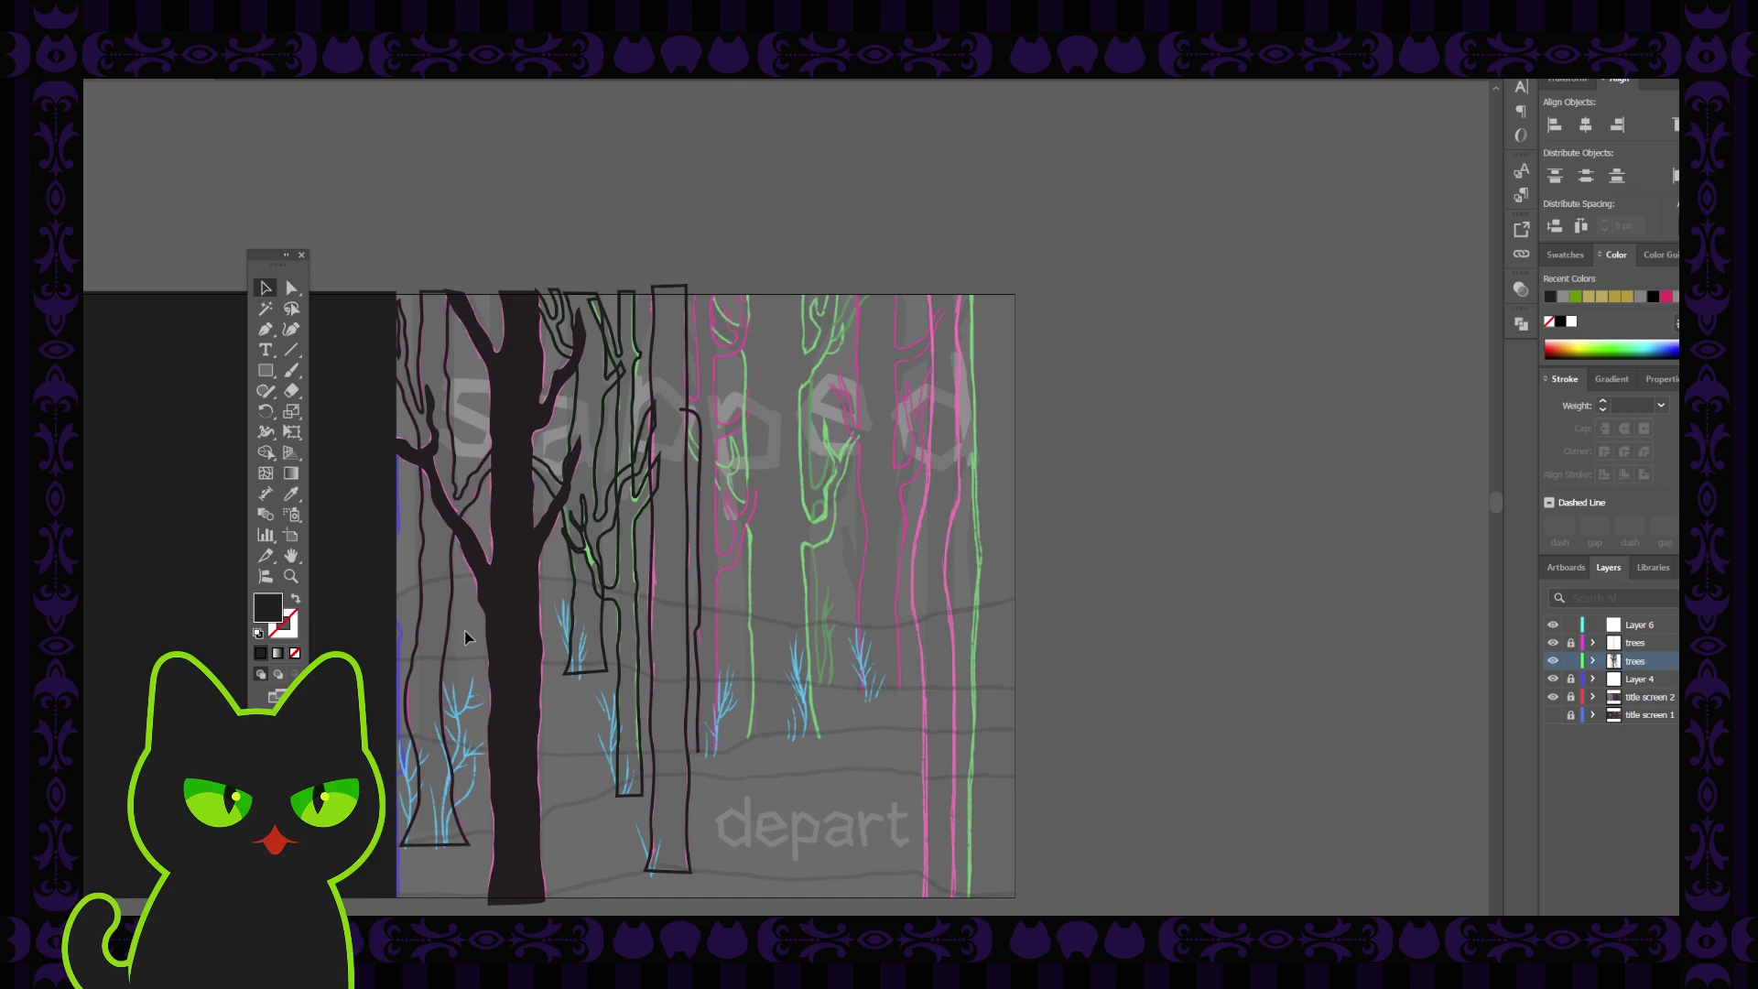
# Give the far-left tree a lighter grey fill and move Layer 4 up below Layer 6
pyautogui.click(453, 649)
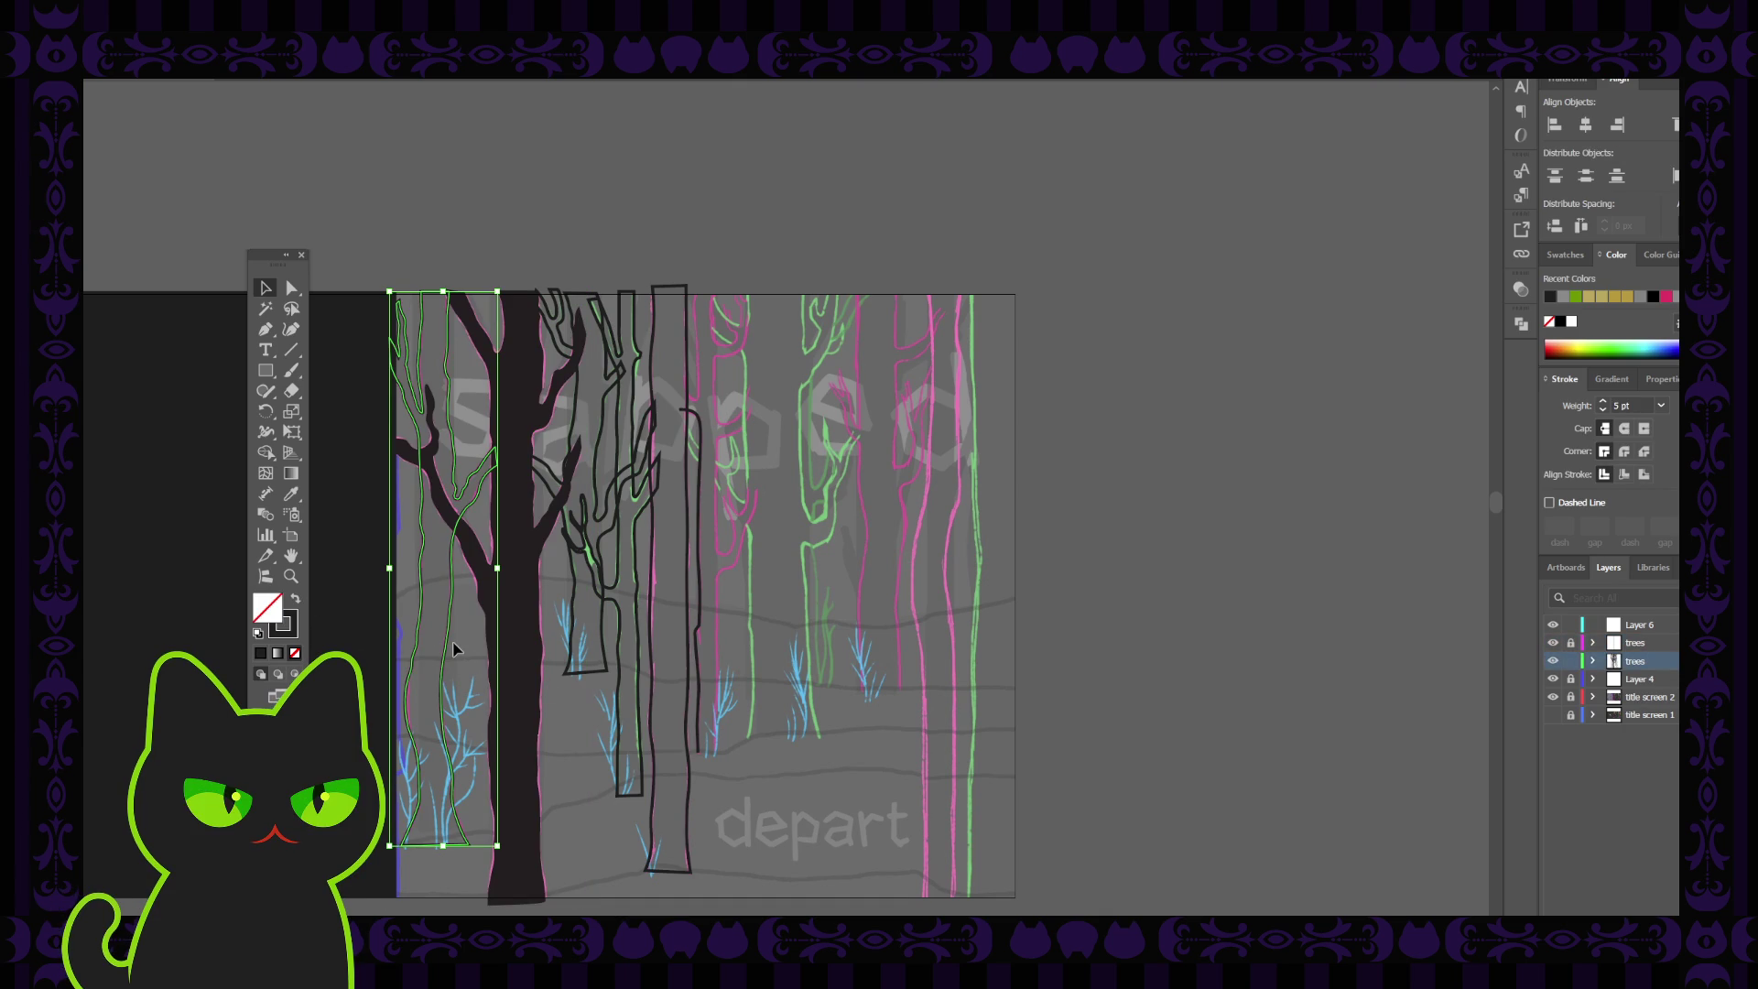
pyautogui.press('i')
pyautogui.click(518, 609)
pyautogui.hotkey('ctrl', 'shift', 'a')
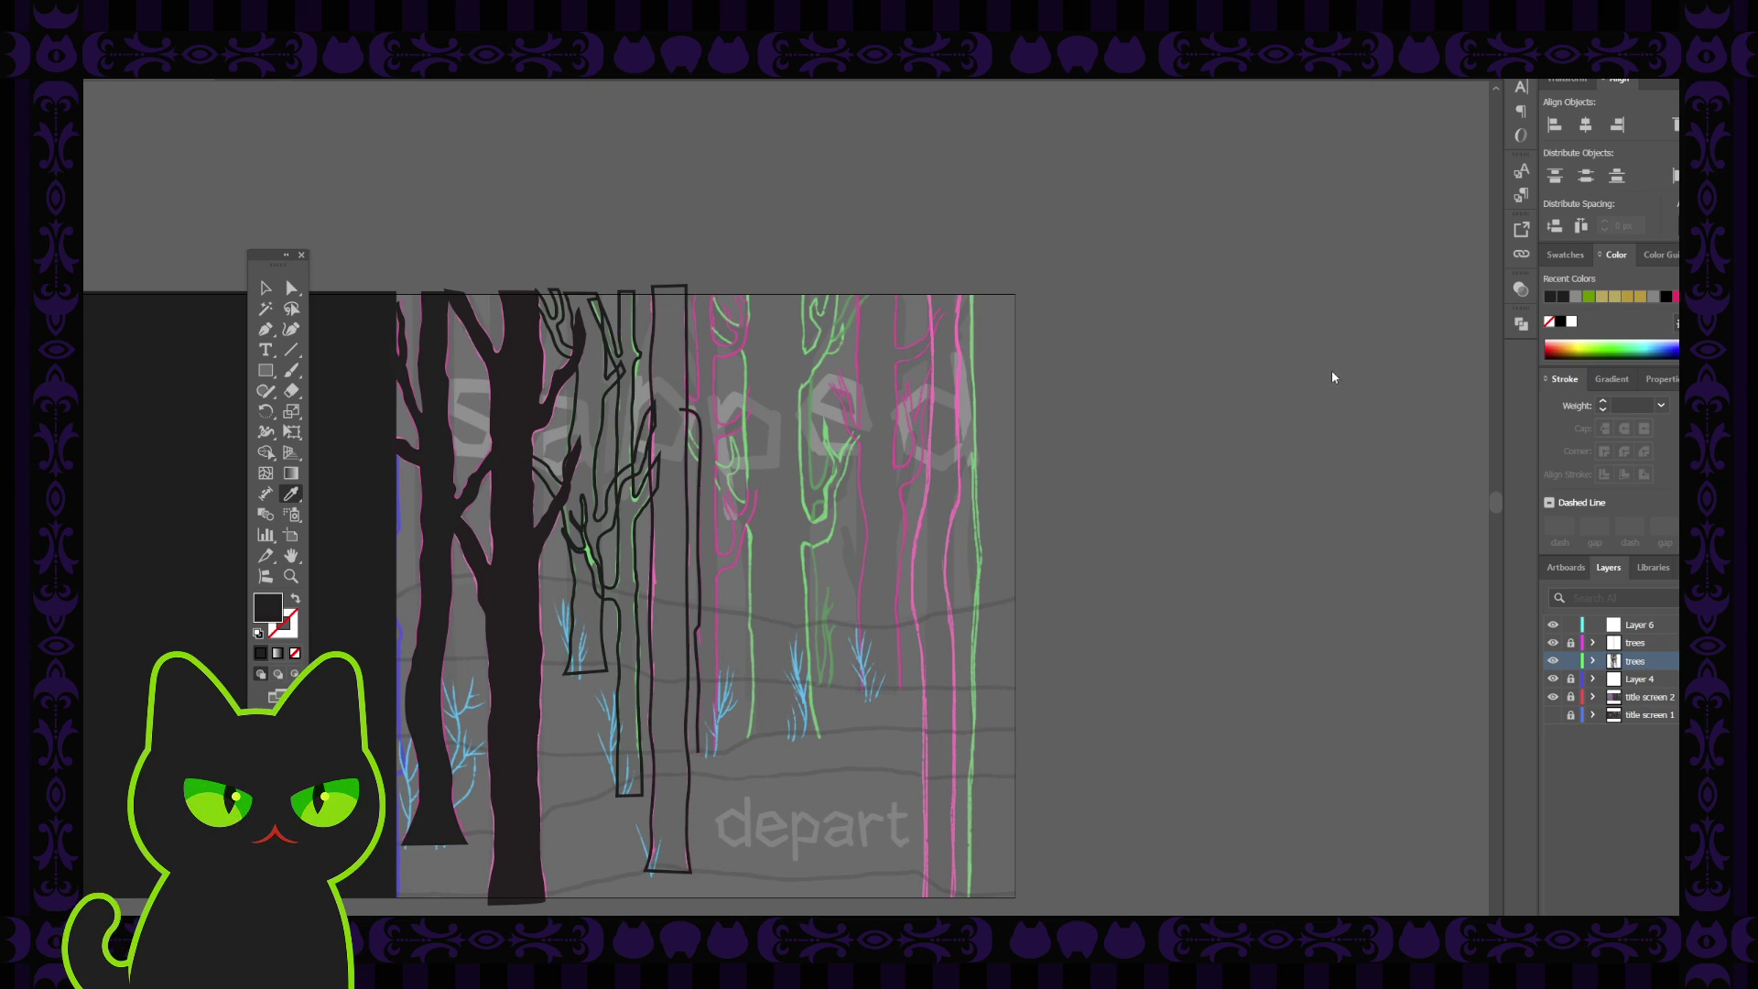
pyautogui.hotkey('ctrl', 'z')
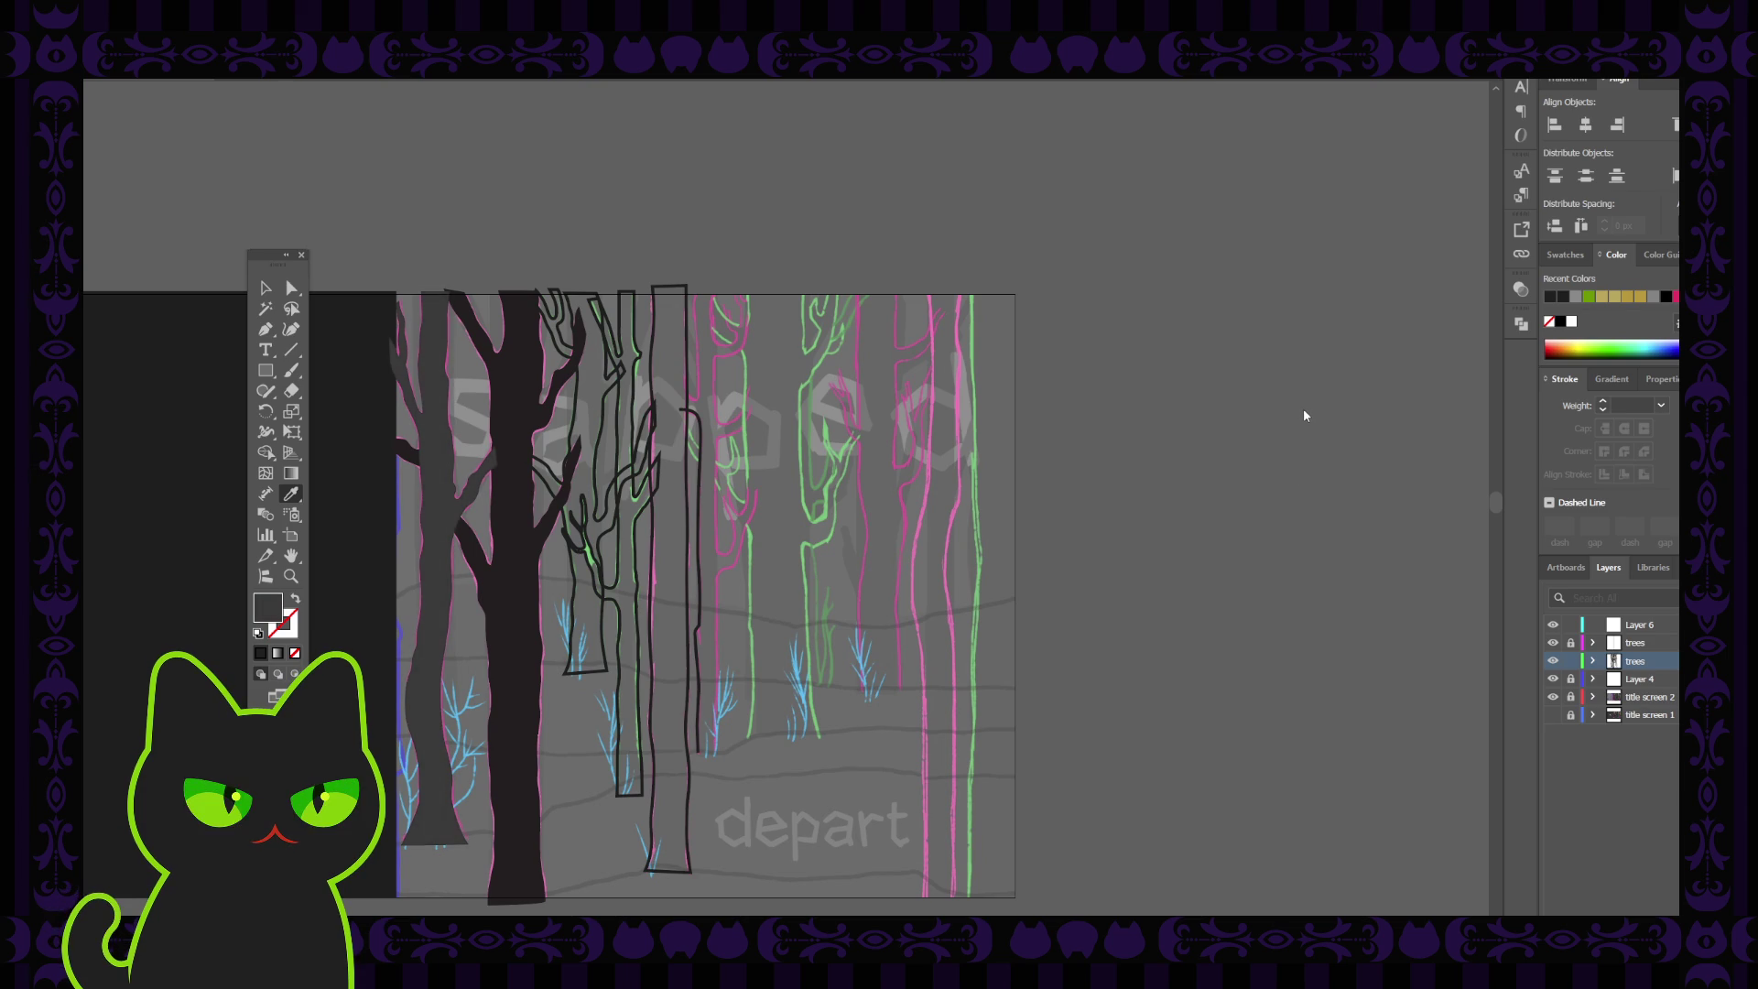
pyautogui.hotkey('ctrl', 'z')
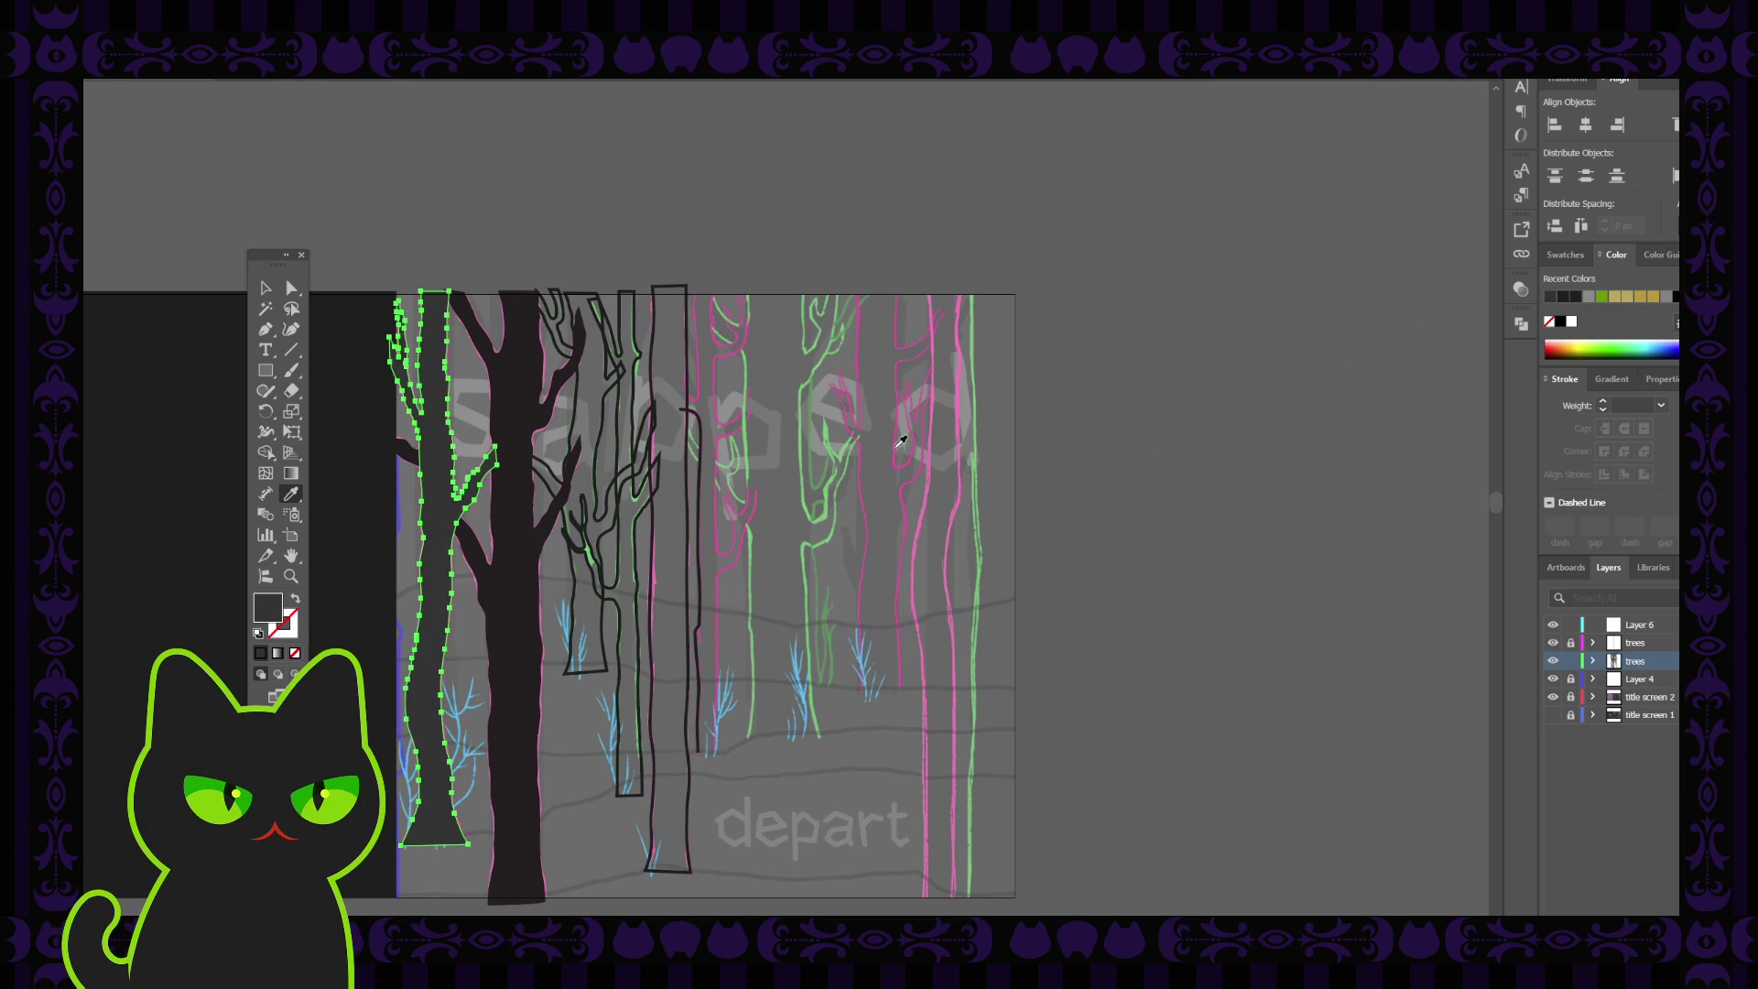
pyautogui.press('v')
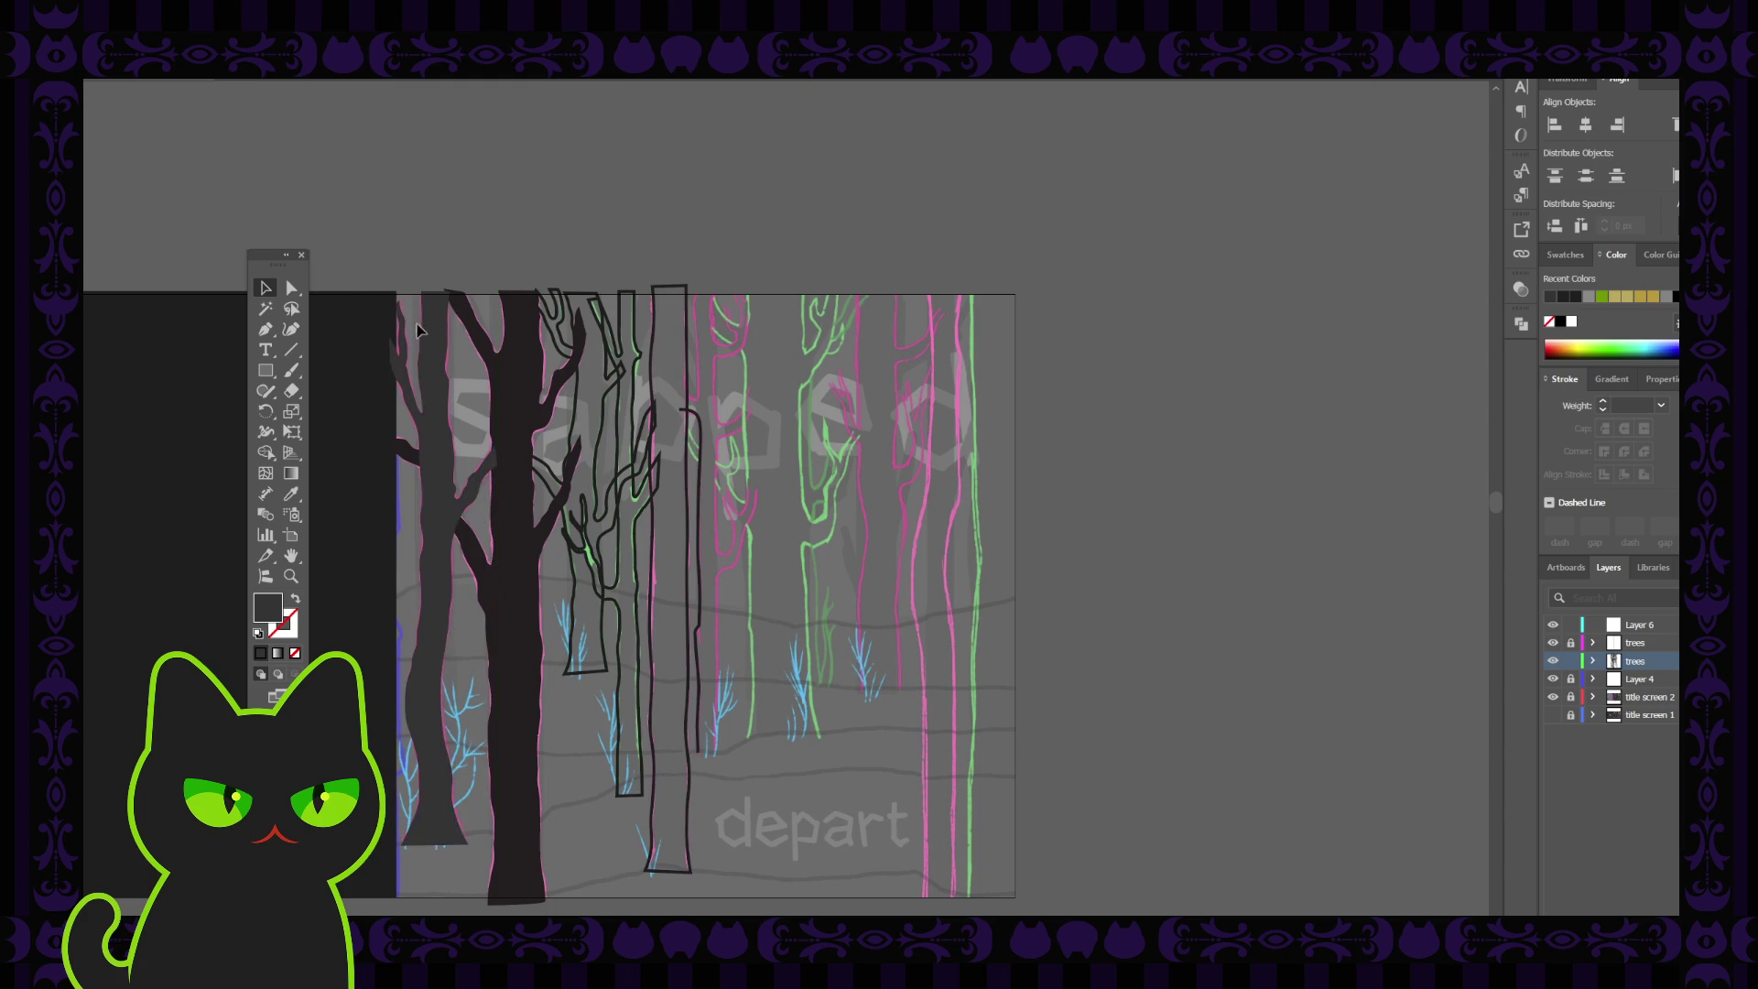
pyautogui.hotkey('ctrl', 'z')
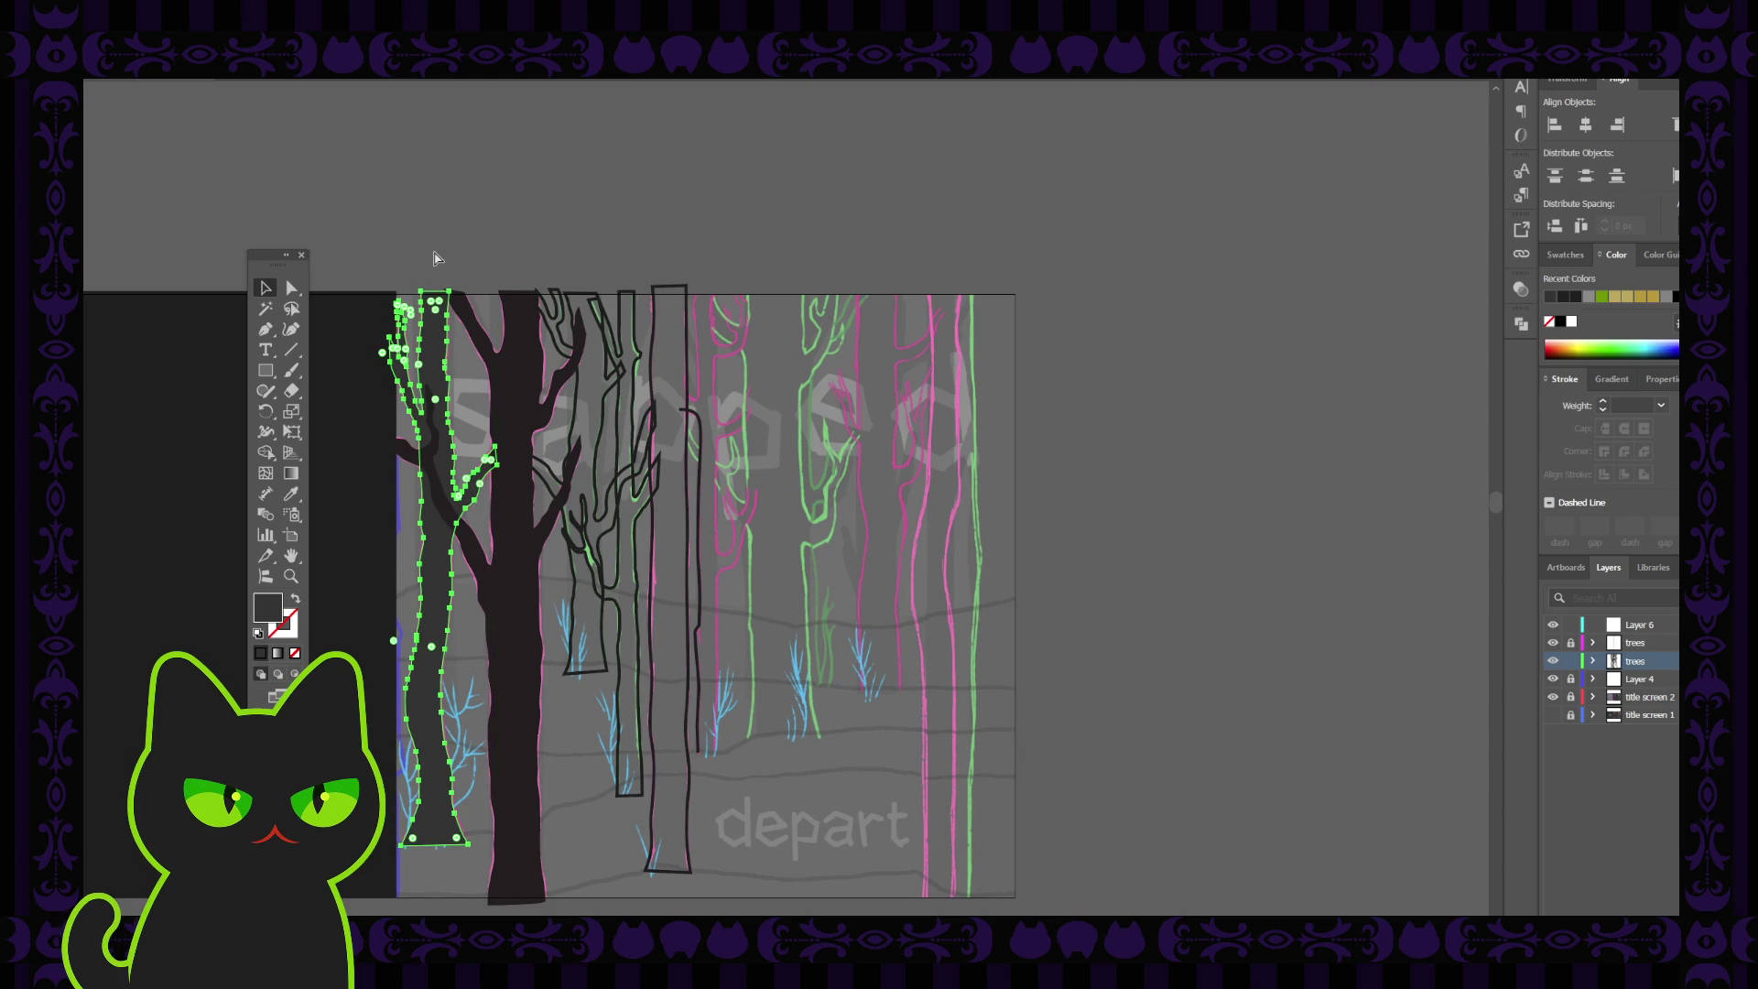
pyautogui.hotkey('ctrl', 'z')
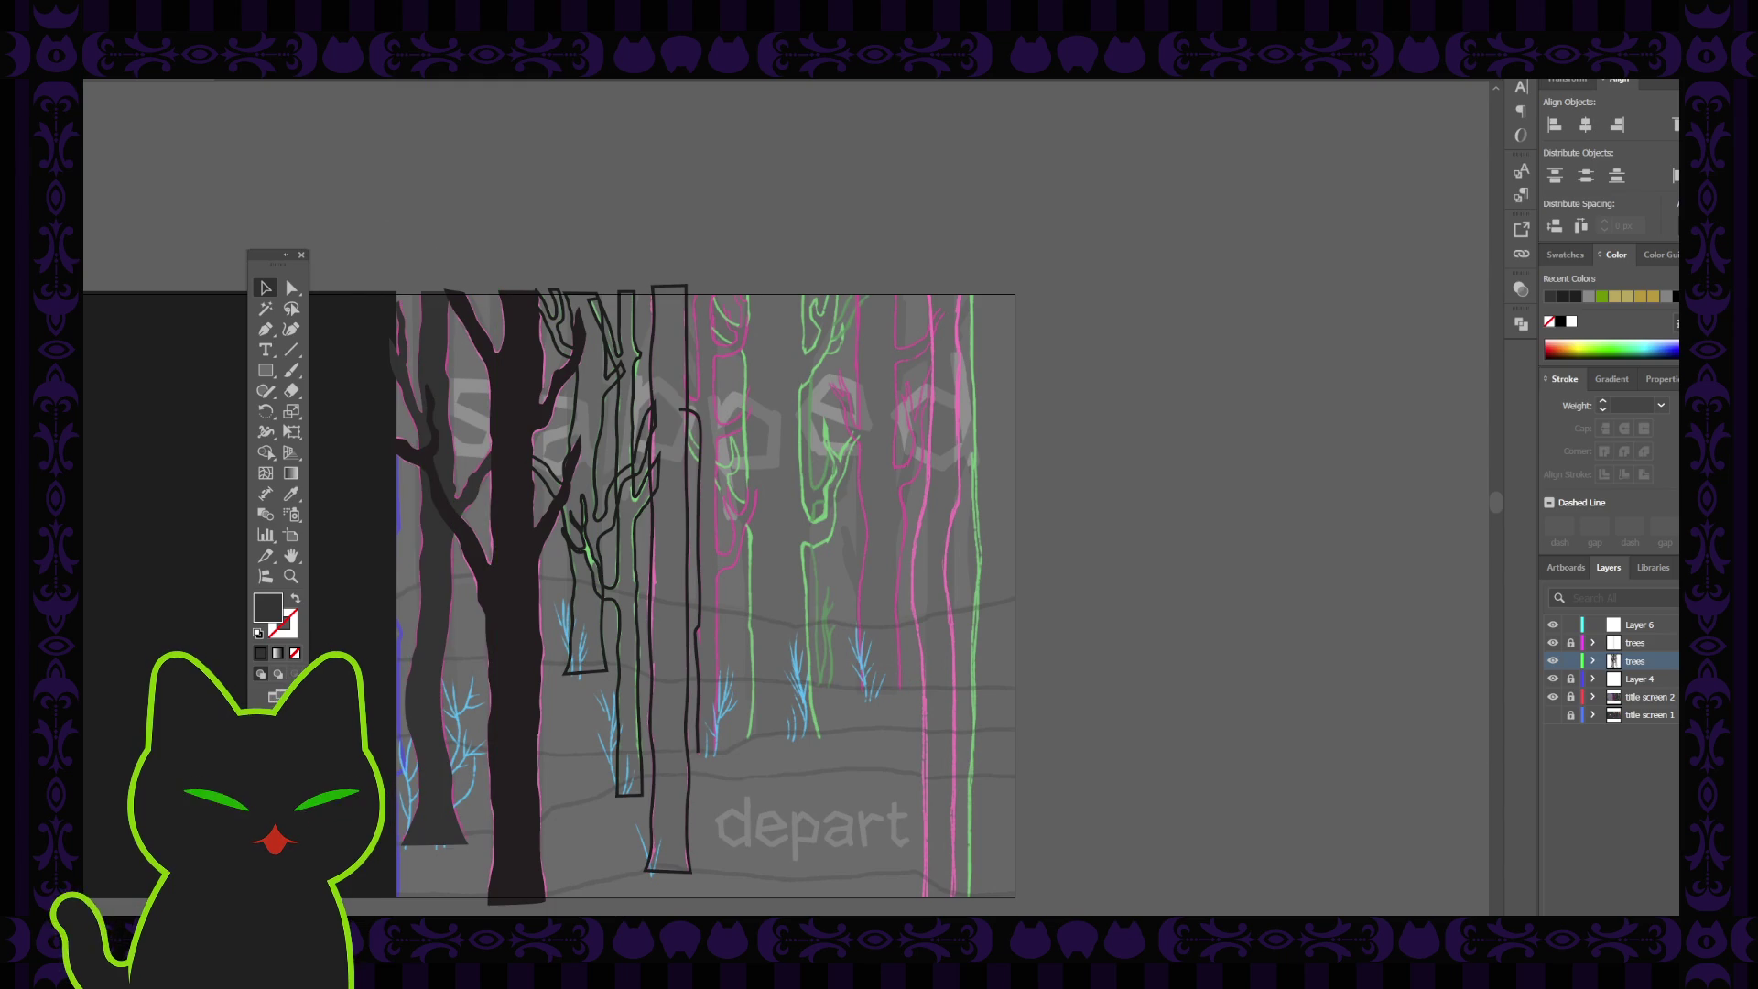
pyautogui.moveTo(1631, 687); pyautogui.dragTo(1645, 633)
# Delete Layer 6 and lock the layer holding the dark side panel
pyautogui.click(1644, 626)
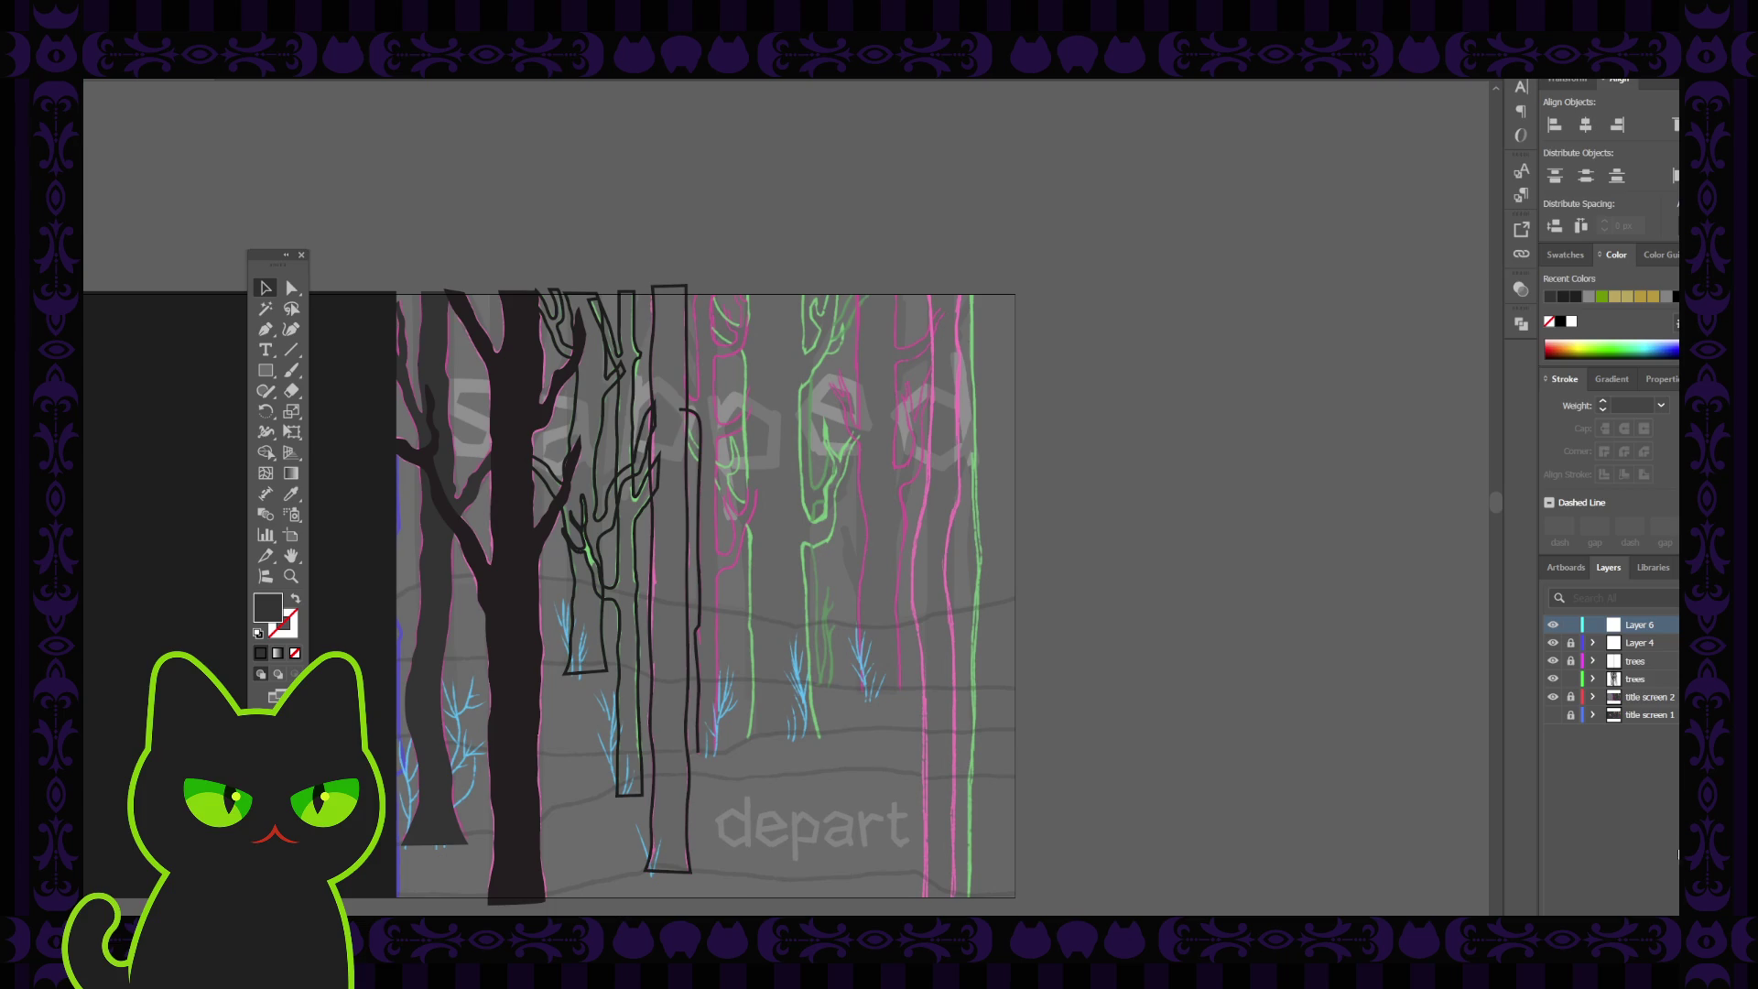
pyautogui.press('Delete')
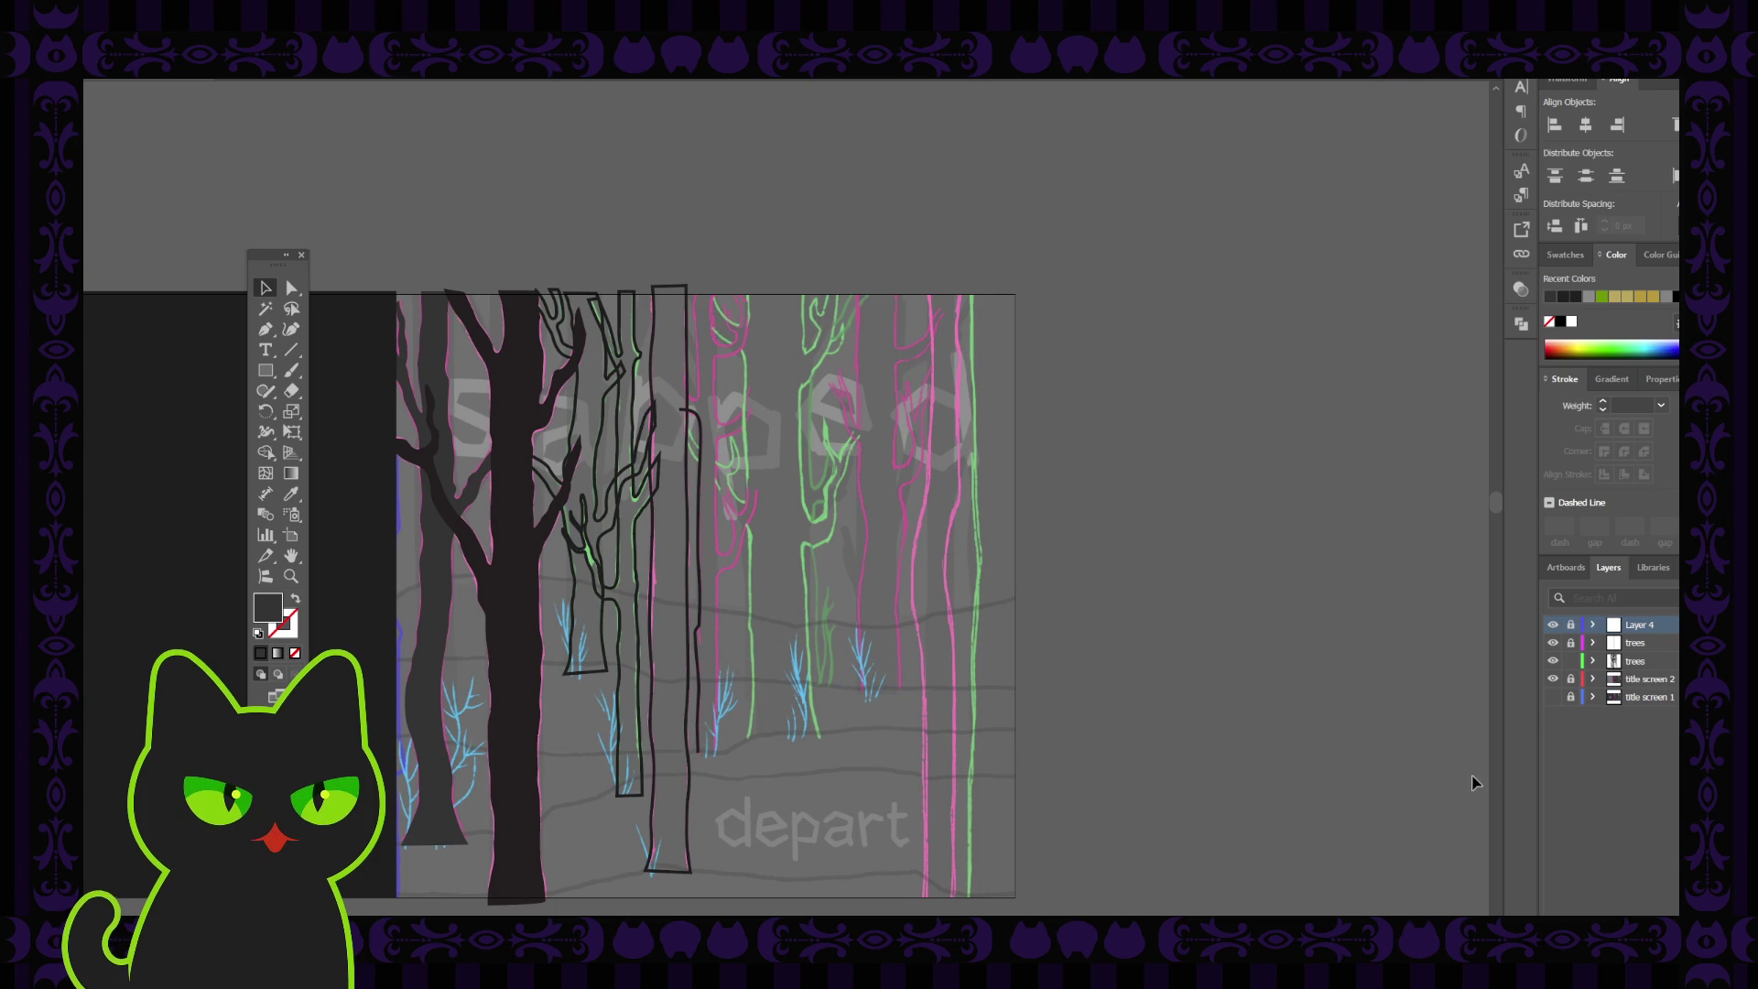
pyautogui.click(1570, 628)
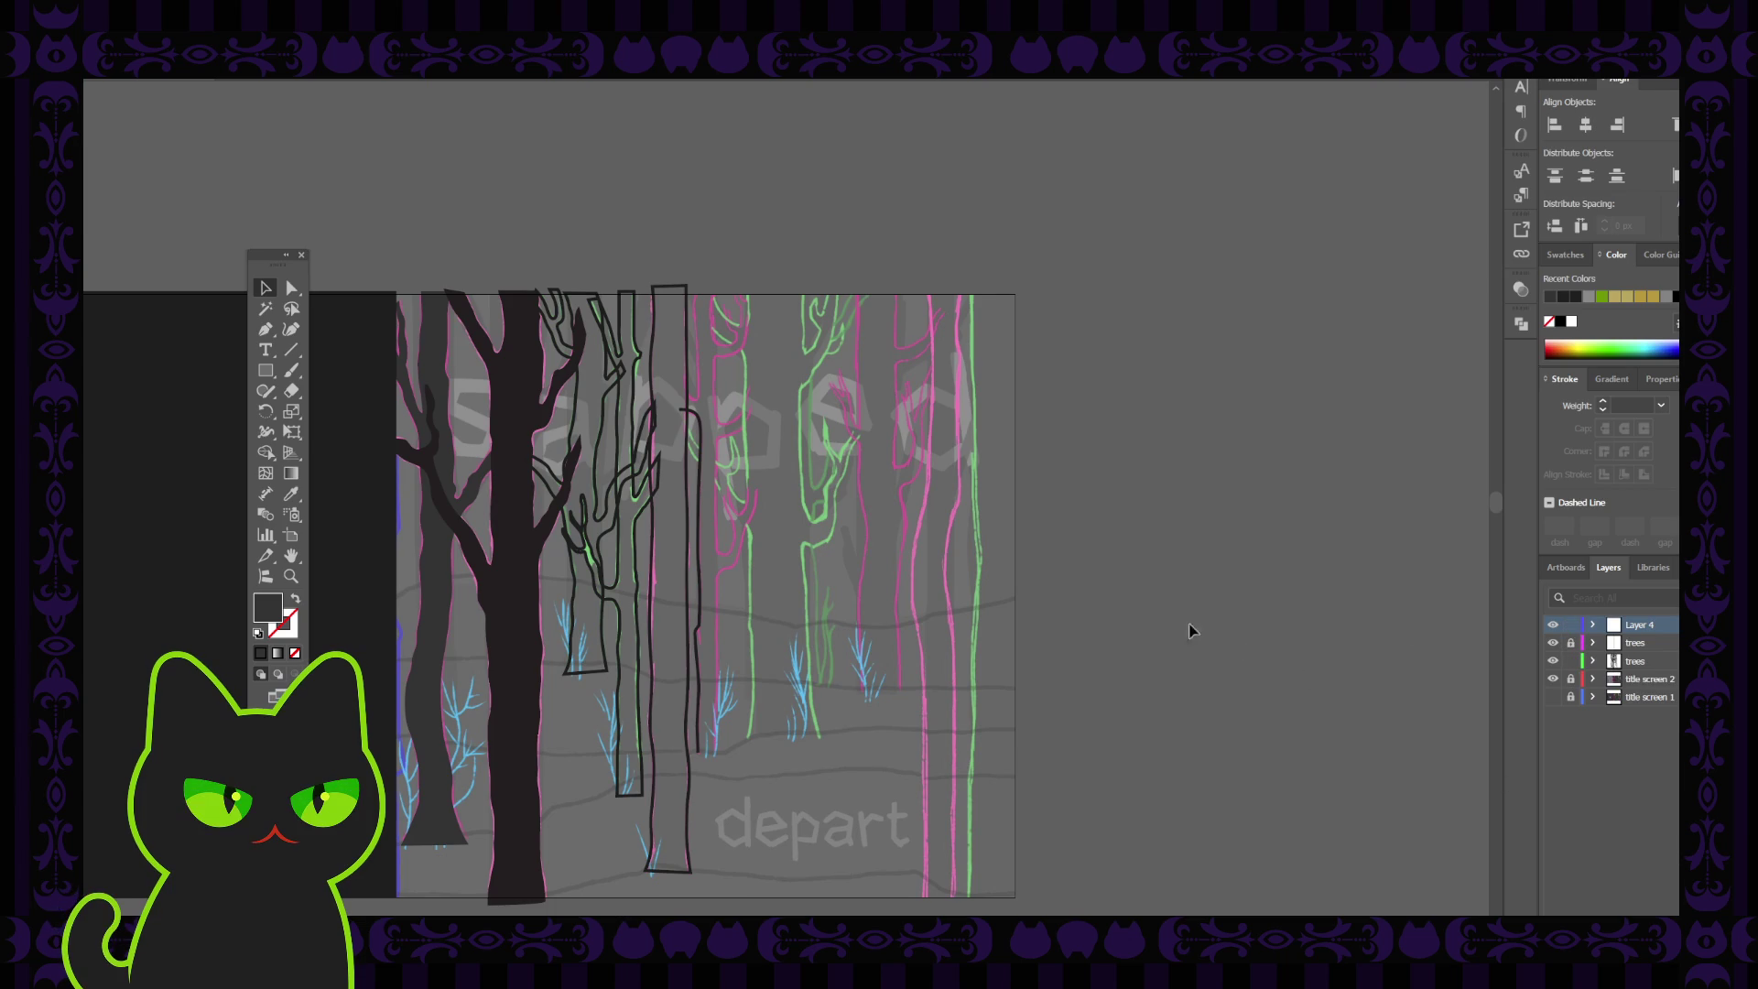
pyautogui.click(200, 447)
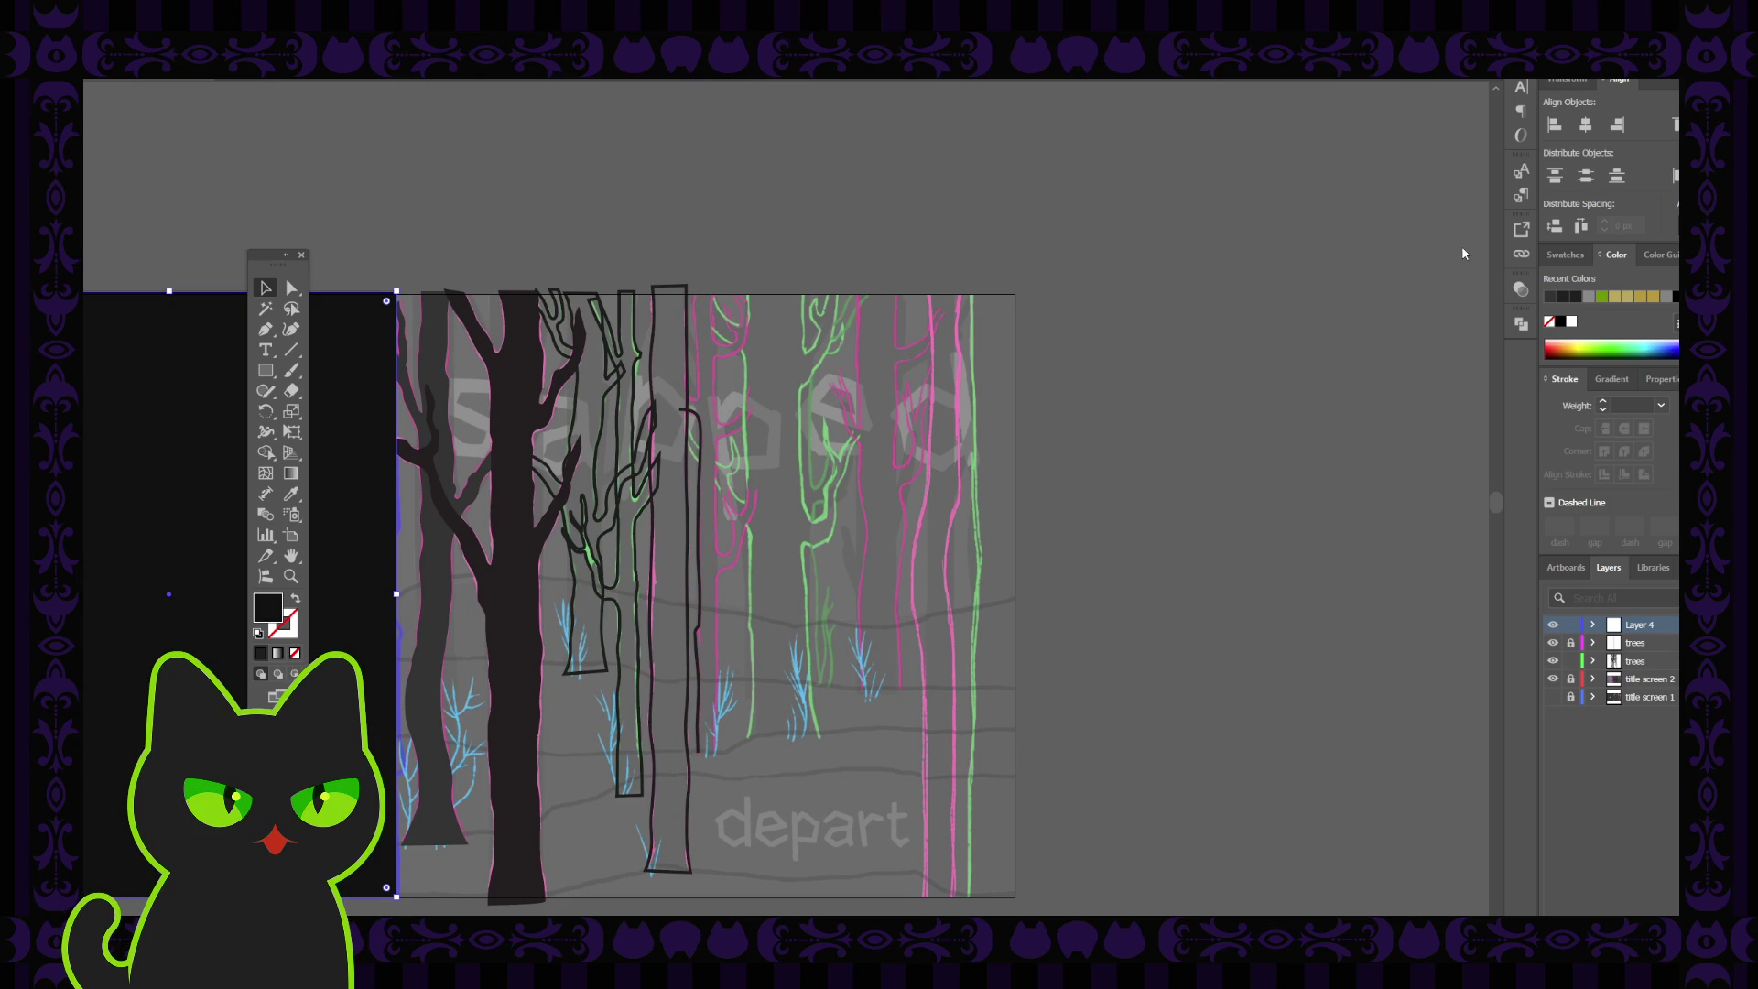
pyautogui.click(1571, 625)
# Delete the pale grey tree behind the big dark tree on the left
pyautogui.click(522, 548)
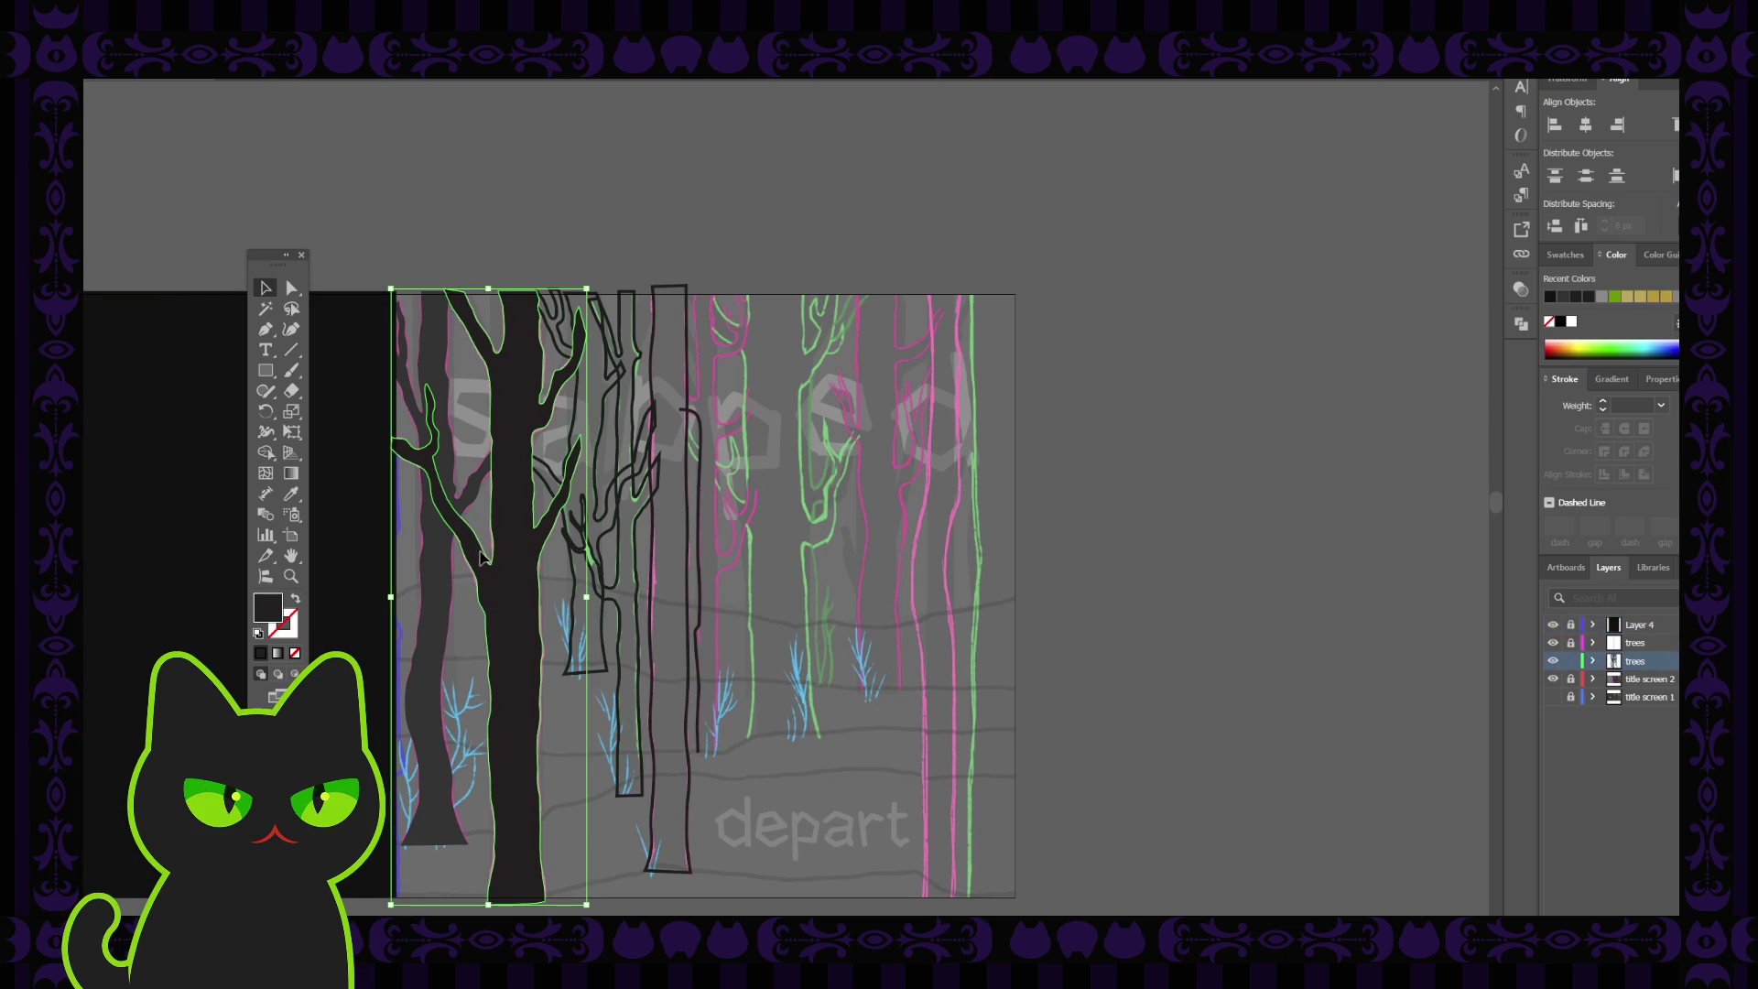
pyautogui.hotkey('ctrl', 'shift', 'a')
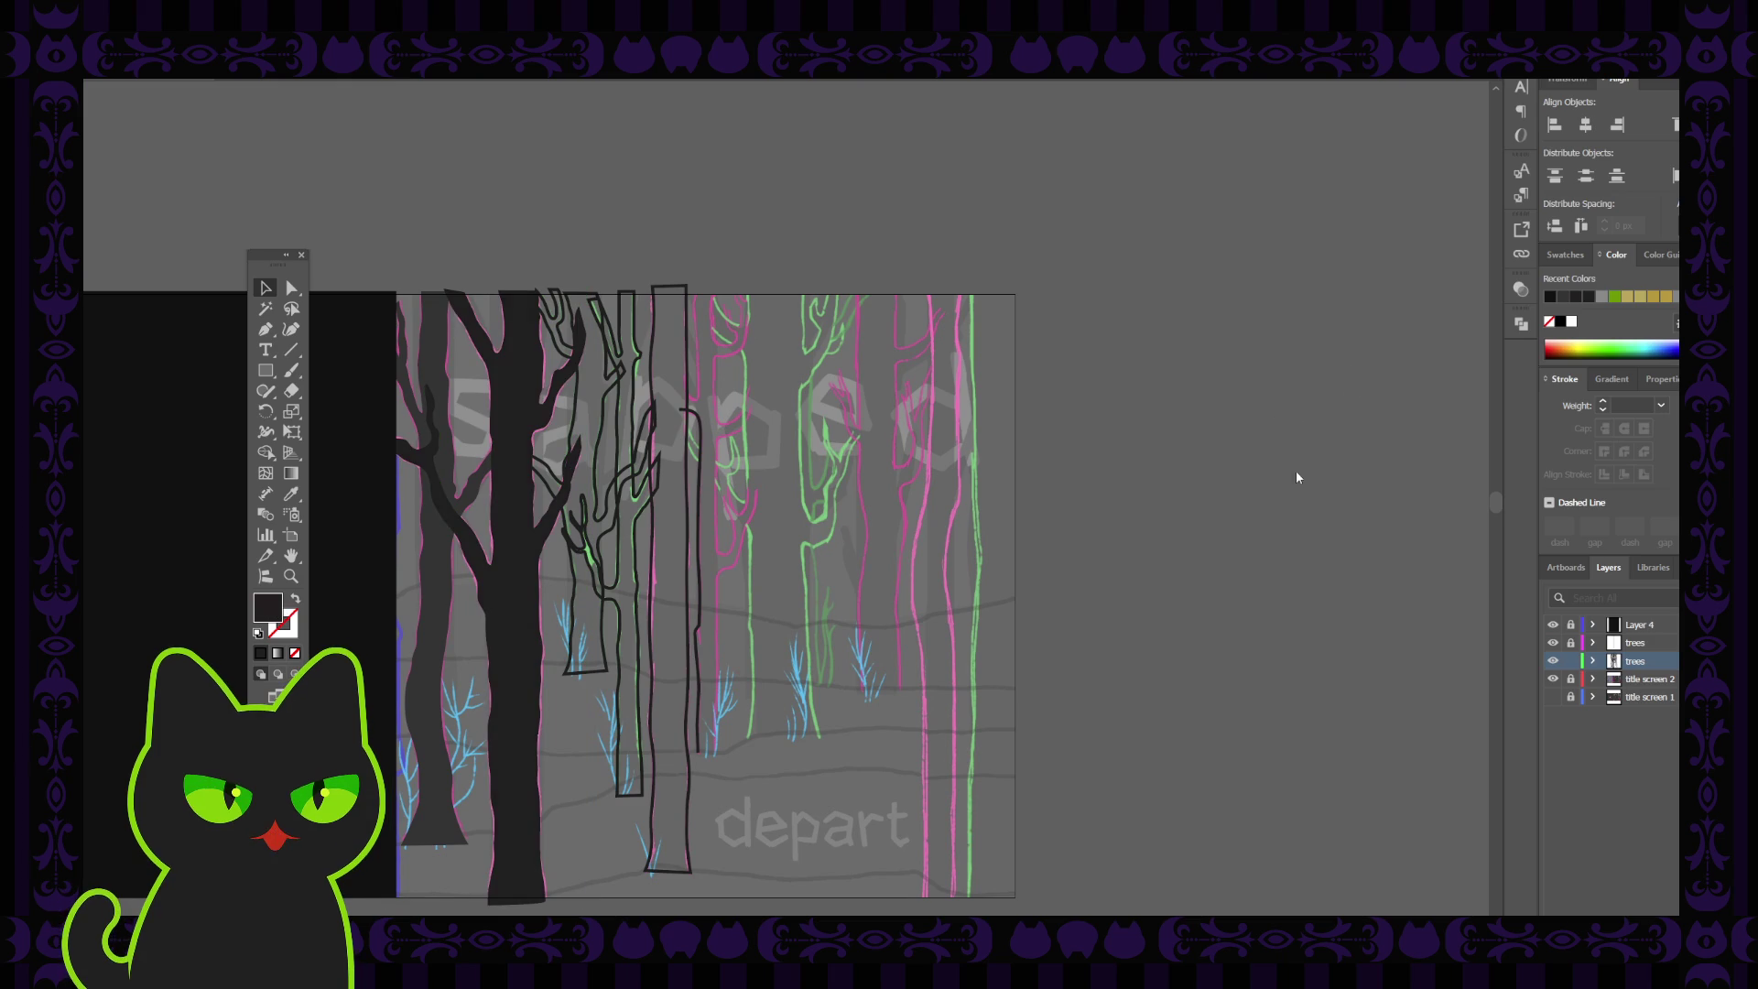
pyautogui.hotkey('ctrl', 'z')
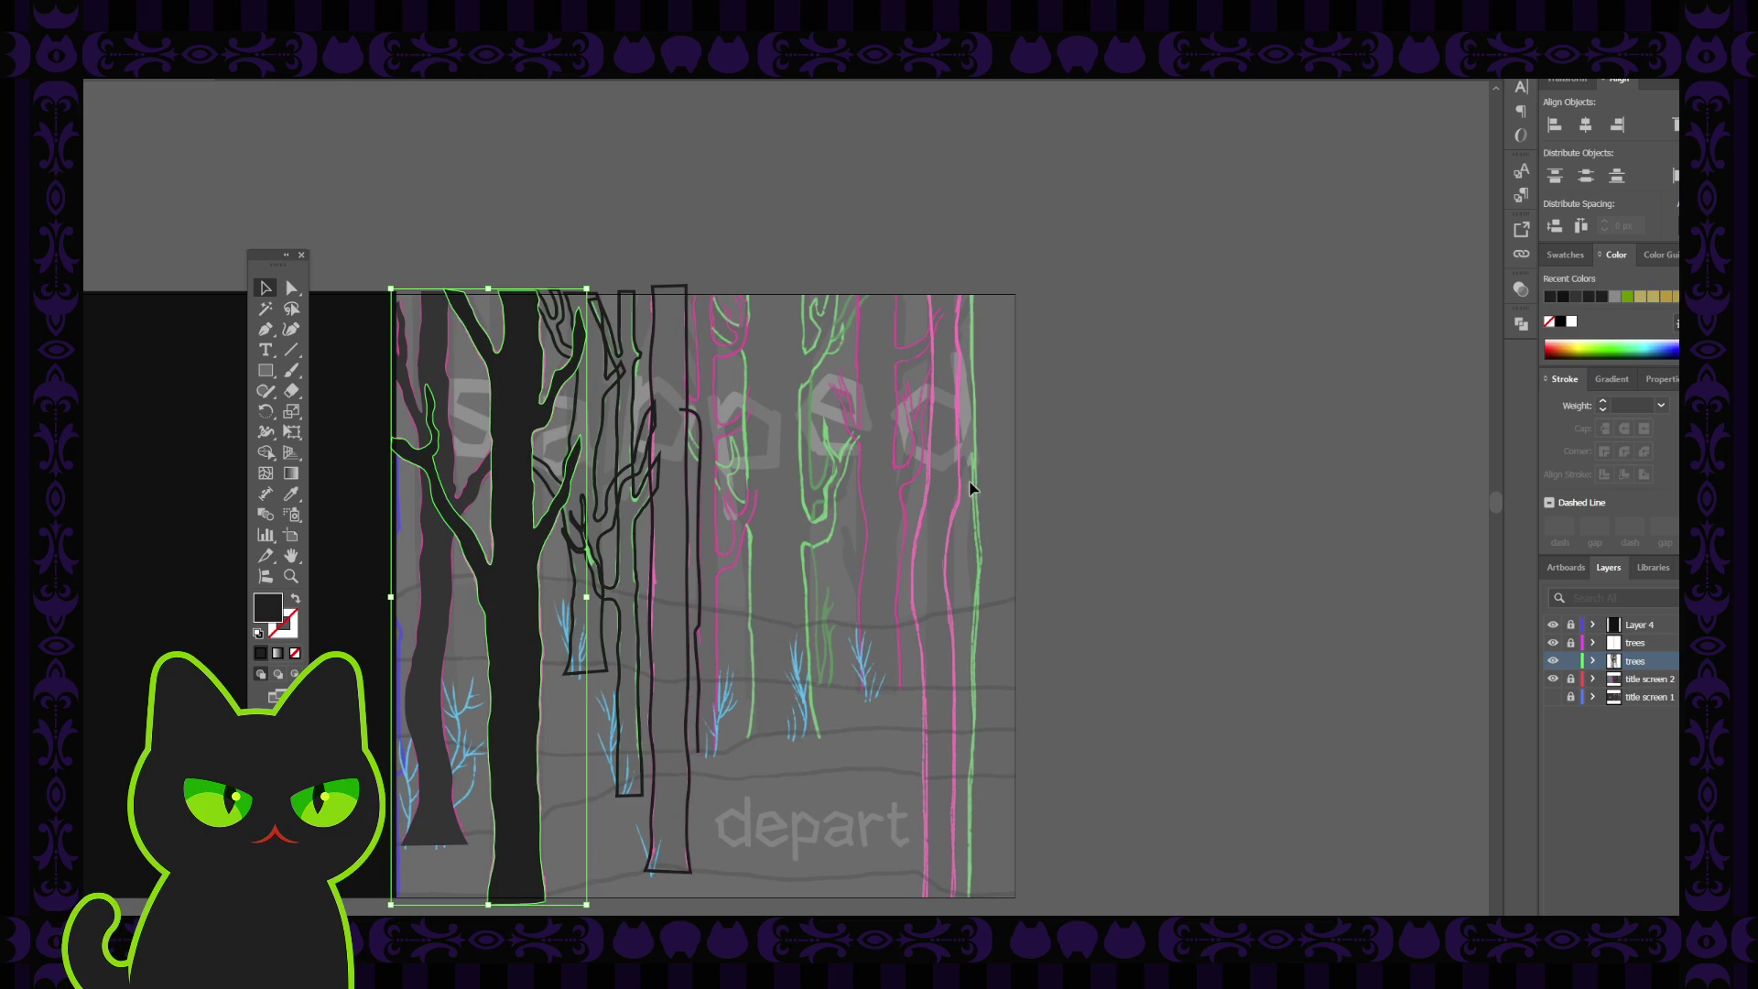
pyautogui.click(448, 568)
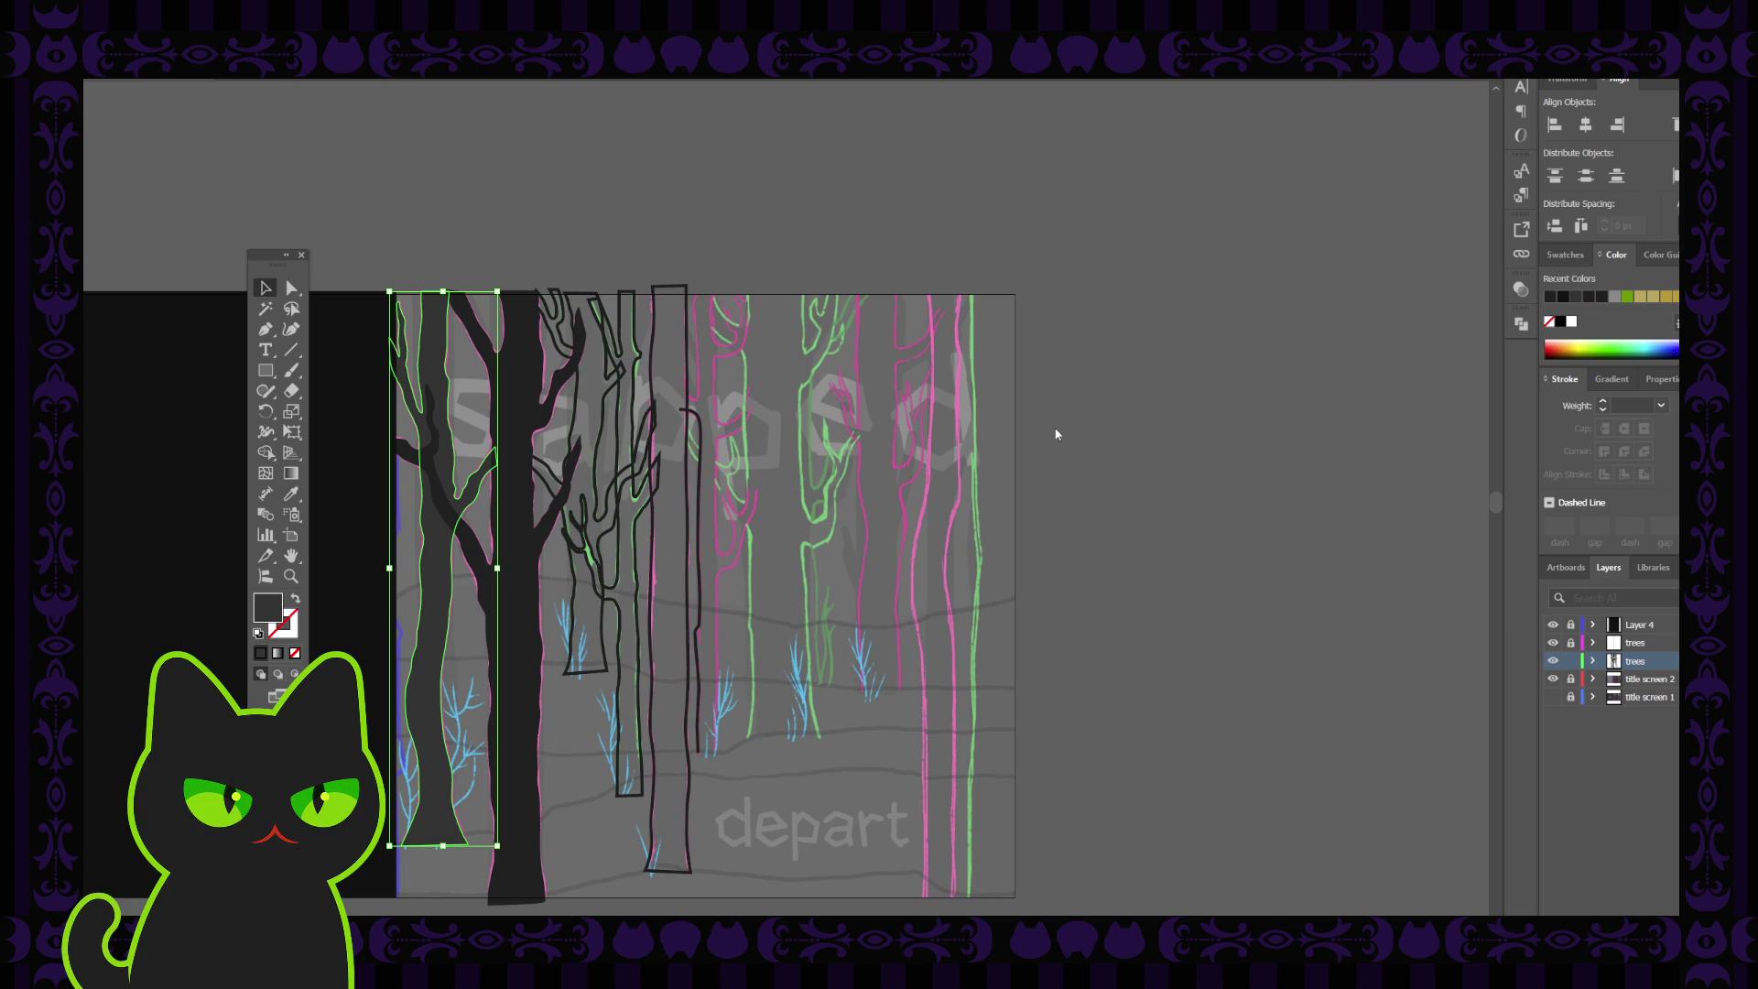
pyautogui.press('Delete')
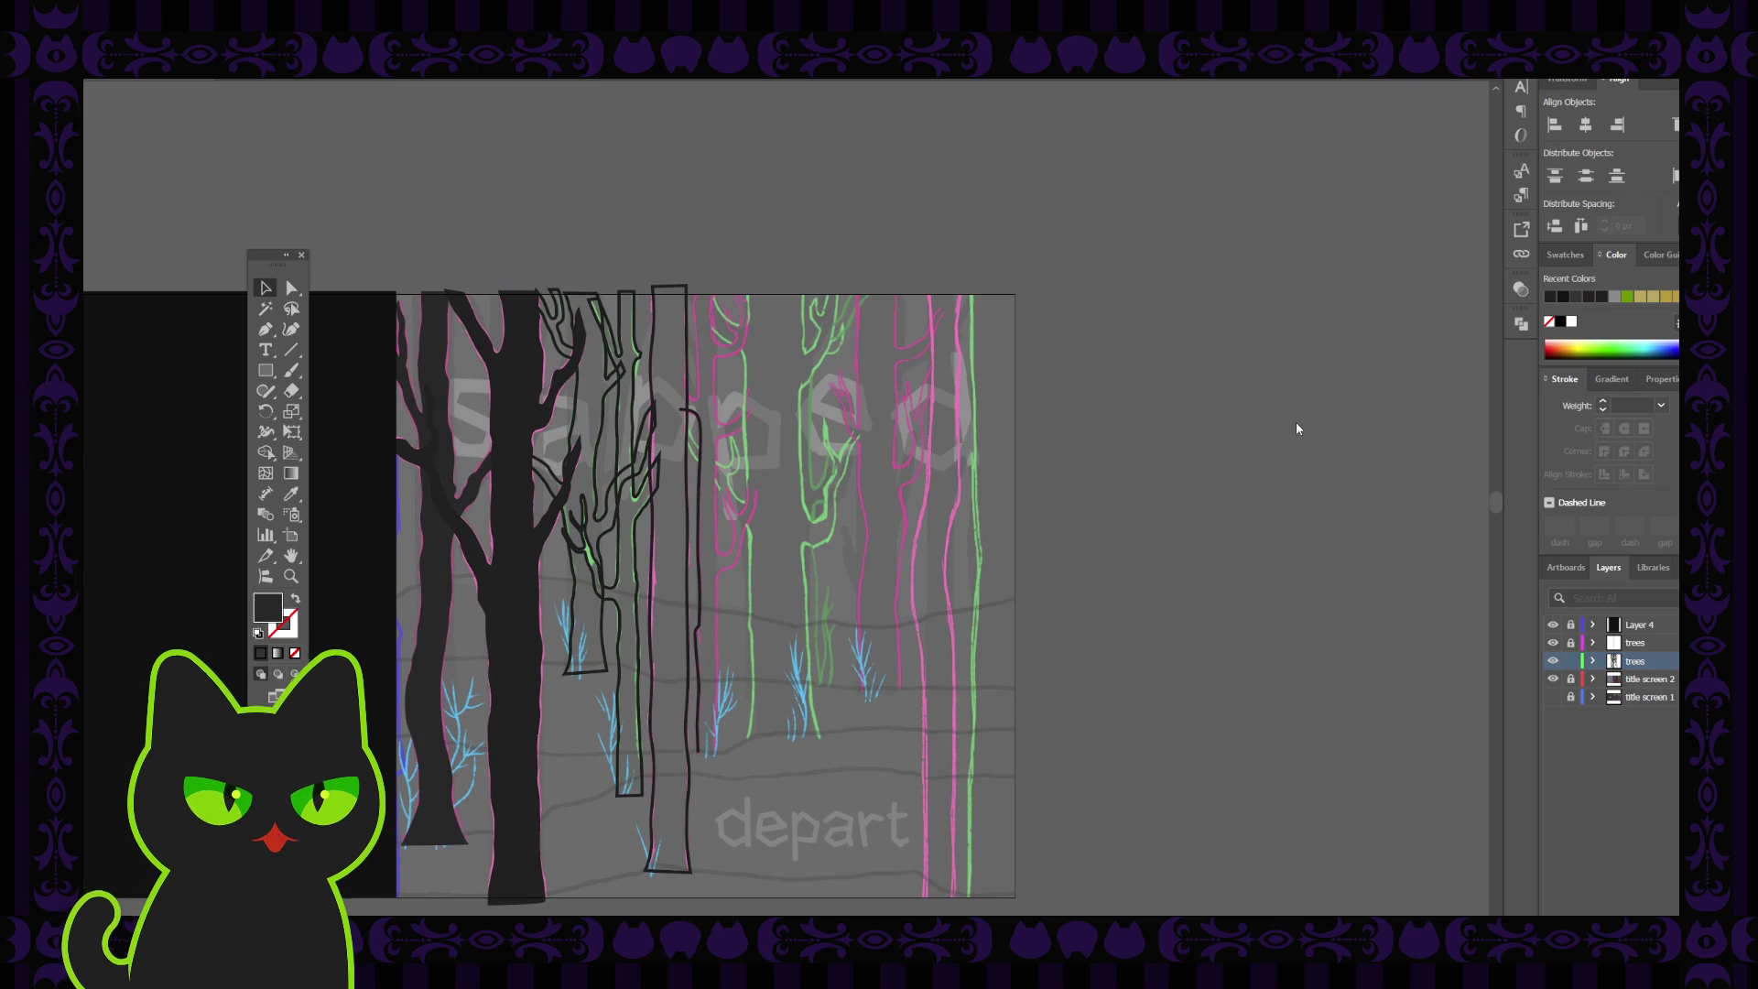
pyautogui.hotkey('ctrl', 'z')
pyautogui.press('Delete')
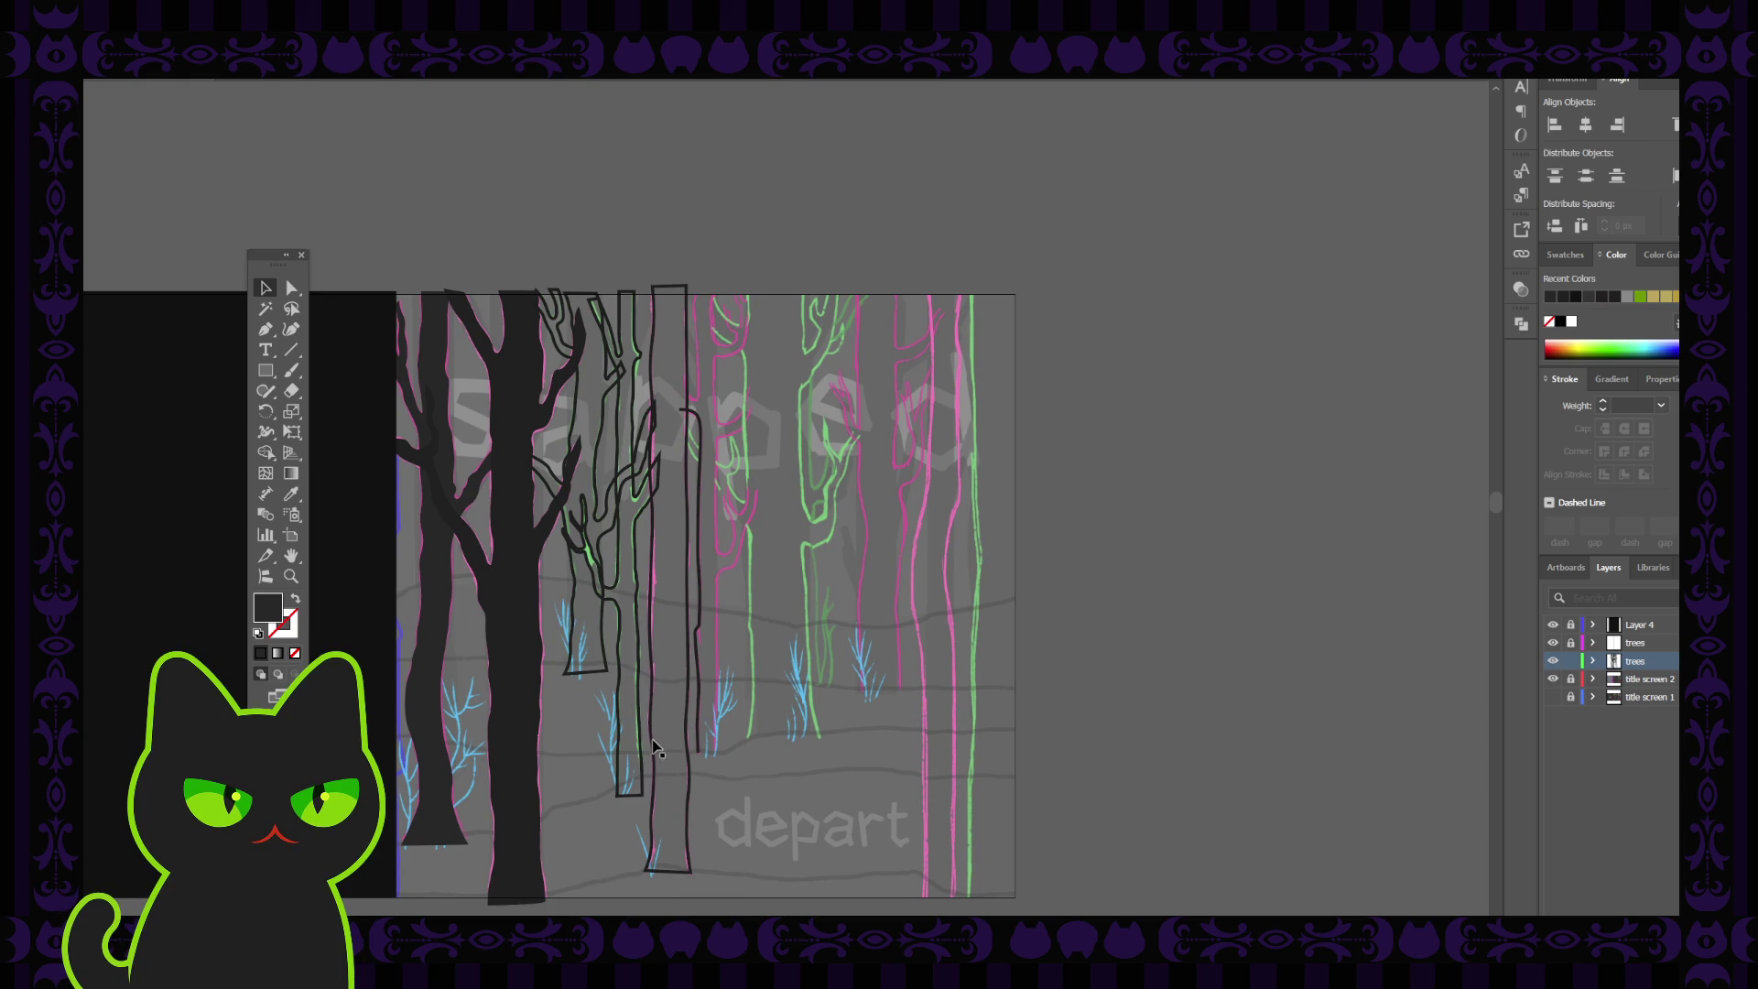
# Swap the narrow outlined trunk's fill and stroke so it fills dark
pyautogui.click(652, 735)
pyautogui.press('i')
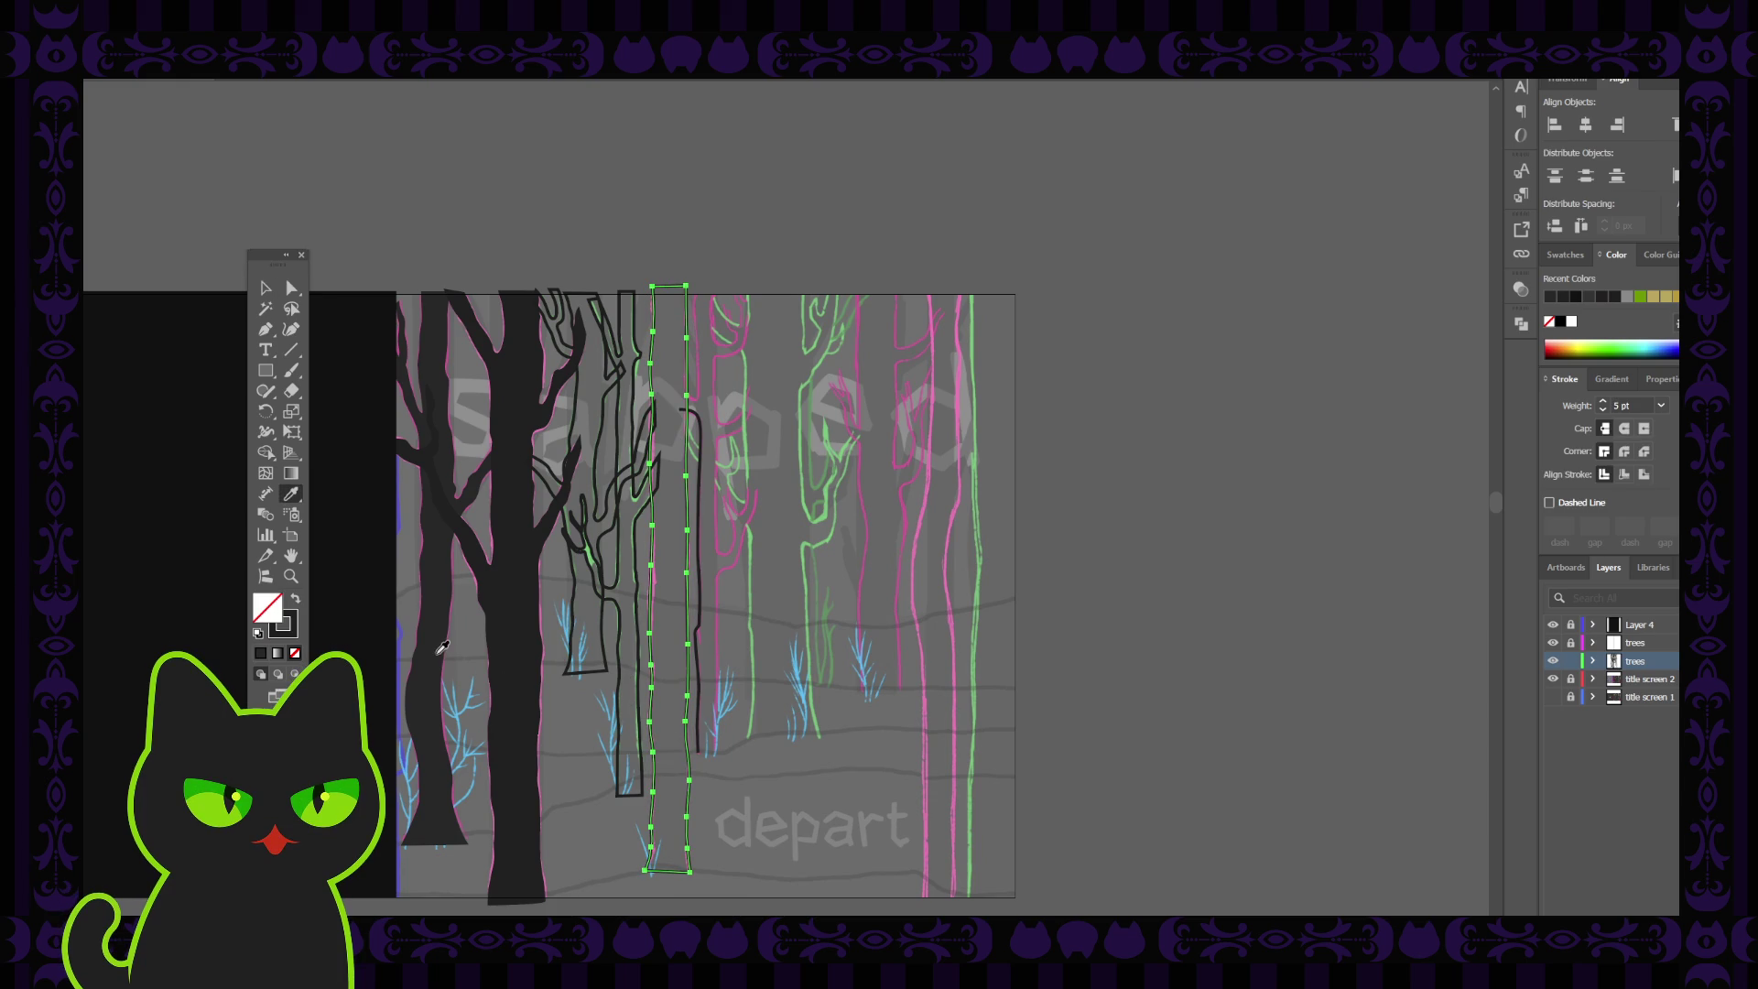
pyautogui.hotkey('shift', 'x')
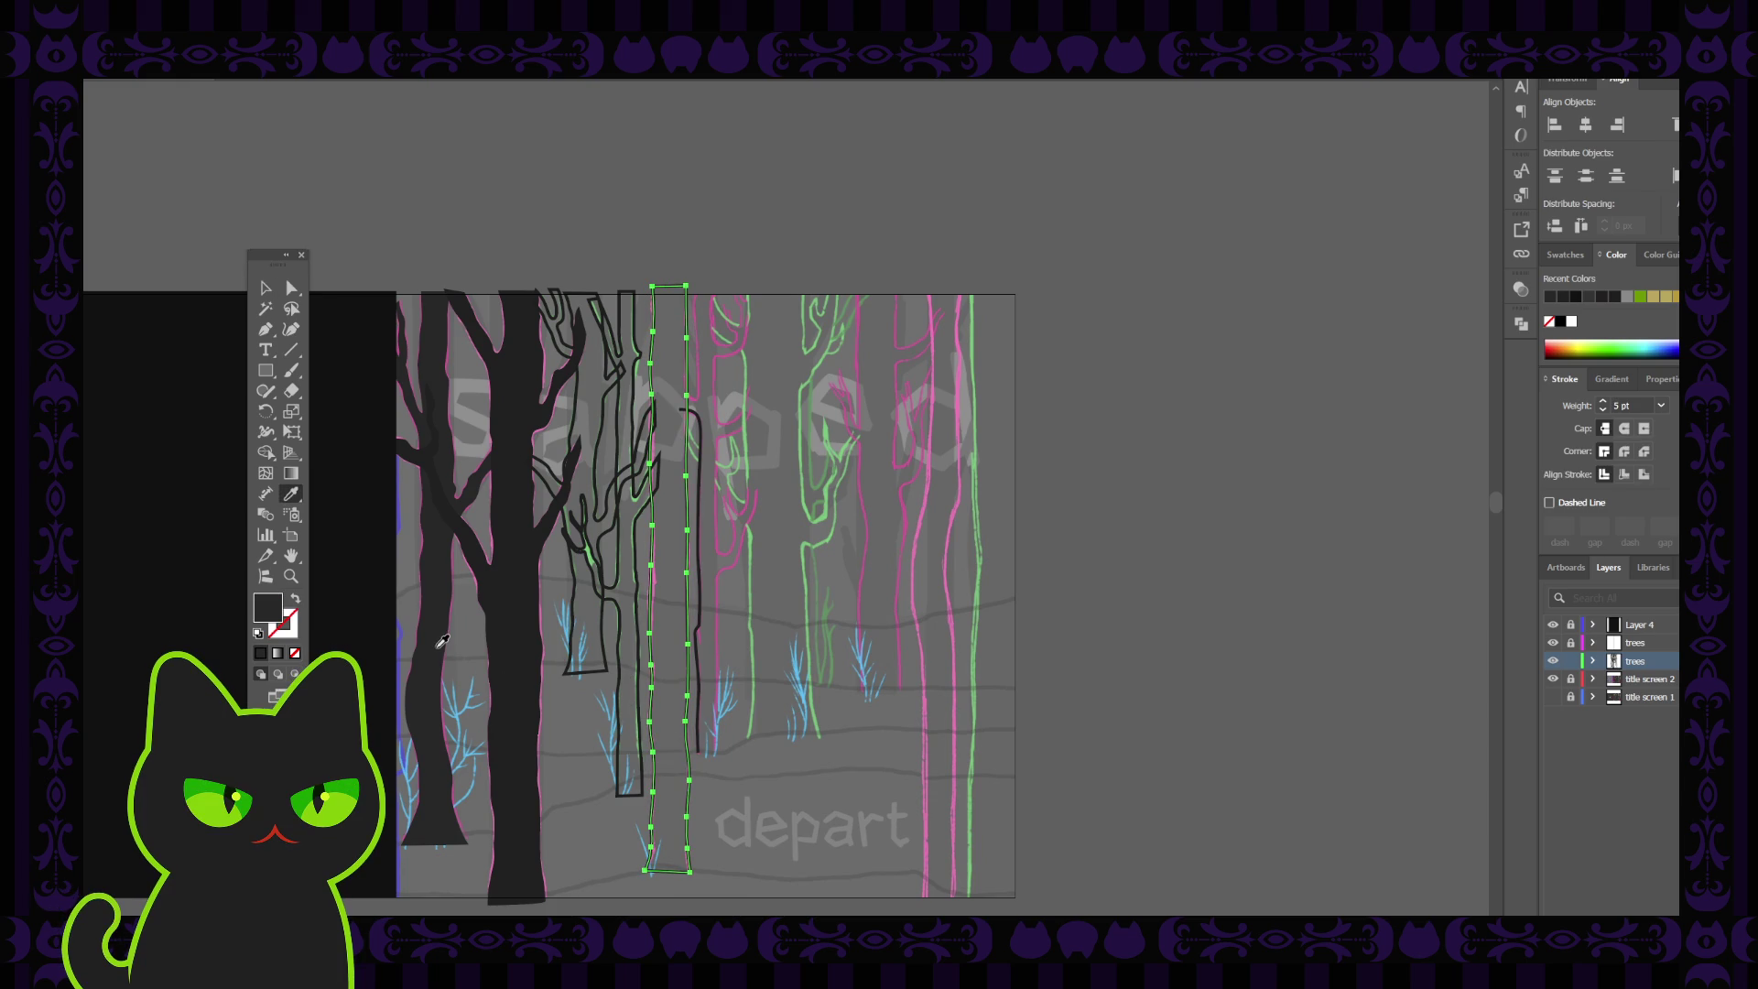
pyautogui.press('v')
pyautogui.click(509, 611)
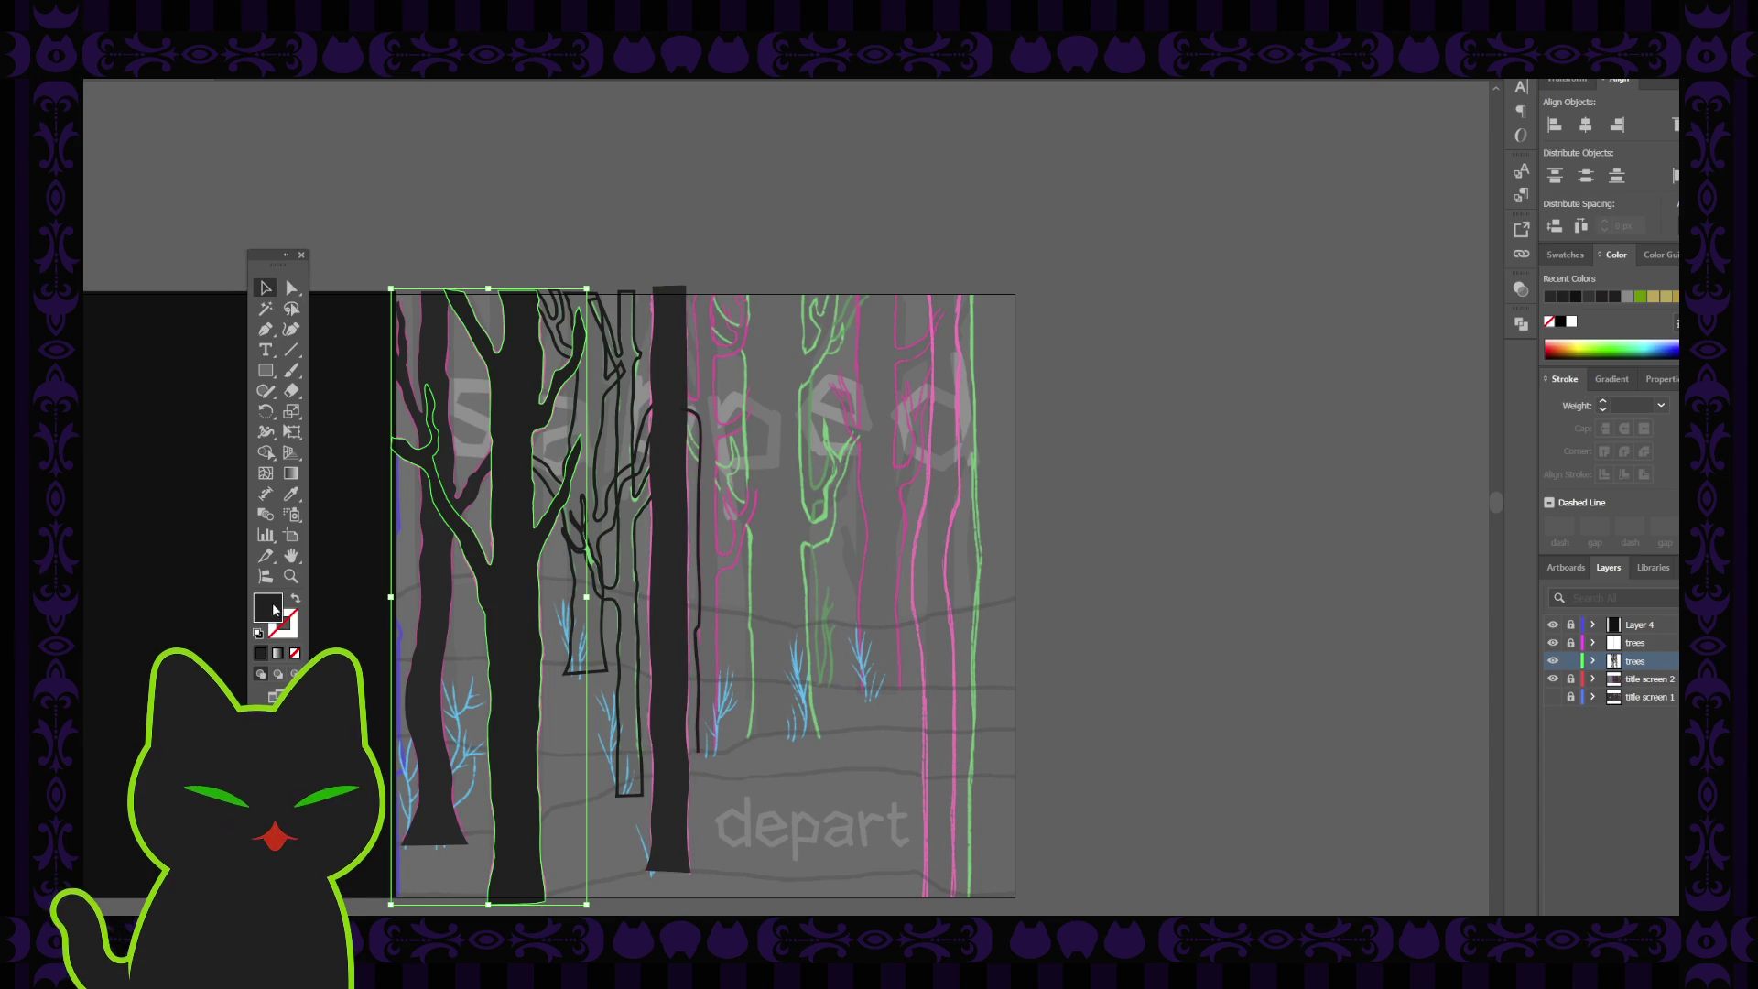
pyautogui.click(1299, 447)
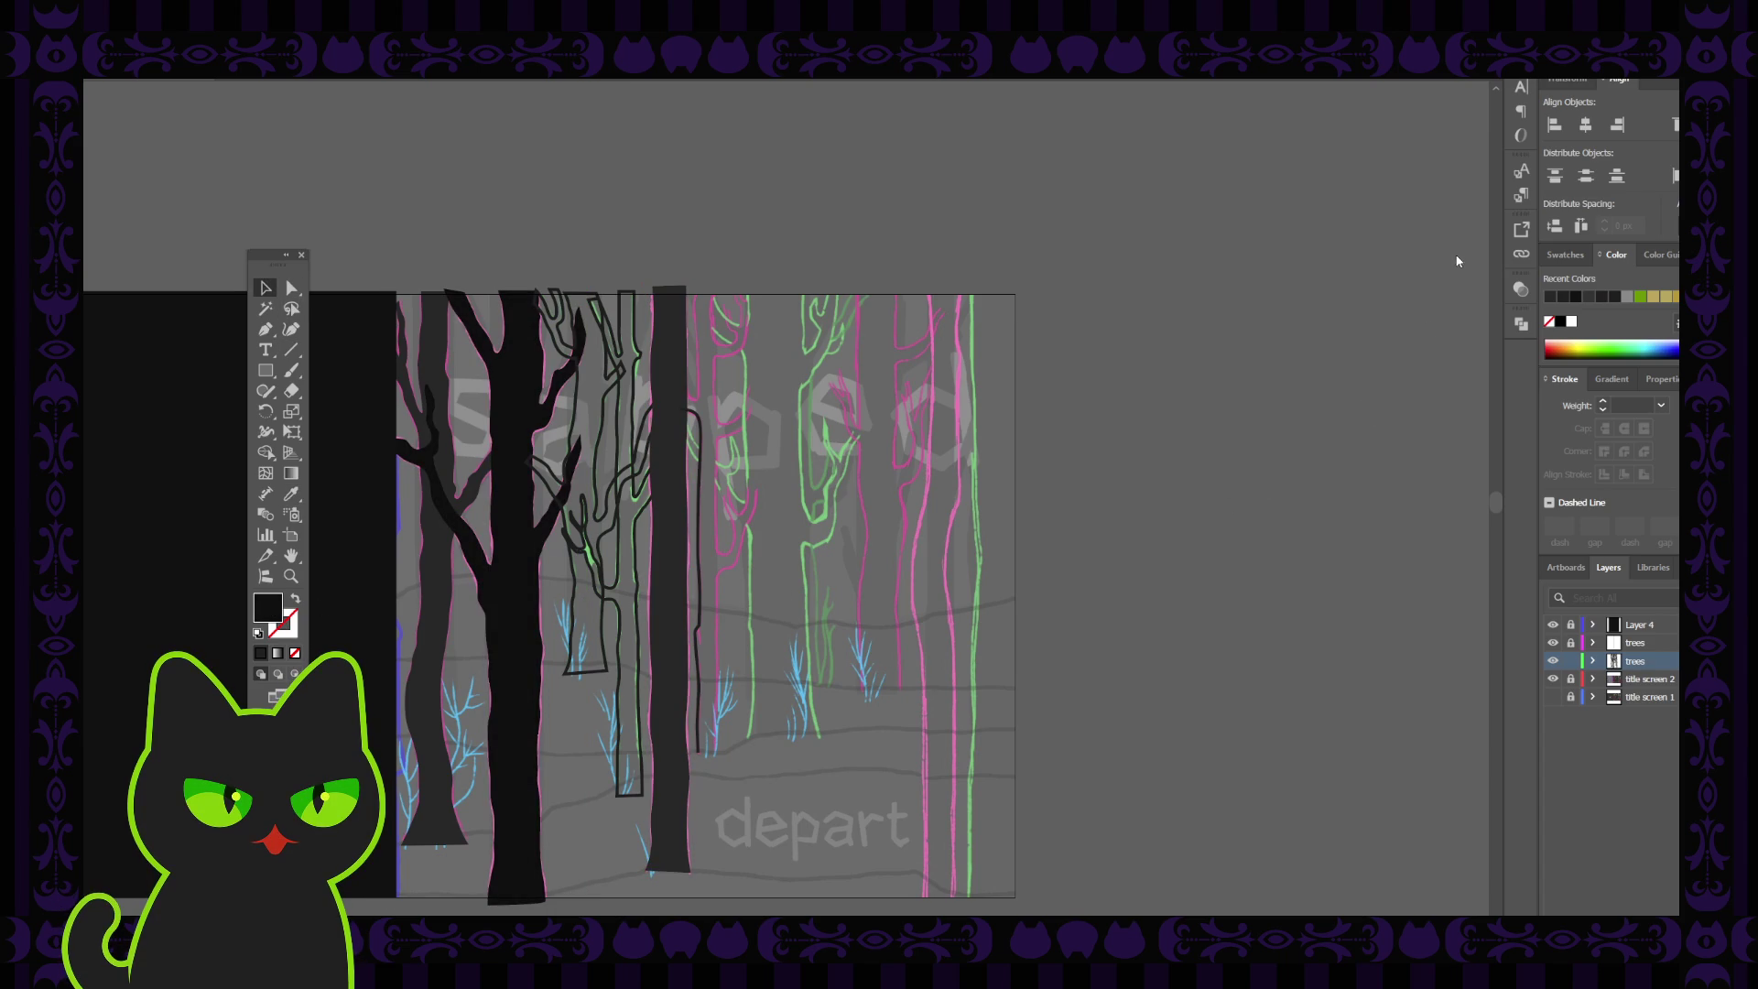
pyautogui.hotkey('ctrl', 'z')
# Fill the narrow trunk with the big tree's black using the Eyedropper
pyautogui.click(1133, 483)
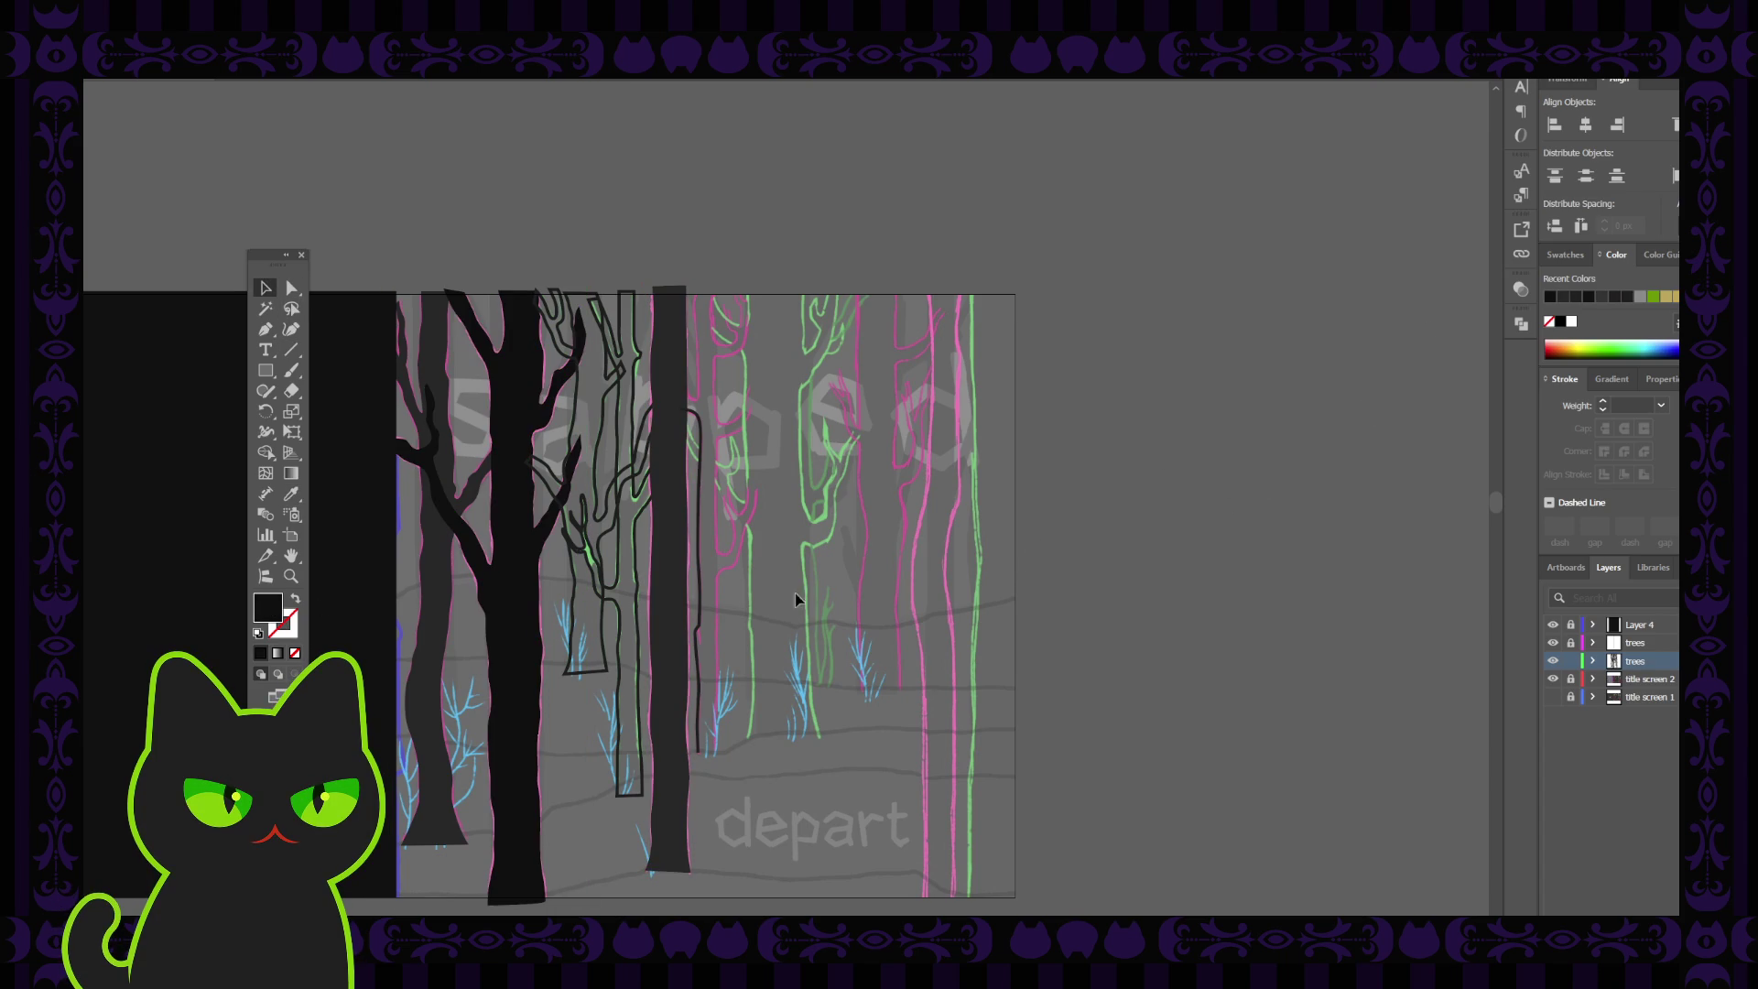
pyautogui.click(434, 616)
pyautogui.press('i')
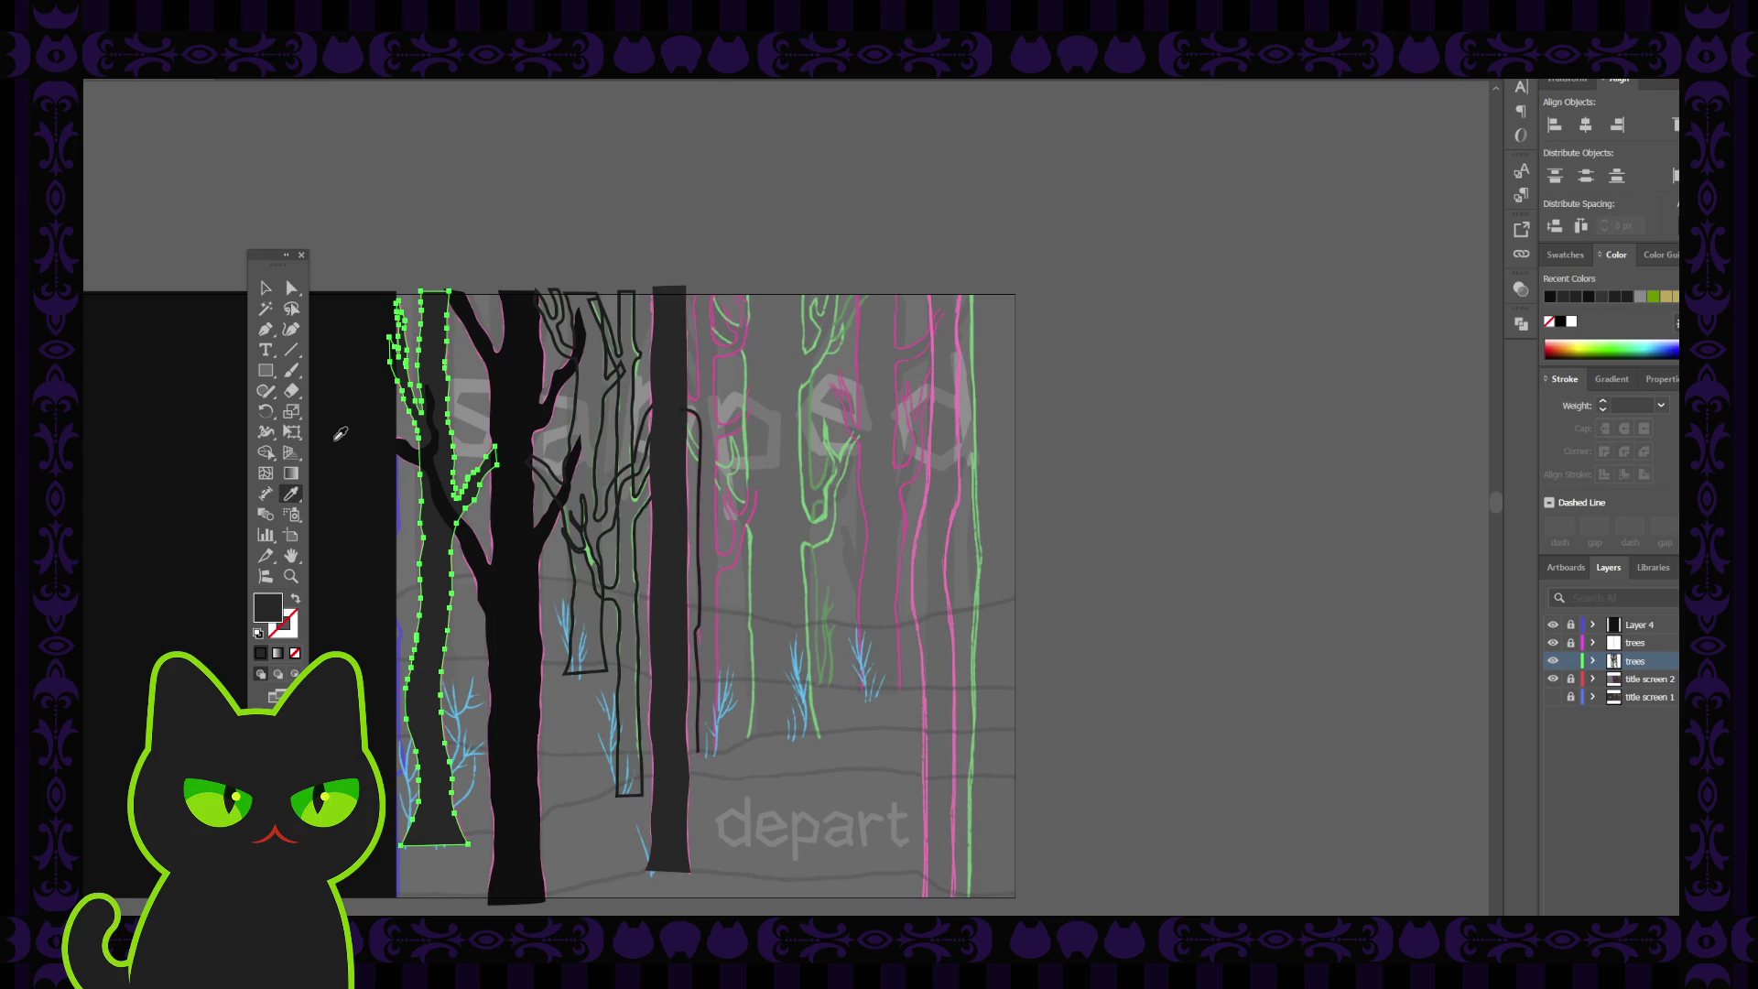
pyautogui.click(265, 288)
pyautogui.click(669, 641)
pyautogui.press('i')
pyautogui.click(523, 663)
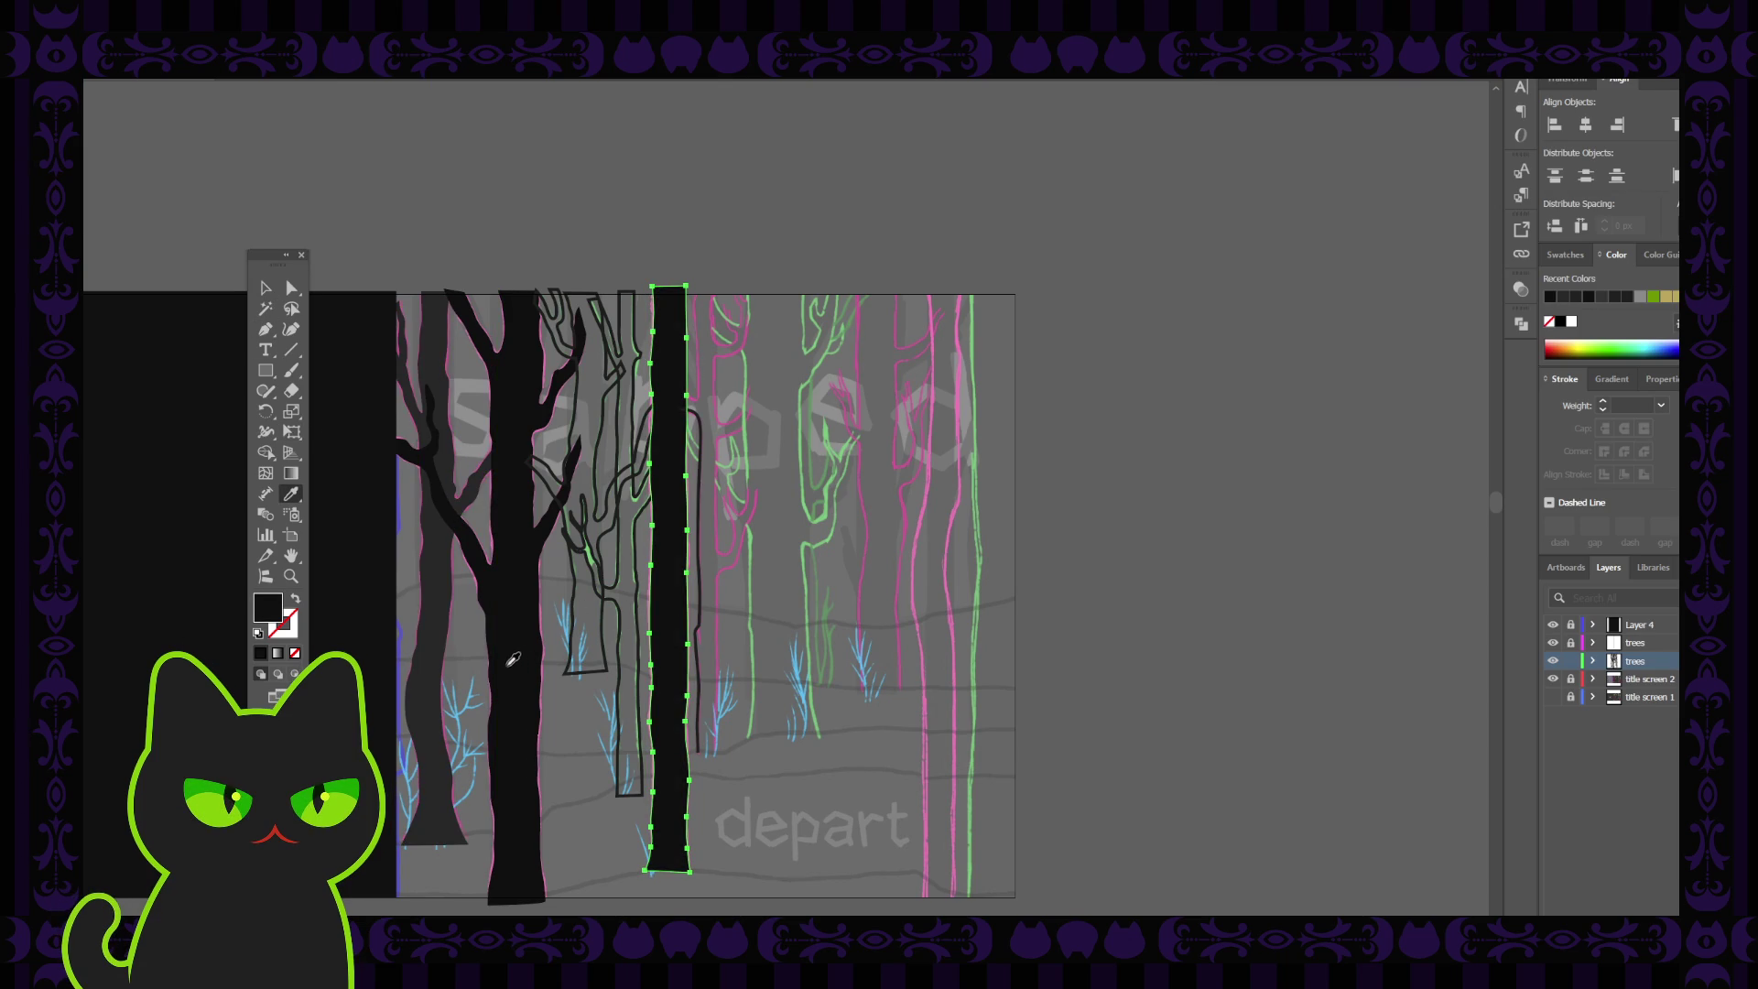
pyautogui.keyDown('ctrl'); pyautogui.click(1300, 444); pyautogui.keyUp('ctrl')
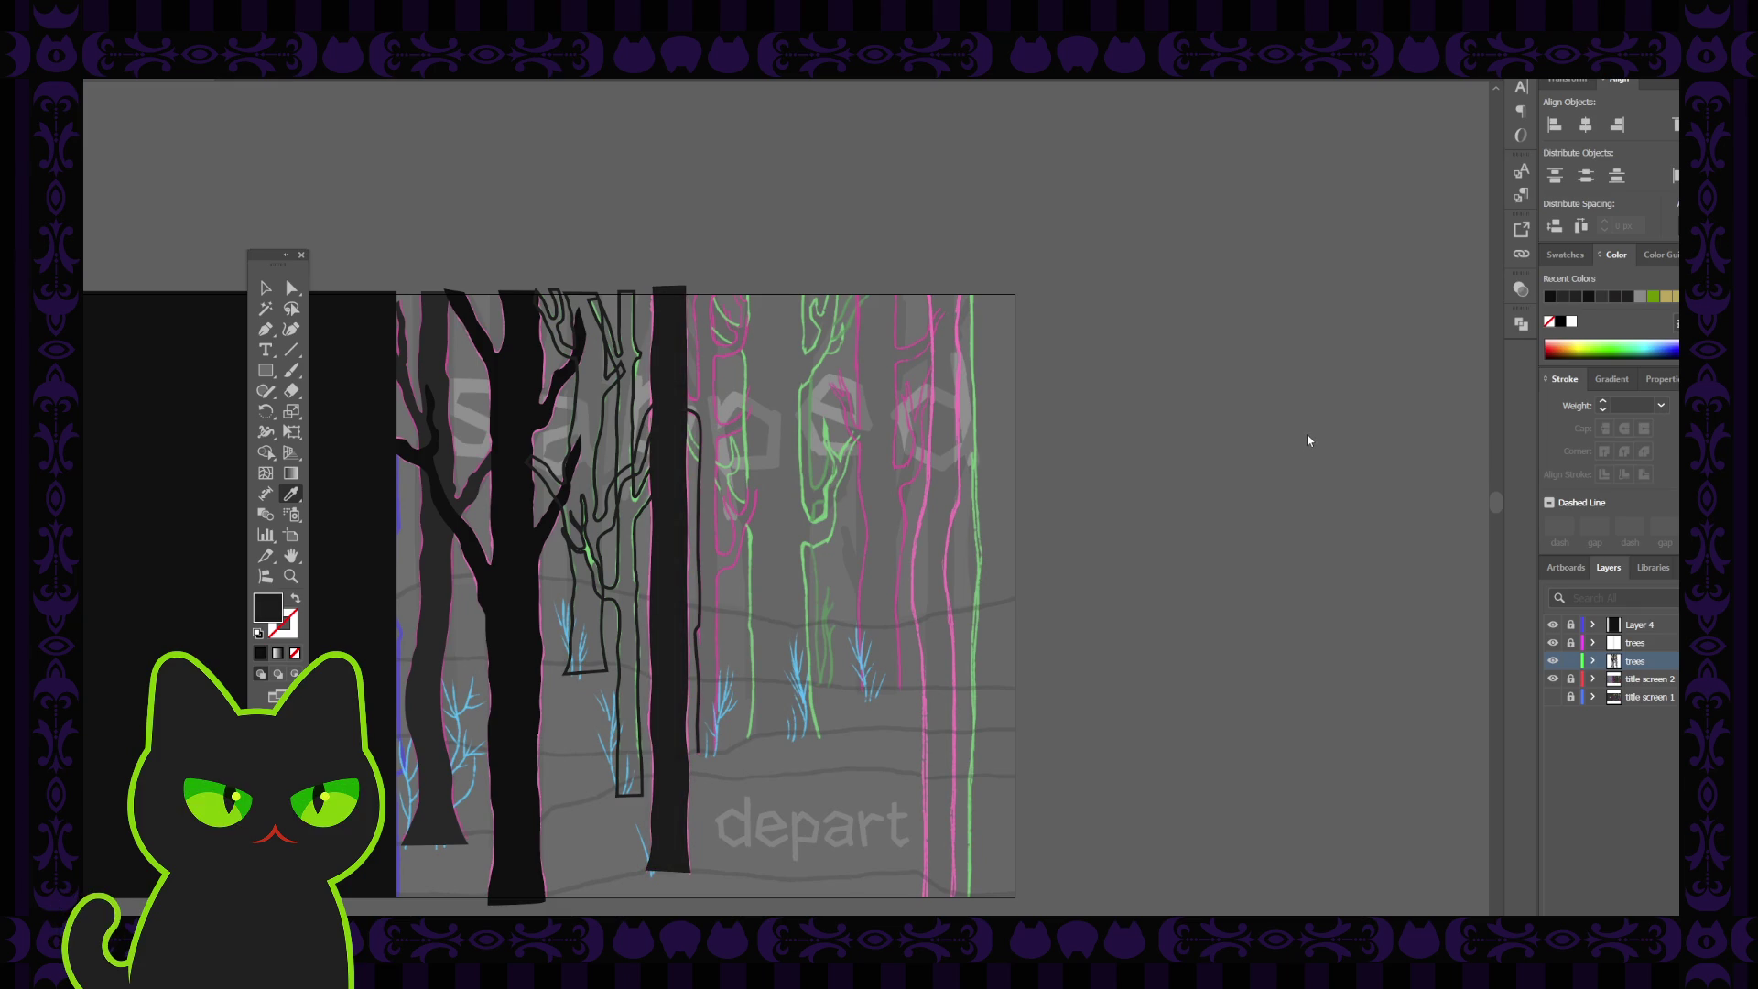
pyautogui.keyDown('ctrl'); pyautogui.click(668, 458); pyautogui.keyUp('ctrl')
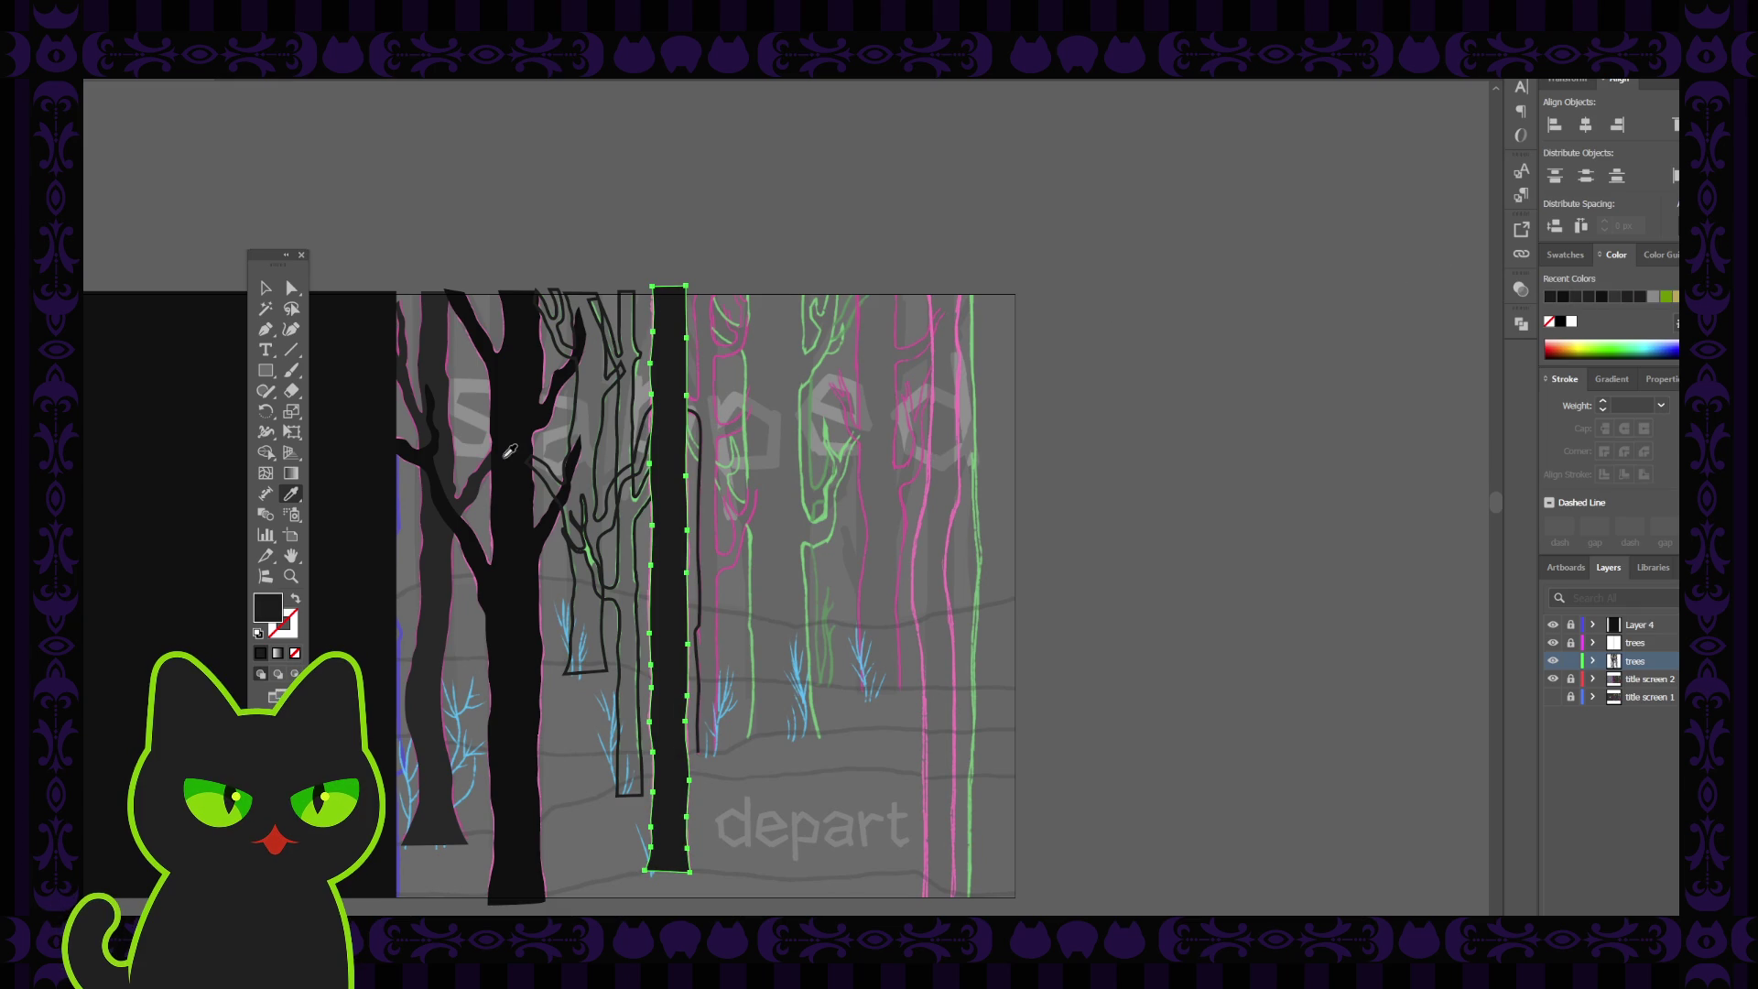
pyautogui.press('v')
# Fill the left grey tree with the black trunk's fill, then select the outlined tree beside the big tree
pyautogui.click(421, 243)
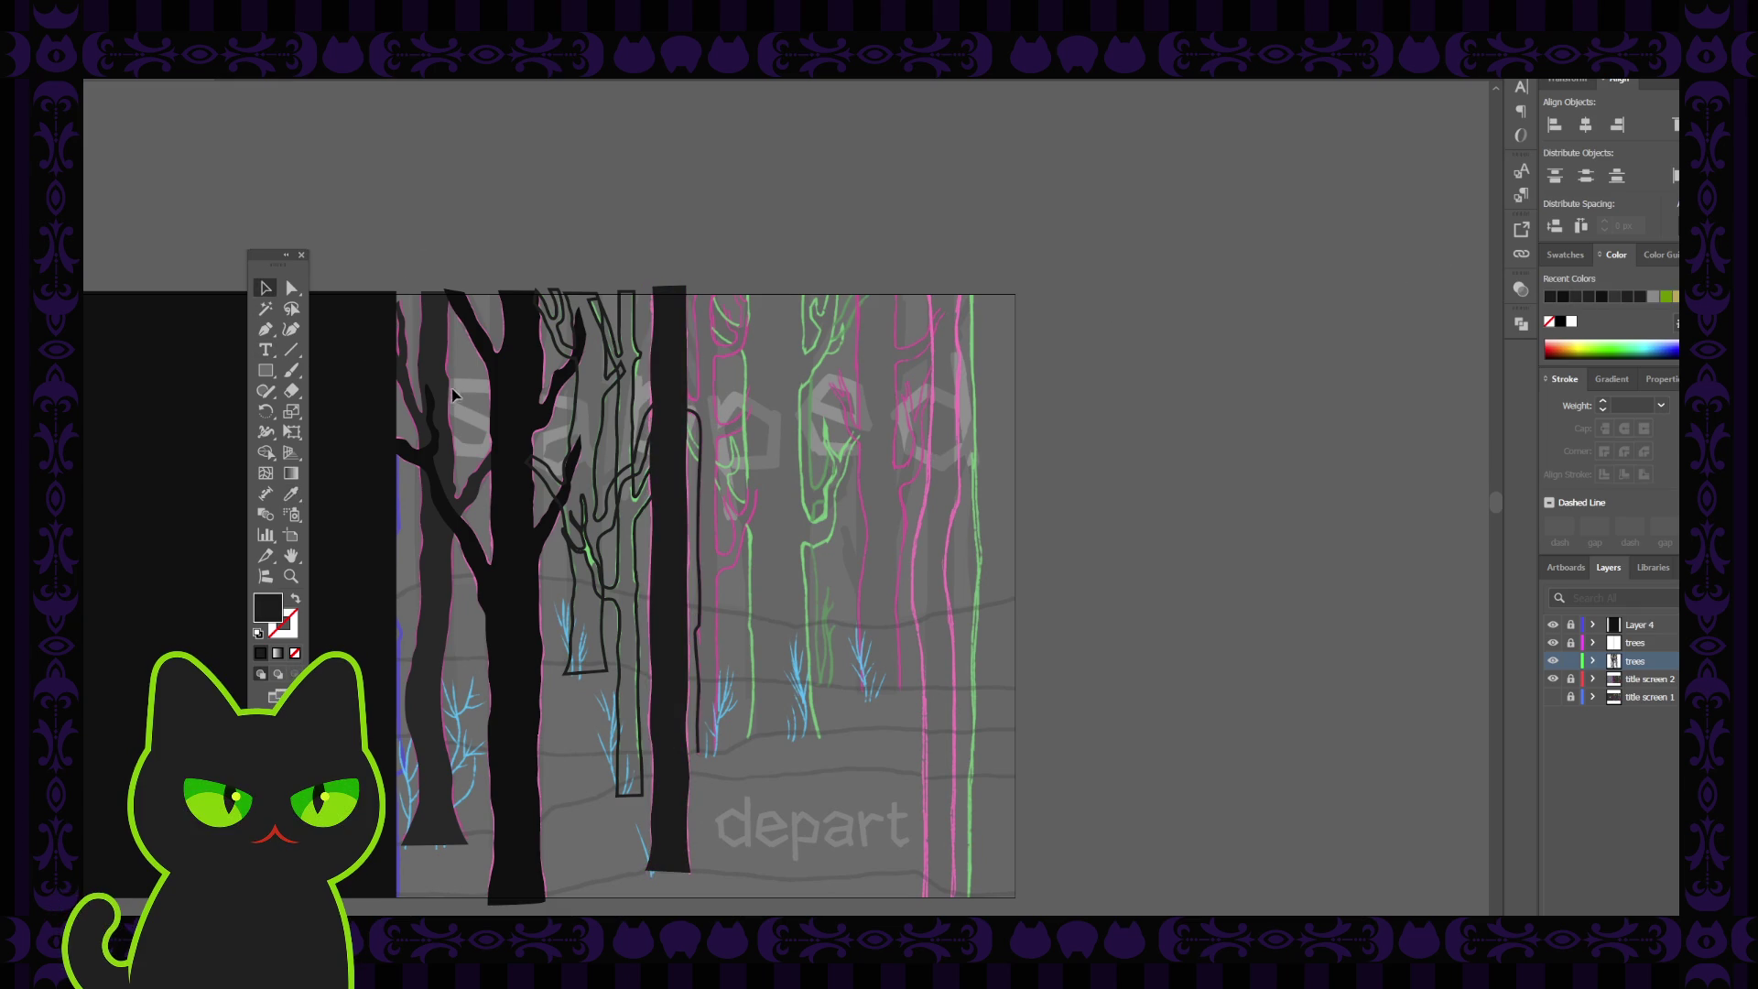
pyautogui.click(440, 362)
pyautogui.press('i')
pyautogui.click(485, 355)
pyautogui.click(661, 366)
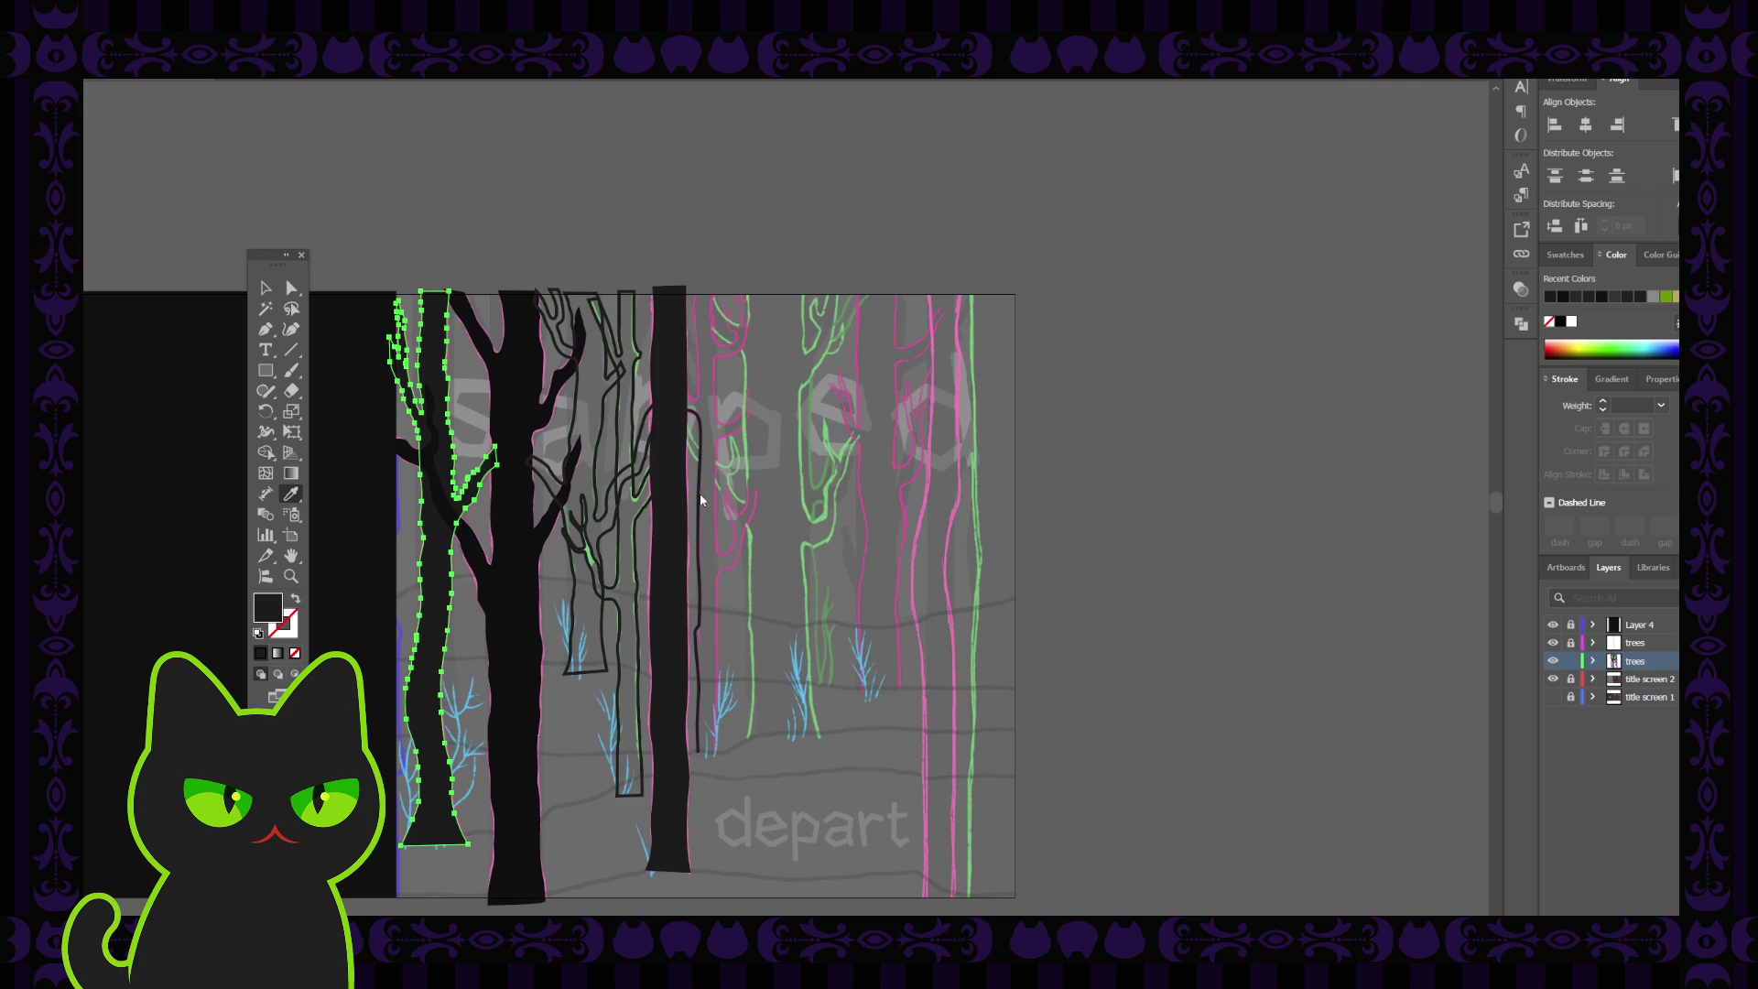
pyautogui.keyDown('ctrl'); pyautogui.click(1303, 444); pyautogui.keyUp('ctrl')
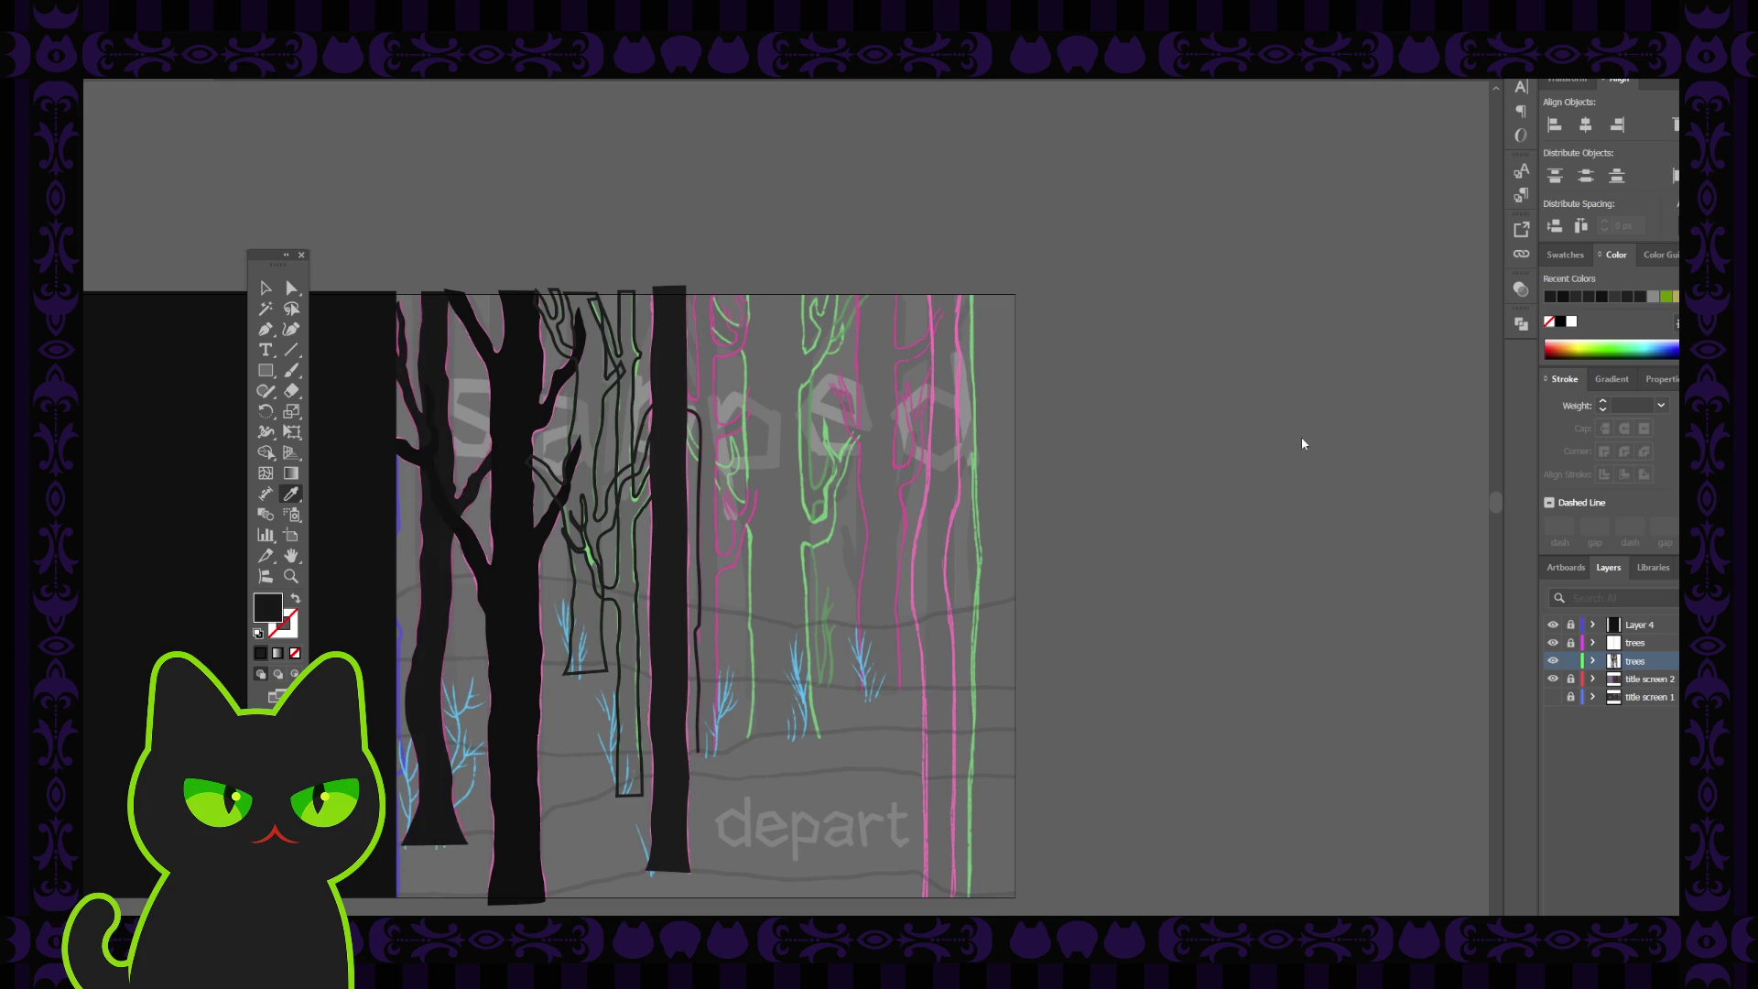
pyautogui.keyDown('ctrl'); pyautogui.click(439, 549); pyautogui.keyUp('ctrl')
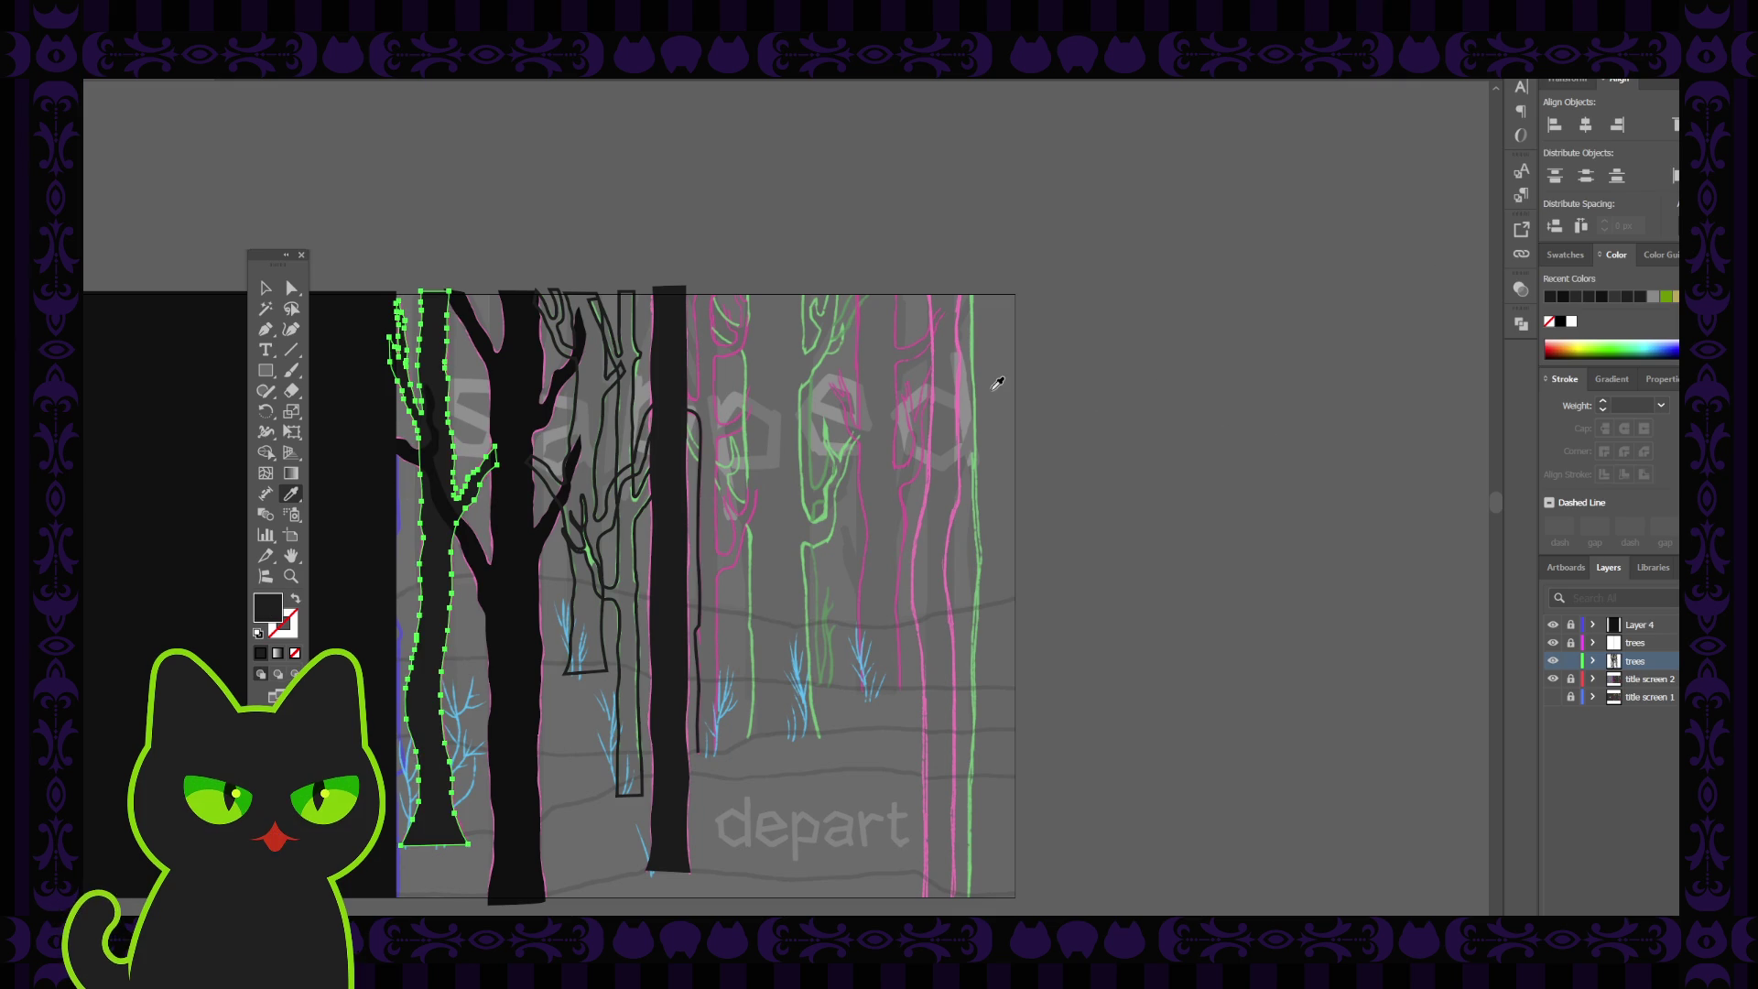
pyautogui.click(266, 287)
pyautogui.click(322, 256)
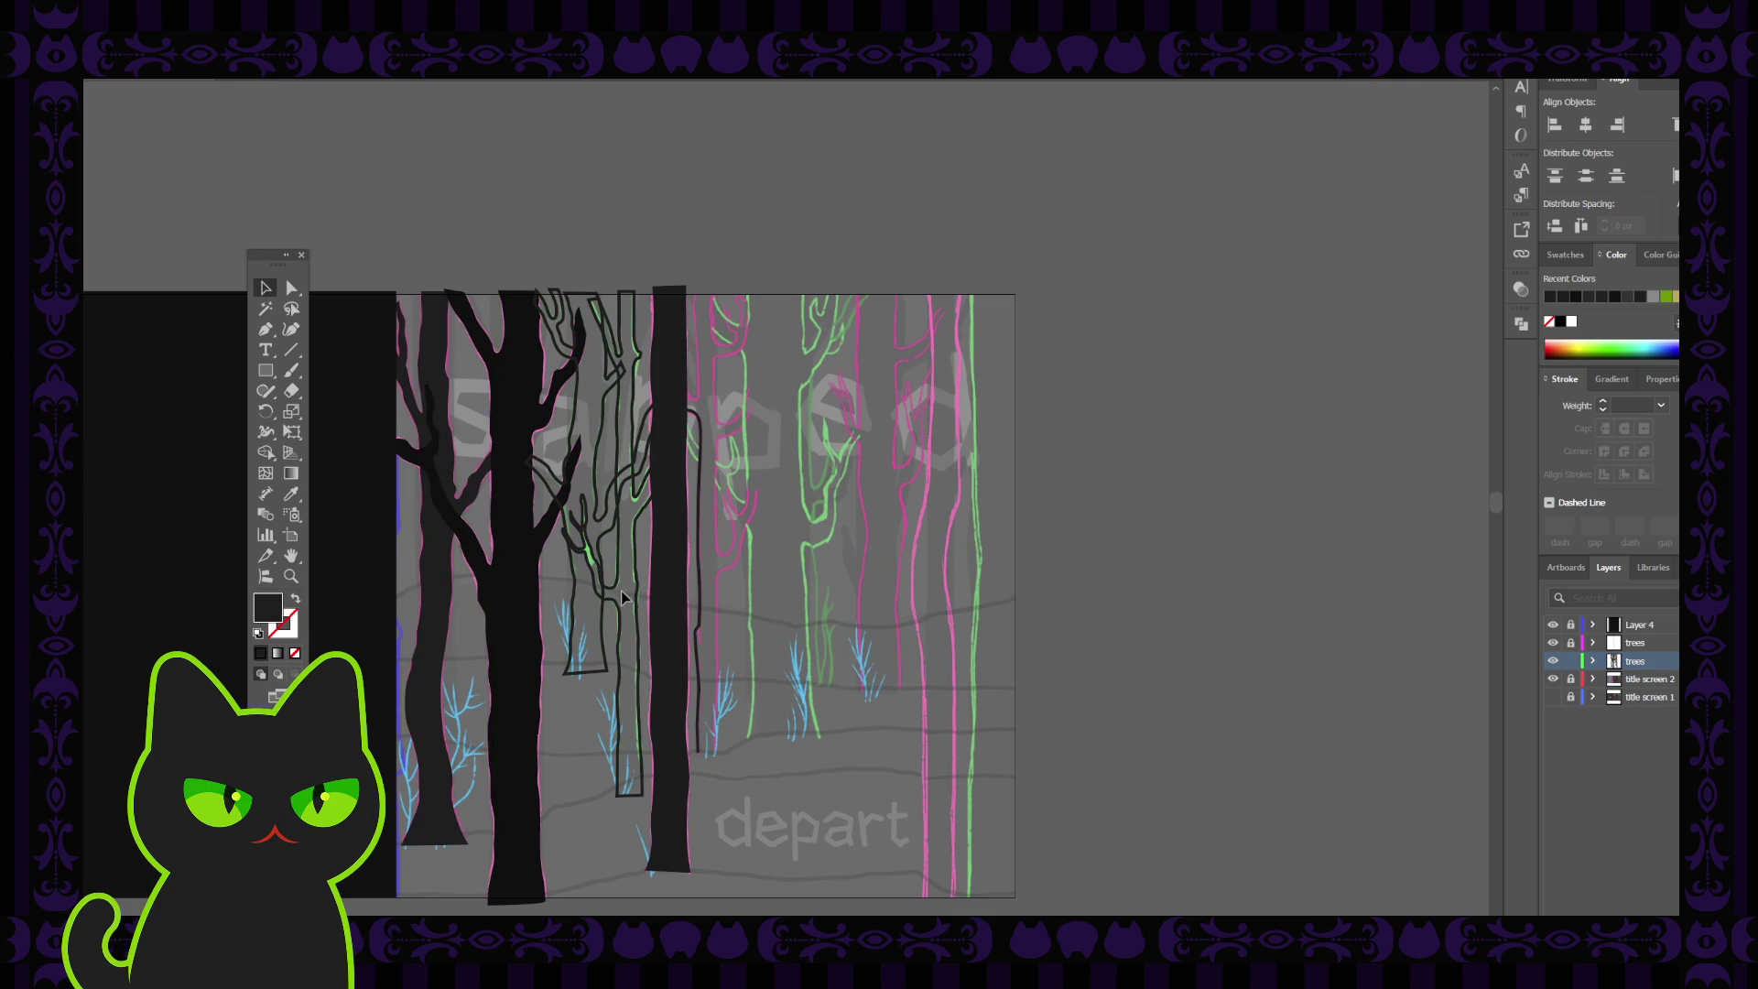
pyautogui.click(622, 622)
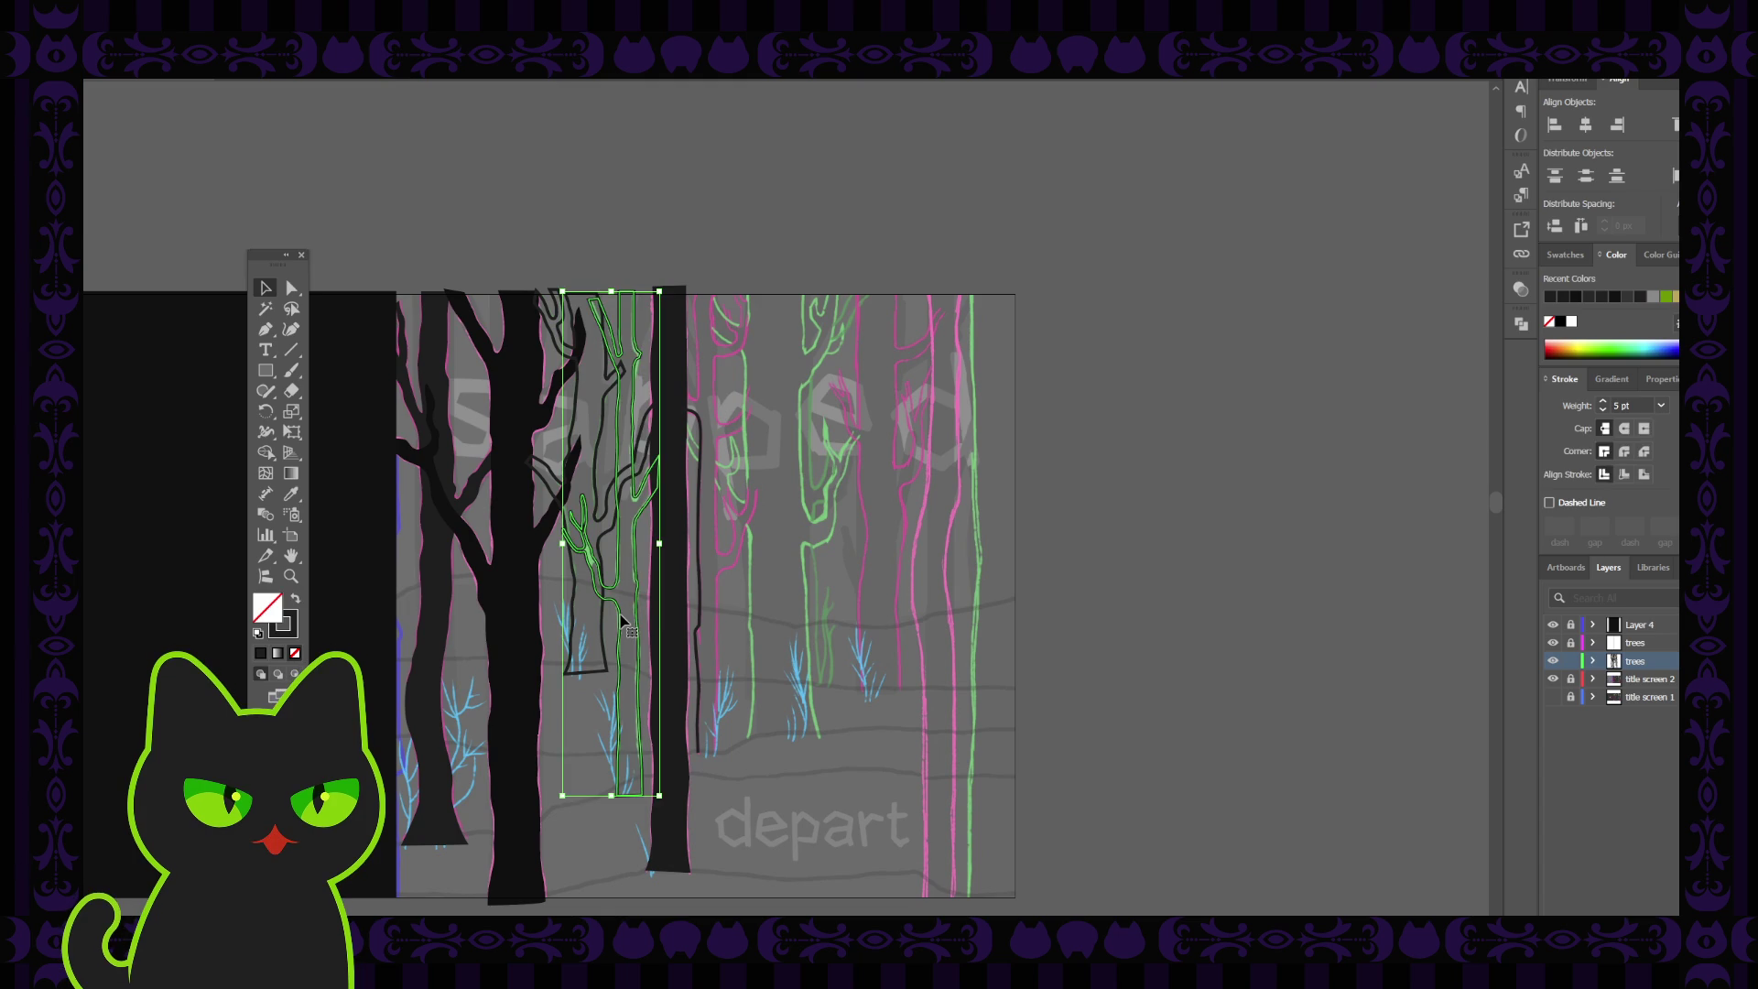
# Fill the outlined tree beside the big tree with the sampled dark colour
pyautogui.press('i')
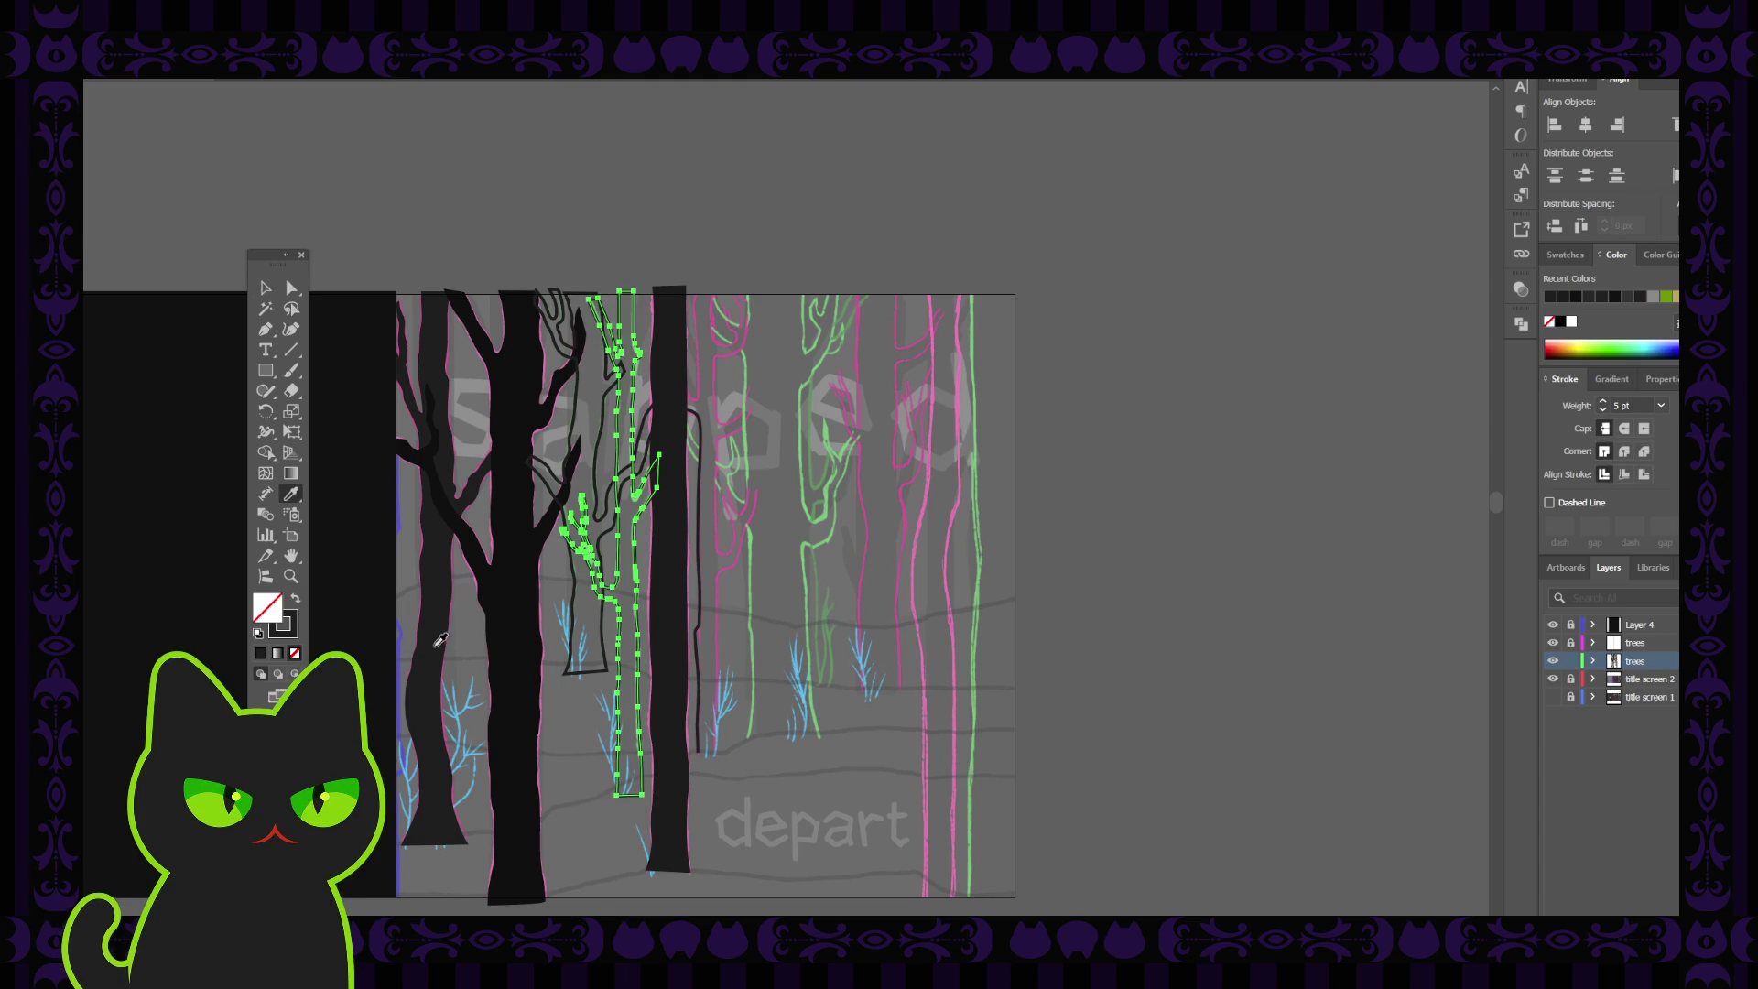
pyautogui.click(515, 618)
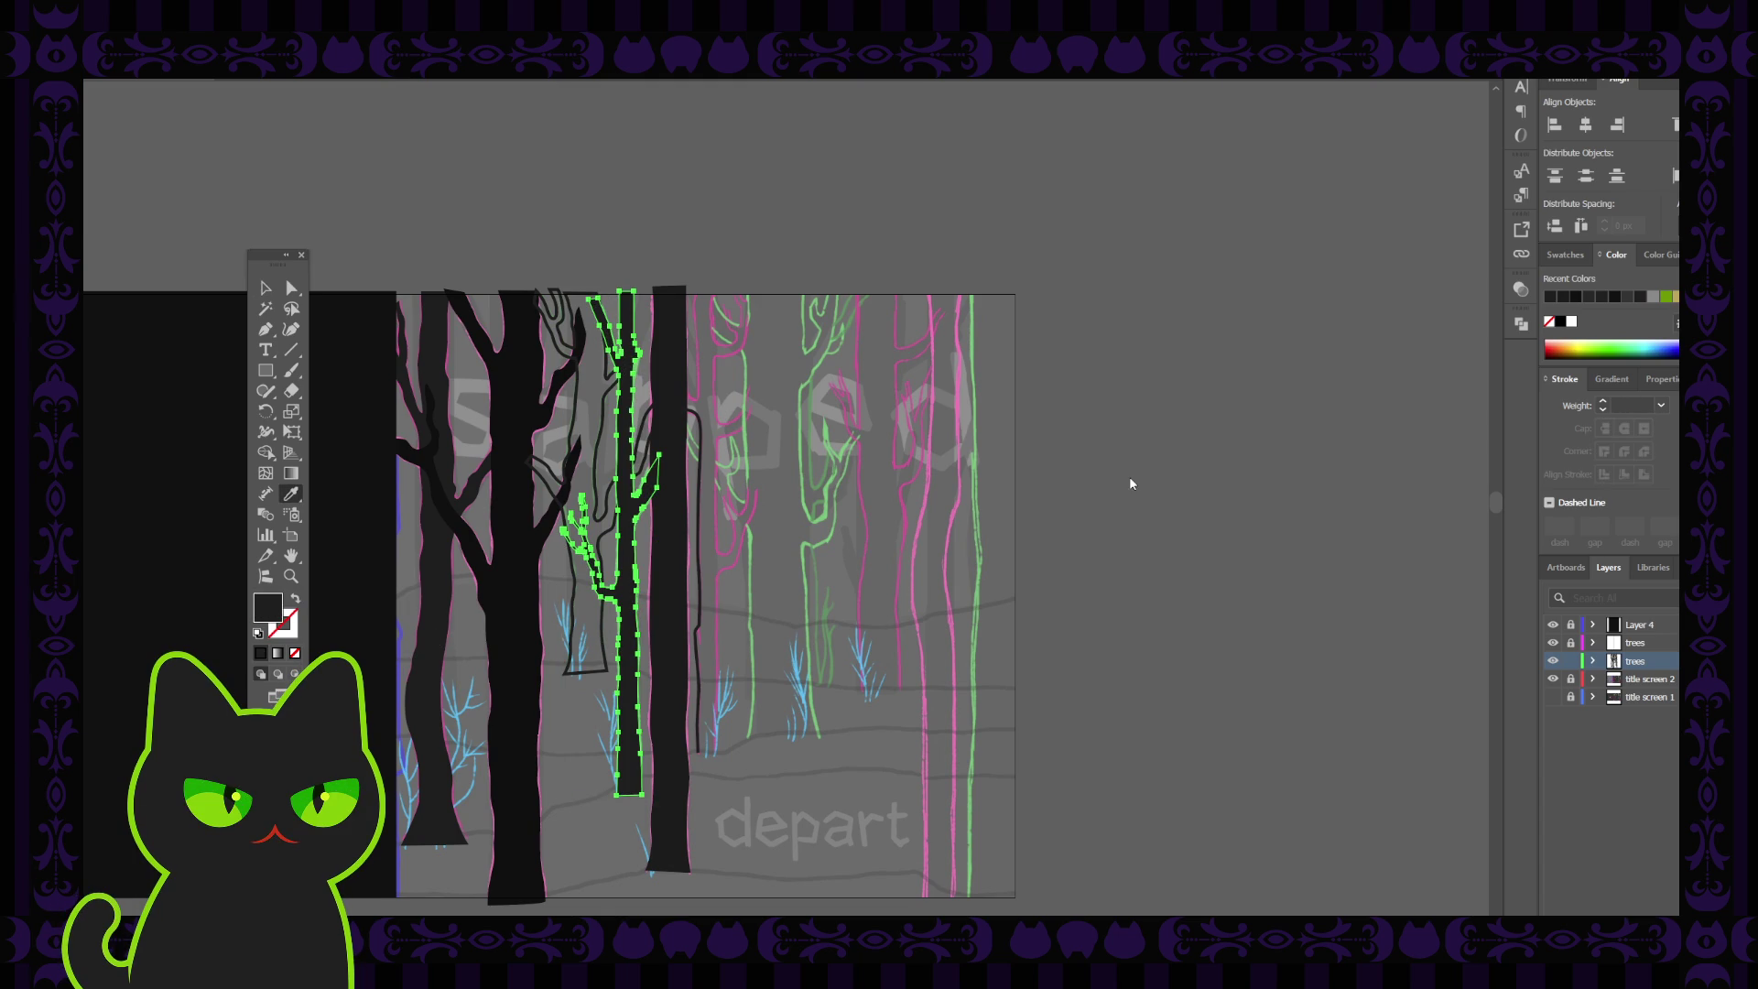
pyautogui.hotkey('ctrl', 'shift', 'a')
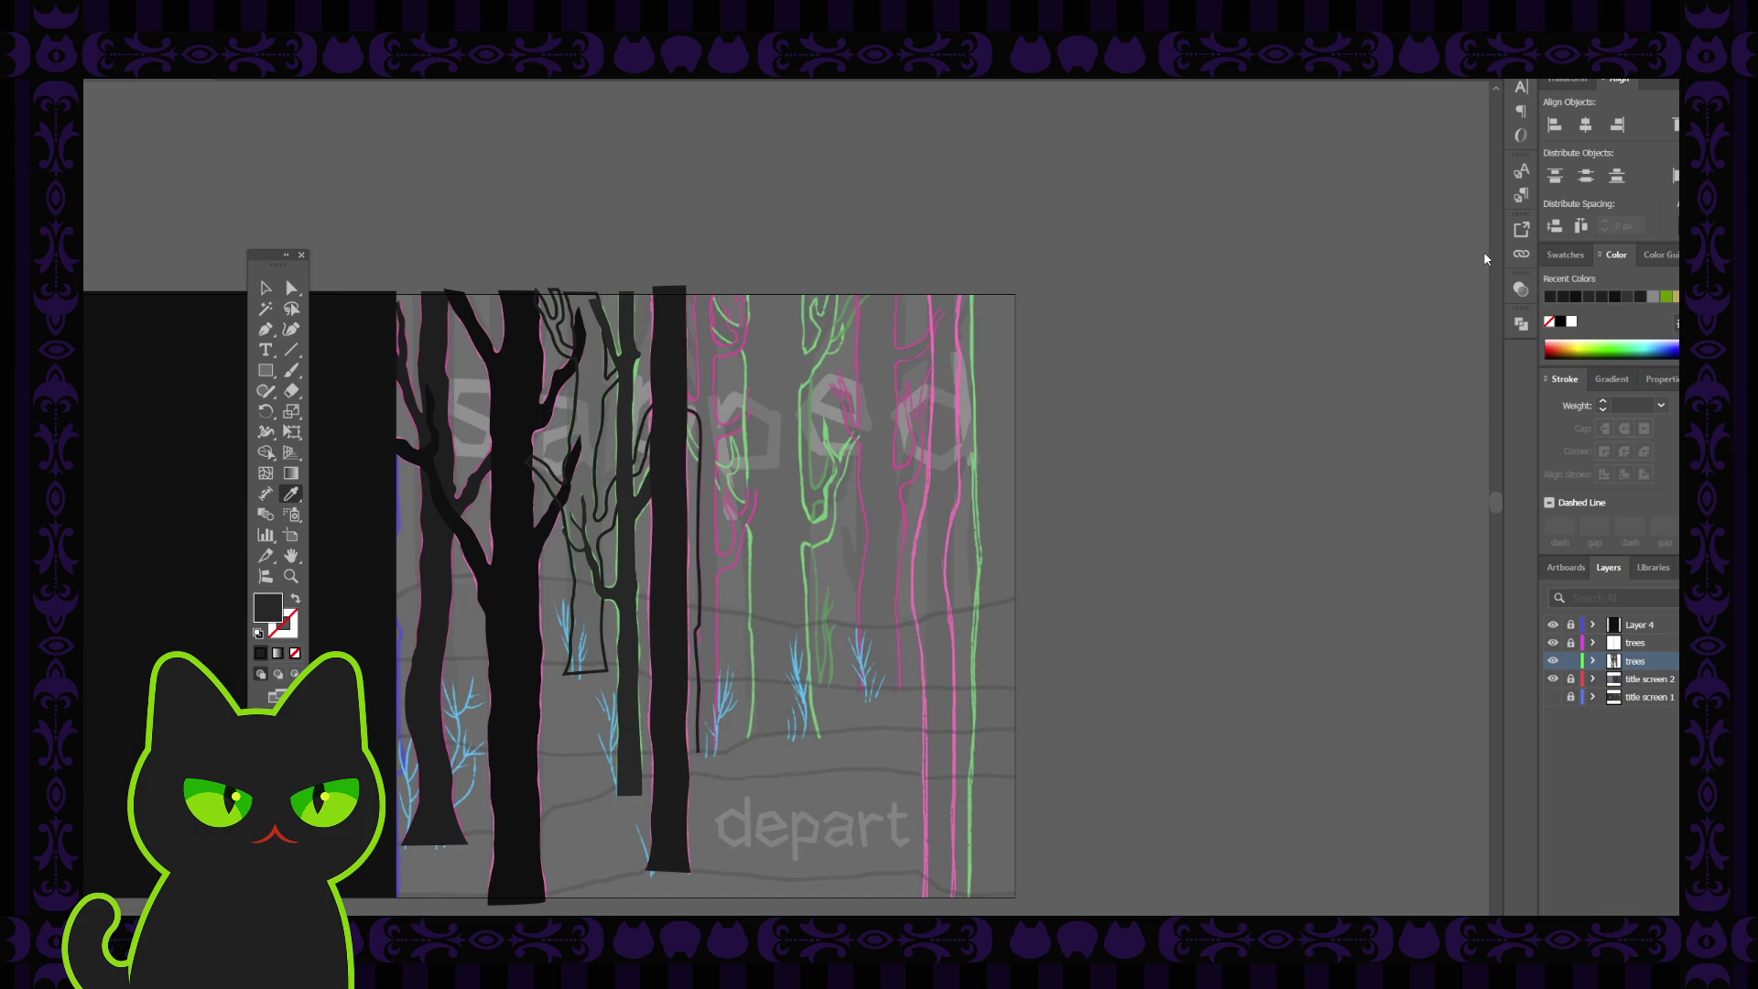
pyautogui.hotkey('ctrl', 'z')
pyautogui.click(266, 288)
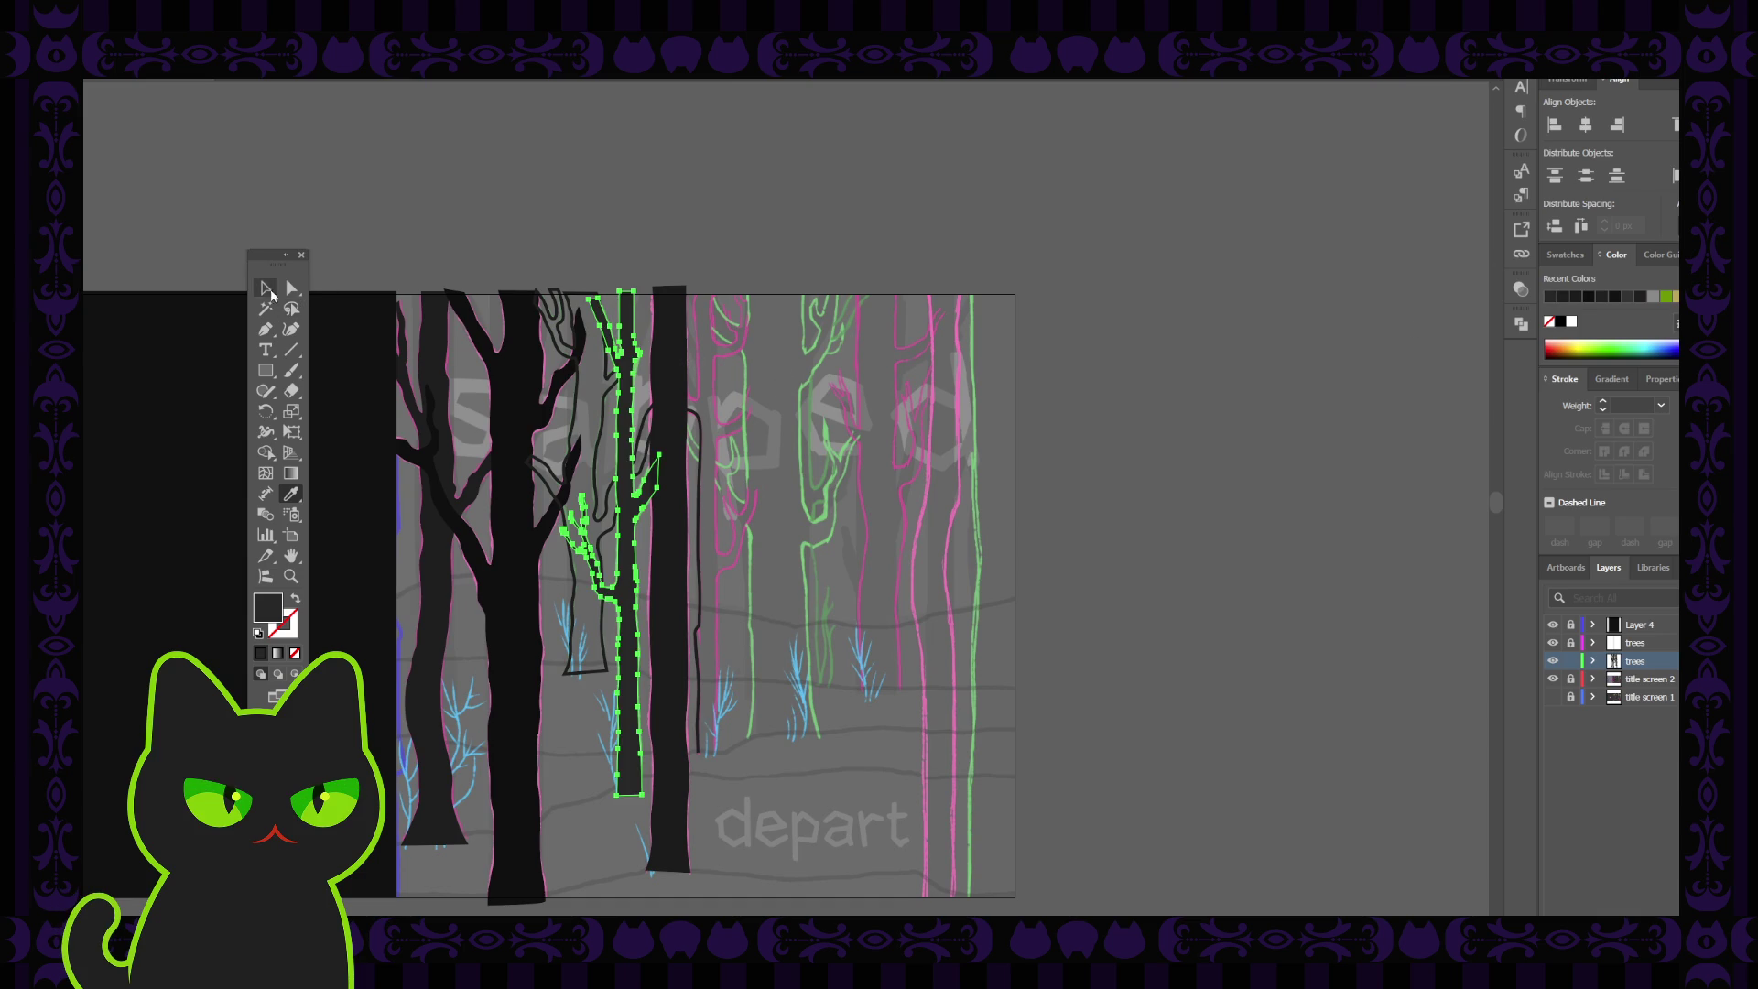
pyautogui.click(451, 196)
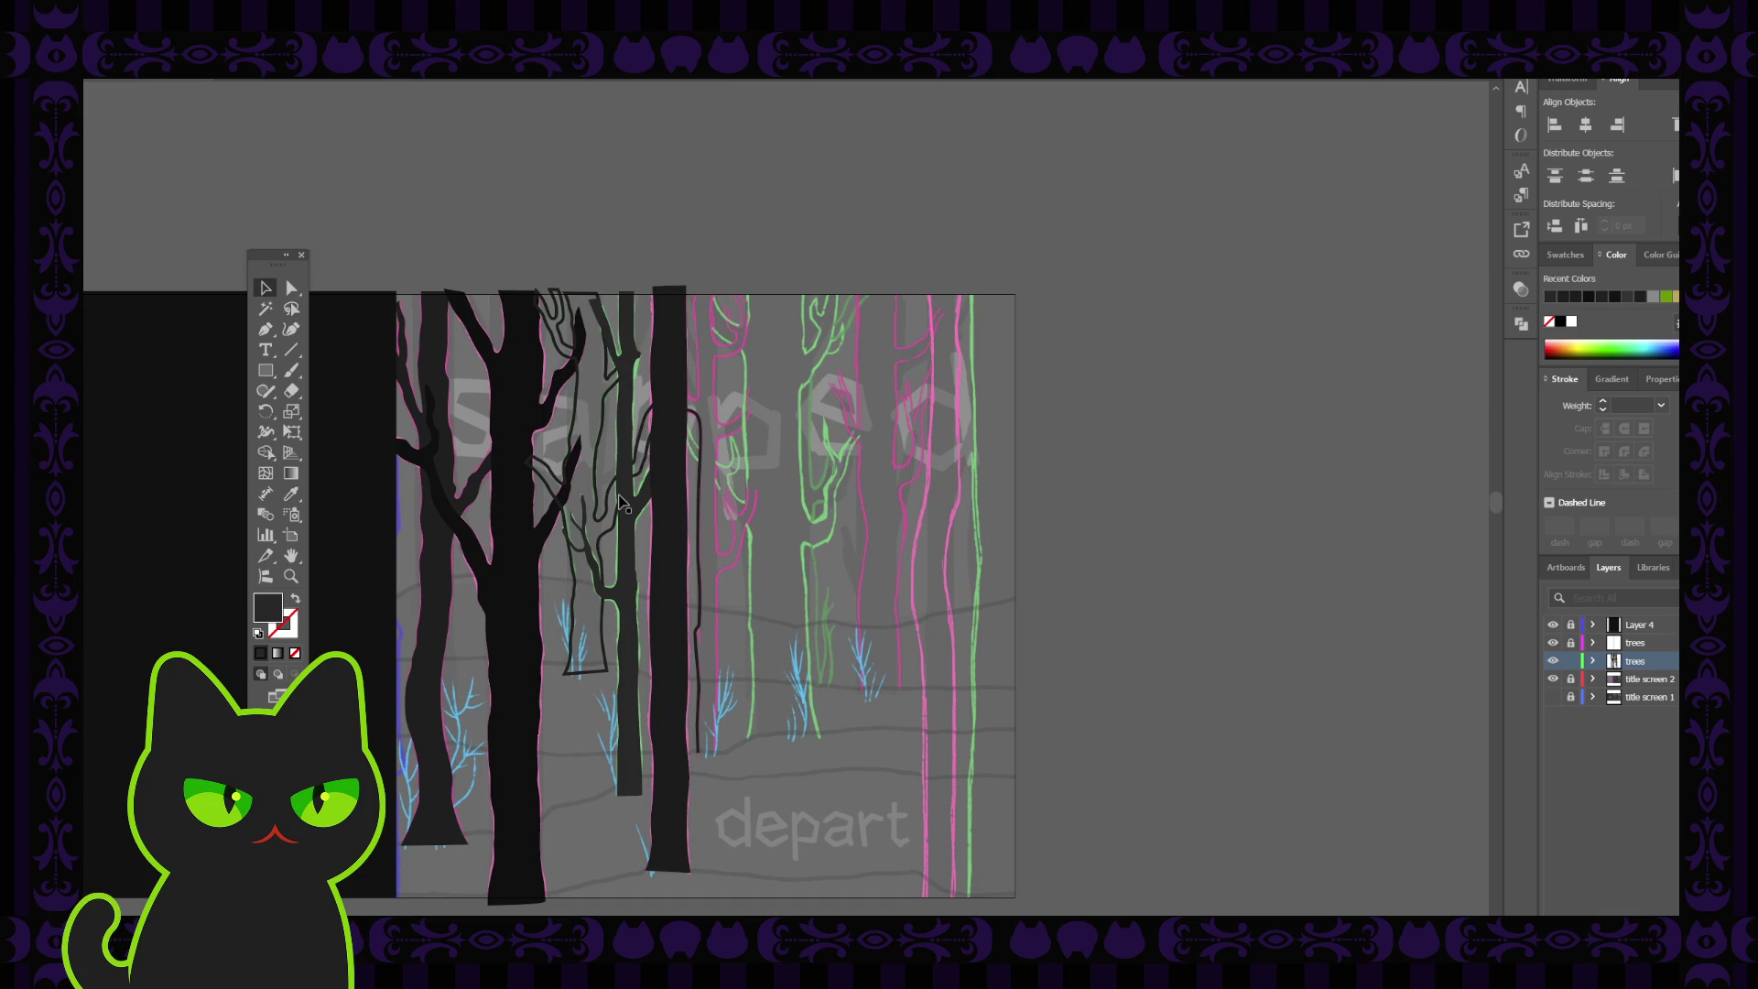
# Swap the branching outlined tree's fill and stroke to make it dark grey, then deselect
pyautogui.click(577, 408)
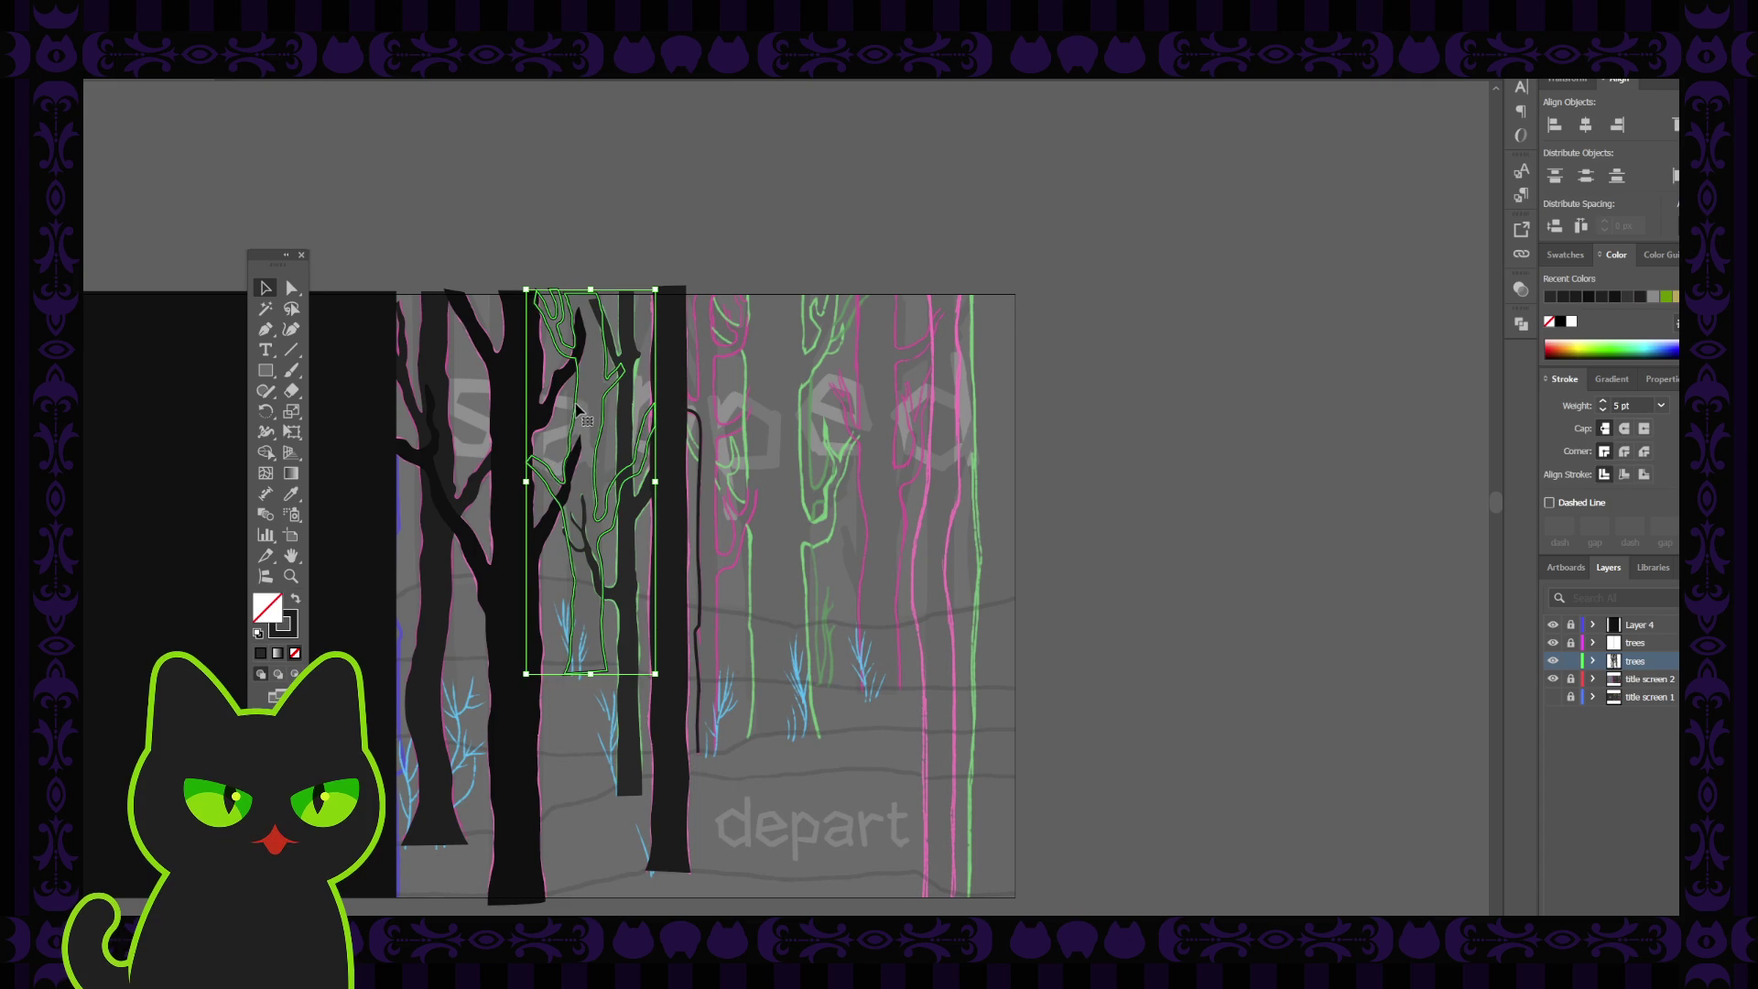
pyautogui.press('a')
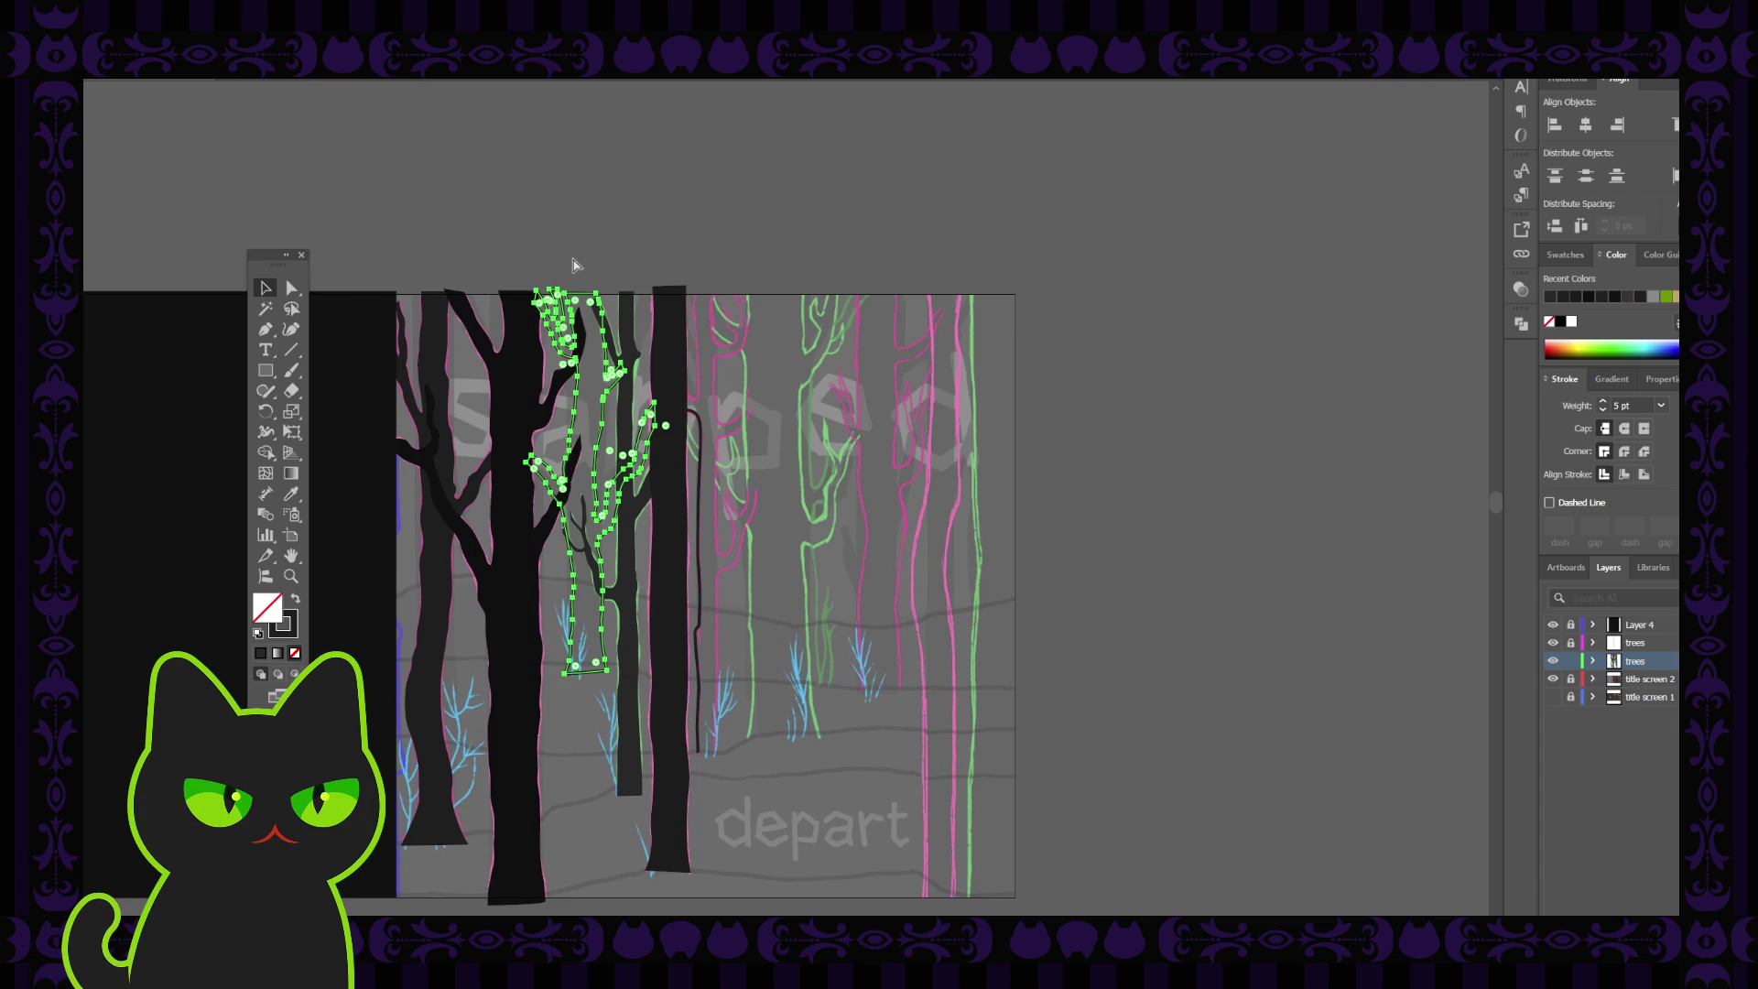
pyautogui.press('v')
pyautogui.click(574, 259)
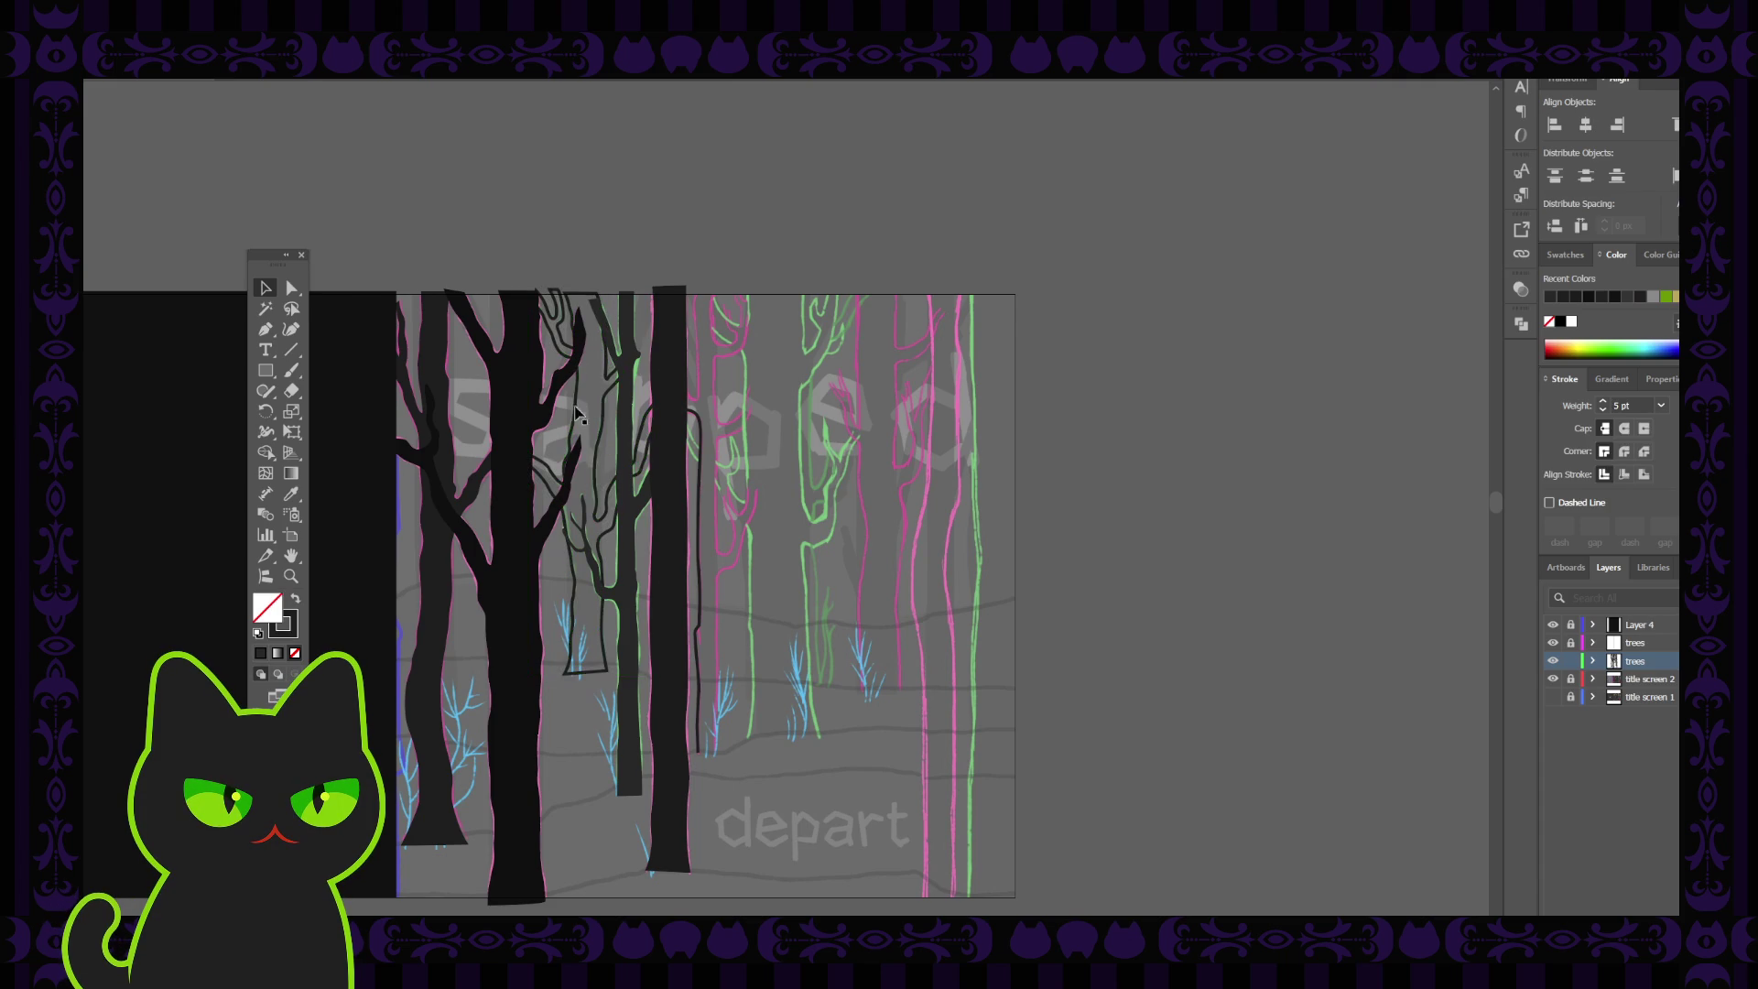
pyautogui.click(600, 449)
pyautogui.press('i')
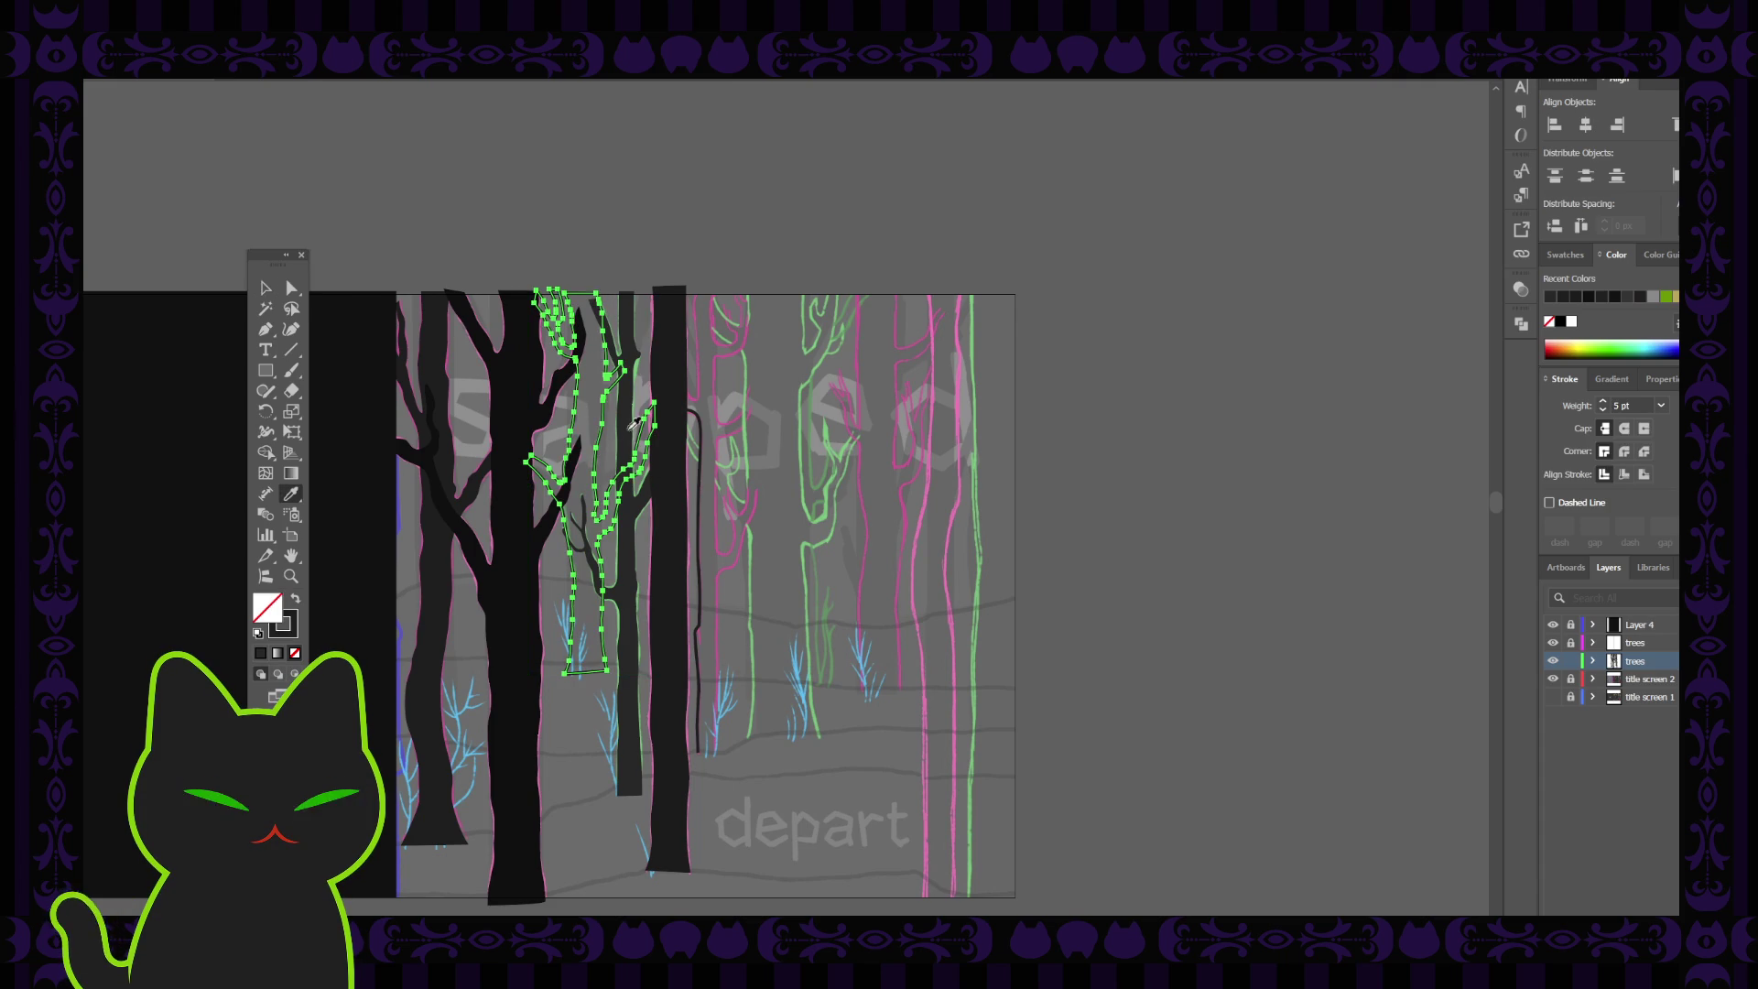
pyautogui.hotkey('shift', 'x')
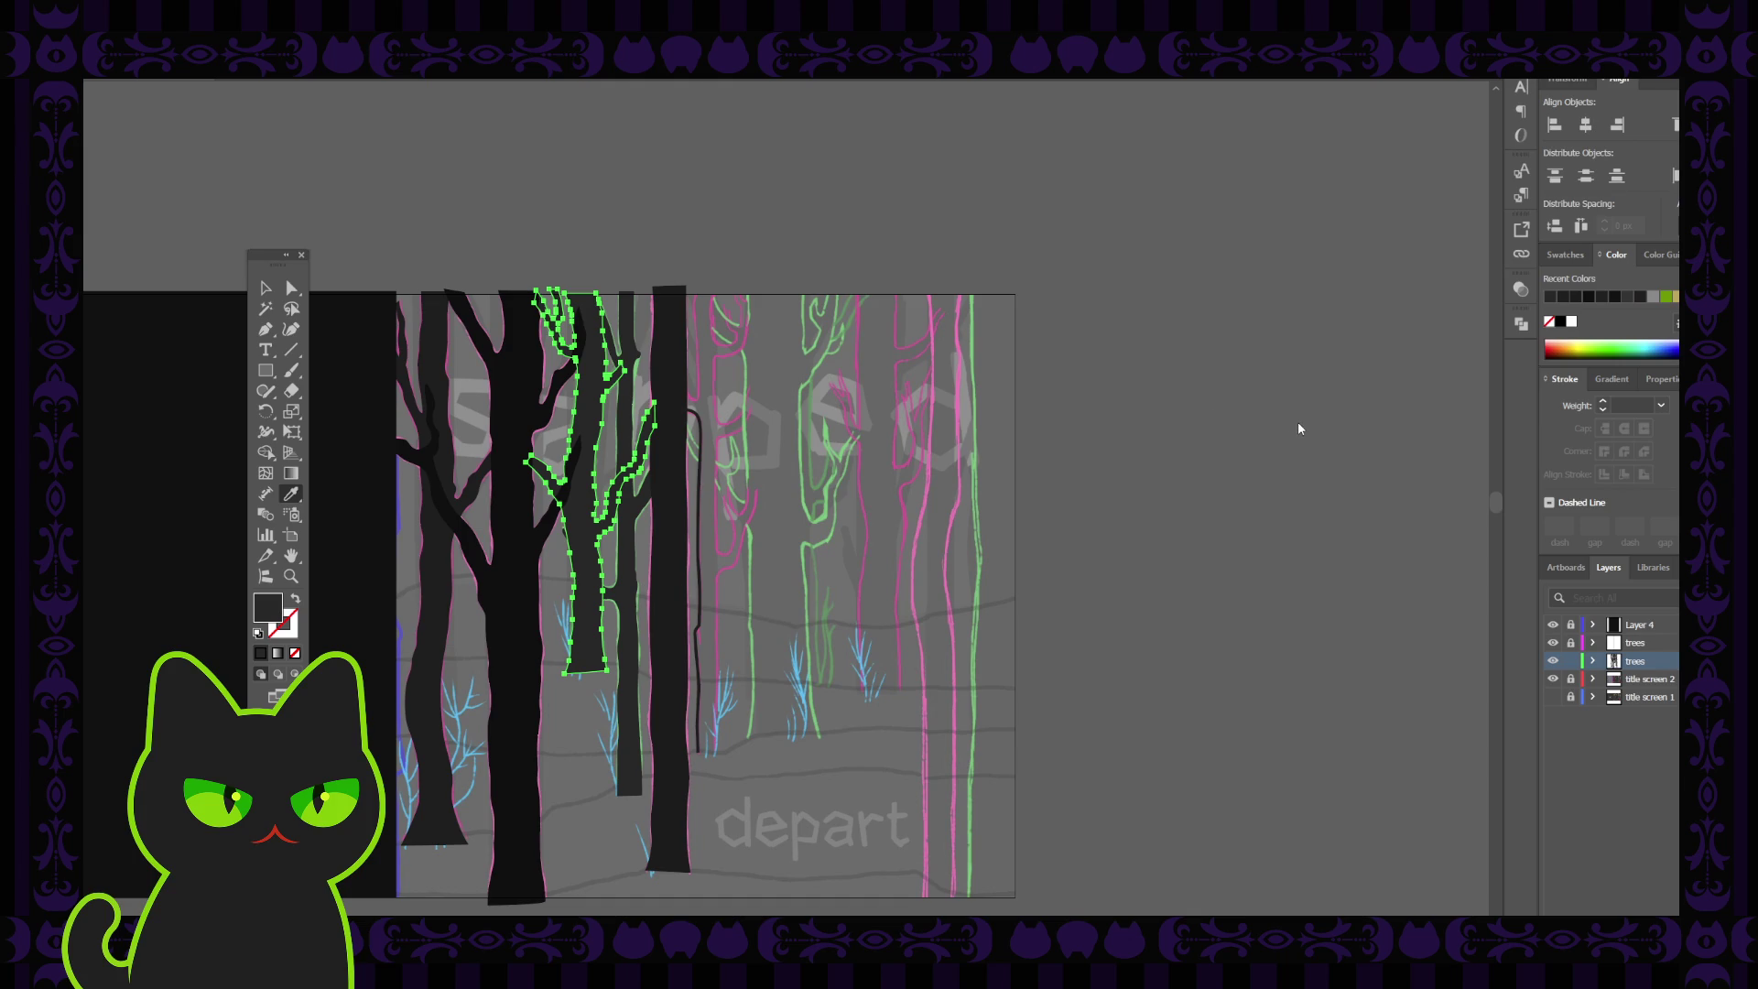
pyautogui.hotkey('ctrl', 'shift', 'a')
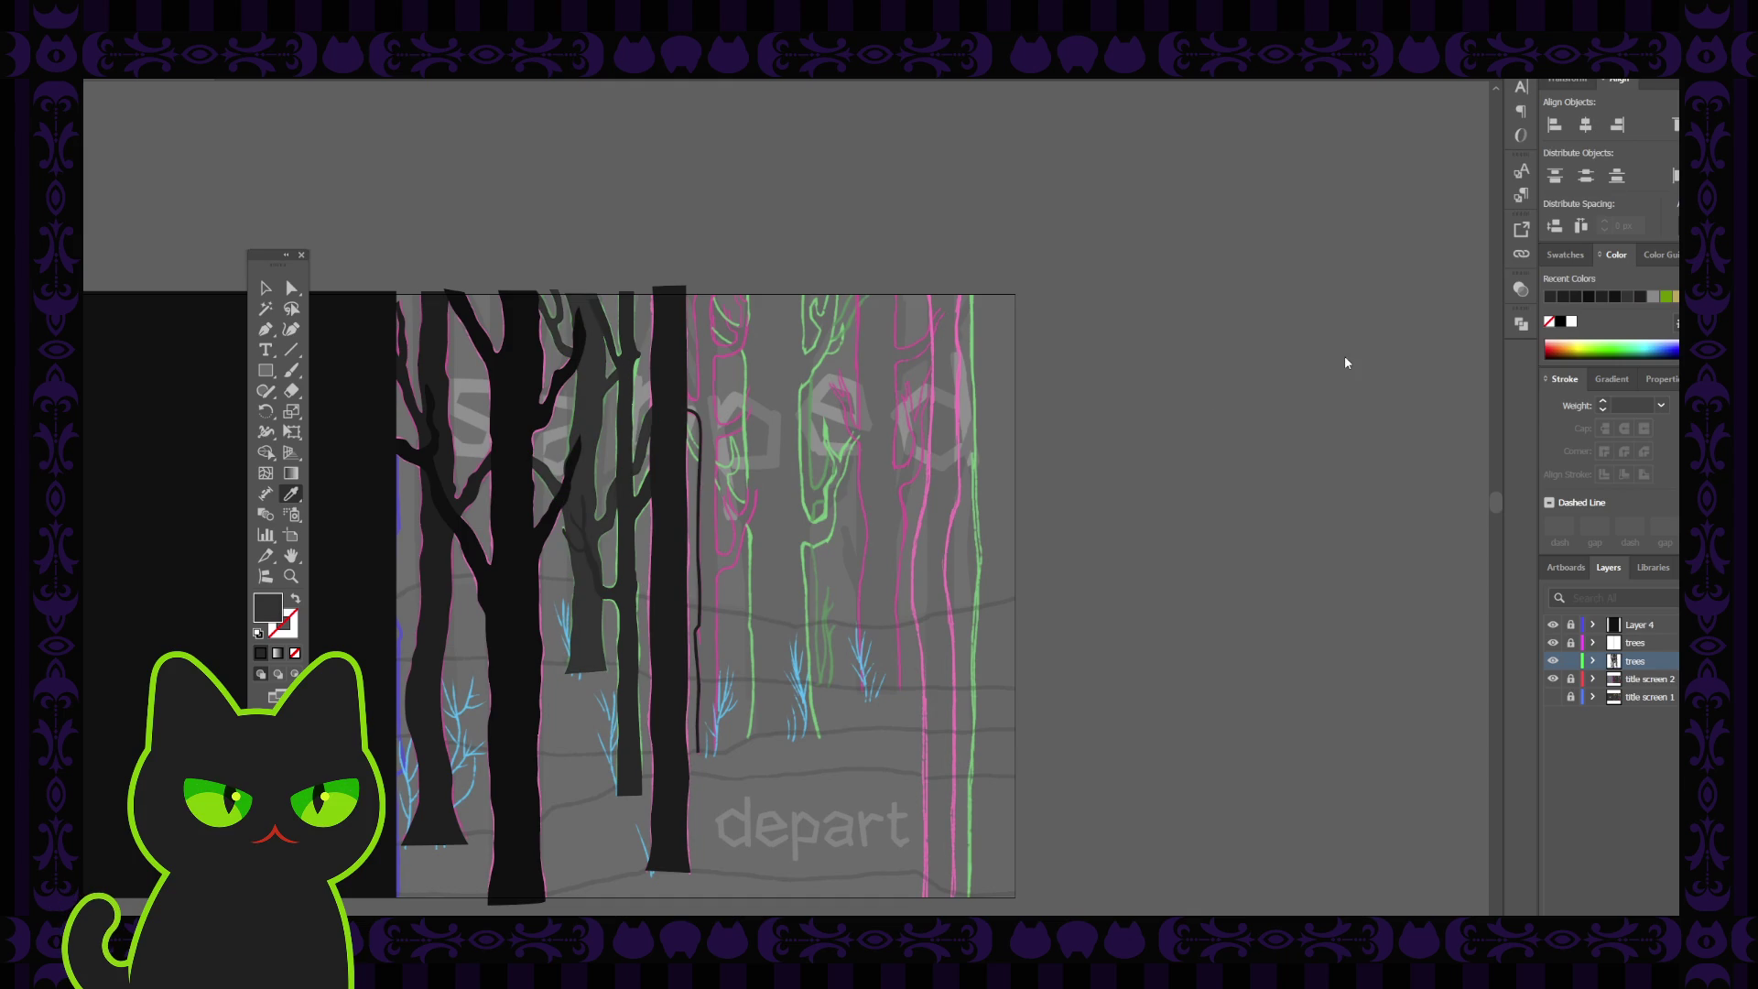
pyautogui.hotkey('ctrl', 'z')
pyautogui.press('v')
pyautogui.click(370, 246)
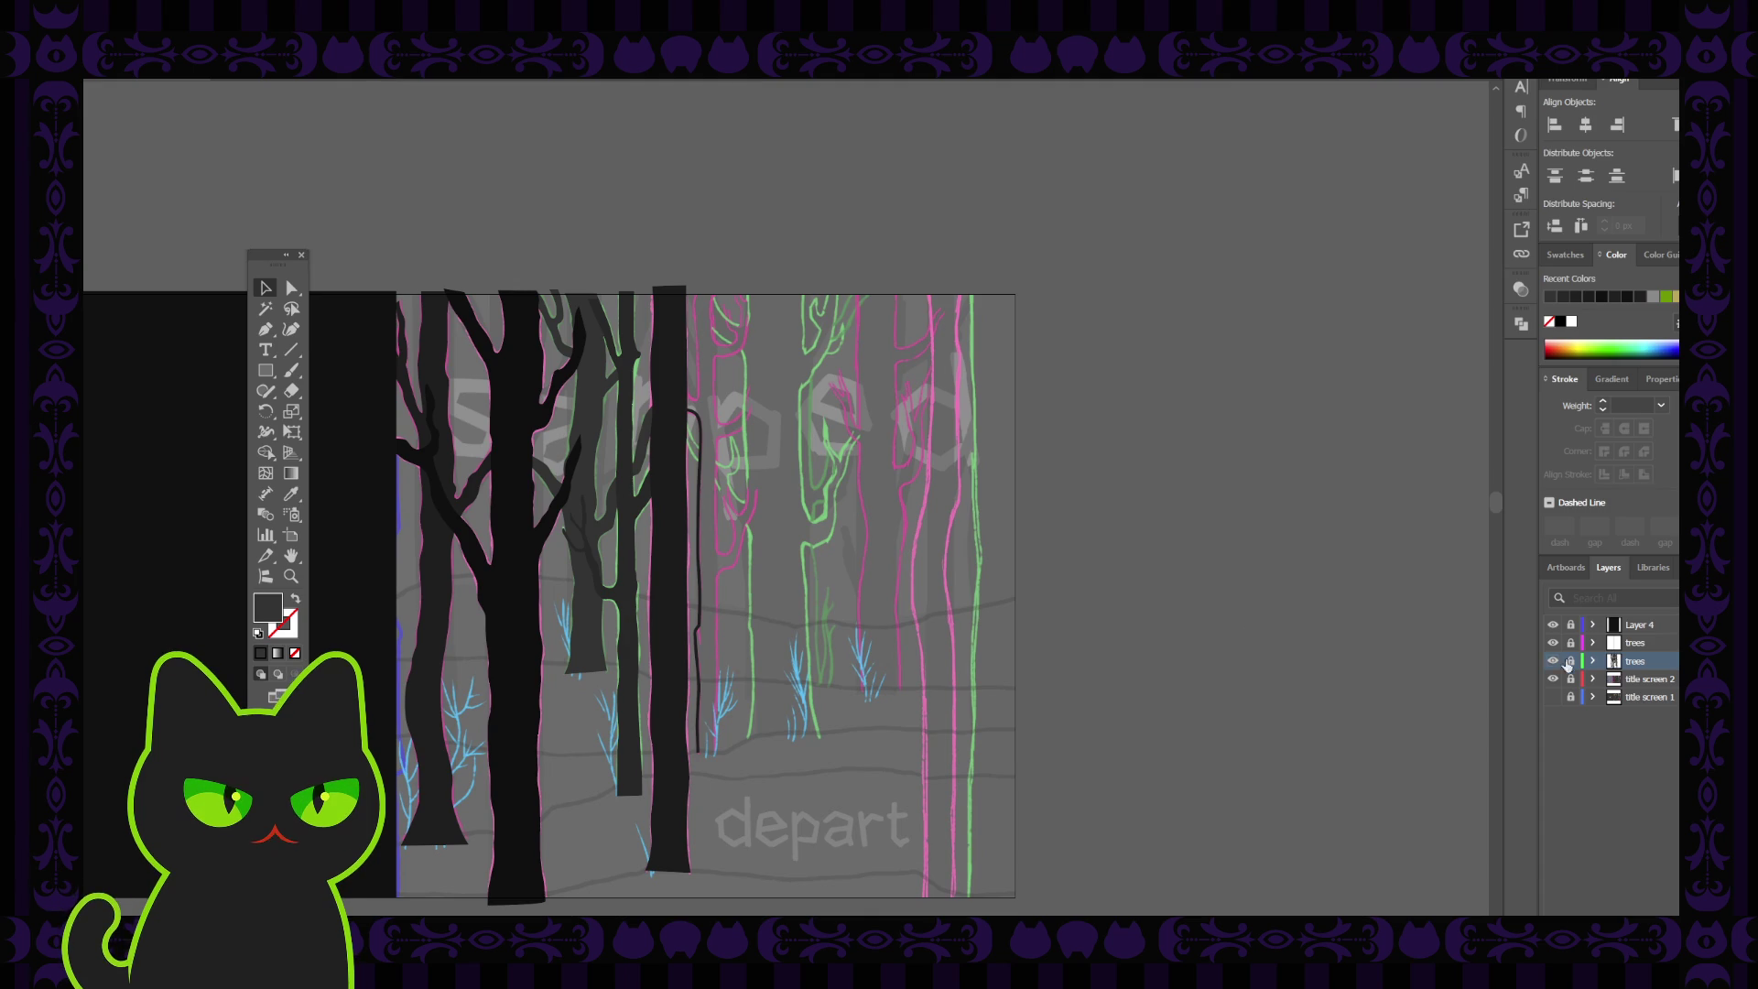
# Make the upper 'trees' layer the active layer in the Layers panel
pyautogui.click(1628, 645)
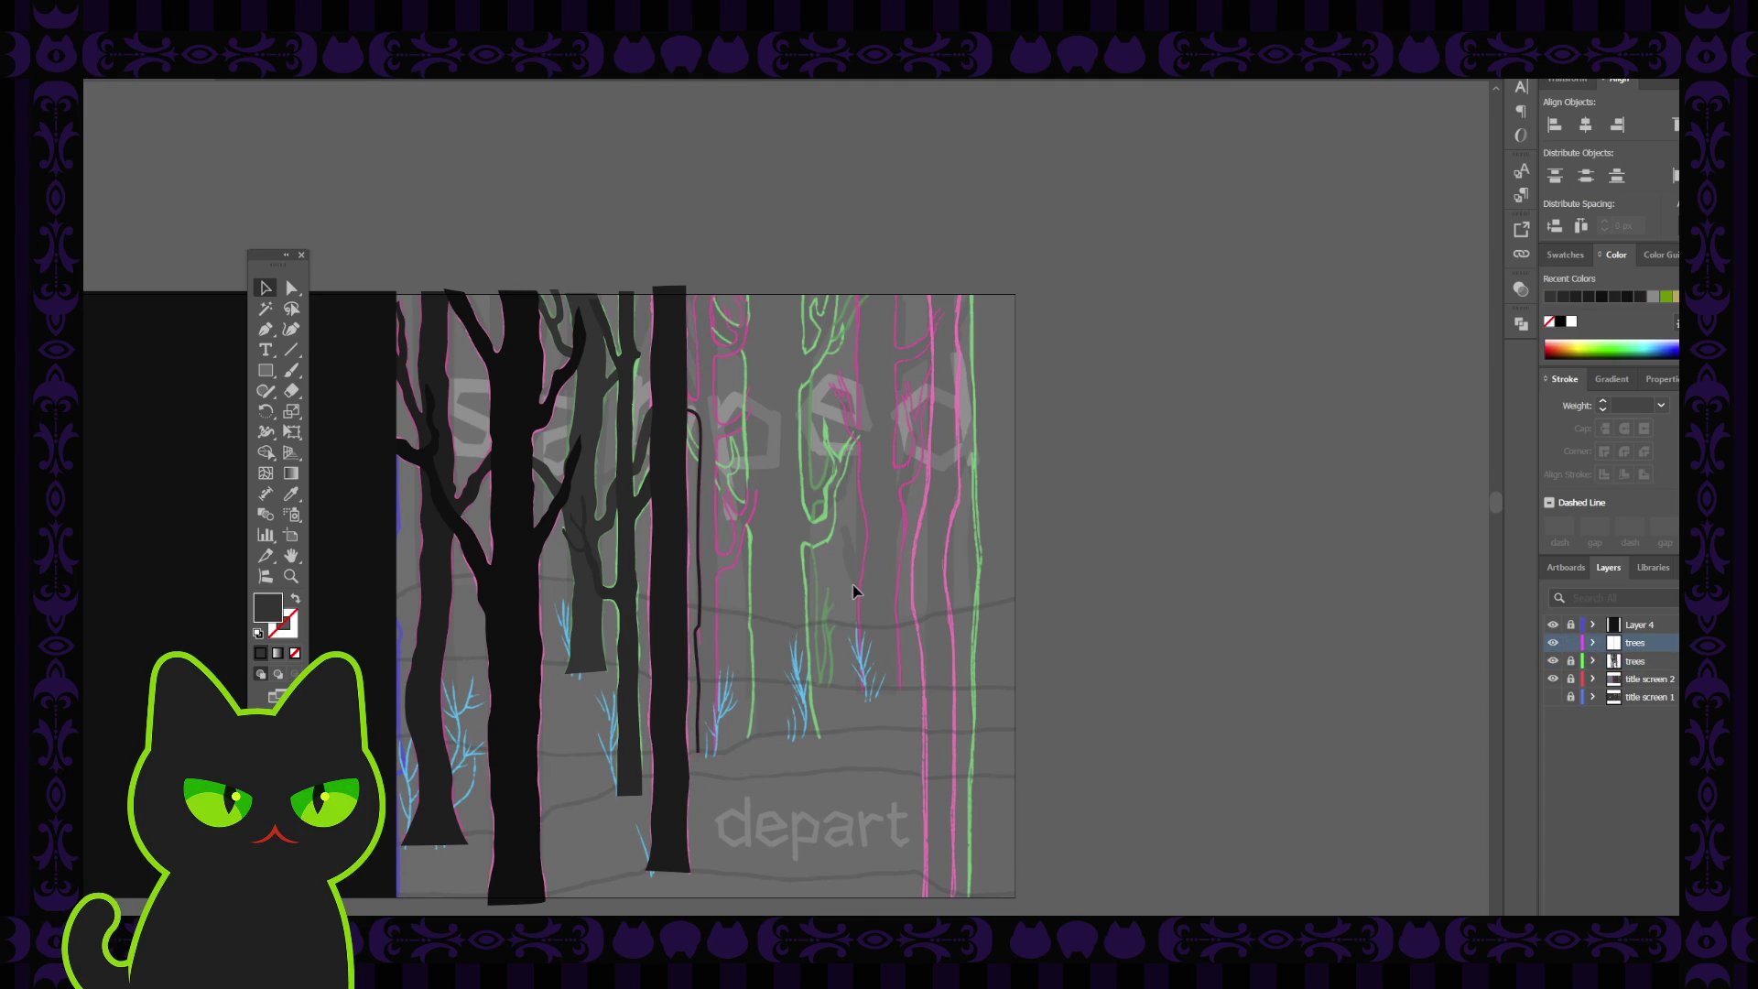
# Pan to the thin tree and sample the dark 5 pt stroke style for the Pen
pyautogui.scroll(3, 854, 591)
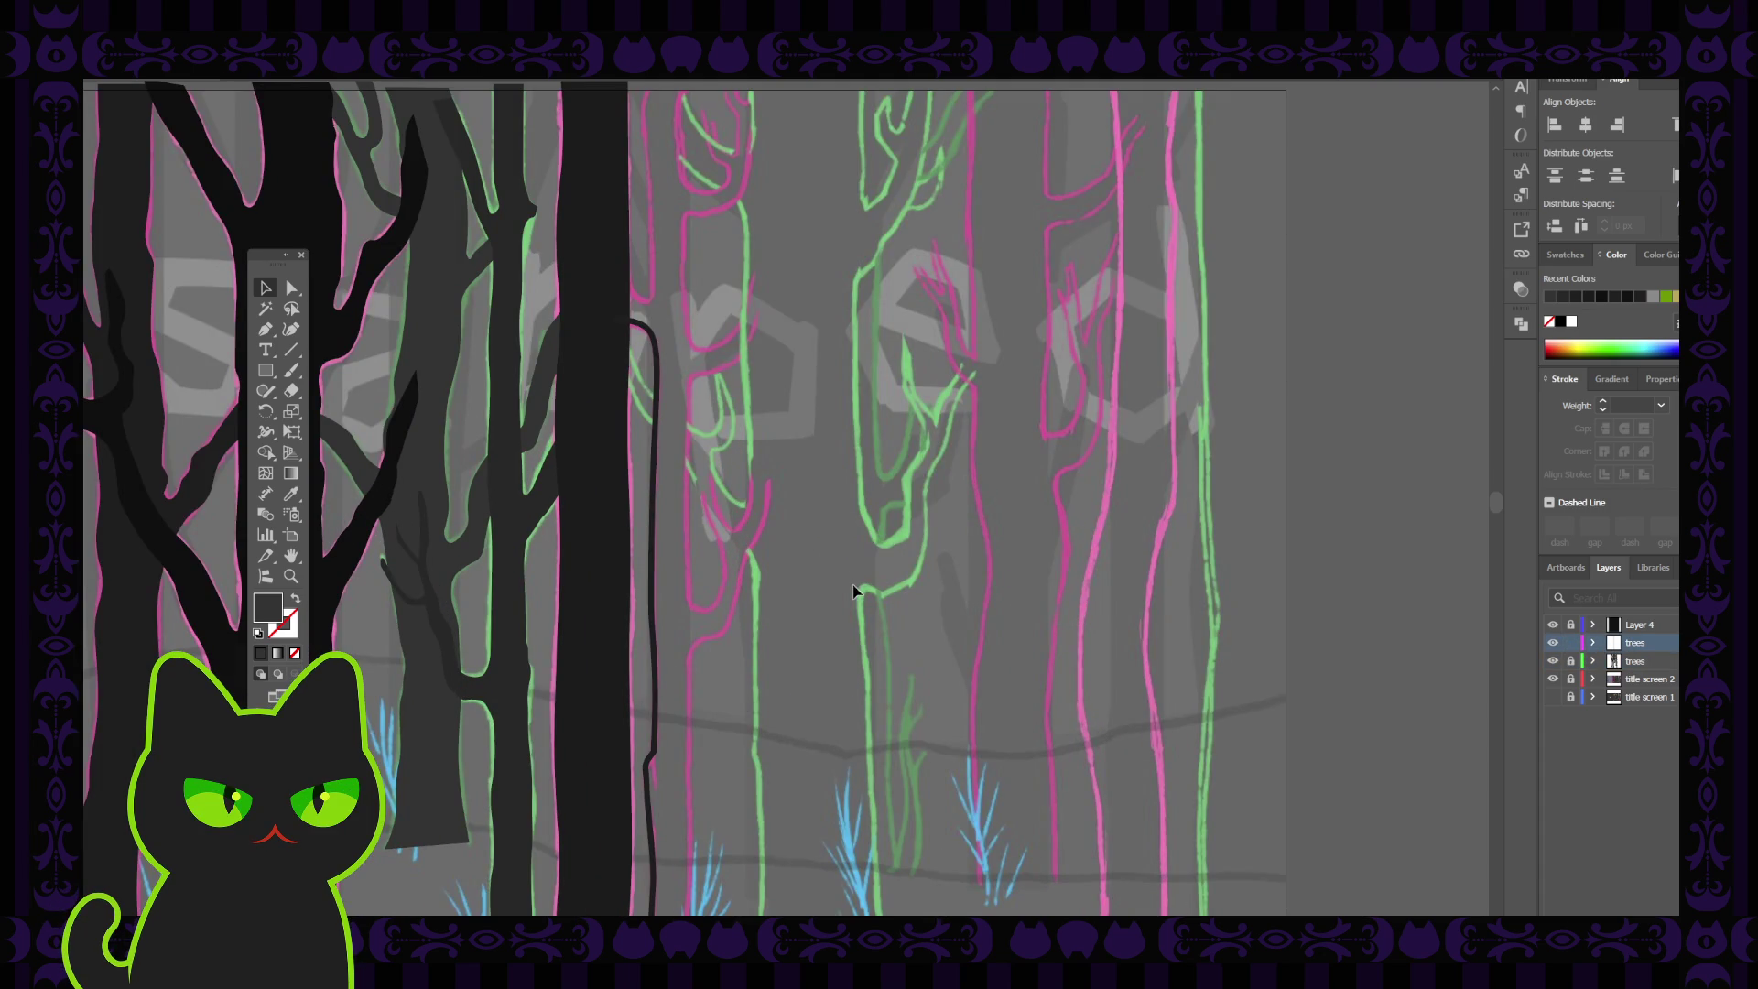
pyautogui.press('space')
pyautogui.moveTo(726, 675); pyautogui.dragTo(729, 573)
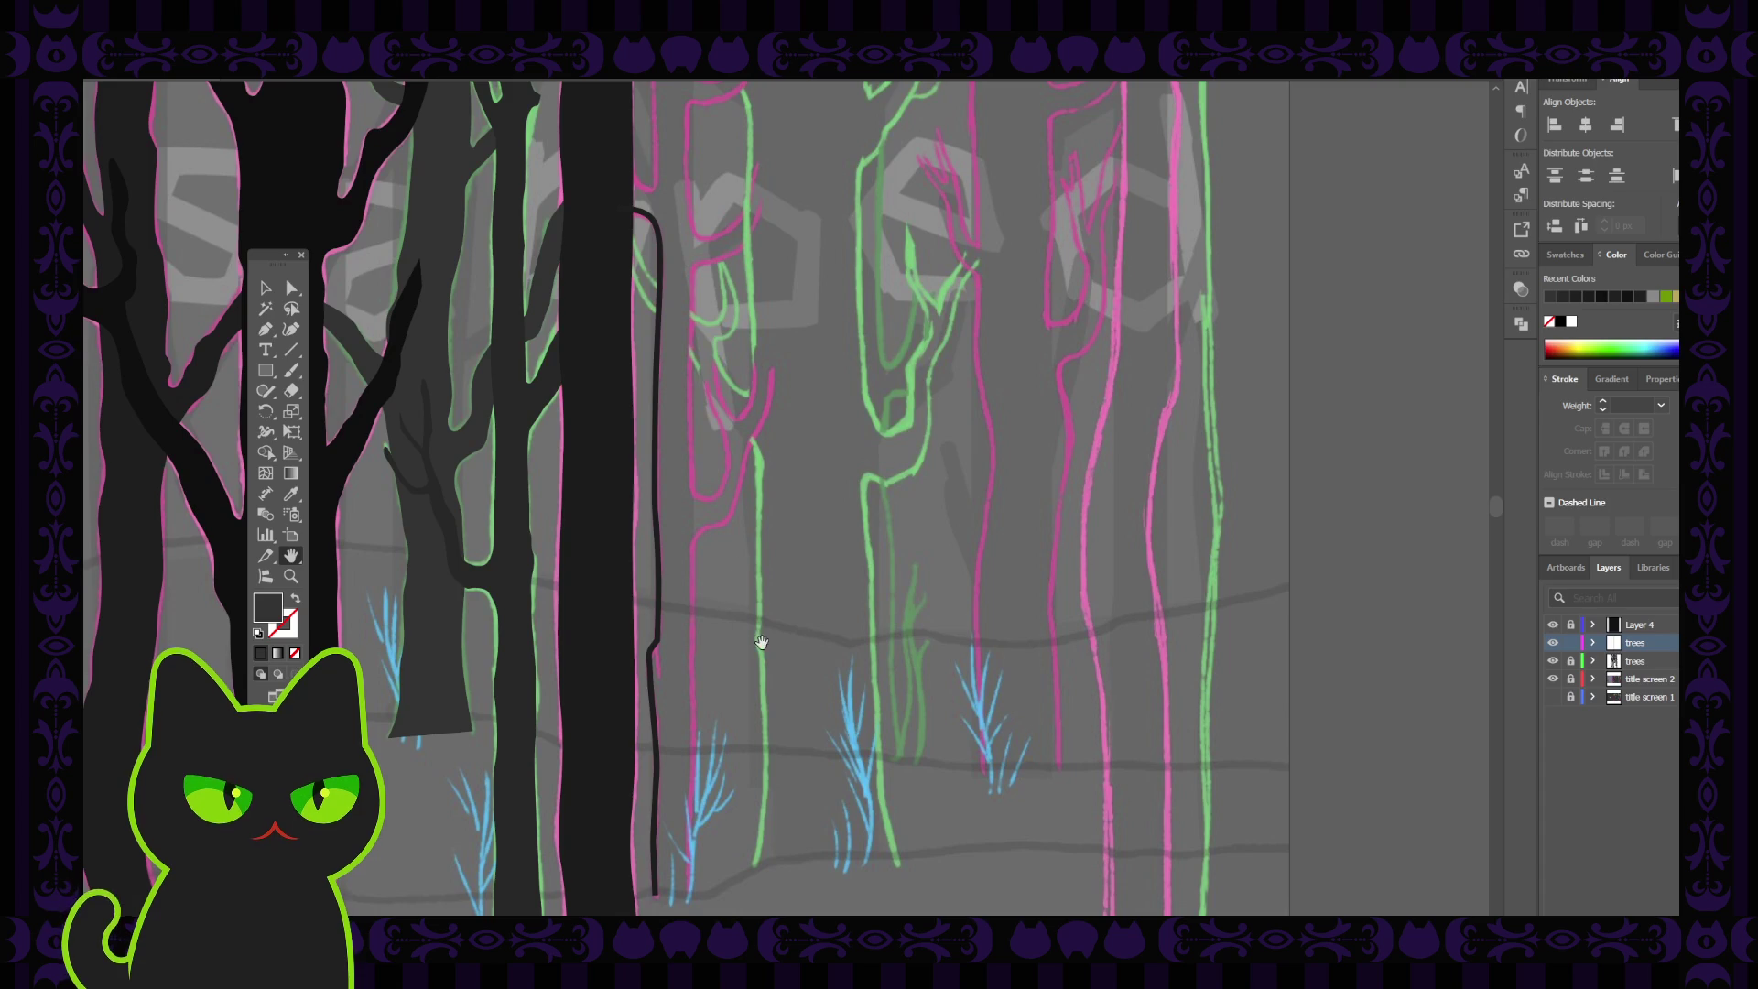
pyautogui.moveTo(744, 655)
pyautogui.mouseDown()
pyautogui.moveTo(738, 628)
pyautogui.moveTo(771, 591)
pyautogui.mouseUp()
pyautogui.click(270, 332)
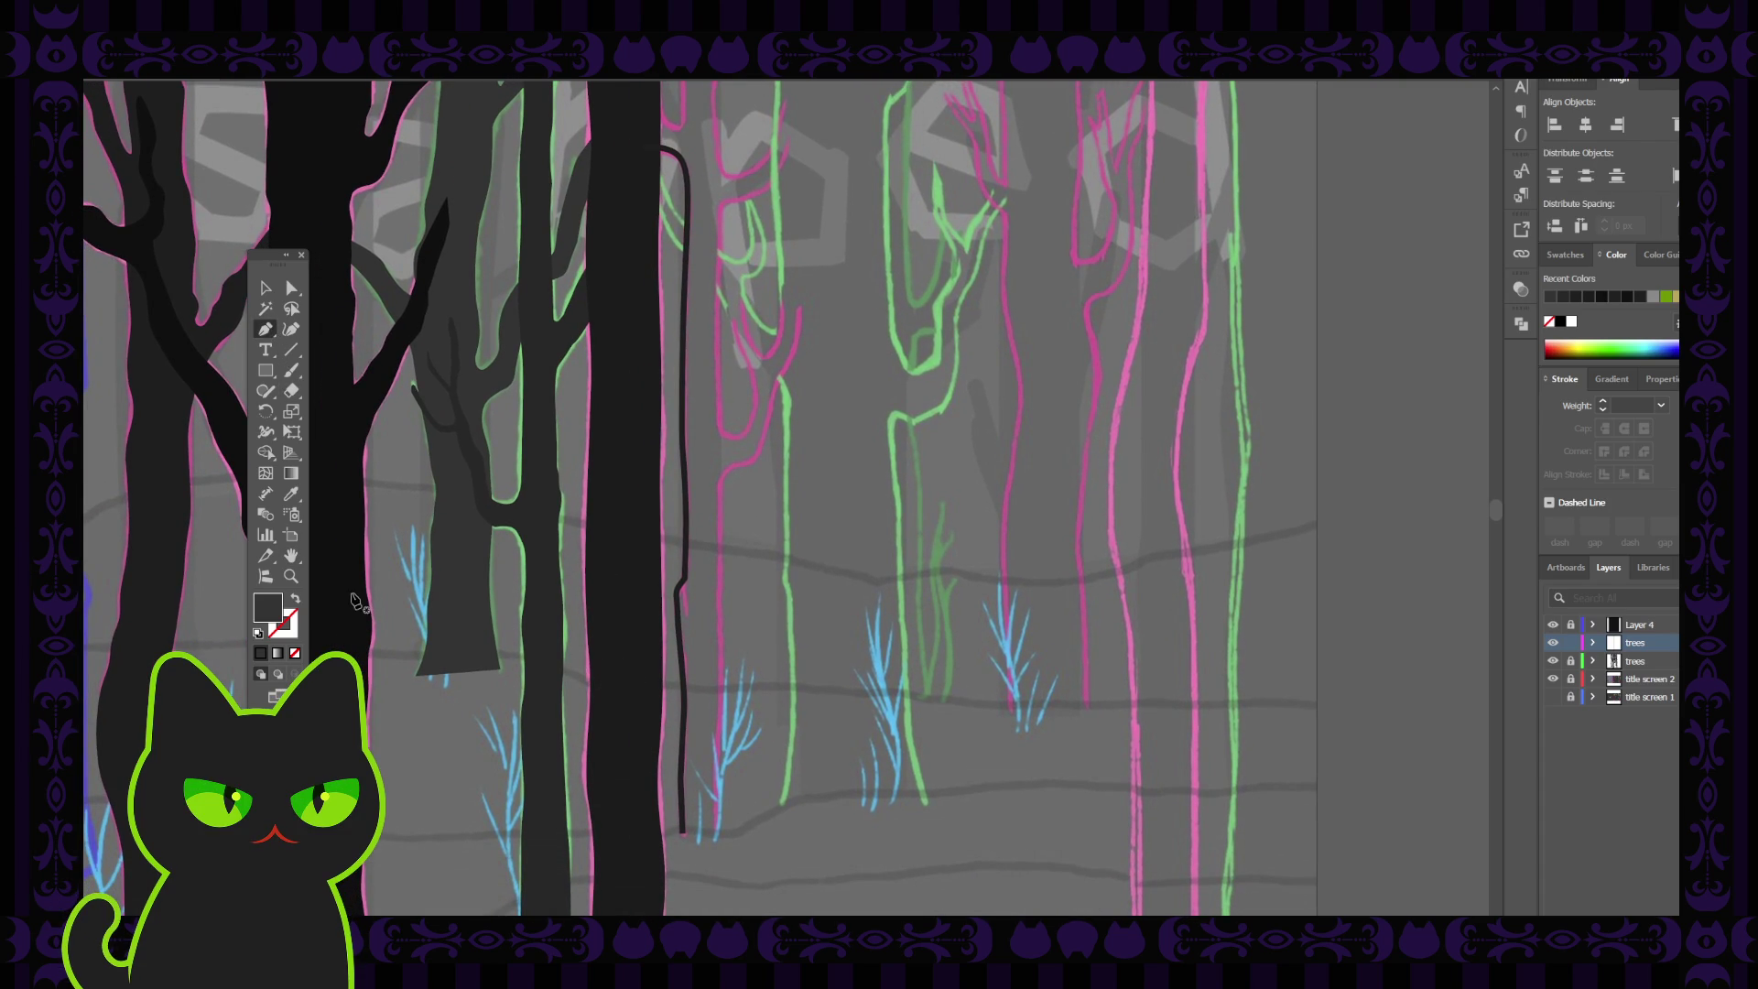
pyautogui.press('i')
pyautogui.click(685, 540)
pyautogui.press('p')
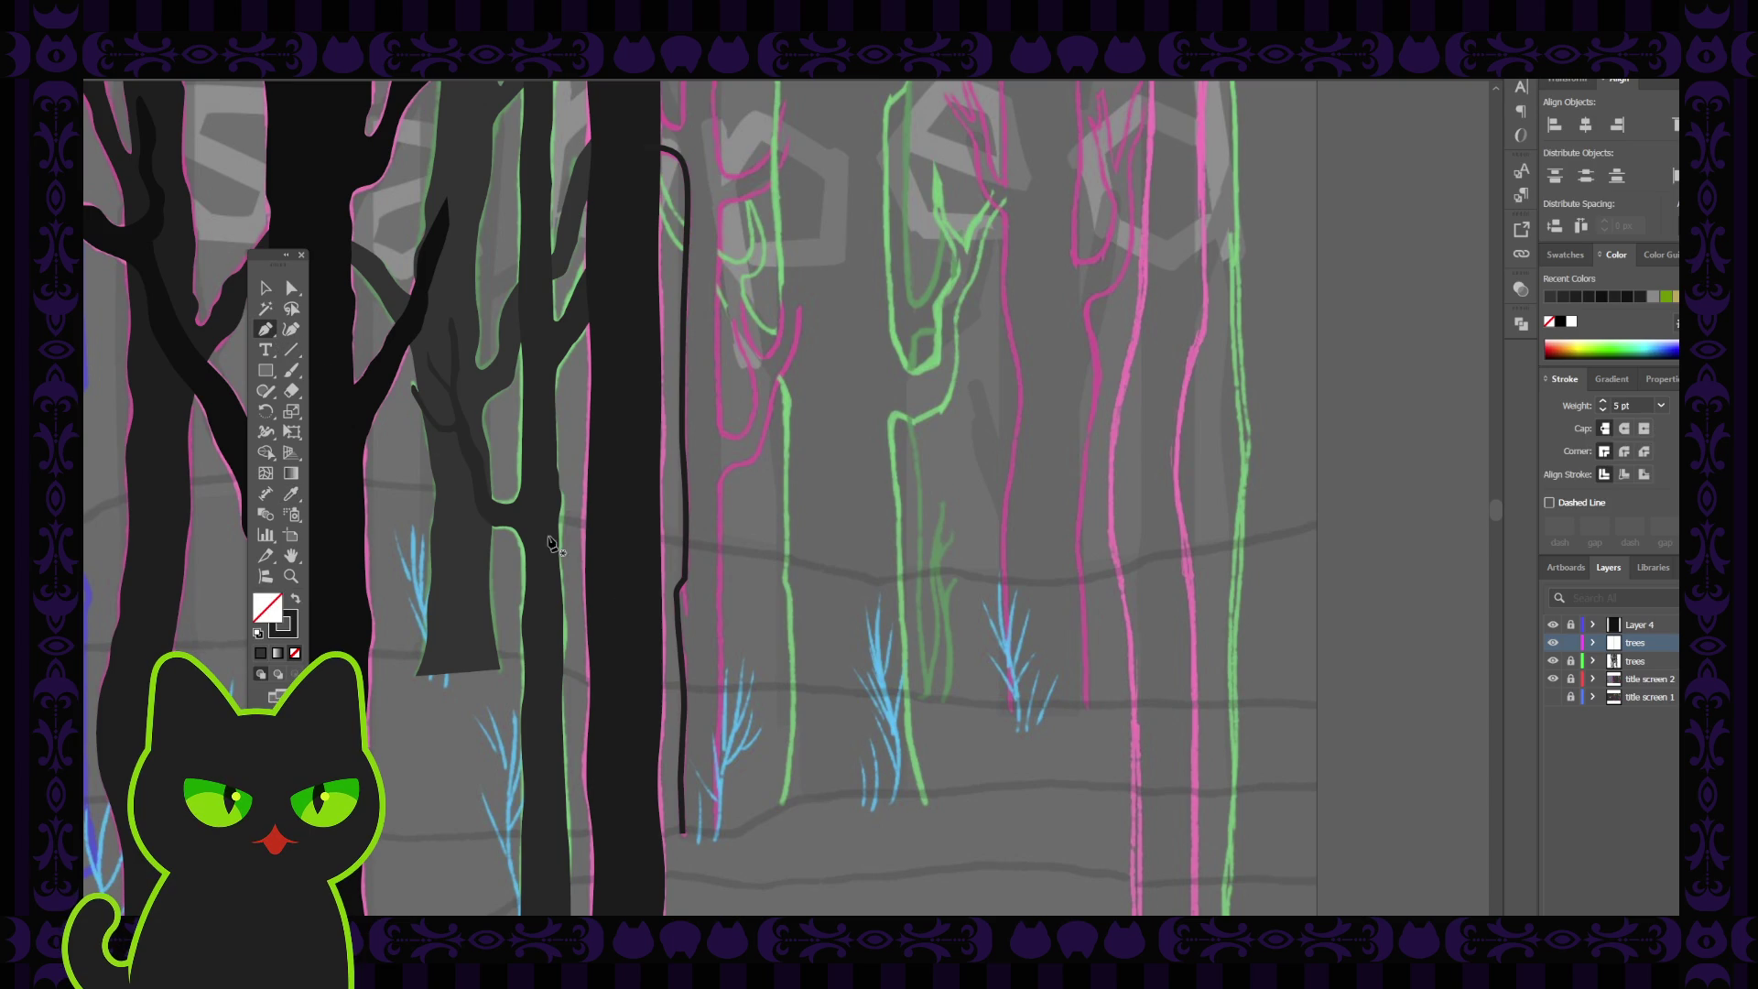
# Trace the thin tree's trunk from its base up to the fork
pyautogui.click(291, 330)
pyautogui.click(717, 827)
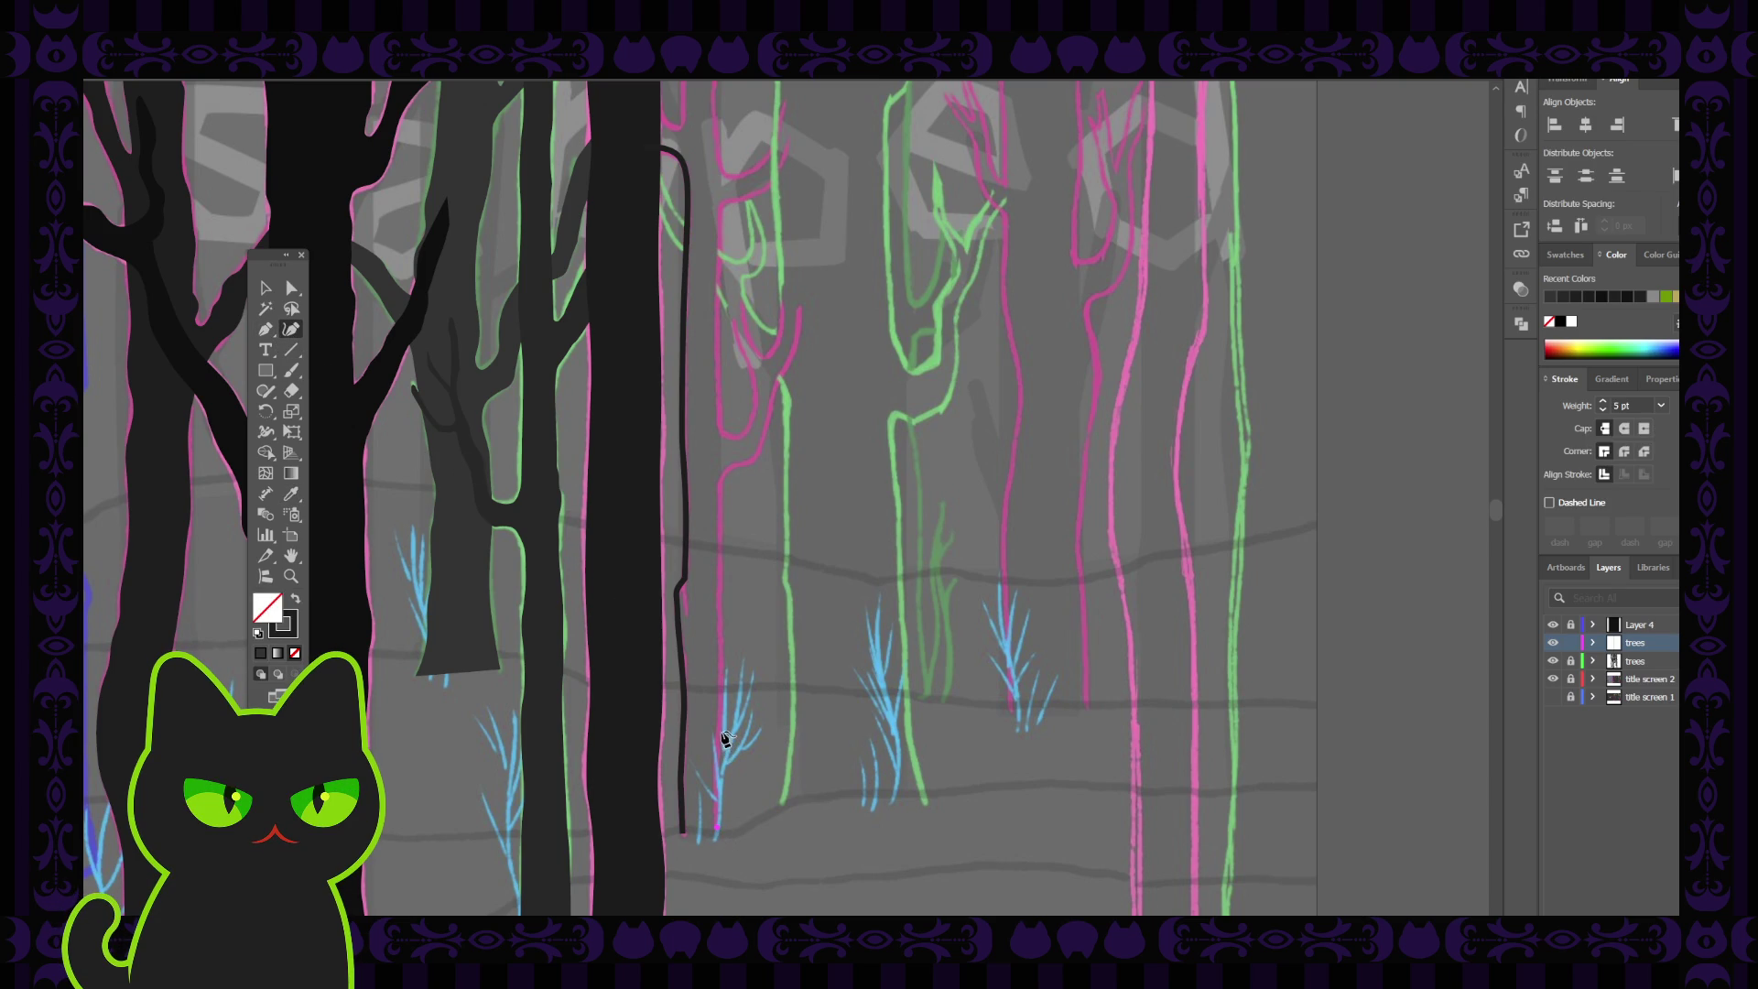
pyautogui.click(719, 745)
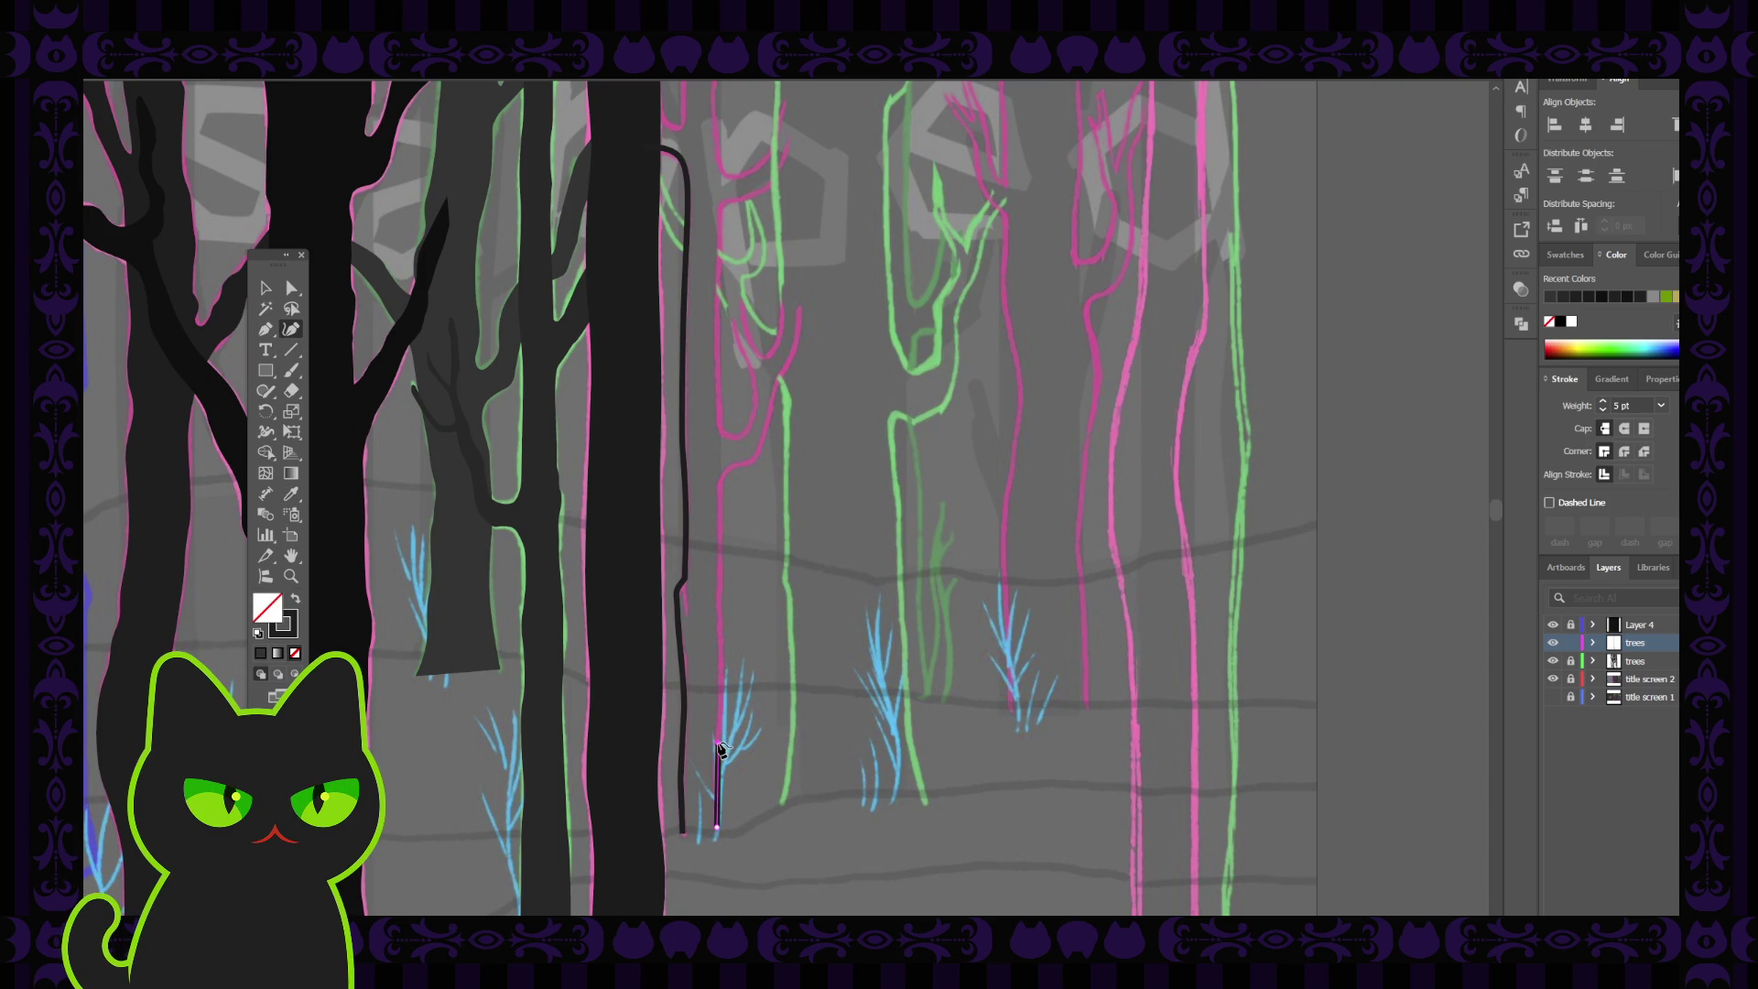
pyautogui.click(720, 649)
pyautogui.click(720, 552)
pyautogui.click(719, 486)
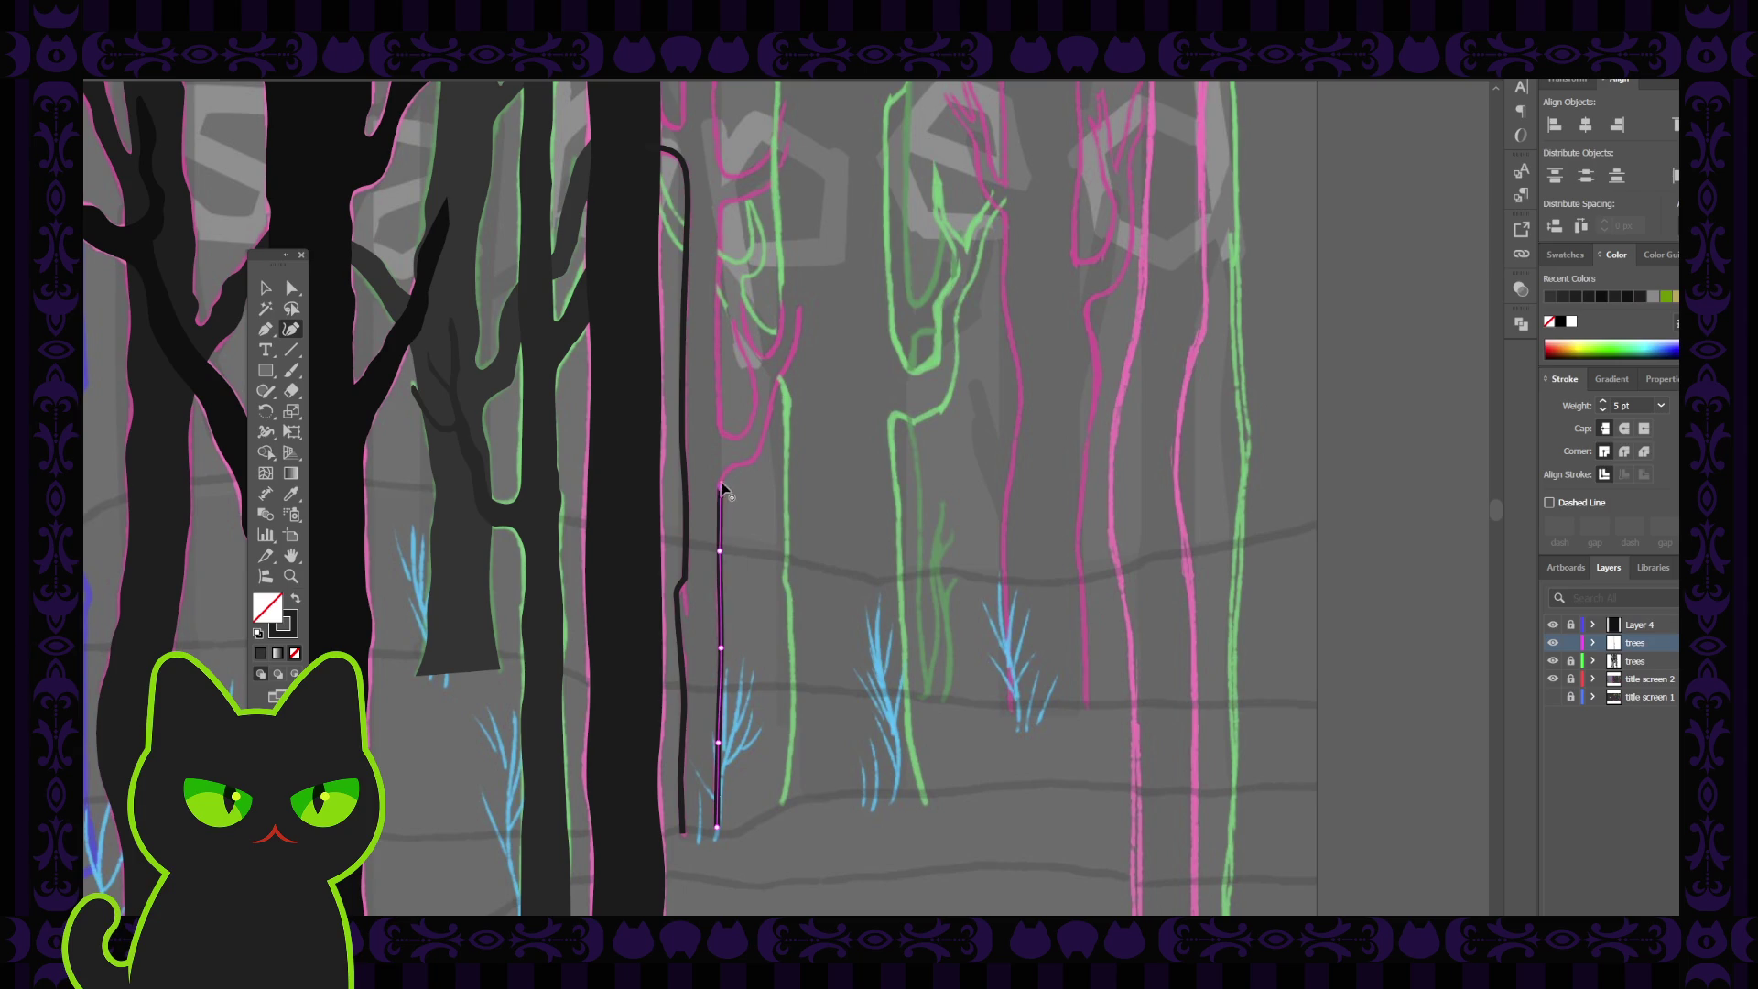
# Continue the trunk path at the fork with a segment bending up to the right
pyautogui.press('p')
pyautogui.click(720, 489)
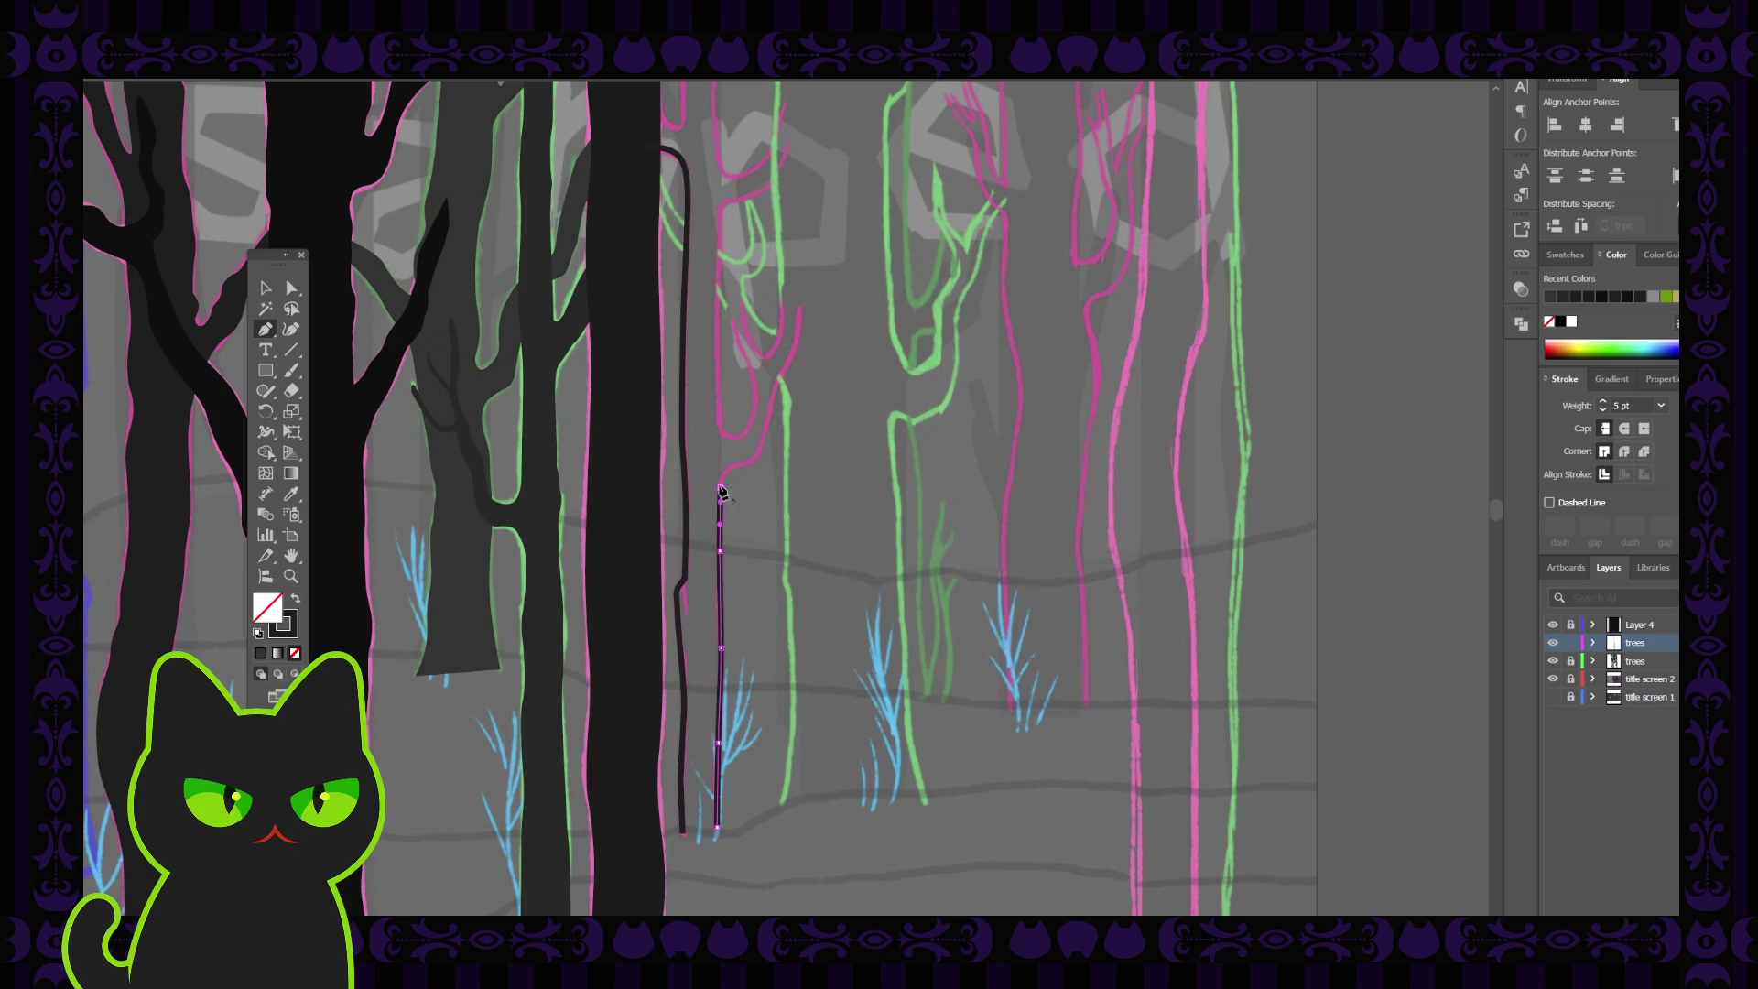
pyautogui.click(740, 465)
pyautogui.click(750, 464)
pyautogui.press('a')
pyautogui.click(721, 490)
pyautogui.click(773, 488)
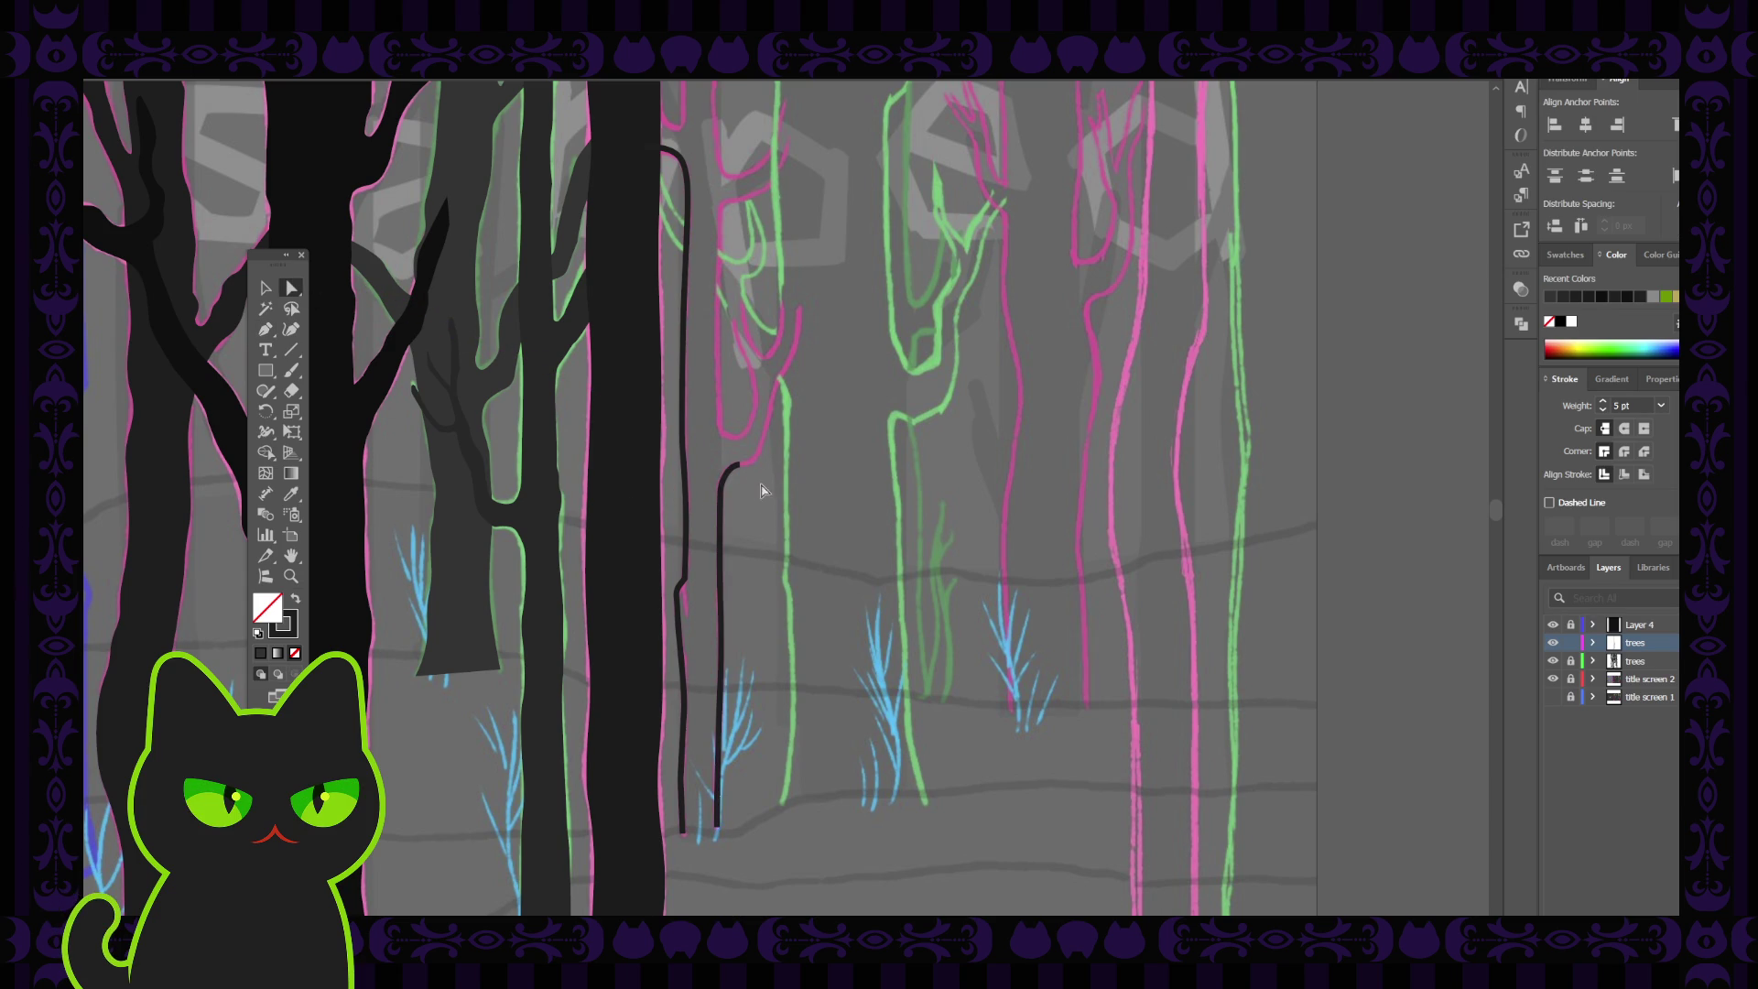
pyautogui.click(271, 328)
pyautogui.click(736, 467)
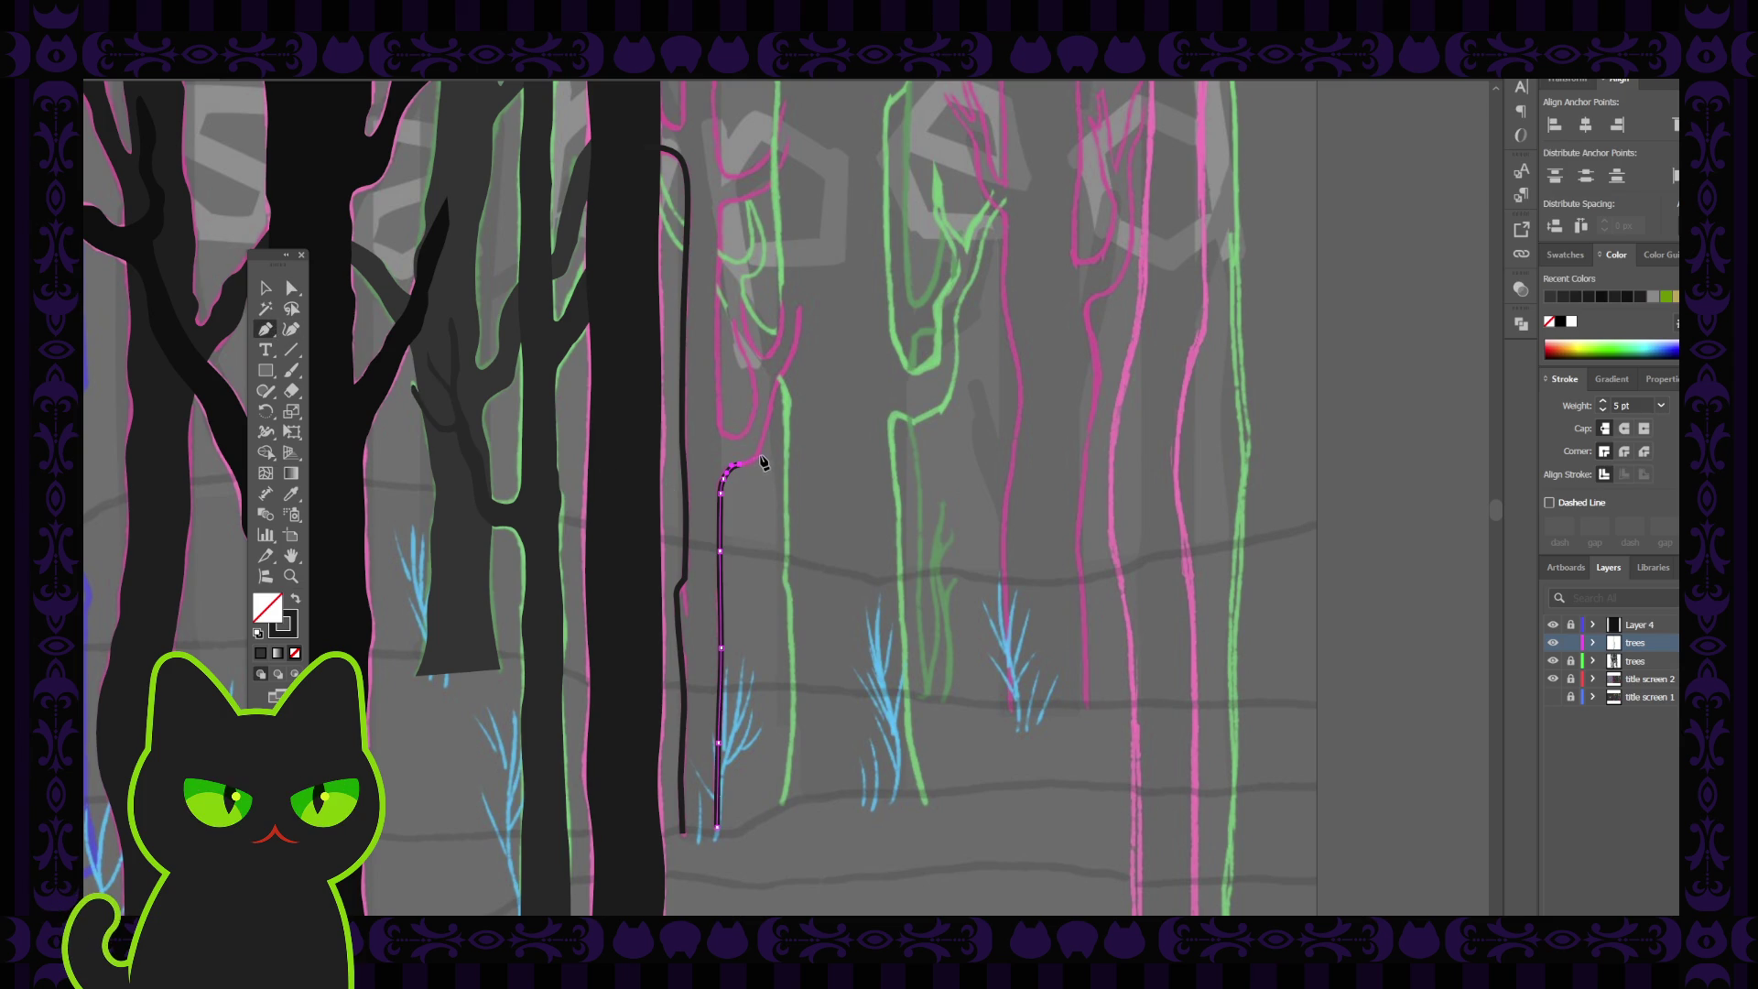
pyautogui.keyDown('ctrl'); pyautogui.click(759, 454); pyautogui.keyUp('ctrl')
pyautogui.click(760, 453)
# Extend the right branch up to its tip and select the finished trunk-and-branch line
pyautogui.scroll(3, 769, 476)
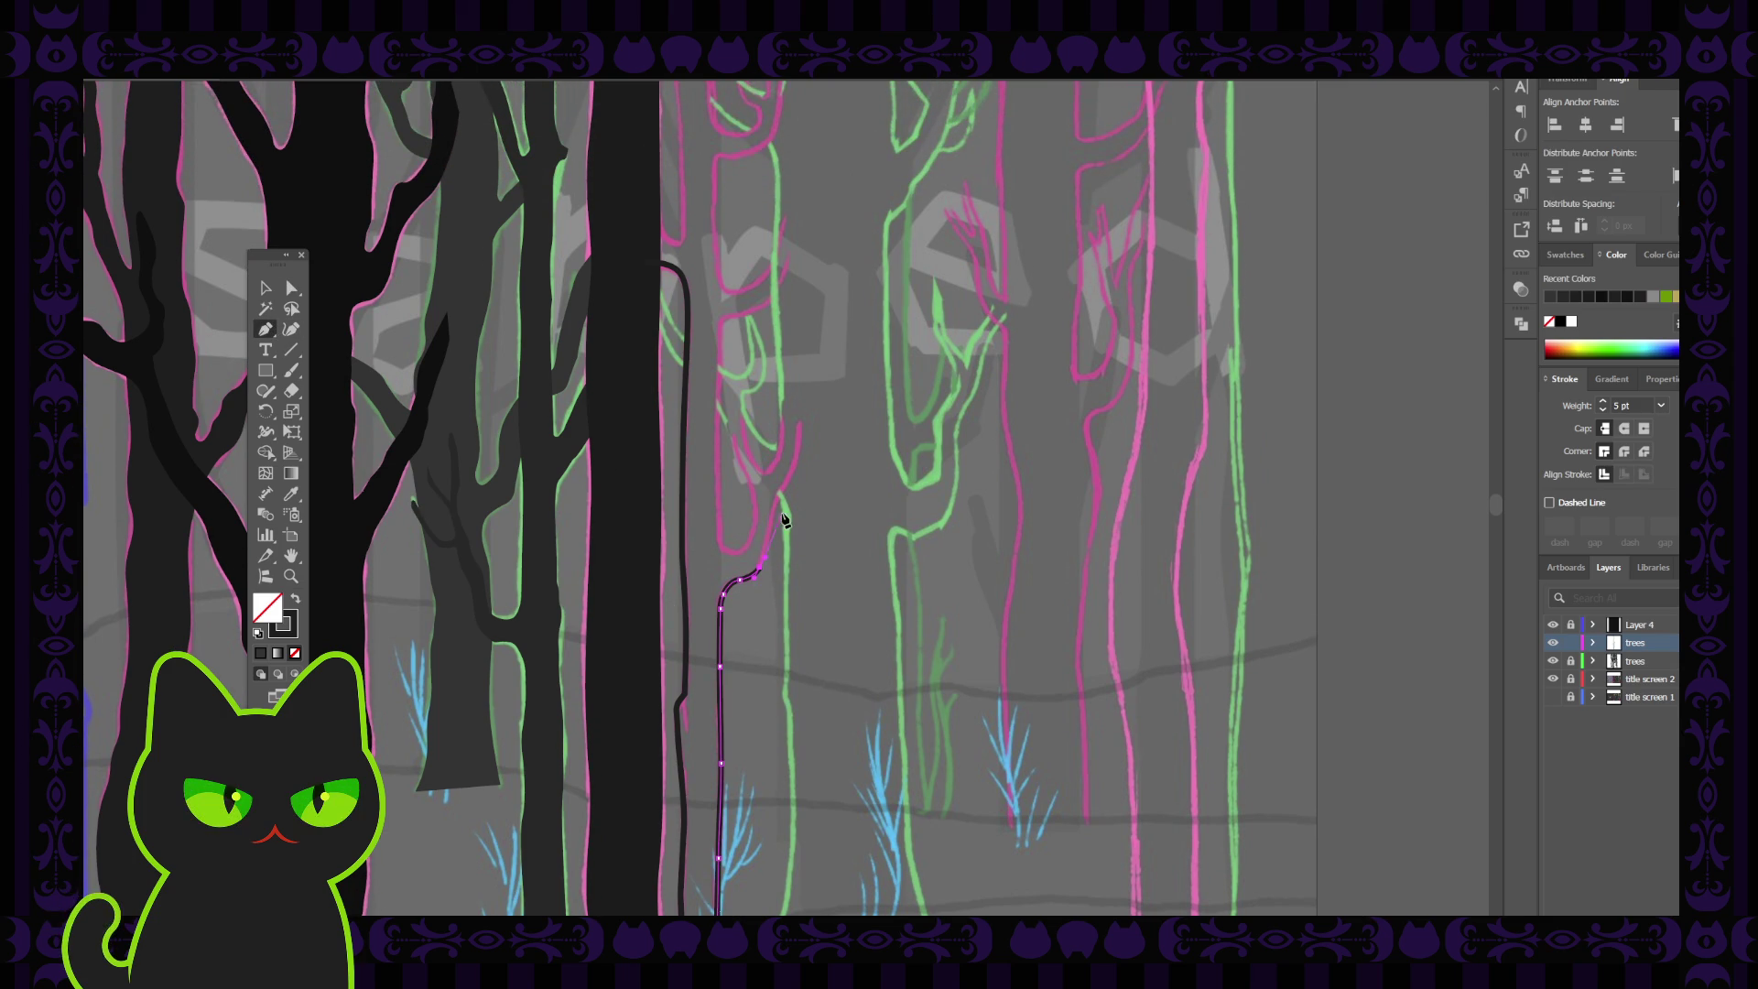
pyautogui.keyDown('ctrl'); pyautogui.click(769, 538); pyautogui.keyUp('ctrl')
pyautogui.click(777, 509)
pyautogui.keyDown('ctrl'); pyautogui.click(784, 493); pyautogui.keyUp('ctrl')
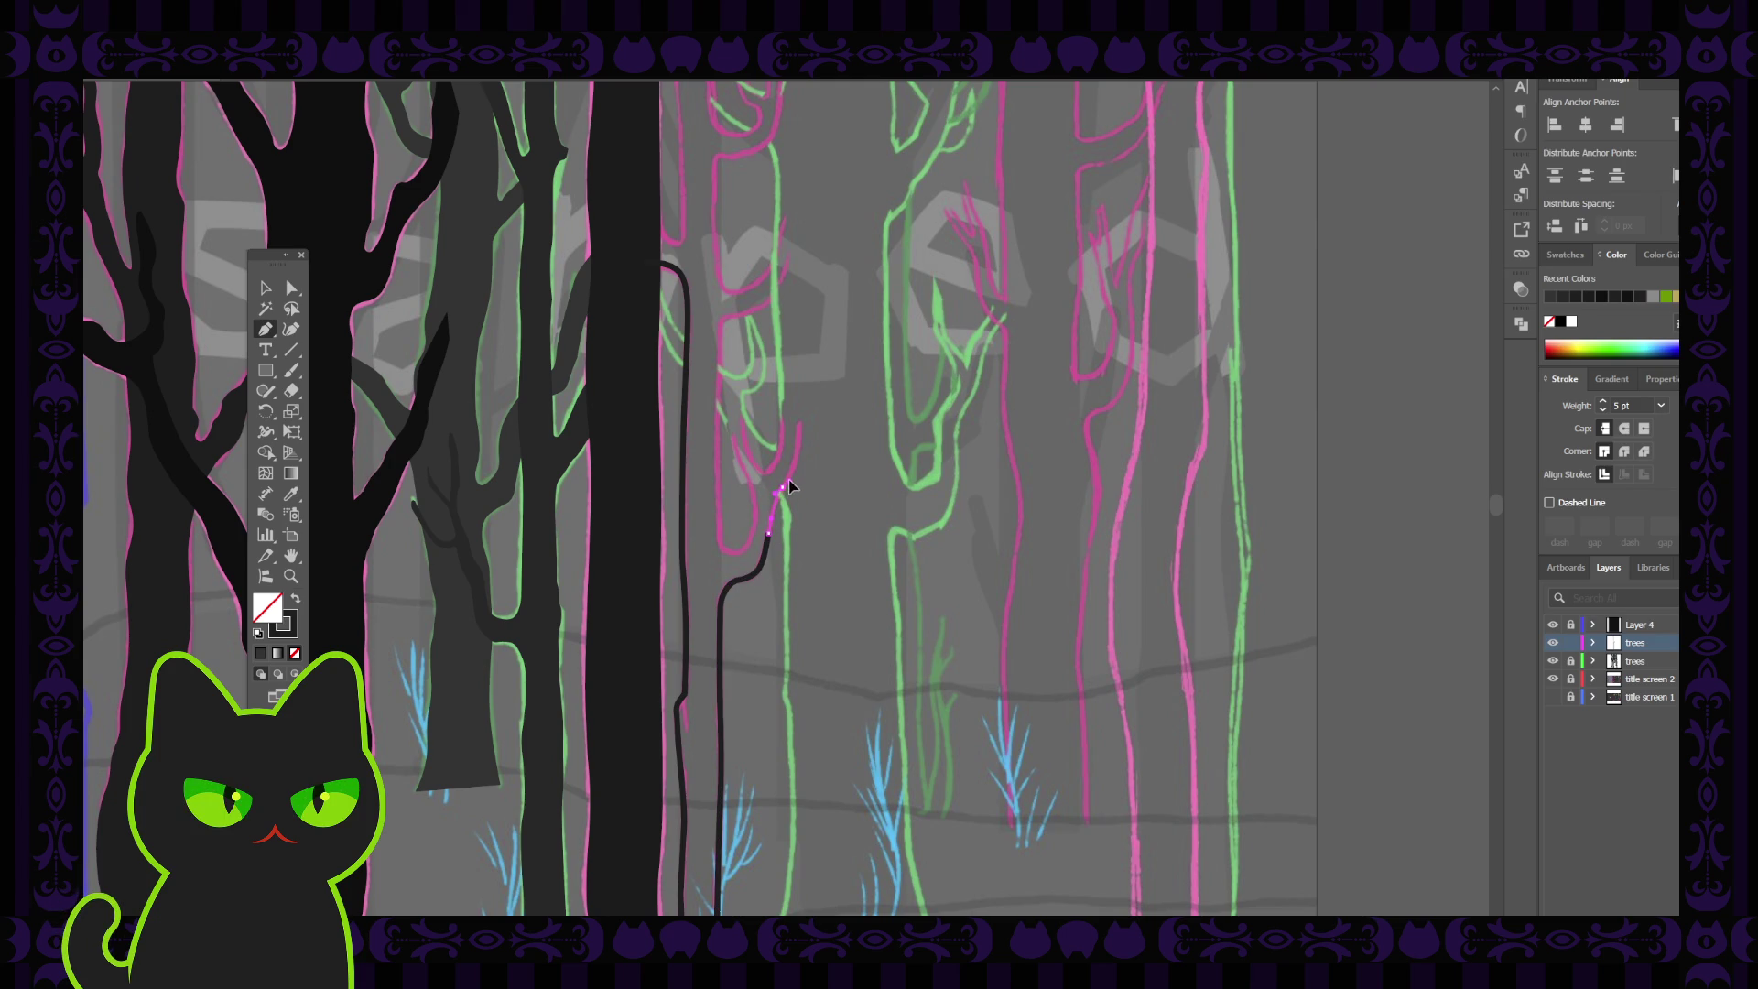
pyautogui.click(793, 470)
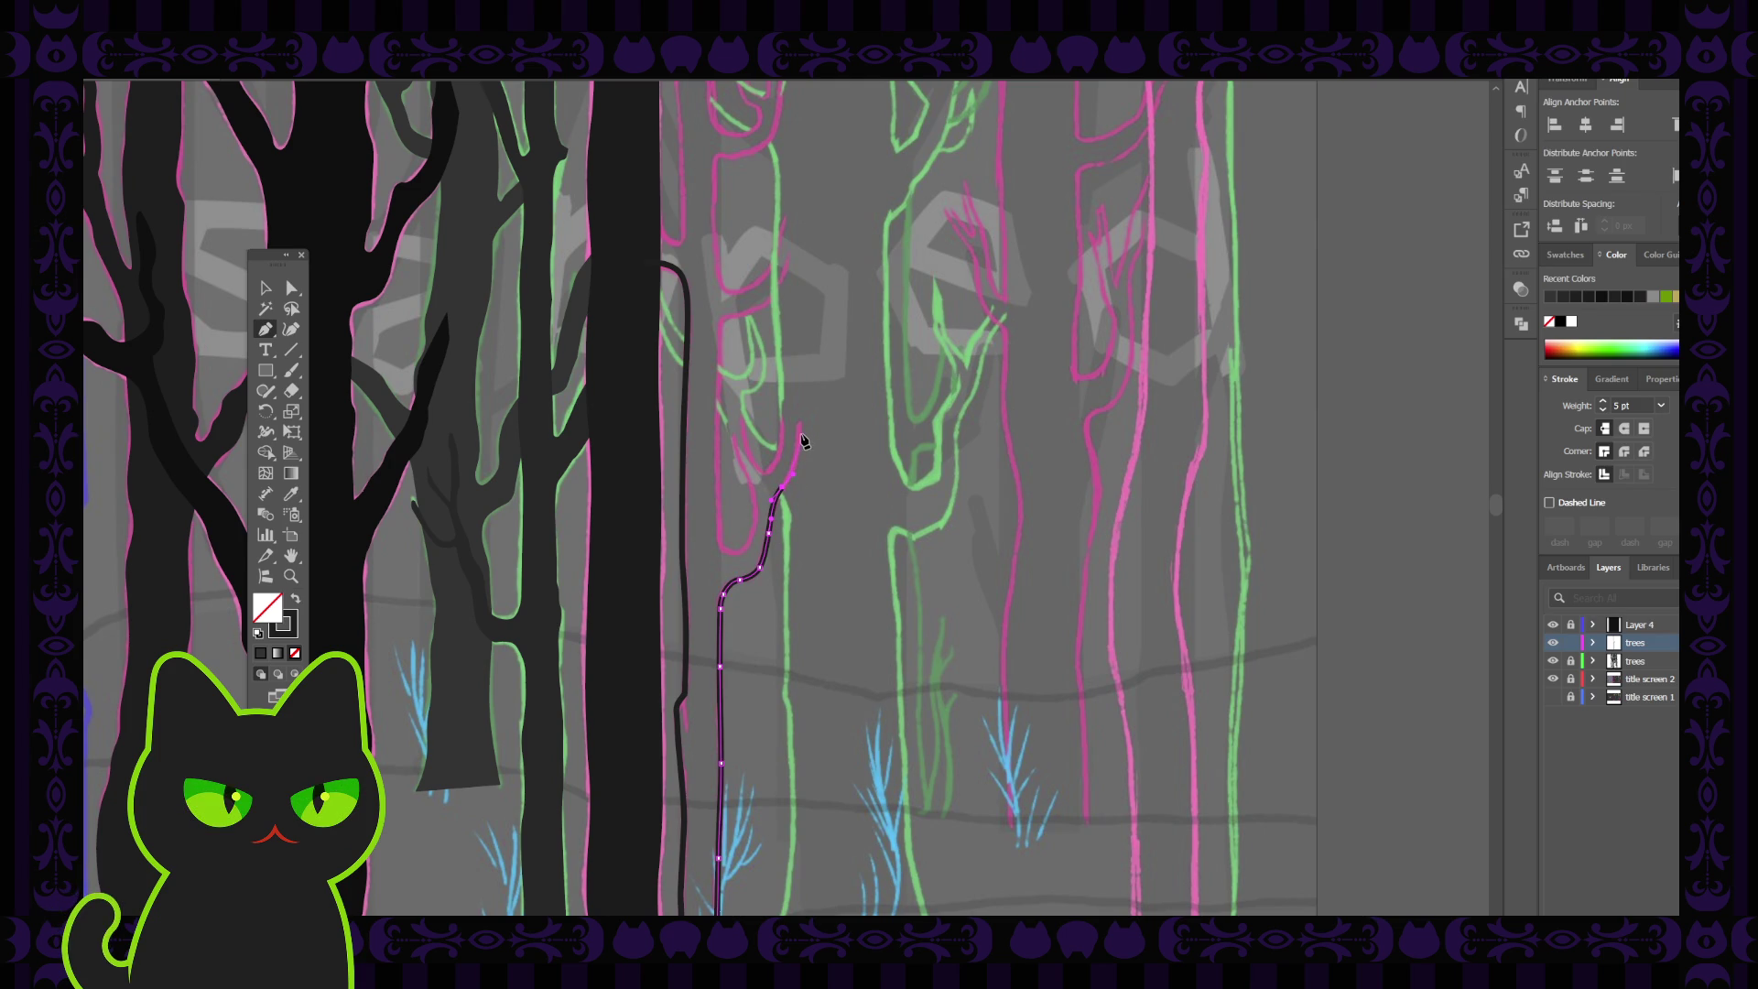
pyautogui.click(802, 426)
pyautogui.keyDown('ctrl'); pyautogui.click(800, 418); pyautogui.keyUp('ctrl')
pyautogui.click(801, 419)
pyautogui.click(266, 288)
pyautogui.click(762, 448)
pyautogui.click(775, 503)
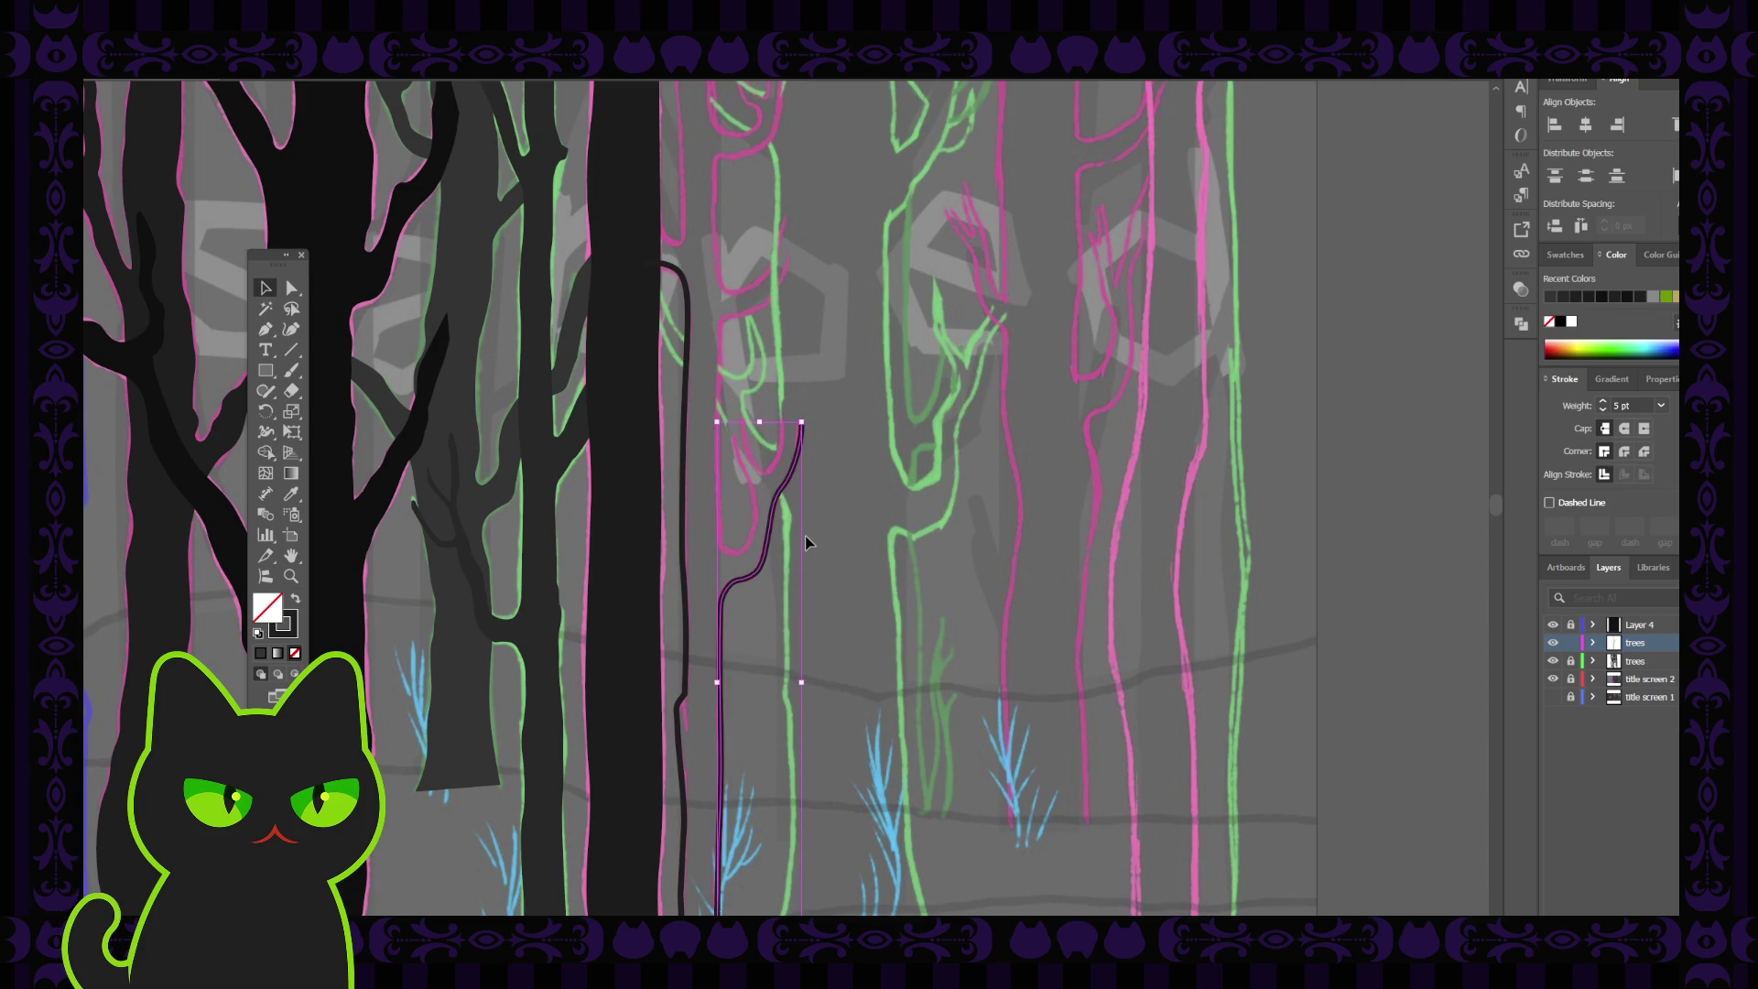
# Draw the left fork's edge from near the top down to where it meets the trunk
pyautogui.scroll(1, 805, 536)
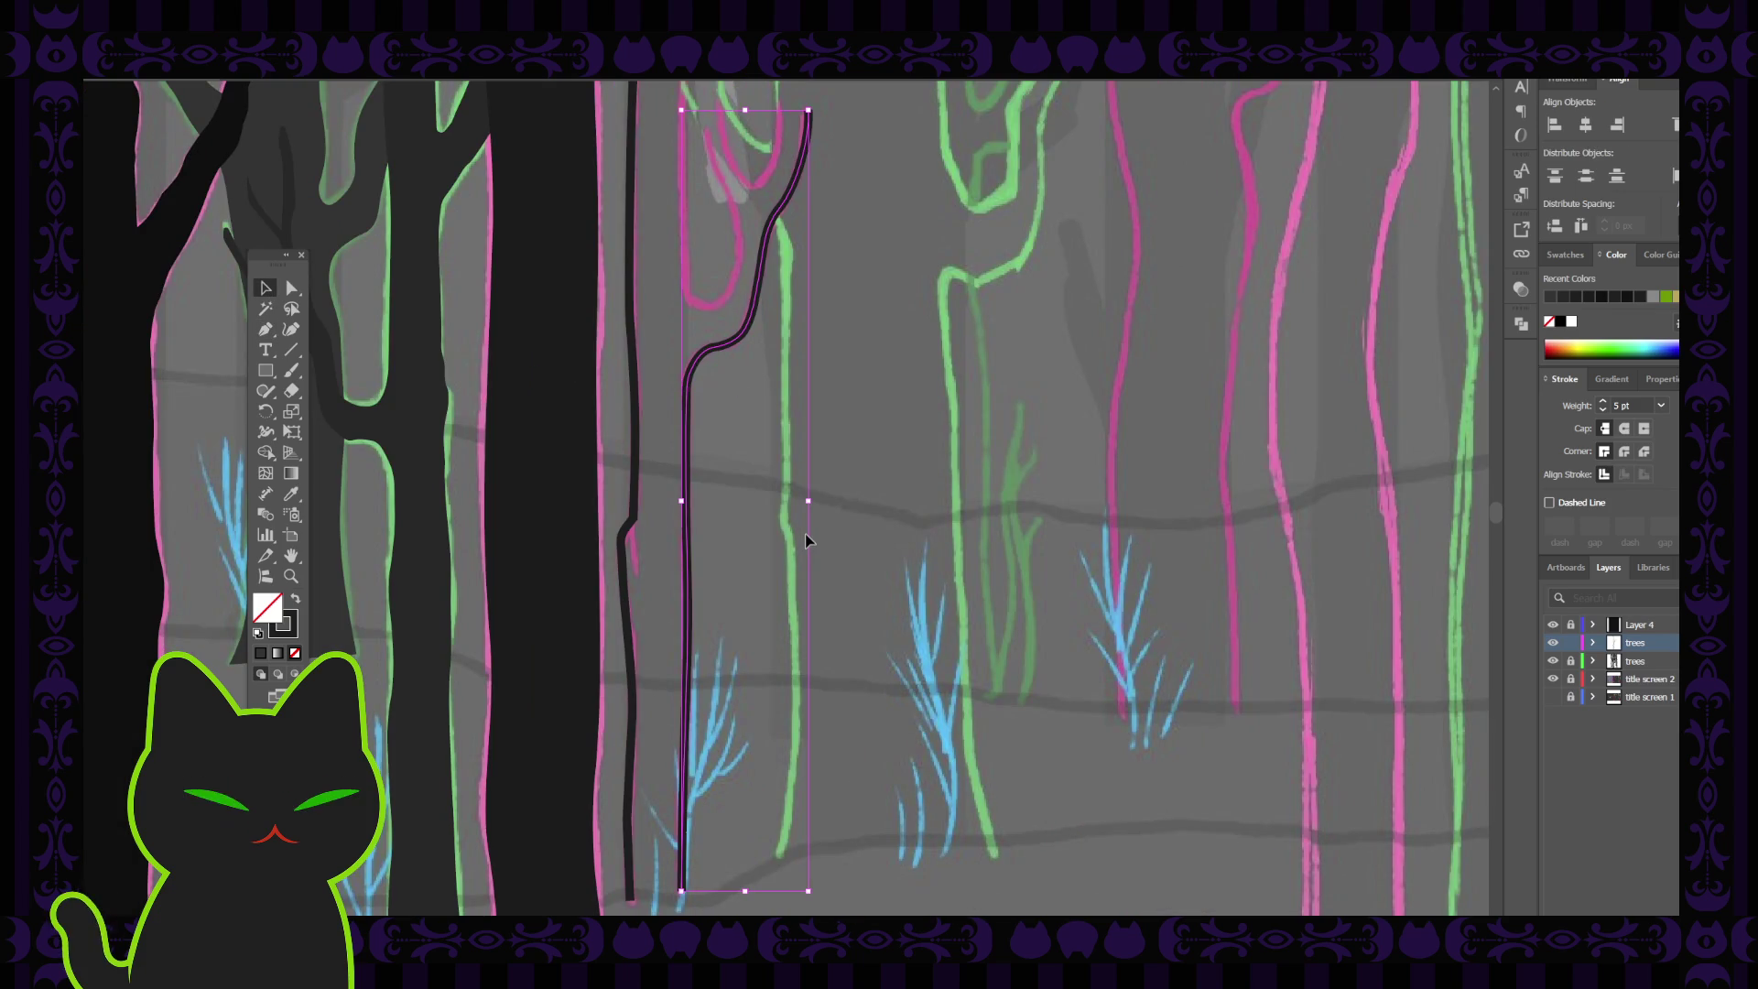
pyautogui.moveTo(689, 299)
pyautogui.mouseDown()
pyautogui.moveTo(765, 565)
pyautogui.moveTo(764, 482)
pyautogui.mouseUp()
pyautogui.click(265, 287)
pyautogui.click(344, 362)
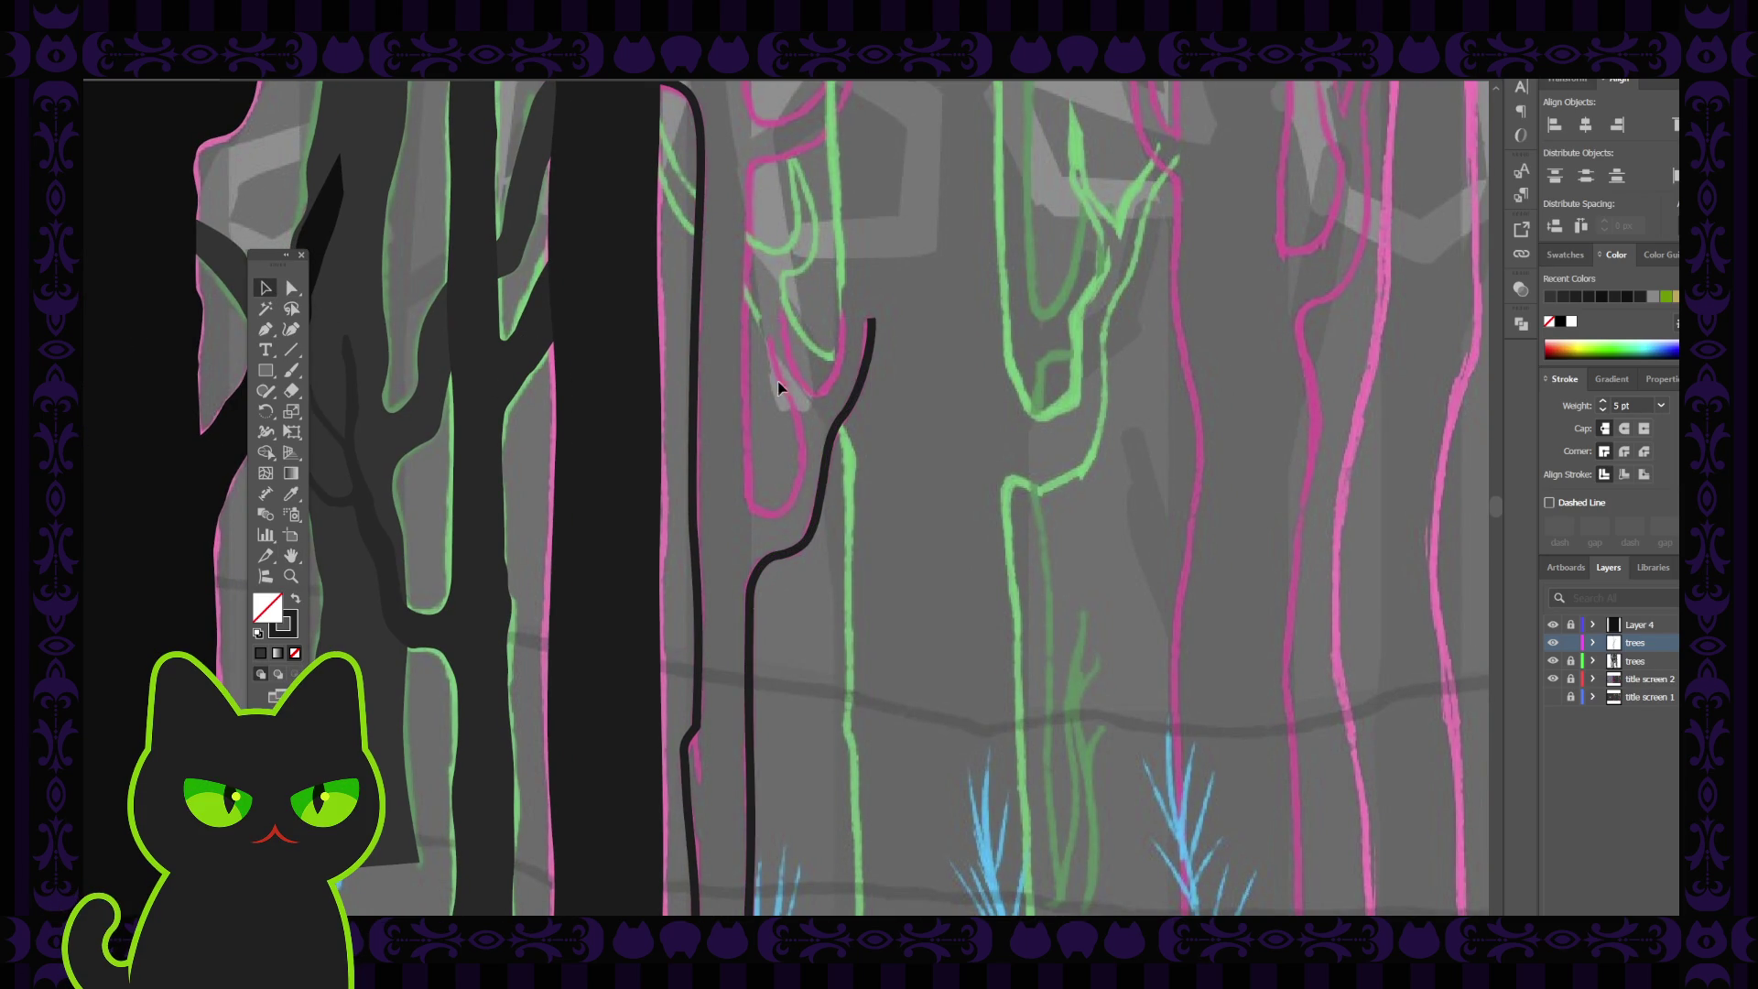
pyautogui.click(265, 329)
pyautogui.click(750, 167)
pyautogui.click(747, 233)
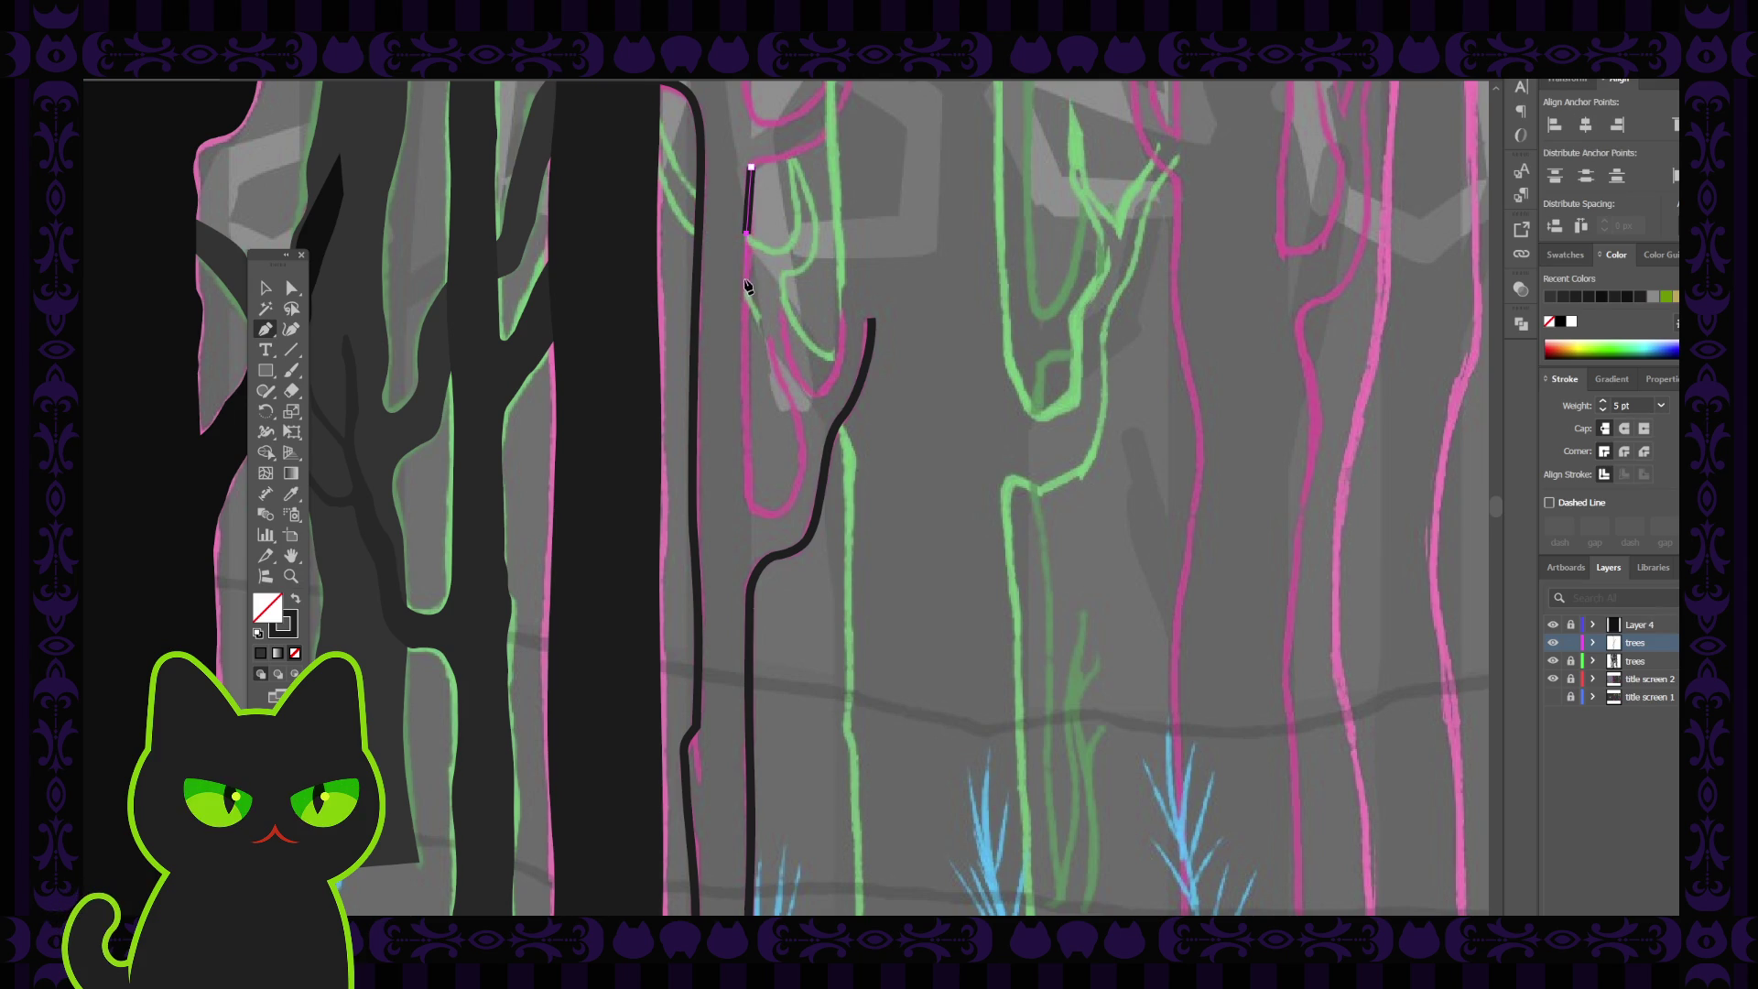
pyautogui.click(746, 335)
pyautogui.click(747, 451)
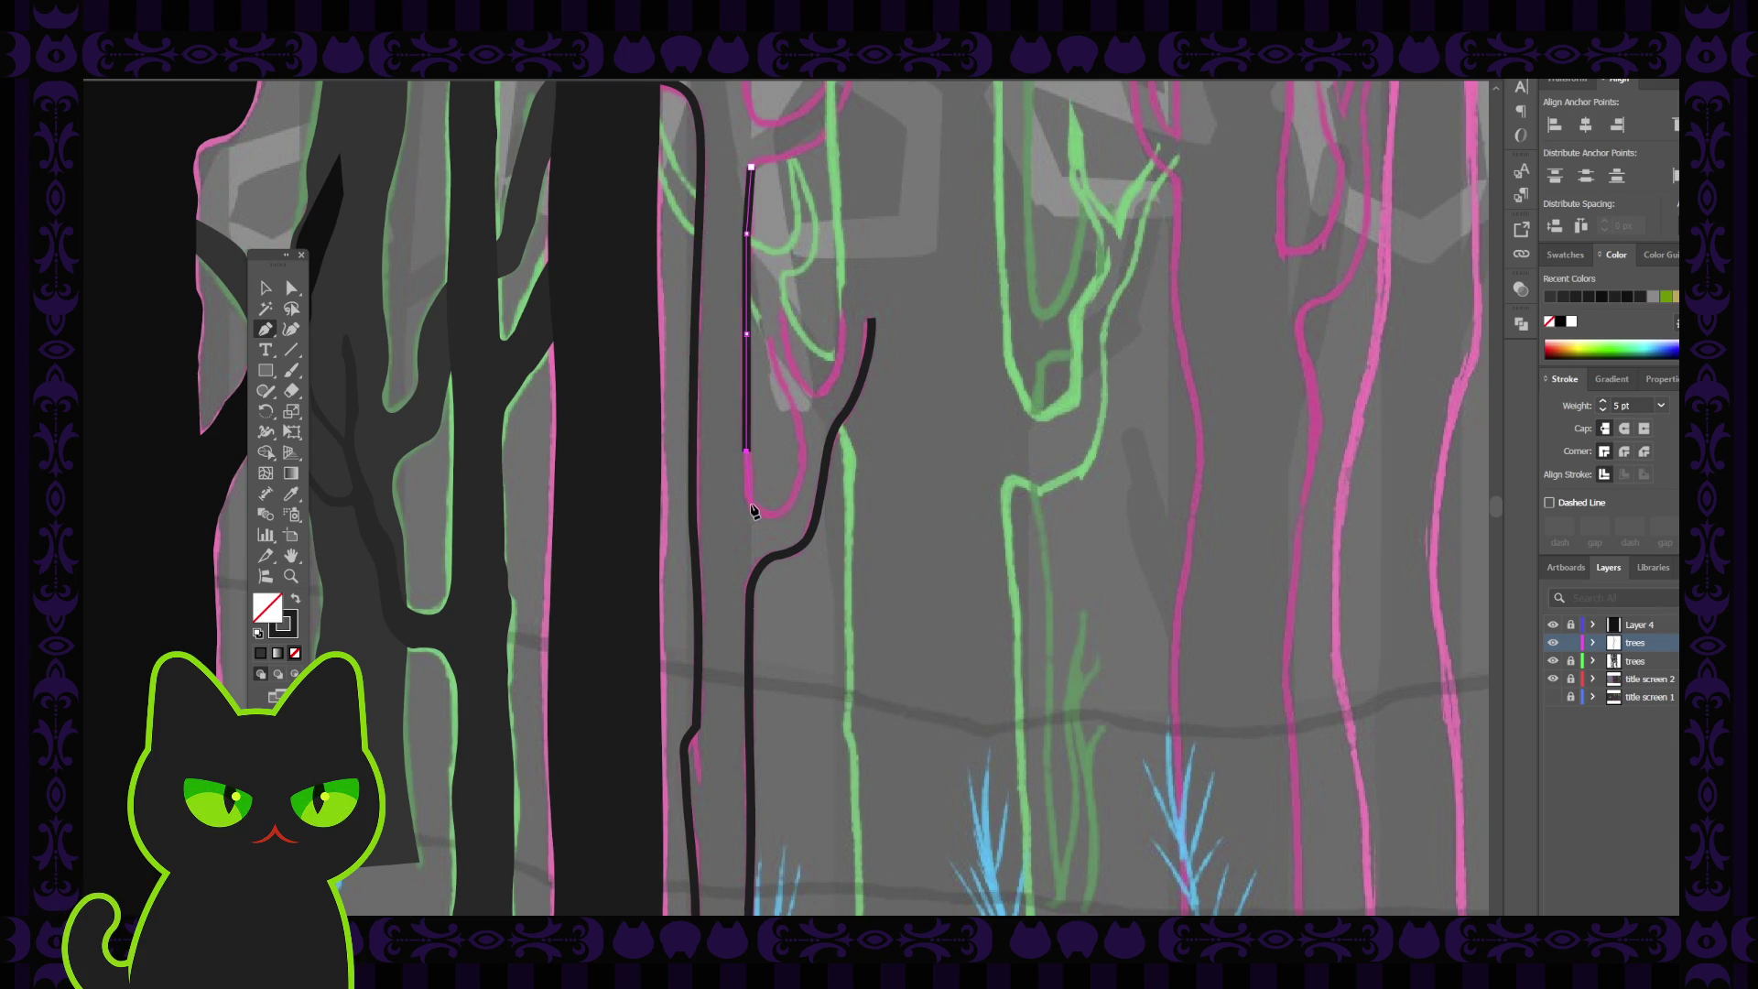
pyautogui.click(747, 502)
pyautogui.click(783, 512)
pyautogui.click(804, 511)
# Curve the fork's inner edge back up to the right, ending at the branch tip
pyautogui.click(298, 334)
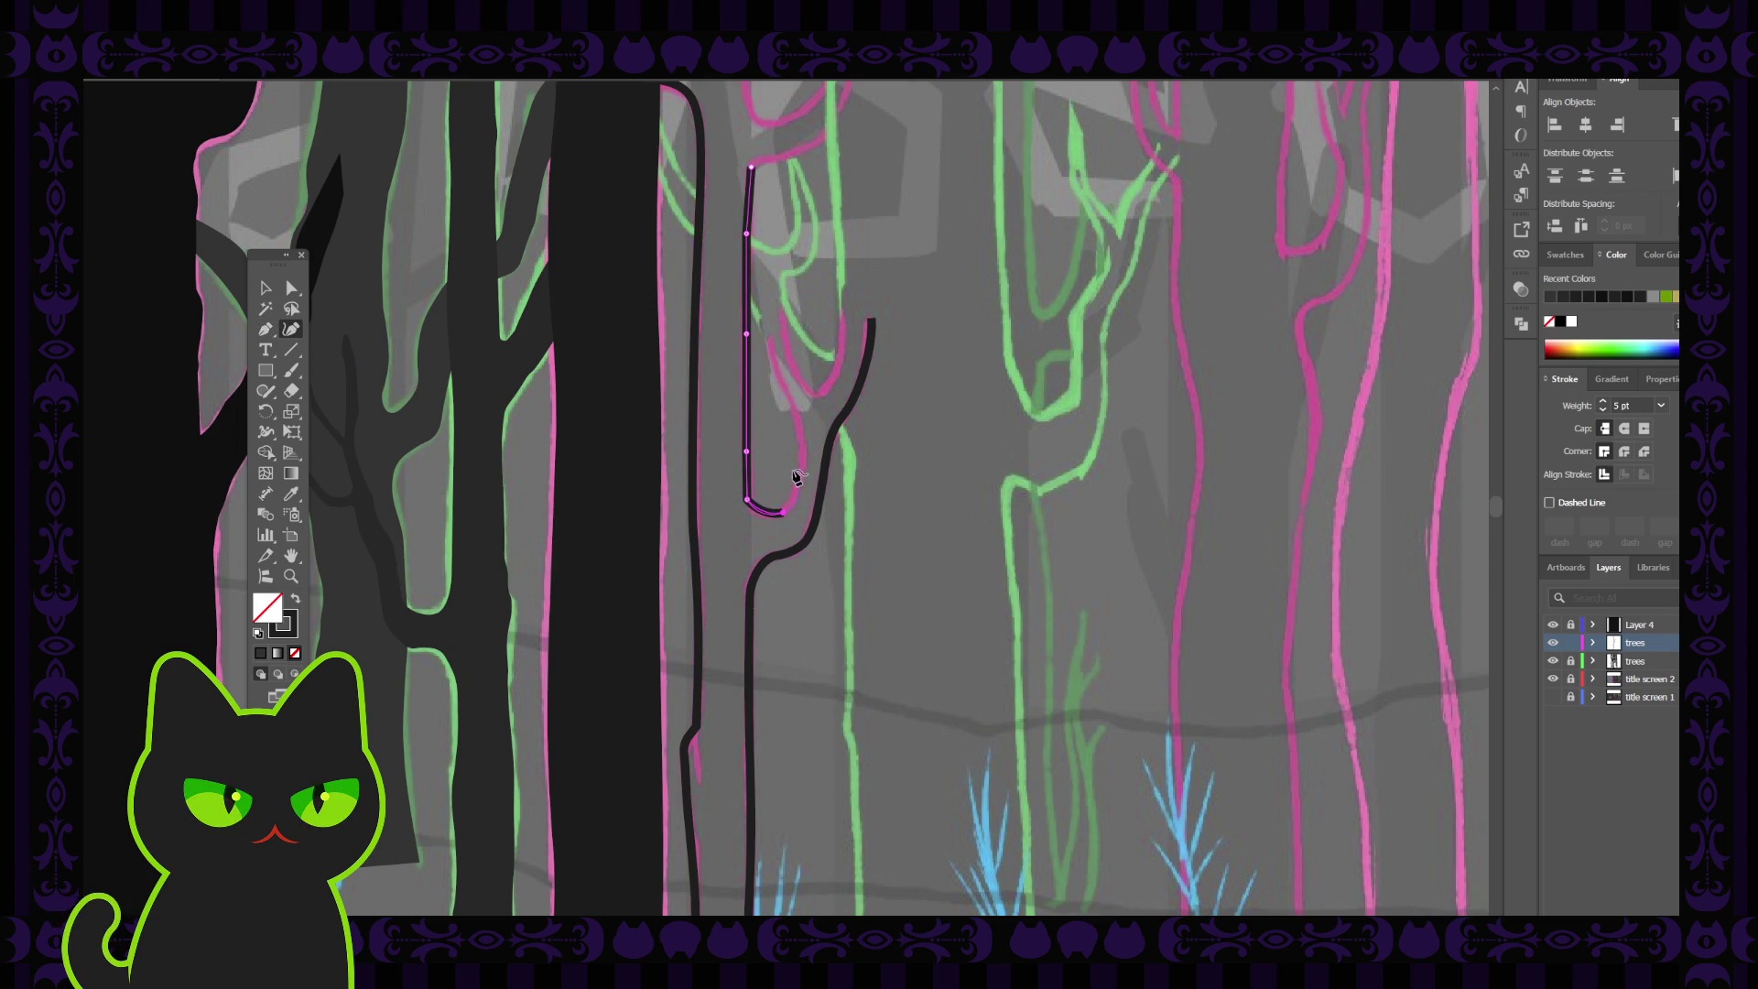
pyautogui.click(794, 498)
pyautogui.click(804, 458)
pyautogui.click(795, 409)
pyautogui.click(771, 337)
pyautogui.hotkey('ctrl', 'shift', 'a')
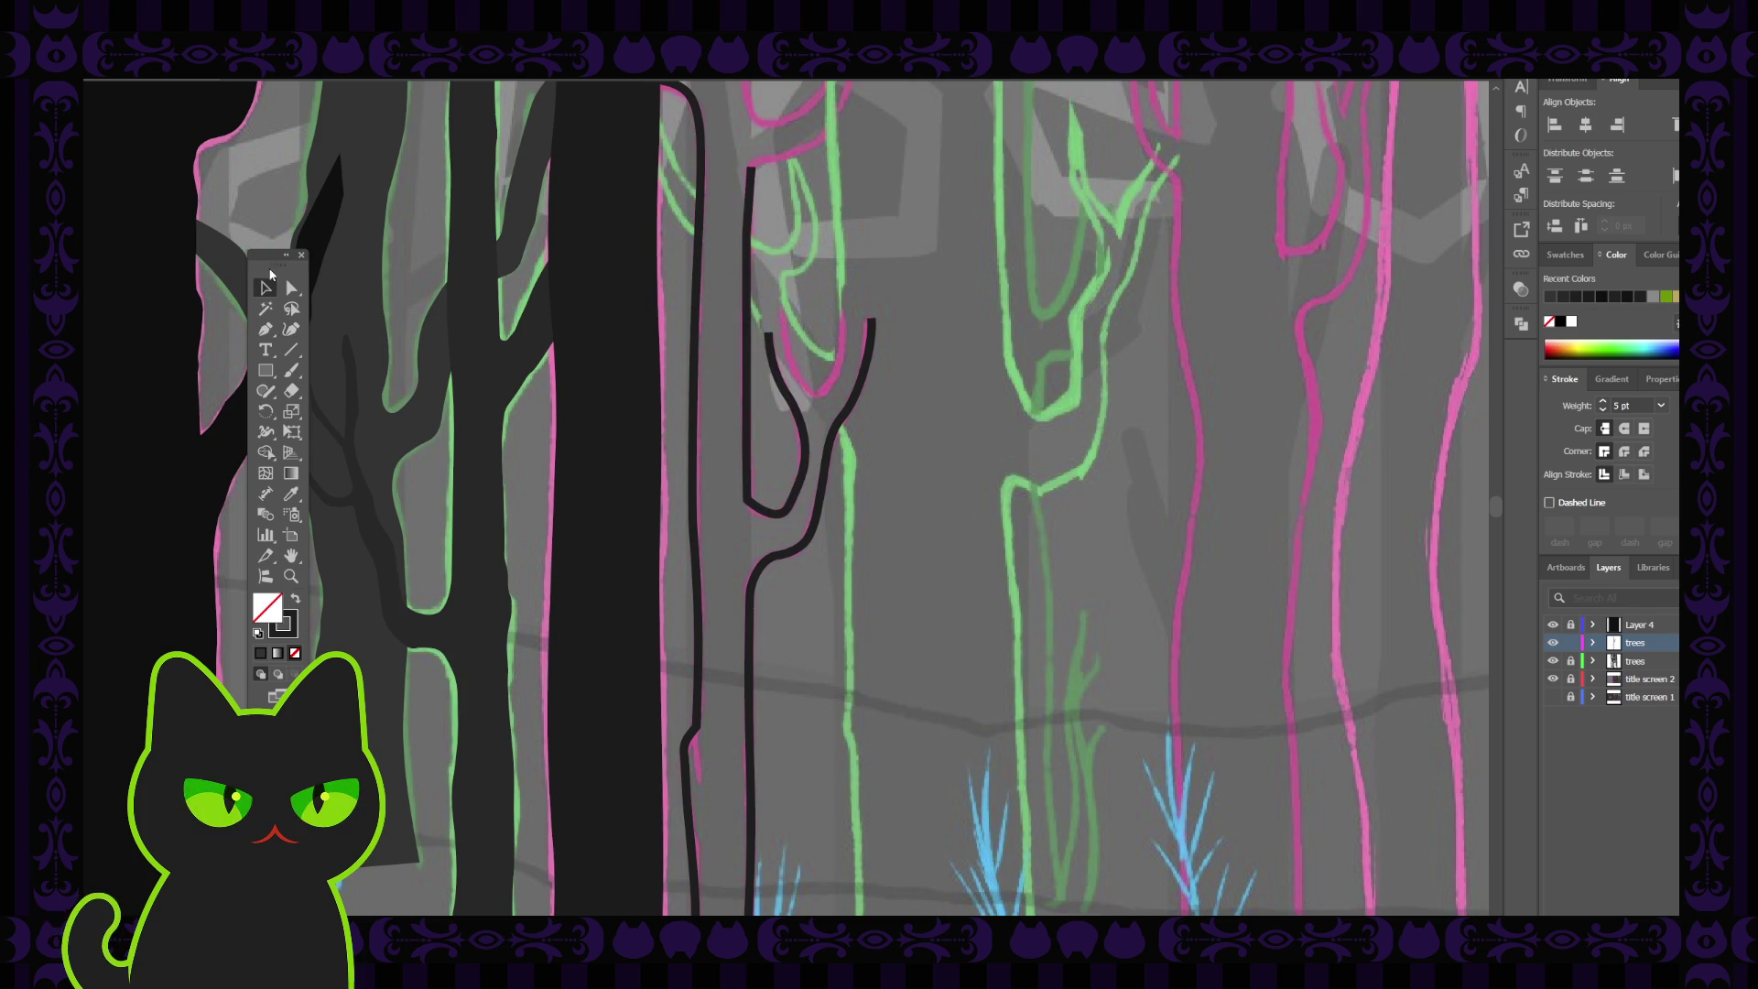
# Move the tool palette aside and inspect the inner branch's bend with Direct Selection
pyautogui.moveTo(271, 260)
pyautogui.mouseDown()
pyautogui.moveTo(608, 283)
pyautogui.moveTo(627, 256)
pyautogui.mouseUp()
pyautogui.click(648, 284)
pyautogui.click(749, 499)
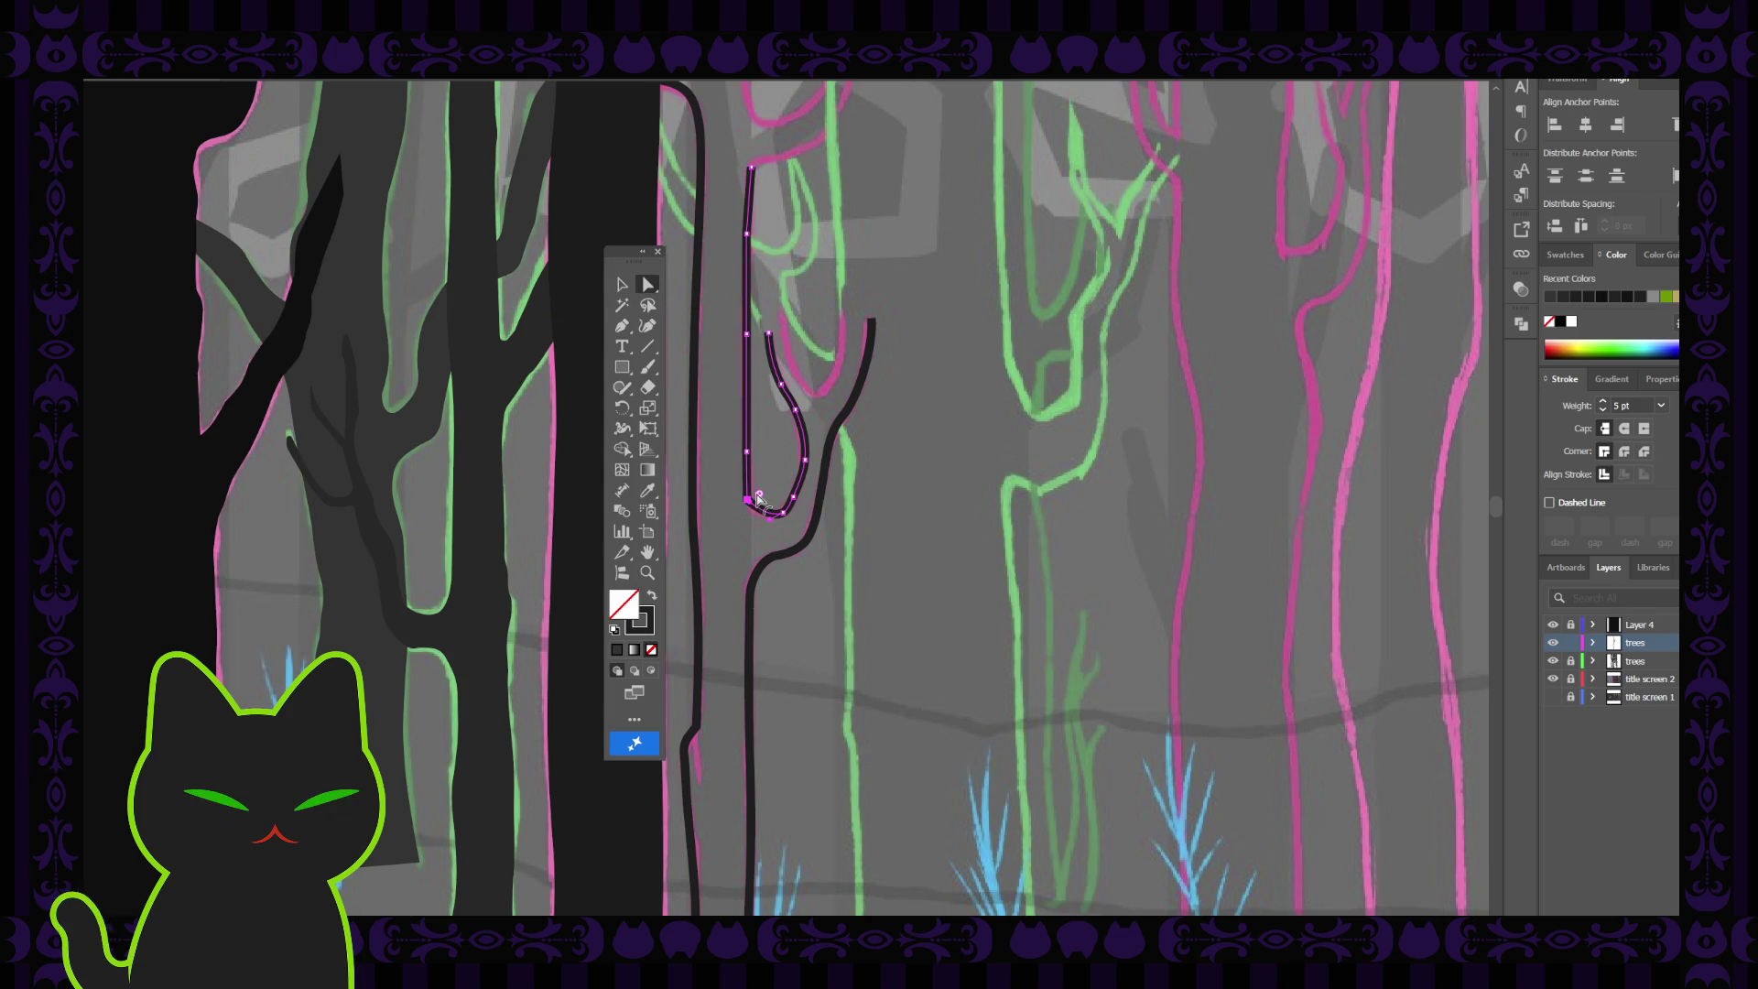
pyautogui.click(776, 462)
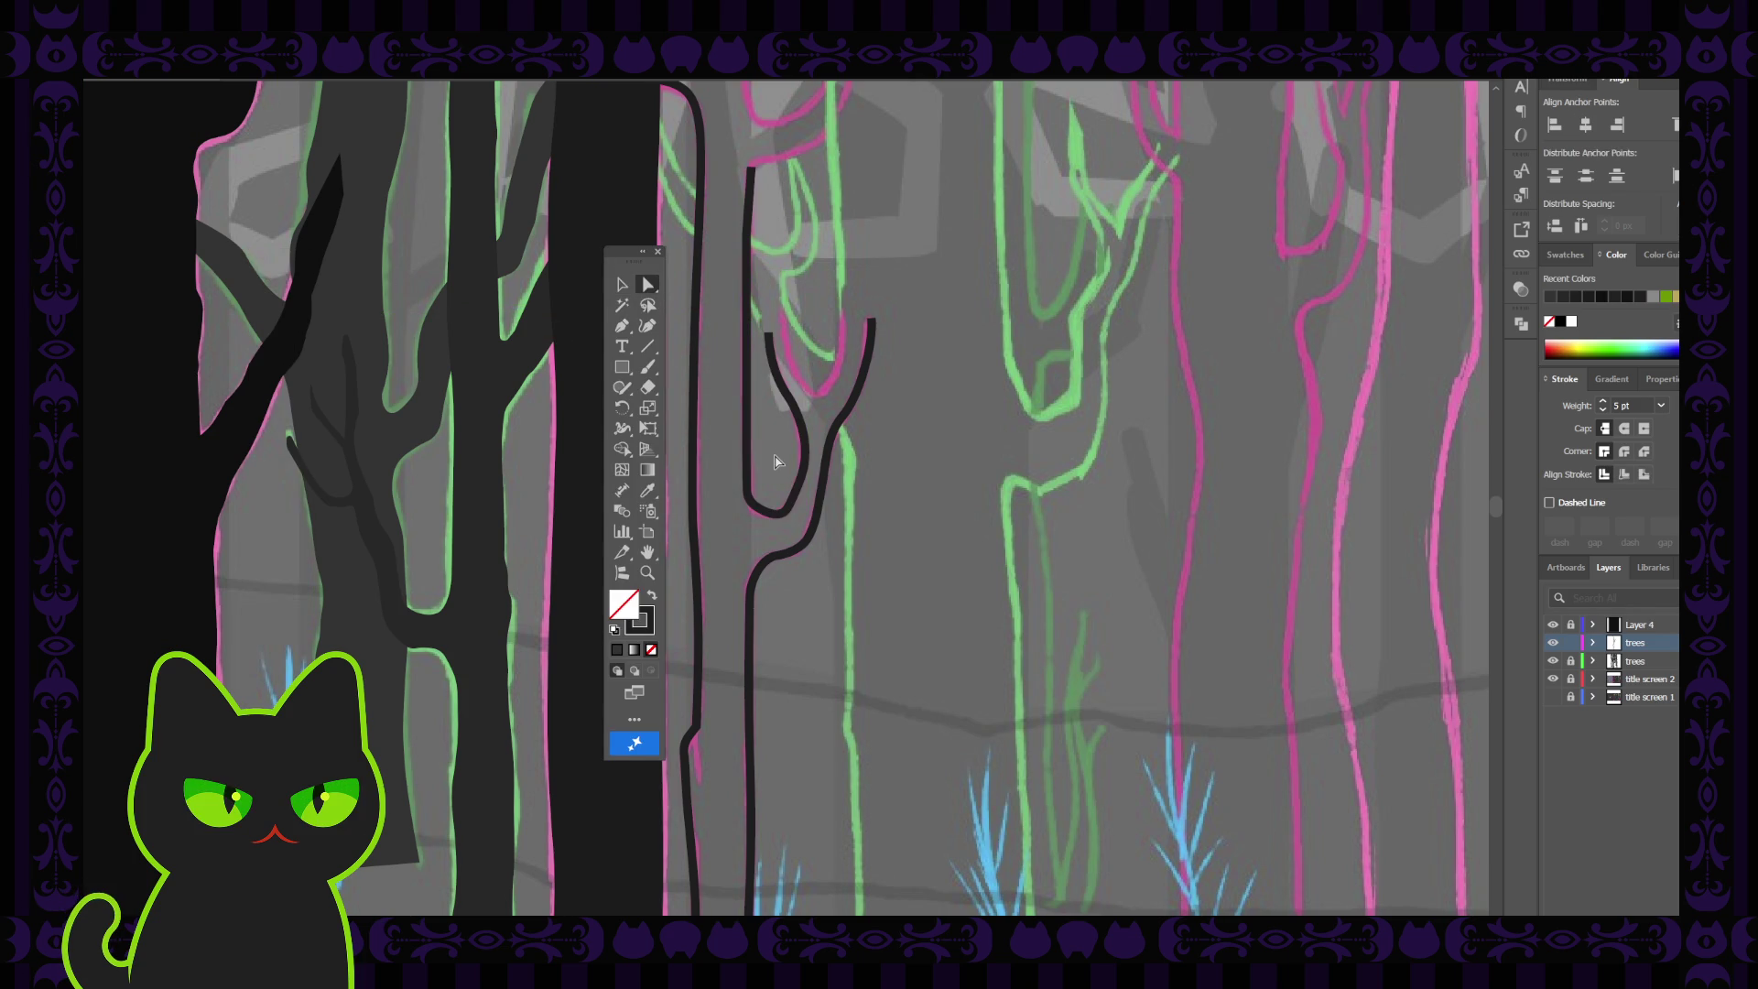
pyautogui.click(800, 492)
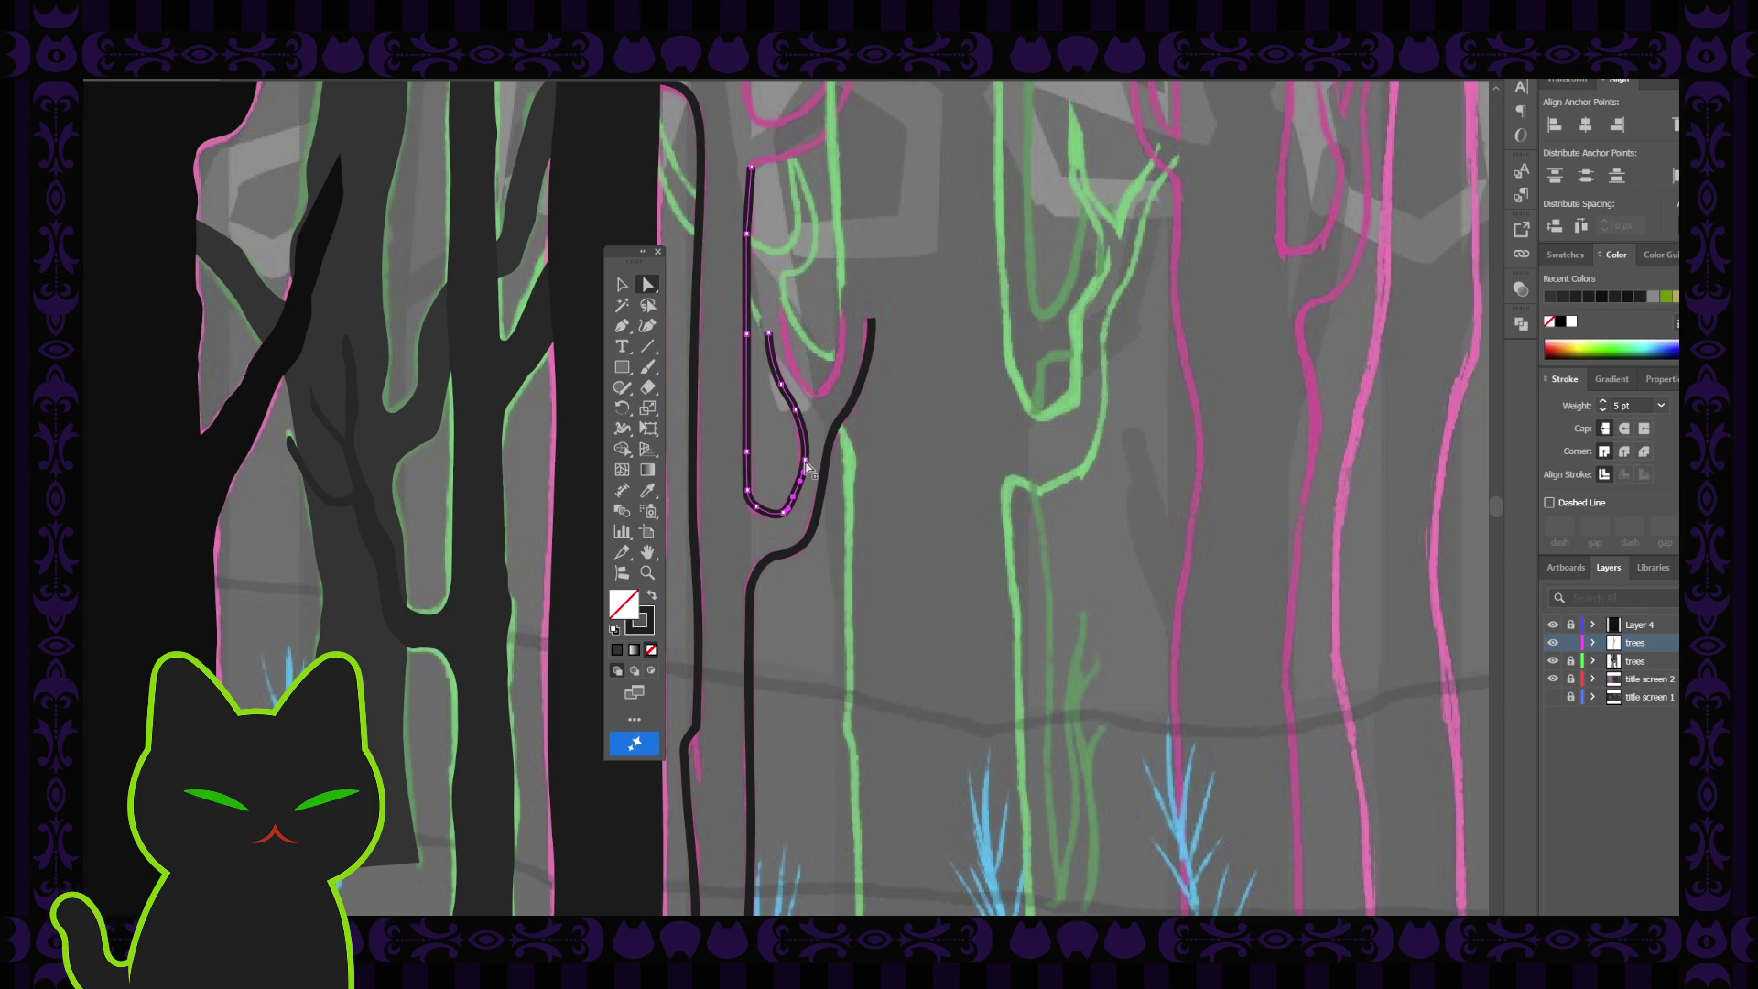
pyautogui.click(803, 464)
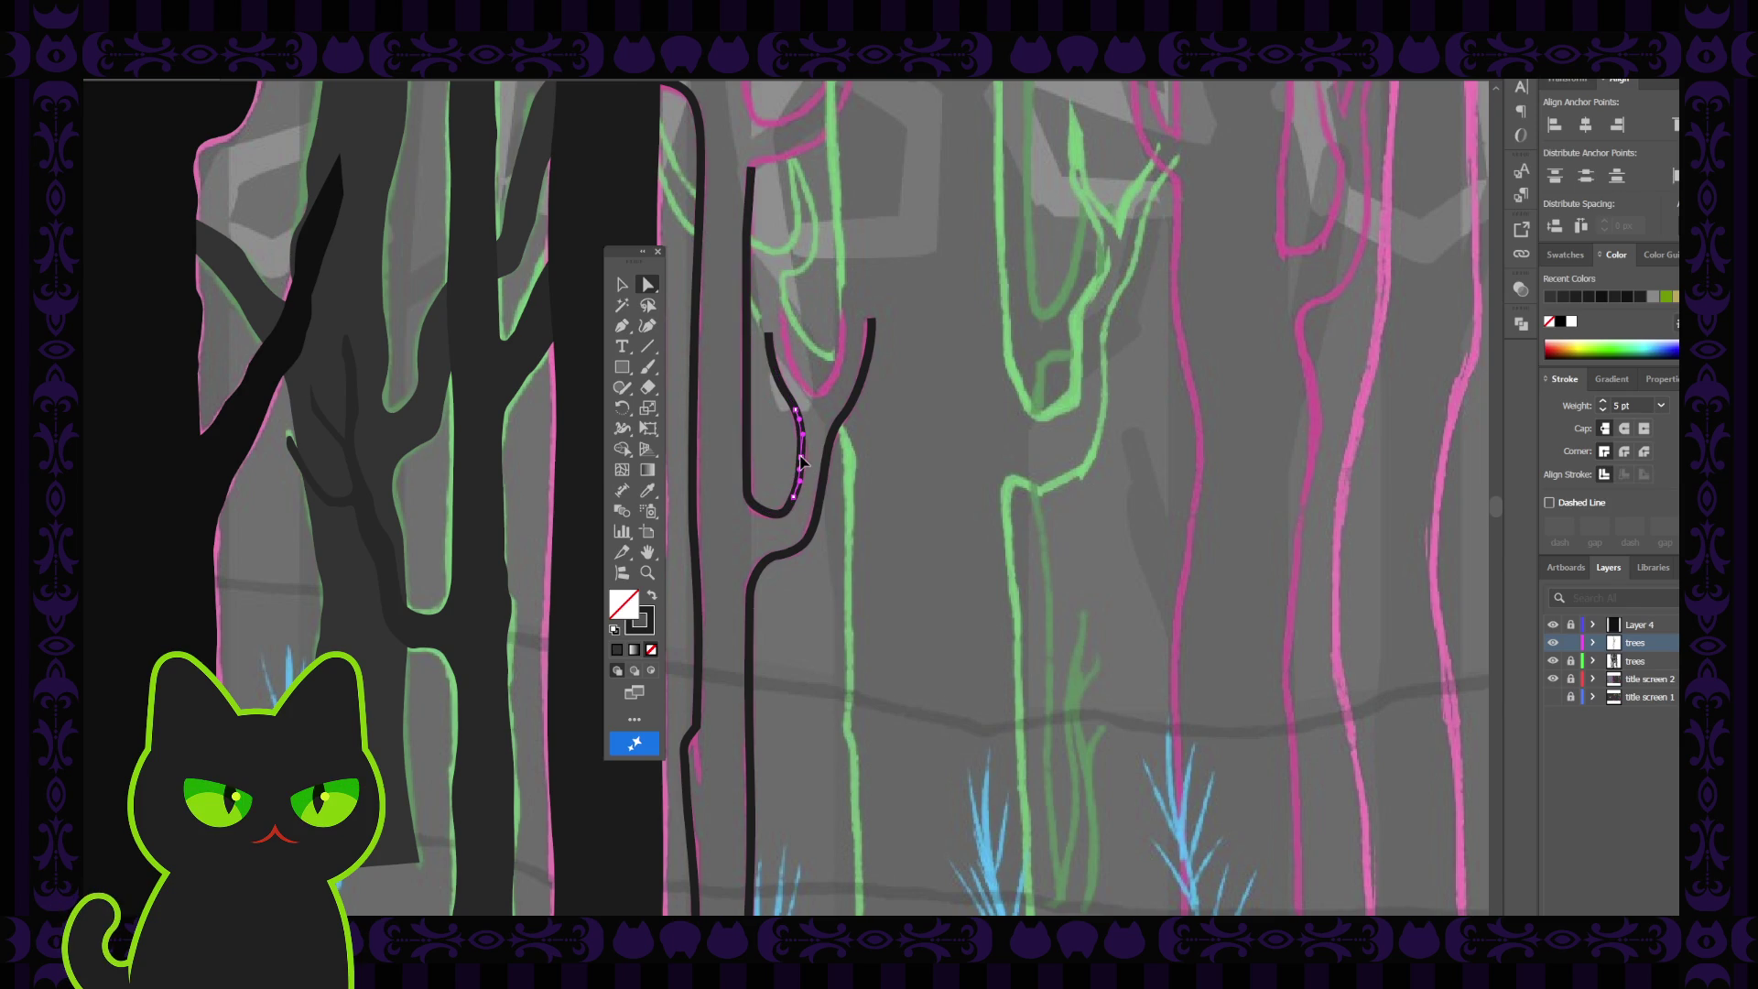
pyautogui.click(911, 491)
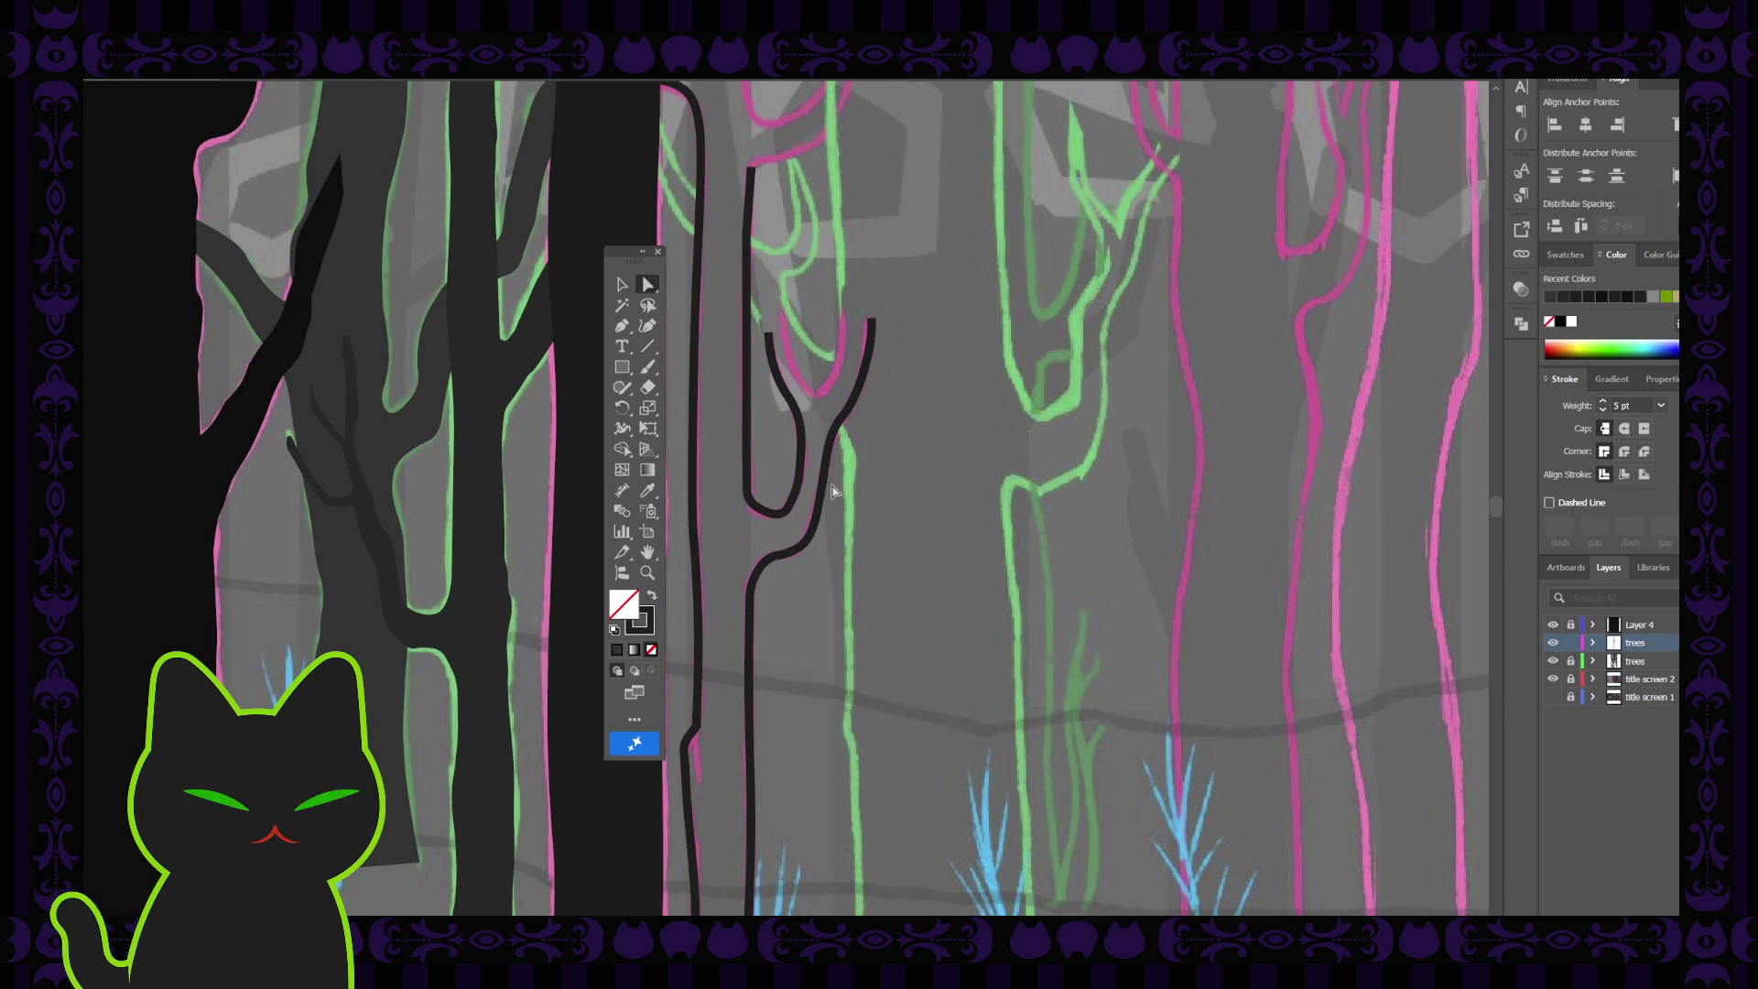
# Select the U-shaped branch's bottom curve segment, then deselect the branch path
pyautogui.click(782, 518)
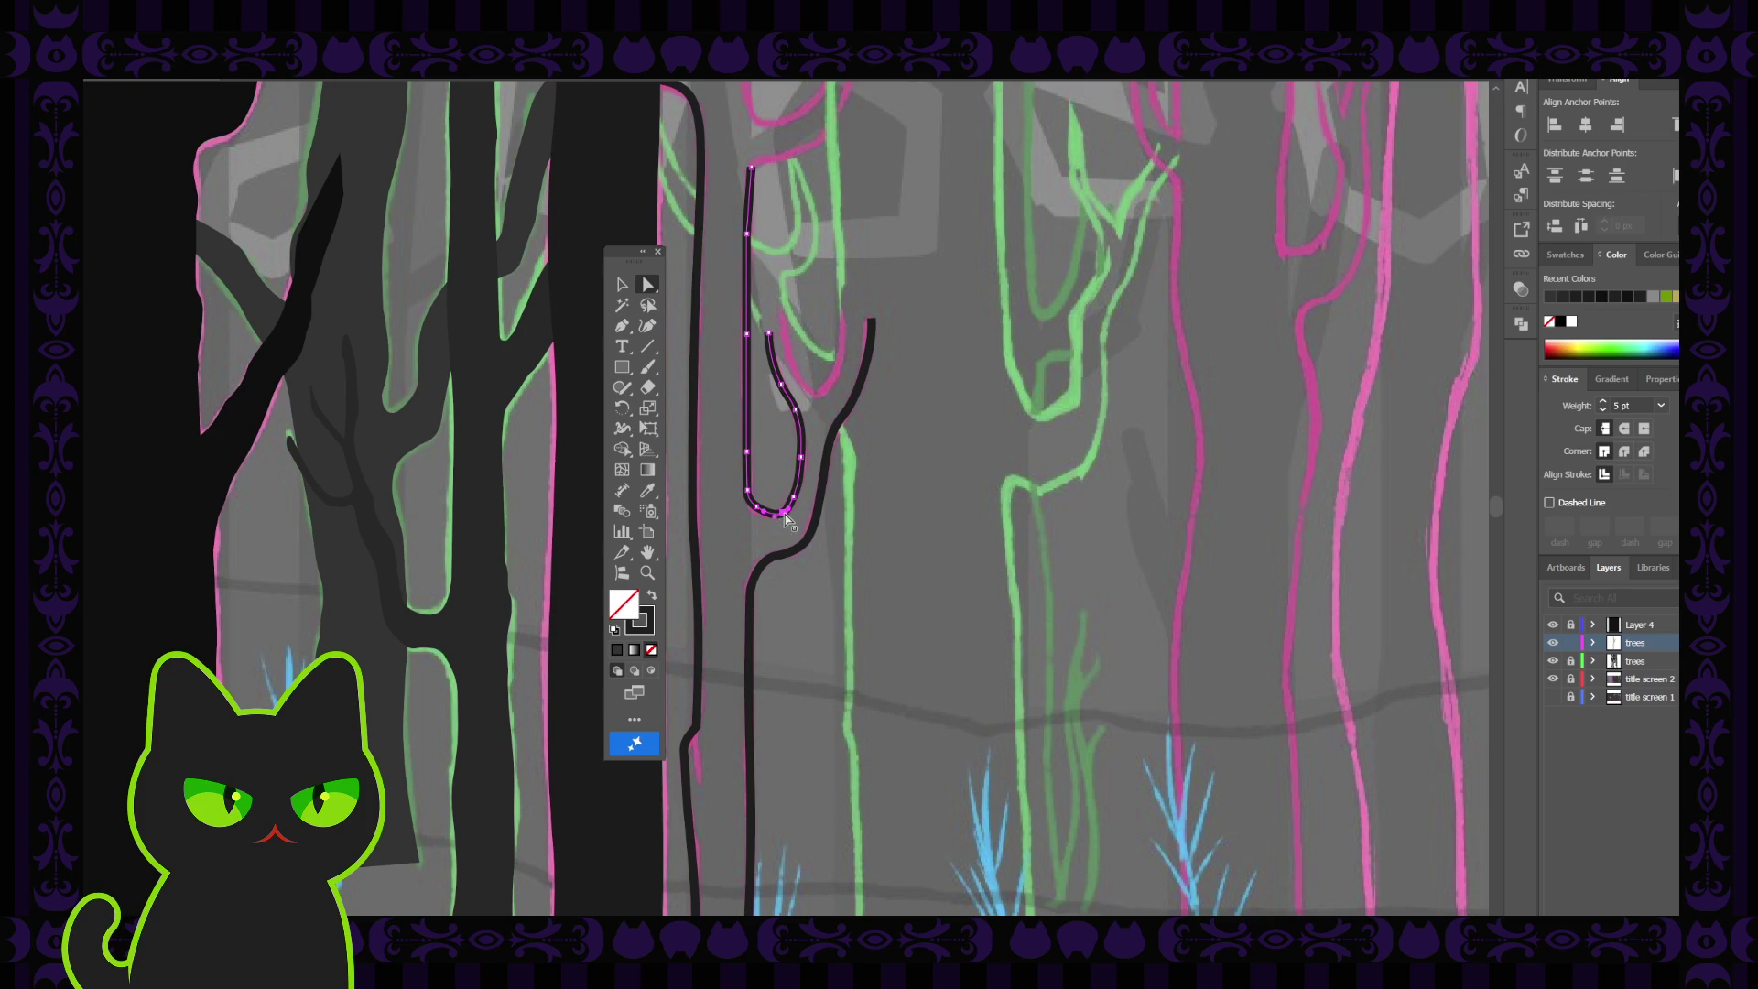
pyautogui.click(780, 518)
pyautogui.click(775, 521)
pyautogui.click(769, 522)
pyautogui.click(778, 519)
pyautogui.click(792, 517)
pyautogui.click(784, 518)
pyautogui.click(785, 503)
pyautogui.scroll(2, 876, 503)
pyautogui.scroll(2, 874, 502)
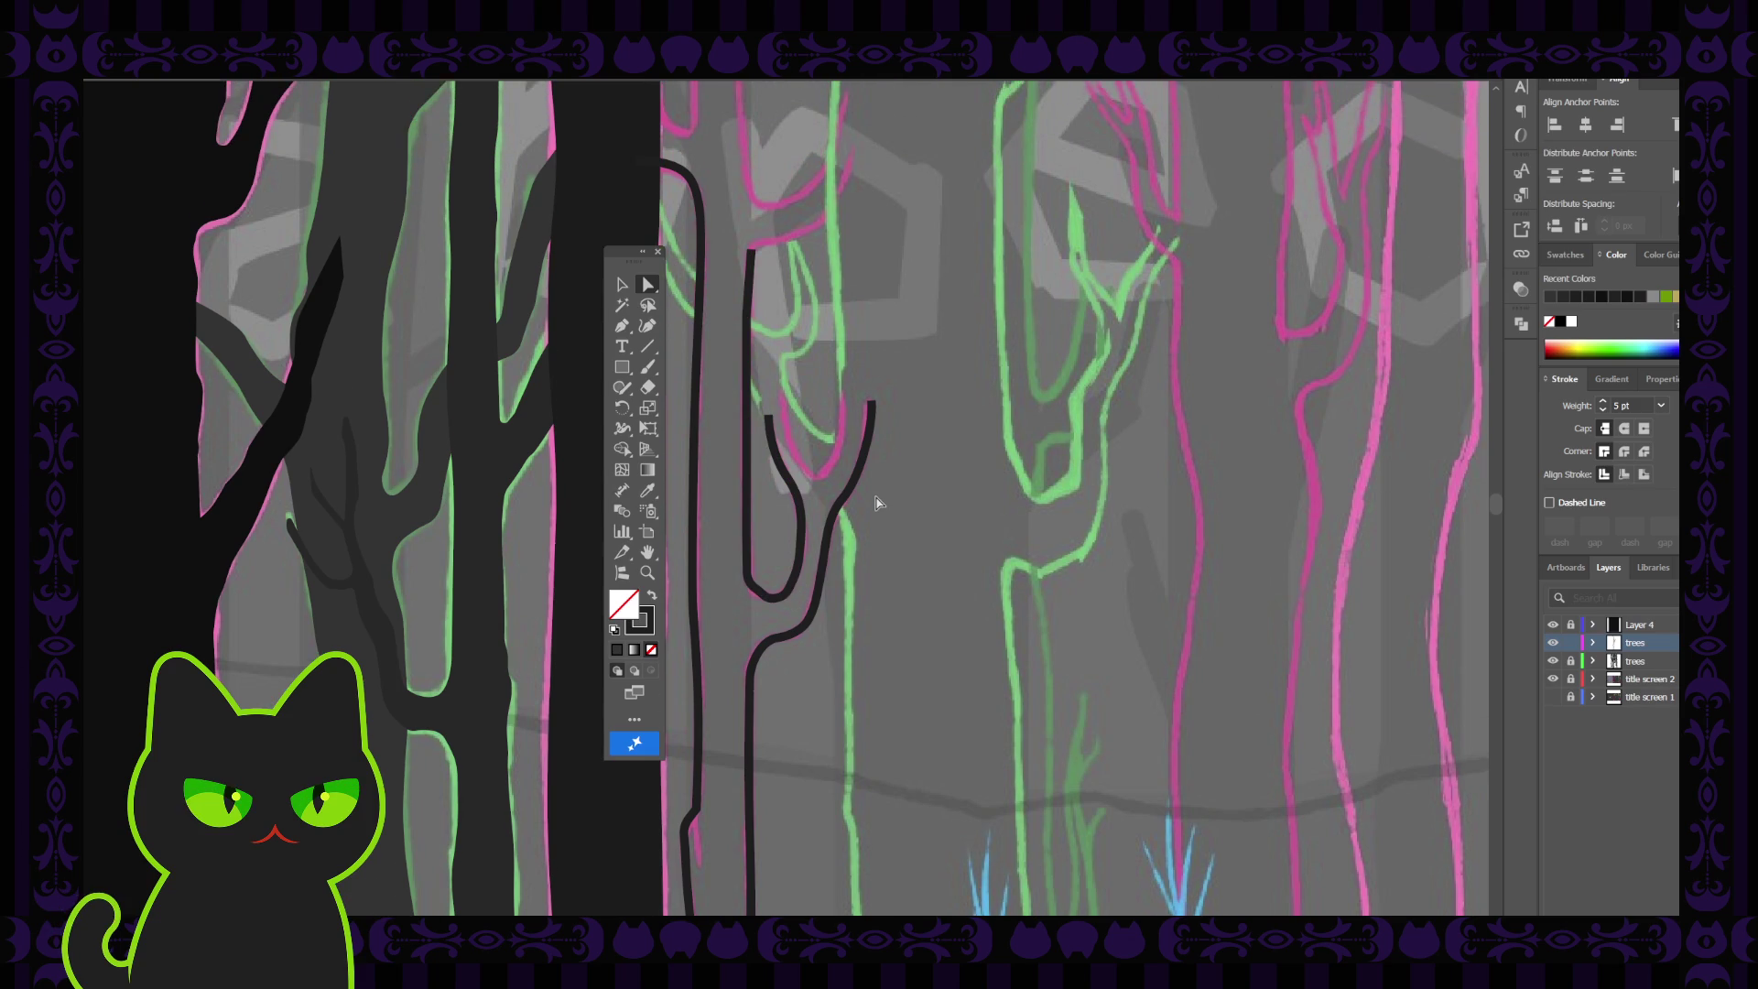
# Draw the new branch path down toward the trunk and up to the right fork's top point
pyautogui.click(622, 325)
pyautogui.click(782, 429)
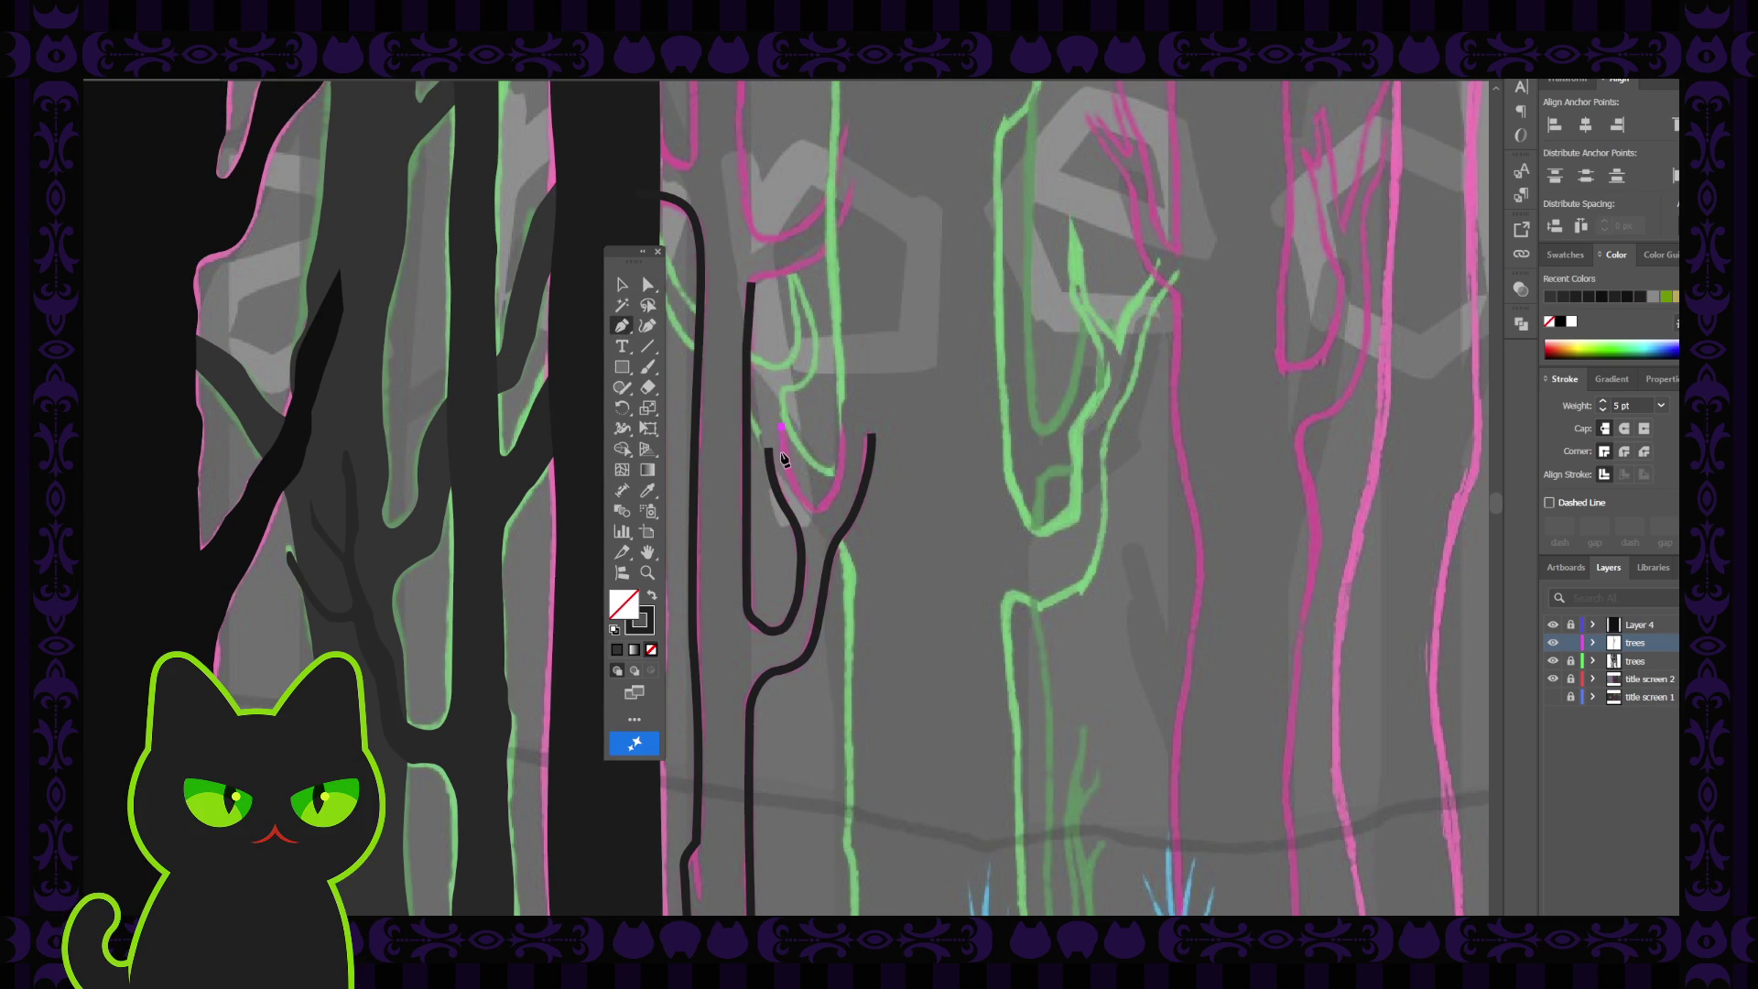
pyautogui.click(785, 467)
pyautogui.hotkey('shift', '`')
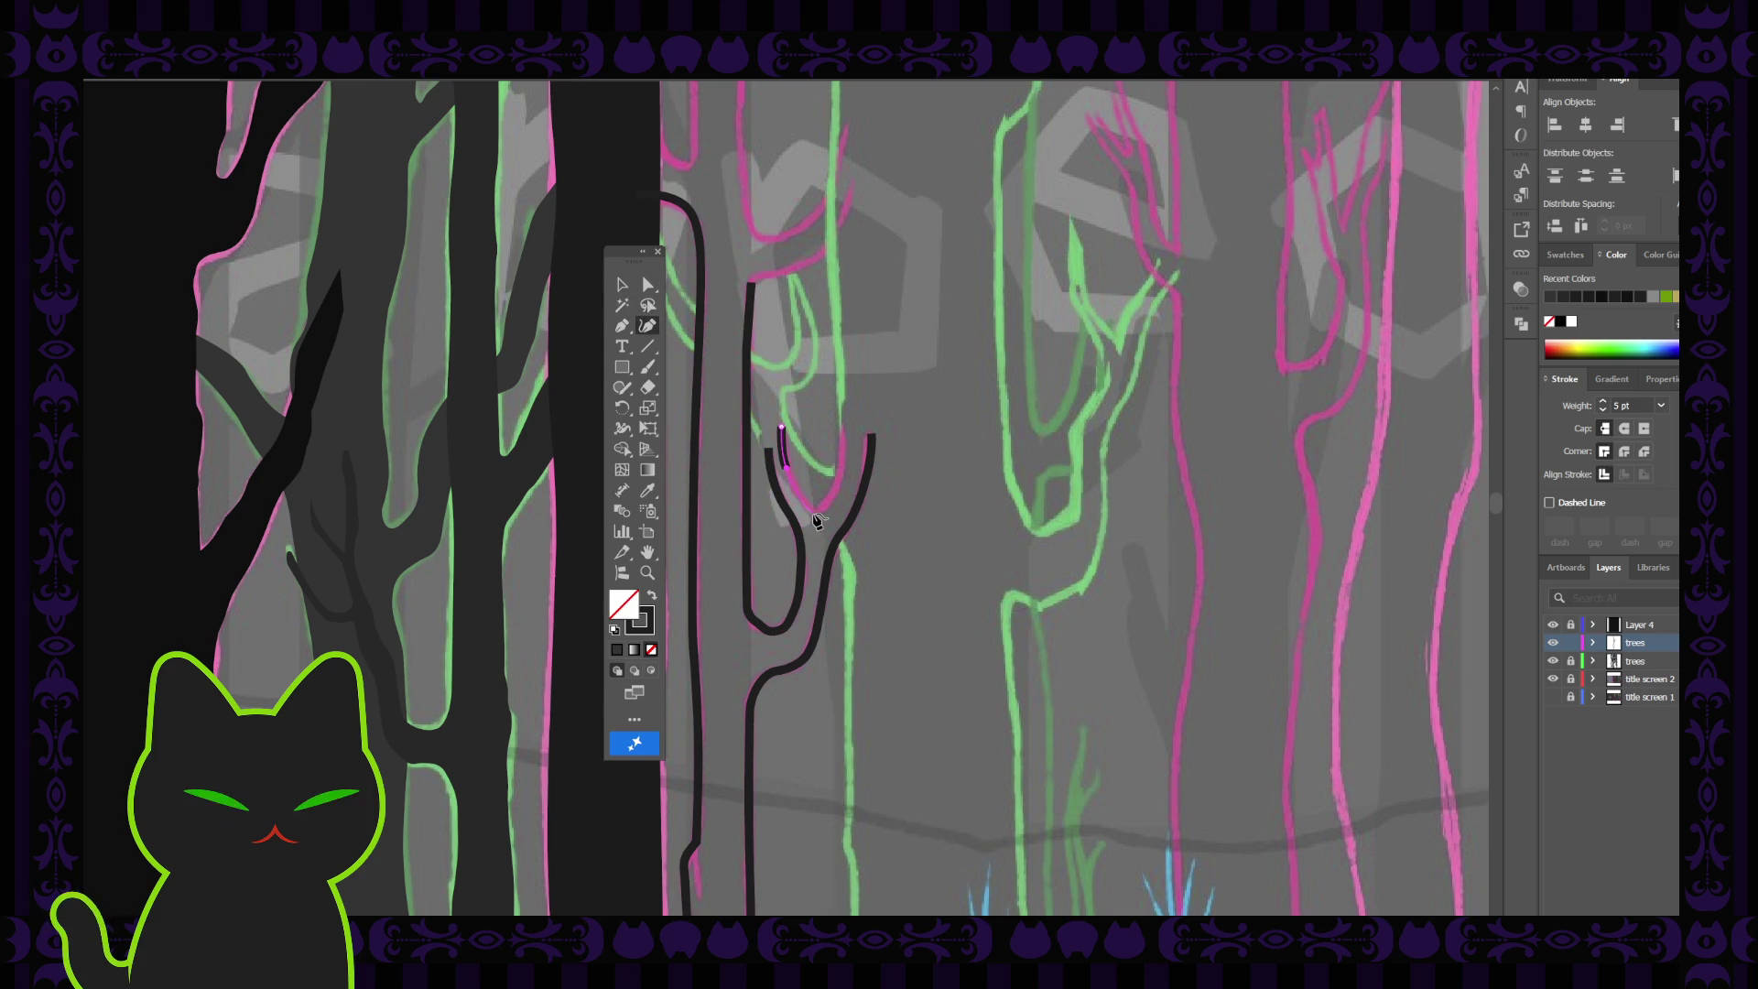
pyautogui.click(816, 513)
pyautogui.click(622, 325)
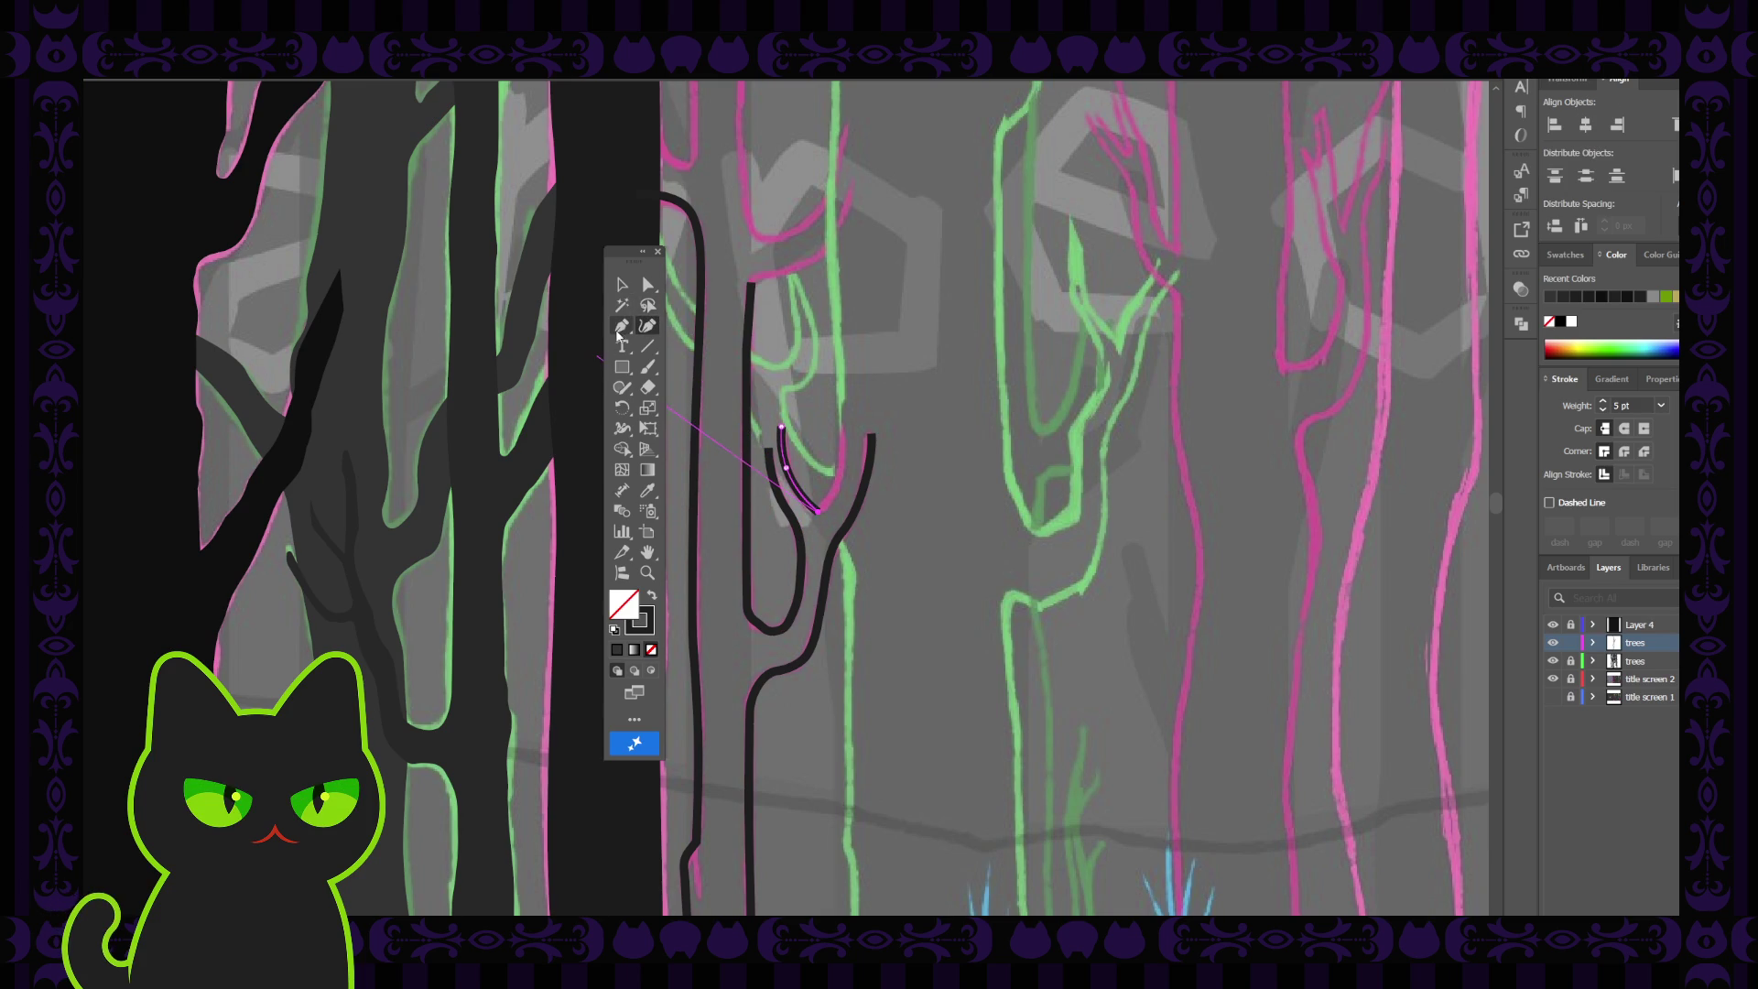
pyautogui.click(819, 513)
pyautogui.click(646, 327)
pyautogui.click(843, 425)
pyautogui.click(621, 285)
# Continue from the left prong's open end over the right fork tip to close the tree outline
pyautogui.click(650, 288)
pyautogui.click(817, 501)
pyautogui.click(947, 488)
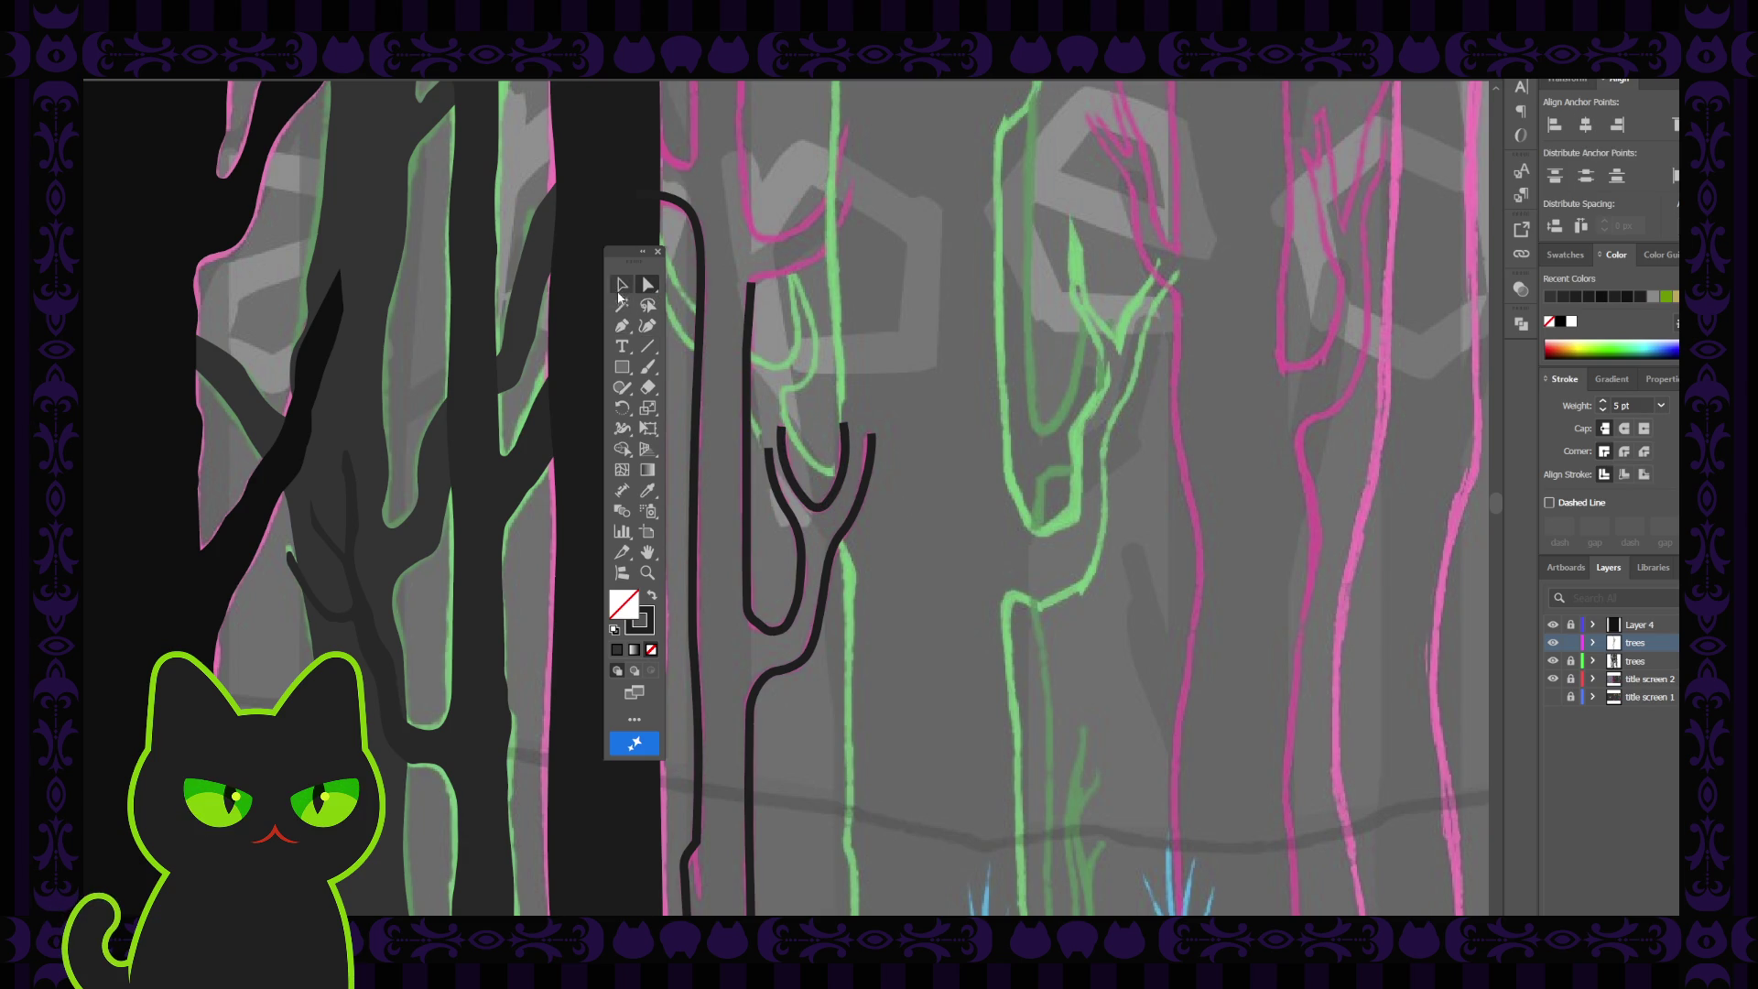
pyautogui.click(622, 325)
pyautogui.click(781, 430)
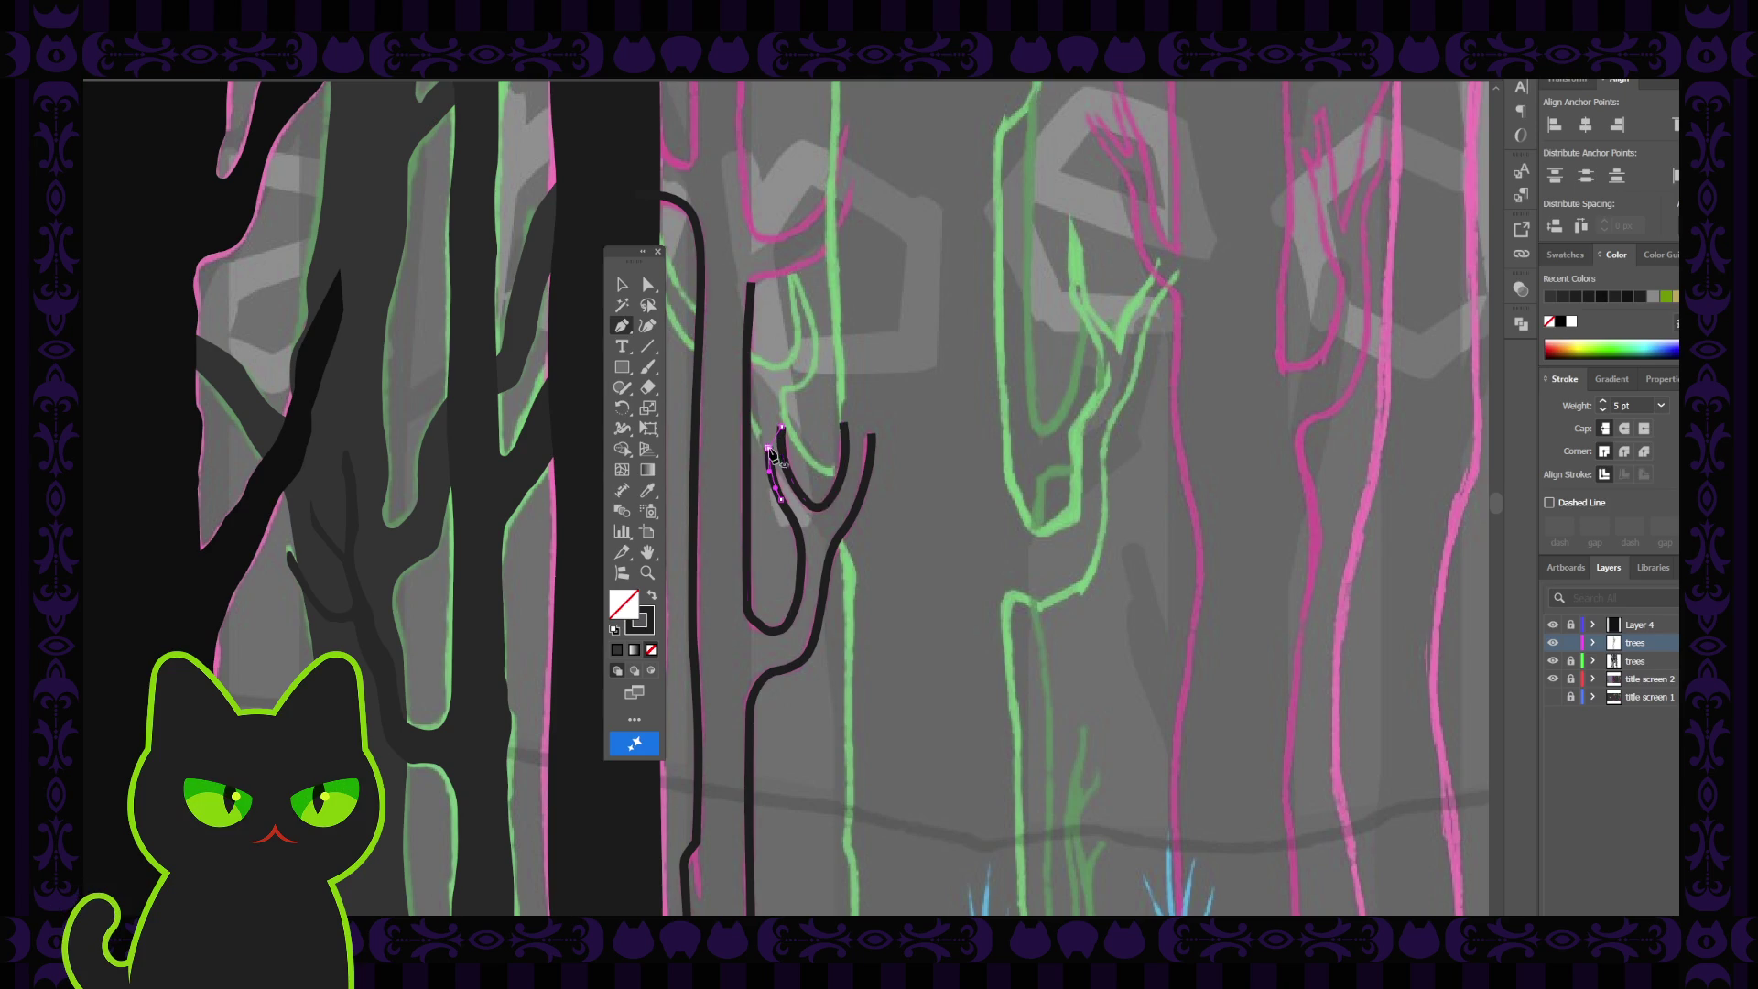
pyautogui.click(844, 424)
pyautogui.click(871, 431)
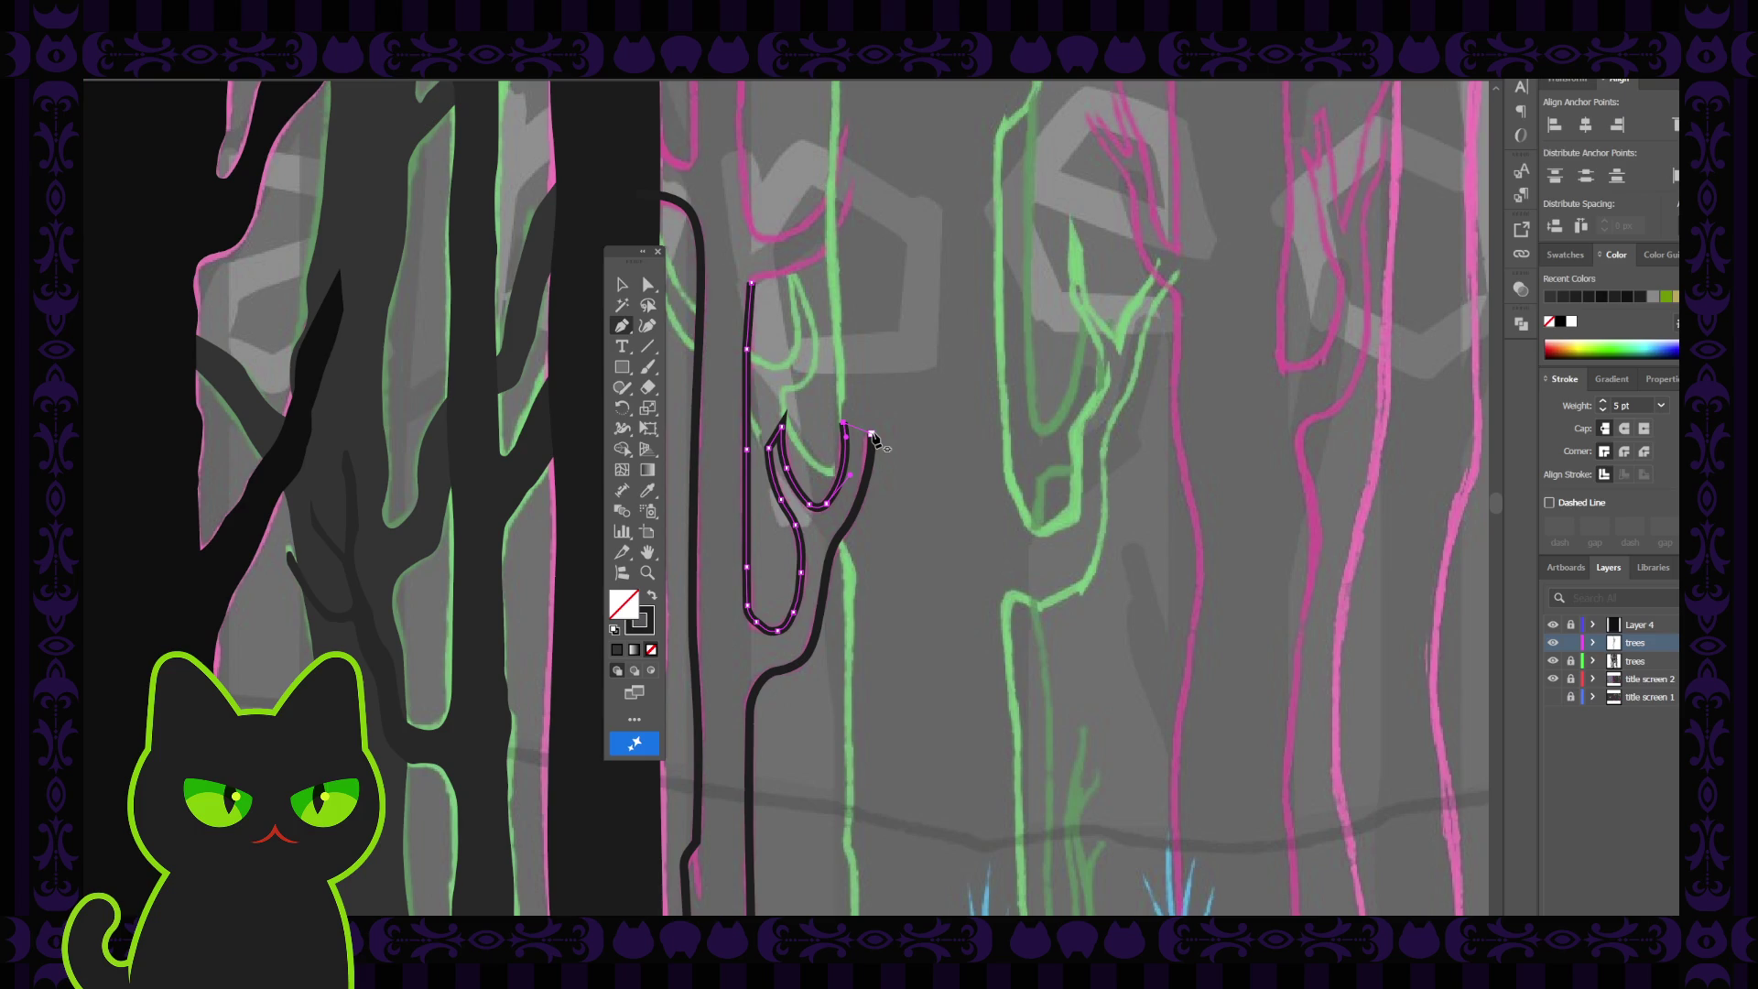
pyautogui.click(872, 436)
# Reshape the fork tips by moving the left tip down and nudging the right tip into place
pyautogui.click(647, 287)
pyautogui.click(781, 430)
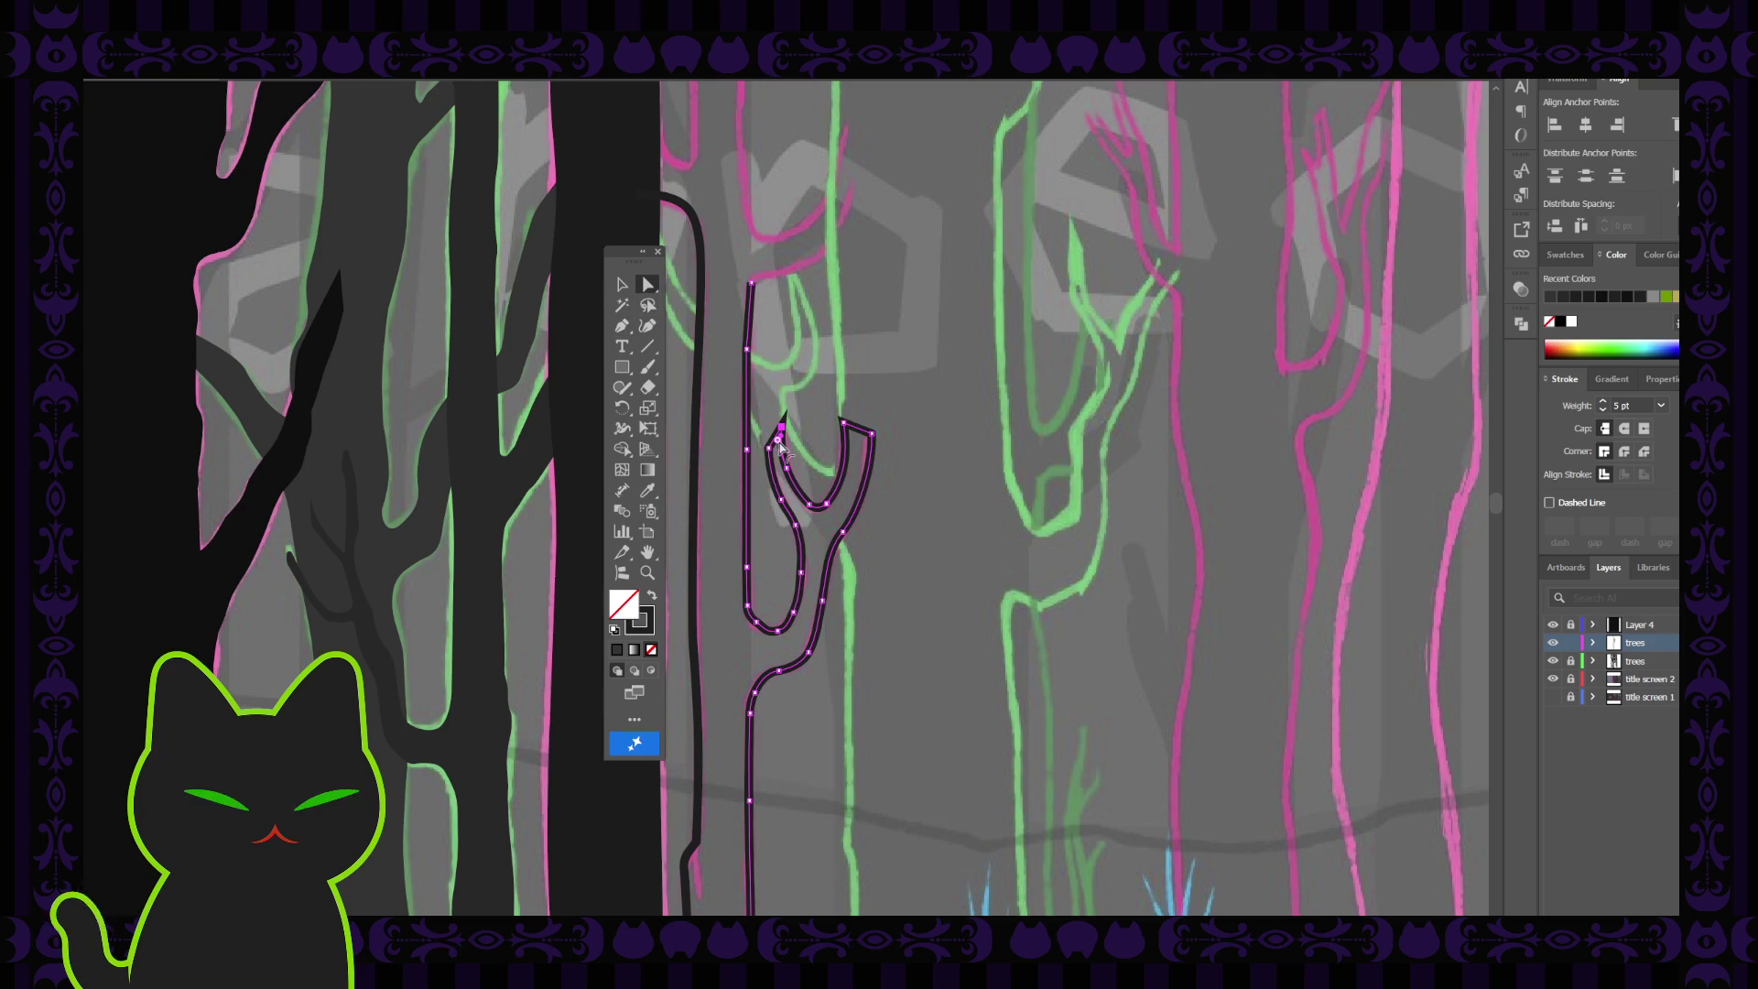
pyautogui.moveTo(781, 431); pyautogui.dragTo(777, 446)
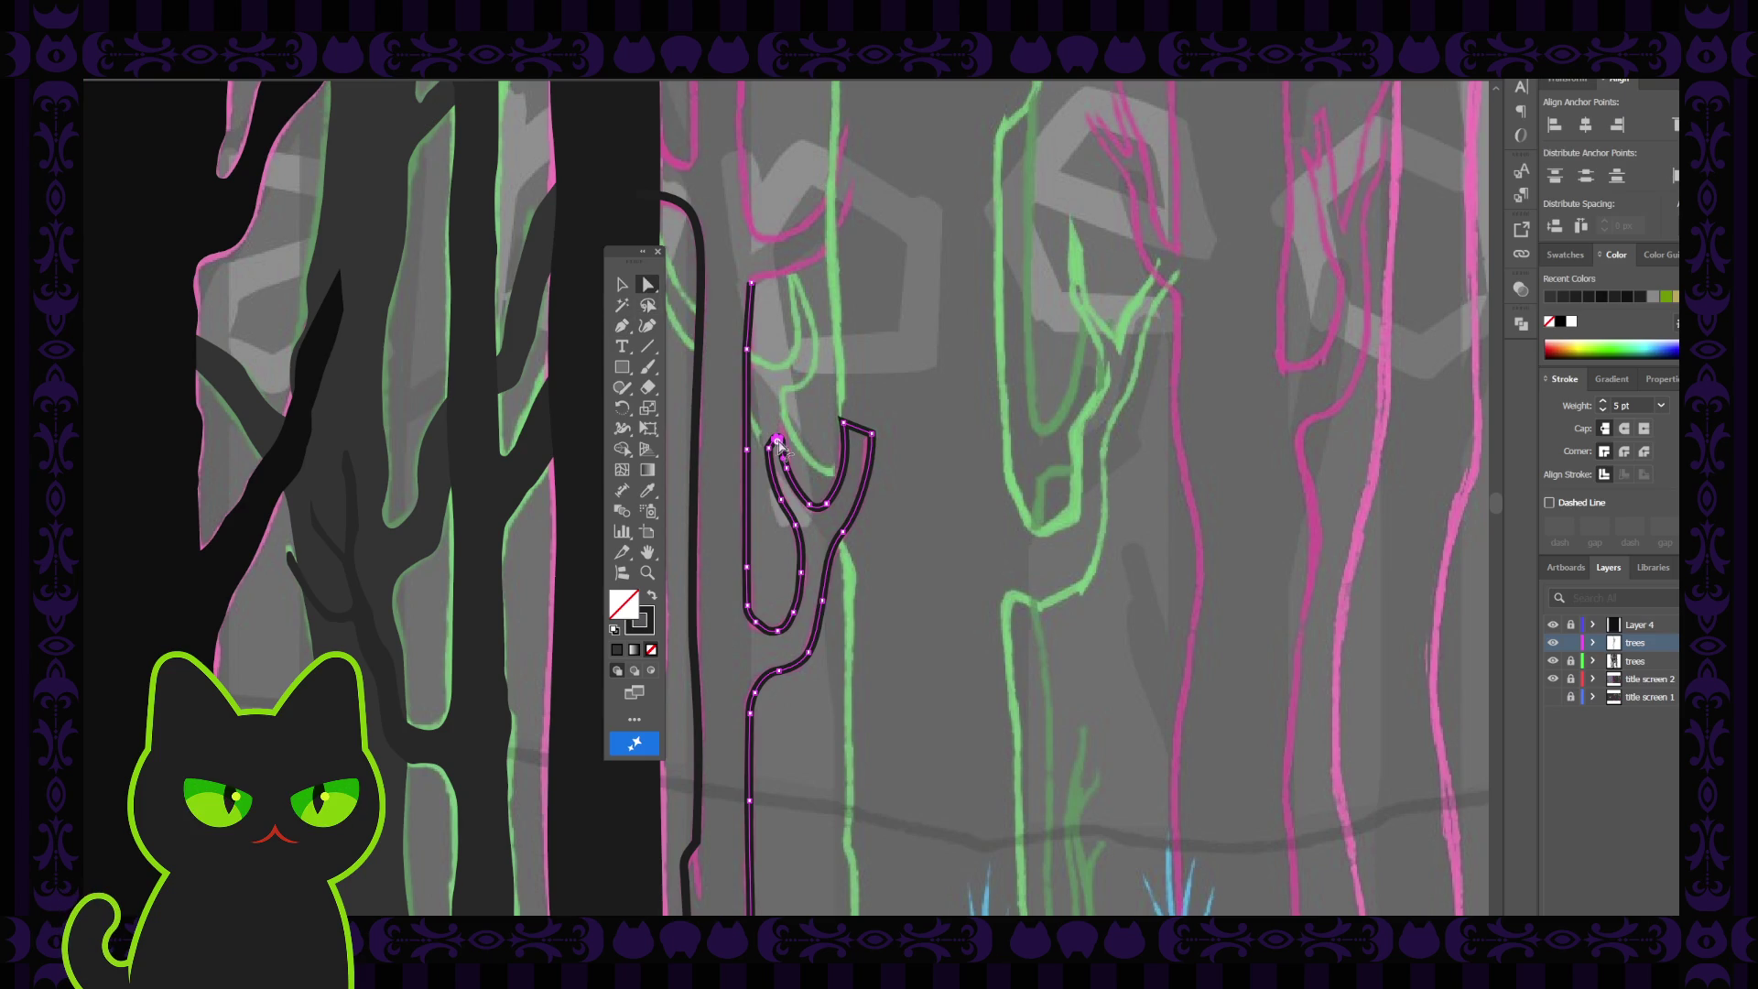
pyautogui.click(844, 425)
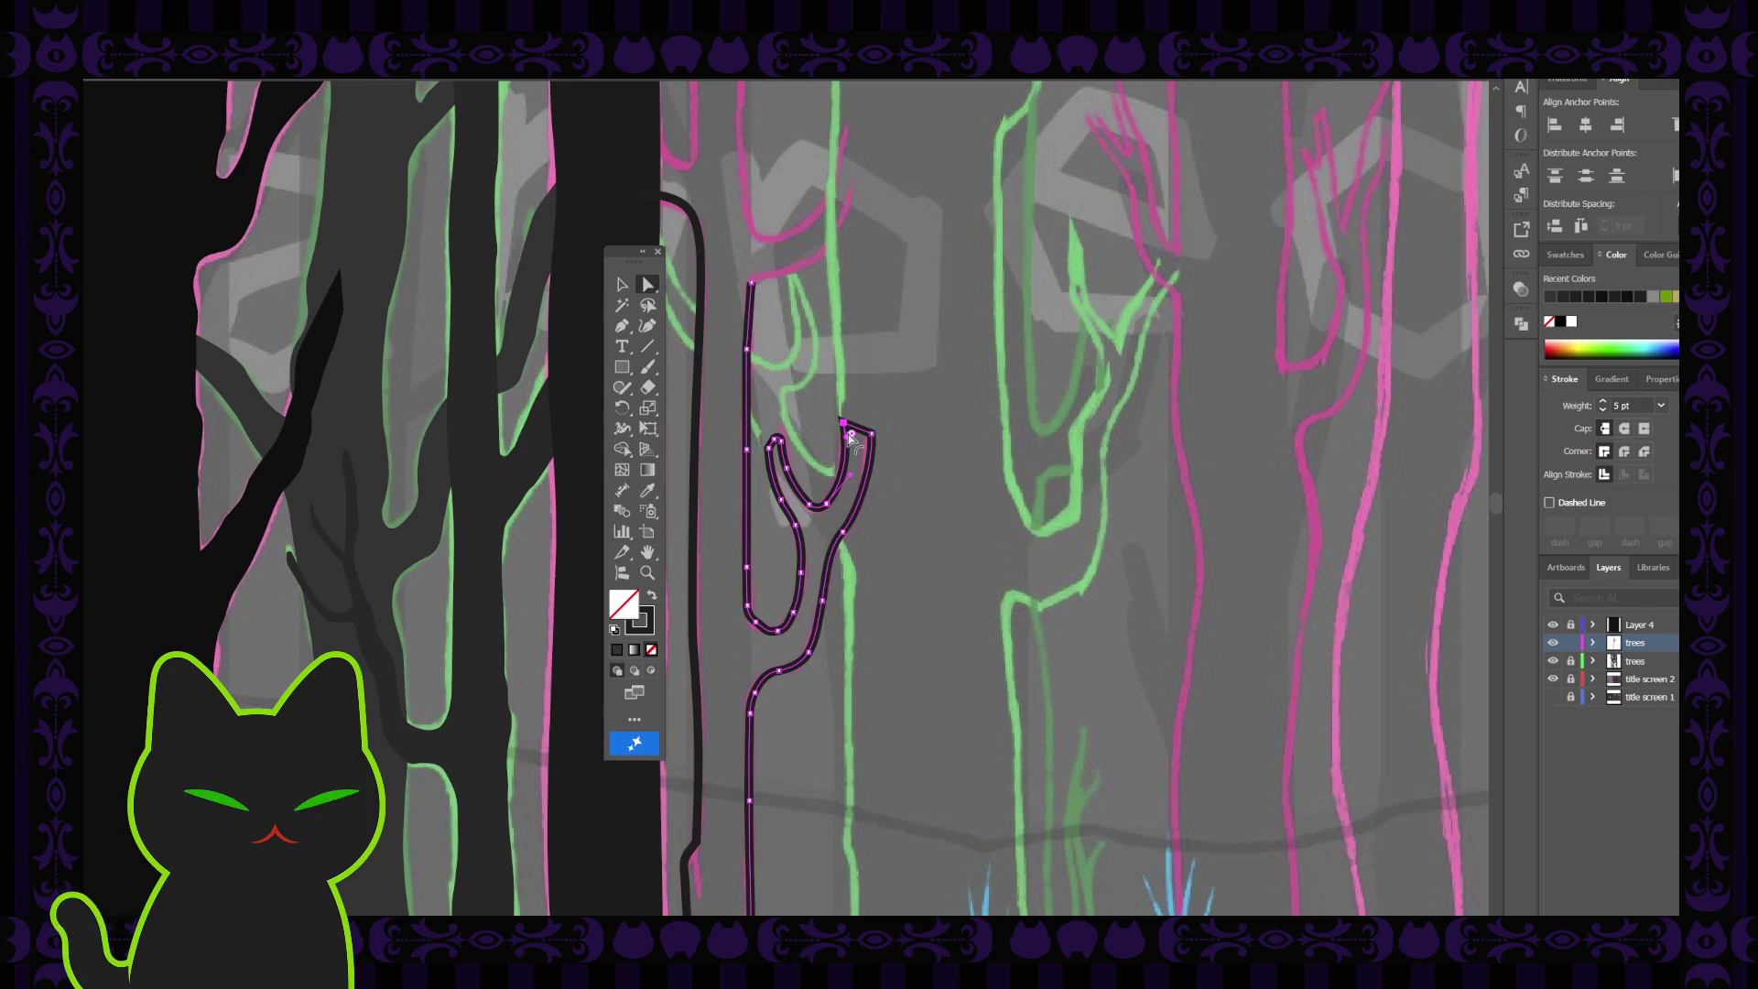
pyautogui.moveTo(851, 434); pyautogui.dragTo(853, 442)
pyautogui.click(876, 403)
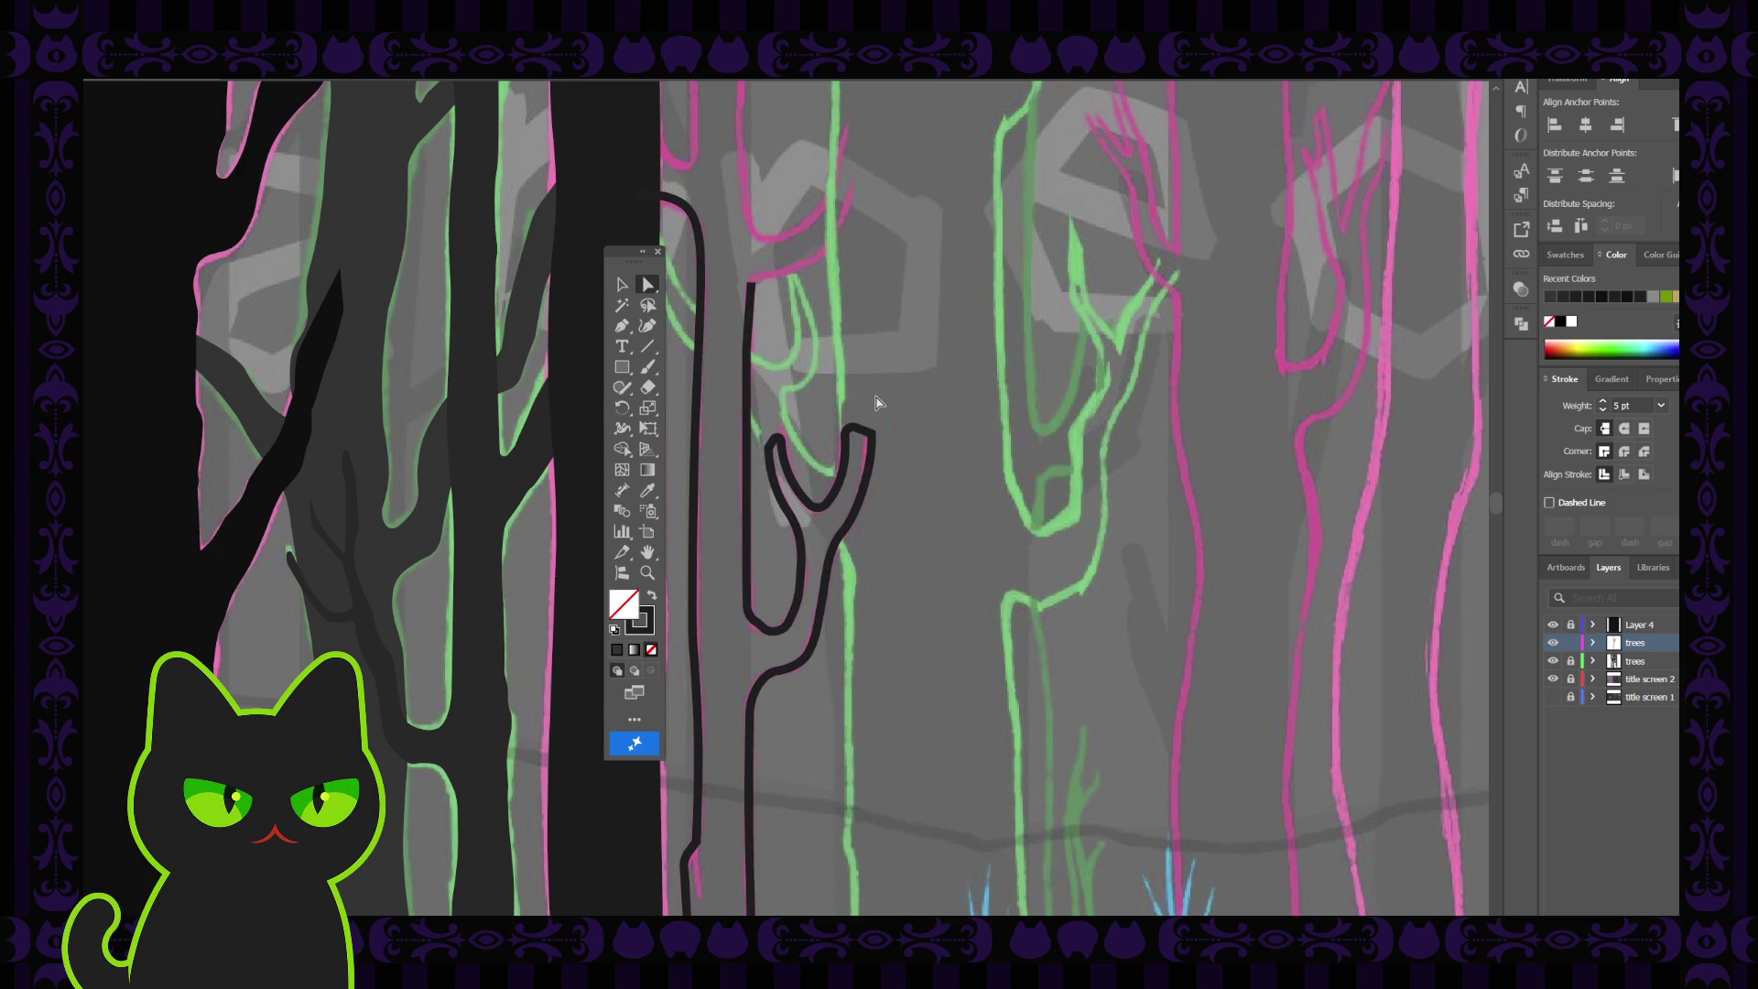
pyautogui.hotkey('ctrl', '-')
pyautogui.hotkey('ctrl', '-')
pyautogui.hotkey('ctrl', '+')
pyautogui.hotkey('ctrl', '+')
pyautogui.hotkey('ctrl', '+')
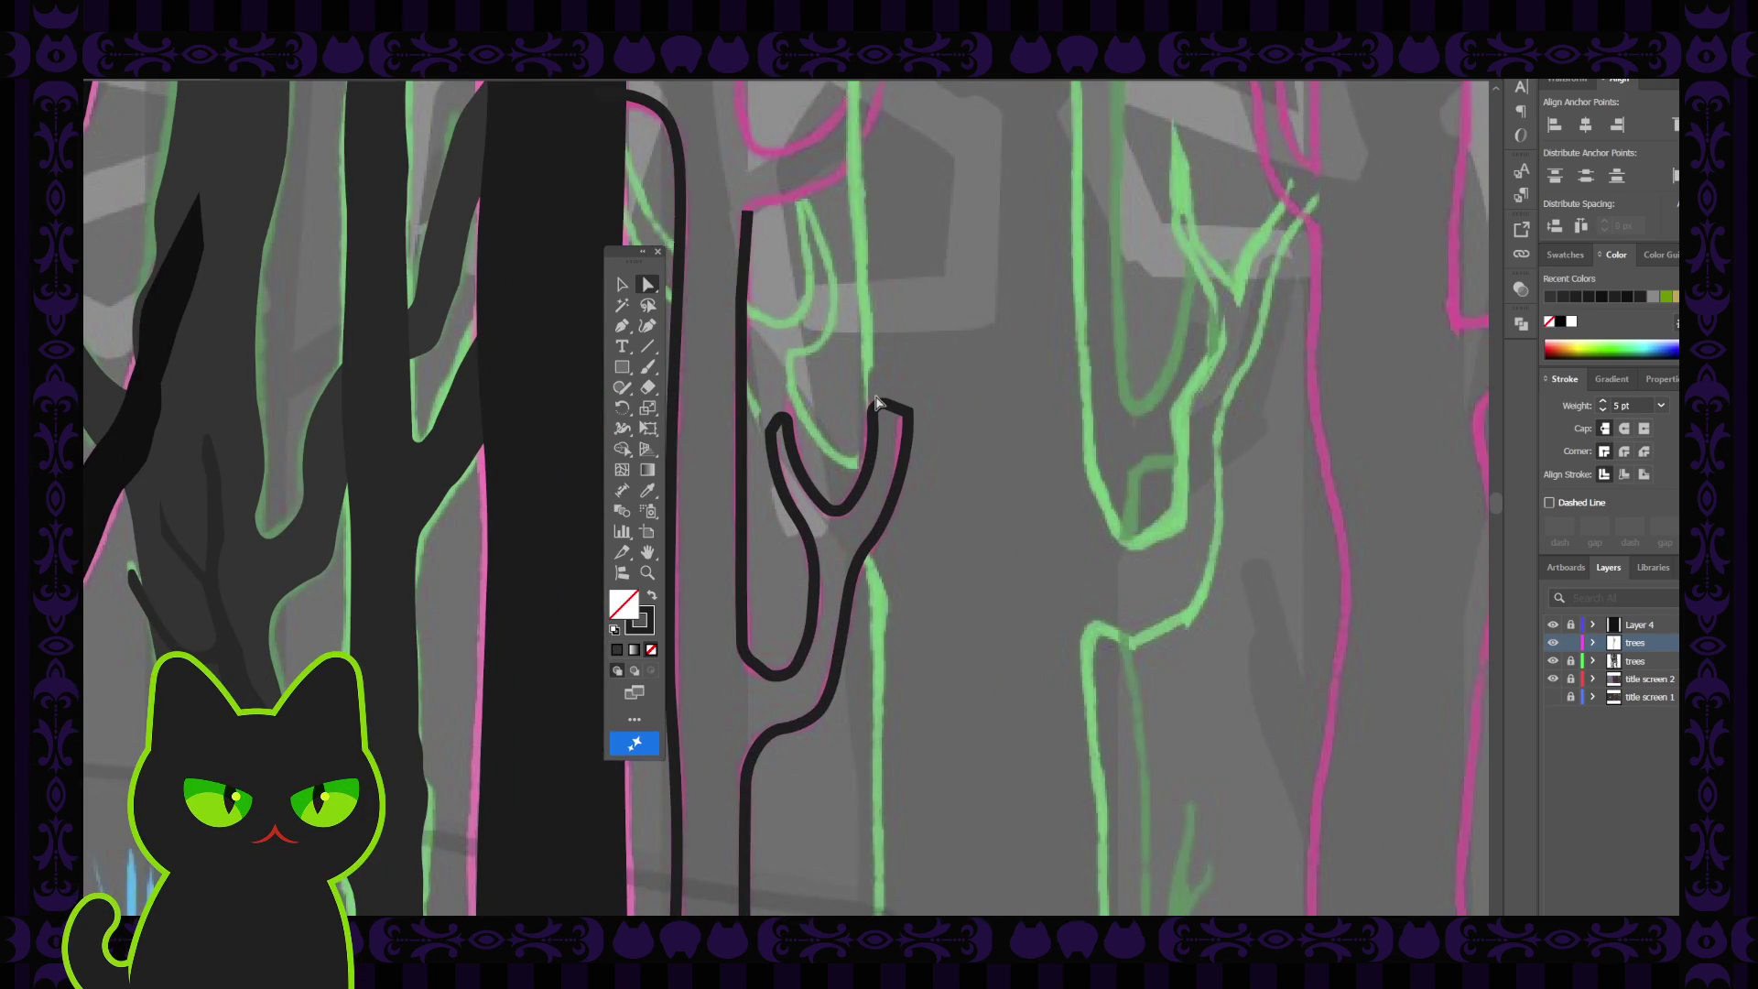
# Round the sharp corner at the branch tip with the live-corner widget
pyautogui.click(903, 426)
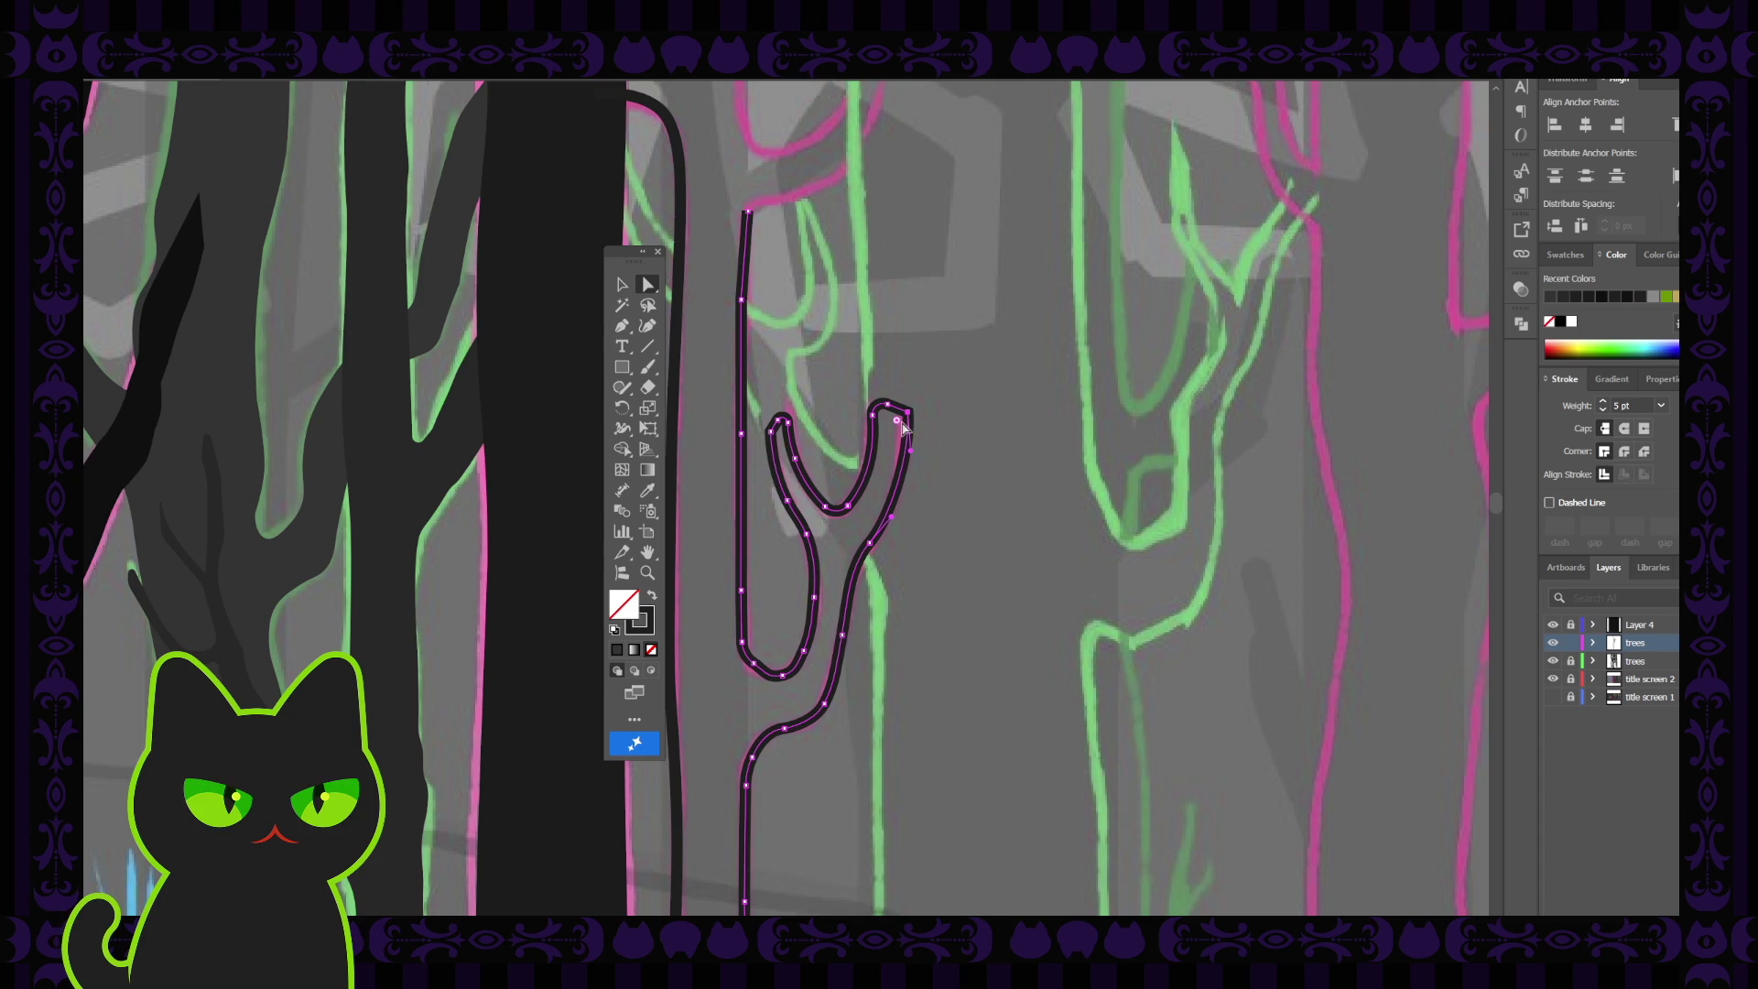
pyautogui.moveTo(897, 423); pyautogui.dragTo(886, 430)
pyautogui.moveTo(909, 432)
pyautogui.mouseDown()
pyautogui.moveTo(899, 476)
pyautogui.moveTo(902, 421)
pyautogui.mouseUp()
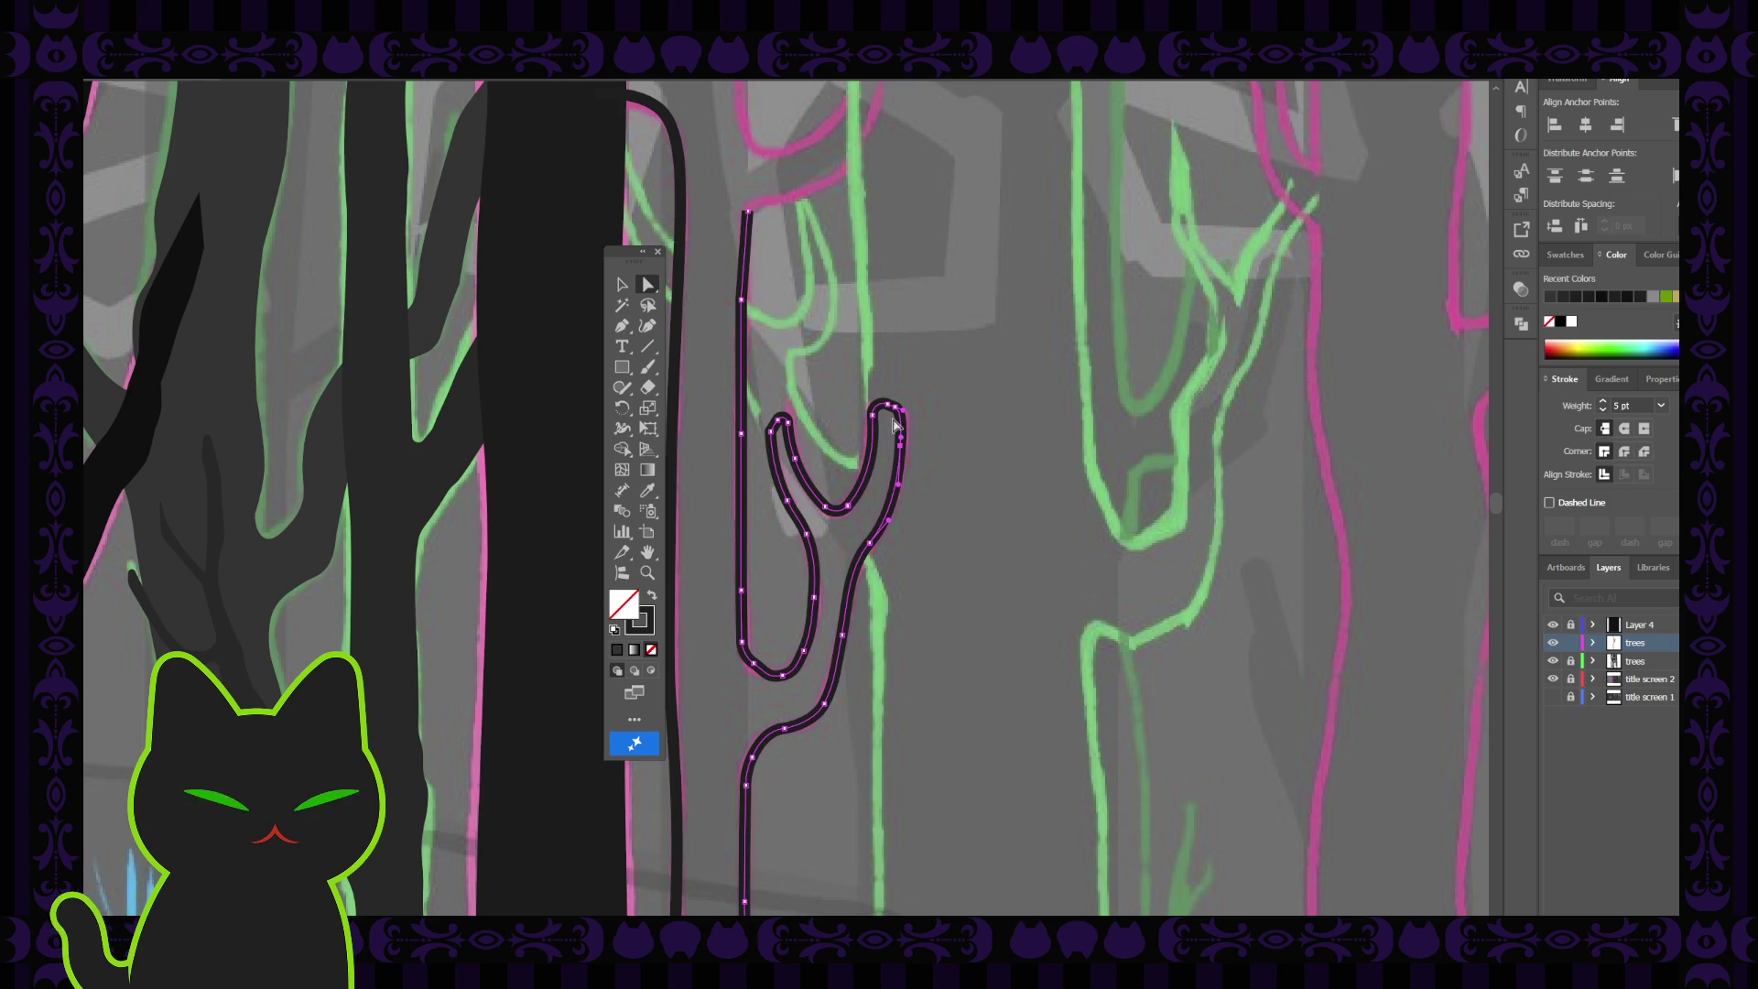
pyautogui.click(905, 413)
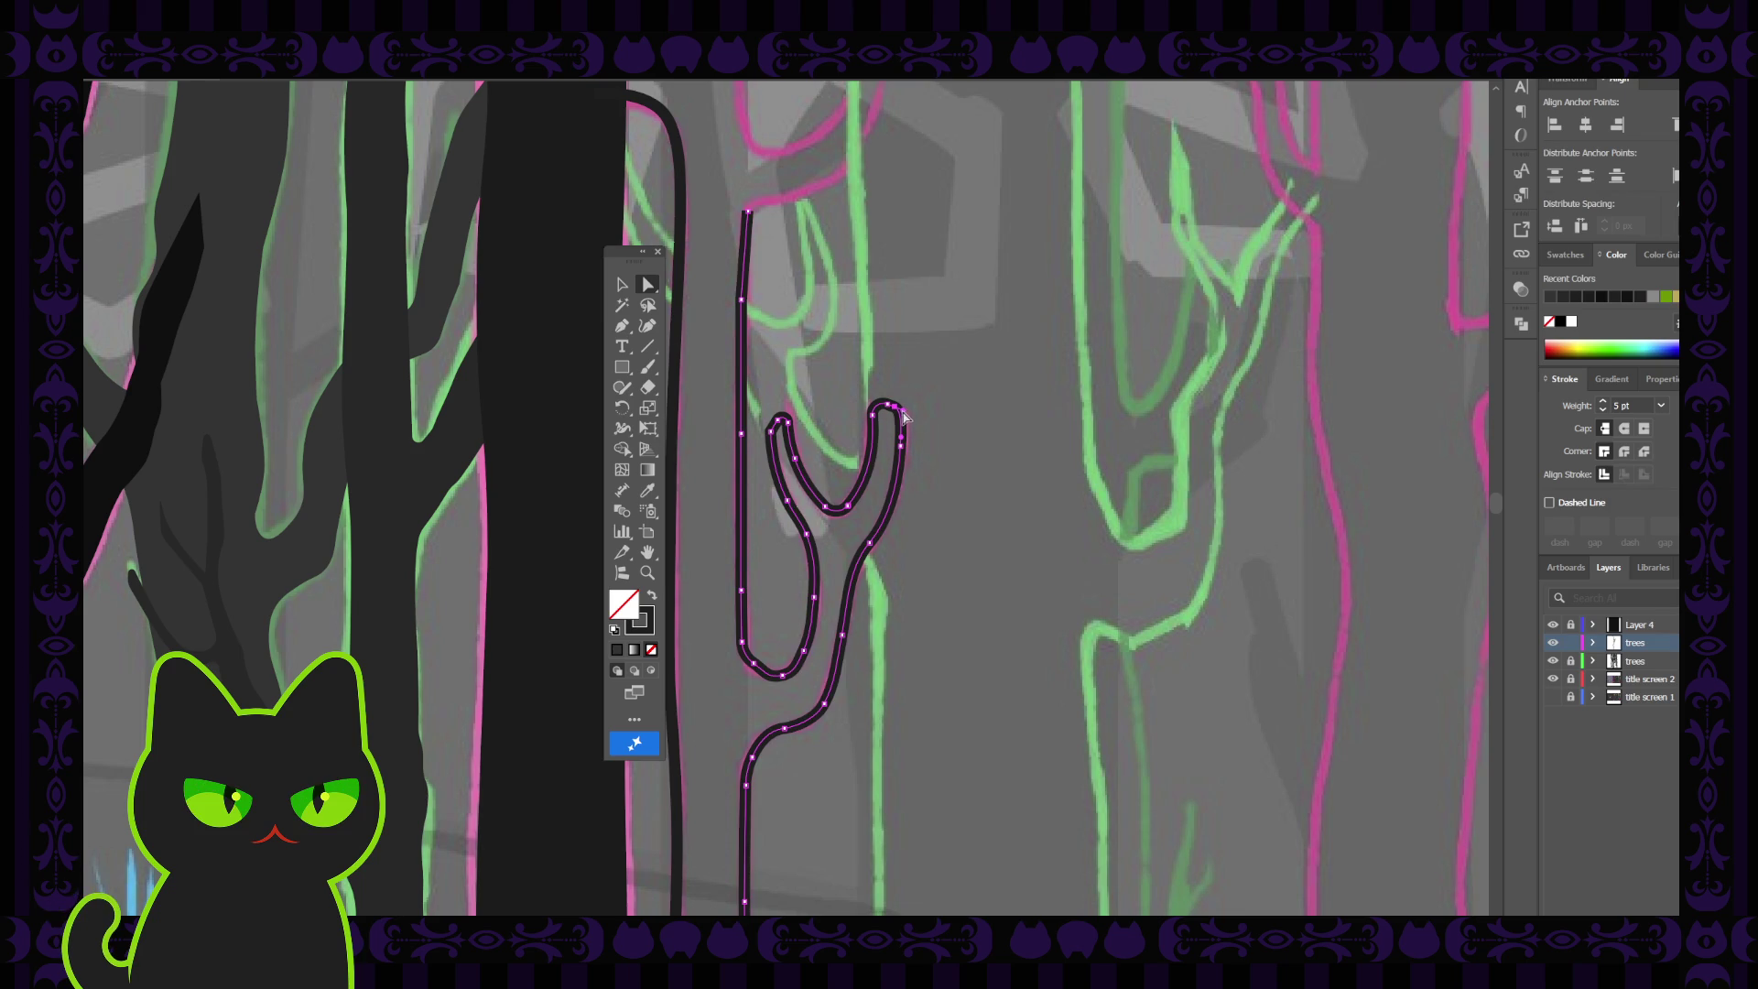
pyautogui.click(906, 419)
pyautogui.click(902, 428)
pyautogui.press('p')
pyautogui.click(658, 289)
pyautogui.click(885, 406)
# Smooth the bottom of the inner V by swinging its anchor handle
pyautogui.click(848, 507)
pyautogui.moveTo(847, 506); pyautogui.dragTo(850, 508)
pyautogui.click(875, 522)
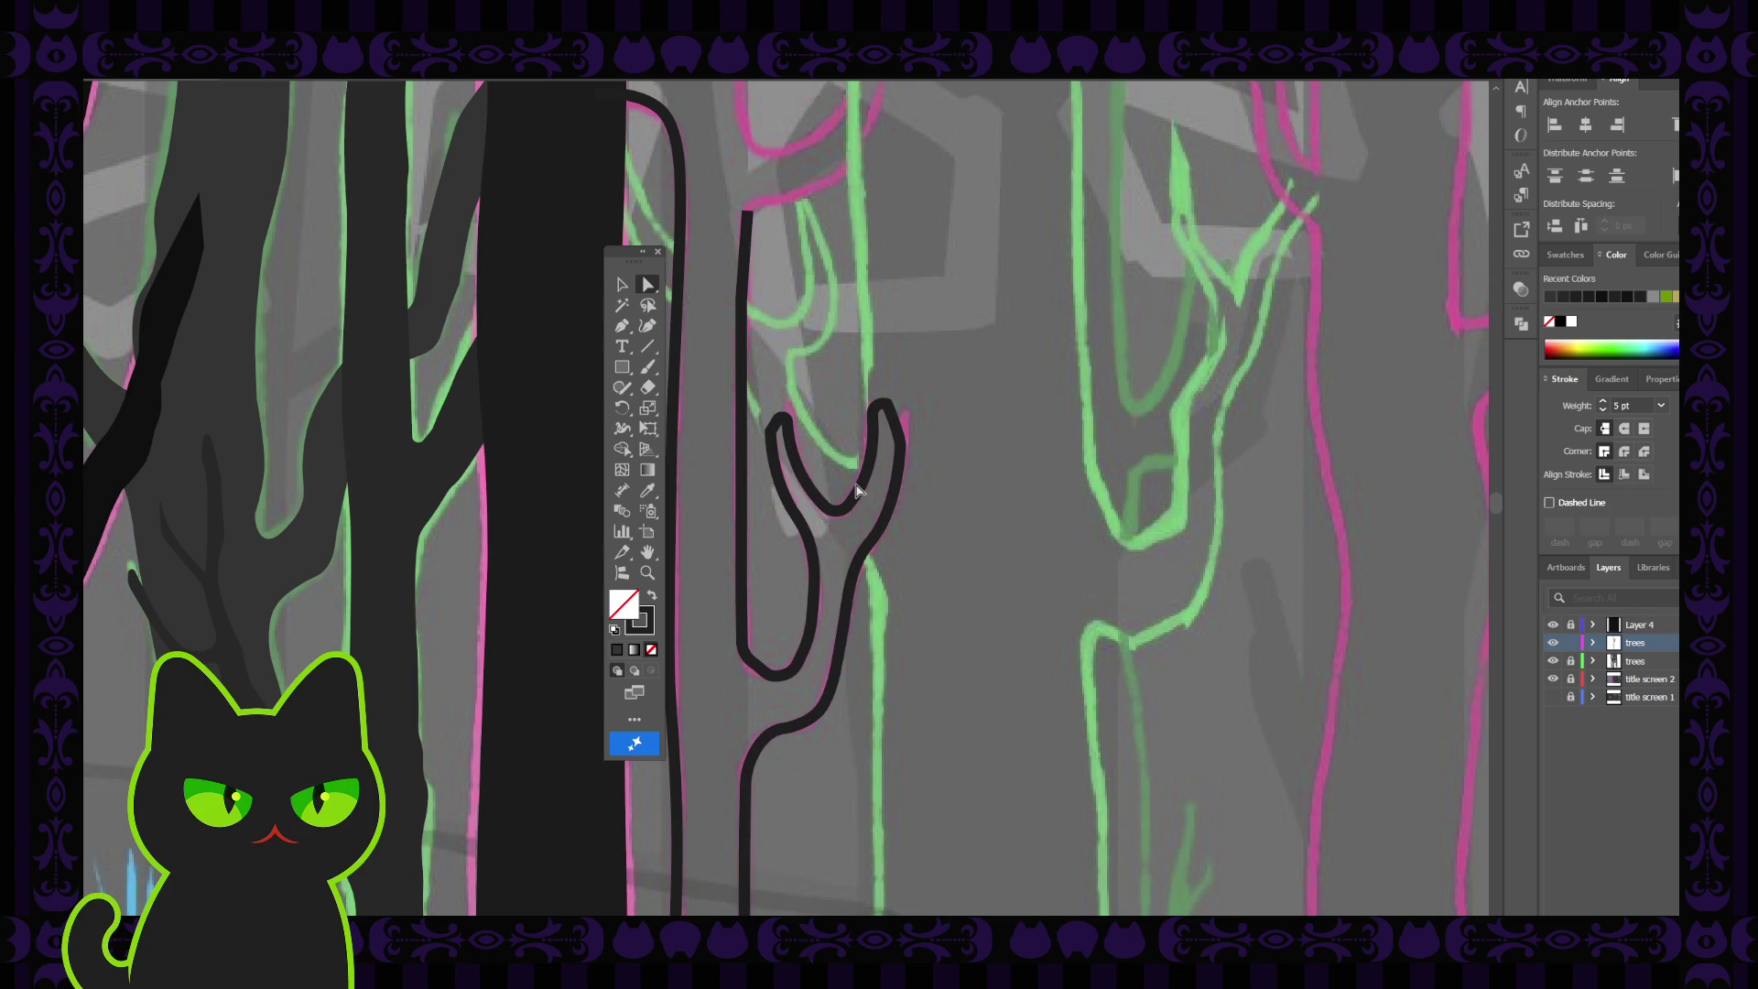
pyautogui.click(857, 496)
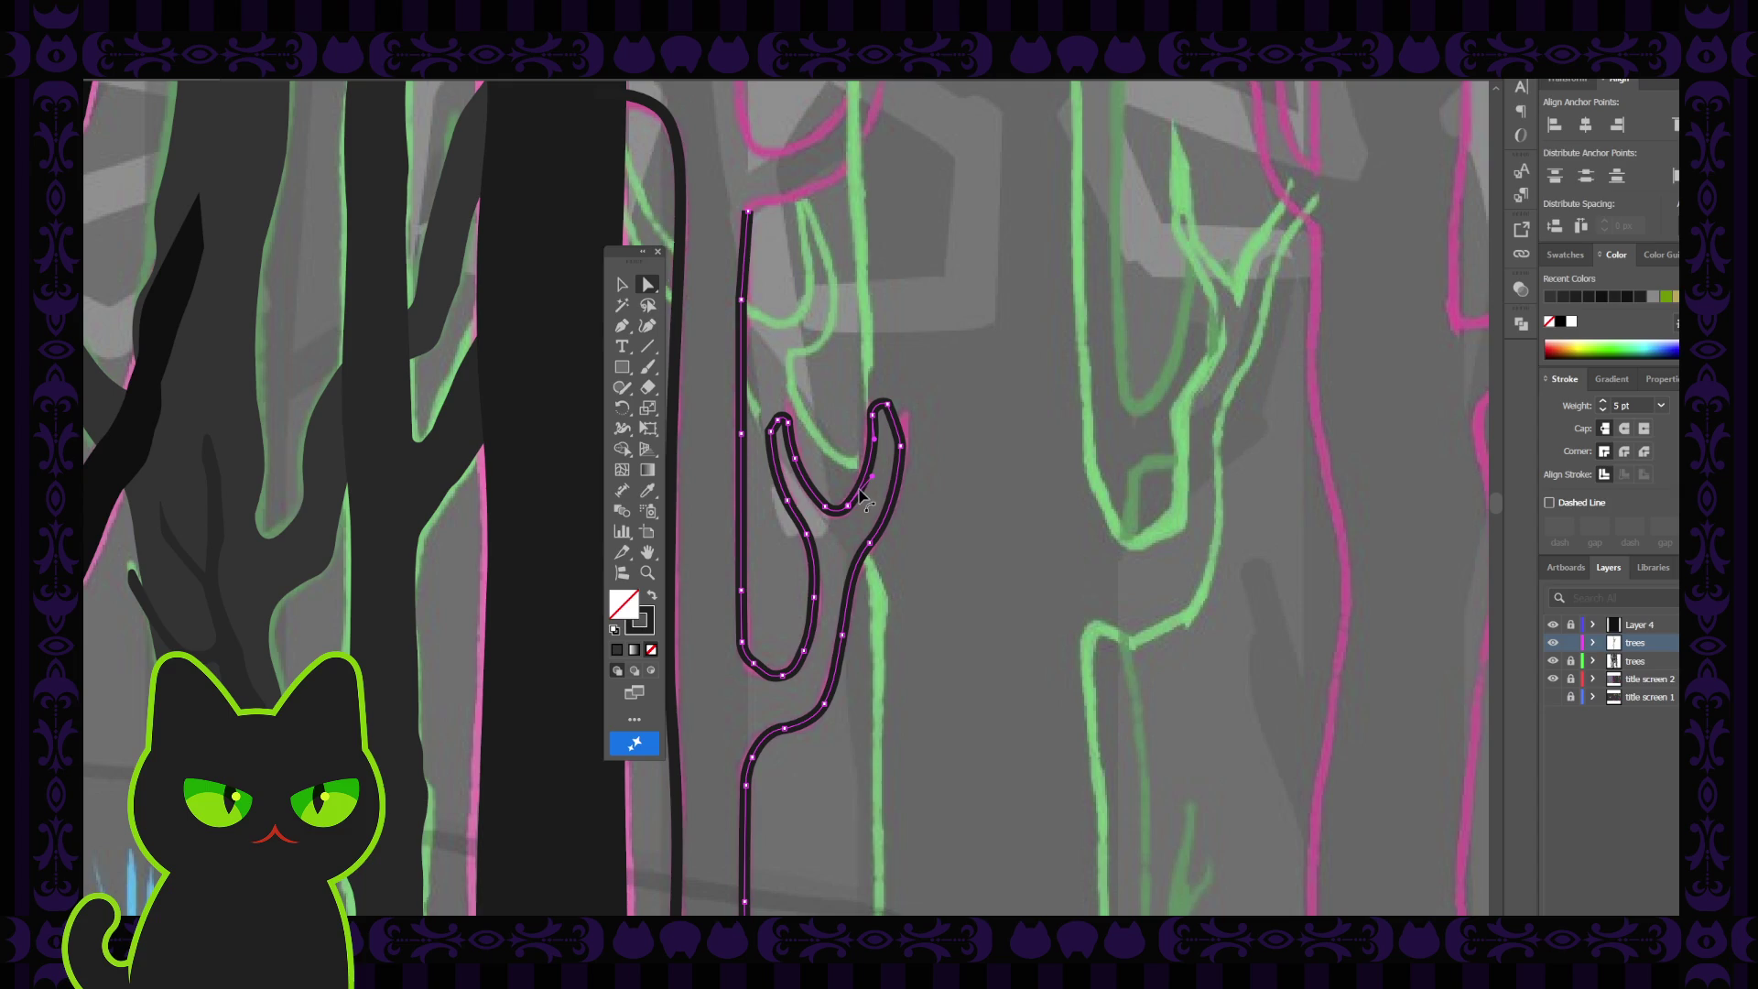
pyautogui.click(870, 475)
pyautogui.click(963, 458)
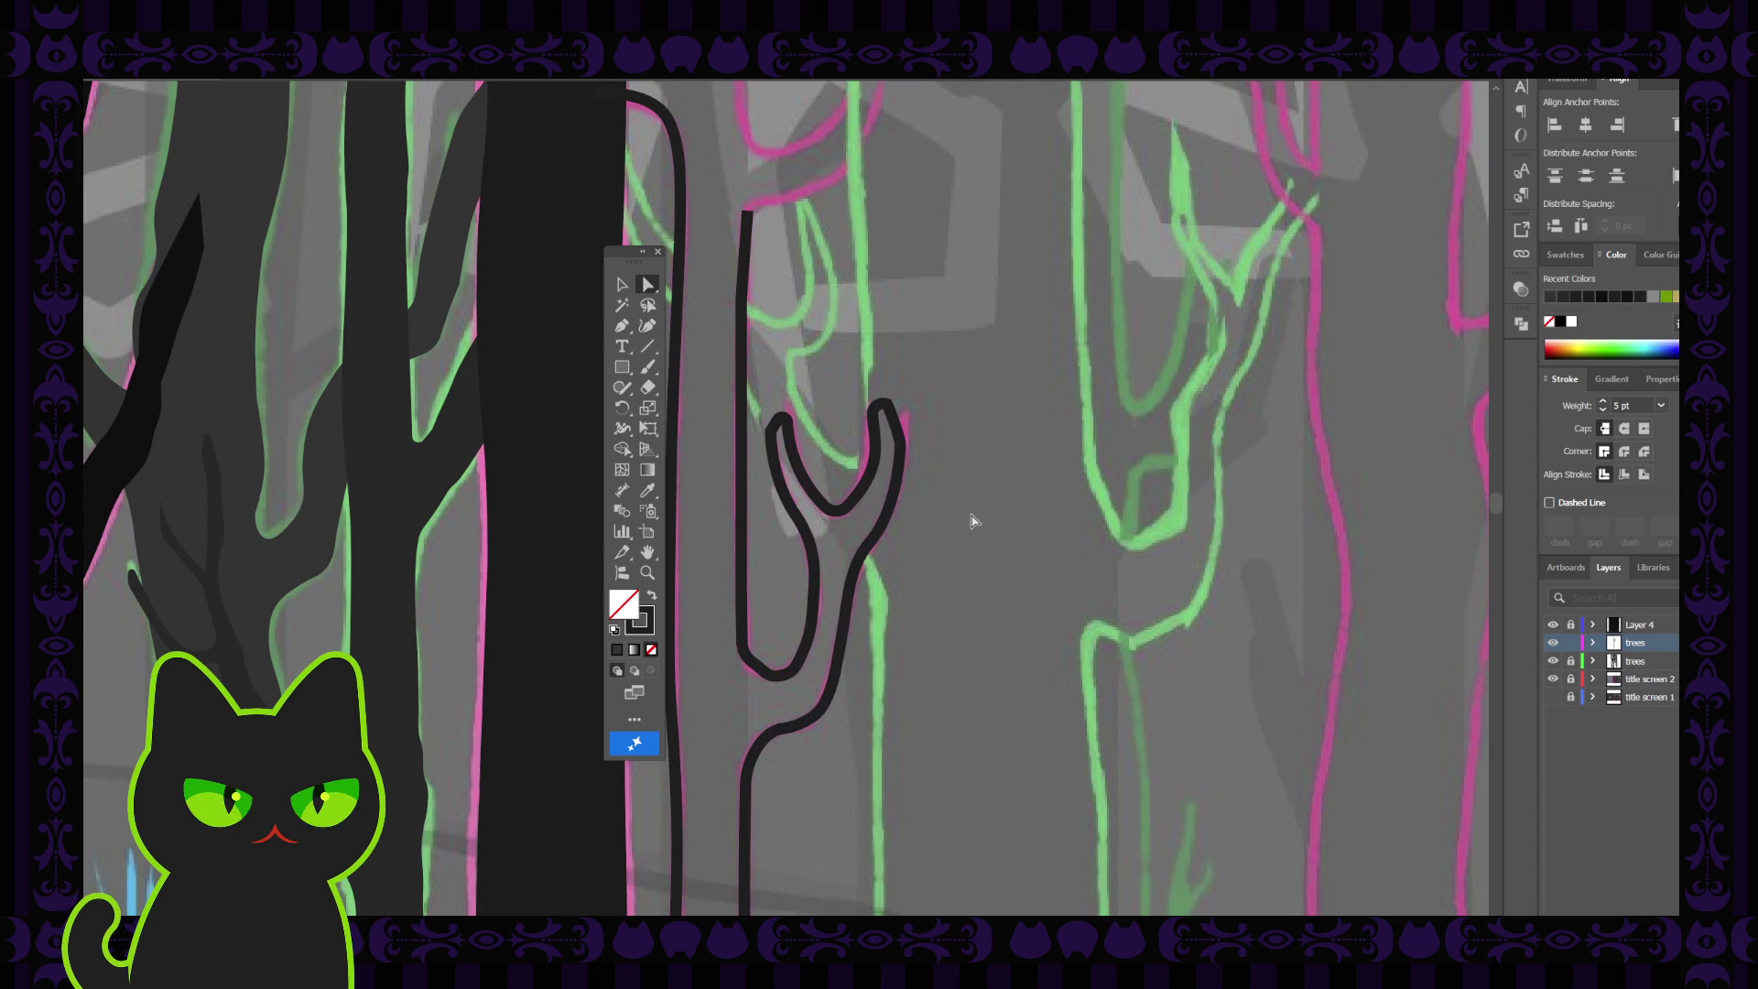
pyautogui.hotkey('ctrl', '-')
pyautogui.hotkey('ctrl', '-')
pyautogui.hotkey('ctrl', '-')
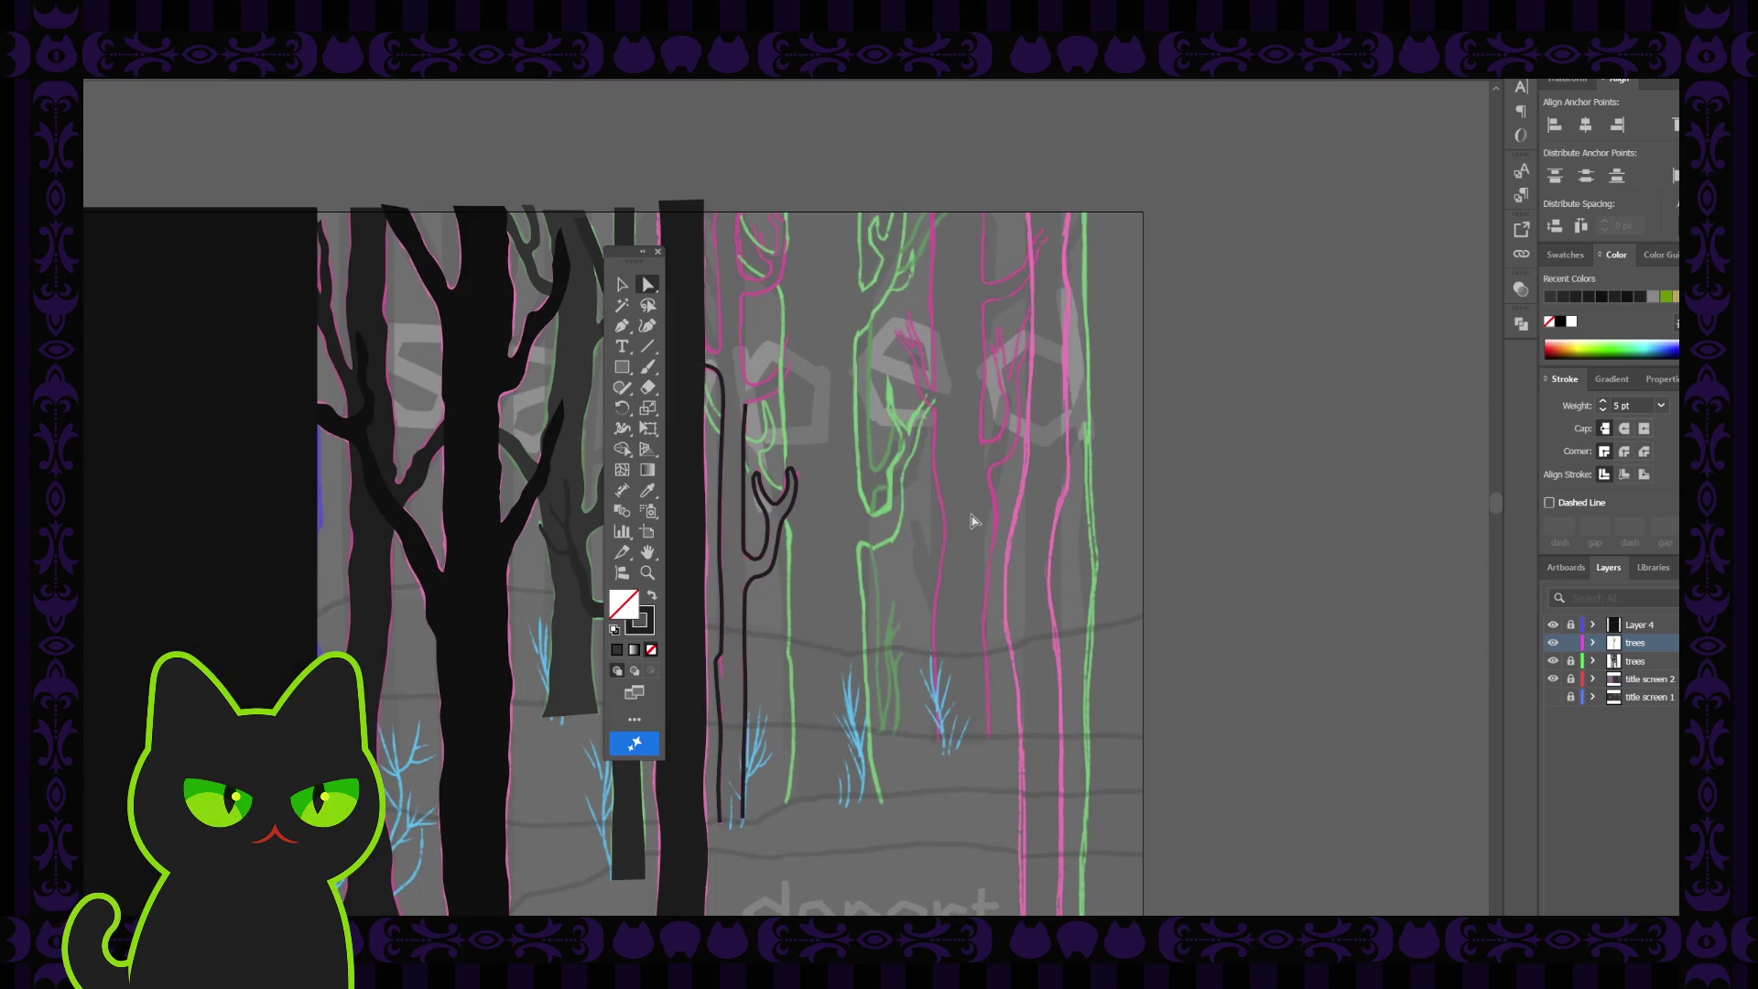
pyautogui.hotkey('ctrl', '+')
# Draw the thin tree's left edge from the artboard top down along the trunk
pyautogui.press('space')
pyautogui.moveTo(835, 294)
pyautogui.mouseDown()
pyautogui.moveTo(883, 326)
pyautogui.moveTo(884, 385)
pyautogui.moveTo(826, 451)
pyautogui.mouseUp()
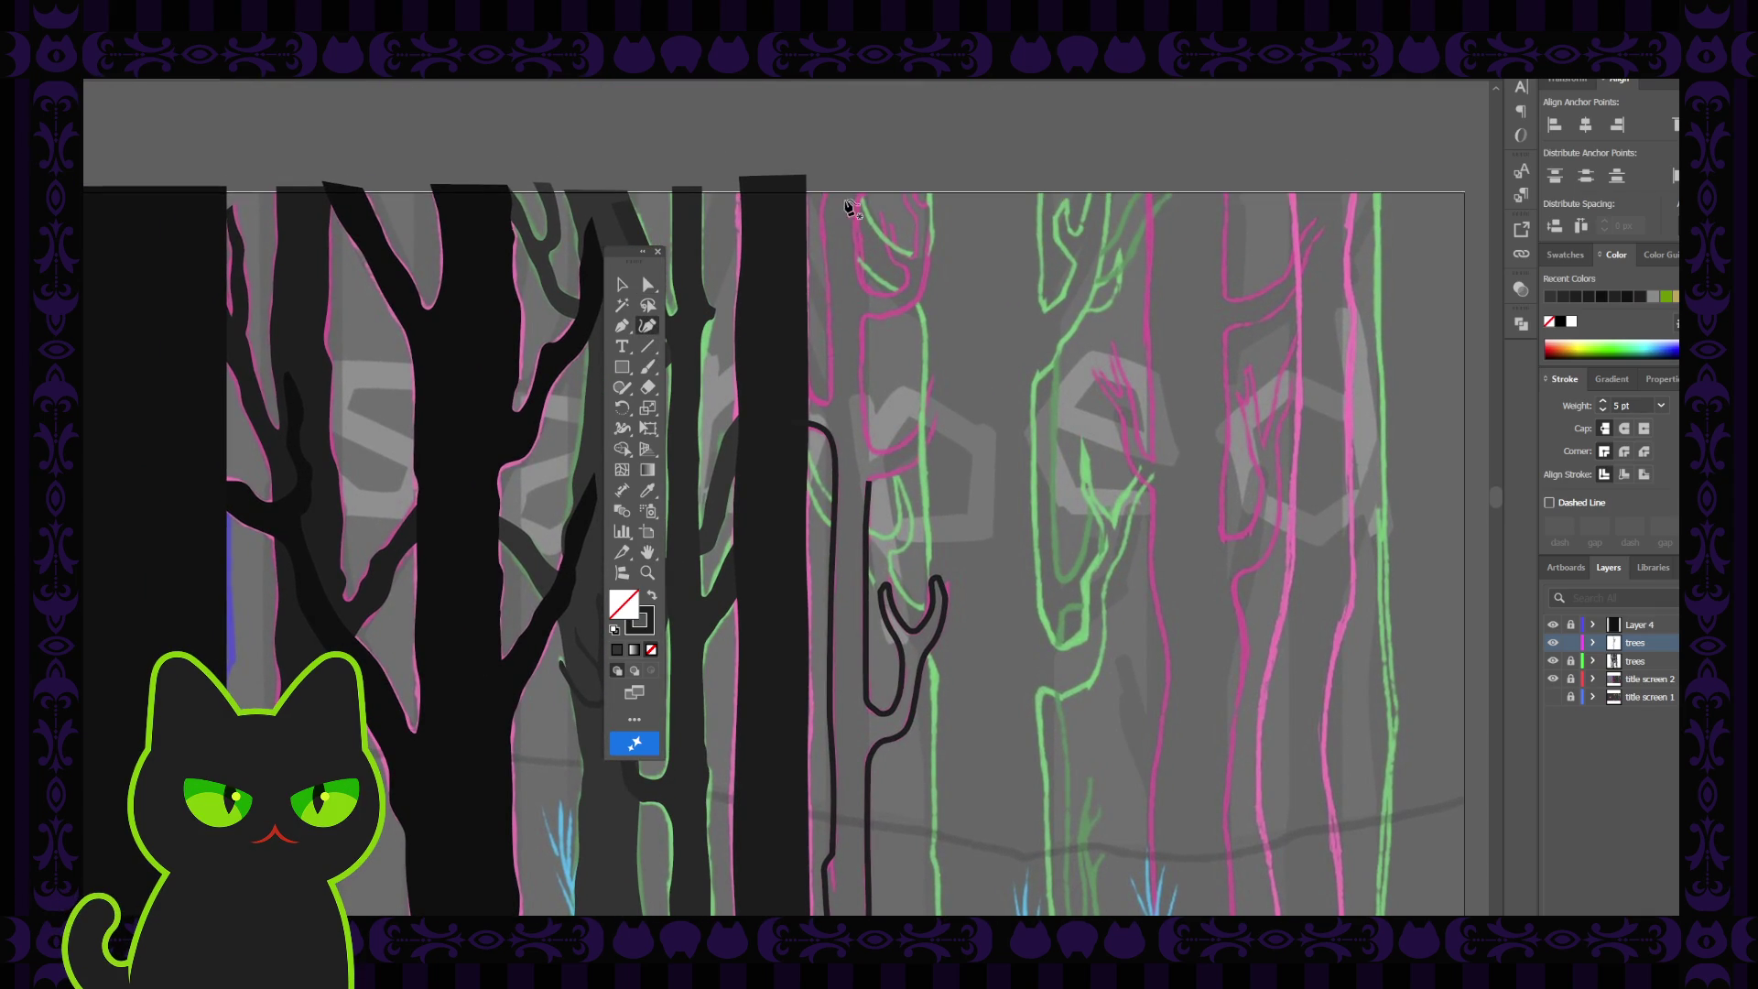
pyautogui.moveTo(829, 180); pyautogui.dragTo(822, 203)
pyautogui.click(822, 243)
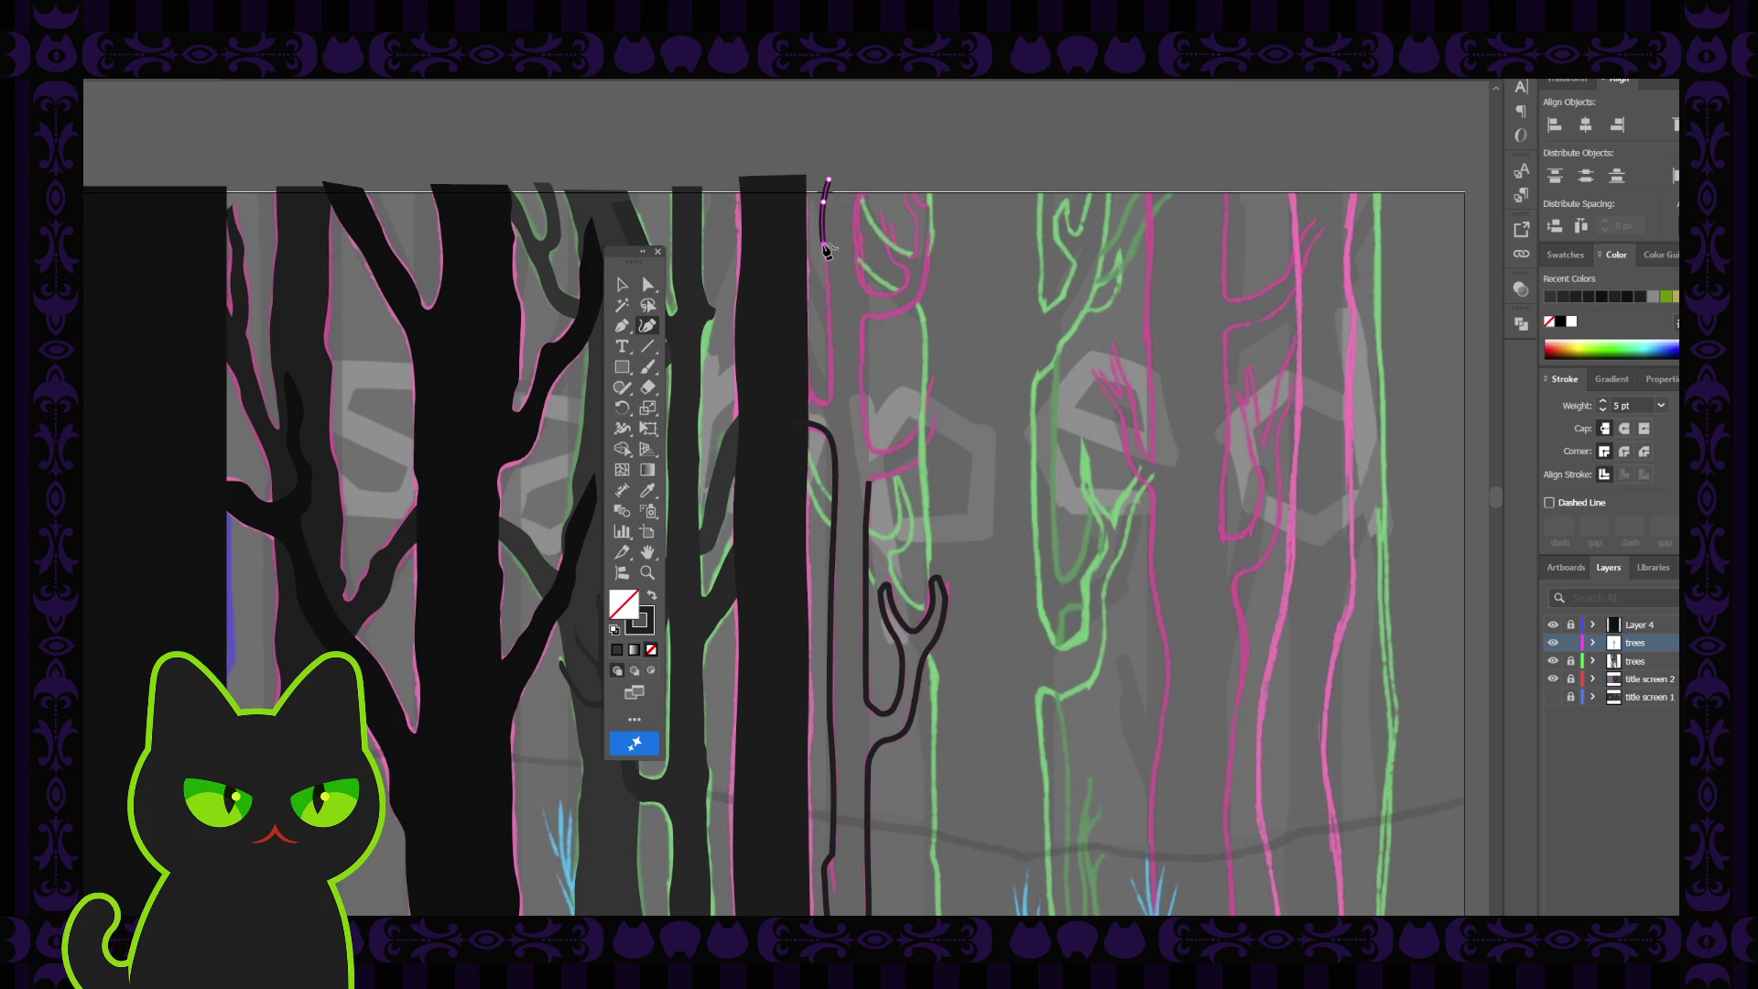
pyautogui.click(829, 332)
pyautogui.click(832, 392)
pyautogui.click(801, 377)
pyautogui.click(621, 285)
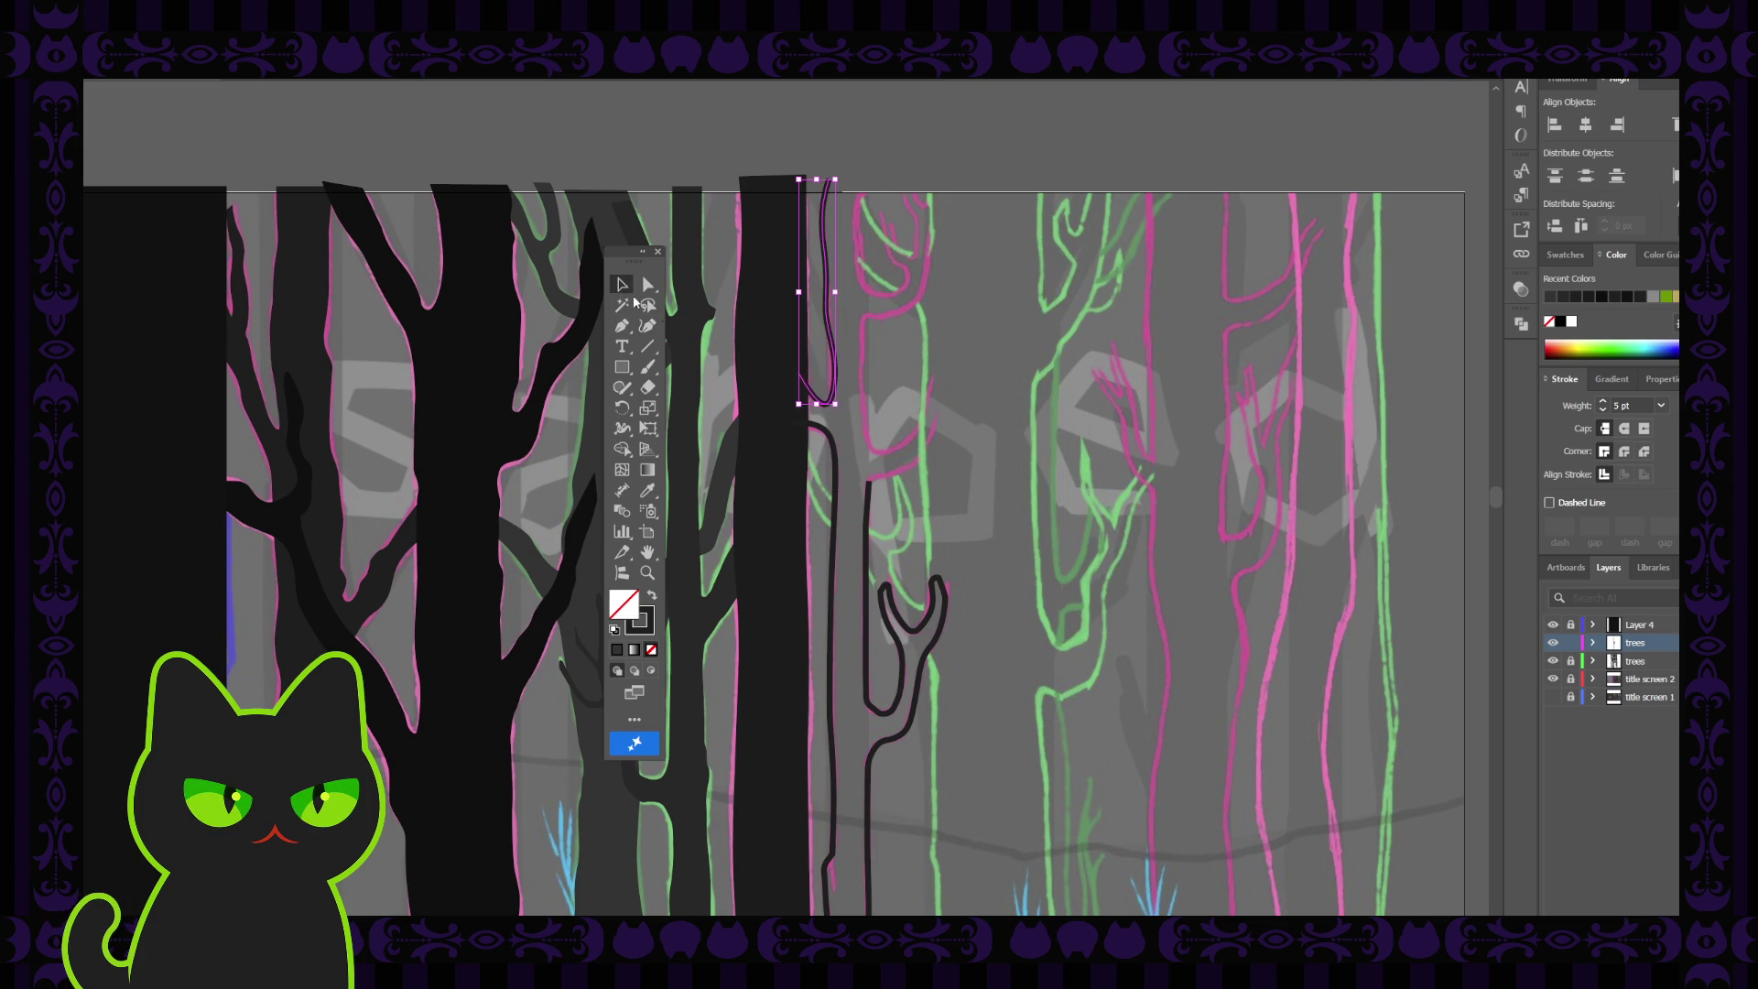
pyautogui.click(850, 377)
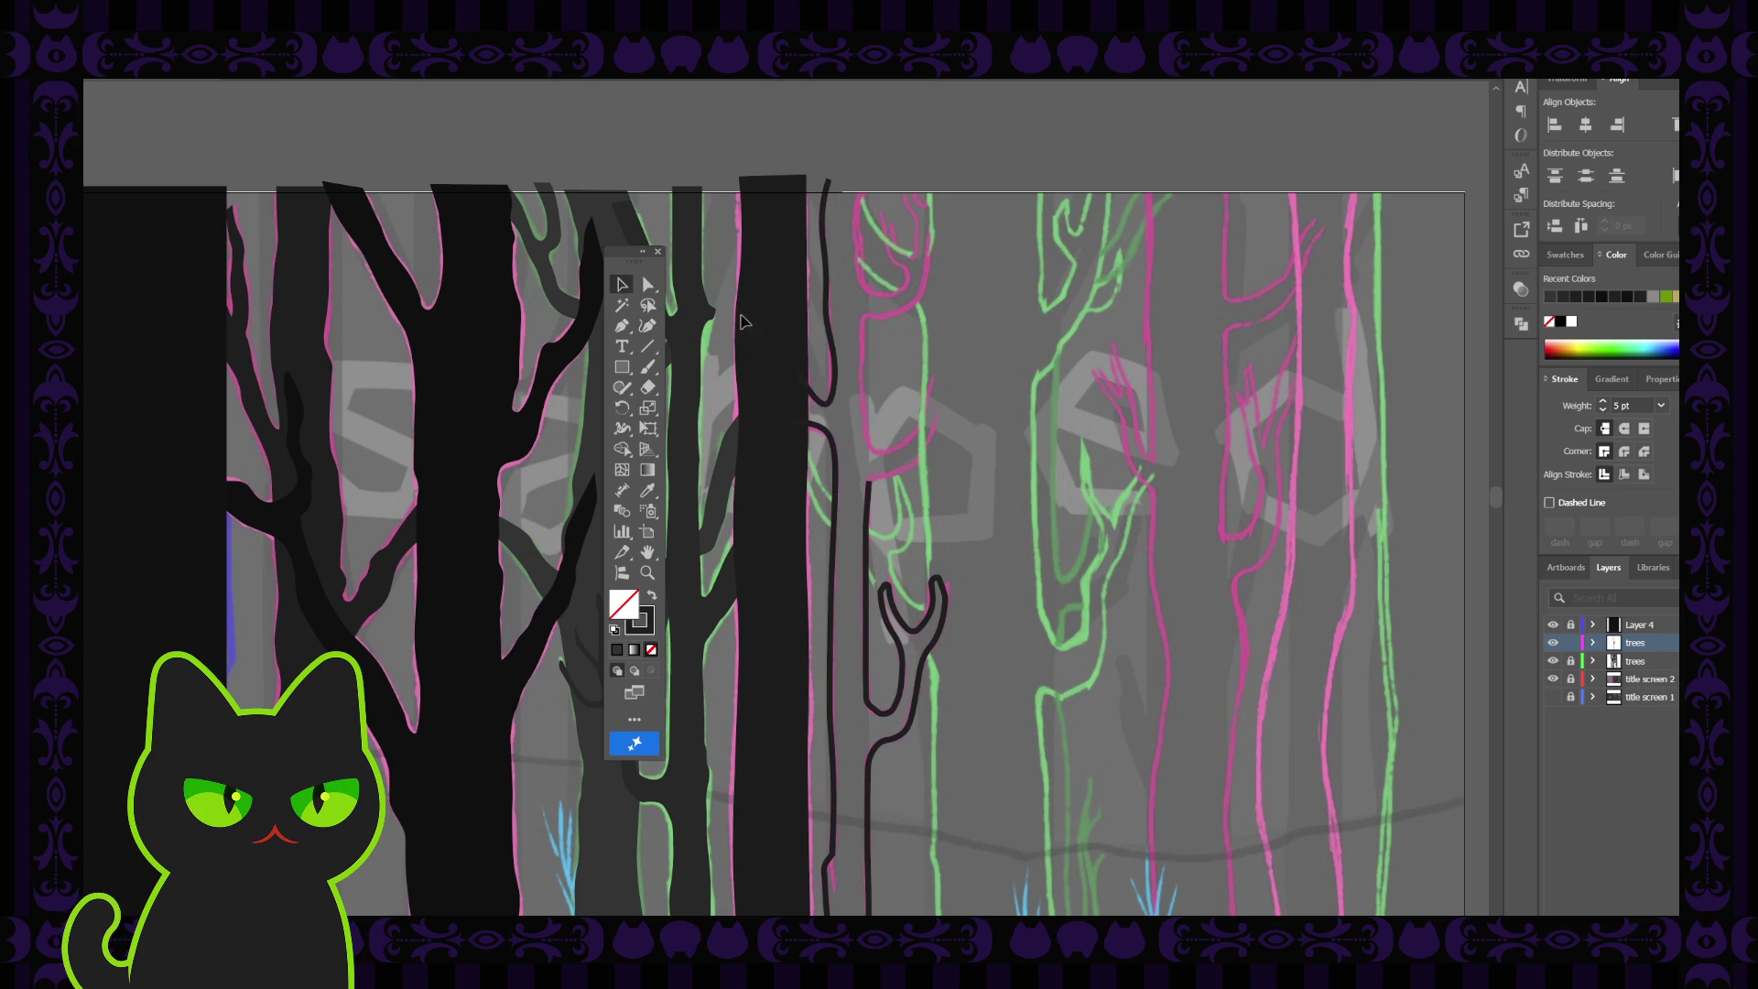
# Start a Curvature path for the hooked branch from the top edge, curving right at its bottom
pyautogui.click(647, 325)
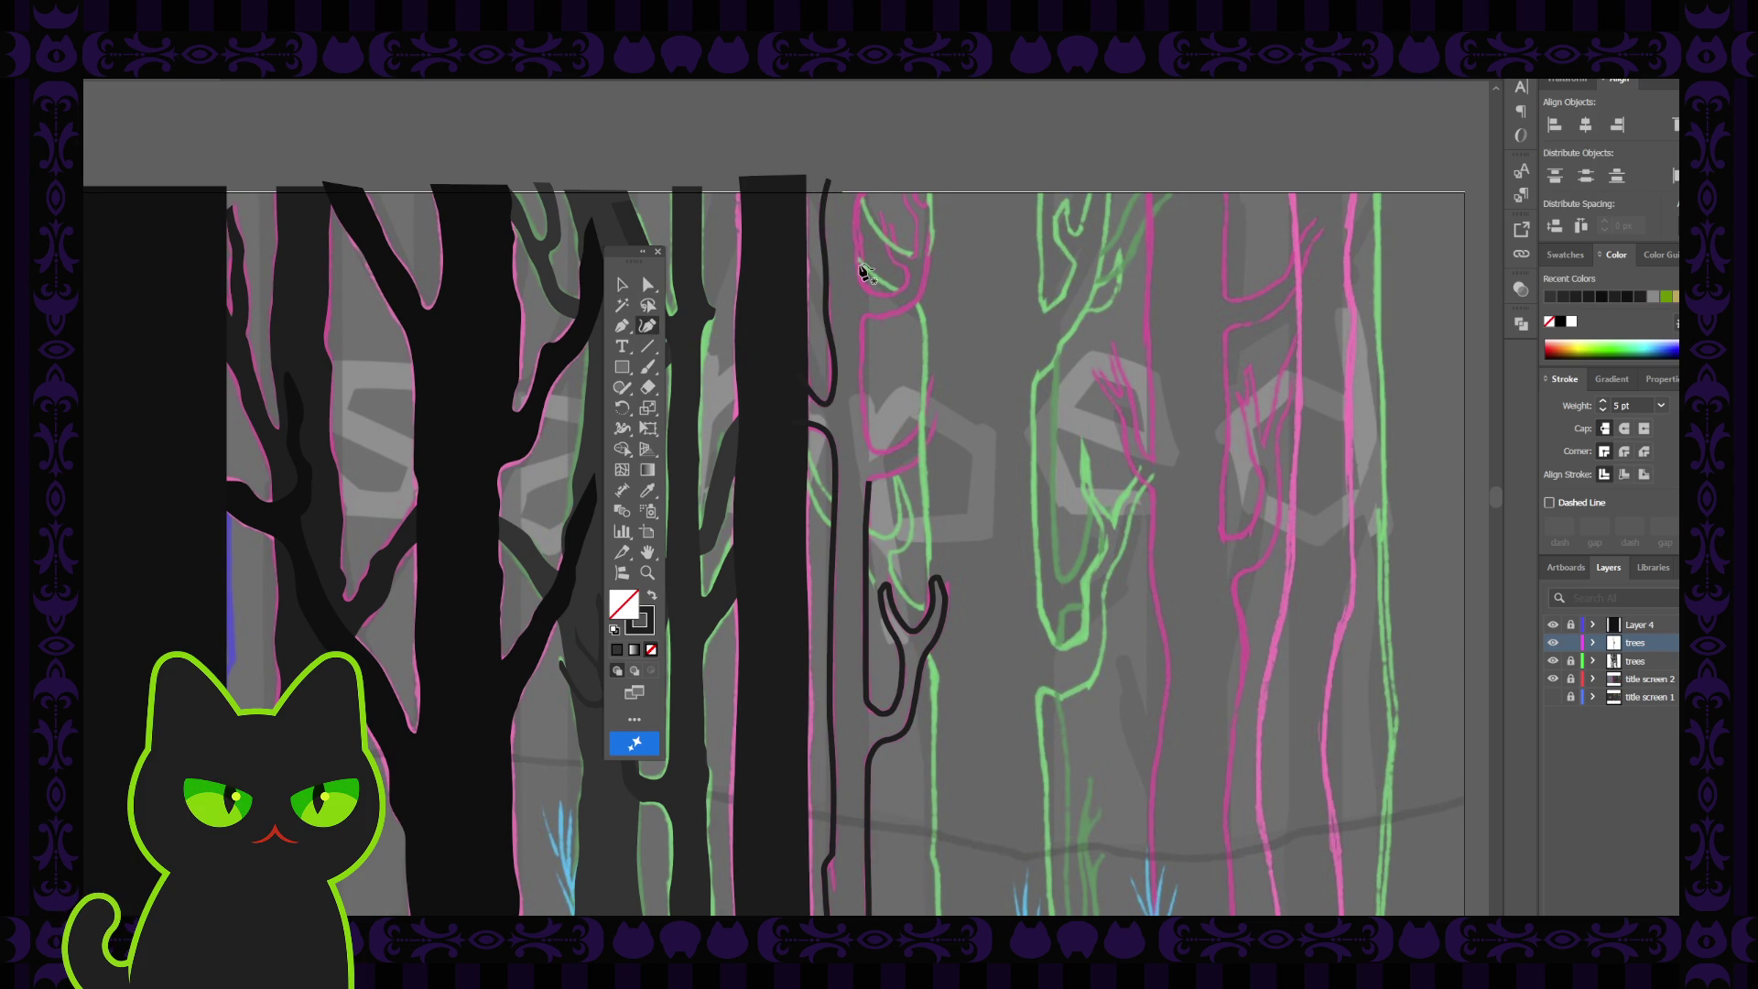
pyautogui.click(874, 186)
pyautogui.click(856, 230)
pyautogui.click(861, 273)
pyautogui.click(887, 296)
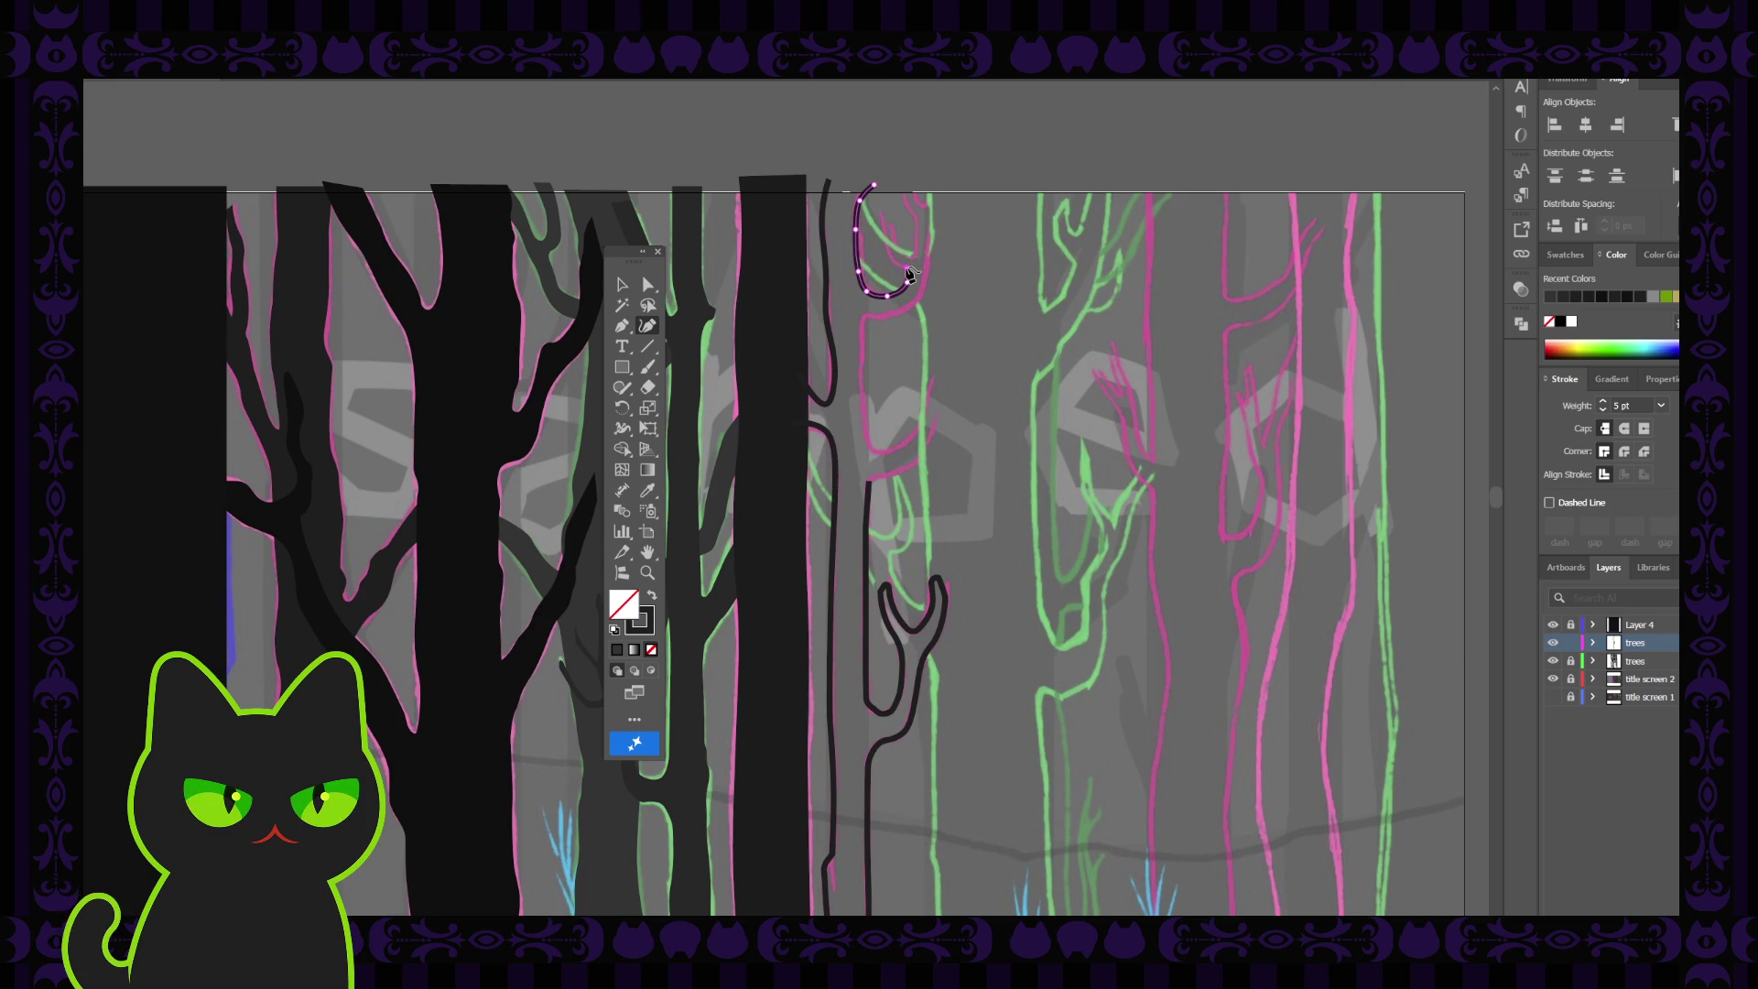
pyautogui.hotkey('ctrl', '=')
pyautogui.hotkey('ctrl', '=')
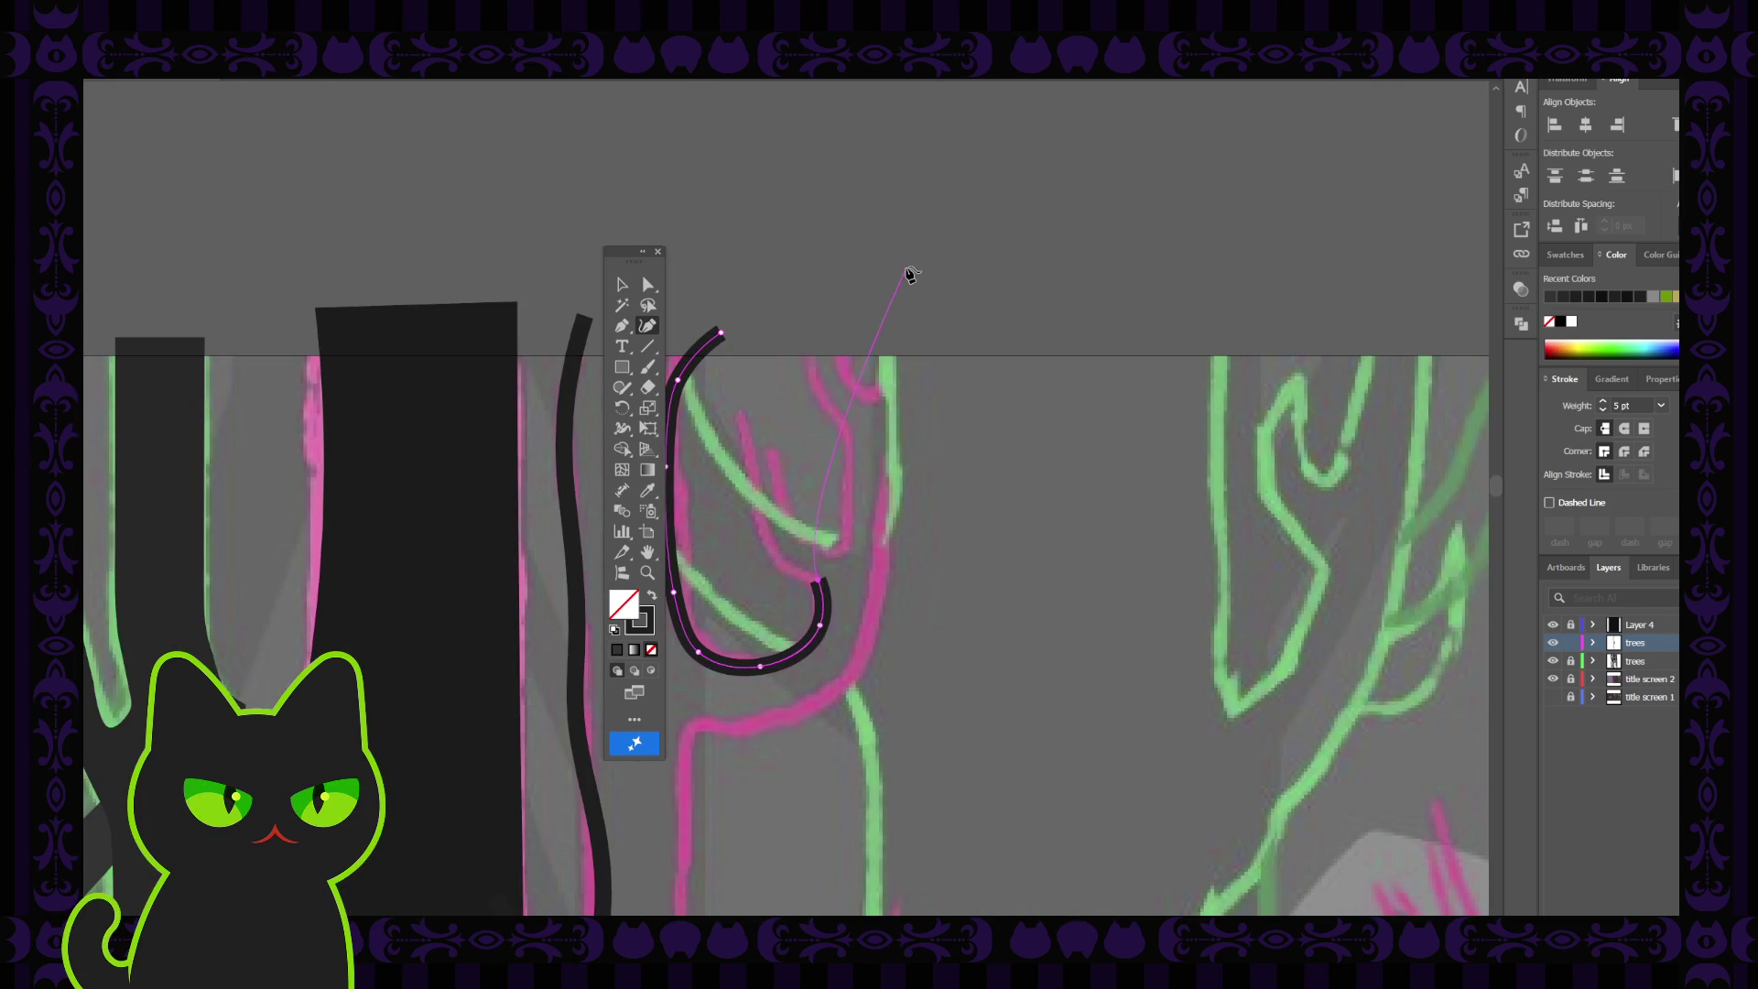
# Finish the hook with a sharp corner at its end and an inner line curving back upward
pyautogui.click(621, 326)
pyautogui.click(828, 605)
pyautogui.click(801, 580)
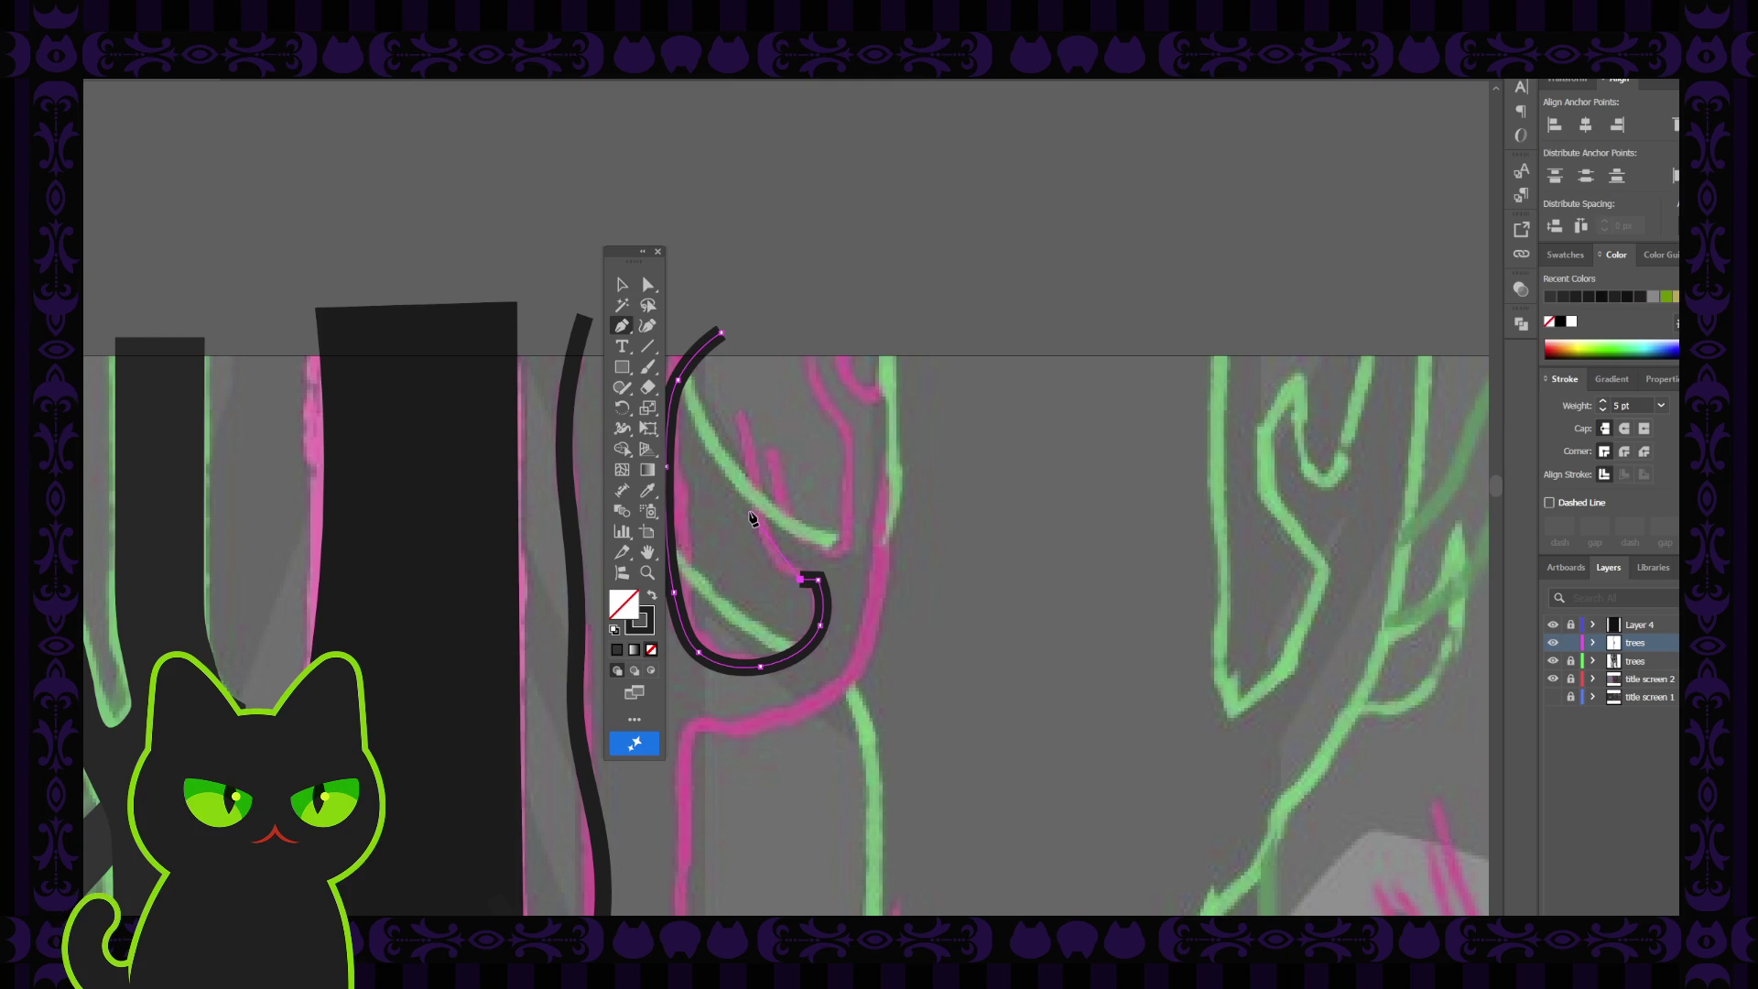
pyautogui.keyDown('ctrl'); pyautogui.click(752, 518); pyautogui.keyUp('ctrl')
pyautogui.hotkey('ctrl', 'z')
pyautogui.click(750, 468)
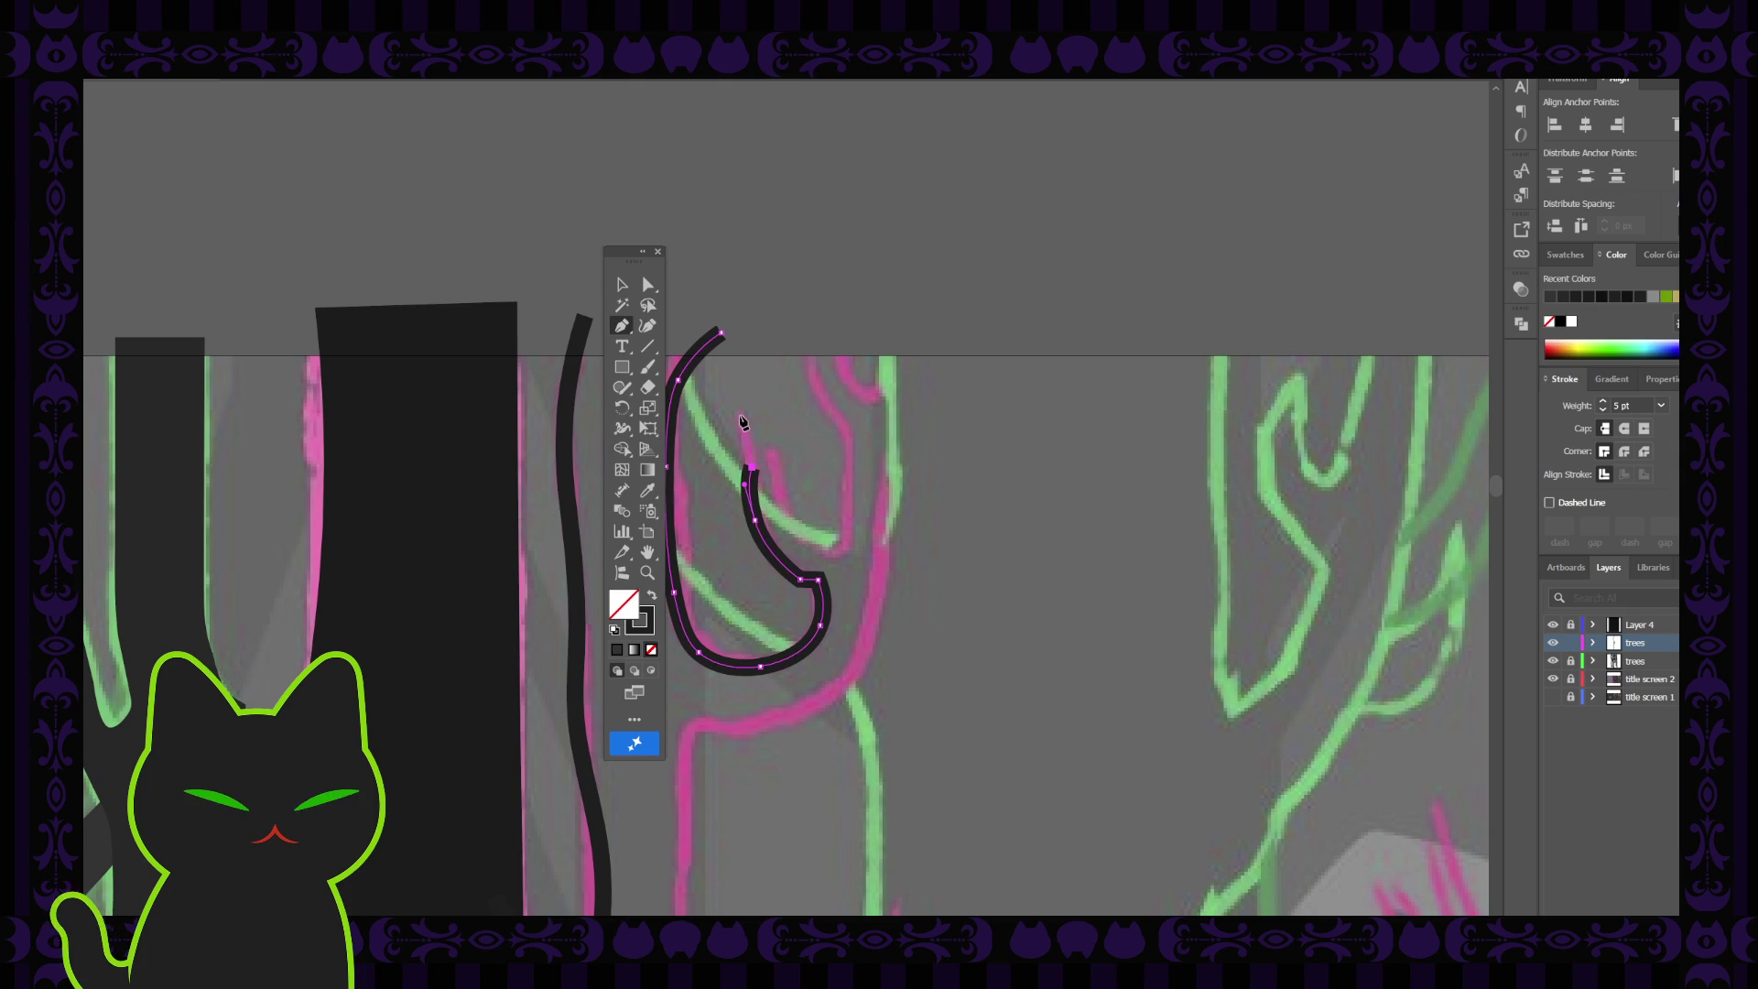
pyautogui.moveTo(729, 384); pyautogui.dragTo(730, 386)
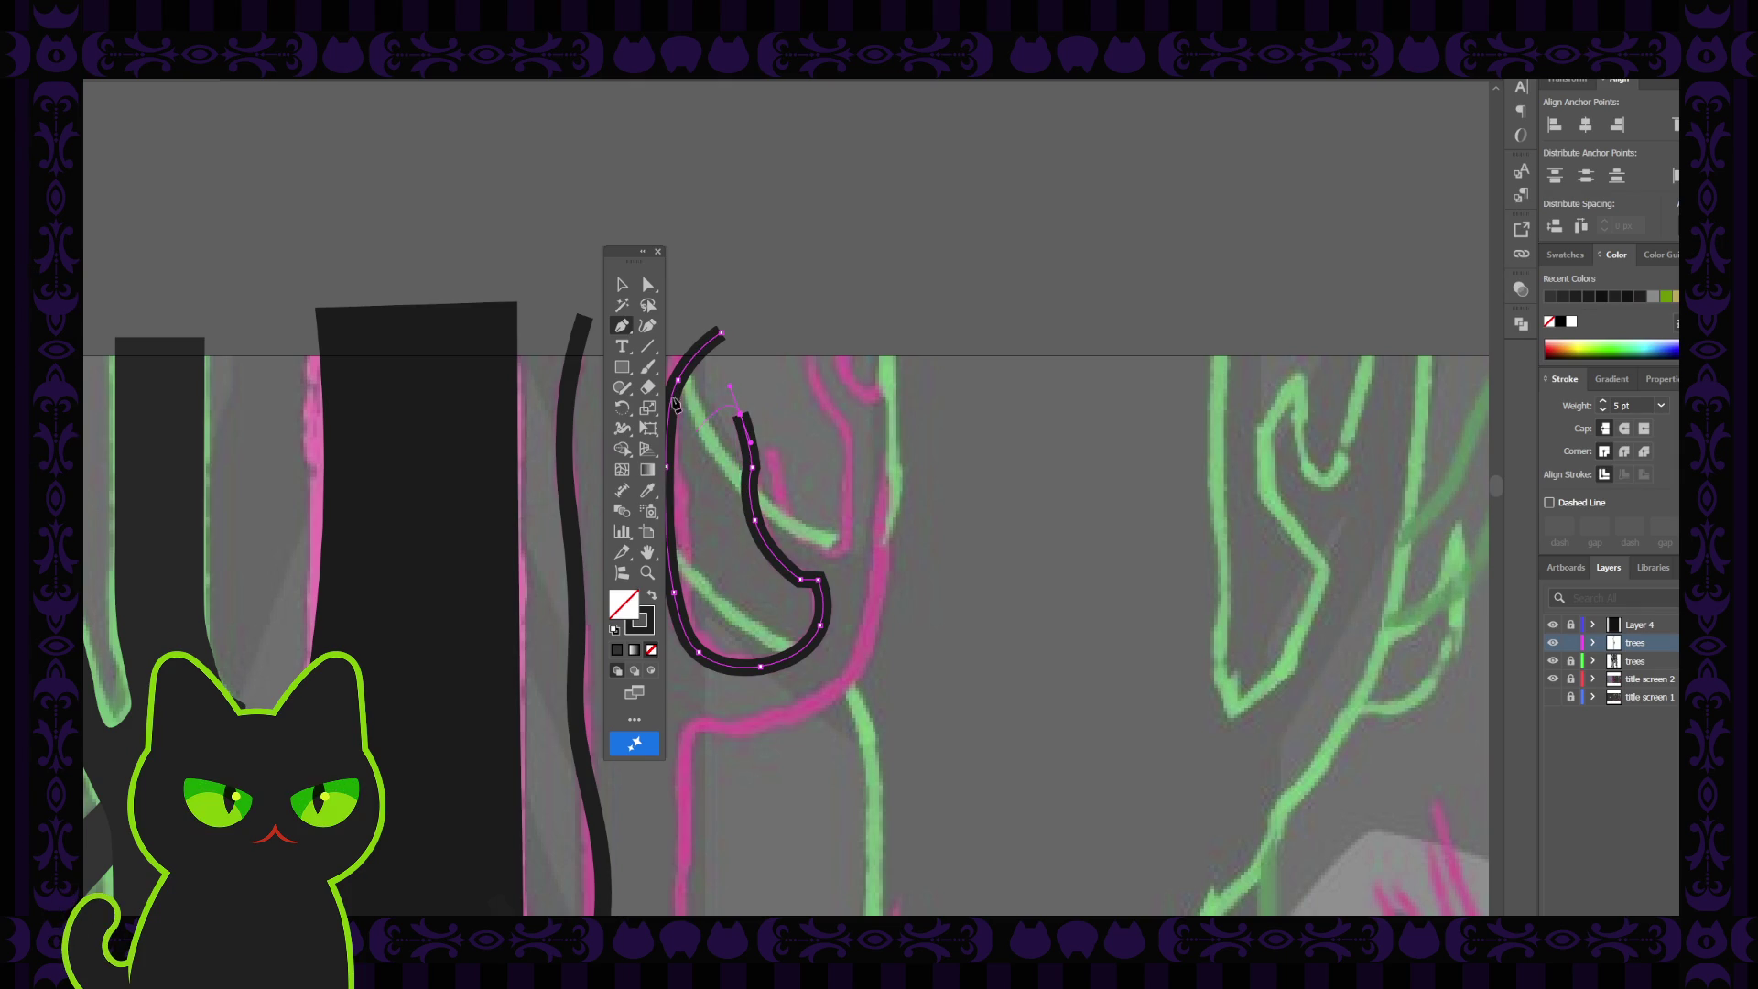
# Bend the inner line's curve leftward and reshape the hook's lower curve
pyautogui.click(640, 286)
pyautogui.click(751, 468)
pyautogui.moveTo(739, 466); pyautogui.dragTo(705, 463)
pyautogui.moveTo(804, 587)
pyautogui.mouseDown()
pyautogui.moveTo(810, 555)
pyautogui.moveTo(806, 602)
pyautogui.mouseUp()
pyautogui.click(815, 538)
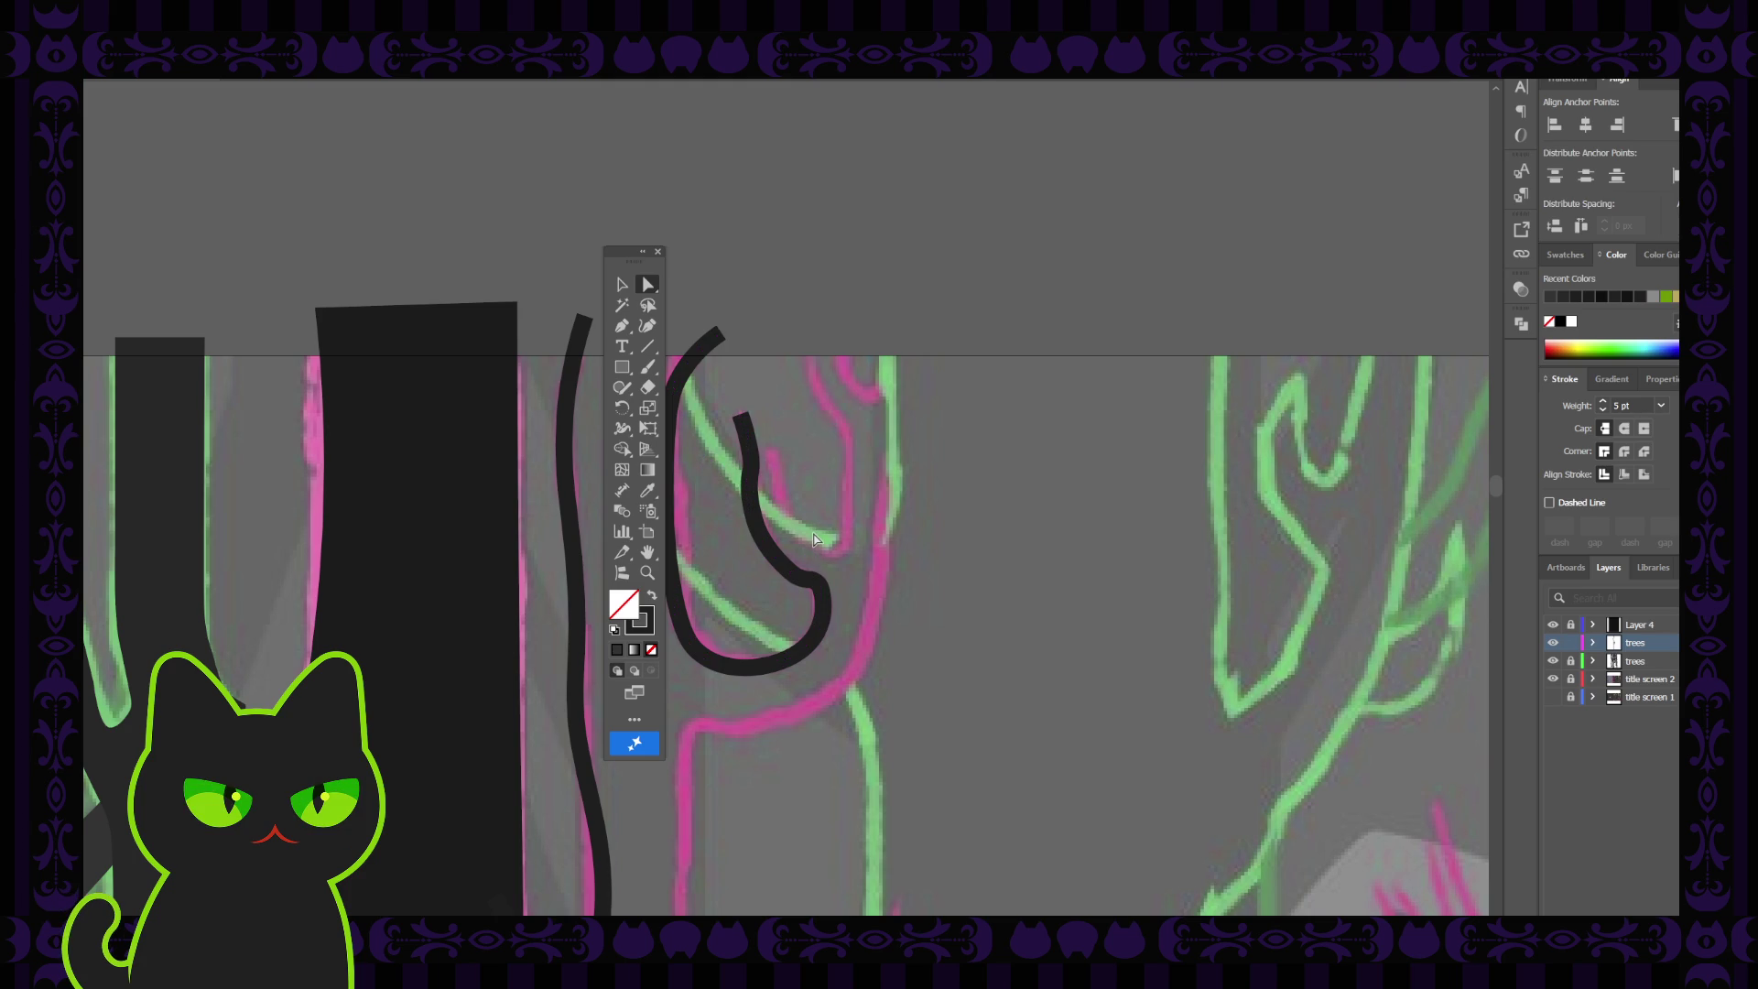
pyautogui.hotkey('ctrl', '-')
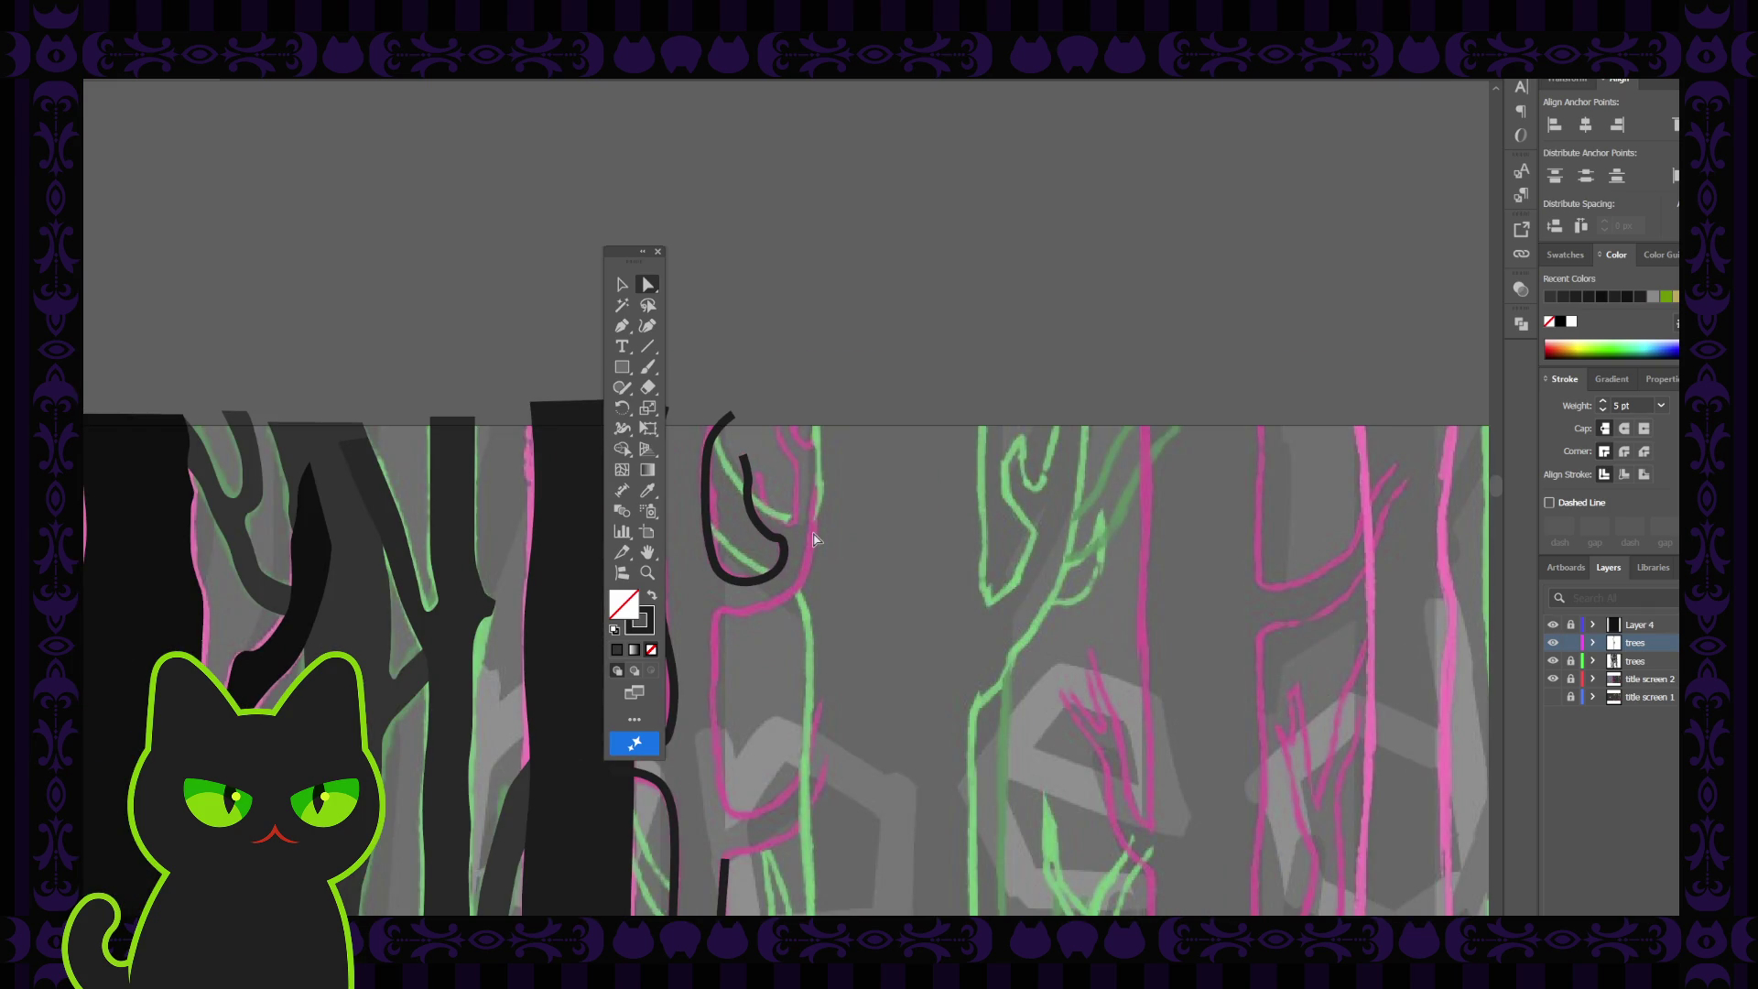
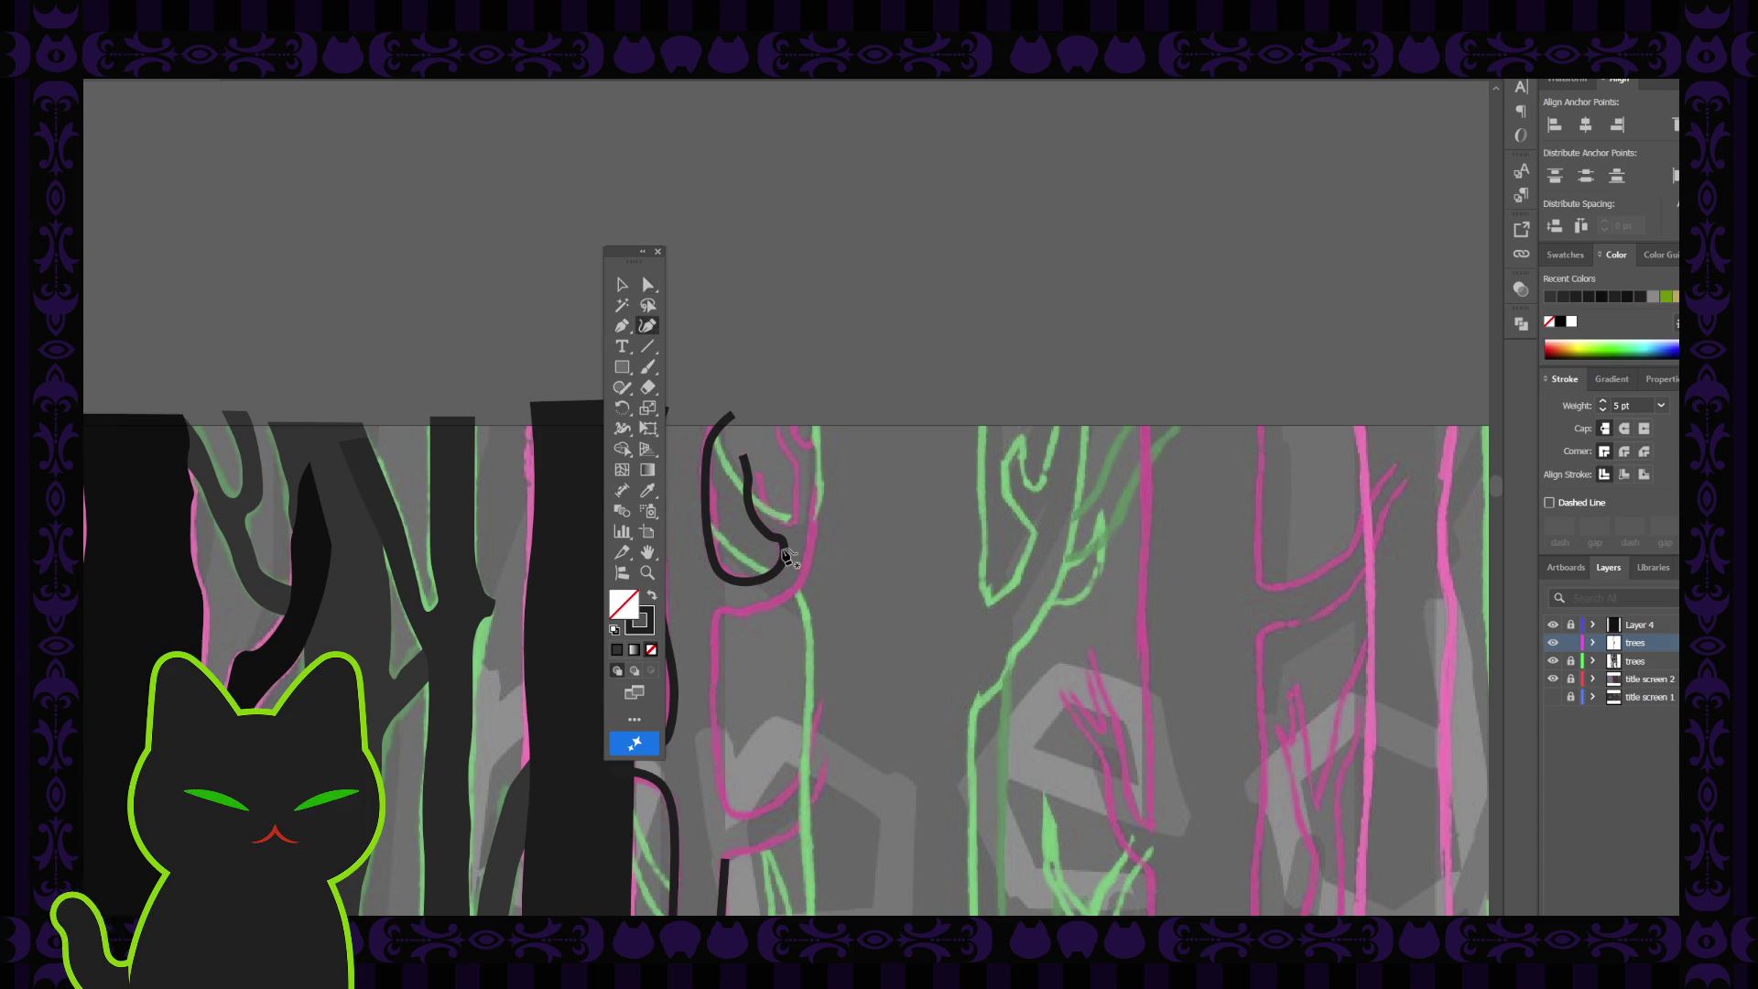
# Trace a 5 pt dark line down the left edge of the pink sketch trunk
pyautogui.press('Escape')
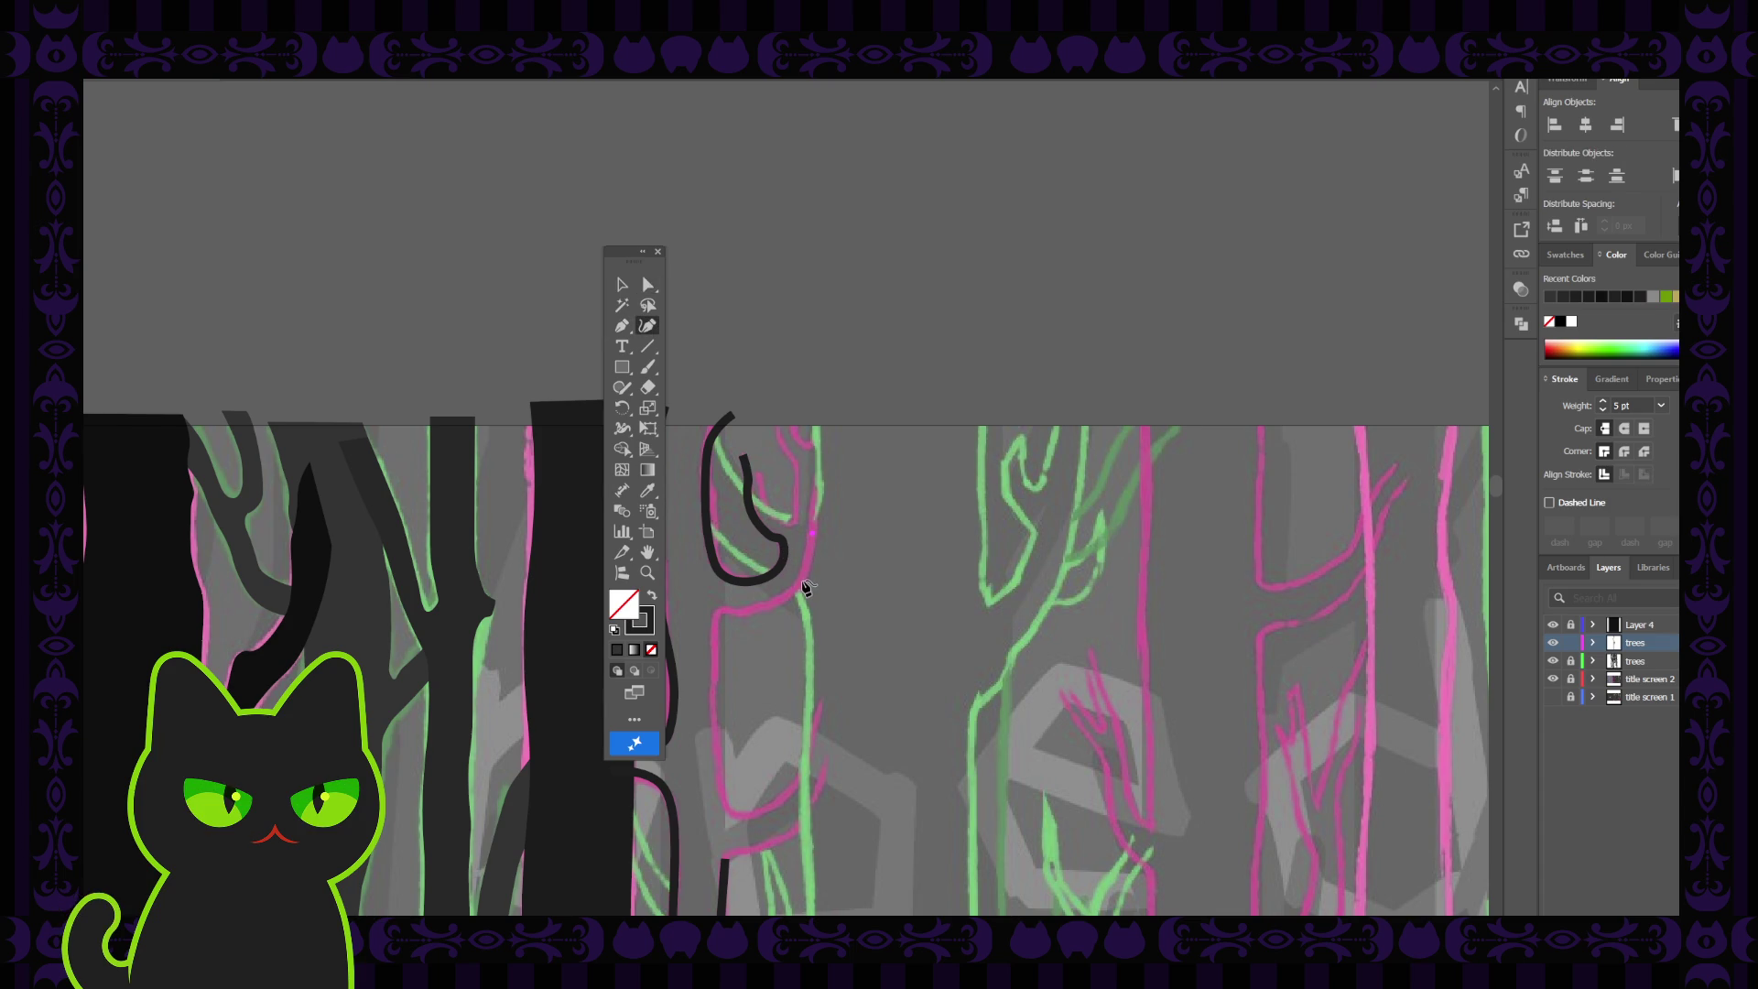
pyautogui.click(801, 585)
pyautogui.click(773, 604)
pyautogui.click(732, 619)
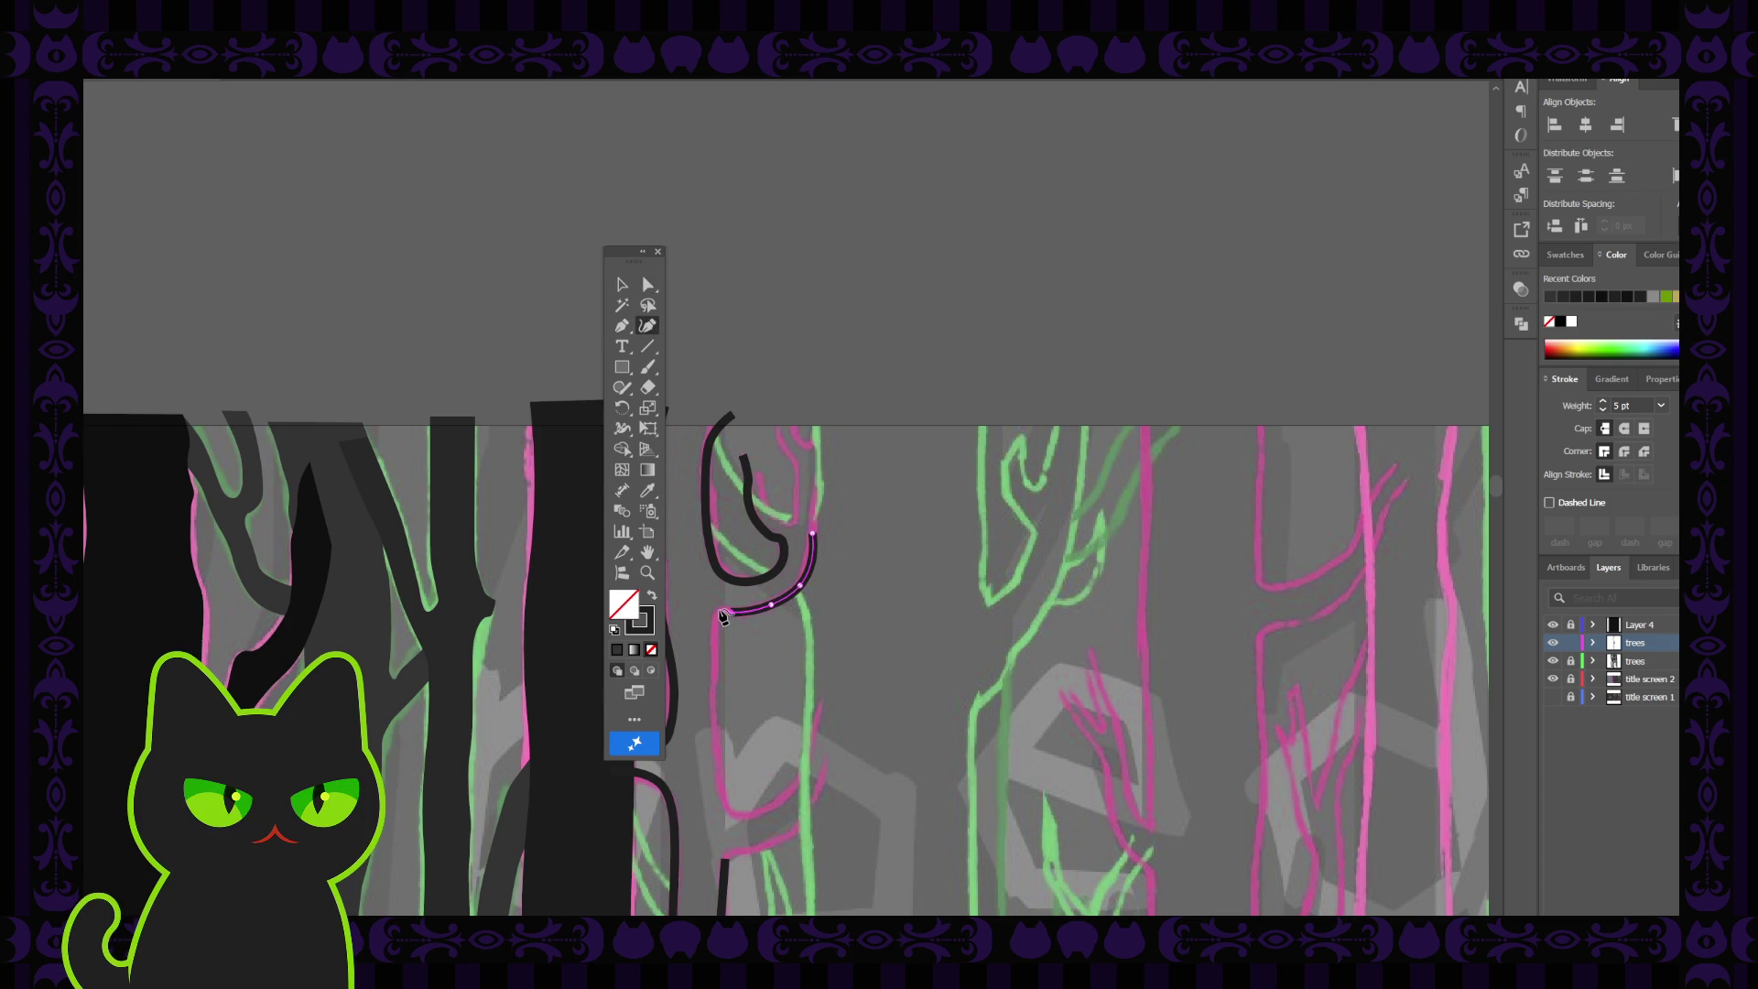
pyautogui.click(628, 325)
pyautogui.click(720, 613)
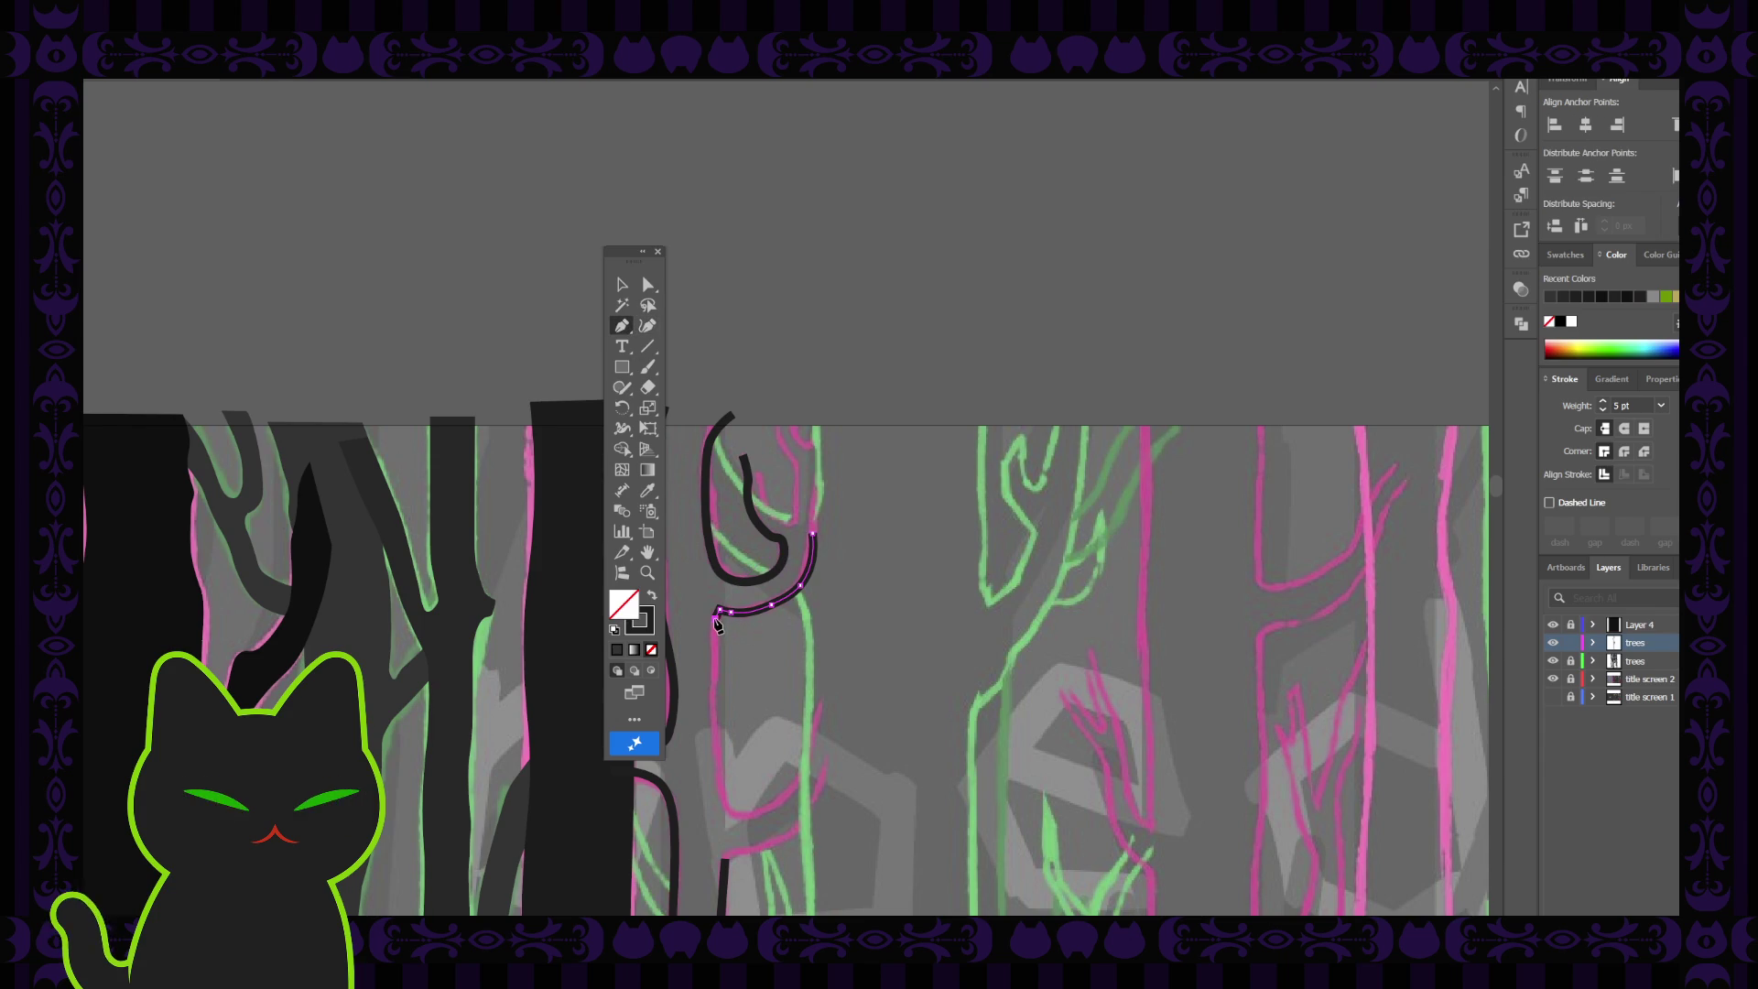
pyautogui.click(647, 326)
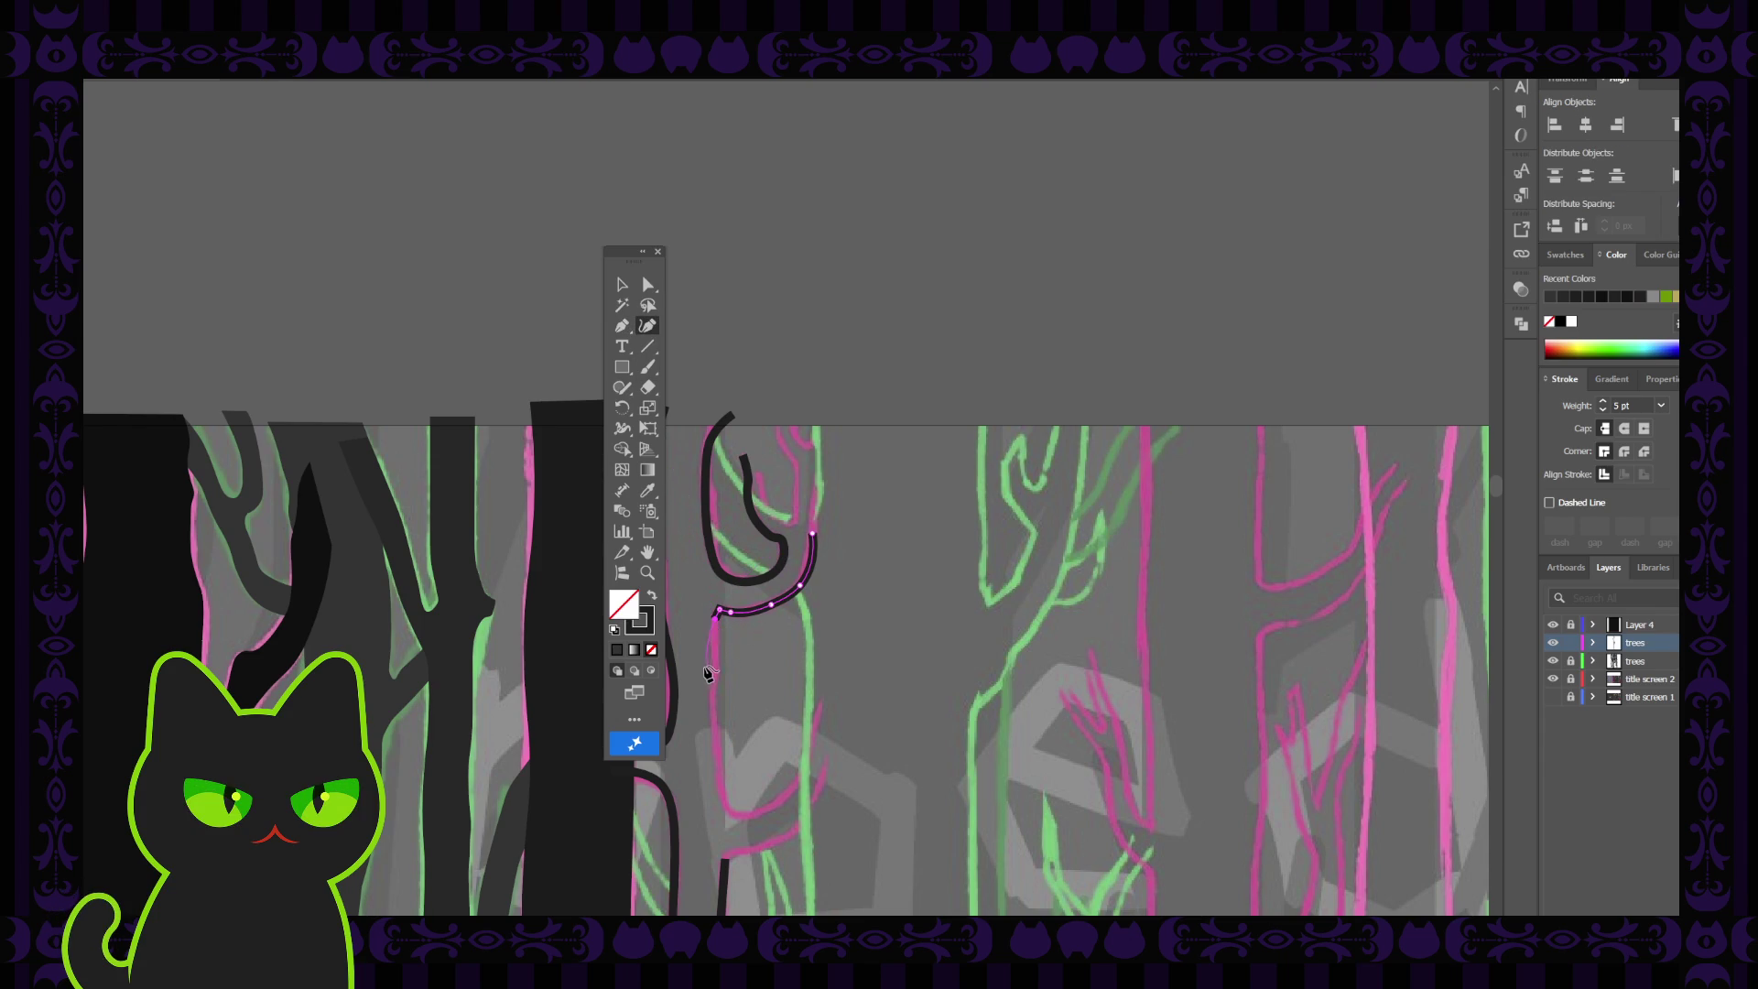
pyautogui.click(717, 641)
pyautogui.click(715, 687)
# Curve the line around the trunk's base and up its right side, then deselect it
pyautogui.scroll(-3, 723, 753)
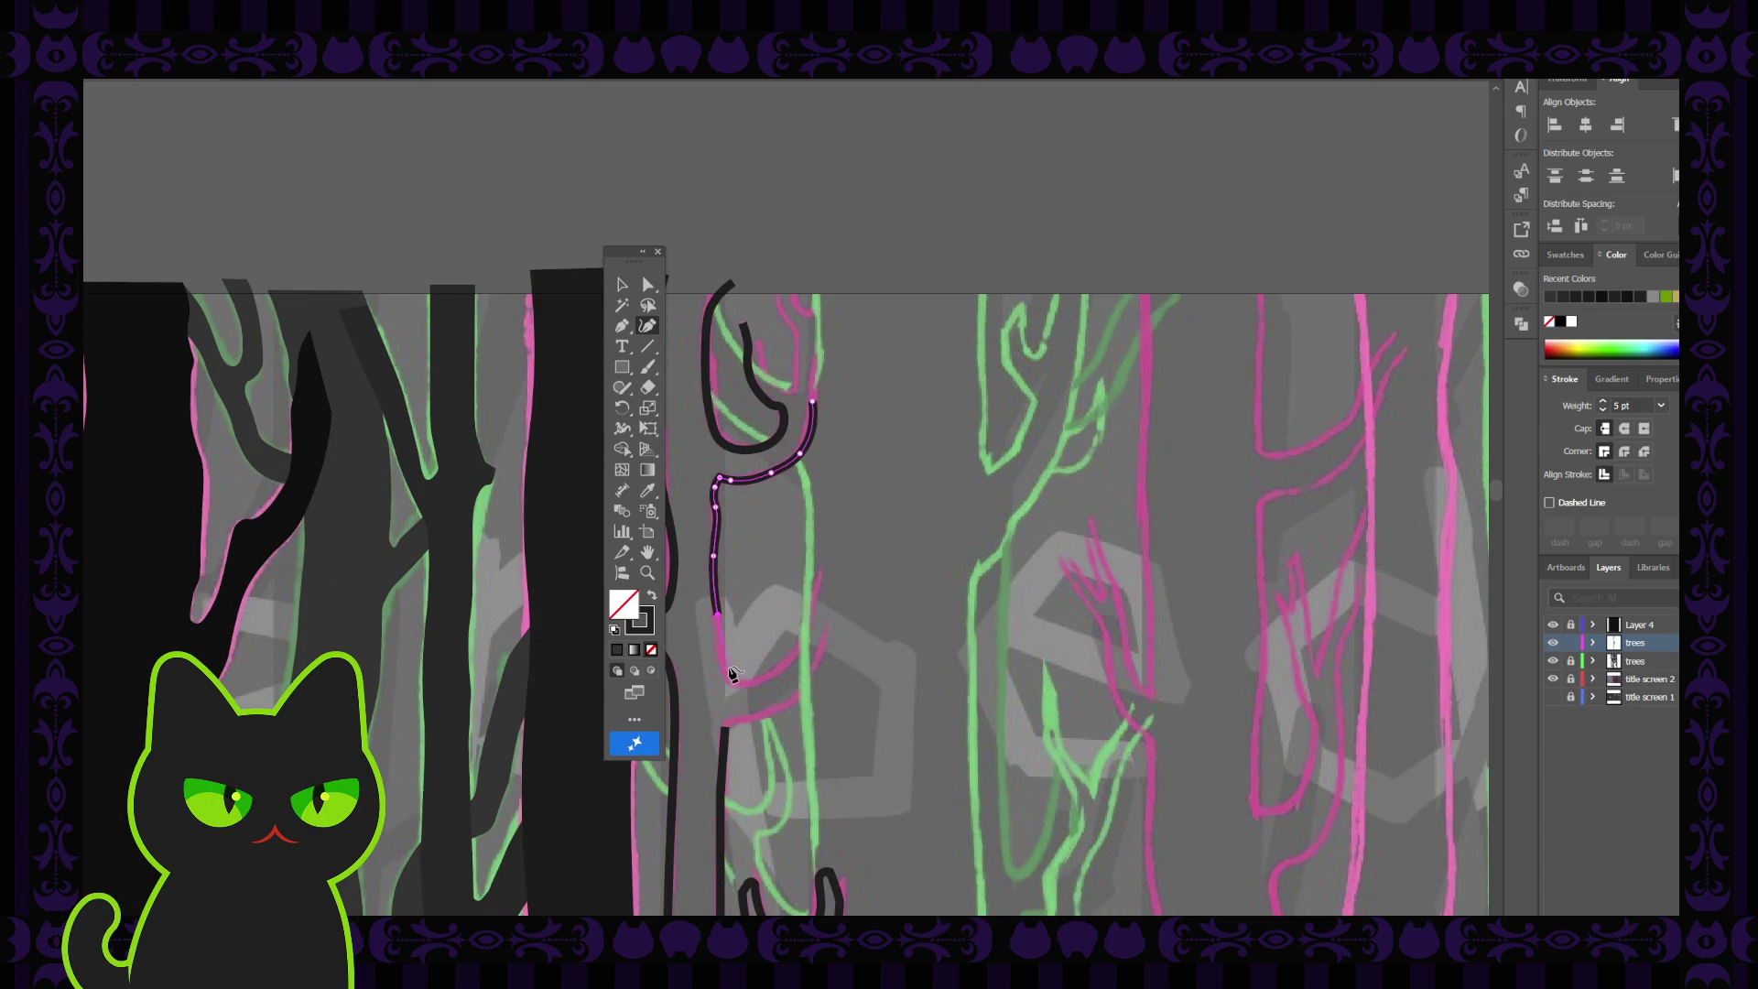
pyautogui.click(725, 670)
pyautogui.click(744, 686)
pyautogui.click(774, 674)
pyautogui.click(806, 641)
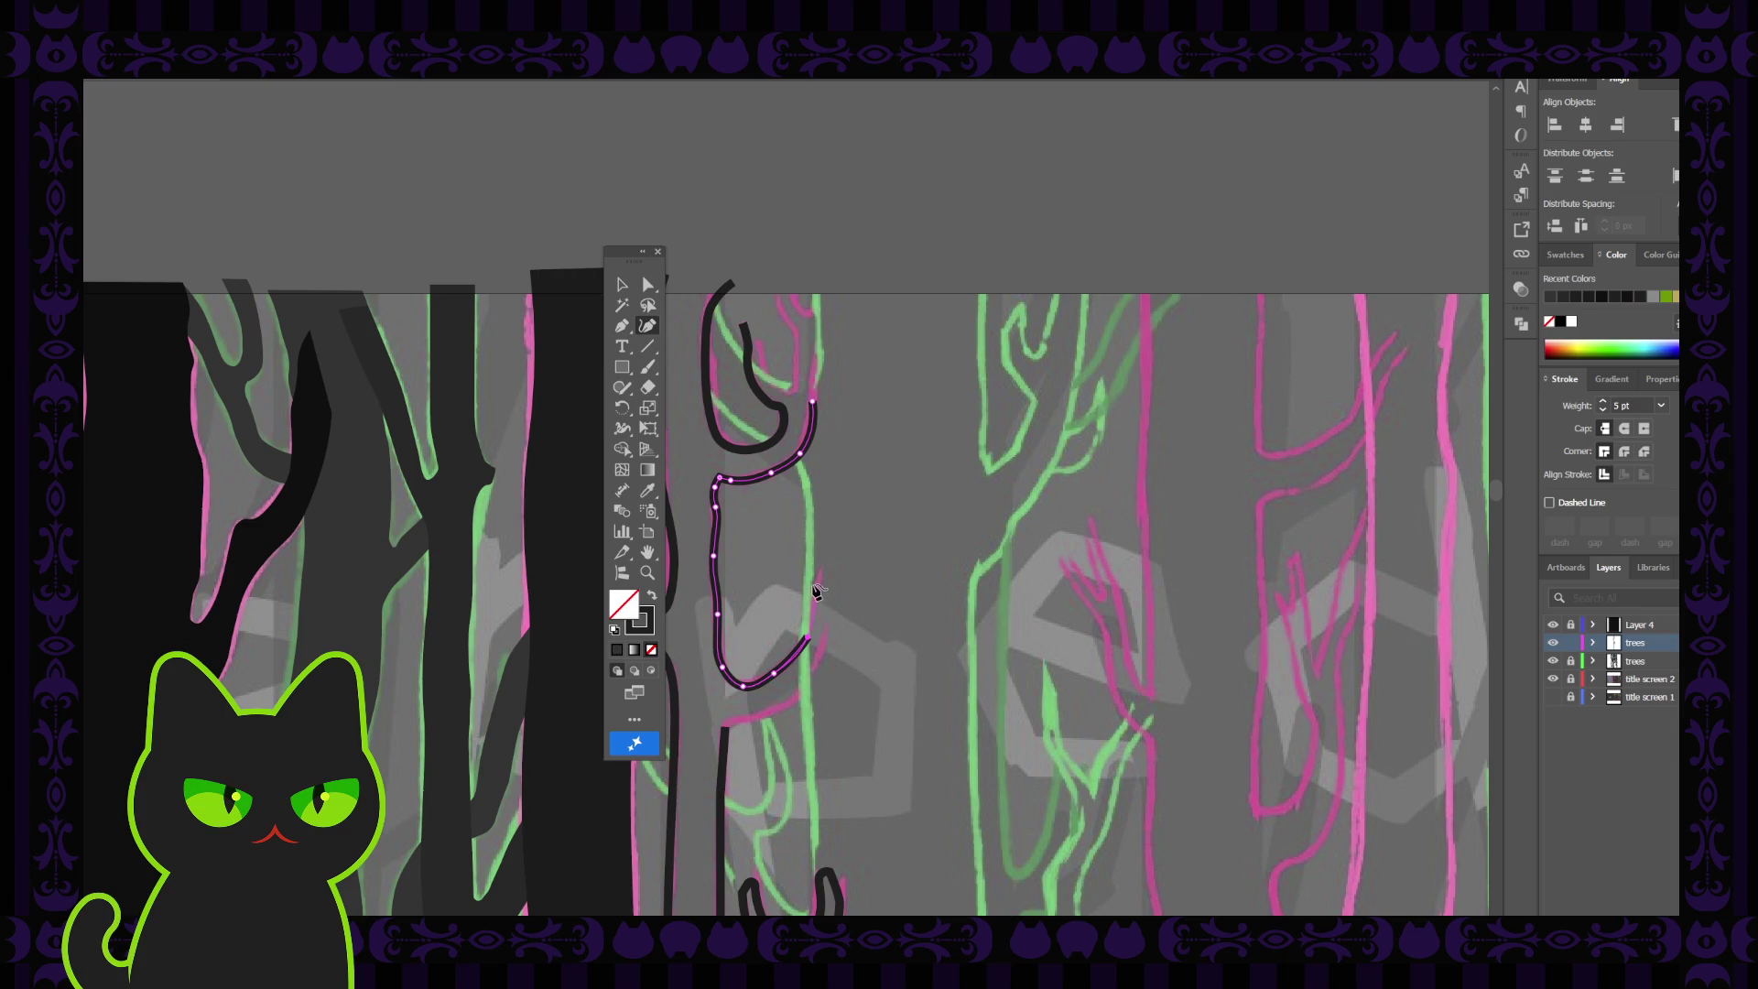
pyautogui.click(808, 609)
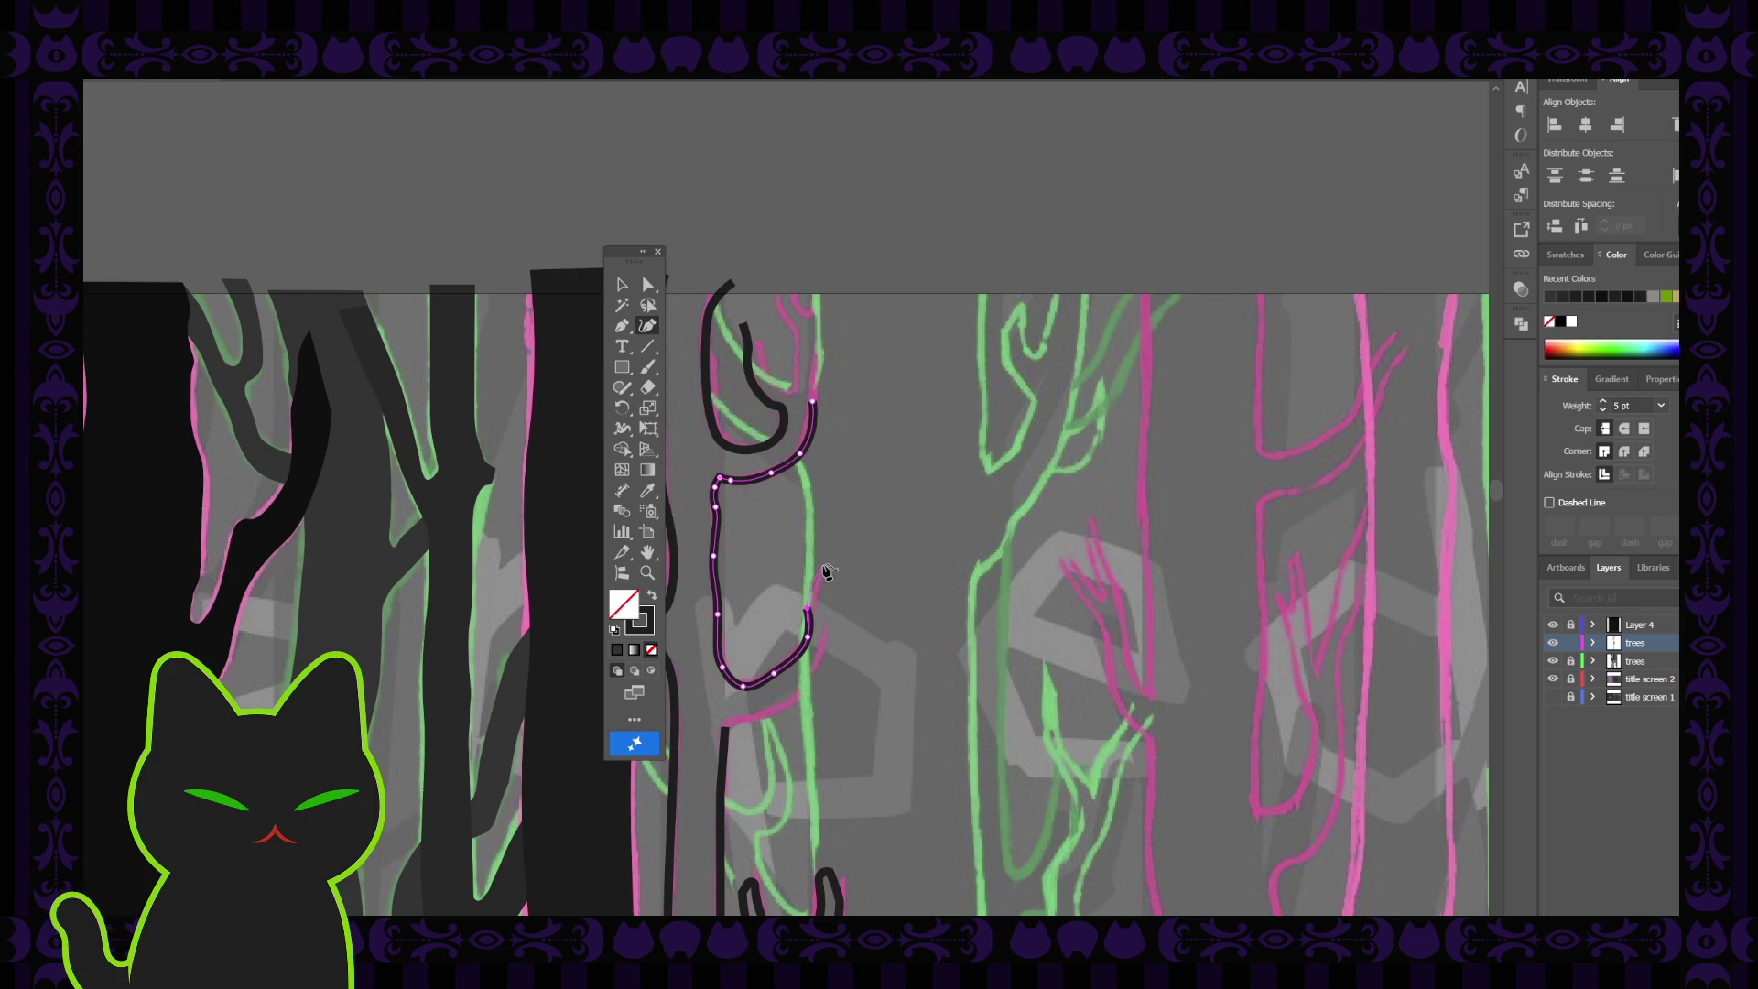
pyautogui.click(825, 566)
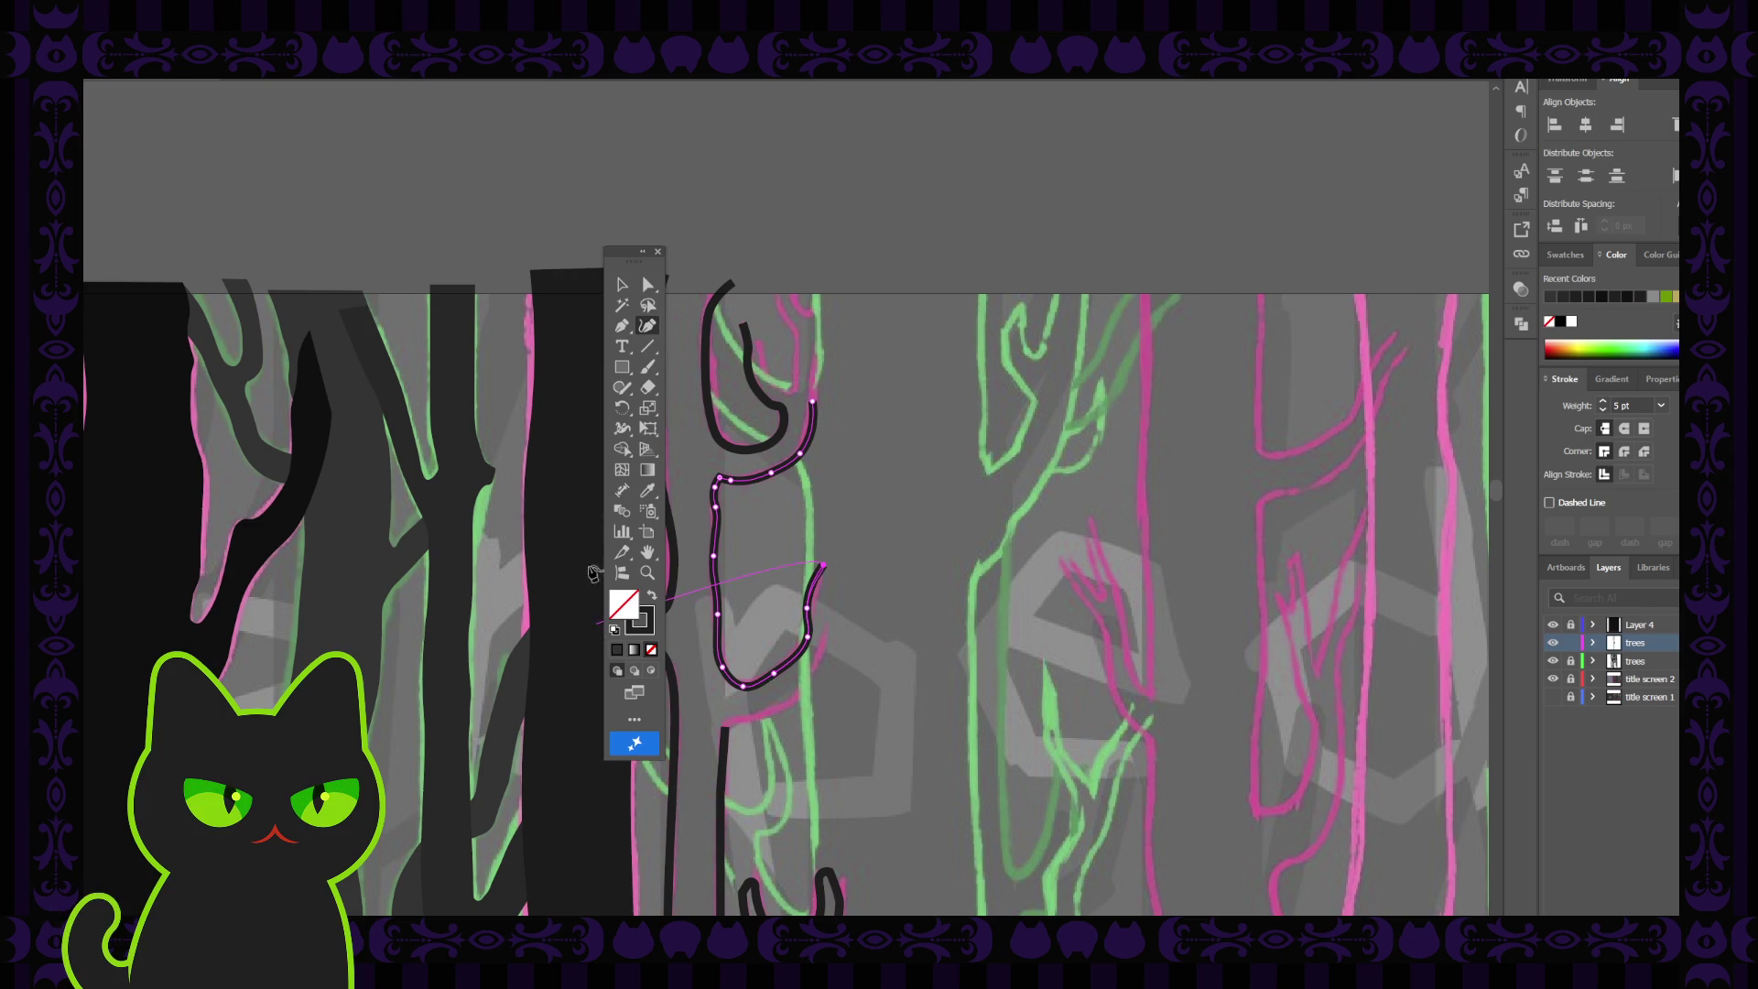
pyautogui.click(622, 285)
pyautogui.click(774, 581)
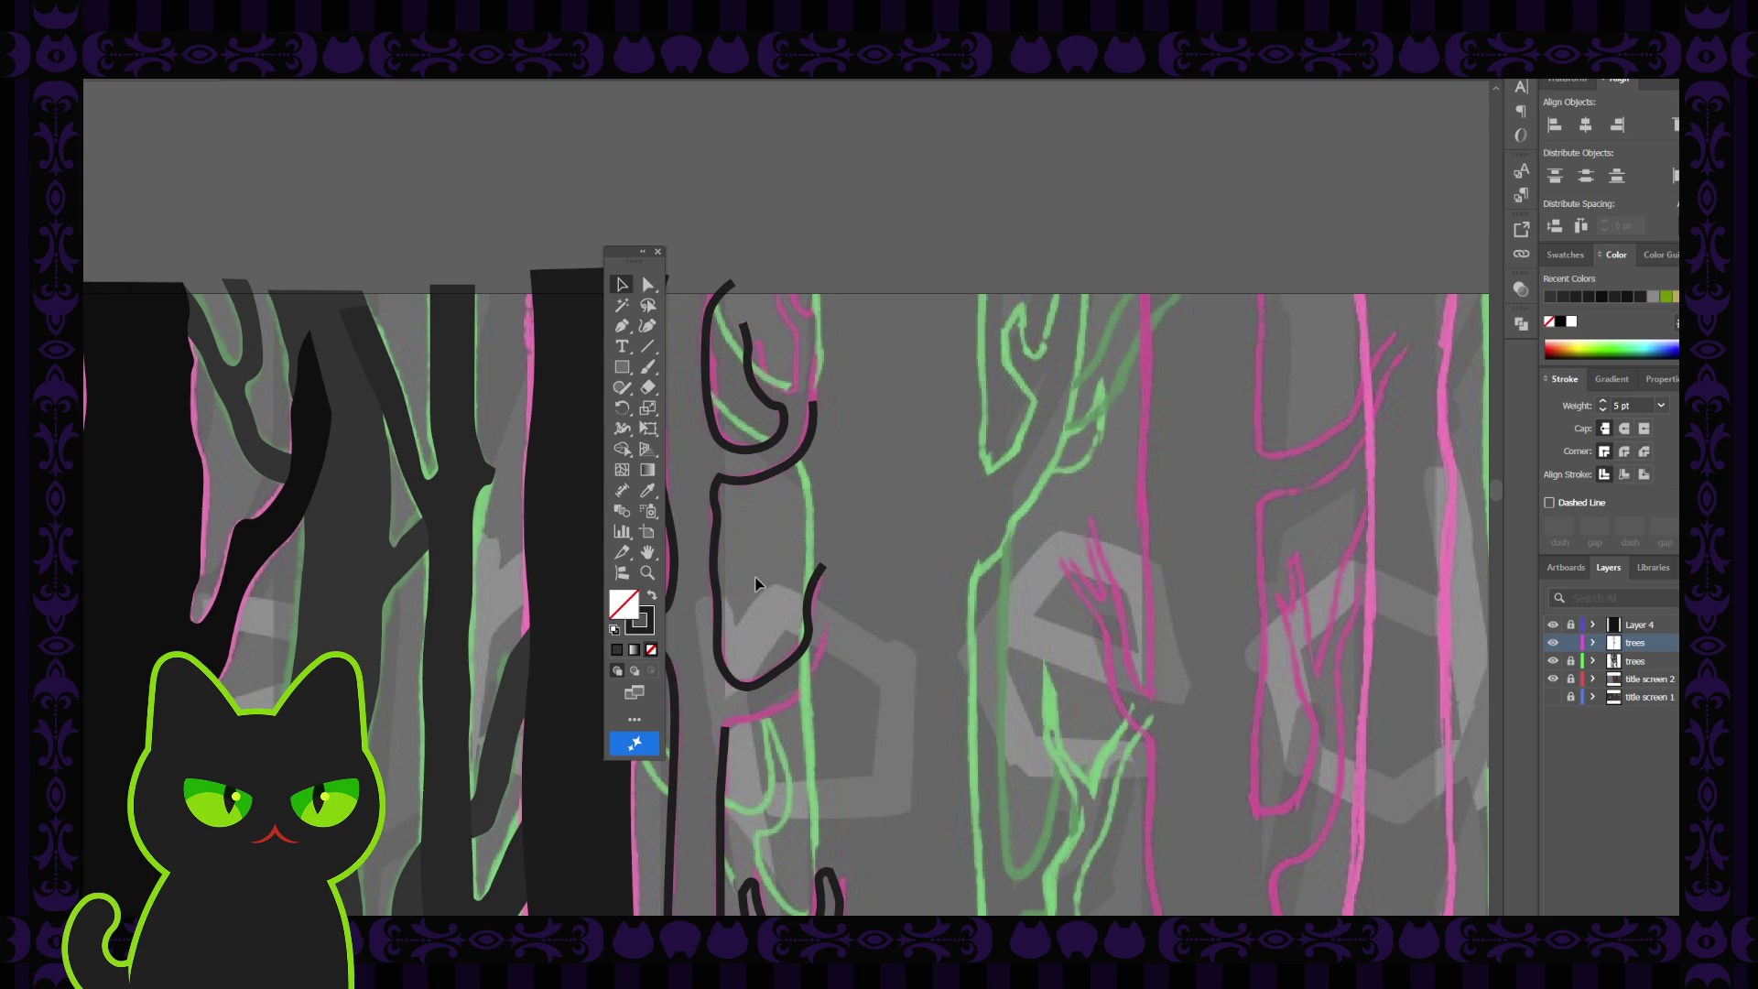
pyautogui.scroll(2, 756, 583)
pyautogui.moveTo(757, 581); pyautogui.dragTo(815, 472)
# Nudge the trunk line's bottom-right curve anchor and right endpoint slightly up and right
pyautogui.press('v')
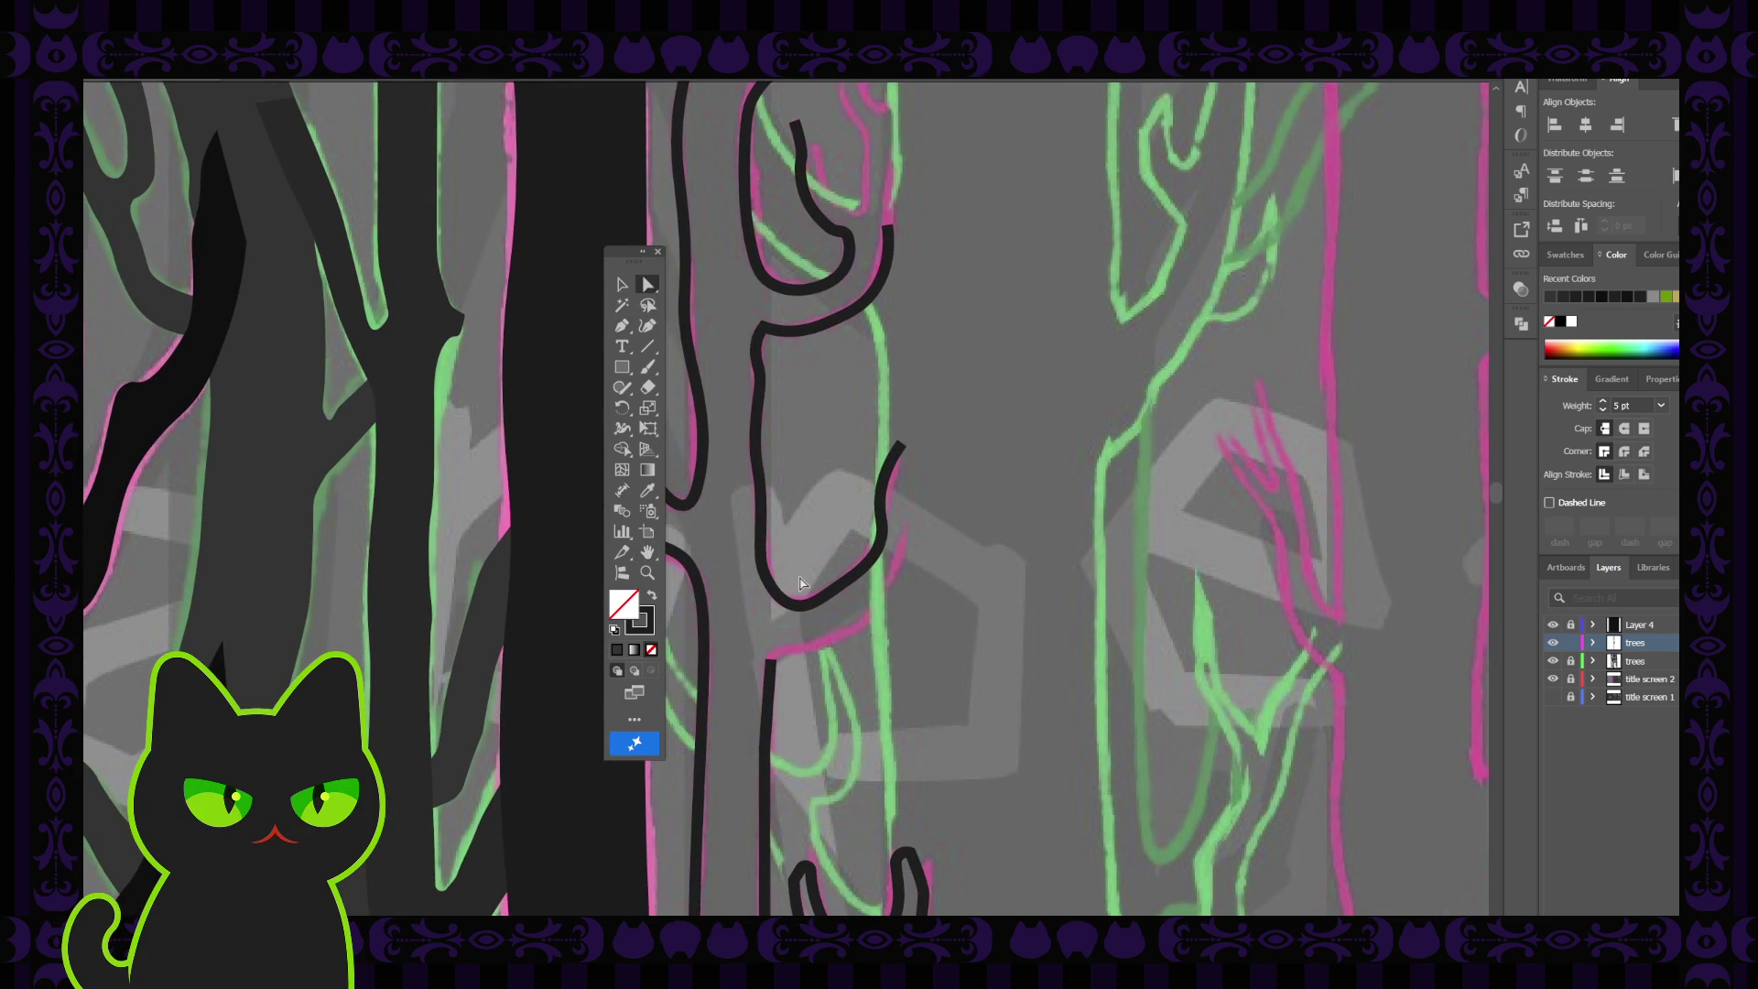
pyautogui.click(798, 604)
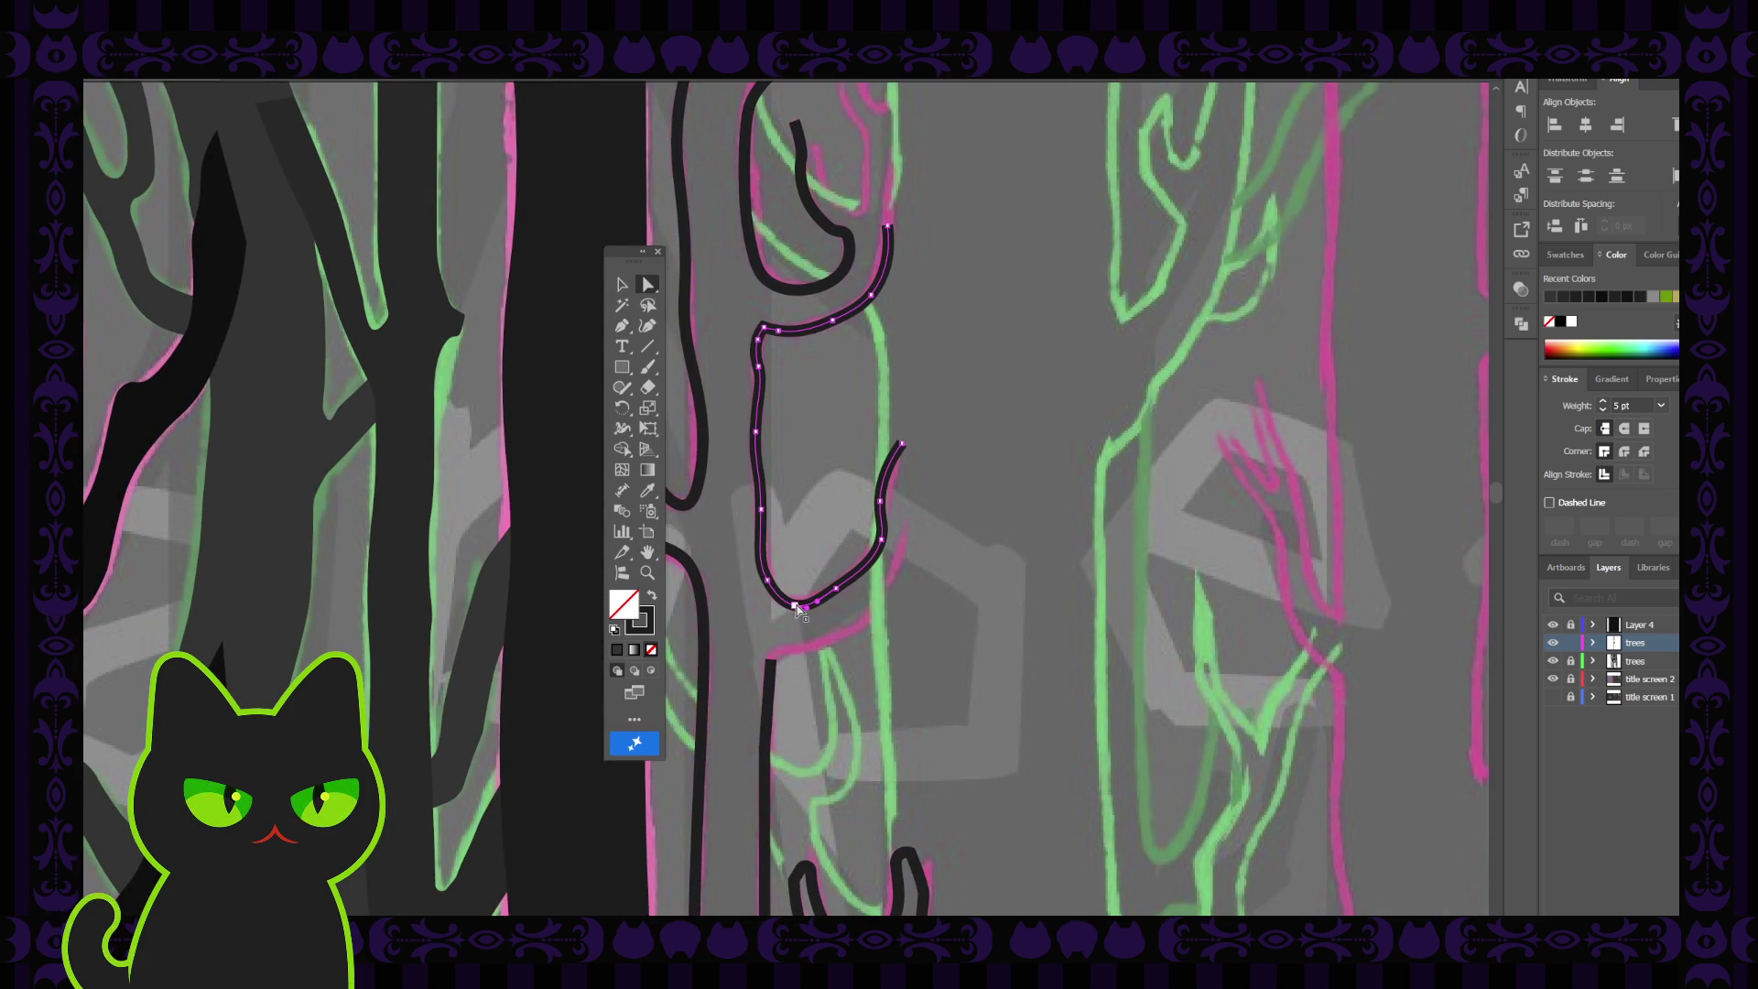
pyautogui.click(800, 604)
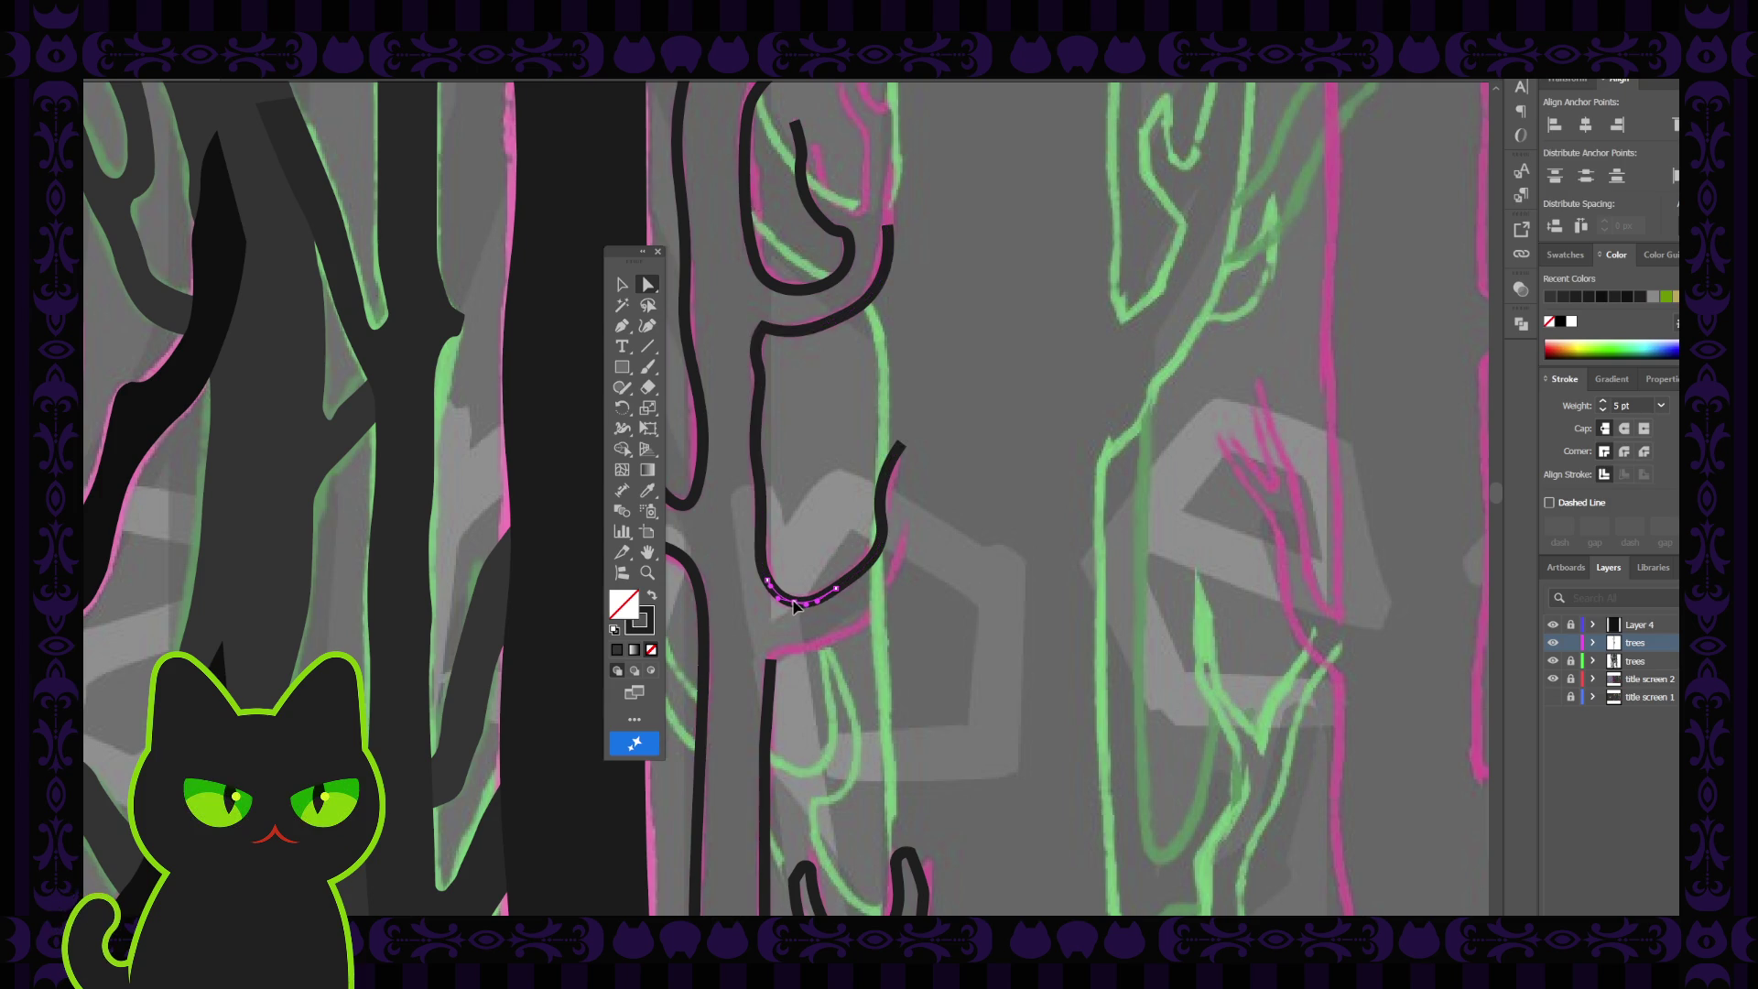
pyautogui.click(810, 598)
pyautogui.click(836, 589)
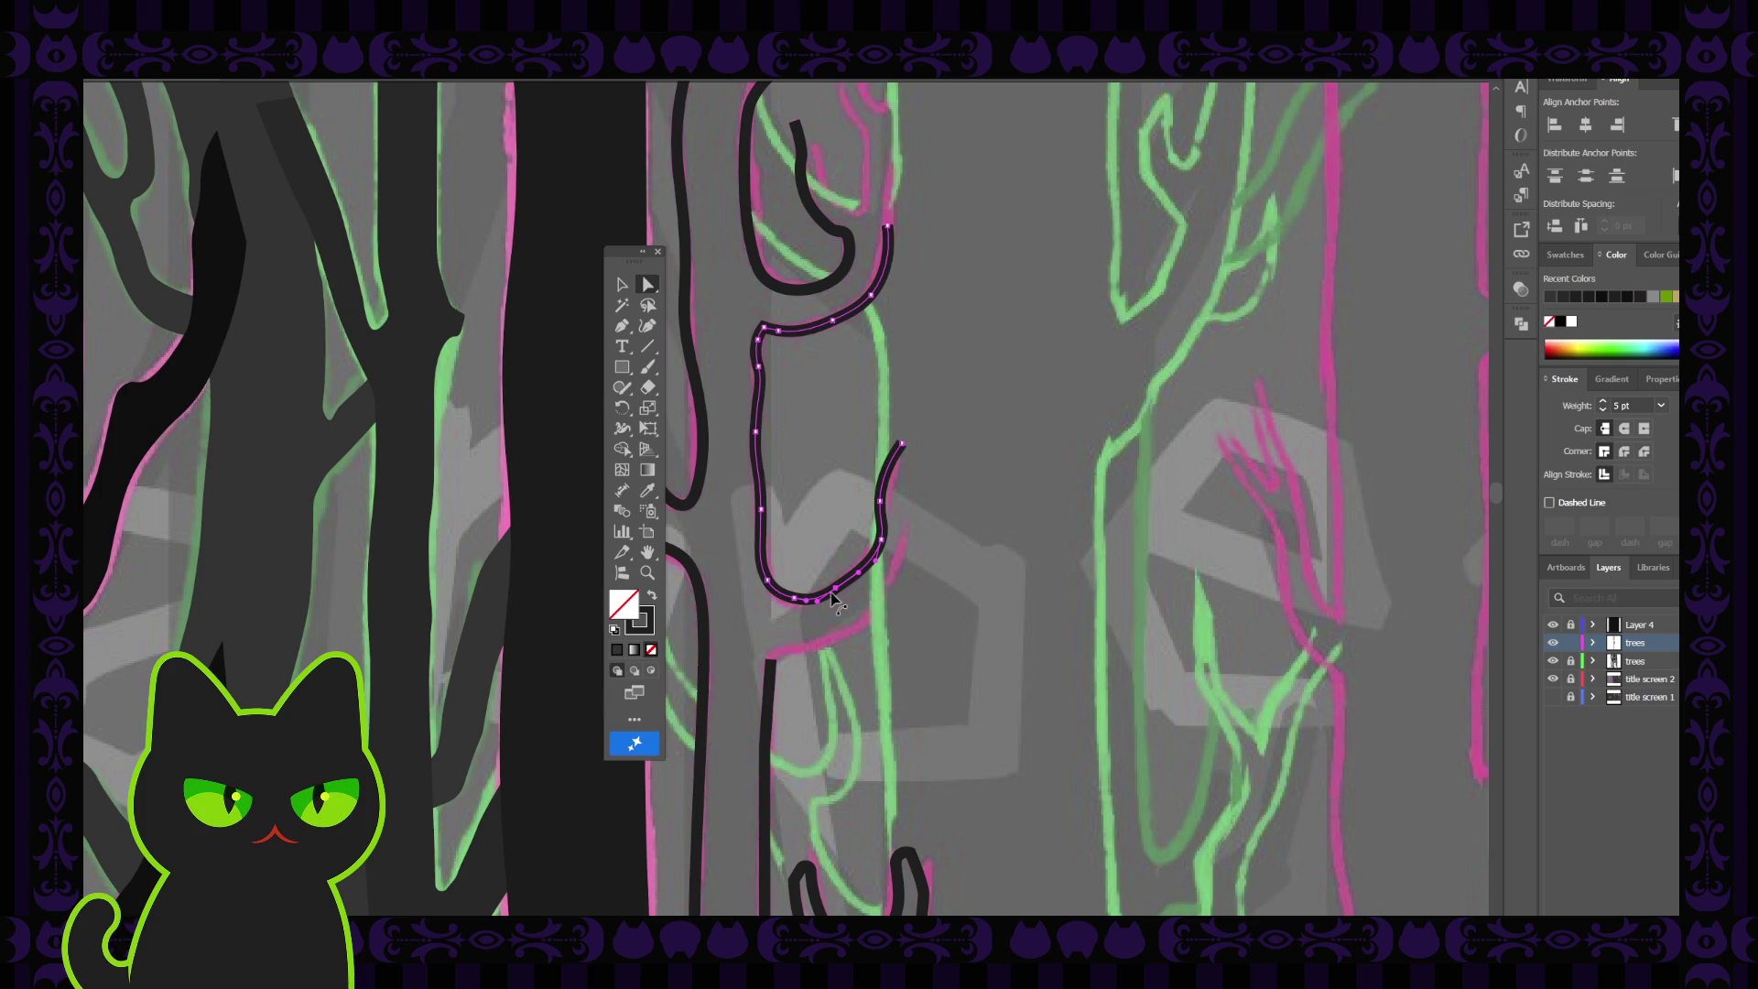
pyautogui.moveTo(836, 590); pyautogui.dragTo(842, 584)
pyautogui.click(880, 507)
pyautogui.click(901, 444)
pyautogui.moveTo(902, 443); pyautogui.dragTo(905, 437)
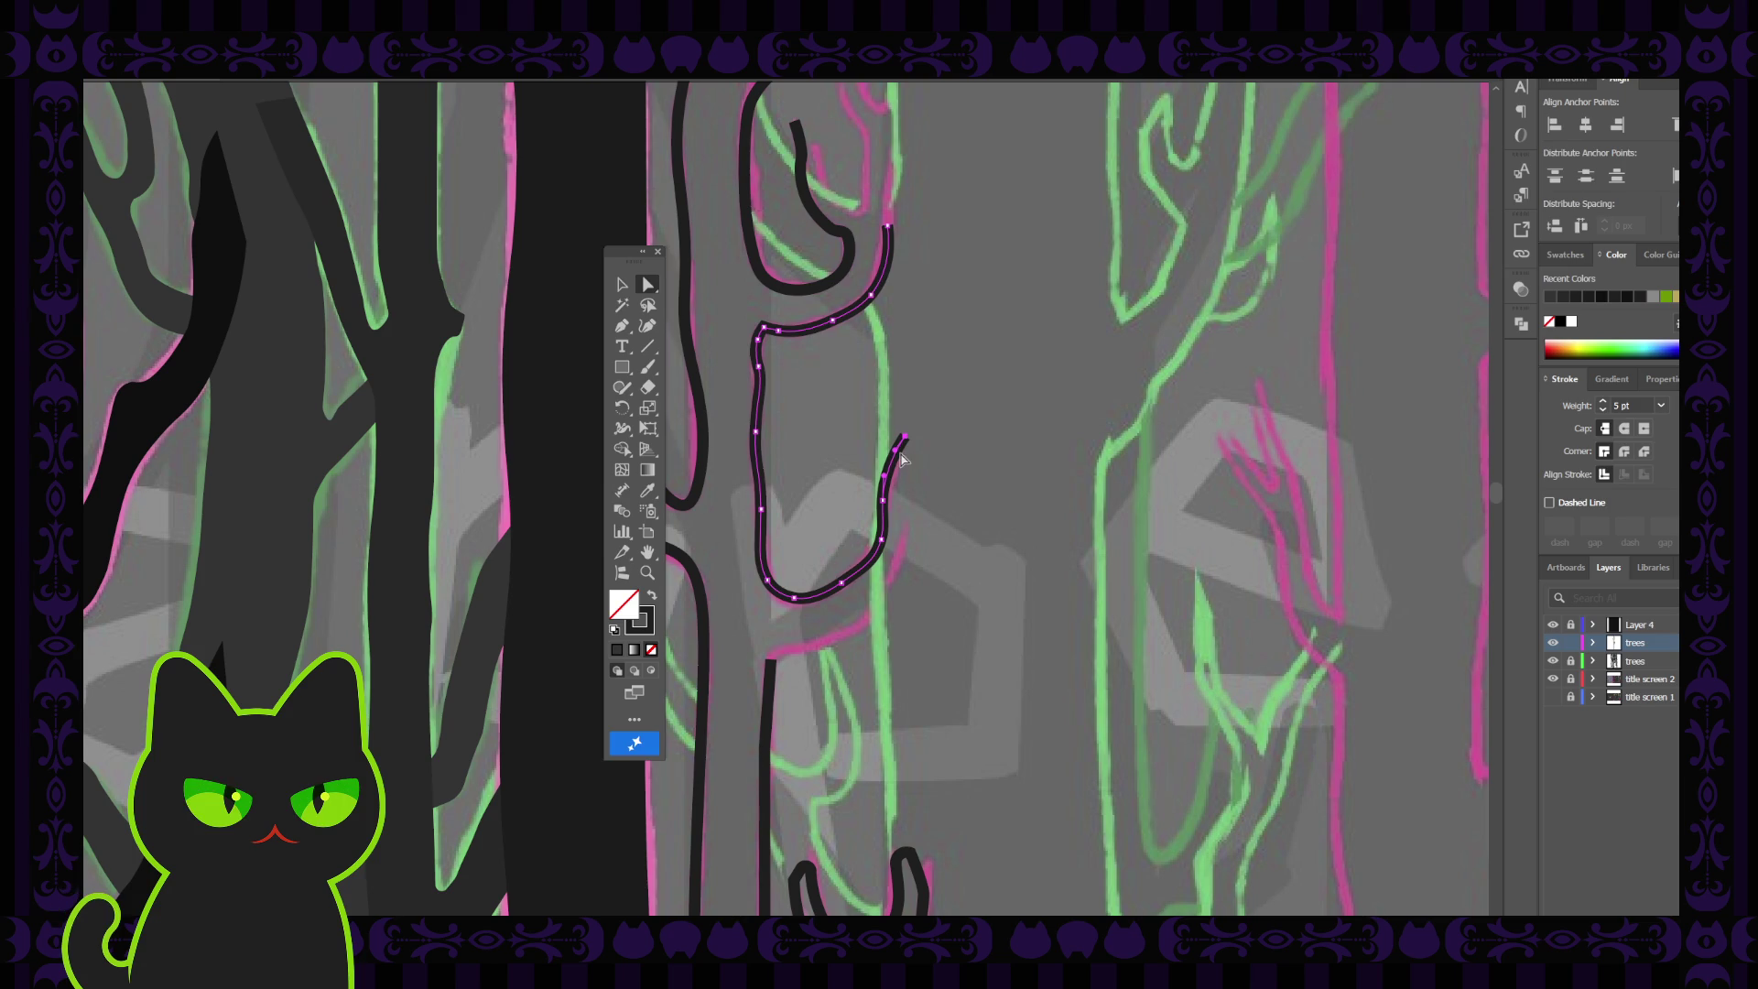
# Shift the left-side anchors so the line's left edge follows the sketch, then zoom out
pyautogui.click(764, 329)
pyautogui.click(765, 330)
pyautogui.click(815, 365)
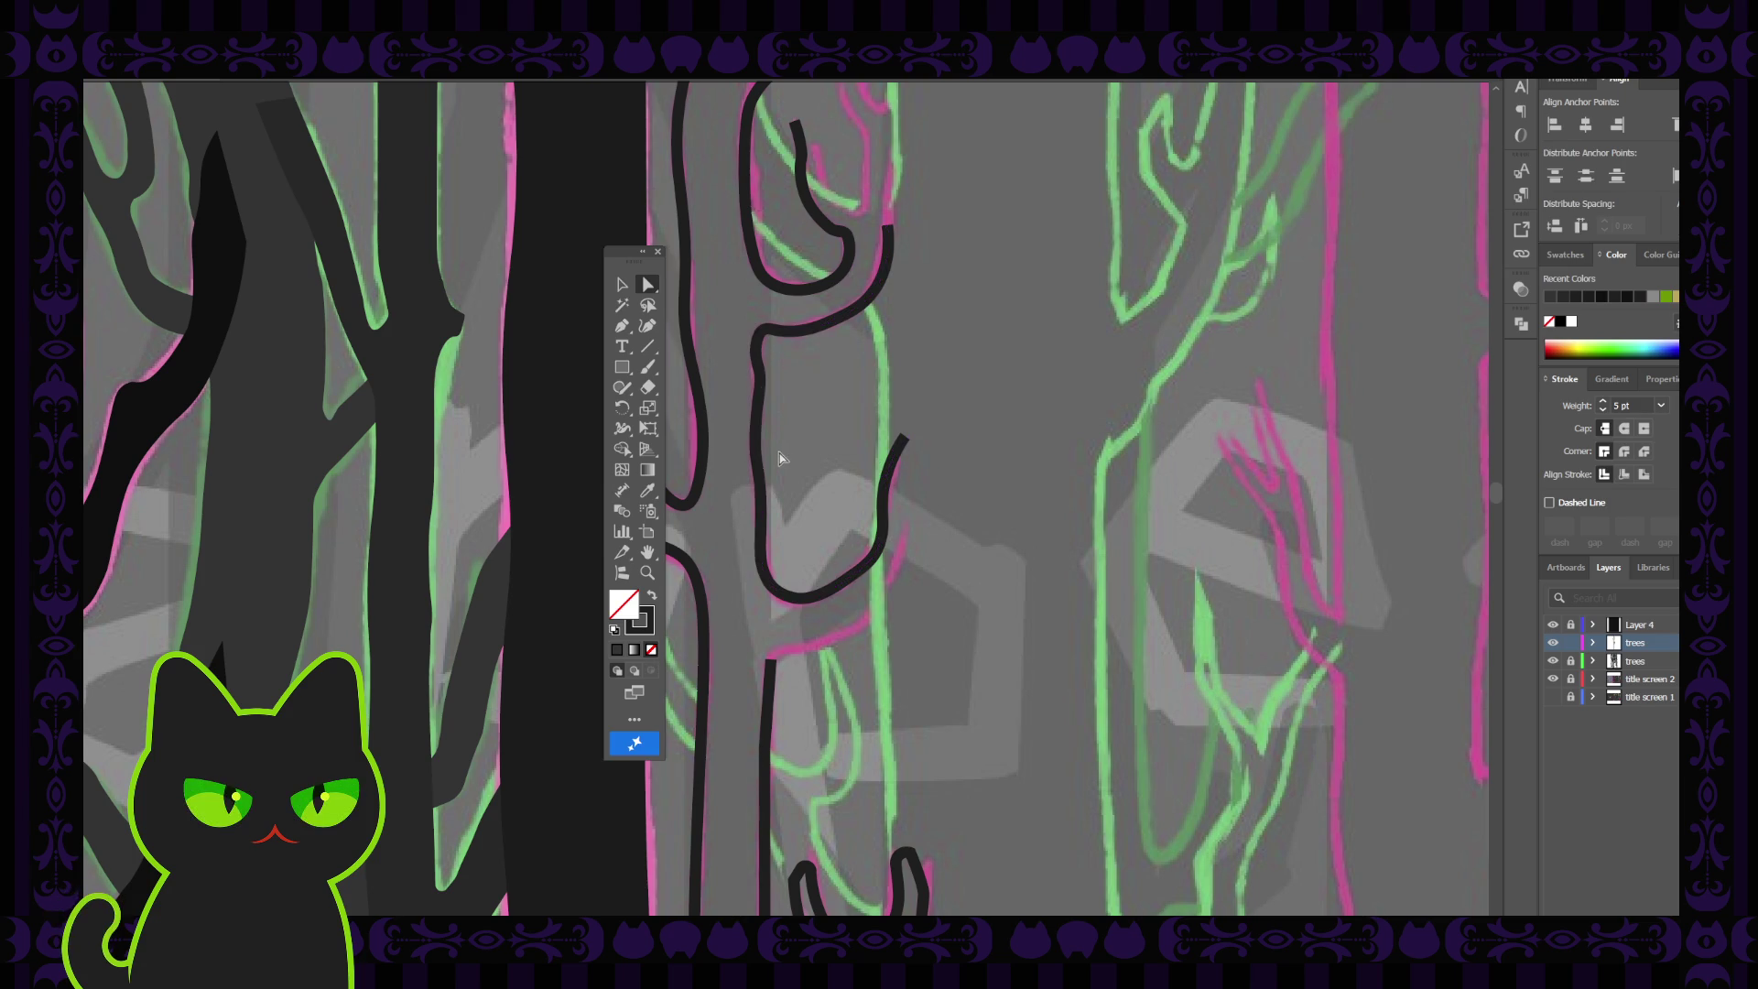
pyautogui.click(761, 474)
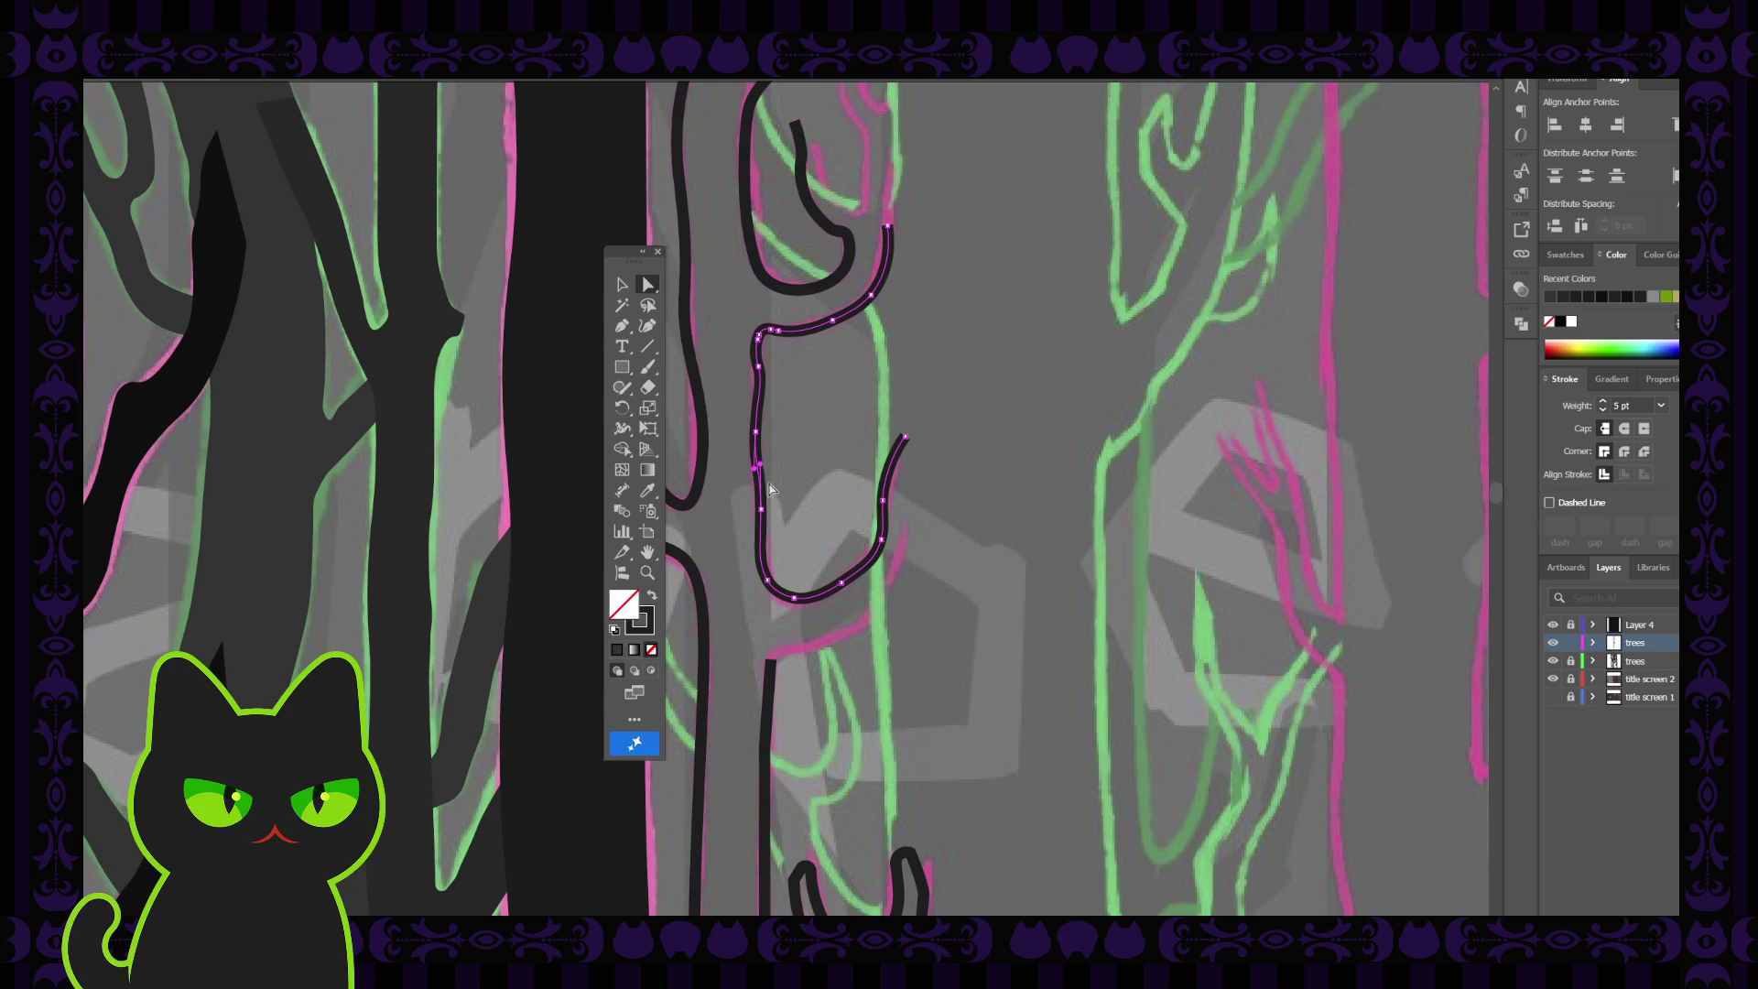
pyautogui.click(756, 434)
pyautogui.moveTo(756, 434); pyautogui.dragTo(761, 435)
pyautogui.moveTo(760, 511); pyautogui.dragTo(764, 516)
pyautogui.click(794, 606)
pyautogui.click(794, 602)
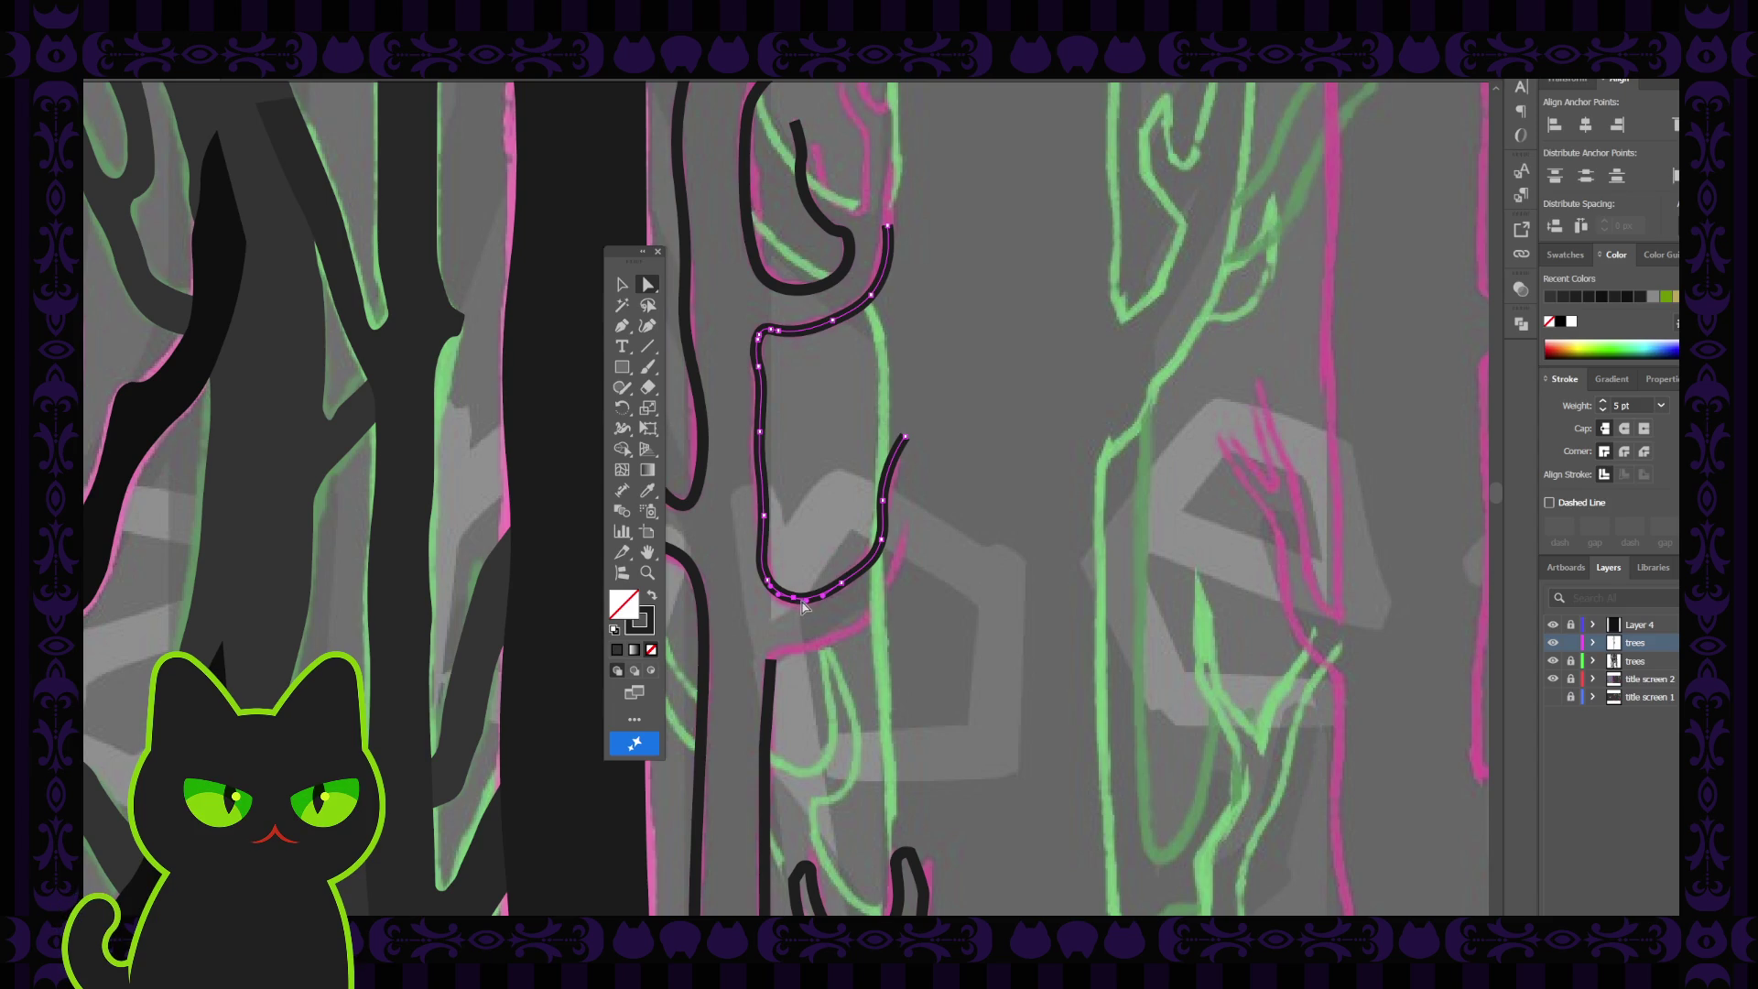
pyautogui.click(789, 607)
pyautogui.click(803, 545)
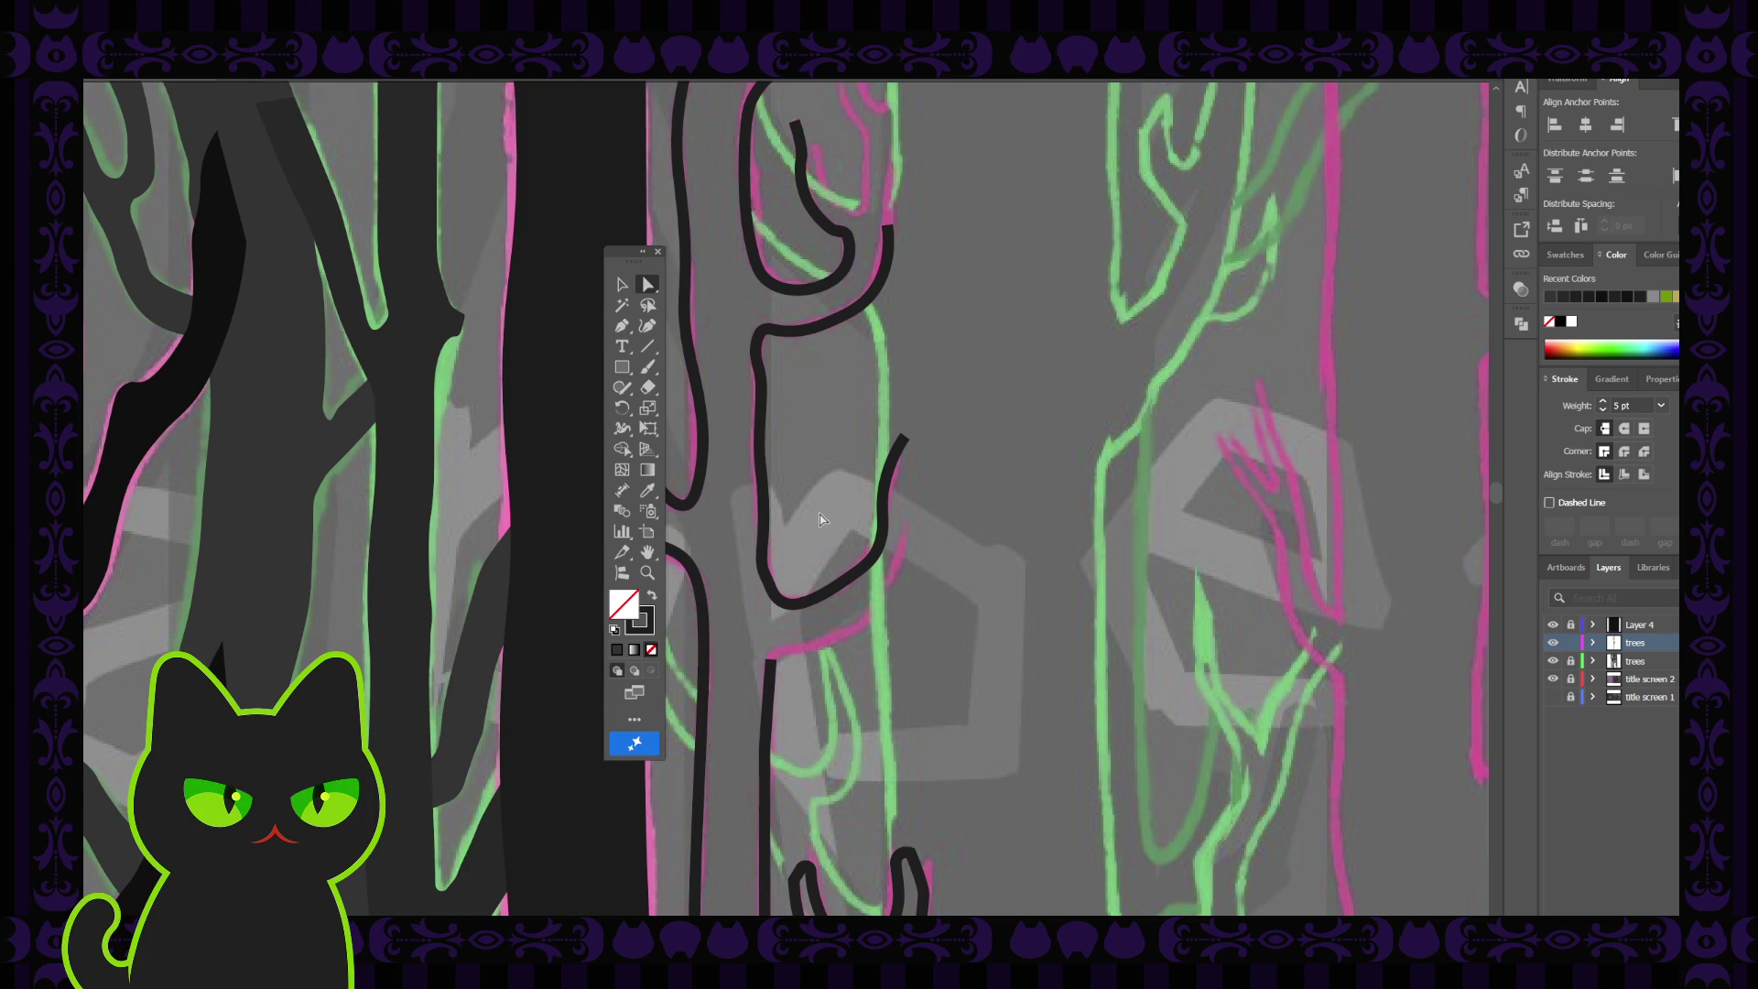
pyautogui.hotkey('ctrl', '-')
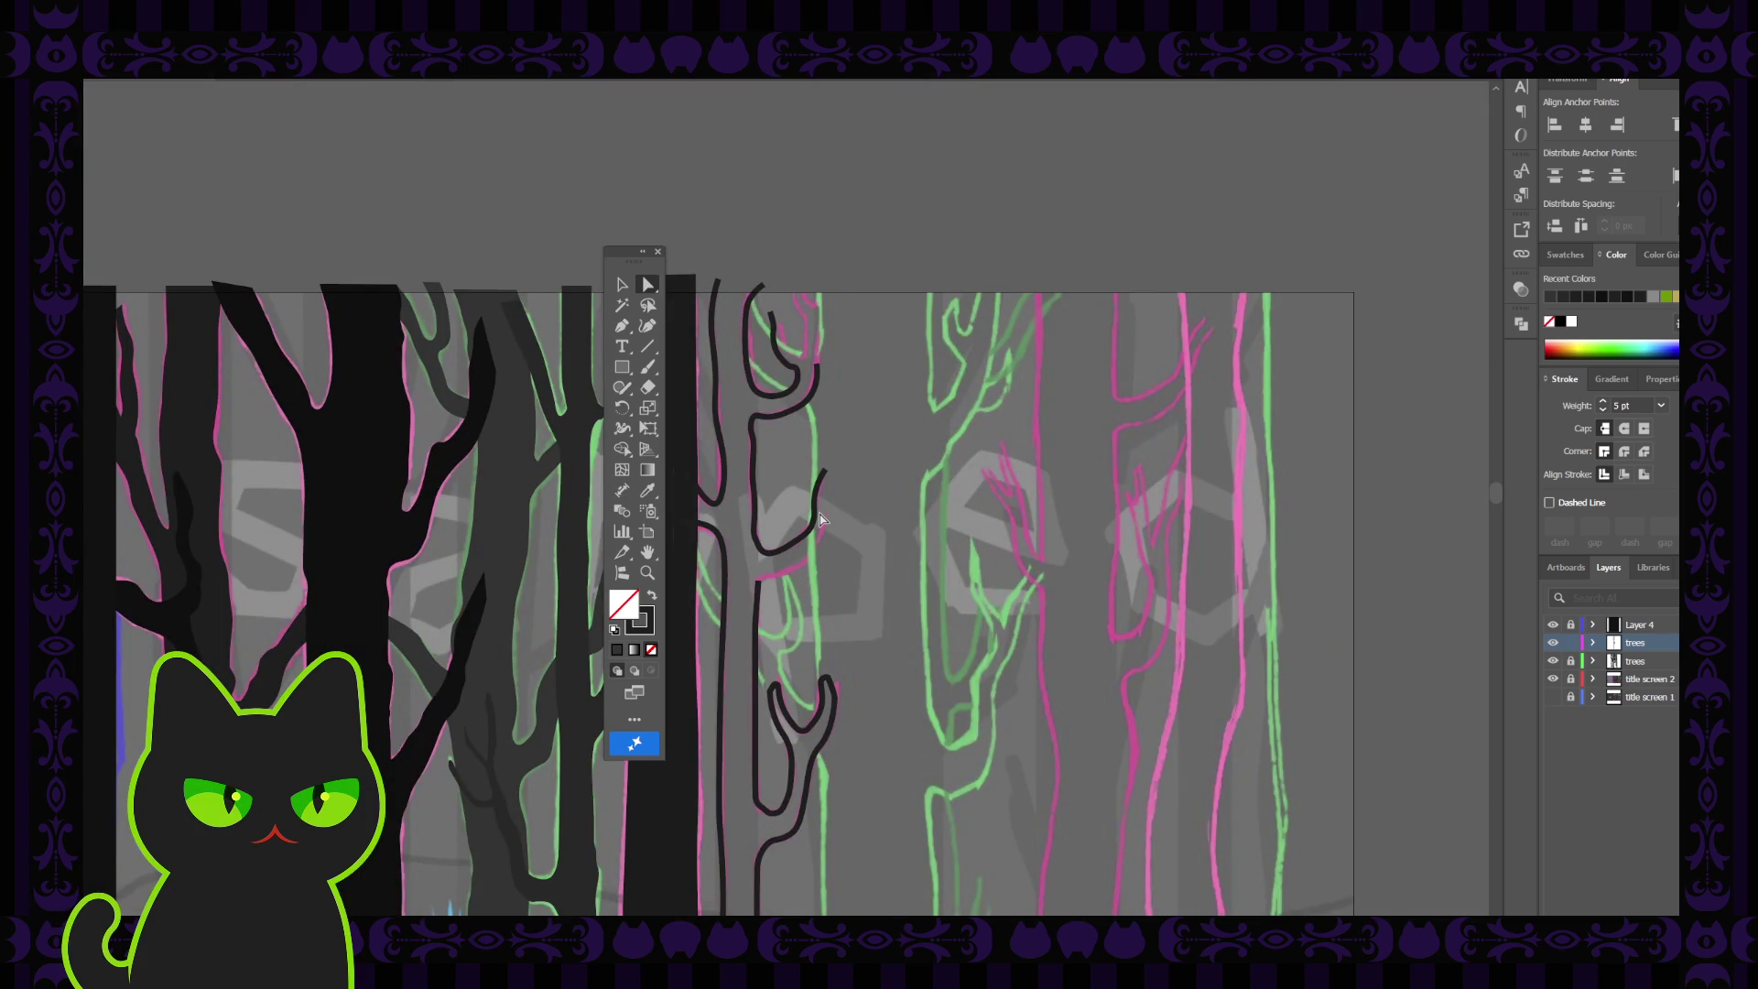
# Continue the lower trunk line from its end with a short corner segment to the right
pyautogui.hotkey('ctrl', '+')
pyautogui.hotkey('ctrl', '+')
pyautogui.moveTo(821, 519); pyautogui.dragTo(802, 698)
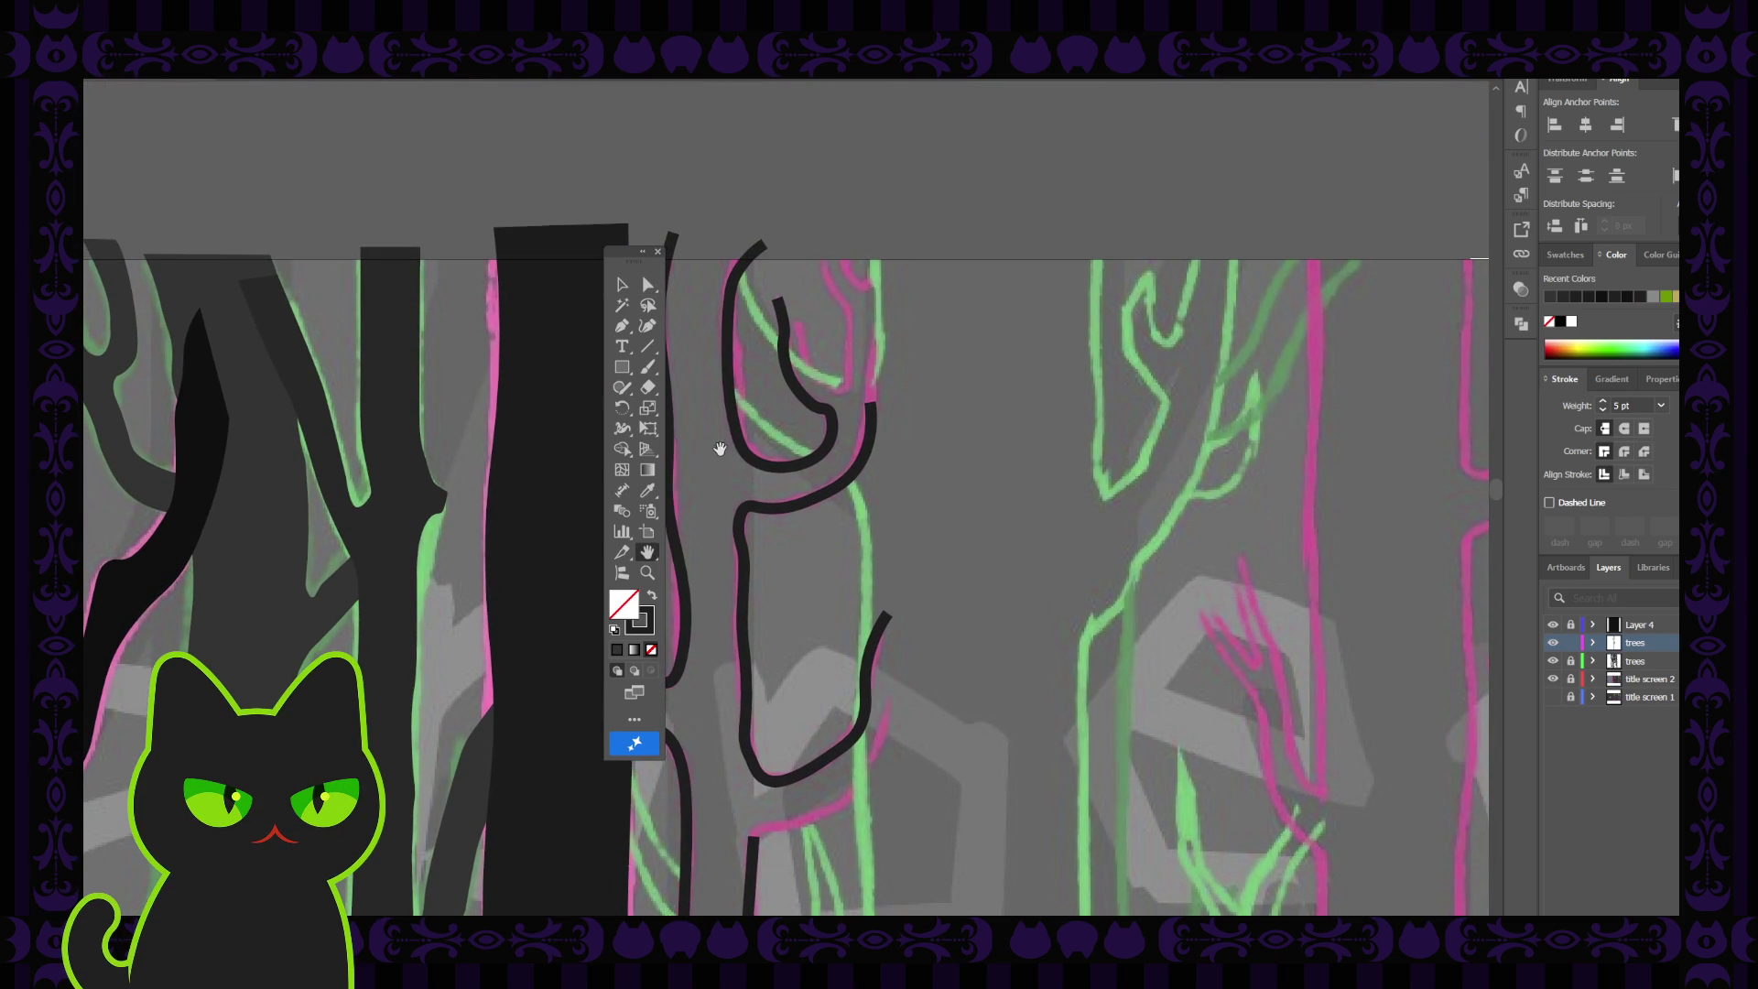
pyautogui.click(622, 325)
pyautogui.scroll(-2, 840, 628)
pyautogui.click(753, 688)
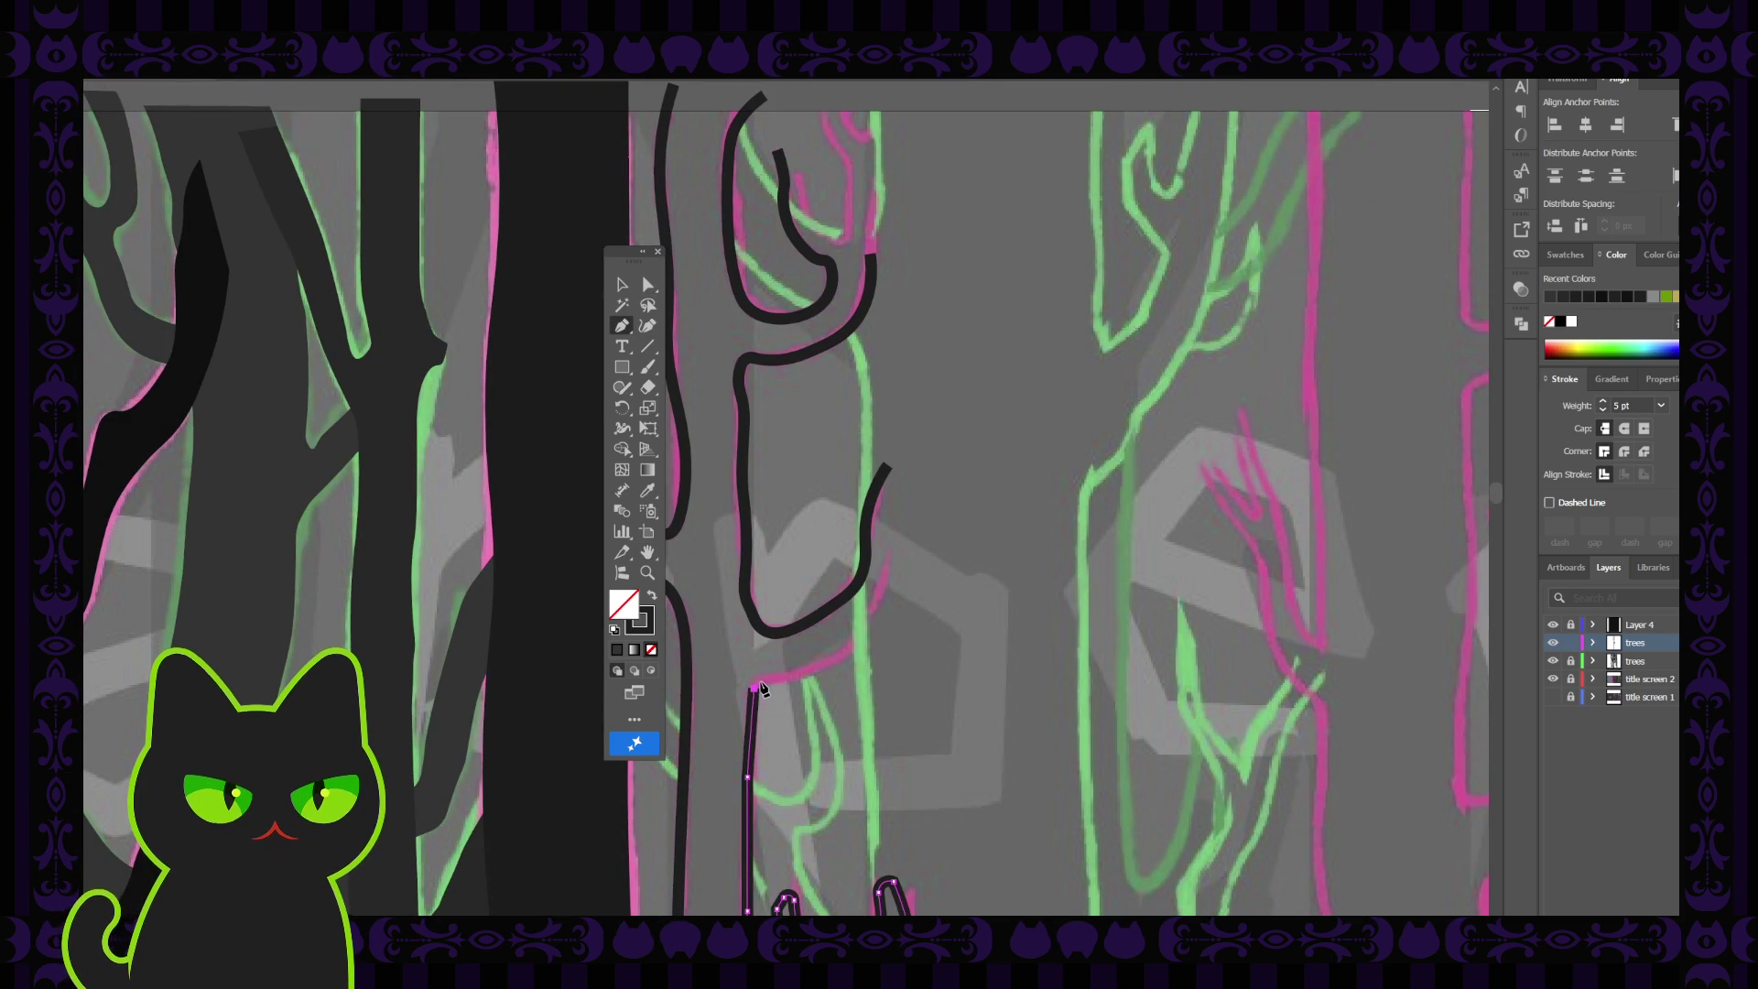
pyautogui.click(769, 680)
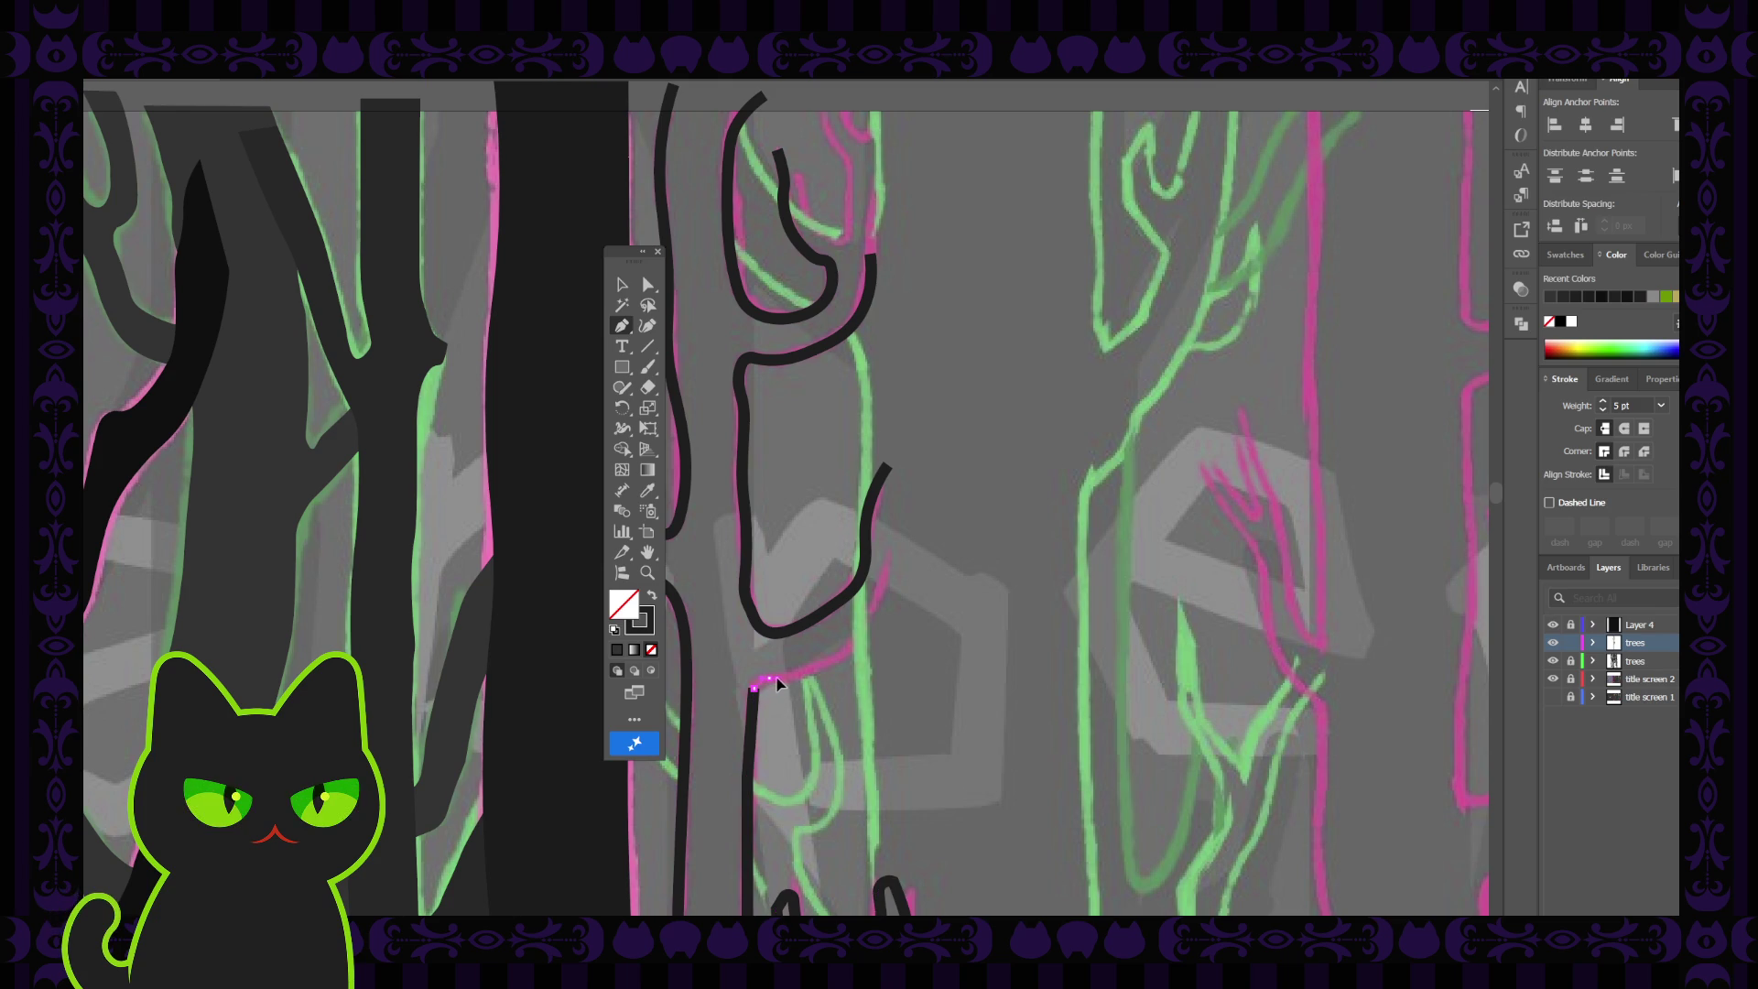
# Sweep the line up and right along the pink sketch branch with curve points
pyautogui.hotkey('shift', '`')
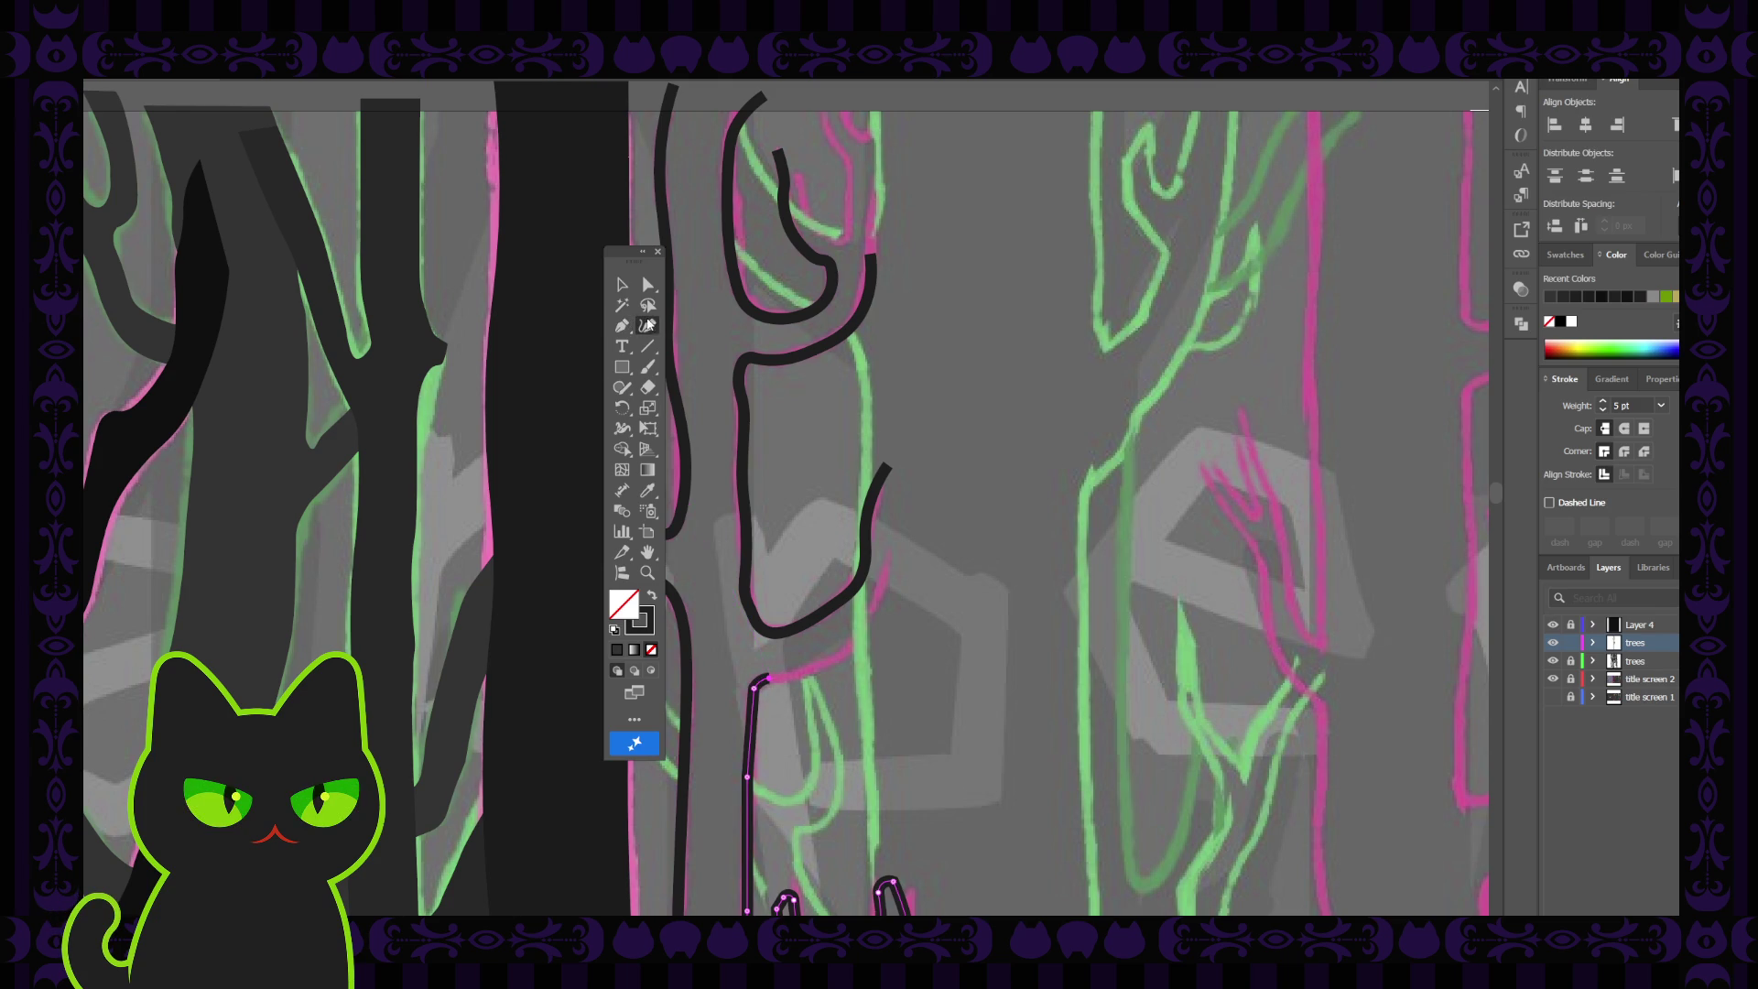
pyautogui.click(784, 676)
pyautogui.click(850, 648)
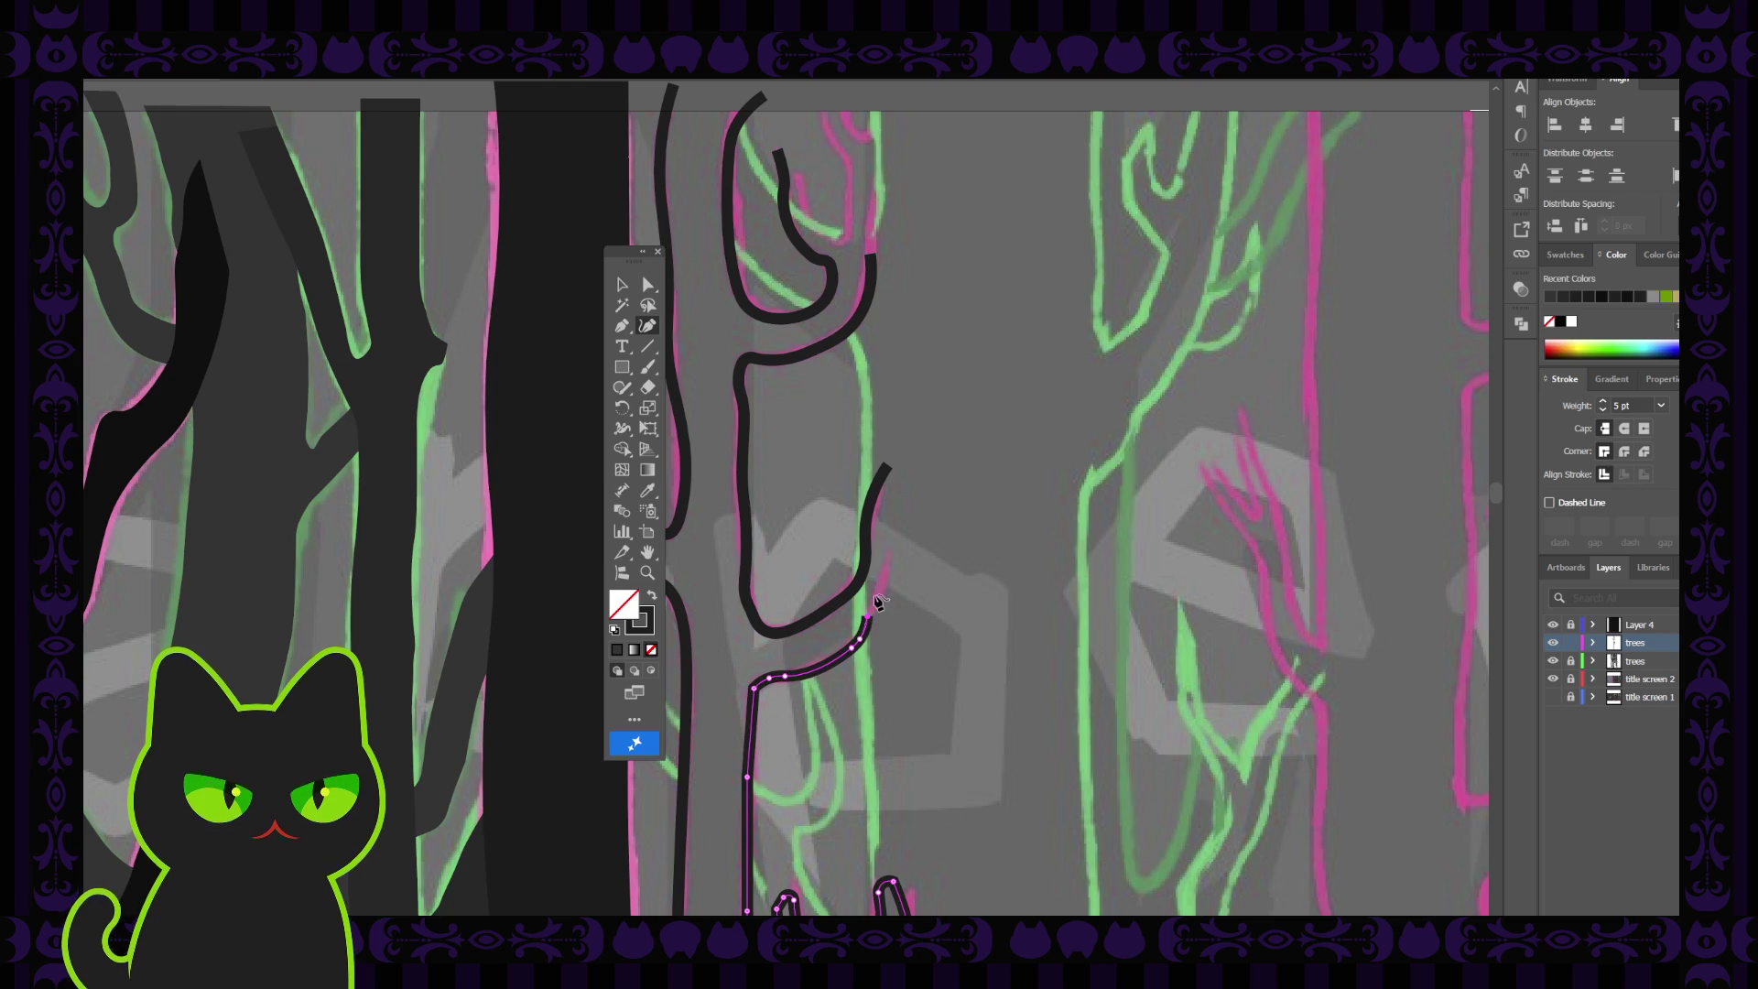
pyautogui.click(882, 593)
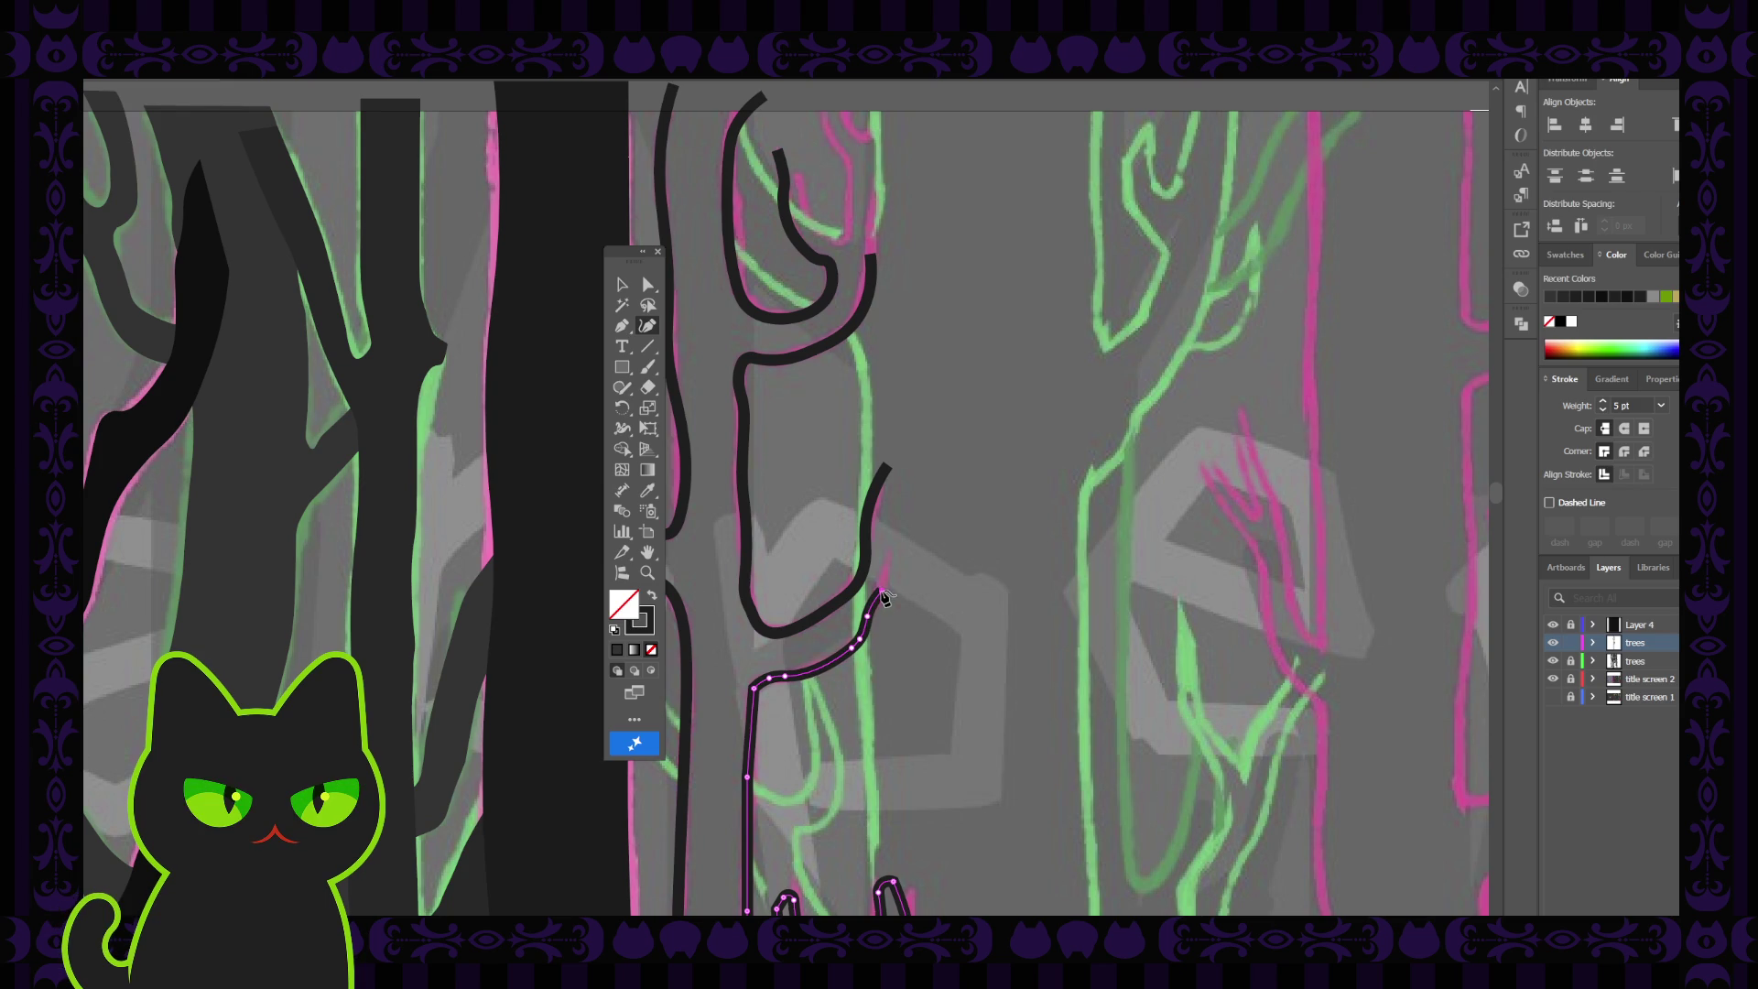
pyautogui.click(647, 285)
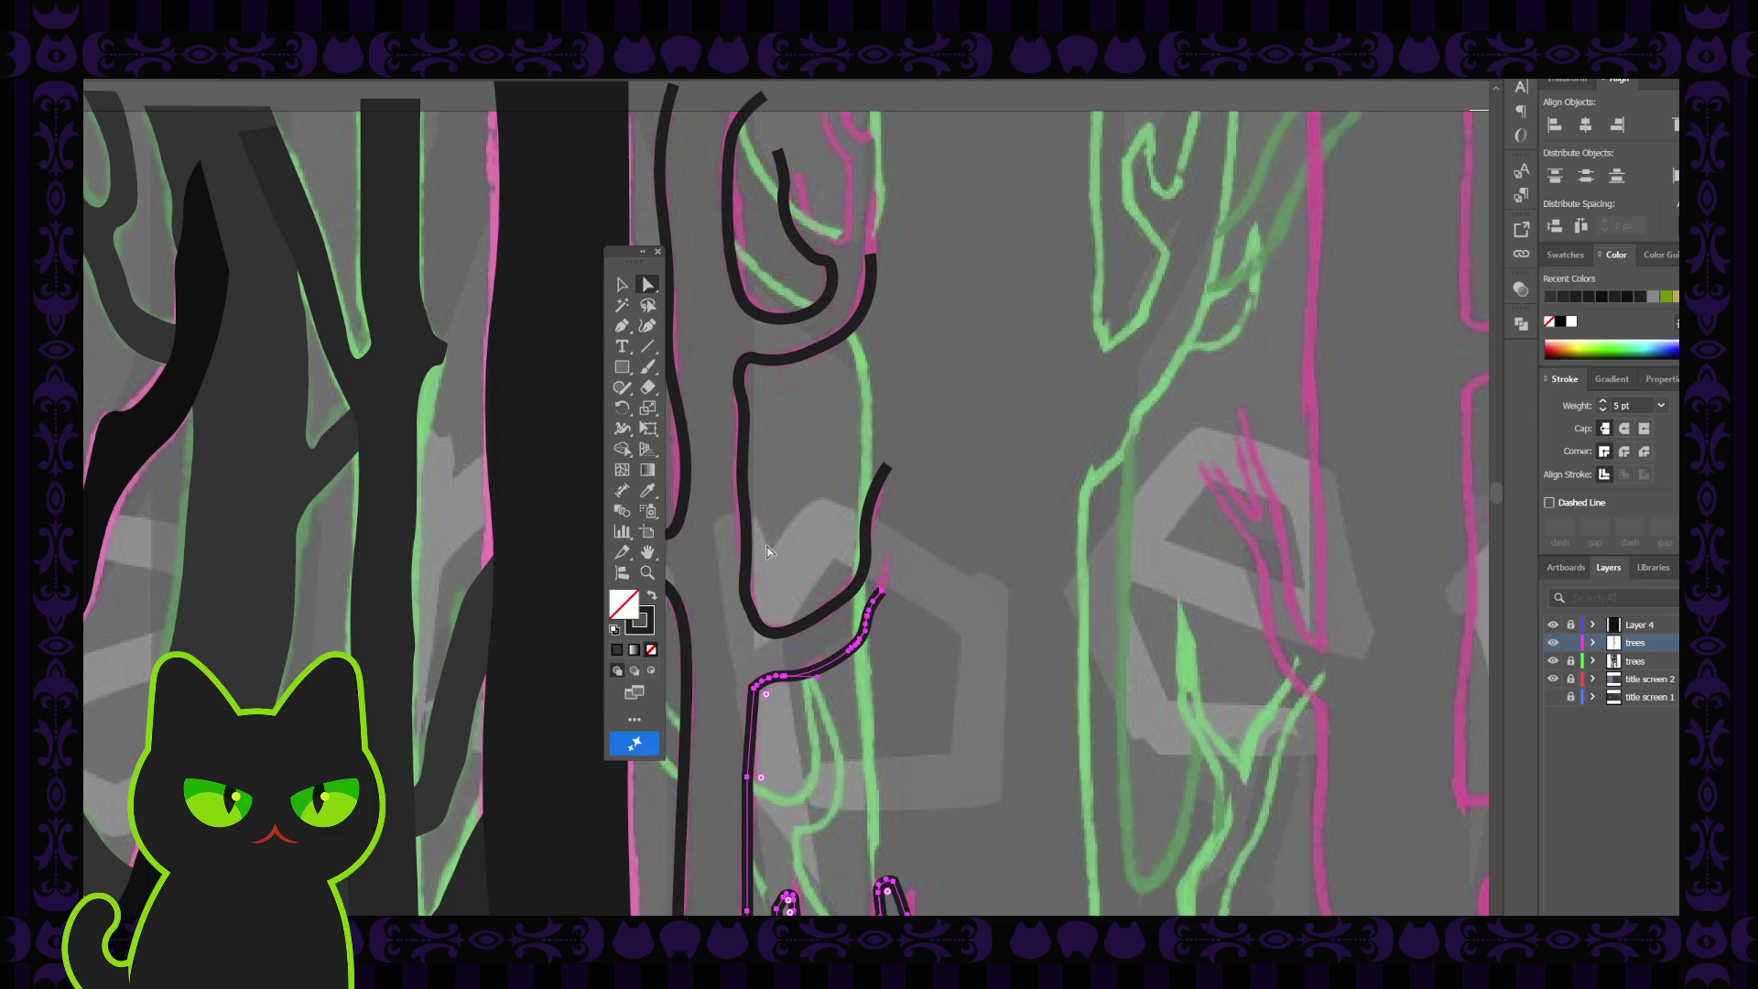
pyautogui.click(793, 683)
pyautogui.click(764, 689)
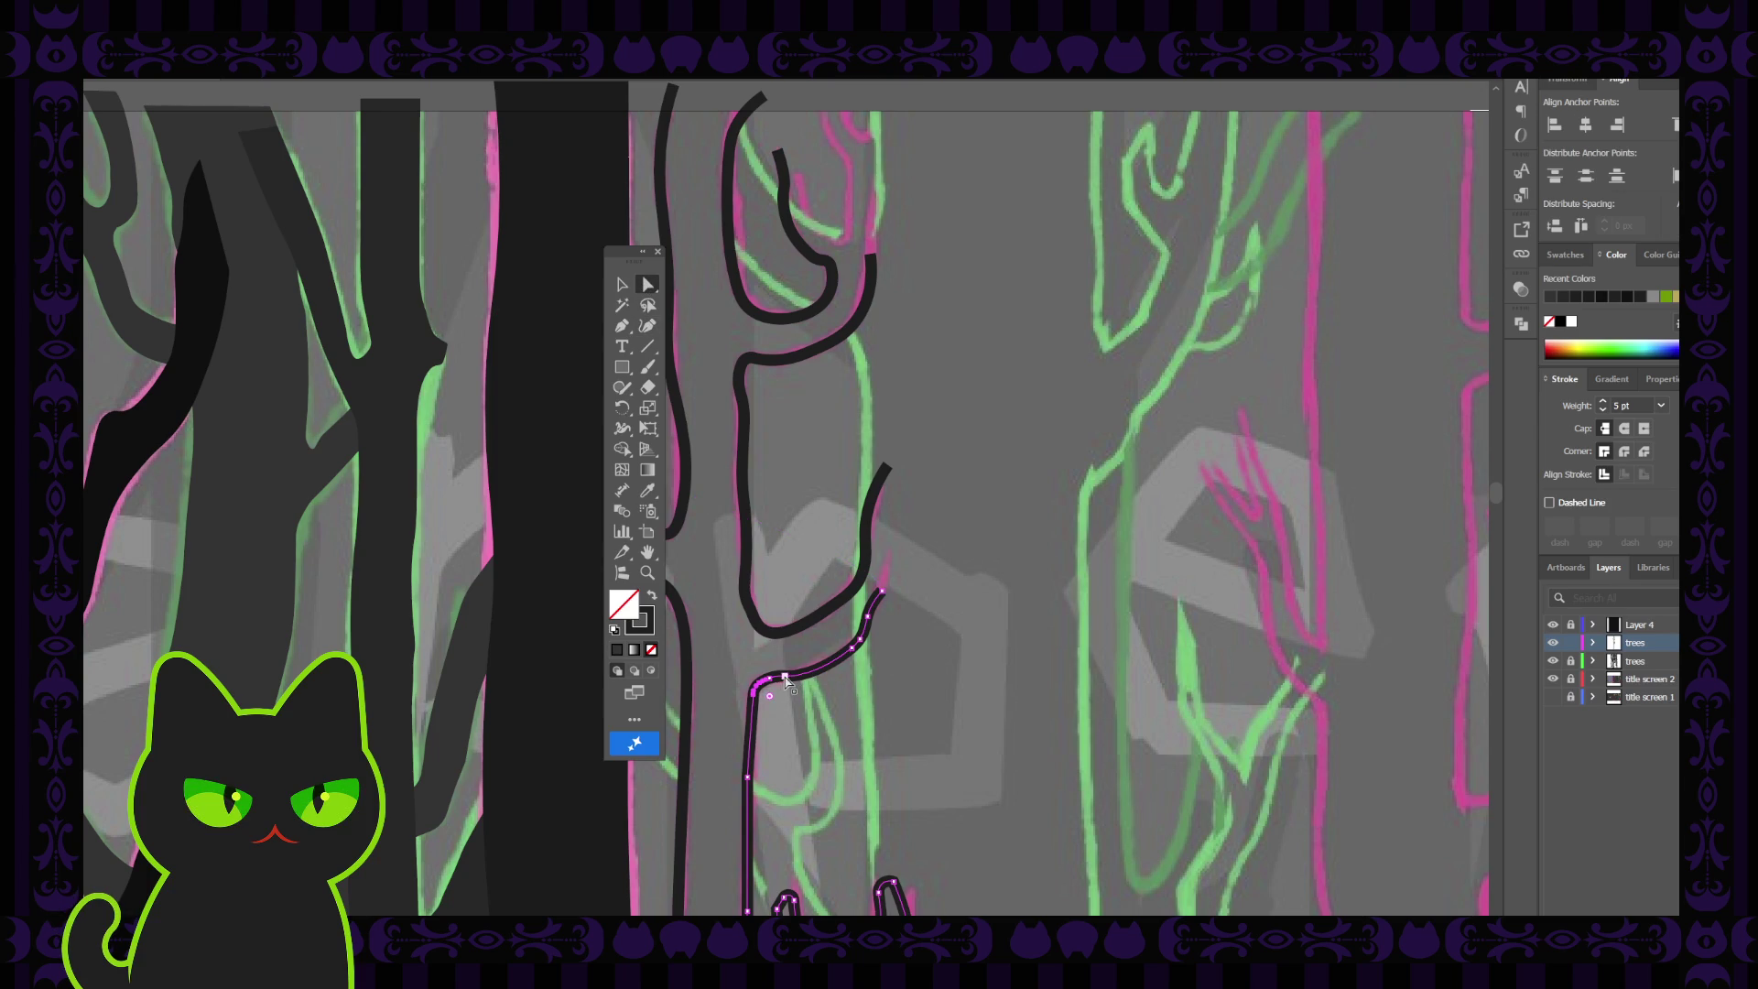
pyautogui.click(820, 665)
pyautogui.click(822, 668)
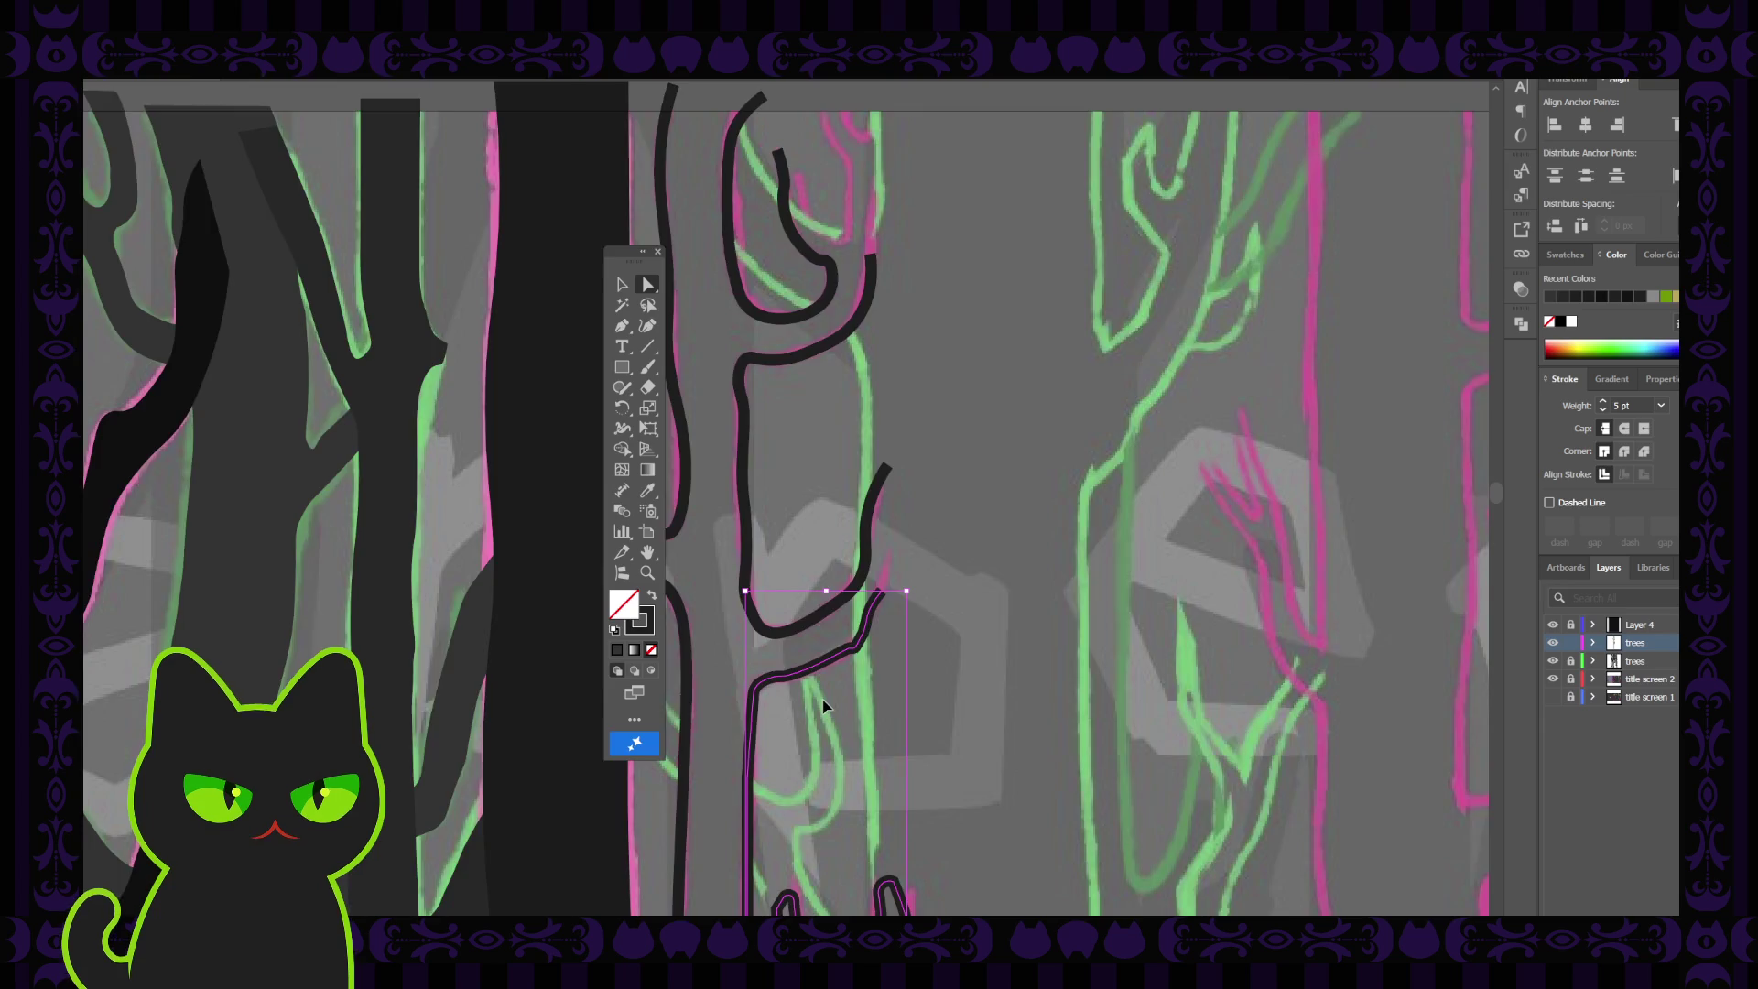
# Drag the branch bend's corner anchor and curve handles to smooth it along the pink sketch
pyautogui.scroll(5, 824, 705)
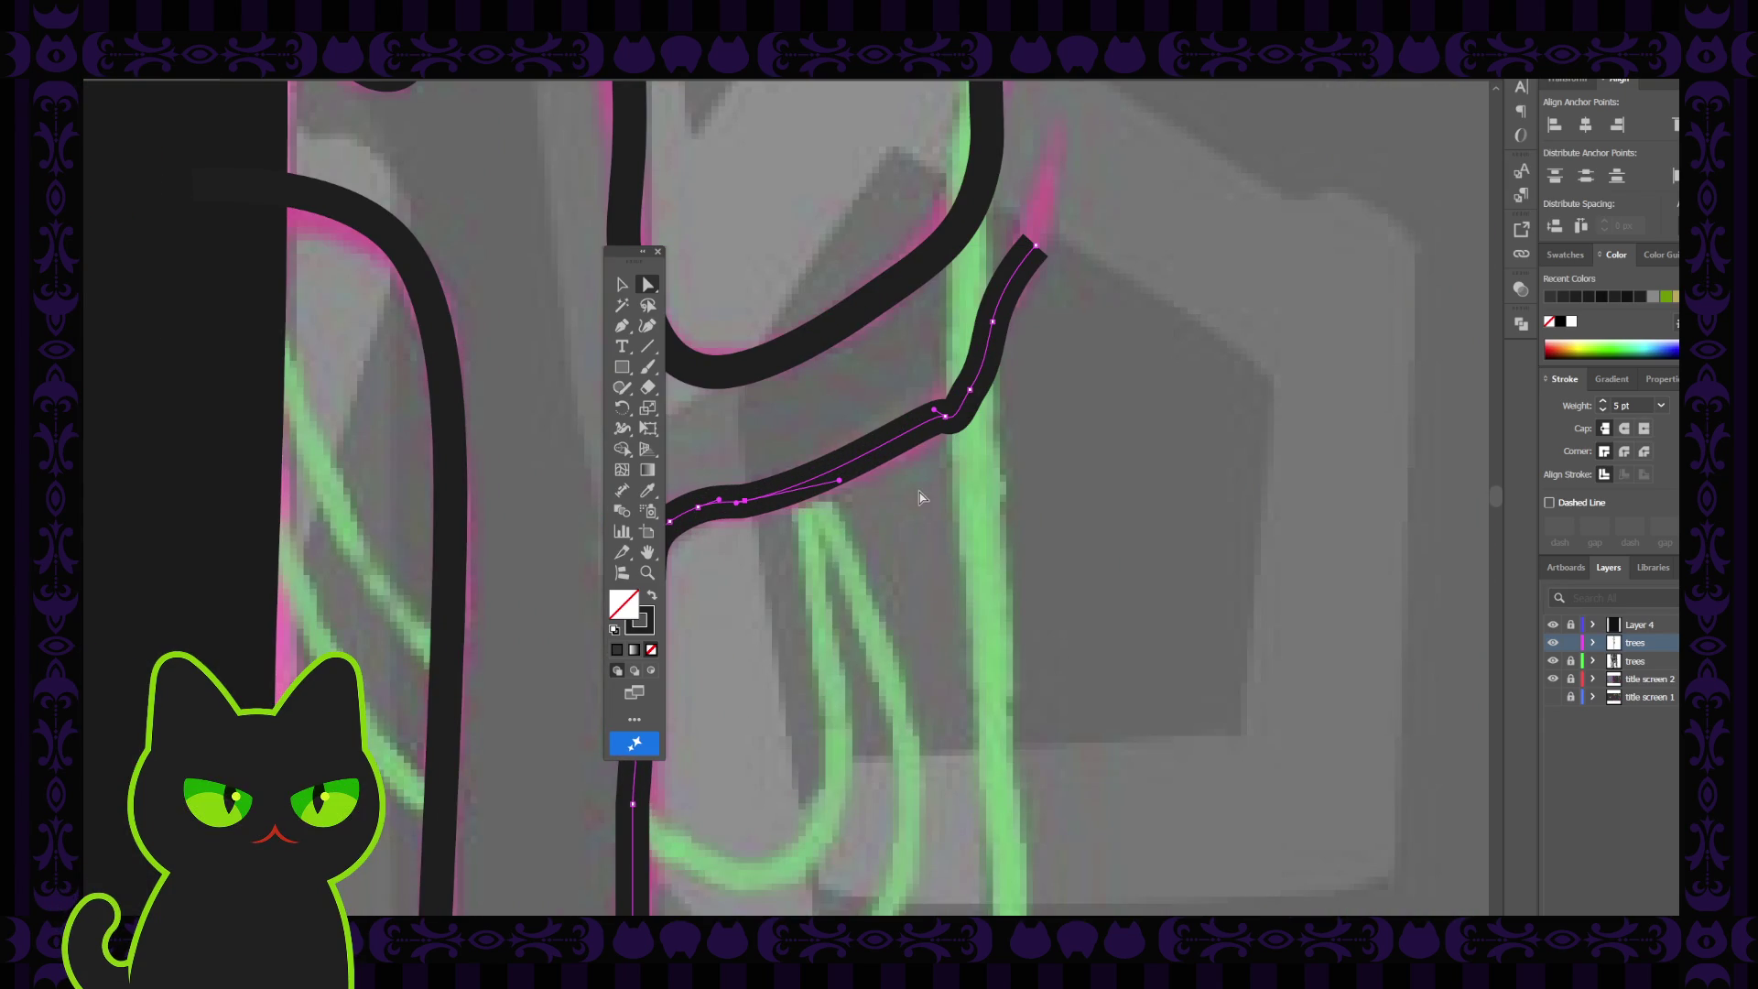
pyautogui.click(935, 413)
pyautogui.moveTo(935, 413); pyautogui.dragTo(928, 423)
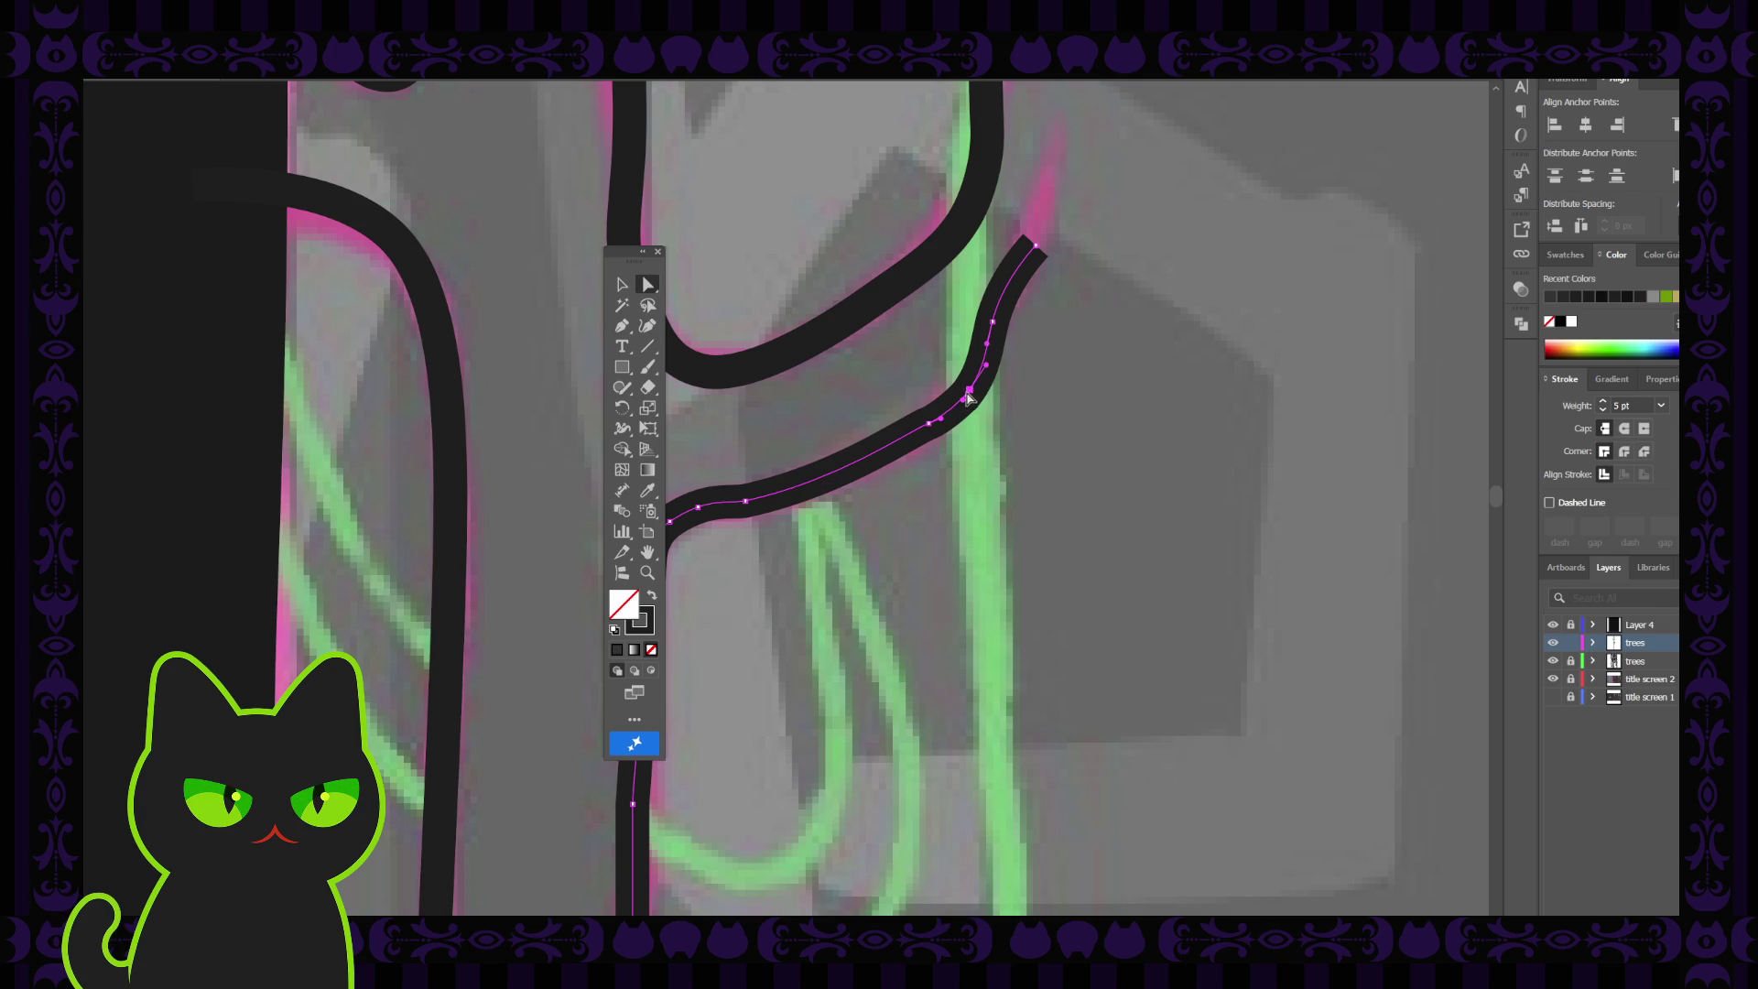
pyautogui.click(963, 390)
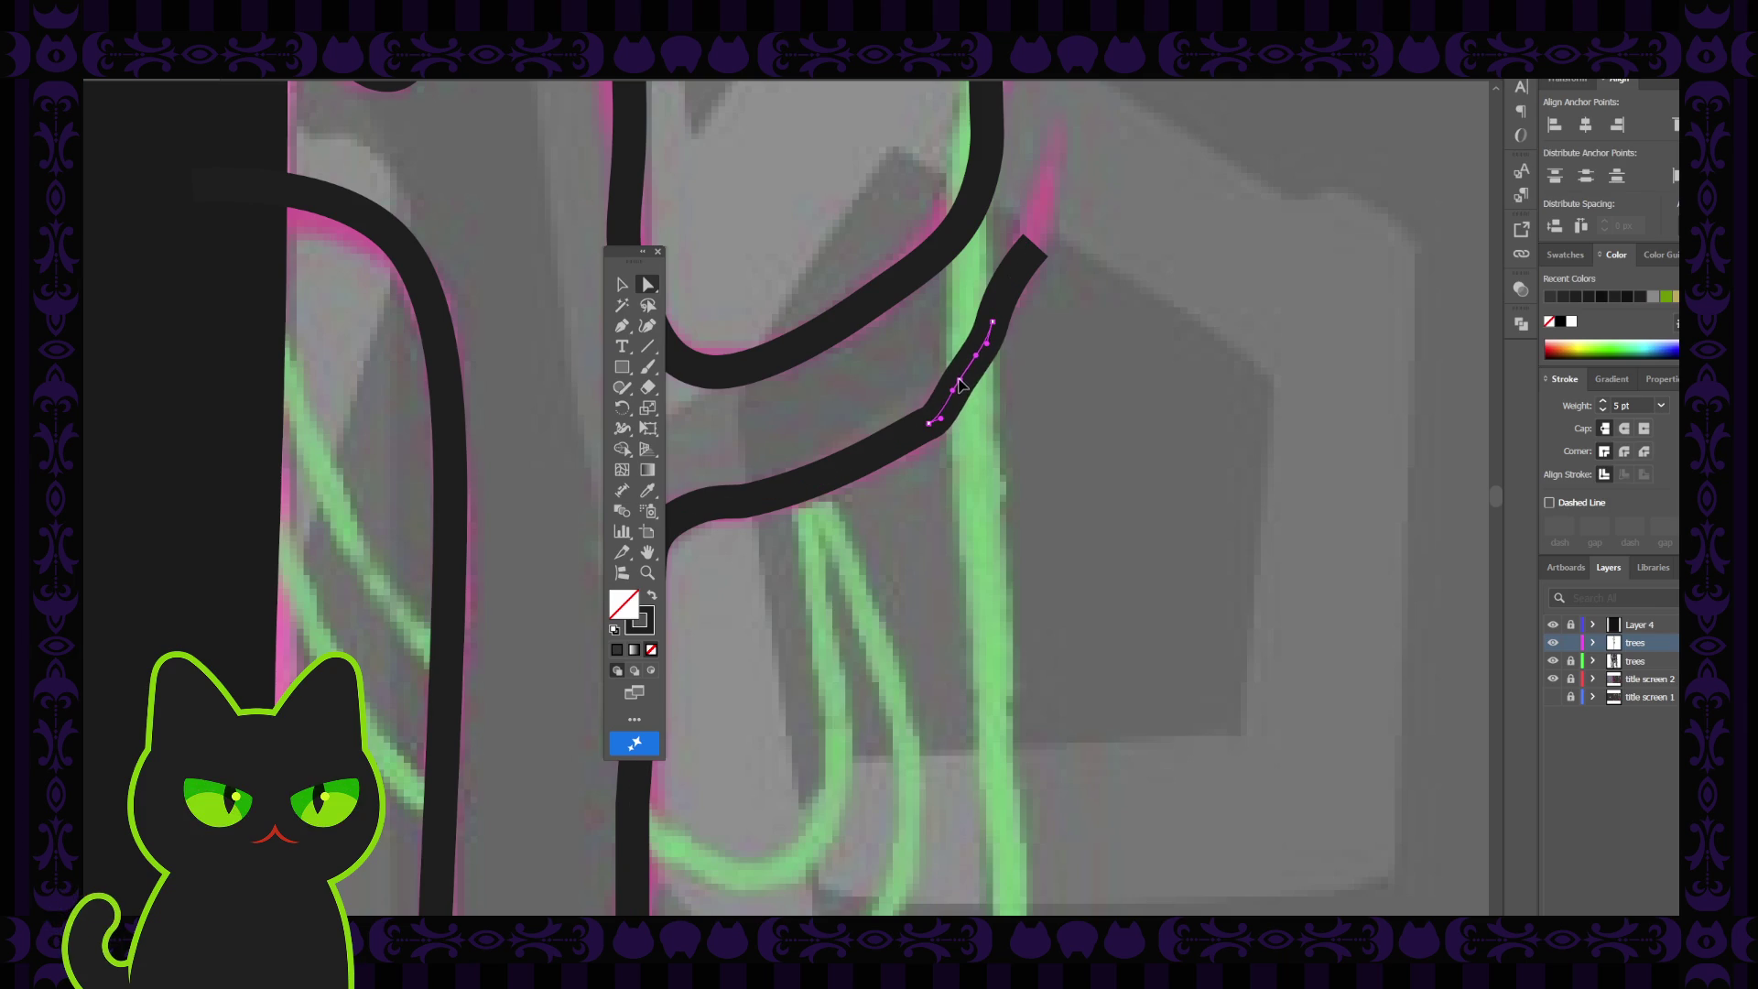
pyautogui.click(961, 389)
pyautogui.moveTo(884, 458); pyautogui.dragTo(852, 452)
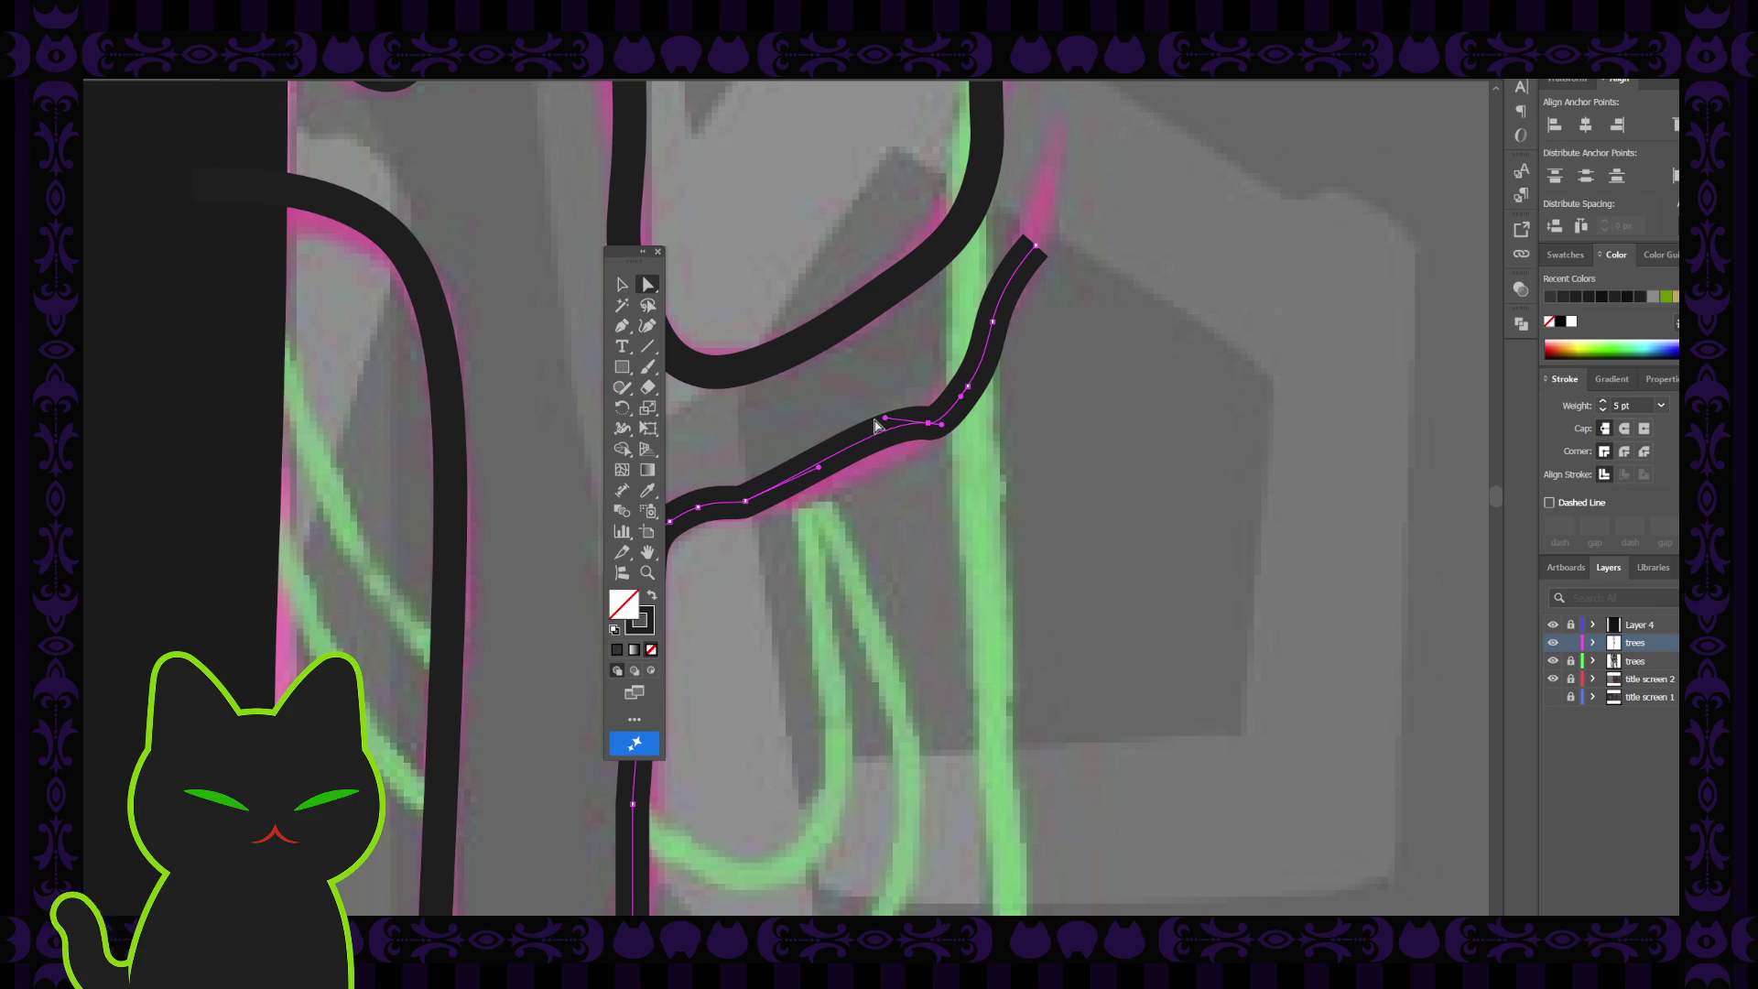
pyautogui.moveTo(885, 418); pyautogui.dragTo(890, 422)
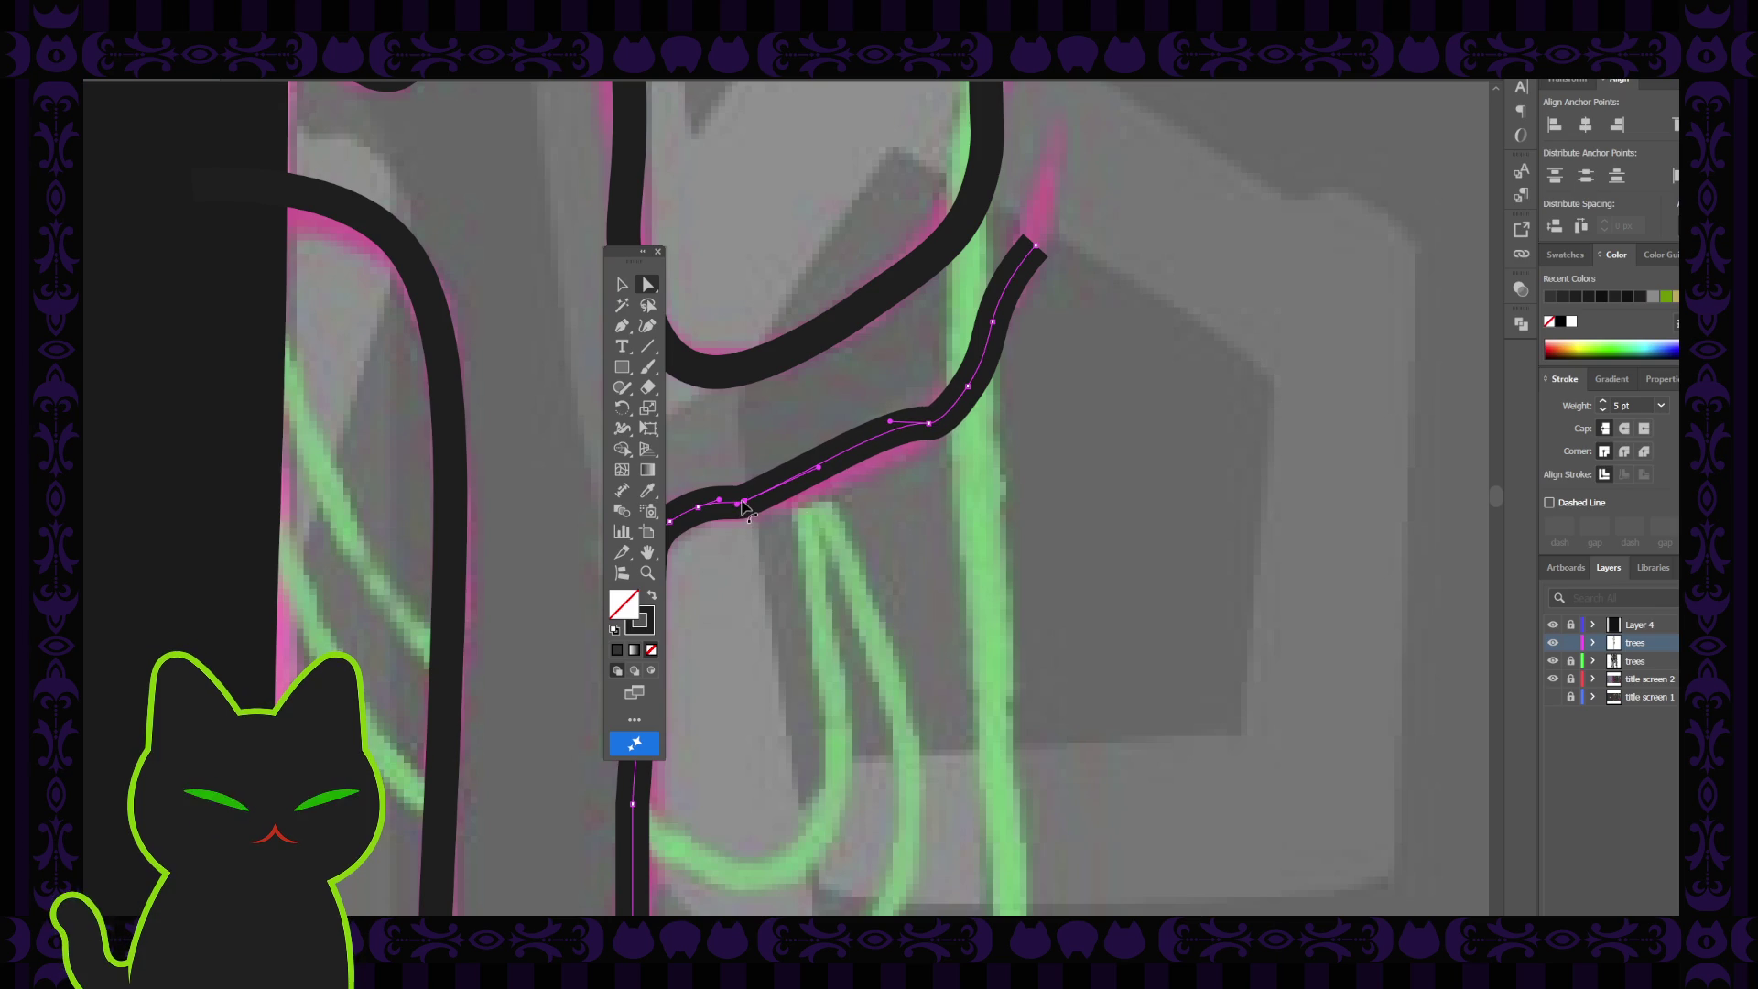
pyautogui.moveTo(746, 502); pyautogui.dragTo(748, 501)
pyautogui.click(742, 423)
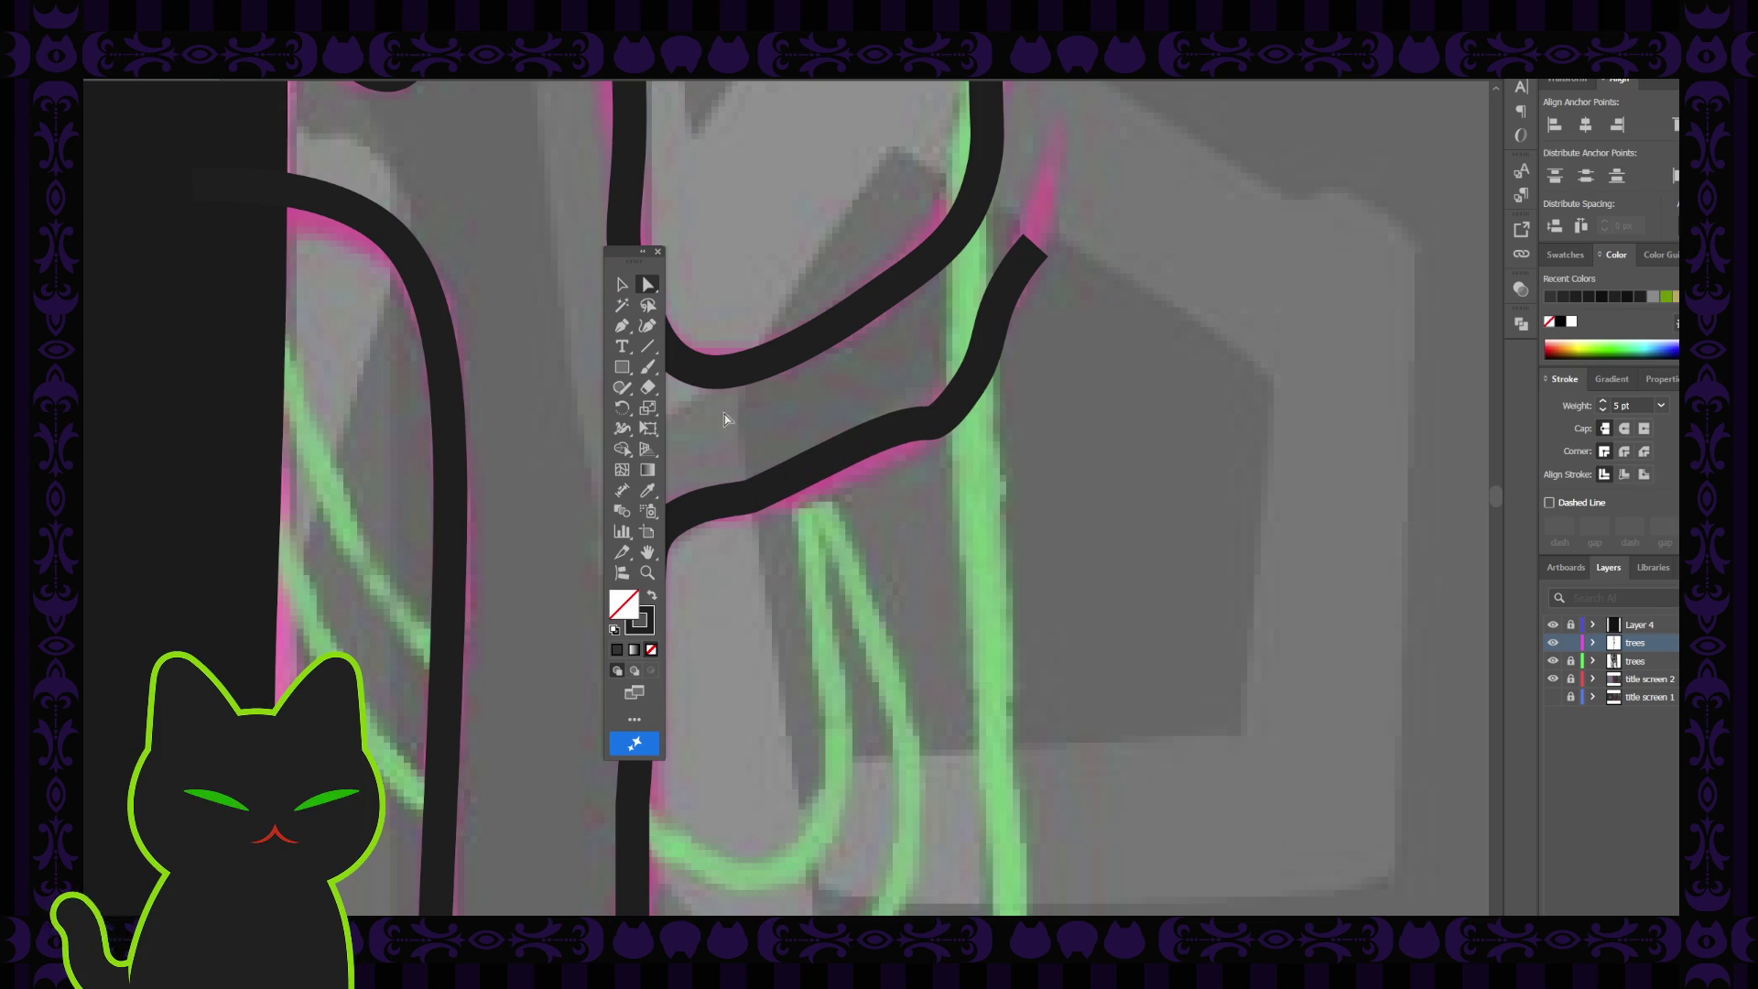
pyautogui.moveTo(630, 259); pyautogui.dragTo(538, 259)
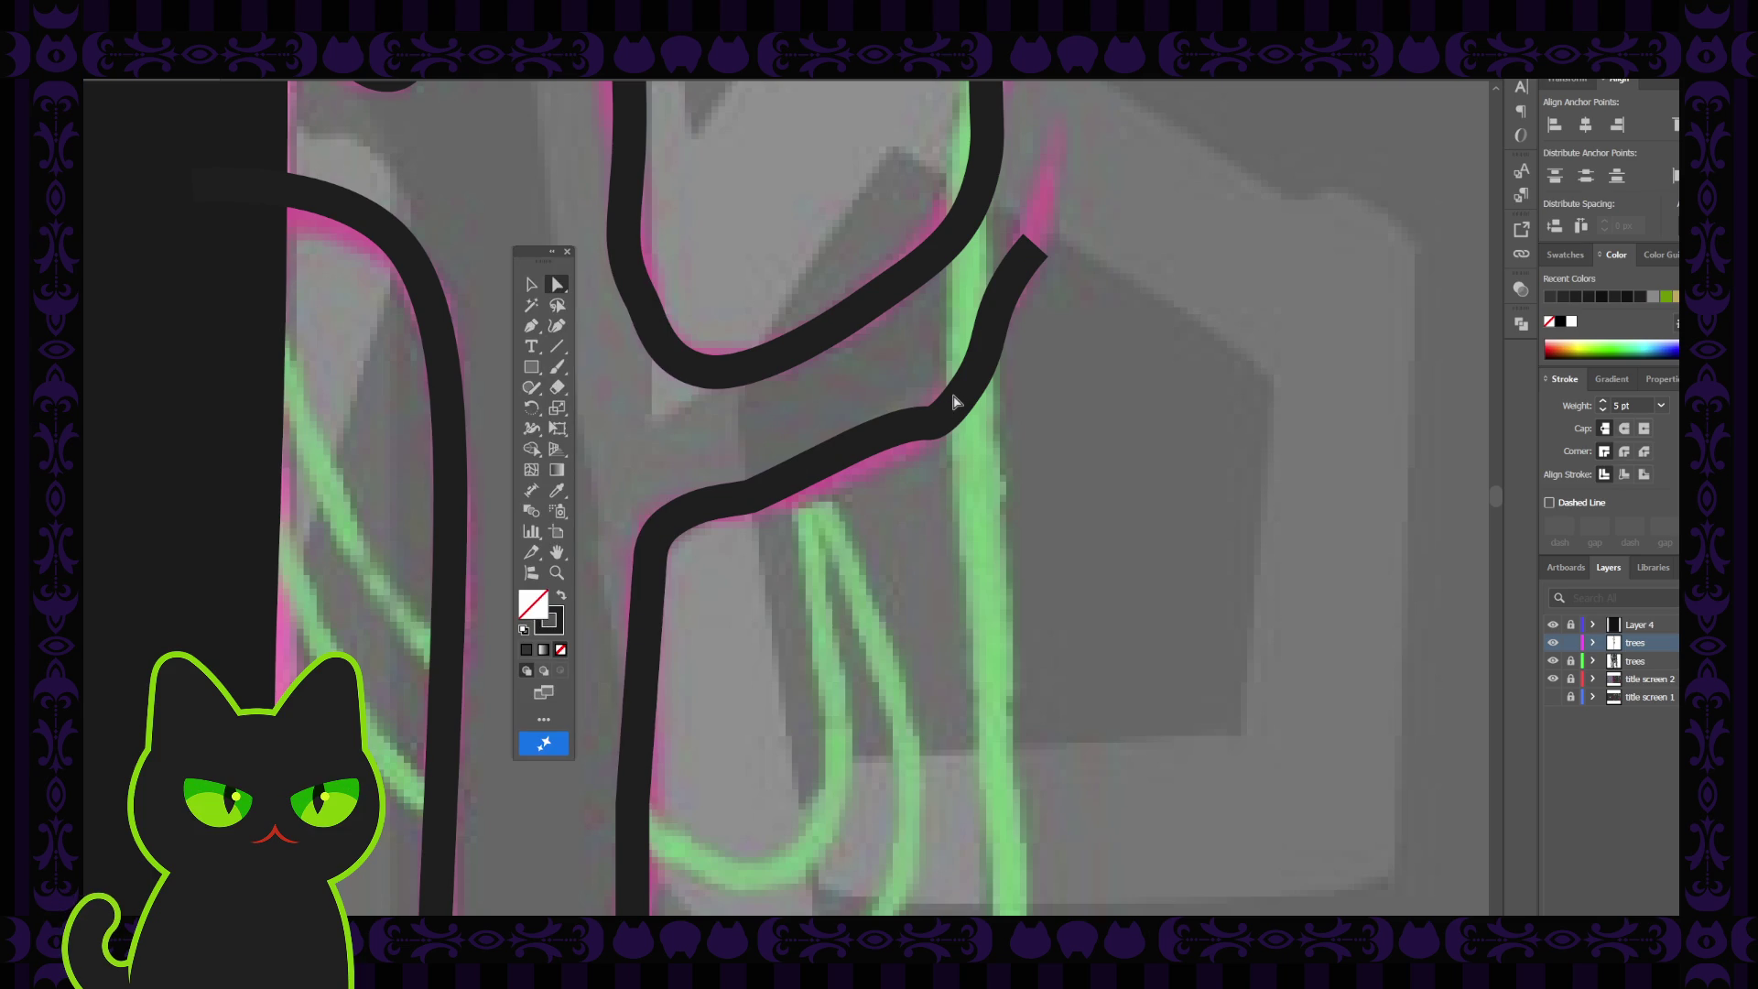
pyautogui.scroll(-5, 953, 401)
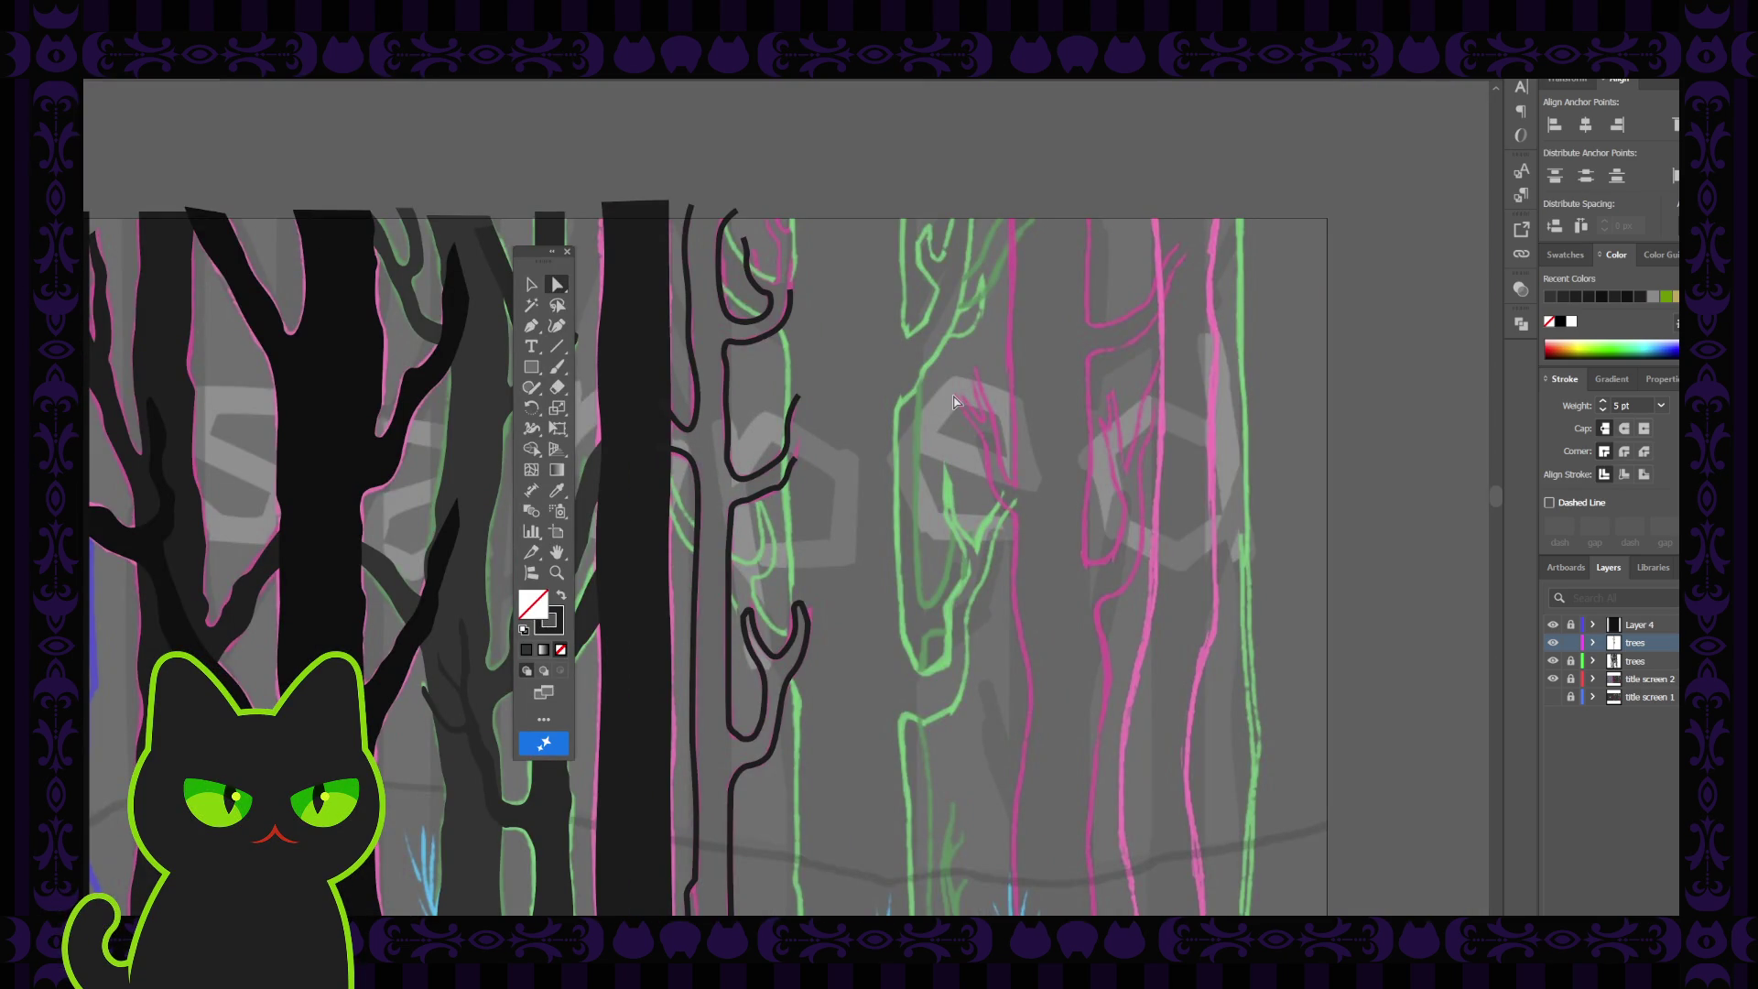
# Pan slightly and pick up the branch path's endpoint with the Pen to keep drawing
pyautogui.moveTo(831, 499)
pyautogui.mouseDown()
pyautogui.moveTo(865, 420)
pyautogui.moveTo(866, 465)
pyautogui.mouseUp()
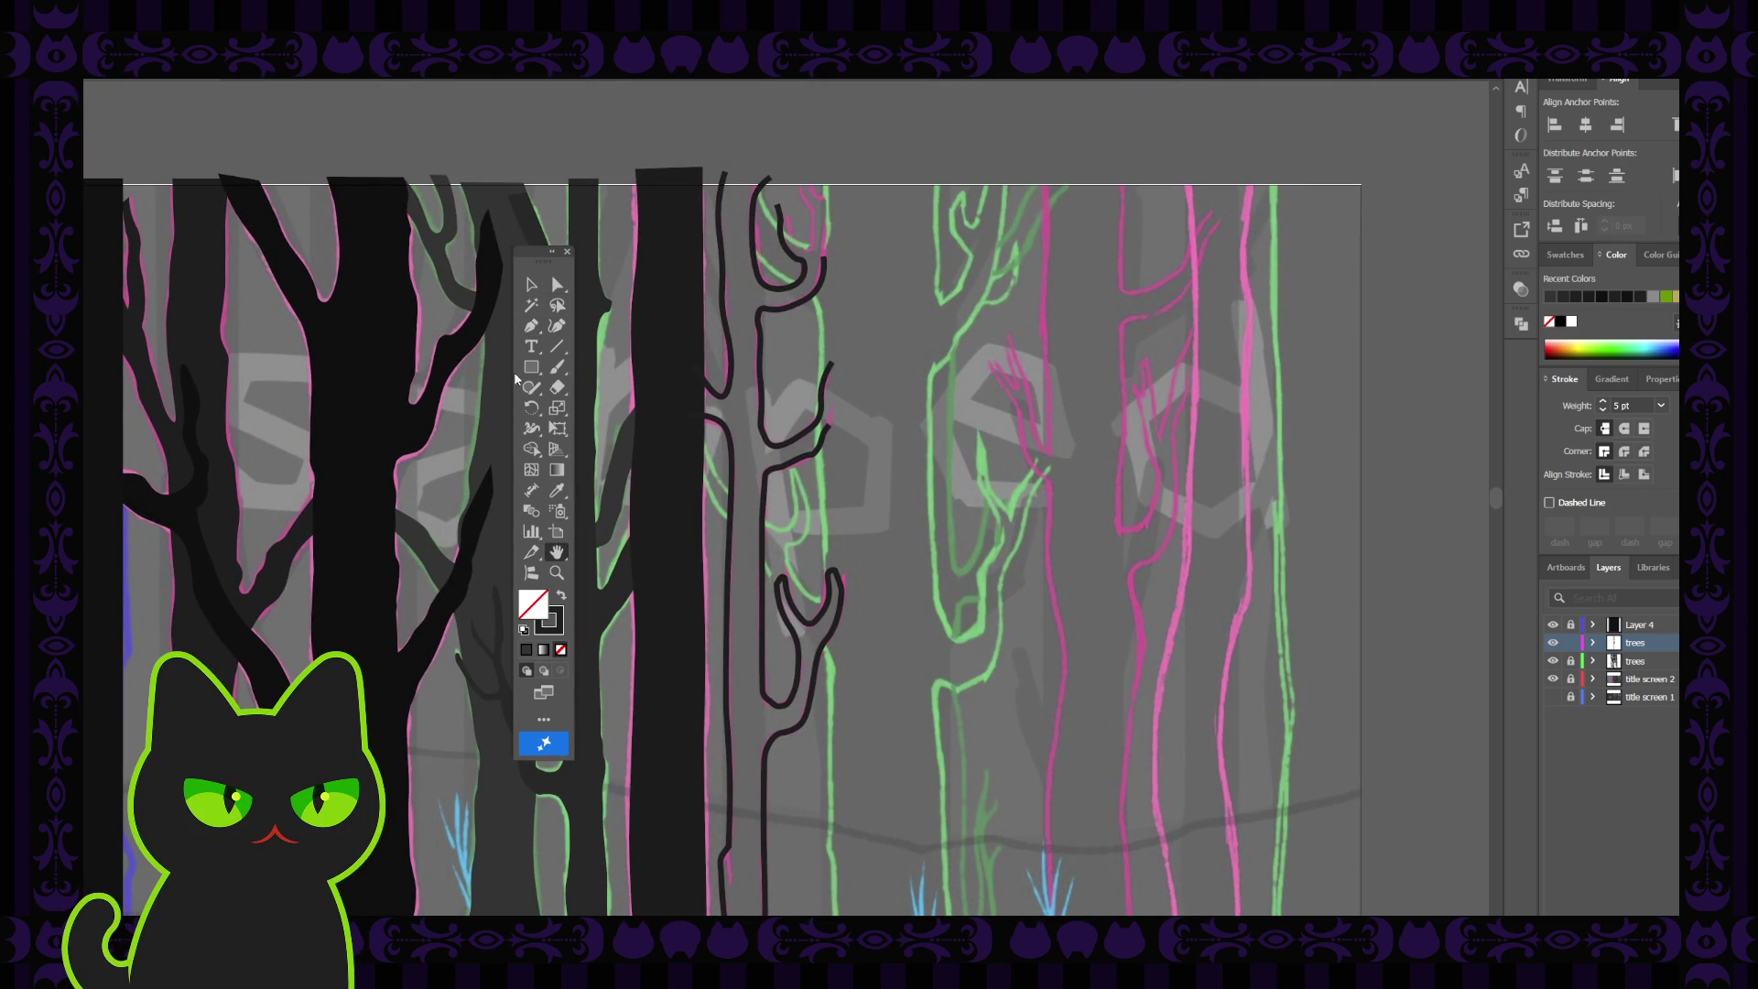
pyautogui.click(531, 325)
pyautogui.click(830, 365)
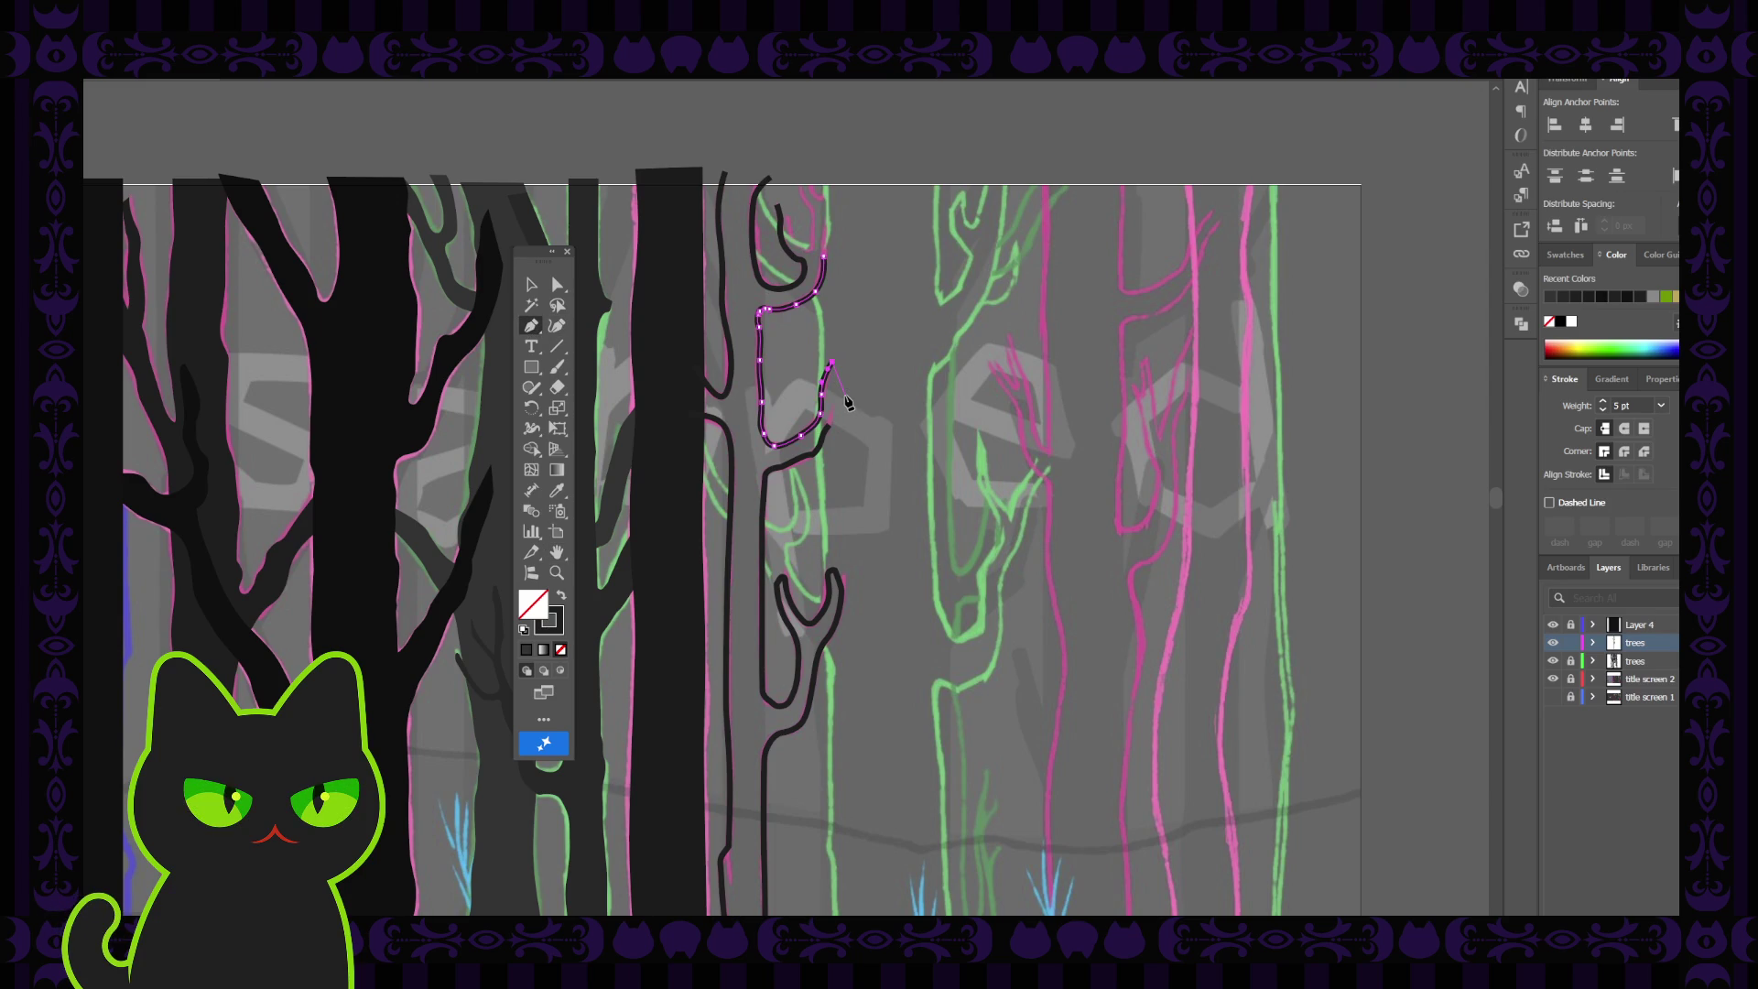
pyautogui.scroll(5, 847, 401)
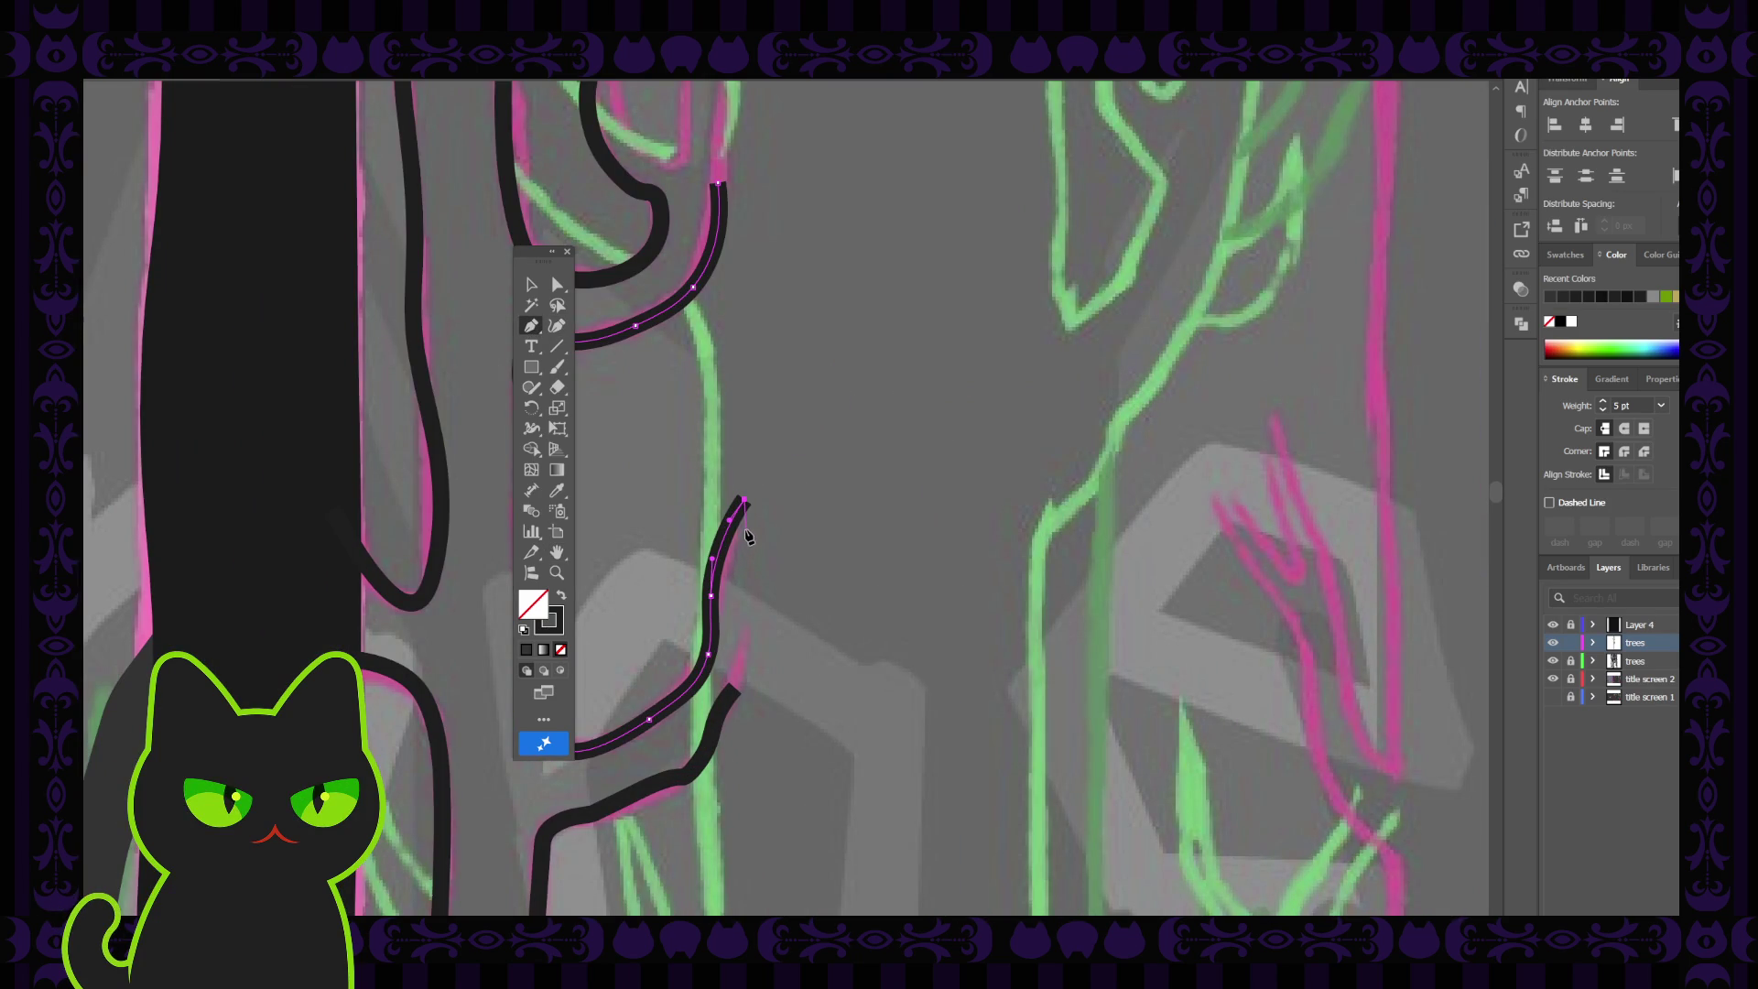
pyautogui.hotkey('ctrl', 'shift', 'a')
pyautogui.click(744, 499)
pyautogui.click(740, 534)
pyautogui.click(740, 551)
pyautogui.click(732, 568)
pyautogui.click(729, 595)
pyautogui.click(730, 610)
pyautogui.click(732, 628)
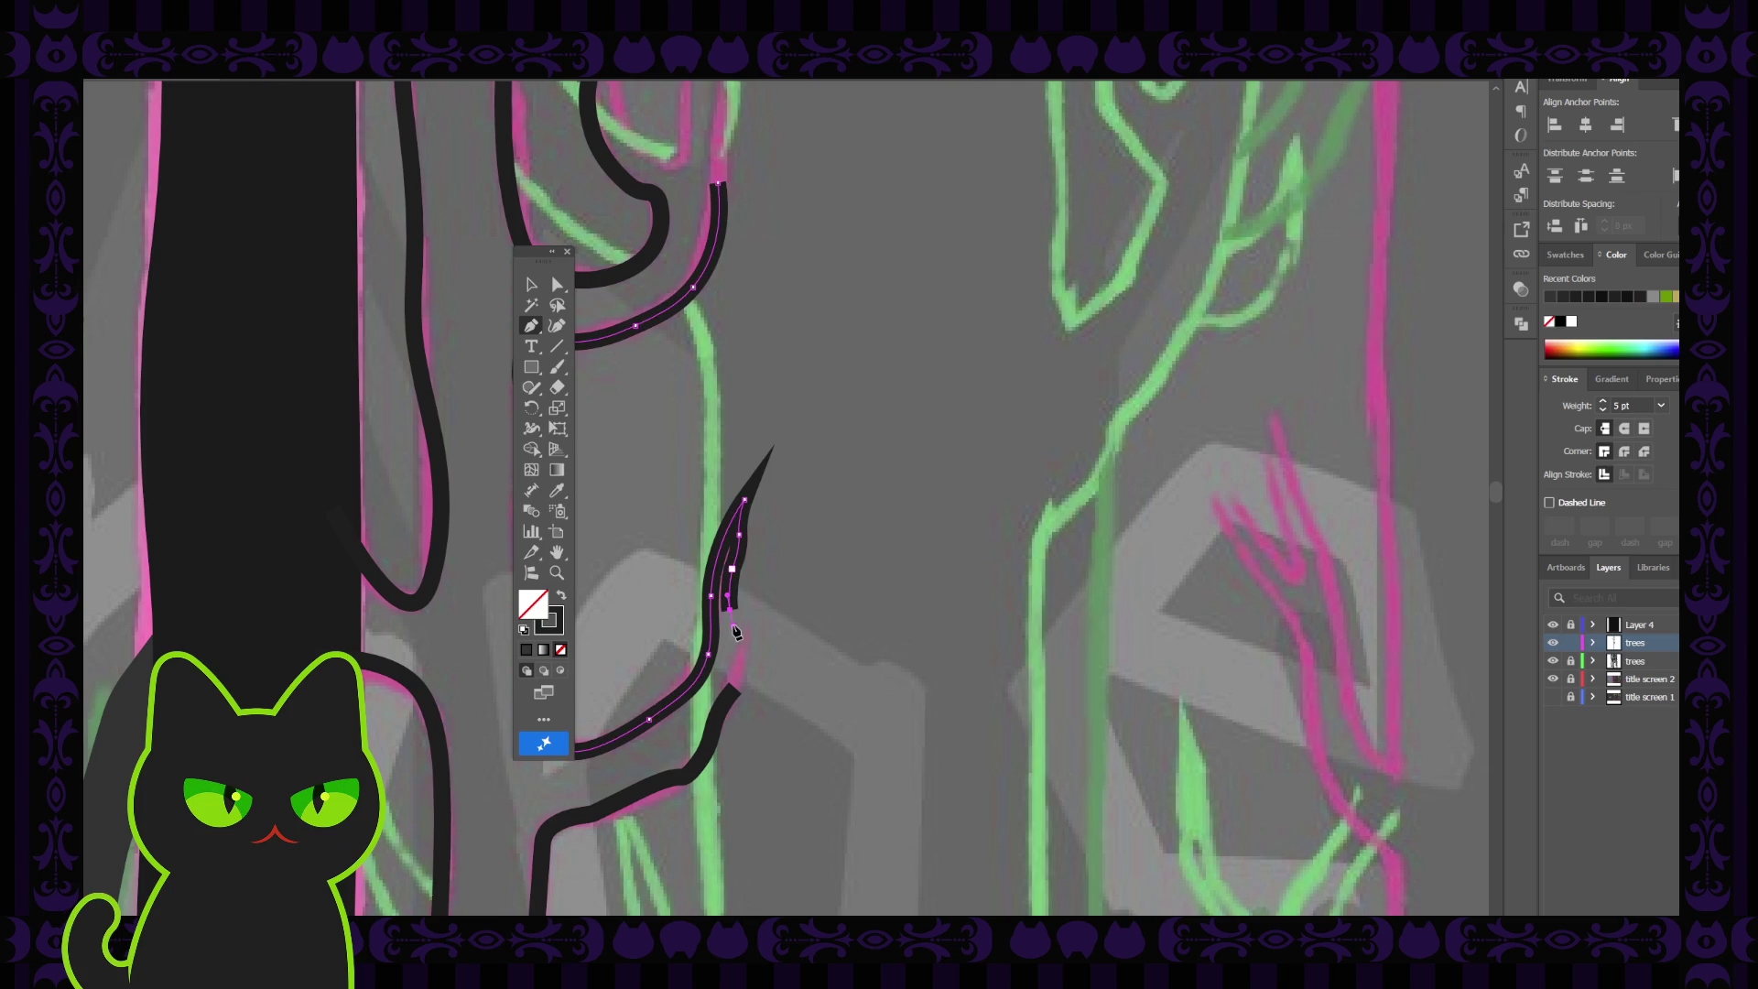
pyautogui.click(730, 668)
pyautogui.click(735, 686)
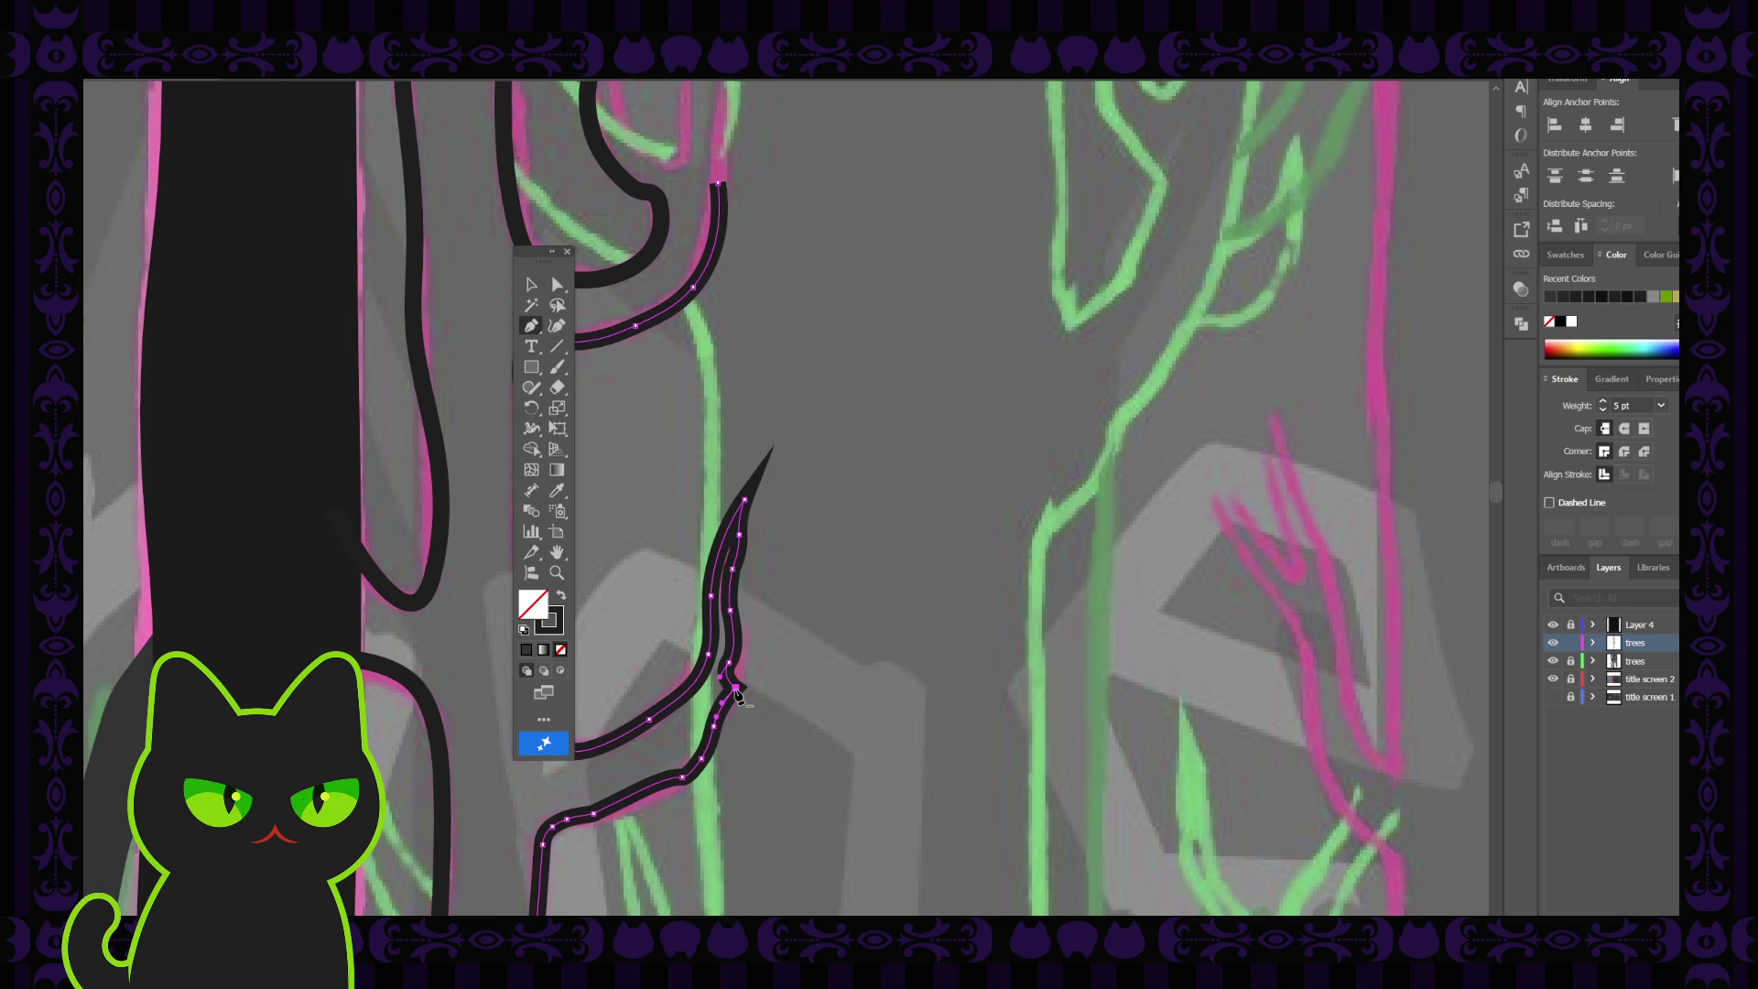
pyautogui.press('a')
pyautogui.click(723, 693)
pyautogui.click(824, 745)
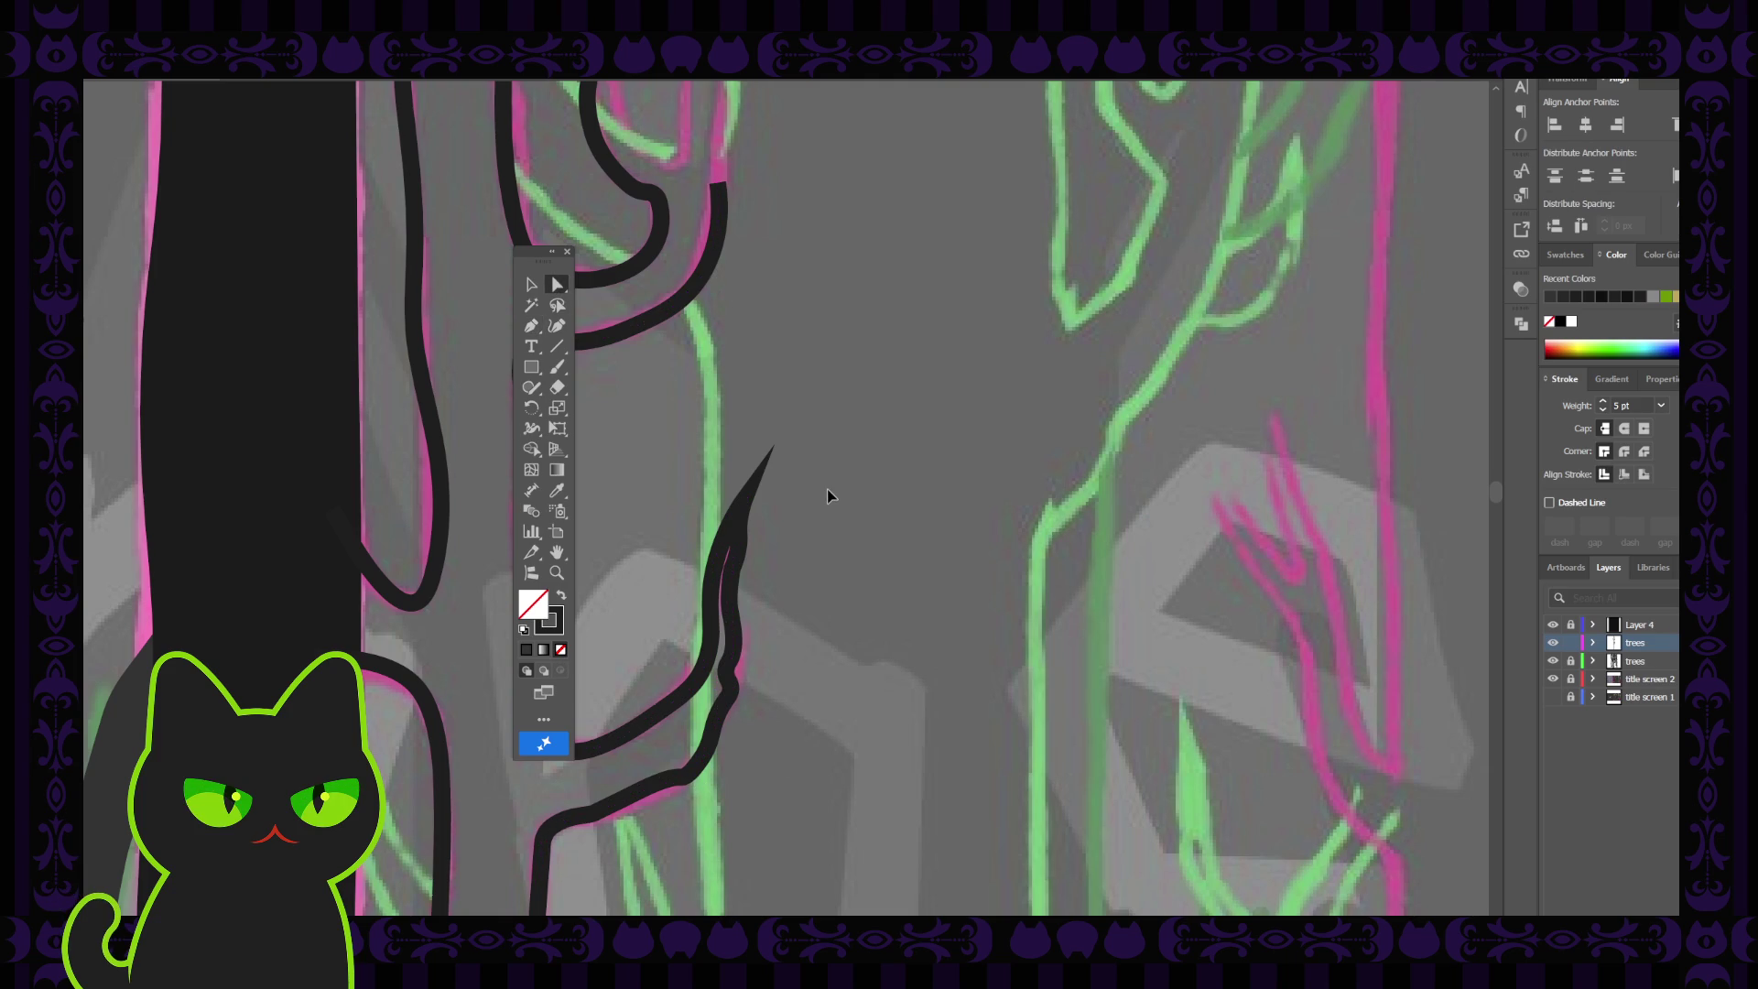
pyautogui.scroll(-3, 827, 489)
pyautogui.scroll(2, 827, 489)
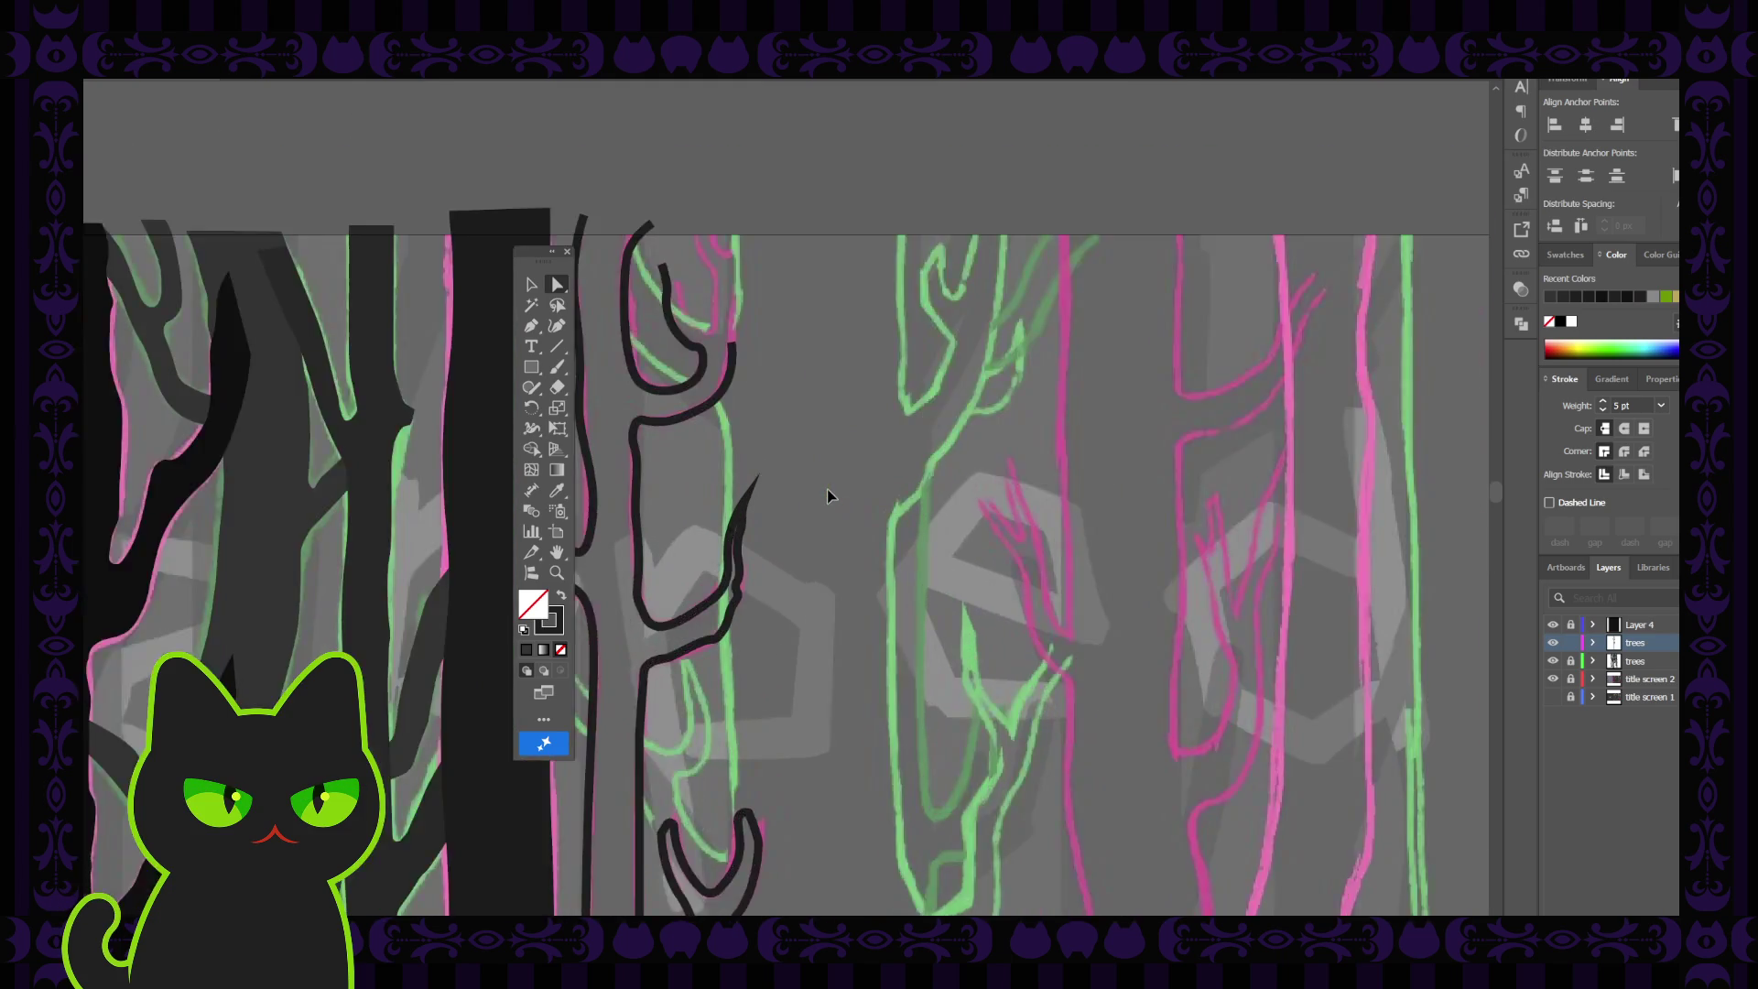
pyautogui.scroll(2, 827, 489)
pyautogui.hotkey('ctrl', 'z')
pyautogui.hotkey('ctrl', 'z')
pyautogui.hotkey('ctrl', 'z')
pyautogui.hotkey('ctrl', 'z')
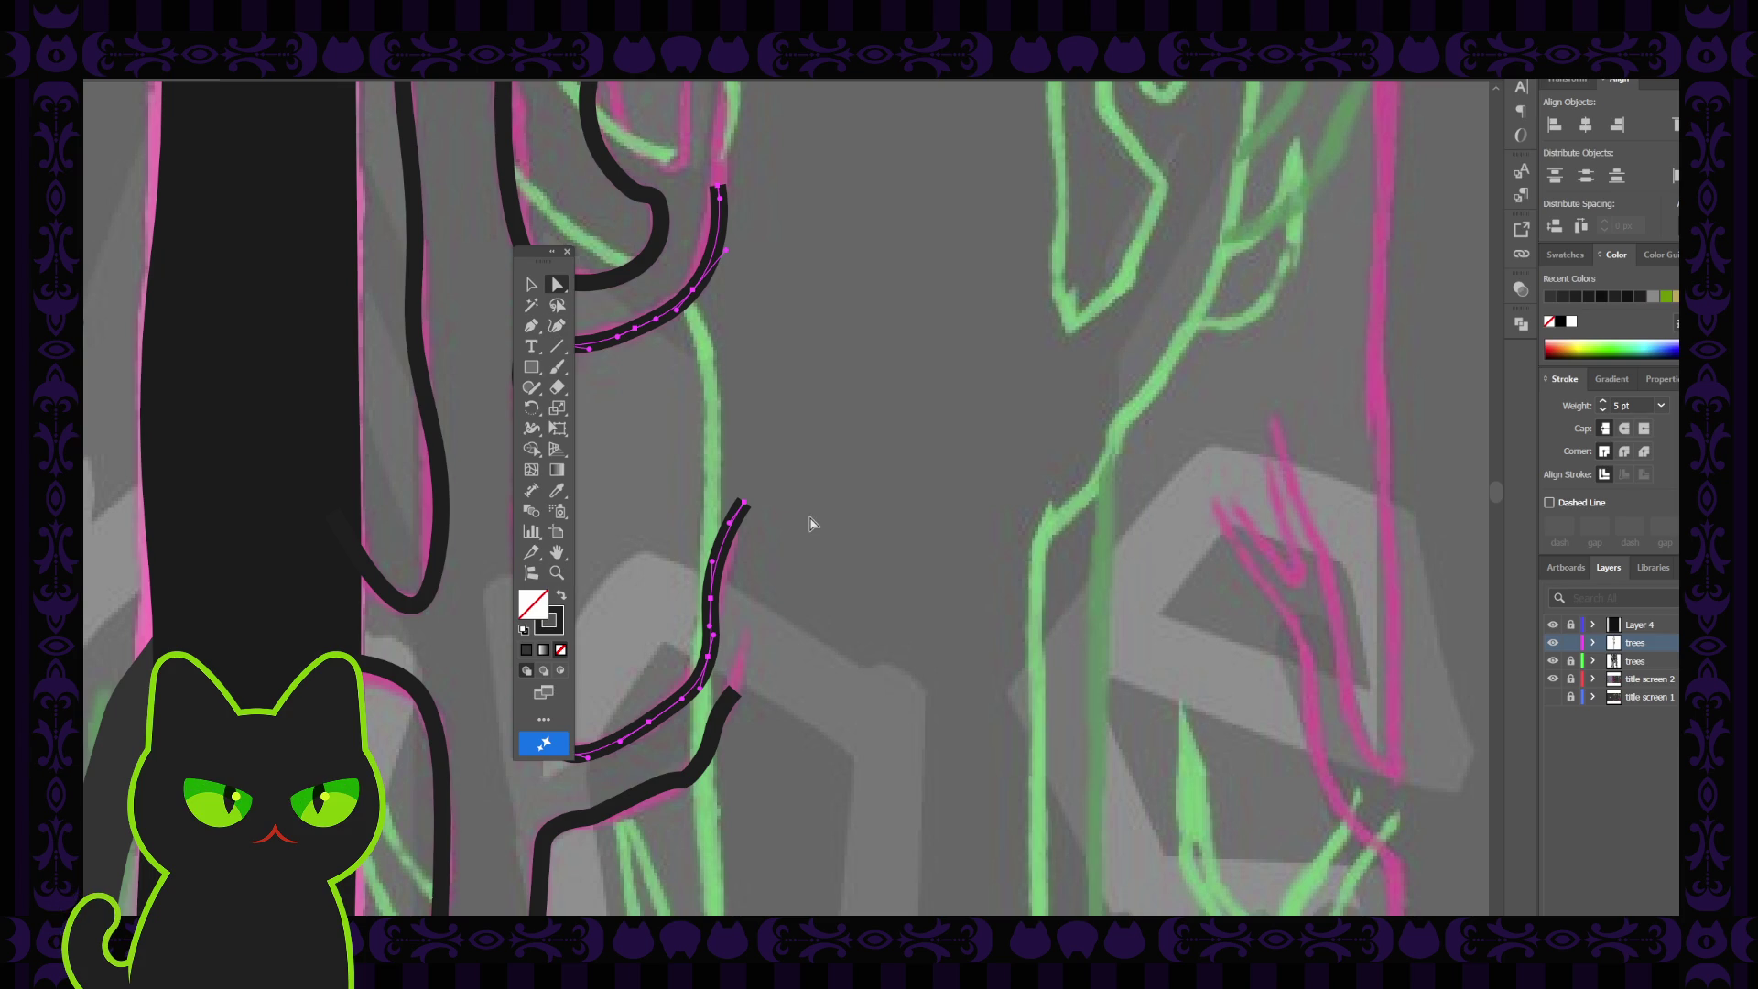
# Brush a hooked twig off the branch tip with the Paintbrush
pyautogui.click(806, 577)
pyautogui.press('b')
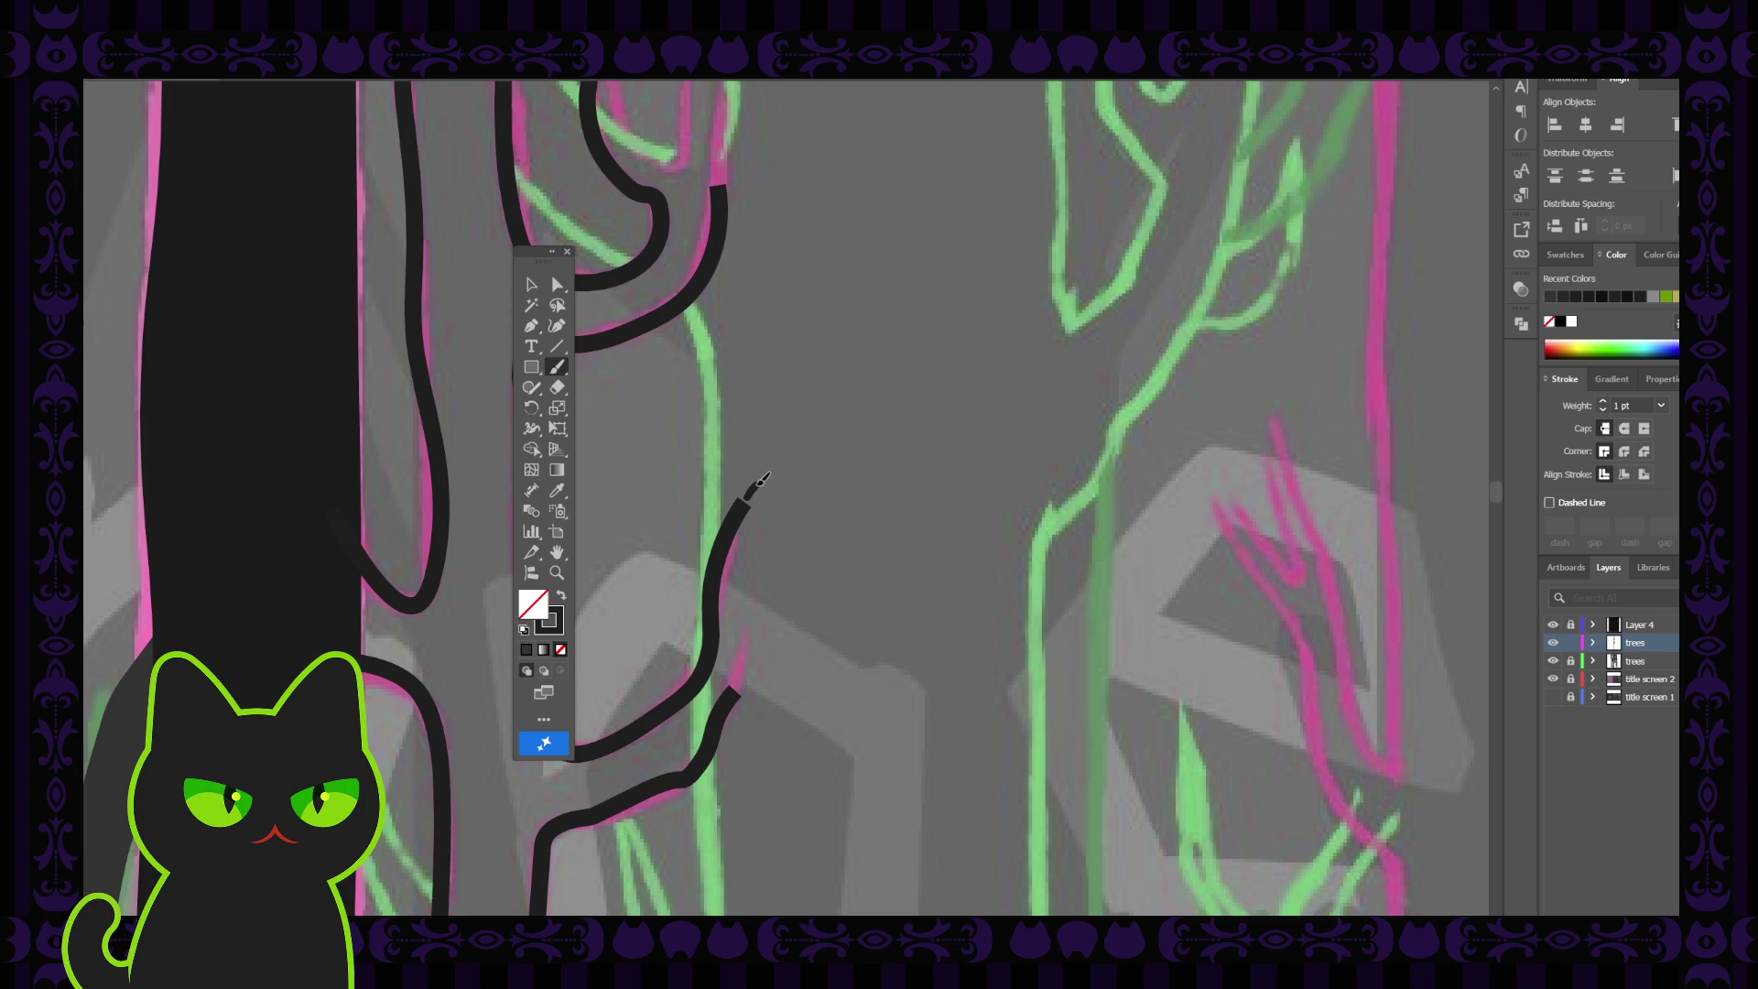
pyautogui.moveTo(763, 476)
pyautogui.mouseDown()
pyautogui.moveTo(730, 652)
pyautogui.moveTo(758, 630)
pyautogui.moveTo(776, 647)
pyautogui.moveTo(742, 688)
pyautogui.mouseUp()
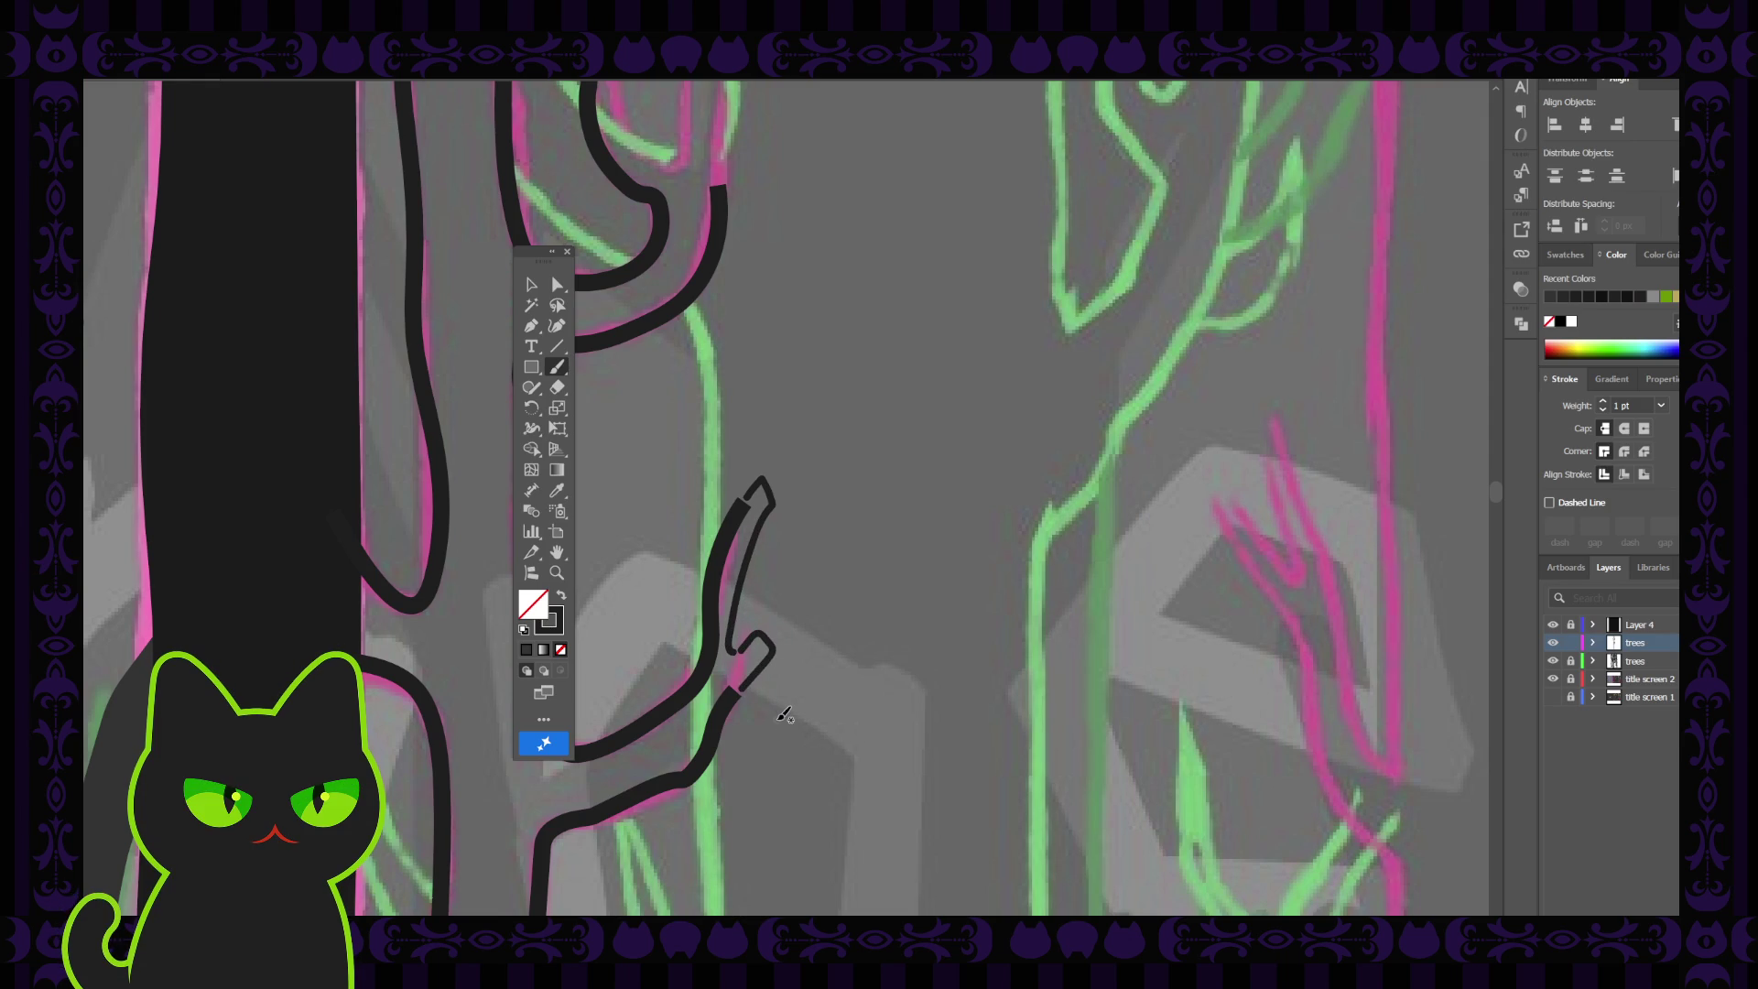
# Join the brushed hook's endpoints onto the 5 pt branch path with the Pen
pyautogui.click(531, 325)
pyautogui.keyDown('ctrl'); pyautogui.click(746, 507); pyautogui.keyUp('ctrl')
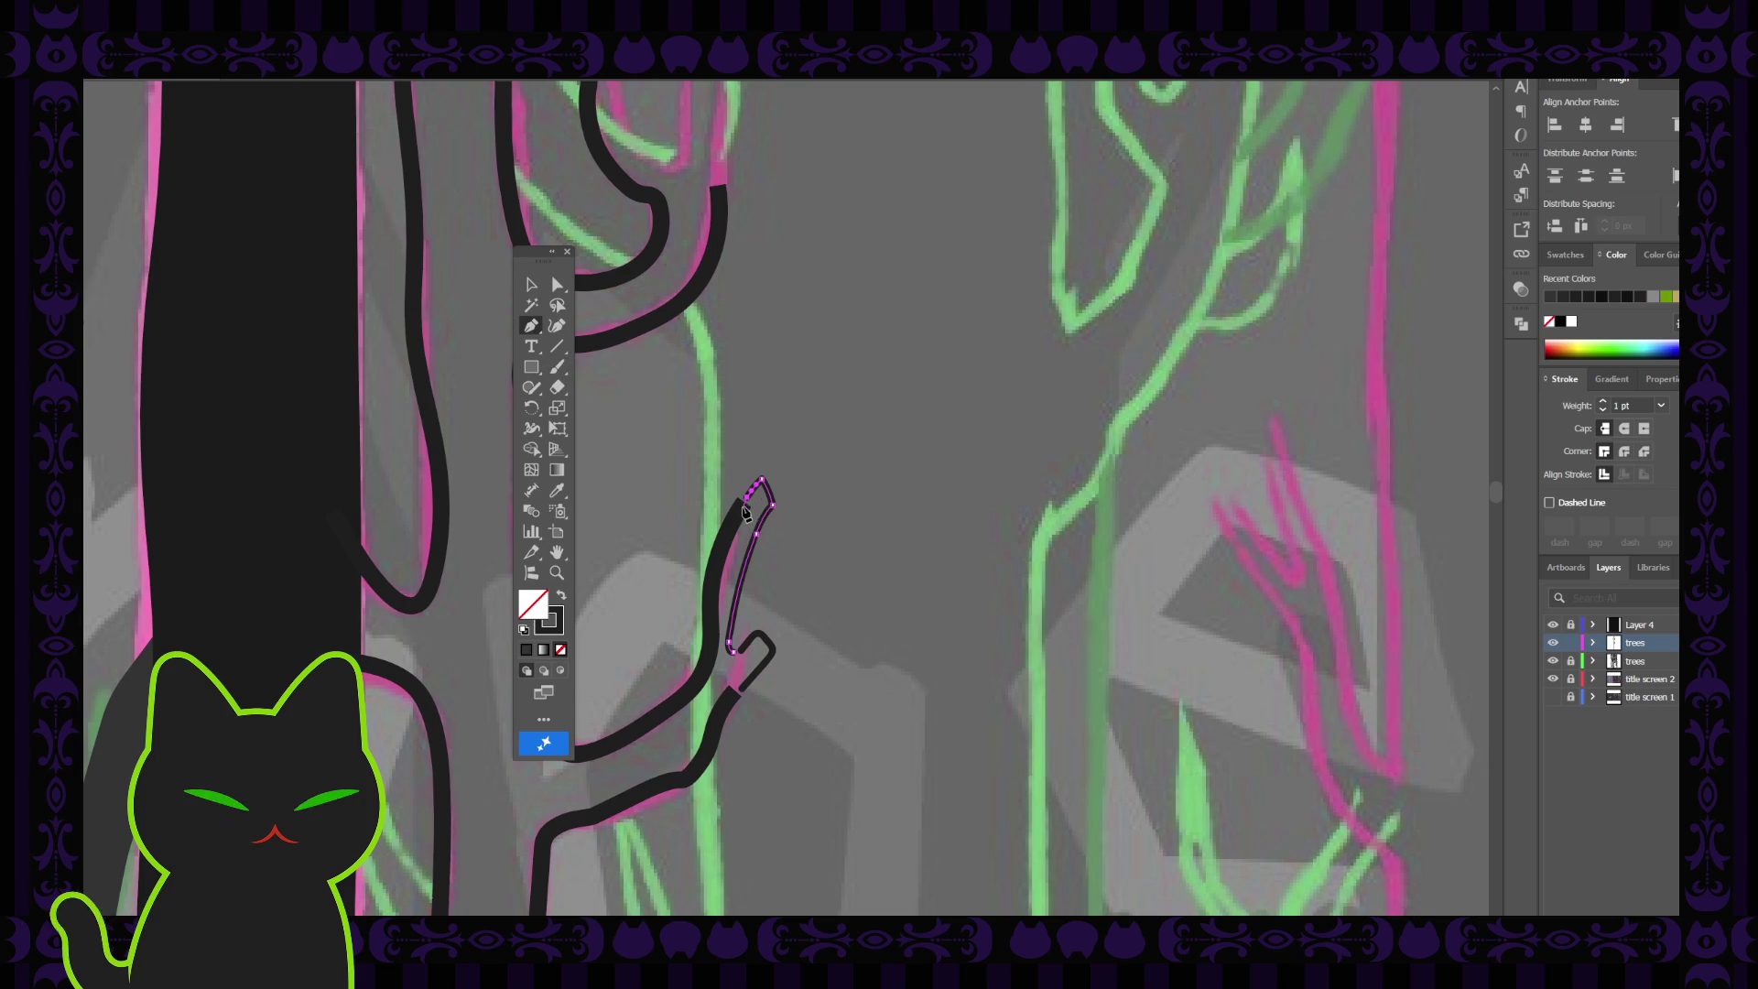
pyautogui.keyDown('ctrl'); pyautogui.click(745, 506); pyautogui.keyUp('ctrl')
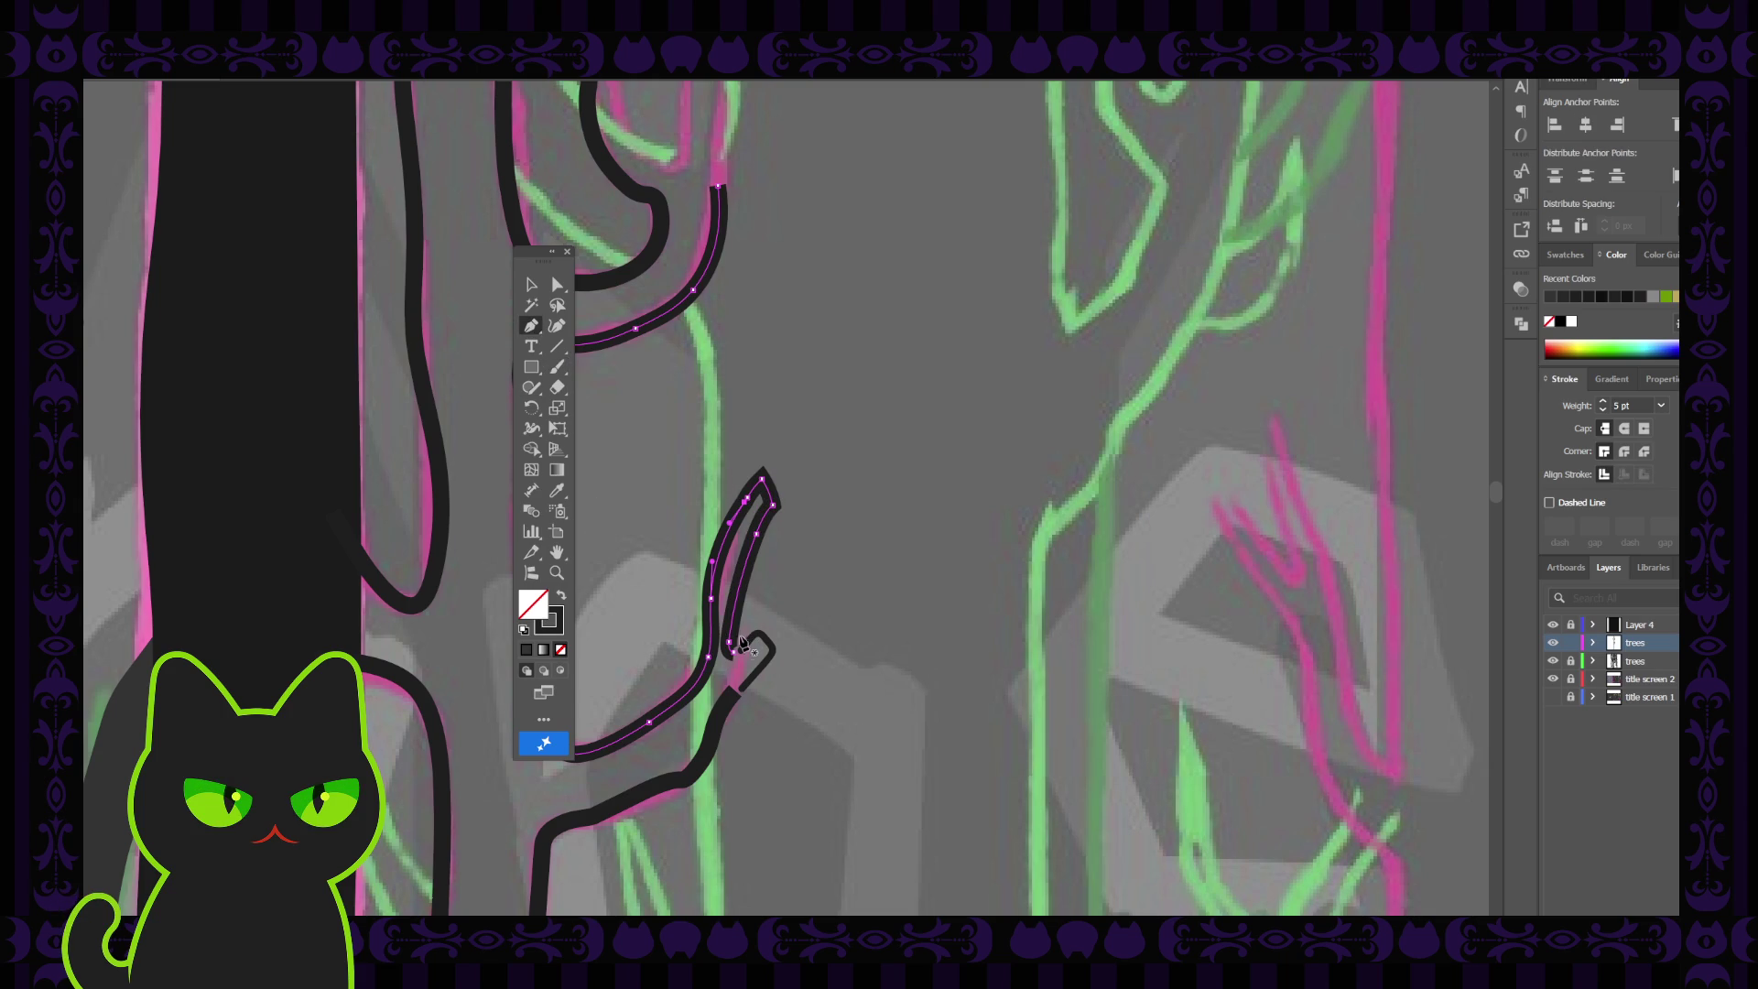
pyautogui.keyDown('ctrl'); pyautogui.click(736, 657); pyautogui.keyUp('ctrl')
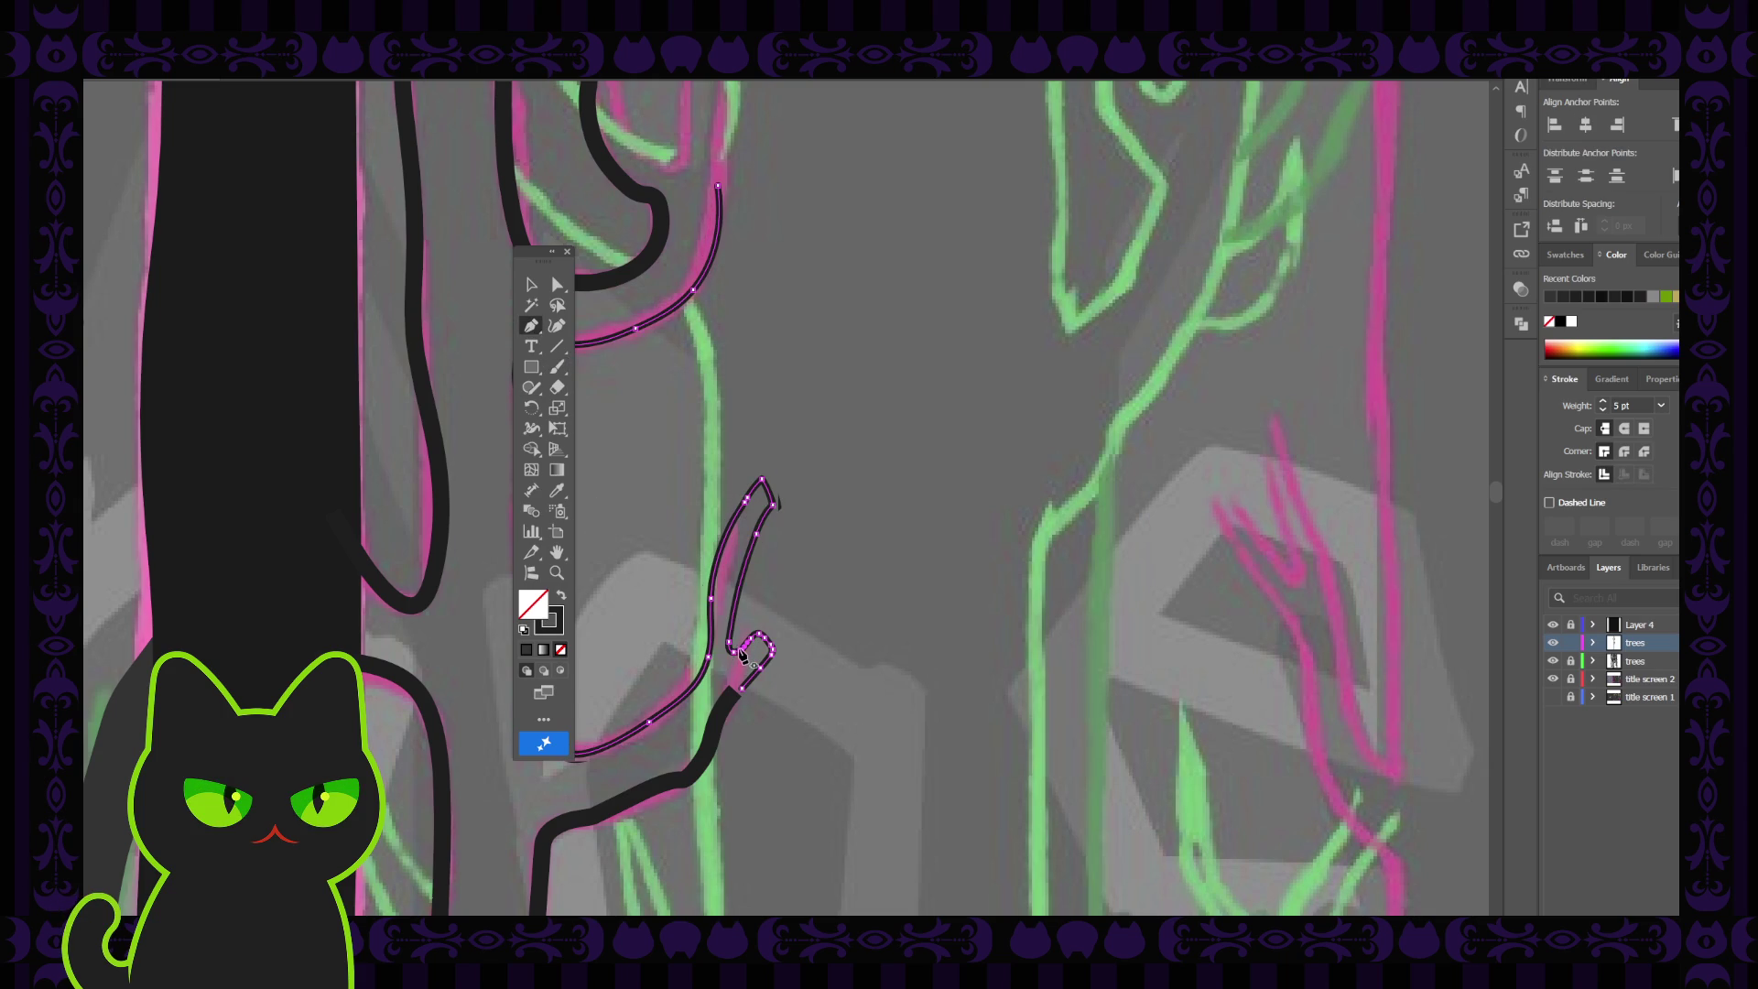
pyautogui.keyDown('ctrl'); pyautogui.click(737, 689); pyautogui.keyUp('ctrl')
pyautogui.click(738, 693)
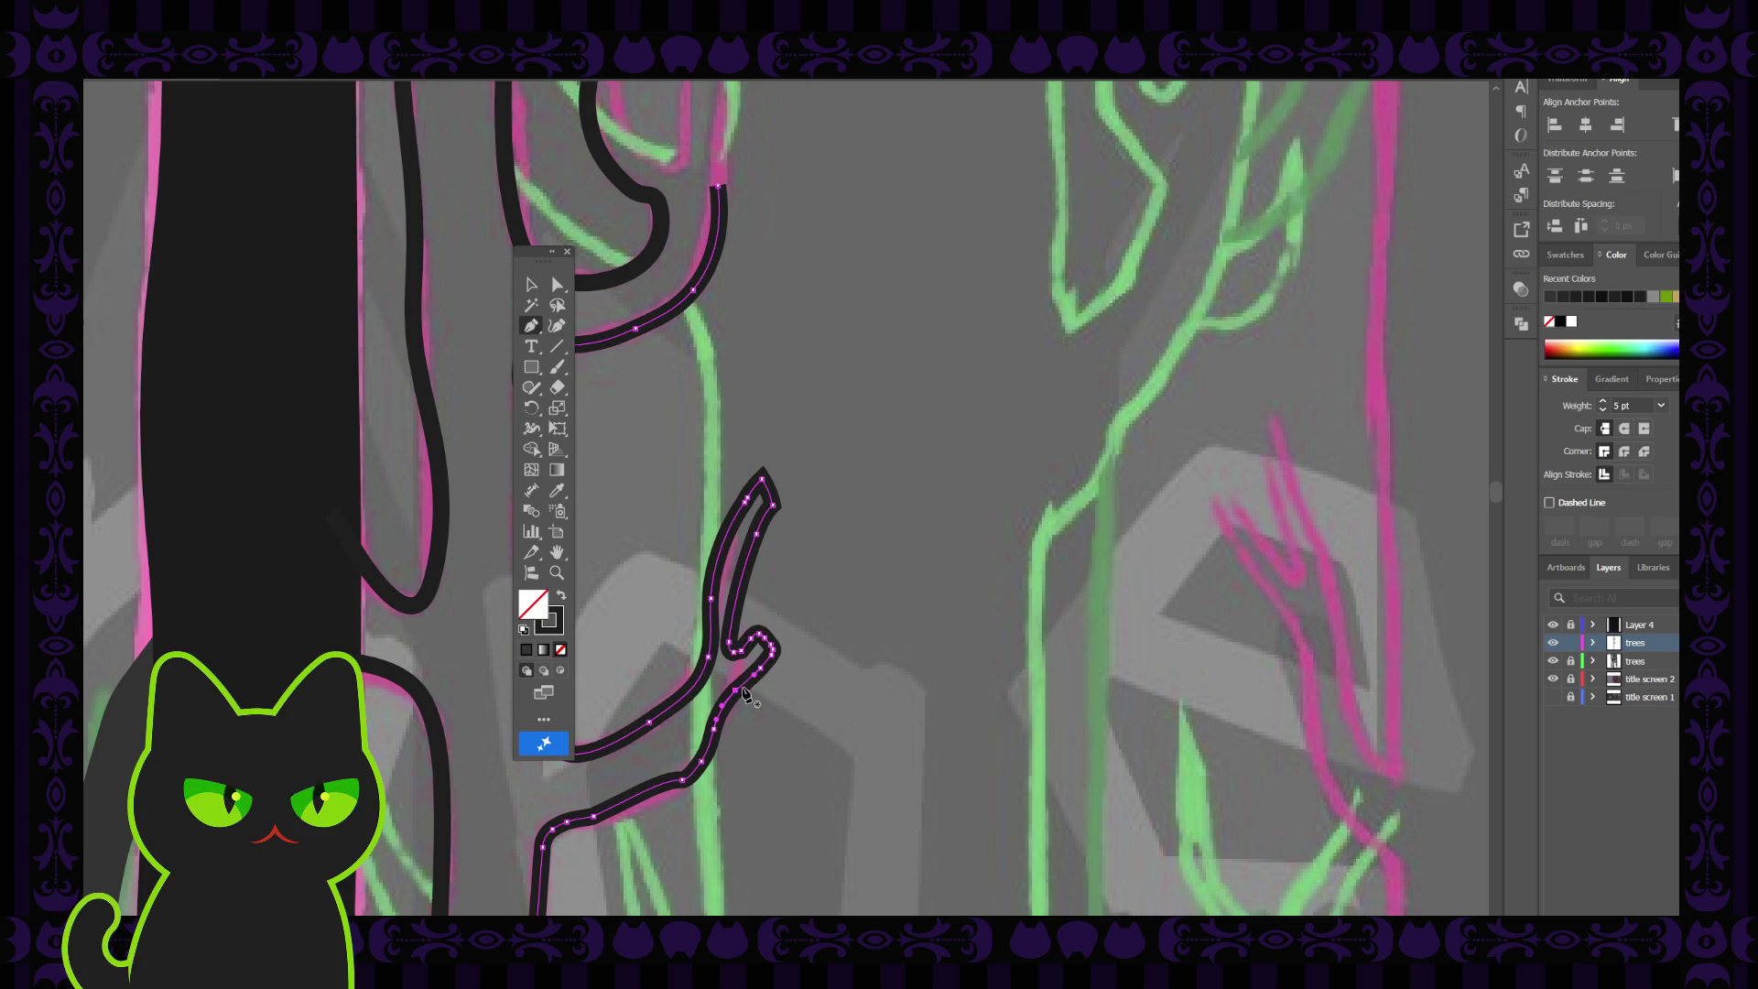
pyautogui.click(746, 658)
# Zoom out and pan so the whole forest artboard sits clear of the tools panel
pyautogui.hotkey('ctrl', '-')
pyautogui.hotkey('ctrl', '-')
pyautogui.hotkey('ctrl', '-')
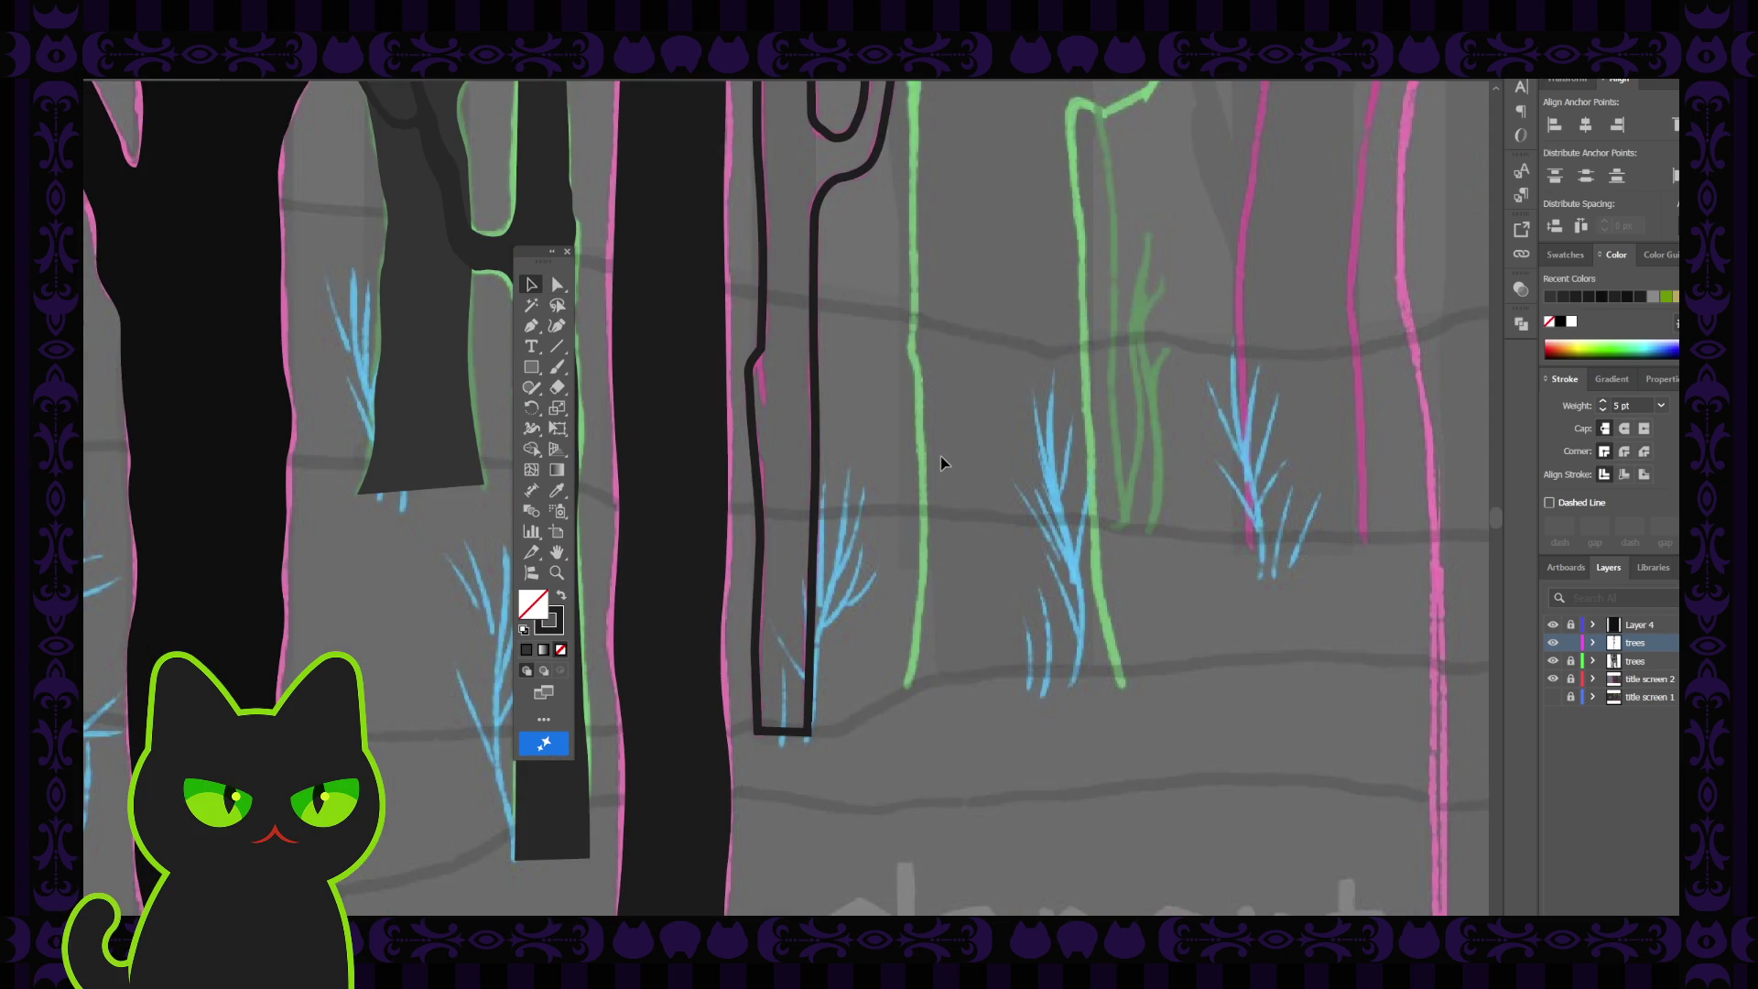
pyautogui.scroll(2, 941, 455)
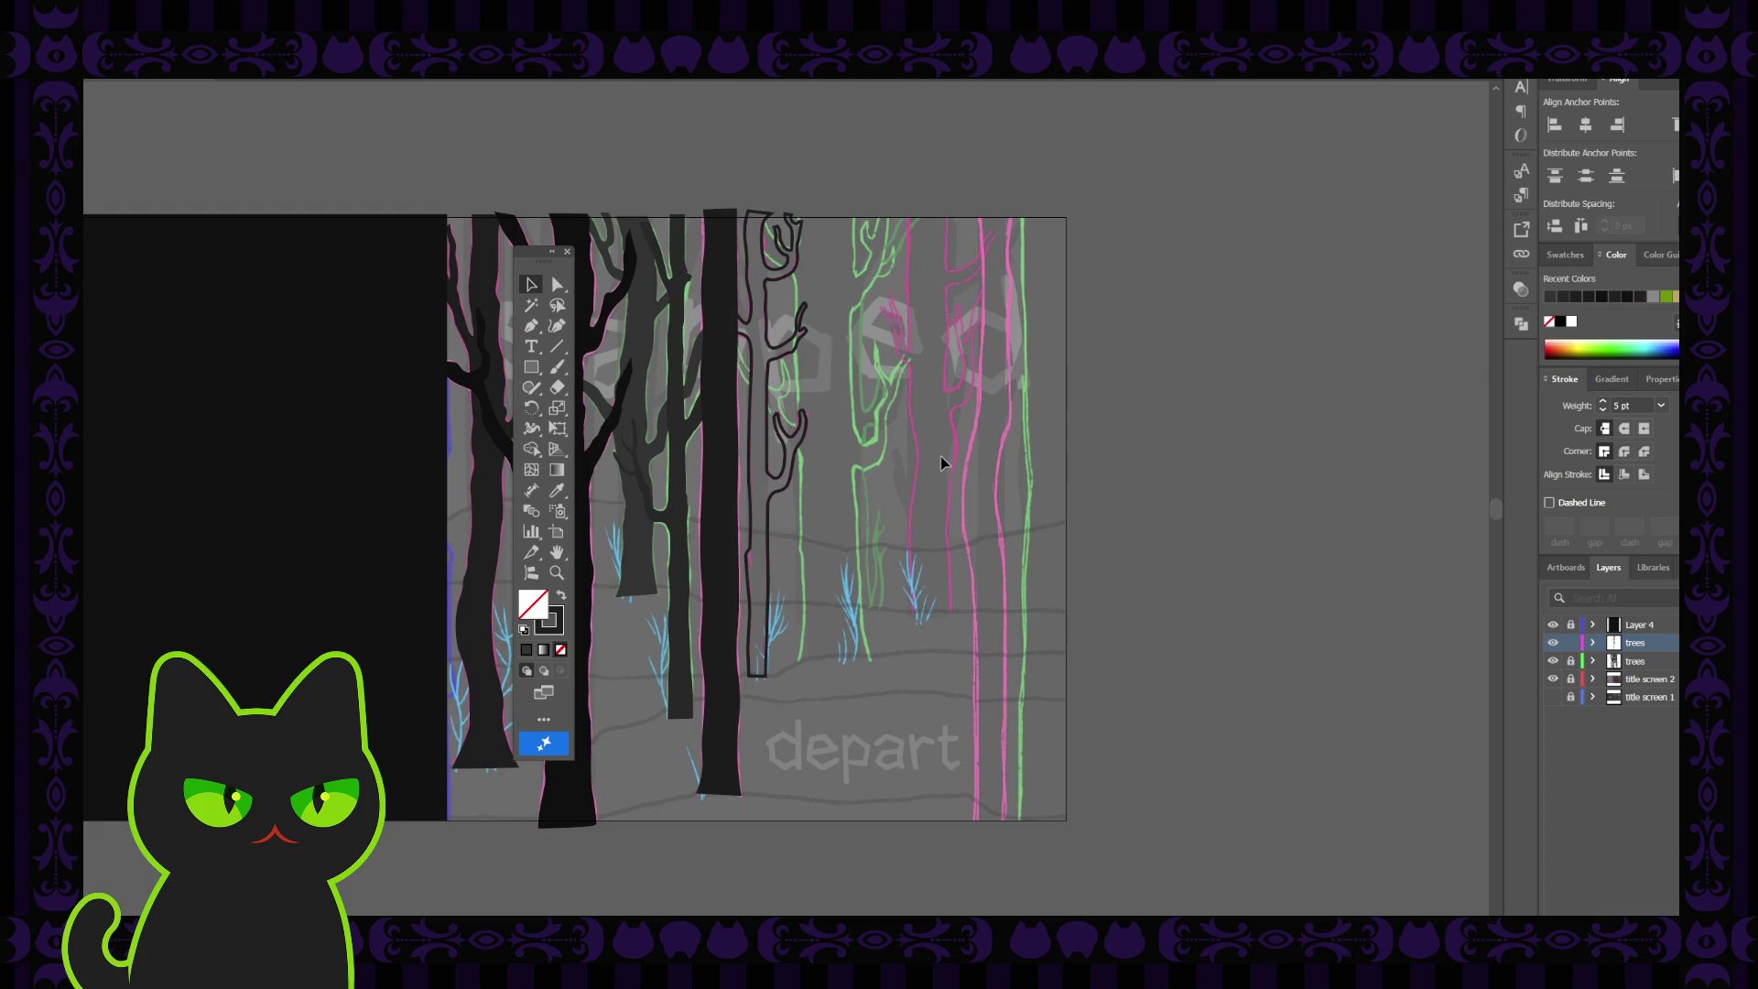
pyautogui.press('space')
pyautogui.hscroll(-2, 659, 375)
pyautogui.scroll(1, 551, 275)
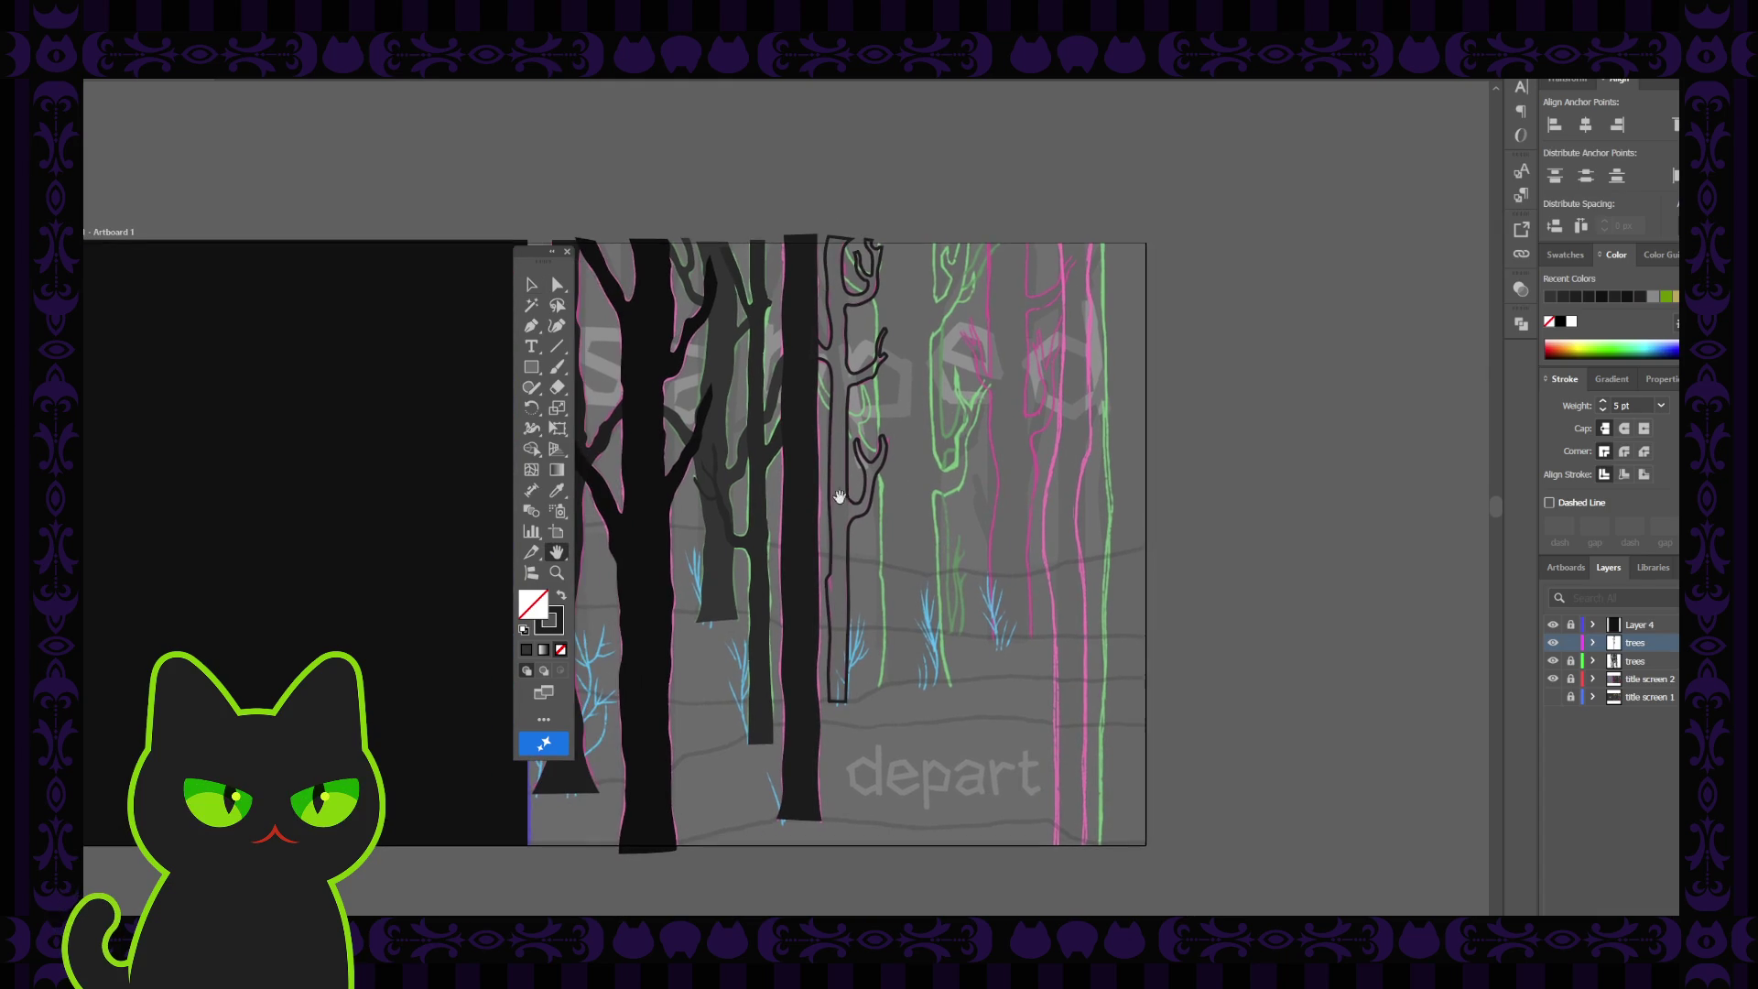
pyautogui.moveTo(538, 257); pyautogui.dragTo(419, 298)
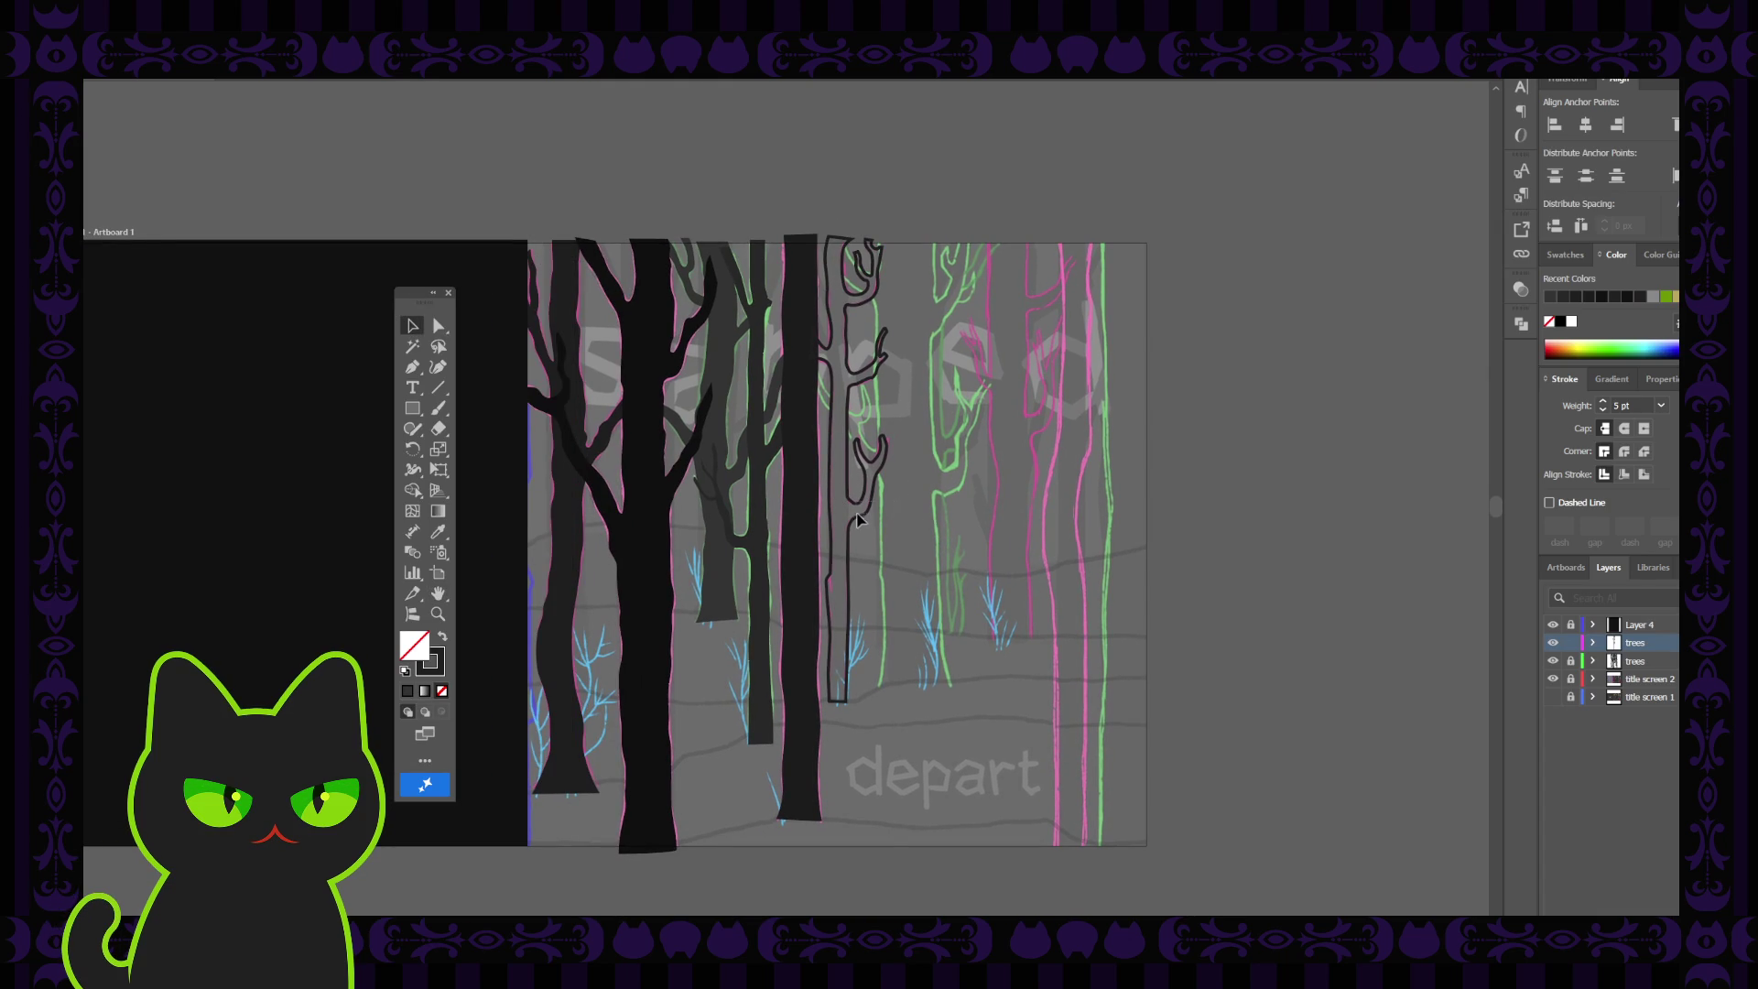
# Fill the thin outlined tree with the dark grey trunk colour using the Eyedropper
pyautogui.click(866, 523)
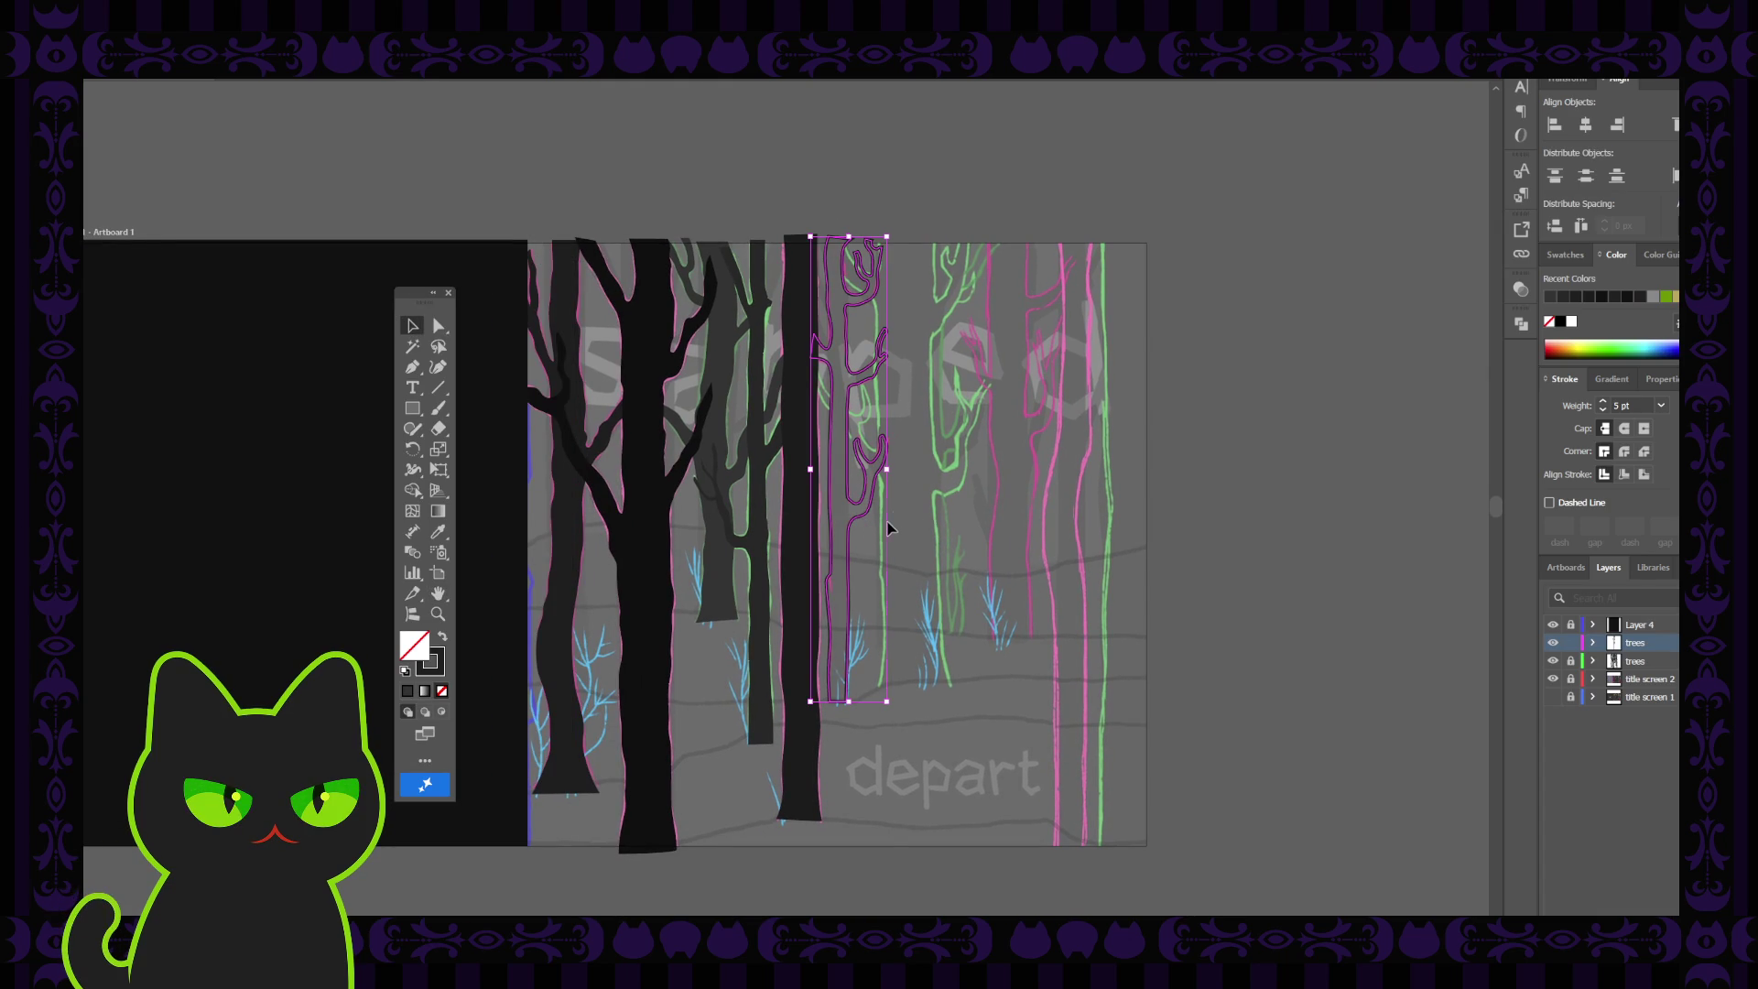
pyautogui.press('i')
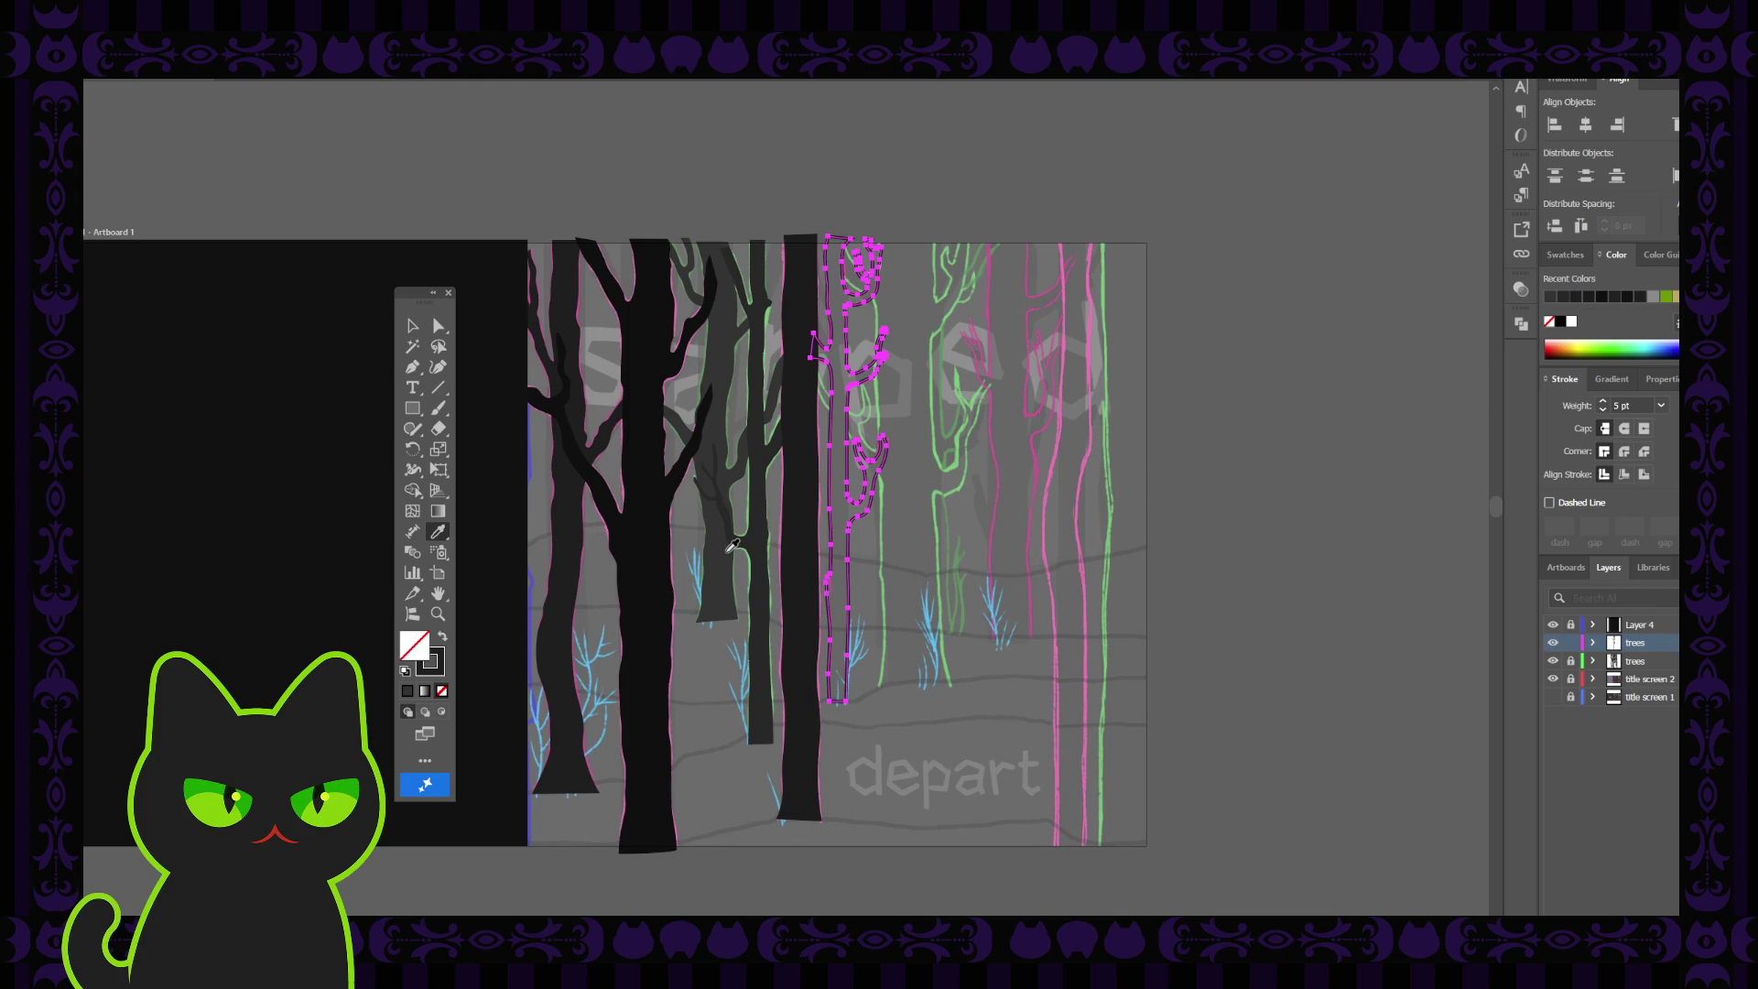
pyautogui.click(729, 548)
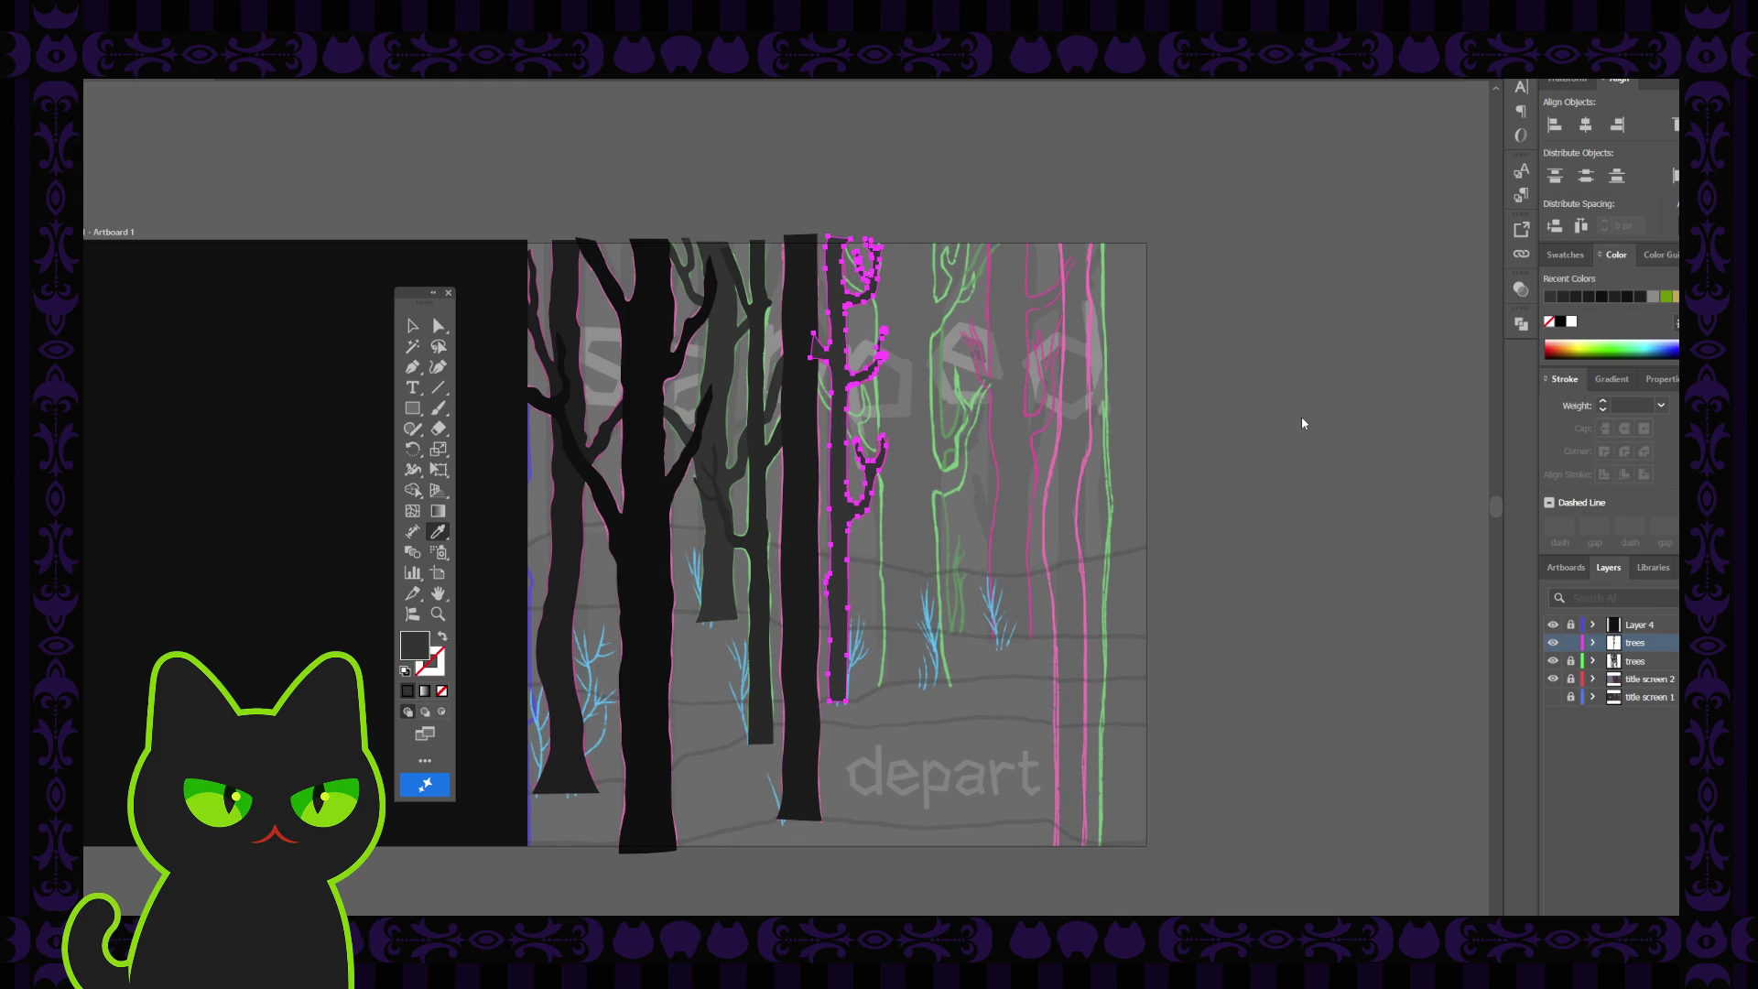
pyautogui.hotkey('ctrl', 'shift', 'a')
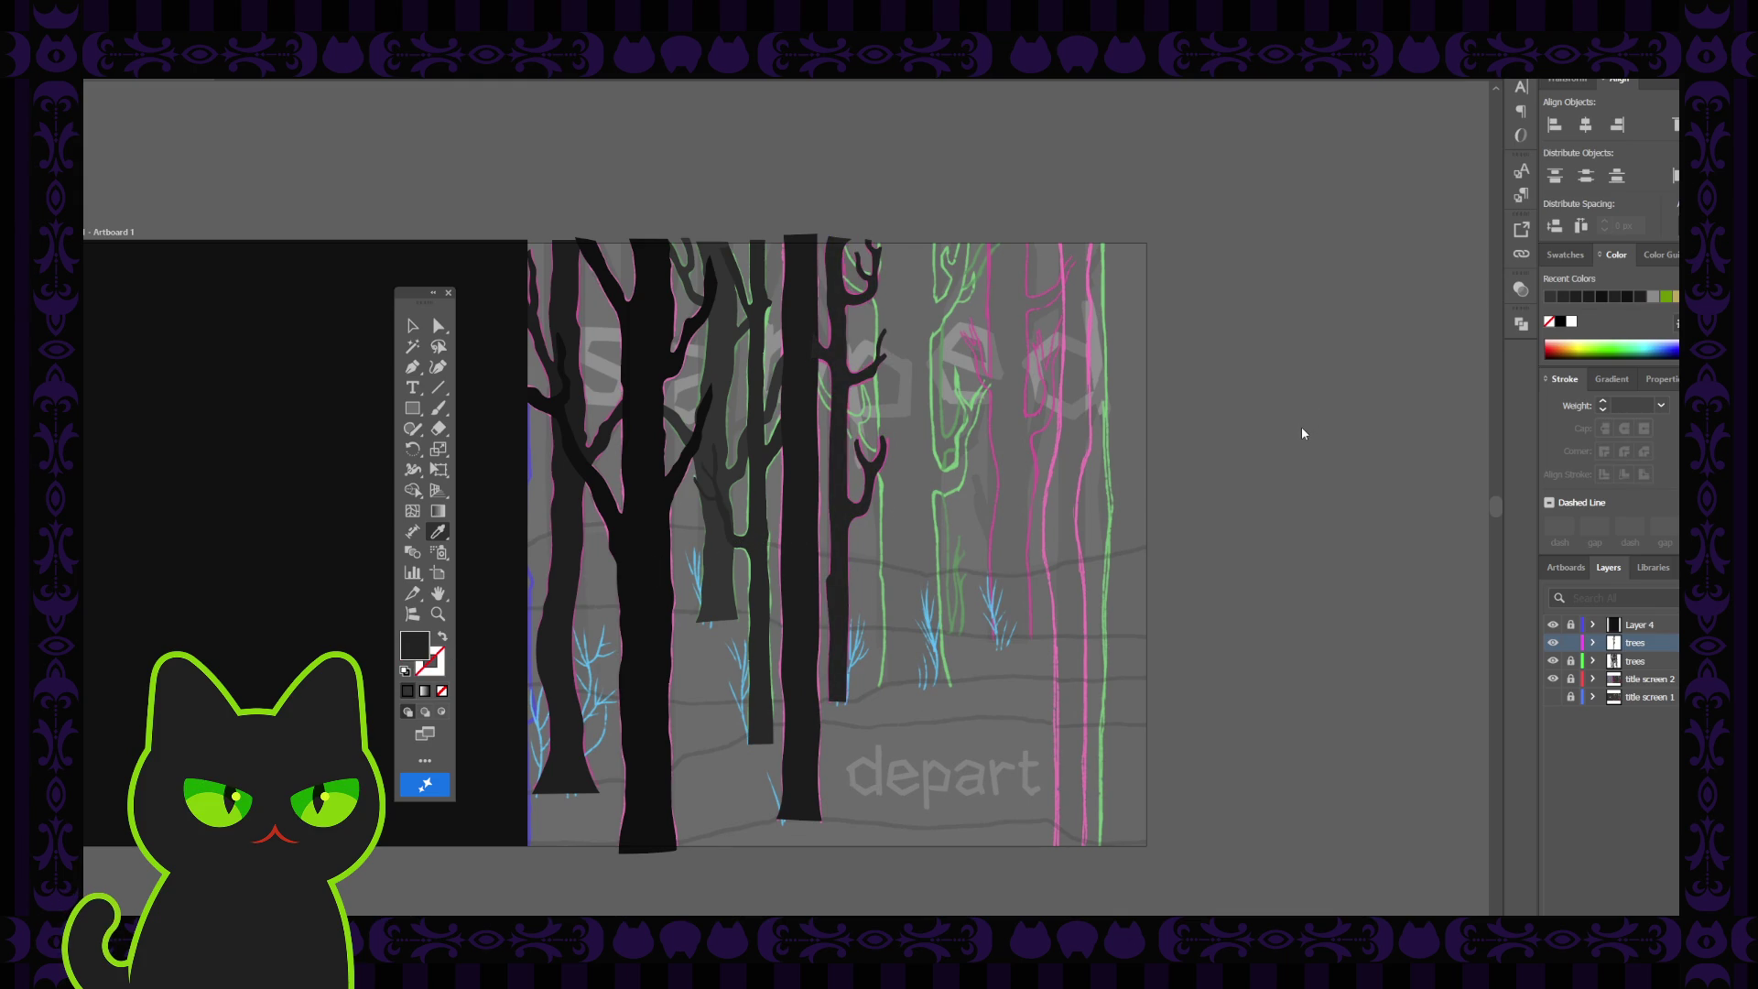
# Check the thin tree's anchors and unlock the lower trees layer
pyautogui.press('v')
pyautogui.click(824, 420)
pyautogui.press('a')
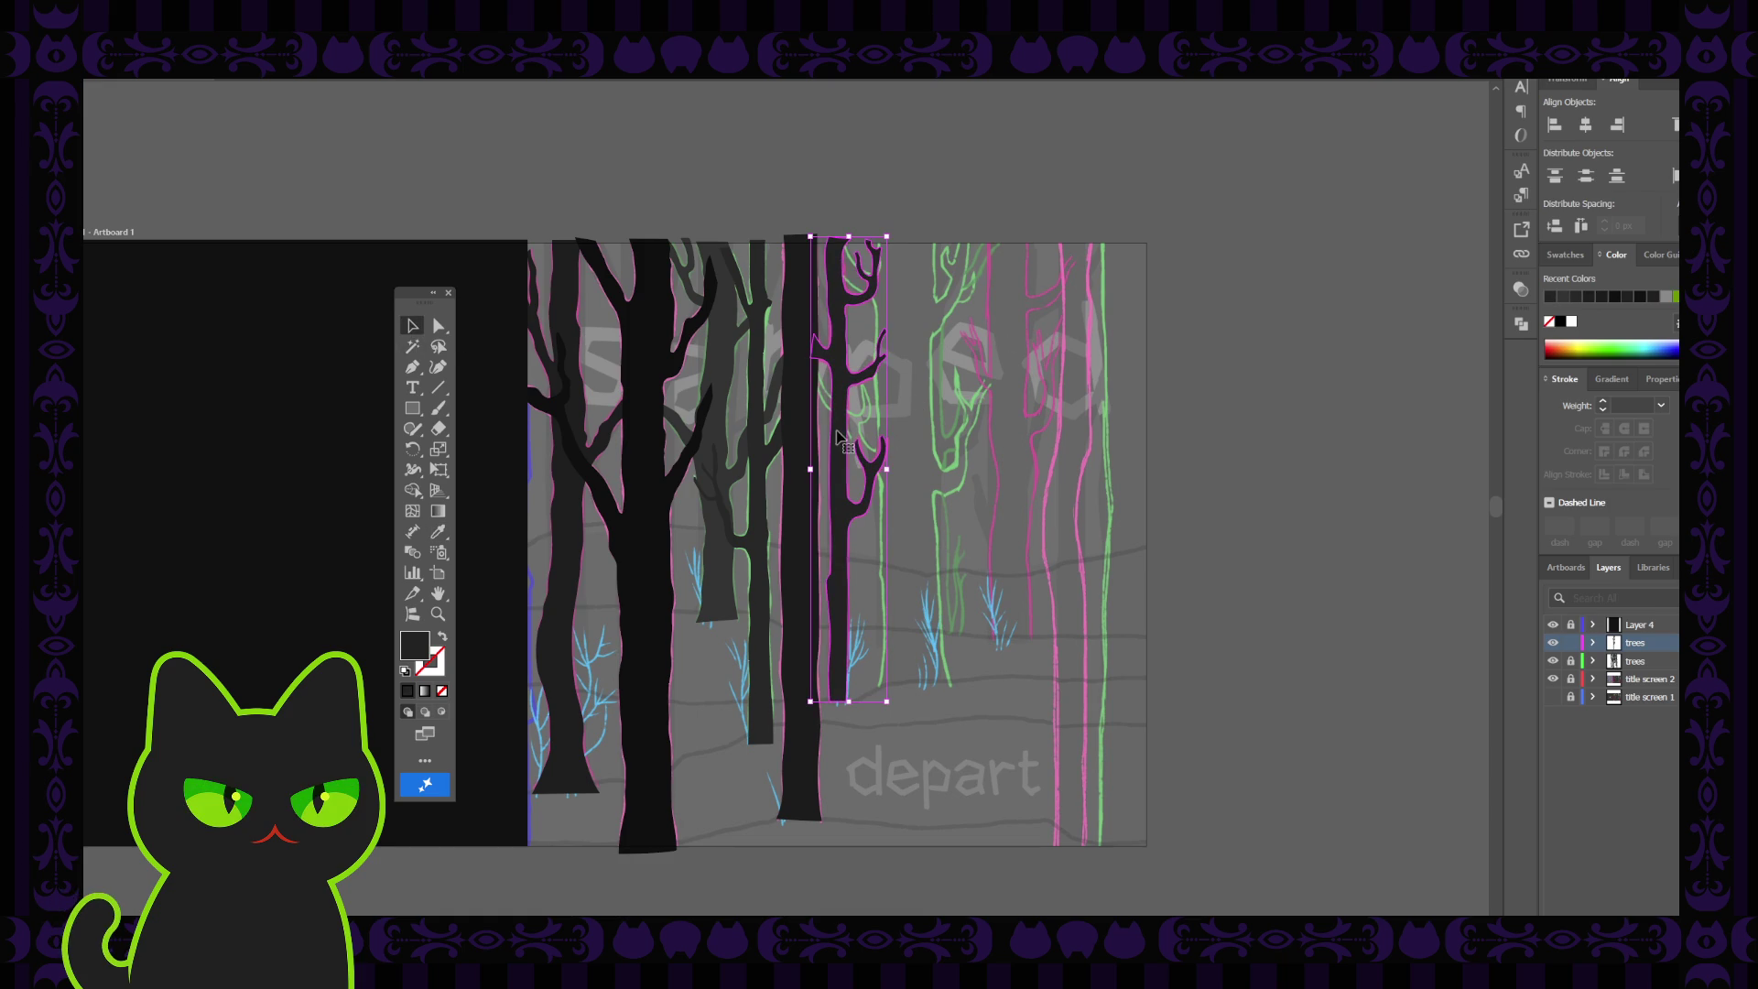
pyautogui.hotkey('ctrl', 'shift', 'a')
pyautogui.click(1571, 660)
pyautogui.click(835, 513)
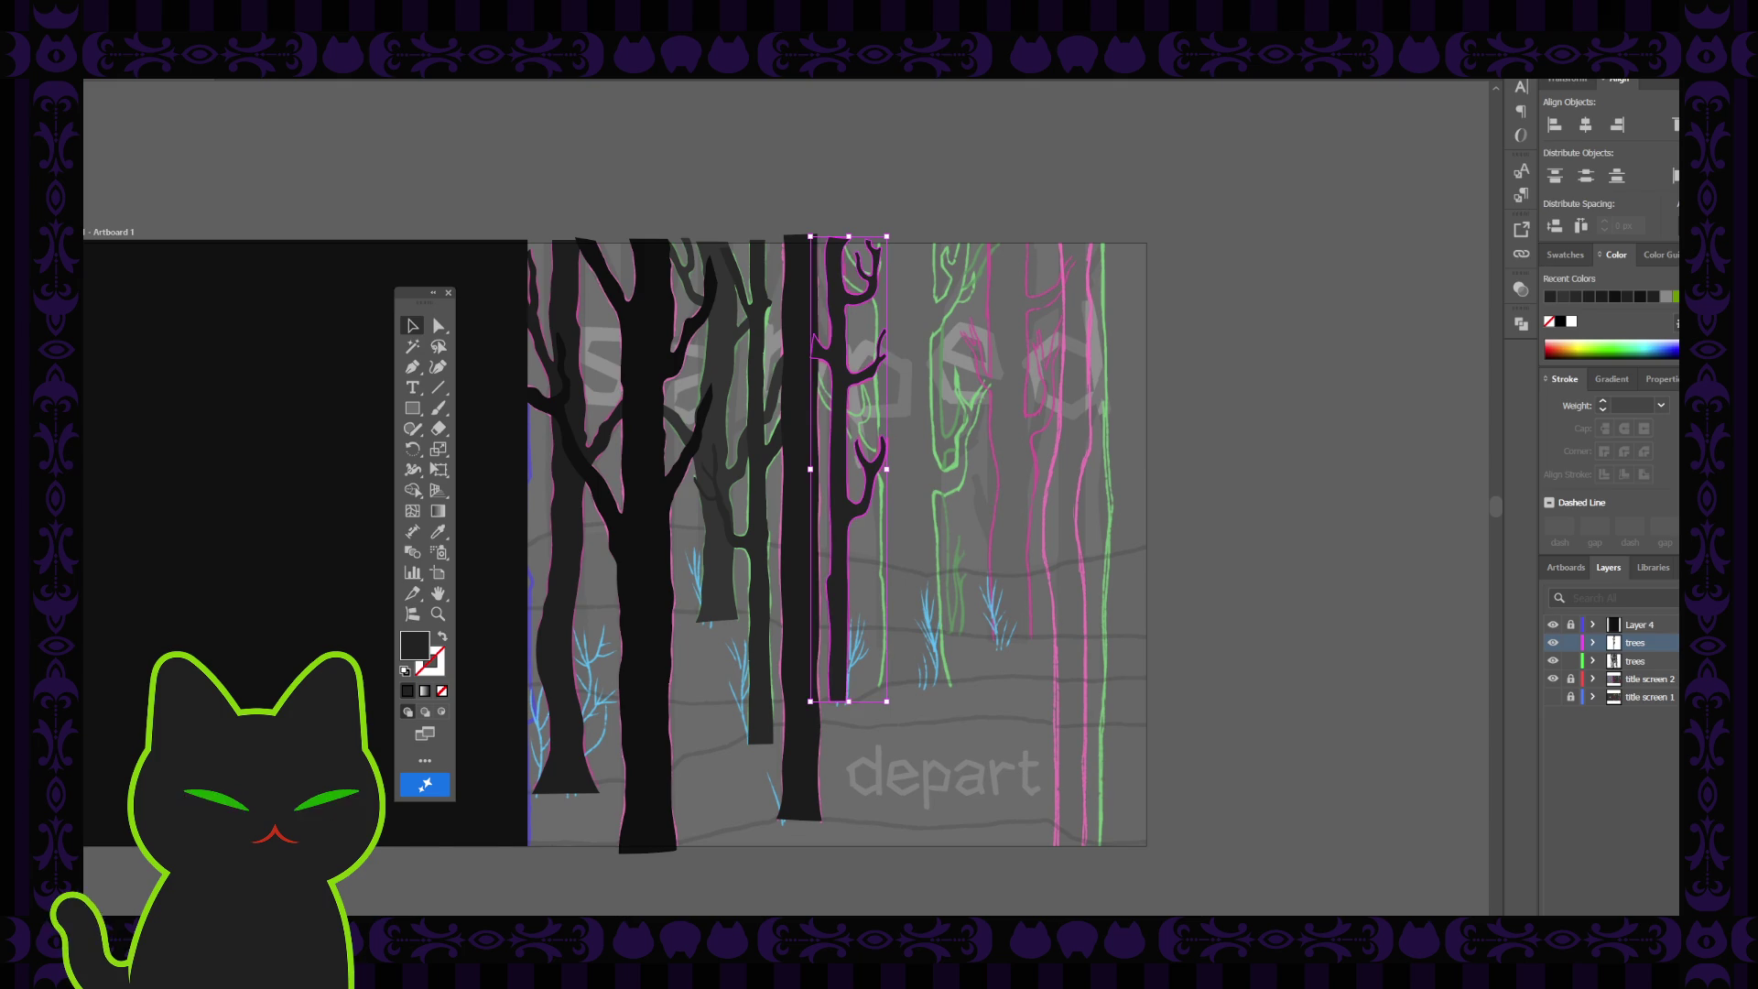
pyautogui.hotkey('ctrl', 'shift', 'a')
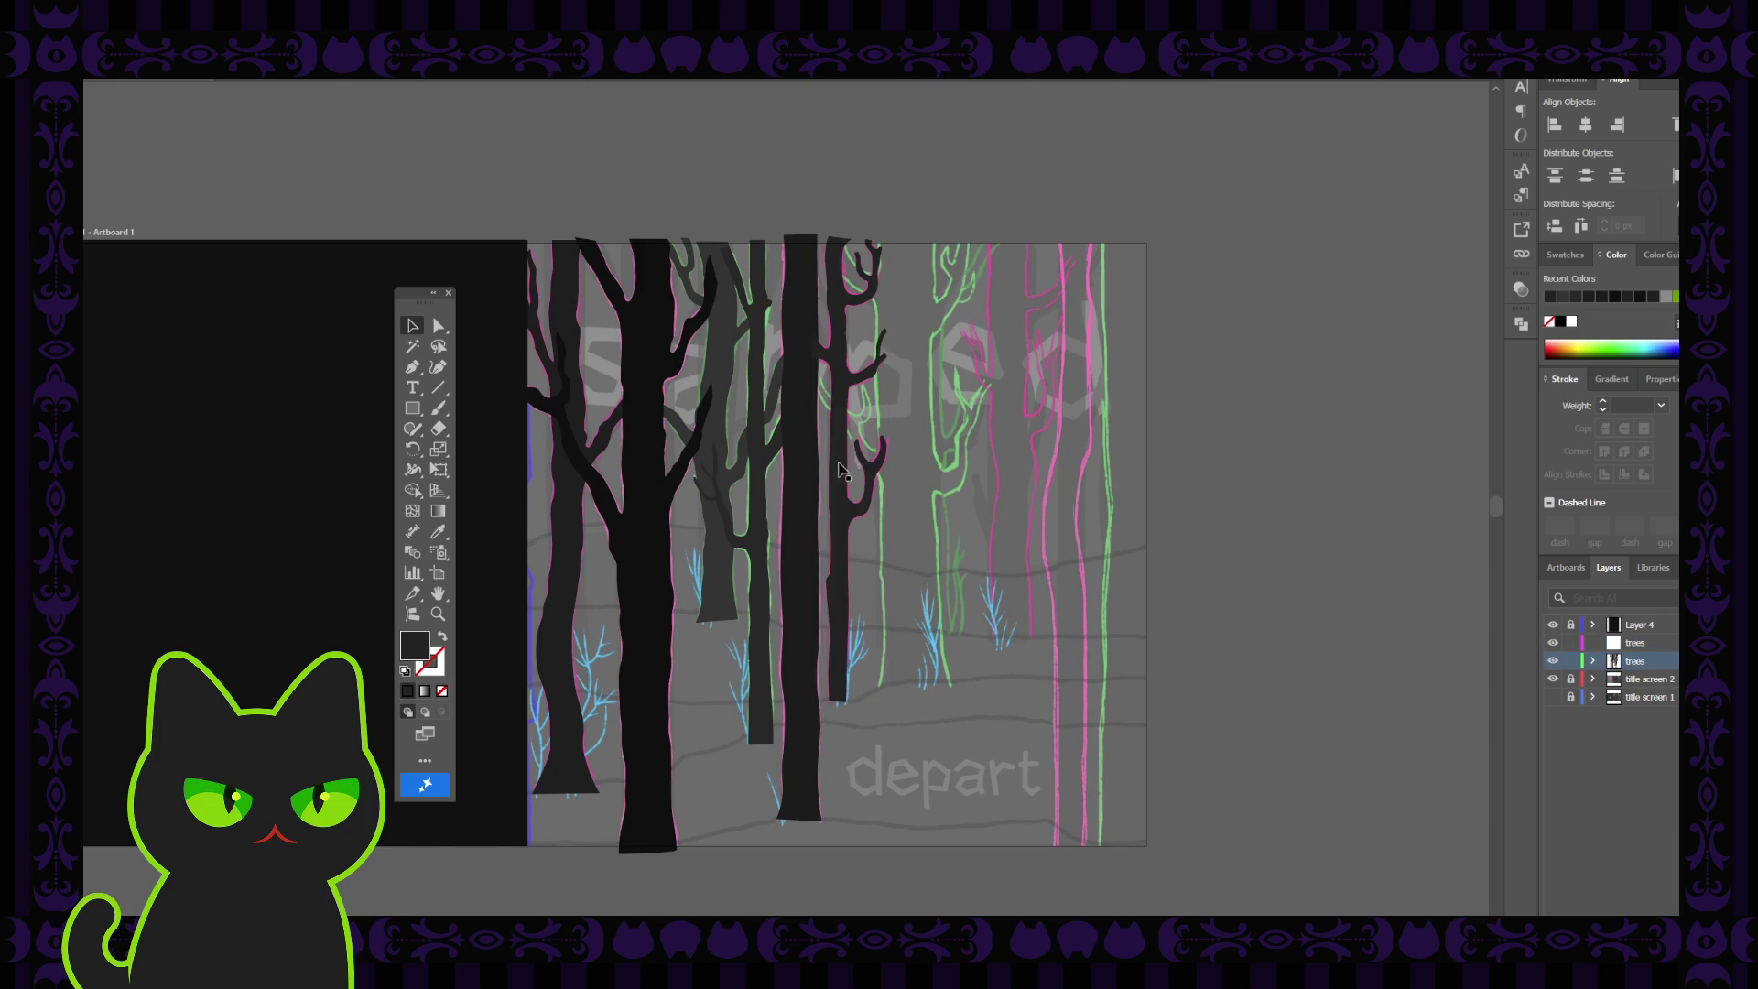
# Activate the upper trees layer and zoom in on the right-hand sketch trees
pyautogui.click(840, 467)
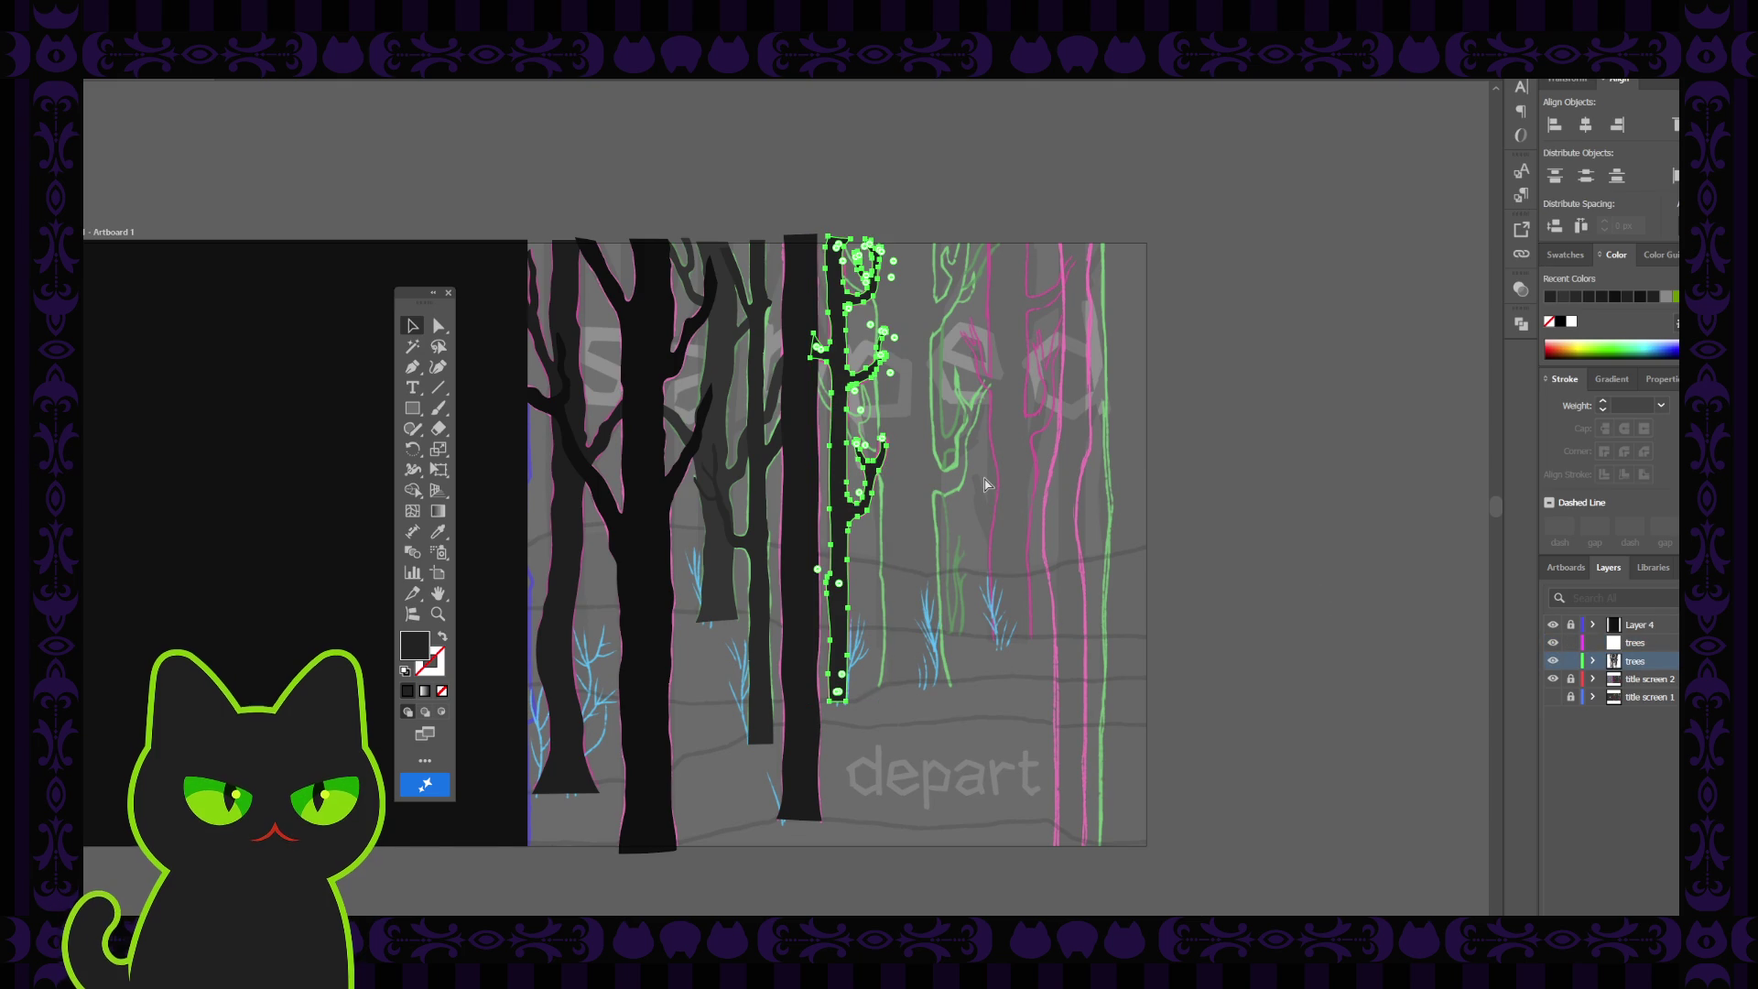
pyautogui.hotkey('ctrl', 'shift', 'a')
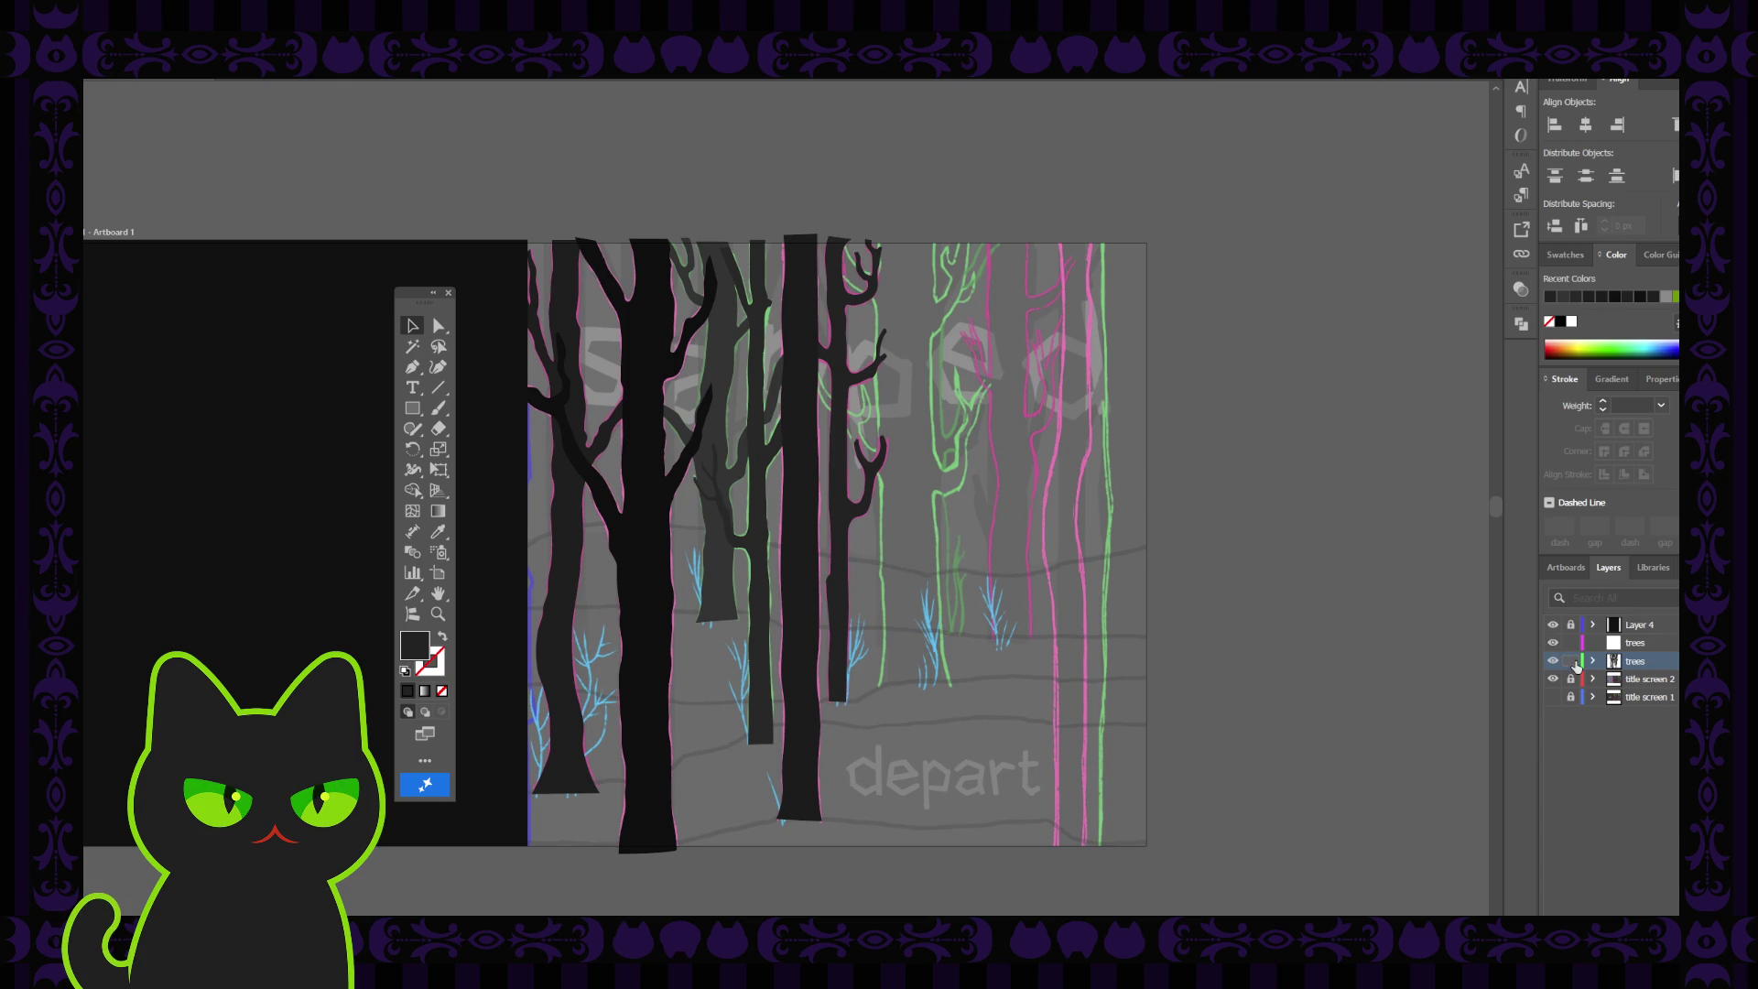
pyautogui.click(1635, 643)
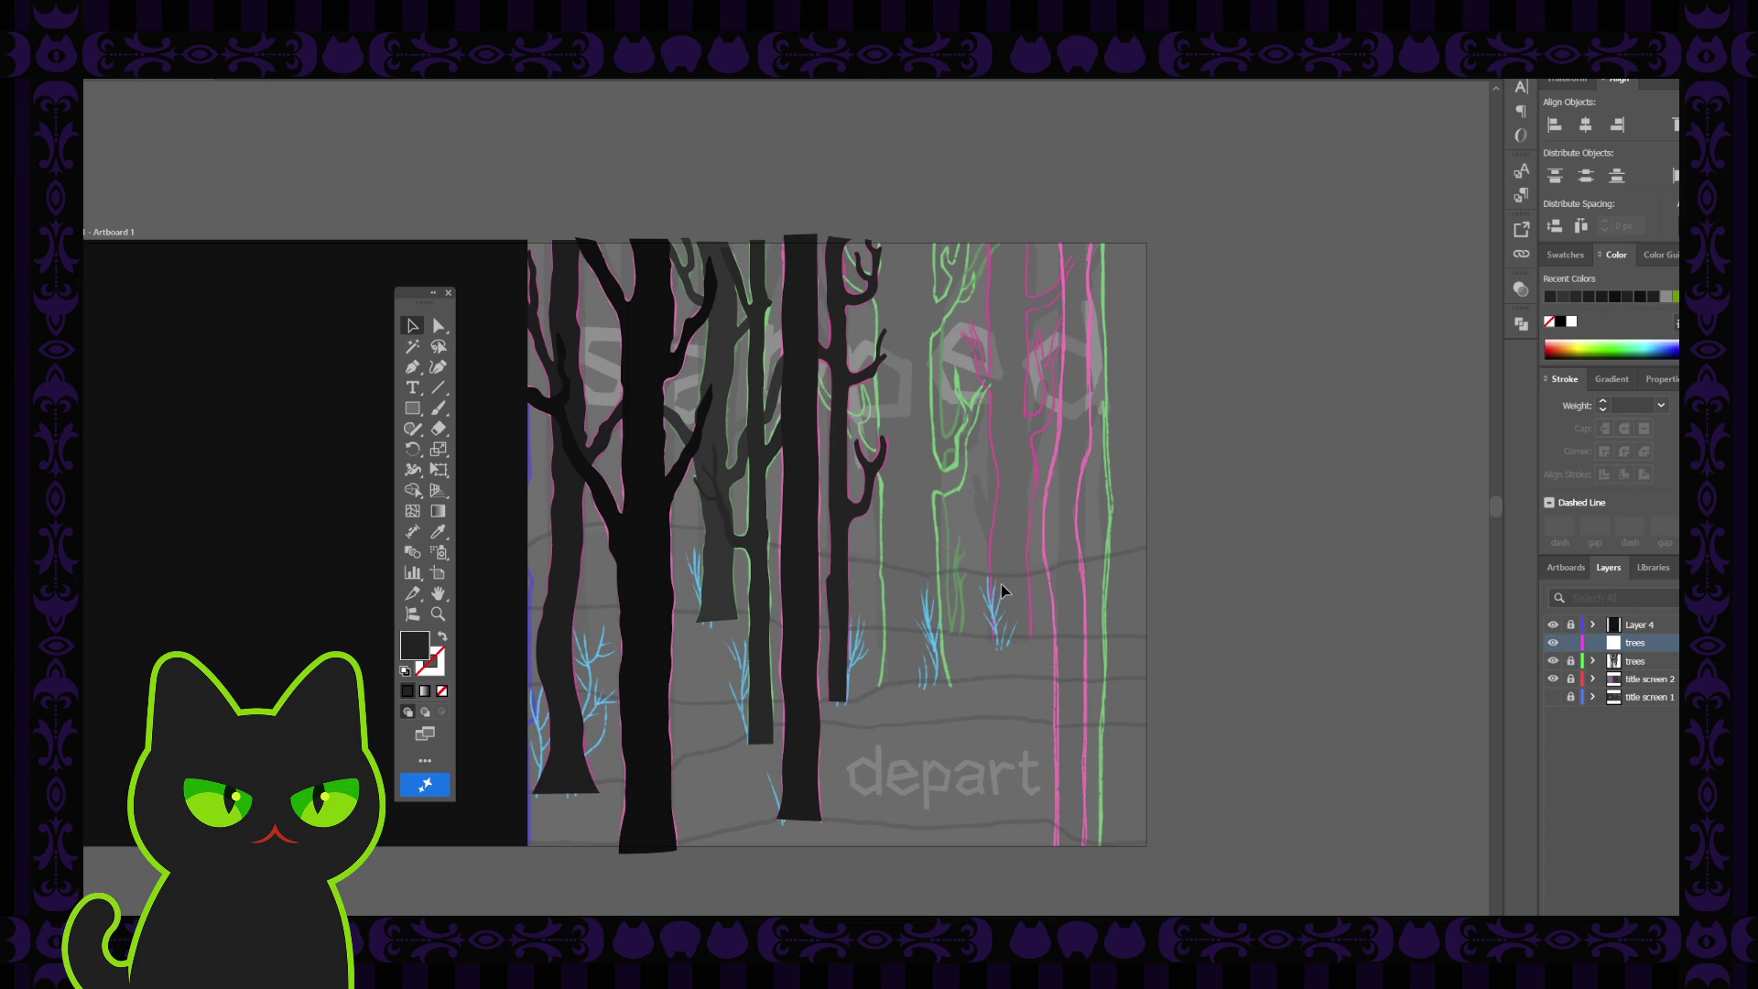
pyautogui.hotkey('ctrl', '+')
pyautogui.moveTo(1225, 615); pyautogui.dragTo(998, 601)
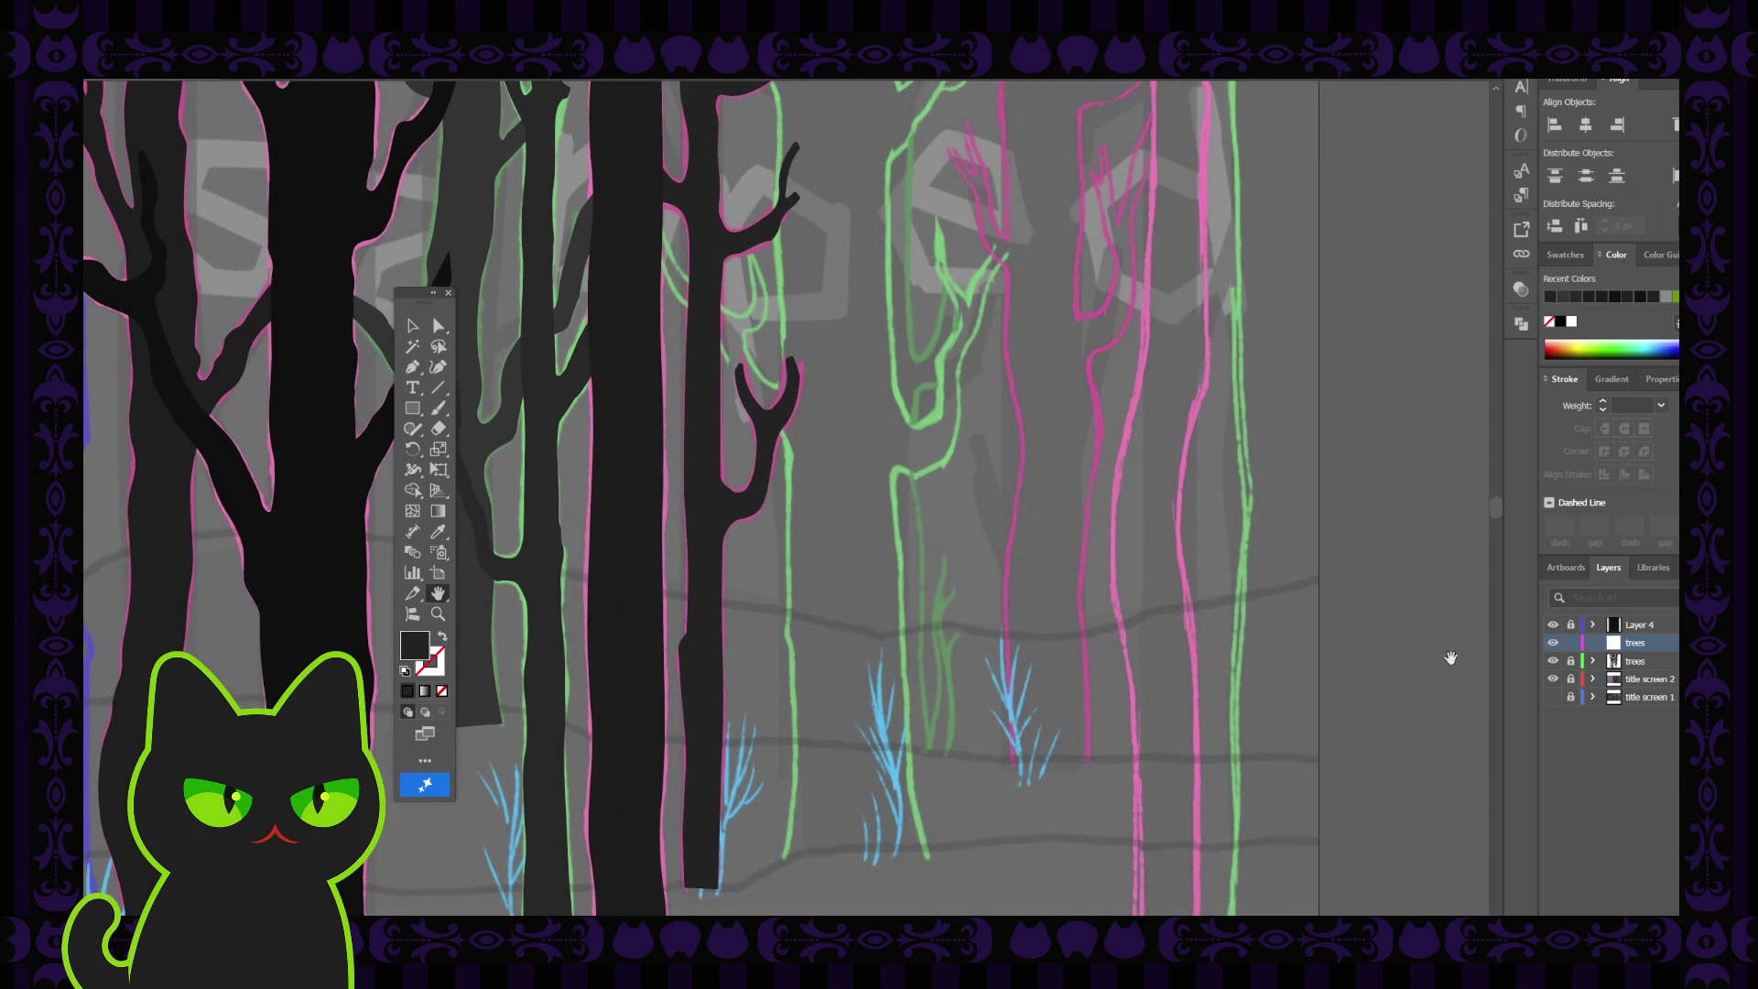
# Hide the dark trunks layer, set no fill with a black stroke, and pick the Curvature tool
pyautogui.click(1553, 661)
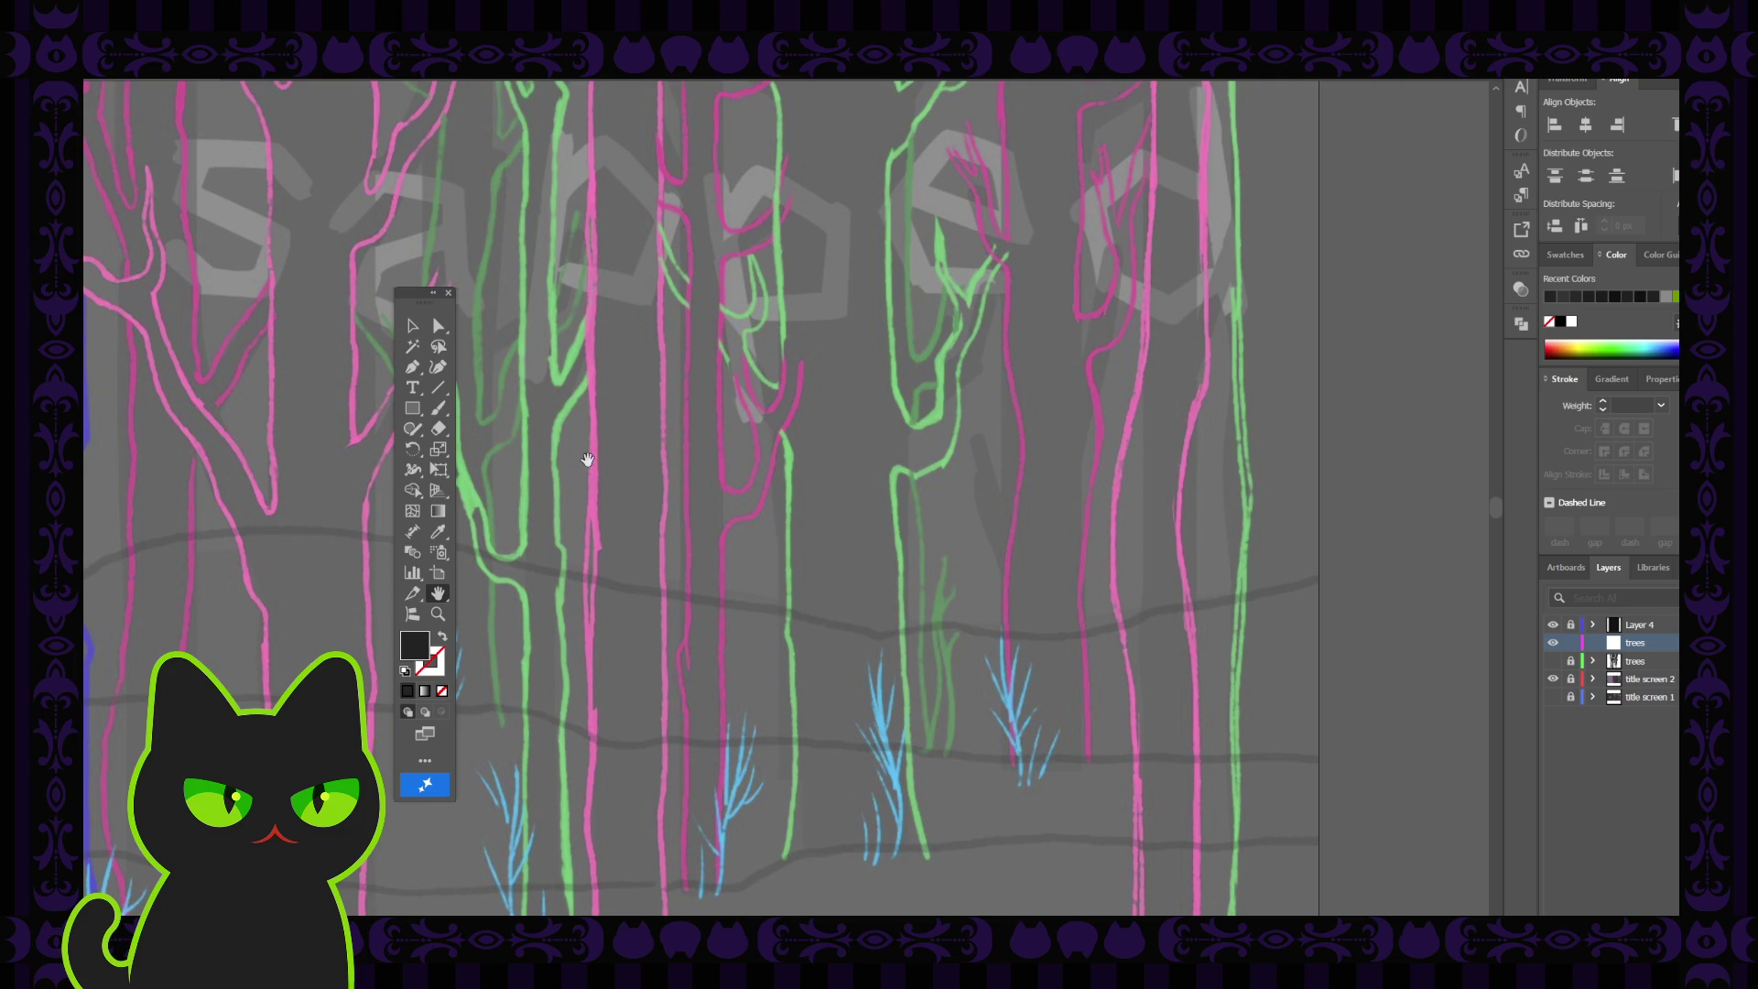
pyautogui.click(444, 638)
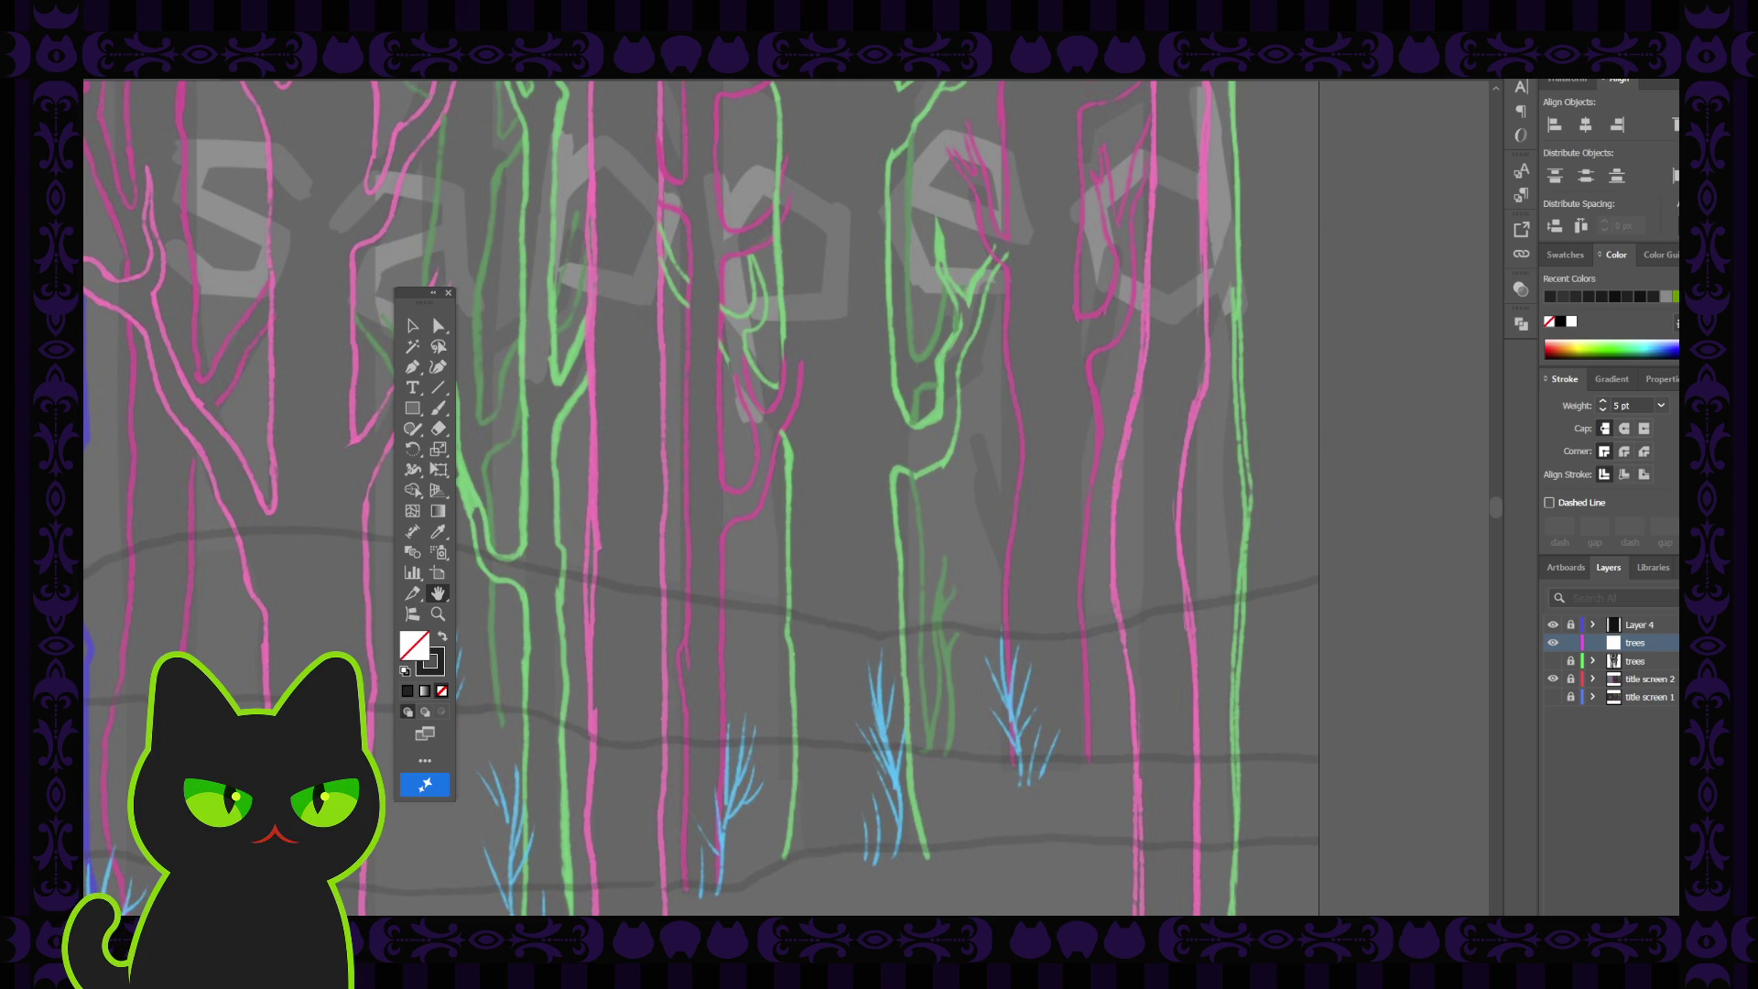
pyautogui.moveTo(632, 632)
pyautogui.mouseDown()
pyautogui.moveTo(608, 616)
pyautogui.moveTo(639, 608)
pyautogui.moveTo(634, 635)
pyautogui.mouseUp()
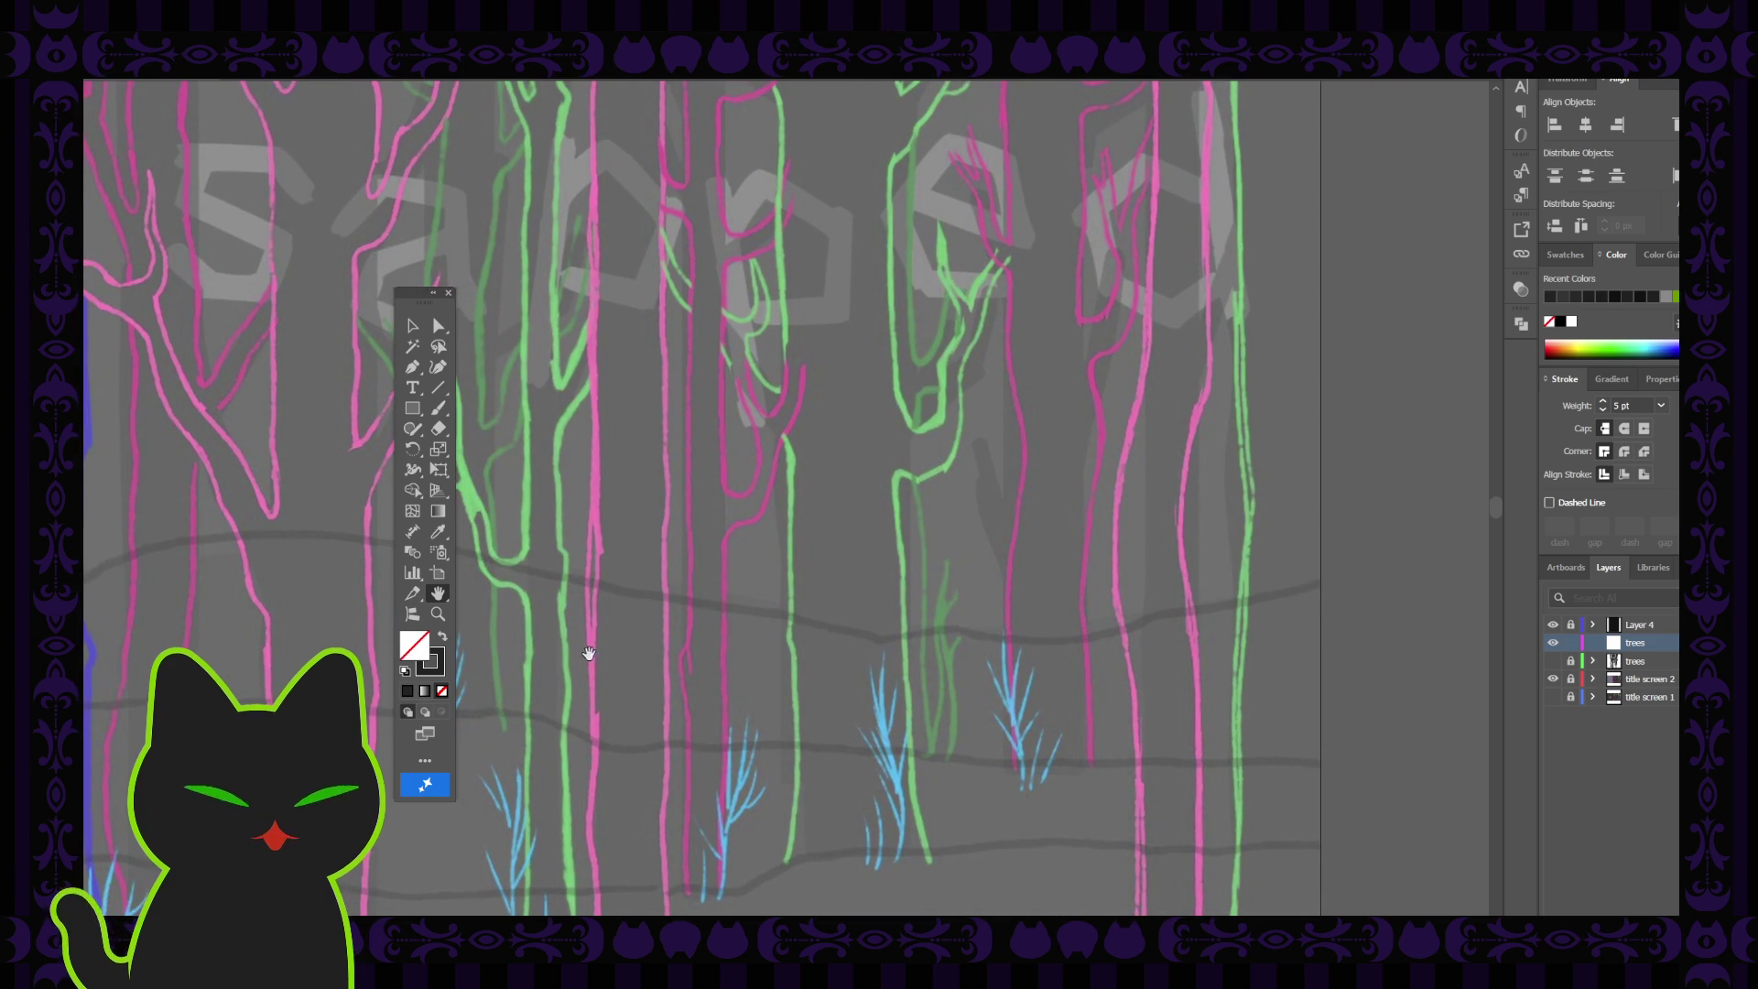
pyautogui.click(444, 370)
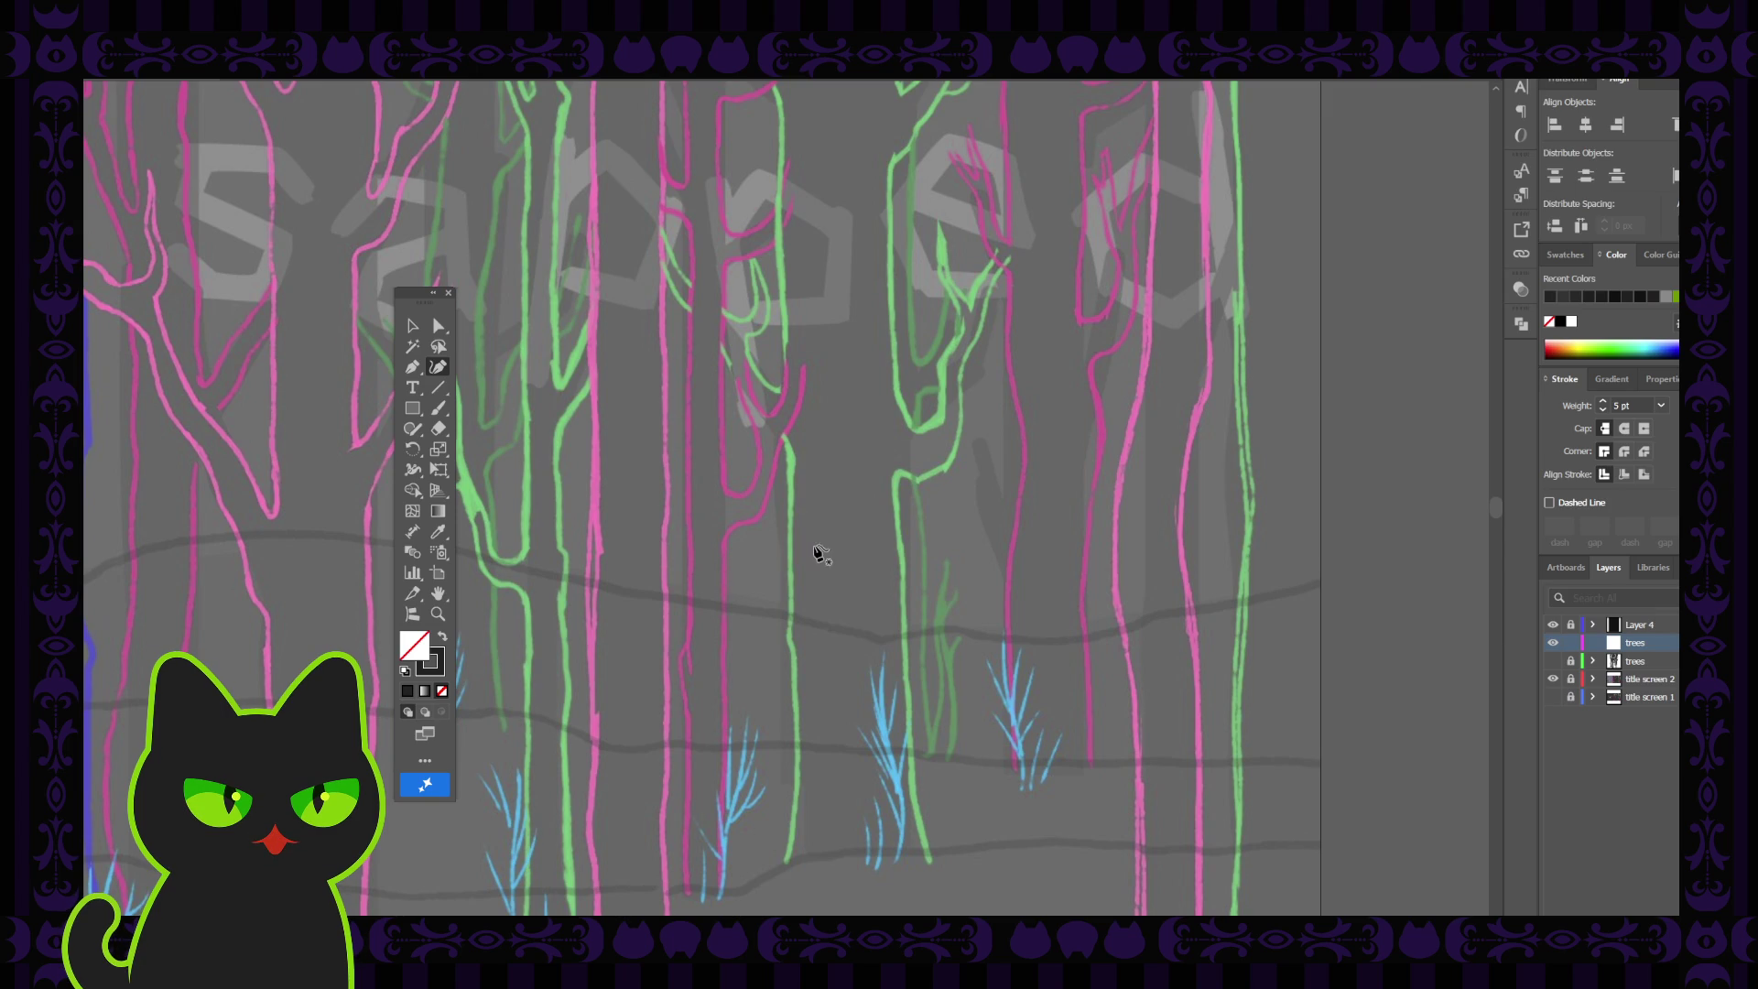
# Trace a dark 5 pt trunk line with the Pen from the sketch tree's top down to its base
pyautogui.click(774, 422)
pyautogui.click(793, 458)
pyautogui.click(794, 483)
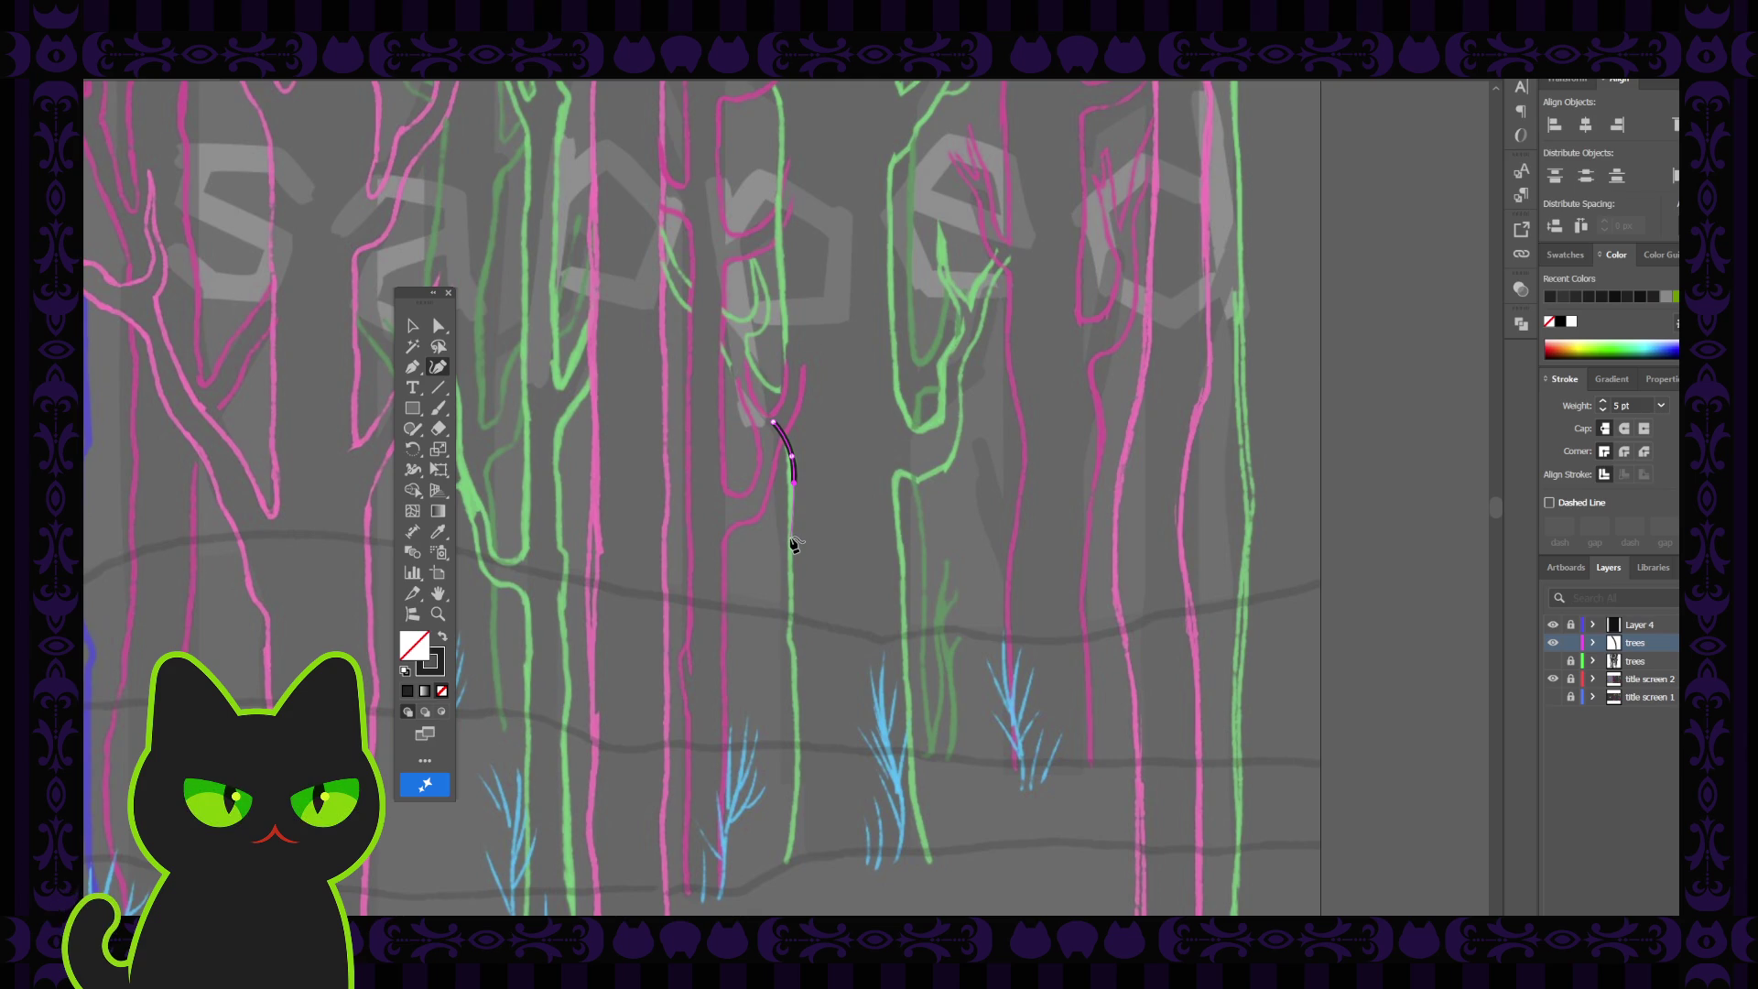
pyautogui.click(792, 539)
pyautogui.click(794, 616)
pyautogui.click(789, 633)
pyautogui.click(793, 655)
pyautogui.scroll(-2, 800, 661)
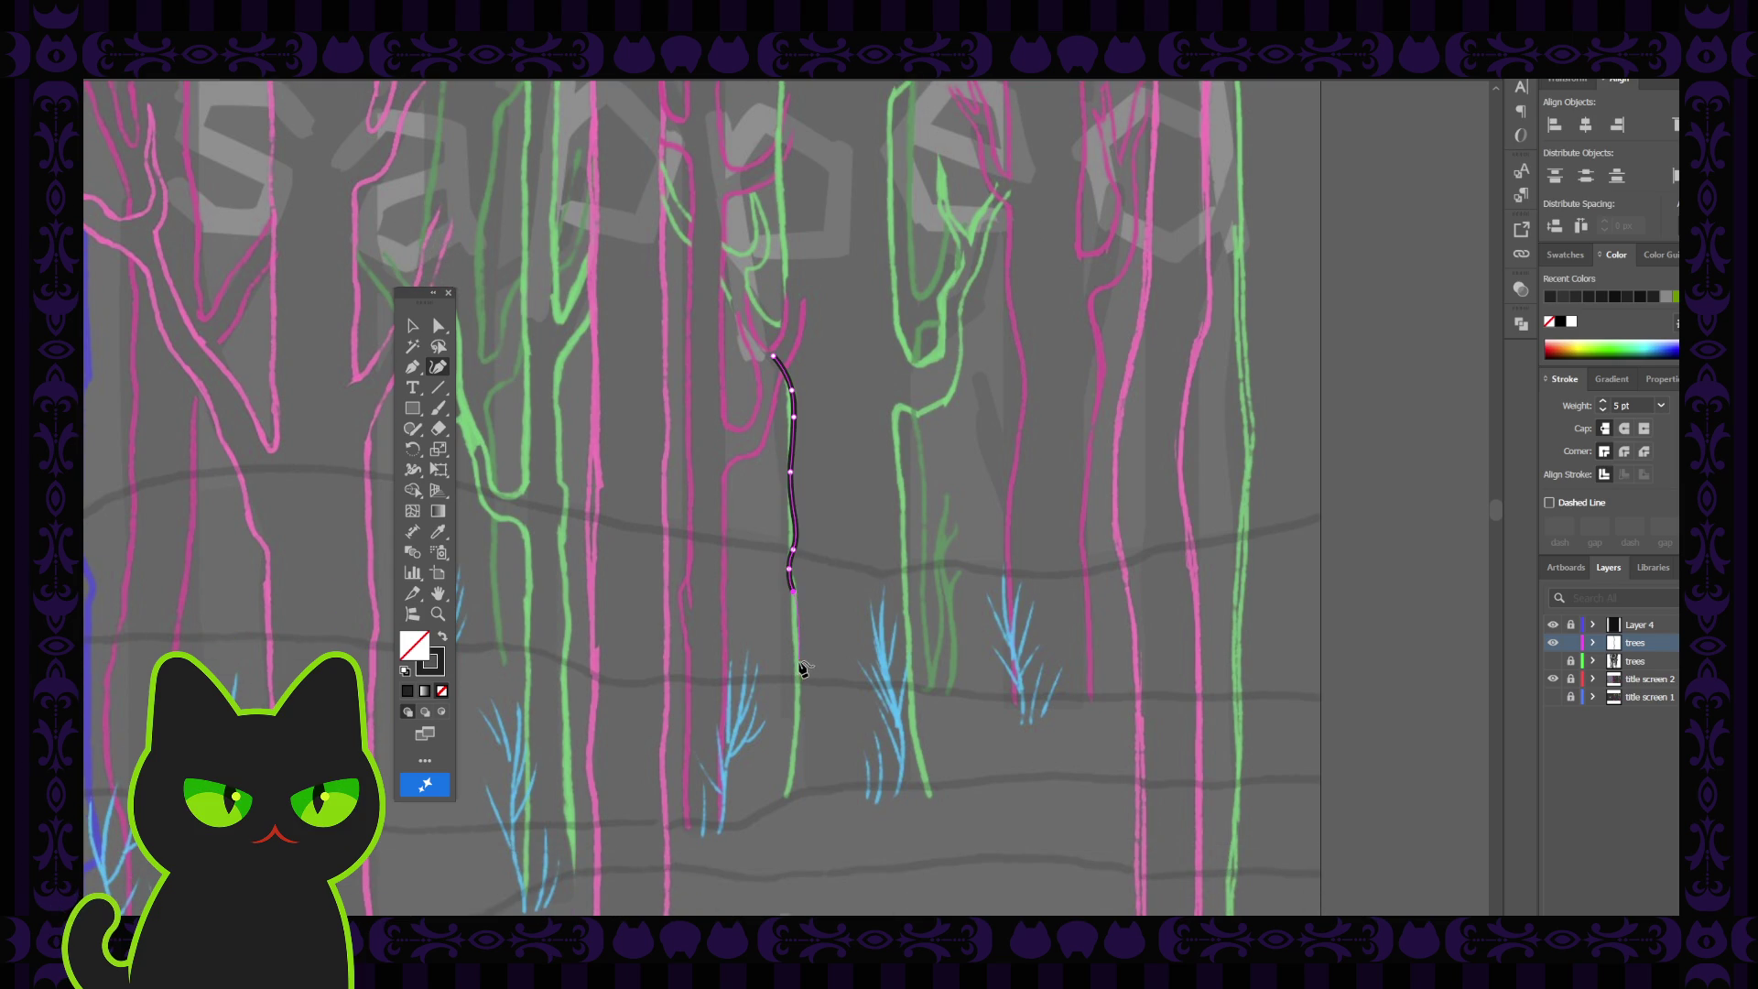
pyautogui.click(797, 661)
pyautogui.click(796, 738)
pyautogui.click(786, 806)
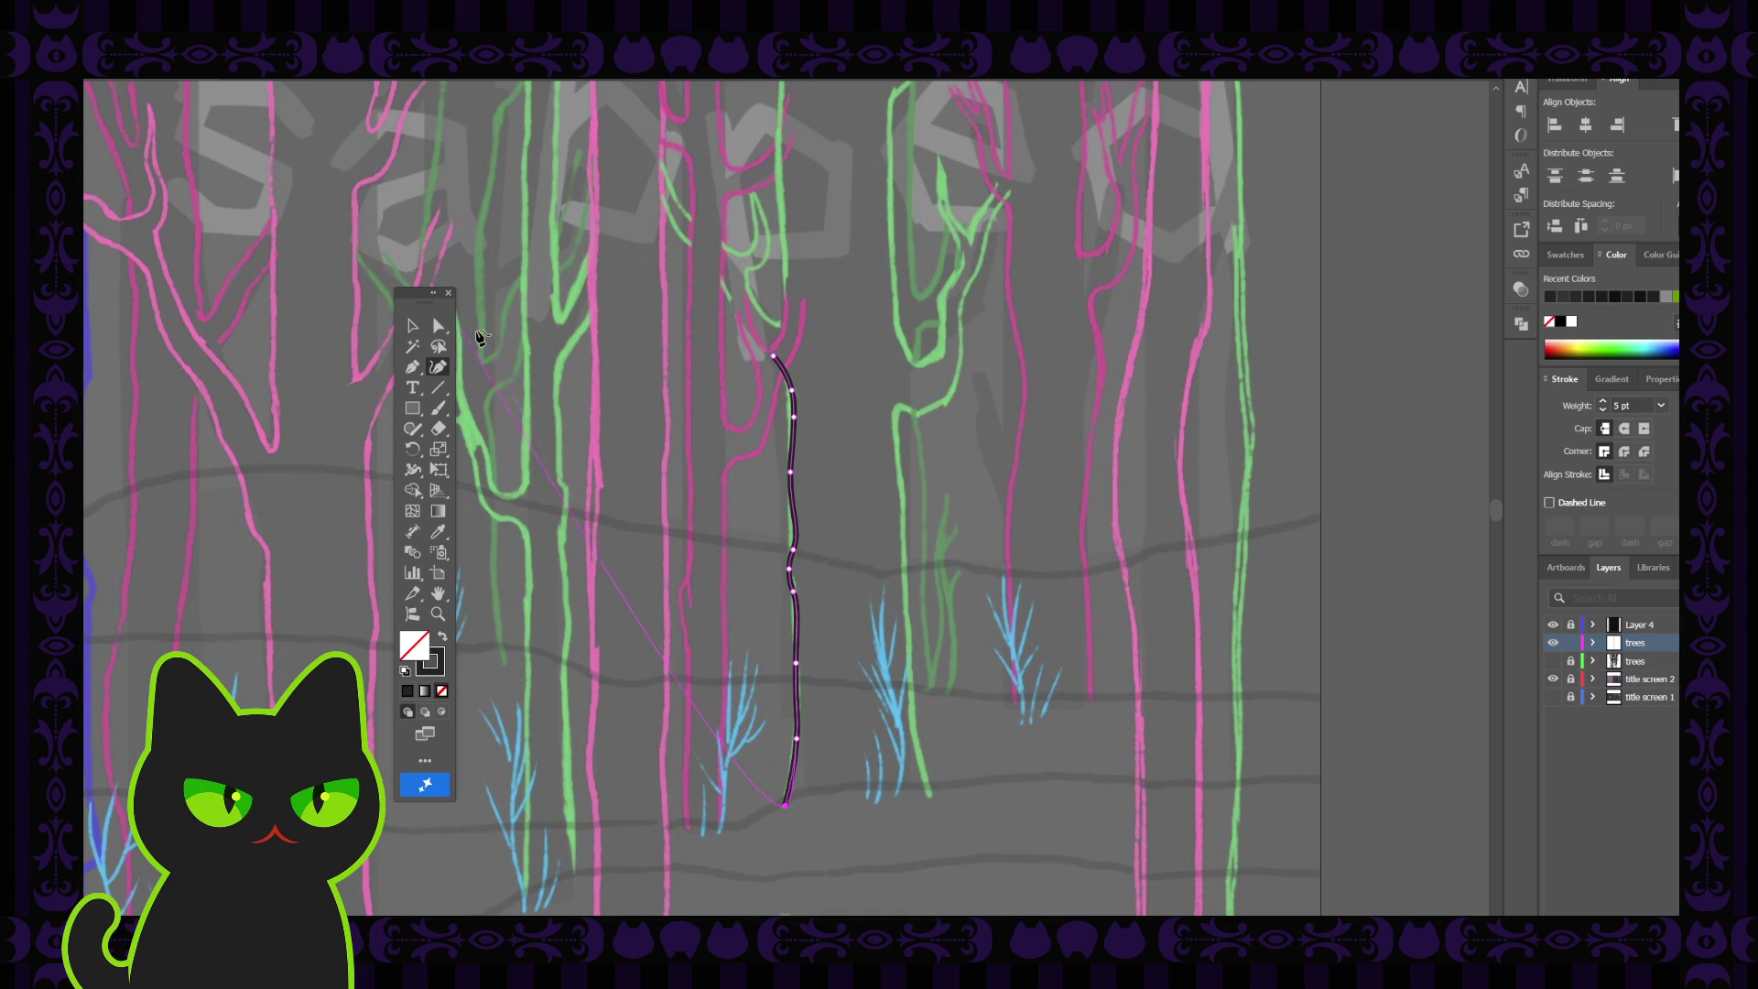
pyautogui.click(414, 327)
# Edit the trunk line's anchors, removing the bend anchor and adding two lower ones
pyautogui.click(696, 408)
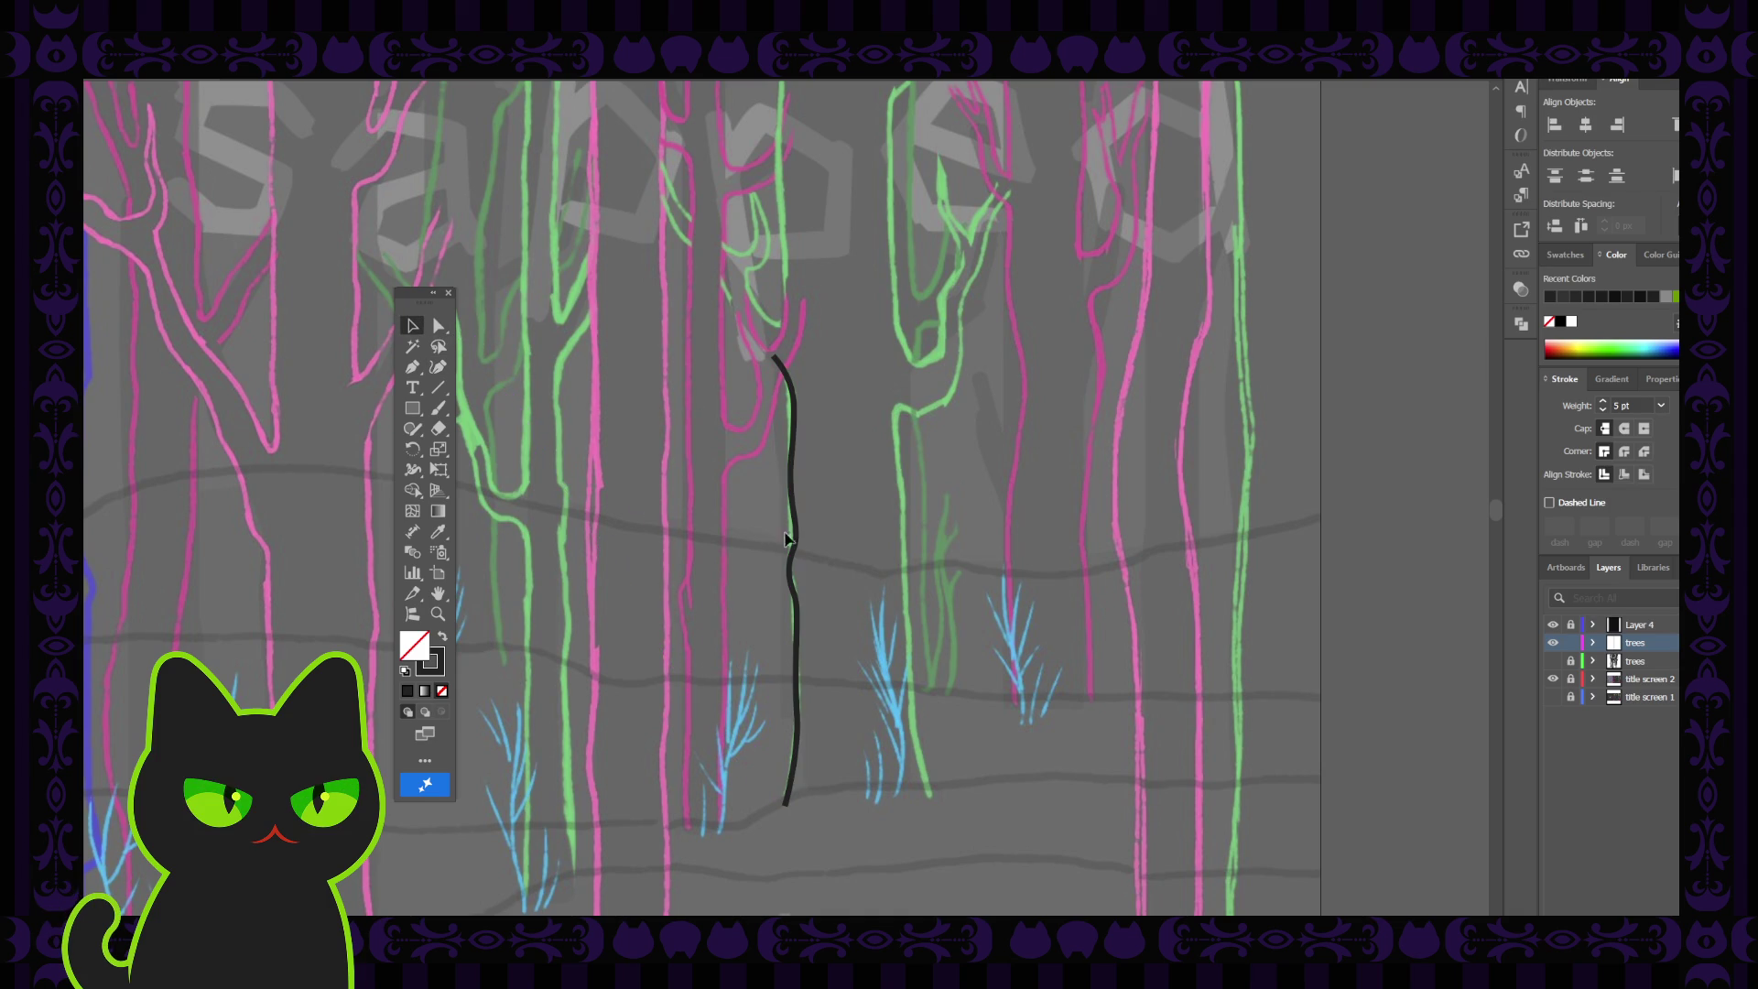
pyautogui.click(797, 543)
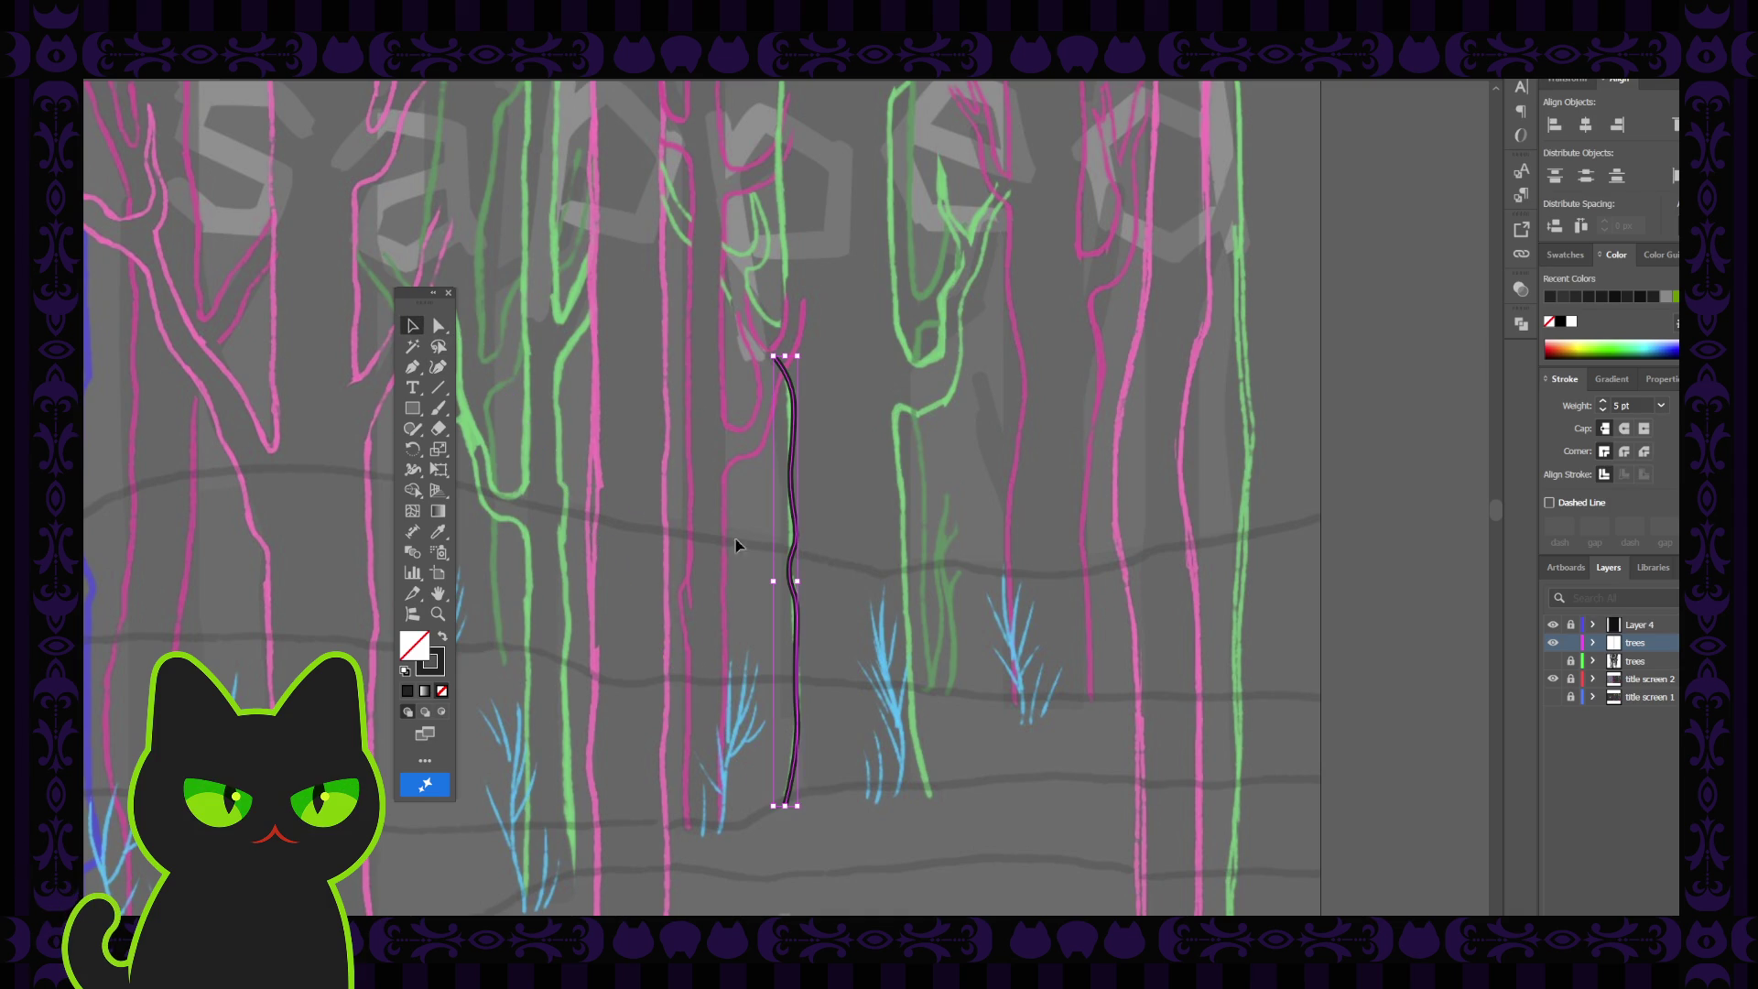
pyautogui.click(438, 327)
pyautogui.click(790, 570)
pyautogui.hotkey('ctrl', '+')
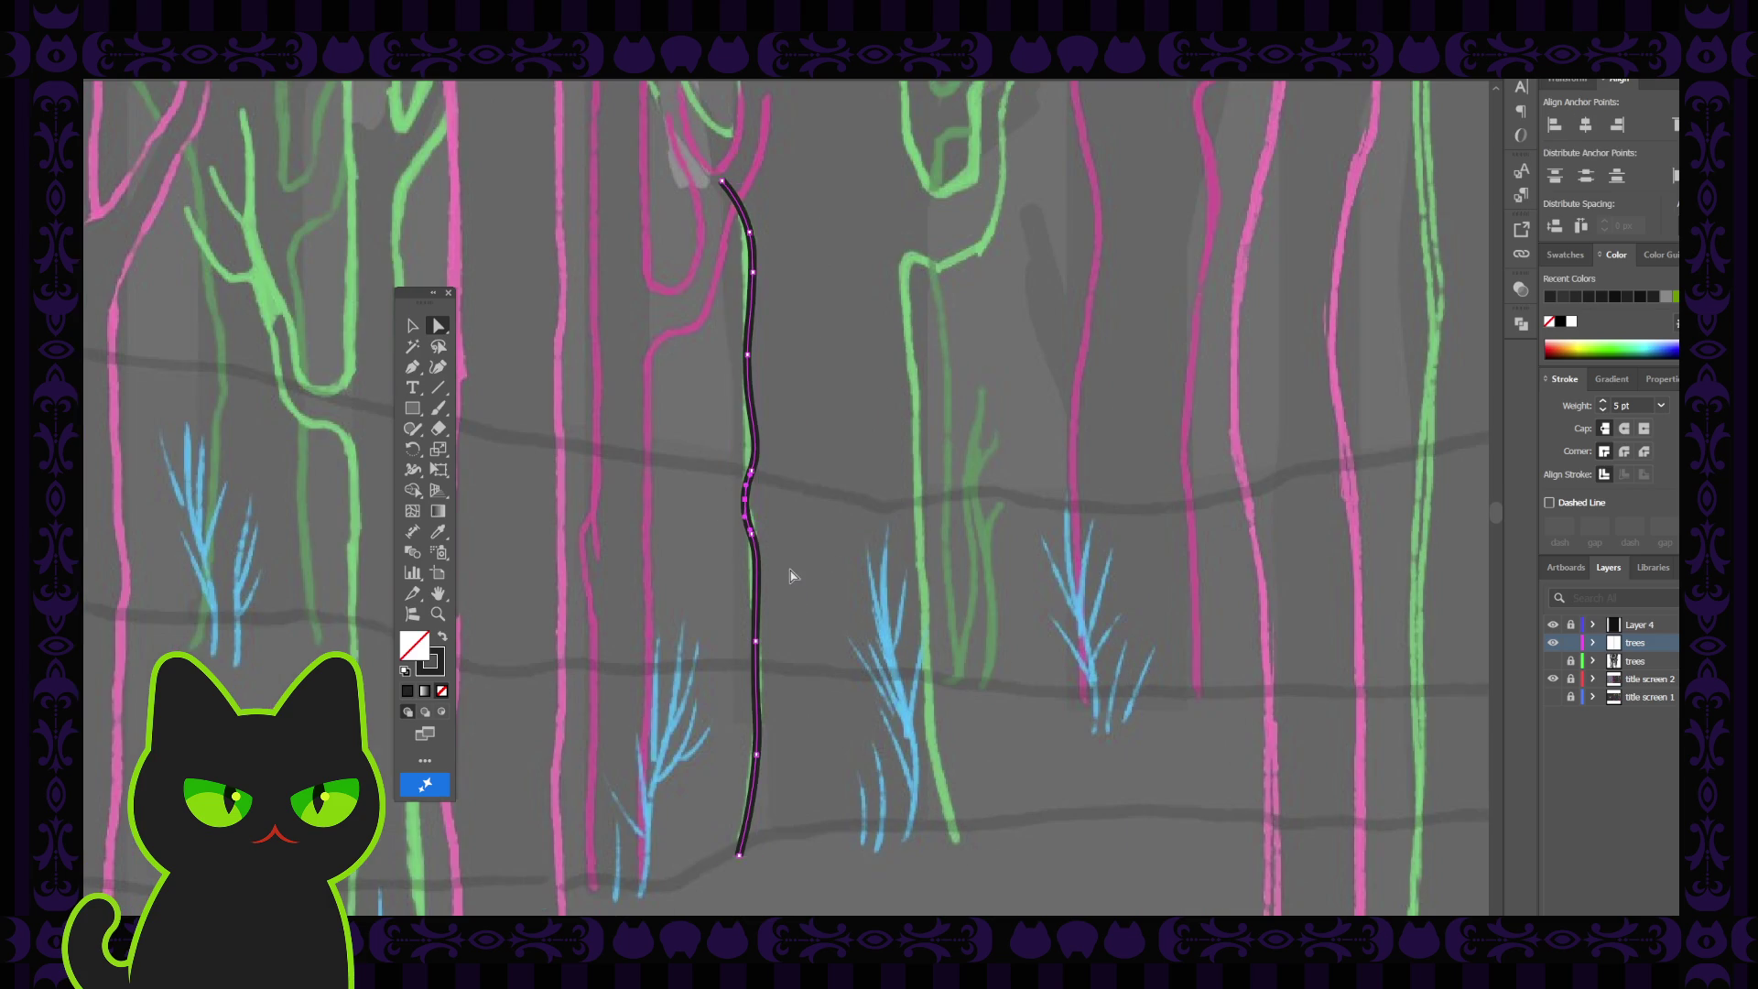
pyautogui.press('p')
pyautogui.click(744, 499)
pyautogui.click(758, 553)
pyautogui.click(756, 575)
pyautogui.click(438, 326)
pyautogui.click(596, 425)
# Reshape the trunk line's bottom end by dragging its endpoint with Direct Selection
pyautogui.click(751, 475)
pyautogui.click(755, 641)
pyautogui.click(756, 755)
pyautogui.click(755, 754)
pyautogui.click(740, 857)
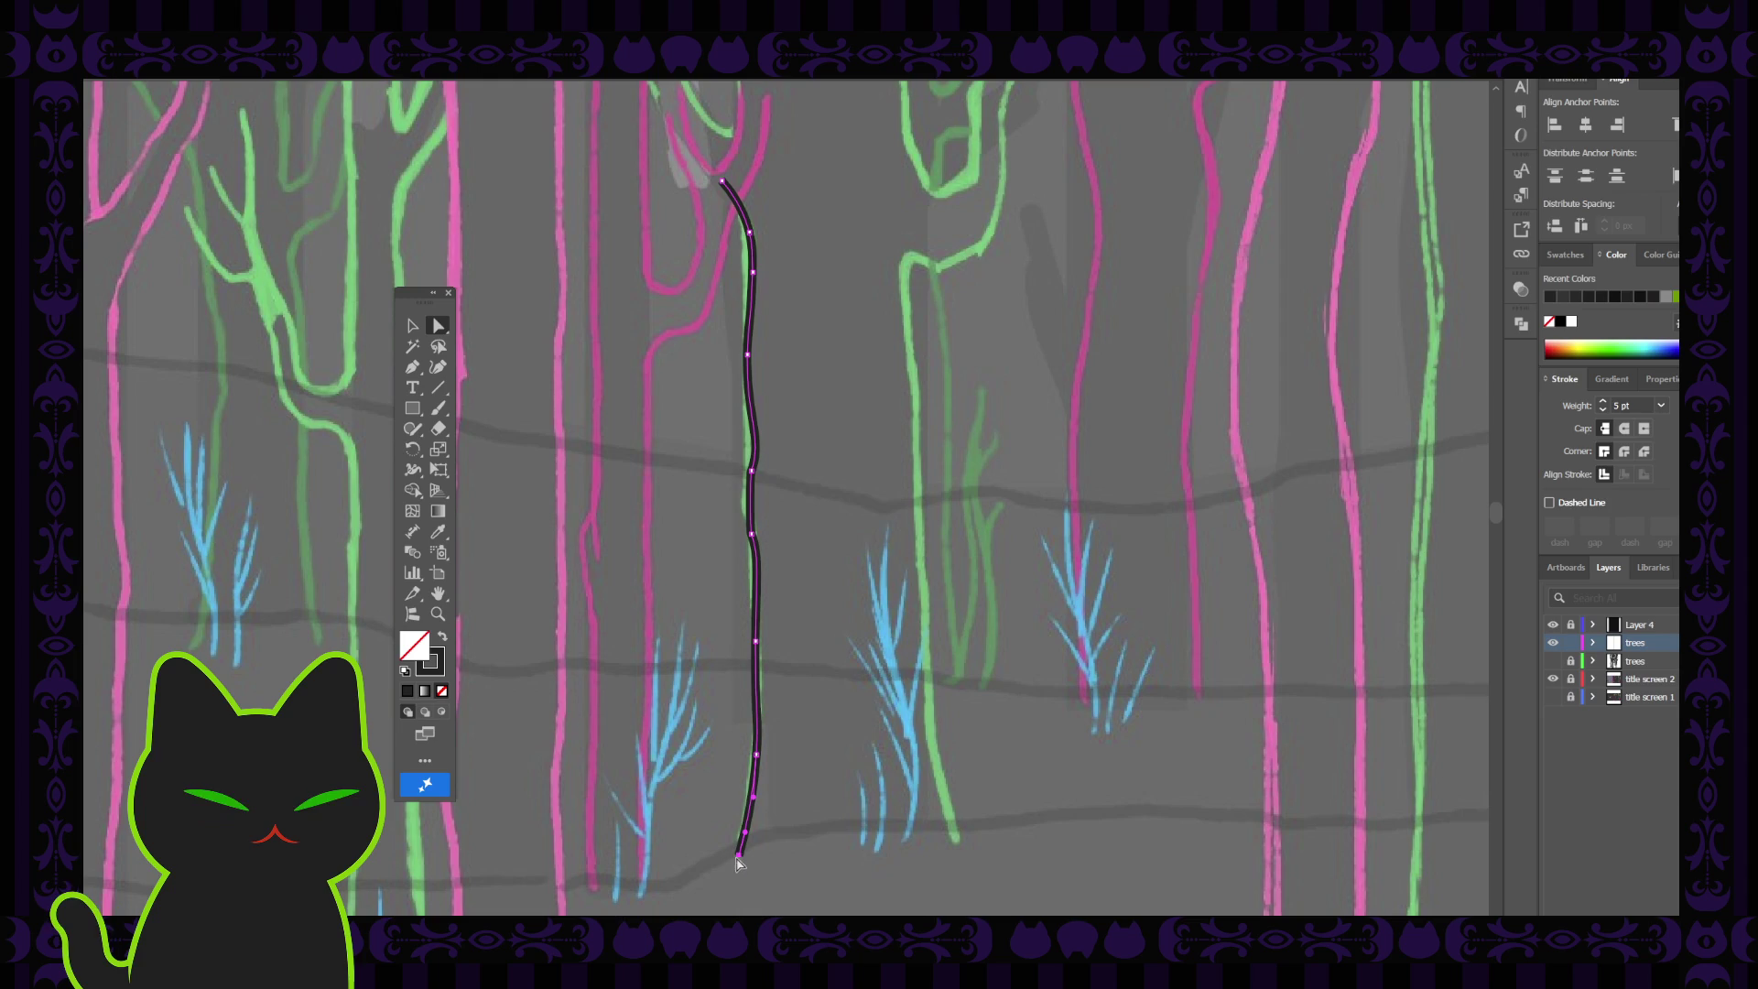
pyautogui.moveTo(740, 859); pyautogui.dragTo(746, 840)
pyautogui.click(756, 755)
pyautogui.click(756, 759)
pyautogui.click(793, 718)
# Trace a second trunk line down the green sketch tree to its base with the Curvature tool
pyautogui.hotkey('ctrl', '-')
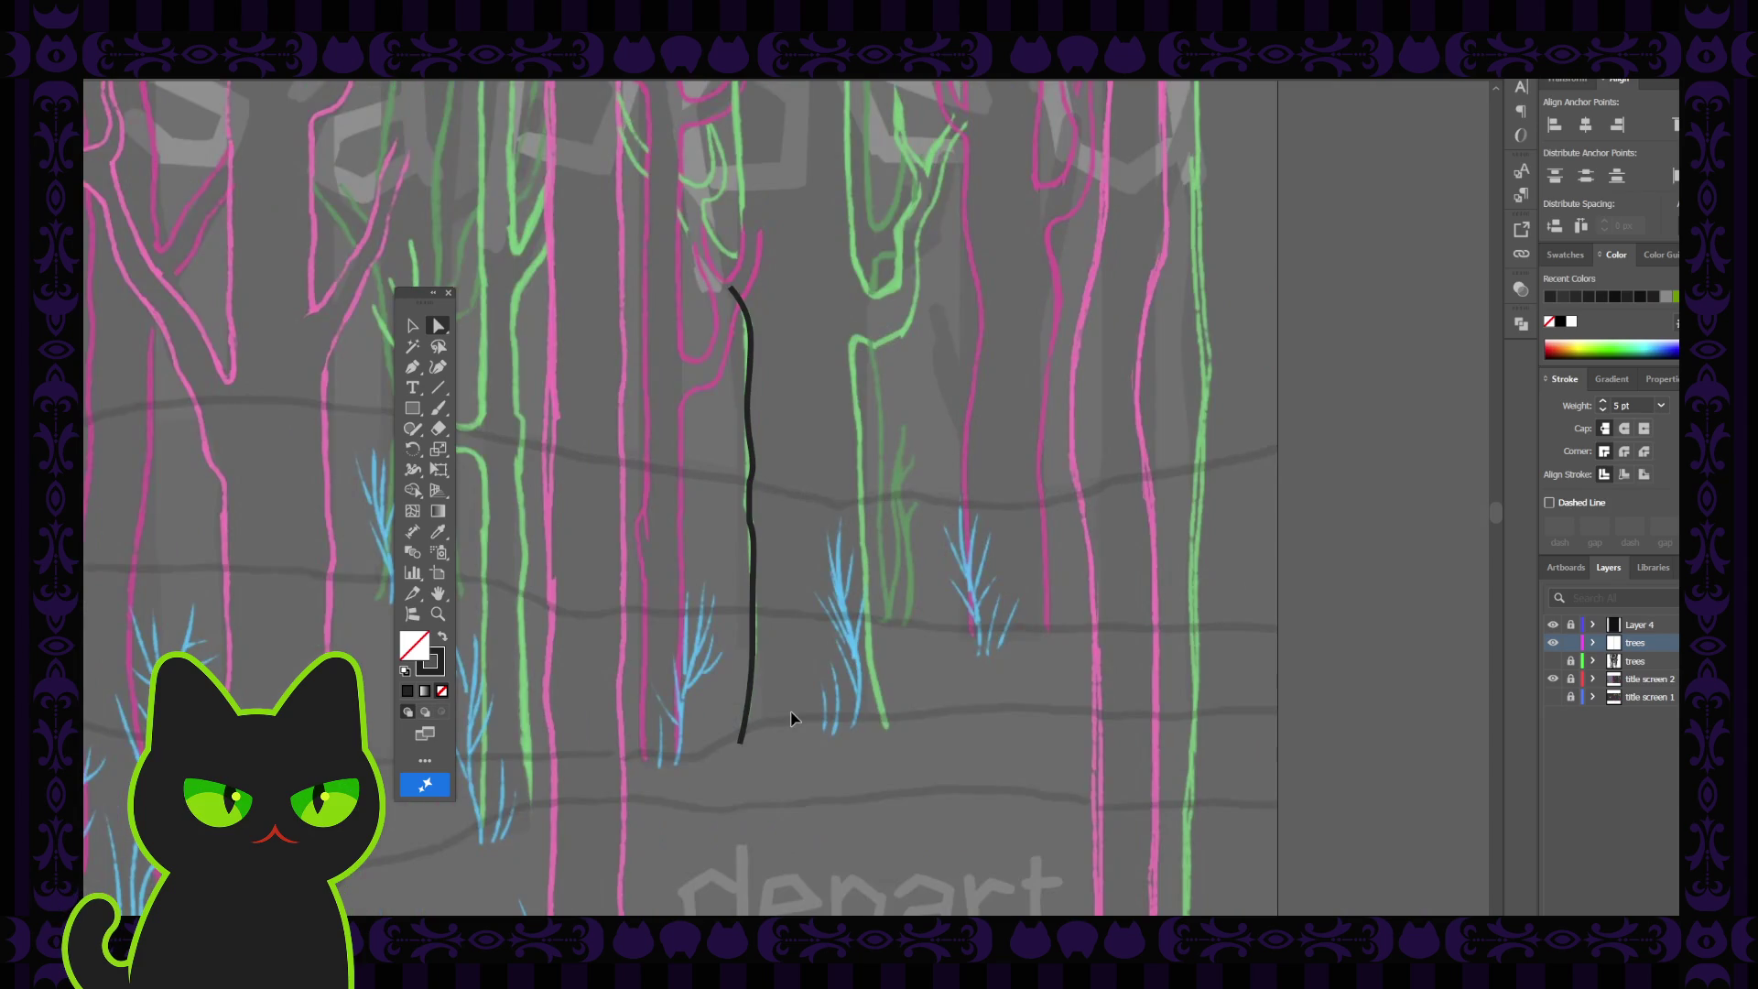
pyautogui.press('h')
pyautogui.moveTo(758, 590); pyautogui.dragTo(758, 679)
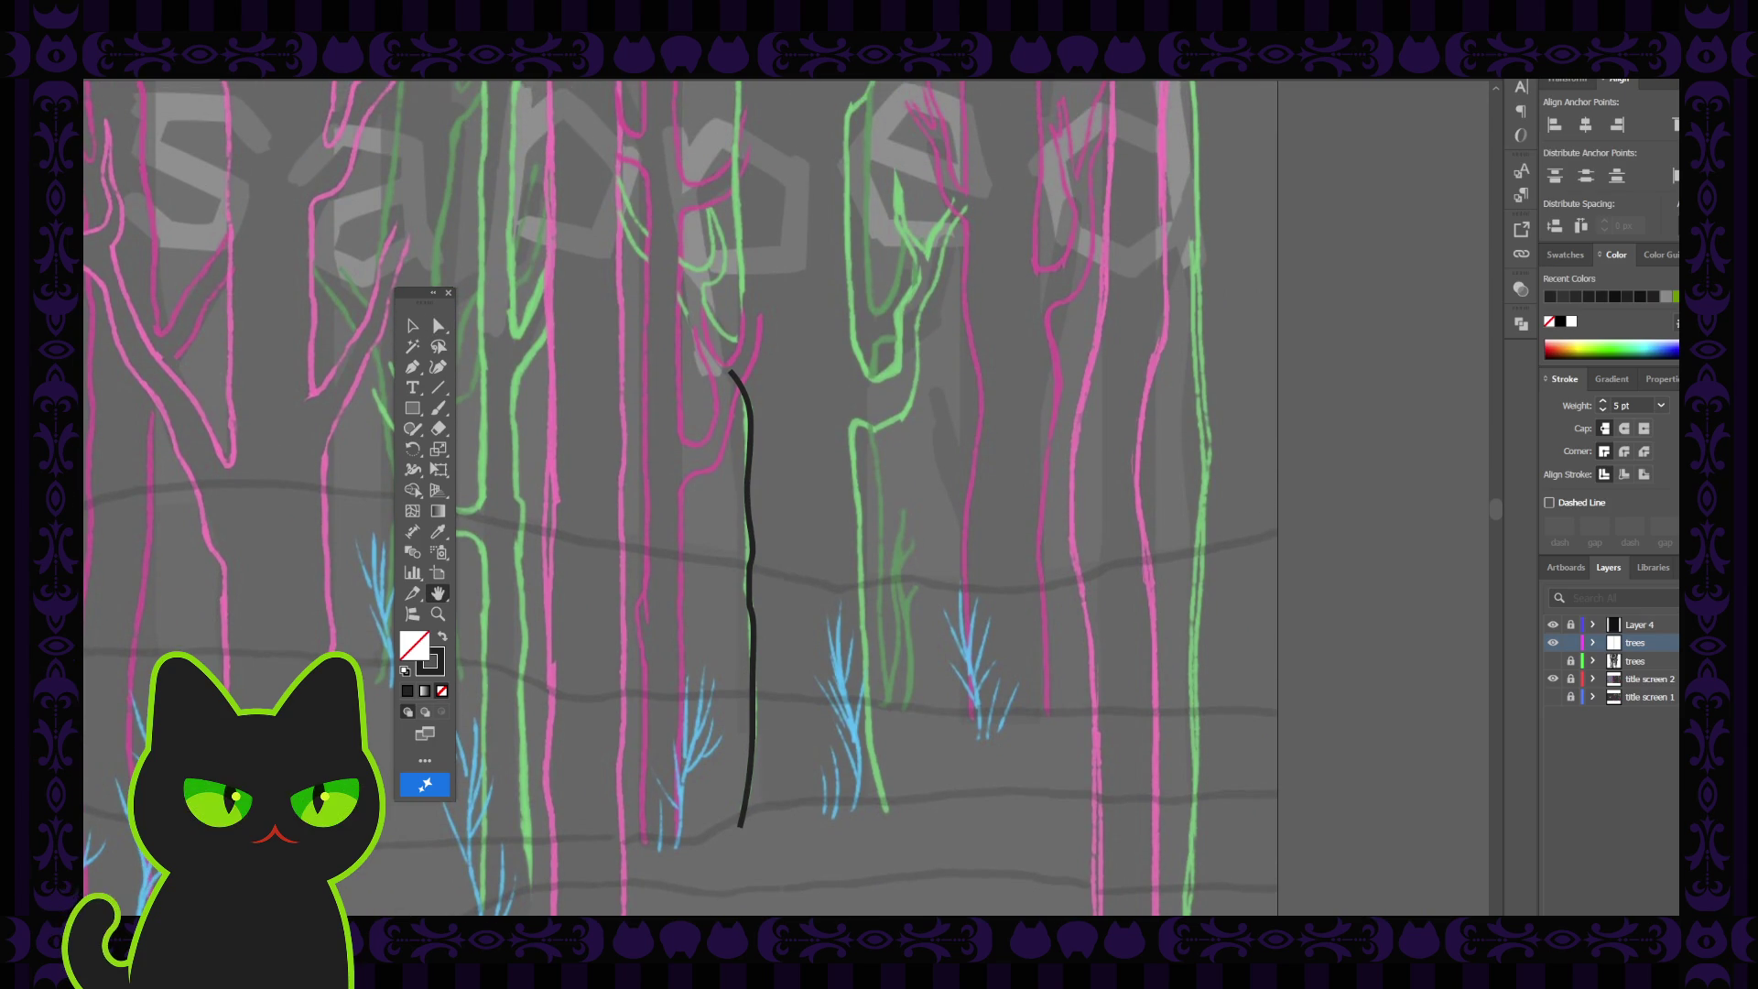
pyautogui.scroll(2, 800, 549)
pyautogui.hotkey('shift', '`')
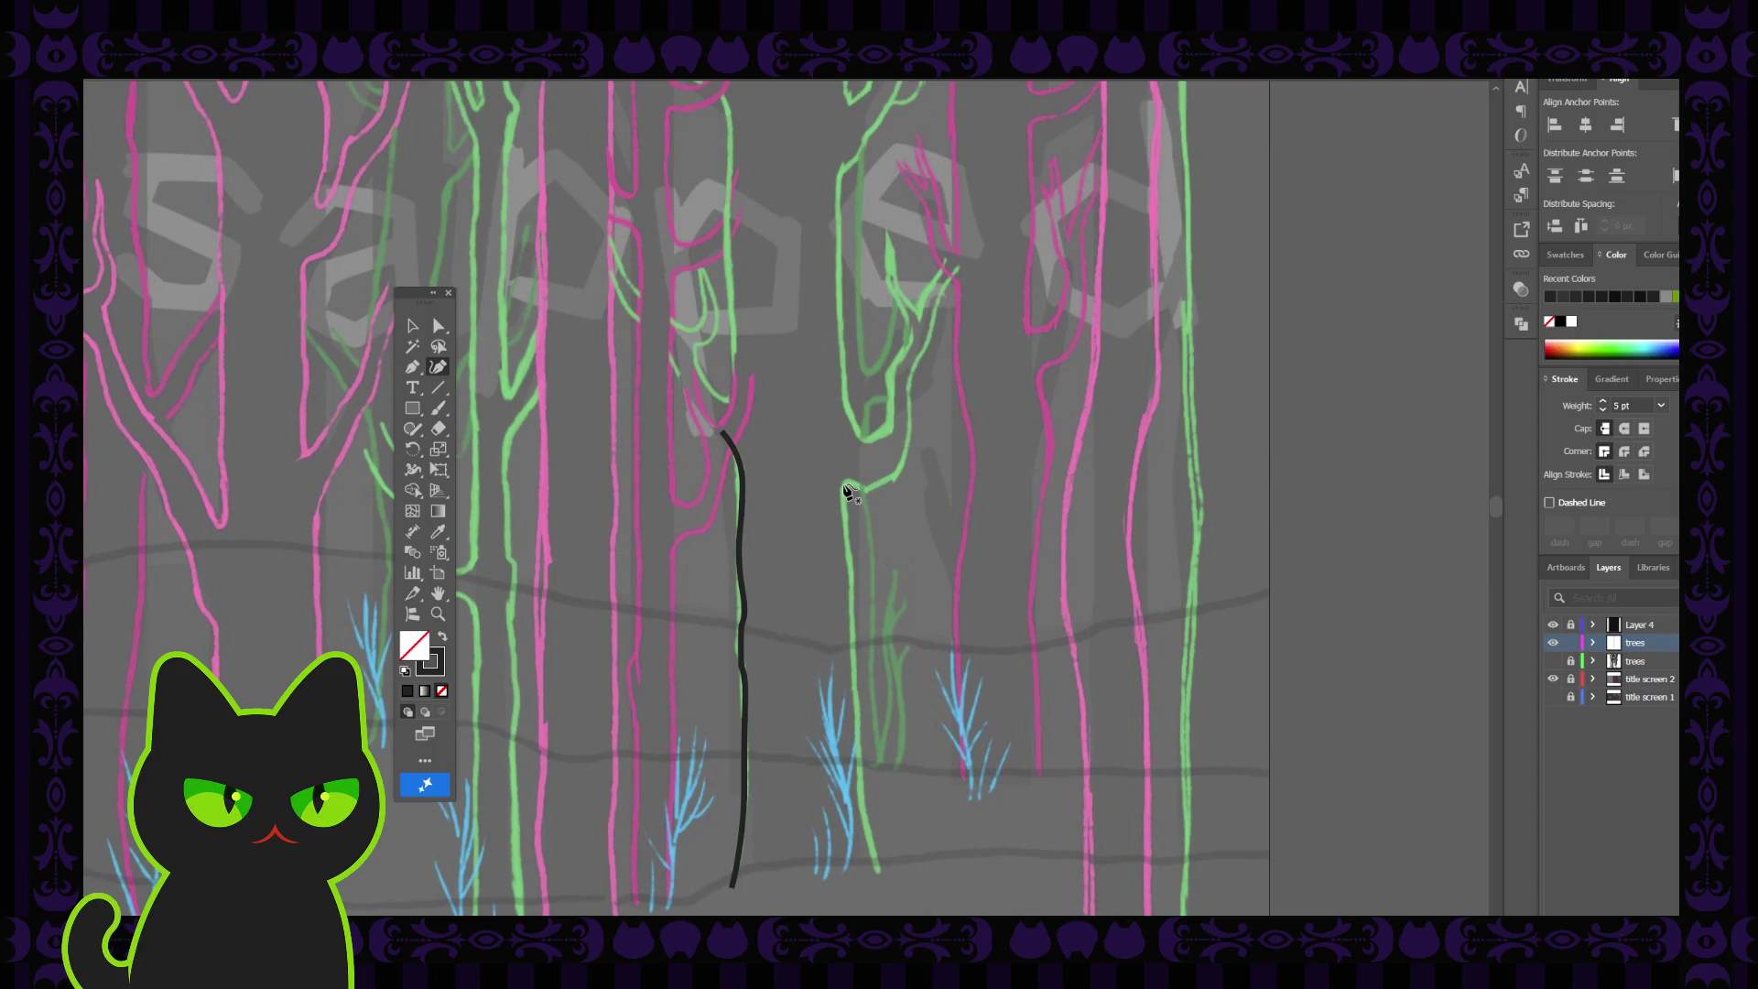
pyautogui.click(844, 487)
pyautogui.click(844, 526)
pyautogui.click(854, 573)
pyautogui.scroll(-3, 857, 578)
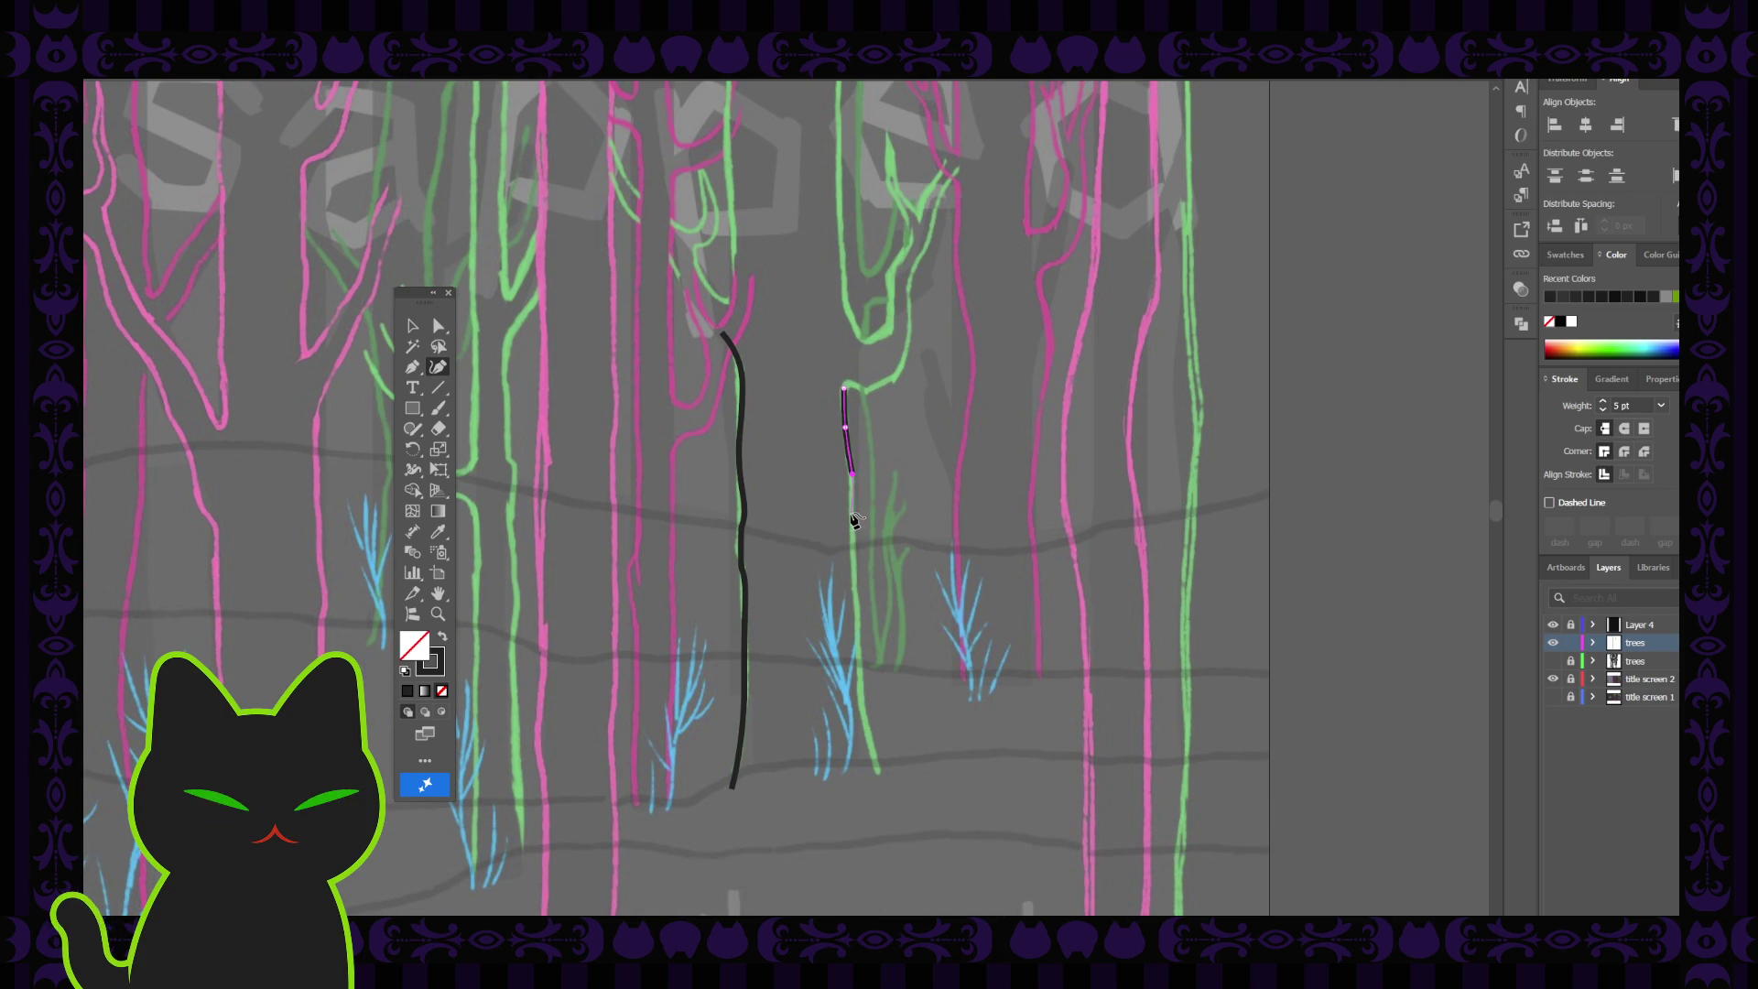
pyautogui.click(853, 521)
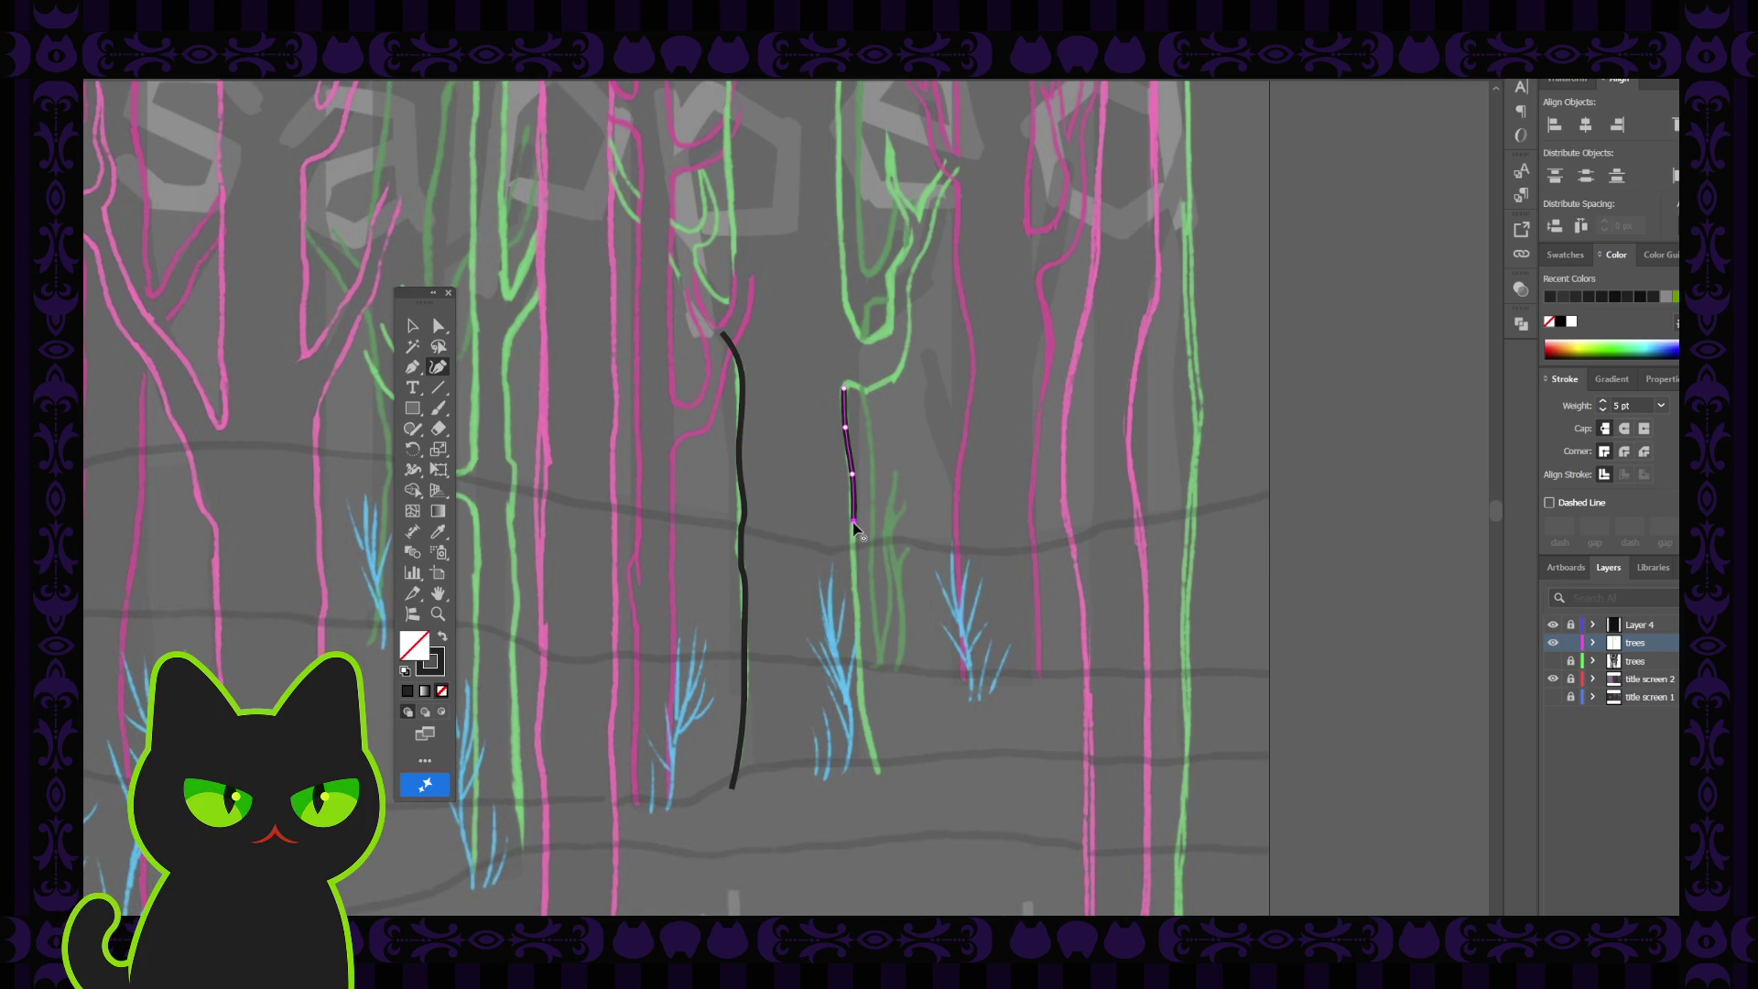
pyautogui.click(854, 570)
pyautogui.click(860, 637)
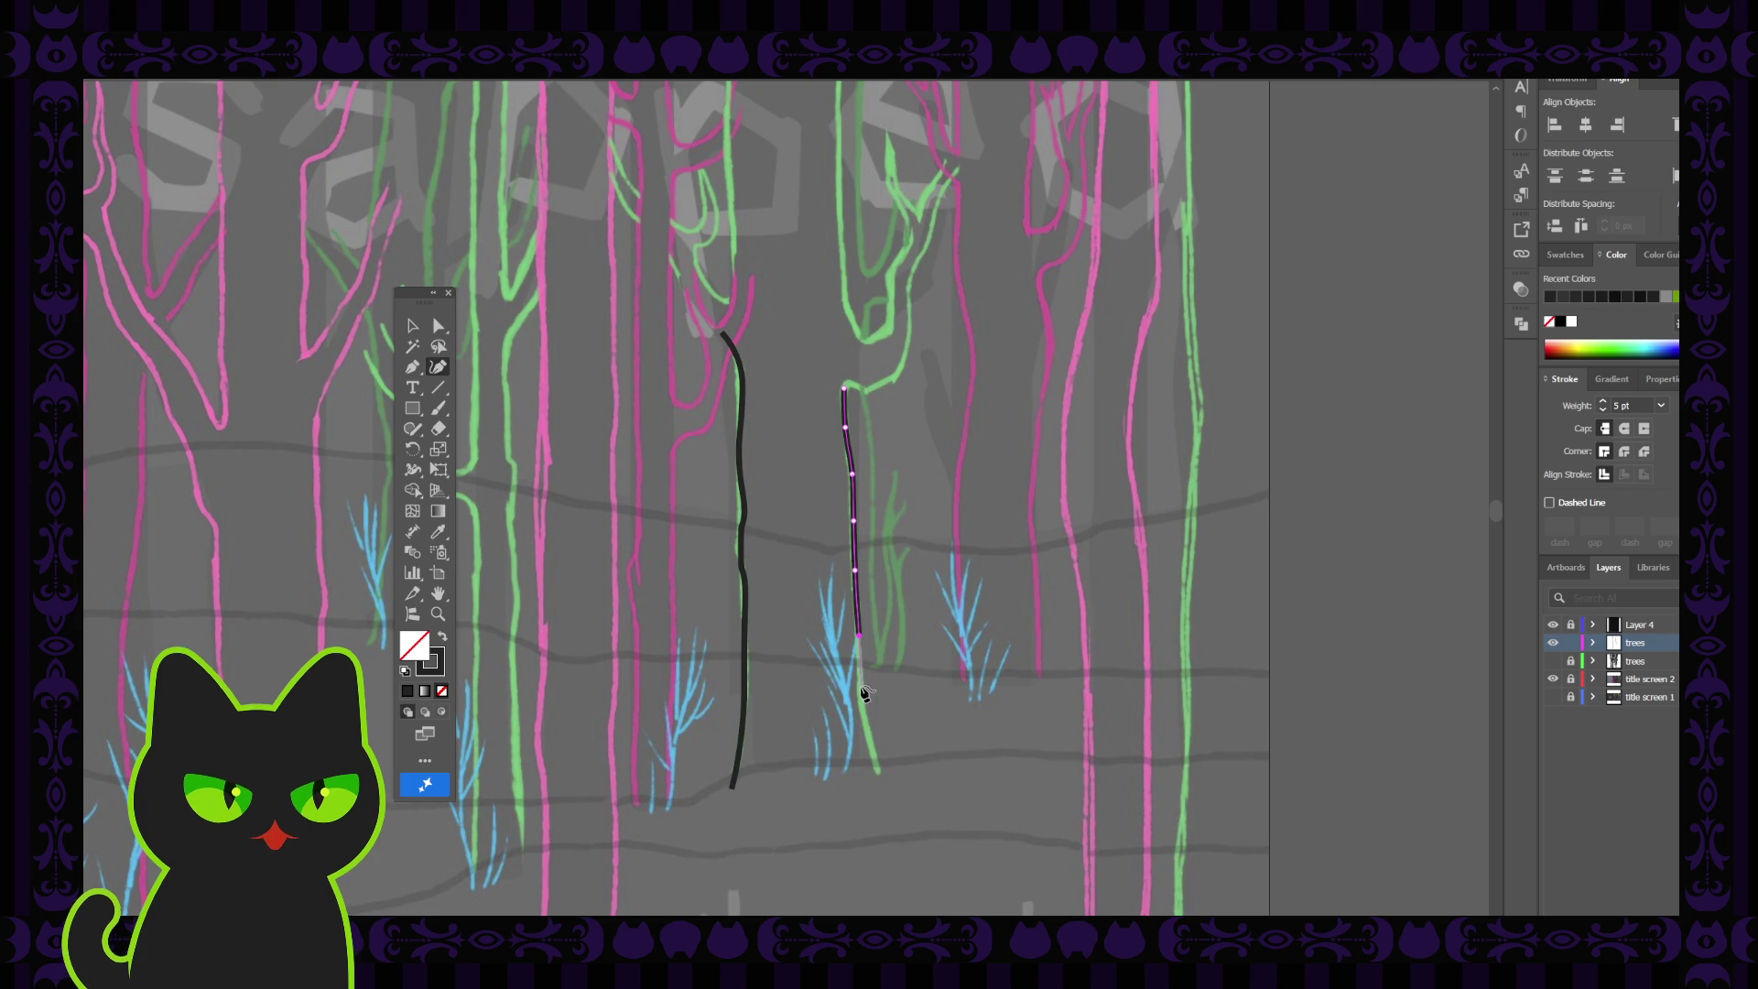
pyautogui.click(862, 689)
pyautogui.click(881, 778)
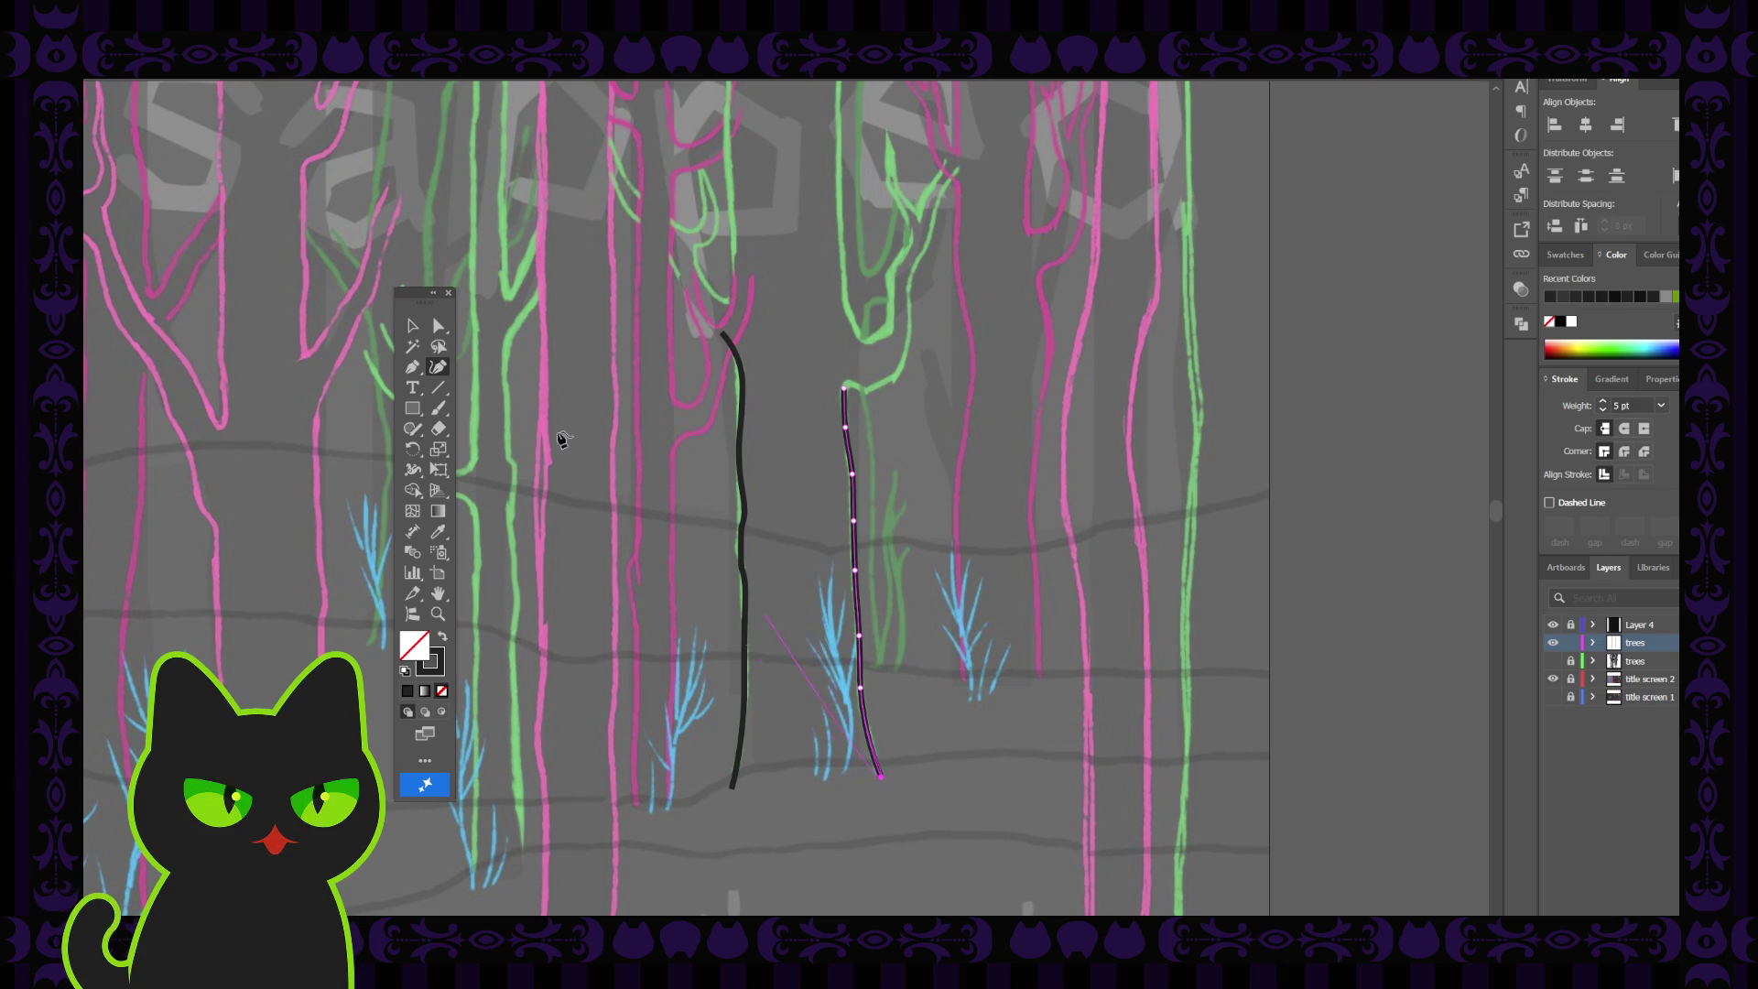
pyautogui.click(439, 326)
pyautogui.click(855, 570)
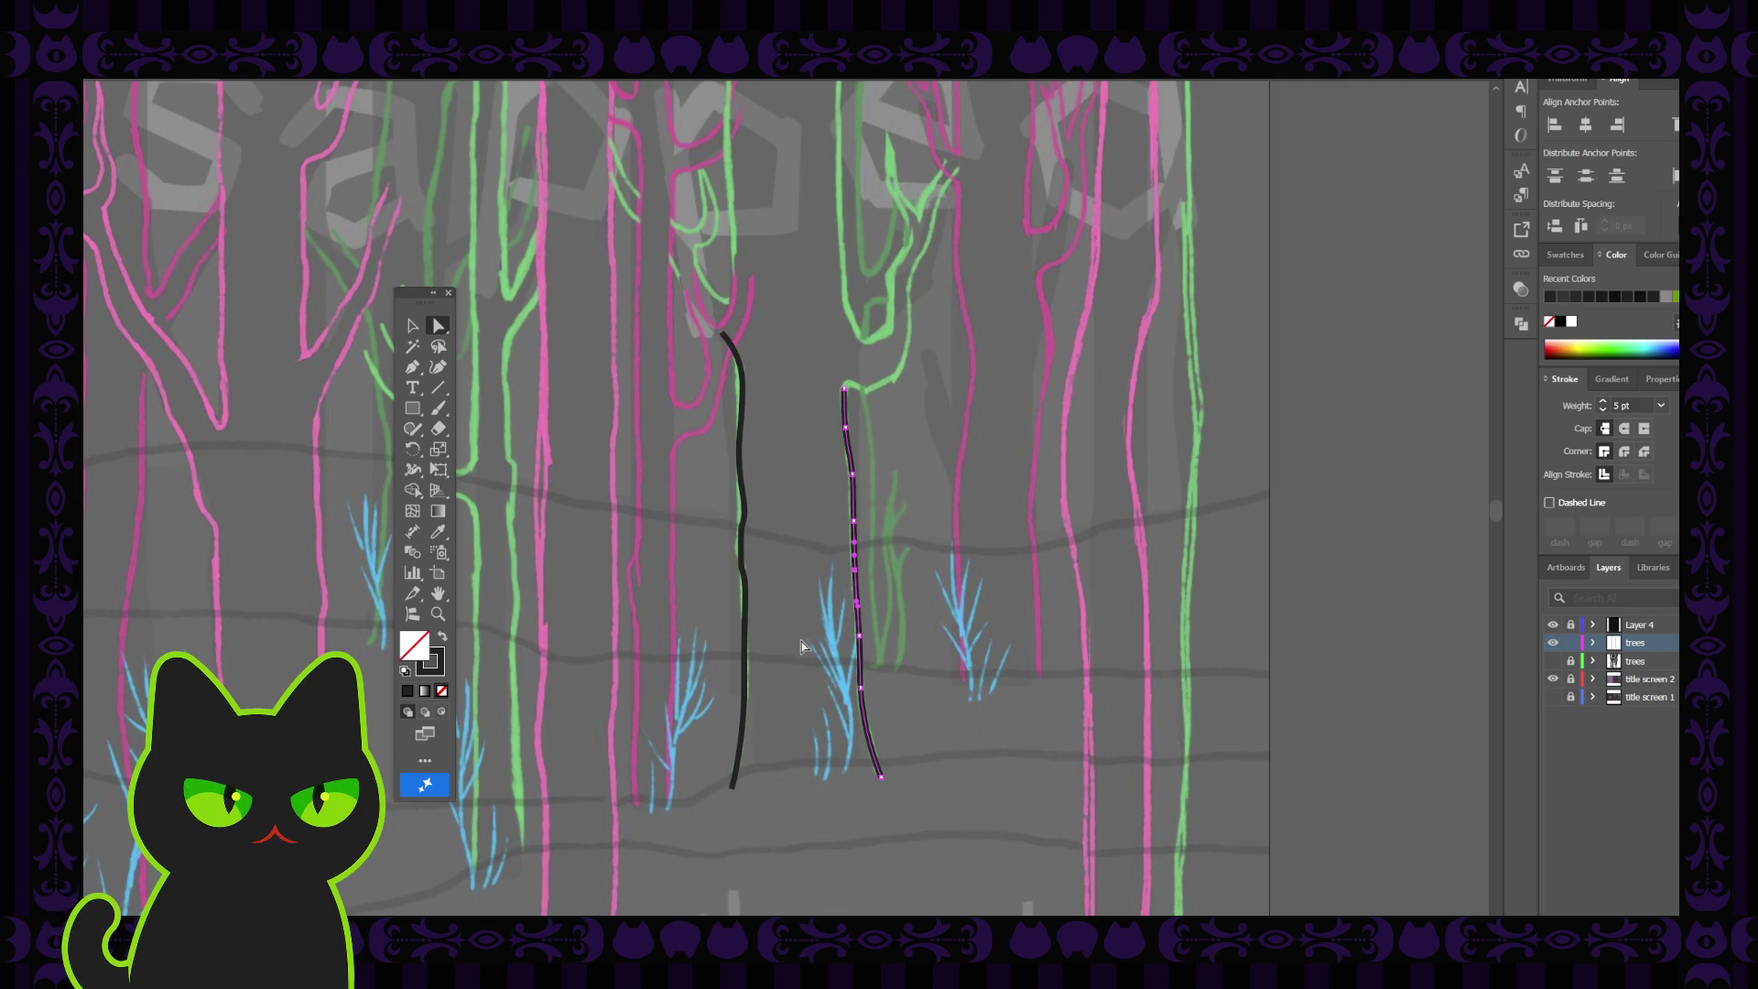
pyautogui.scroll(2, 797, 618)
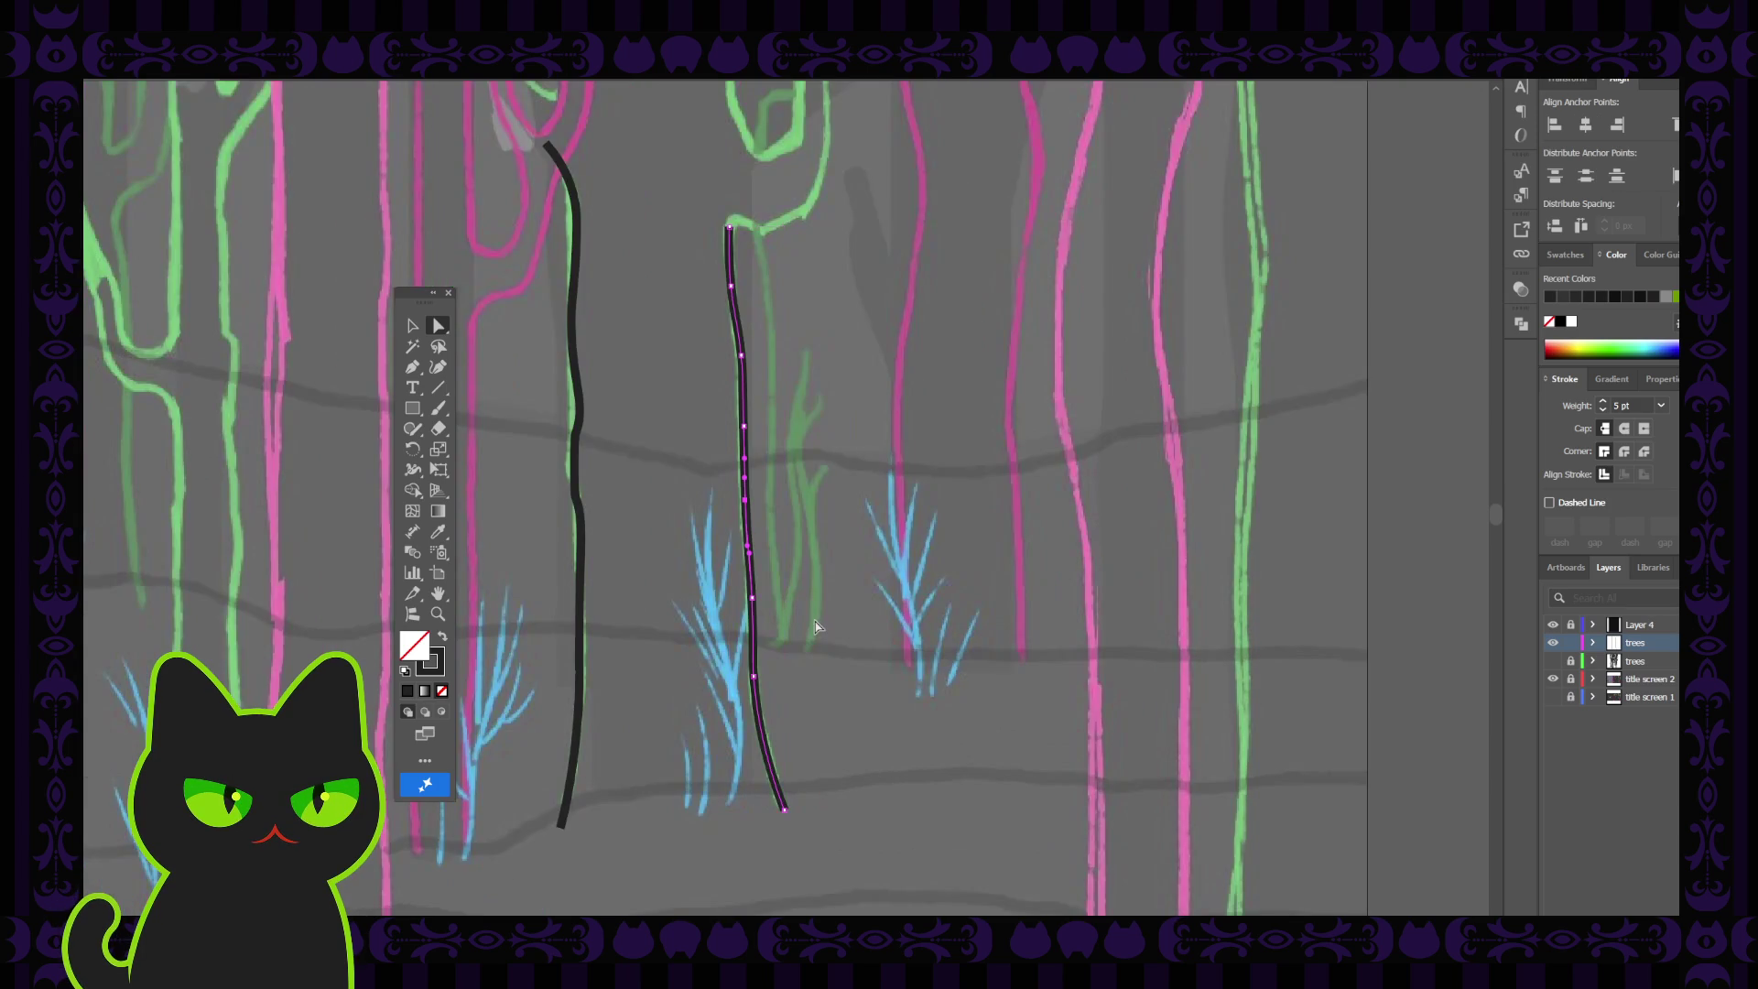
# Drag the second trunk line's middle segment up so its top curve follows the sketch trunk
pyautogui.press('space')
pyautogui.moveTo(685, 444); pyautogui.dragTo(773, 510)
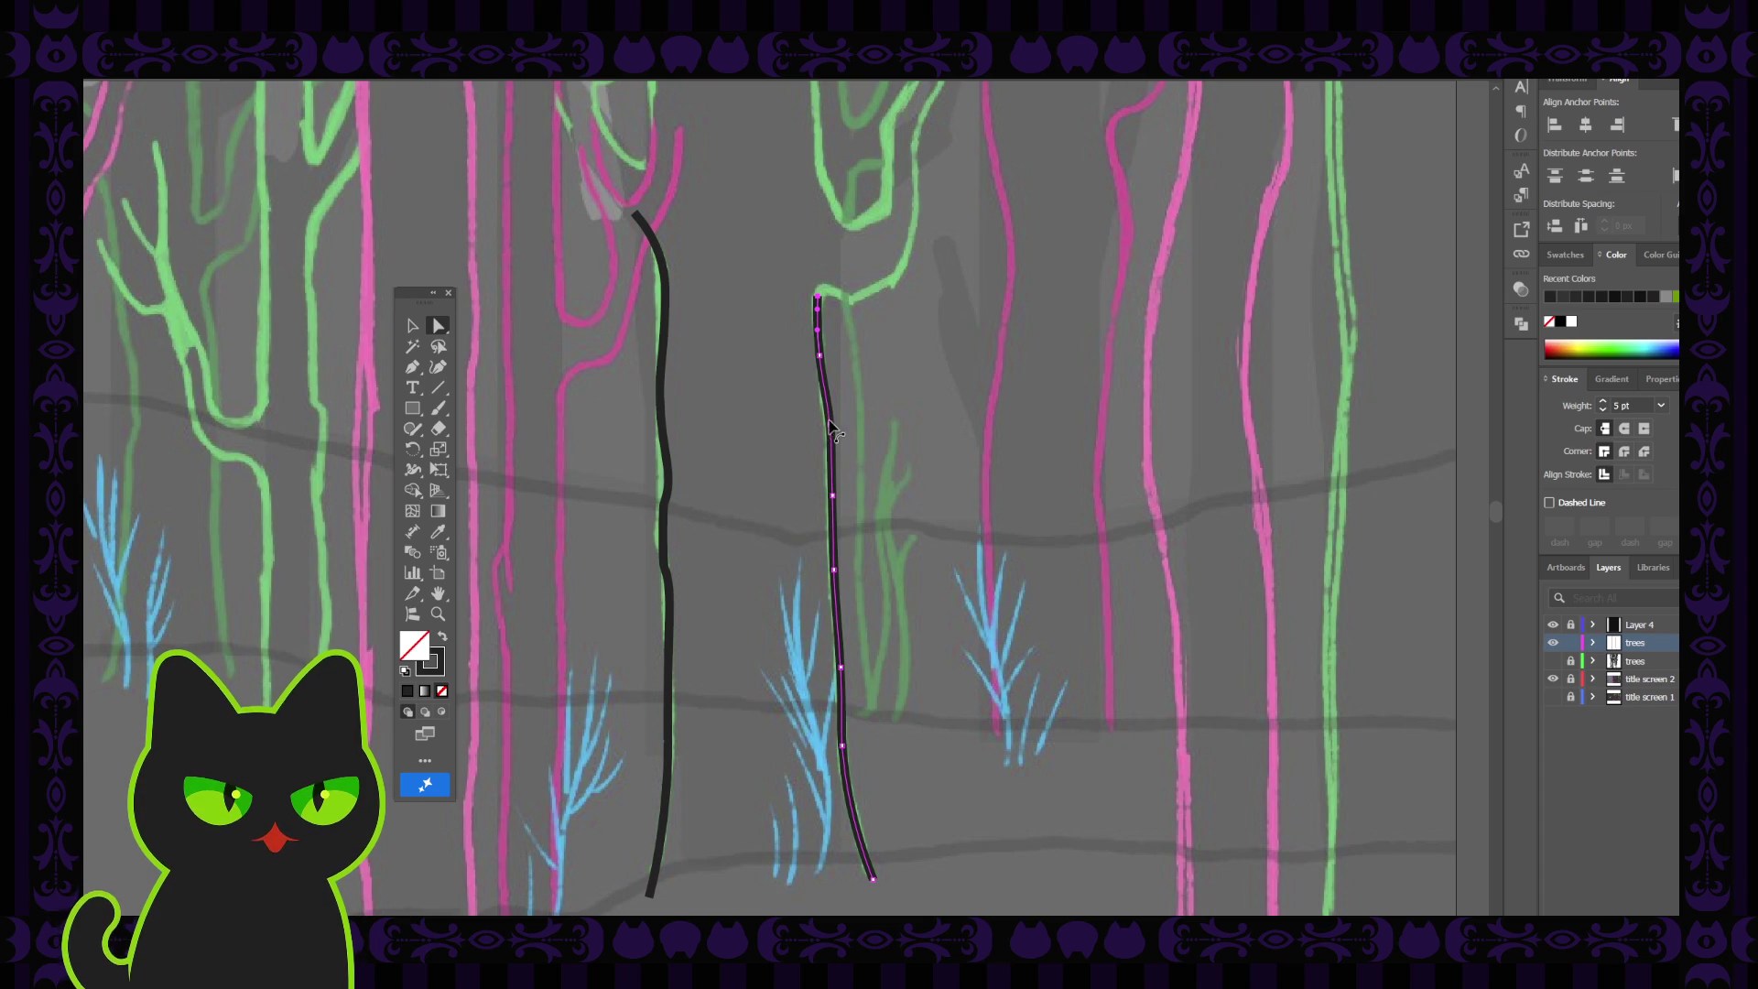
pyautogui.click(824, 431)
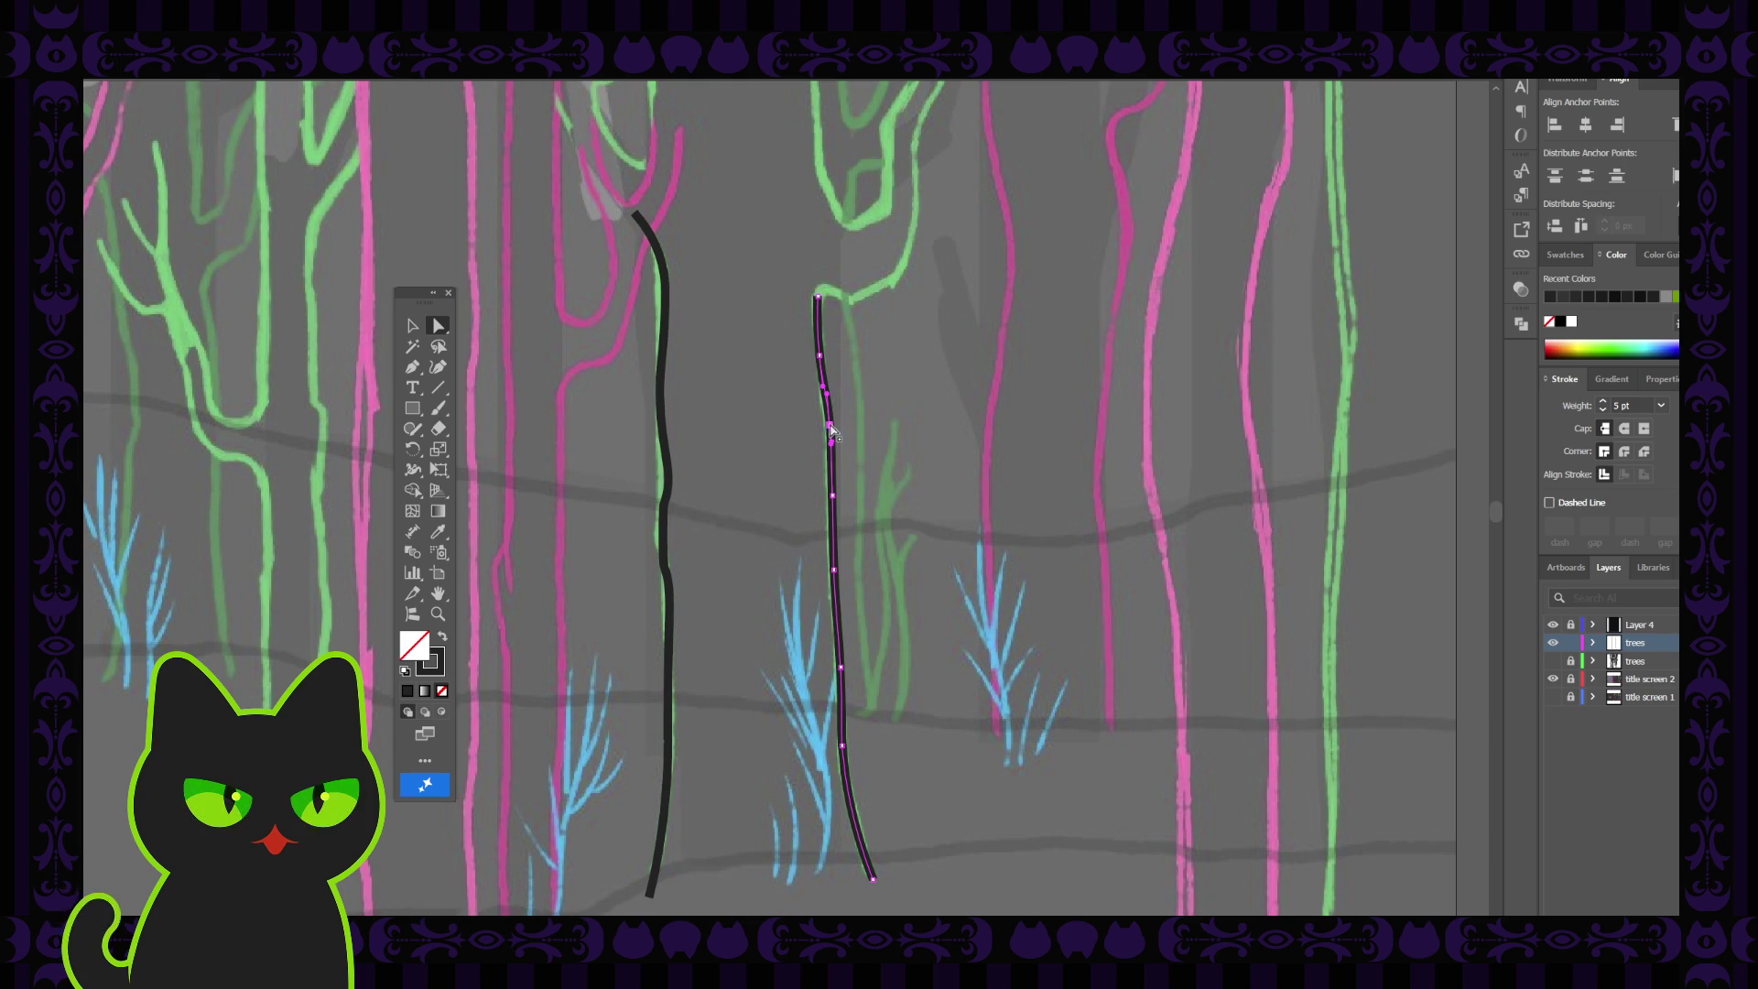
pyautogui.click(832, 496)
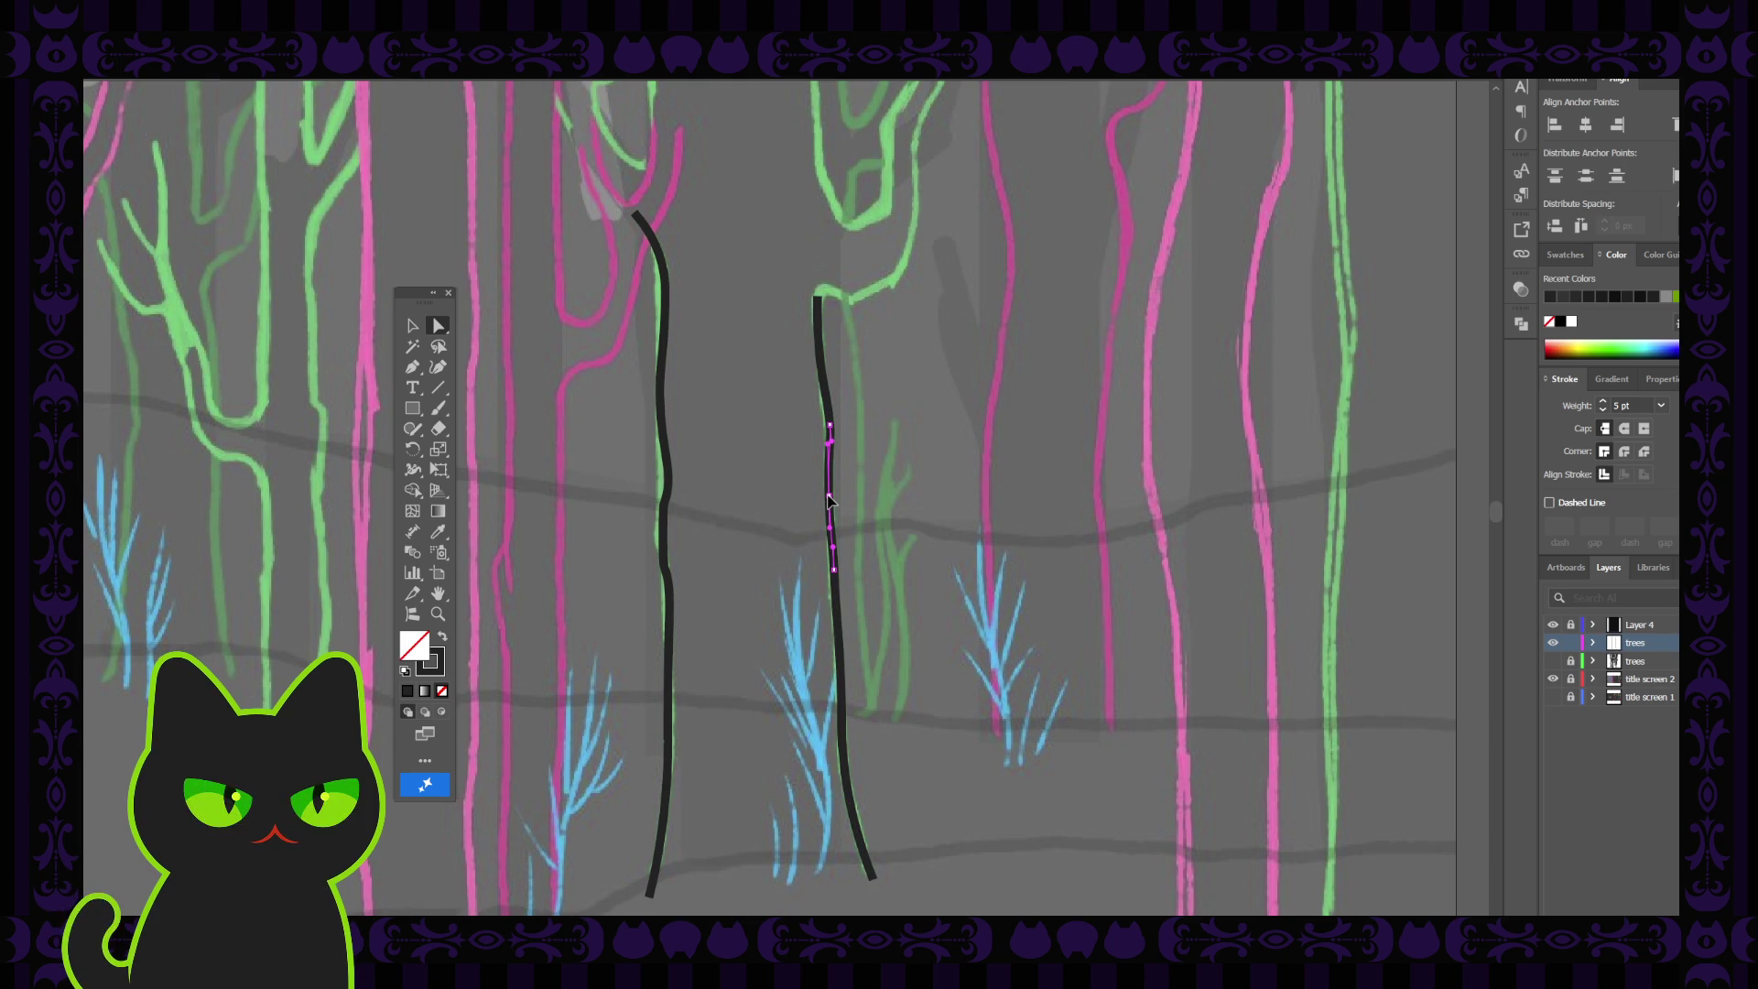
pyautogui.click(841, 671)
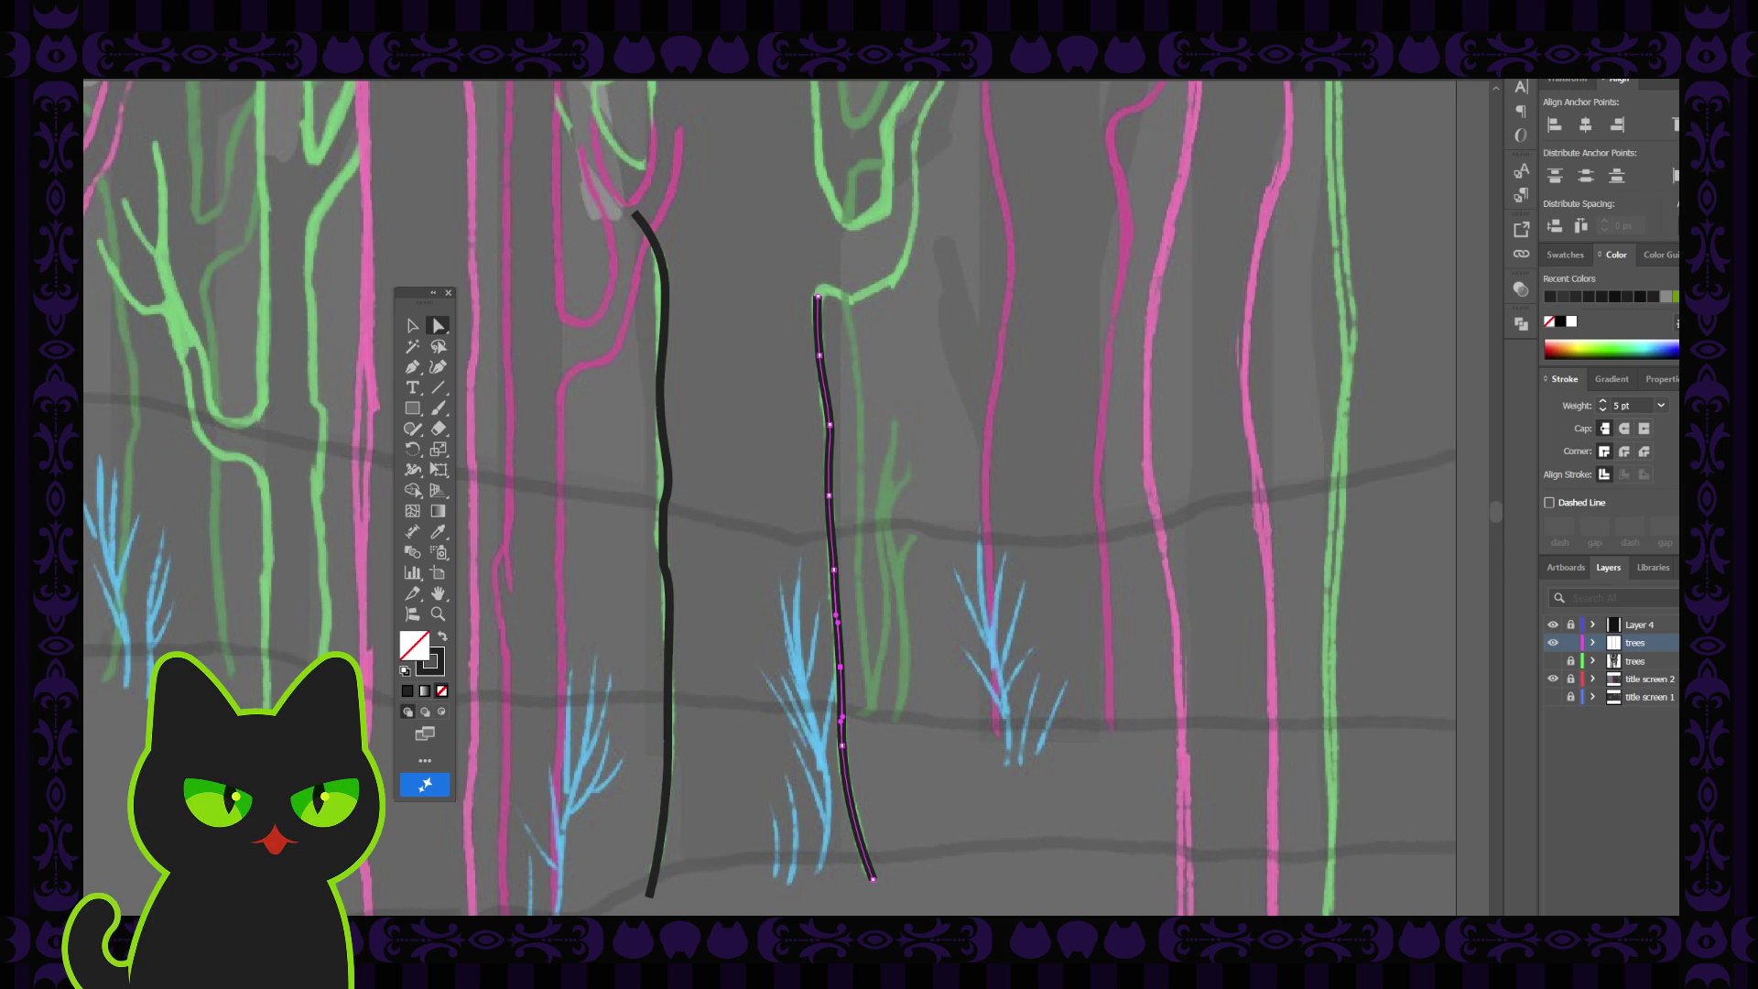
pyautogui.moveTo(836, 627); pyautogui.dragTo(823, 320)
pyautogui.press('h')
pyautogui.moveTo(779, 345); pyautogui.dragTo(763, 462)
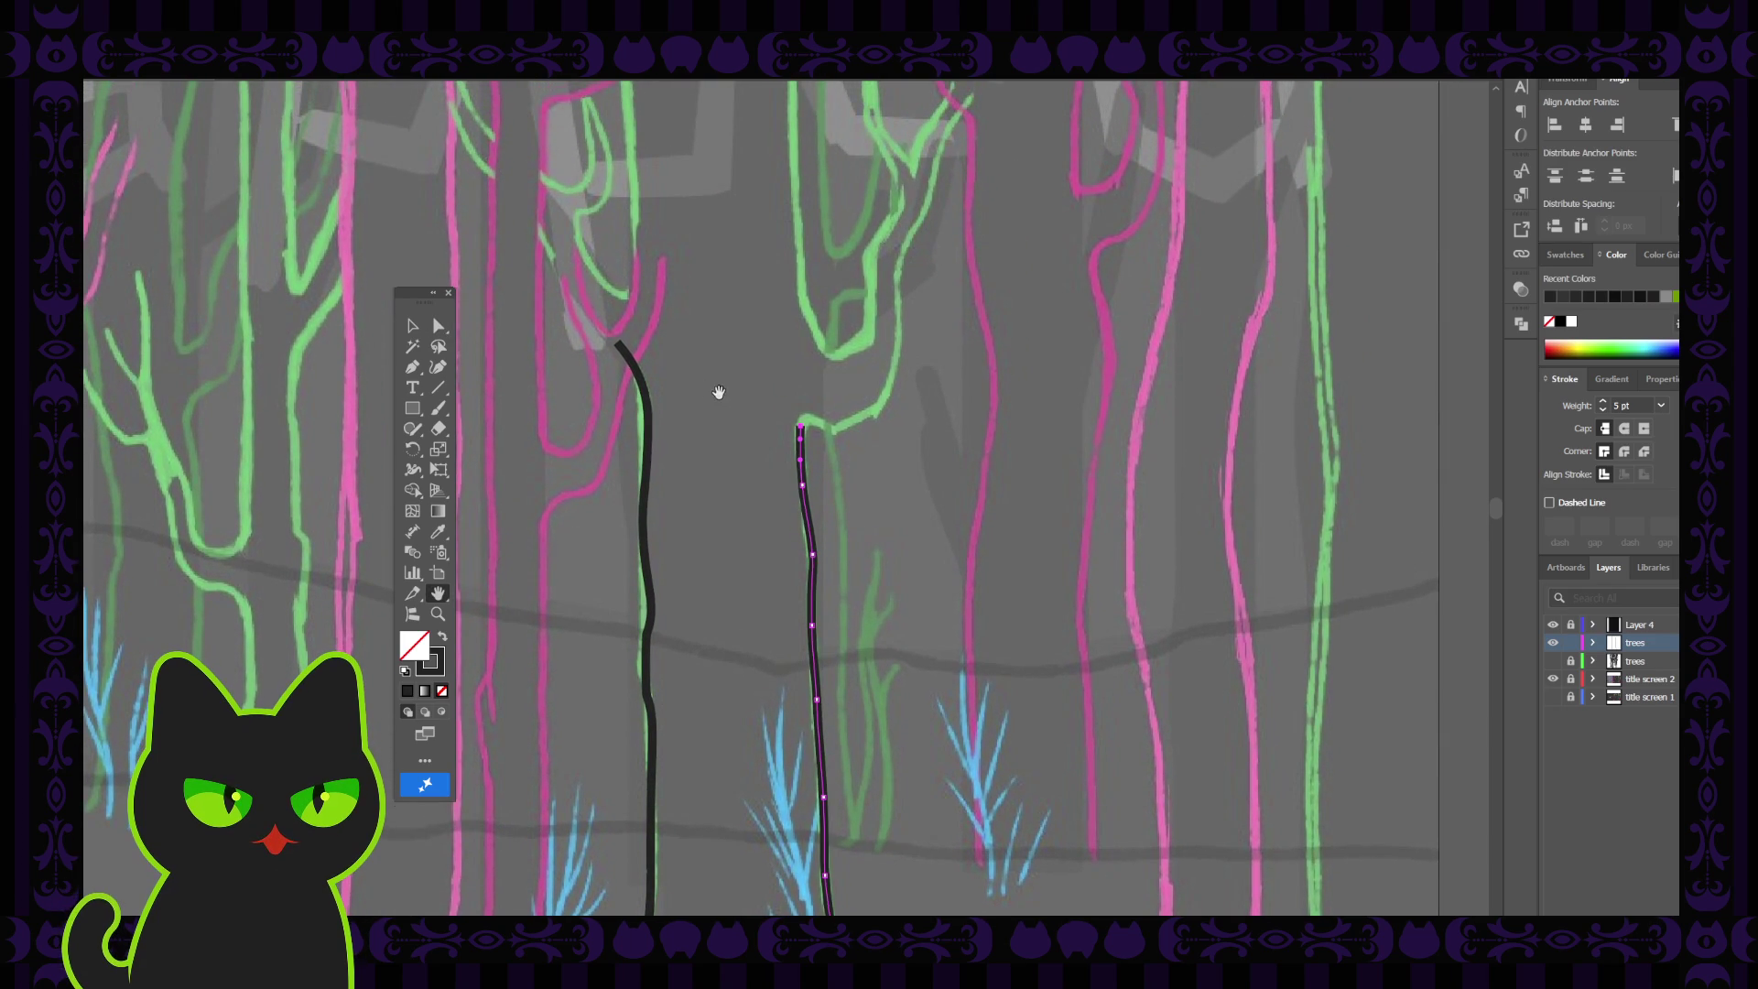
# Curve the second trunk line's top end with a Pen drag
pyautogui.press('p')
pyautogui.moveTo(832, 426); pyautogui.dragTo(850, 436)
pyautogui.click(436, 326)
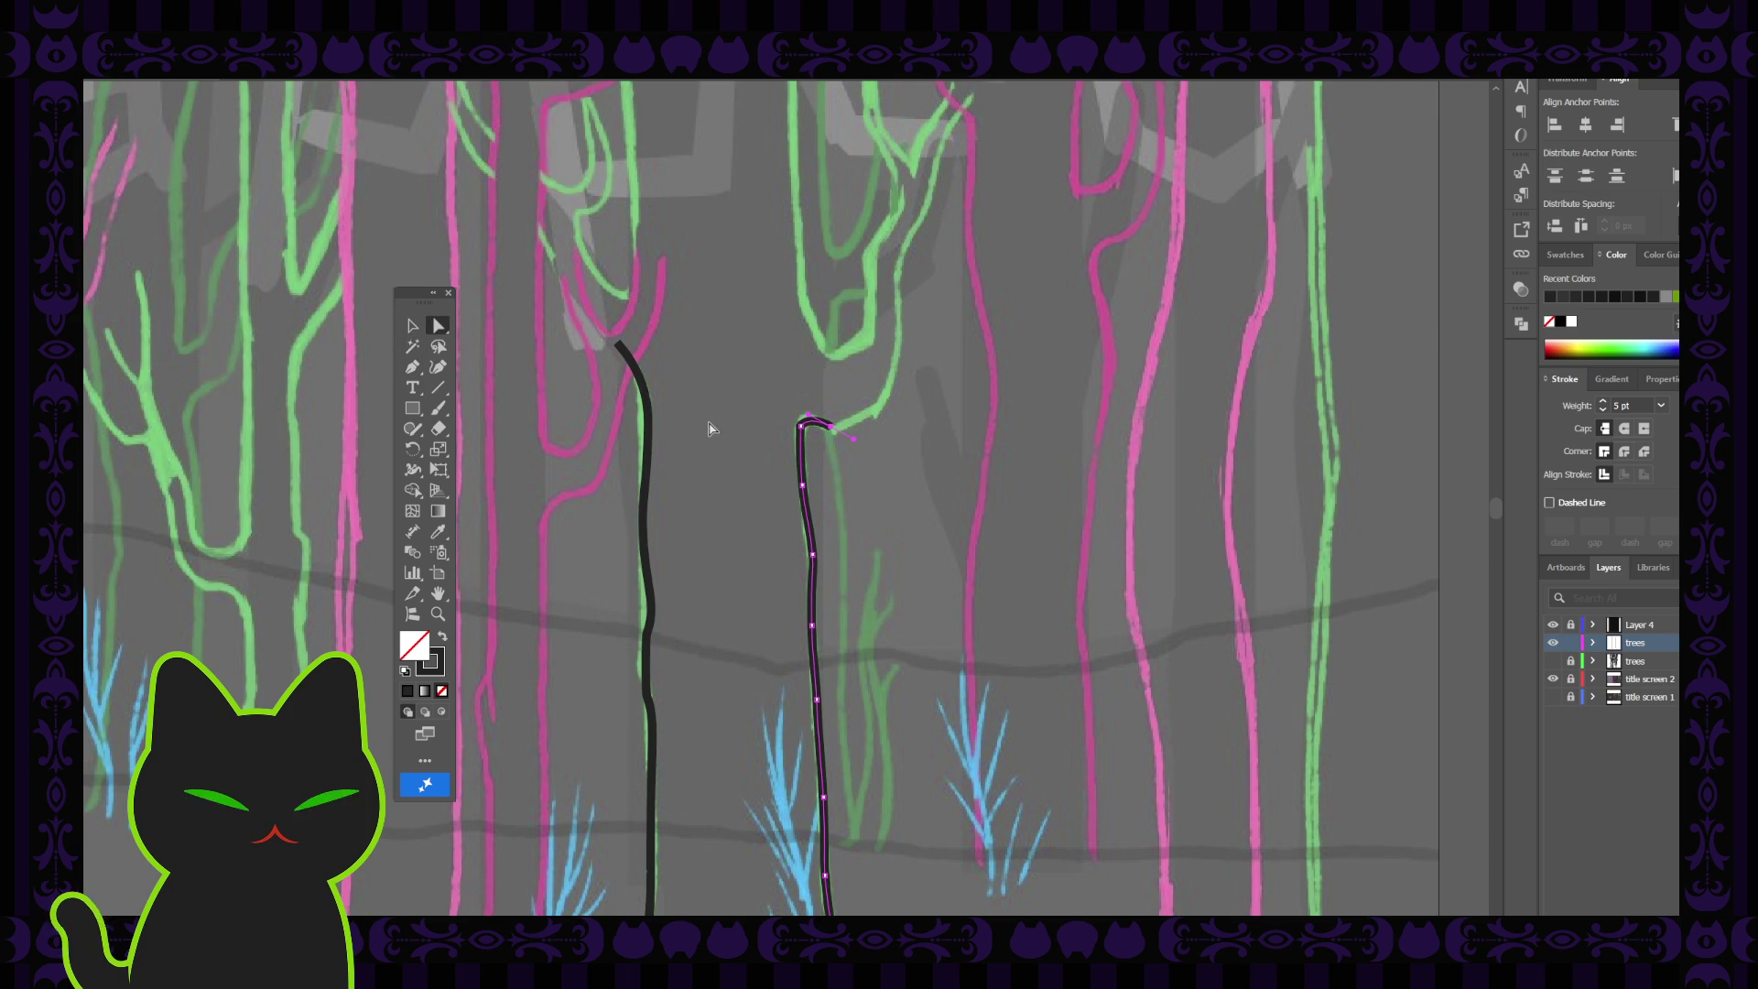
pyautogui.click(811, 436)
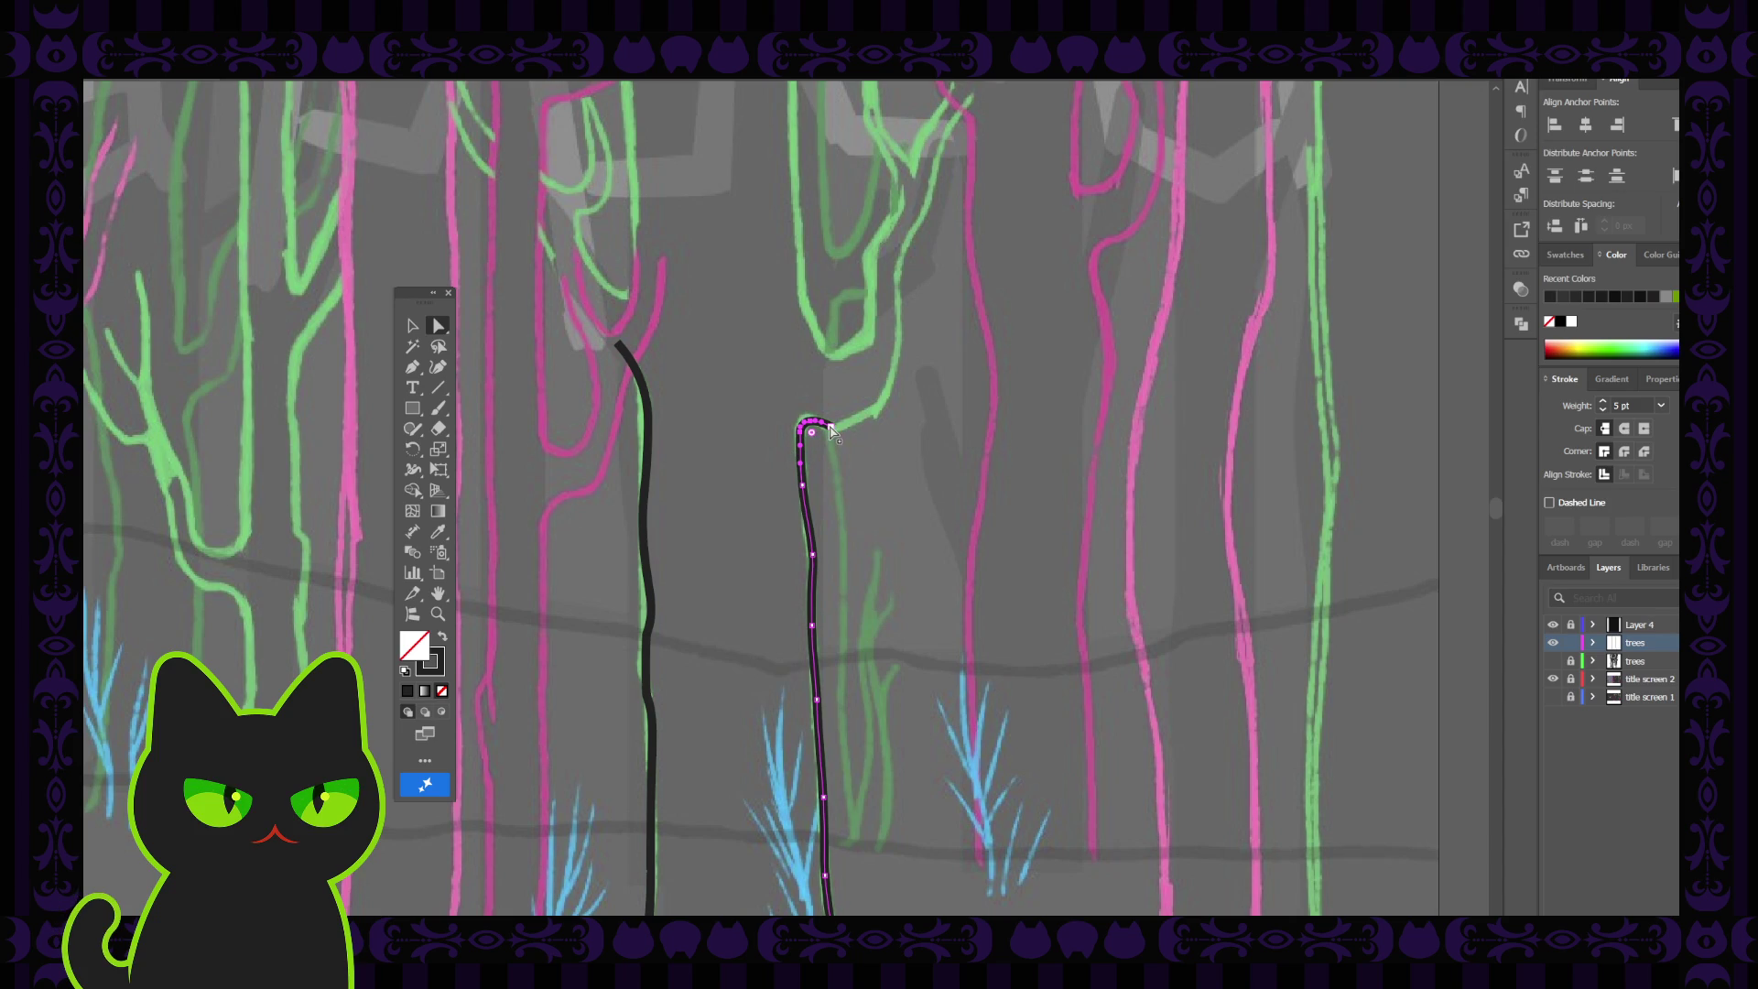
# Continue the path from its top with a short branch bending right, smoothing the bend
pyautogui.click(414, 371)
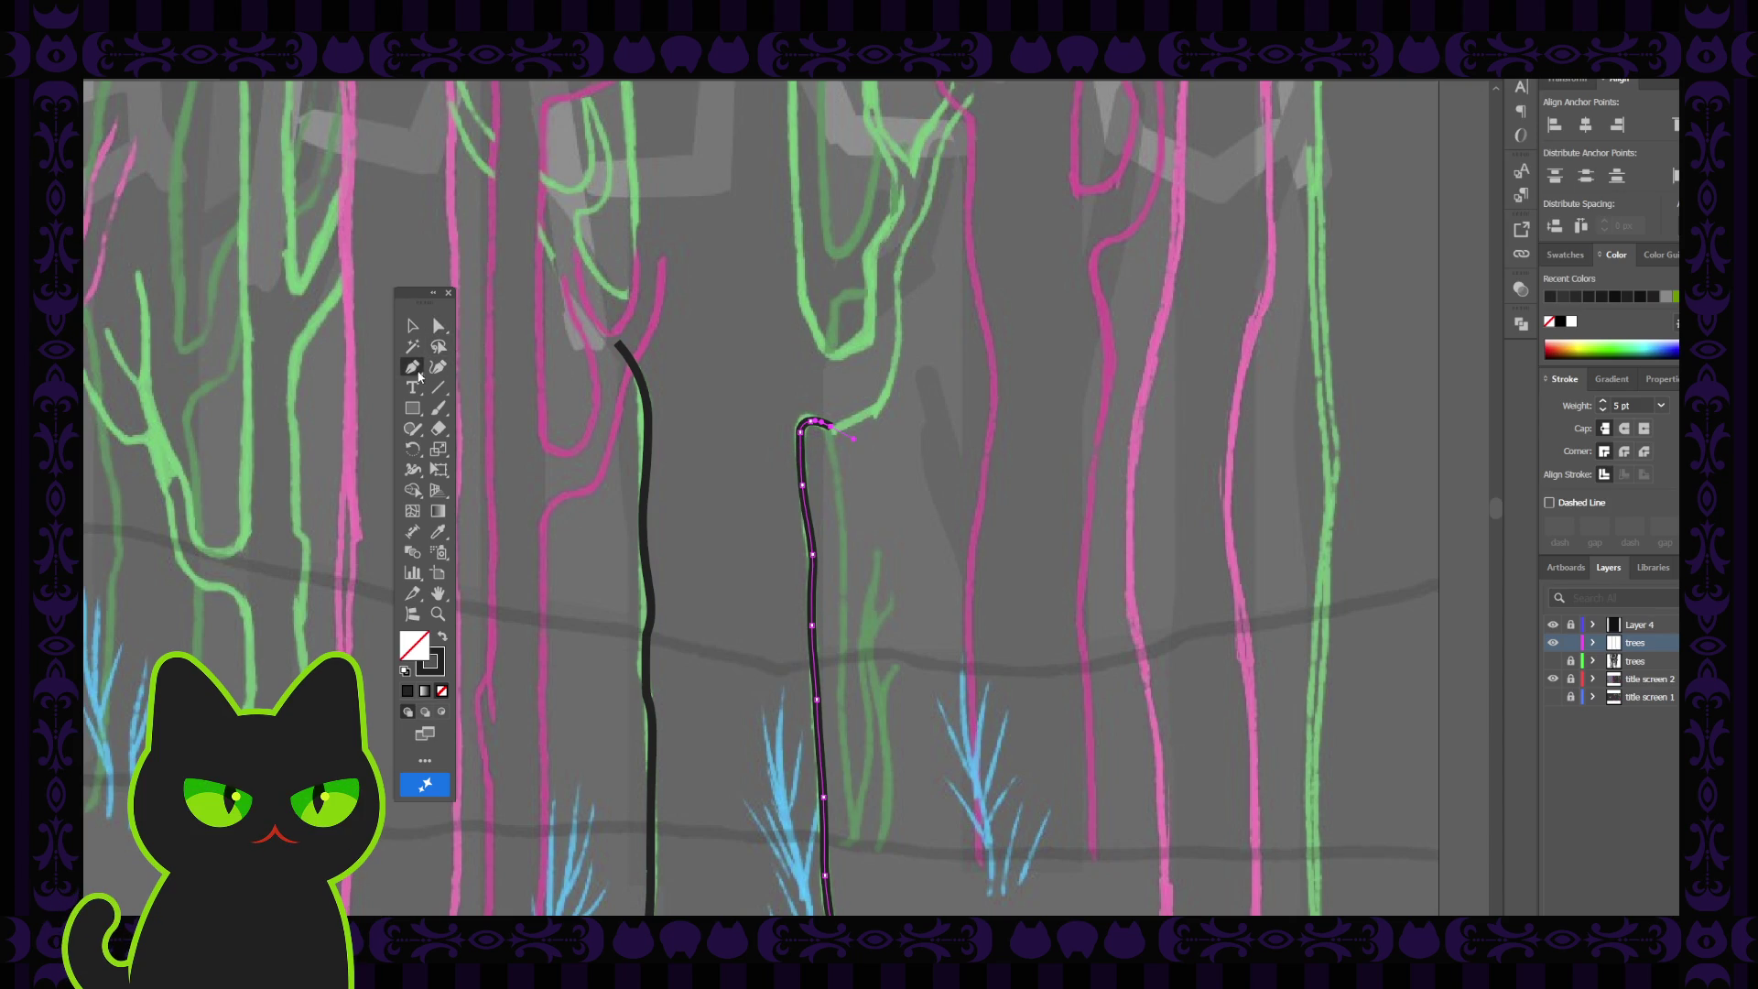
pyautogui.click(831, 427)
pyautogui.click(877, 410)
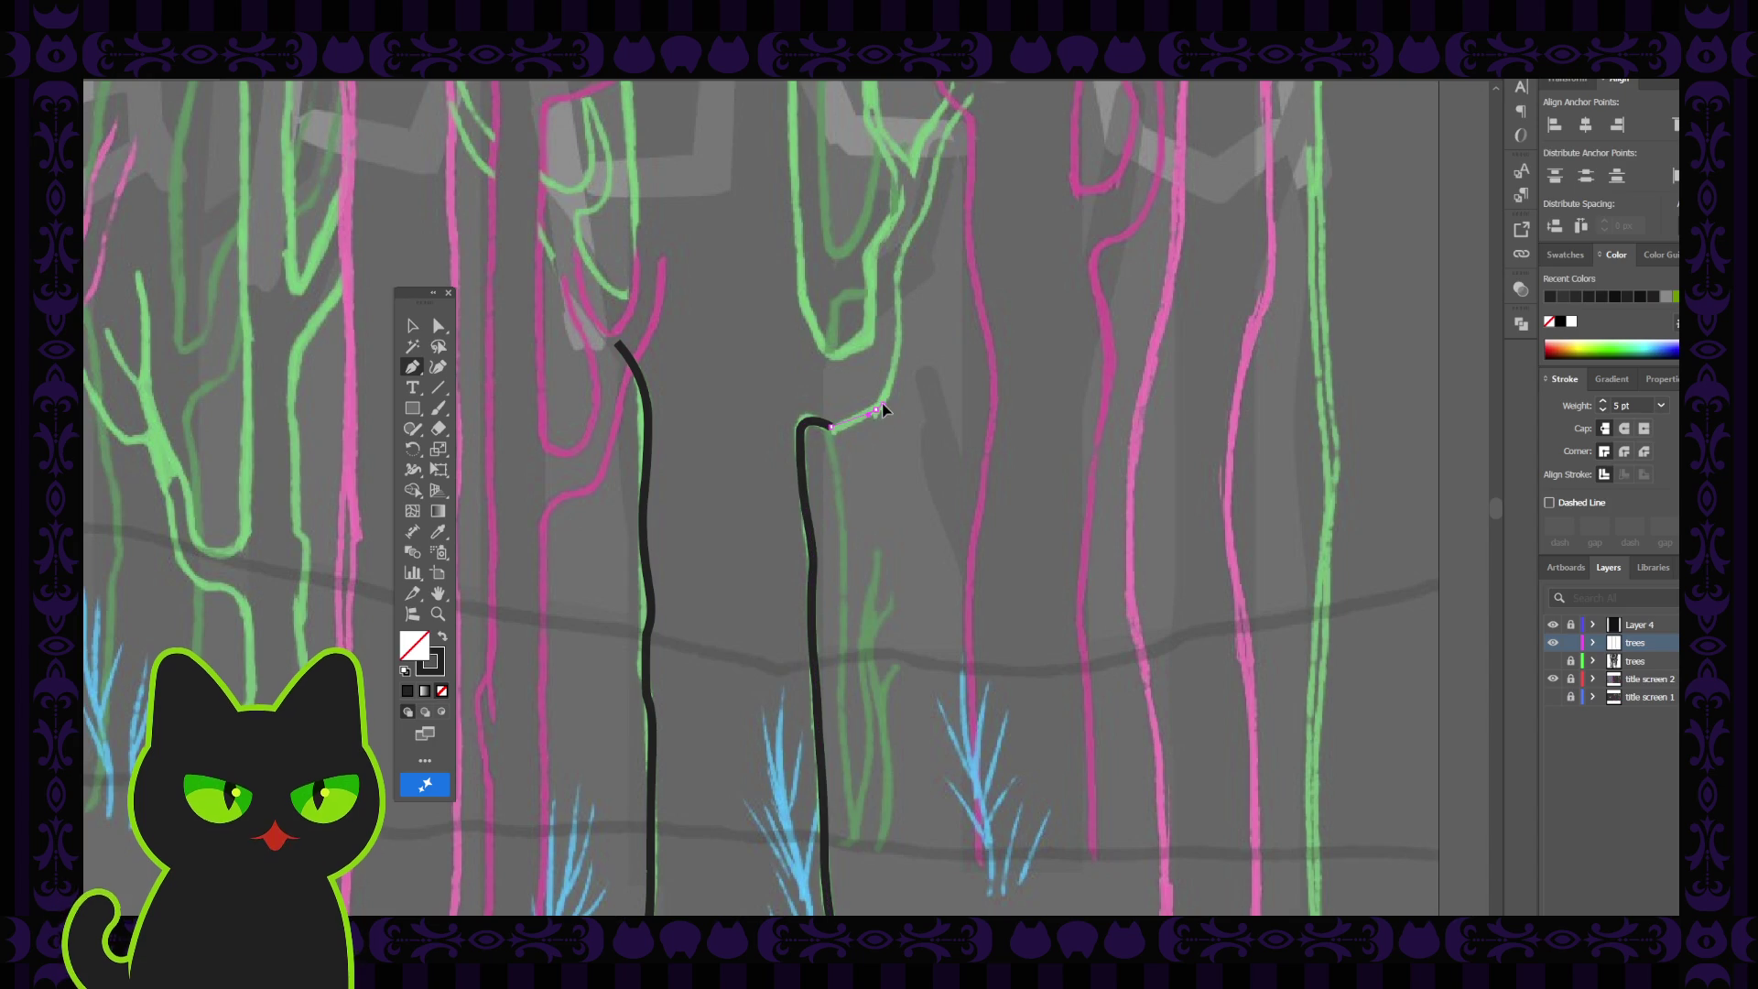
pyautogui.click(892, 400)
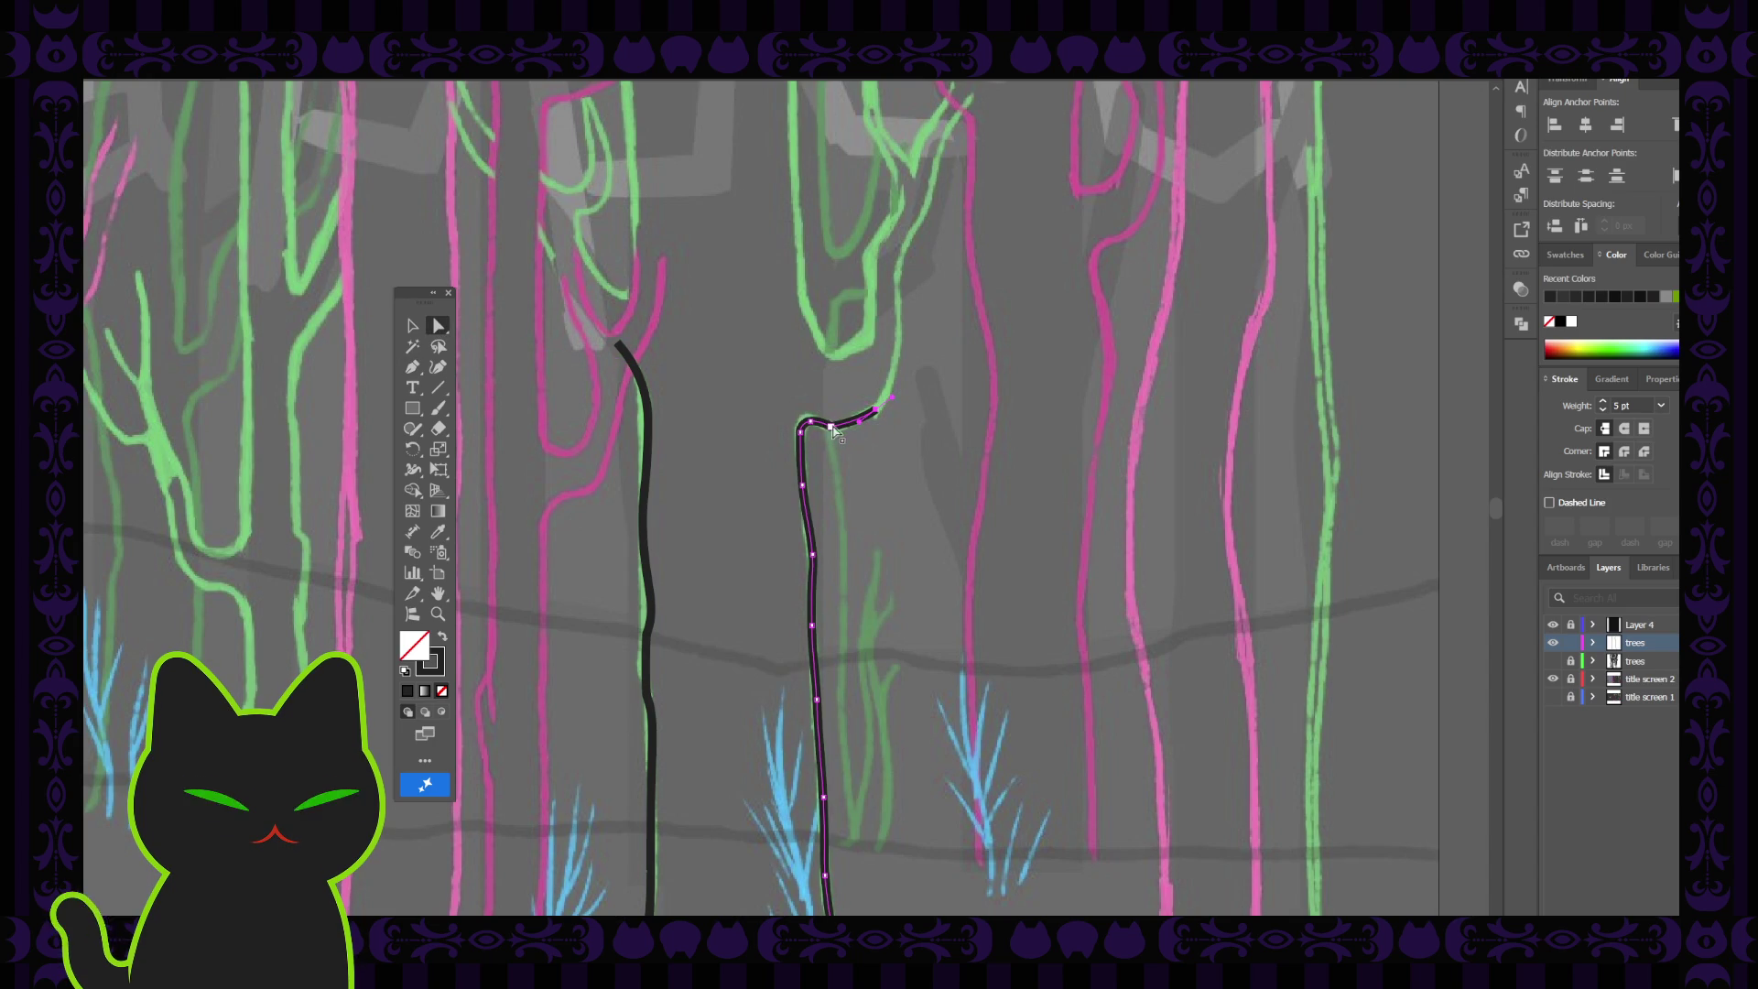
pyautogui.click(835, 421)
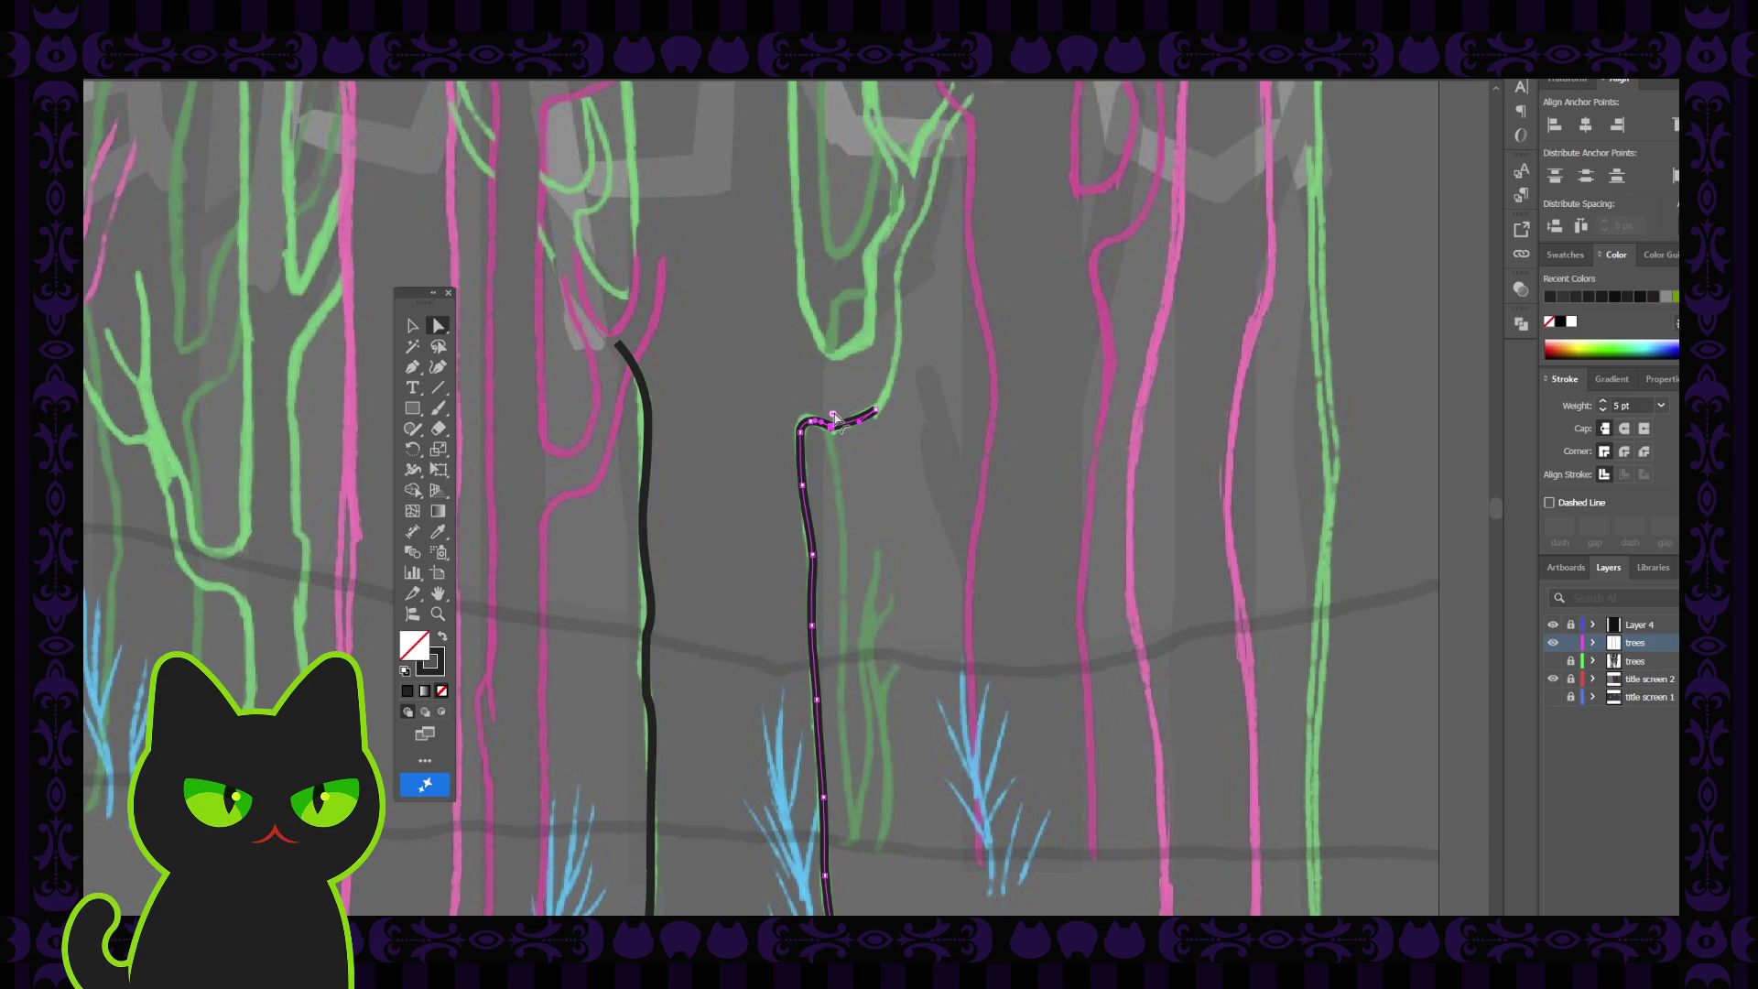
pyautogui.click(878, 413)
pyautogui.click(774, 450)
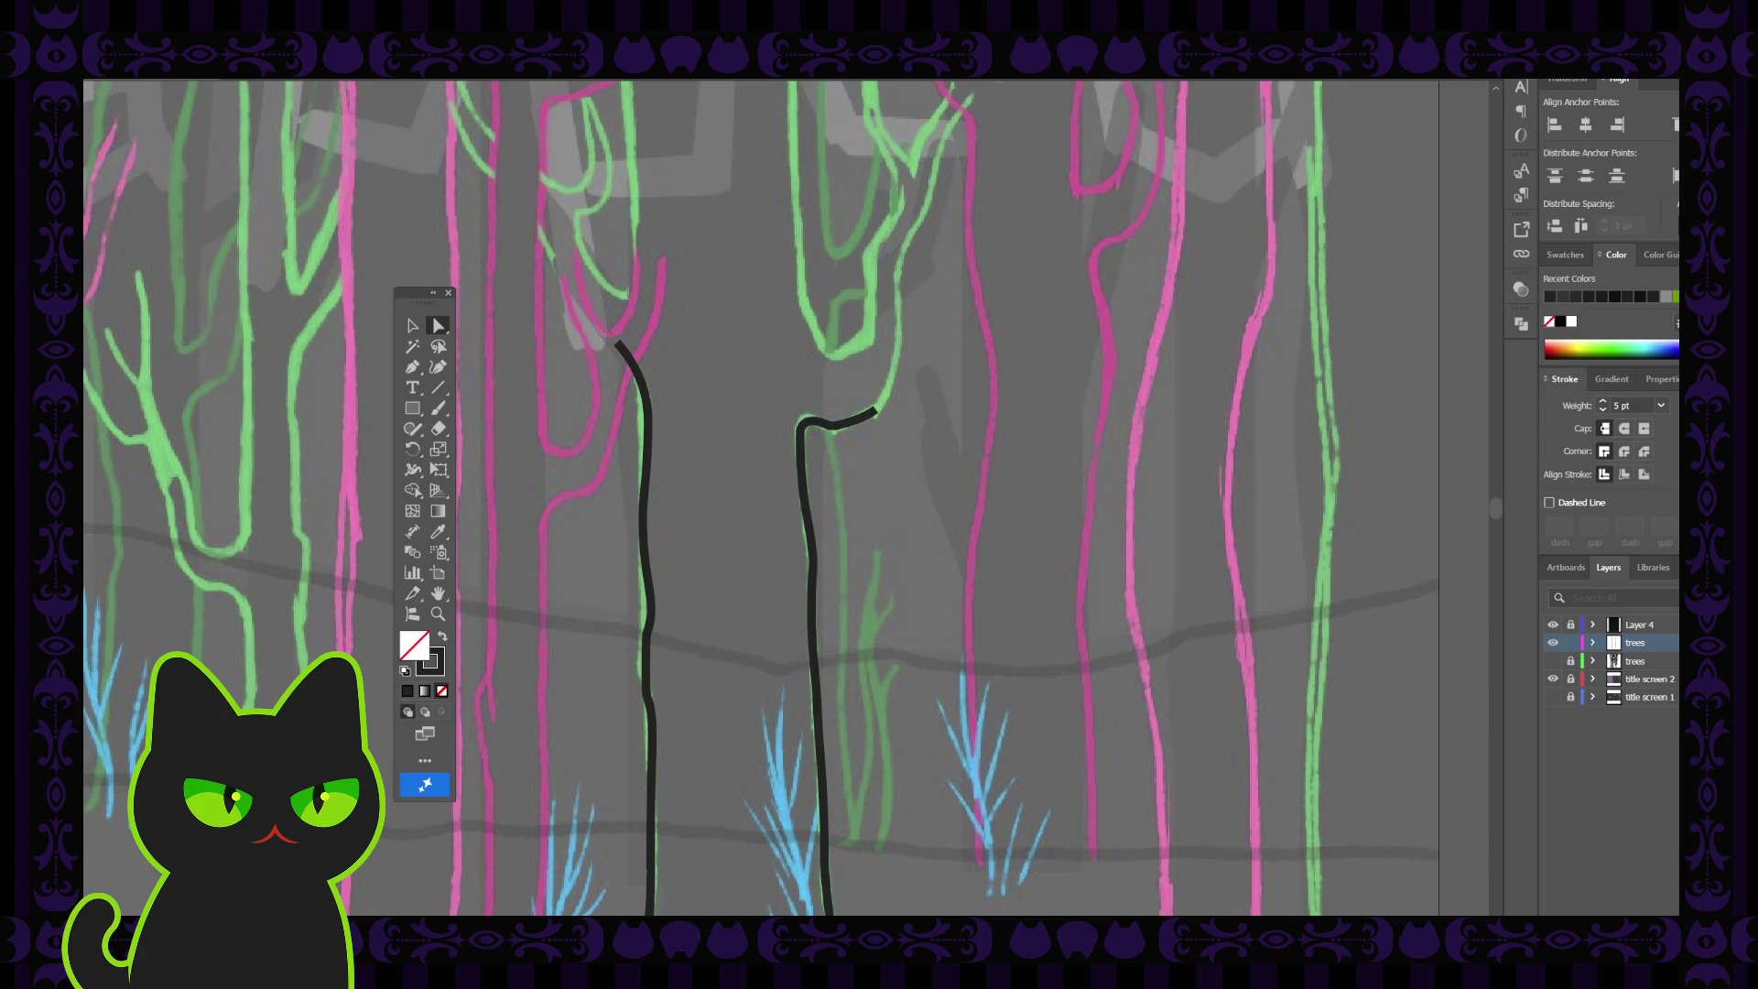
pyautogui.press('space')
pyautogui.moveTo(755, 438); pyautogui.dragTo(728, 565)
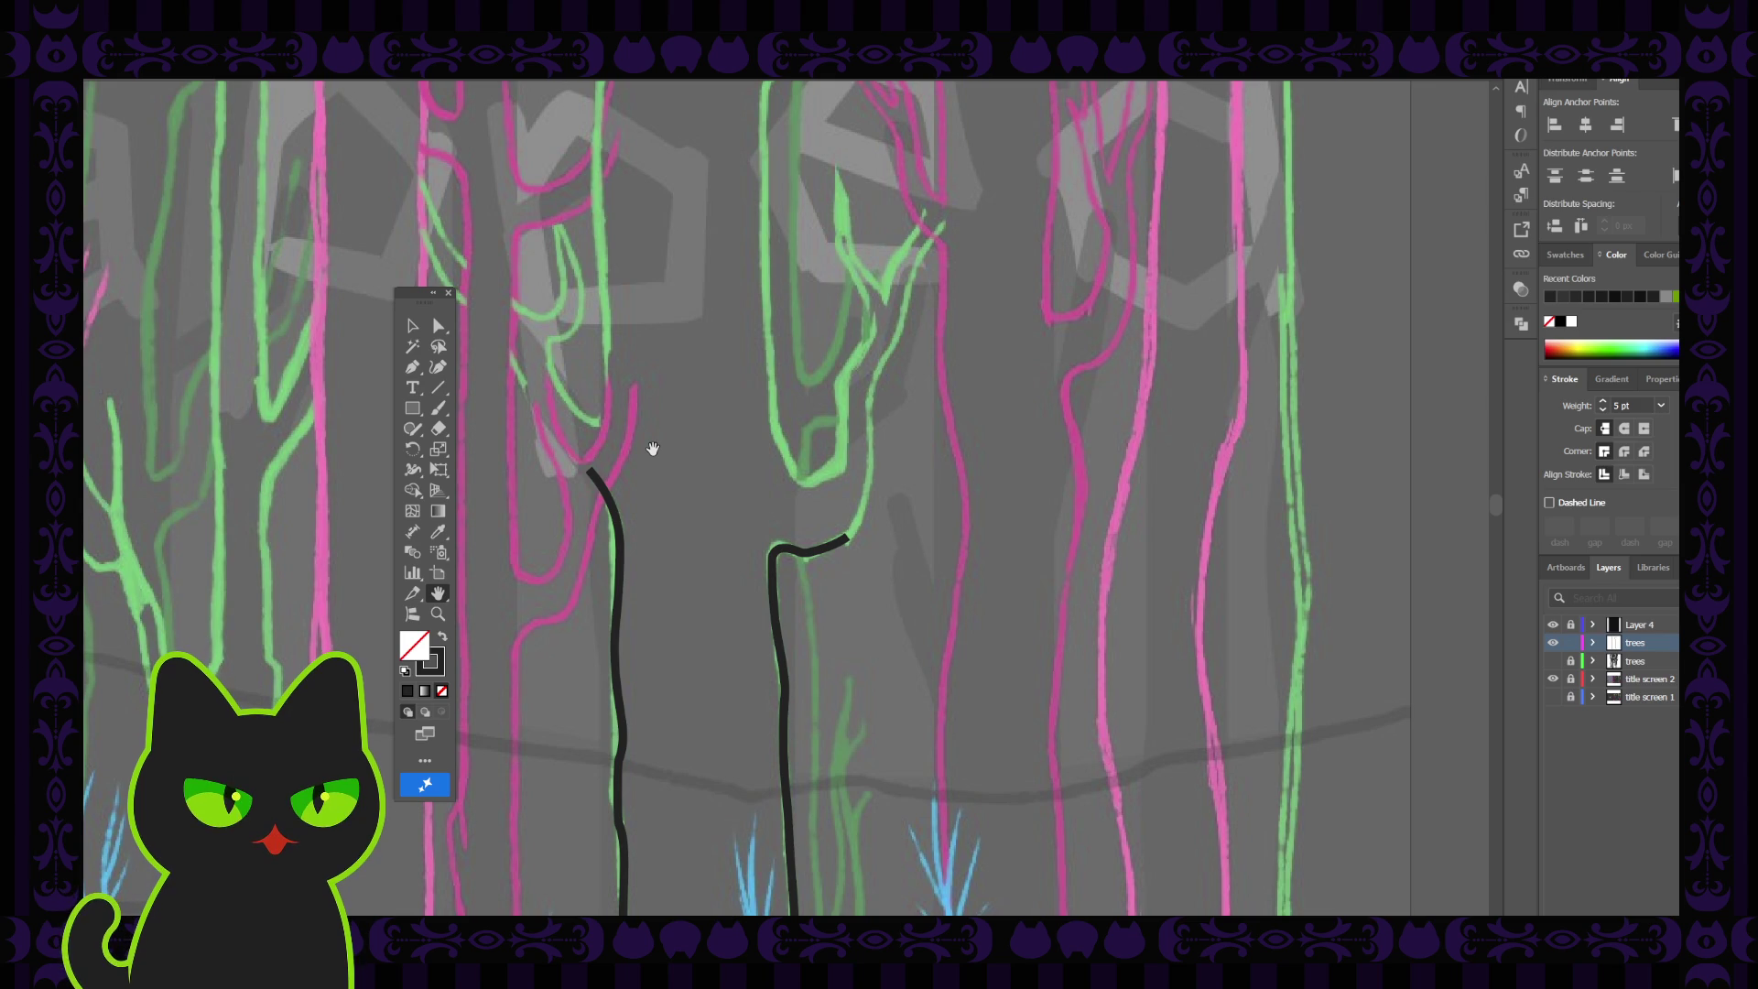
pyautogui.moveTo(687, 400); pyautogui.dragTo(690, 440)
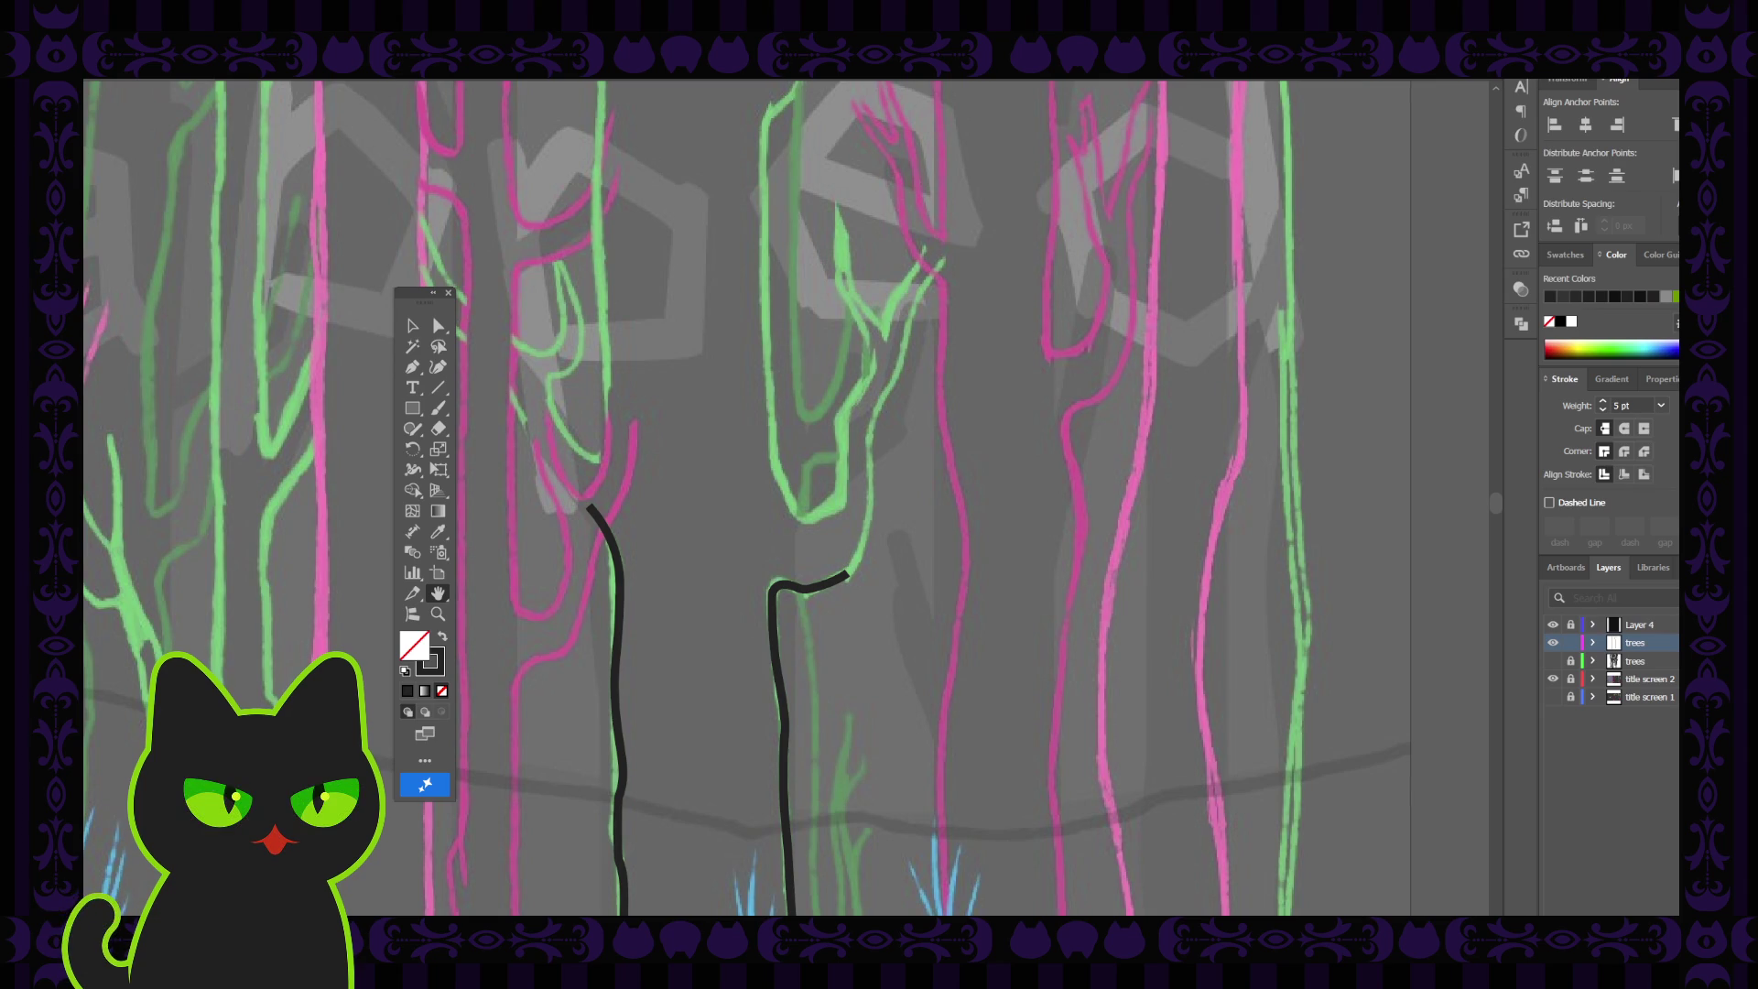
pyautogui.moveTo(945, 569); pyautogui.dragTo(934, 604)
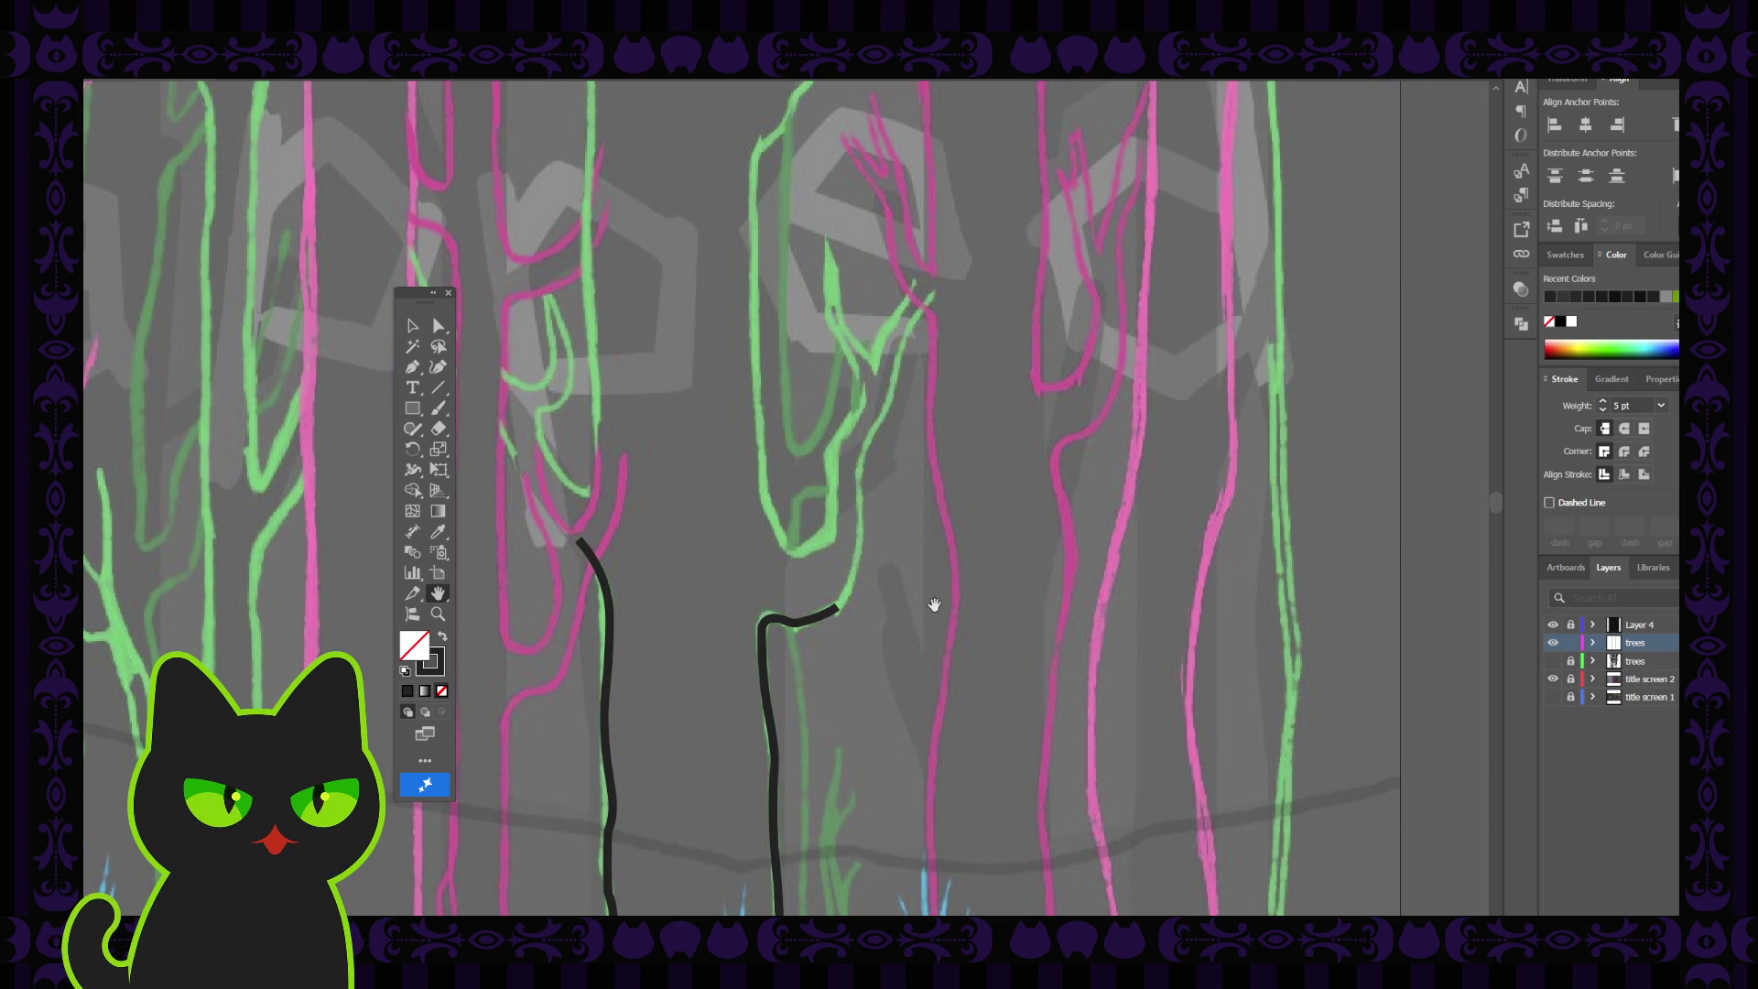
pyautogui.moveTo(863, 687); pyautogui.dragTo(898, 667)
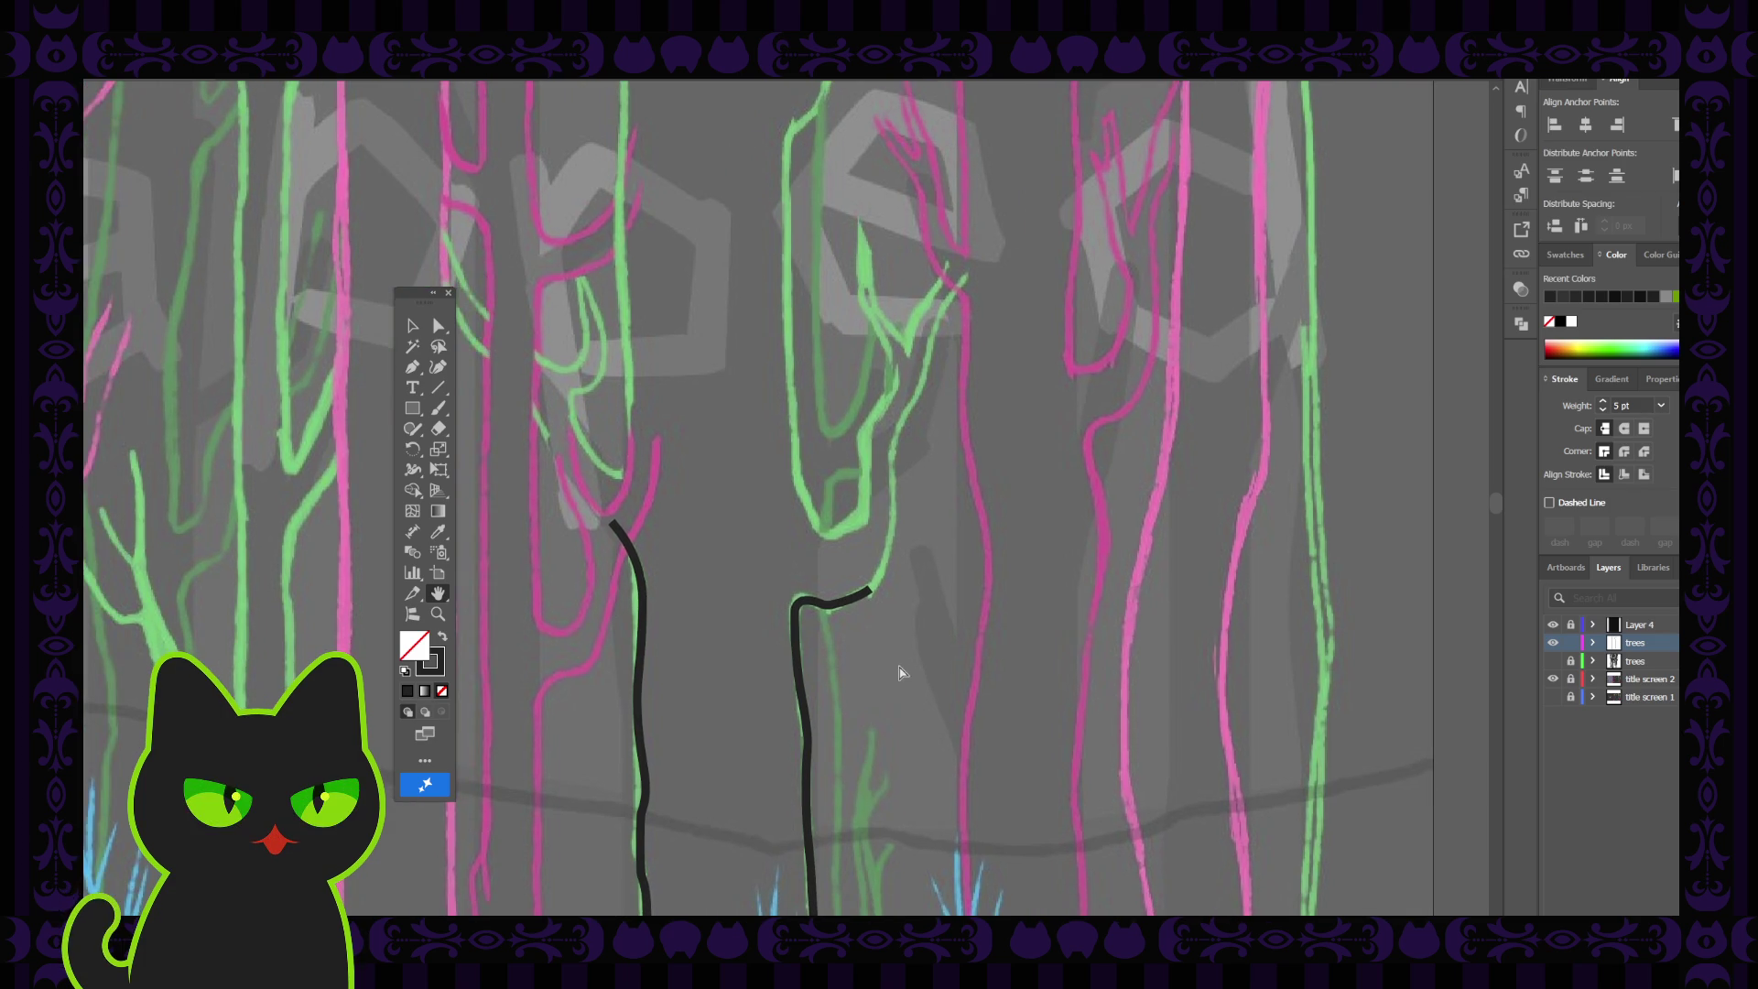
# Make the hidden trees layer visible to show the dark filled trunks beside the traced lines
pyautogui.hotkey('ctrl', '-')
pyautogui.hotkey('ctrl', '-')
pyautogui.hscroll(-5, 870, 664)
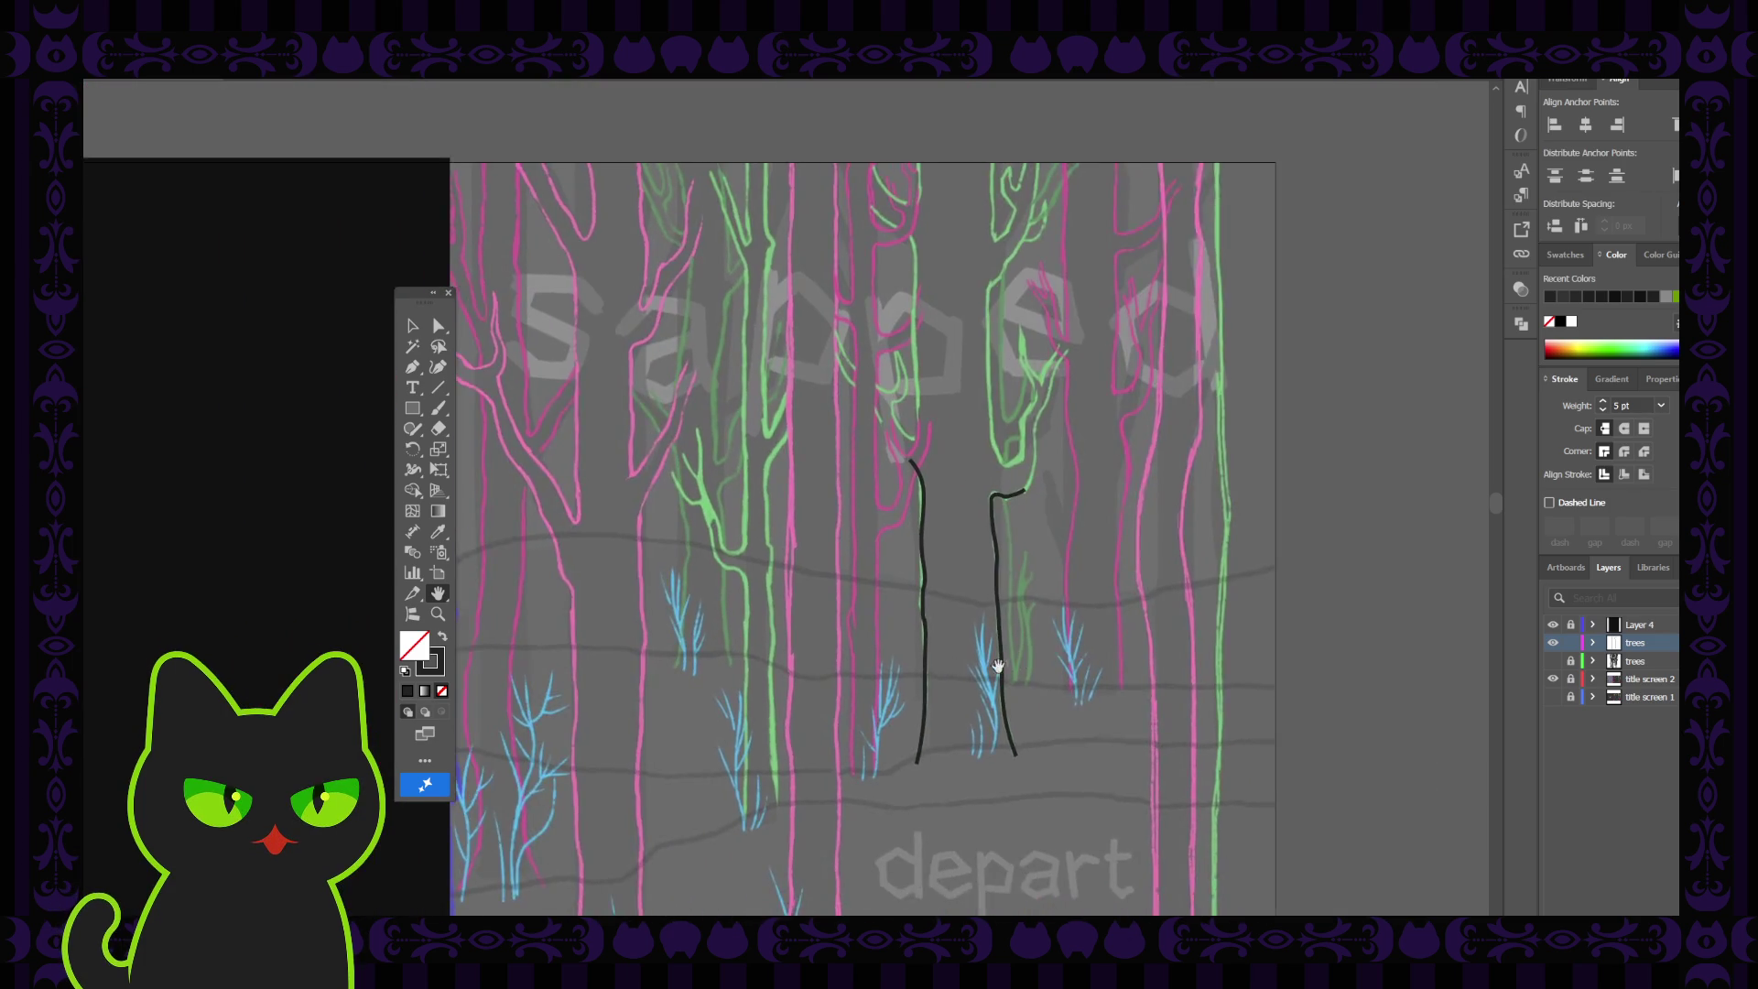
pyautogui.scroll(-1, 870, 664)
pyautogui.hotkey('ctrl', '-')
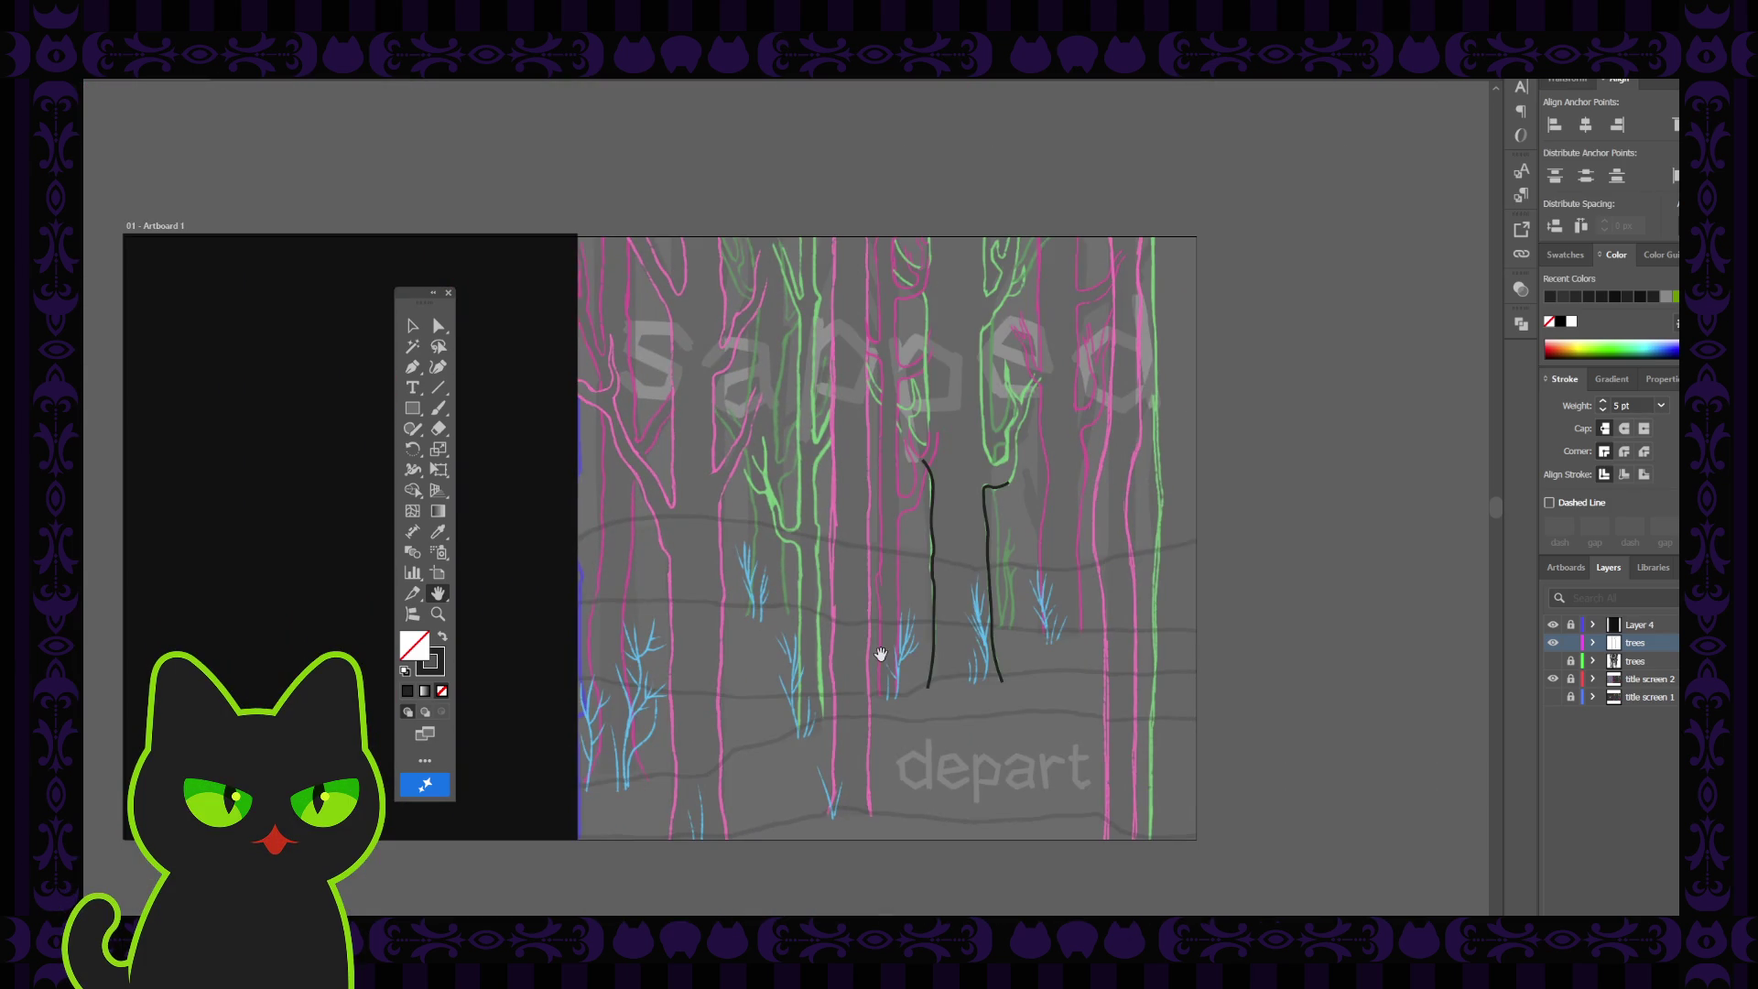
pyautogui.hscroll(-3, 823, 673)
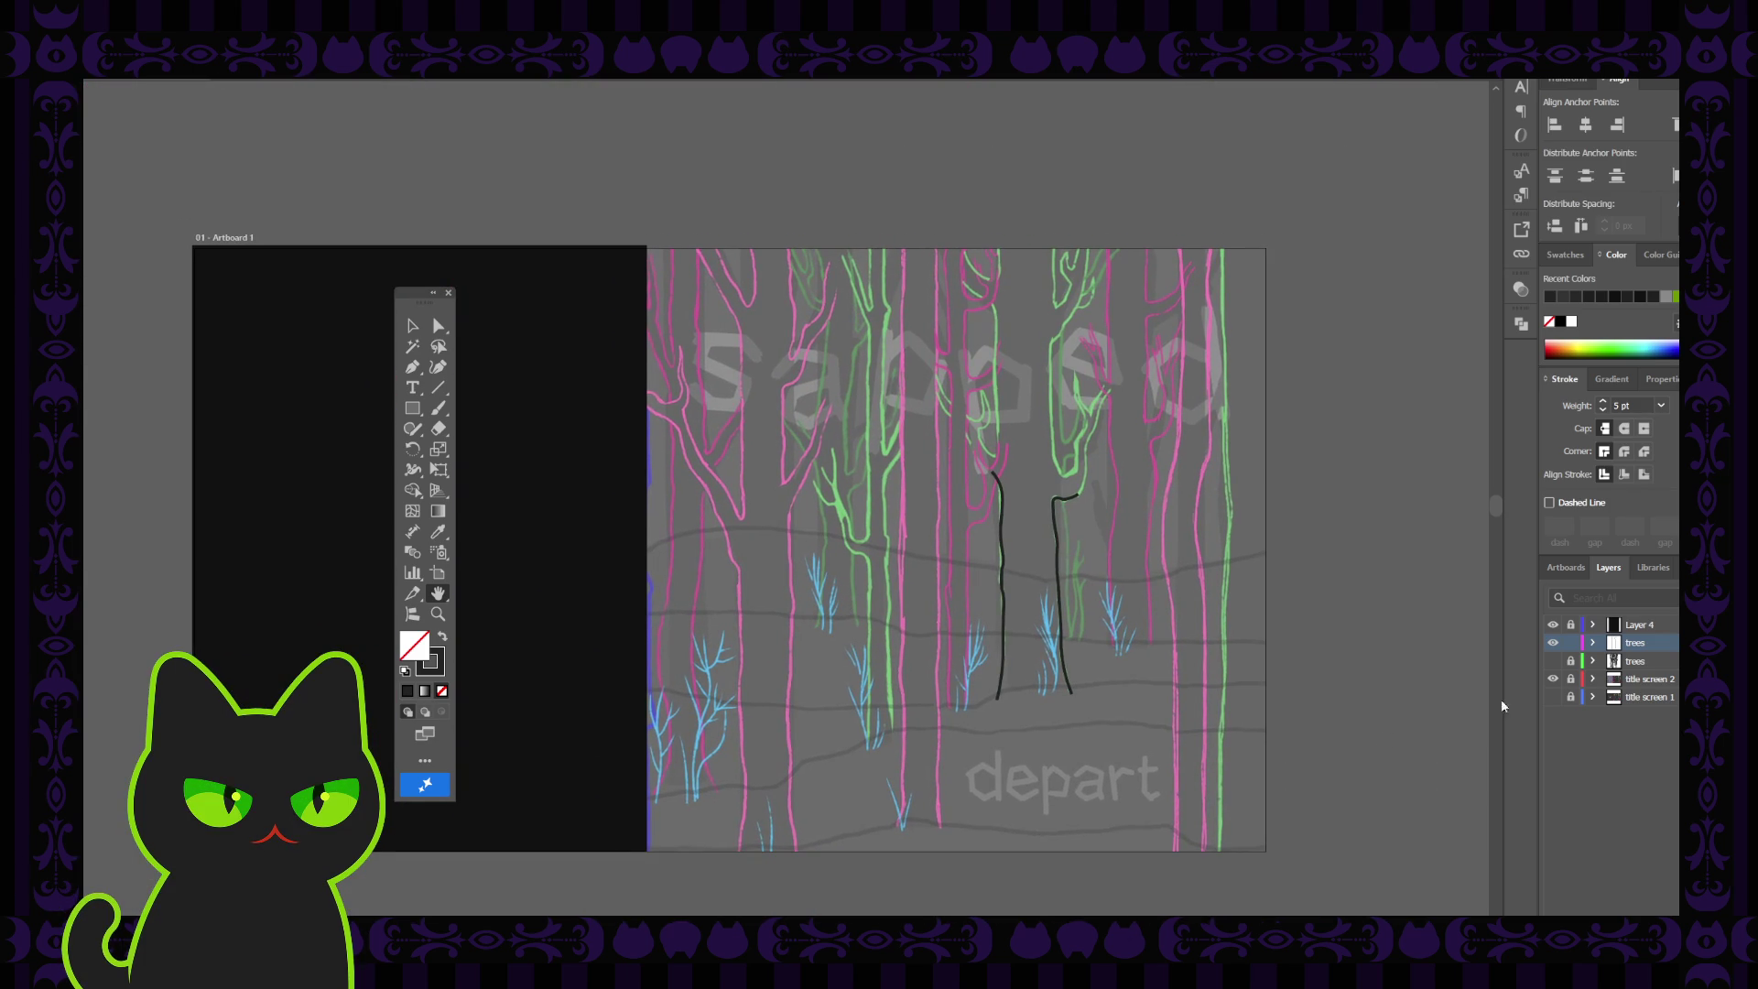
pyautogui.click(1552, 660)
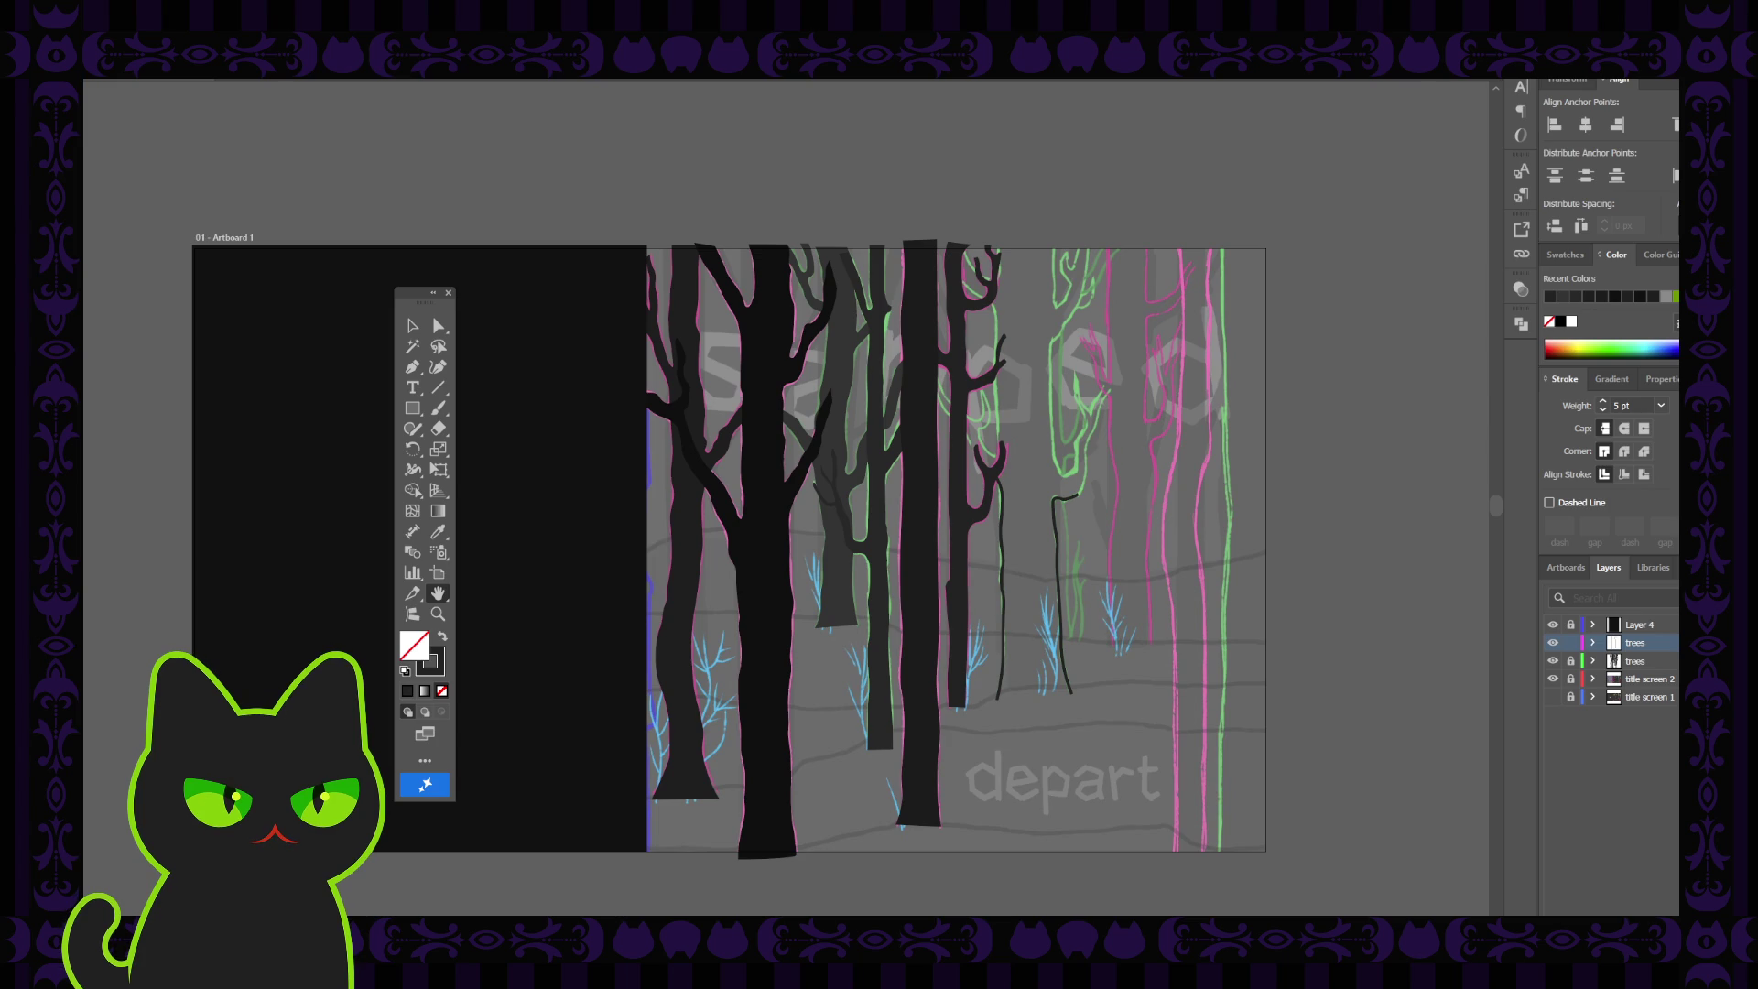
pyautogui.moveTo(1150, 603); pyautogui.dragTo(1054, 612)
pyautogui.hotkey('ctrl', '+')
pyautogui.hotkey('ctrl', '+')
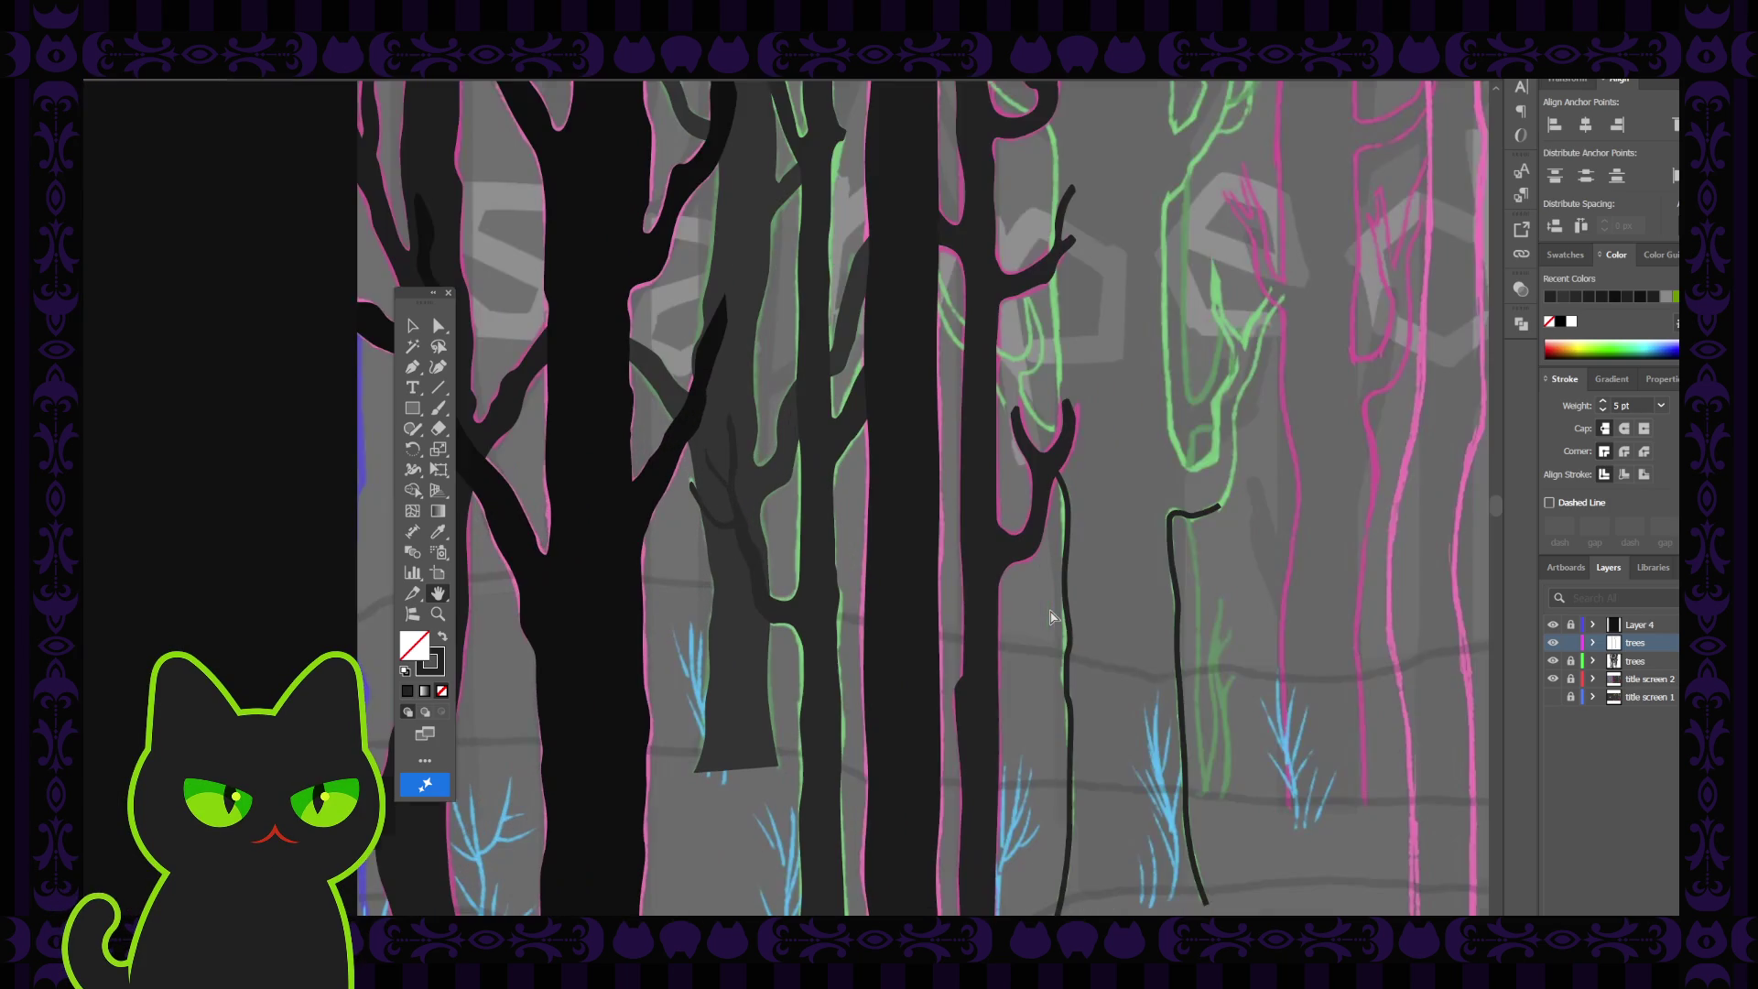
pyautogui.hscroll(3, 1098, 659)
pyautogui.scroll(-1, 1099, 660)
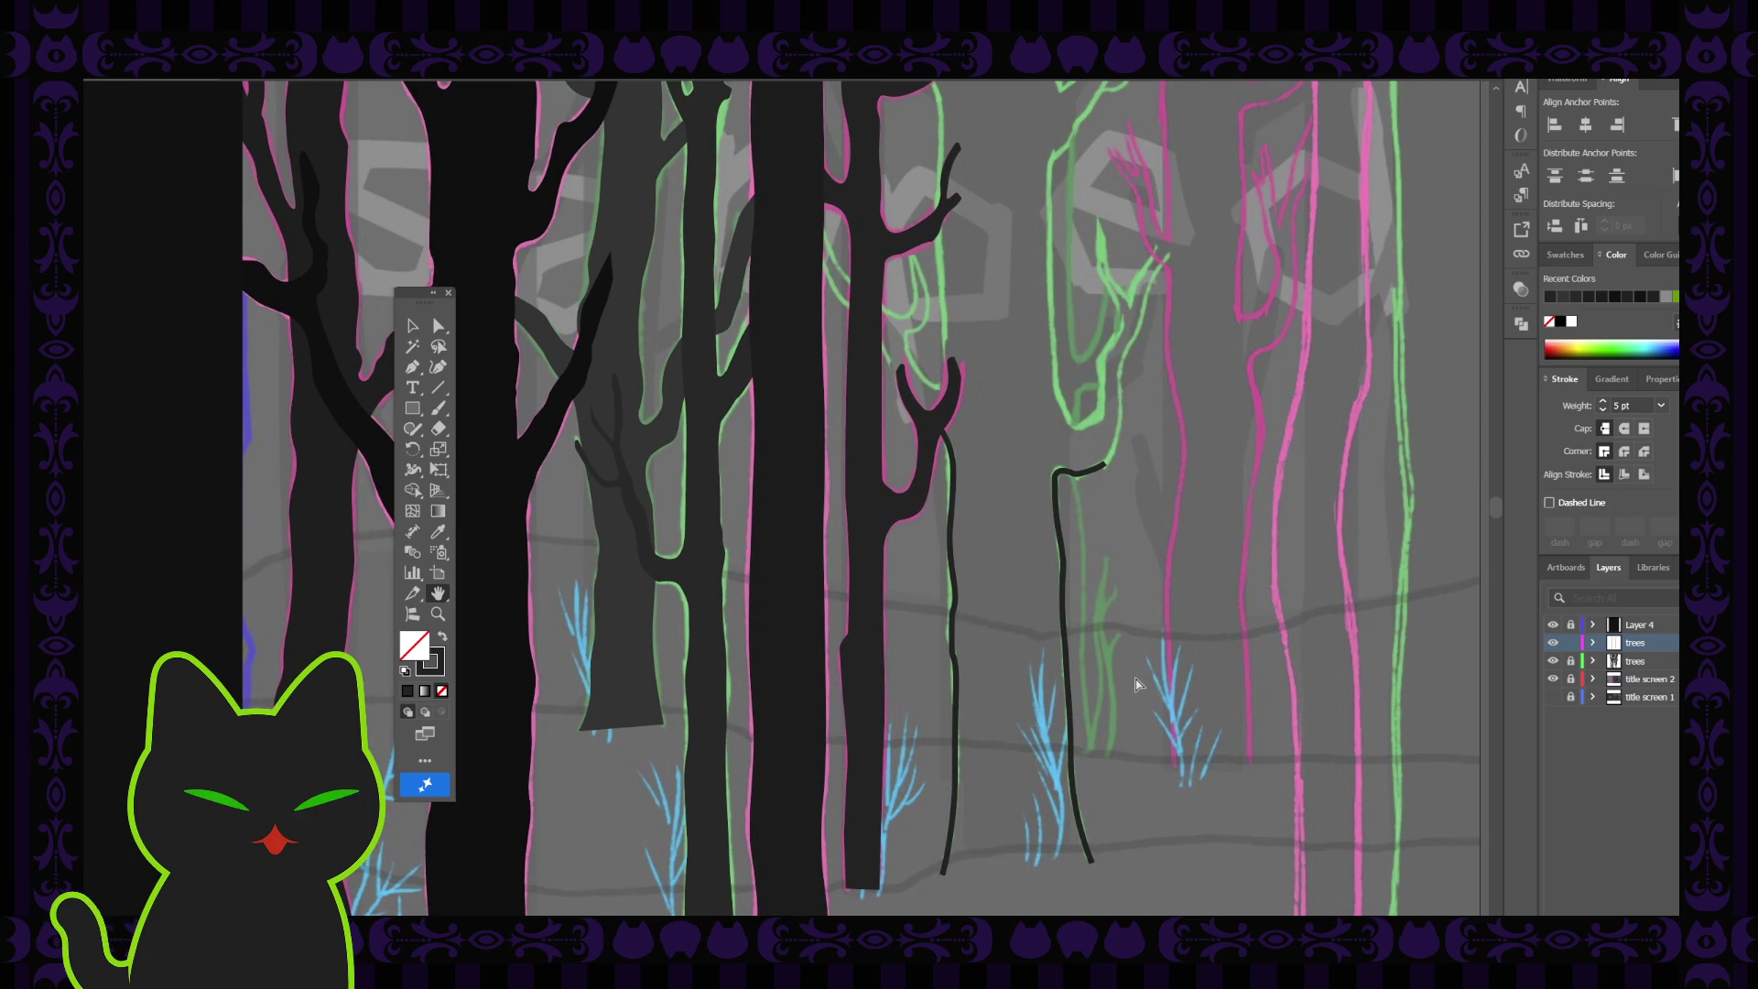
pyautogui.hotkey('ctrl', '-')
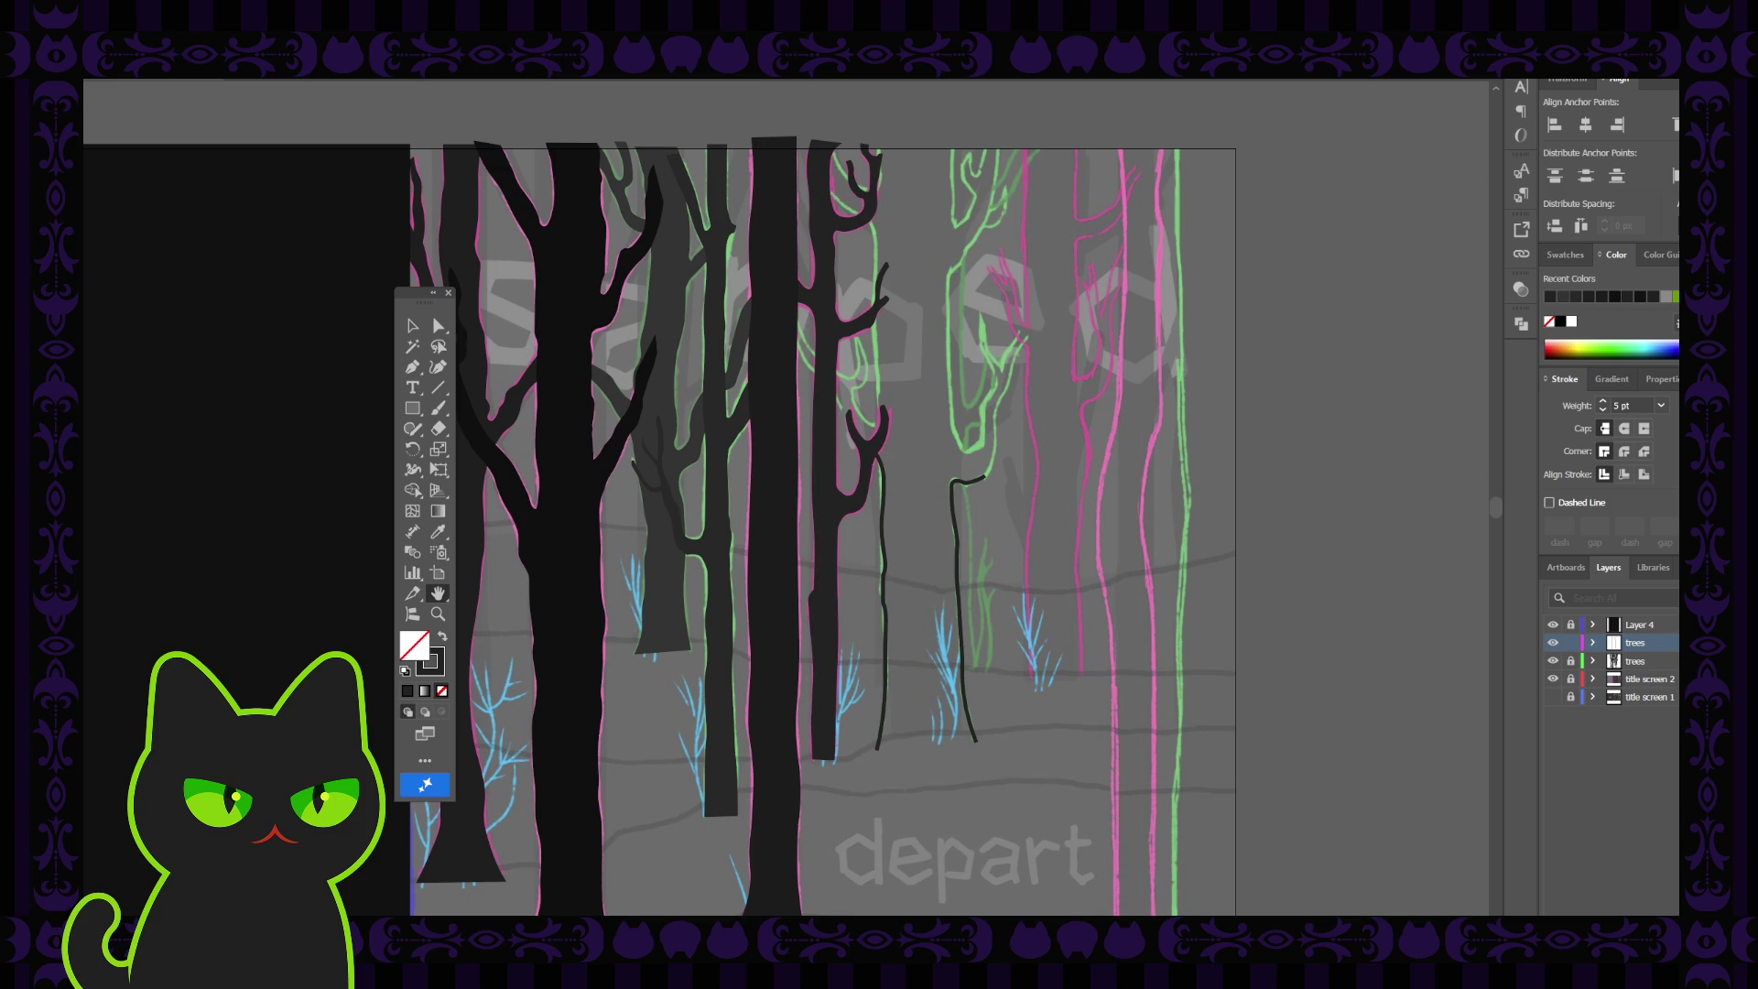
pyautogui.moveTo(1292, 631); pyautogui.dragTo(1273, 631)
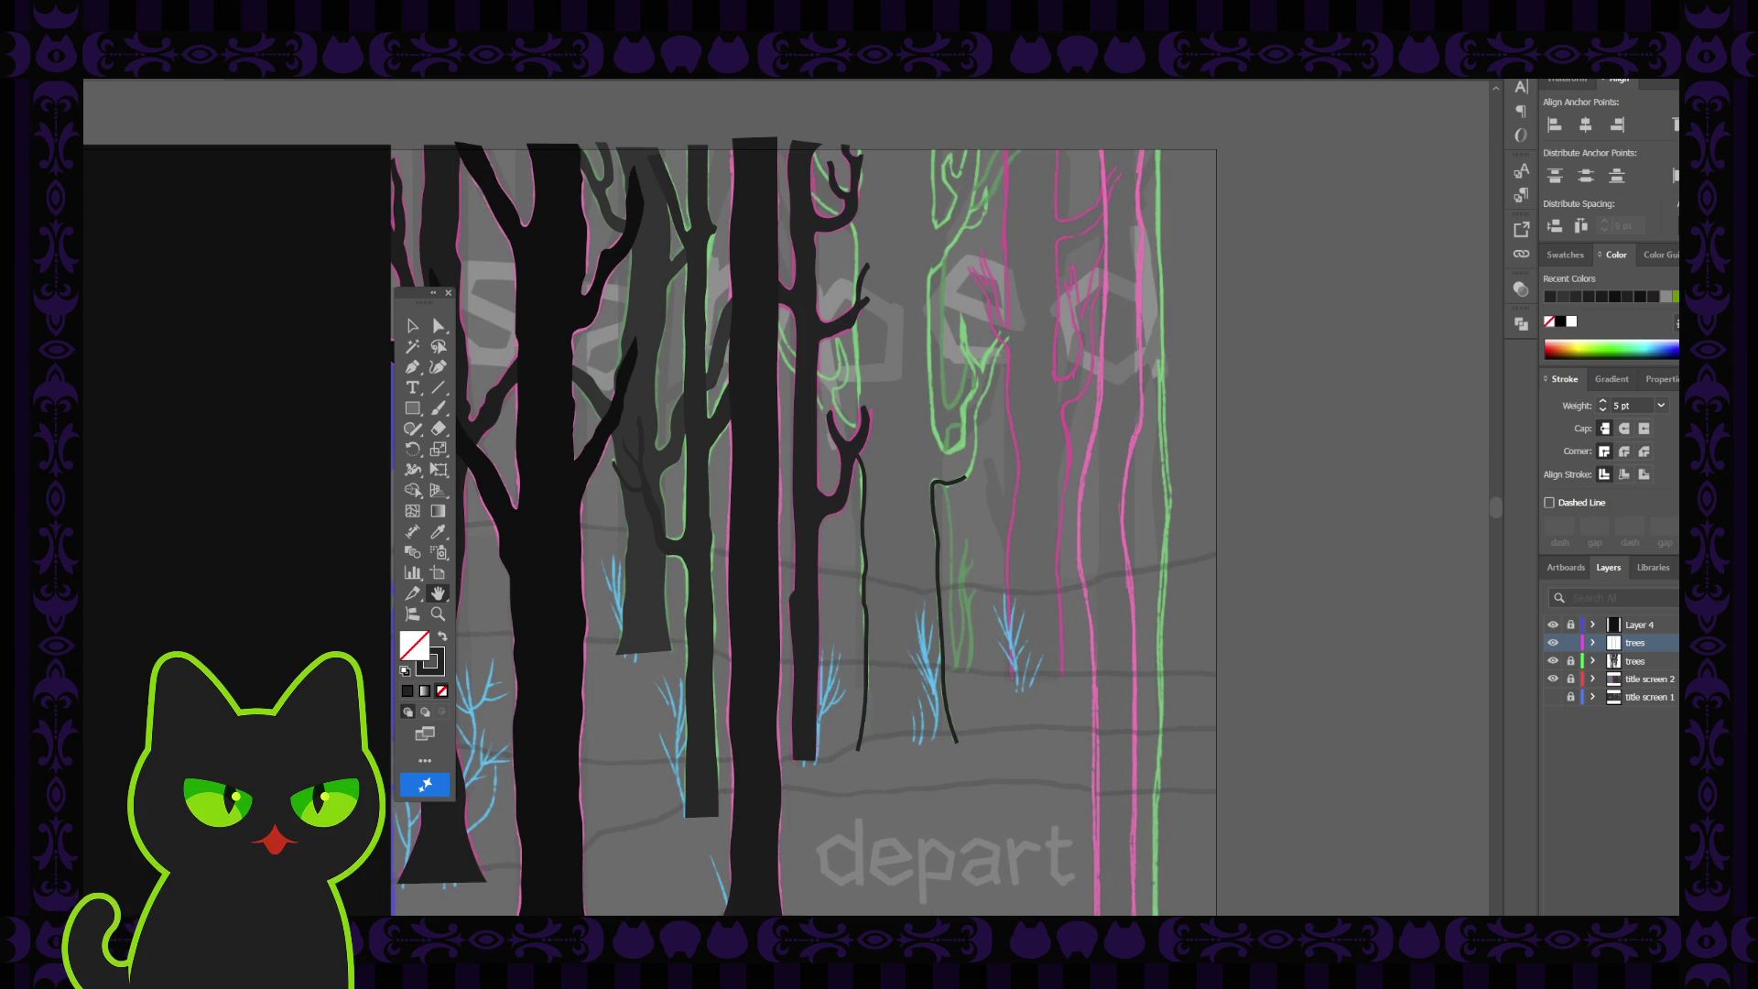
pyautogui.moveTo(1101, 728); pyautogui.dragTo(1143, 726)
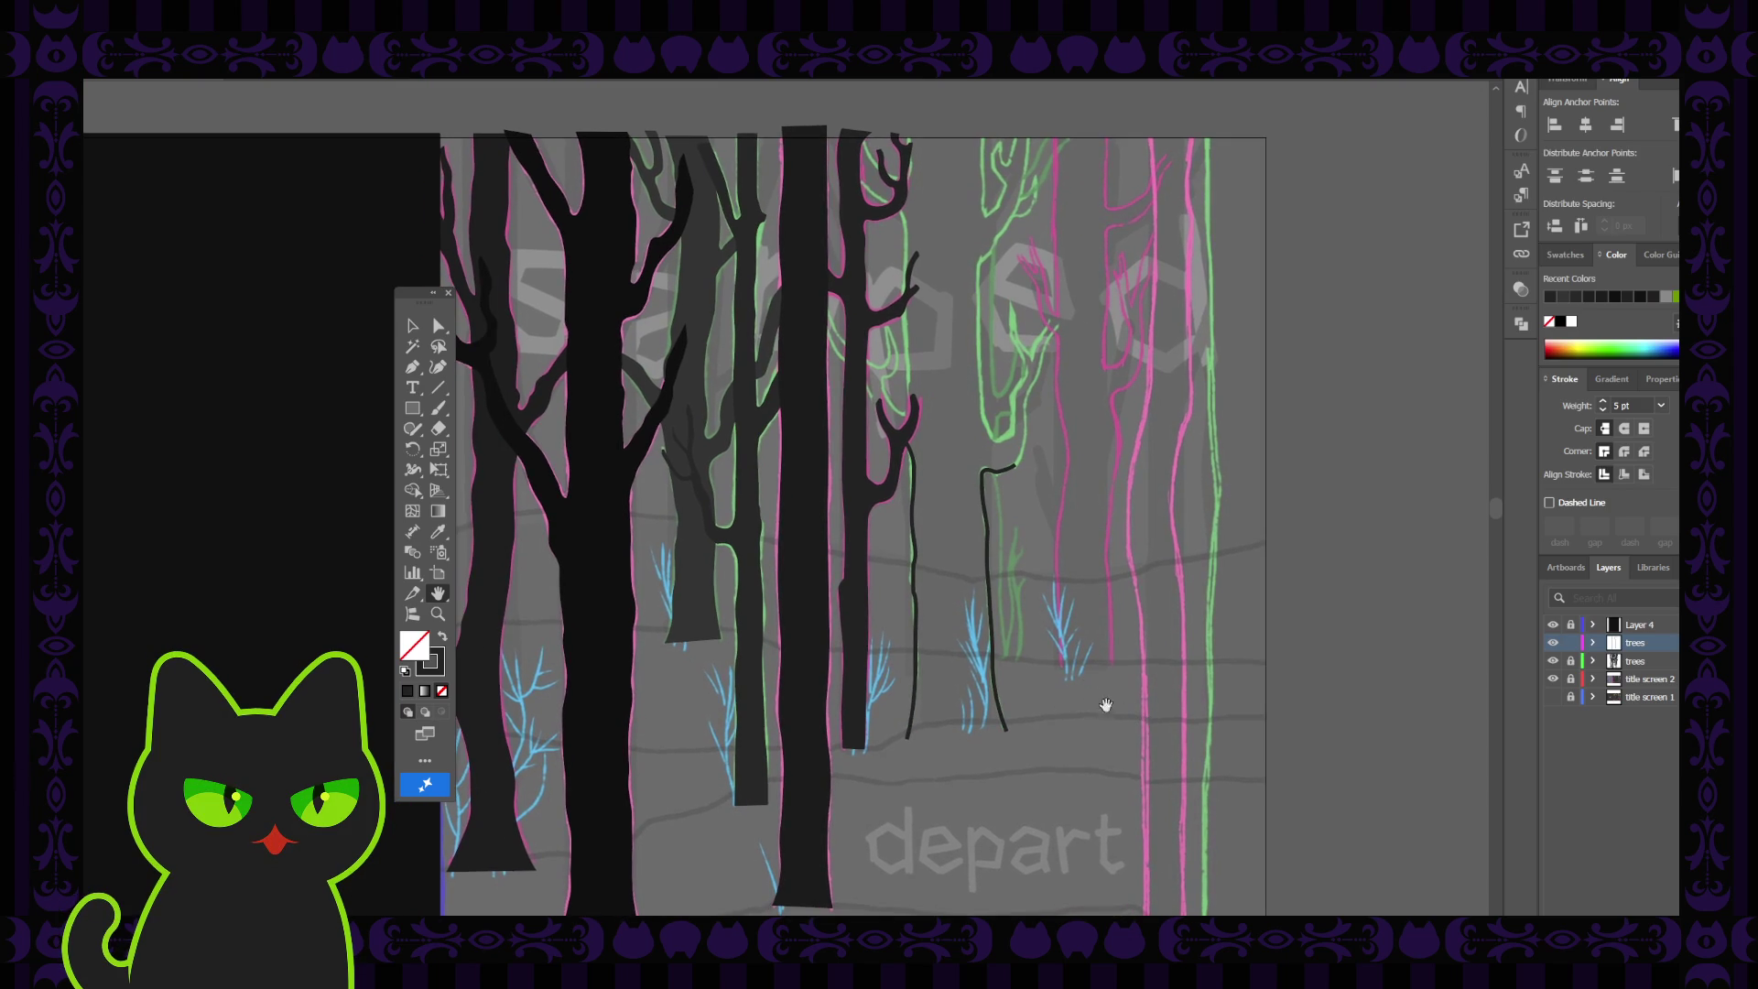
pyautogui.moveTo(1133, 580); pyautogui.dragTo(1101, 619)
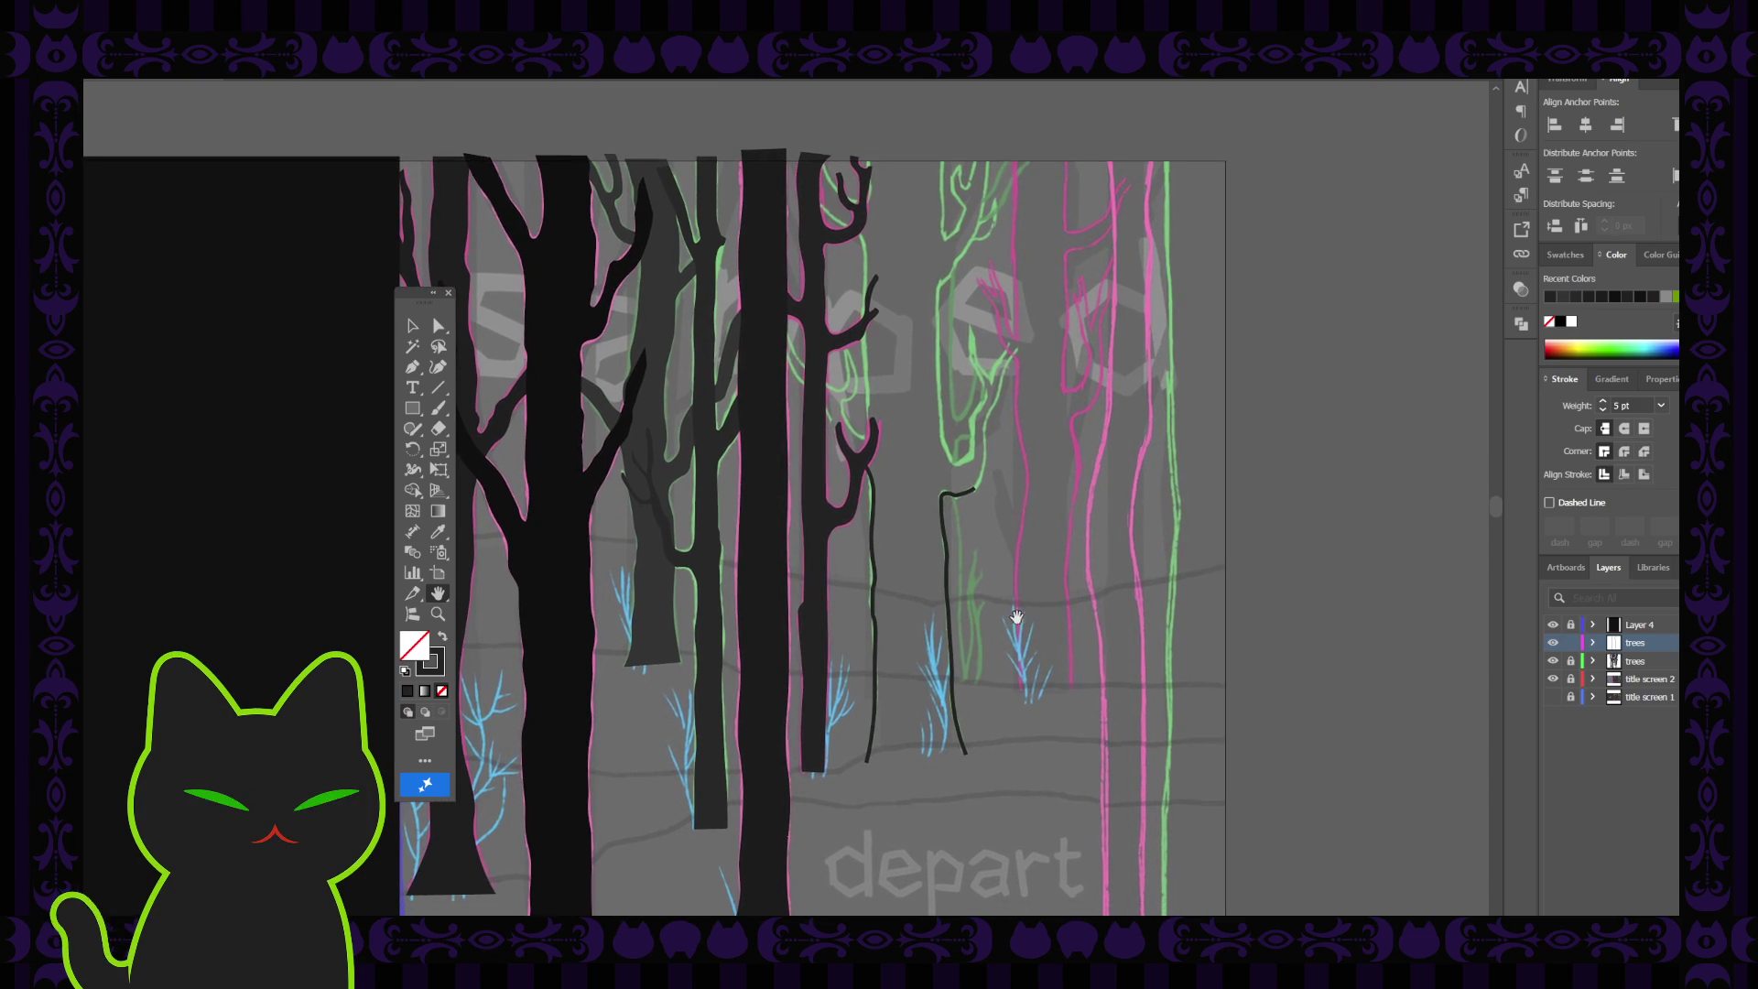
pyautogui.hotkey('ctrl', '=')
pyautogui.hotkey('ctrl', '=')
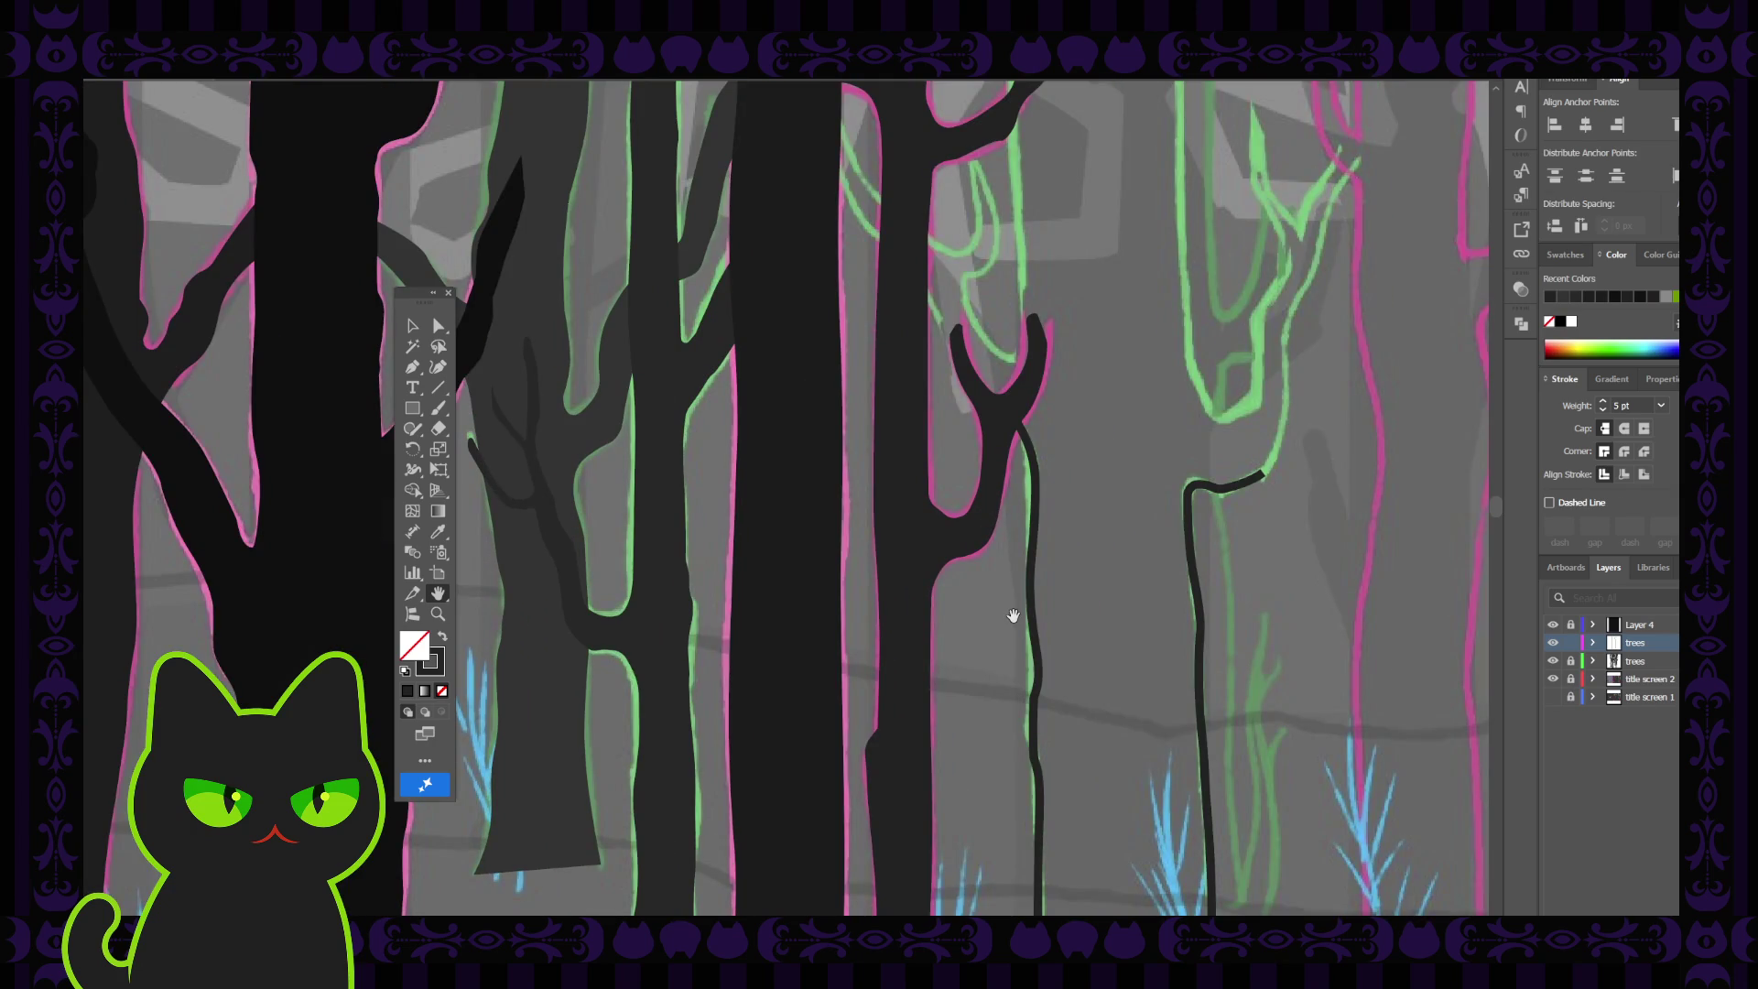
# Extend the dark trunk line upward with two Curvature points along the green sketch
pyautogui.hscroll(5, 1169, 451)
pyautogui.scroll(3, 1169, 452)
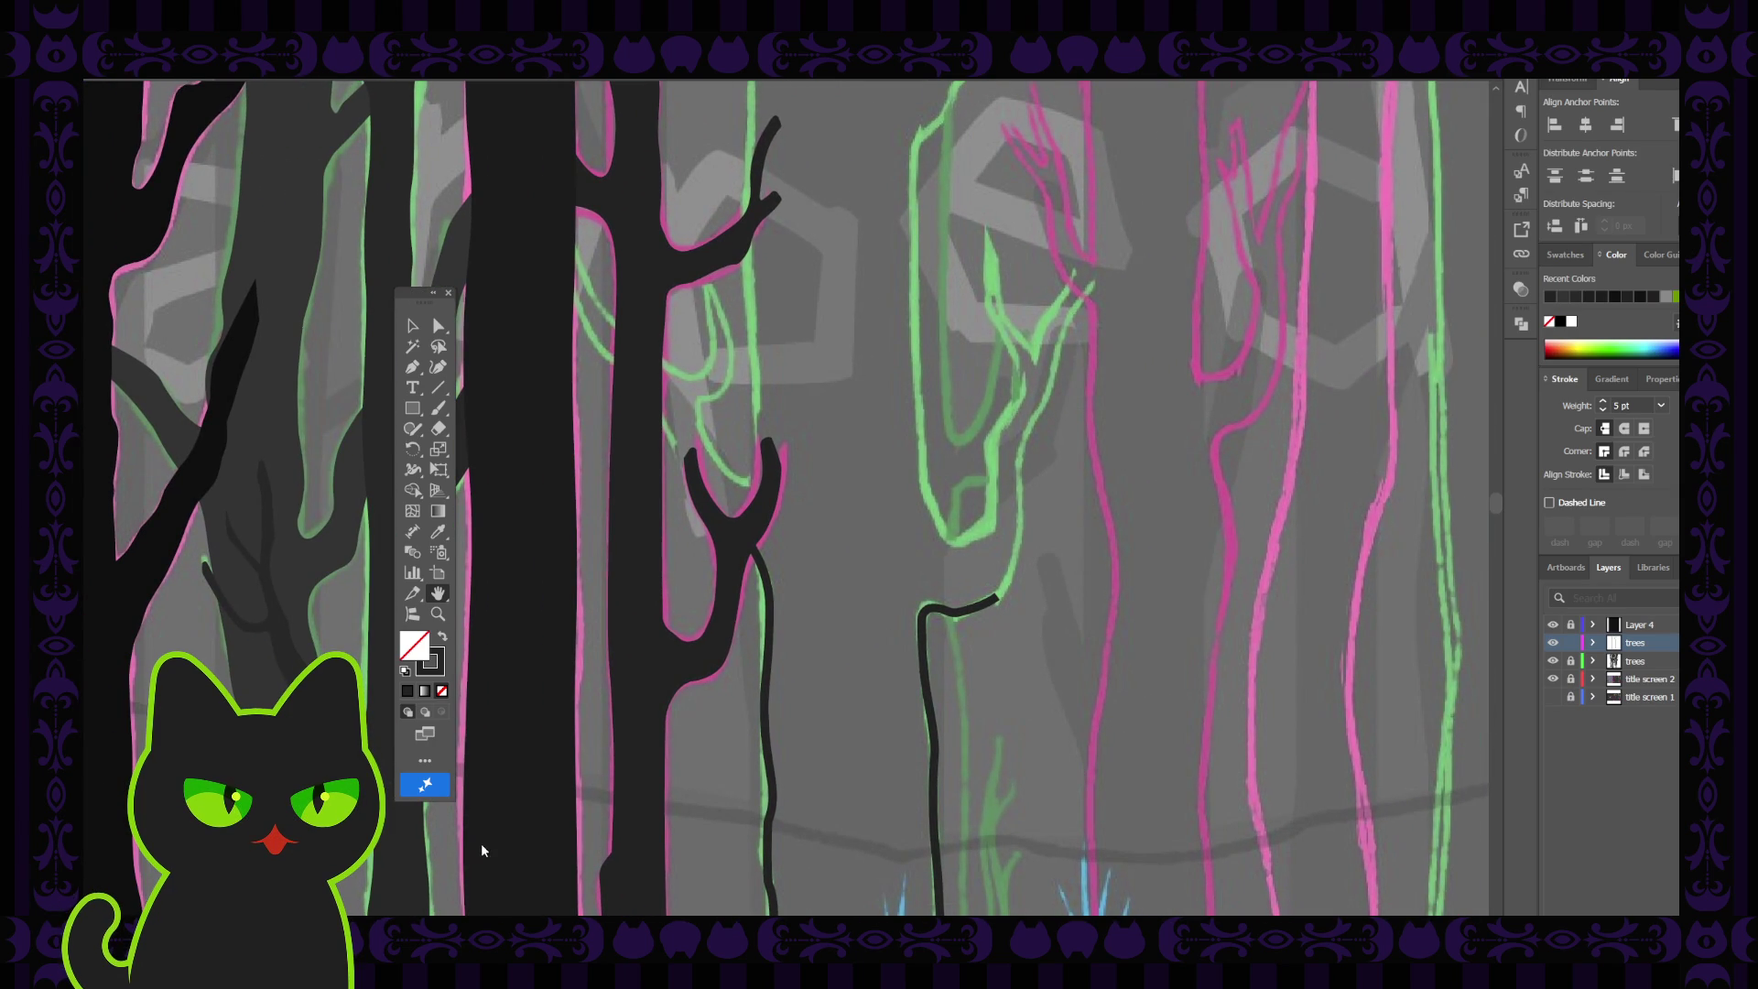
pyautogui.hscroll(1, 760, 550)
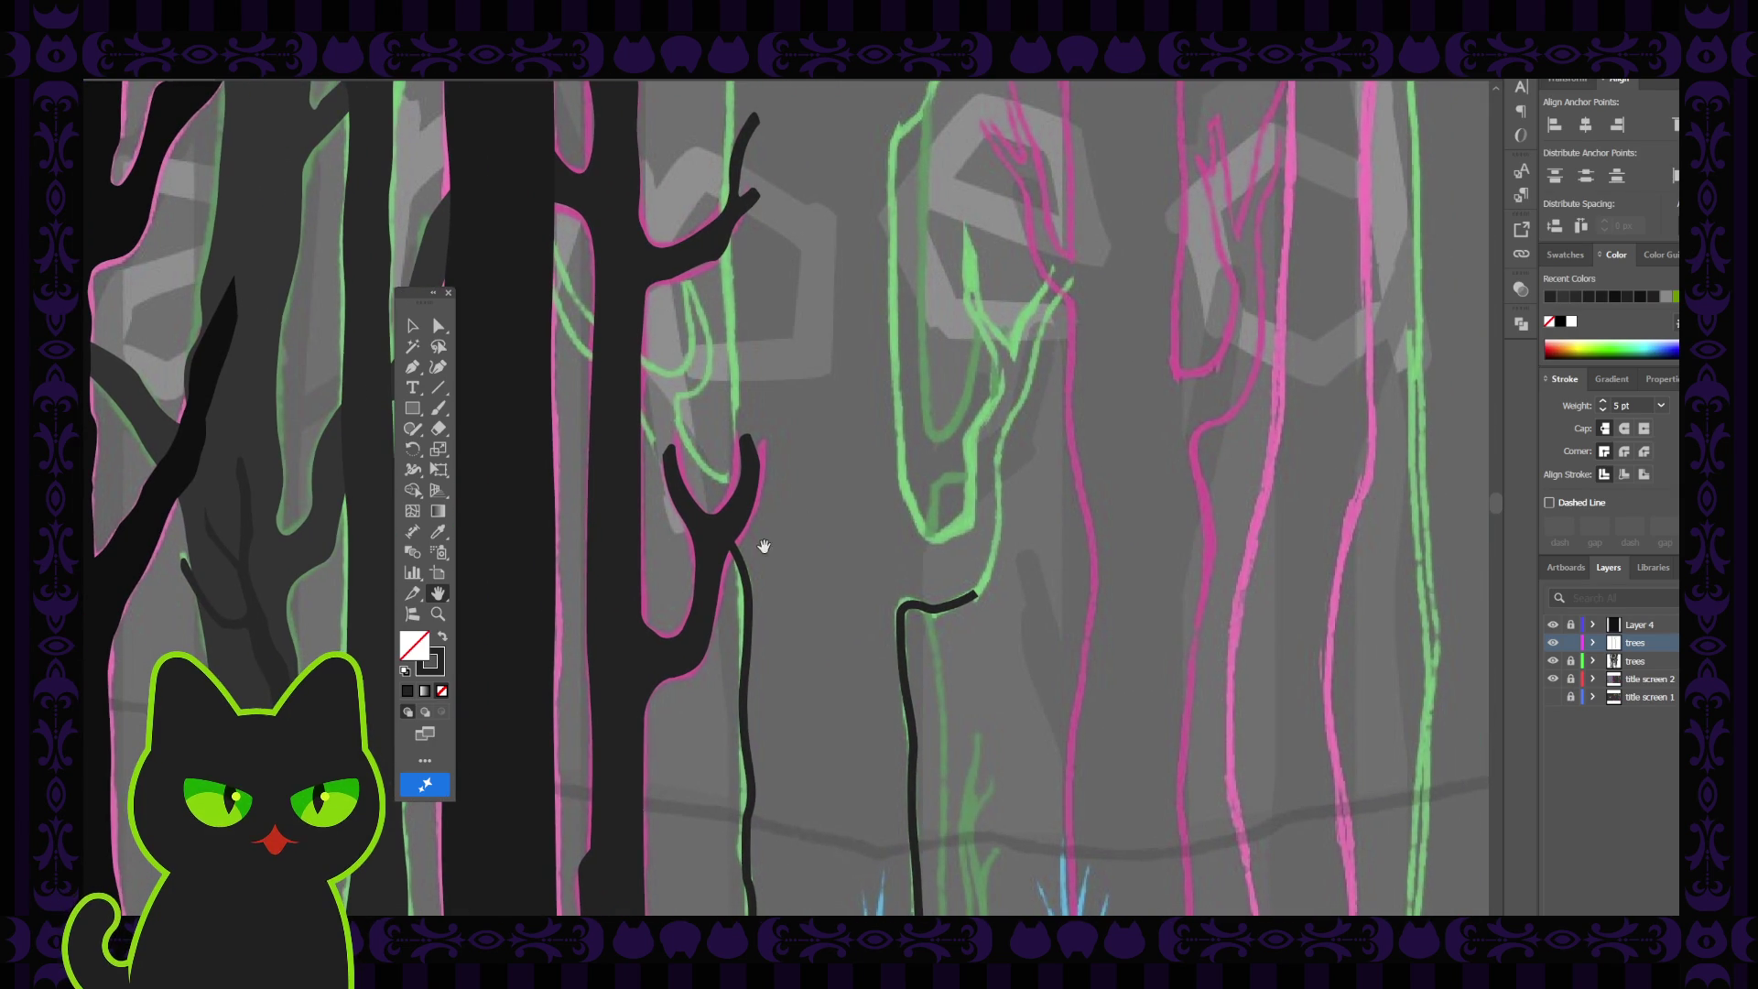
pyautogui.click(437, 367)
pyautogui.press('Escape')
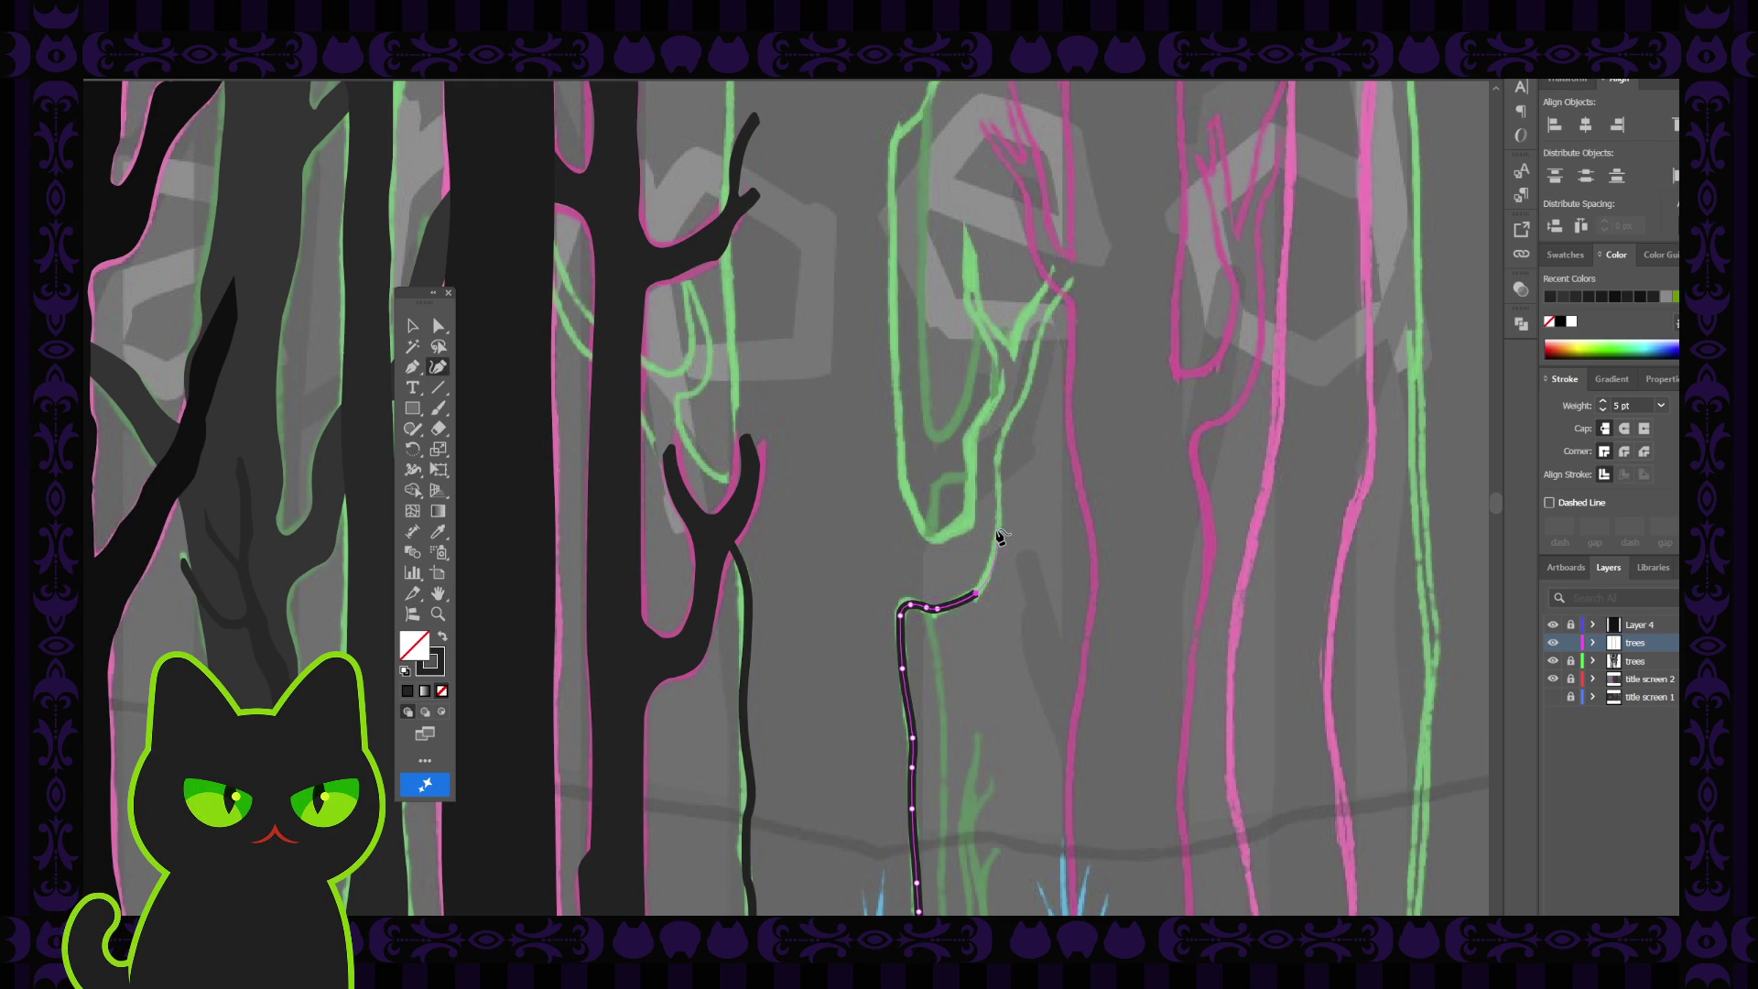
pyautogui.click(997, 531)
pyautogui.click(998, 479)
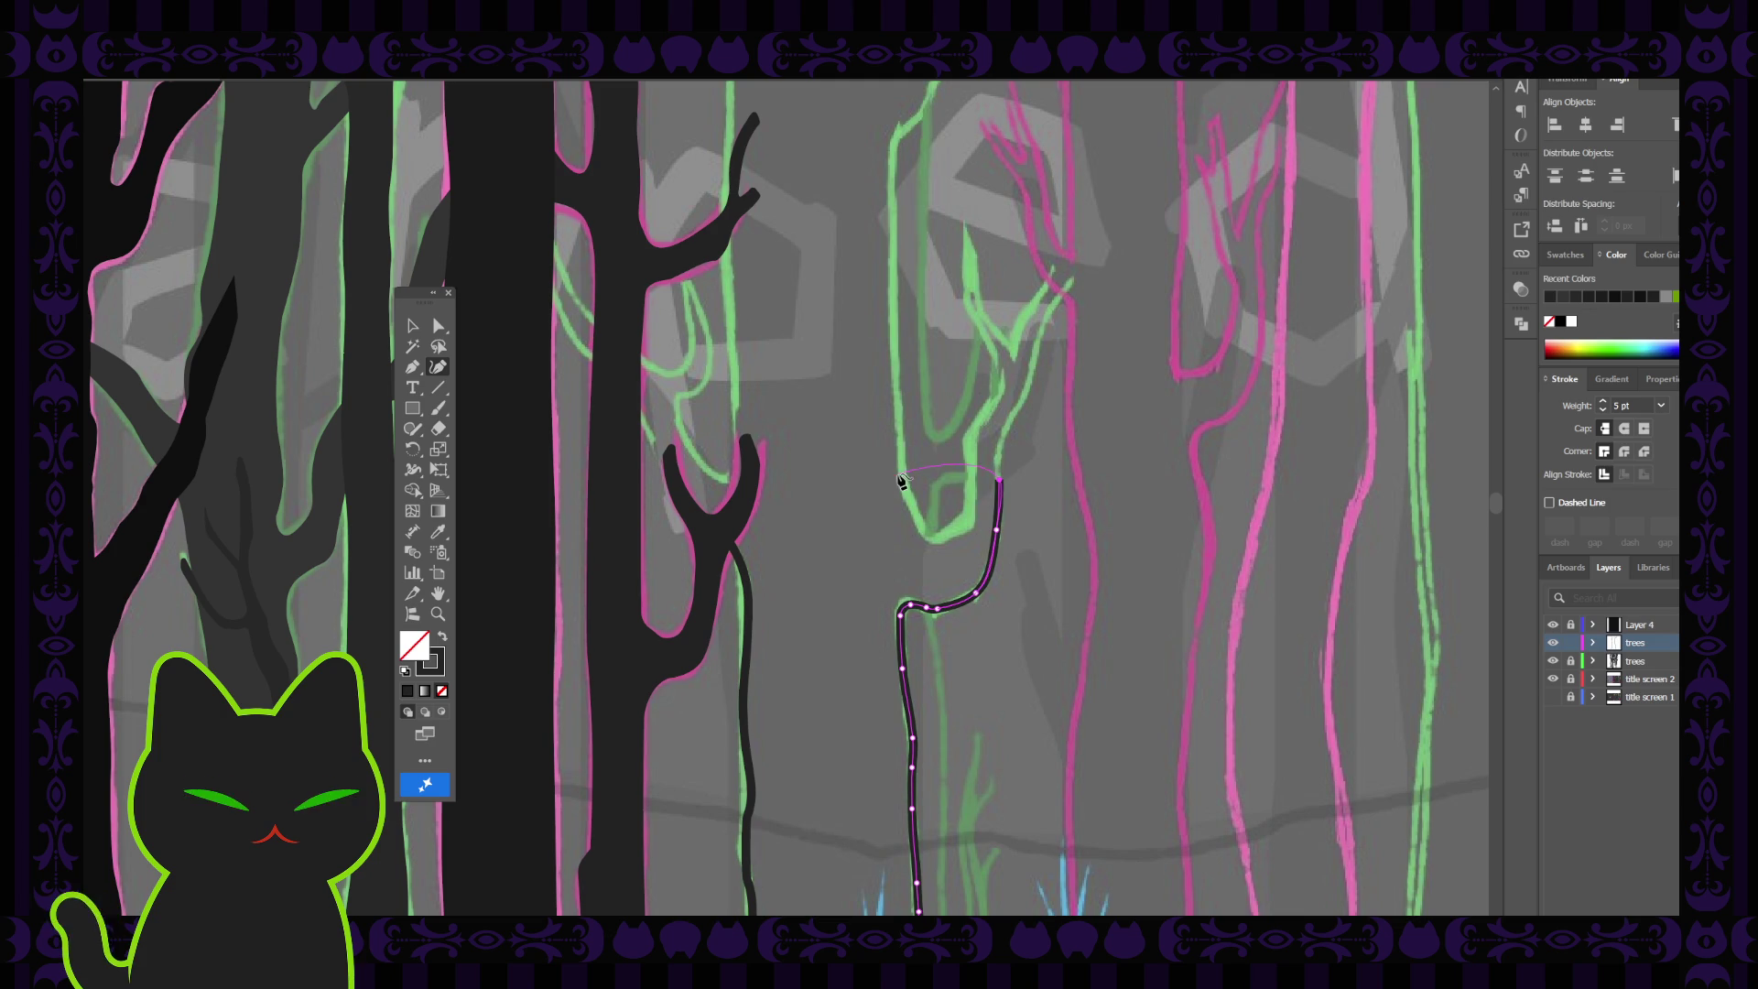
pyautogui.click(412, 326)
pyautogui.click(805, 357)
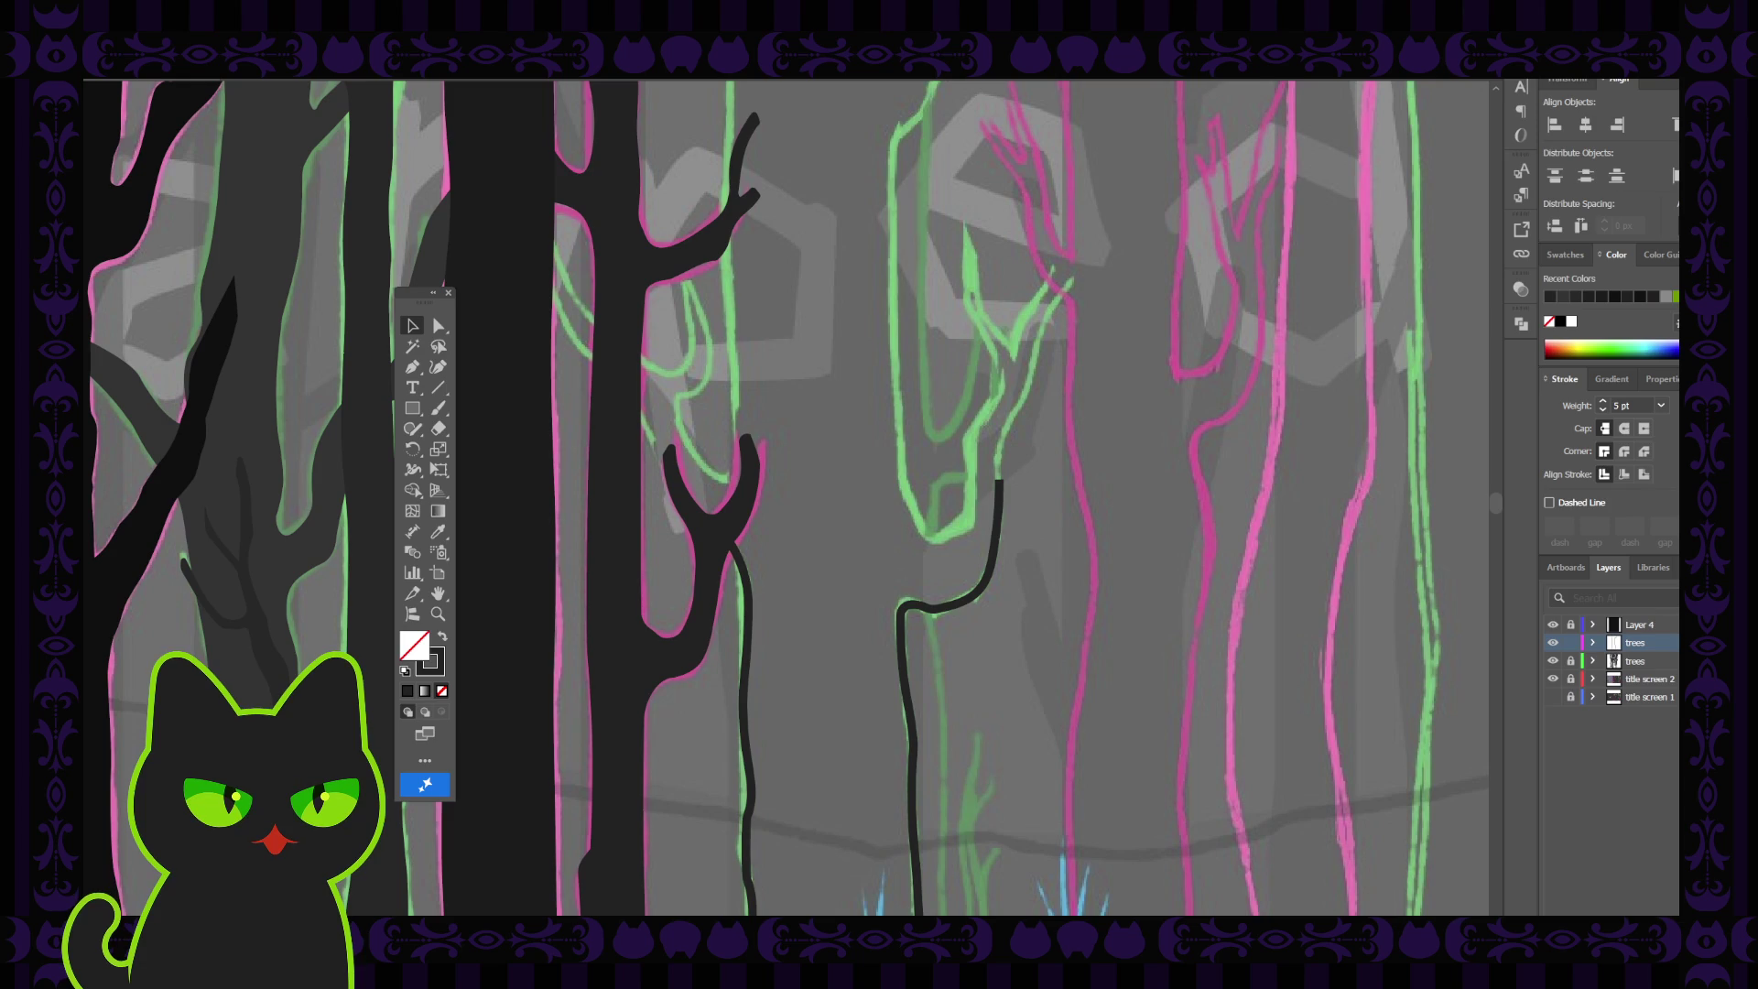
# Continue the trunk line further up the green trunk until it reaches the pink branch tips
pyautogui.press('h')
pyautogui.moveTo(1056, 422); pyautogui.dragTo(895, 472)
pyautogui.press('p')
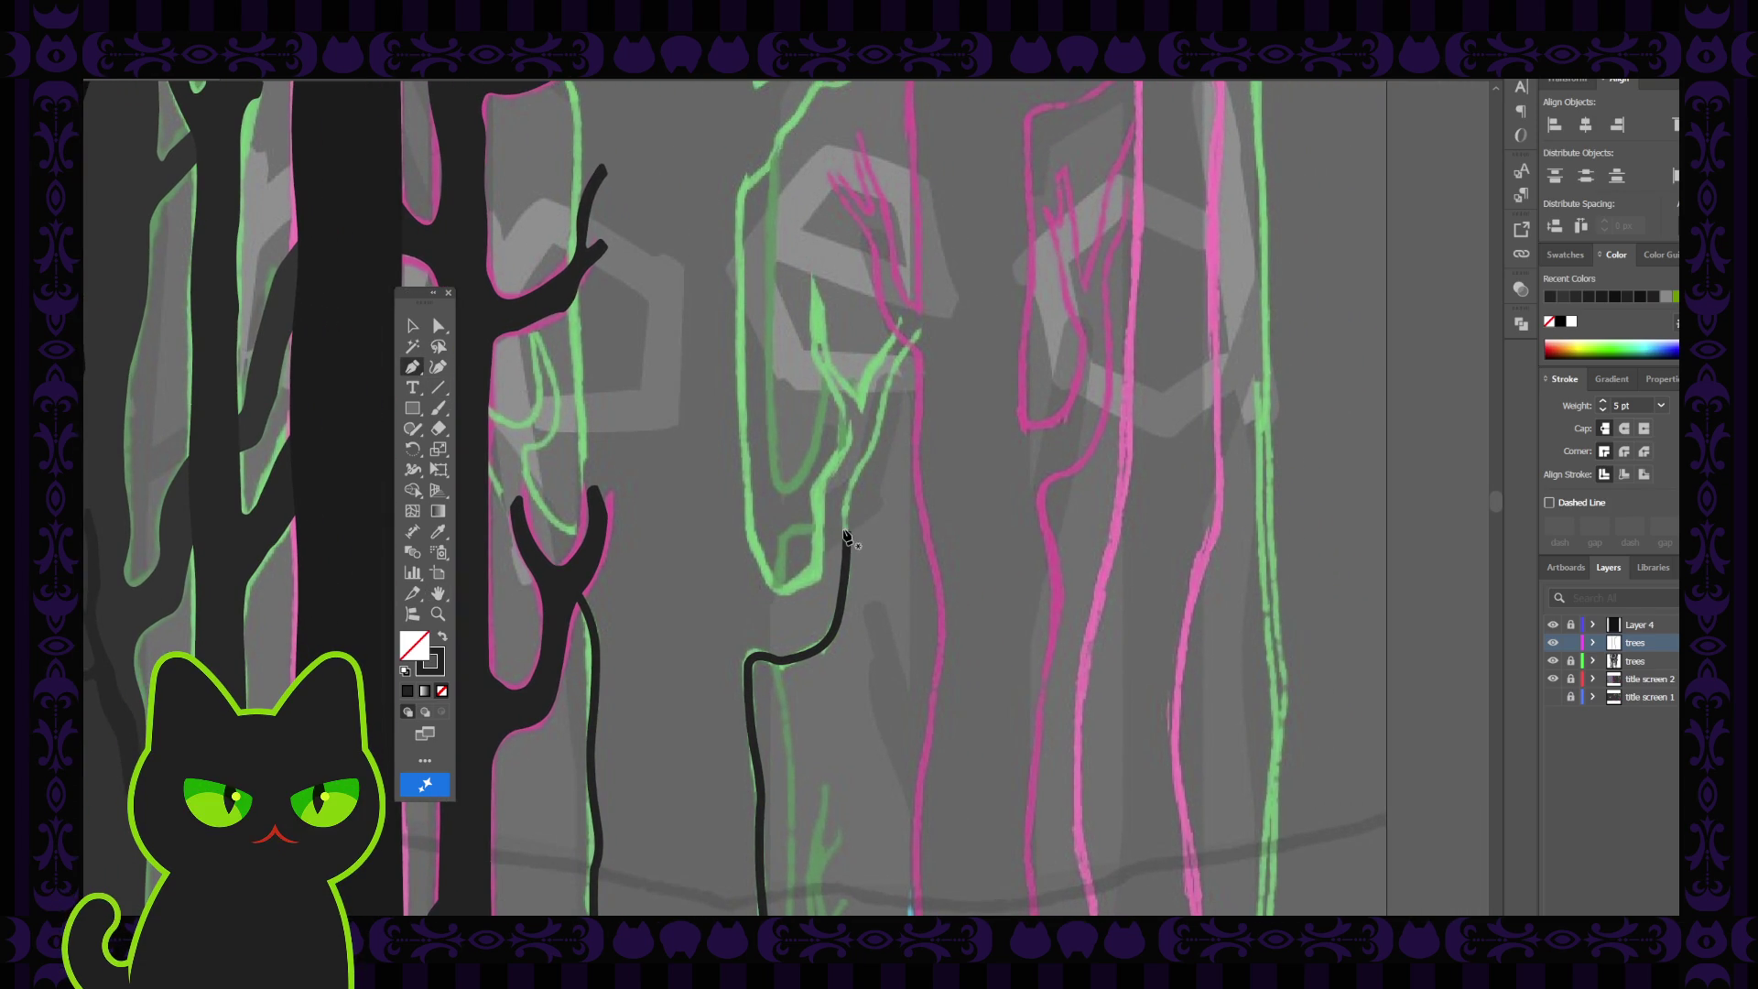
pyautogui.click(846, 532)
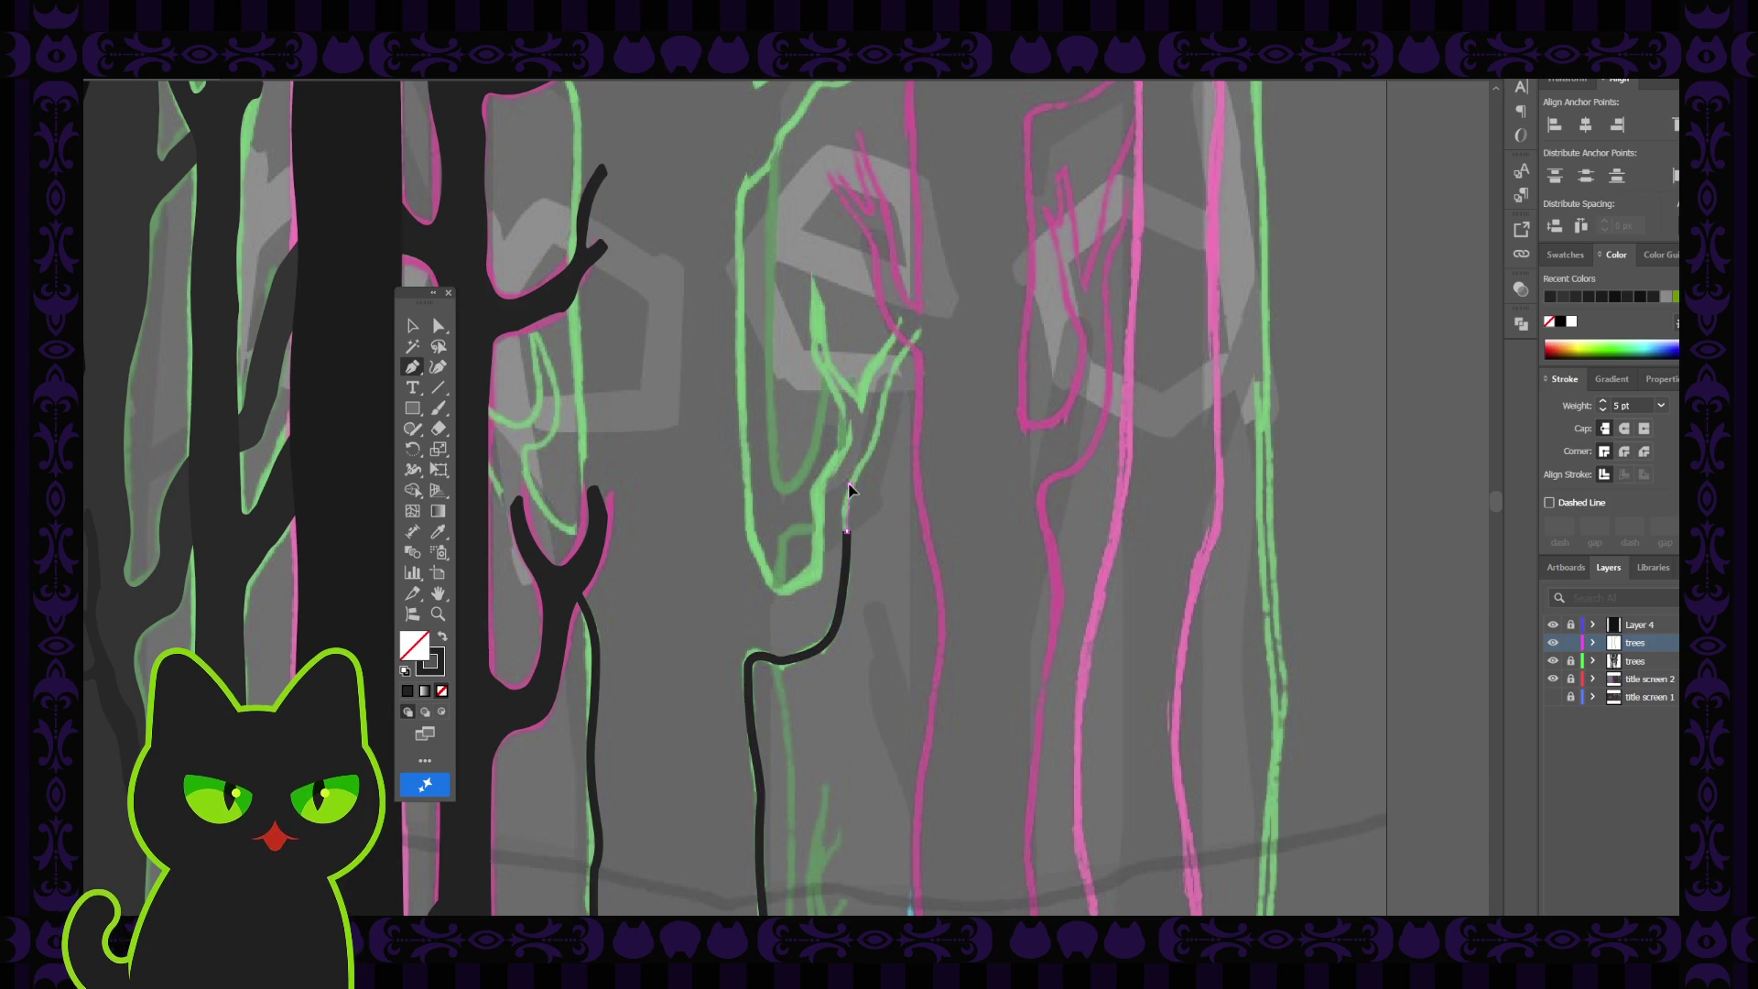
pyautogui.click(850, 478)
pyautogui.hotkey('shift', '`')
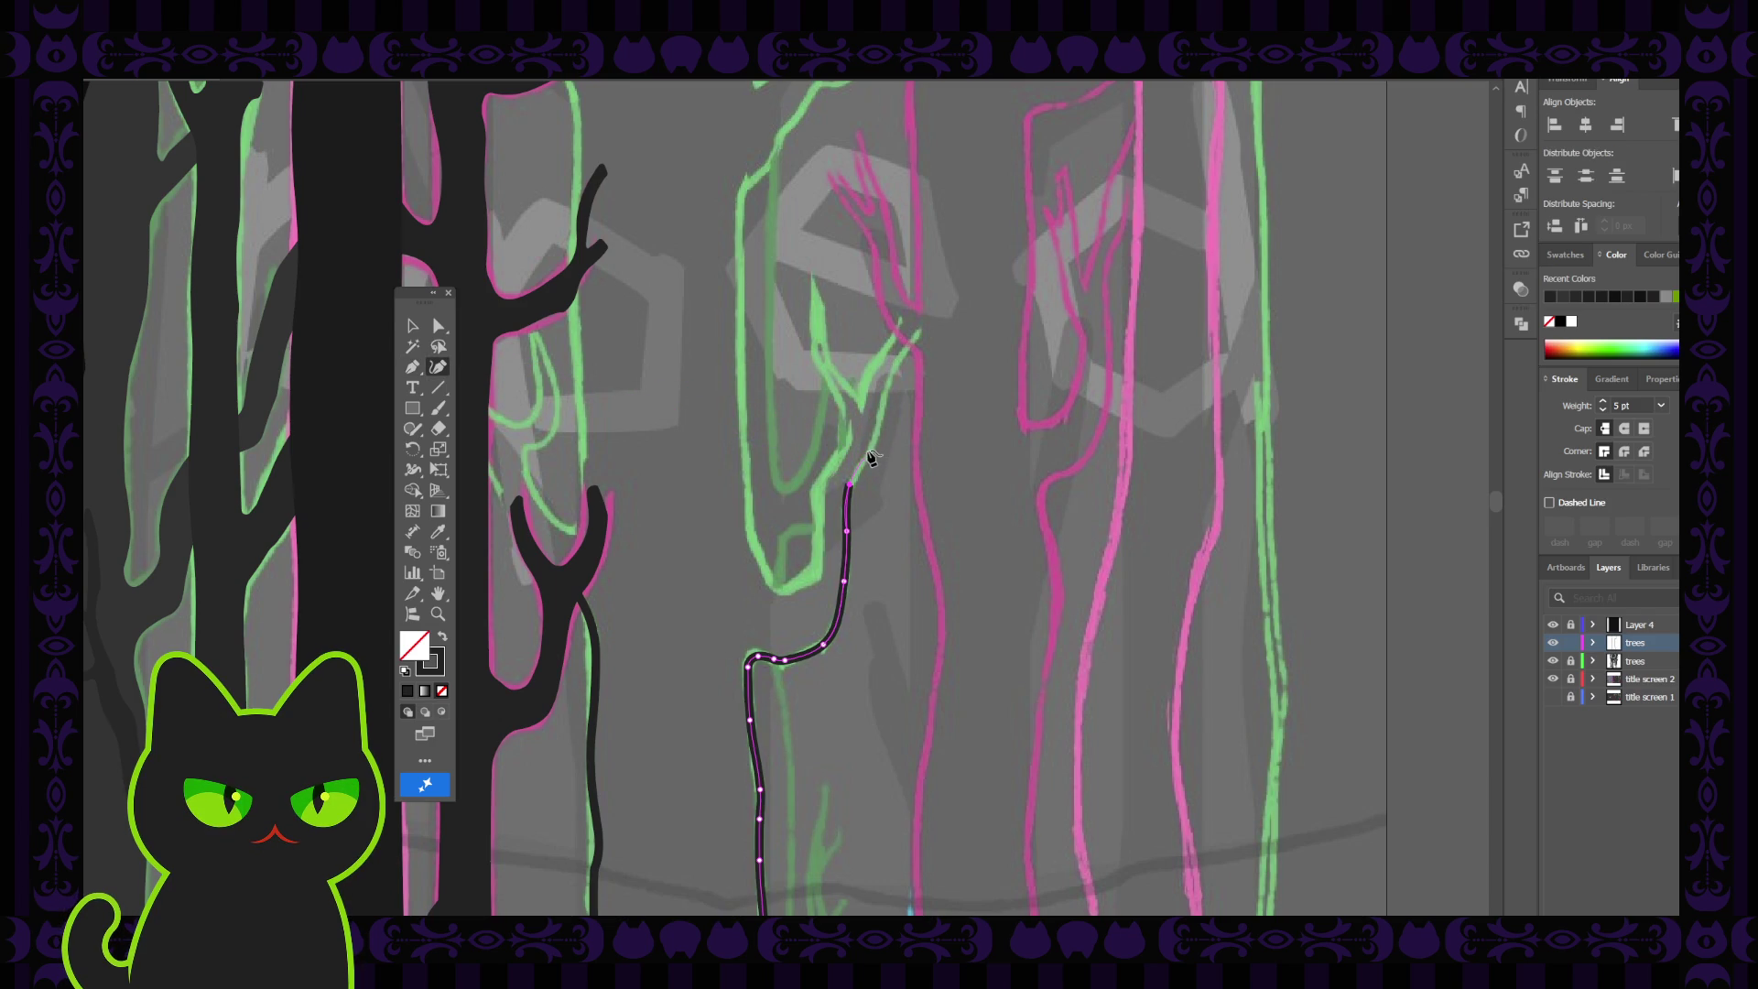
pyautogui.click(860, 458)
pyautogui.click(877, 440)
pyautogui.click(883, 393)
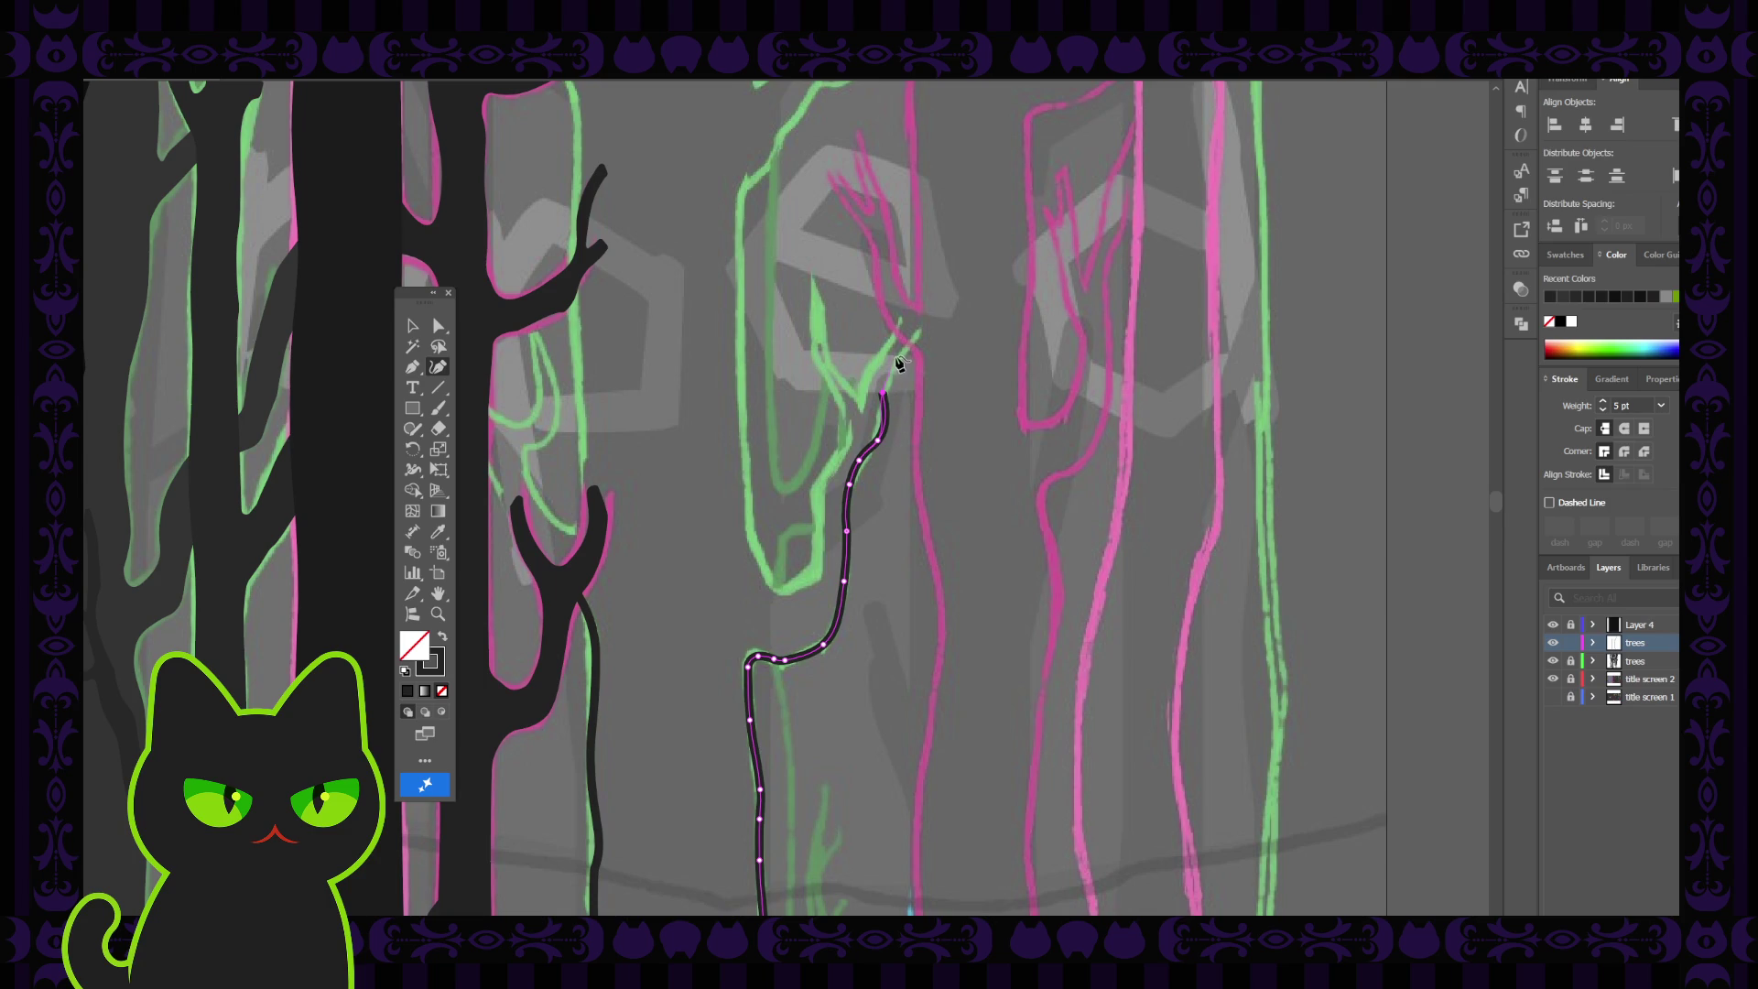
pyautogui.click(893, 370)
pyautogui.click(928, 324)
pyautogui.click(412, 325)
pyautogui.click(720, 533)
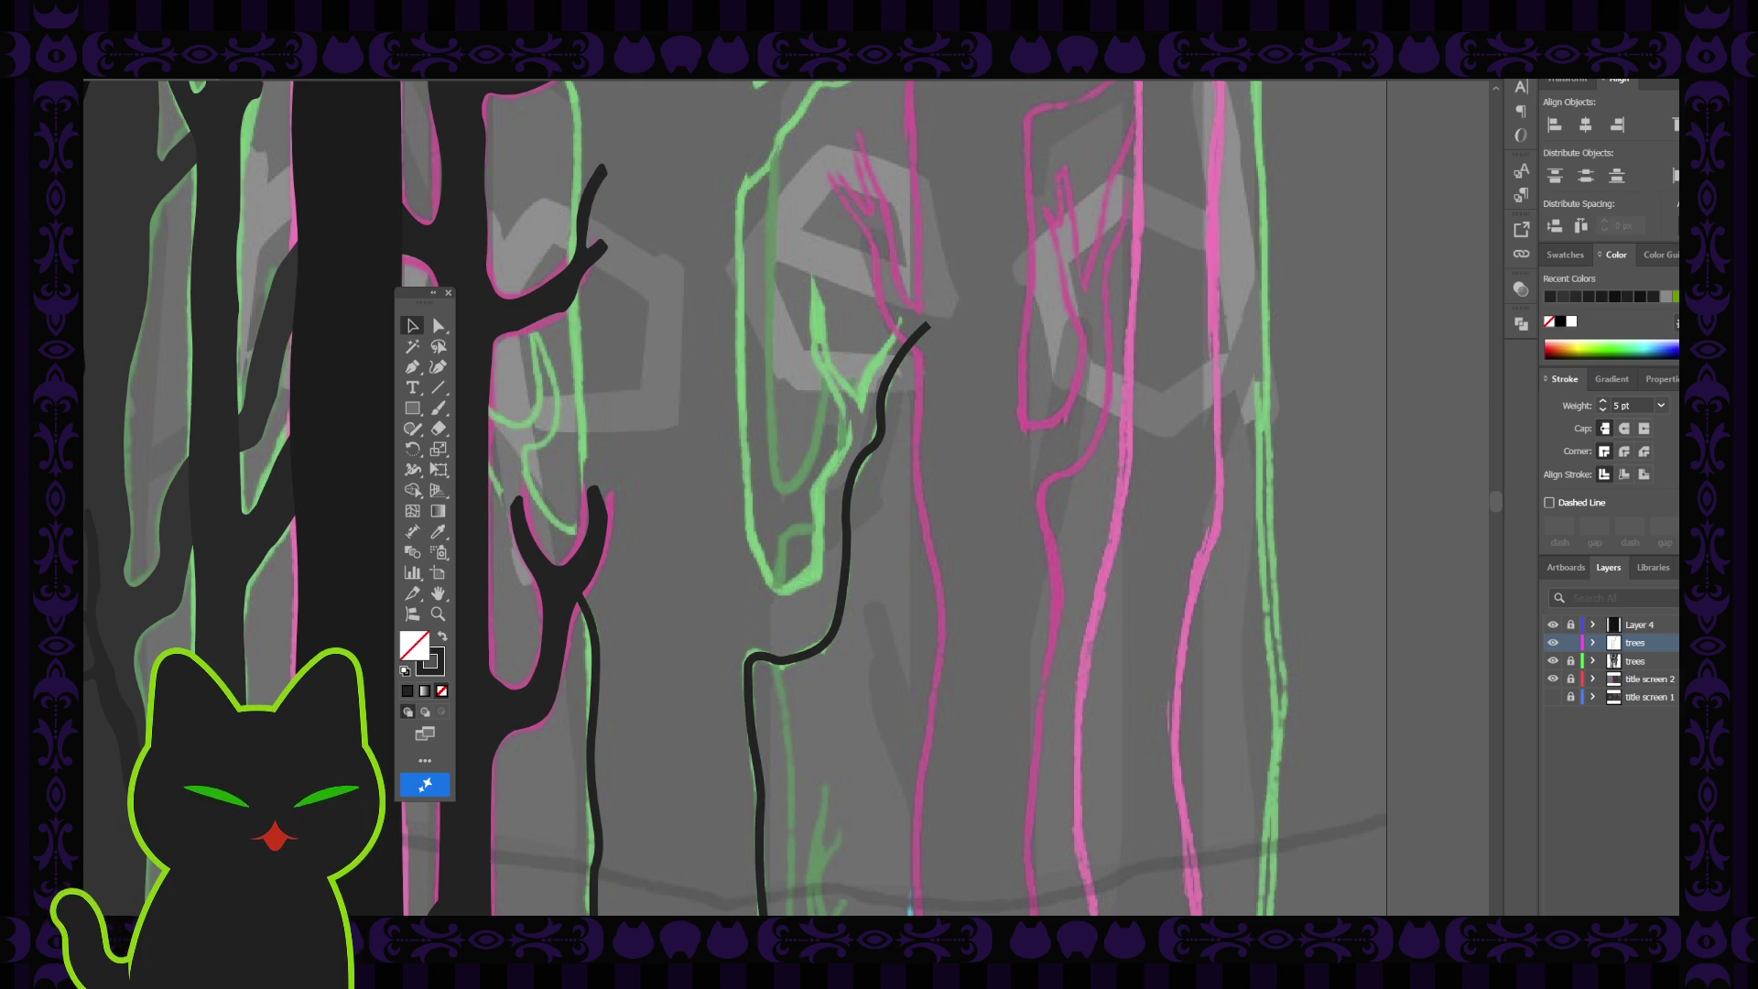
pyautogui.press('h')
pyautogui.moveTo(931, 426); pyautogui.dragTo(897, 470)
pyautogui.click(414, 368)
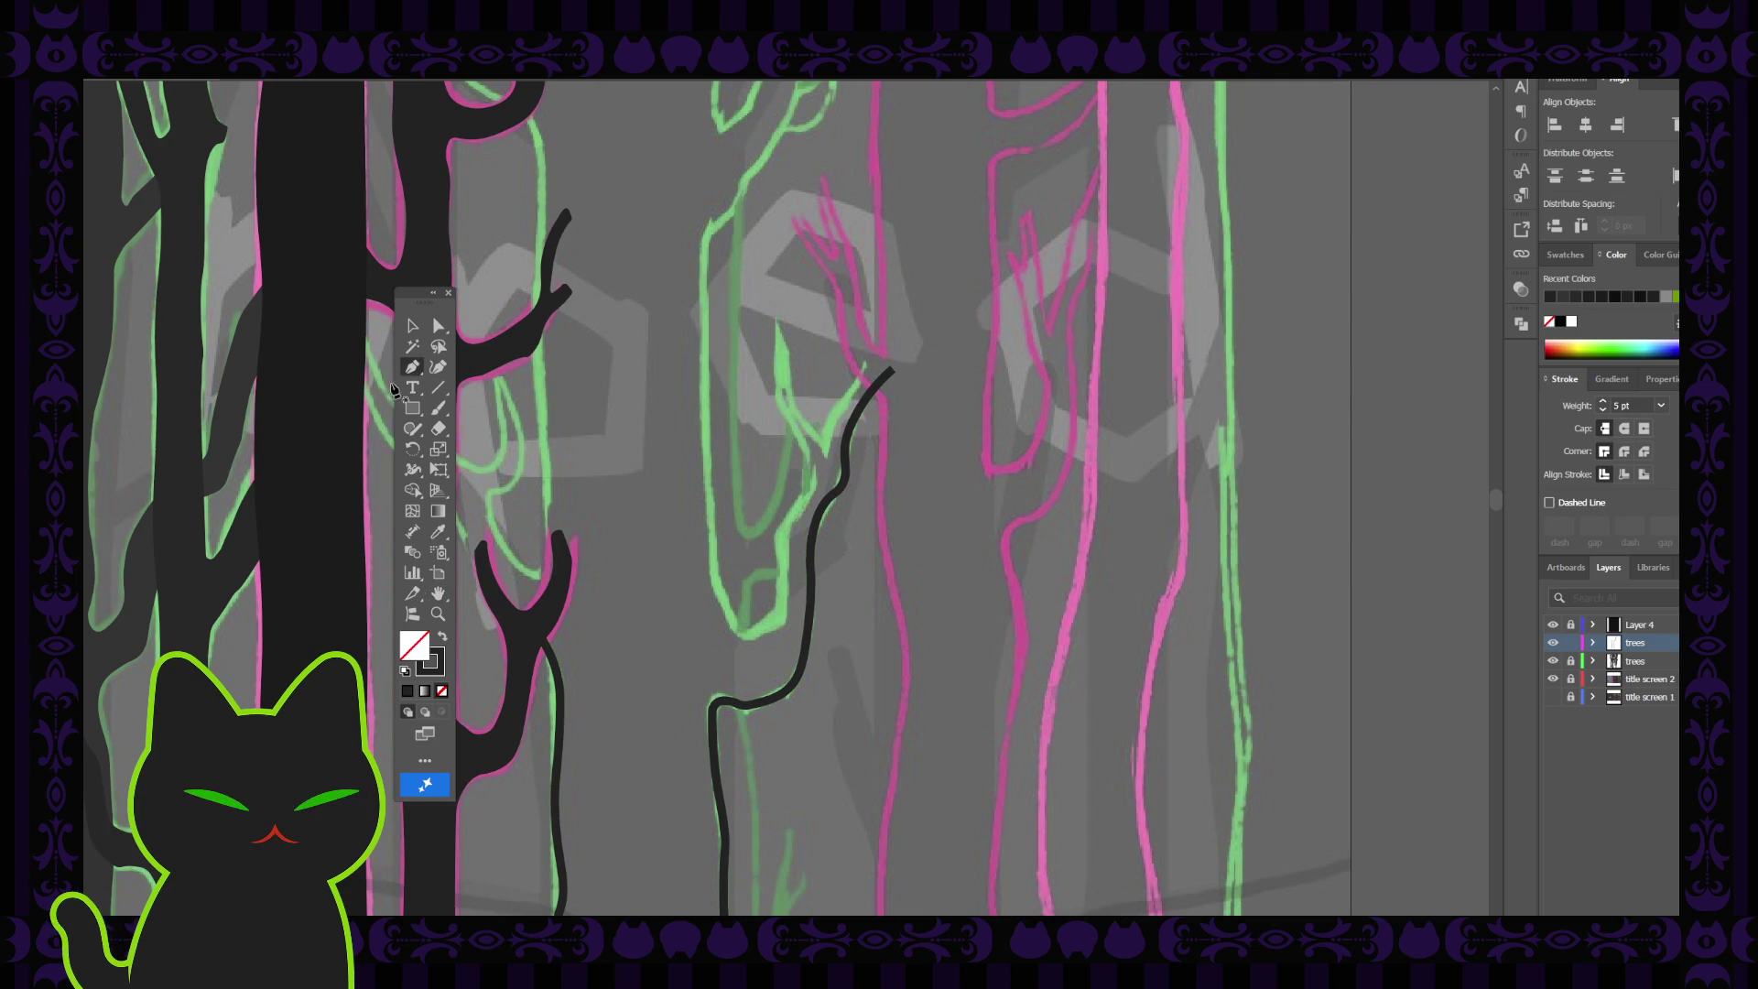
pyautogui.click(438, 326)
pyautogui.click(827, 504)
pyautogui.click(826, 507)
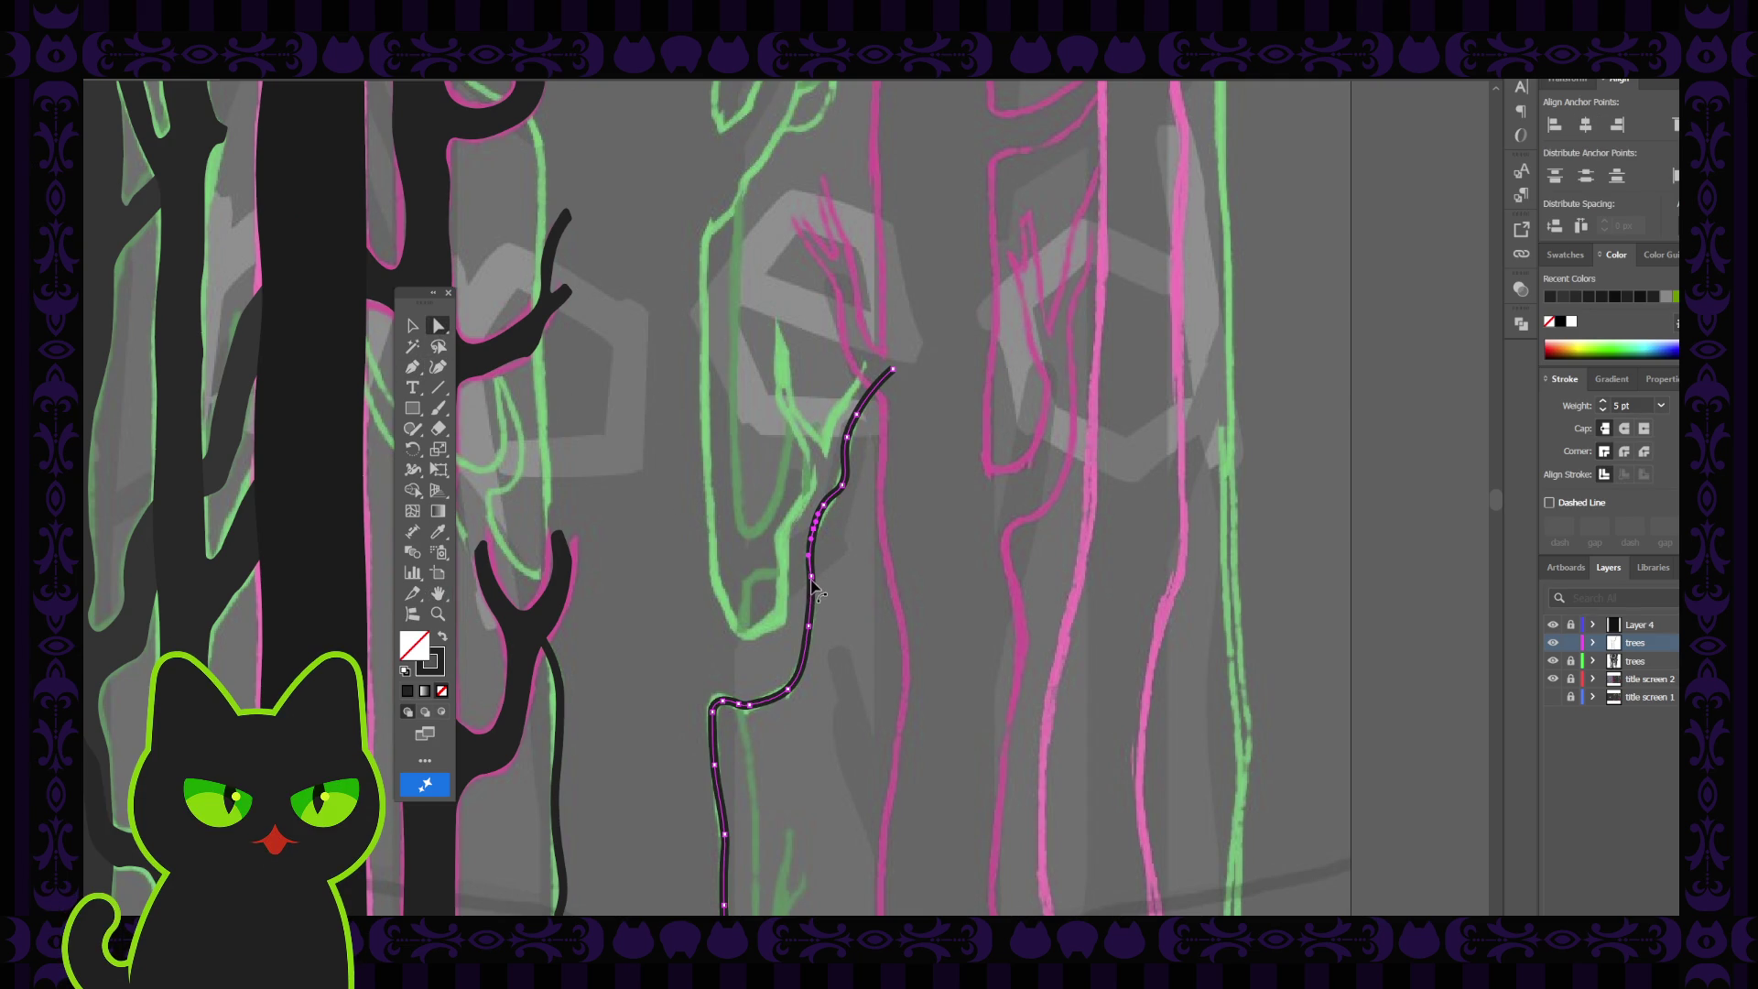
pyautogui.click(806, 630)
pyautogui.click(866, 413)
pyautogui.click(847, 448)
pyautogui.click(847, 448)
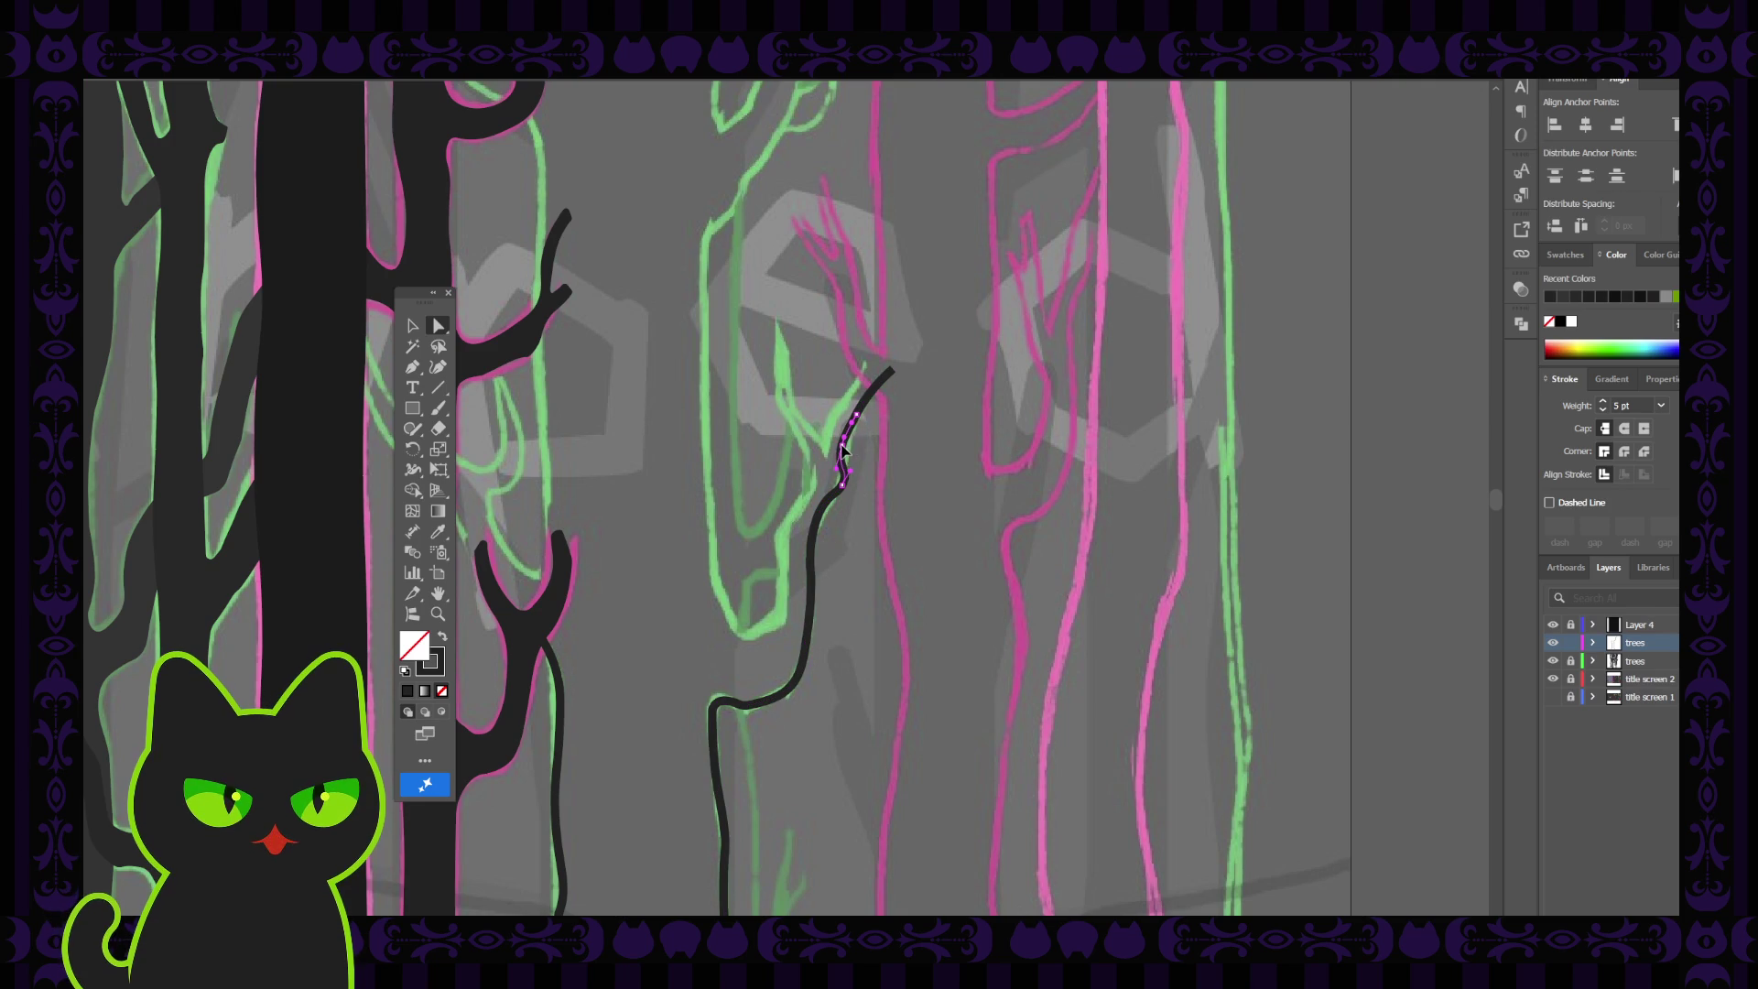
pyautogui.click(893, 370)
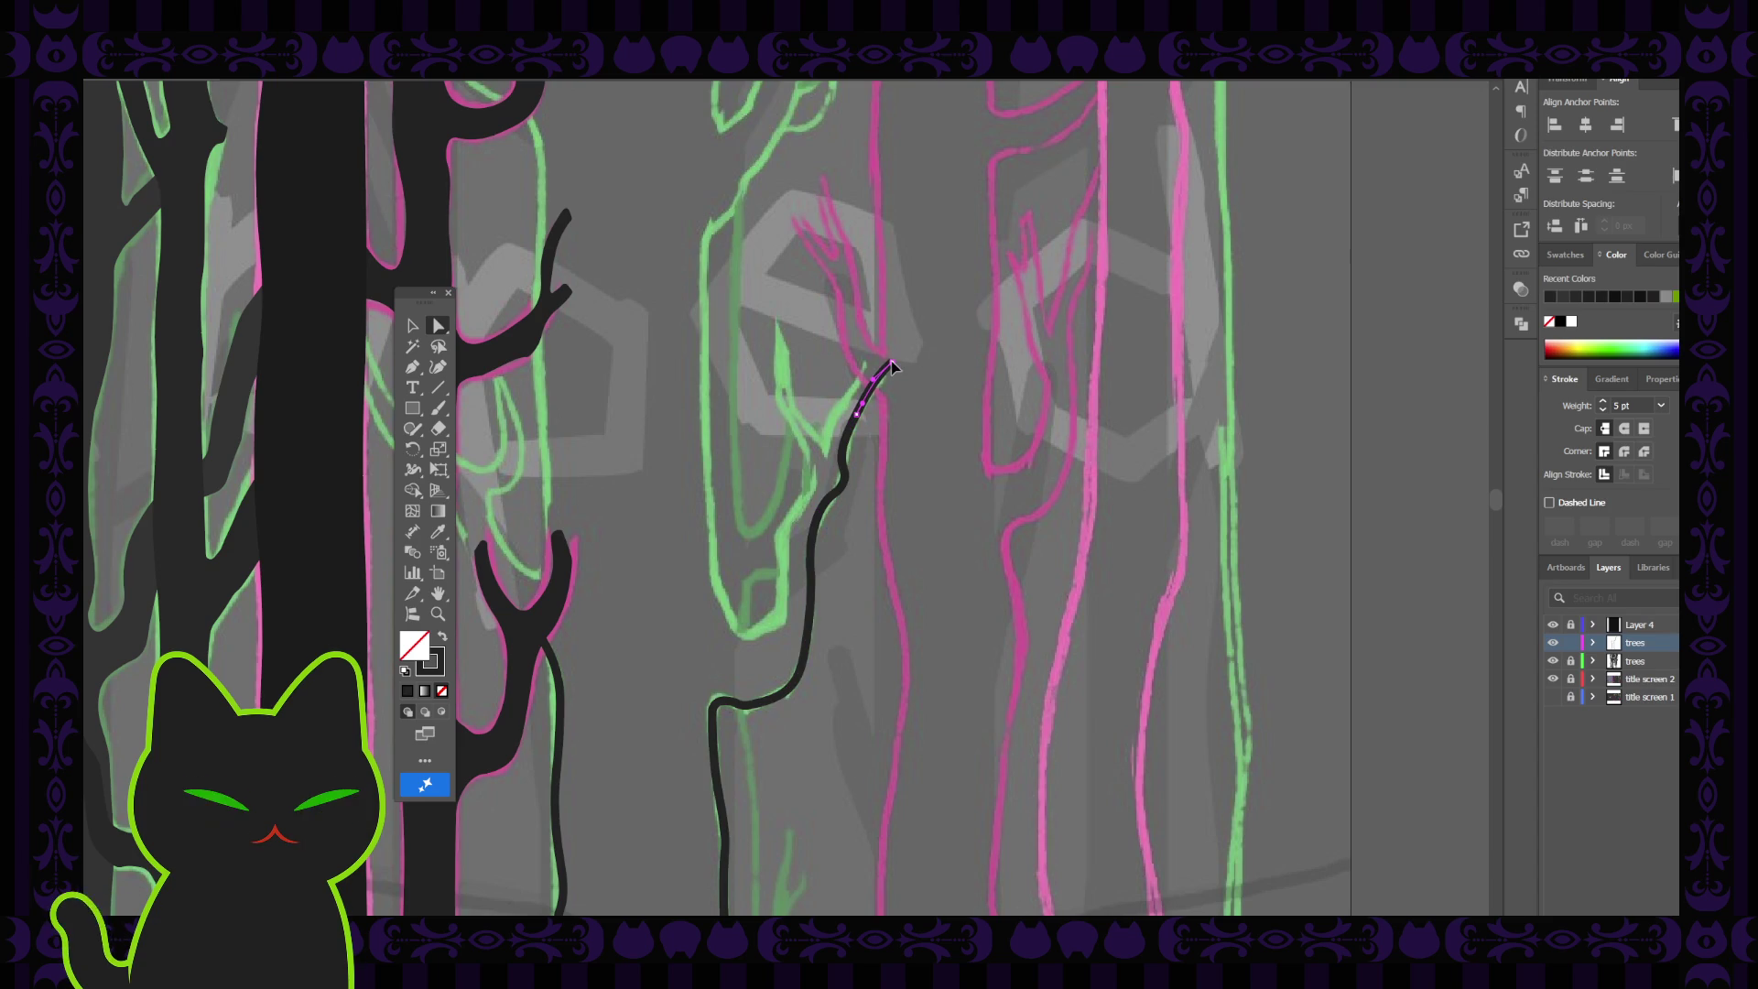
pyautogui.click(587, 843)
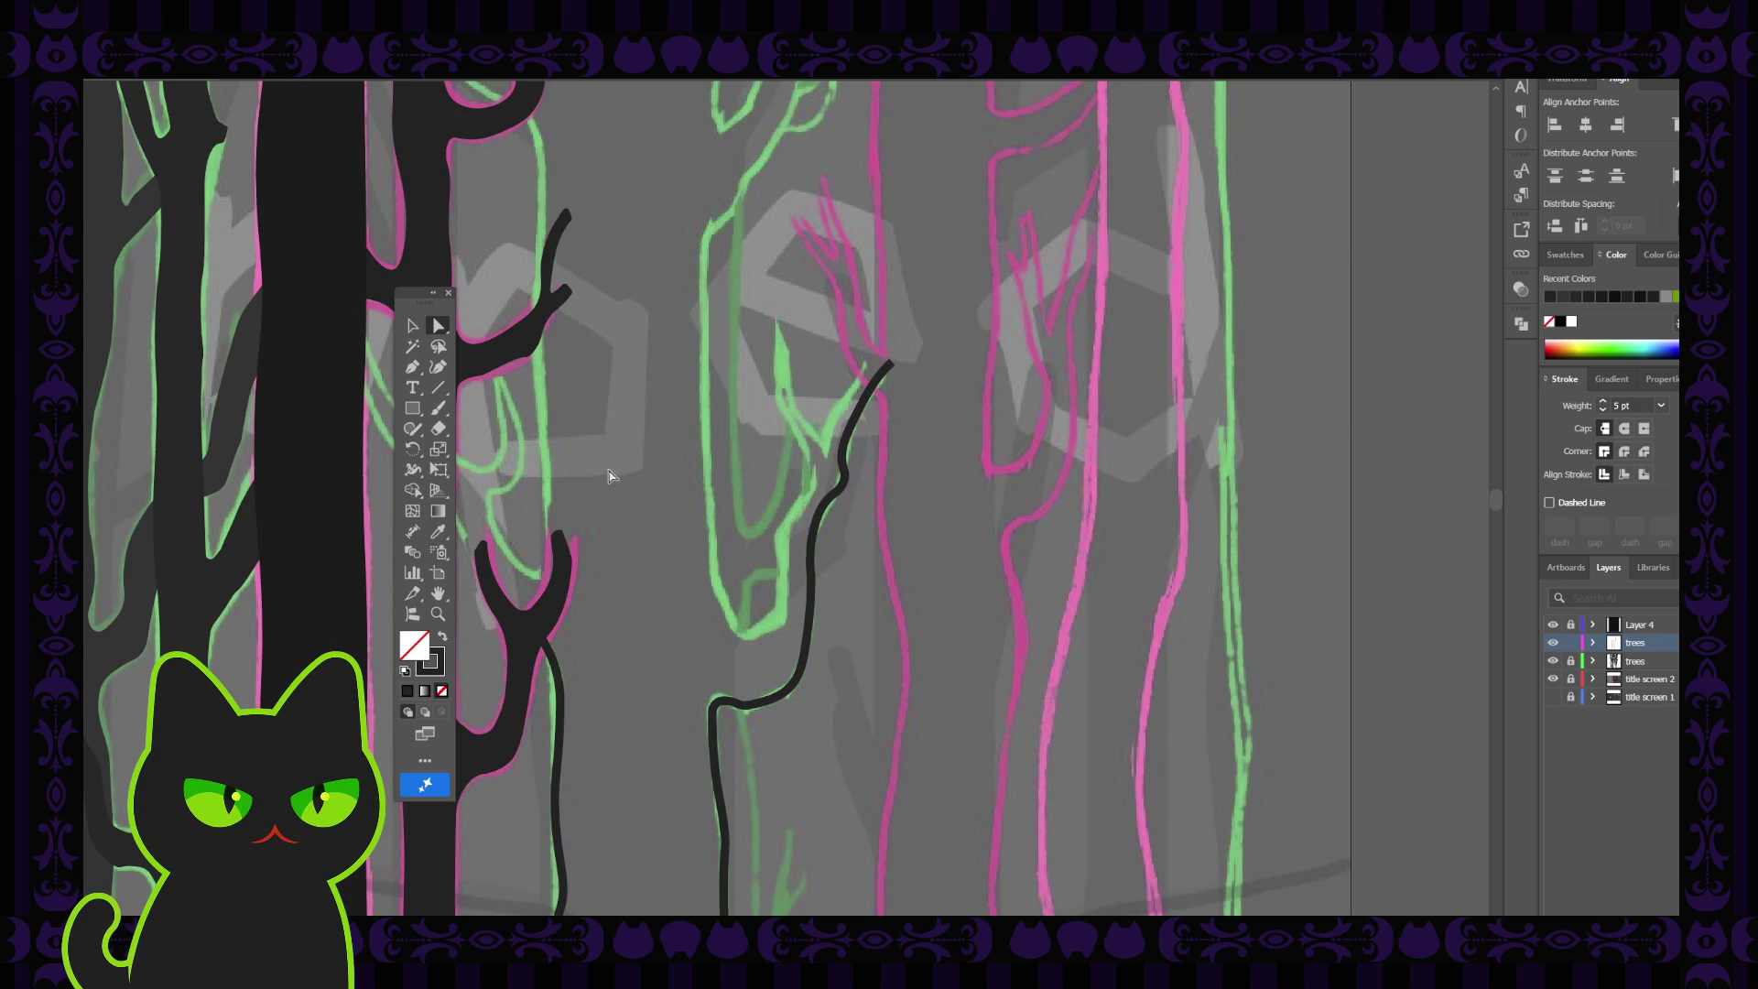
# Draw a new Curvature line down the green trunk's left edge, hooking left at the bottom
pyautogui.click(439, 367)
pyautogui.click(810, 492)
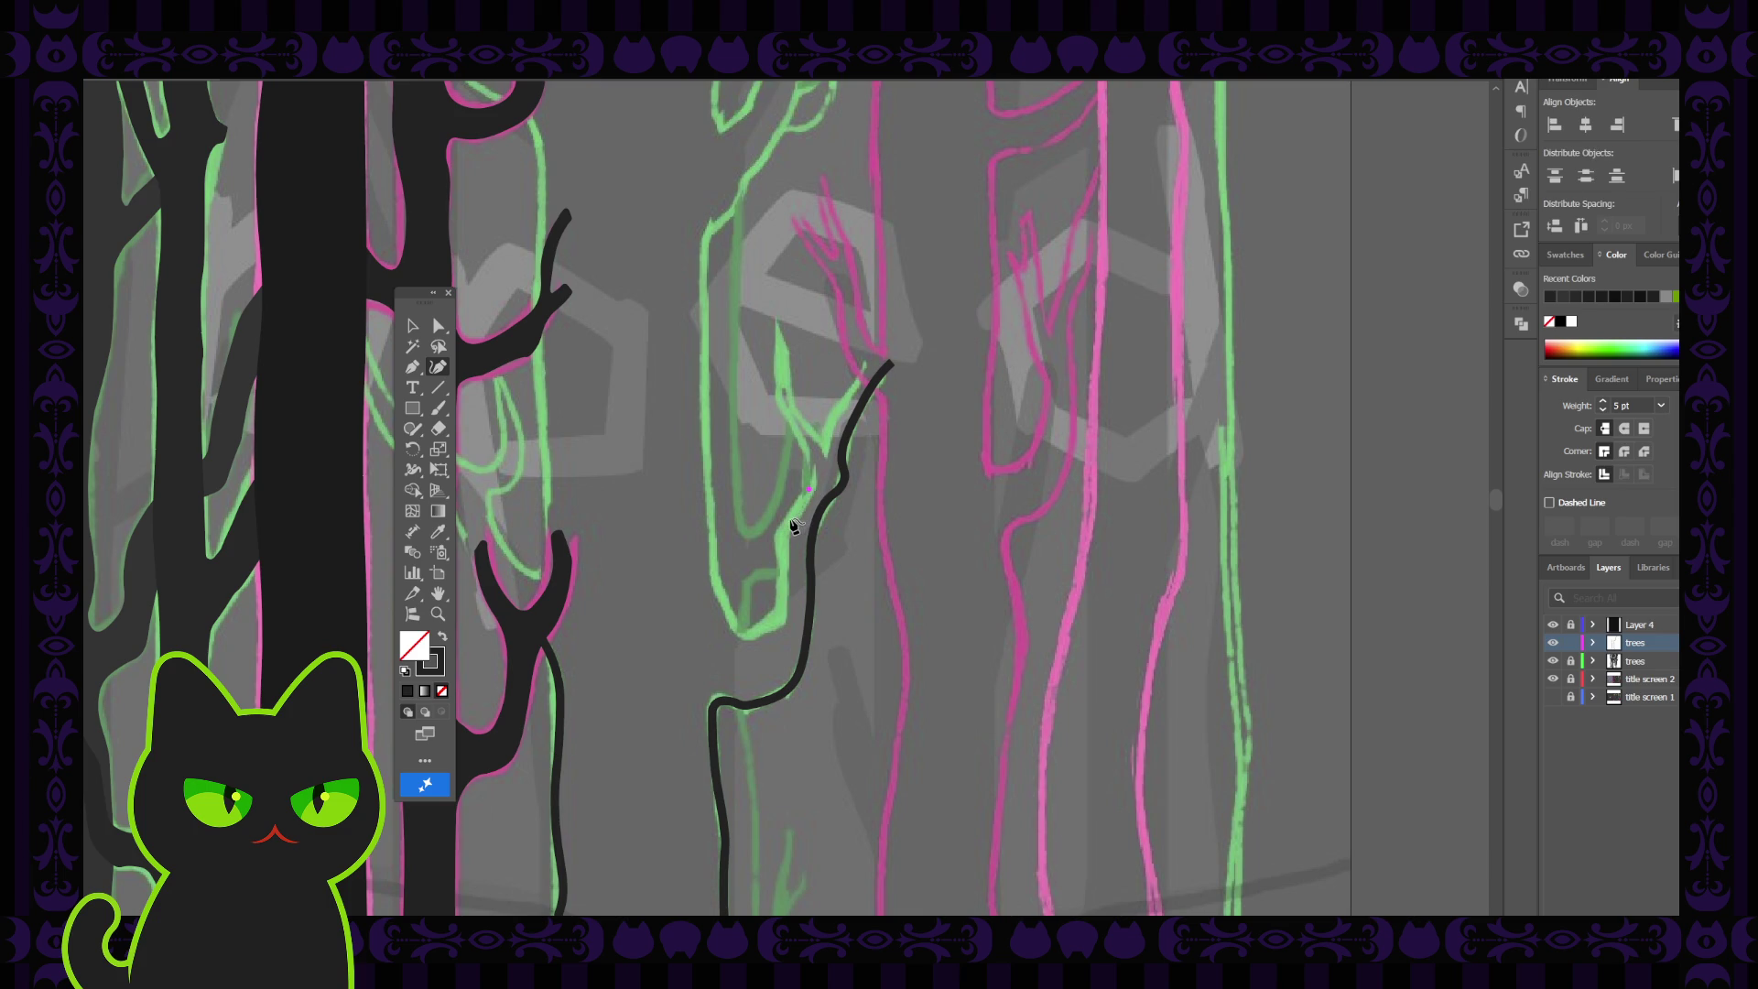
pyautogui.click(784, 530)
pyautogui.click(781, 561)
pyautogui.click(781, 610)
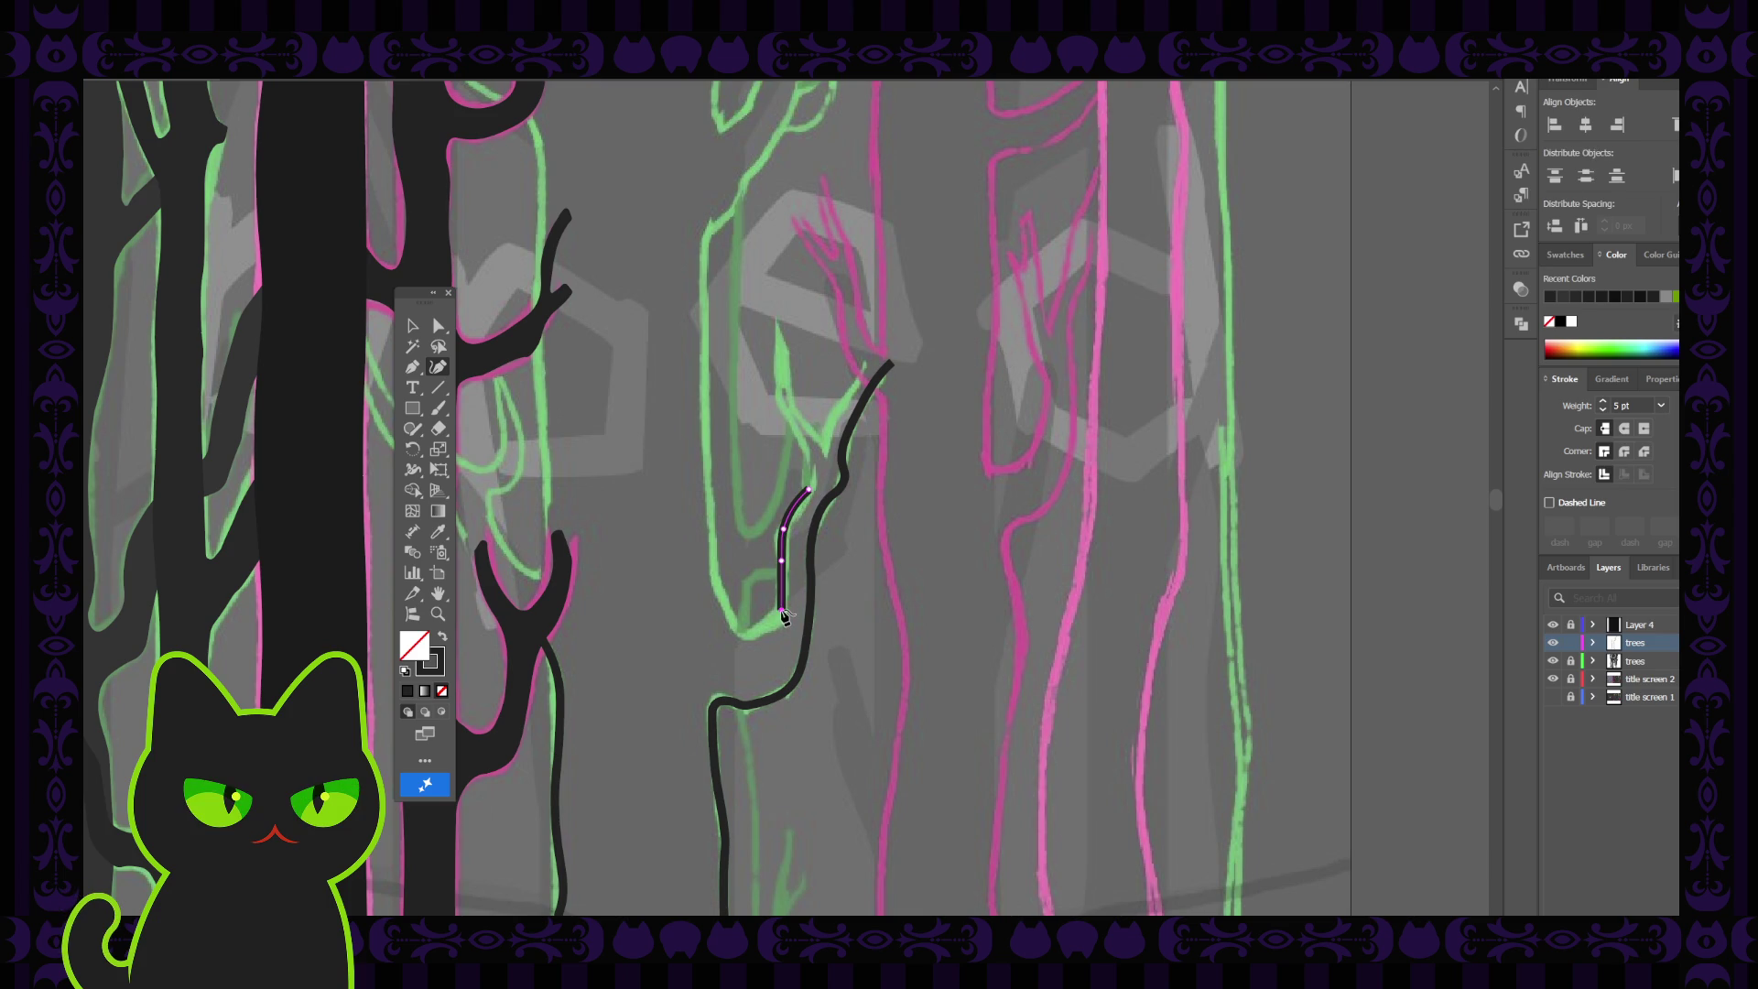
pyautogui.click(771, 626)
pyautogui.click(739, 635)
pyautogui.click(729, 609)
pyautogui.press('v')
pyautogui.click(747, 538)
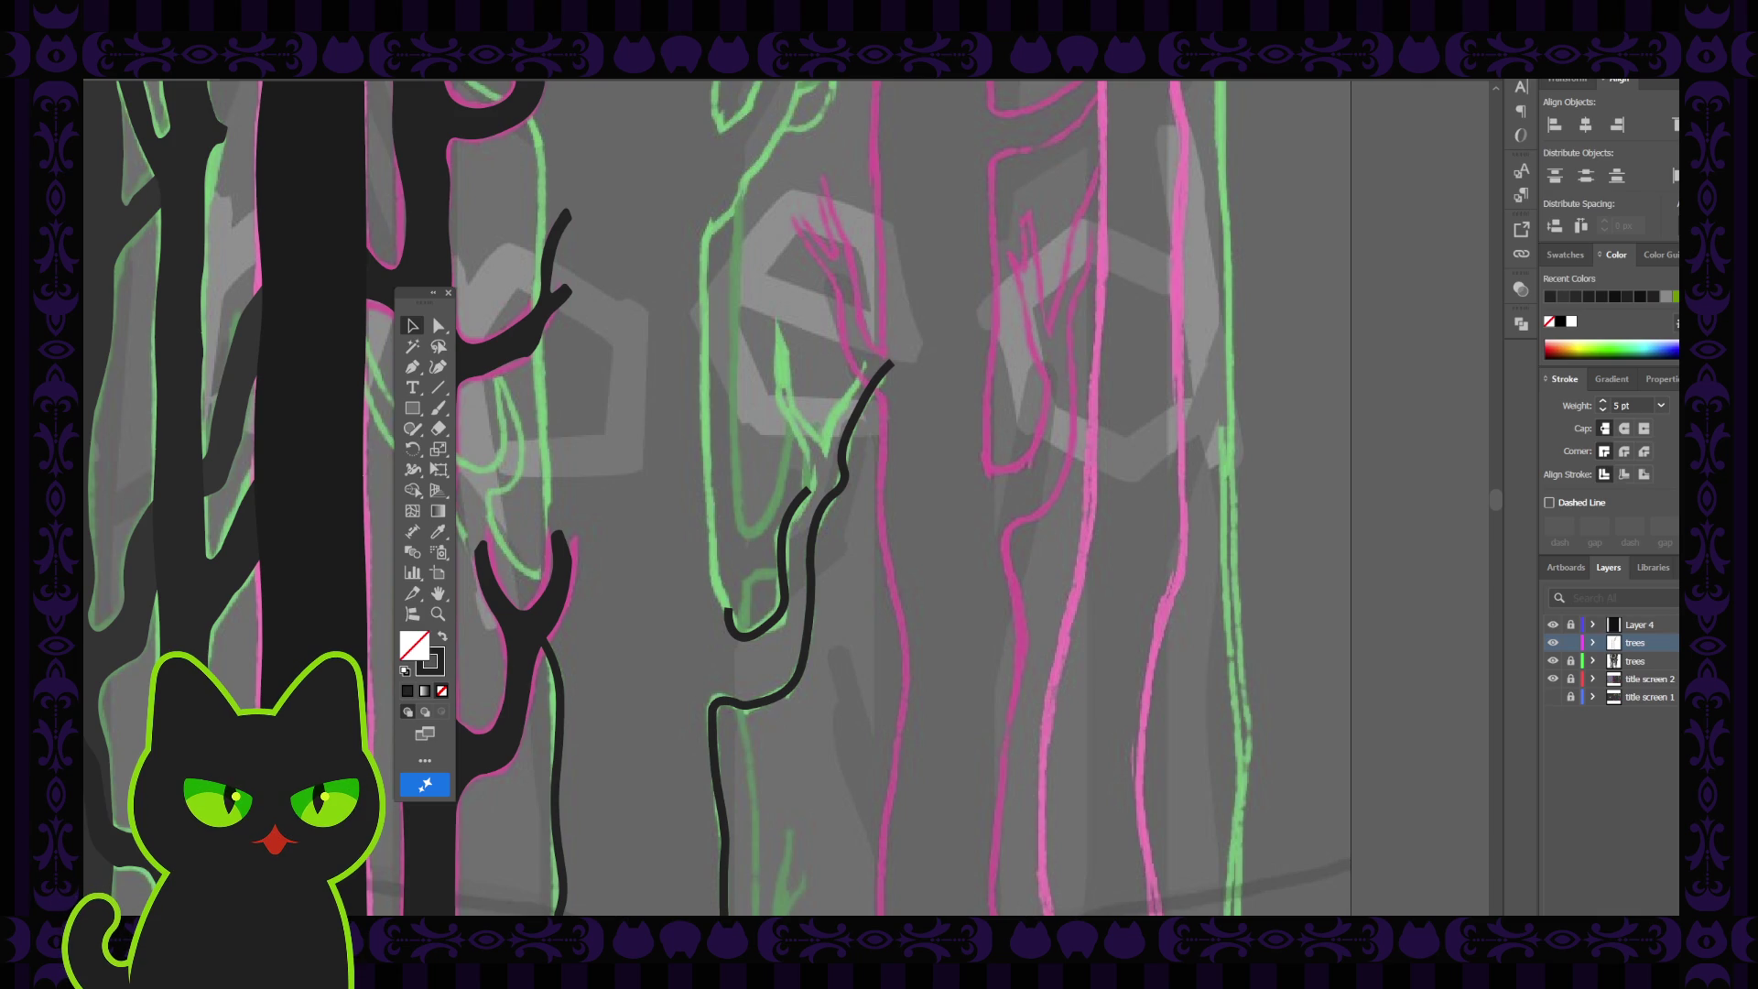
# Reshape the new curve's bottom hook by adjusting its anchors with Direct Selection
pyautogui.press('a')
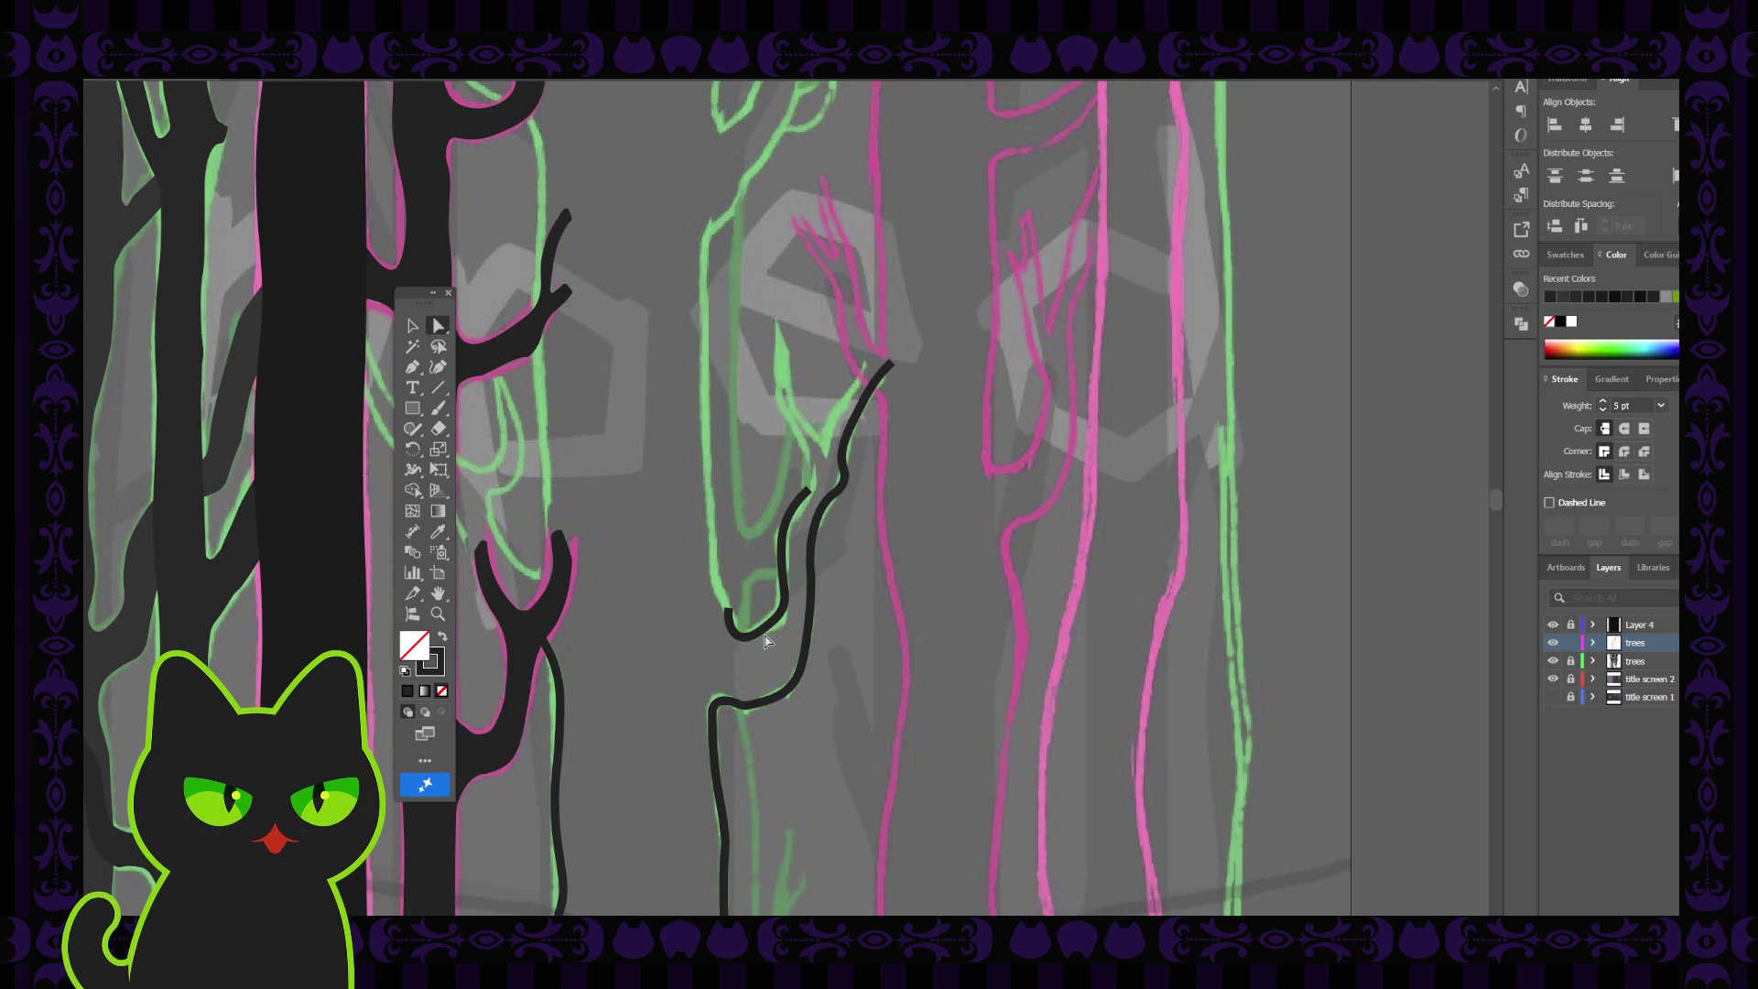
pyautogui.click(771, 626)
pyautogui.click(738, 639)
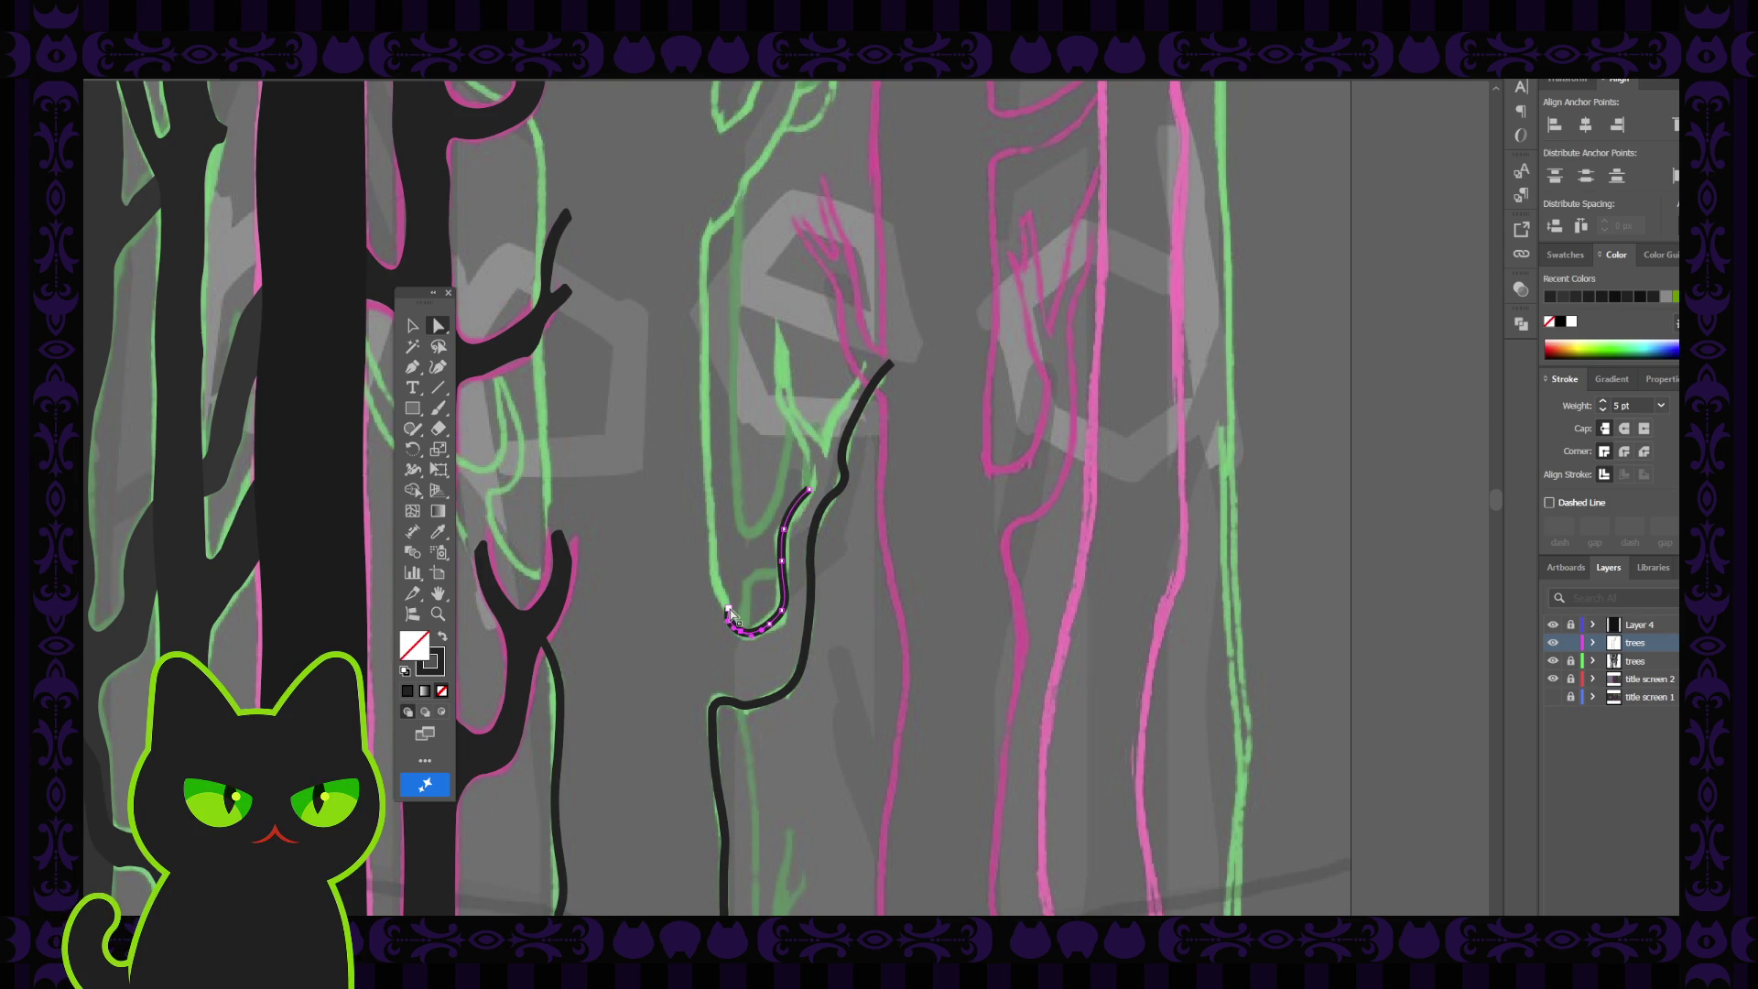
pyautogui.click(728, 609)
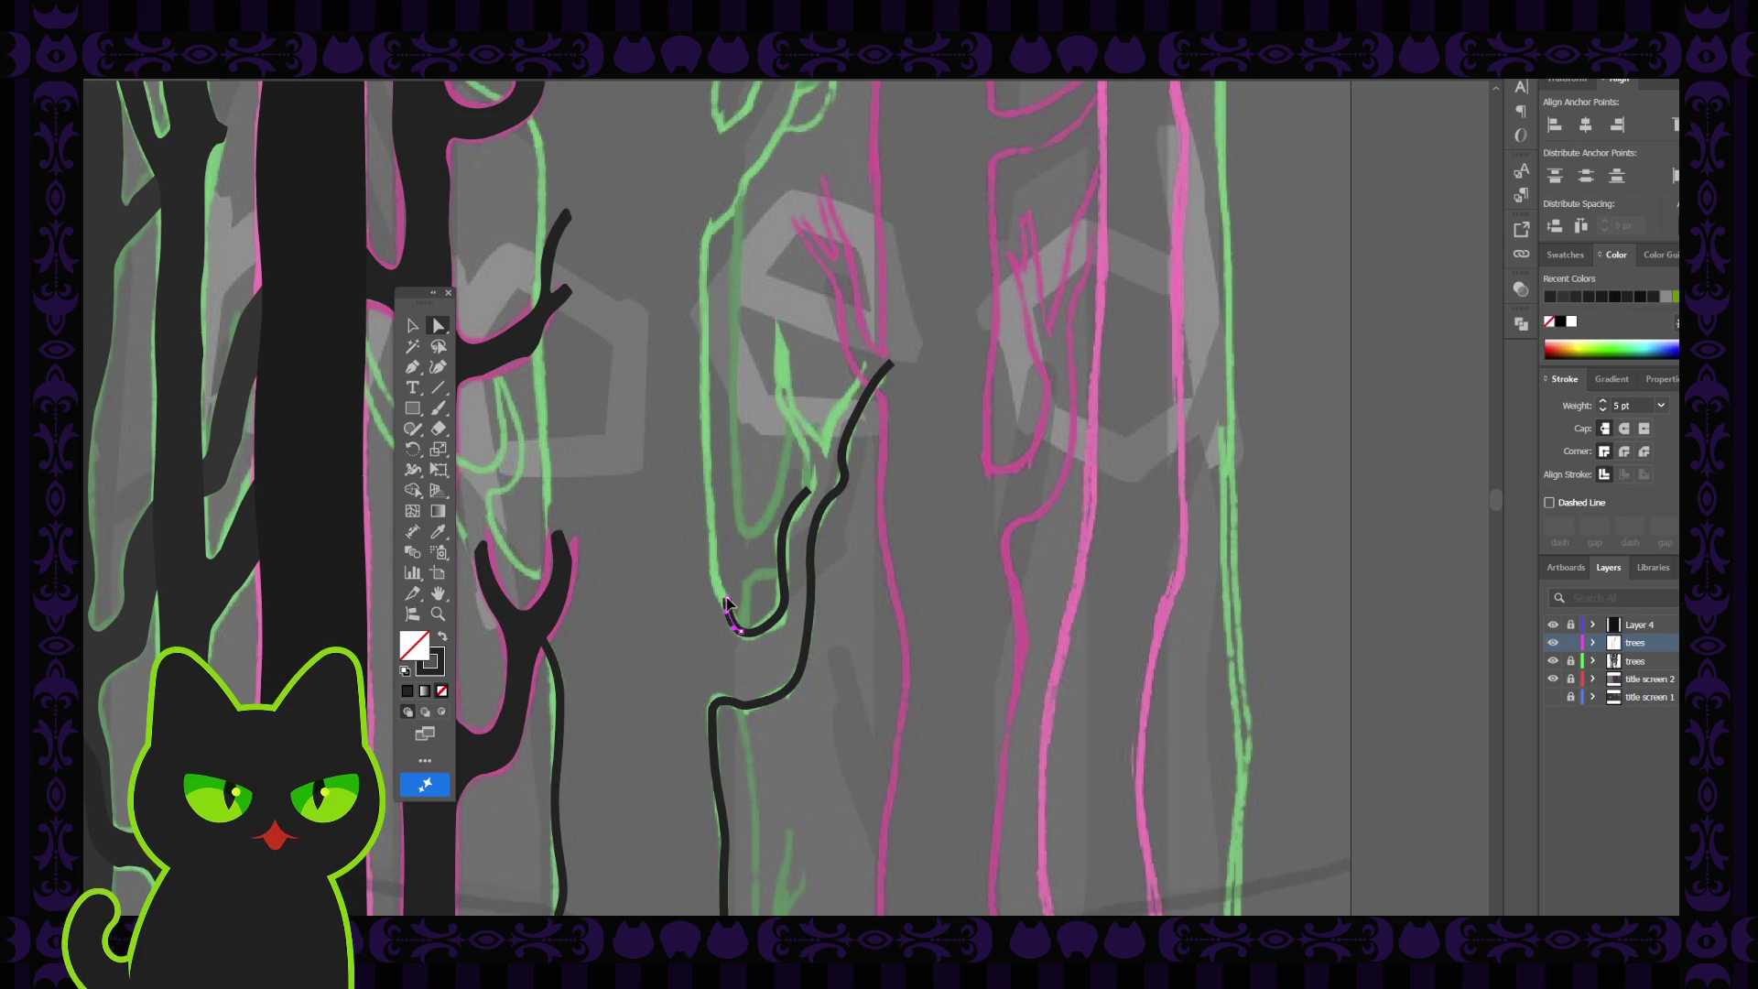
pyautogui.click(726, 612)
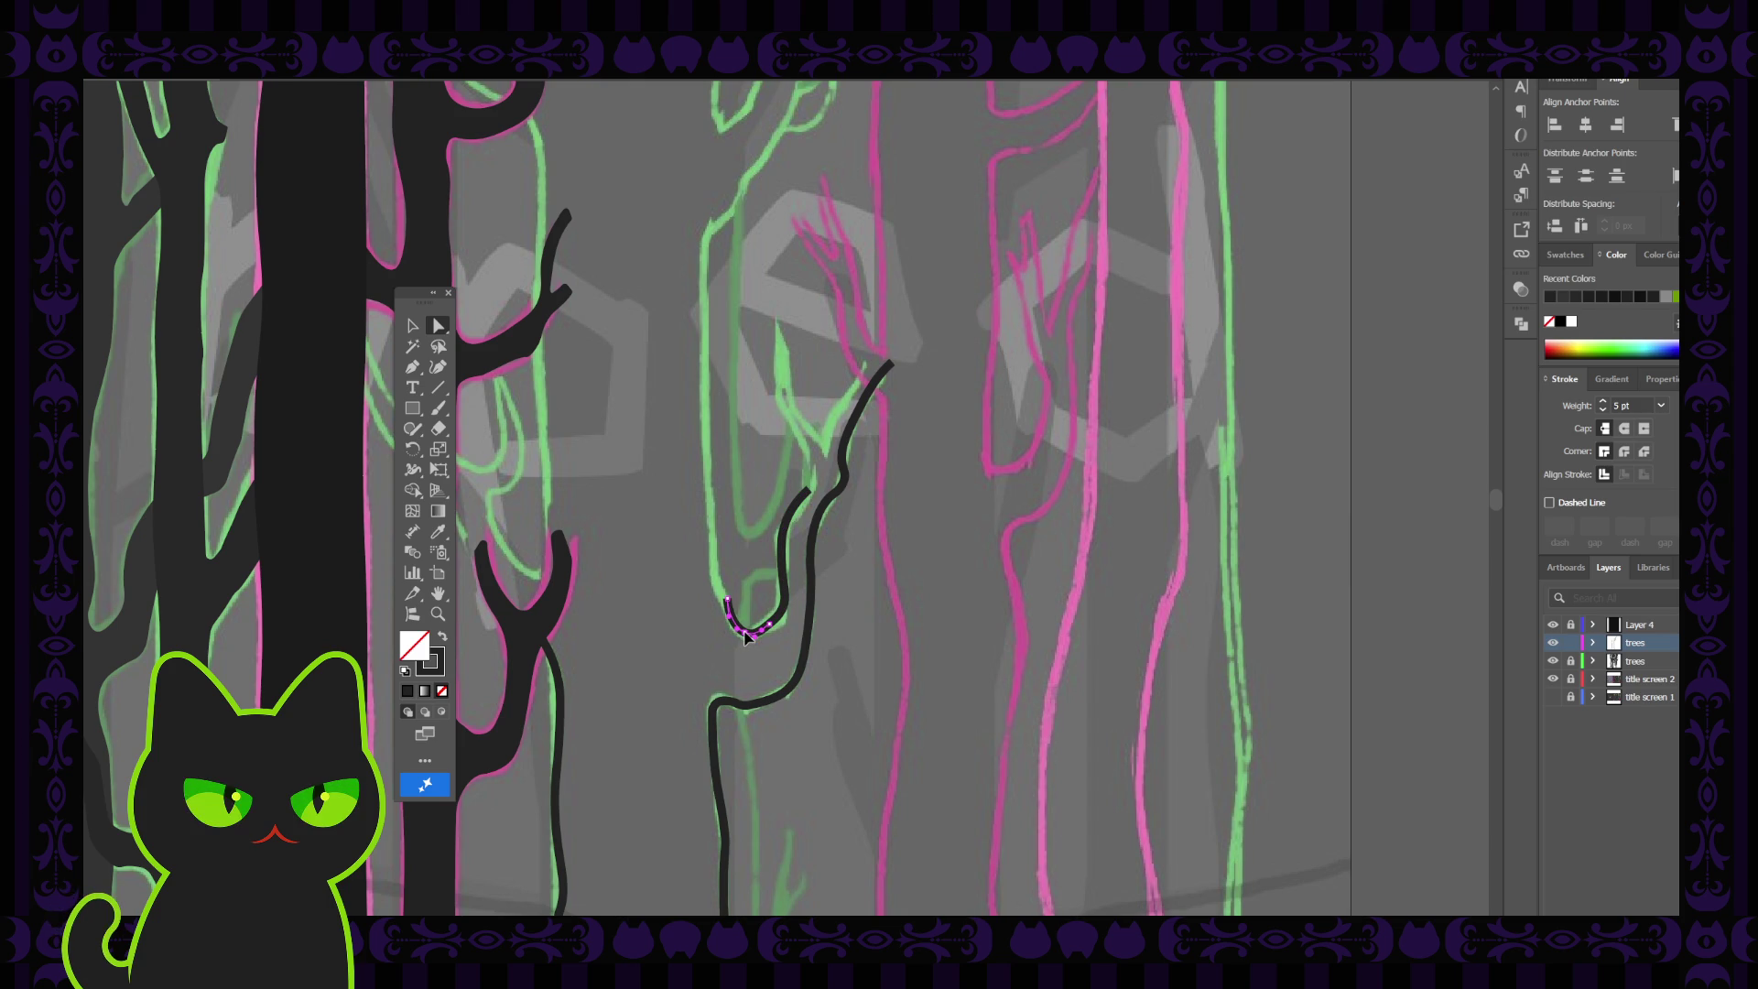
pyautogui.moveTo(789, 509); pyautogui.dragTo(781, 554)
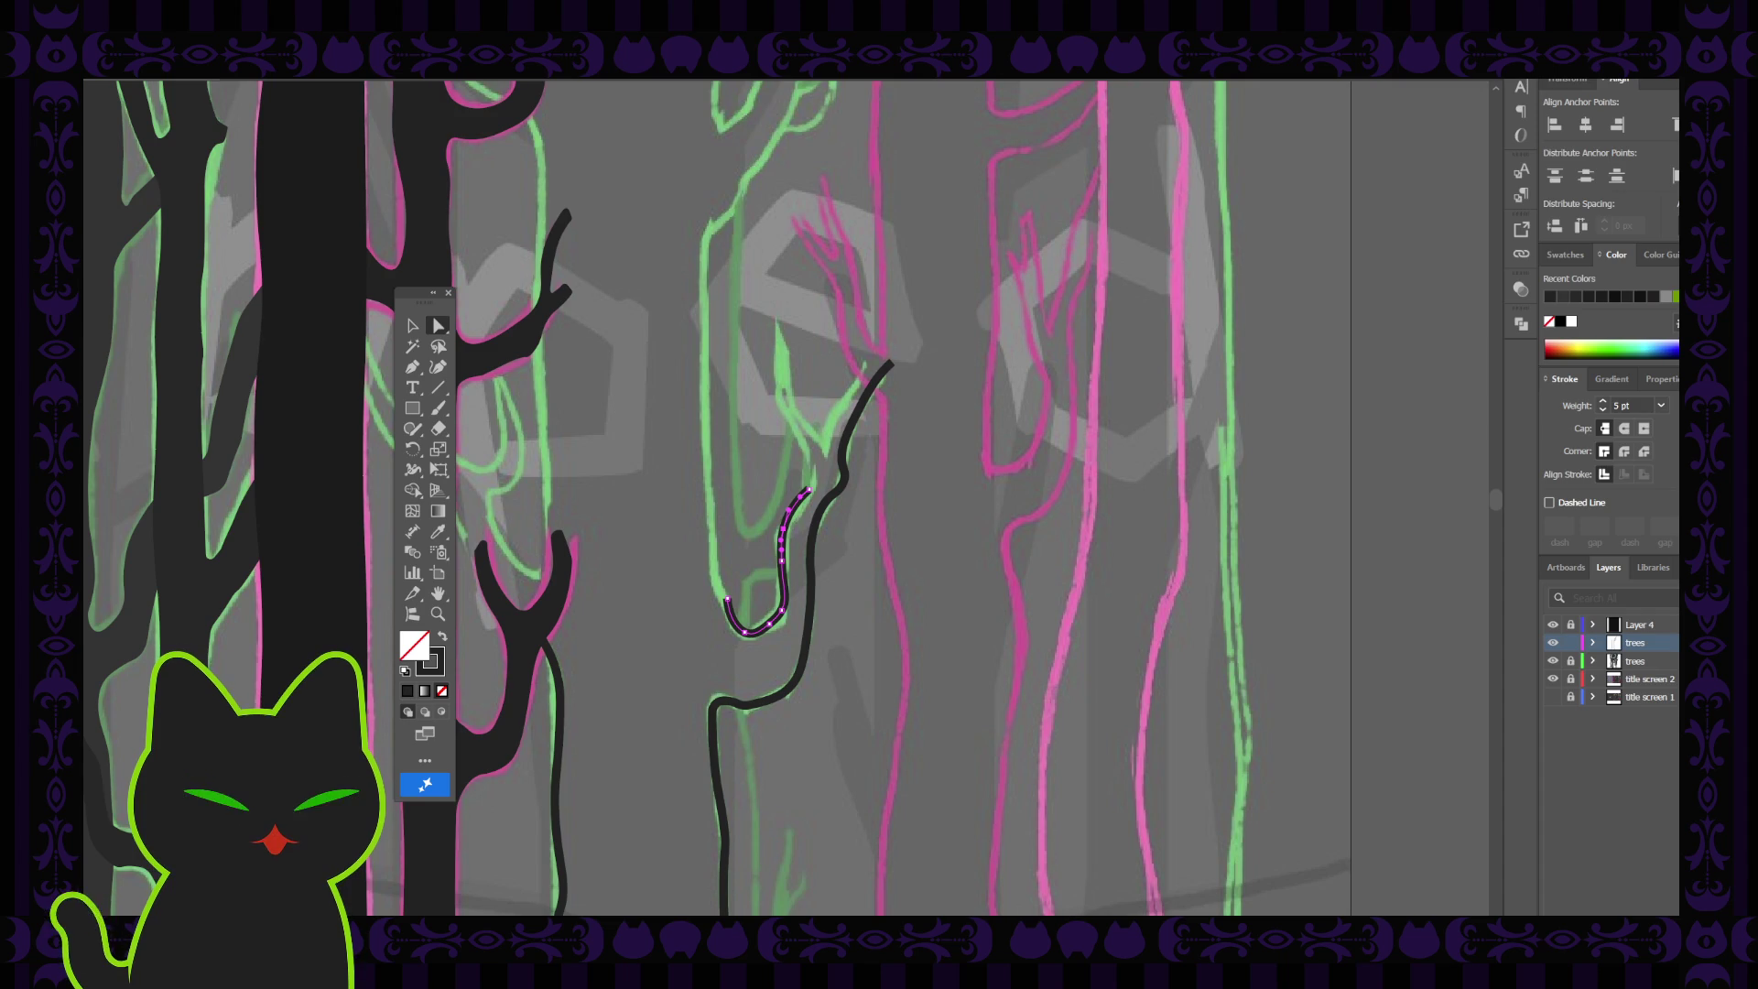
# Extend the curve's end upward with the Pen tool
pyautogui.click(412, 366)
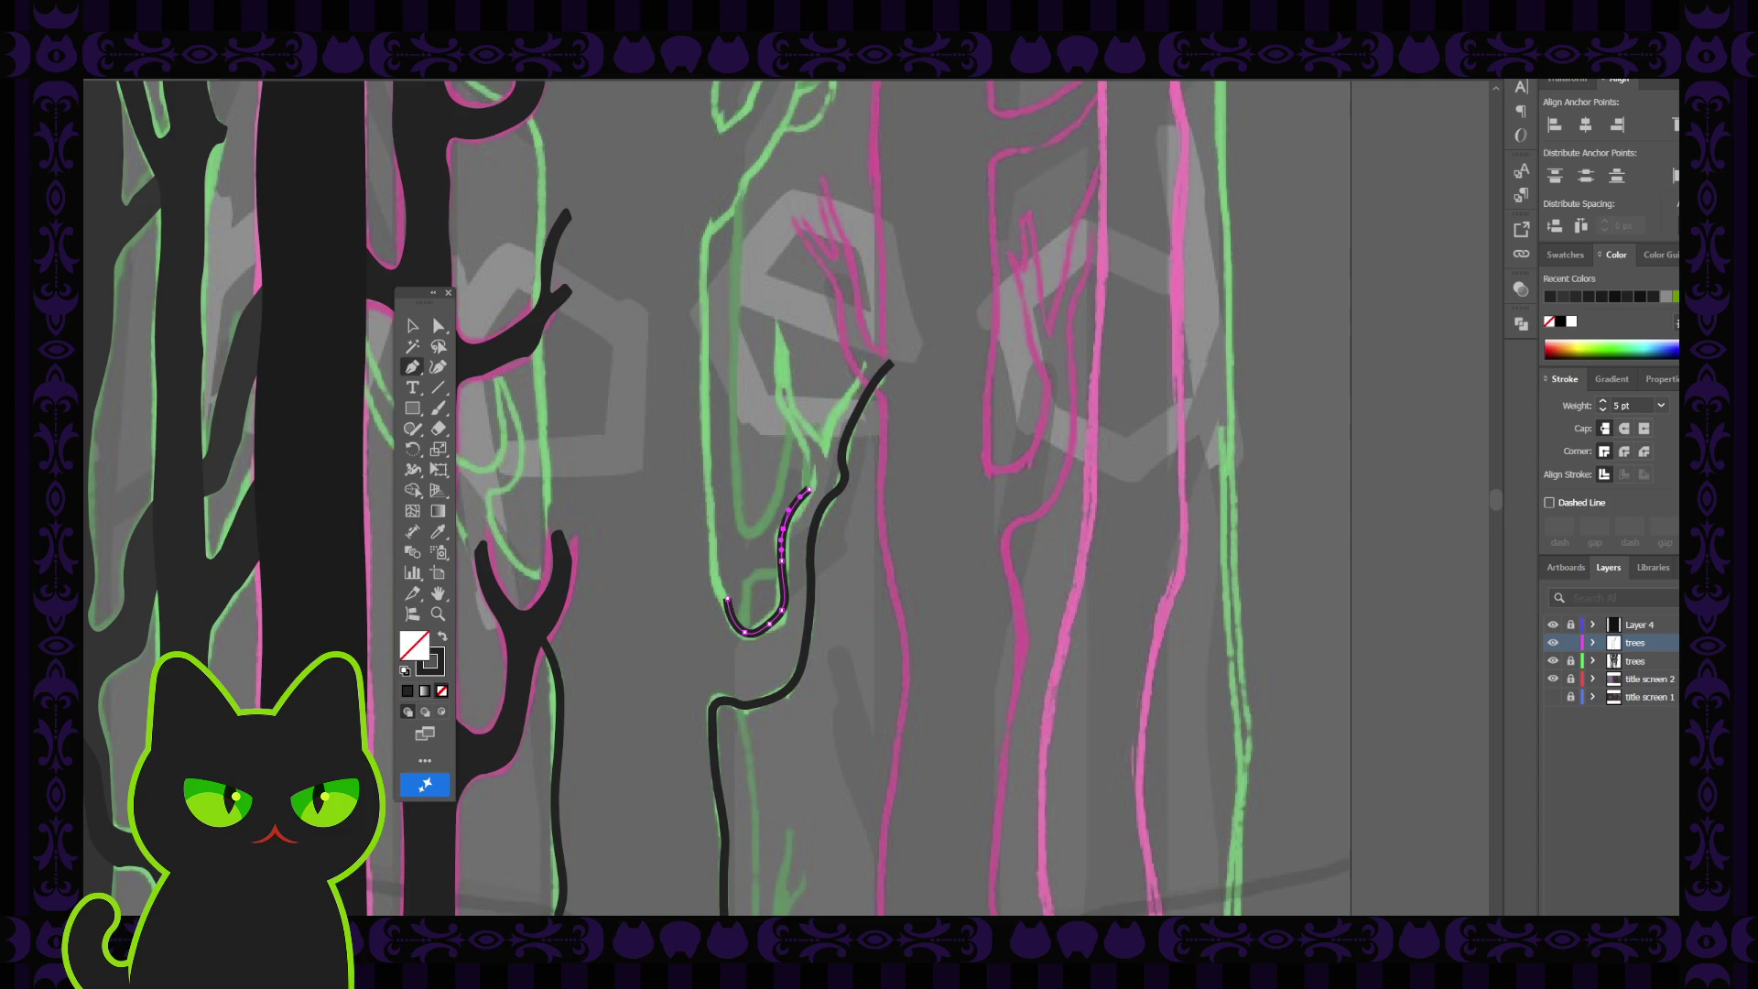
pyautogui.click(727, 600)
pyautogui.click(714, 565)
pyautogui.scroll(2, 709, 586)
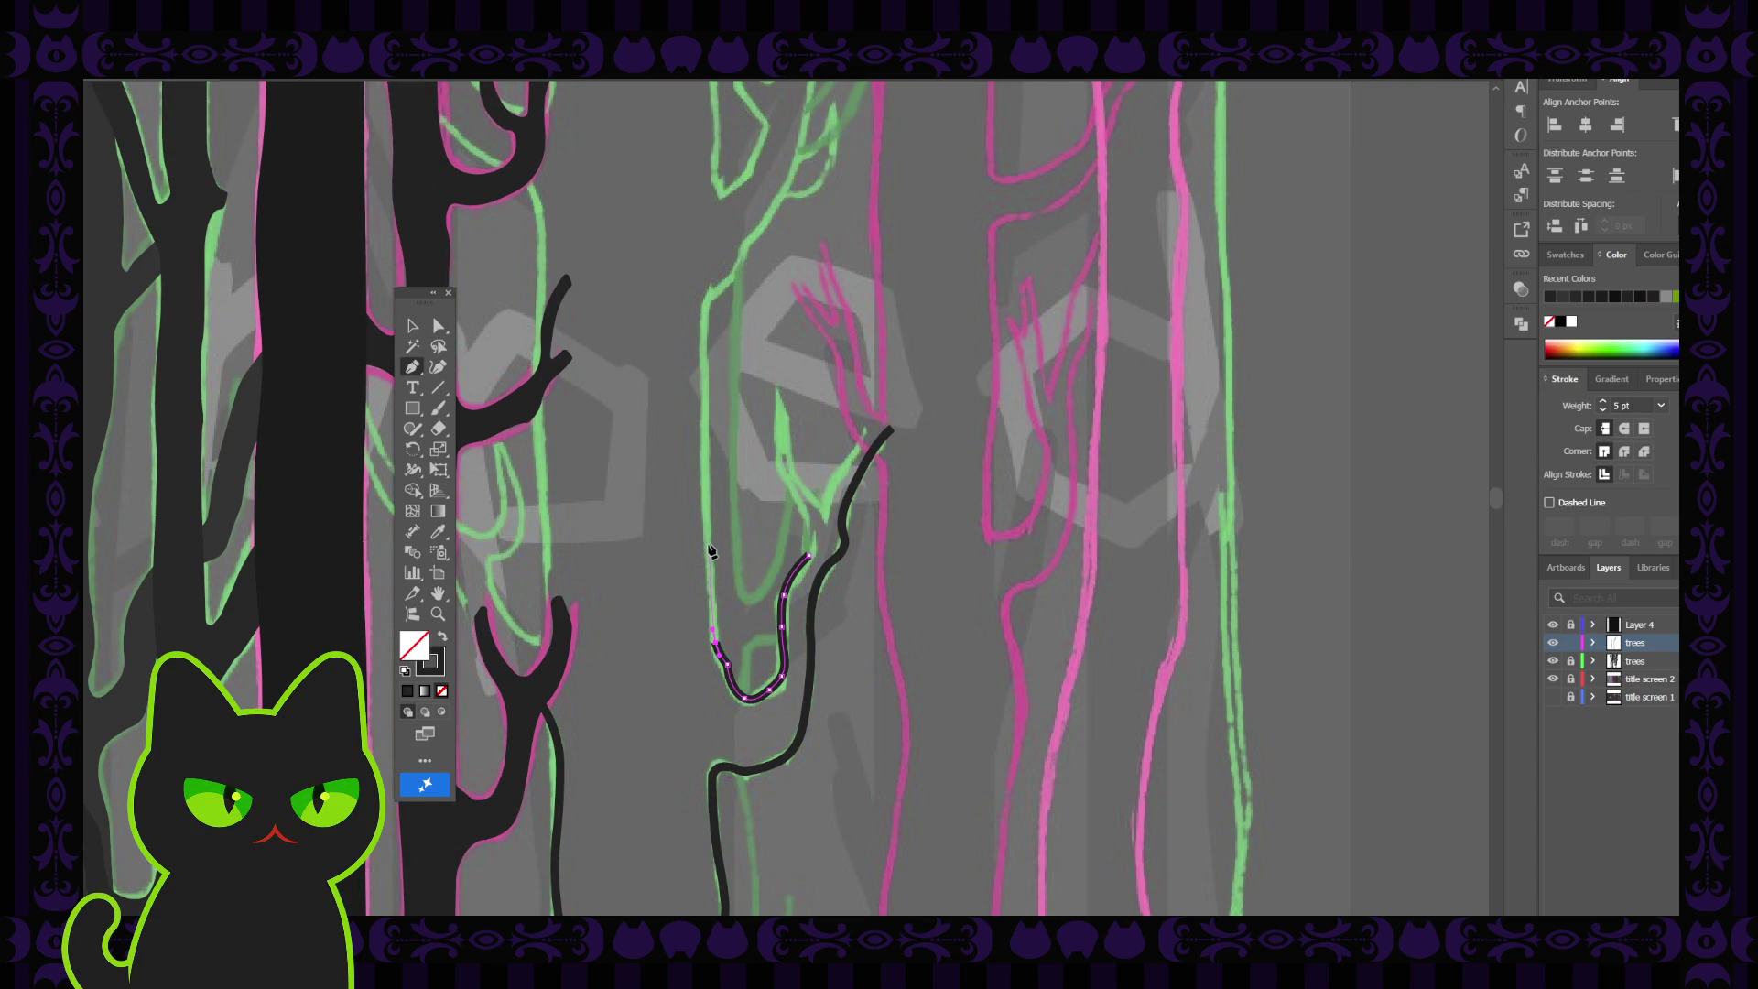
# Extend the dark trunk line upward along the left edge of the green sketch
pyautogui.click(710, 563)
pyautogui.press('Escape')
pyautogui.scroll(4, 683, 572)
pyautogui.click(708, 702)
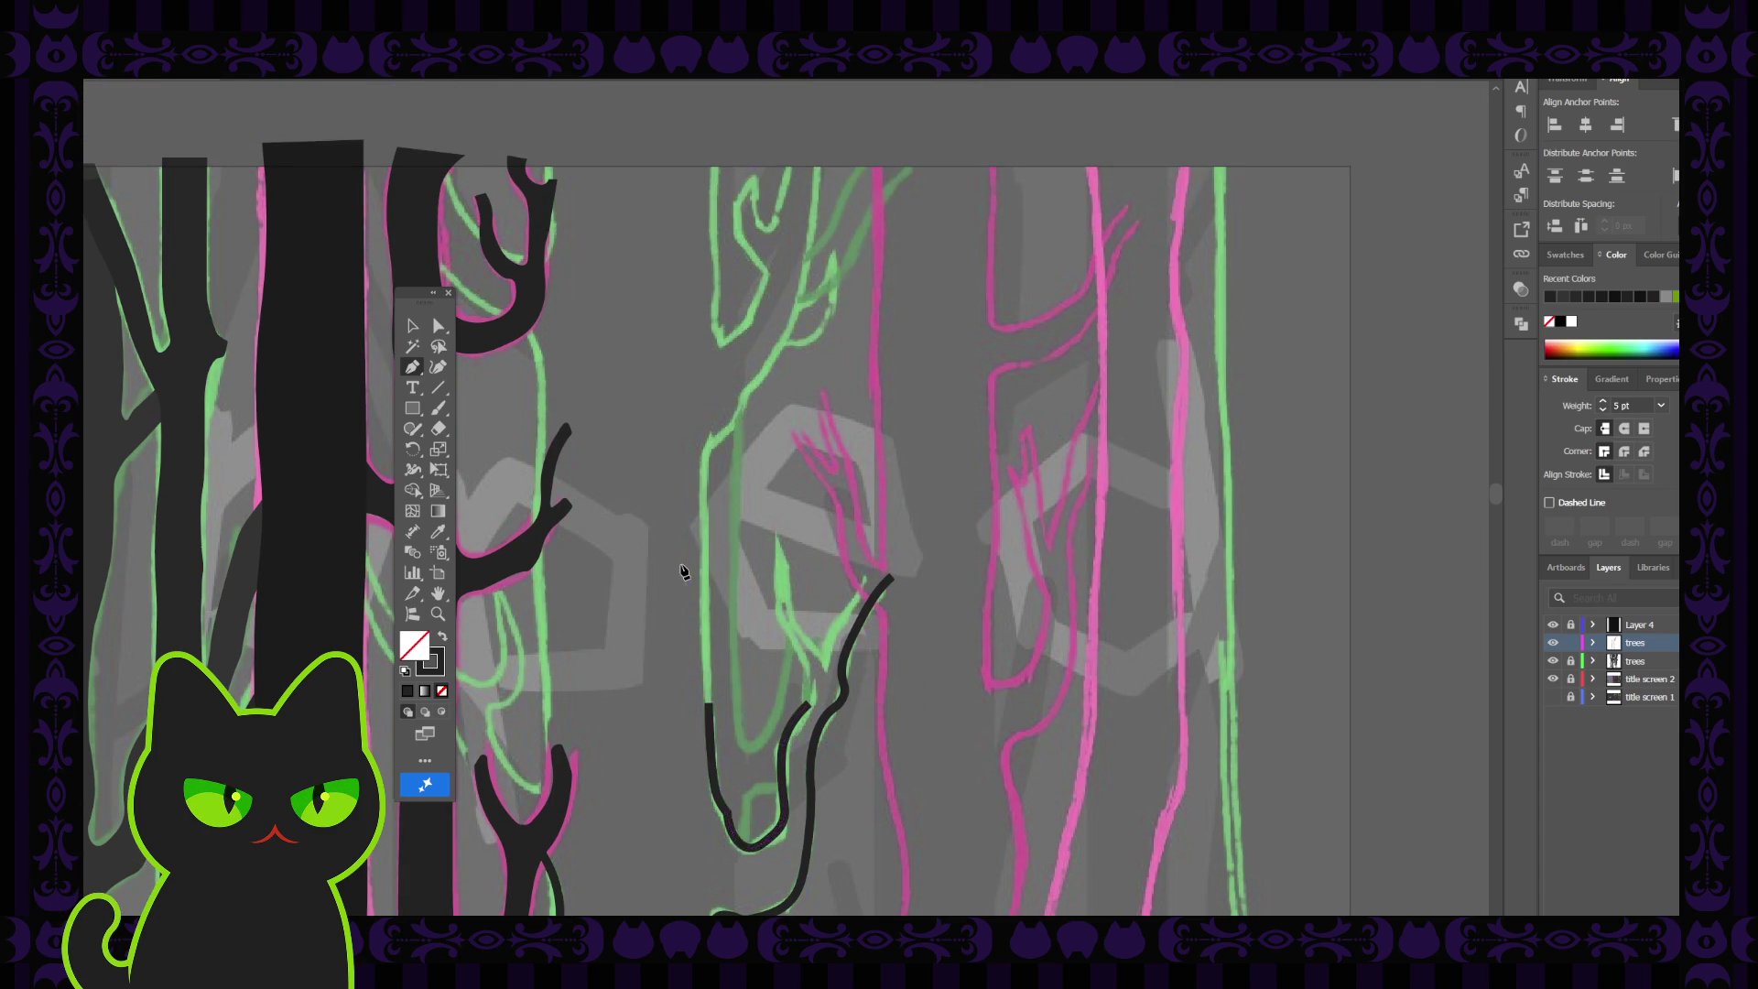
pyautogui.click(705, 468)
# With Direct Selection, nudge the trunk line's lower curve anchors slightly left
pyautogui.press('v')
pyautogui.click(596, 407)
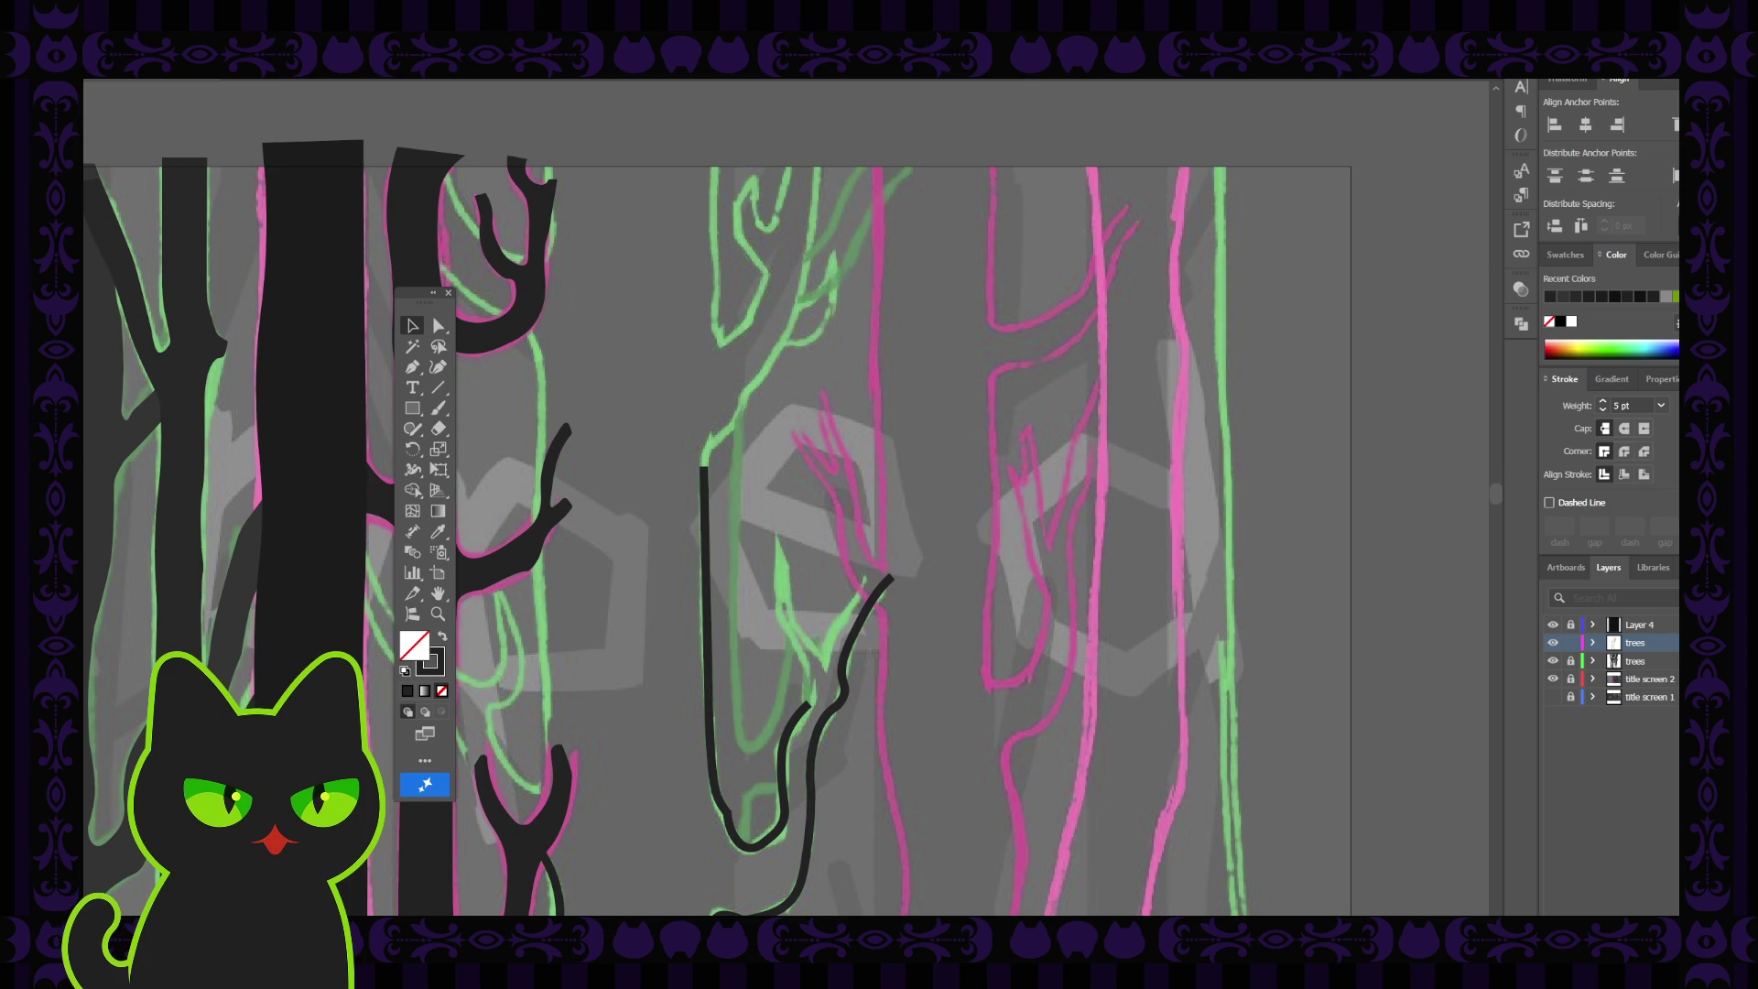
pyautogui.click(705, 469)
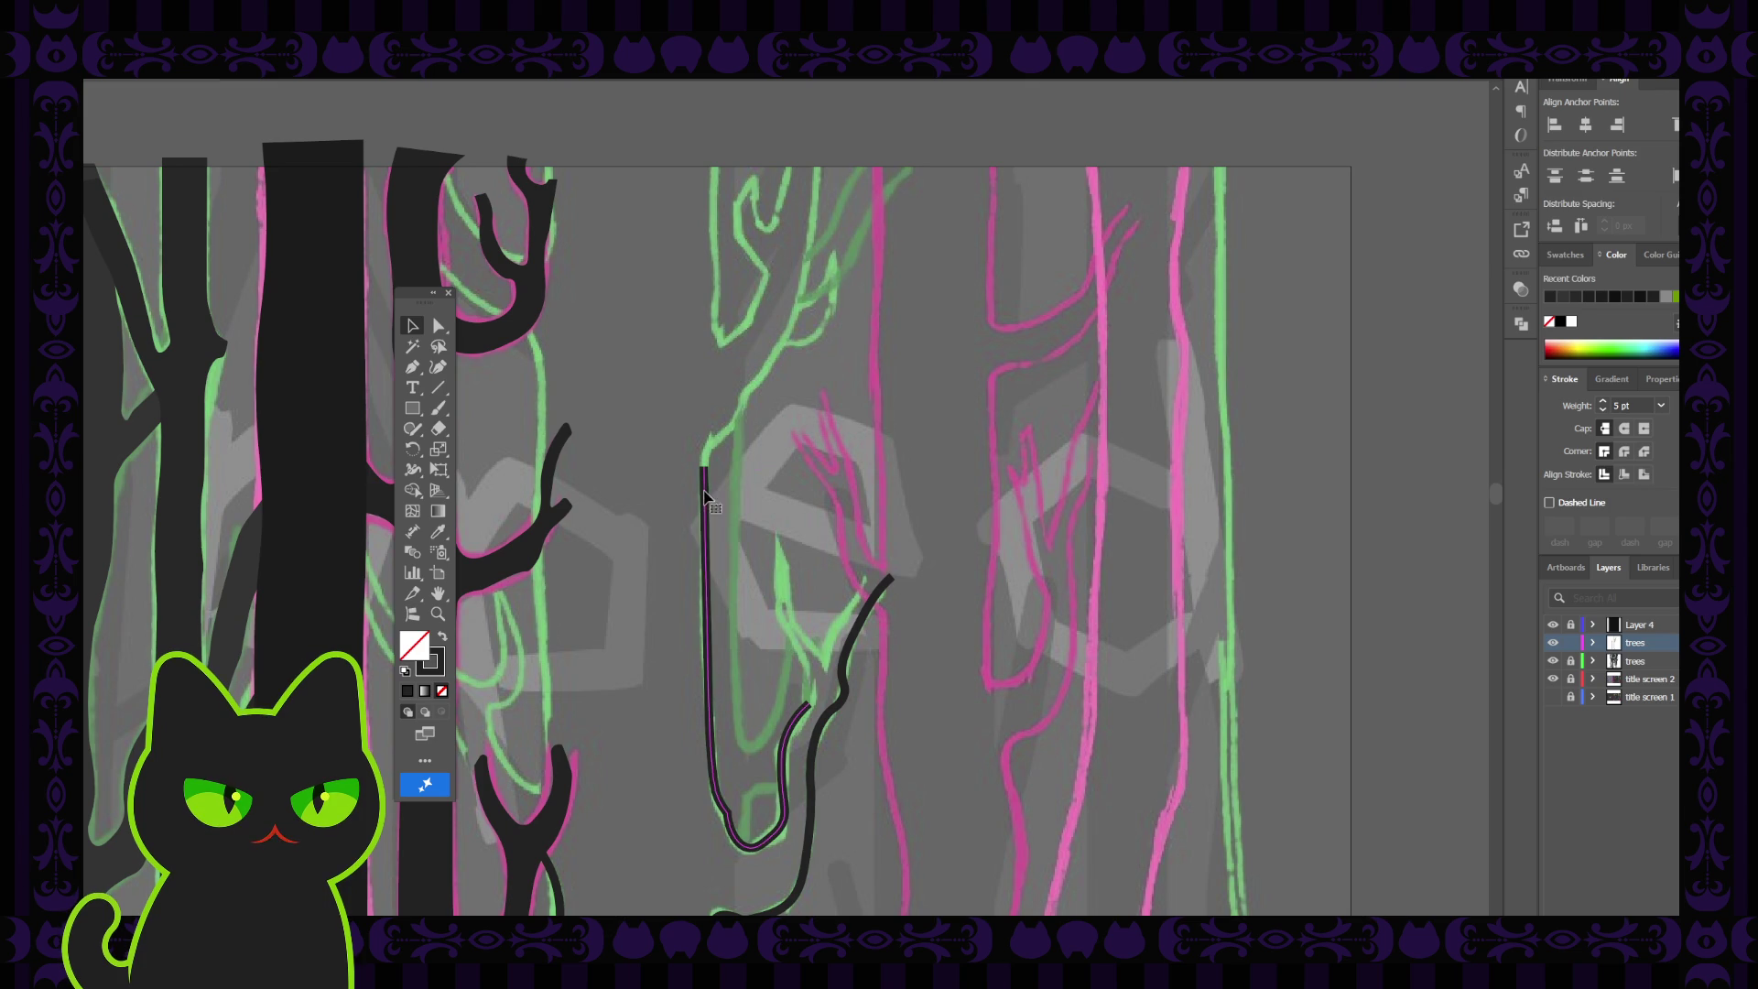
pyautogui.click(440, 327)
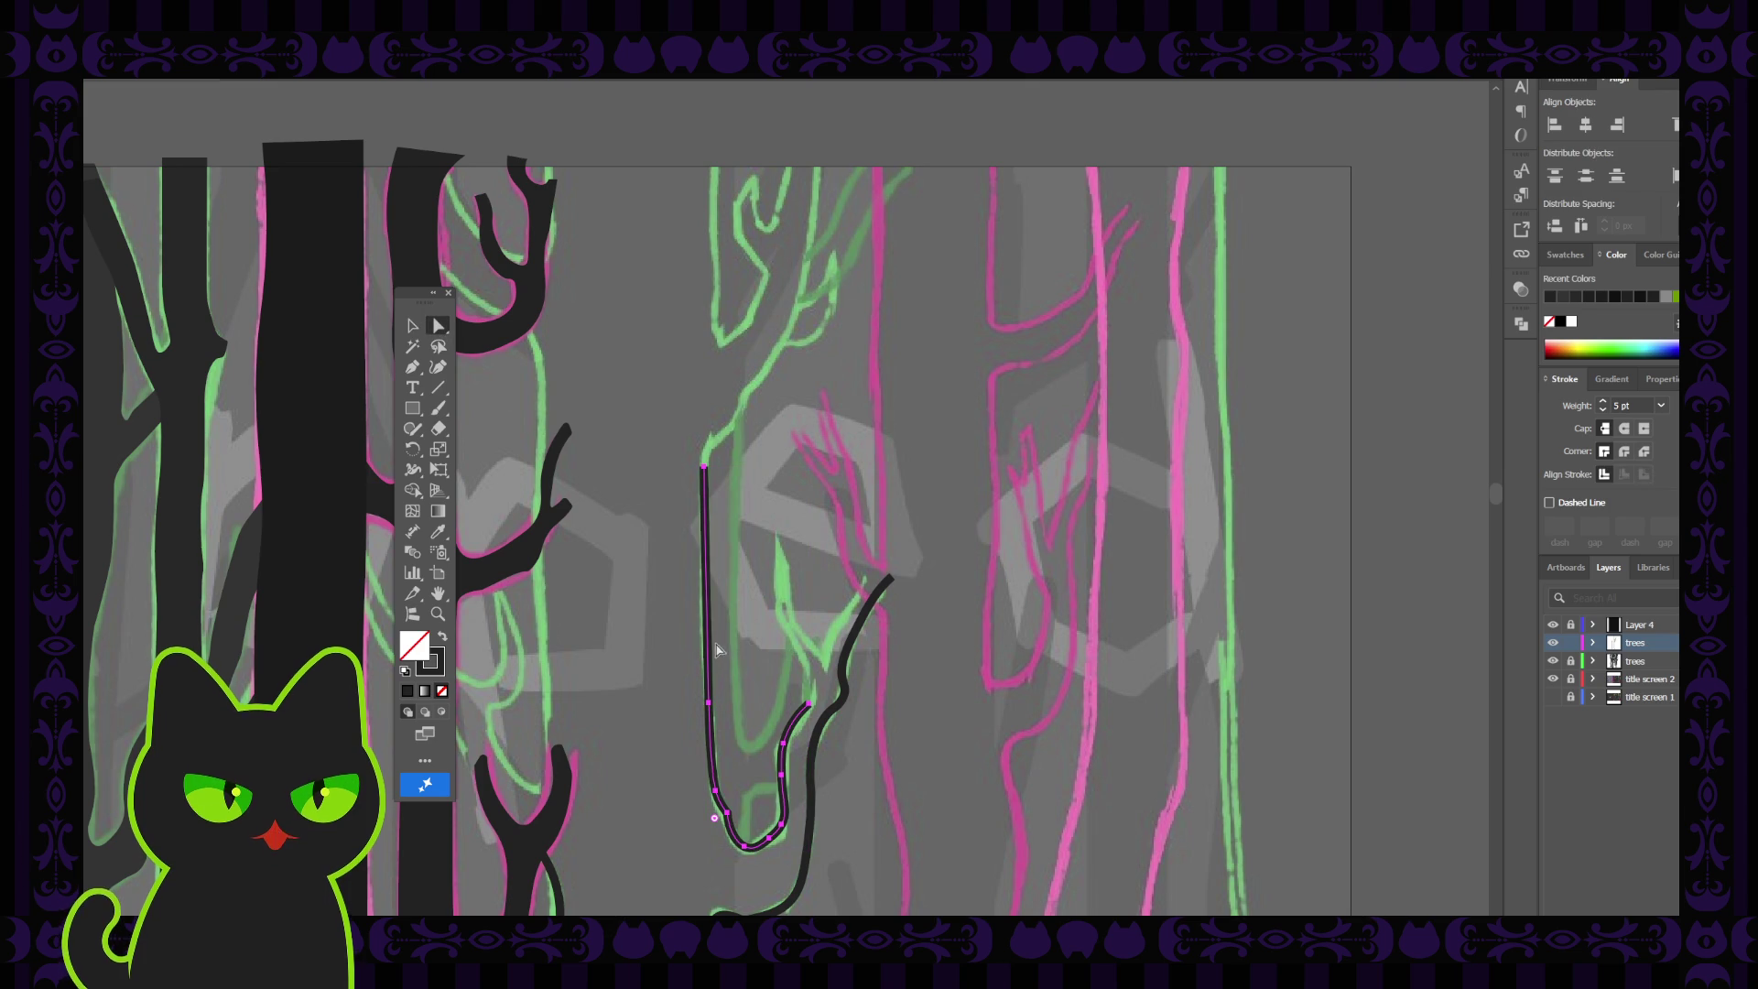
pyautogui.click(710, 704)
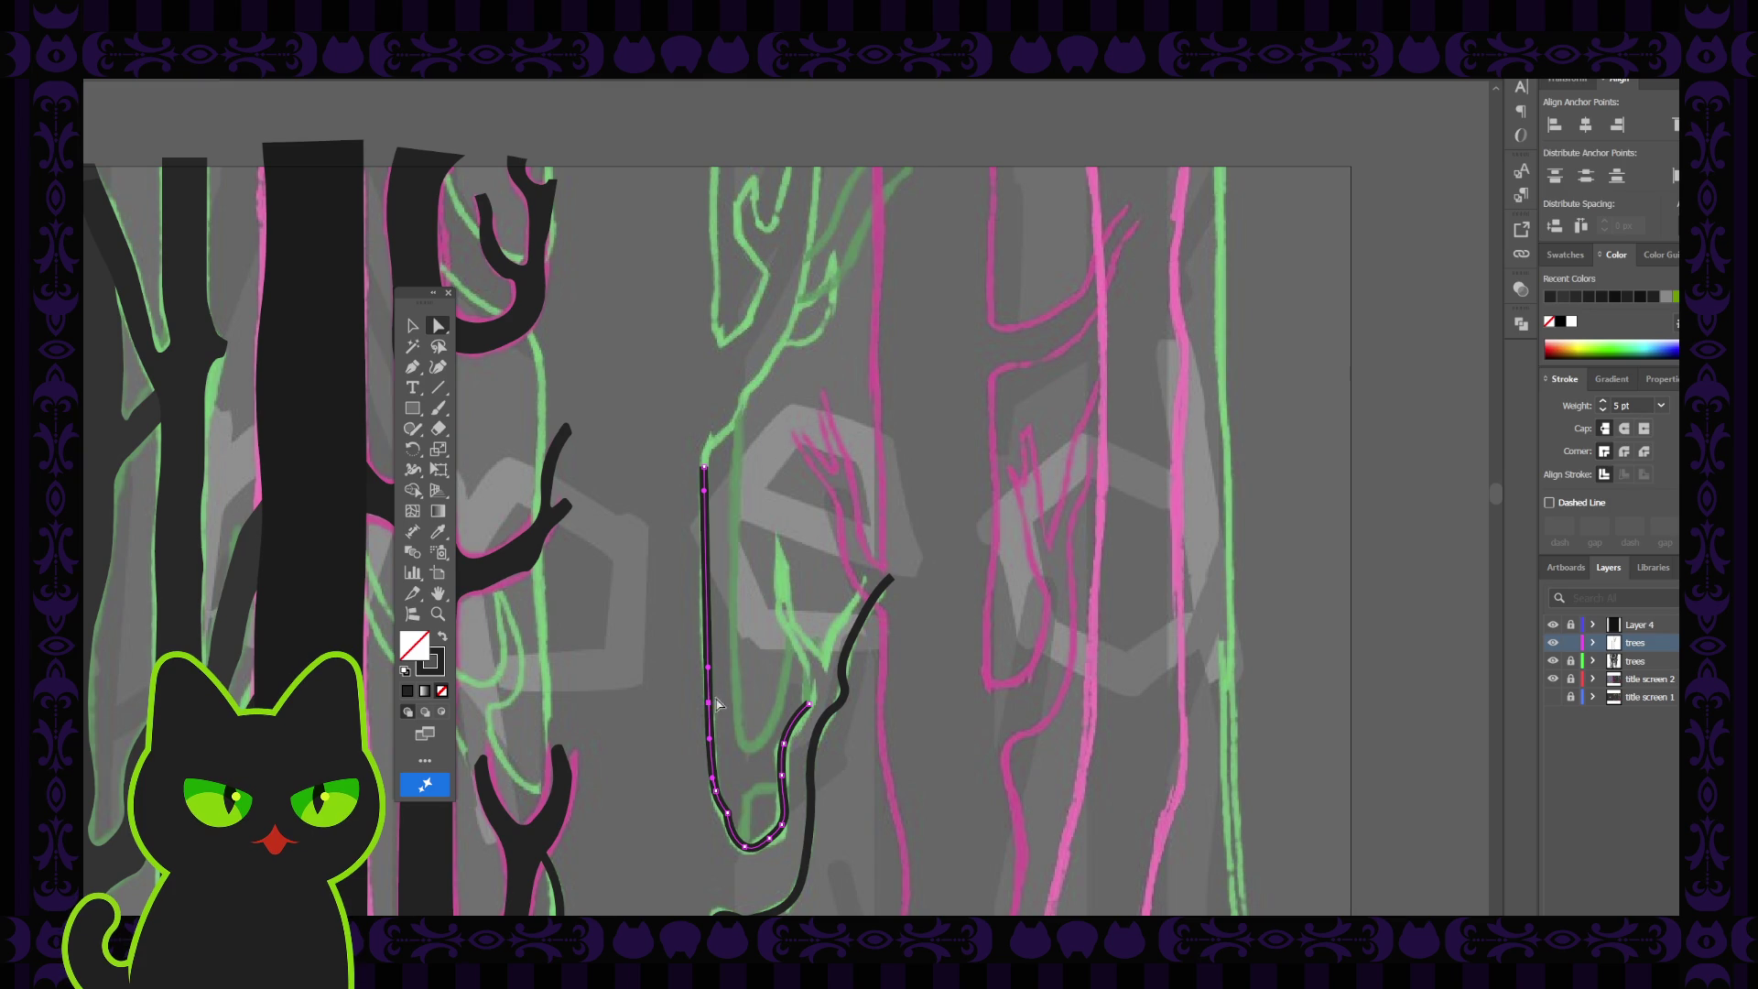
pyautogui.press('Left')
pyautogui.click(704, 467)
pyautogui.click(704, 495)
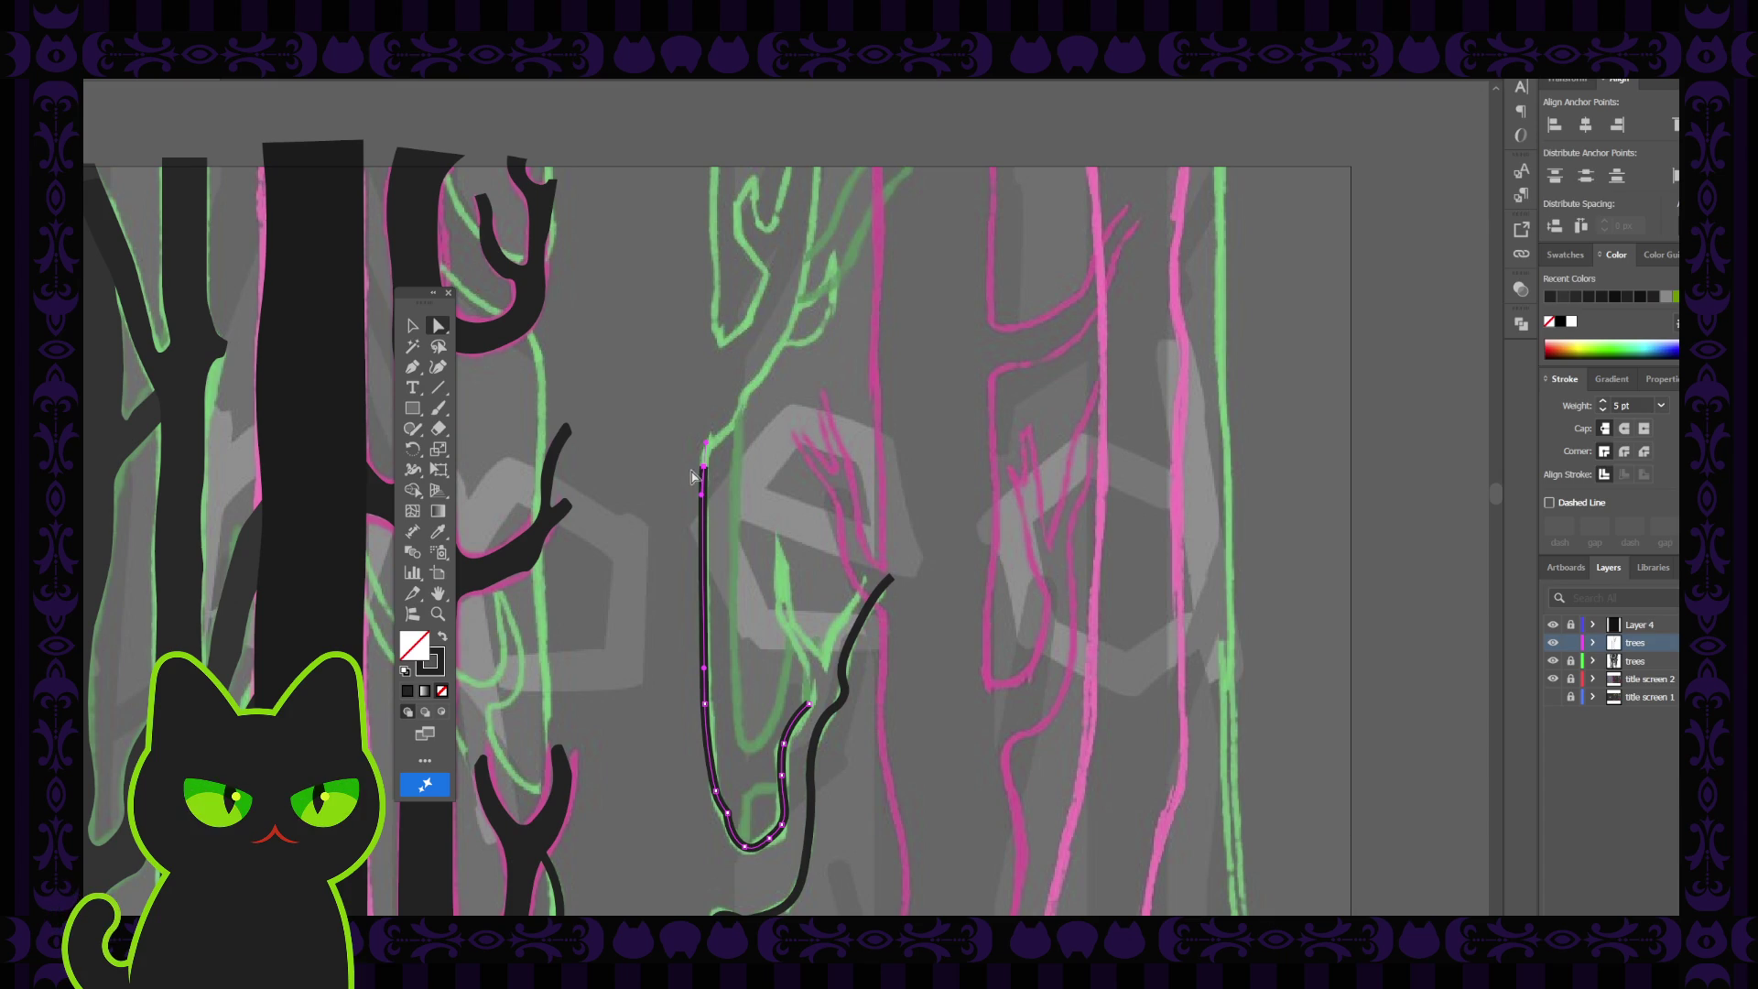
pyautogui.click(704, 475)
pyautogui.click(704, 475)
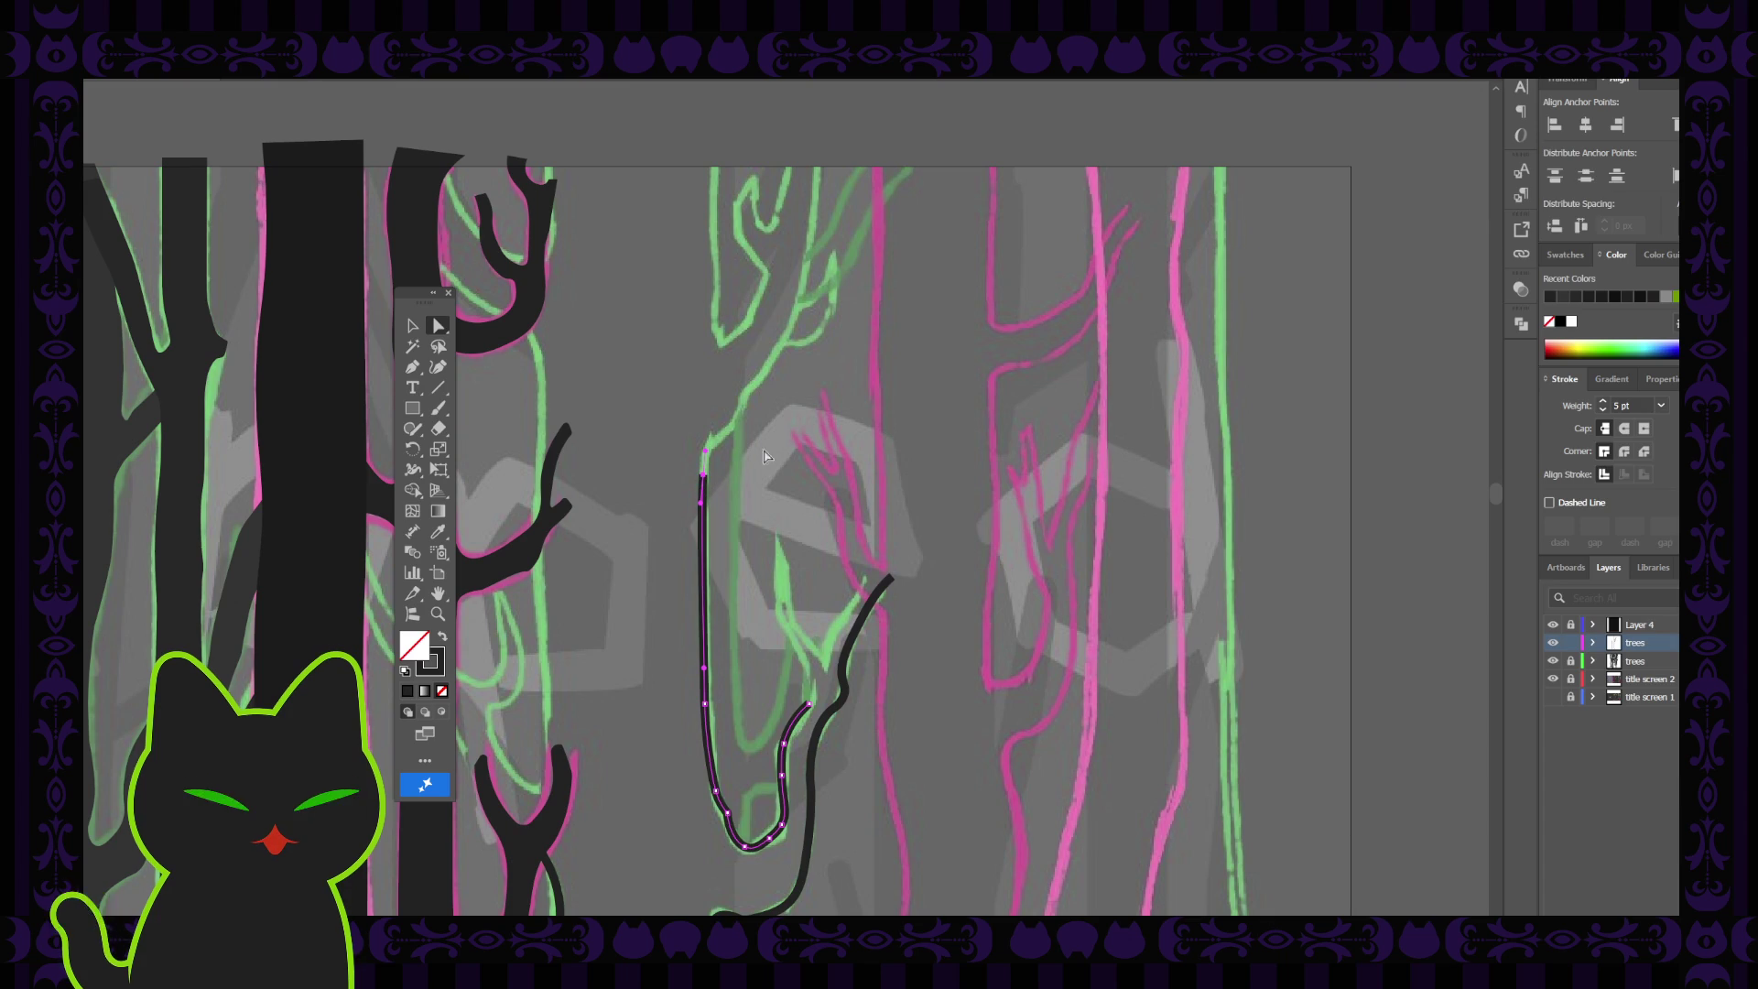
# Continue the trunk line from its top end with four more points to a new top
pyautogui.click(418, 371)
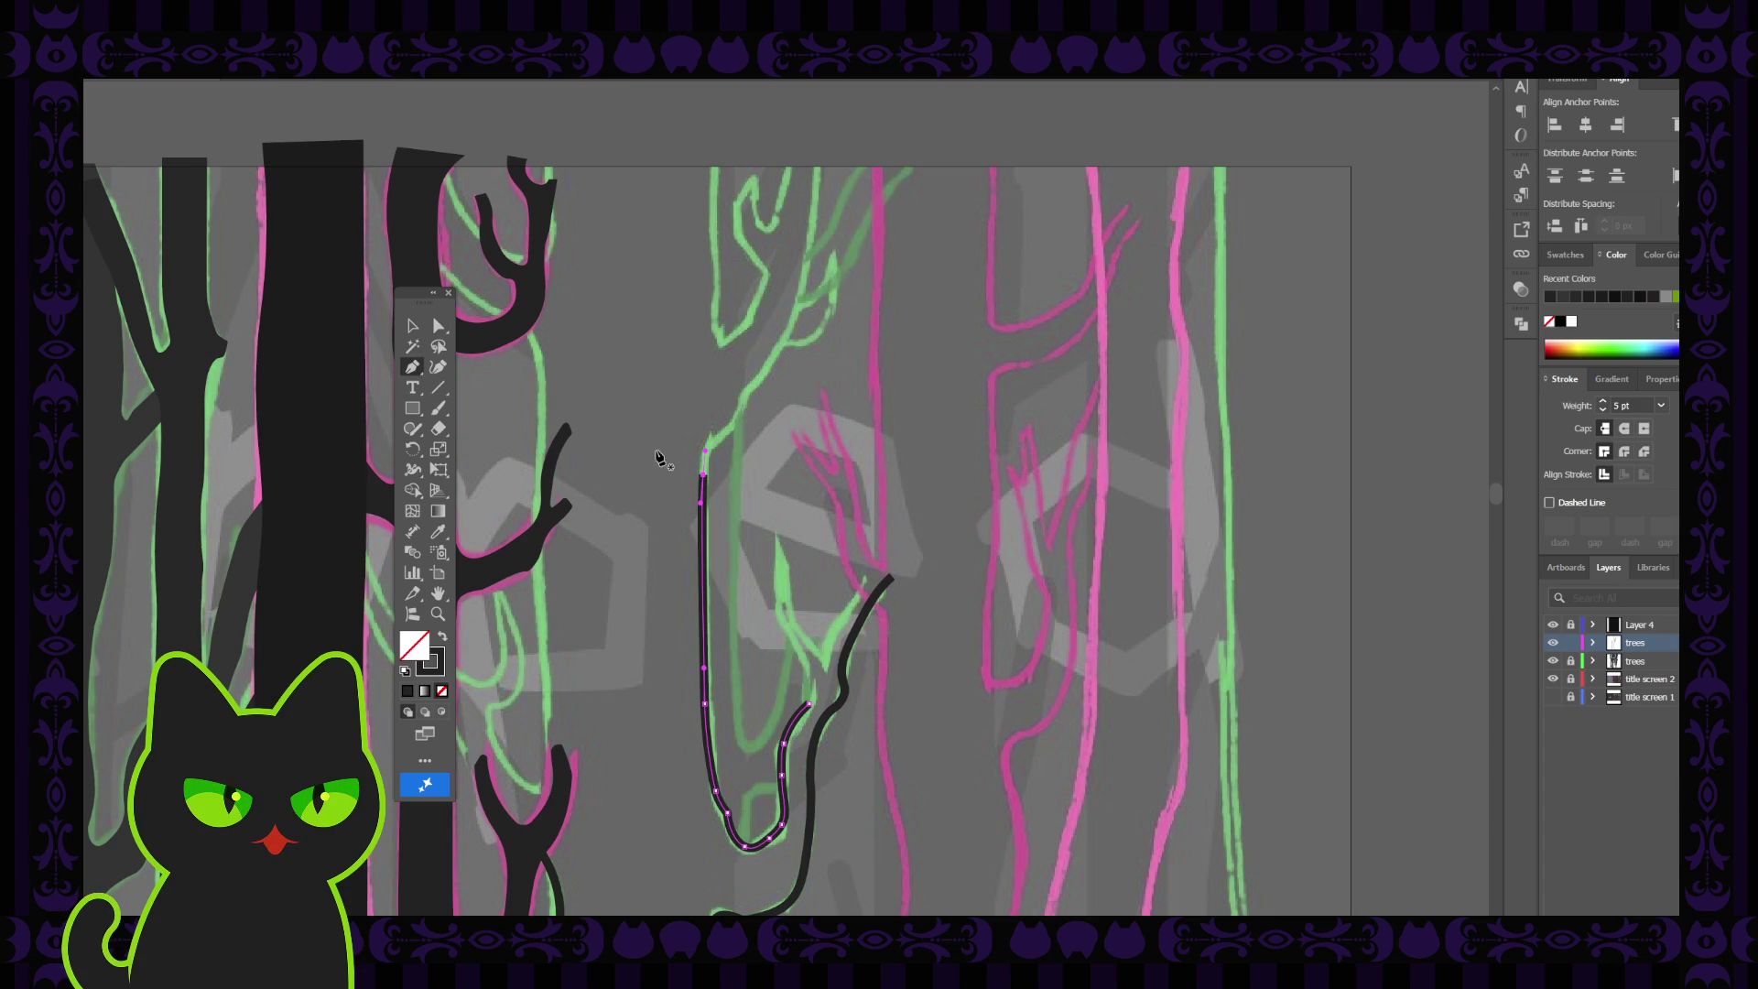
pyautogui.keyDown('ctrl'); pyautogui.click(711, 444); pyautogui.keyUp('ctrl')
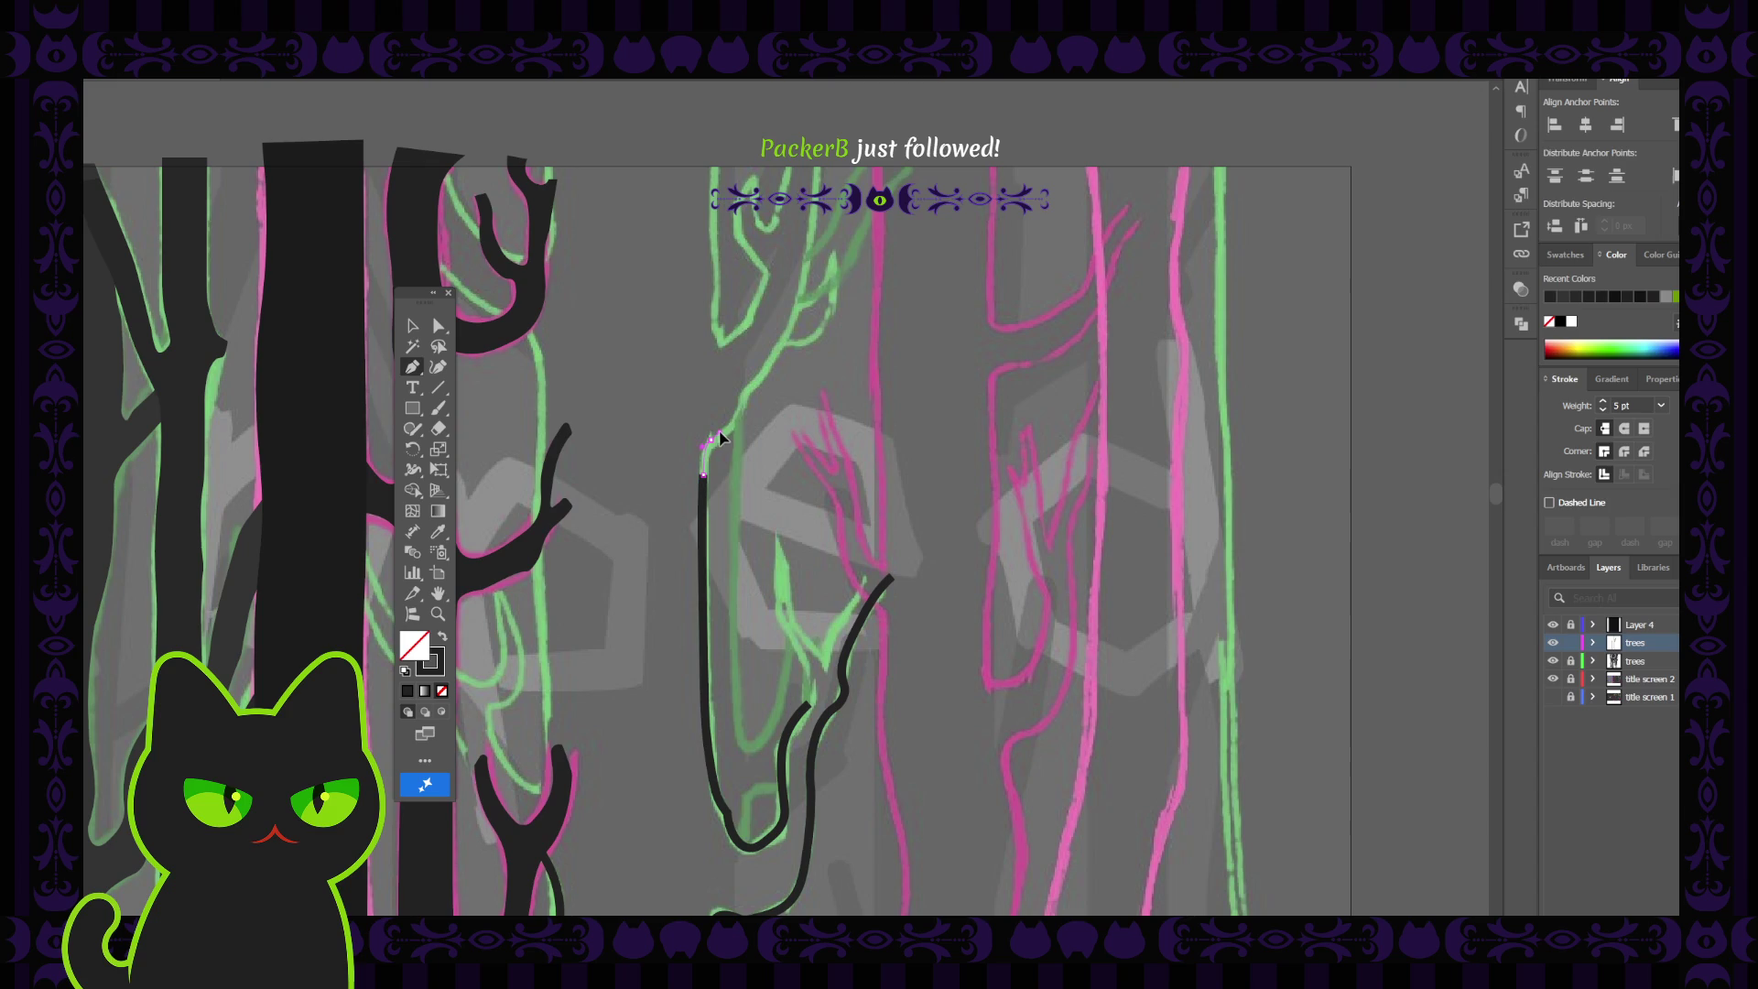
pyautogui.click(723, 431)
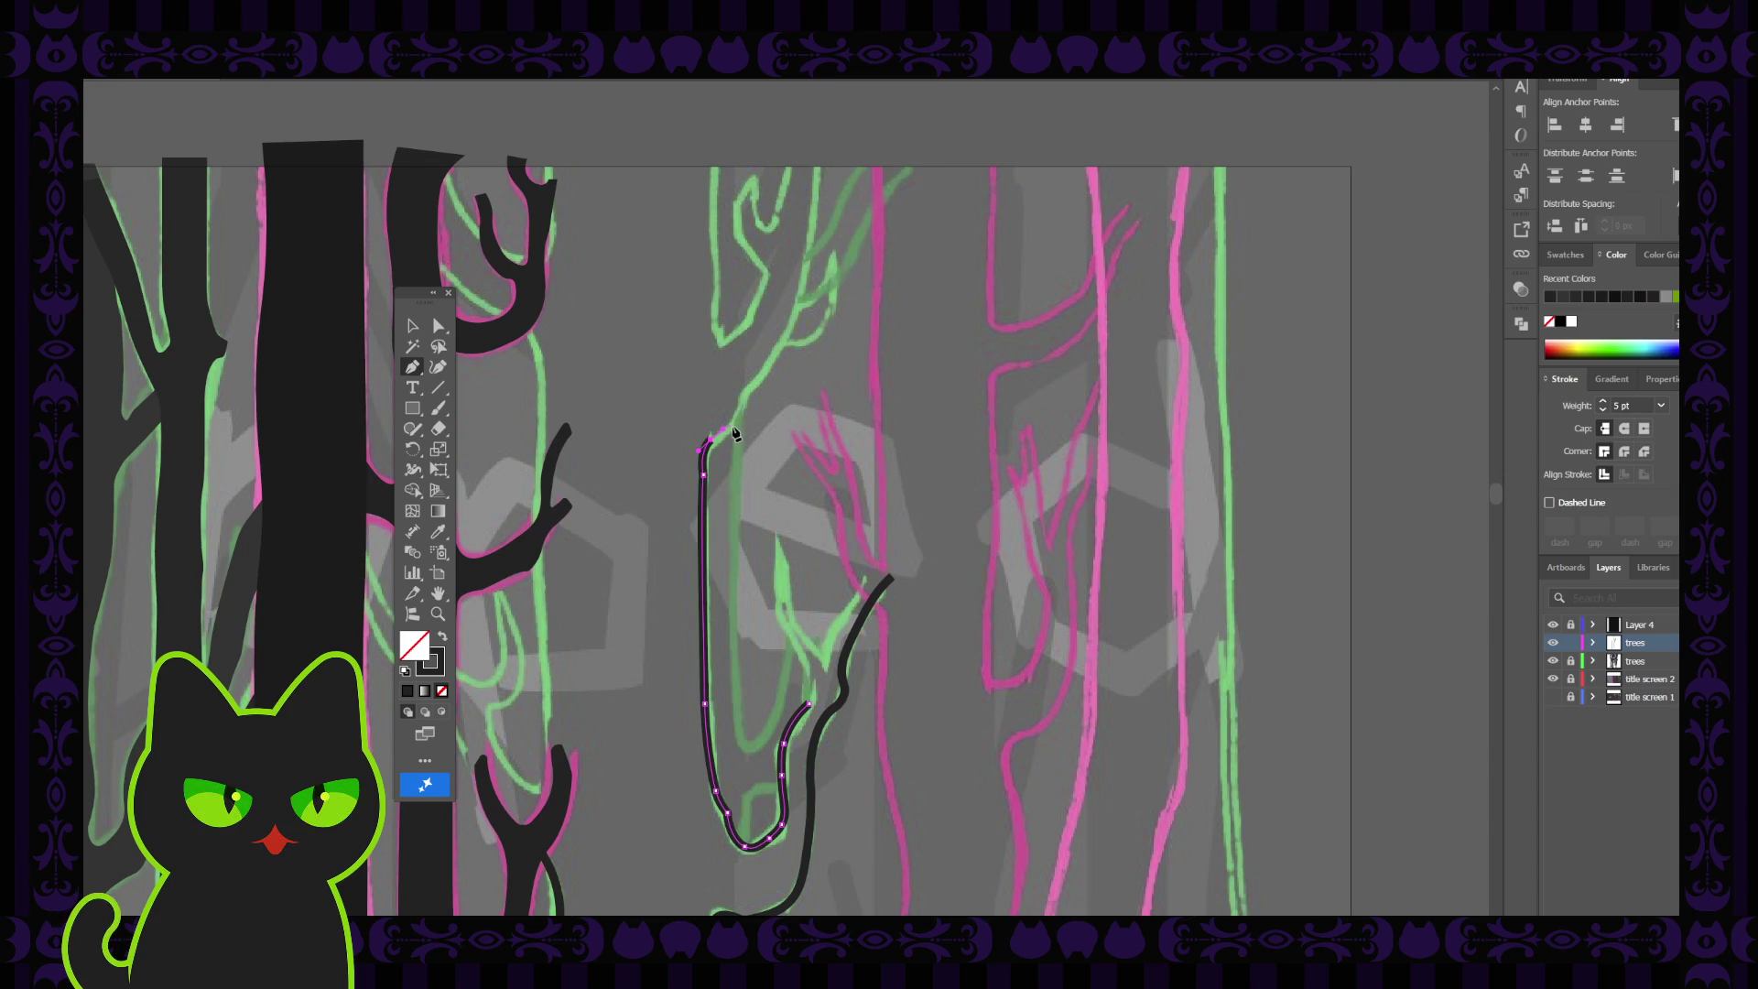
pyautogui.keyDown('ctrl'); pyautogui.click(735, 430); pyautogui.keyUp('ctrl')
pyautogui.click(733, 423)
pyautogui.click(745, 395)
pyautogui.click(411, 326)
pyautogui.click(592, 454)
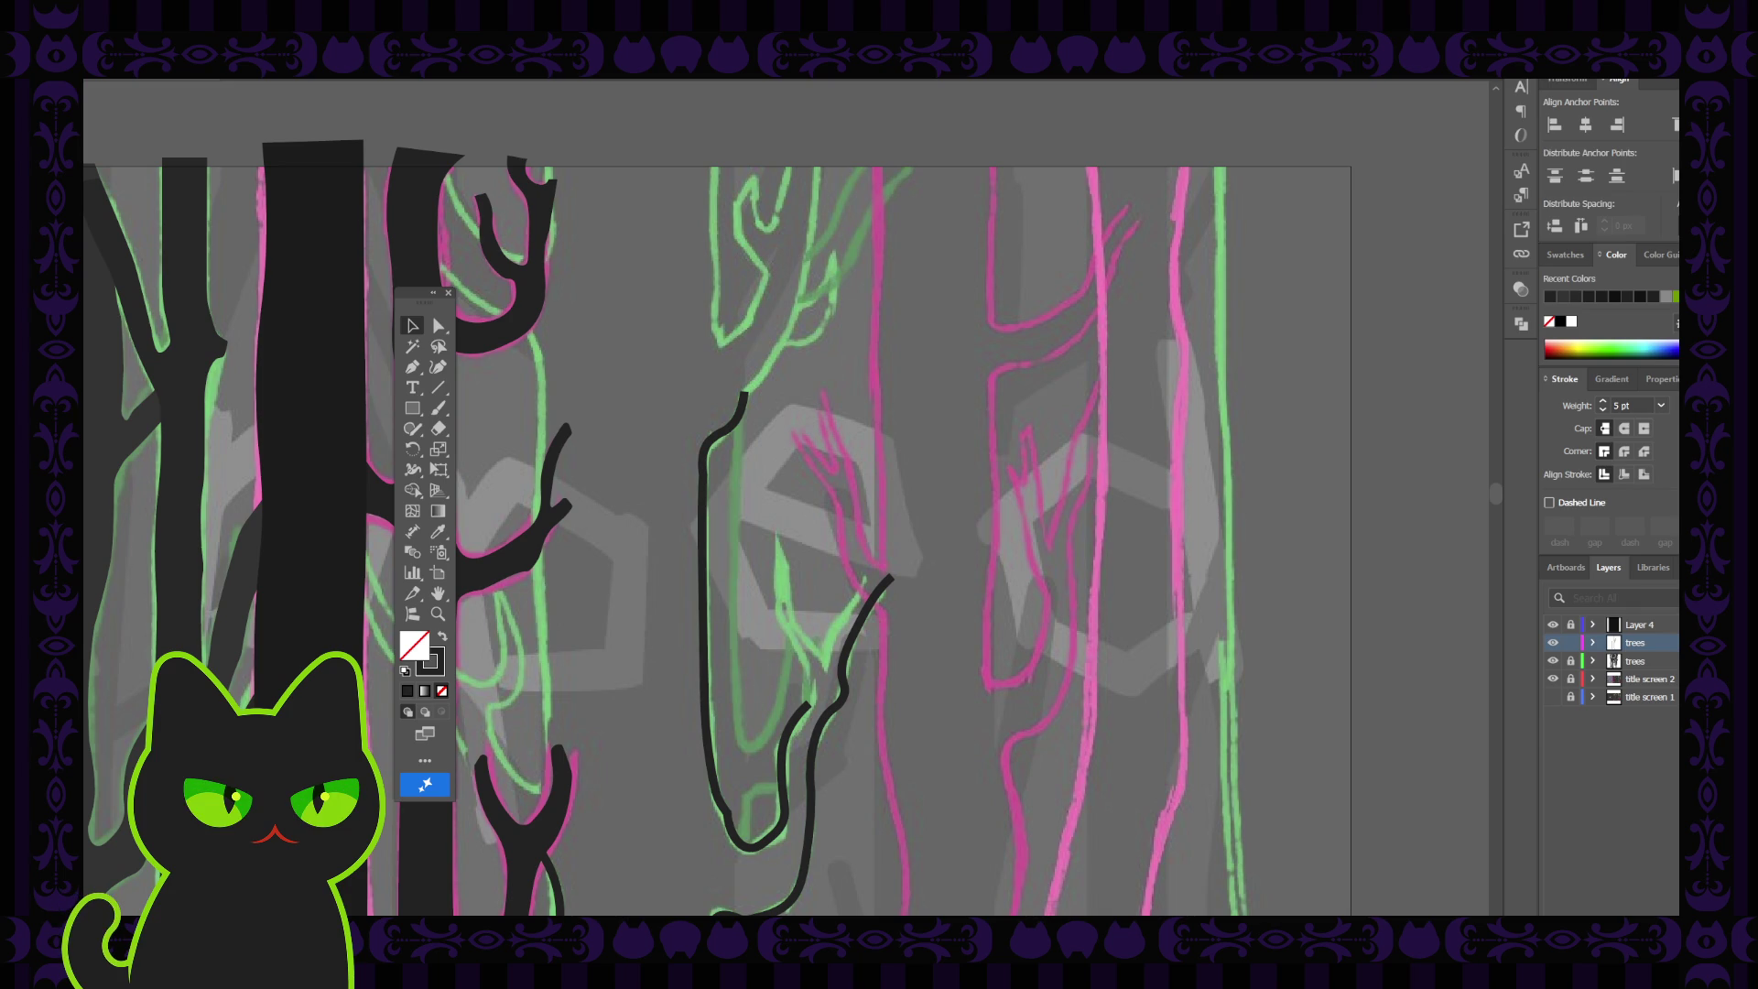
# Zoom in and continue the trunk line upward, curving up-right along the green branch
pyautogui.click(740, 414)
pyautogui.hotkey('ctrl', '+')
pyautogui.hotkey('ctrl', '+')
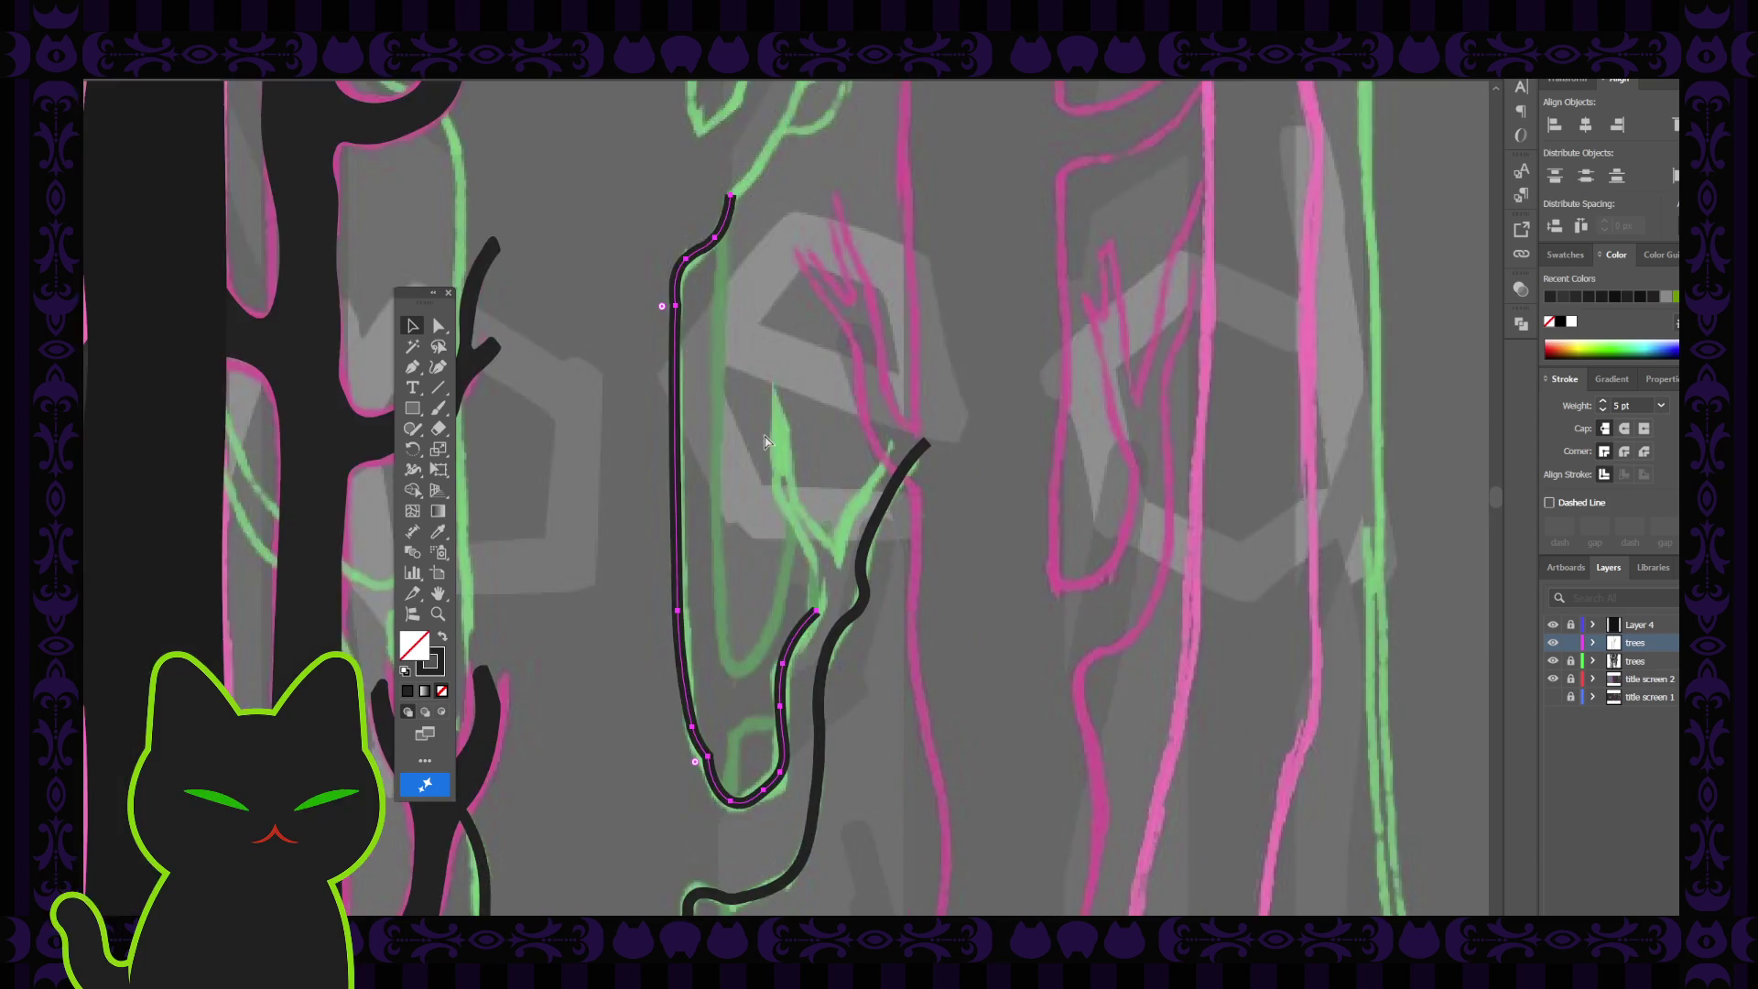
pyautogui.moveTo(763, 248); pyautogui.dragTo(773, 510)
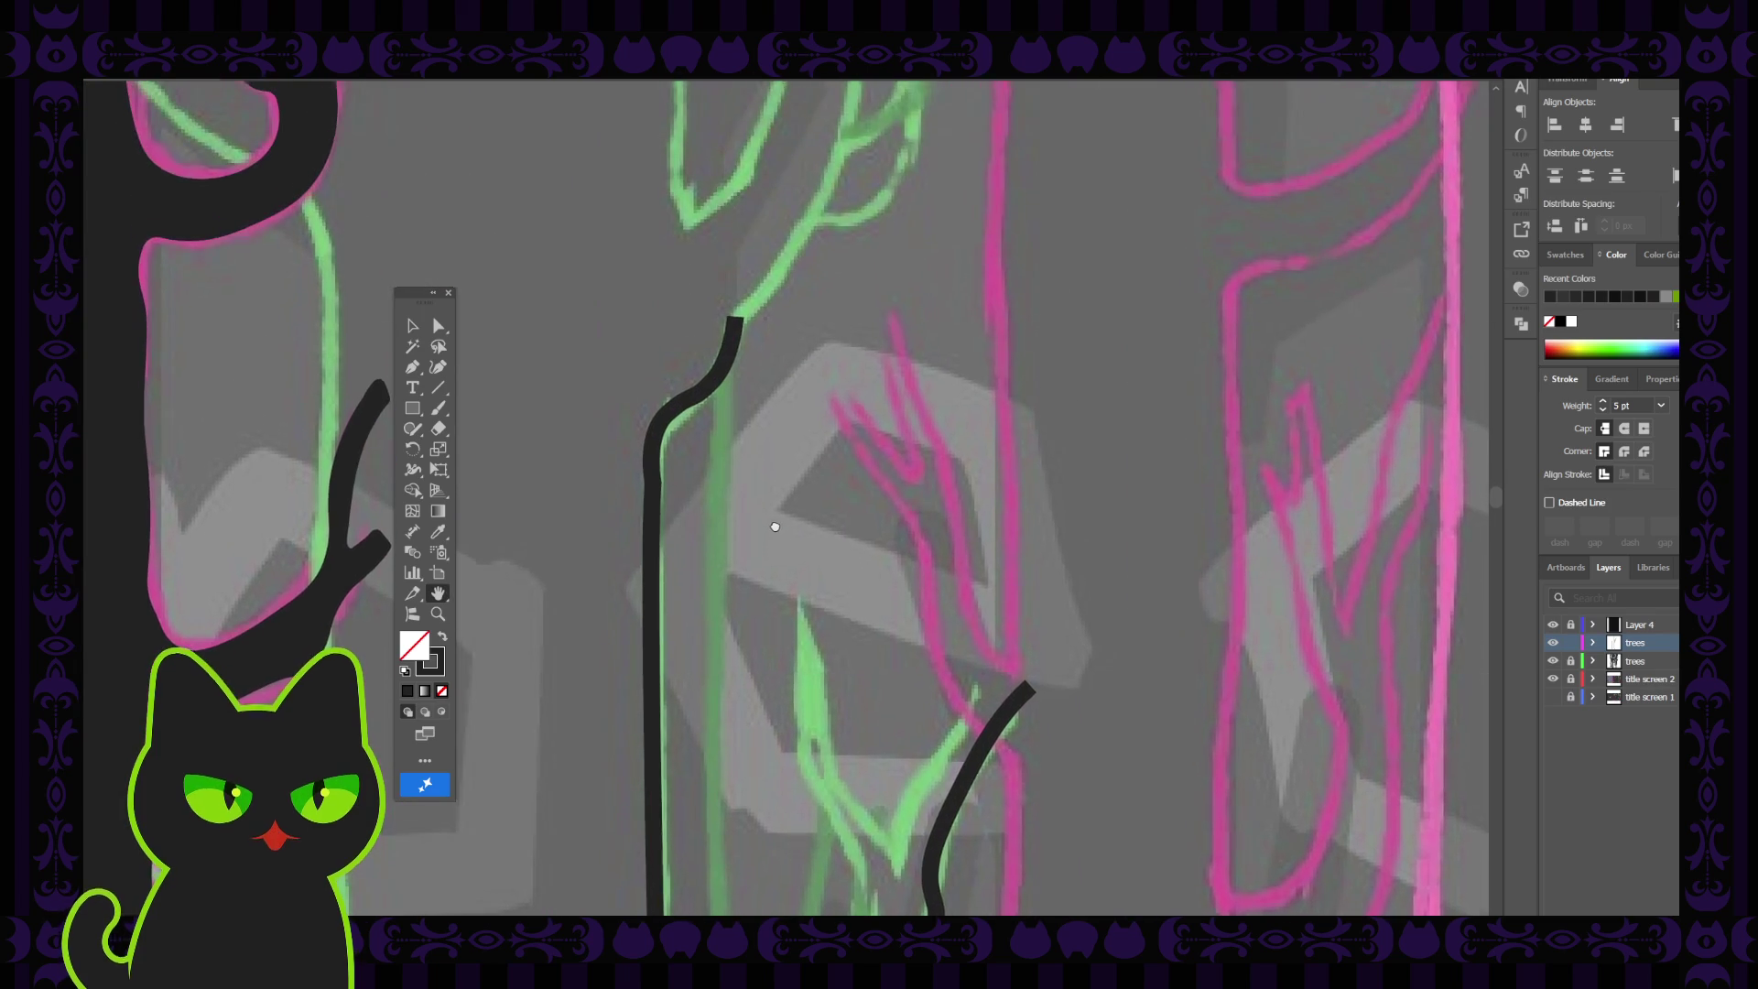
pyautogui.click(413, 367)
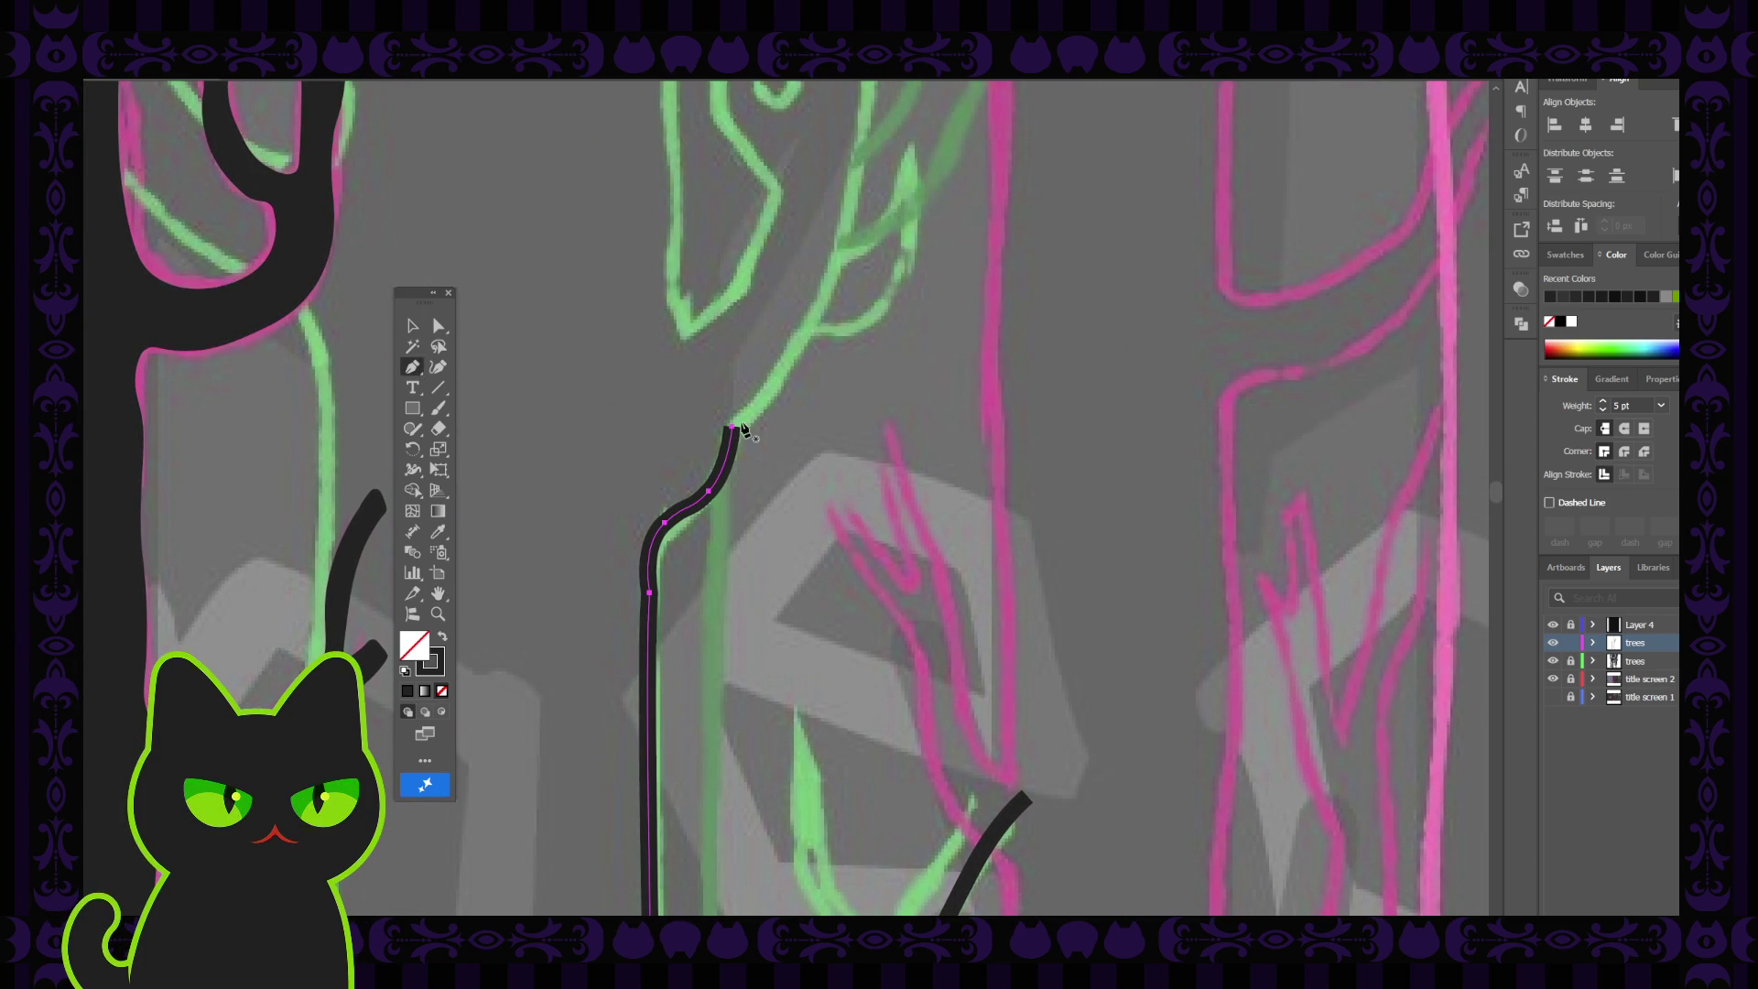
pyautogui.click(734, 429)
pyautogui.moveTo(768, 403); pyautogui.dragTo(778, 392)
pyautogui.click(438, 366)
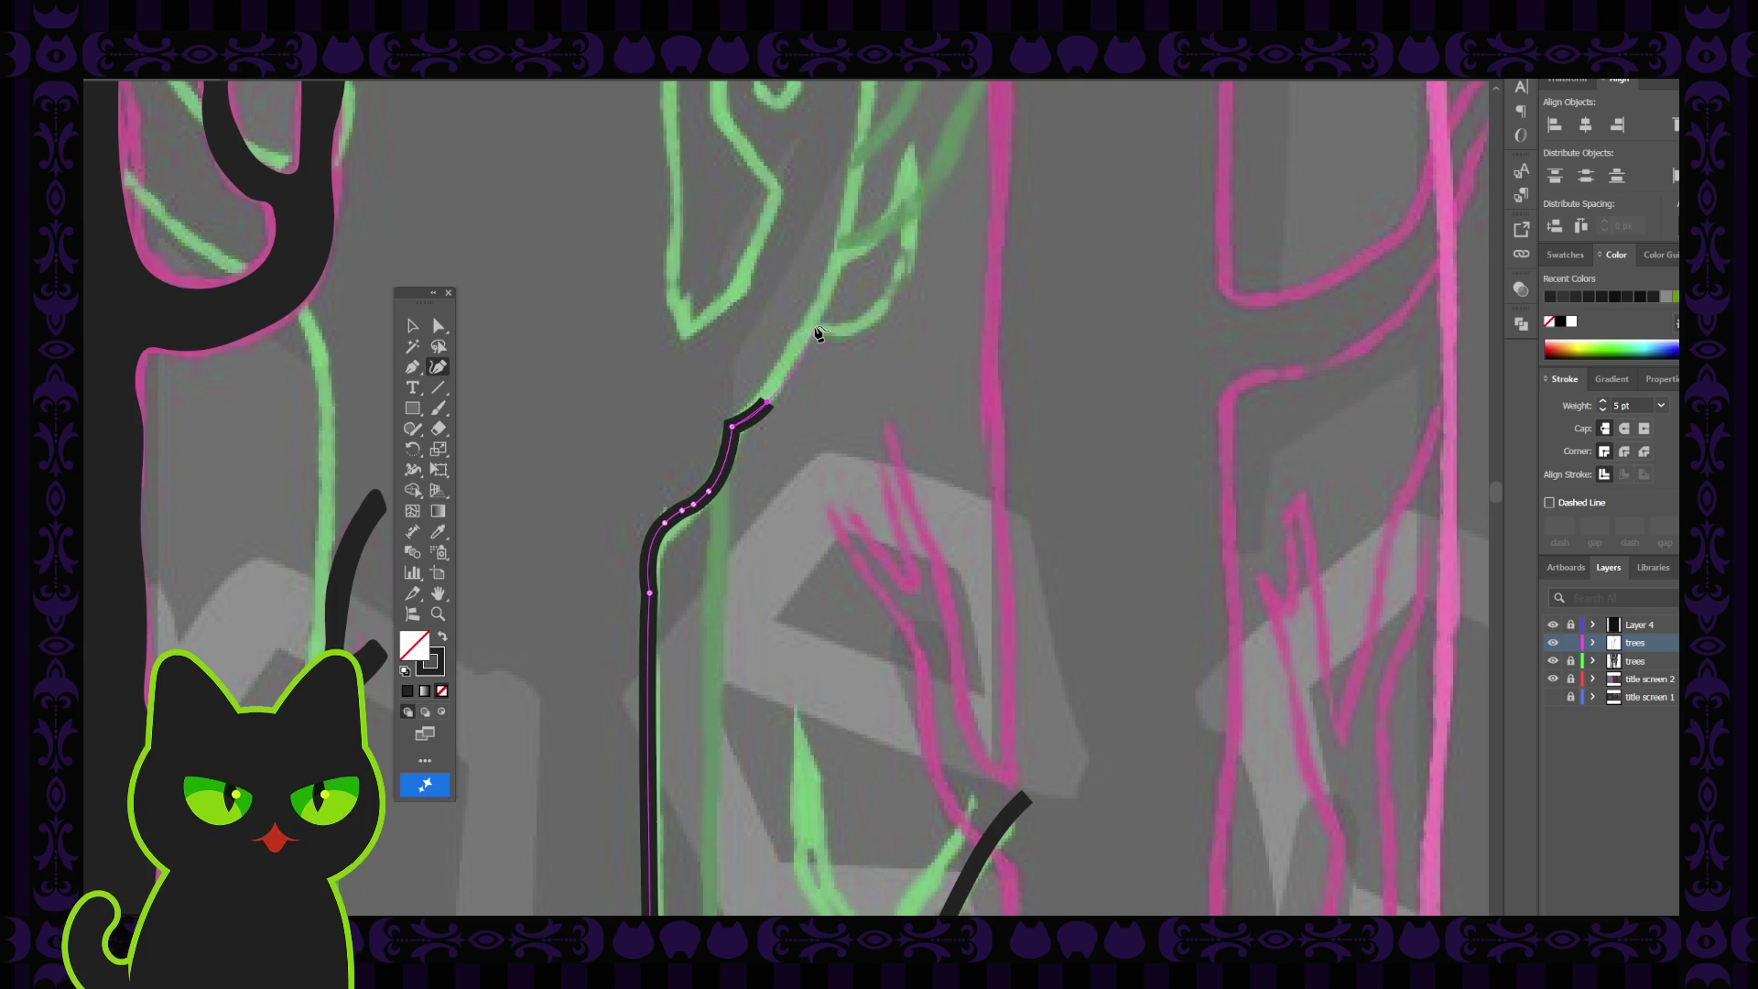
pyautogui.scroll(3, 819, 334)
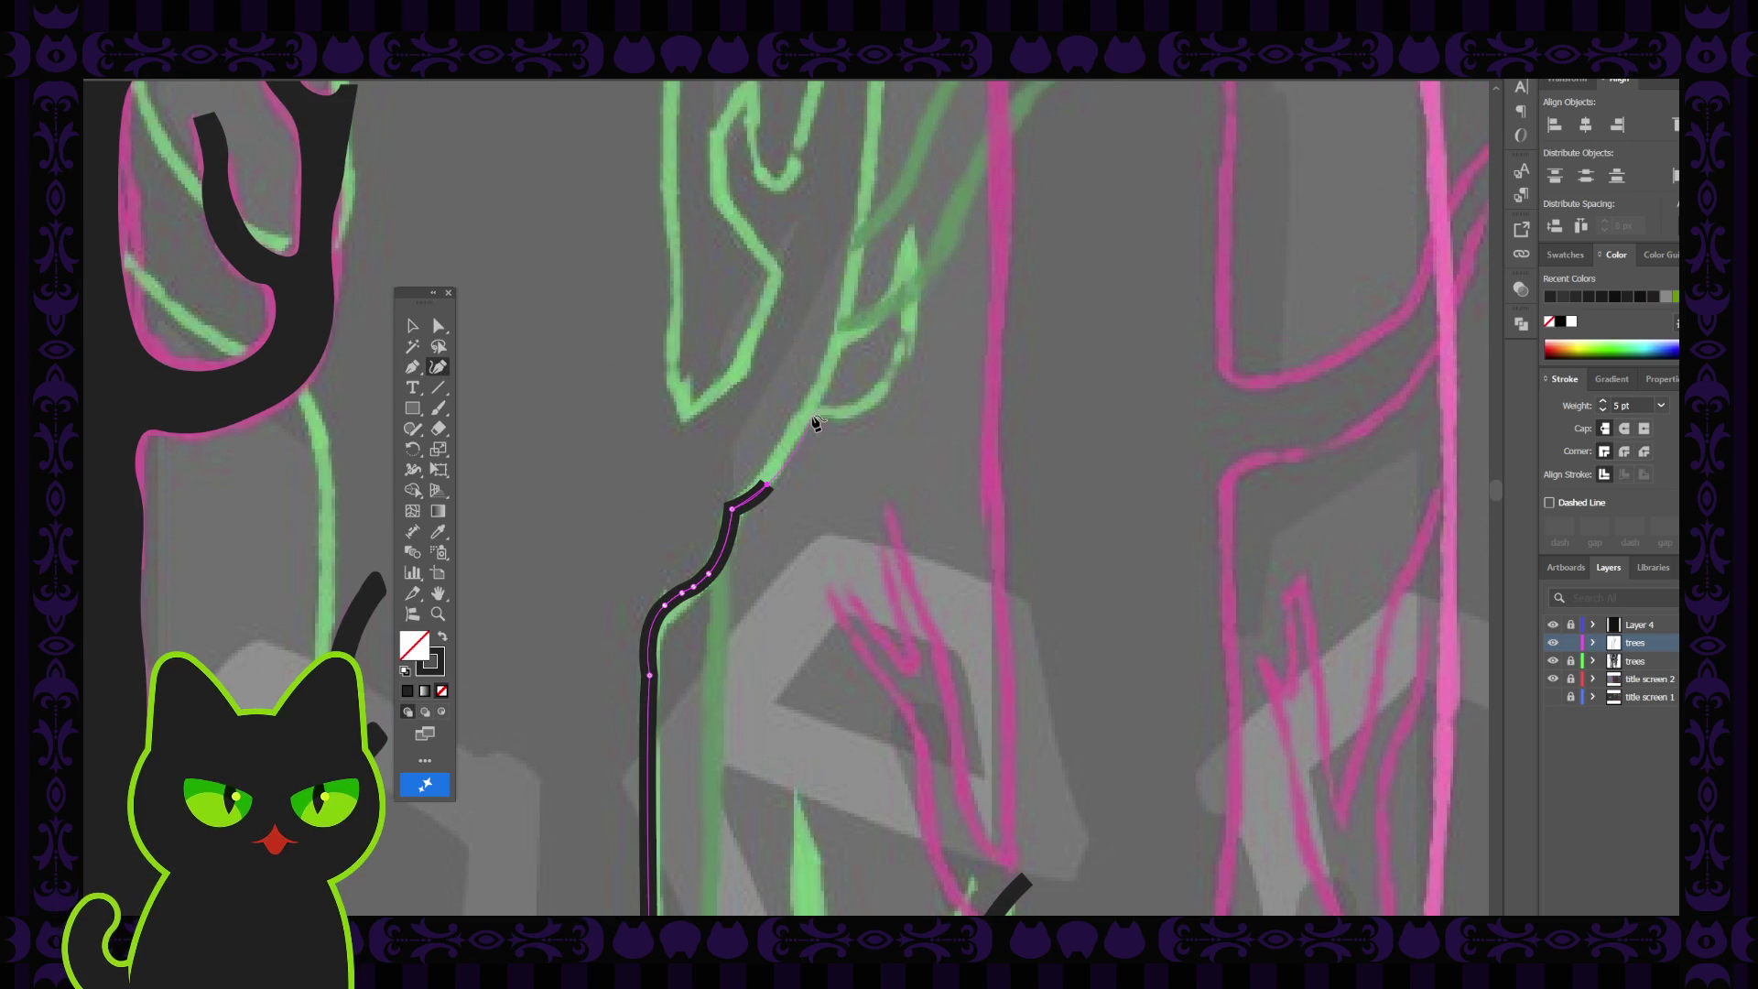
pyautogui.click(815, 424)
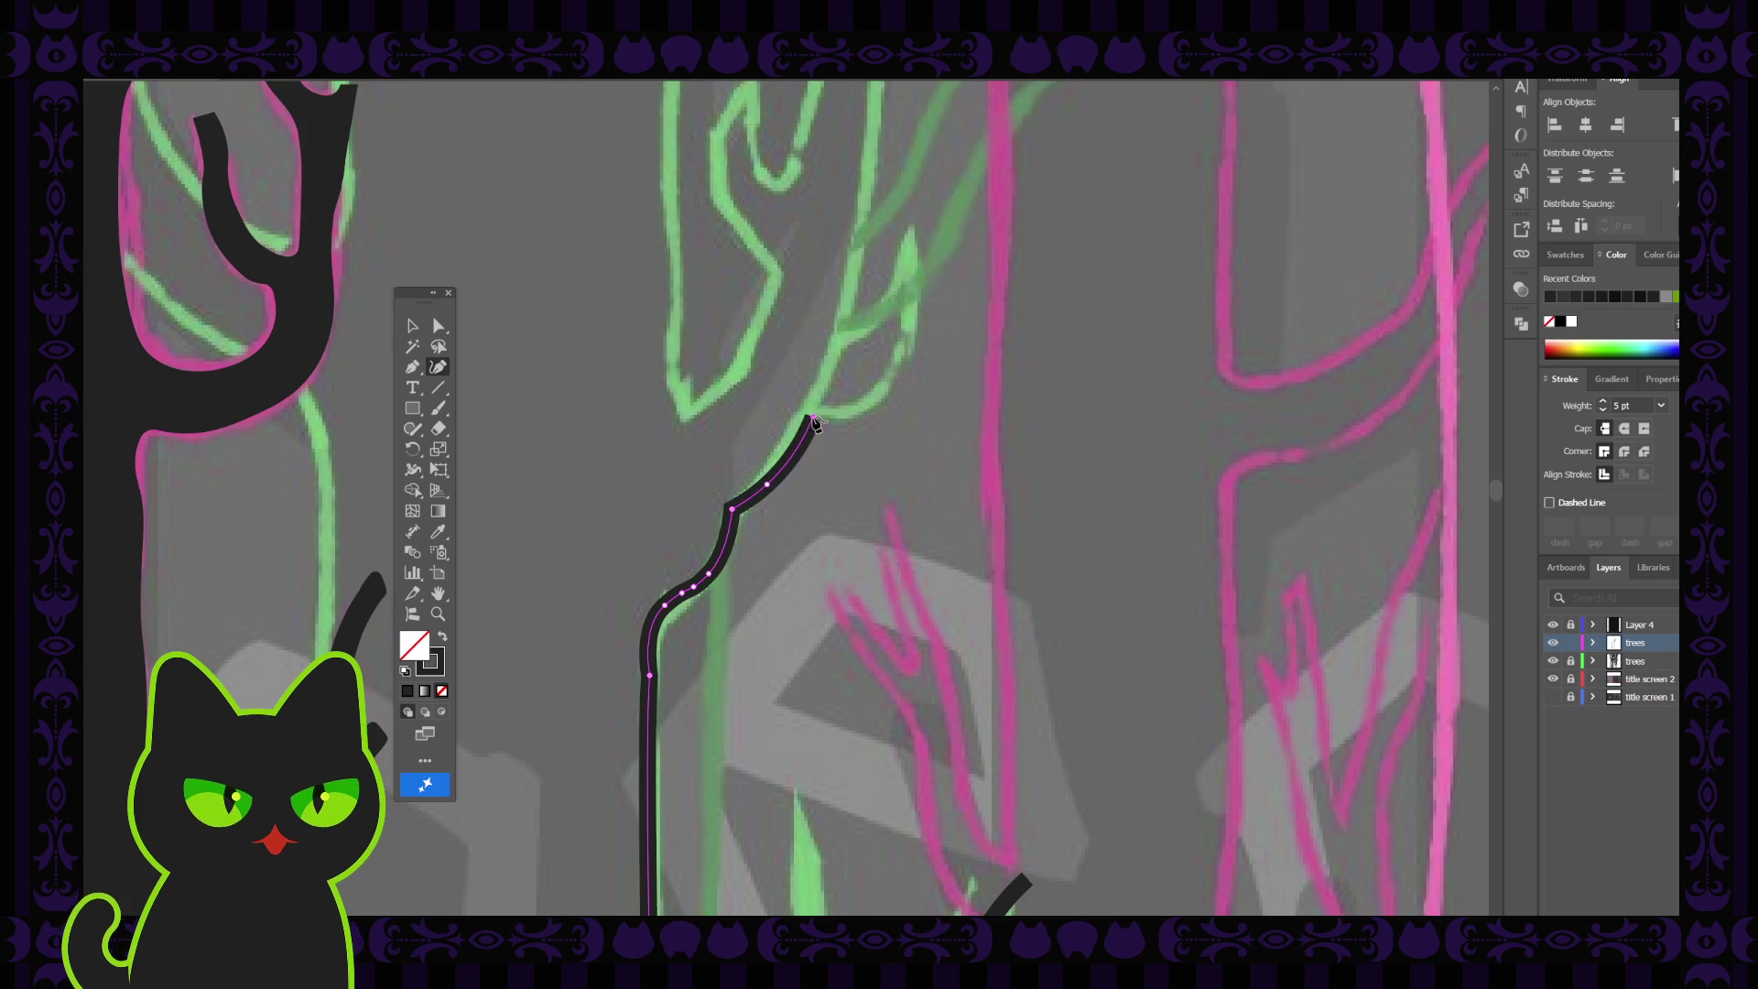
# Shift the anchor at the line's bend to smooth its curve
pyautogui.click(442, 330)
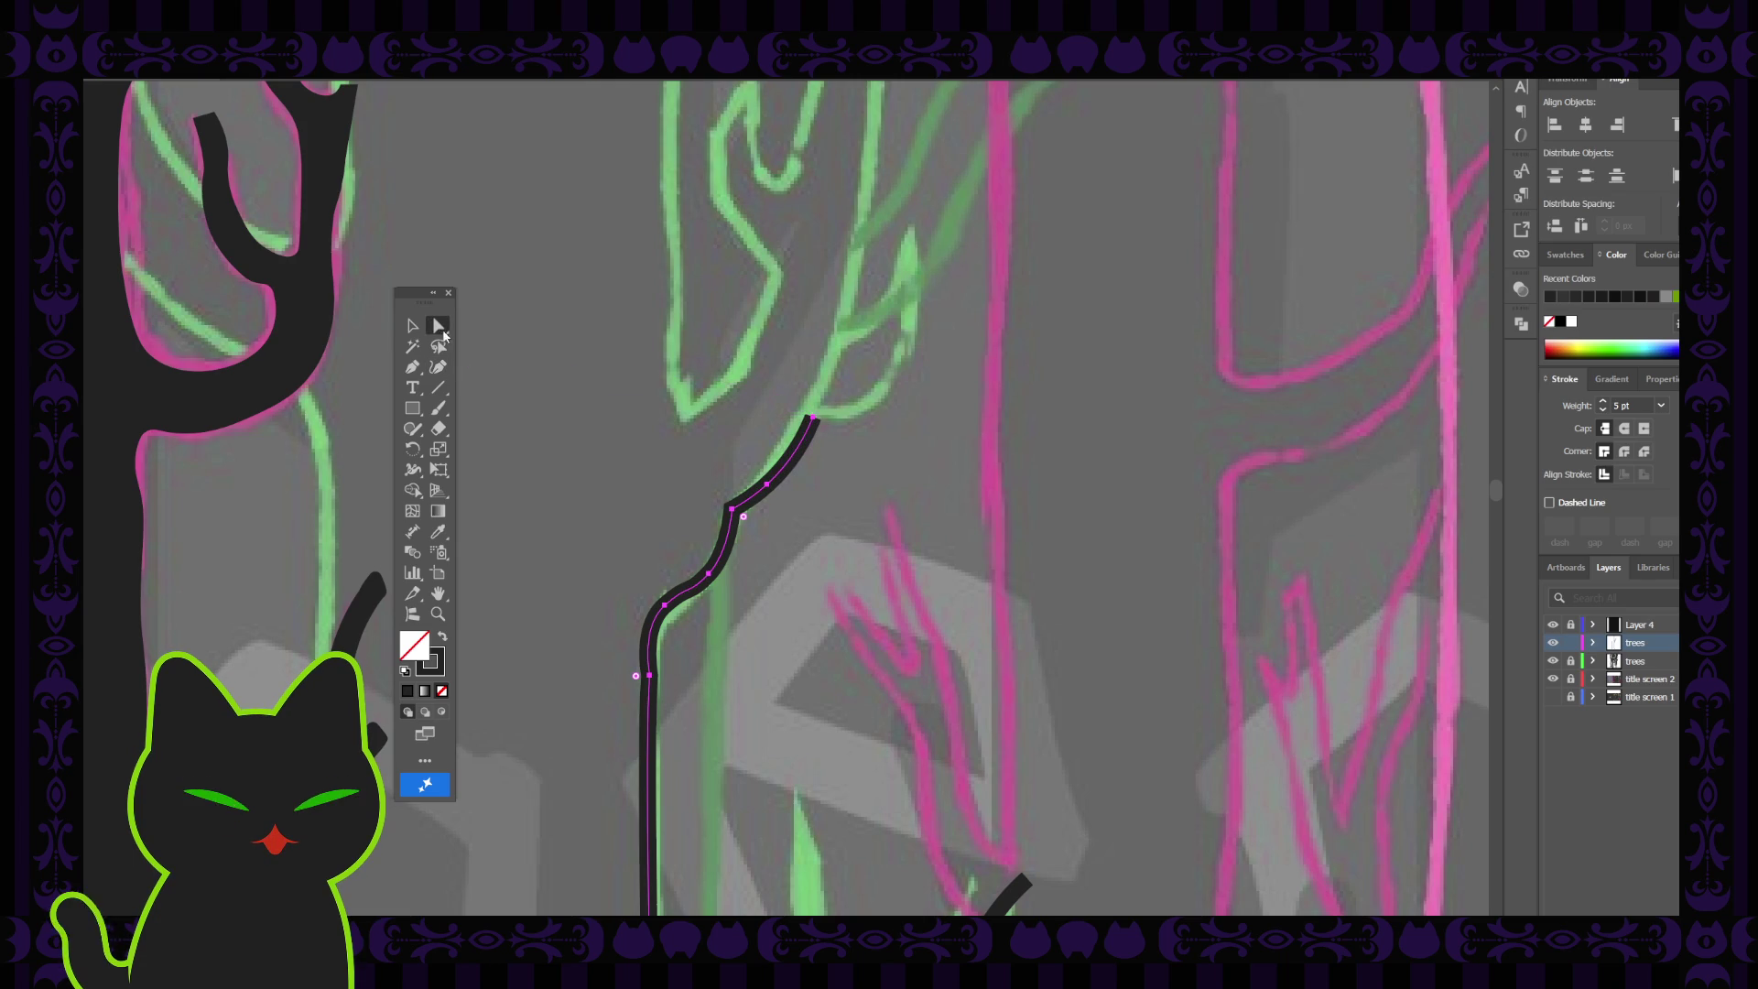
pyautogui.click(733, 509)
pyautogui.moveTo(734, 511); pyautogui.dragTo(739, 515)
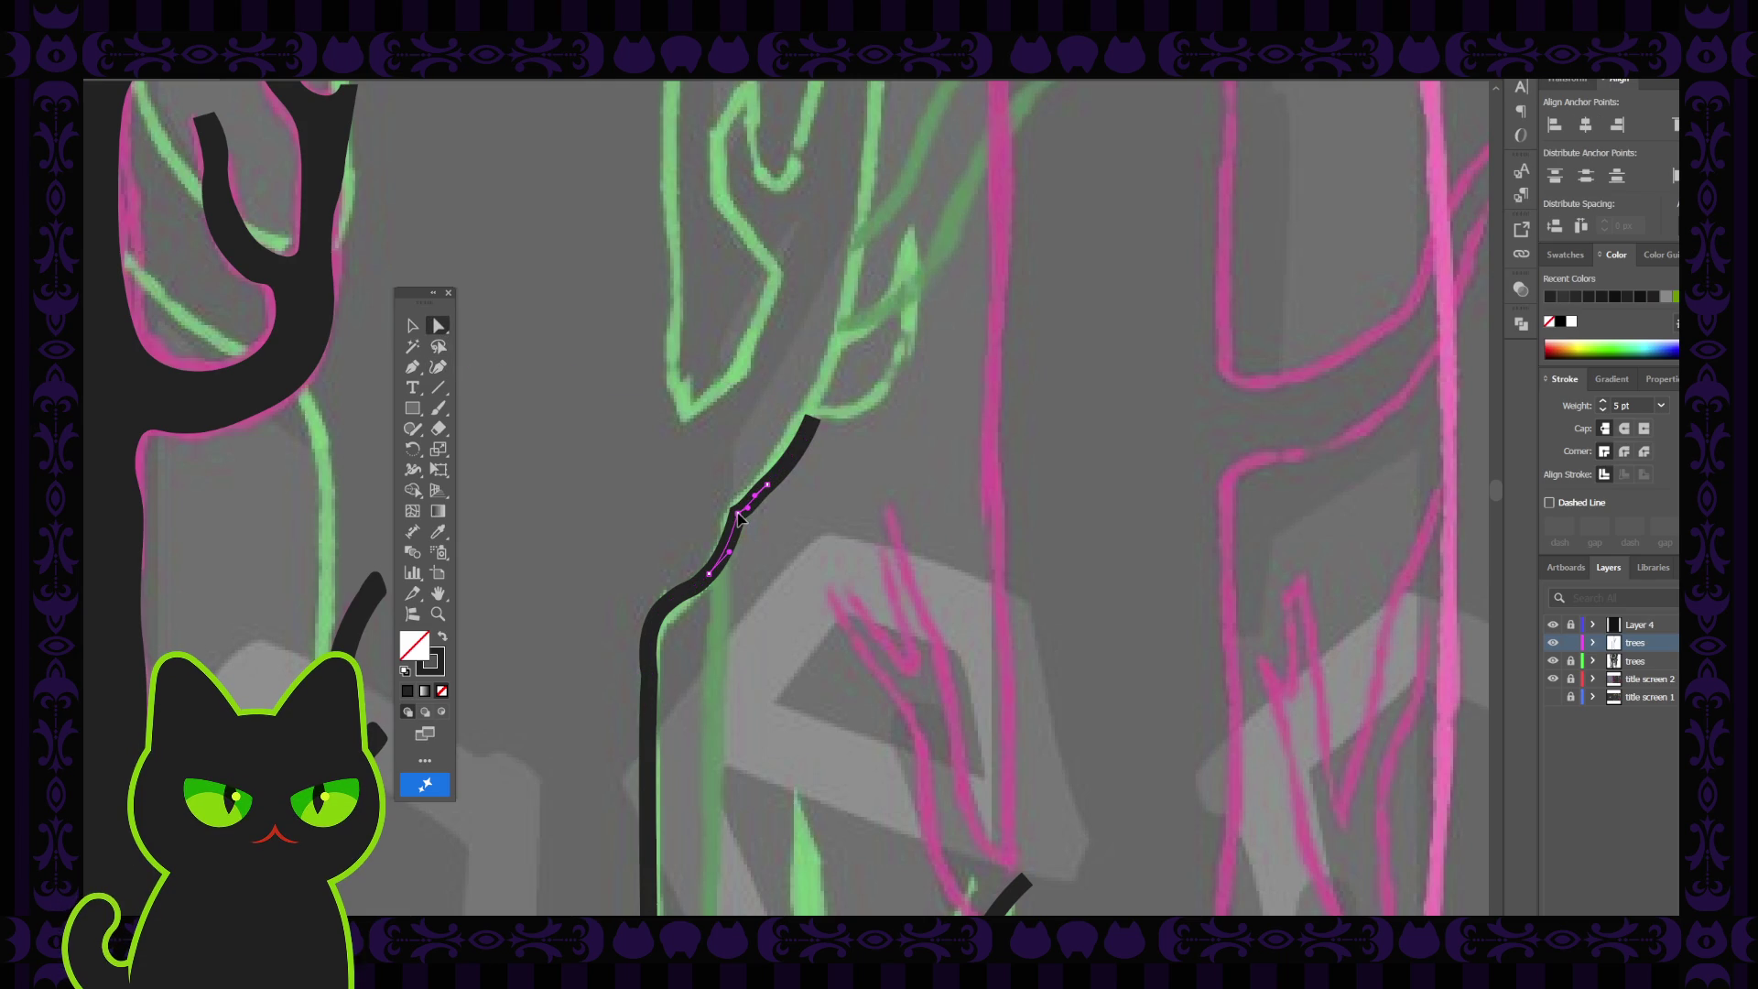
pyautogui.click(765, 484)
pyautogui.click(767, 485)
pyautogui.click(773, 490)
pyautogui.click(774, 490)
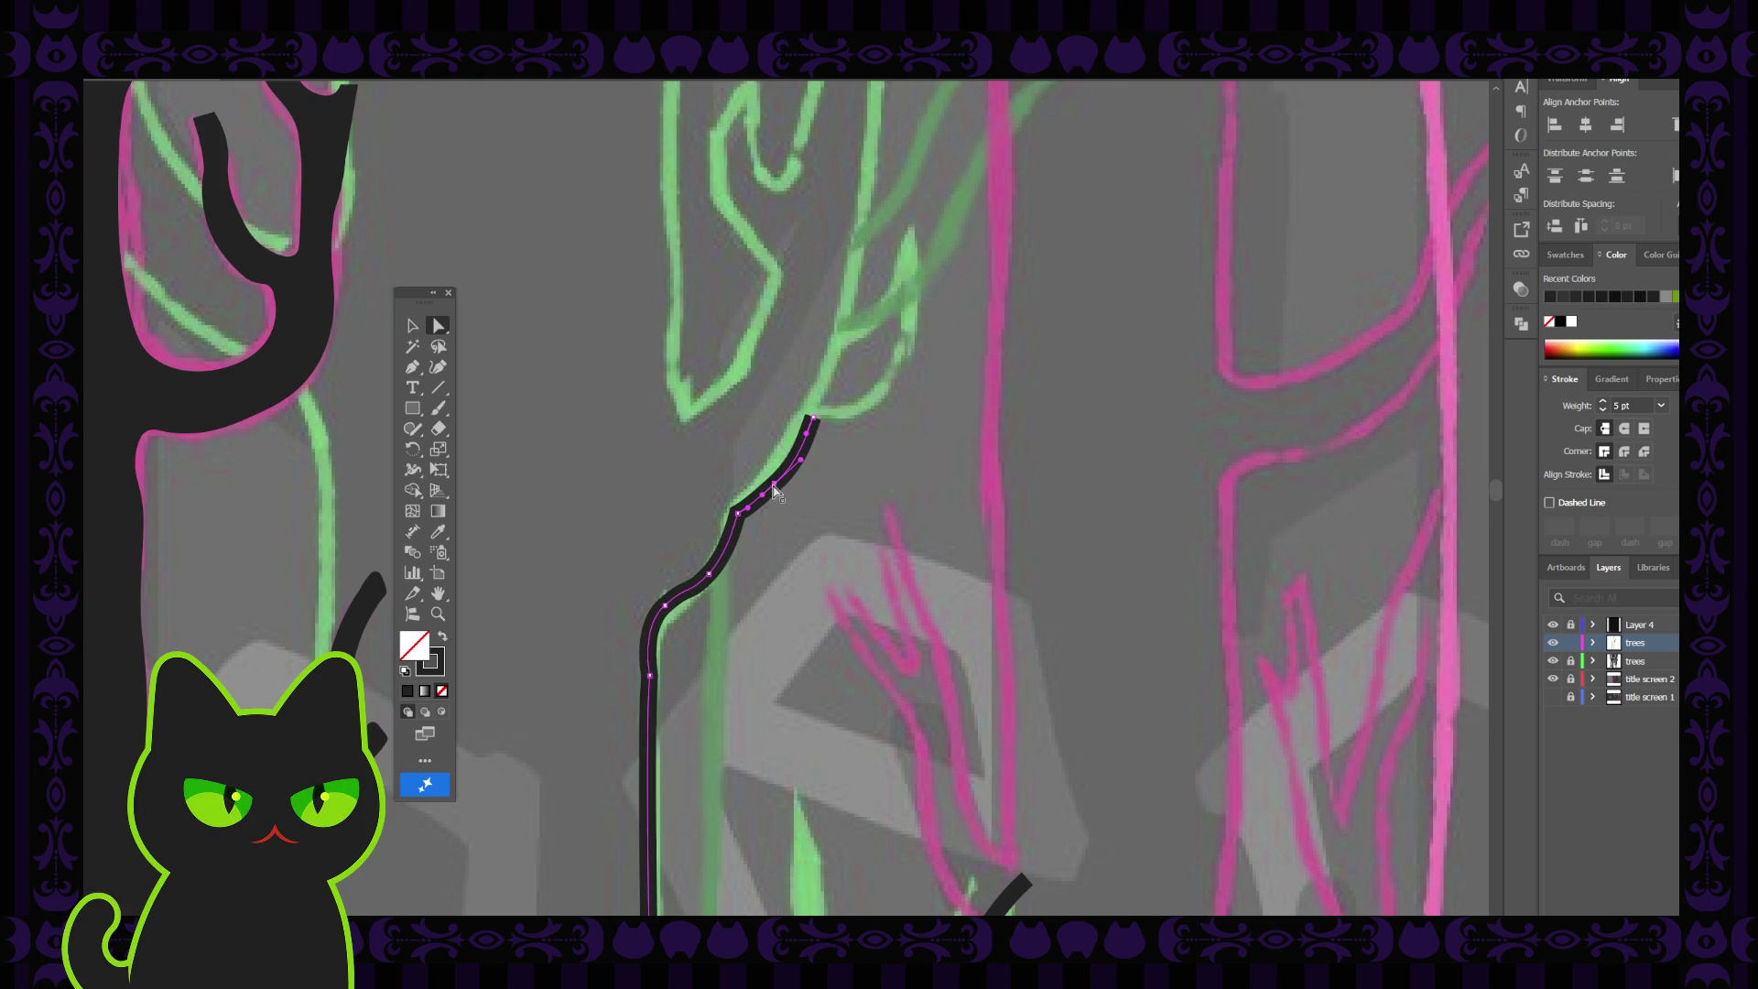
pyautogui.click(761, 504)
pyautogui.click(740, 516)
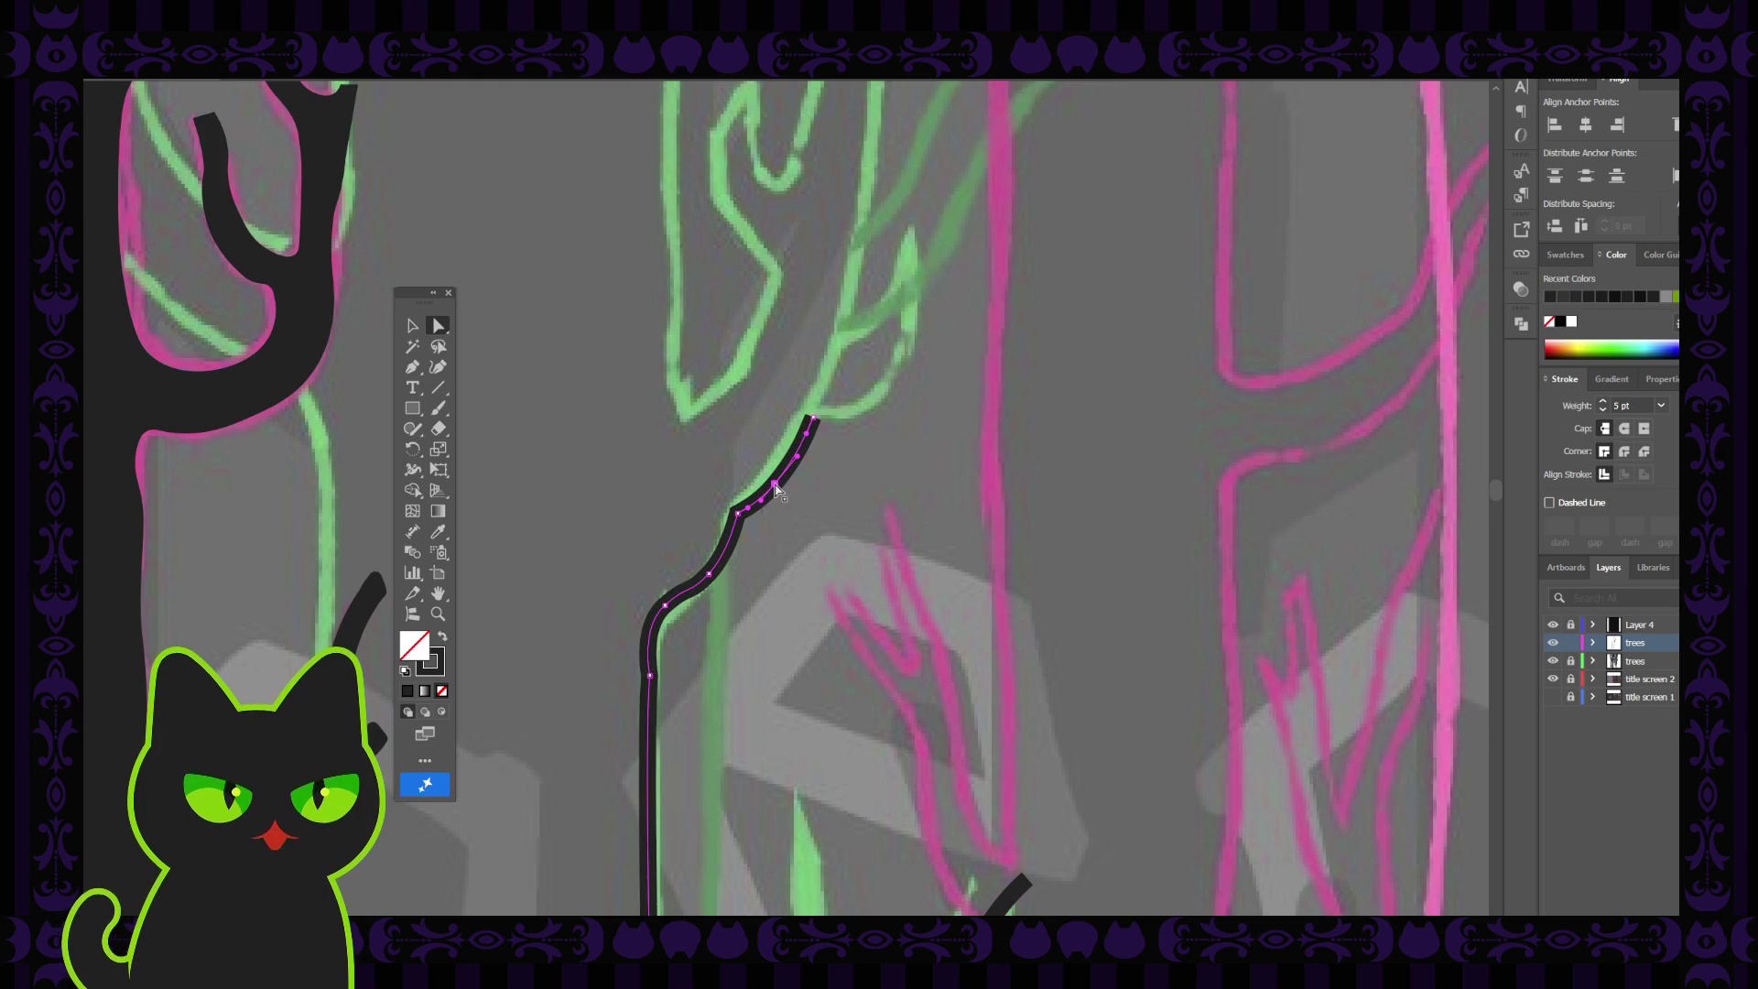
pyautogui.click(740, 515)
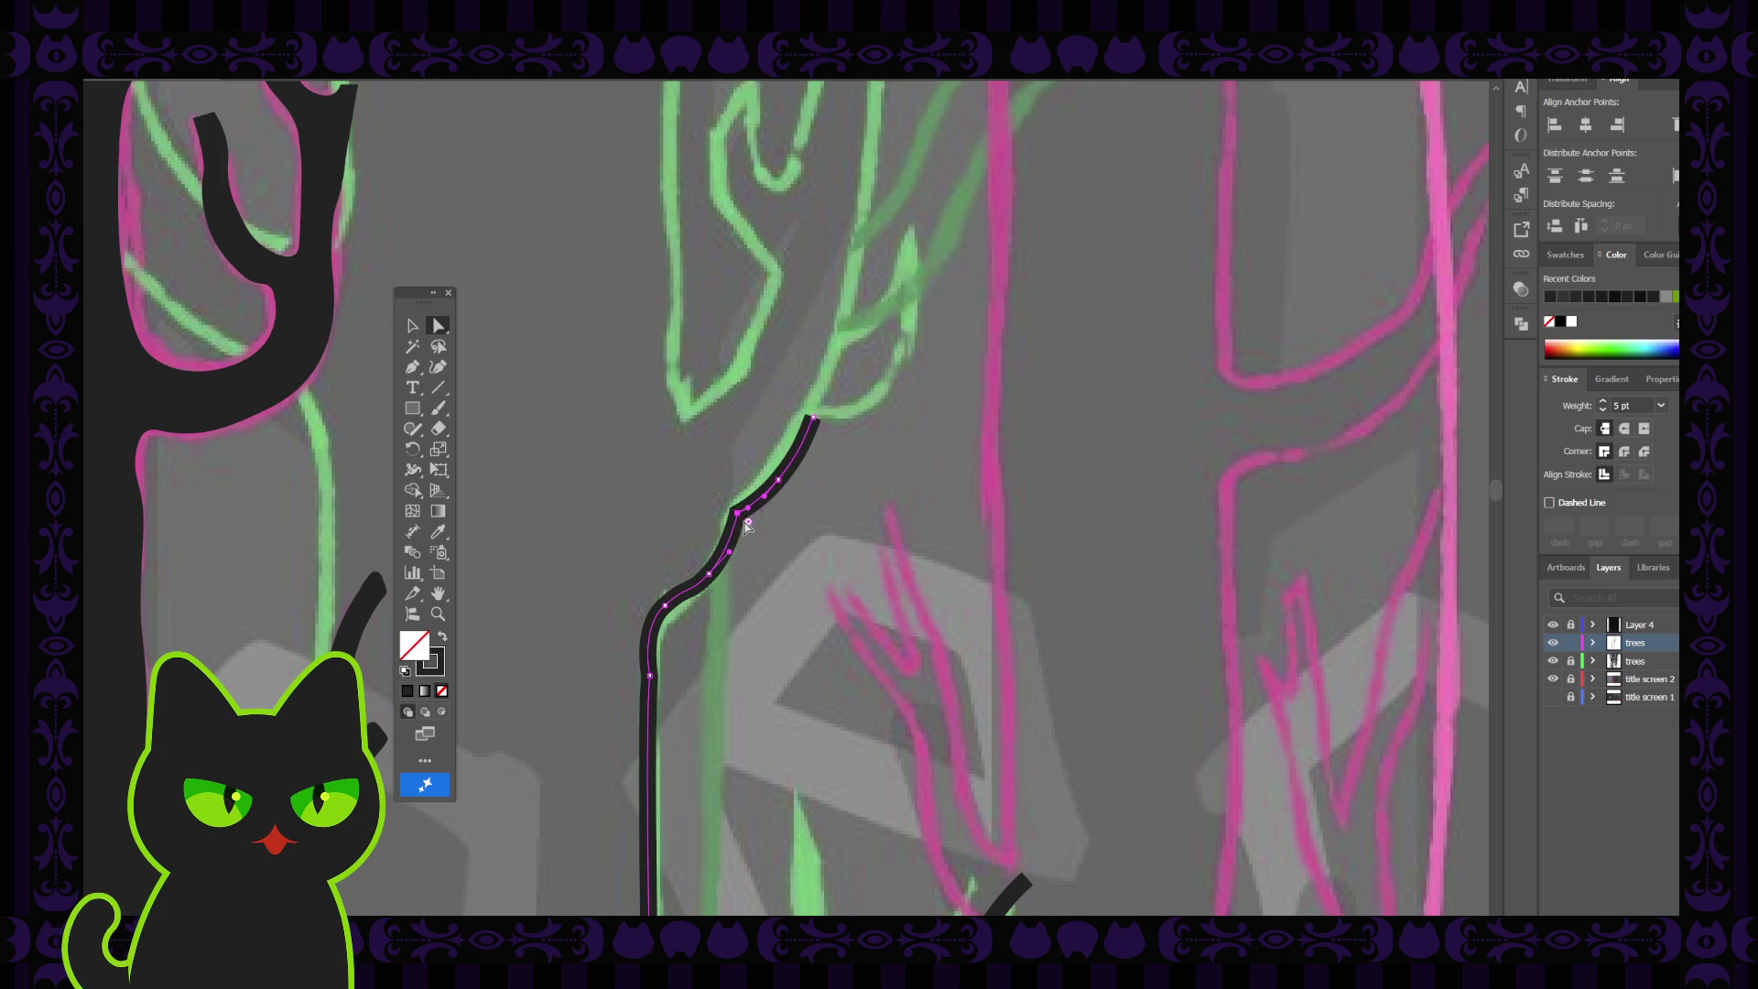
pyautogui.click(795, 527)
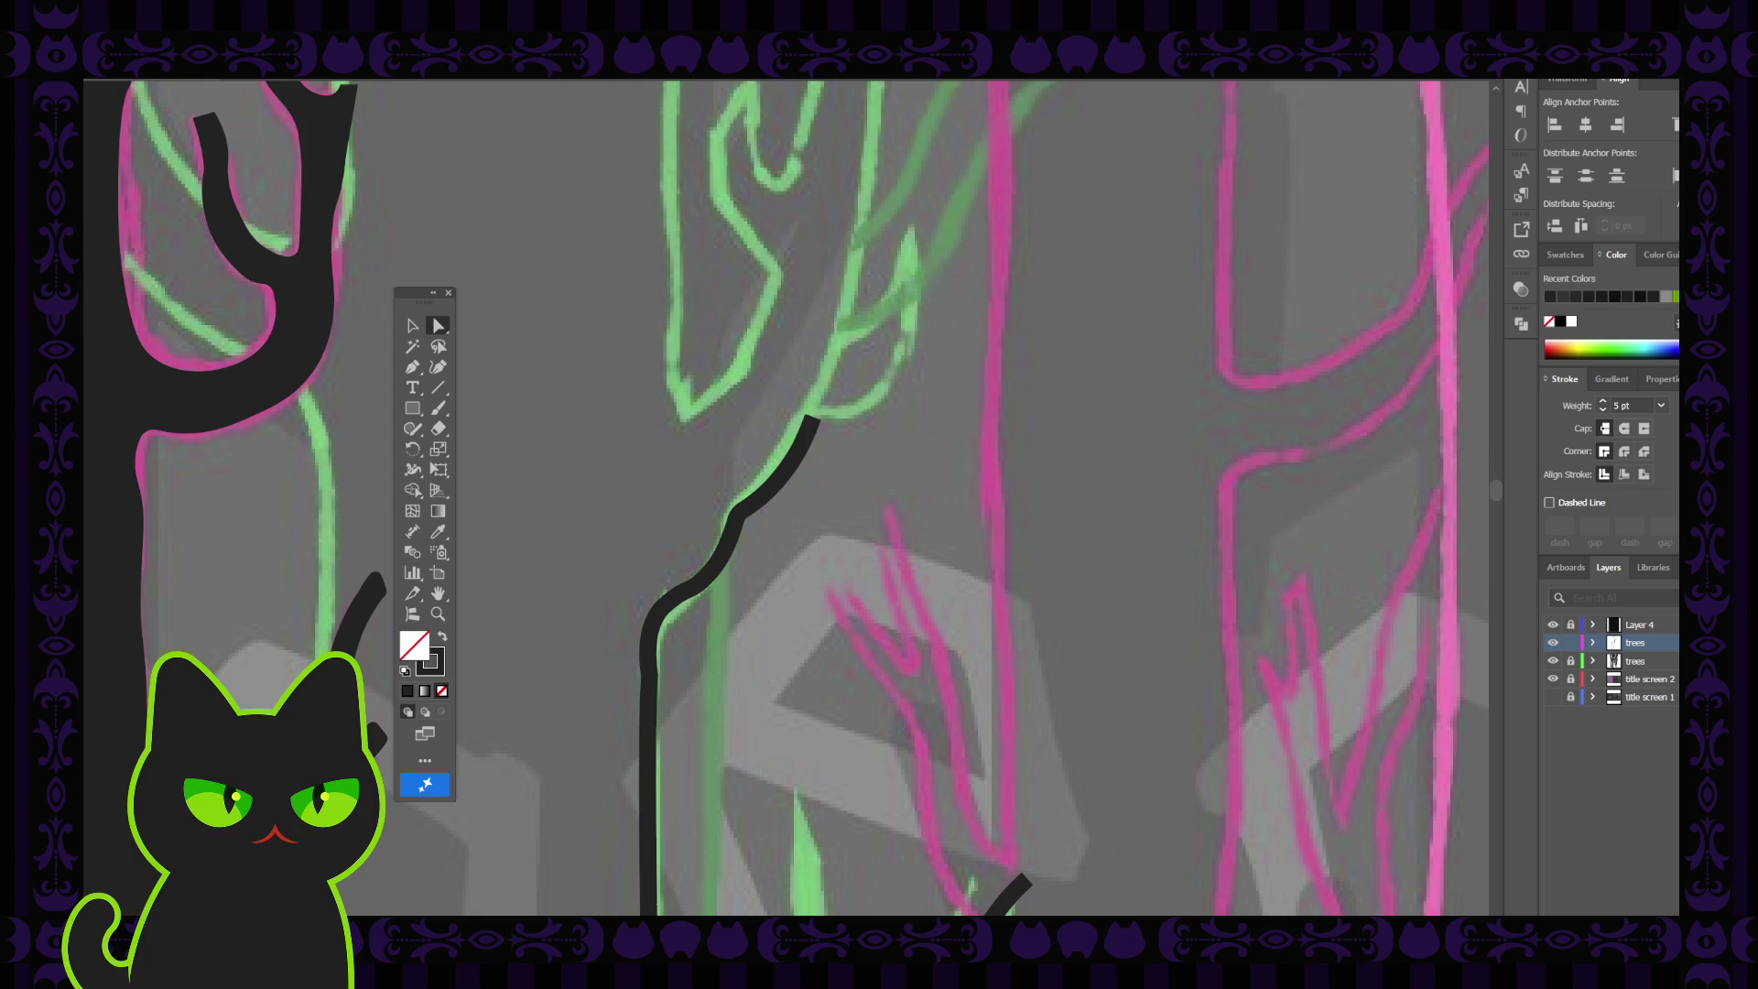
# Lower an anchor on the lower part of the trunk line slightly to reshape the curve
pyautogui.click(671, 608)
pyautogui.click(665, 606)
pyautogui.moveTo(664, 611); pyautogui.dragTo(664, 618)
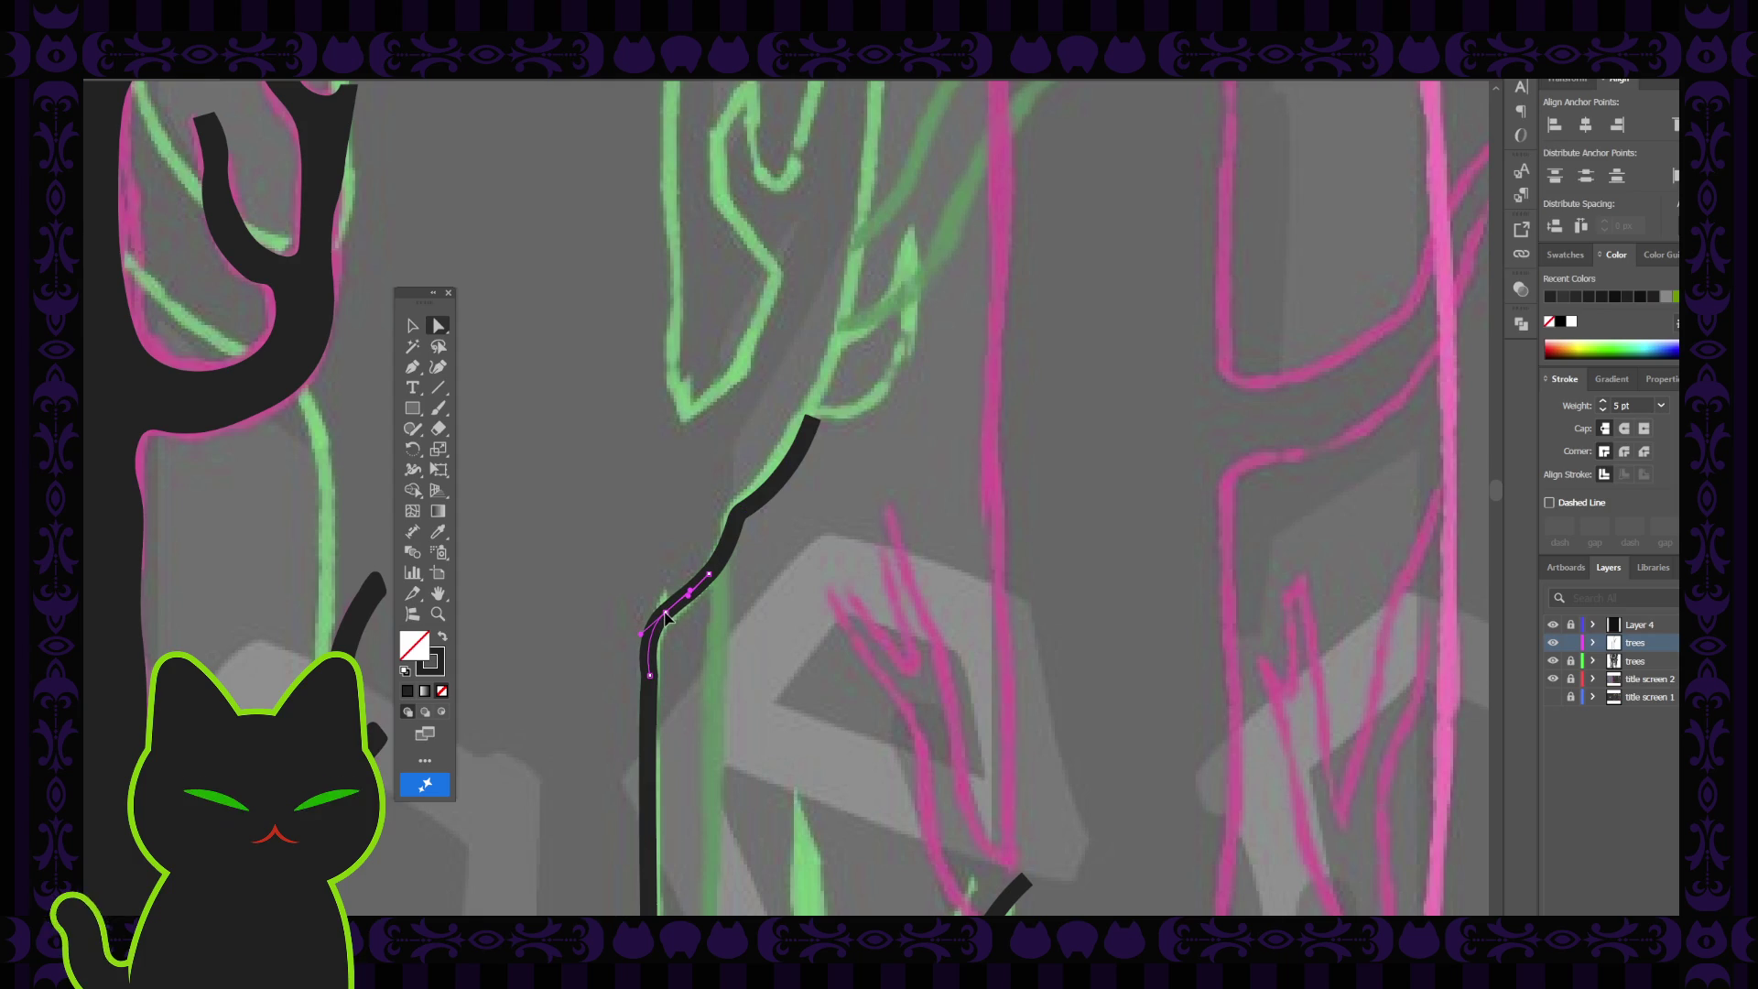
pyautogui.click(650, 675)
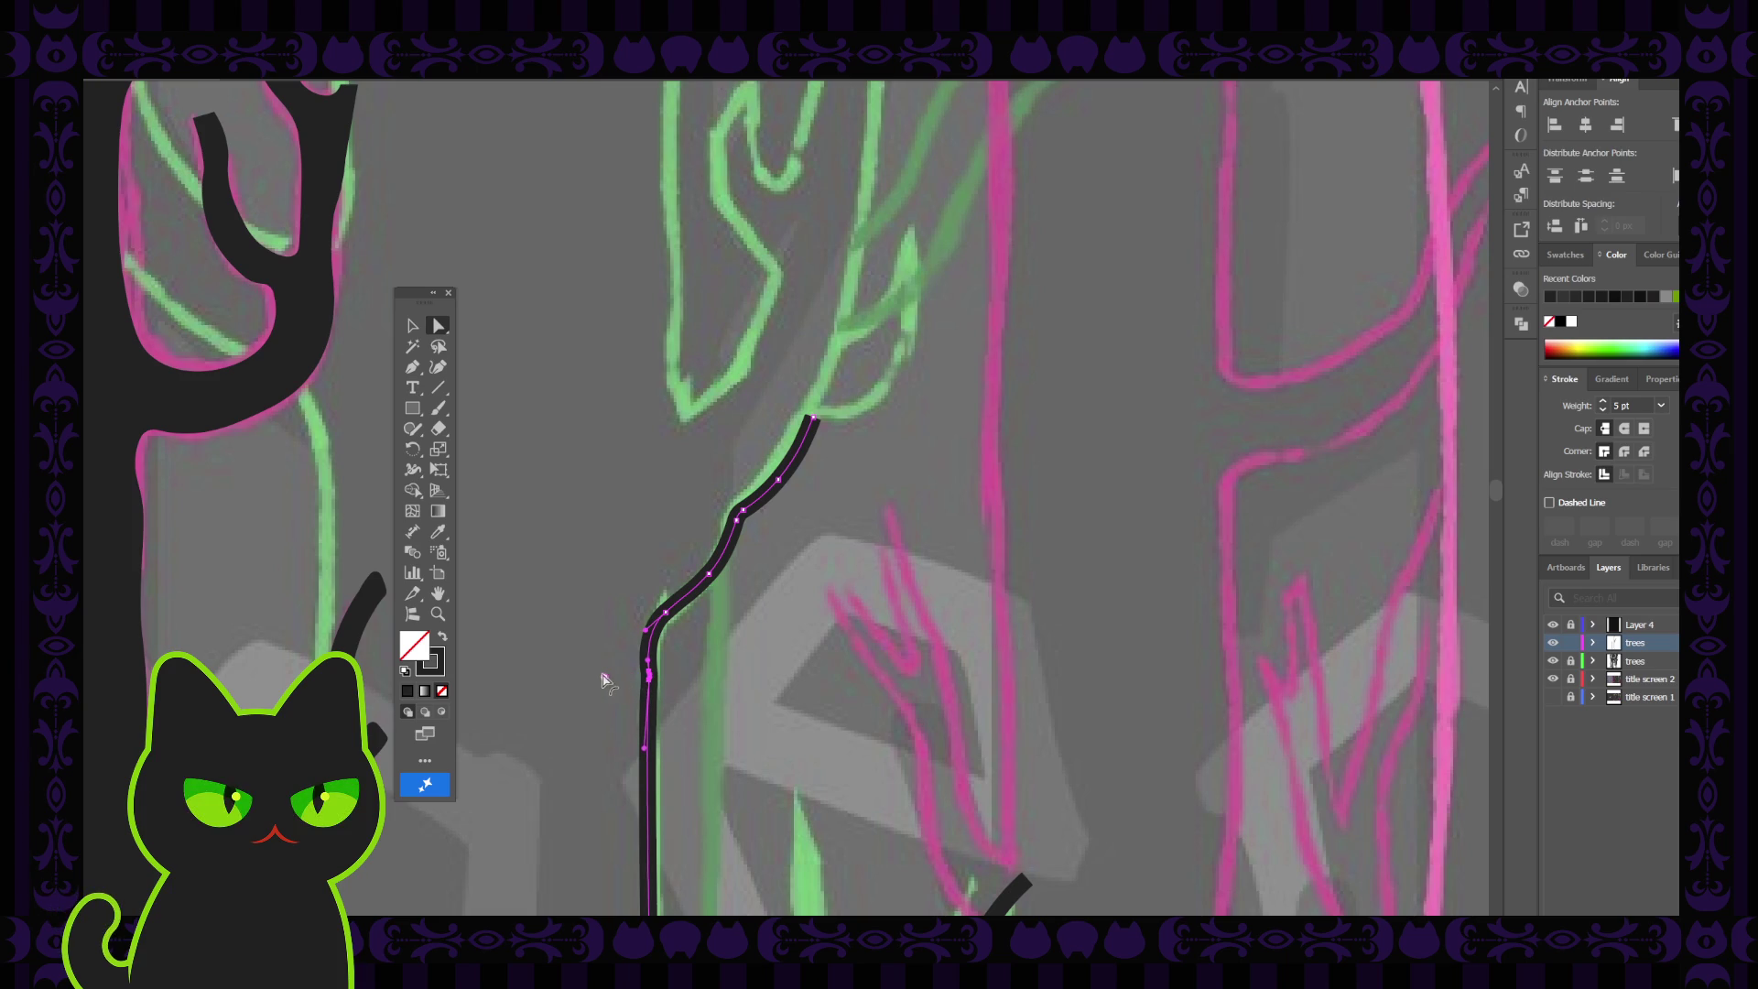
pyautogui.click(628, 671)
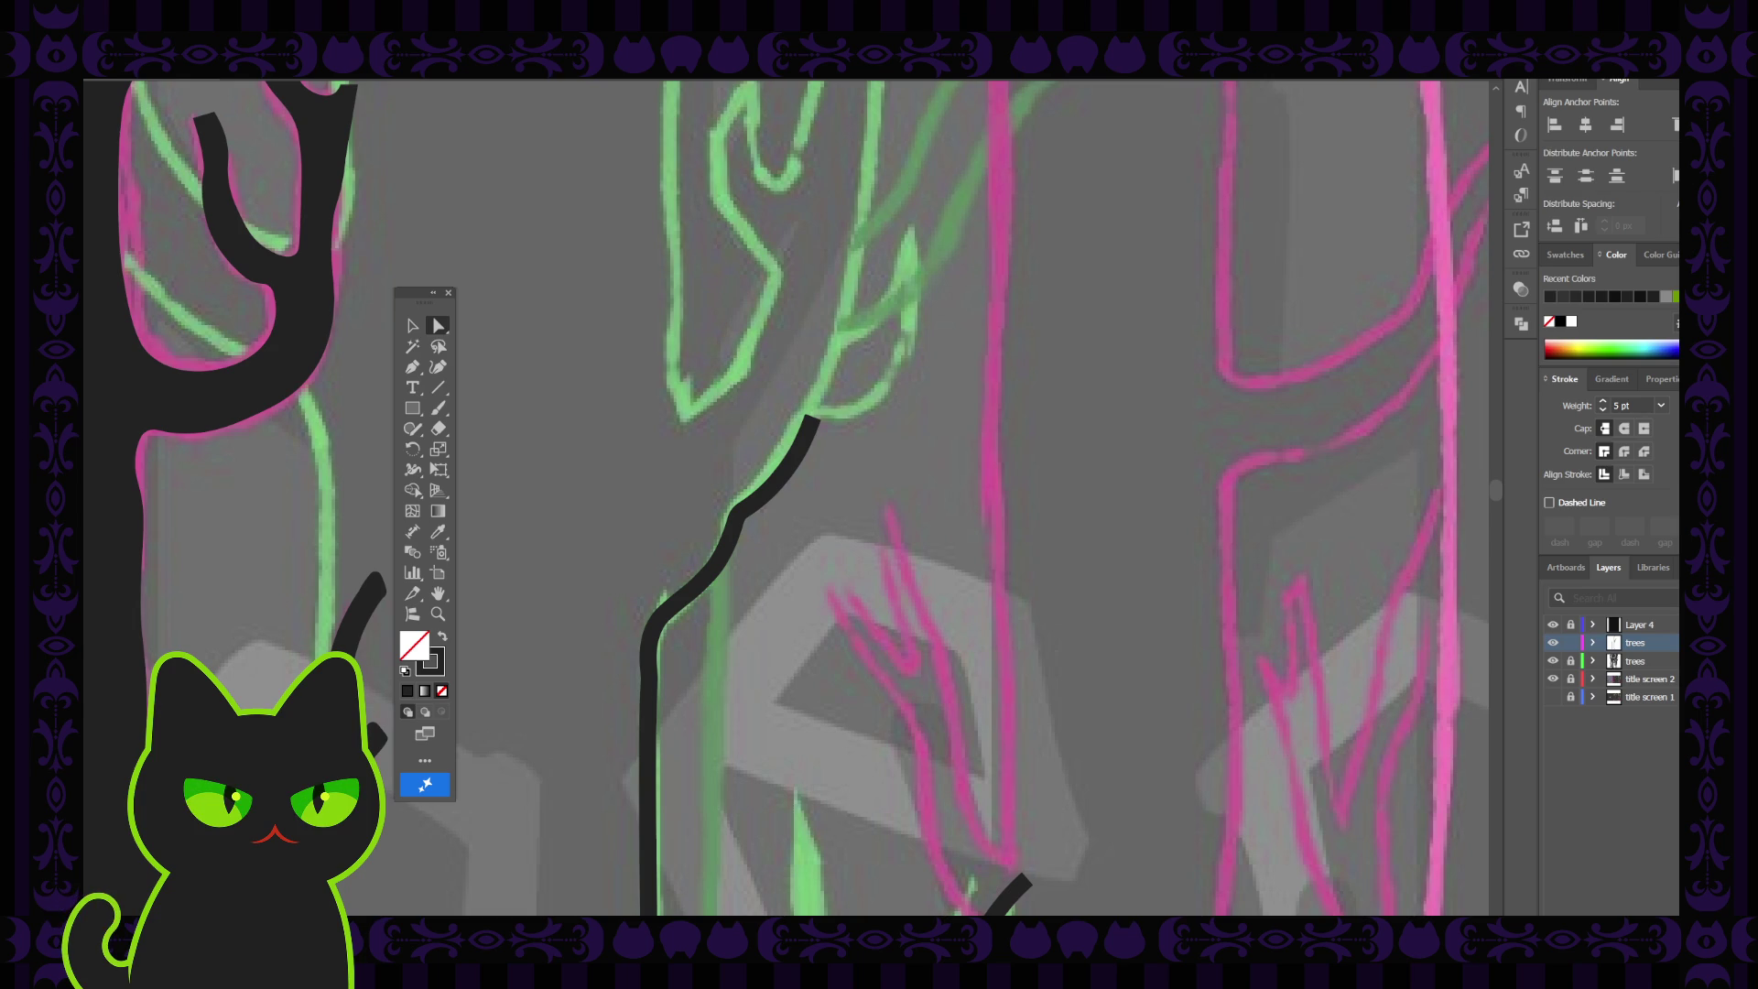
pyautogui.scroll(-2, 746, 455)
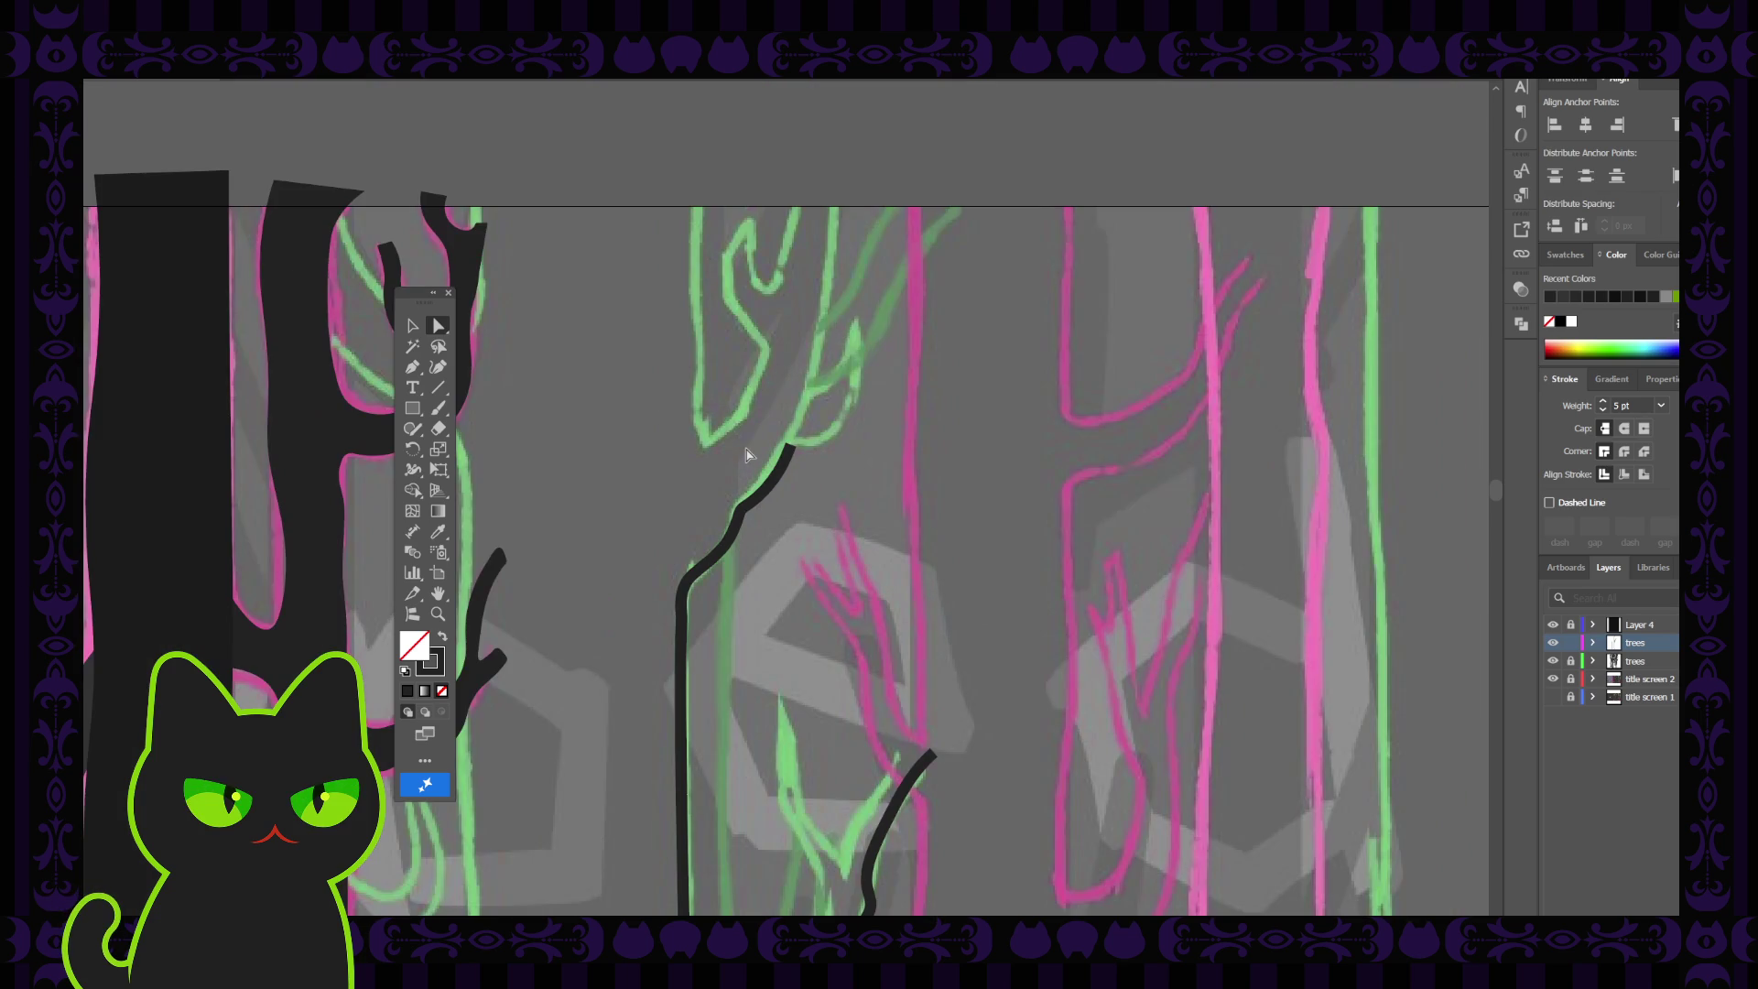
# Resume the trunk line at its top end, curving it right along the green branch and upward
pyautogui.moveTo(747, 455); pyautogui.dragTo(693, 527)
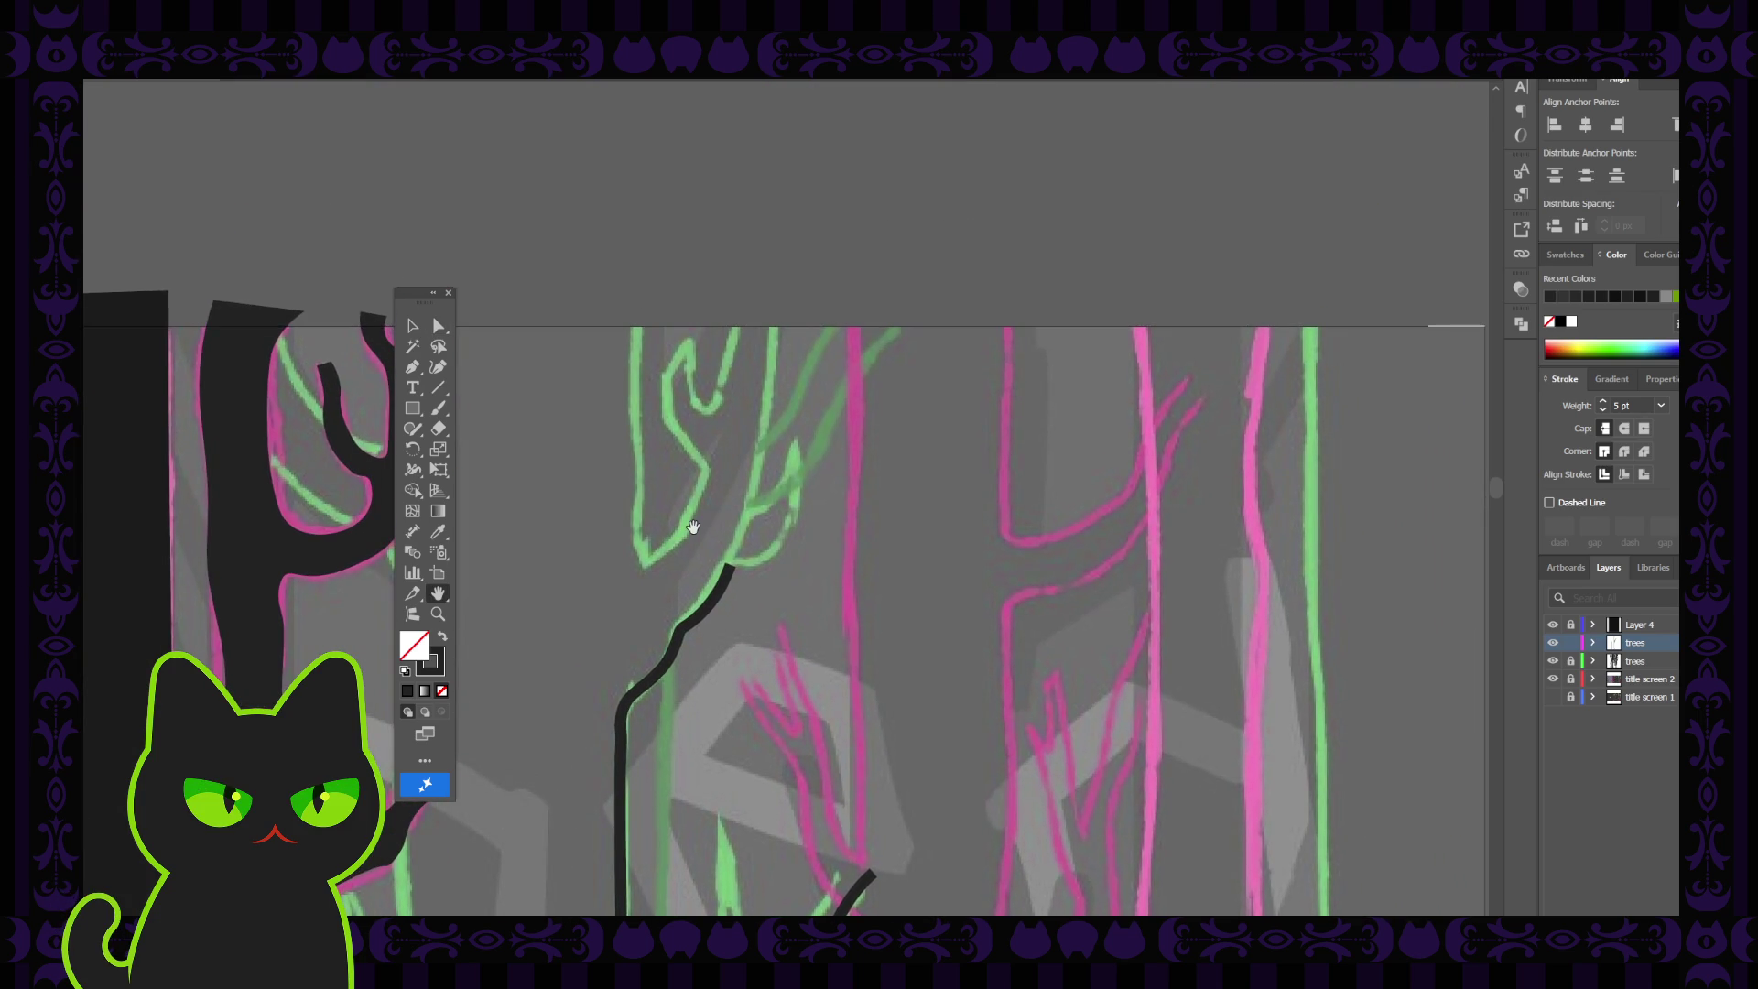
pyautogui.scroll(2, 693, 527)
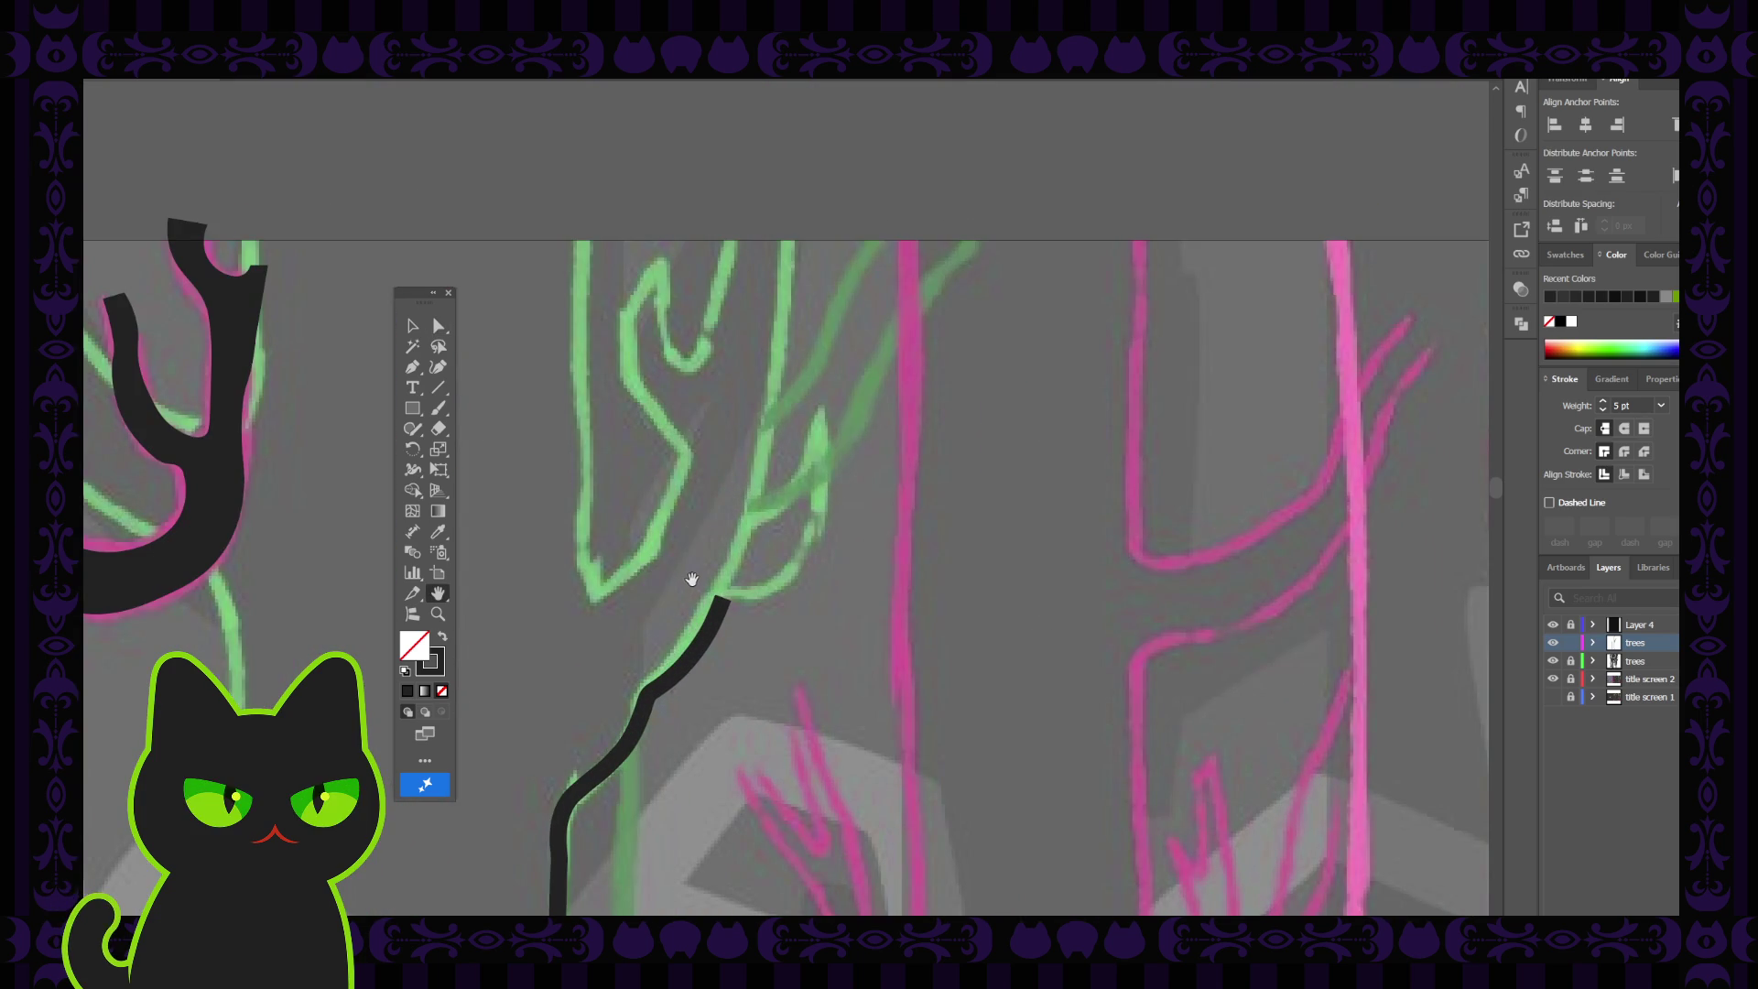
pyautogui.scroll(1, 697, 546)
pyautogui.click(412, 366)
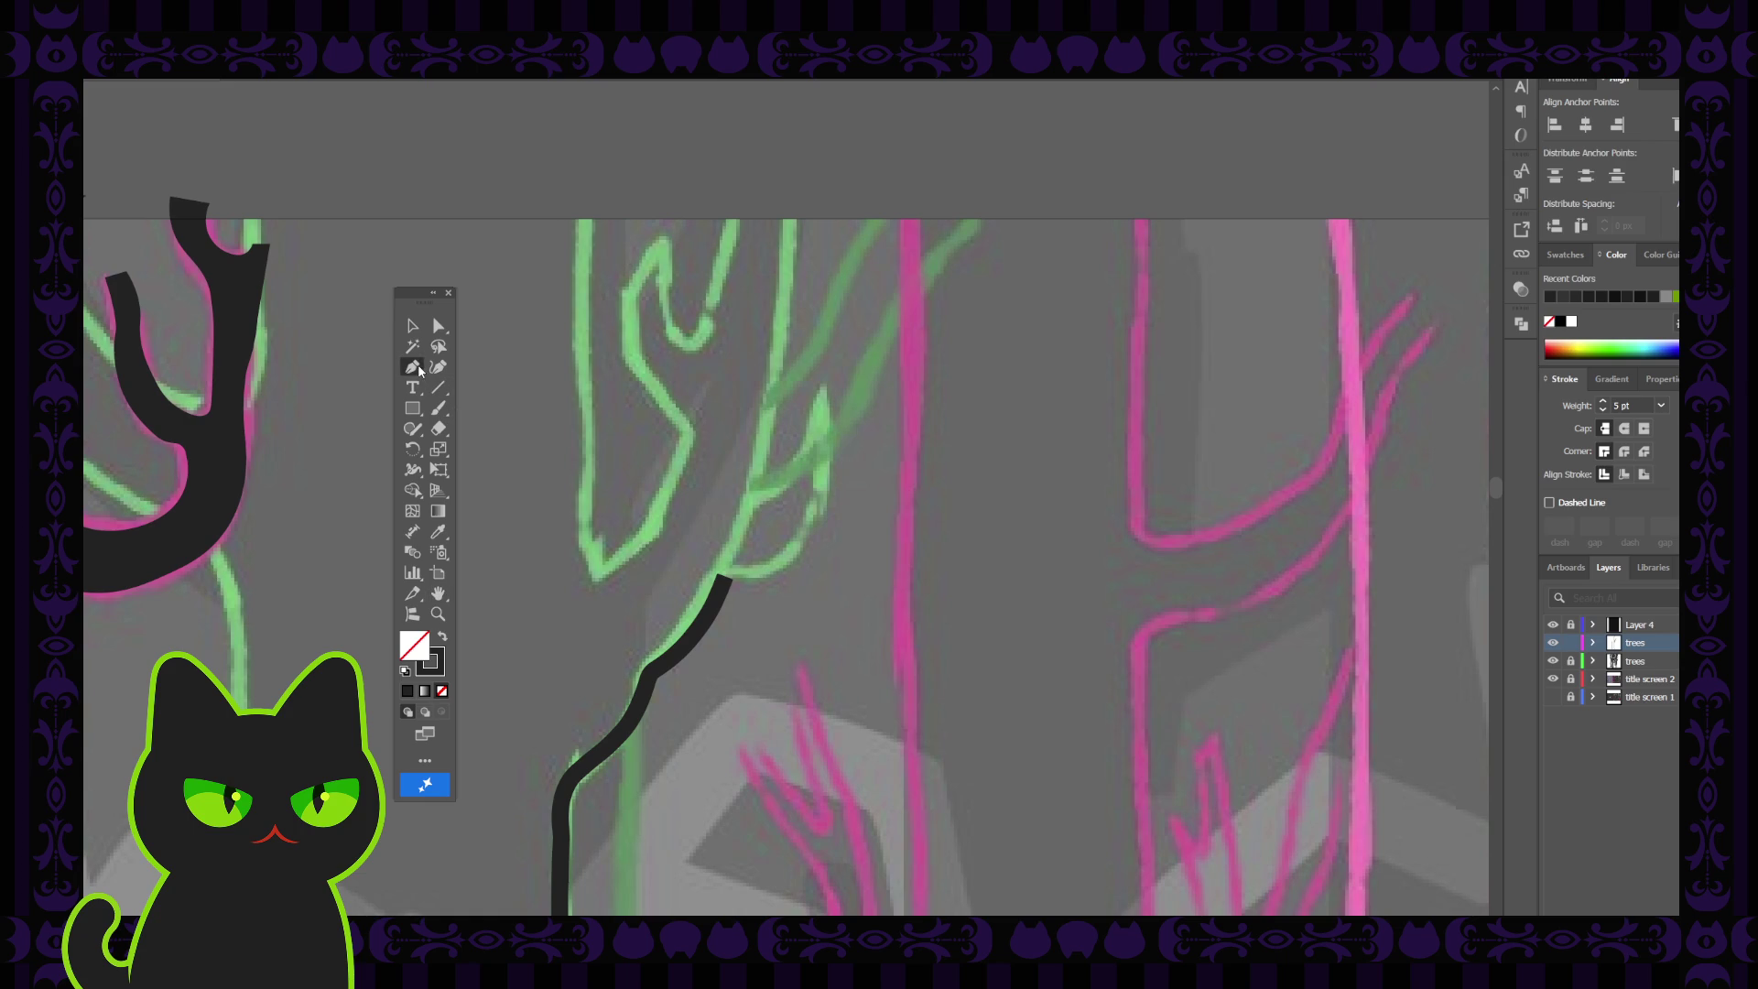
pyautogui.click(724, 577)
pyautogui.hotkey('shift', '`')
pyautogui.click(743, 578)
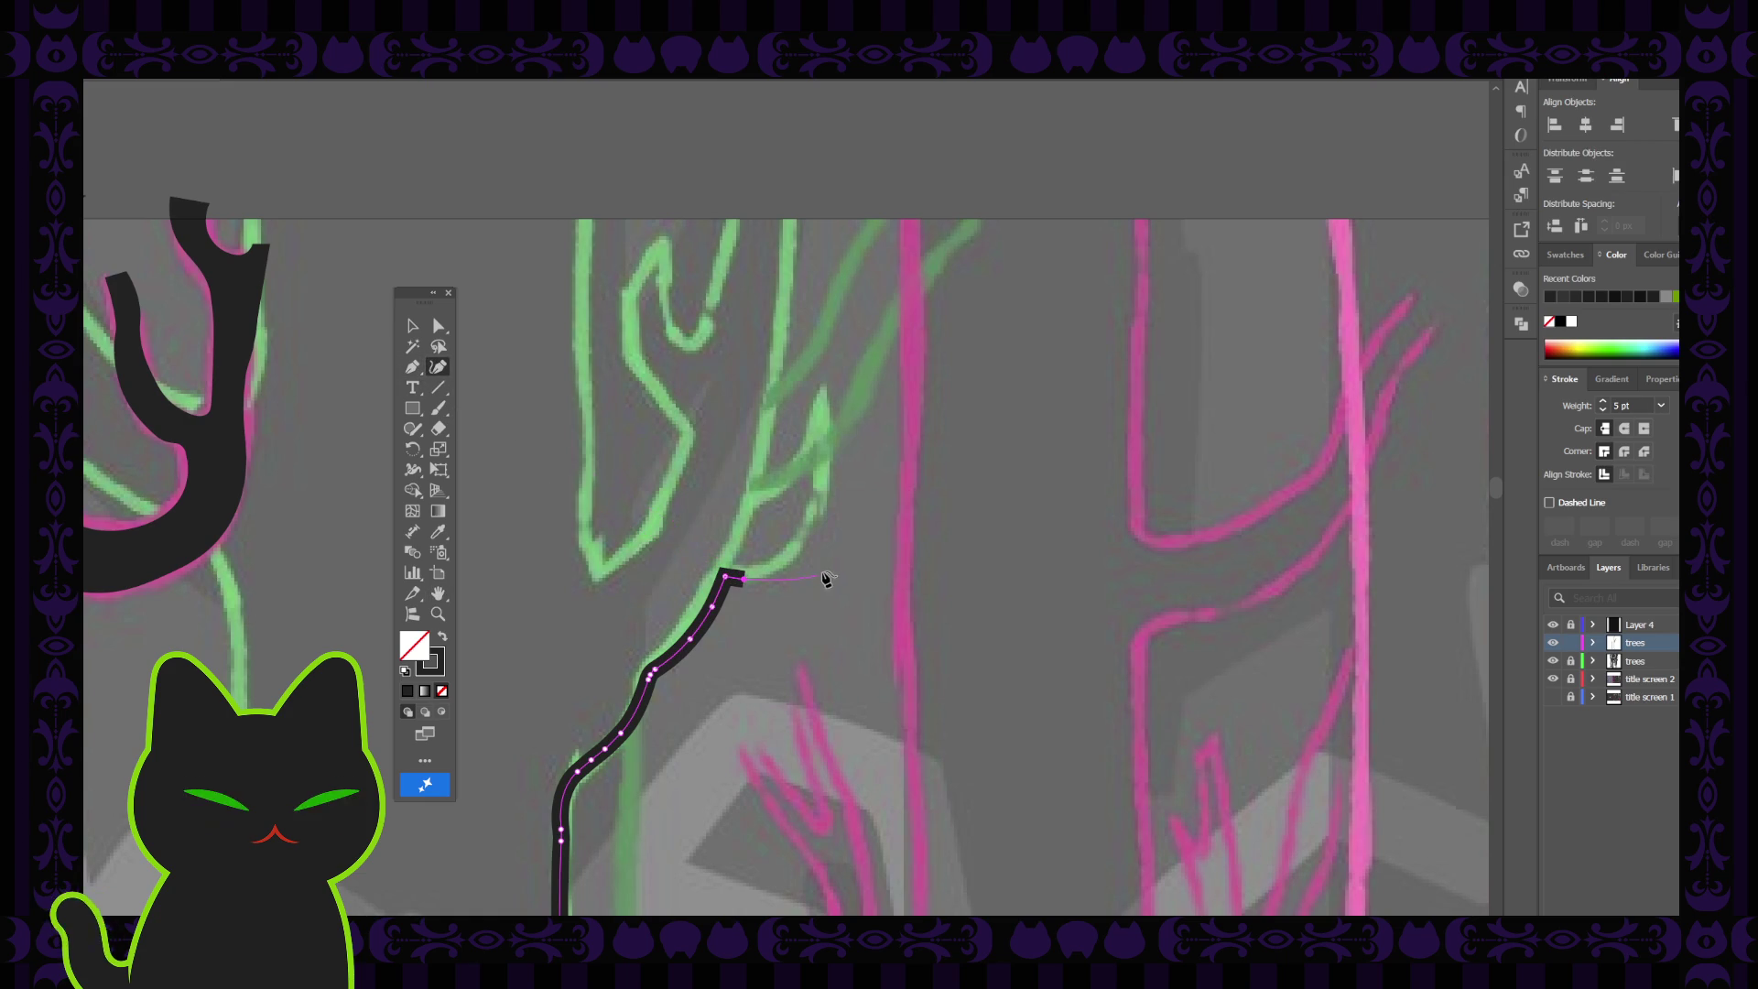
pyautogui.click(790, 566)
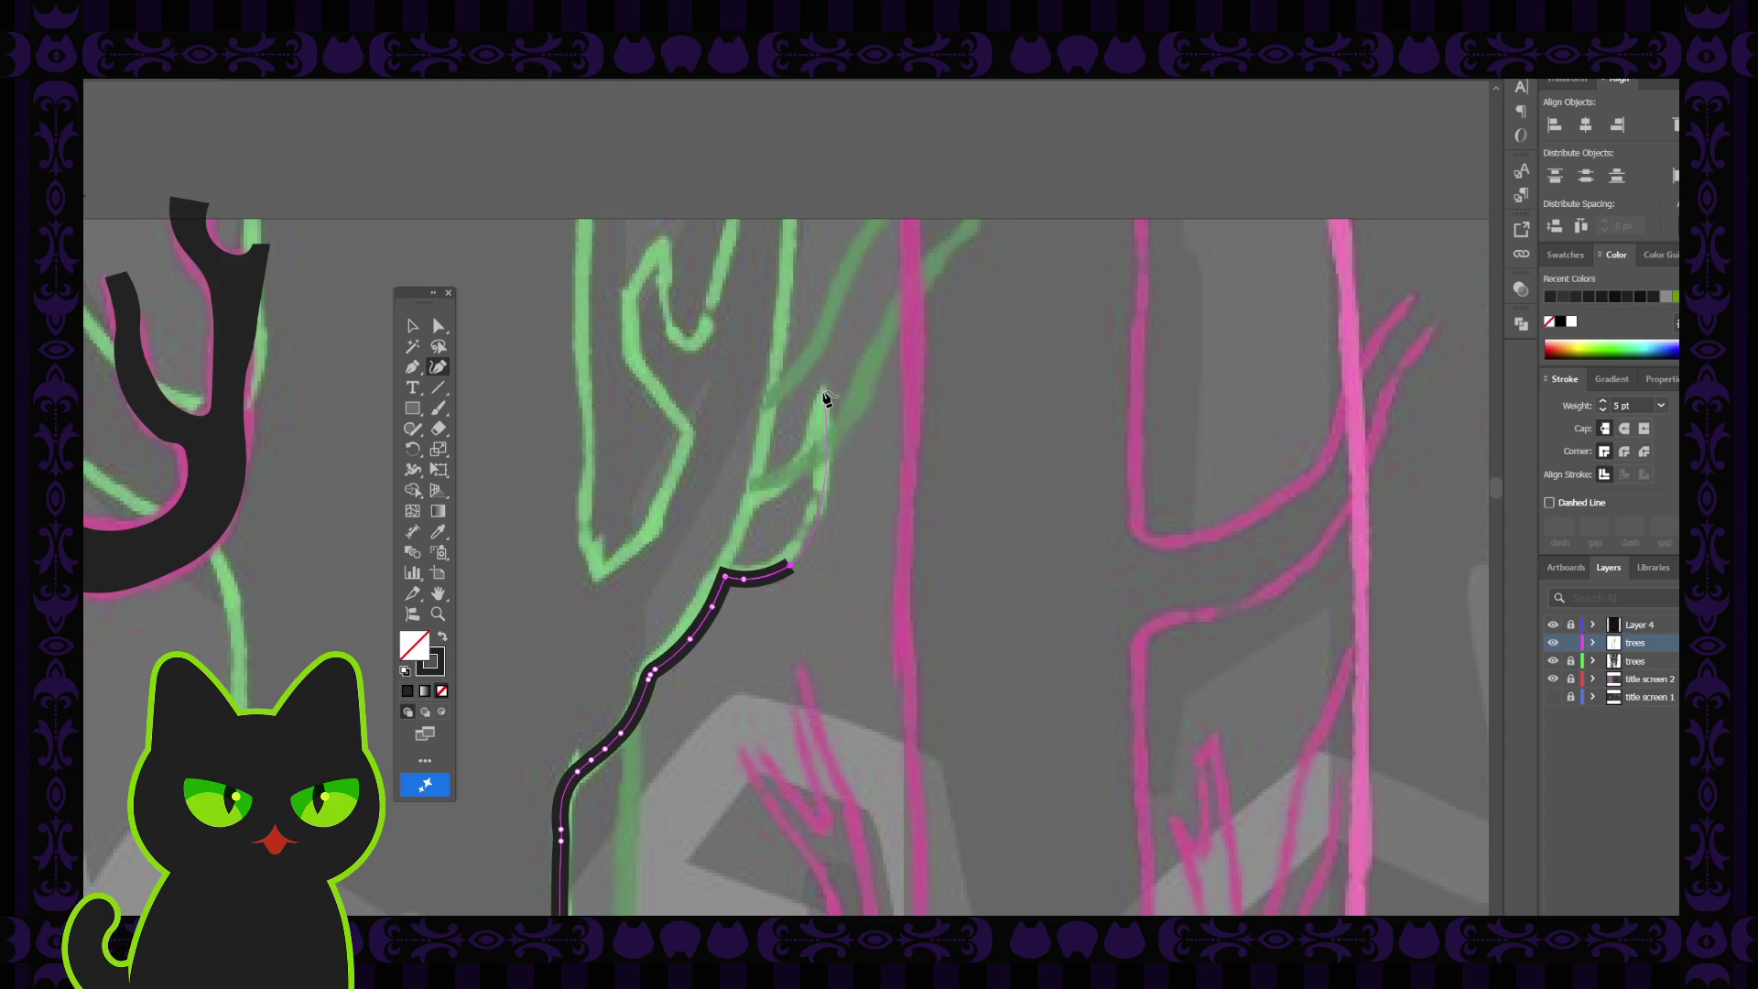
pyautogui.click(824, 393)
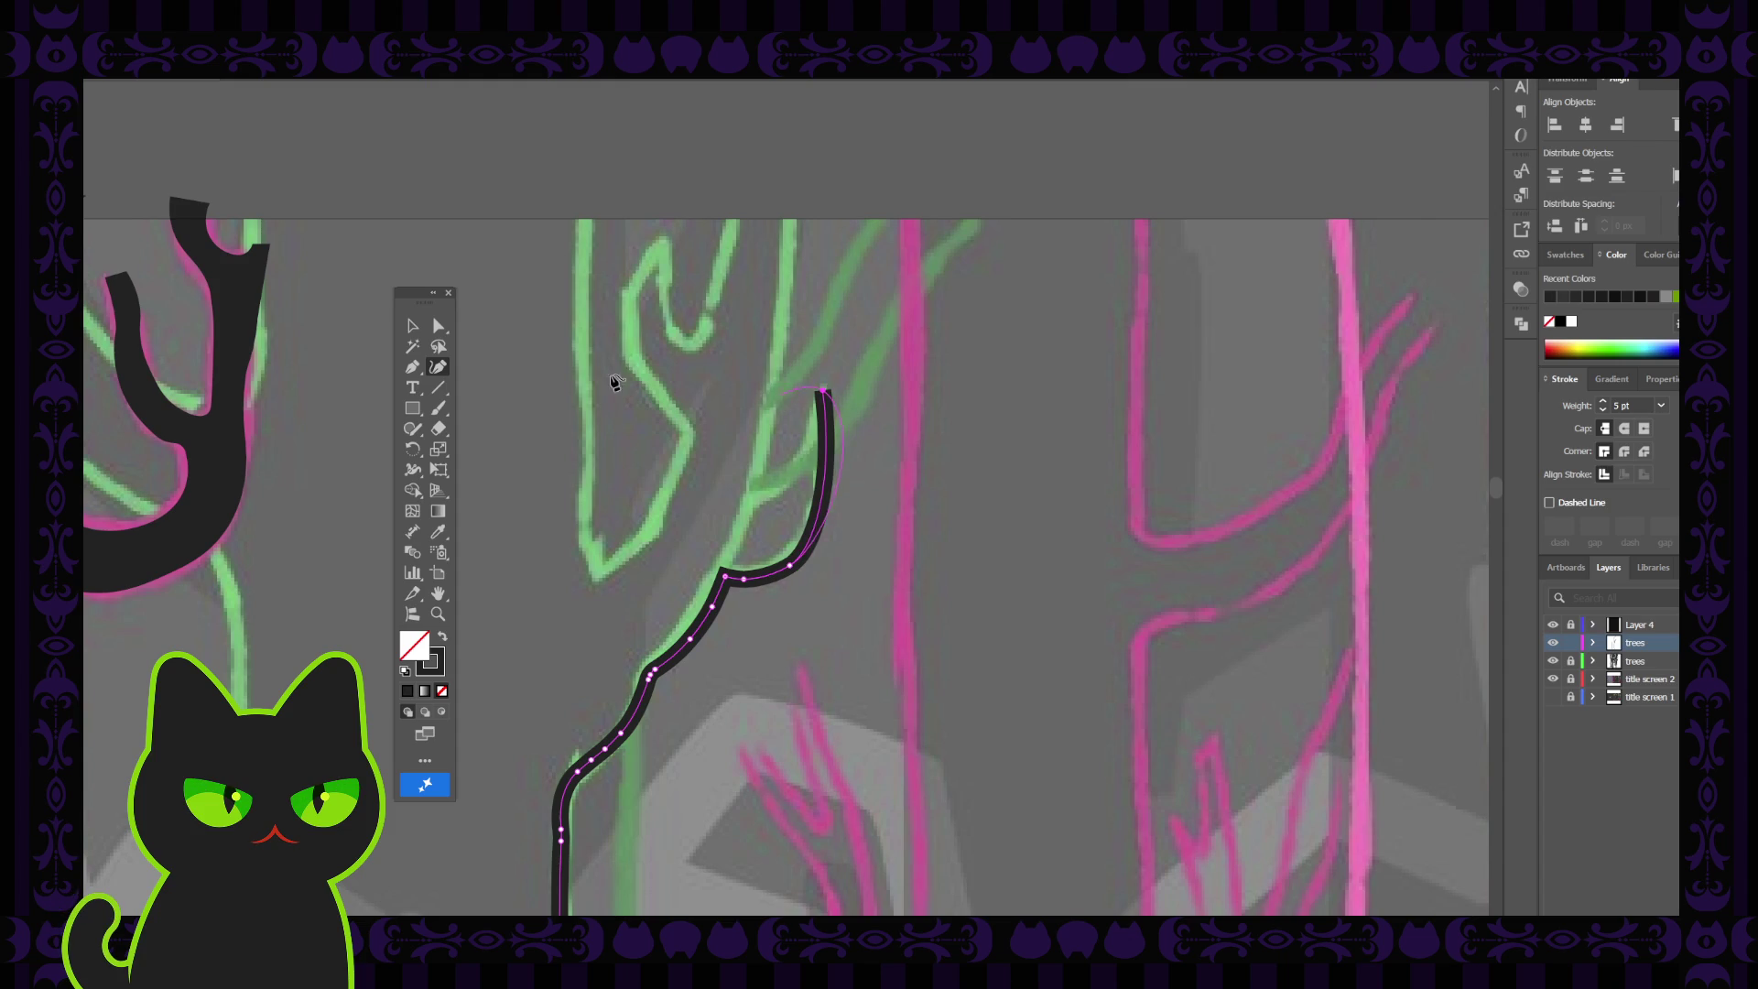
# Add a pointed tip to the trunk path and a short branch curving back down-left
pyautogui.click(412, 366)
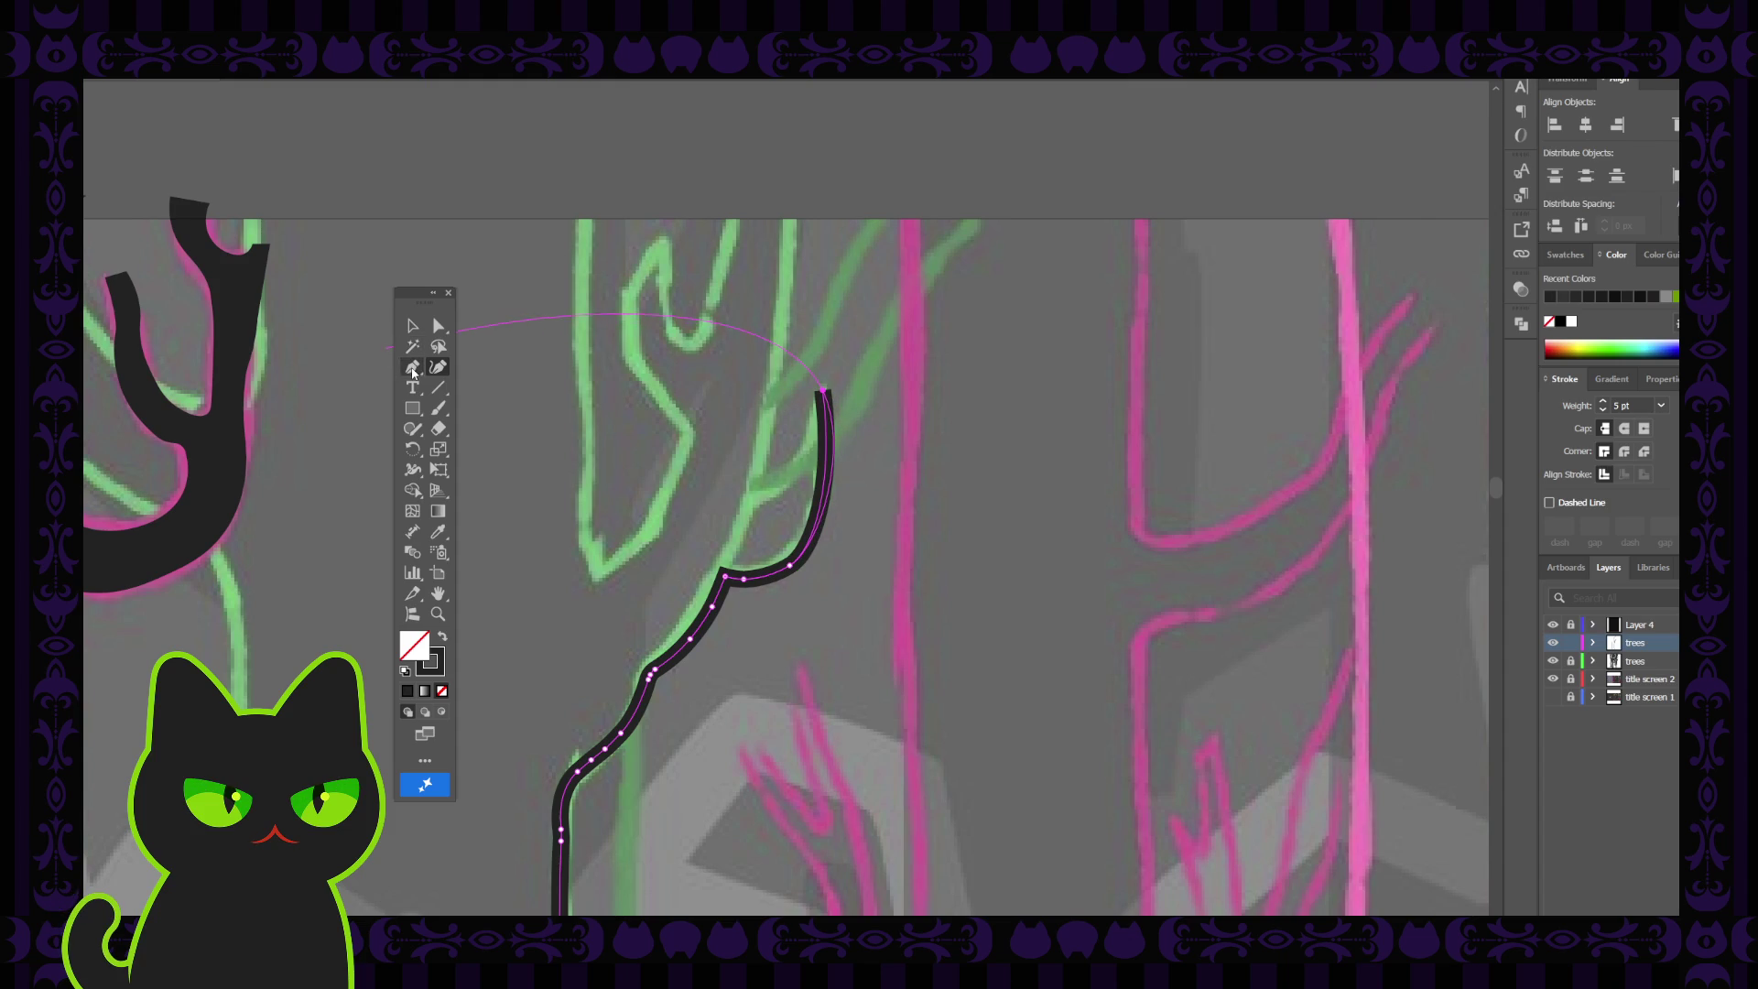
pyautogui.click(824, 393)
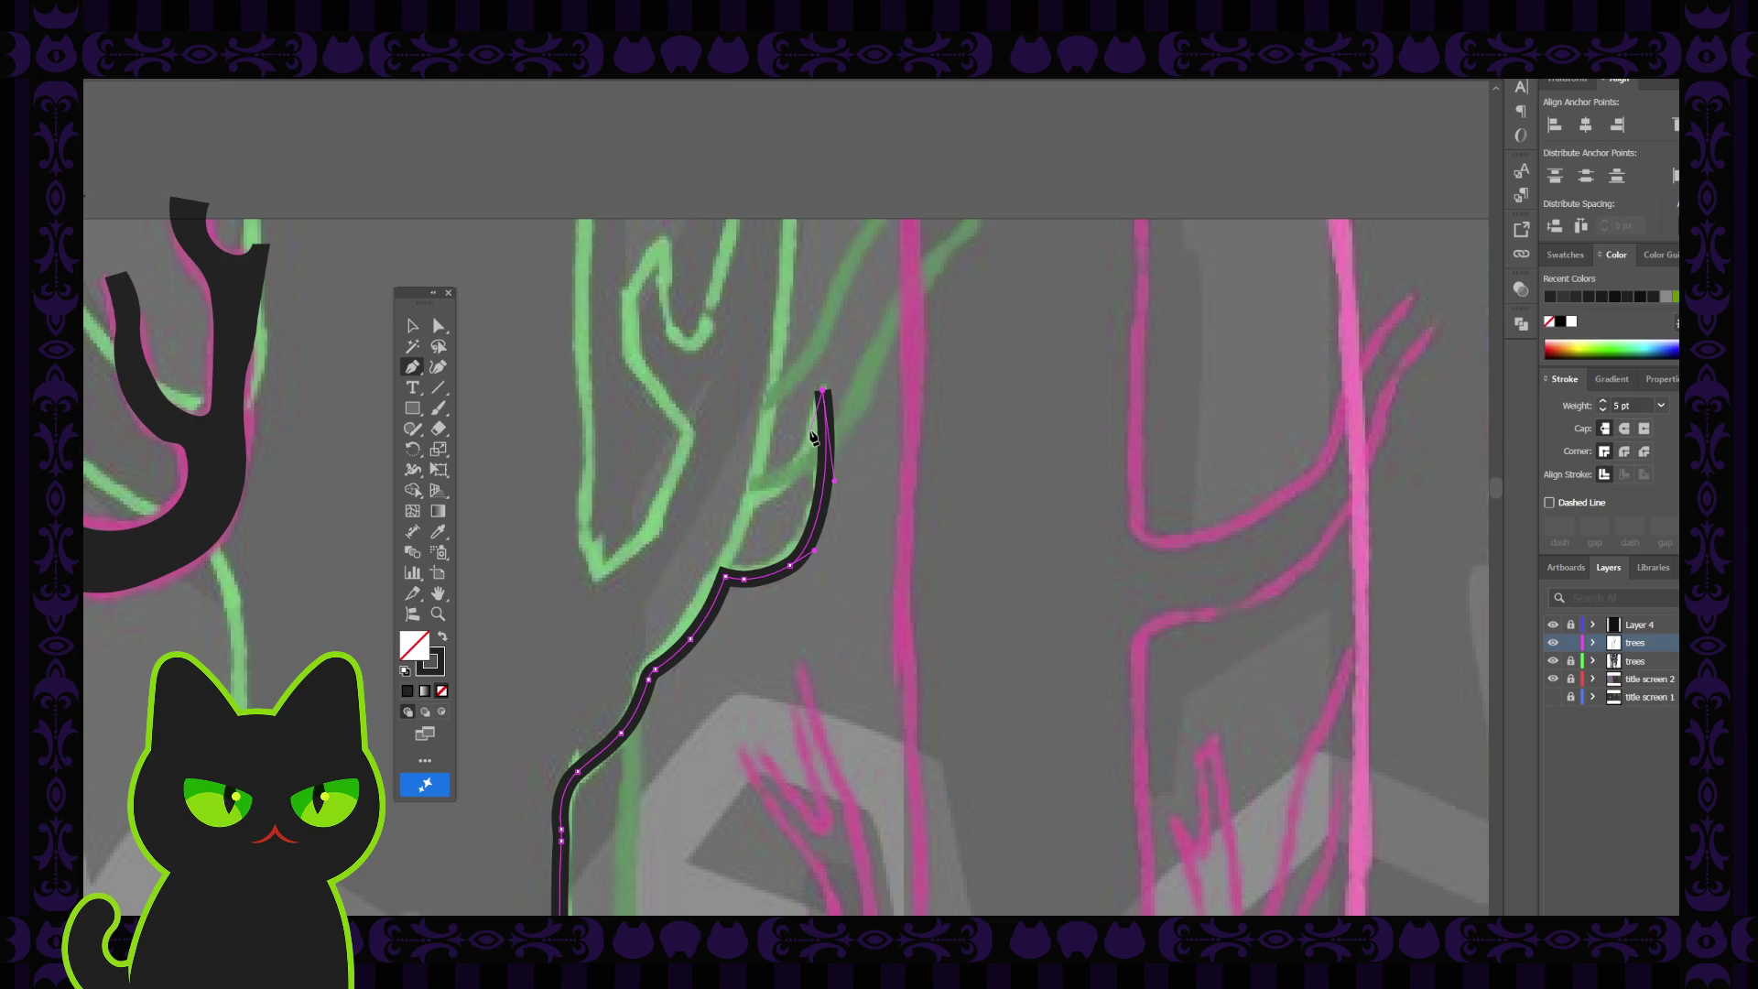
pyautogui.moveTo(813, 430); pyautogui.dragTo(458, 414)
pyautogui.click(438, 366)
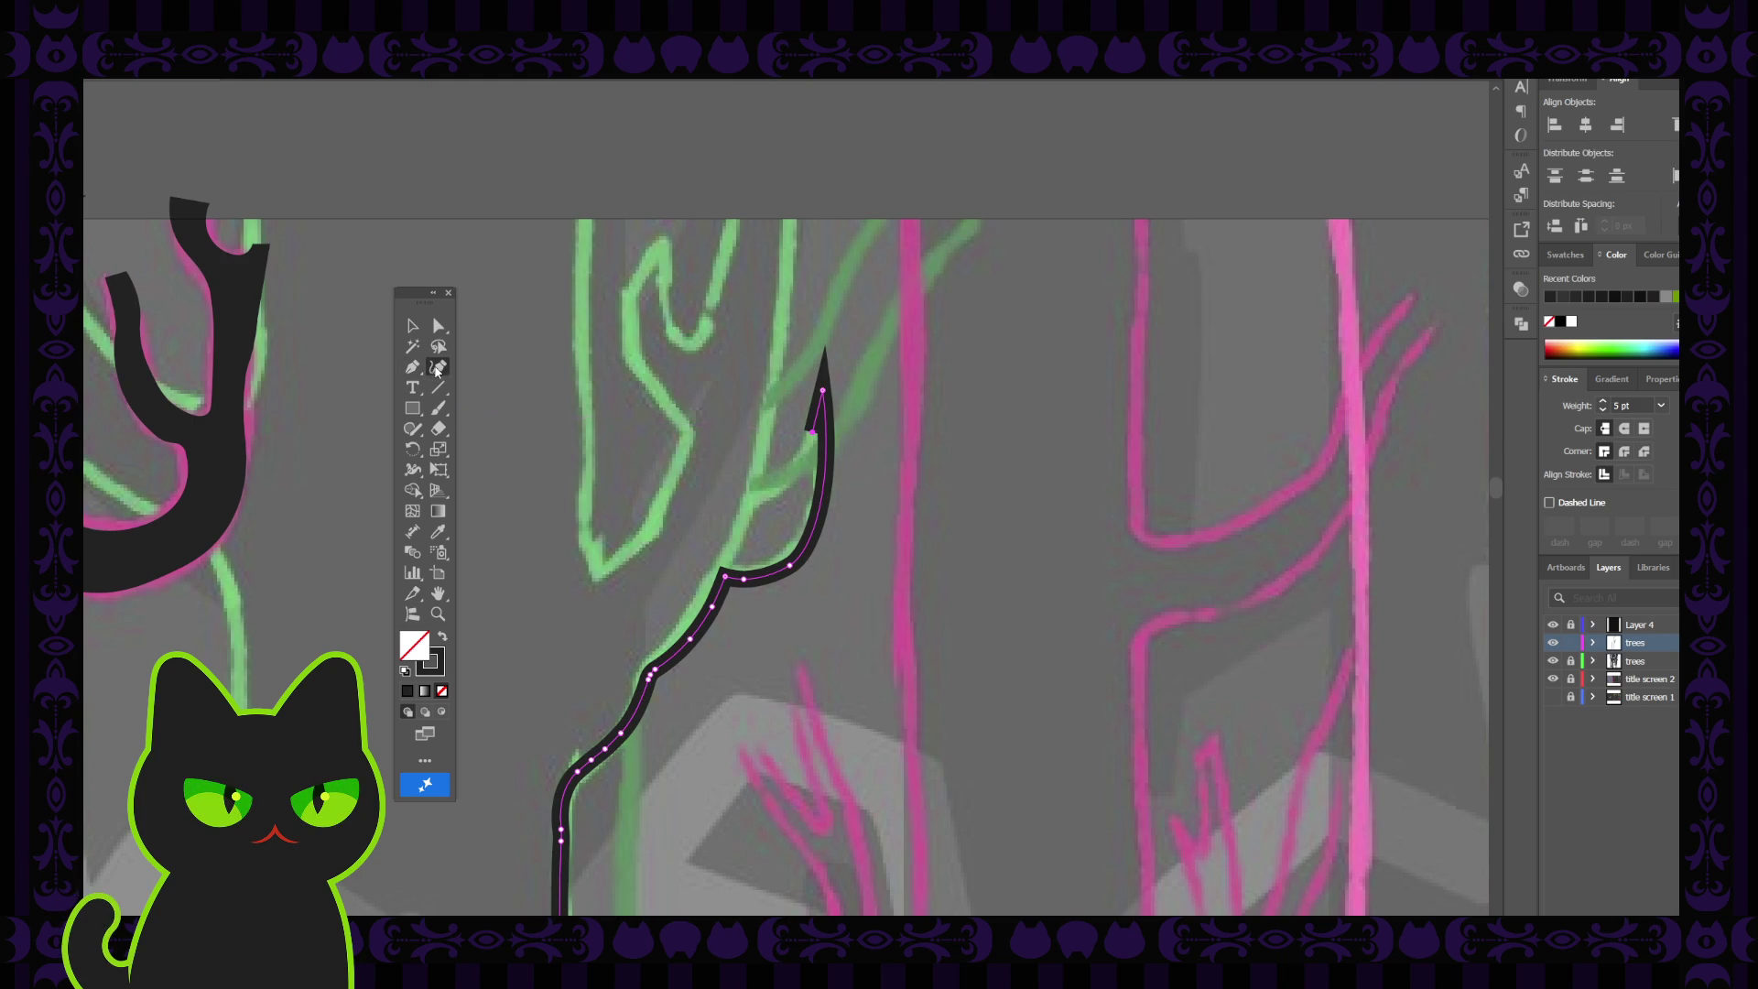
pyautogui.click(754, 500)
pyautogui.click(440, 327)
pyautogui.click(822, 404)
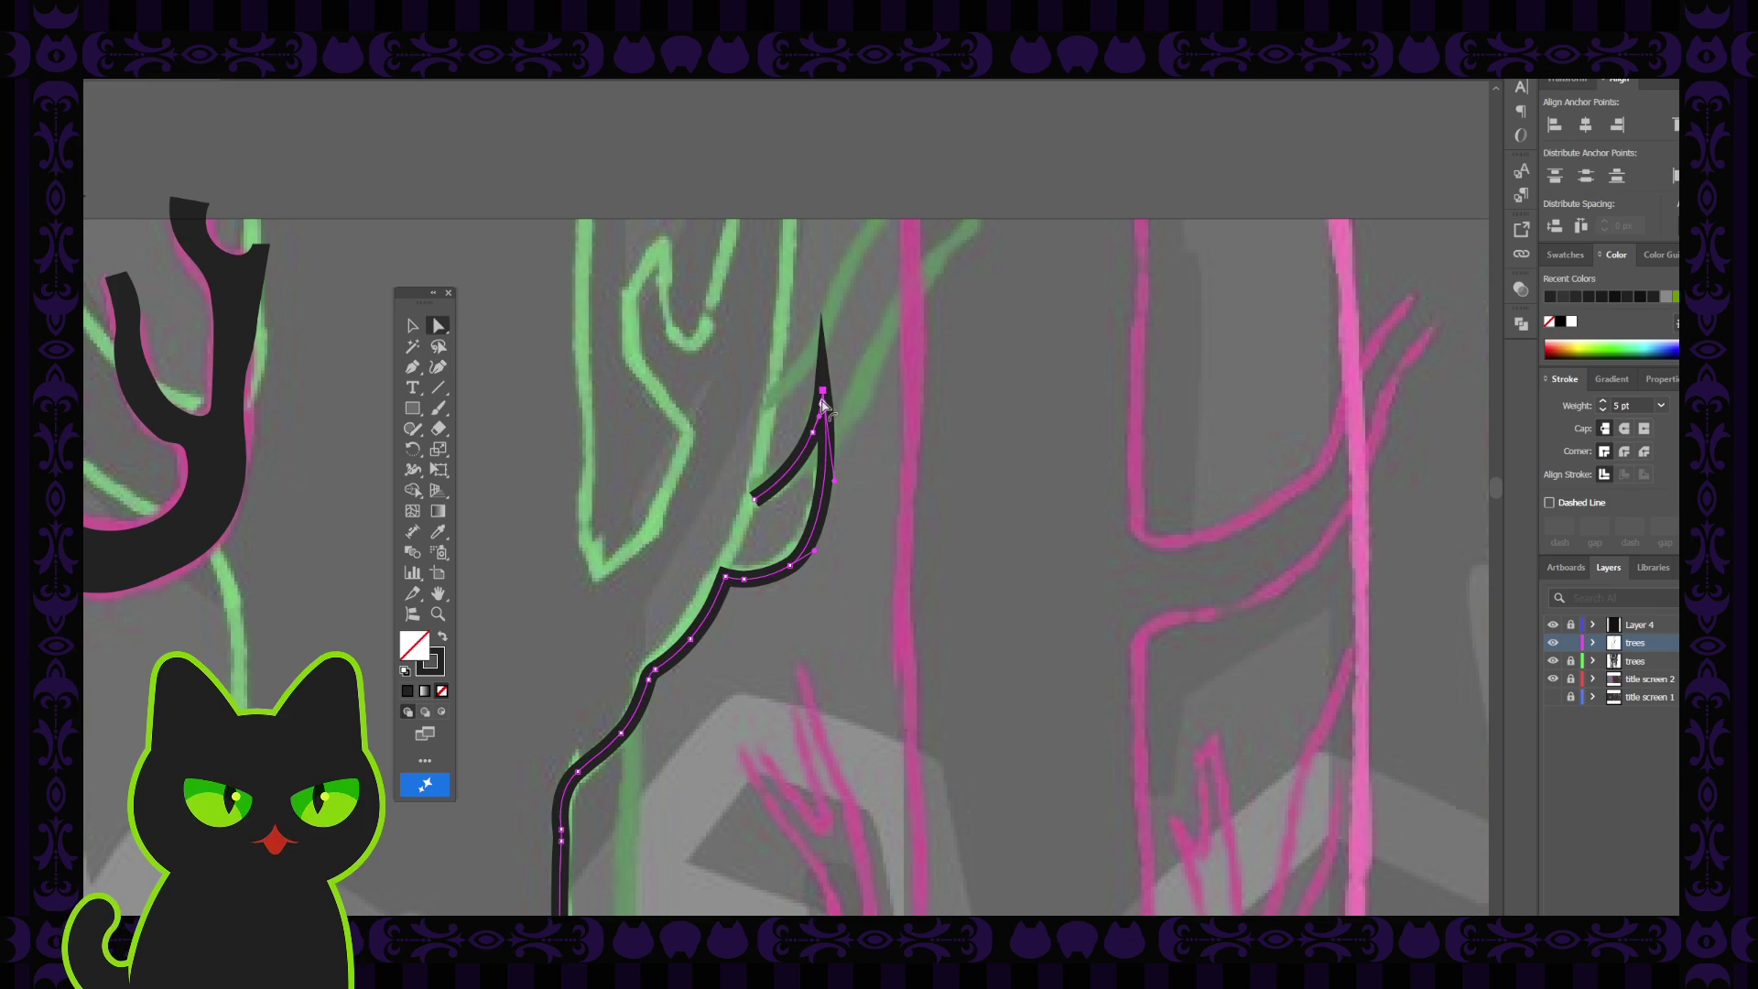
pyautogui.click(904, 418)
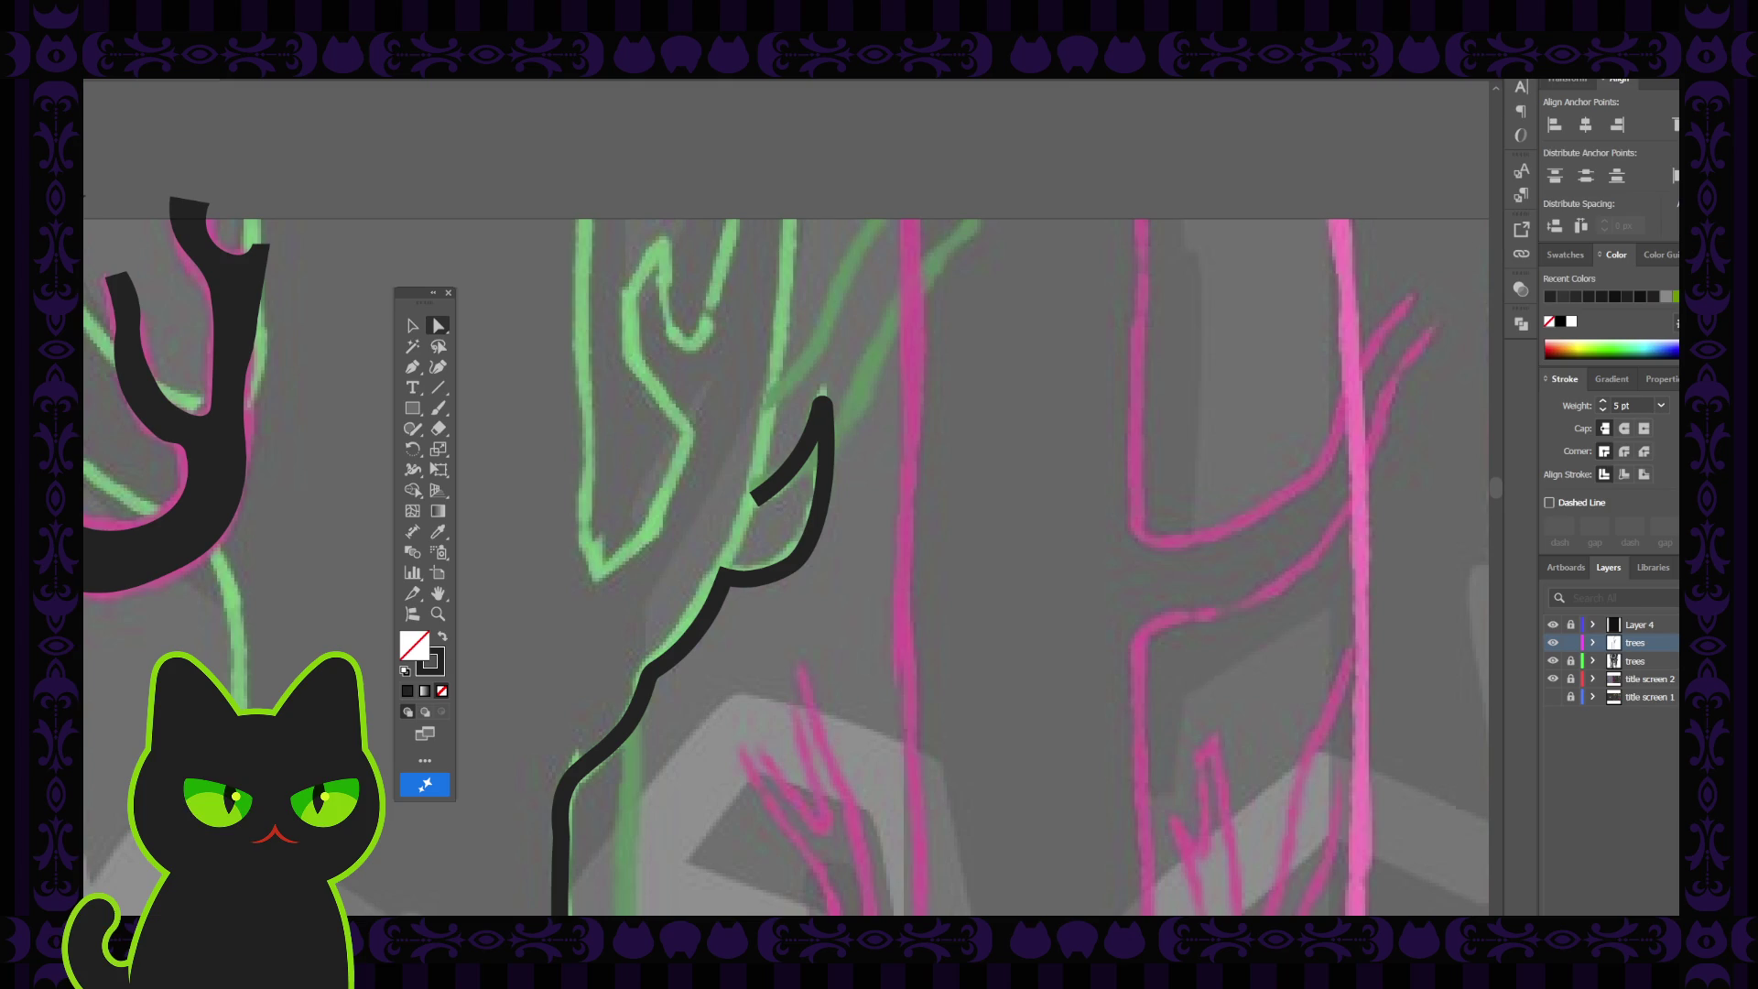
# Drag the upper branch segment inward and slightly down-left so the hook bends more naturally
pyautogui.click(821, 431)
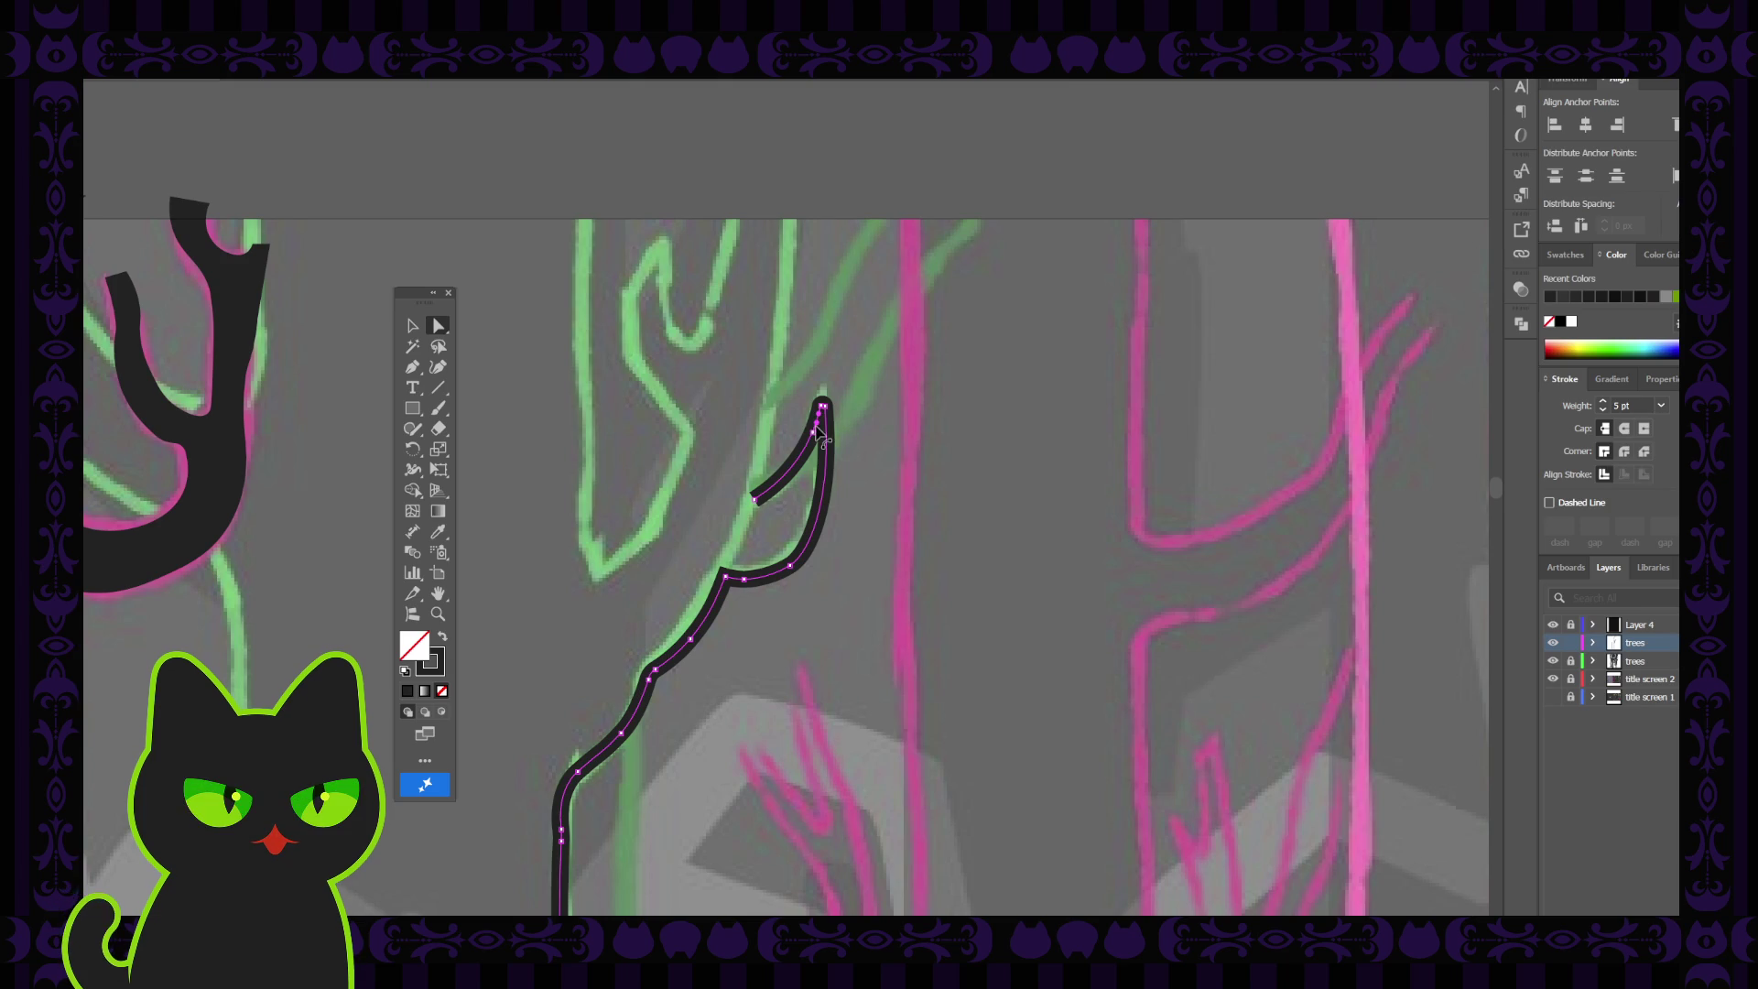
pyautogui.click(814, 437)
pyautogui.moveTo(814, 438); pyautogui.dragTo(804, 461)
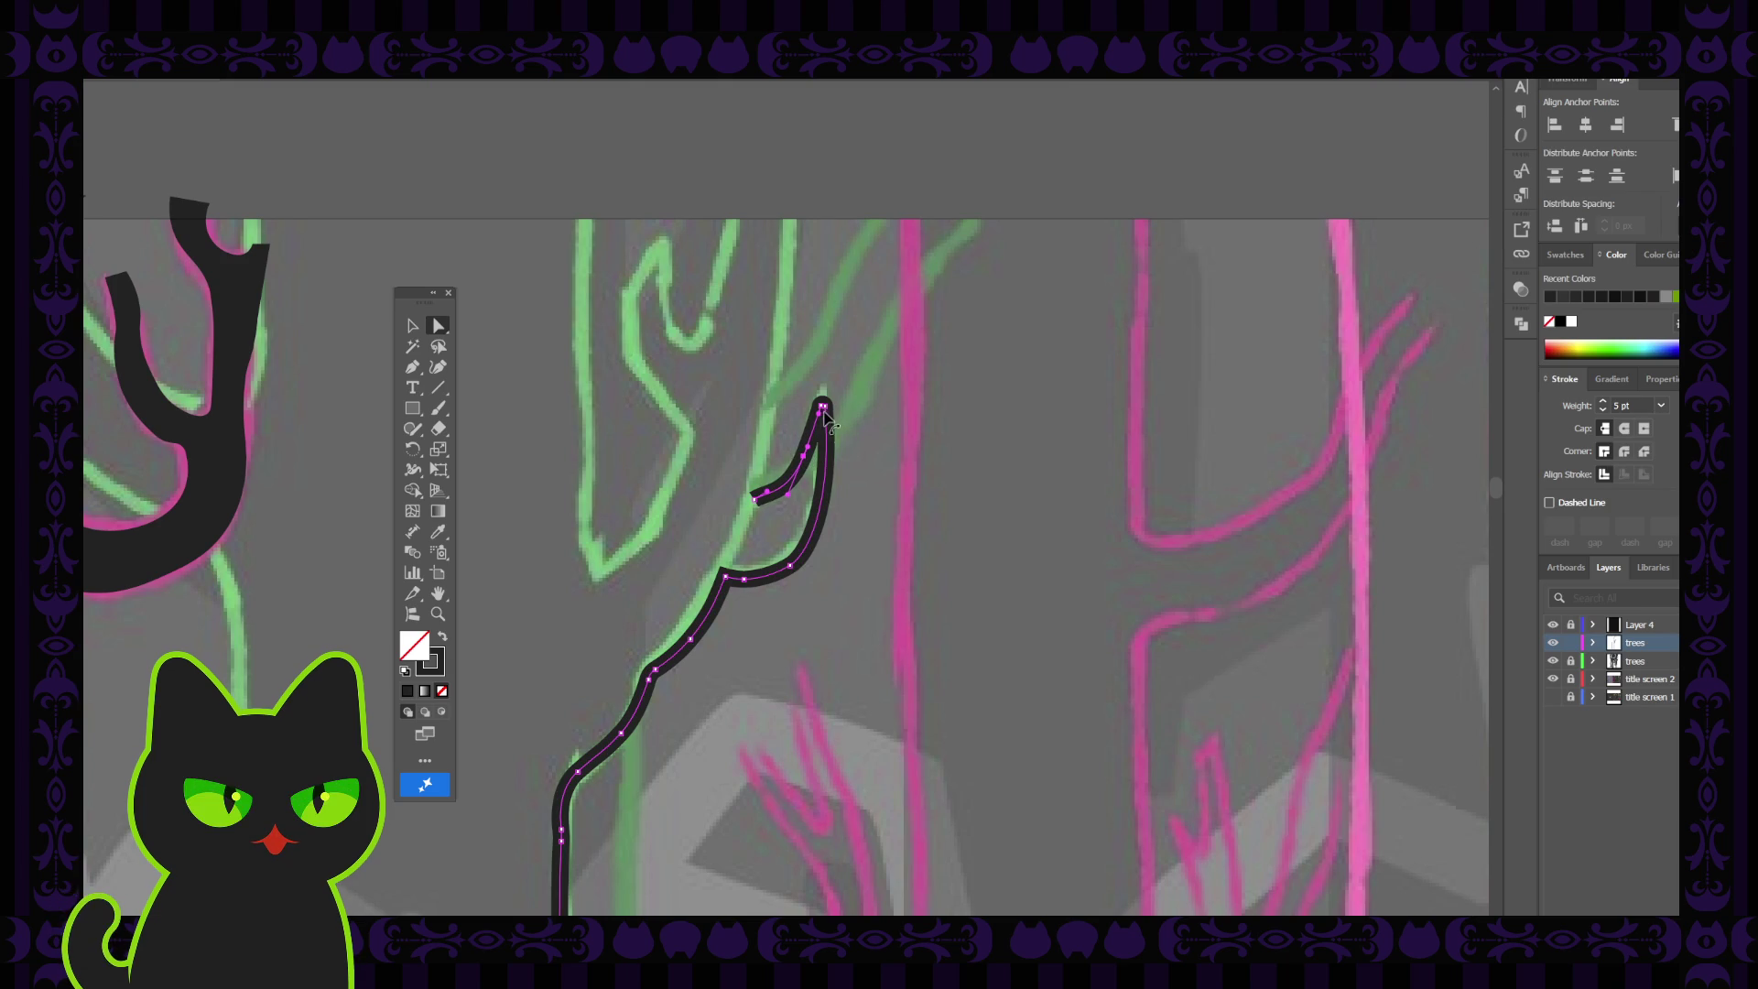
pyautogui.click(770, 499)
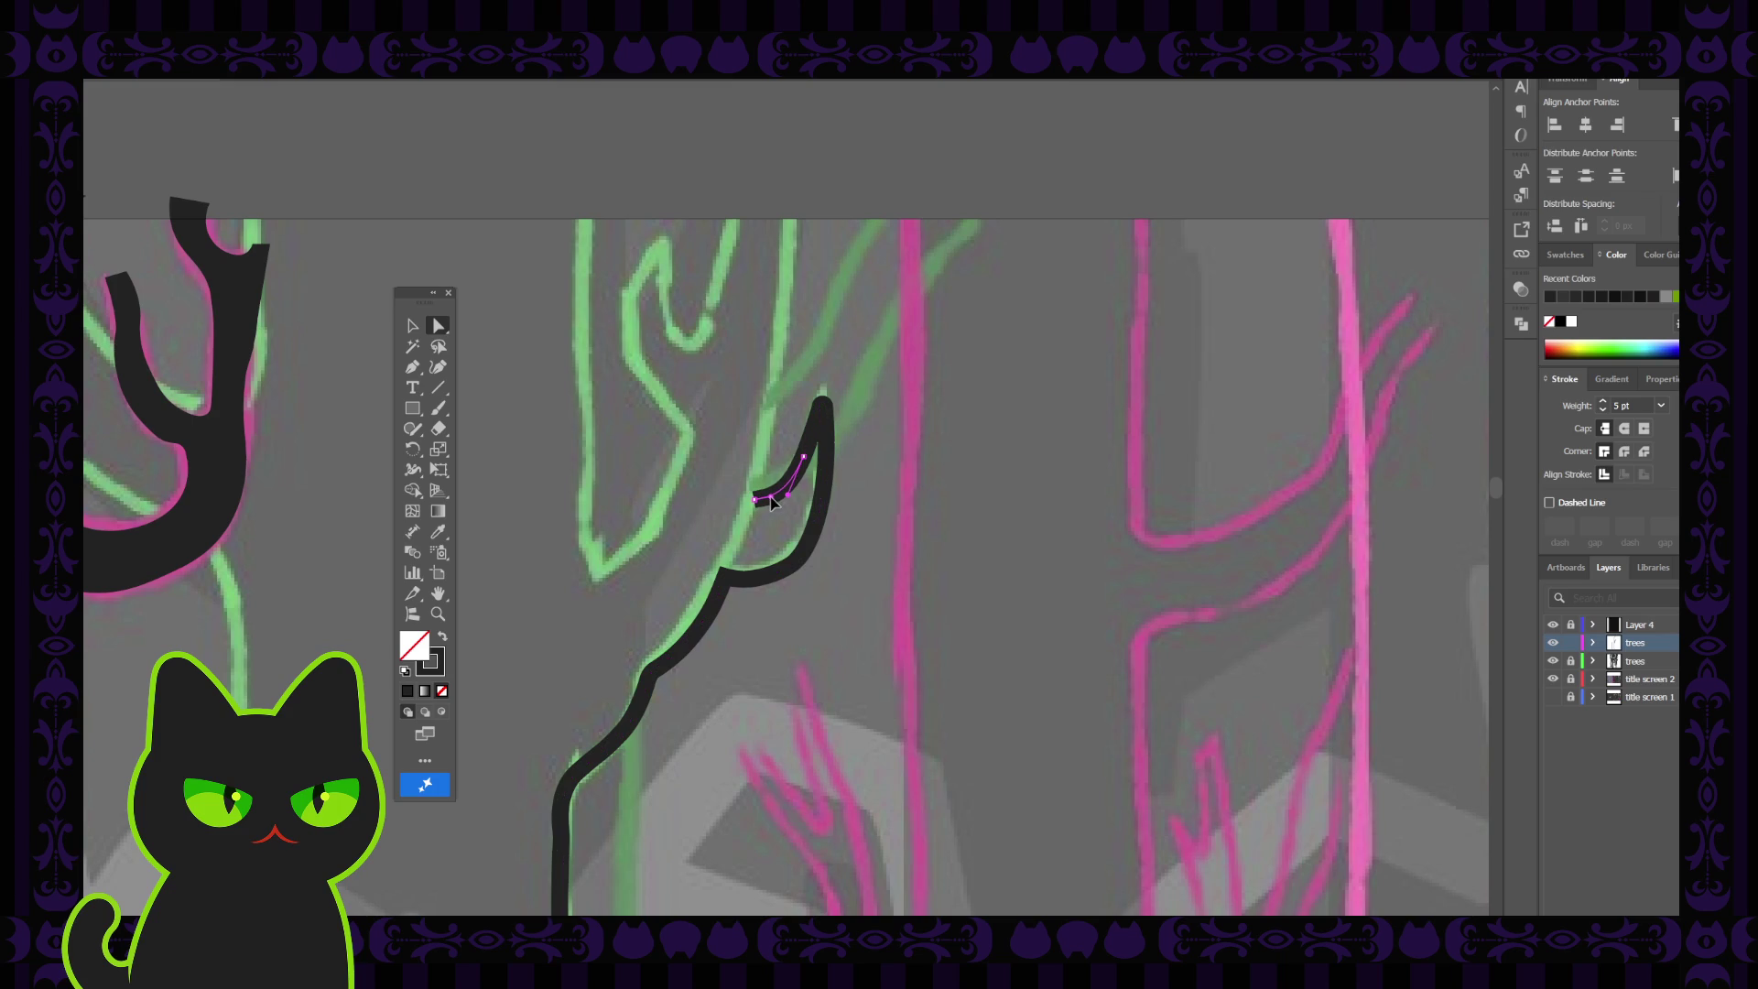
pyautogui.click(772, 502)
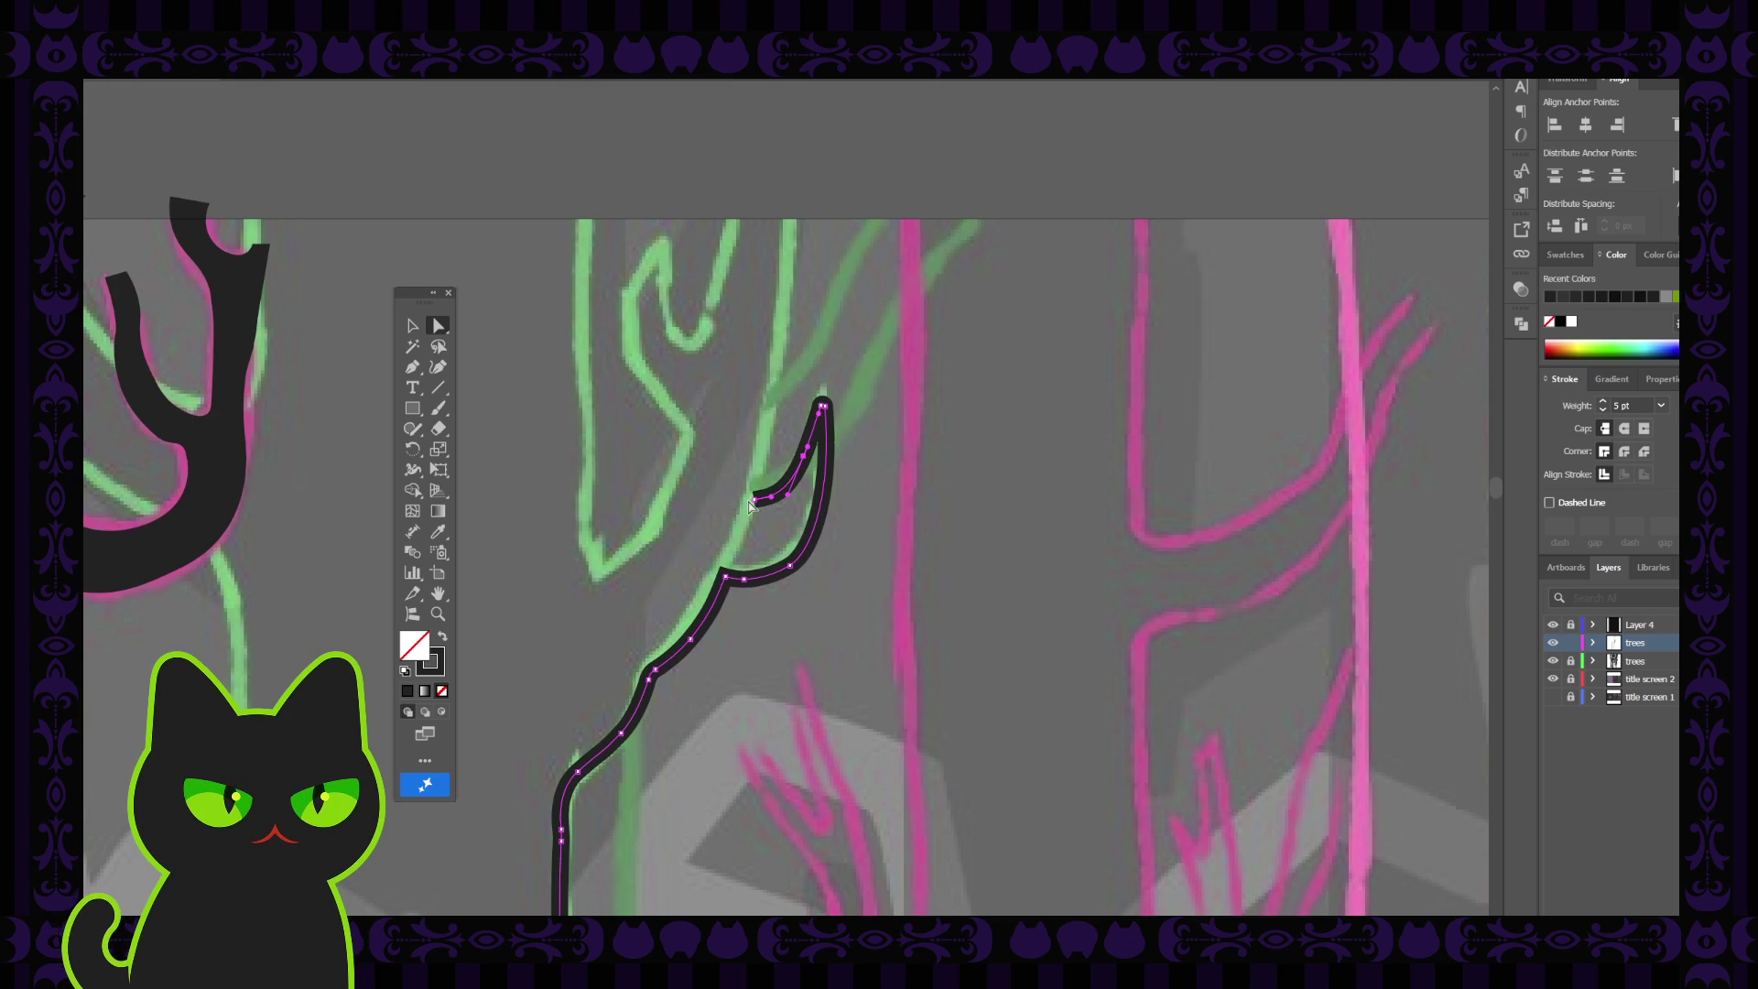
pyautogui.hotkey('ctrl', 'z')
pyautogui.moveTo(804, 461); pyautogui.dragTo(802, 467)
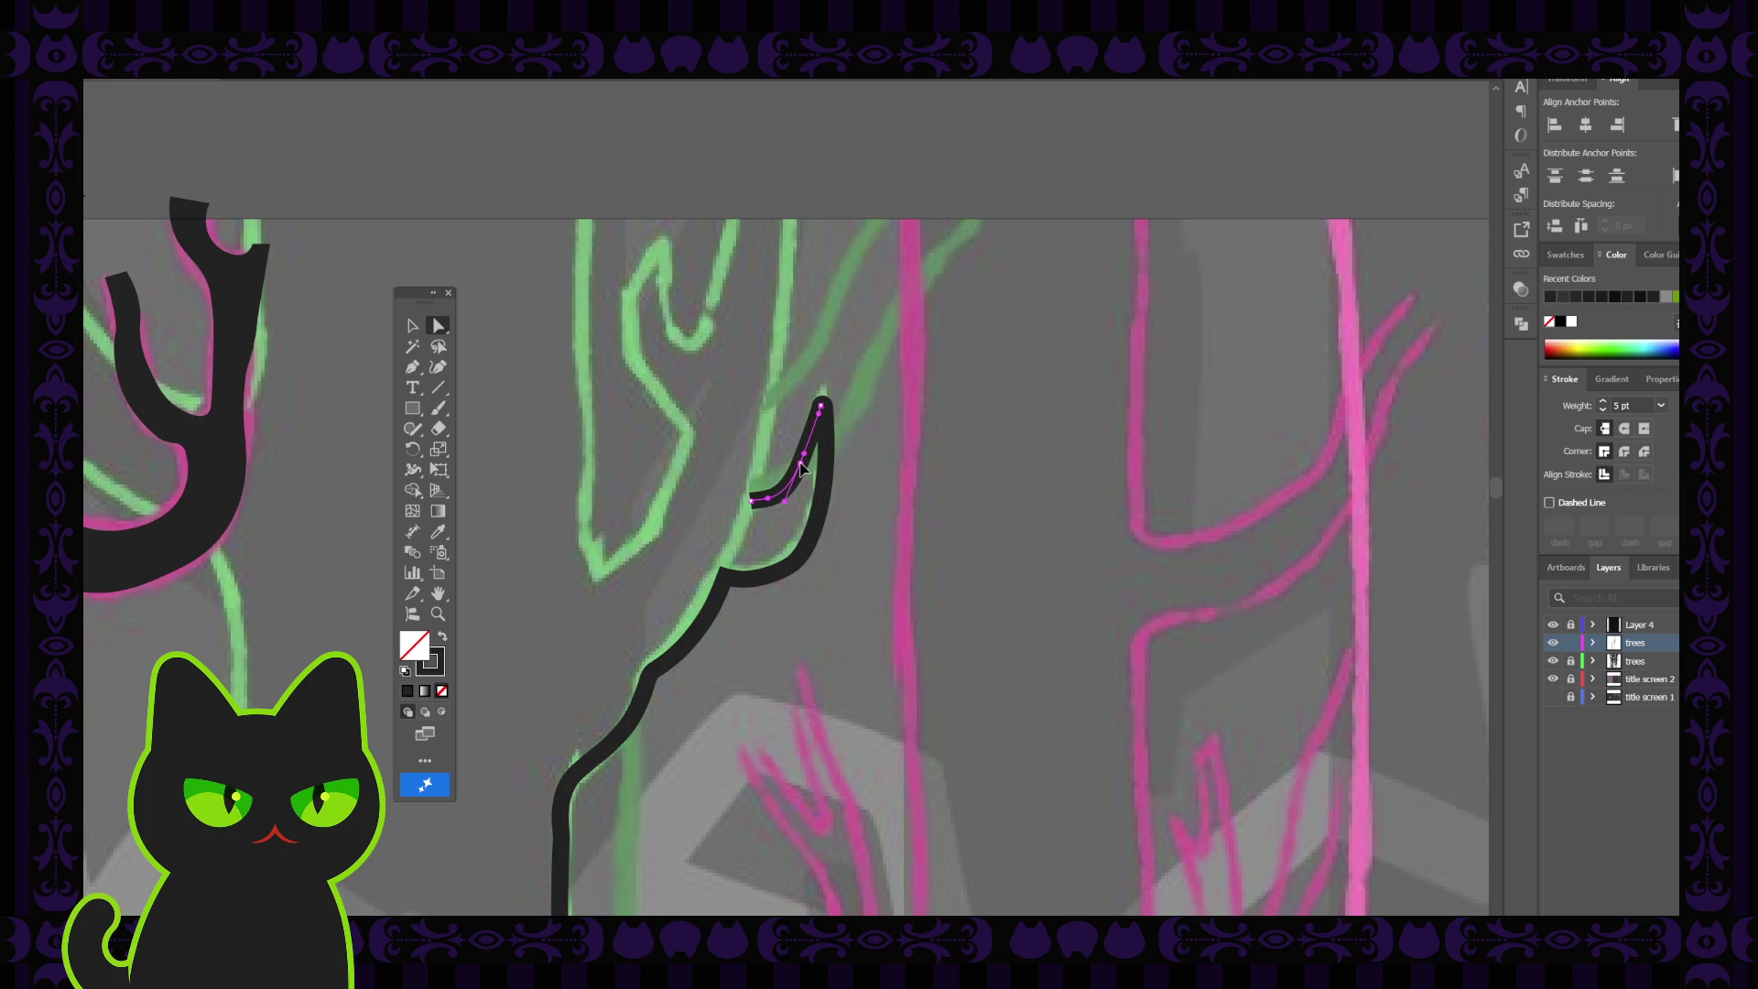
pyautogui.click(823, 405)
pyautogui.click(771, 470)
pyautogui.keyDown('alt'); pyautogui.scroll(-5, 668, 528); pyautogui.keyUp('alt')
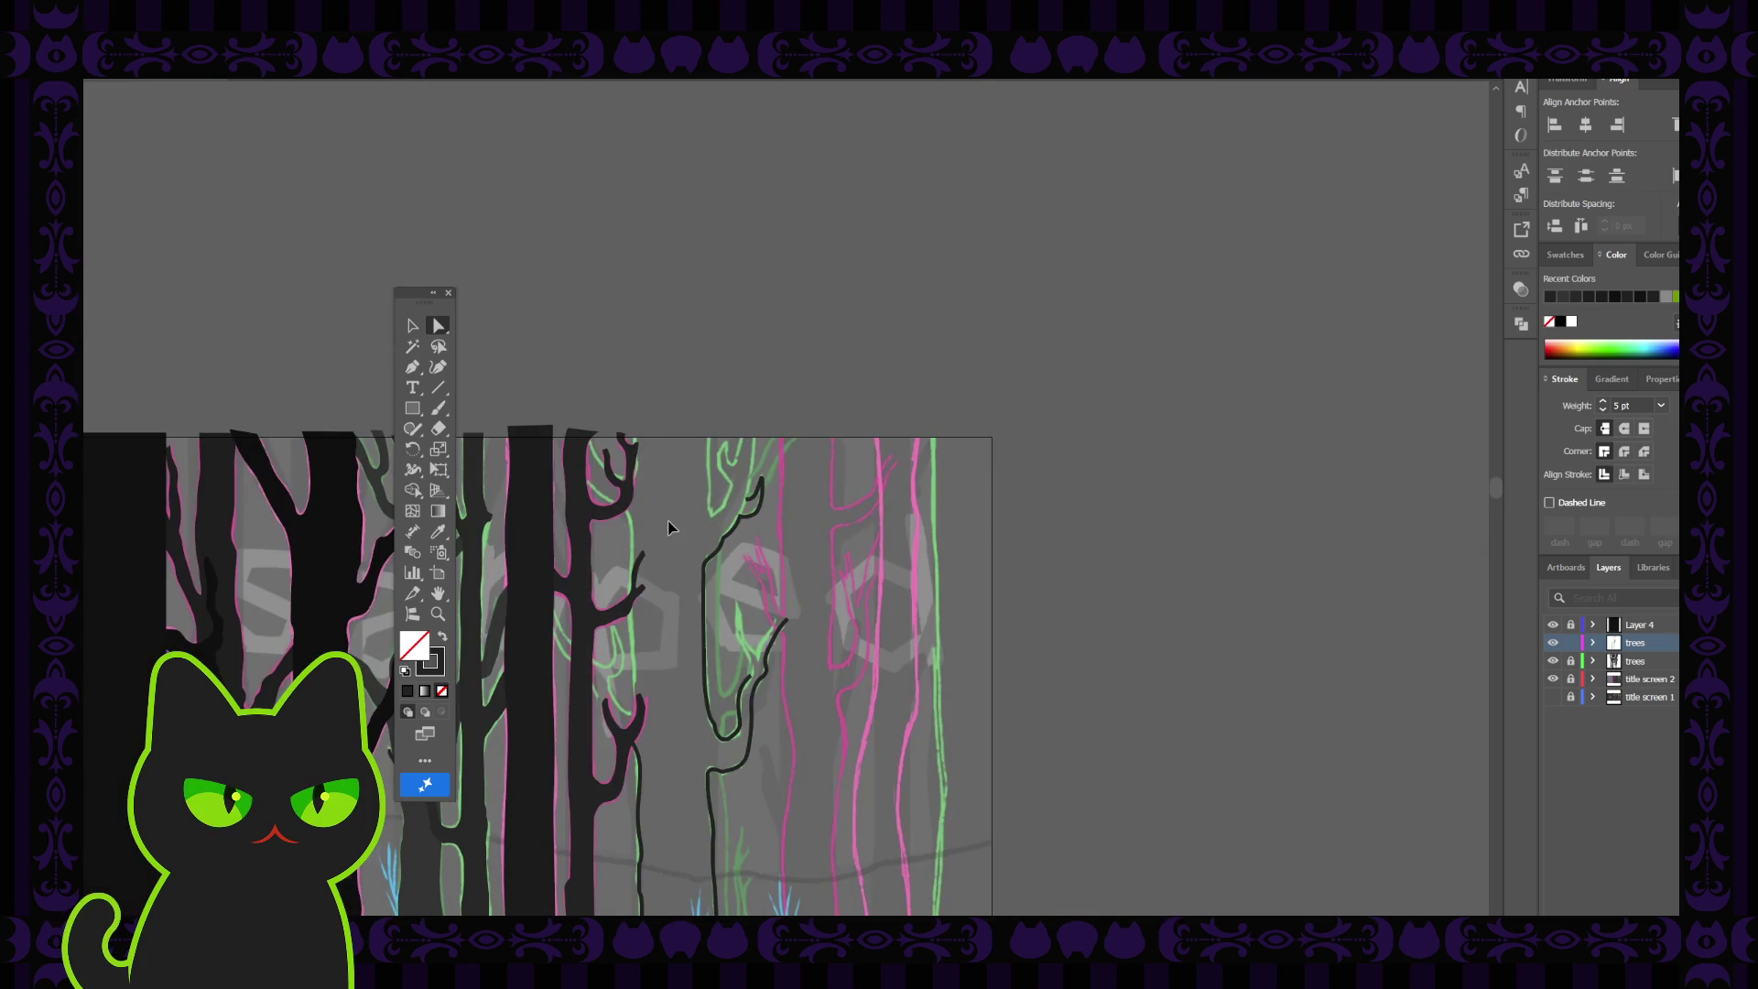
# Delete the cluster of extra anchors in the trunk line's middle with the Pen tool
pyautogui.keyDown('alt'); pyautogui.scroll(2, 669, 527); pyautogui.keyUp('alt')
pyautogui.click(709, 567)
pyautogui.keyDown('alt'); pyautogui.scroll(4, 705, 568); pyautogui.keyUp('alt')
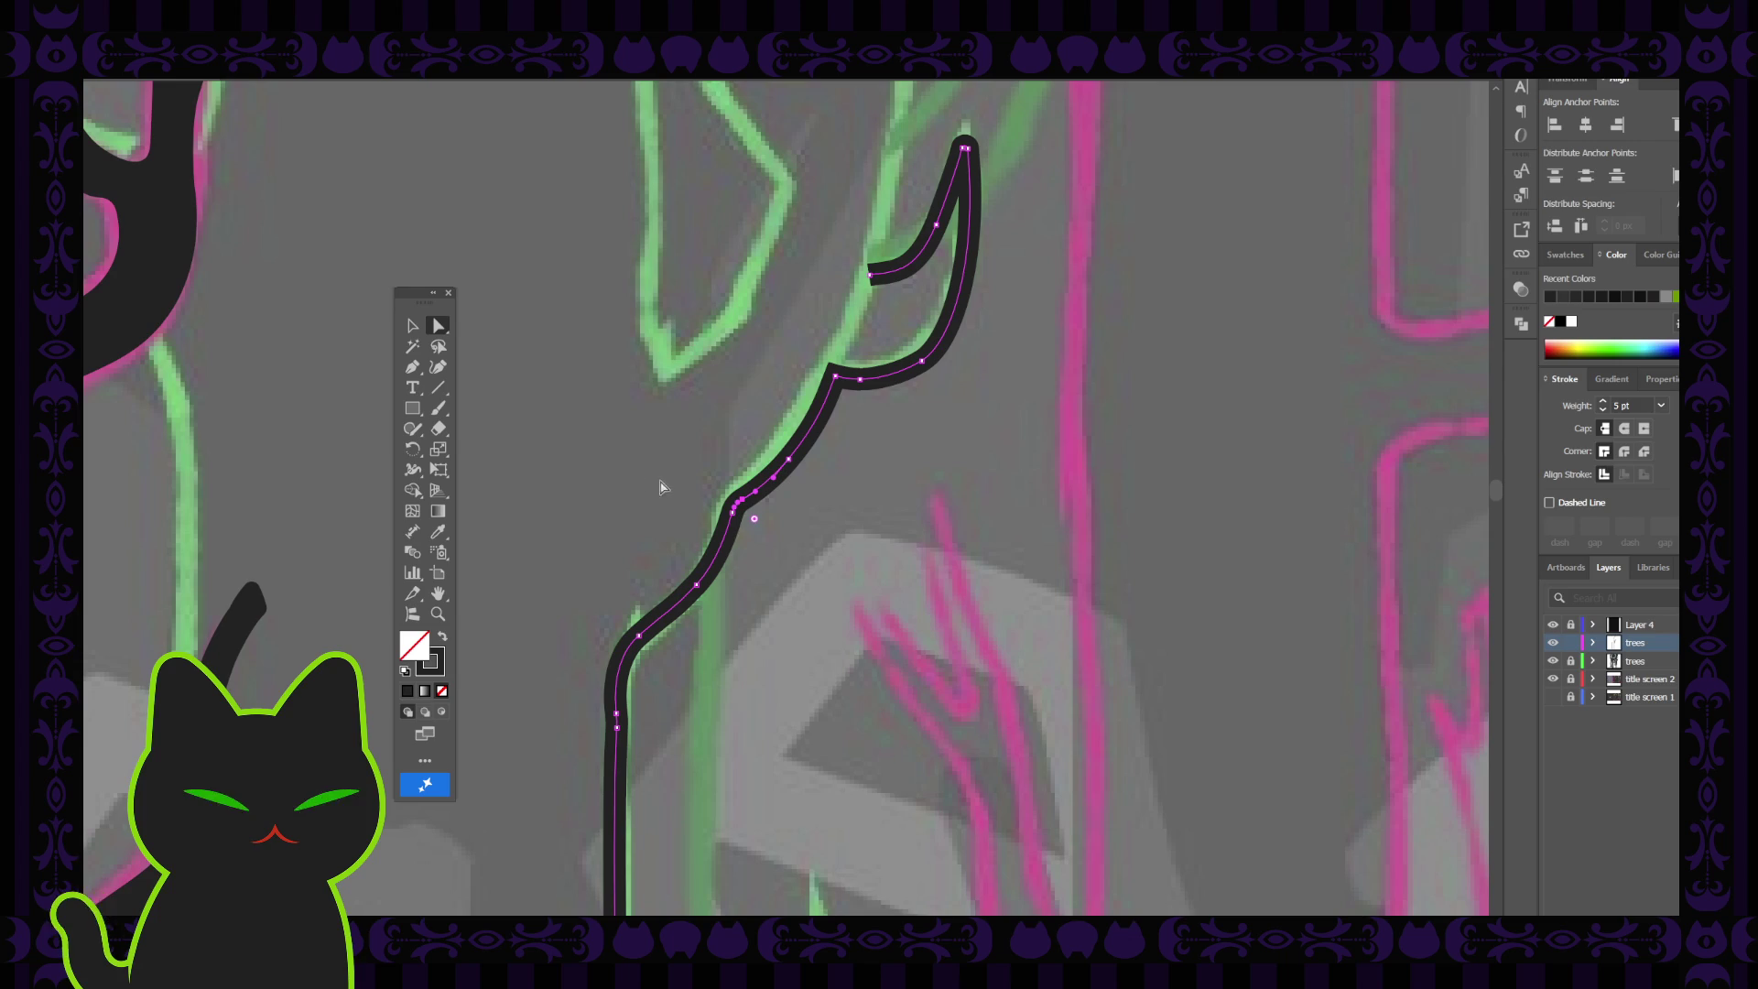
pyautogui.press('p')
pyautogui.click(740, 500)
# Nudge the anchors of the segment below the branch to smooth the stroke
pyautogui.press('a')
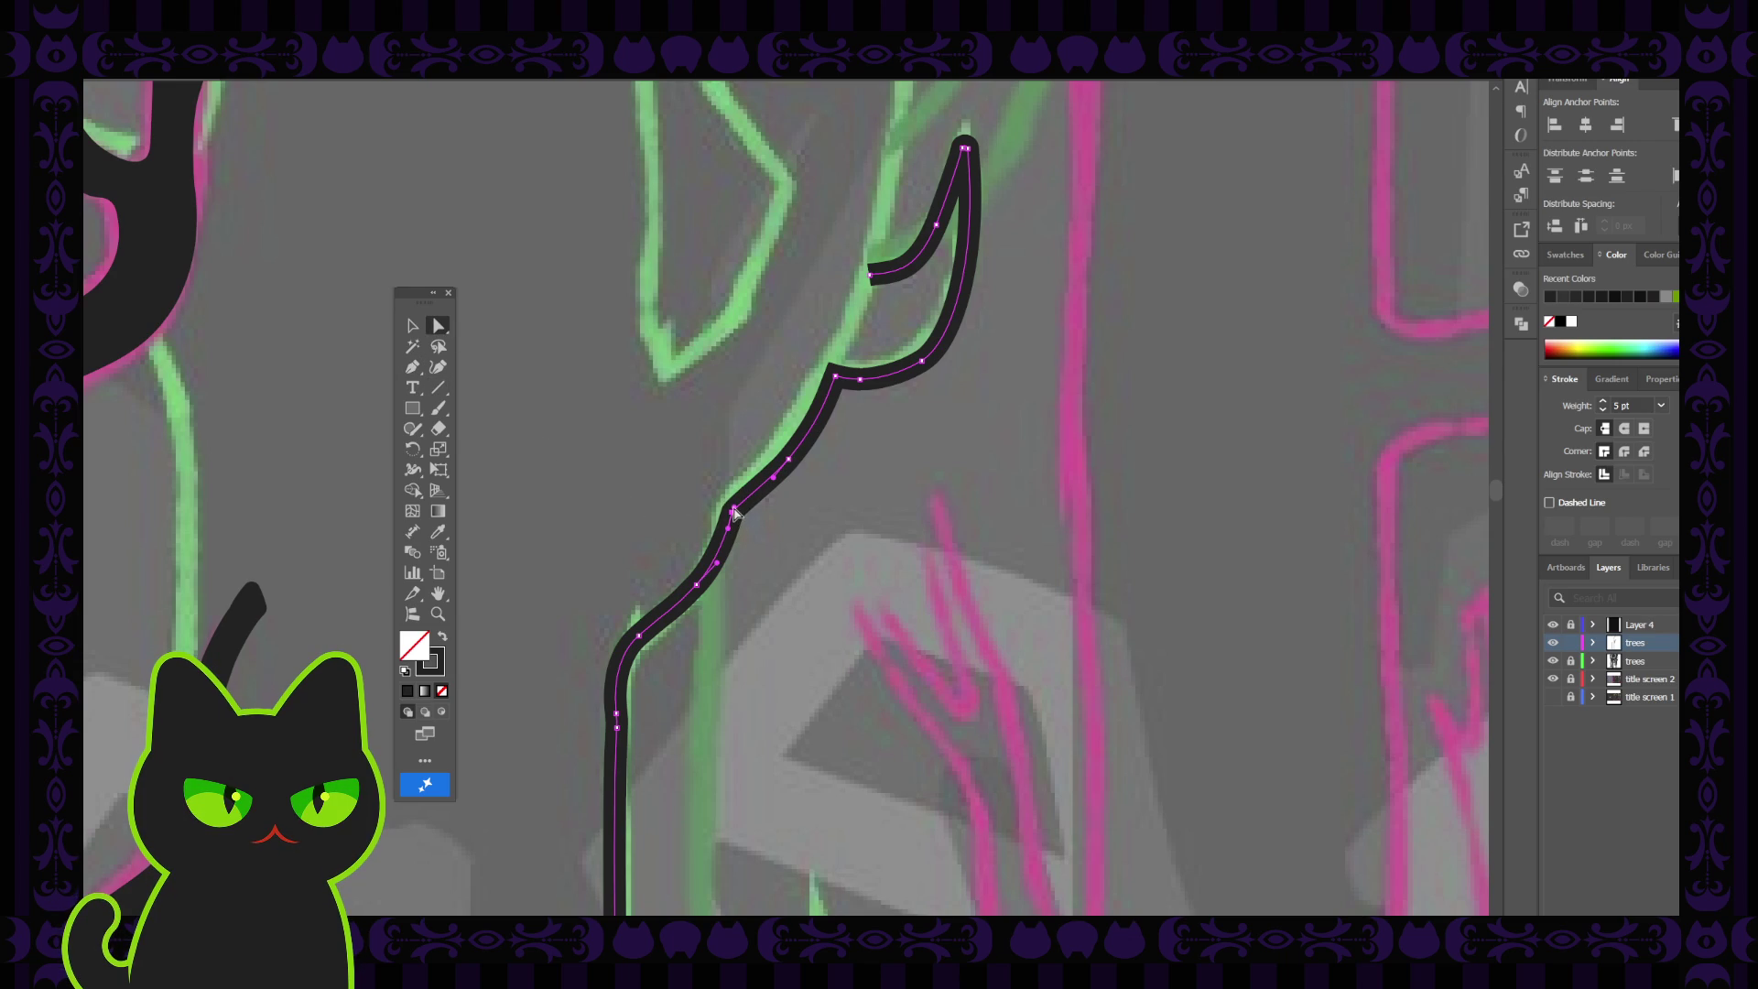
pyautogui.click(744, 497)
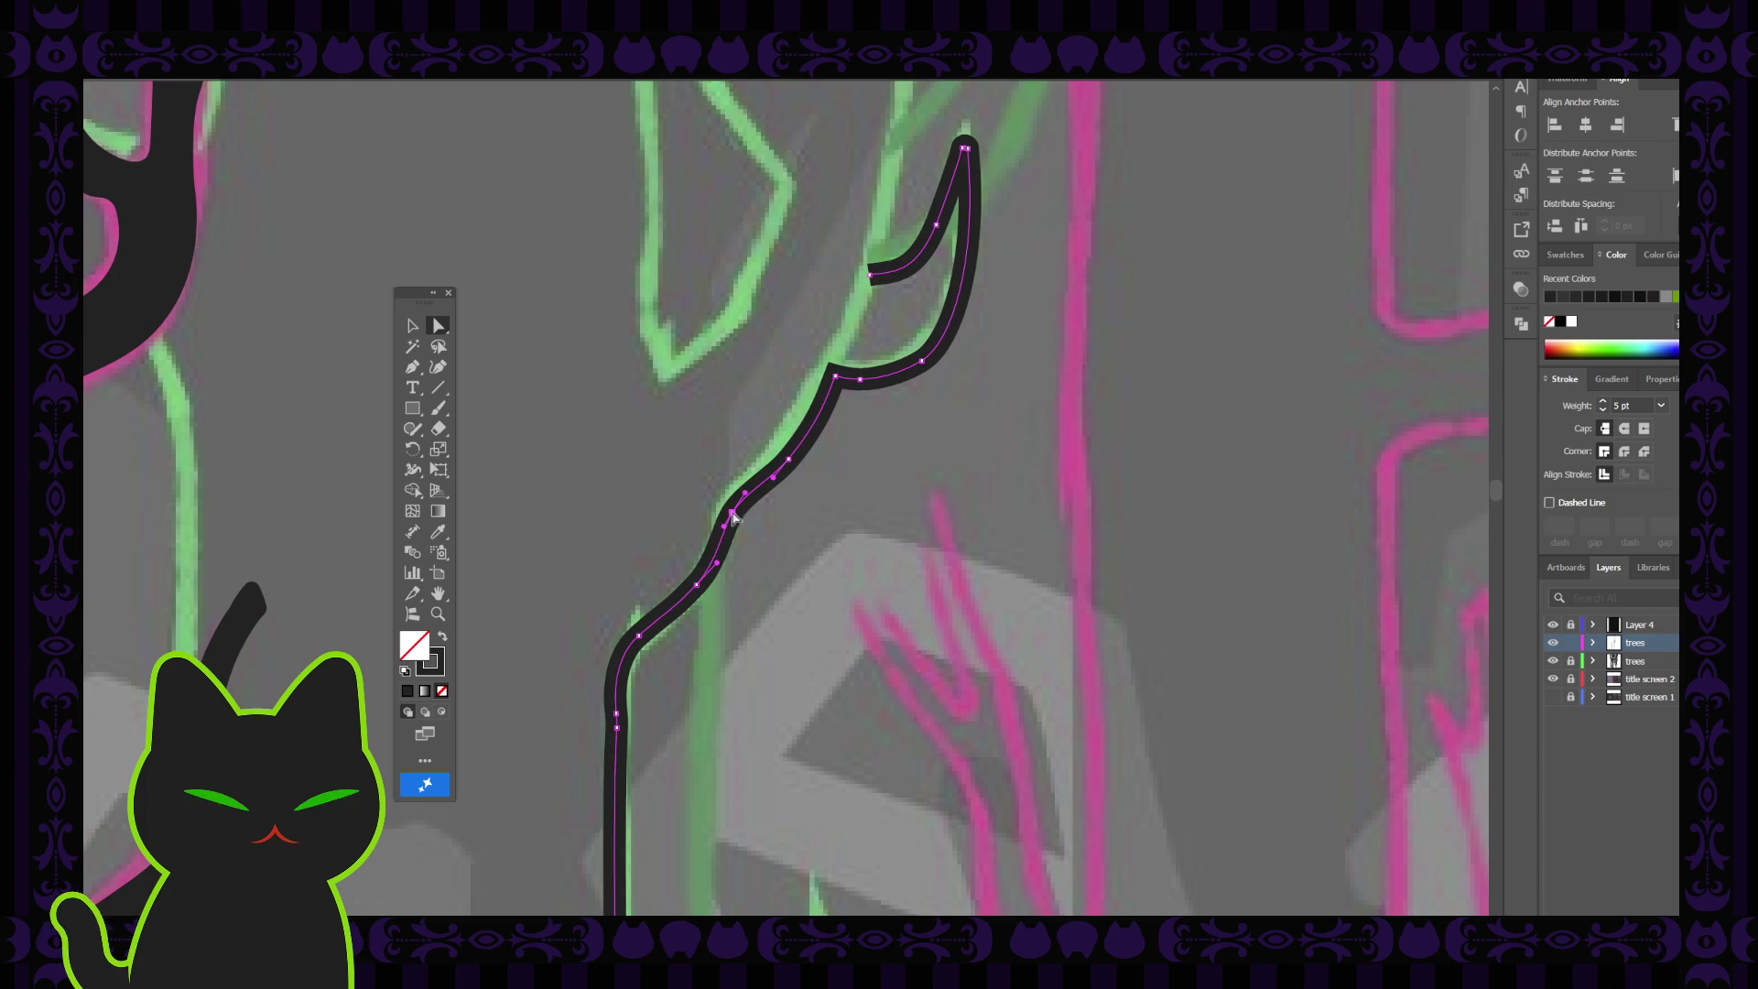
pyautogui.moveTo(733, 517); pyautogui.dragTo(736, 522)
pyautogui.click(697, 587)
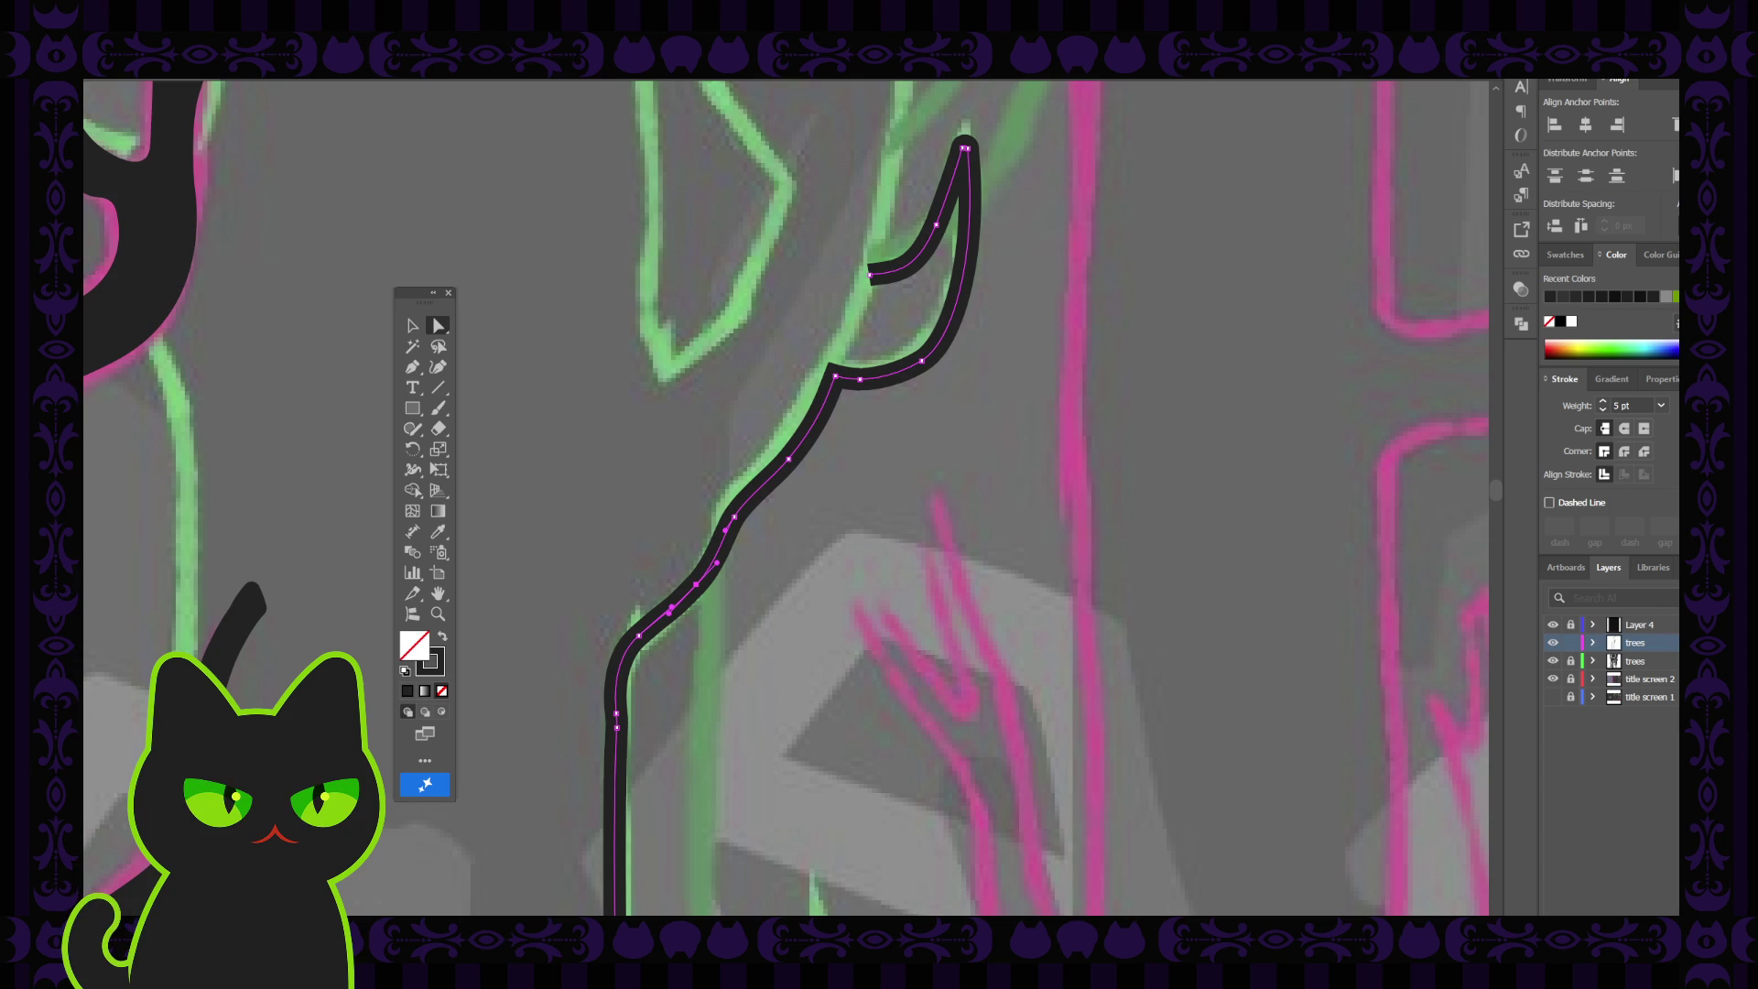
pyautogui.click(616, 724)
pyautogui.hotkey('ctrl', '-')
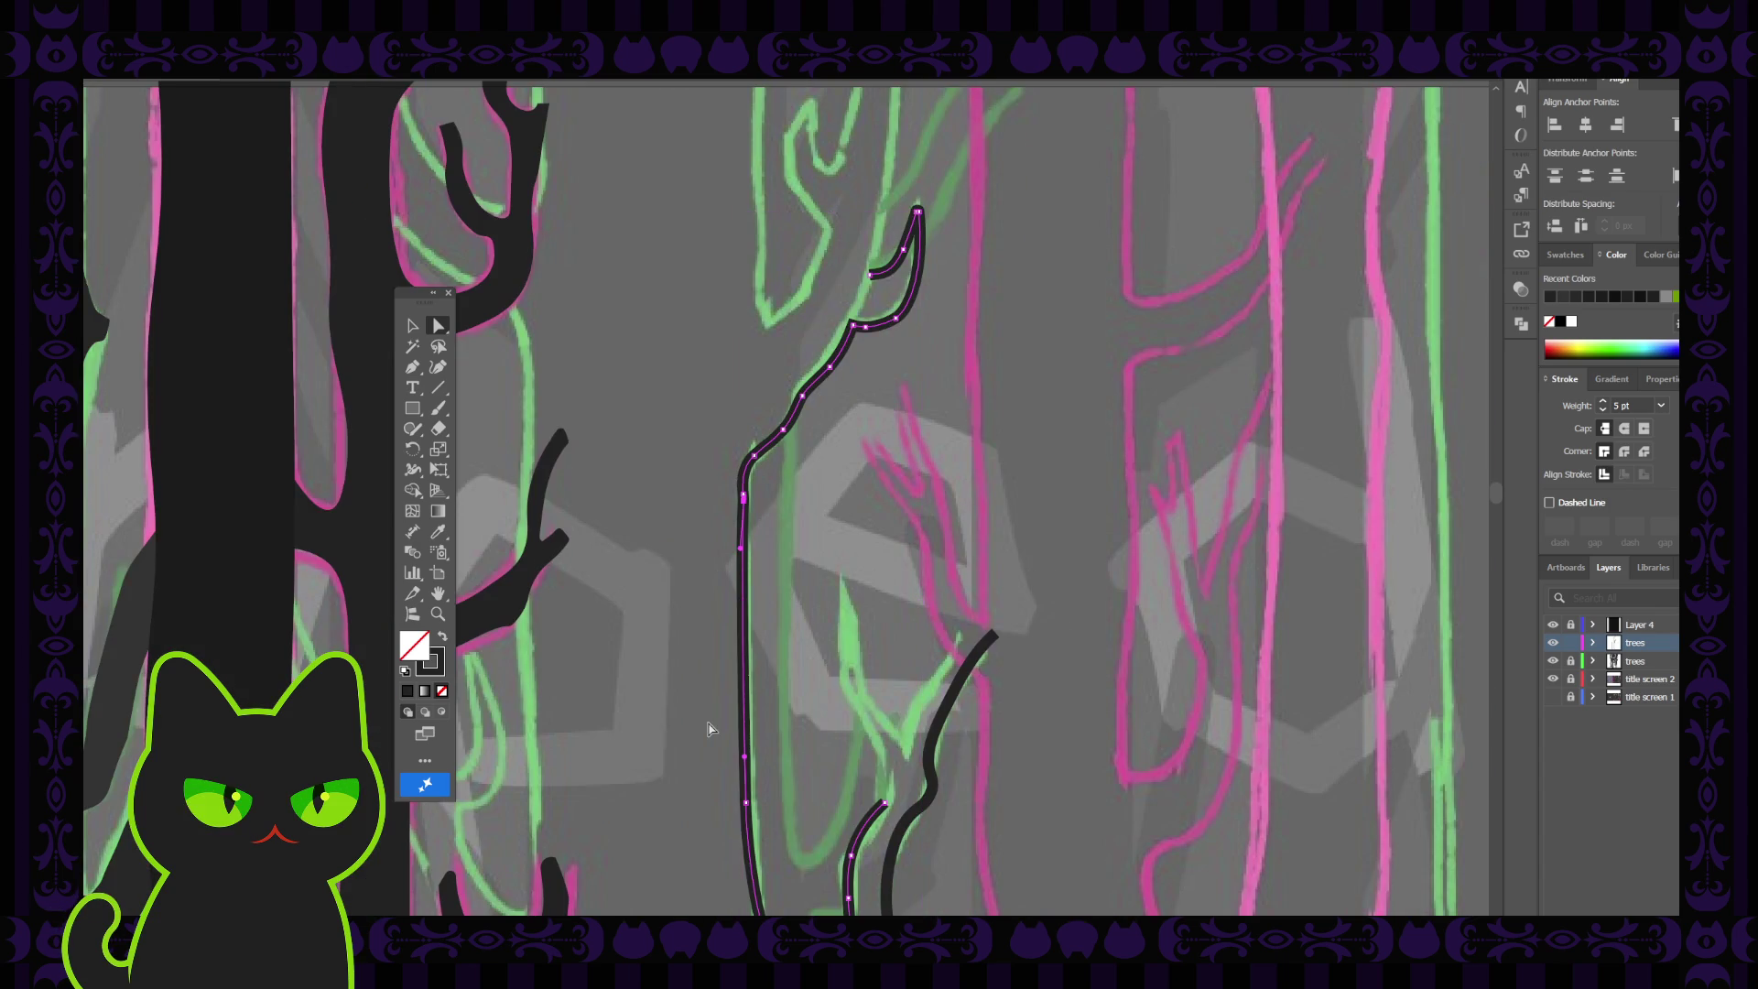
# Zoom in and drag the lower bend anchor to smooth the trunk line's turn
pyautogui.moveTo(710, 577); pyautogui.dragTo(699, 640)
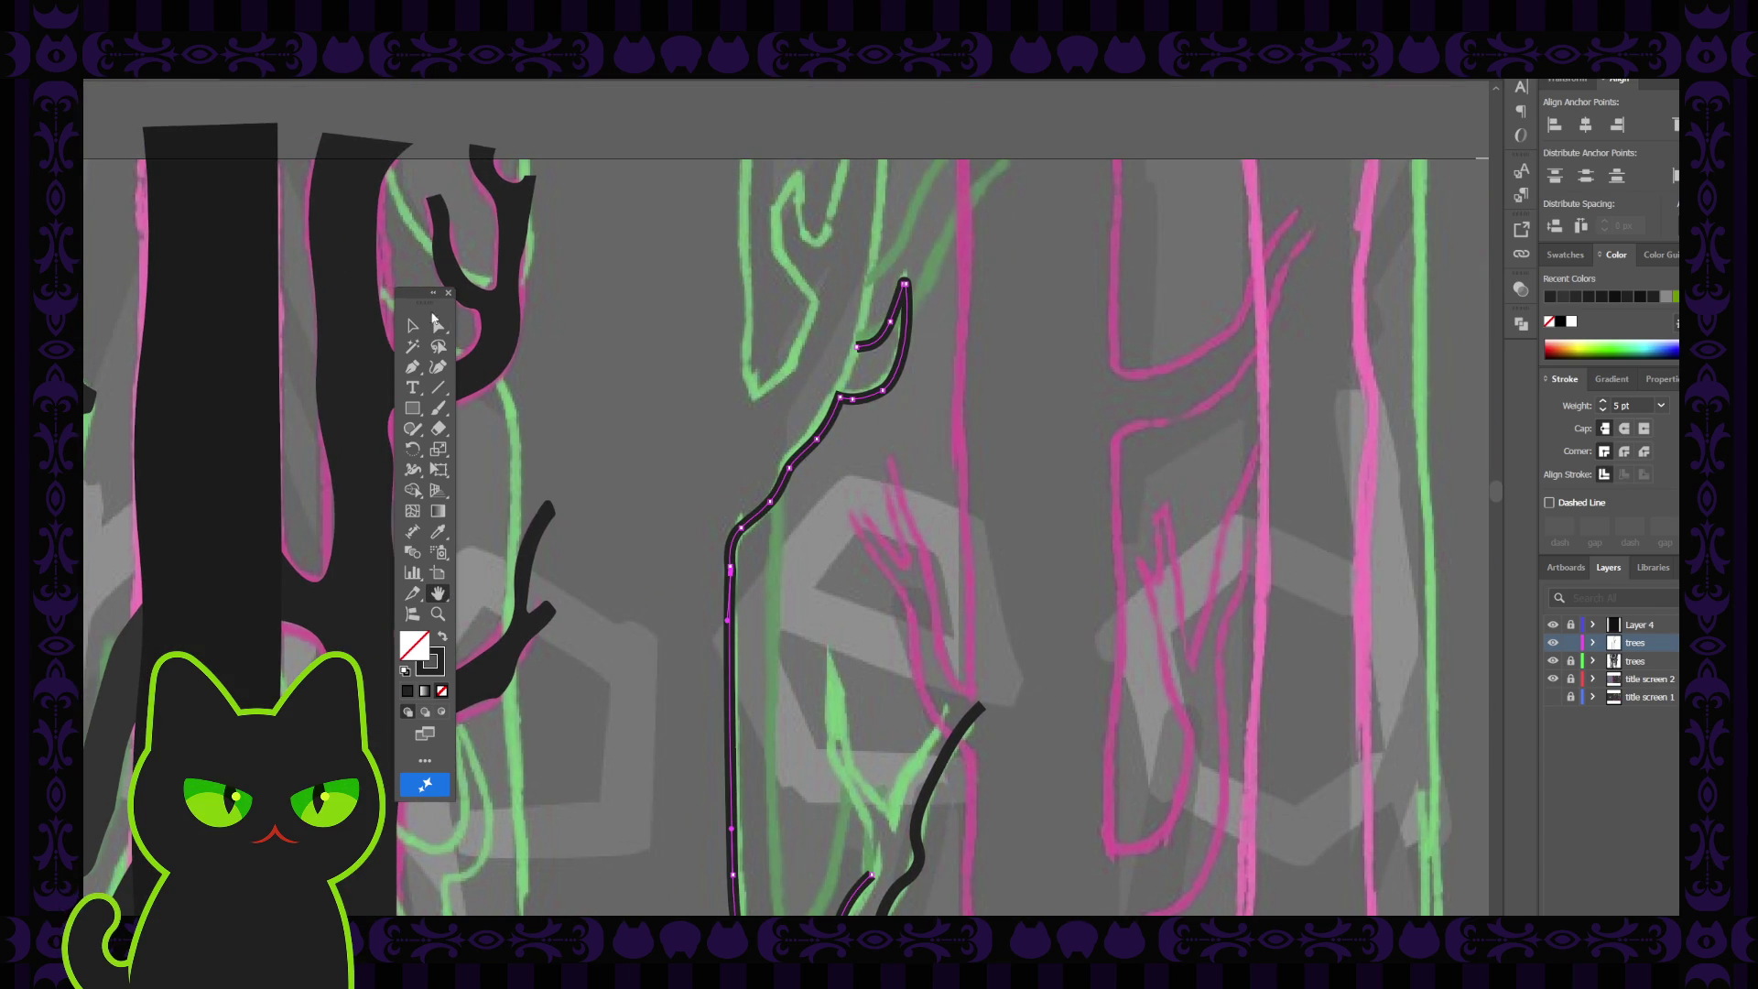
pyautogui.click(413, 327)
pyautogui.click(439, 326)
pyautogui.click(730, 560)
pyautogui.click(730, 569)
pyautogui.hotkey('ctrl', '+')
pyautogui.hotkey('ctrl', '+')
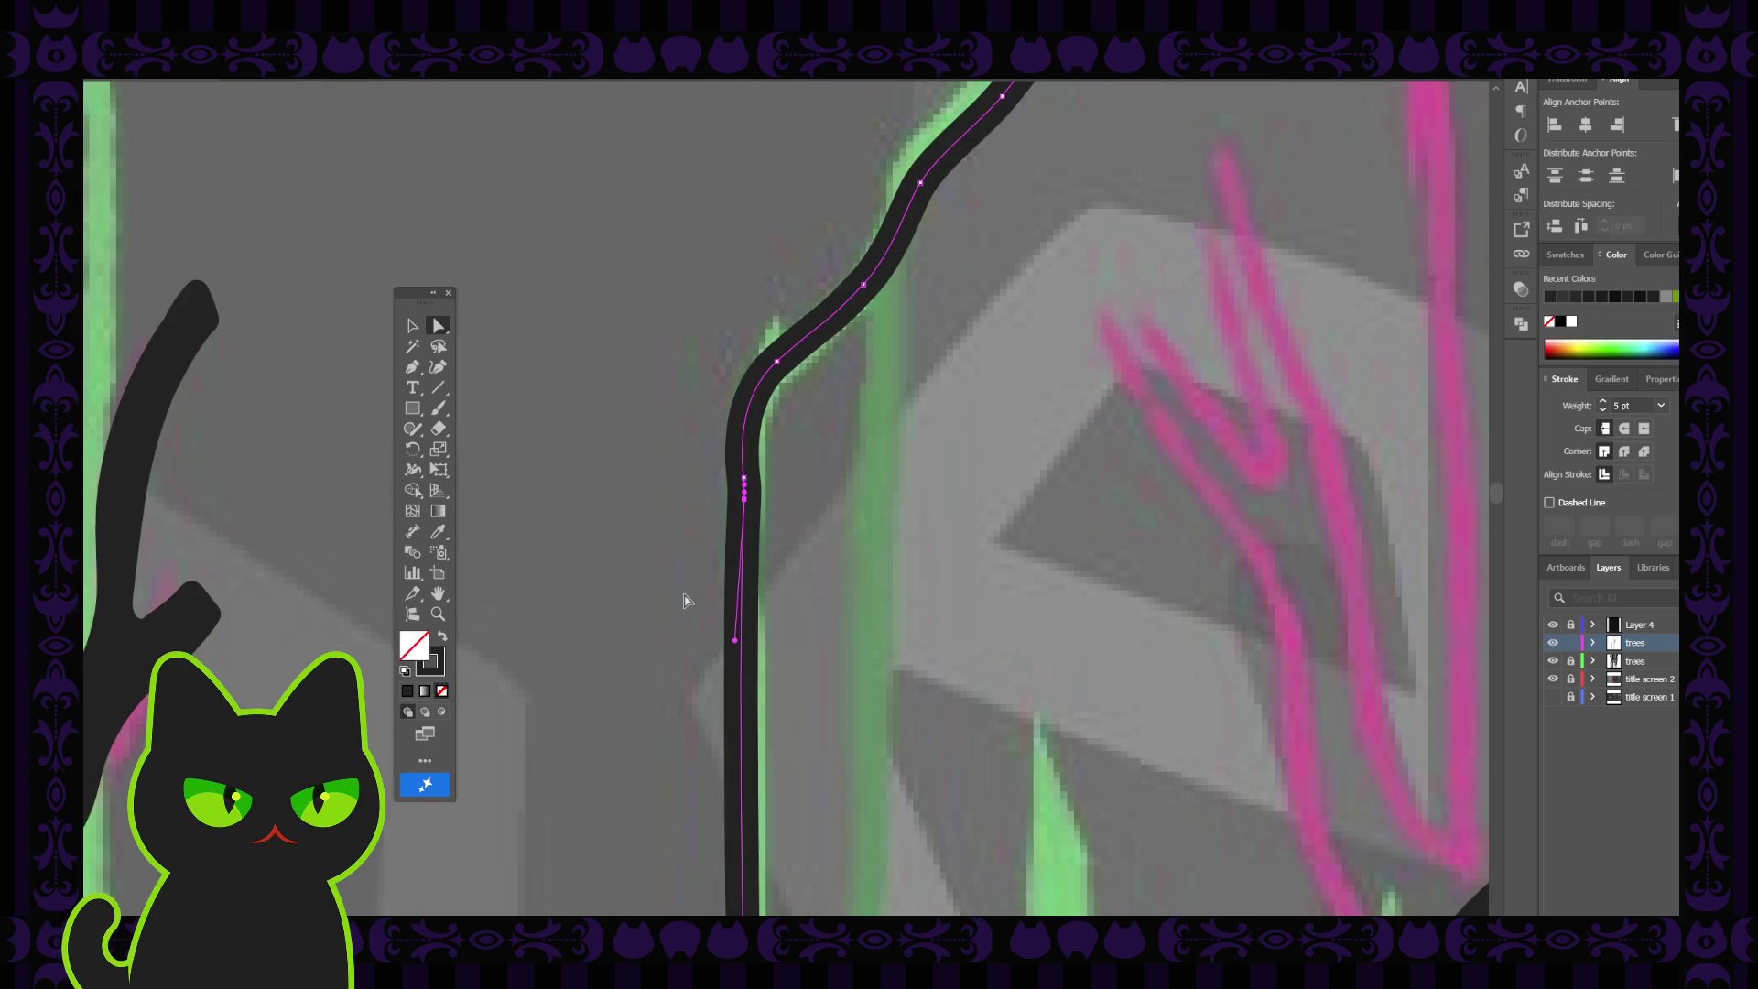
pyautogui.moveTo(745, 503)
pyautogui.mouseDown()
pyautogui.moveTo(745, 538)
pyautogui.moveTo(744, 498)
pyautogui.mouseUp()
pyautogui.click(740, 494)
pyautogui.click(842, 495)
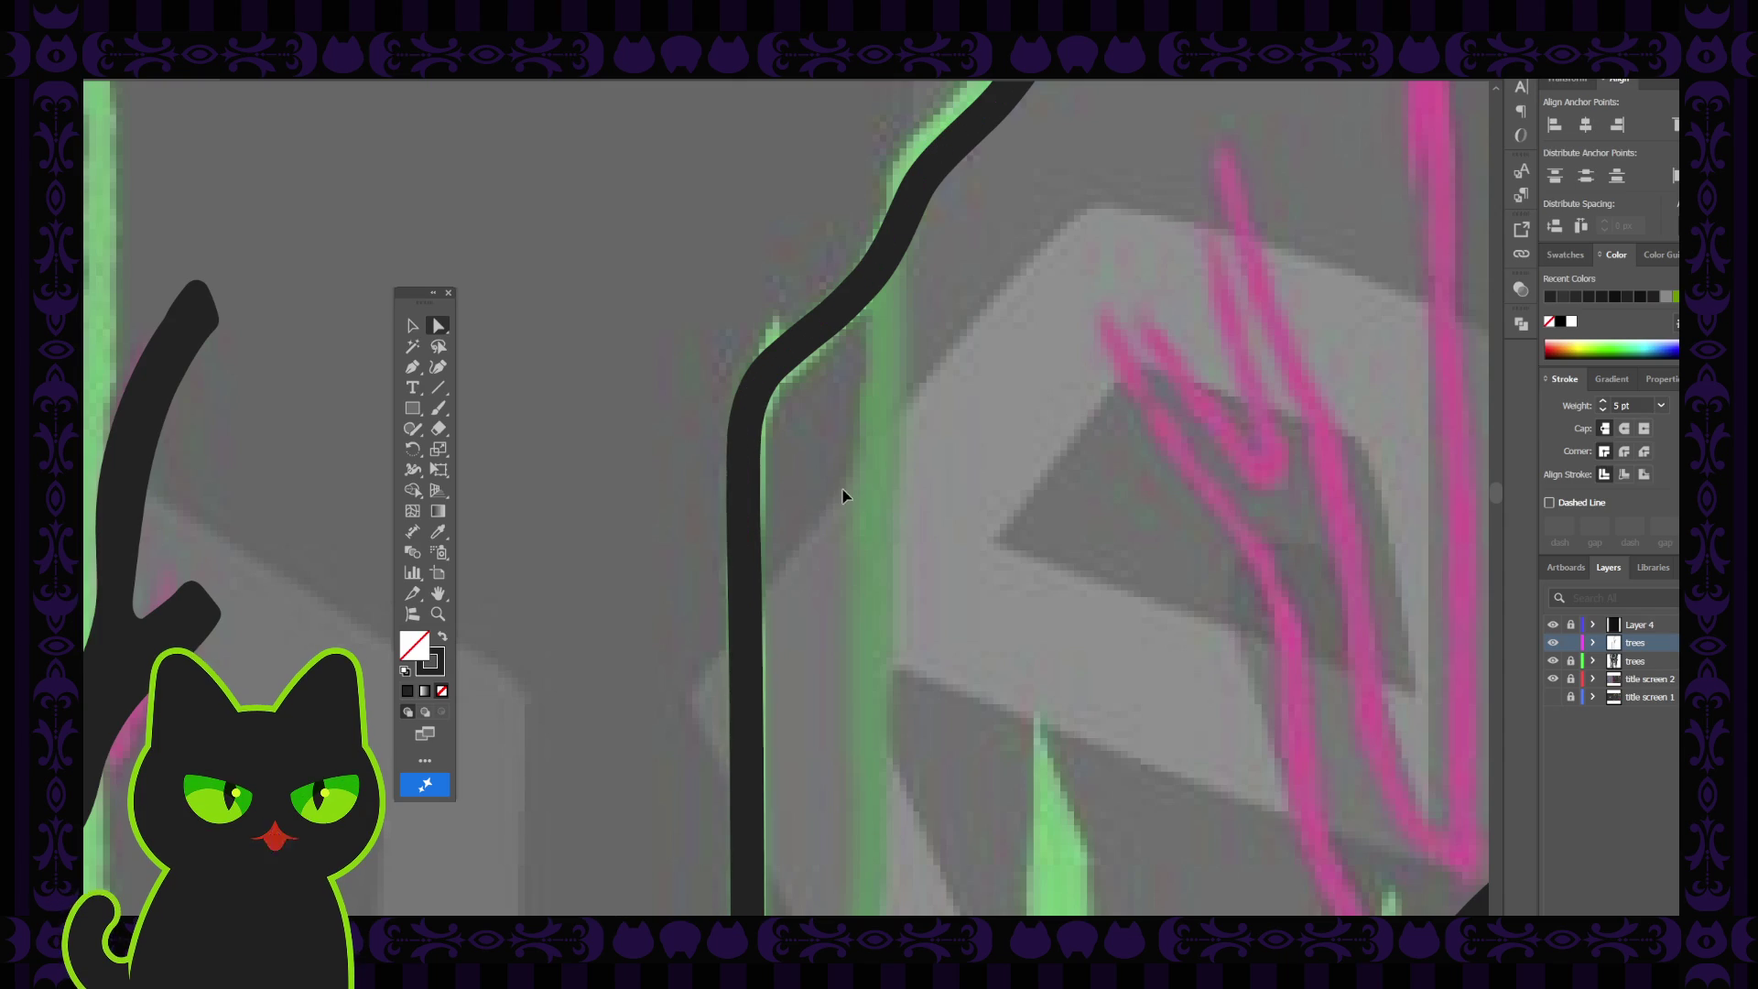
# Zoom out and pan to bring the artboard's top edge back into view
pyautogui.hotkey('ctrl', '-')
pyautogui.hotkey('ctrl', '-')
pyautogui.press('h')
pyautogui.moveTo(765, 357); pyautogui.dragTo(735, 574)
pyautogui.moveTo(738, 475)
pyautogui.mouseDown()
pyautogui.moveTo(727, 522)
pyautogui.moveTo(792, 522)
pyautogui.mouseUp()
pyautogui.click(444, 329)
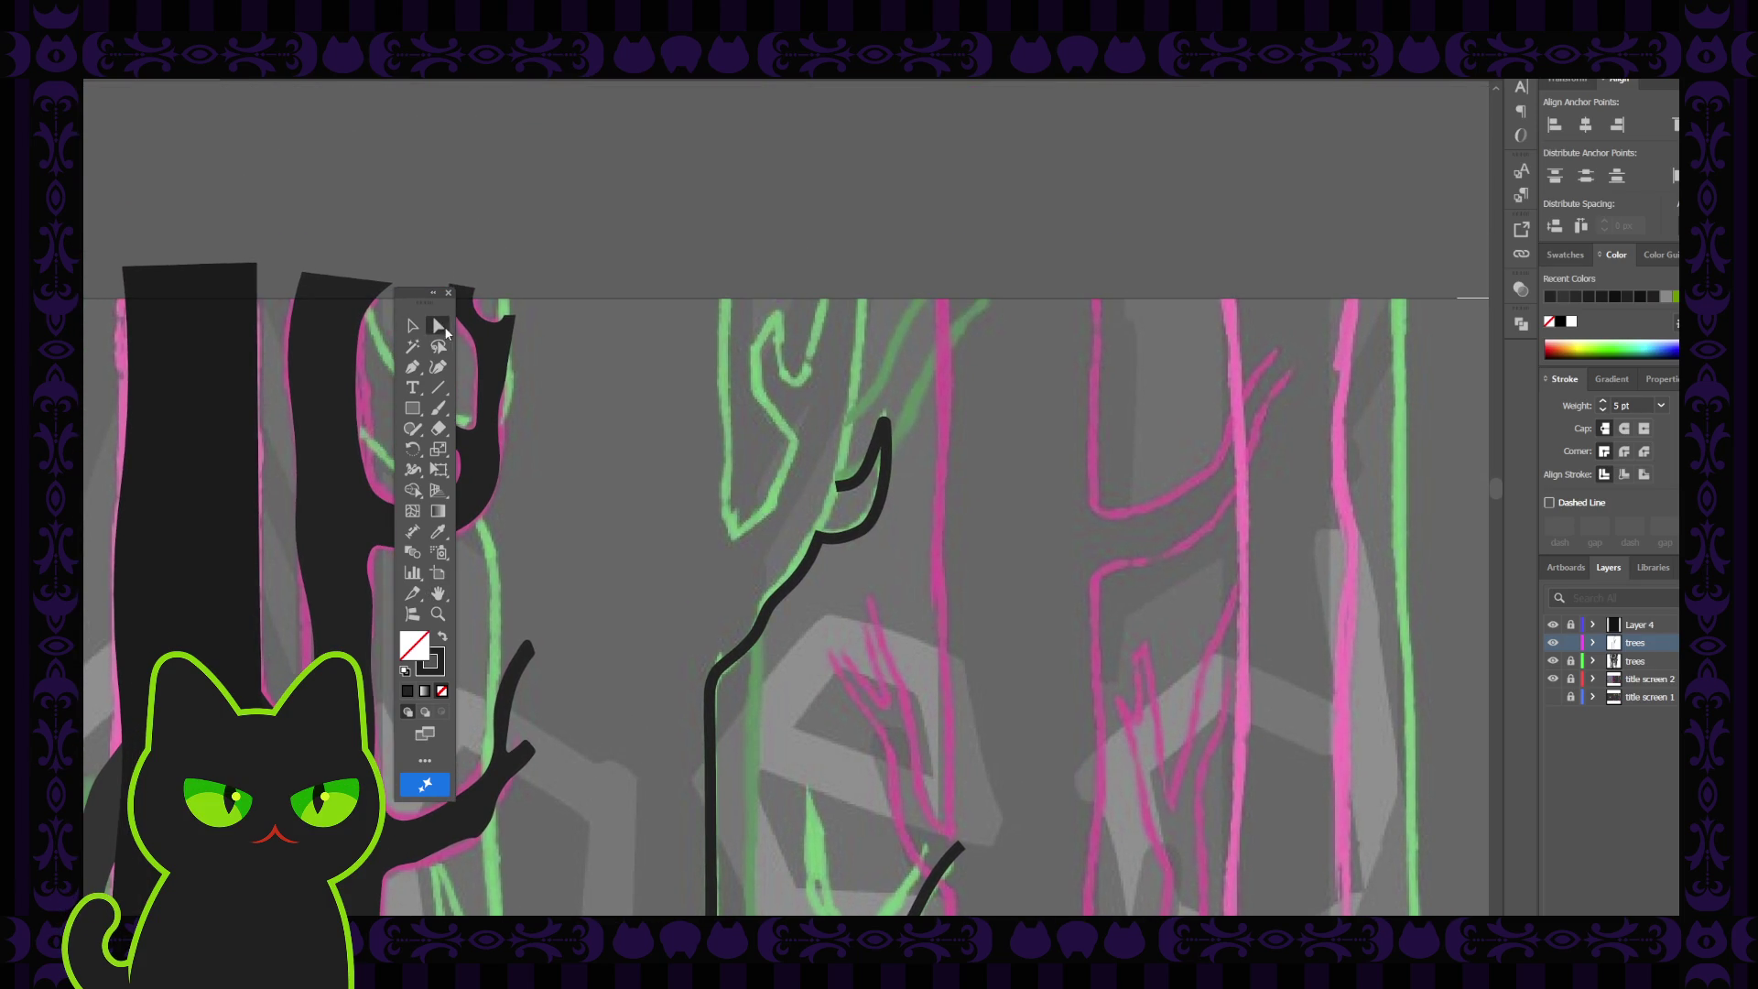
# Drag the live corner widget at the branch-trunk junction to round that corner
pyautogui.click(821, 538)
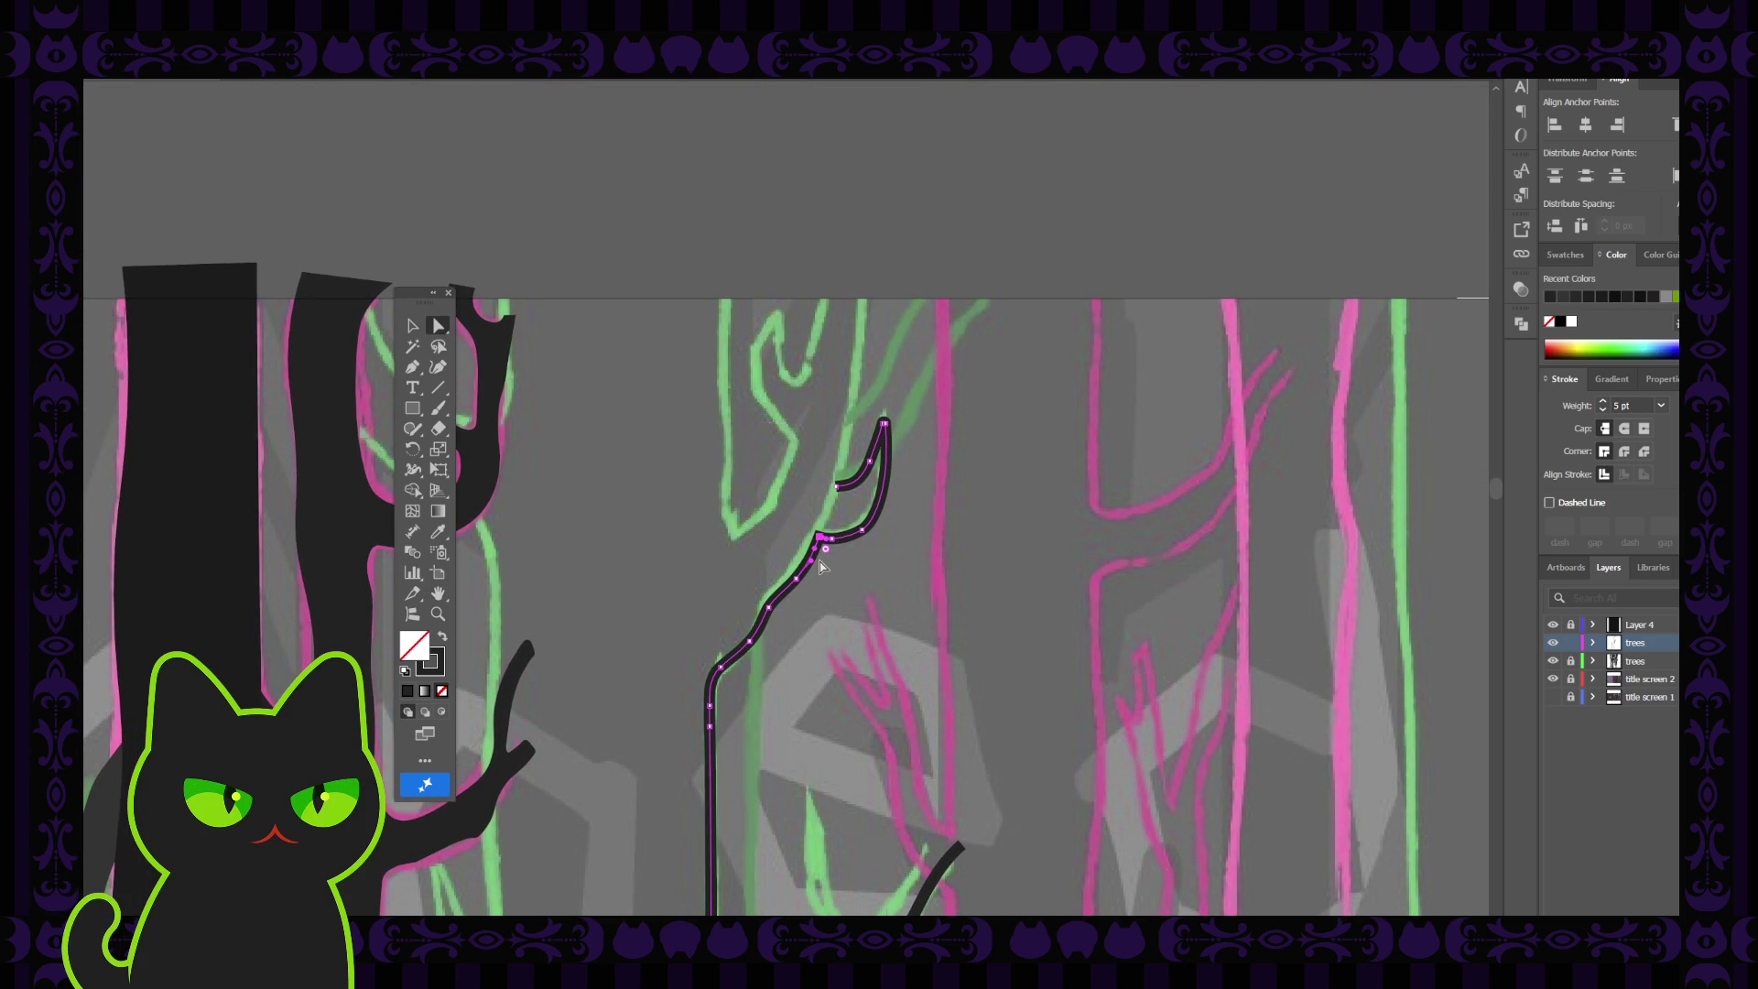
pyautogui.hotkey('ctrl', '=')
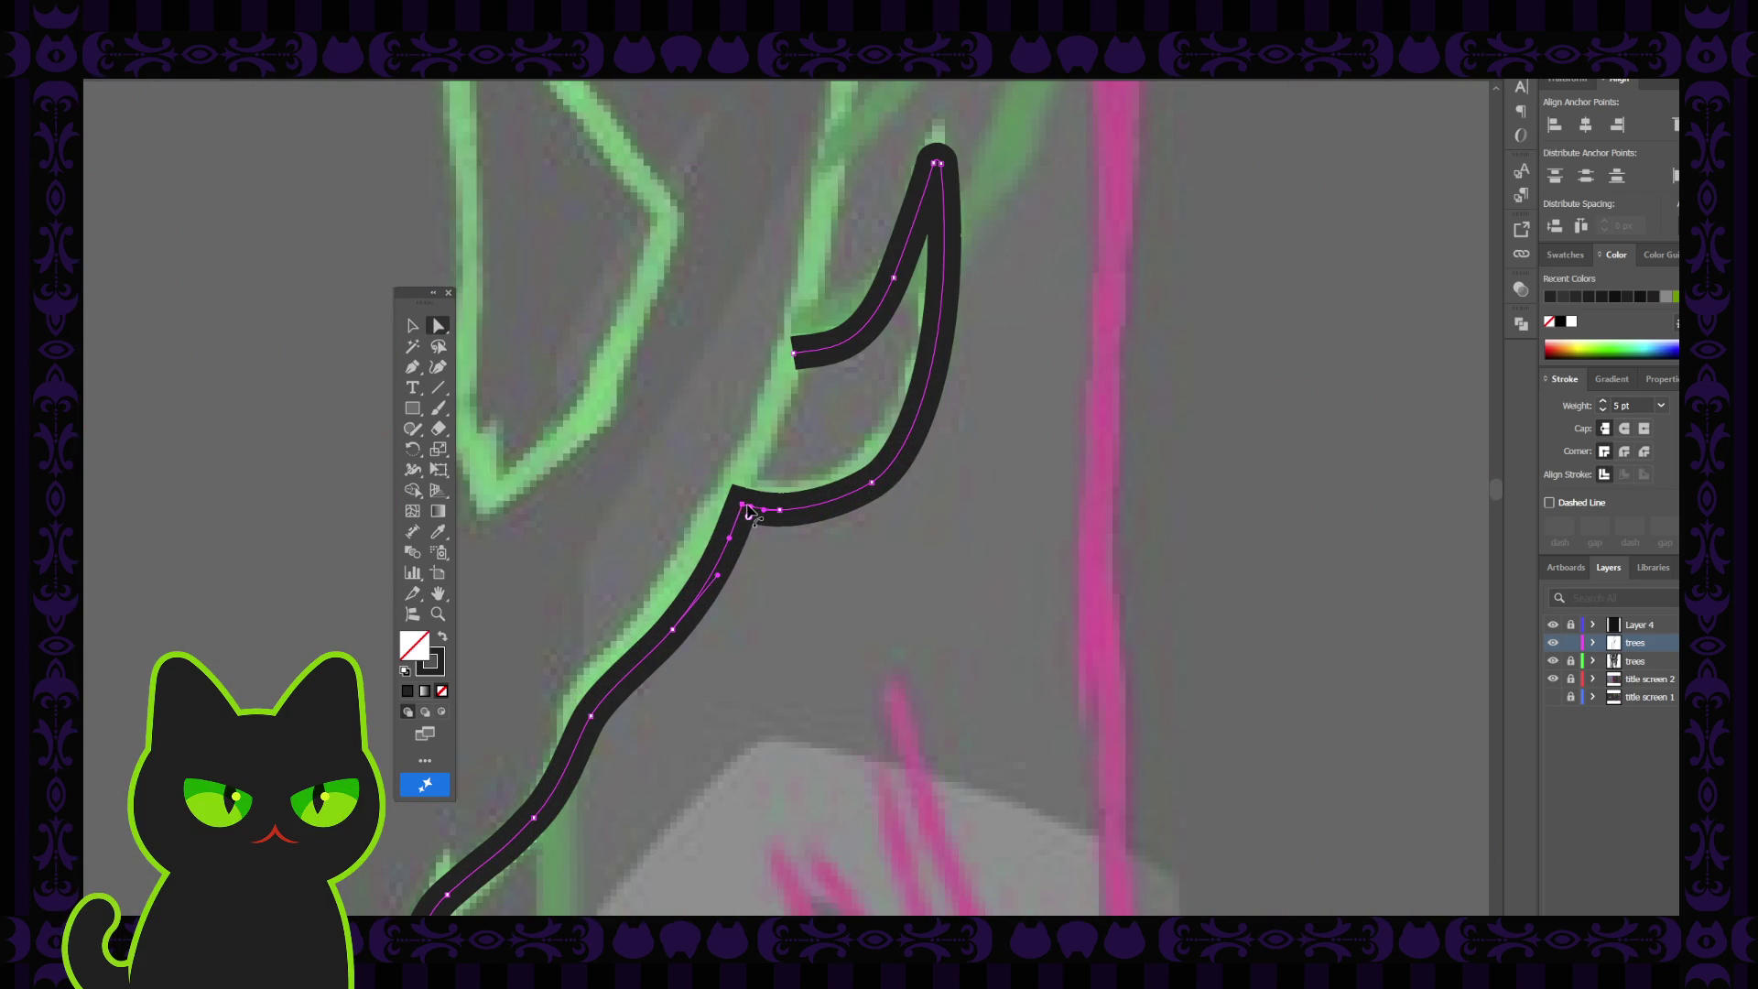
pyautogui.moveTo(744, 511); pyautogui.dragTo(751, 520)
pyautogui.click(758, 567)
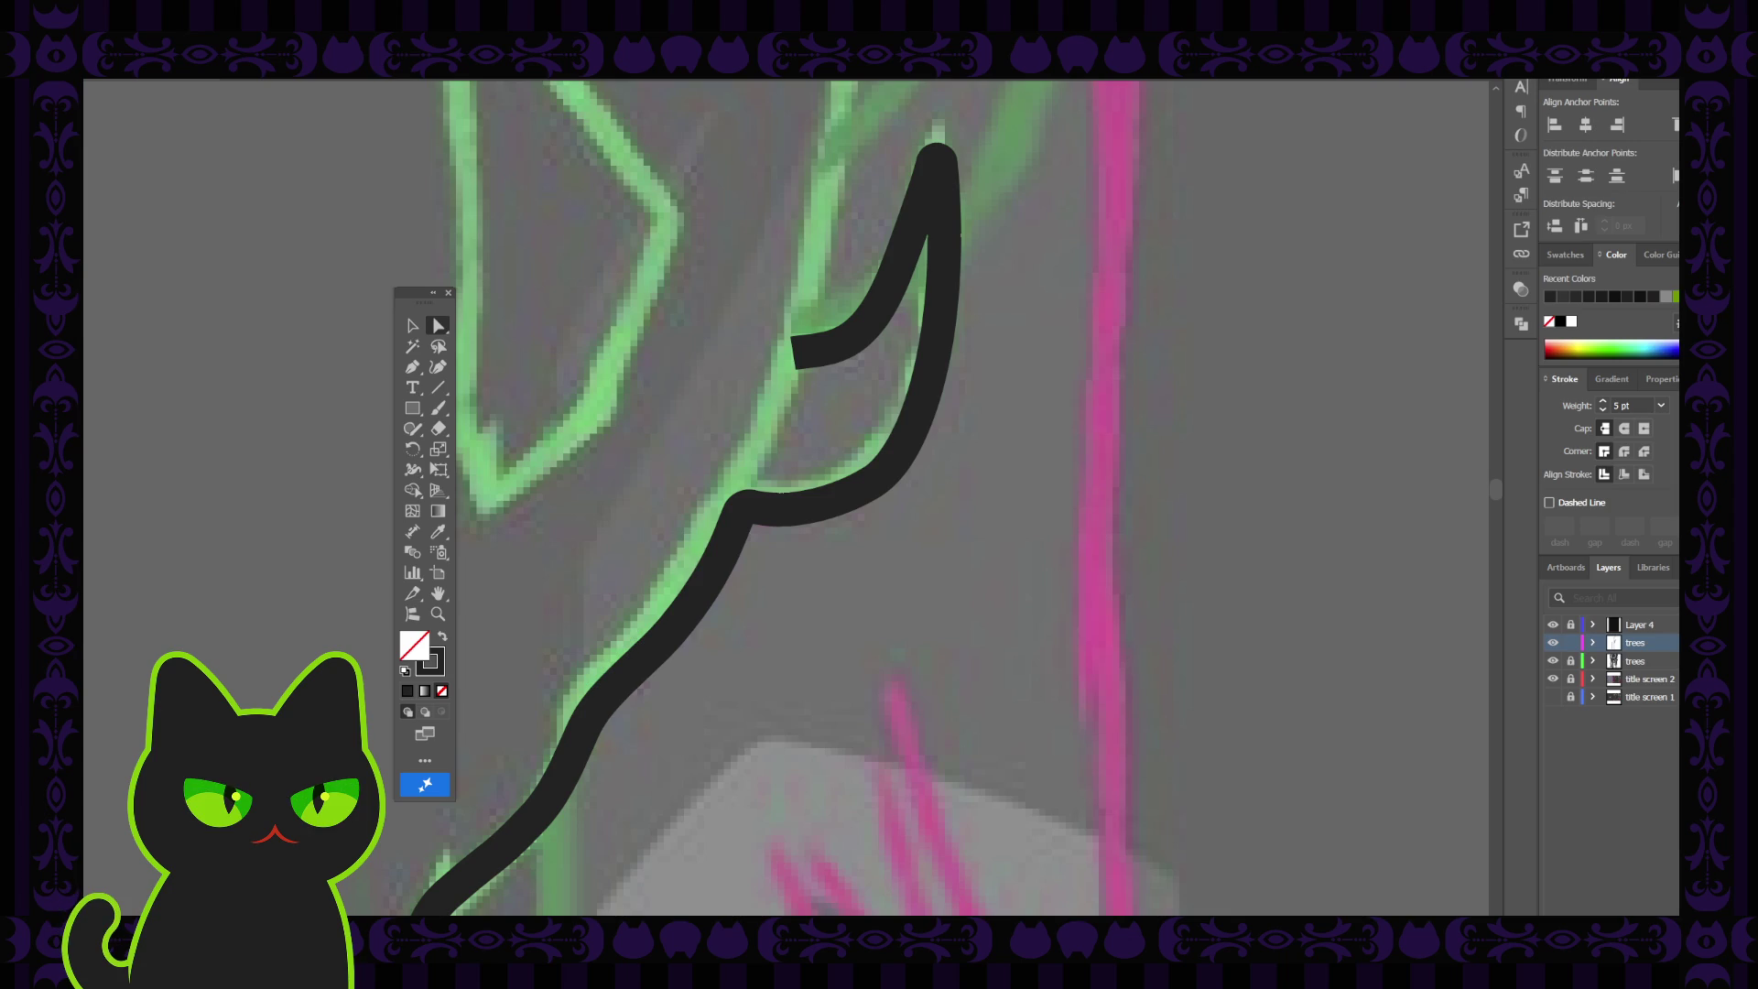
# Zoom out and pan to bring the neighbouring branch sketch lines into view
pyautogui.click(888, 293)
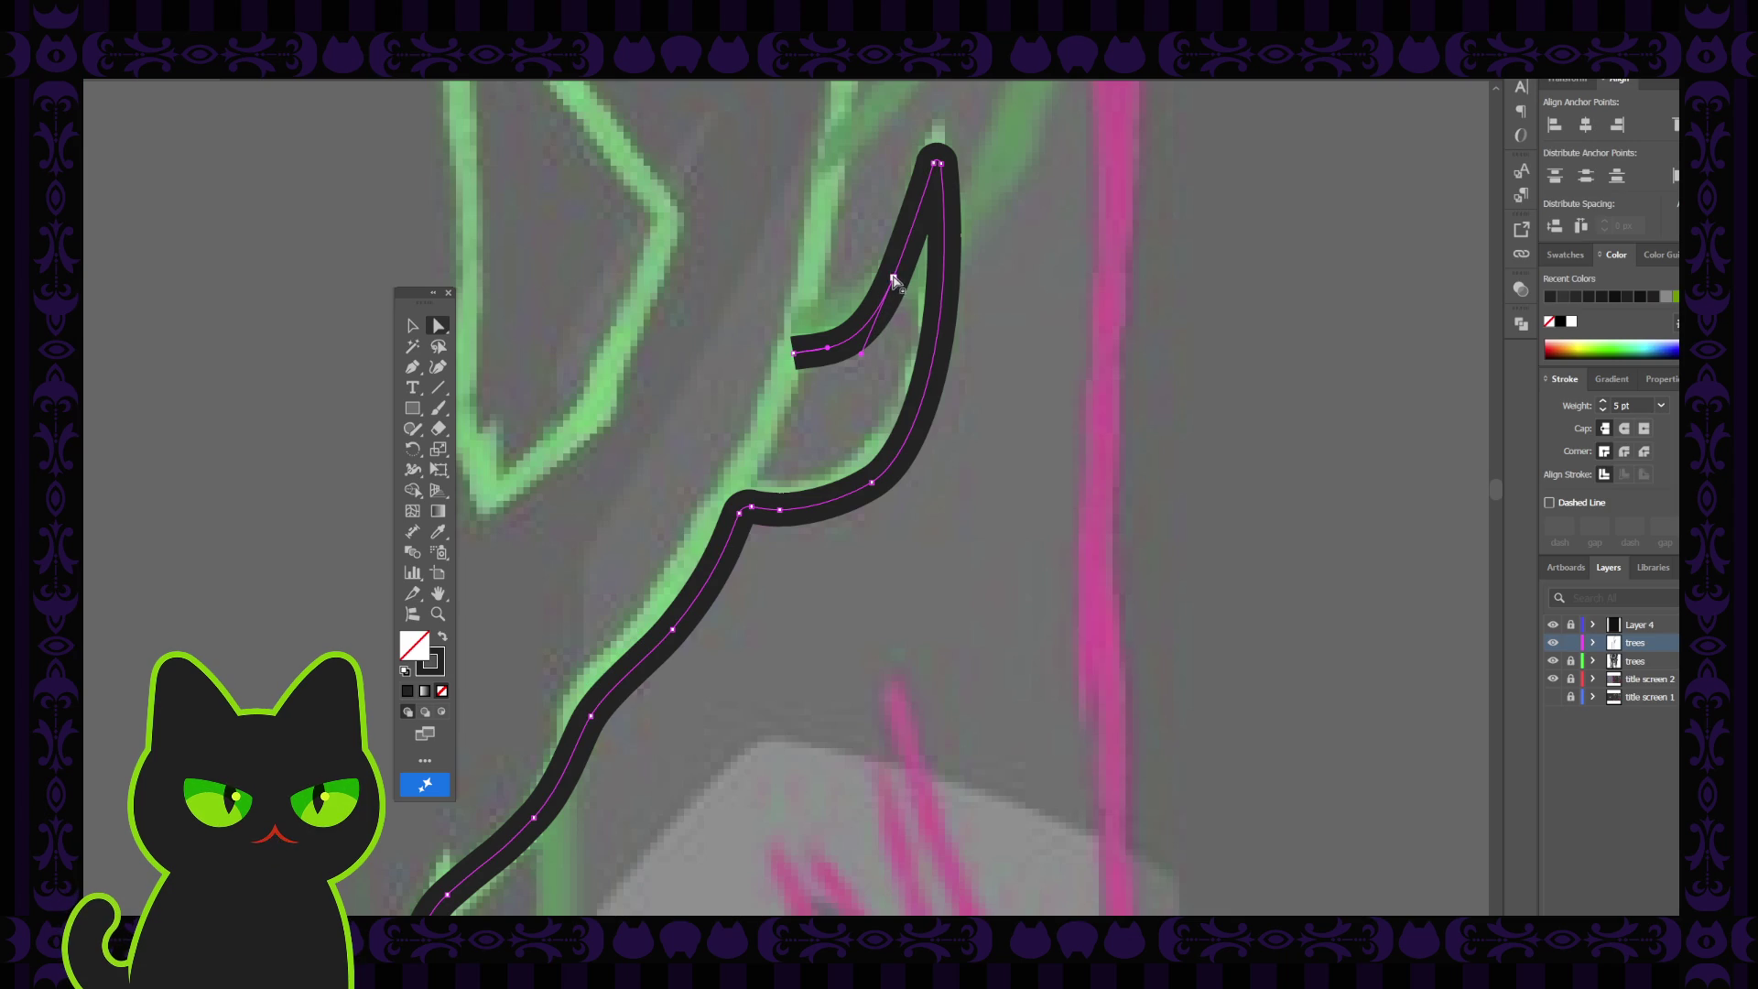
pyautogui.hotkey('ctrl', '-')
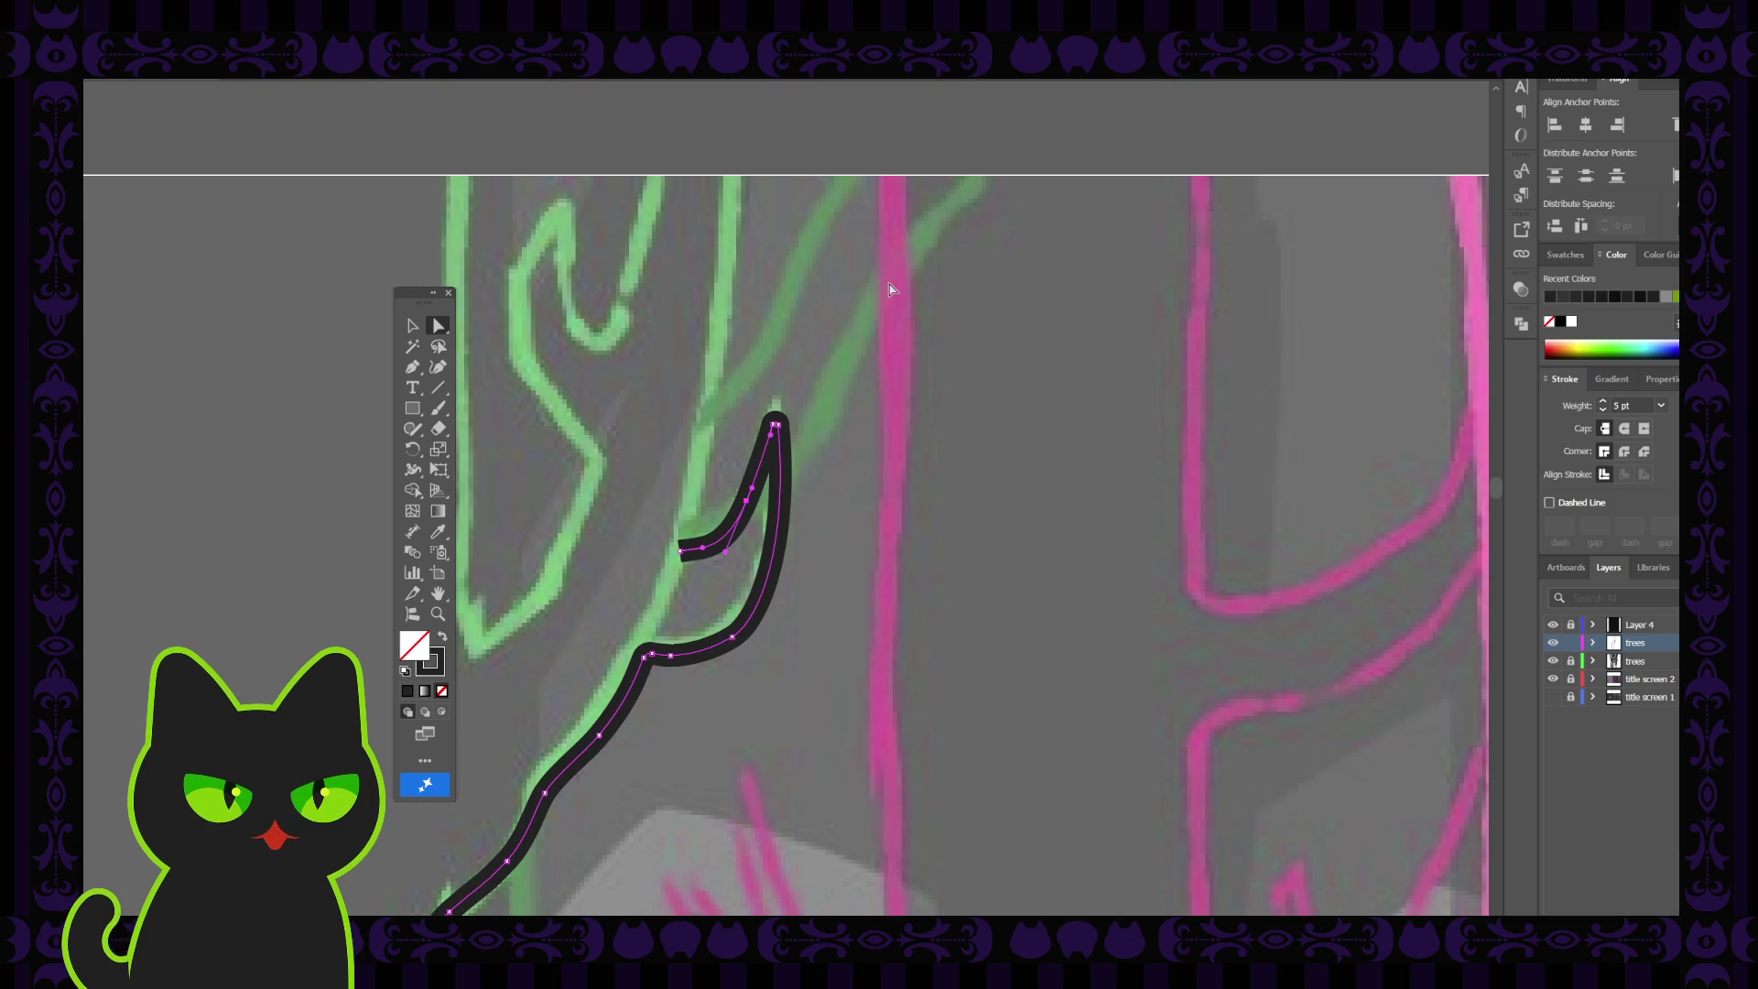
pyautogui.press('h')
pyautogui.moveTo(753, 384)
pyautogui.mouseDown()
pyautogui.moveTo(836, 408)
pyautogui.moveTo(786, 429)
pyautogui.mouseUp()
pyautogui.click(412, 325)
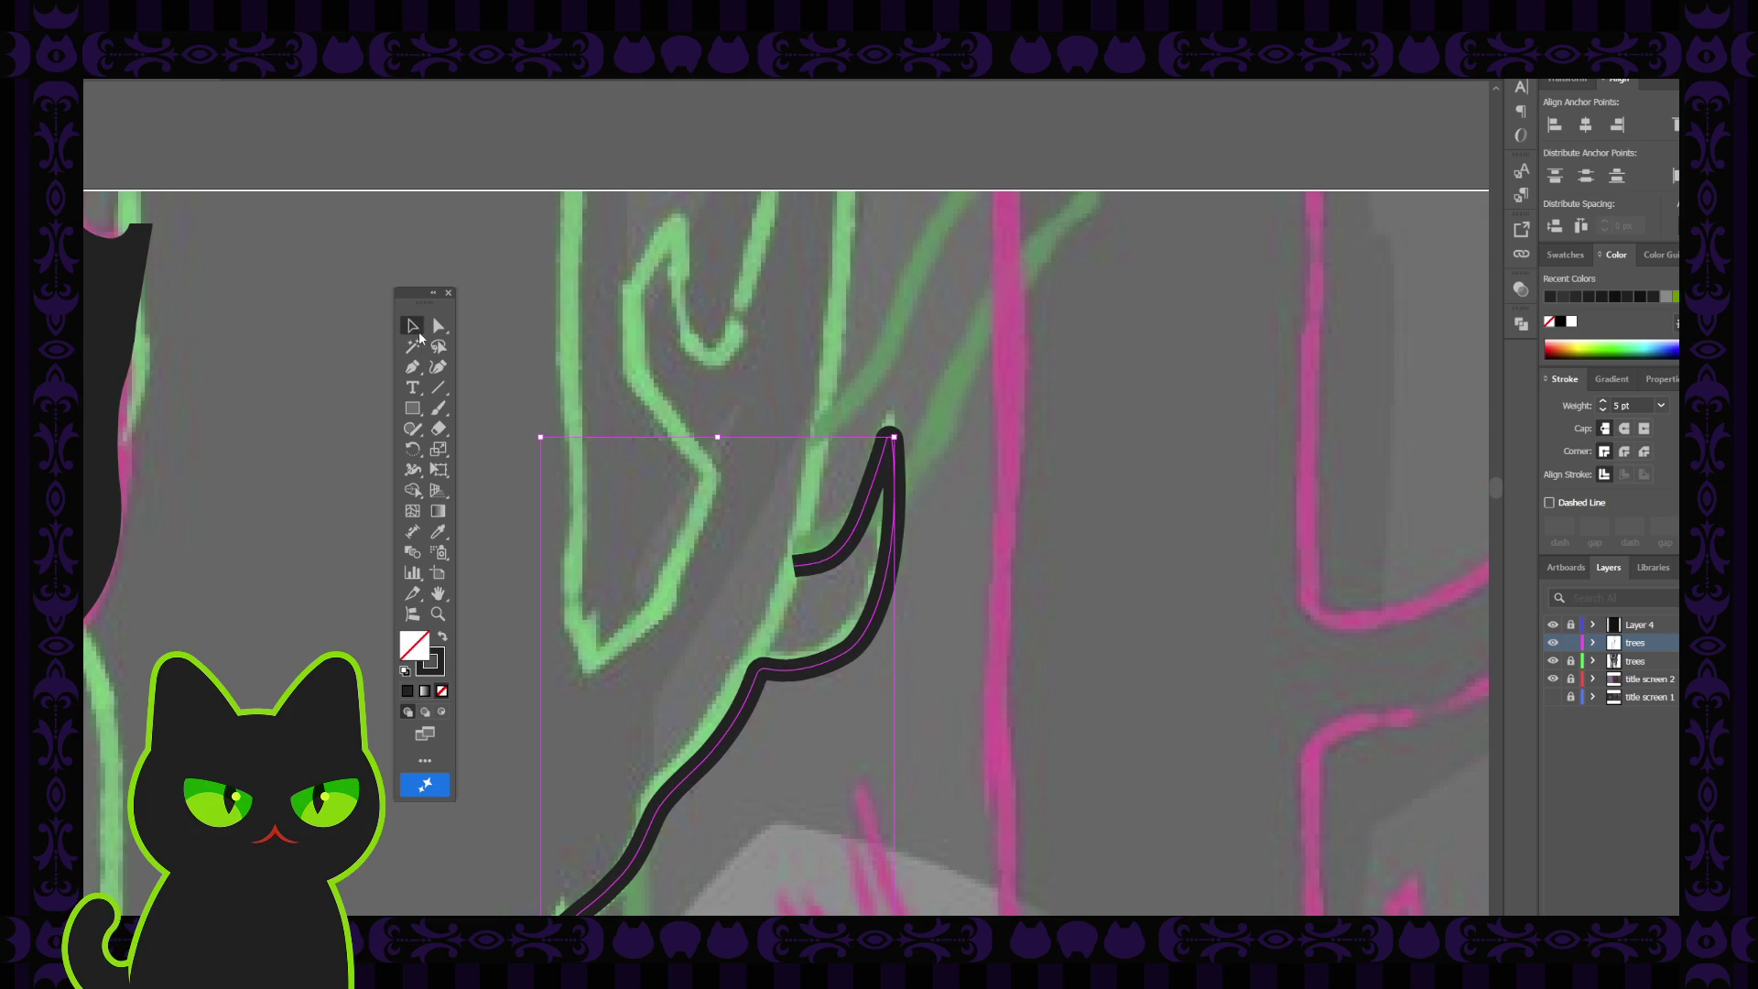
pyautogui.click(548, 384)
# Draw a curved stroke down the branch sketch, ending toward the lower left
pyautogui.click(438, 366)
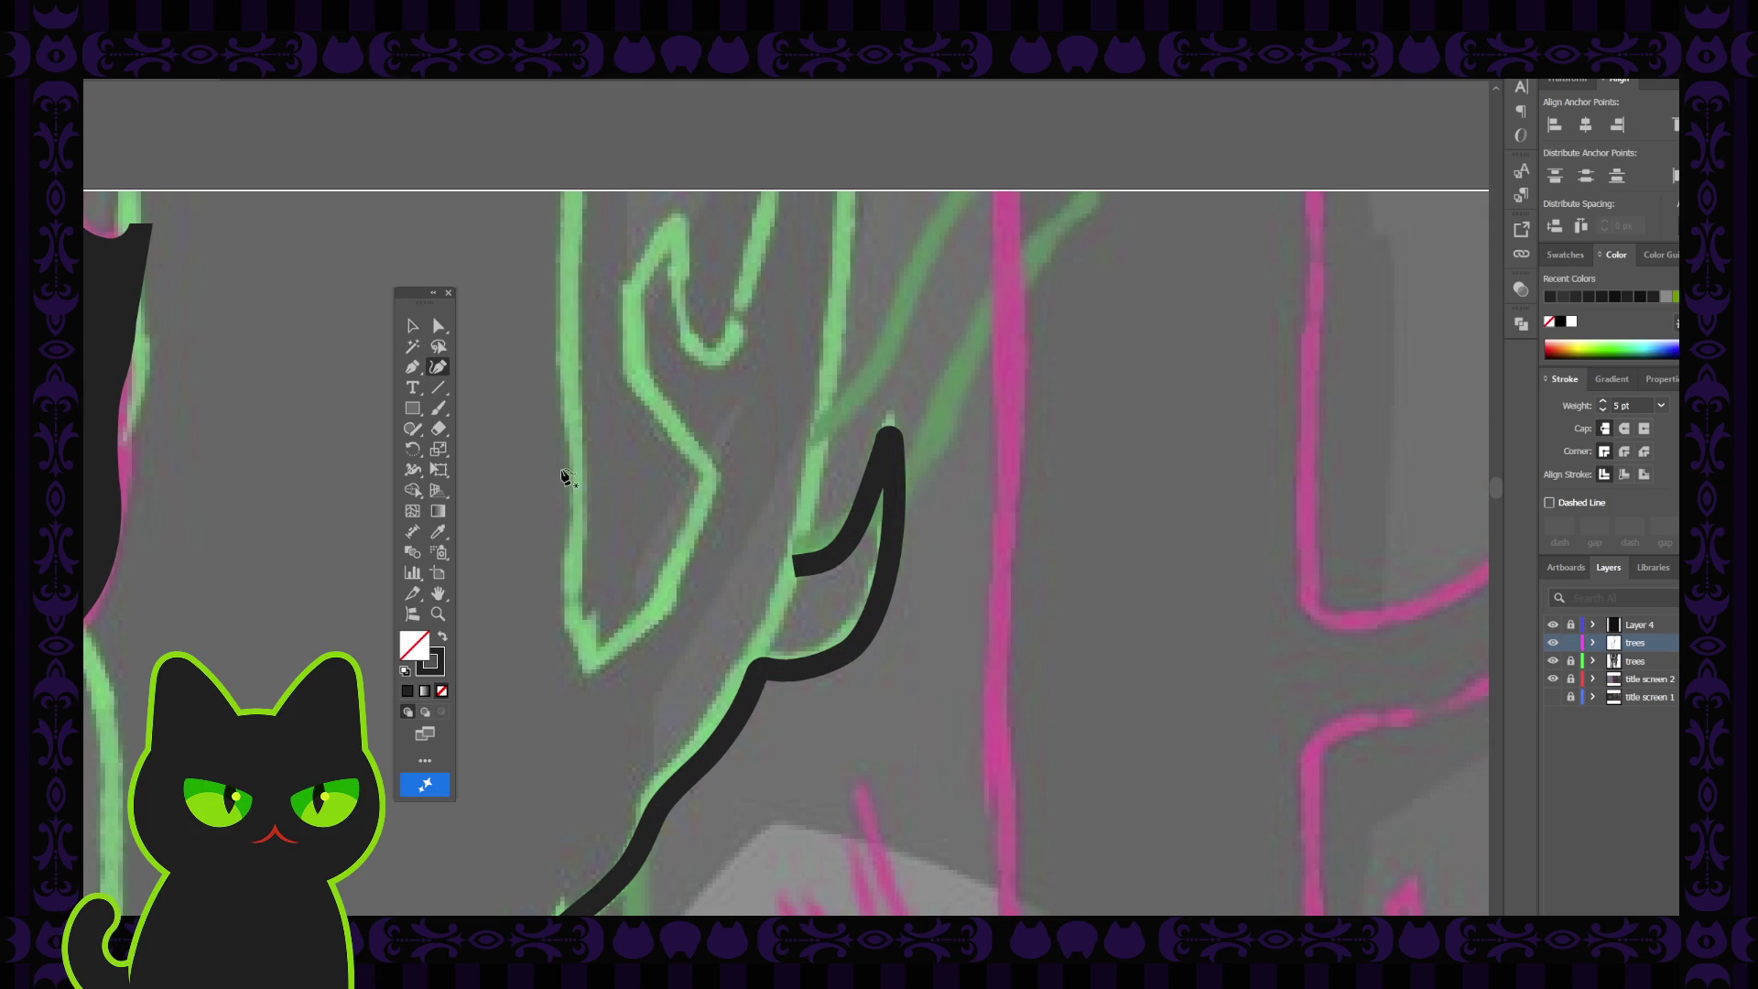
pyautogui.click(709, 471)
pyautogui.click(688, 547)
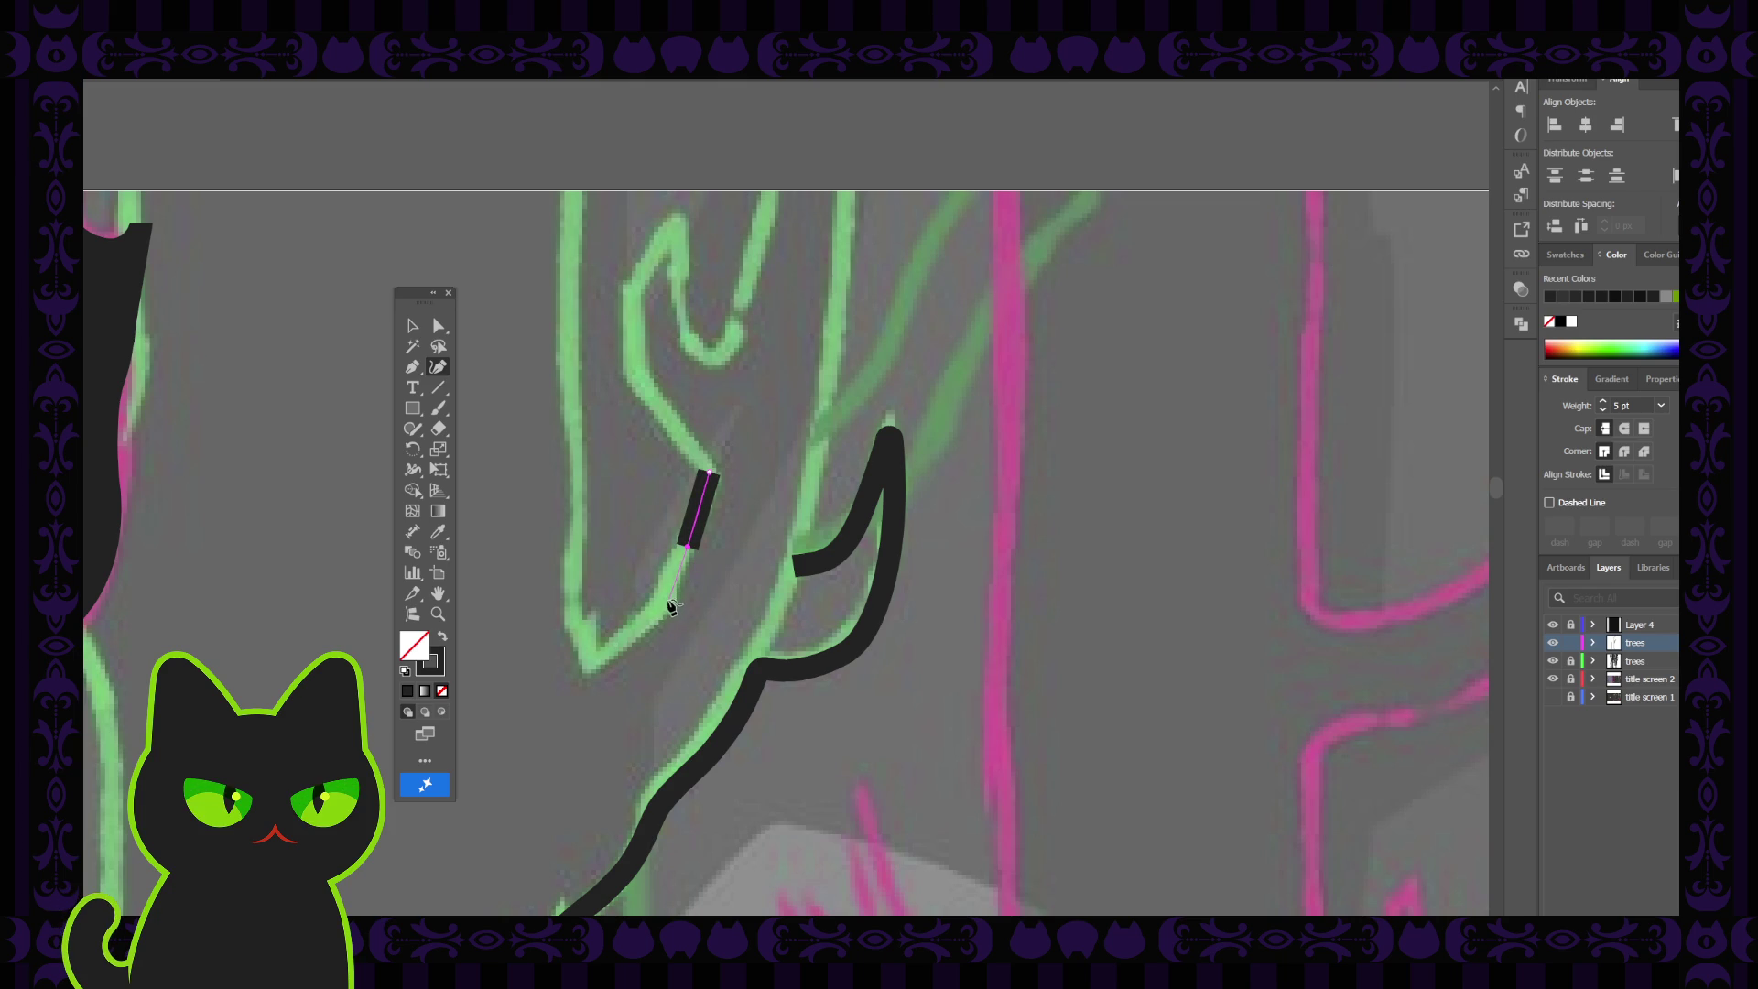
pyautogui.click(672, 601)
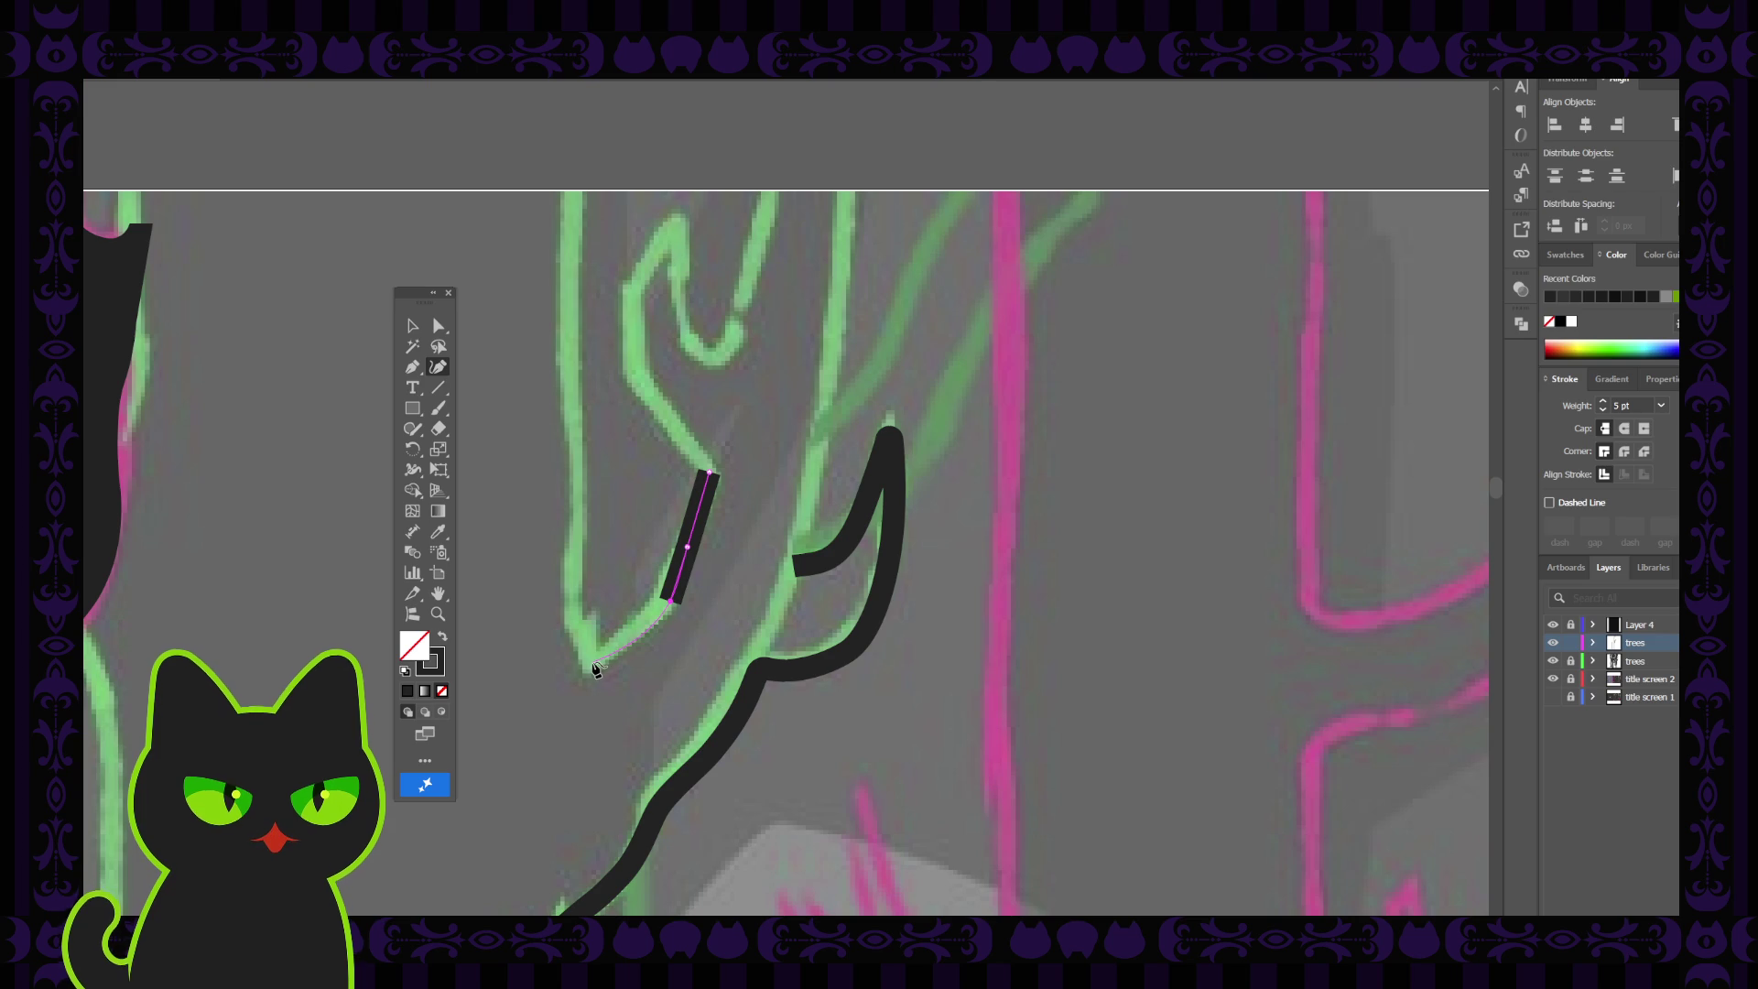
pyautogui.click(591, 661)
pyautogui.click(412, 326)
pyautogui.click(479, 404)
# Trace a pen path from the artboard's top edge down the trunk line, joining the curve's end
pyautogui.click(412, 367)
pyautogui.click(572, 176)
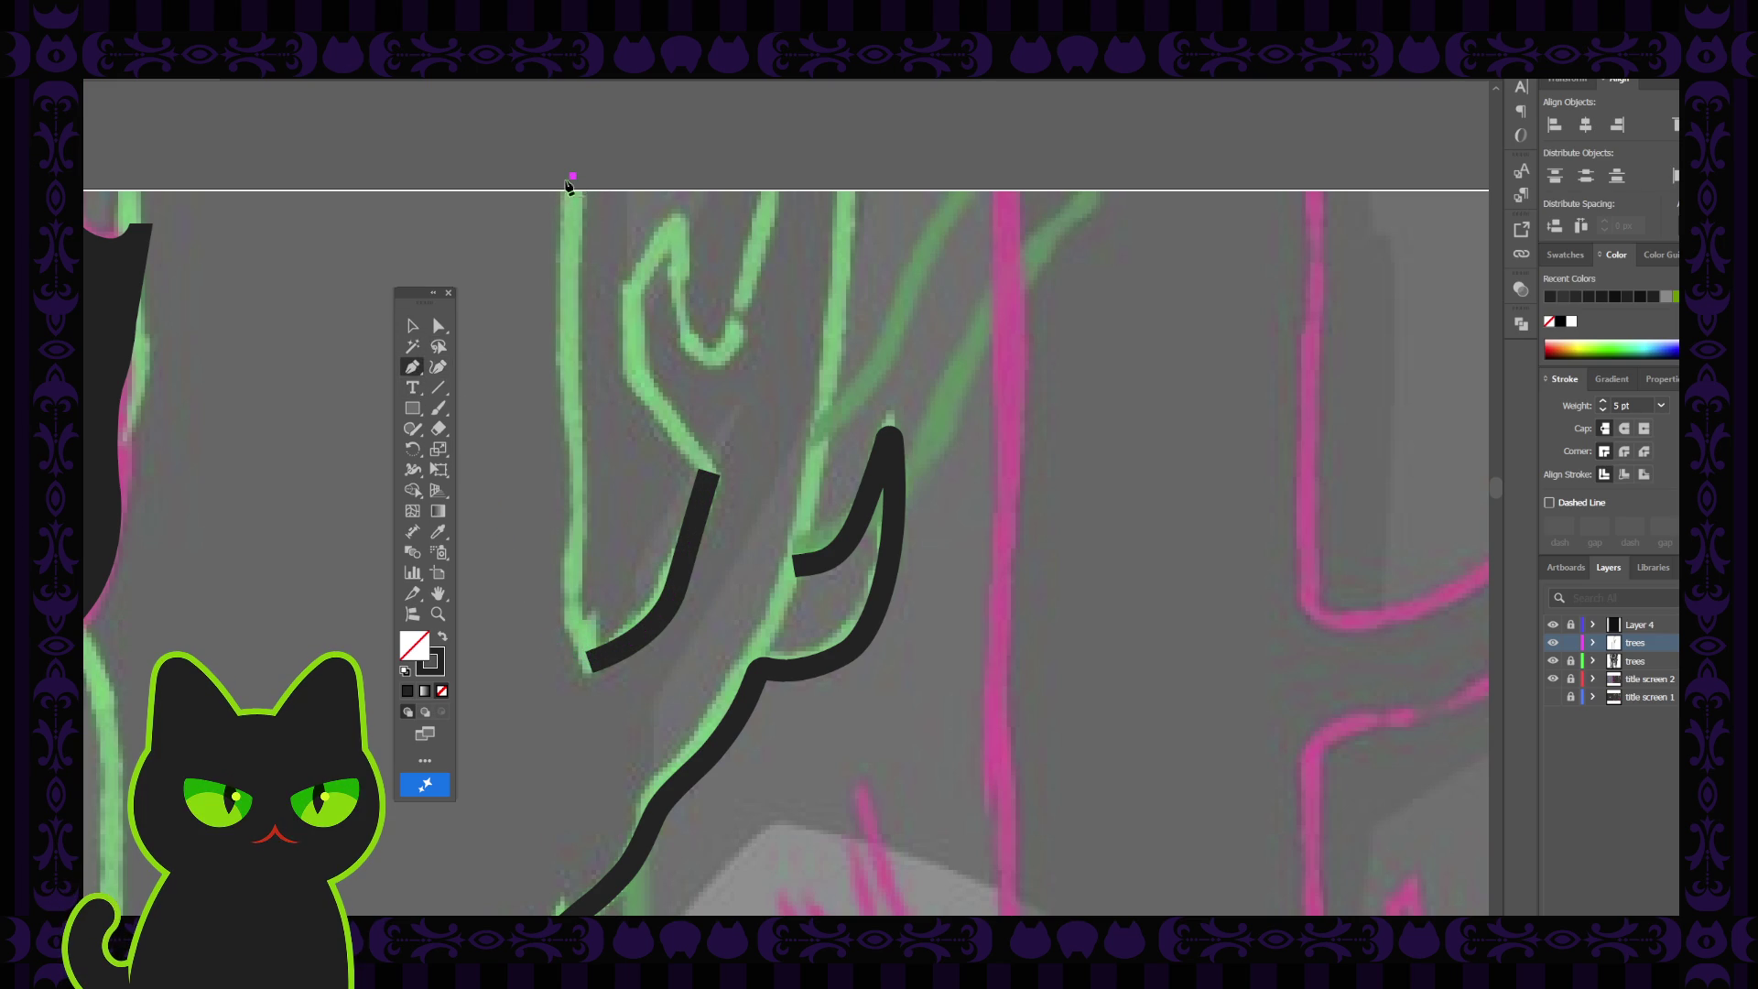
pyautogui.click(571, 390)
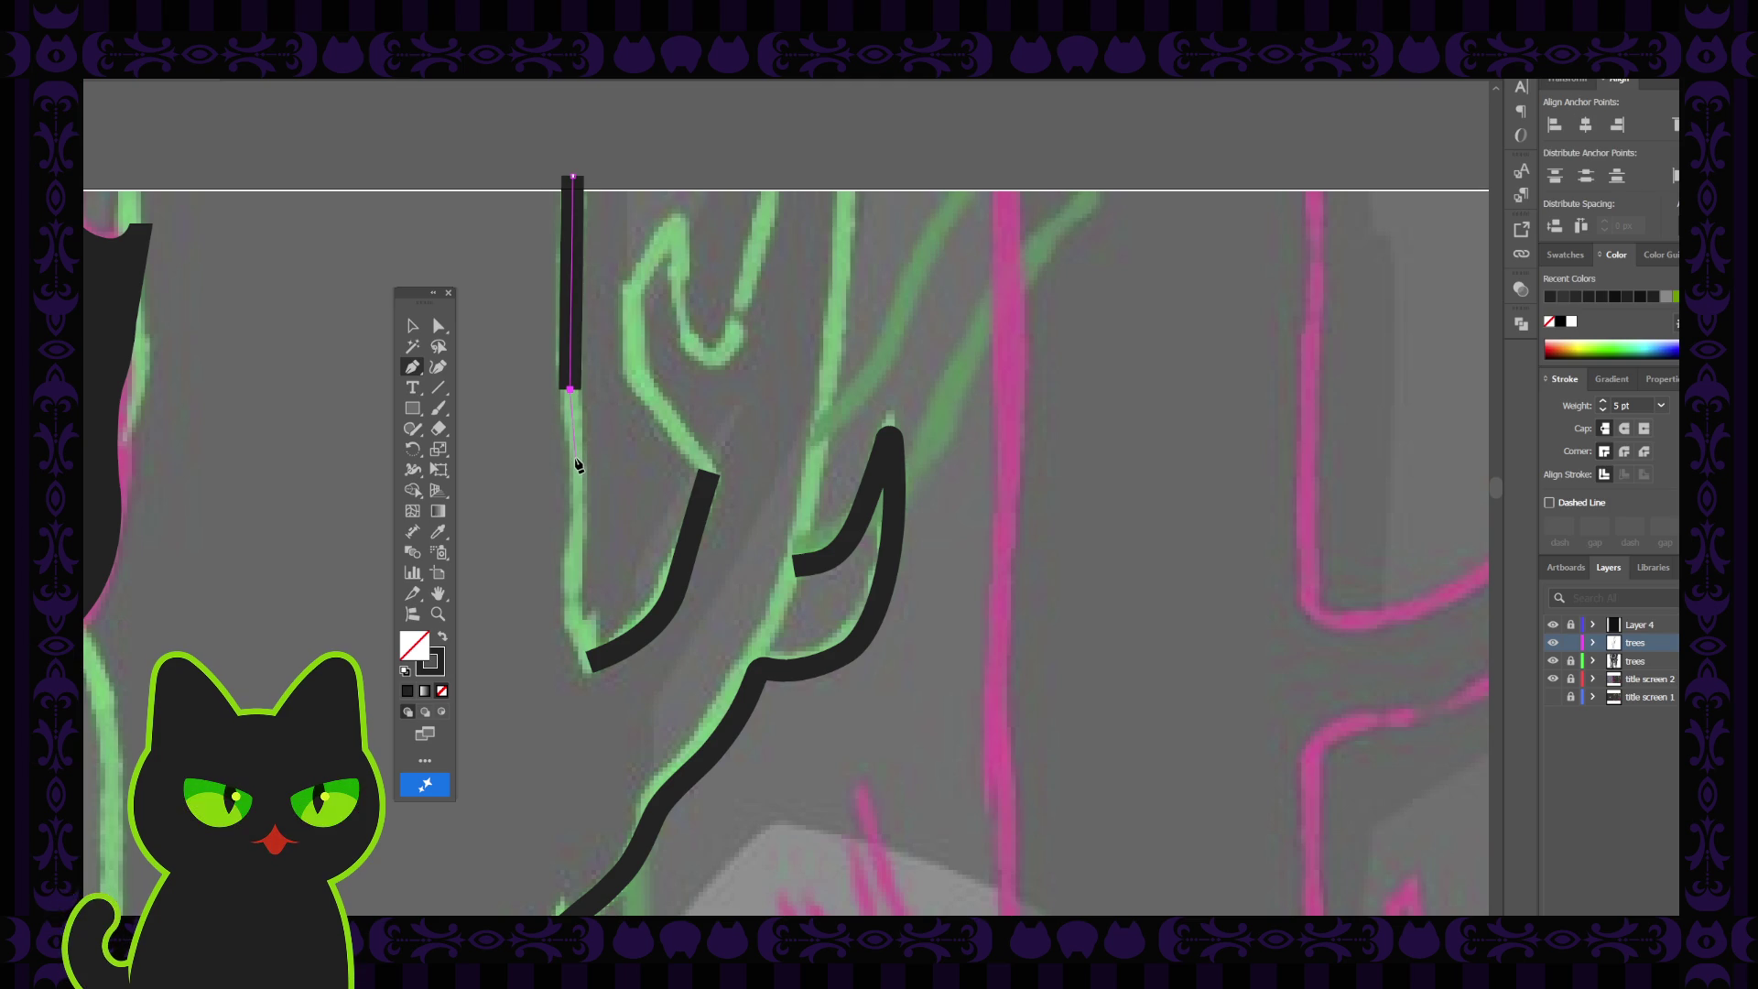
pyautogui.moveTo(575, 506); pyautogui.dragTo(576, 505)
pyautogui.click(572, 628)
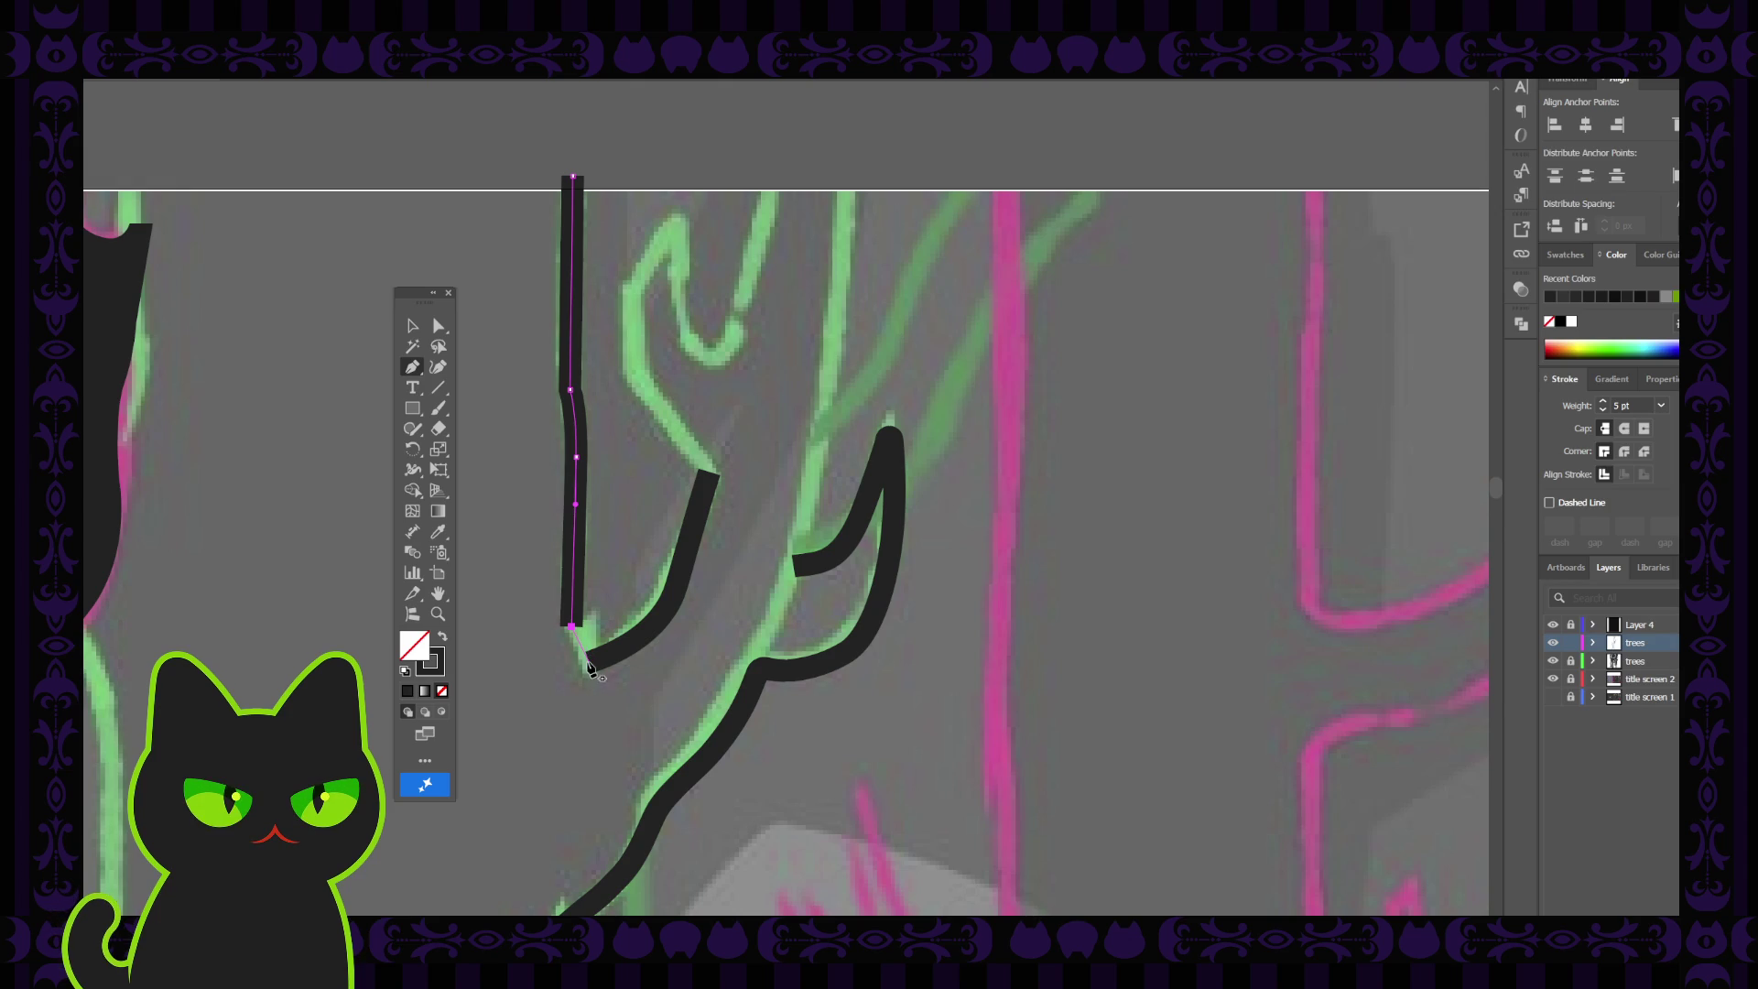
pyautogui.click(587, 668)
pyautogui.click(438, 326)
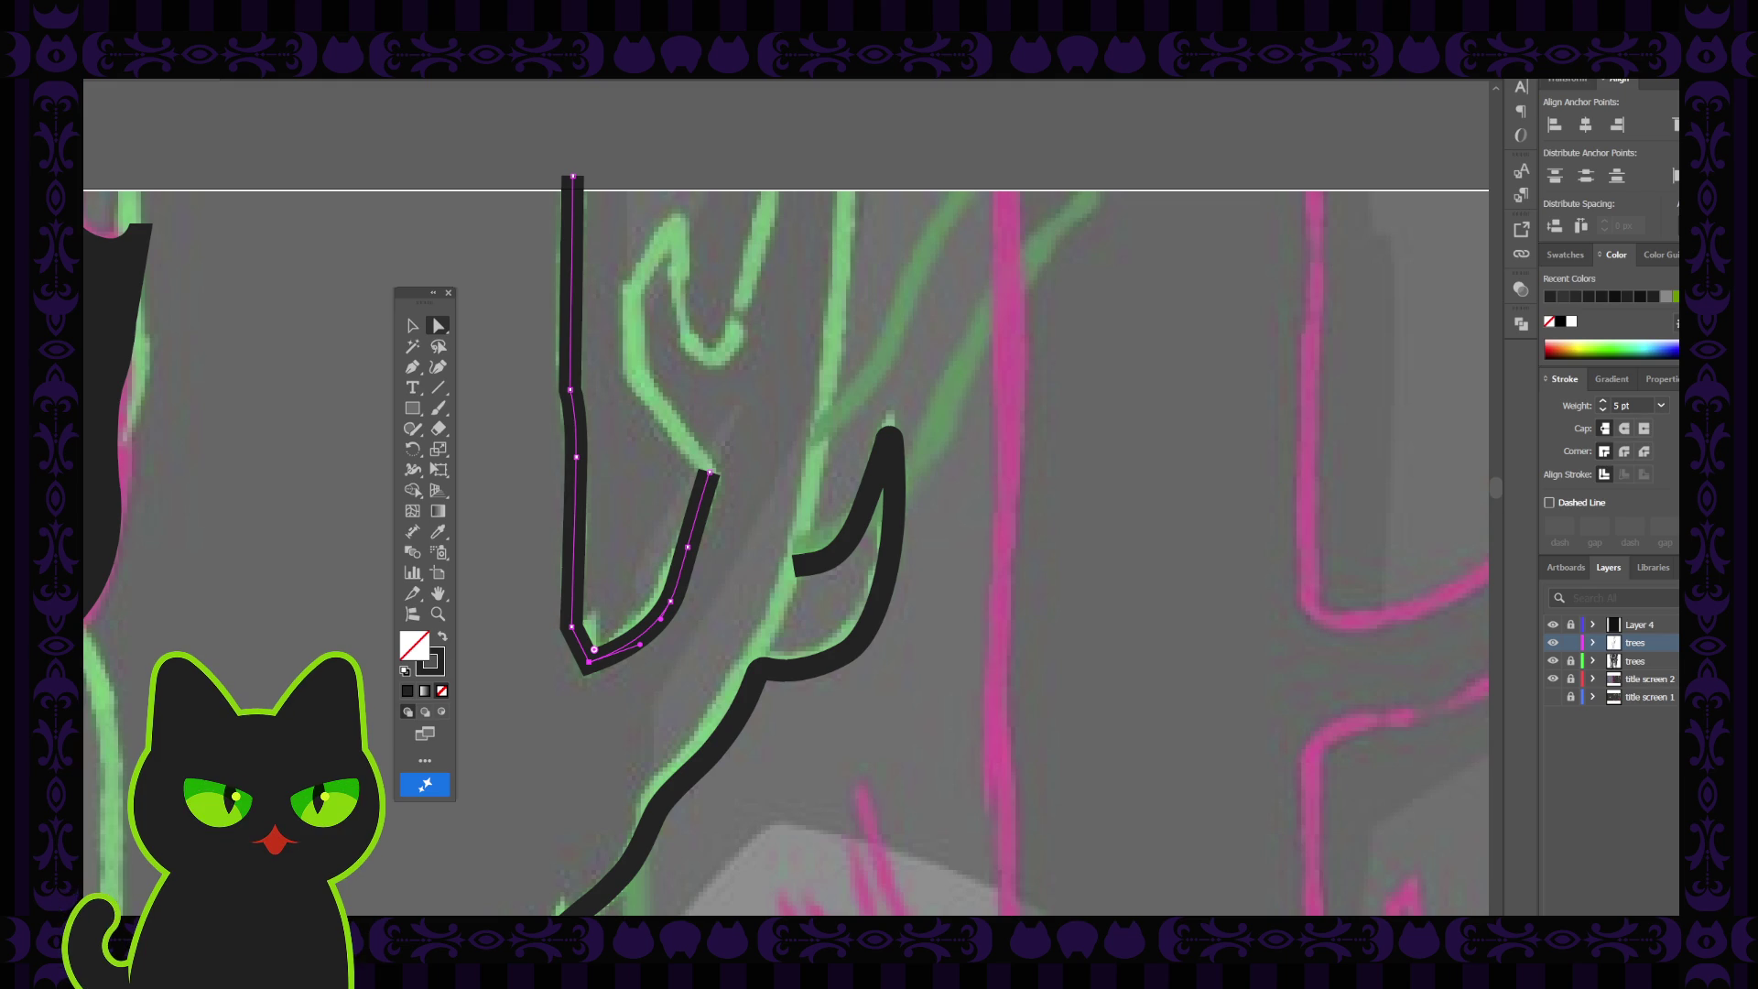
# Round off the joined path's sharp bottom corner anchor and check the result
pyautogui.click(593, 670)
pyautogui.click(577, 634)
pyautogui.moveTo(578, 633); pyautogui.dragTo(600, 642)
pyautogui.click(606, 610)
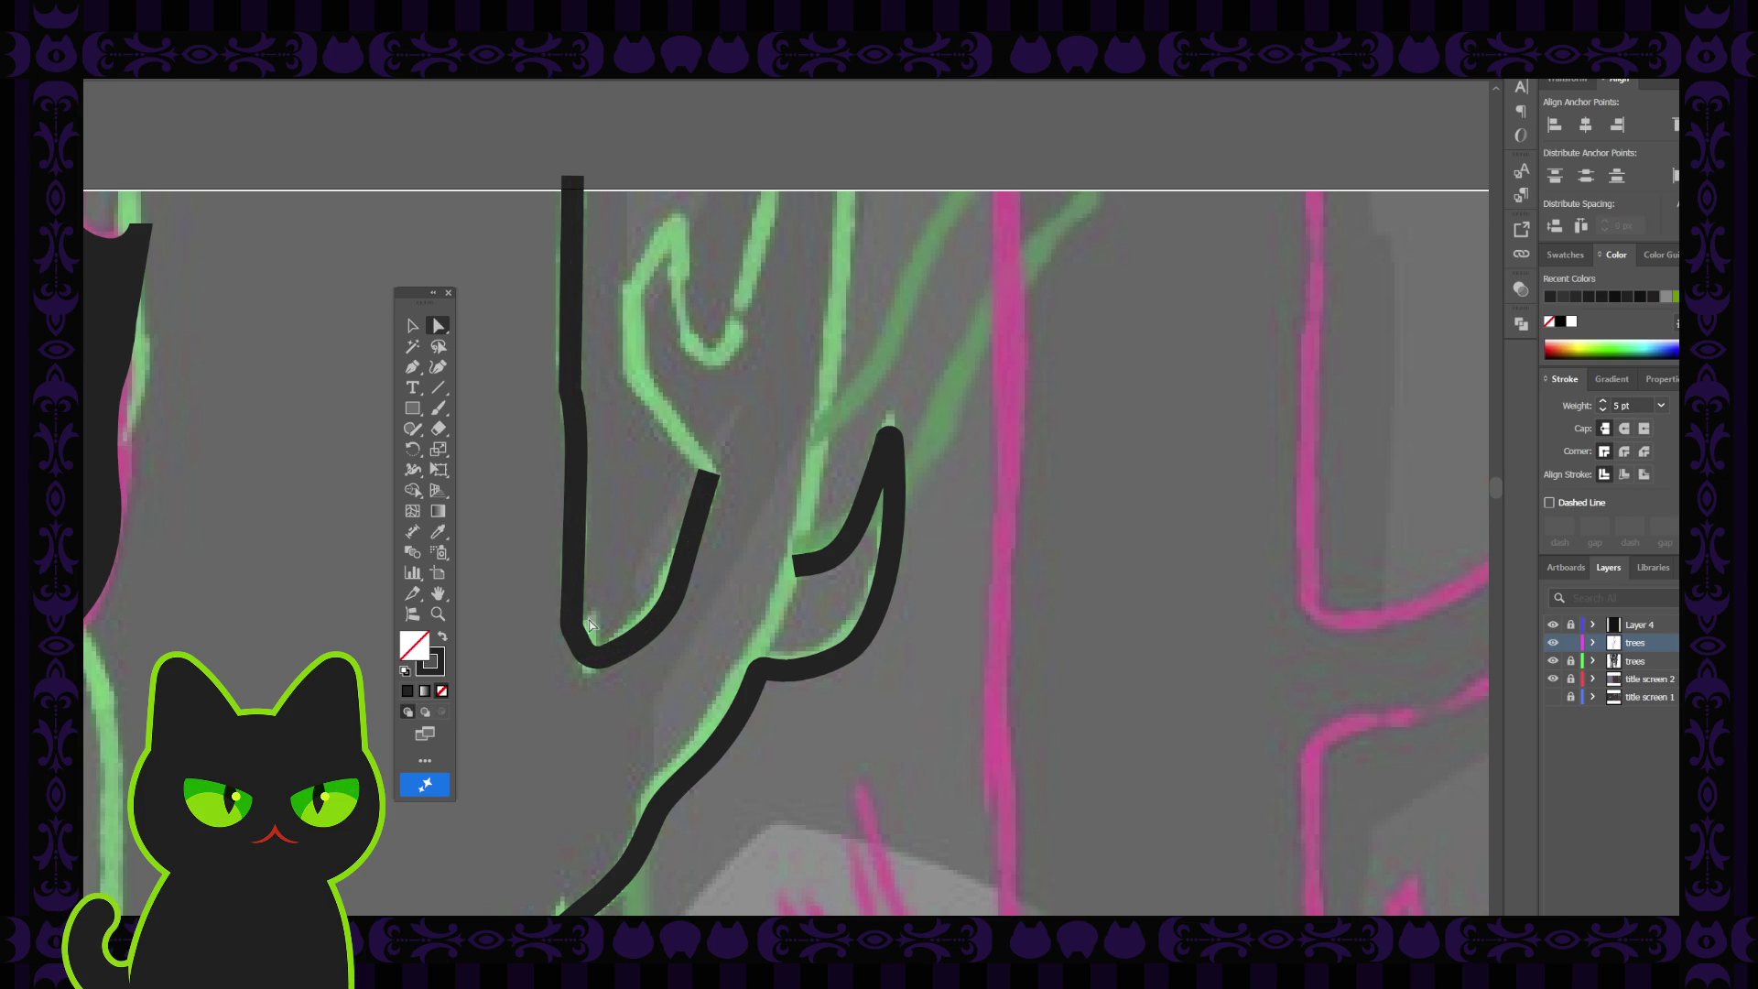
pyautogui.click(573, 393)
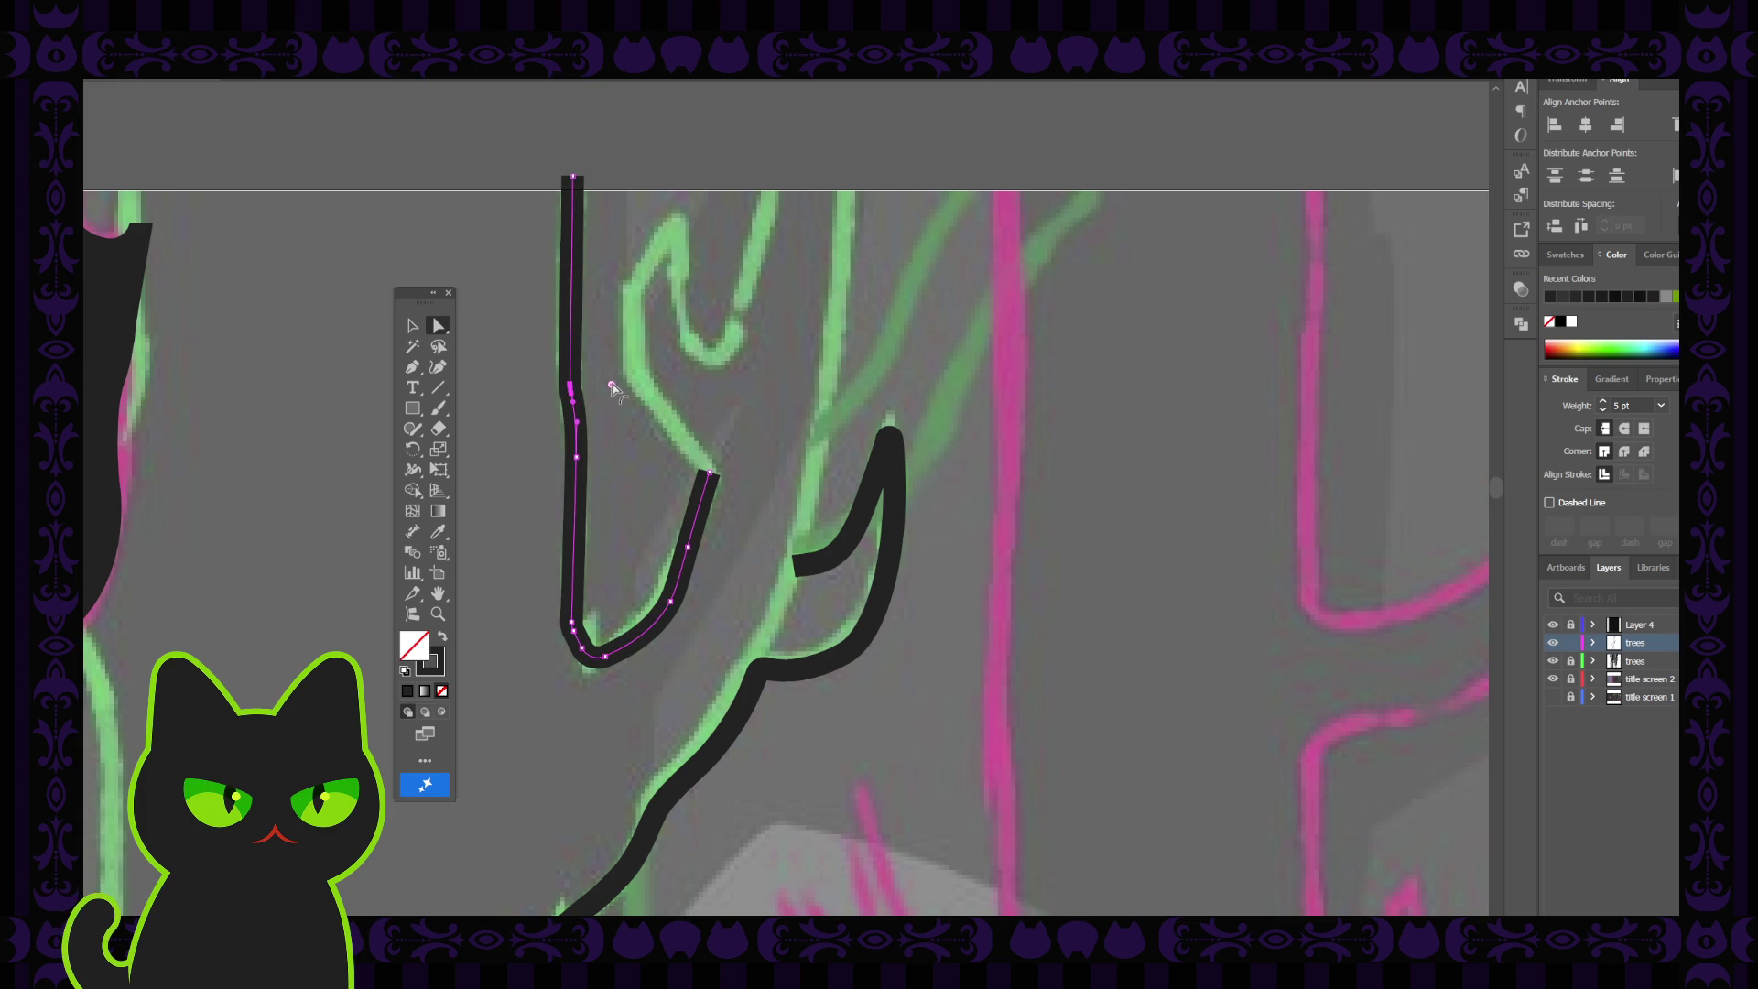
pyautogui.click(608, 436)
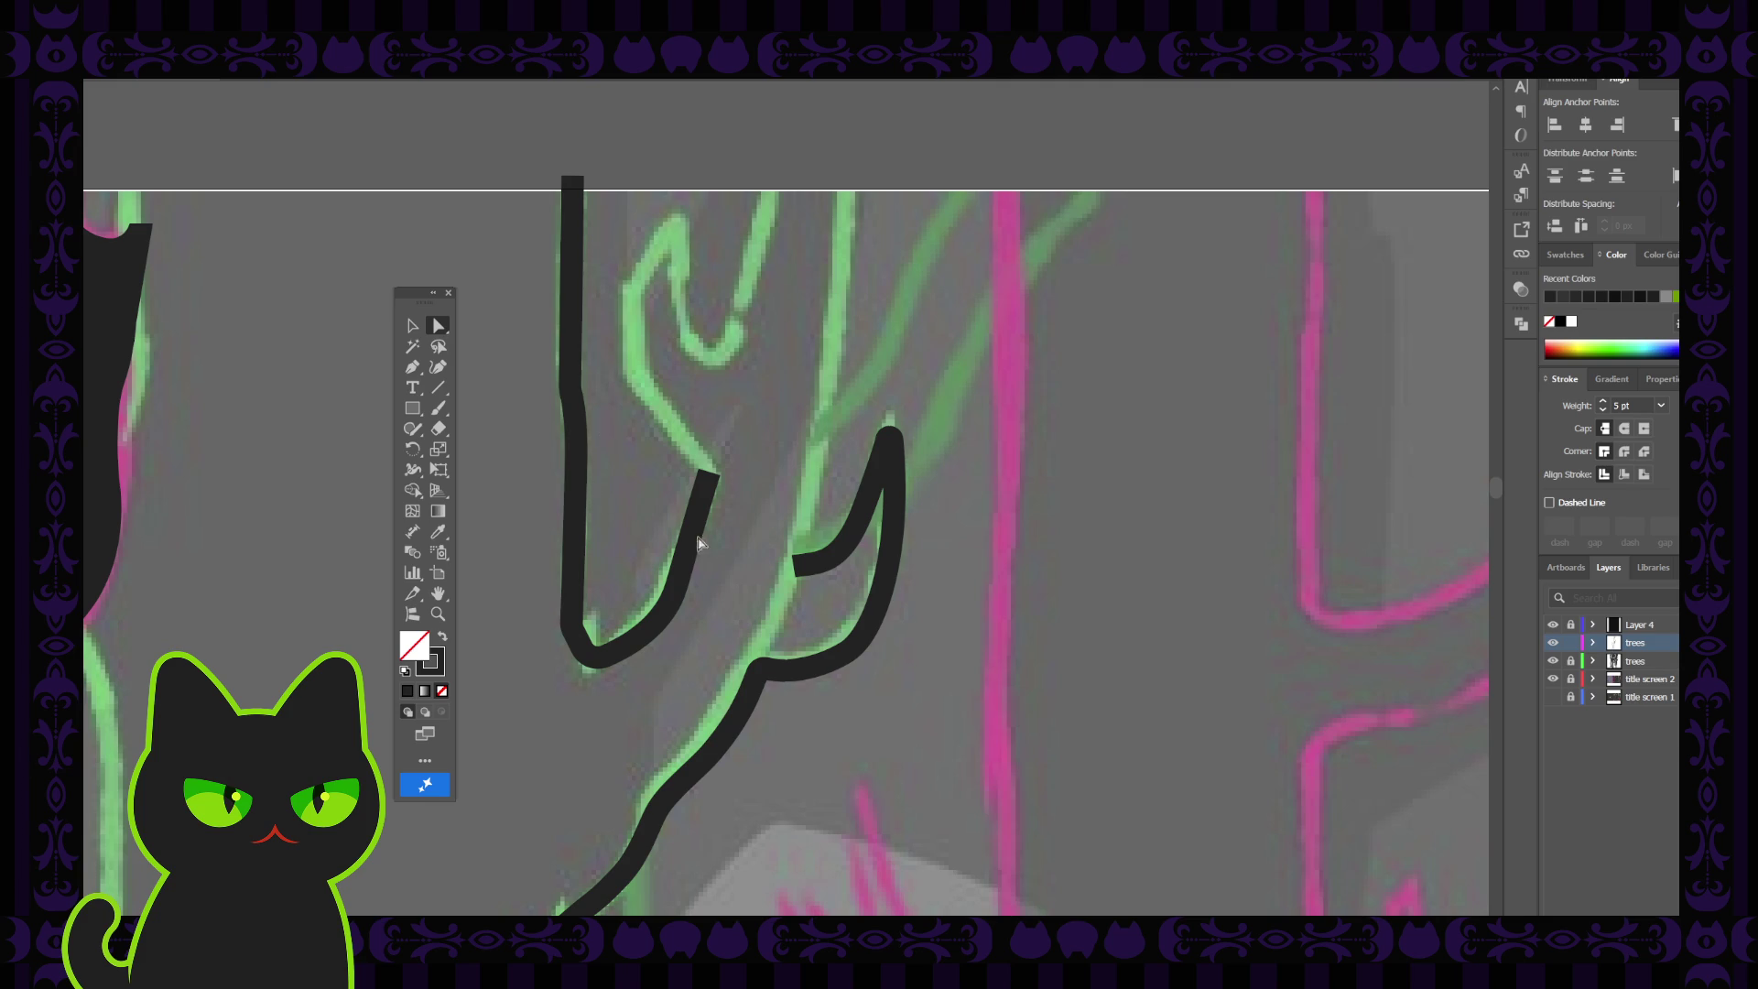
# Inspect the lower curved segment, then move the view down to the trunk
pyautogui.click(670, 606)
pyautogui.click(669, 604)
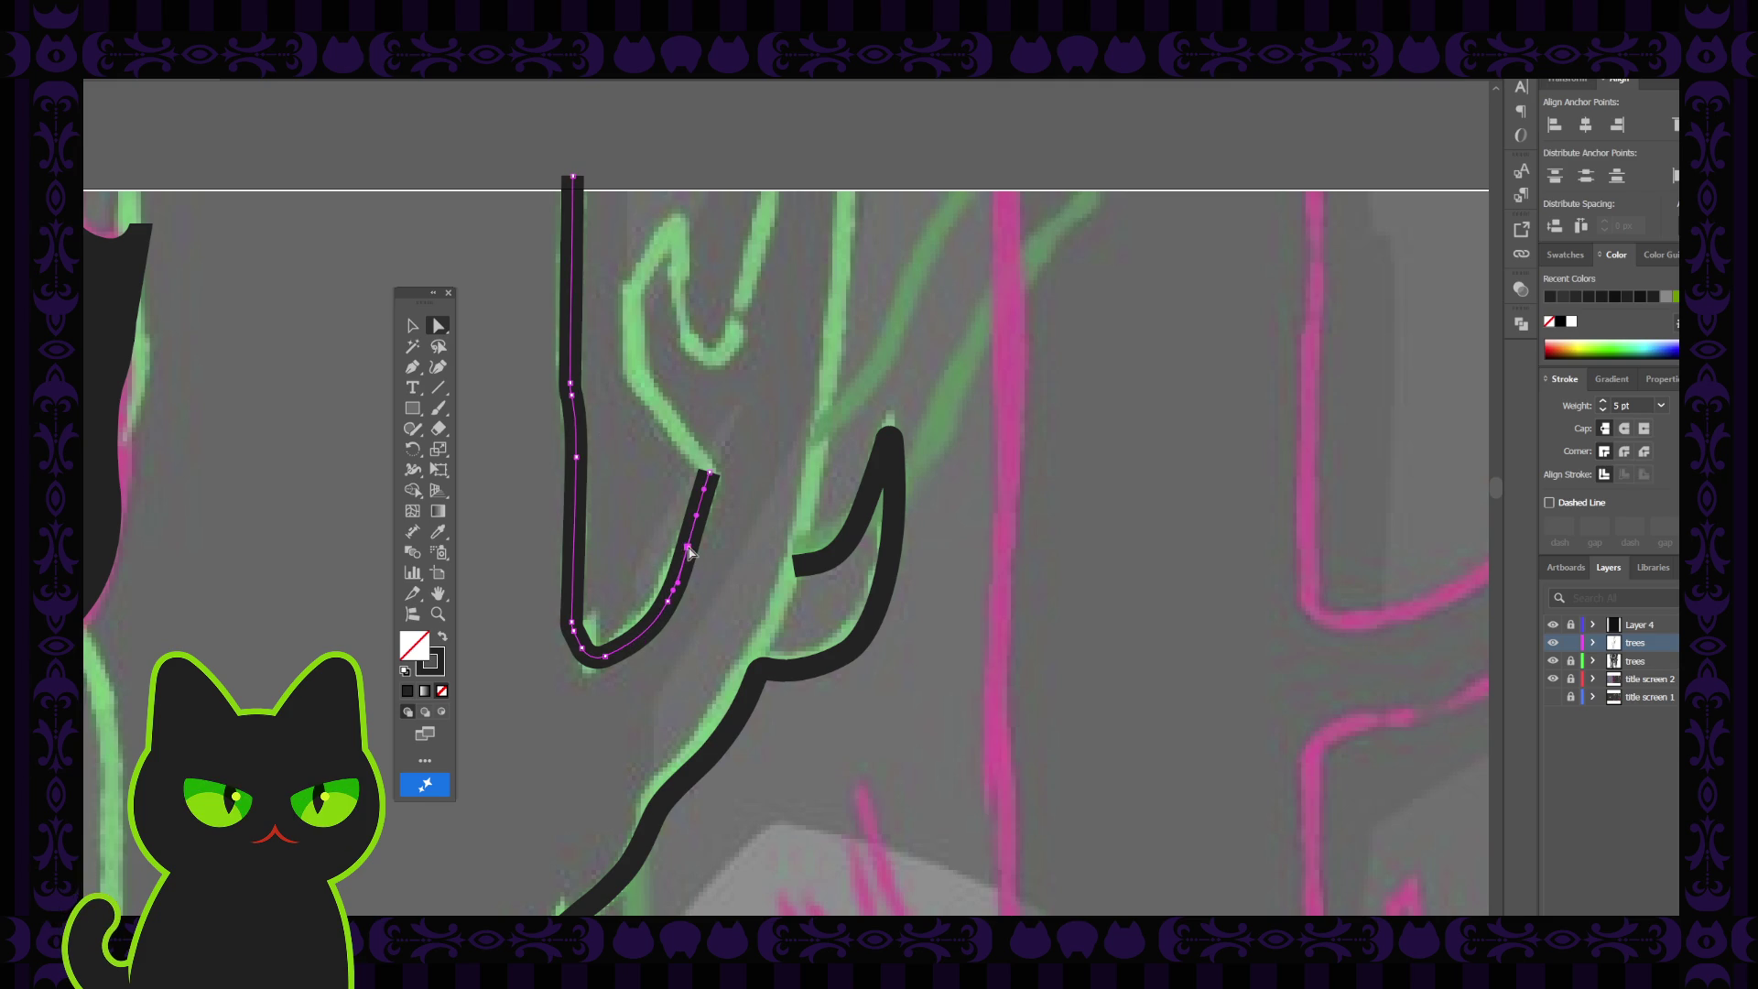
pyautogui.click(733, 470)
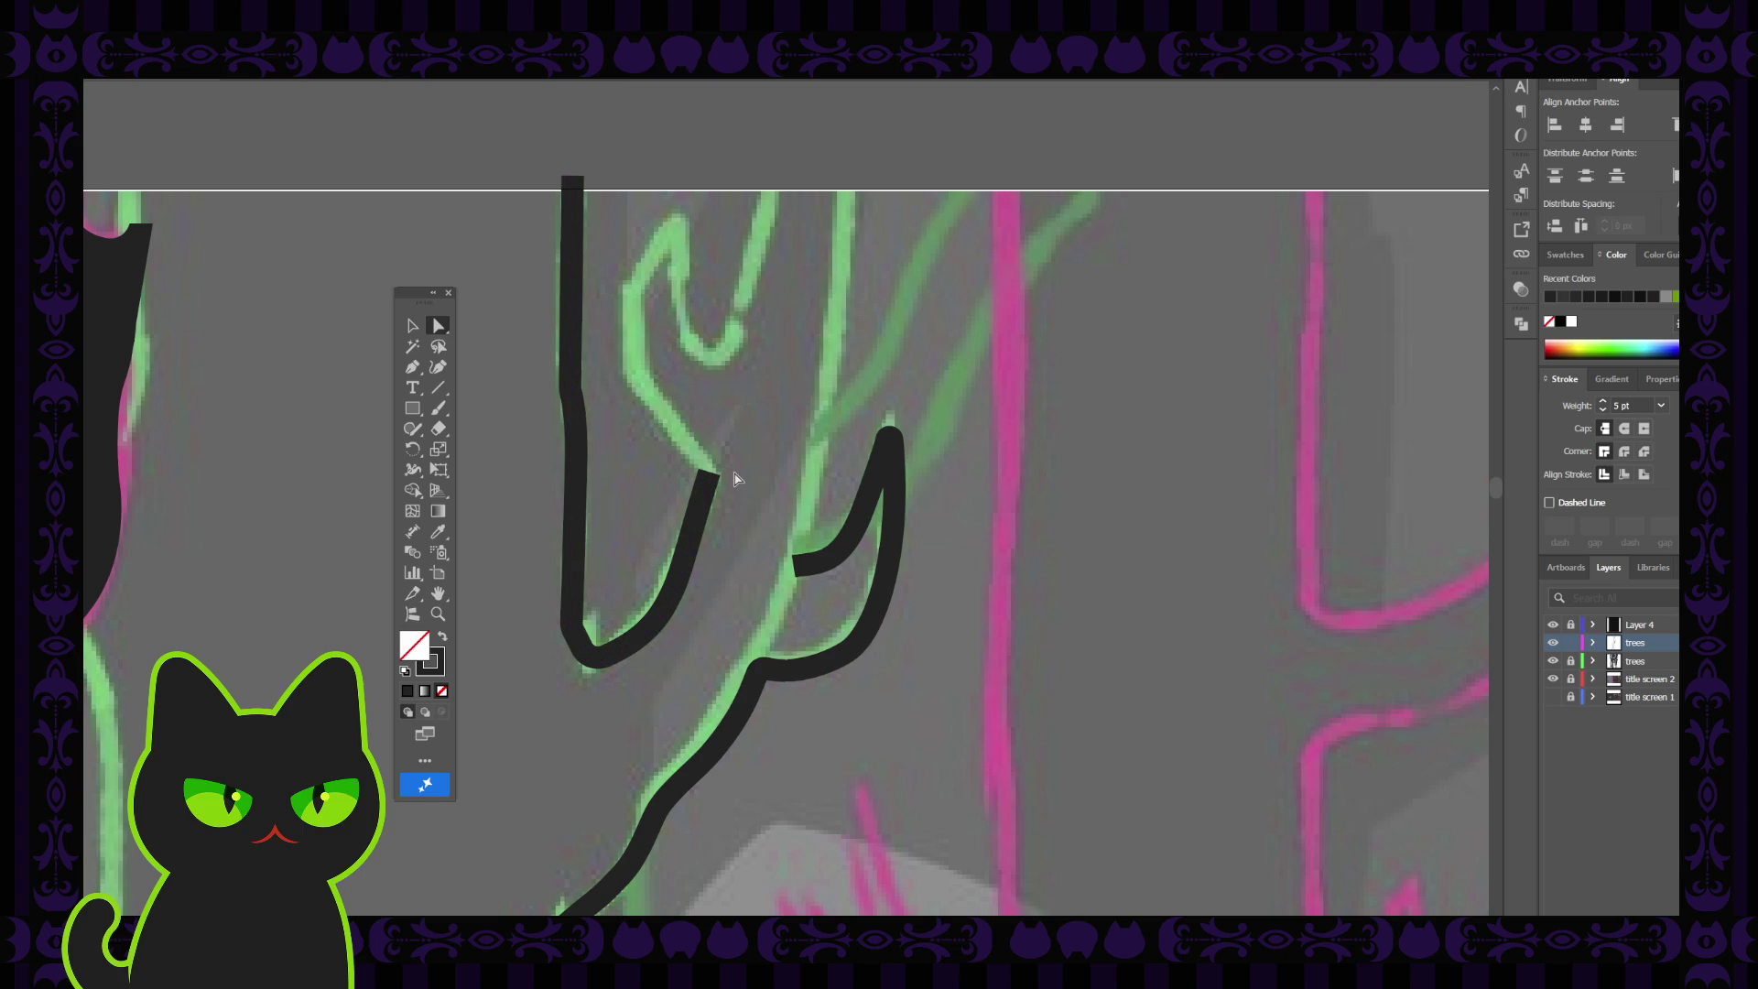
pyautogui.scroll(-1, 733, 470)
pyautogui.scroll(-3, 733, 471)
pyautogui.scroll(4, 733, 471)
pyautogui.press('space')
pyautogui.moveTo(730, 446); pyautogui.dragTo(719, 526)
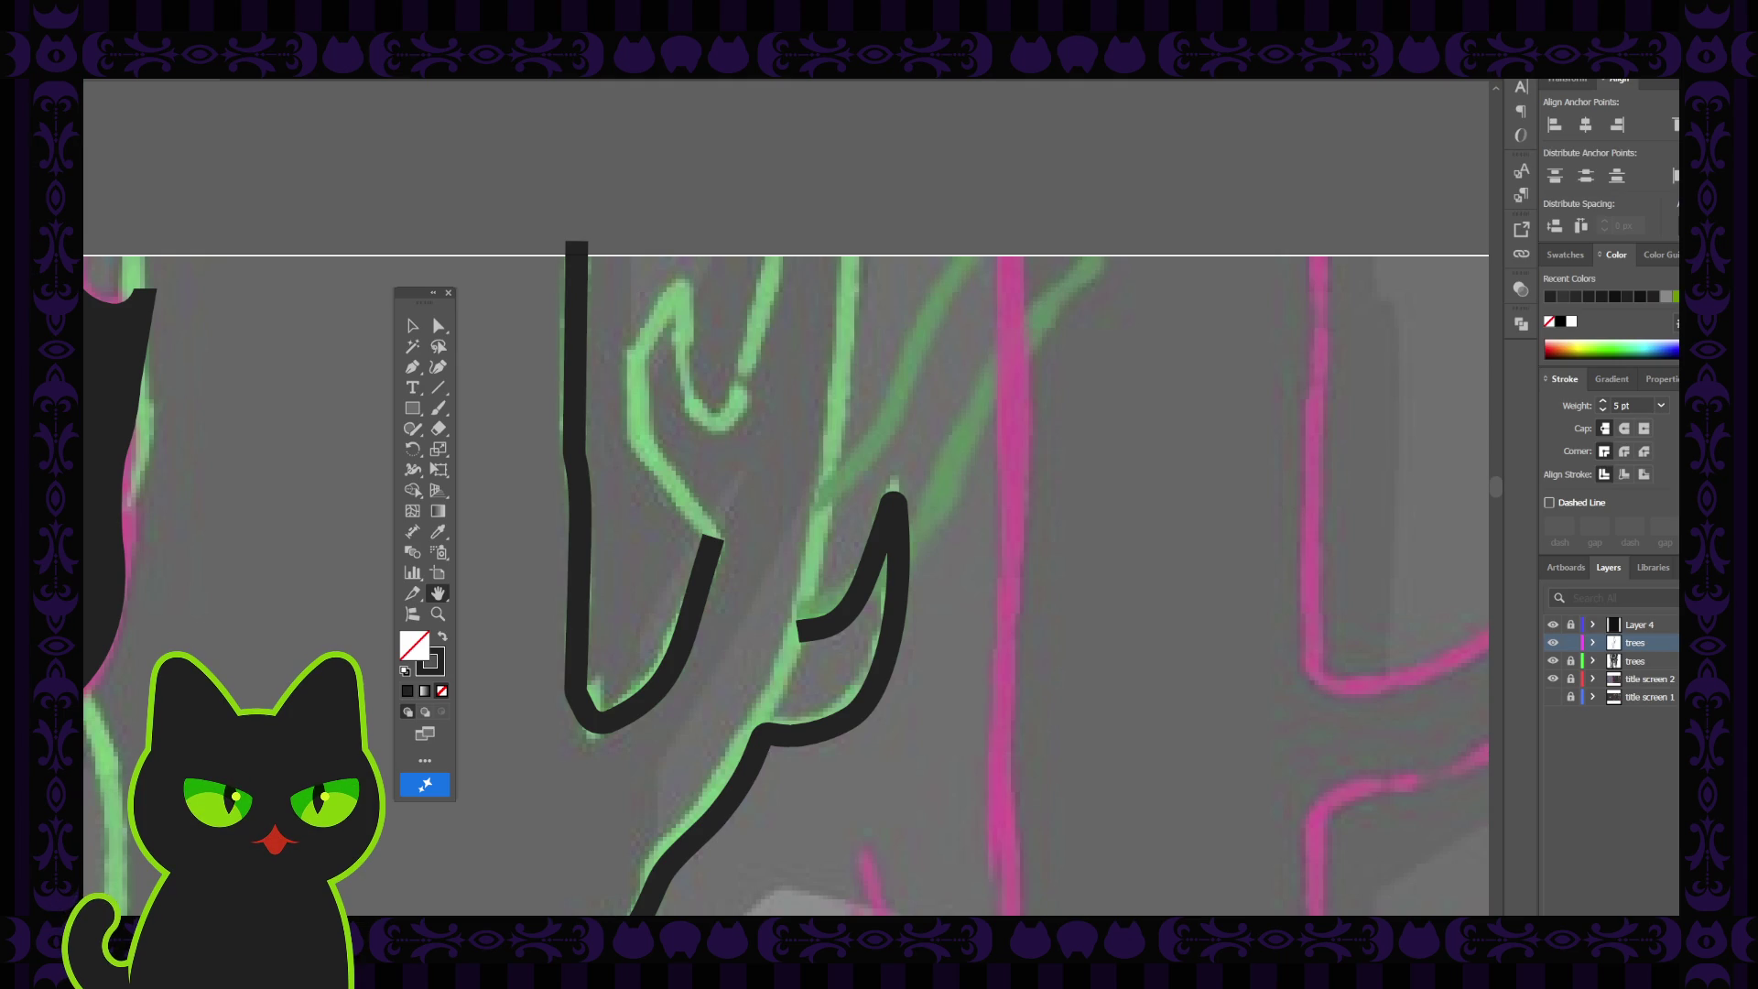
# Draw a short curved stroke along the inner branch sketch and reselect it
pyautogui.moveTo(643, 505); pyautogui.dragTo(659, 503)
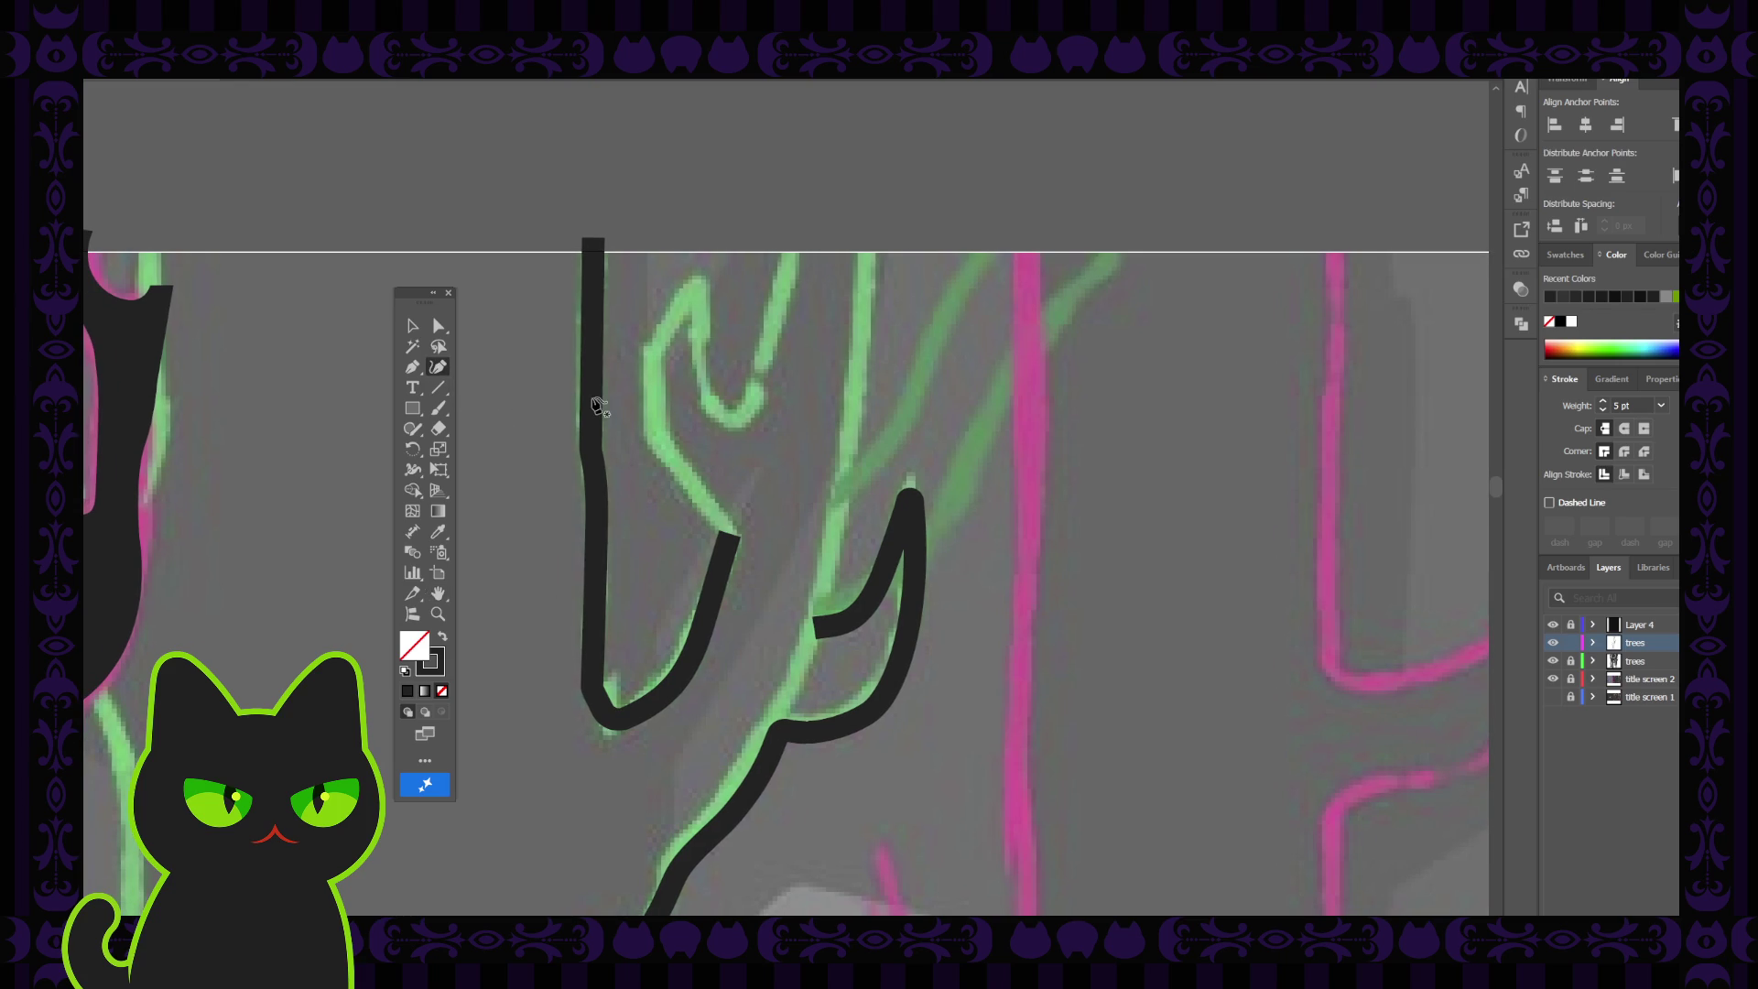
pyautogui.click(655, 451)
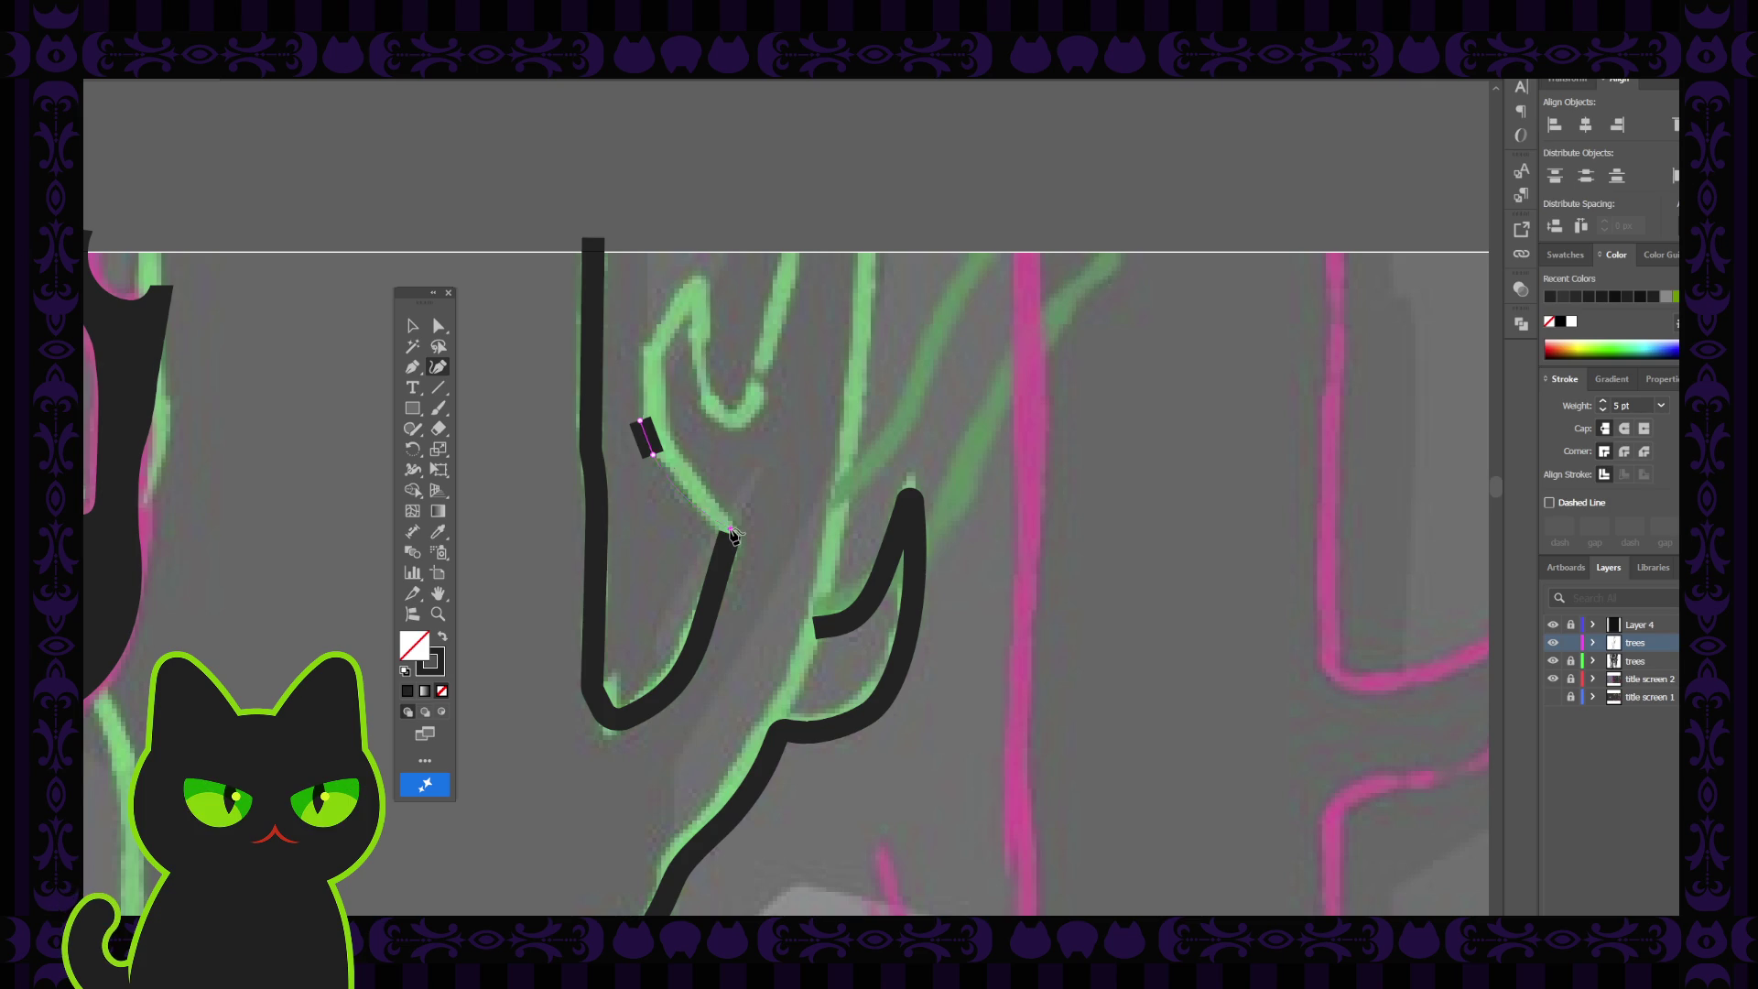
pyautogui.click(732, 531)
pyautogui.click(413, 326)
pyautogui.hotkey('ctrl', 'shift', 'a')
pyautogui.click(645, 431)
# Bend the new curved segment slightly to the right
pyautogui.click(439, 326)
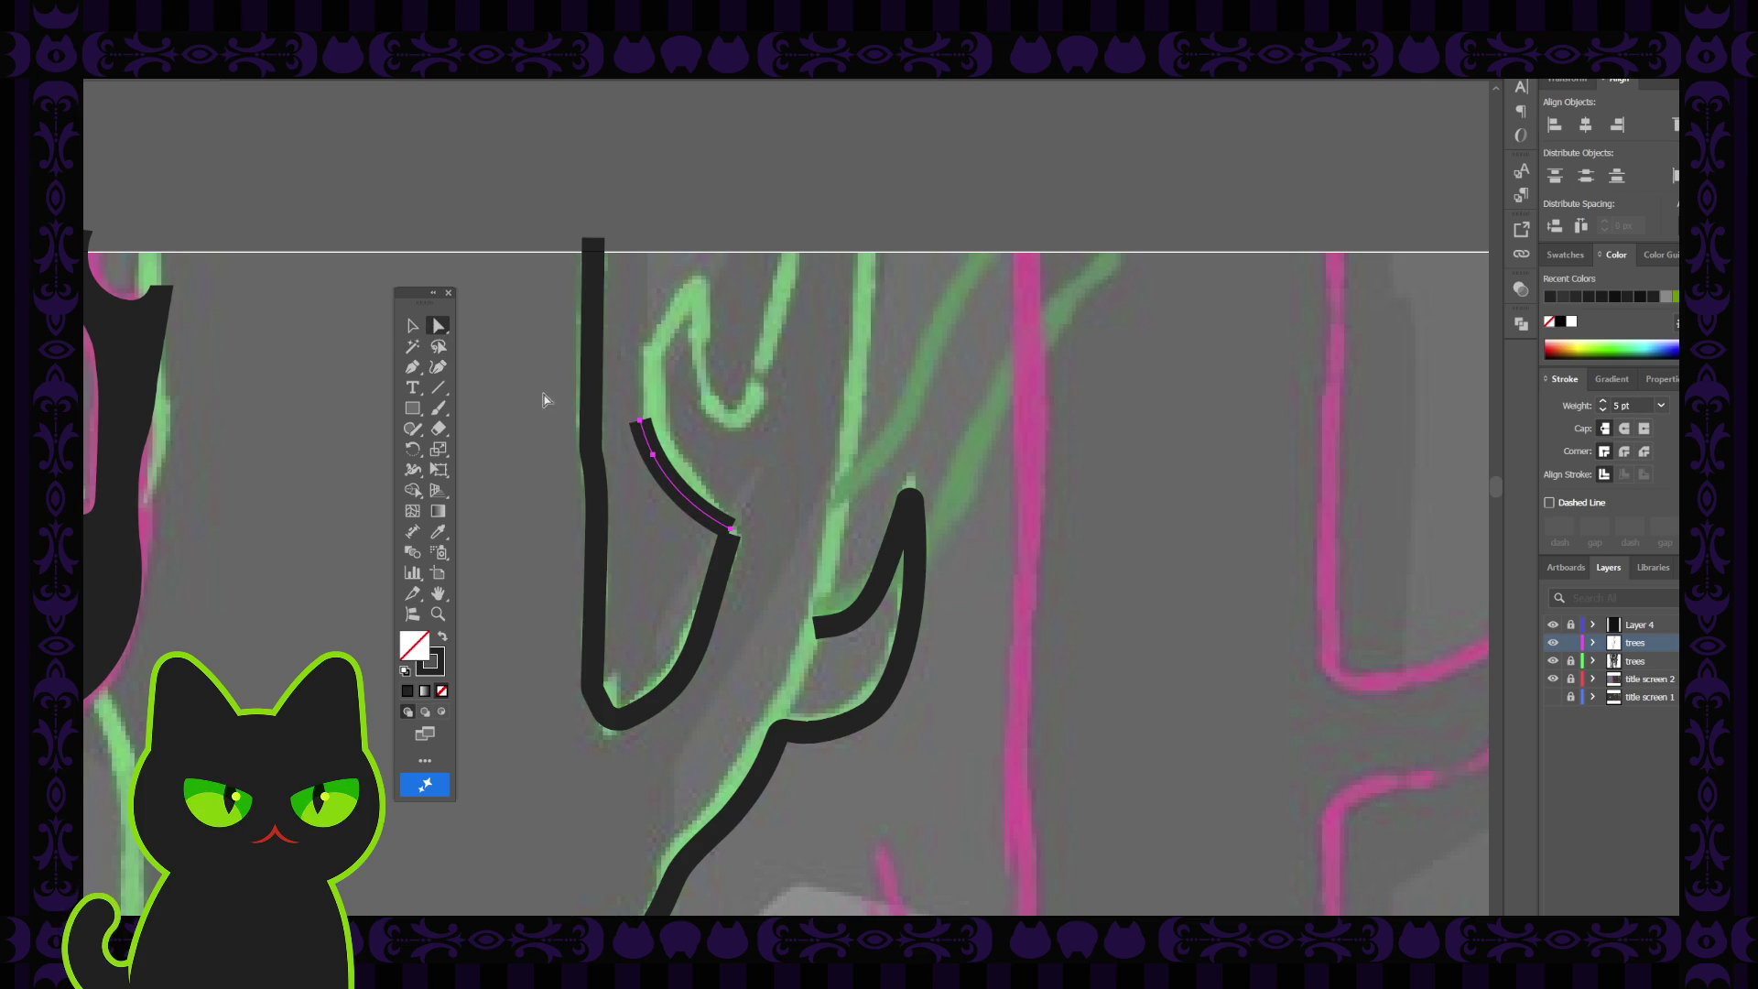
pyautogui.click(641, 423)
pyautogui.click(652, 458)
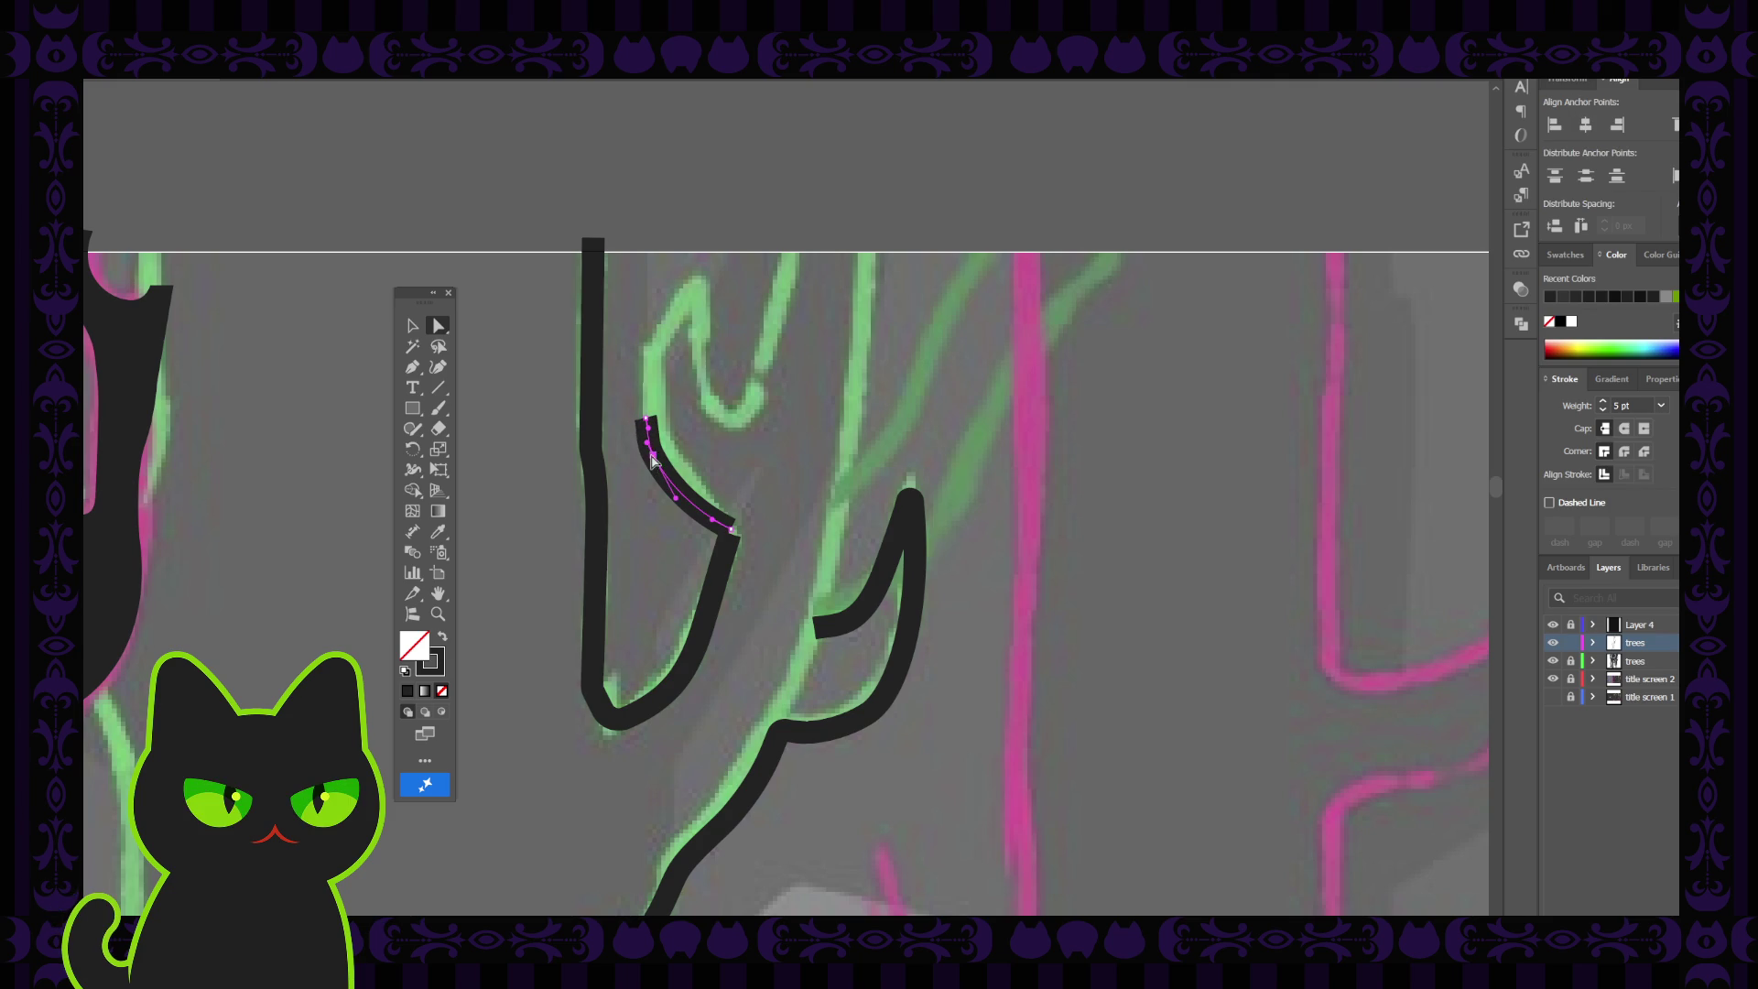
pyautogui.moveTo(656, 461); pyautogui.dragTo(665, 467)
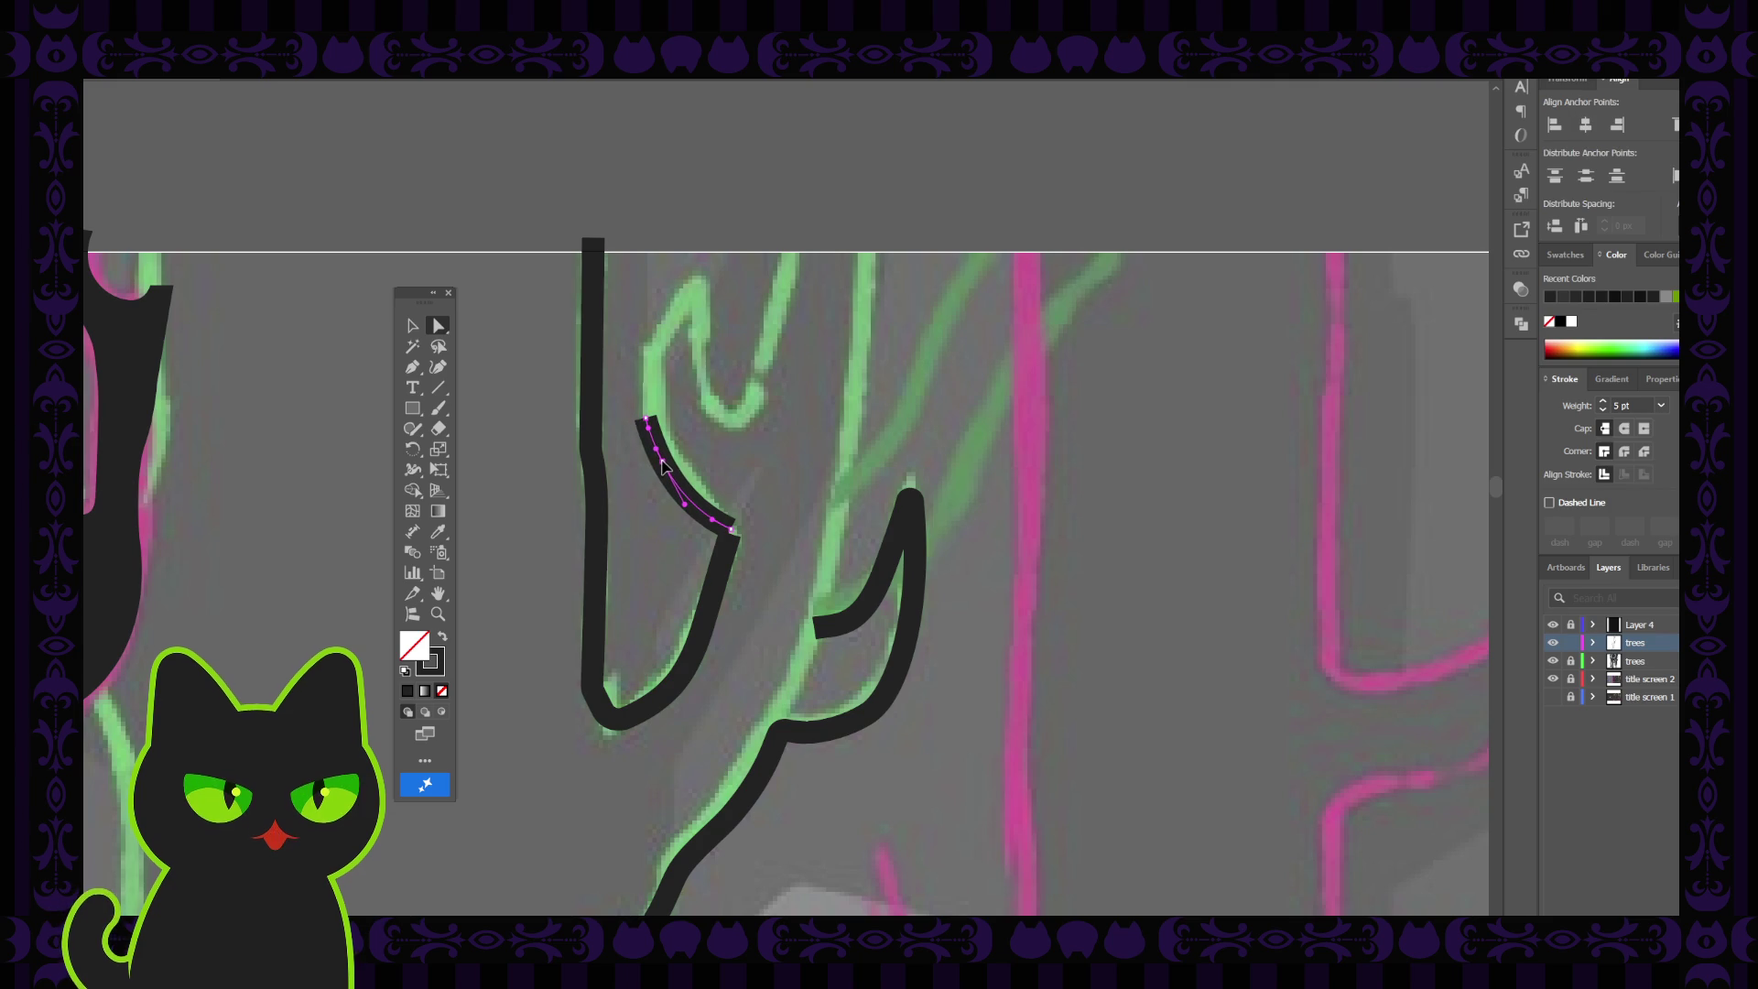
# Extend the curve up along the branch sketch and adjust the curvature at its bend
pyautogui.click(412, 366)
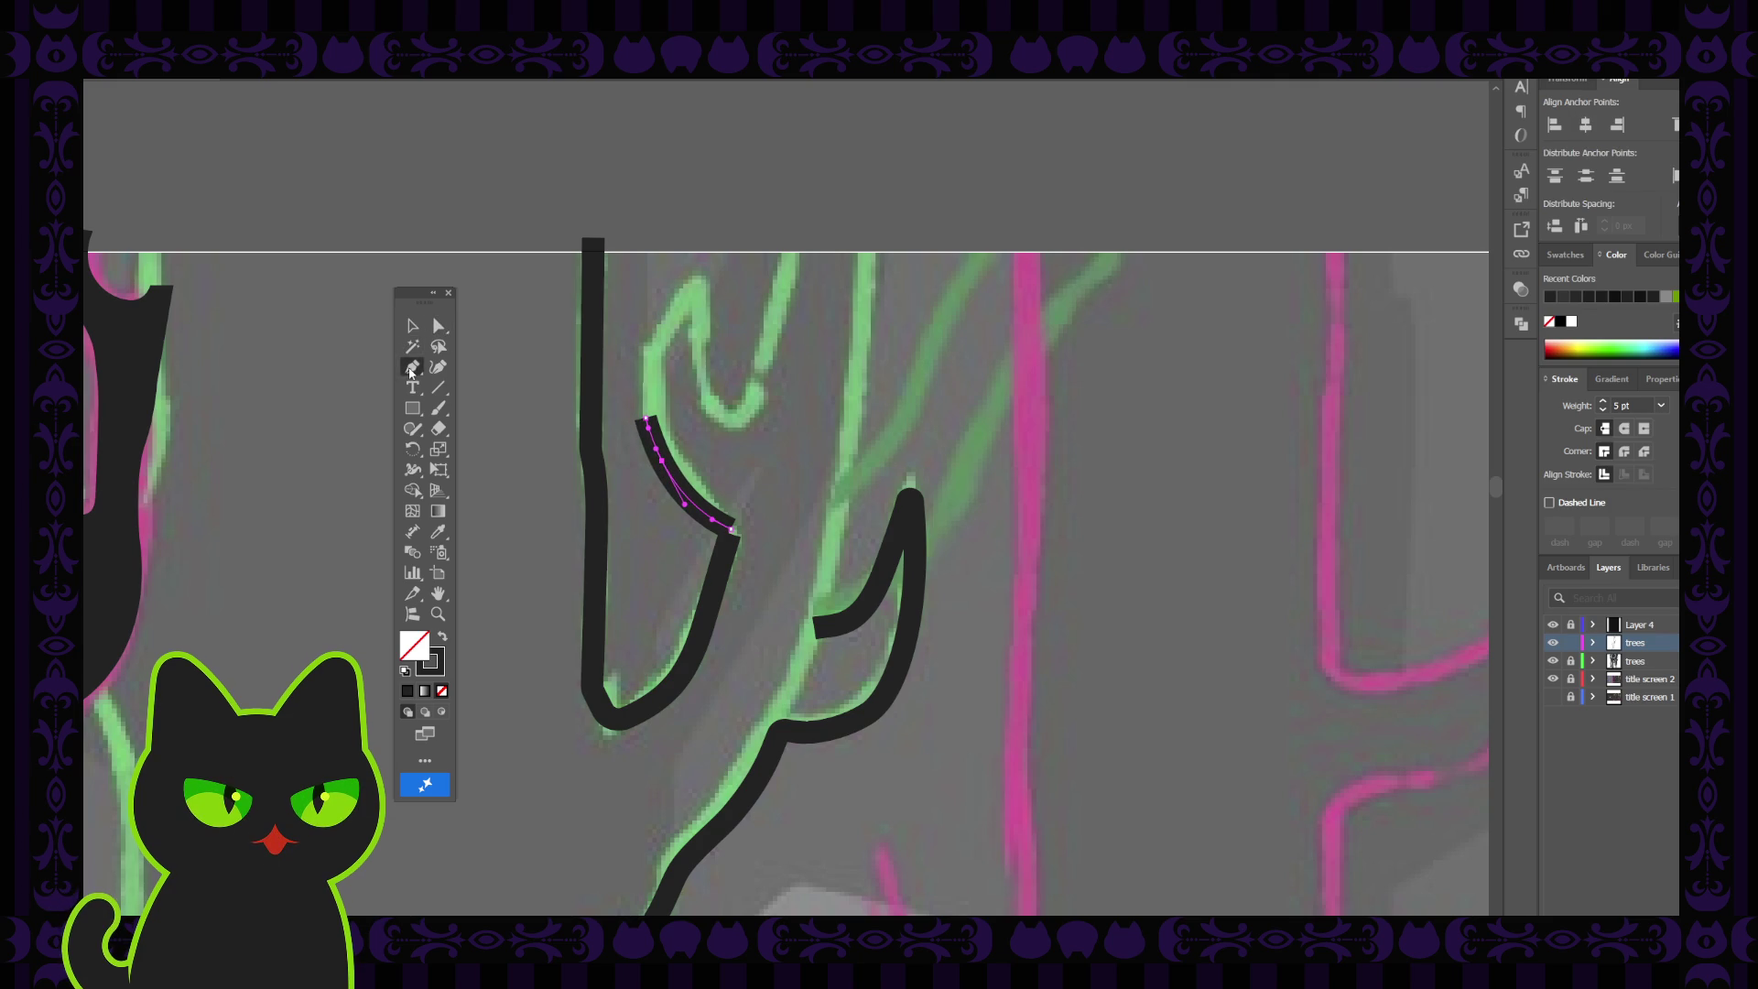
pyautogui.click(436, 367)
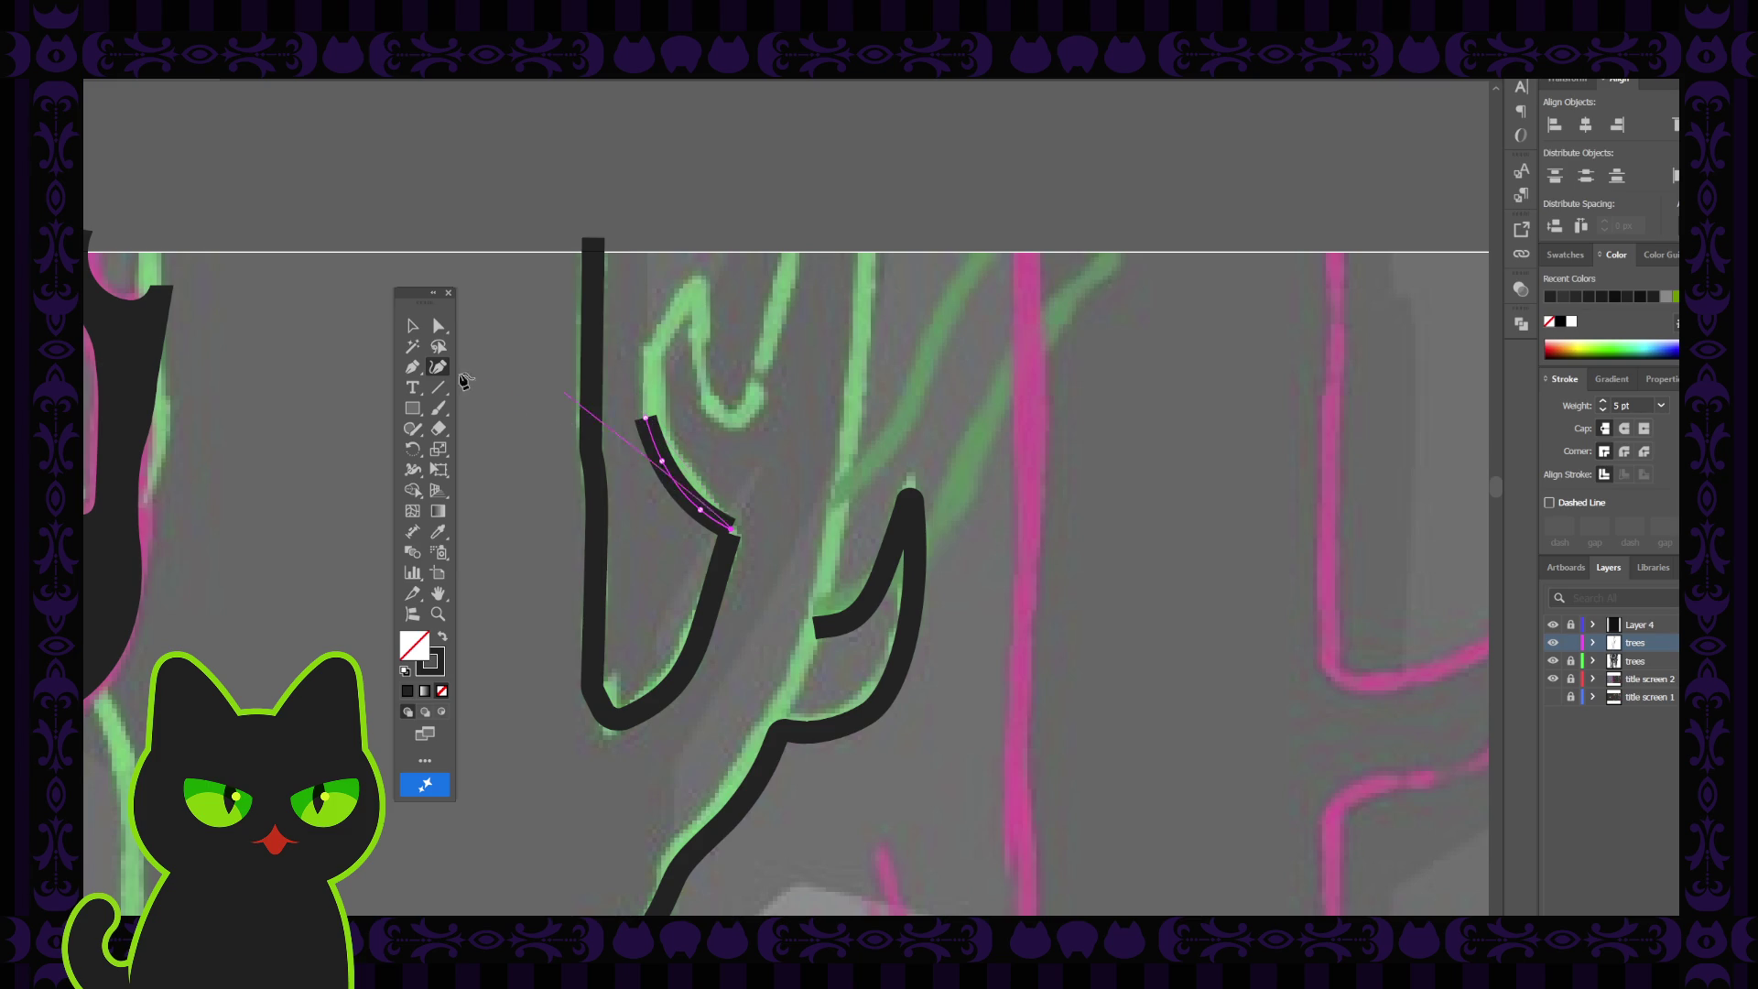
pyautogui.click(412, 366)
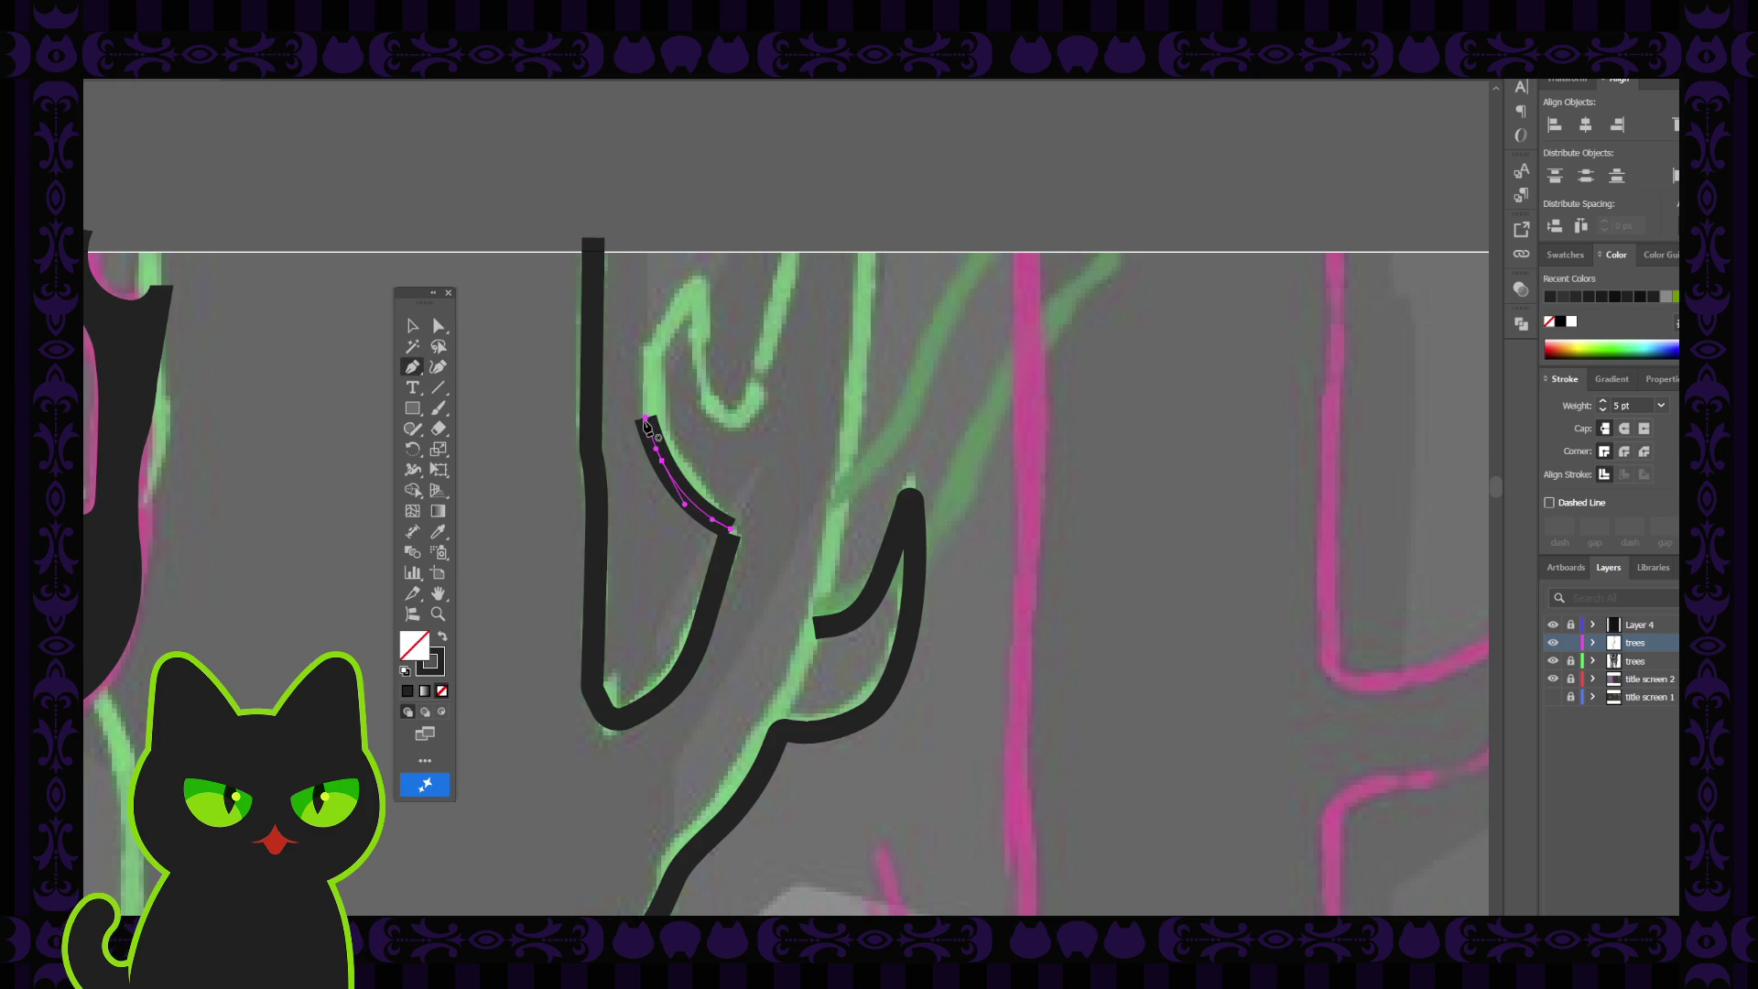
pyautogui.click(648, 419)
pyautogui.moveTo(698, 279)
pyautogui.mouseDown()
pyautogui.moveTo(726, 283)
pyautogui.moveTo(756, 249)
pyautogui.mouseUp()
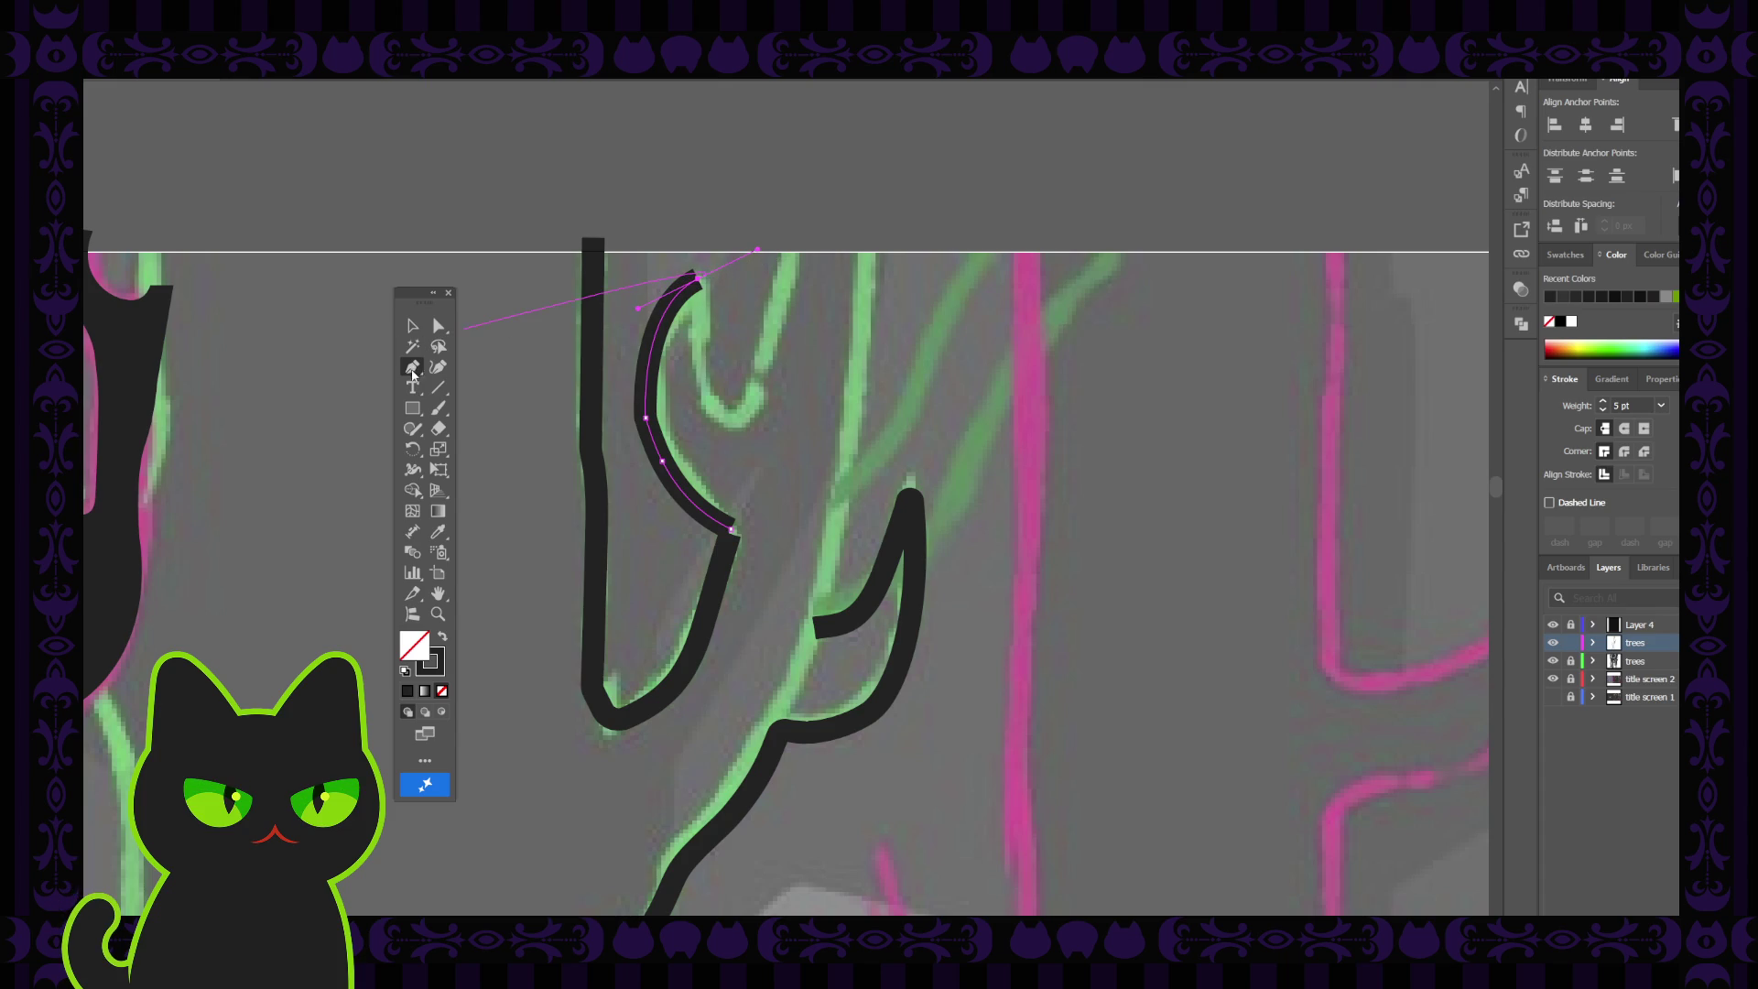
pyautogui.click(438, 327)
pyautogui.click(647, 417)
pyautogui.moveTo(659, 417); pyautogui.dragTo(728, 404)
# Add a downward hook at the branch top, discarding the extra V-shaped tip, then zoom out
pyautogui.click(412, 367)
pyautogui.moveTo(699, 280); pyautogui.dragTo(698, 346)
pyautogui.click(696, 339)
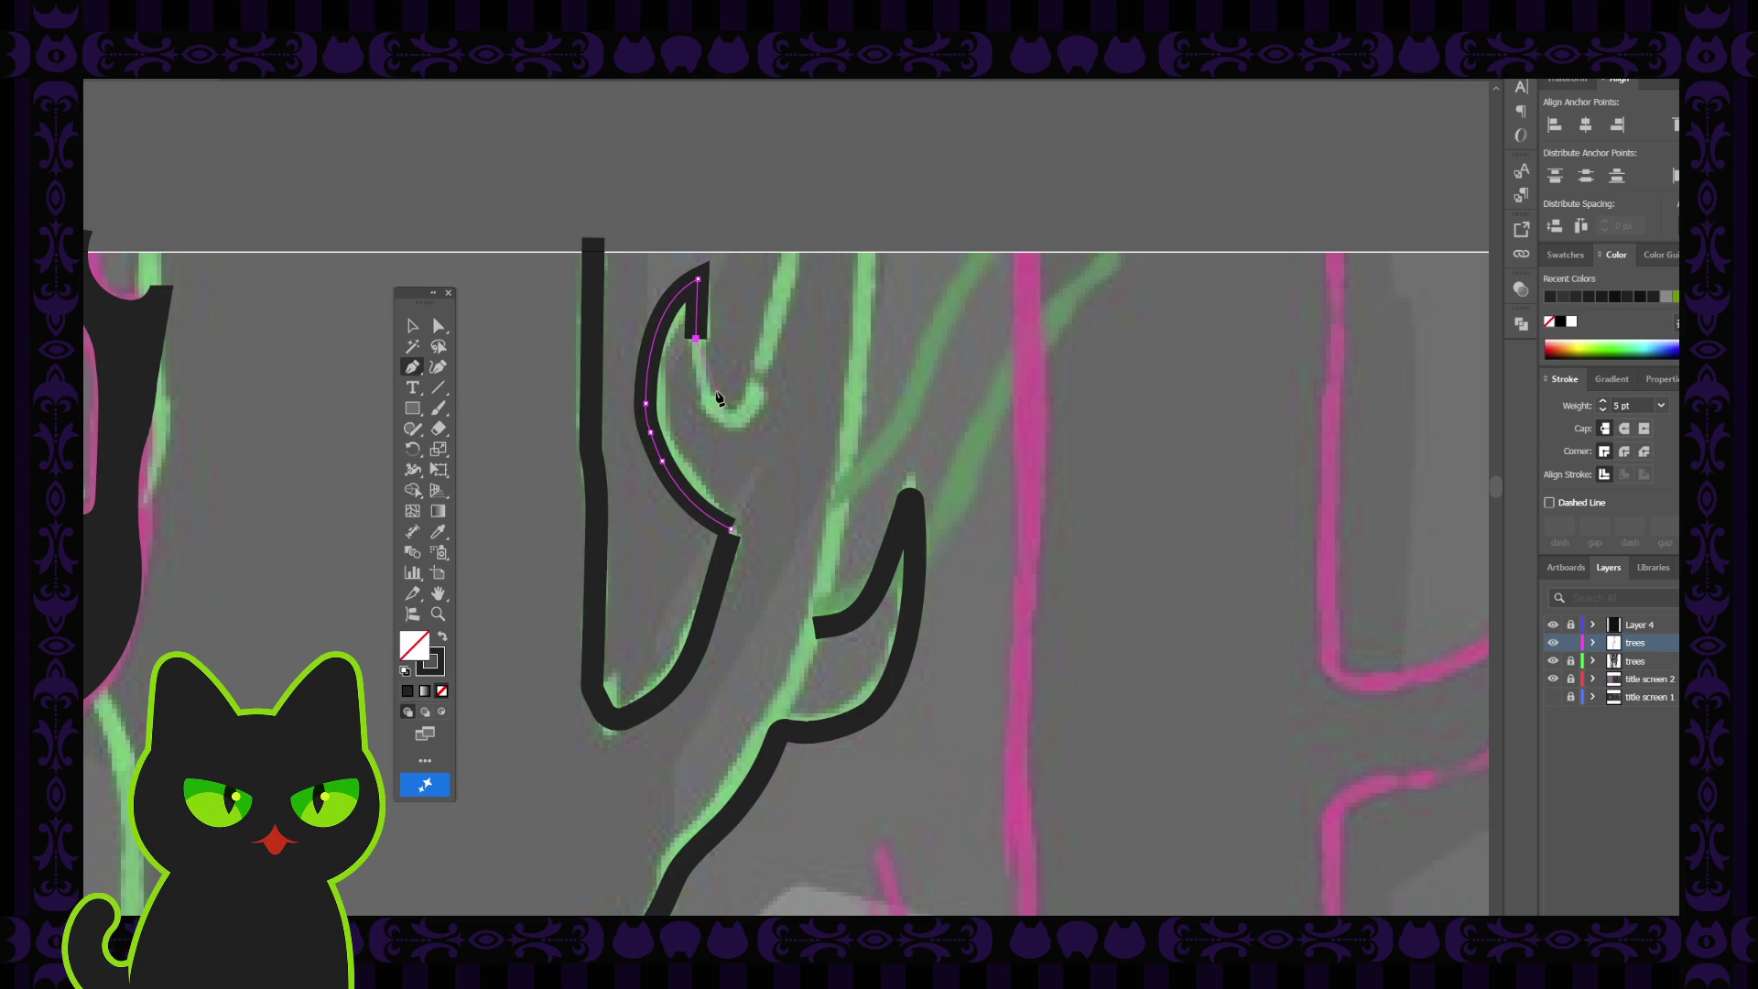
pyautogui.hotkey('ctrl', 'z')
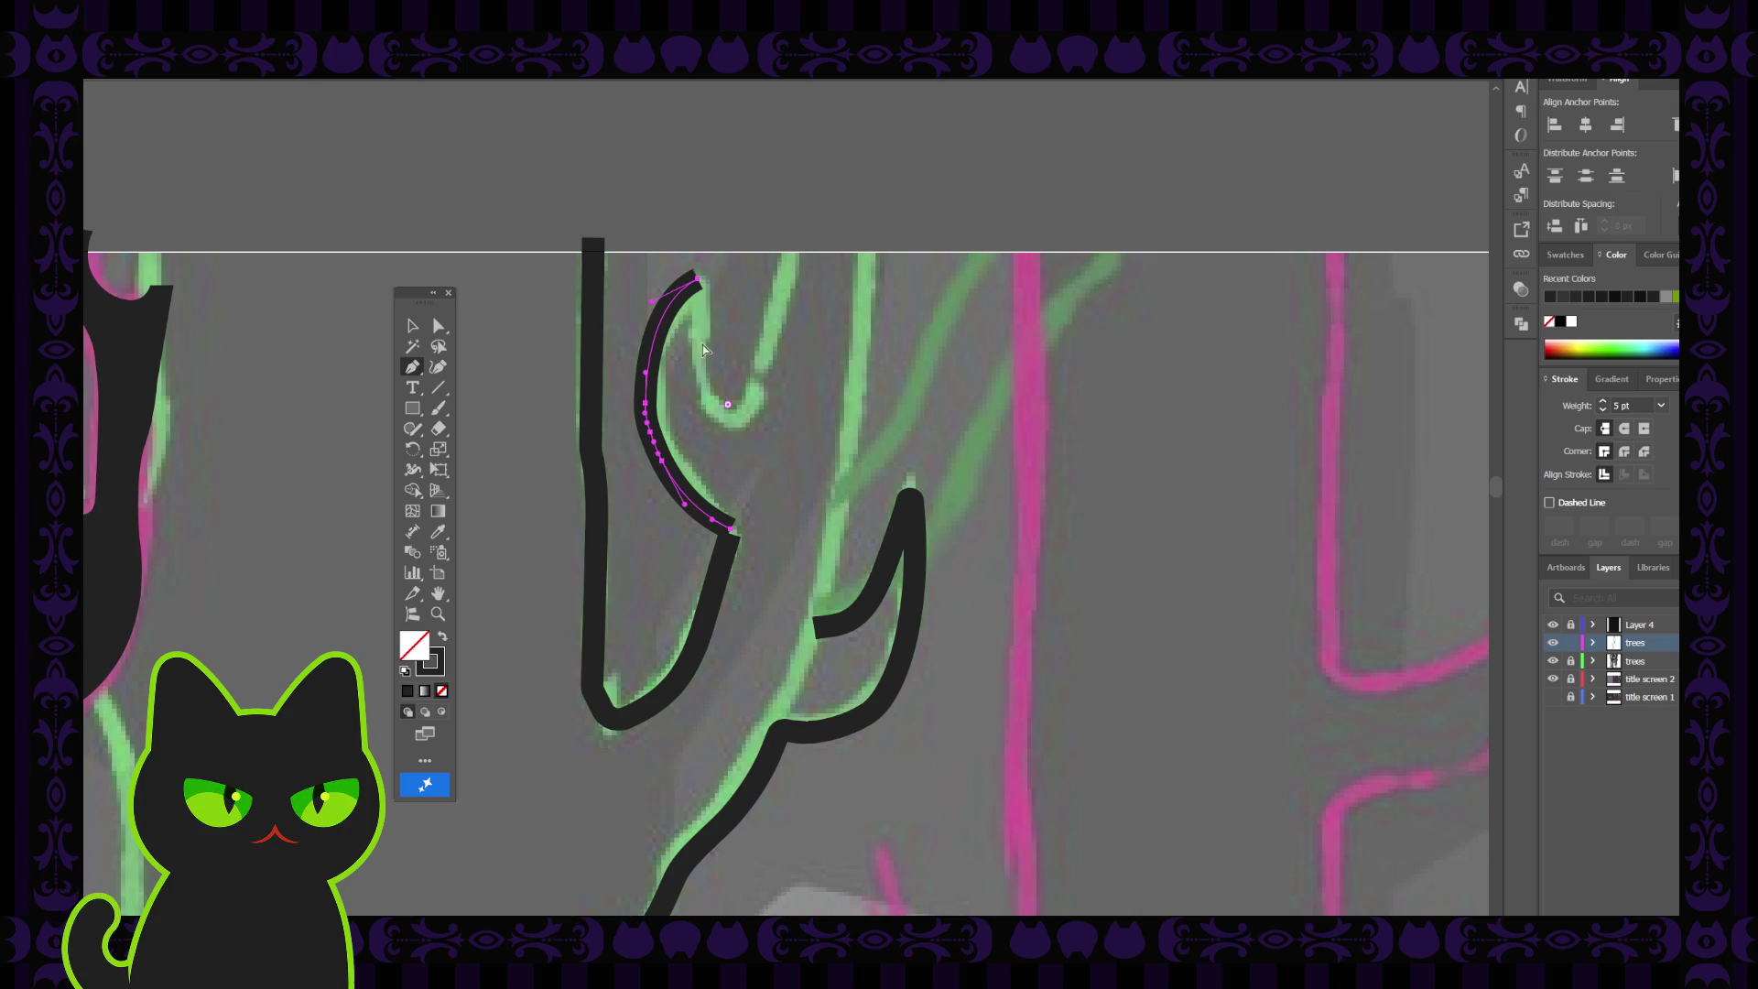
pyautogui.moveTo(694, 333); pyautogui.dragTo(692, 359)
pyautogui.click(695, 389)
pyautogui.click(731, 419)
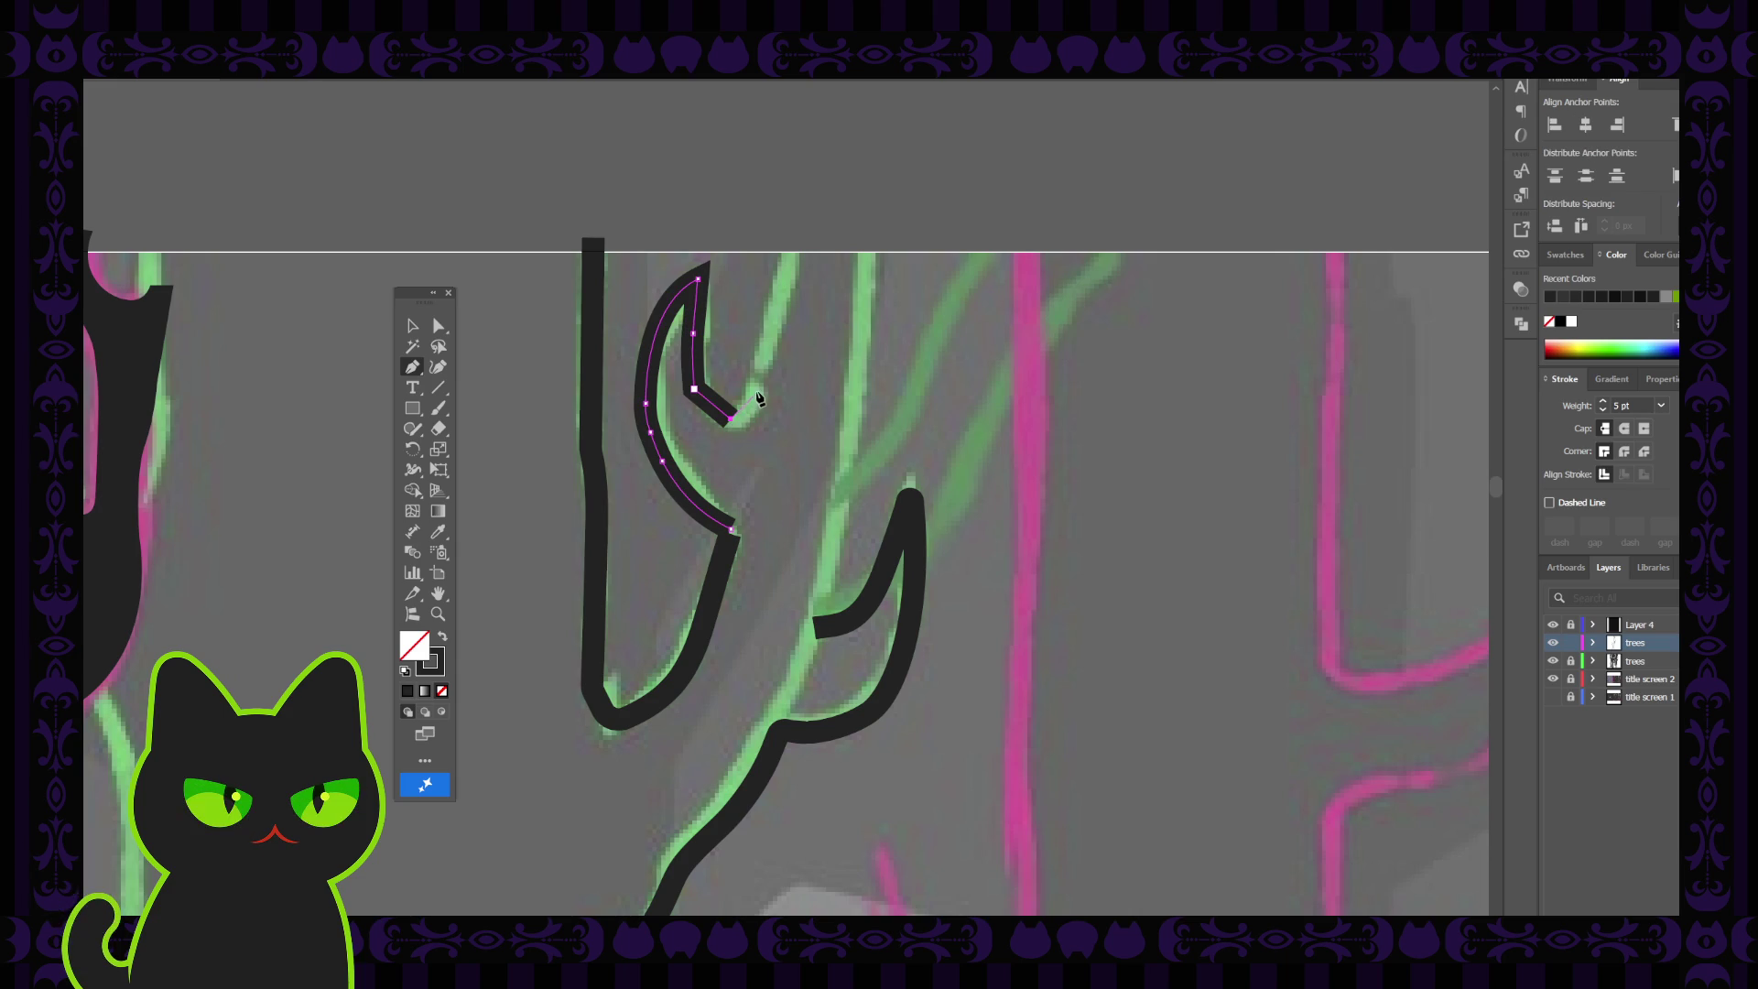
pyautogui.click(757, 386)
pyautogui.hotkey('ctrl', 'z')
pyautogui.hotkey('ctrl', 'z')
pyautogui.hotkey('ctrl', 'z')
pyautogui.click(412, 326)
pyautogui.click(484, 322)
pyautogui.hotkey('ctrl', '-')
pyautogui.hotkey('ctrl', '-')
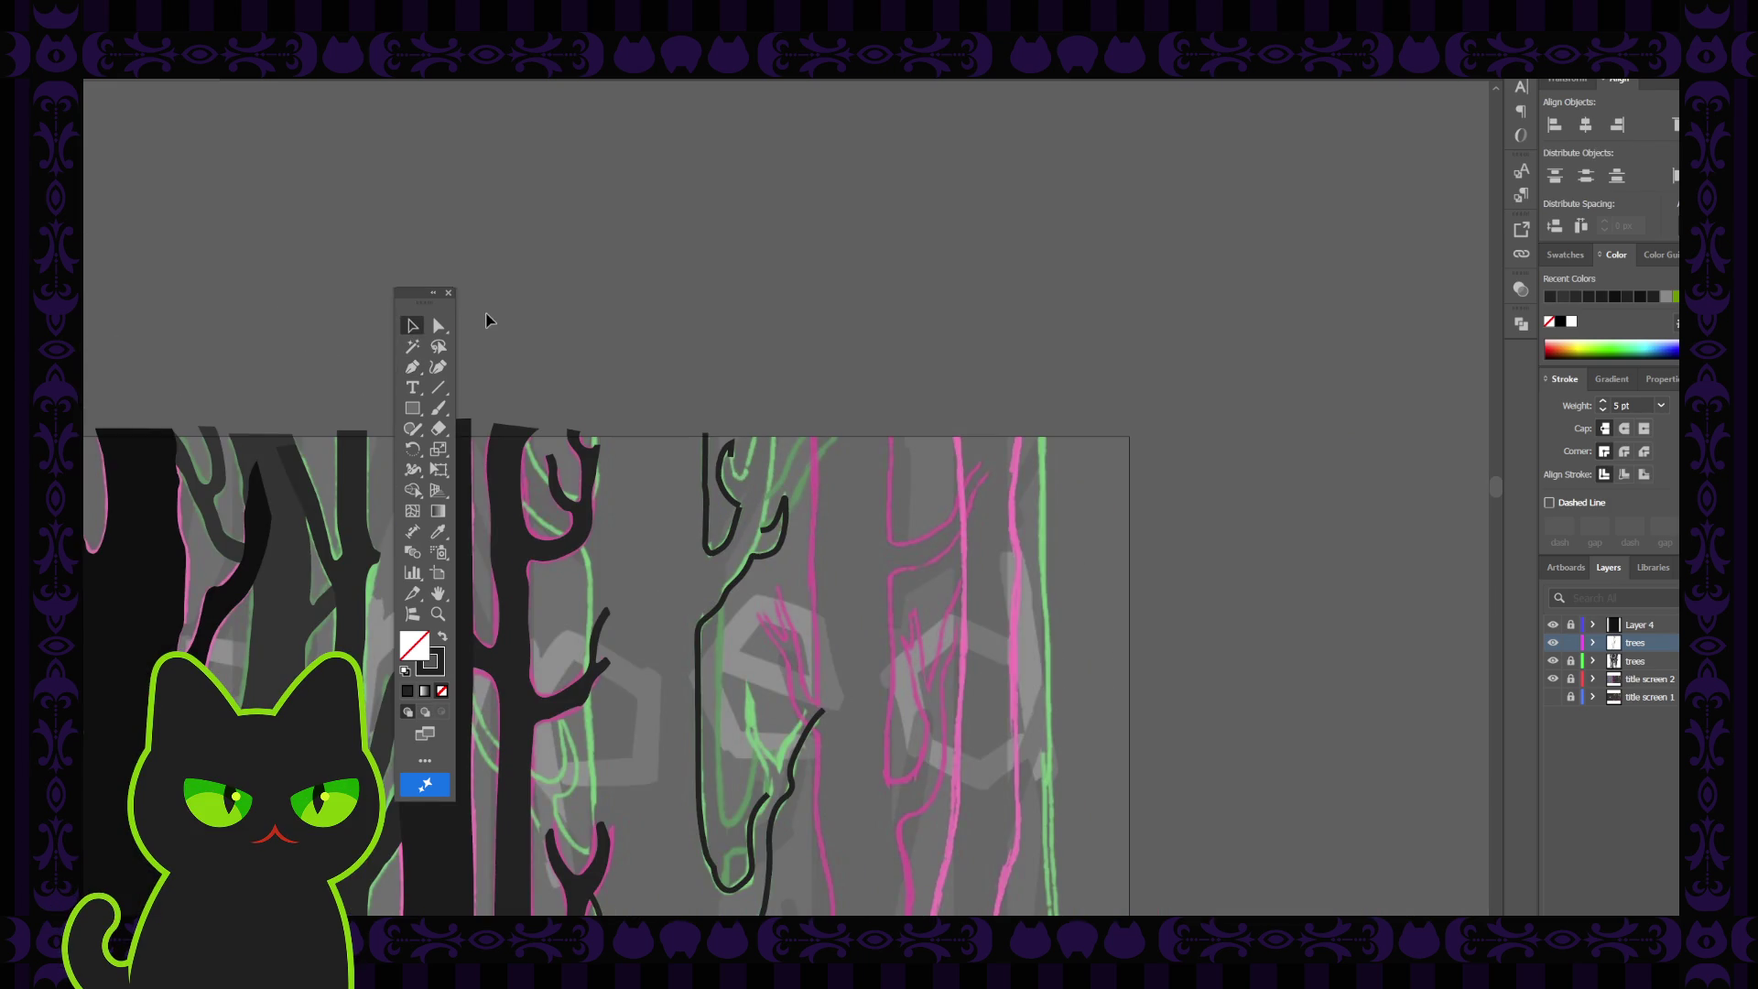
# Pan up to the treetops and zoom in on the forked tree near the artboard's top edge
pyautogui.moveTo(527, 873)
pyautogui.mouseDown()
pyautogui.moveTo(629, 531)
pyautogui.moveTo(659, 514)
pyautogui.mouseUp()
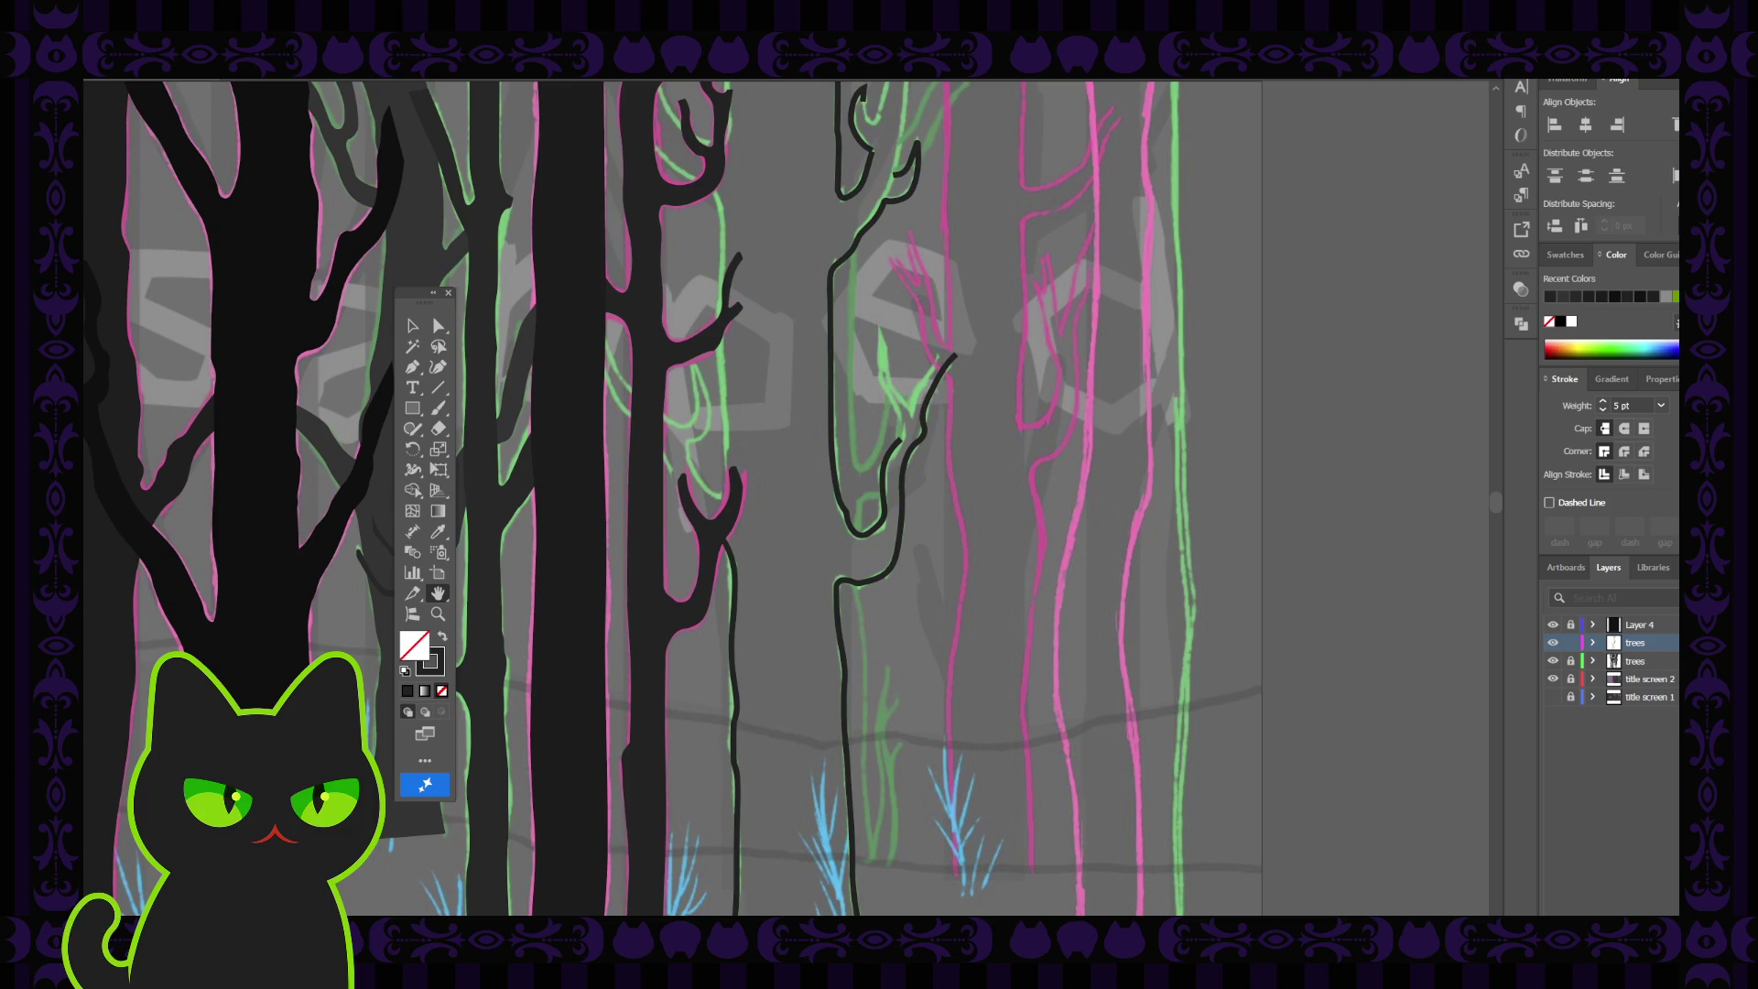
pyautogui.moveTo(720, 552); pyautogui.dragTo(753, 584)
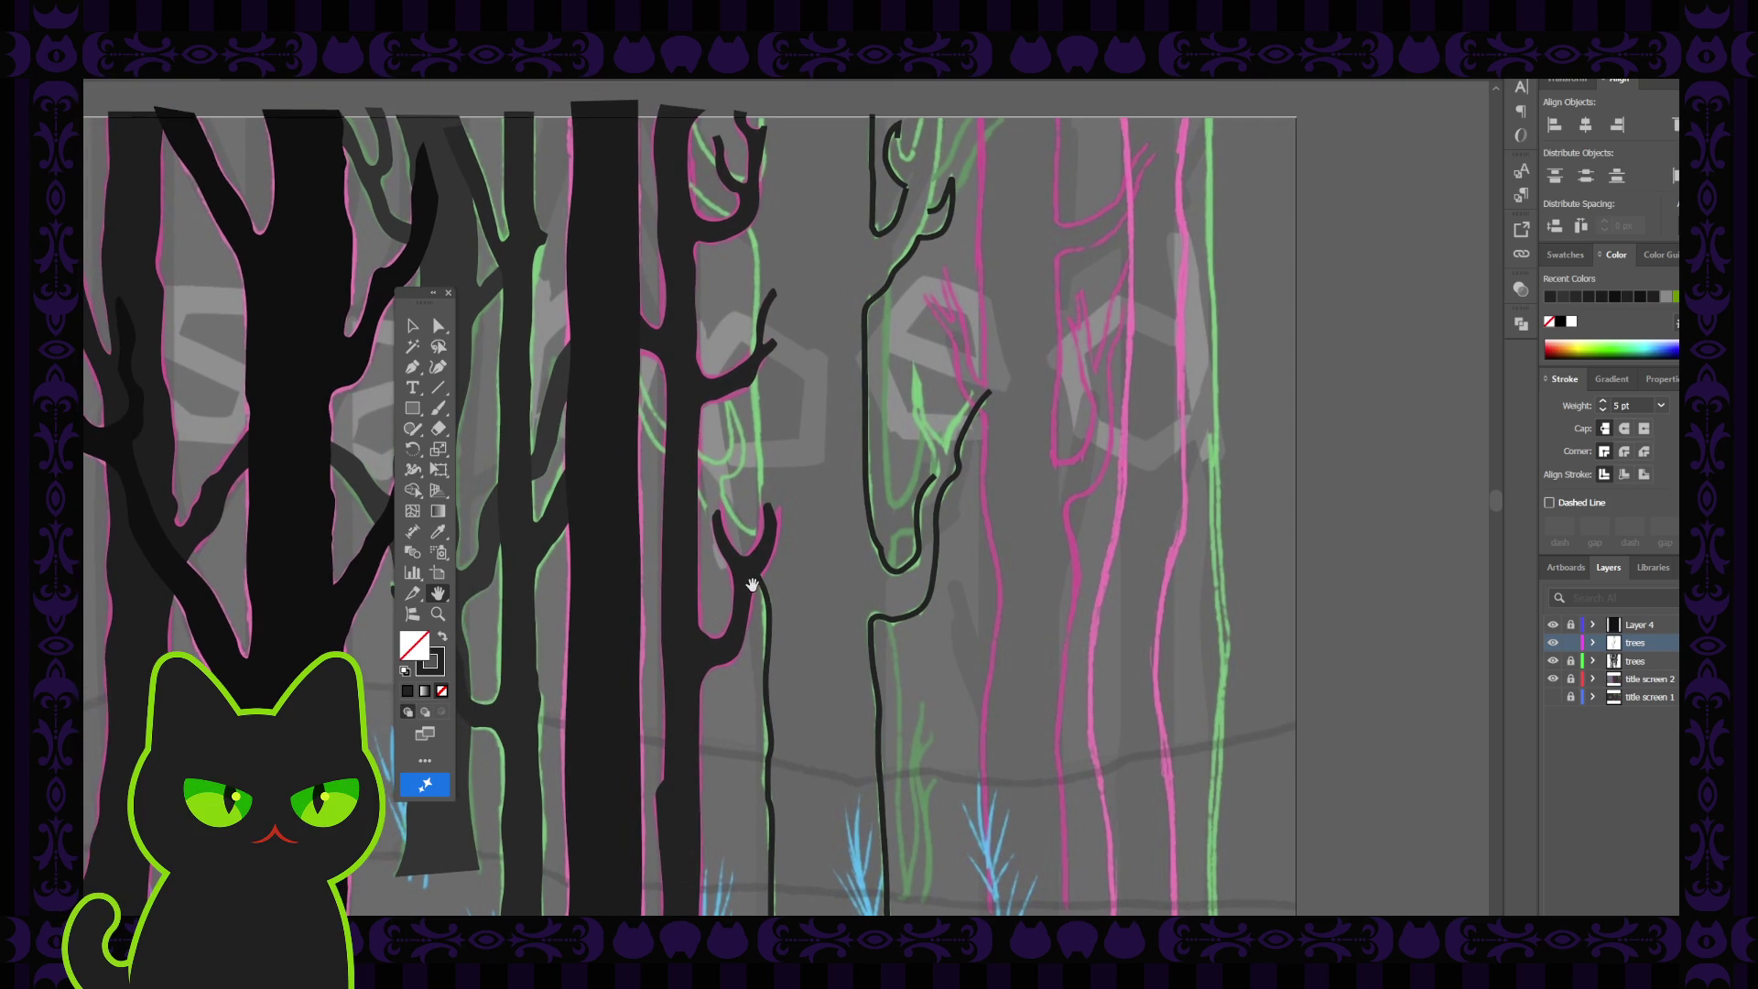
pyautogui.scroll(2, 753, 586)
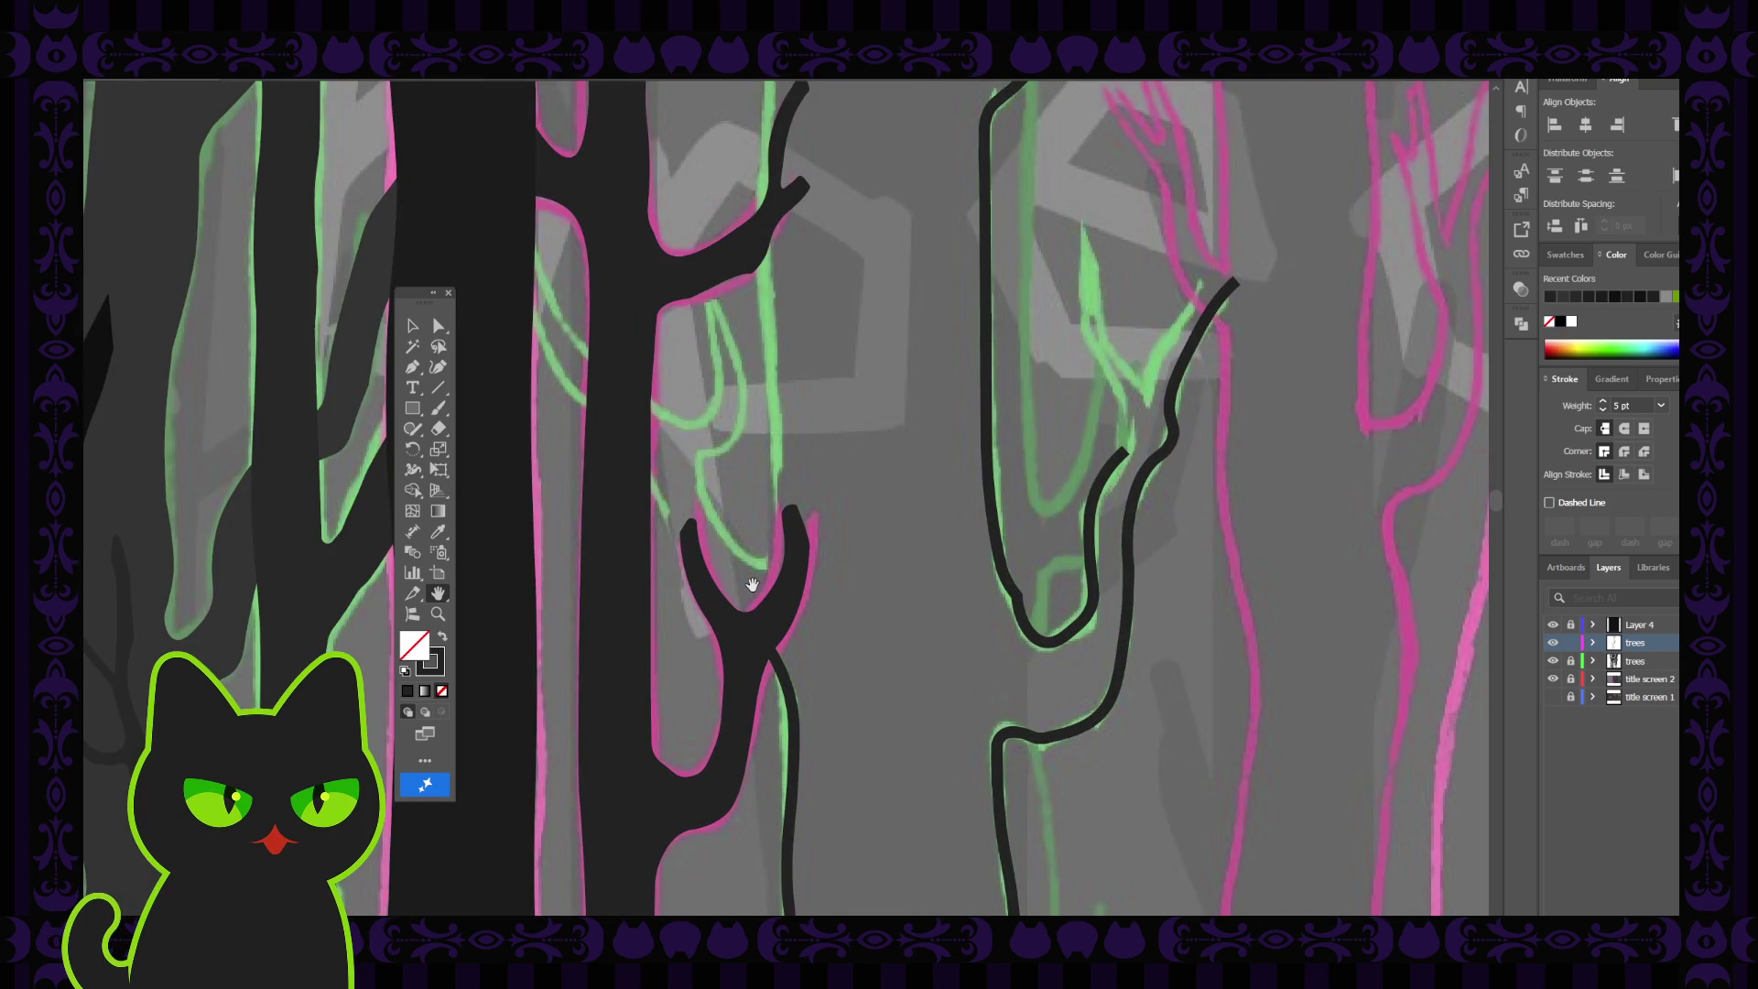
pyautogui.scroll(-1, 733, 572)
# Trace the first curved edge of the branch outline down along the pink sketch
pyautogui.click(440, 369)
pyautogui.click(699, 421)
pyautogui.click(703, 470)
pyautogui.click(726, 511)
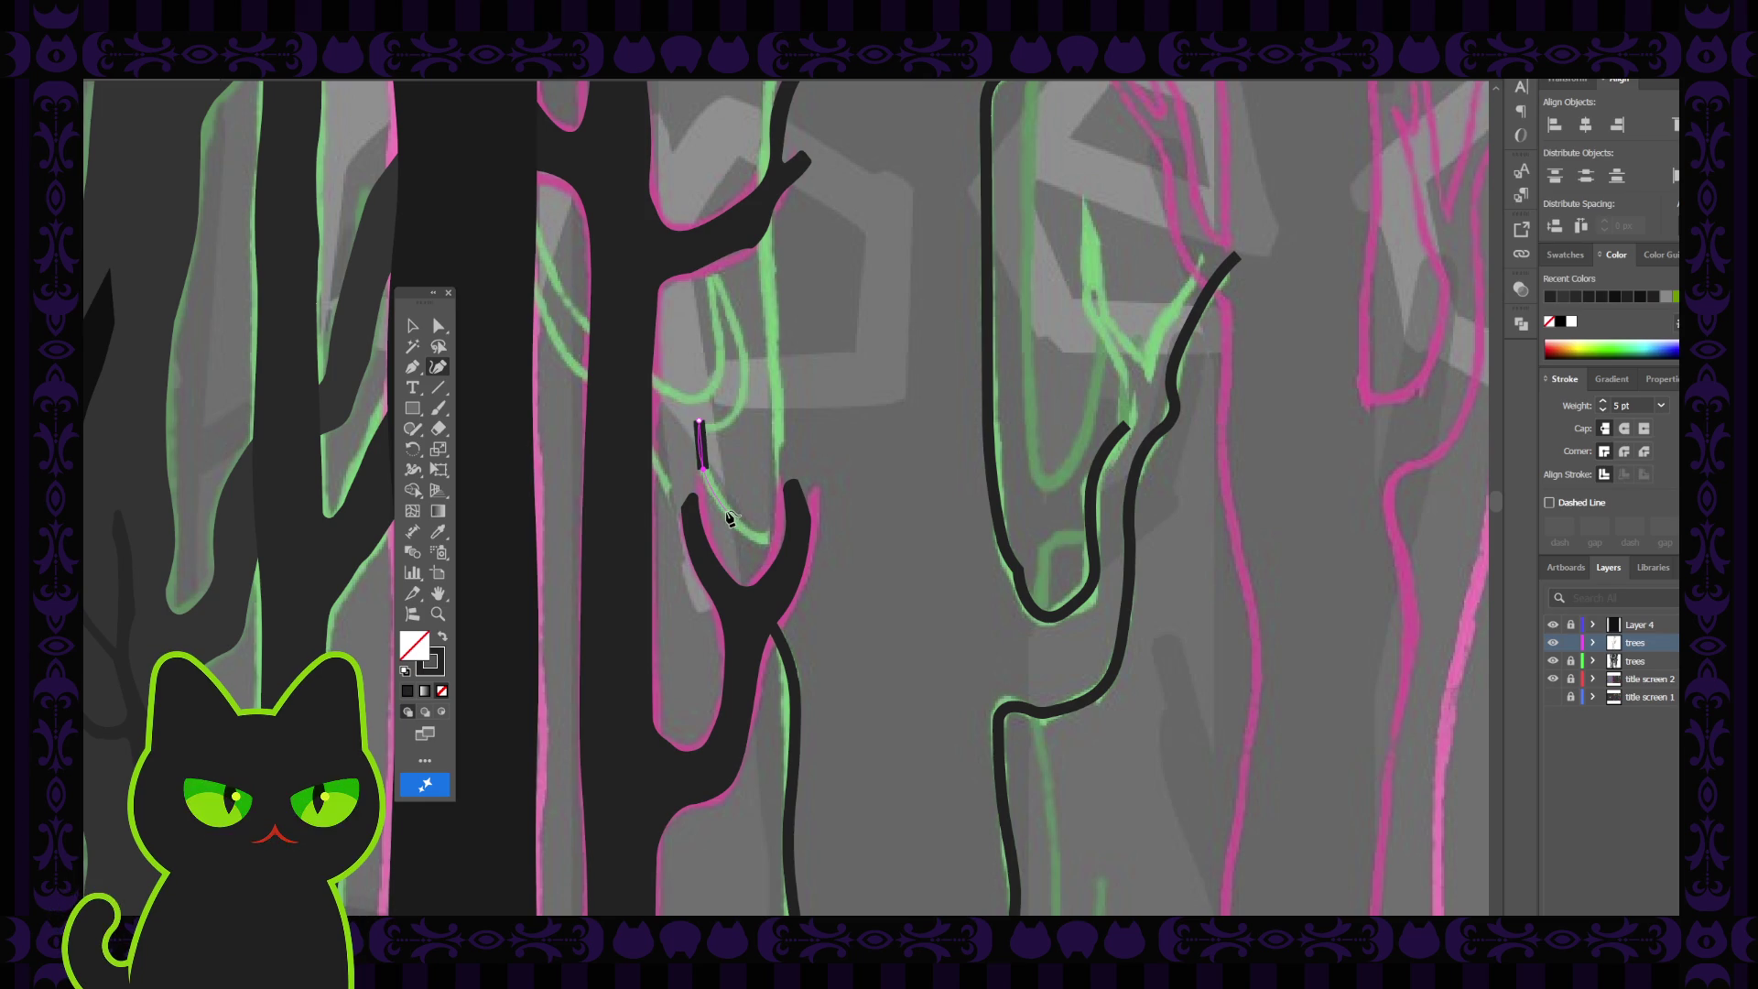
pyautogui.click(799, 539)
pyautogui.press('p')
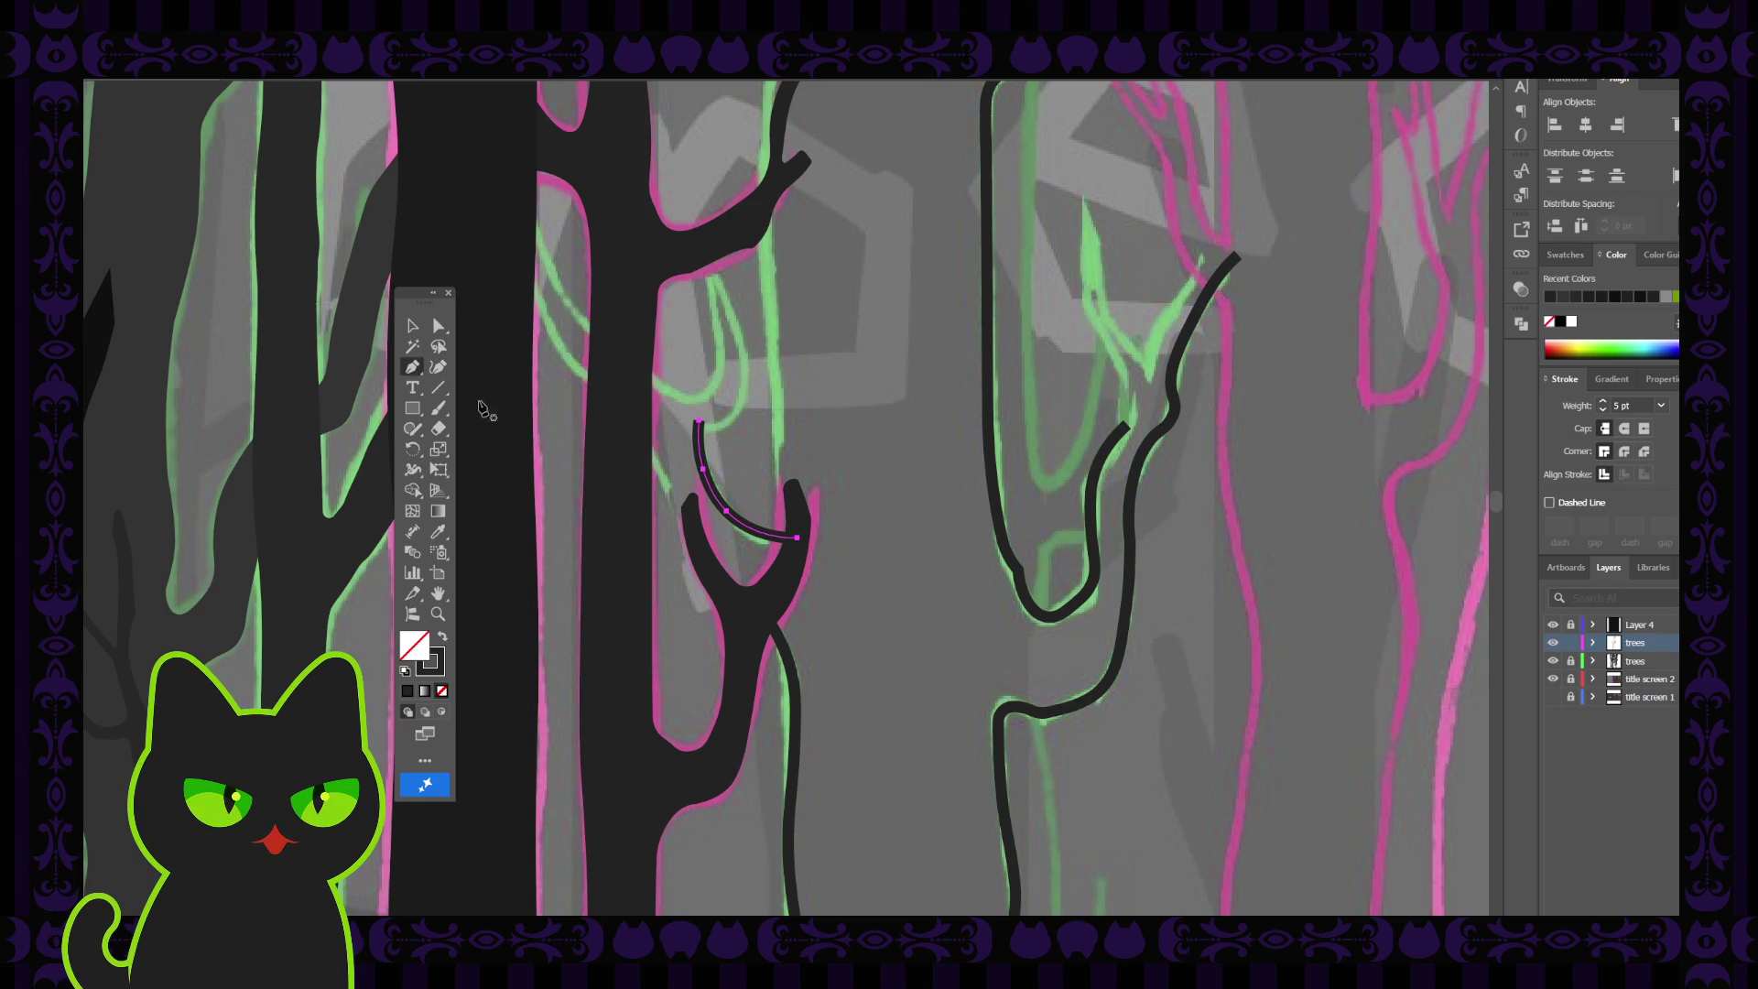
pyautogui.click(700, 424)
# Outline the first prong up to a sharp tip and back down to the fork
pyautogui.click(439, 367)
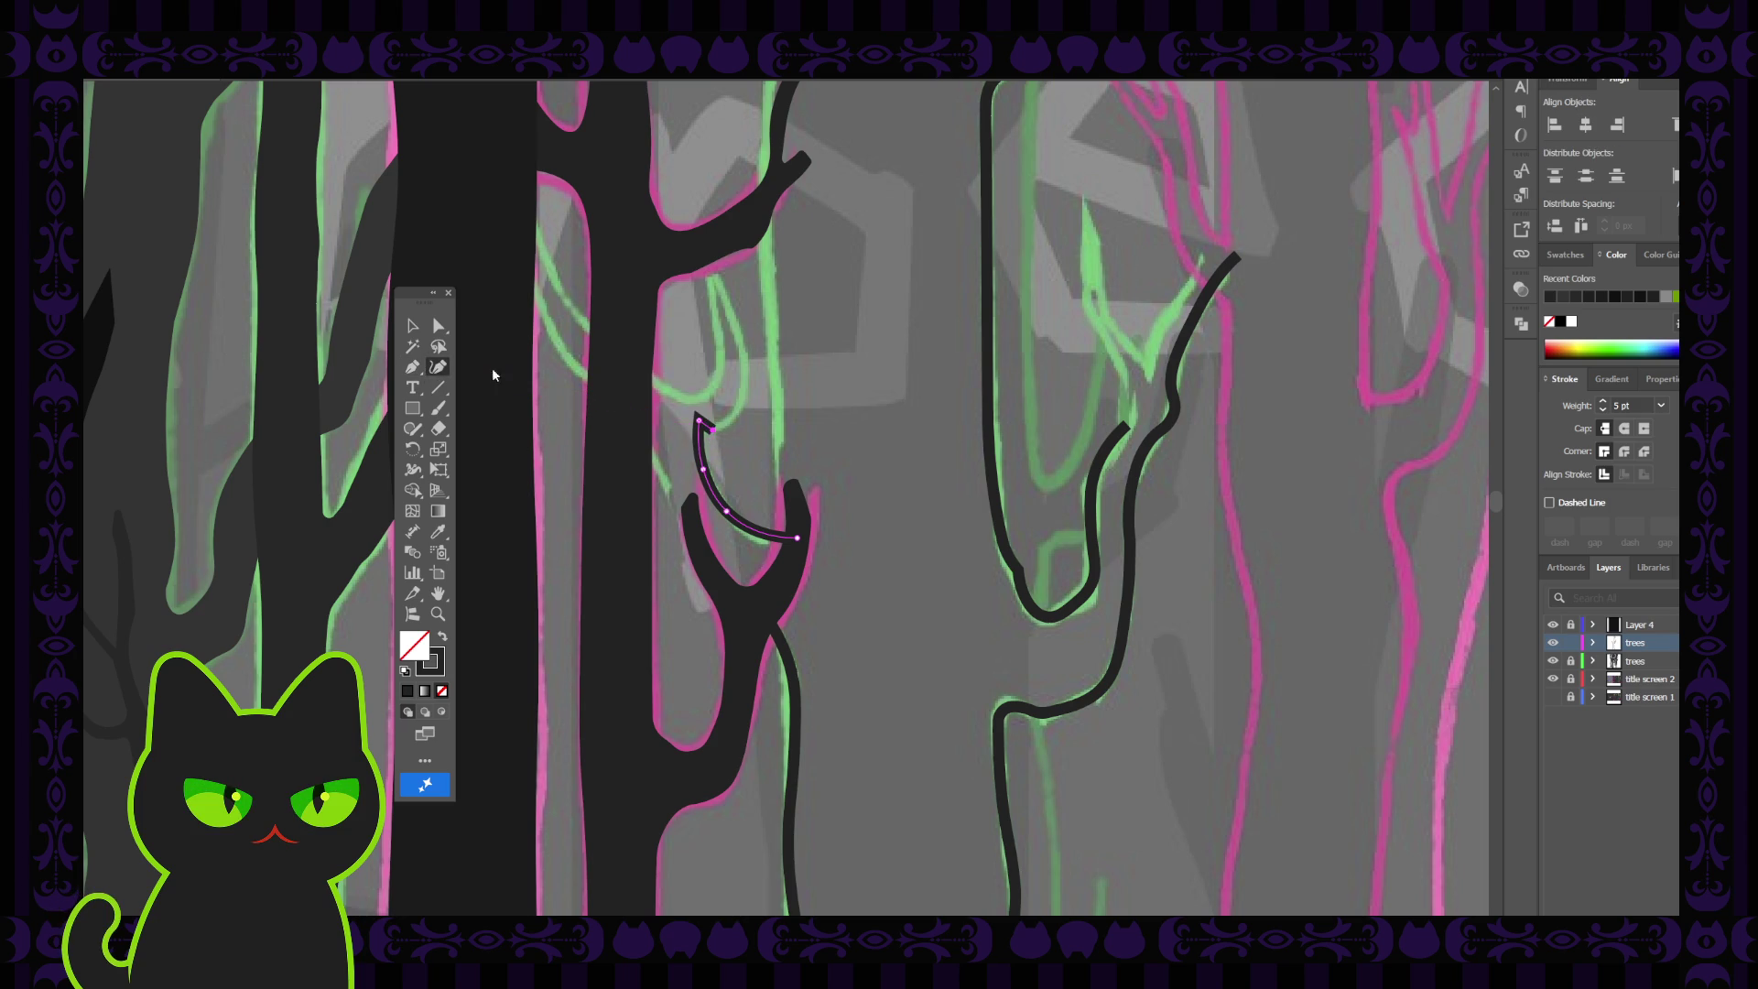
pyautogui.click(745, 414)
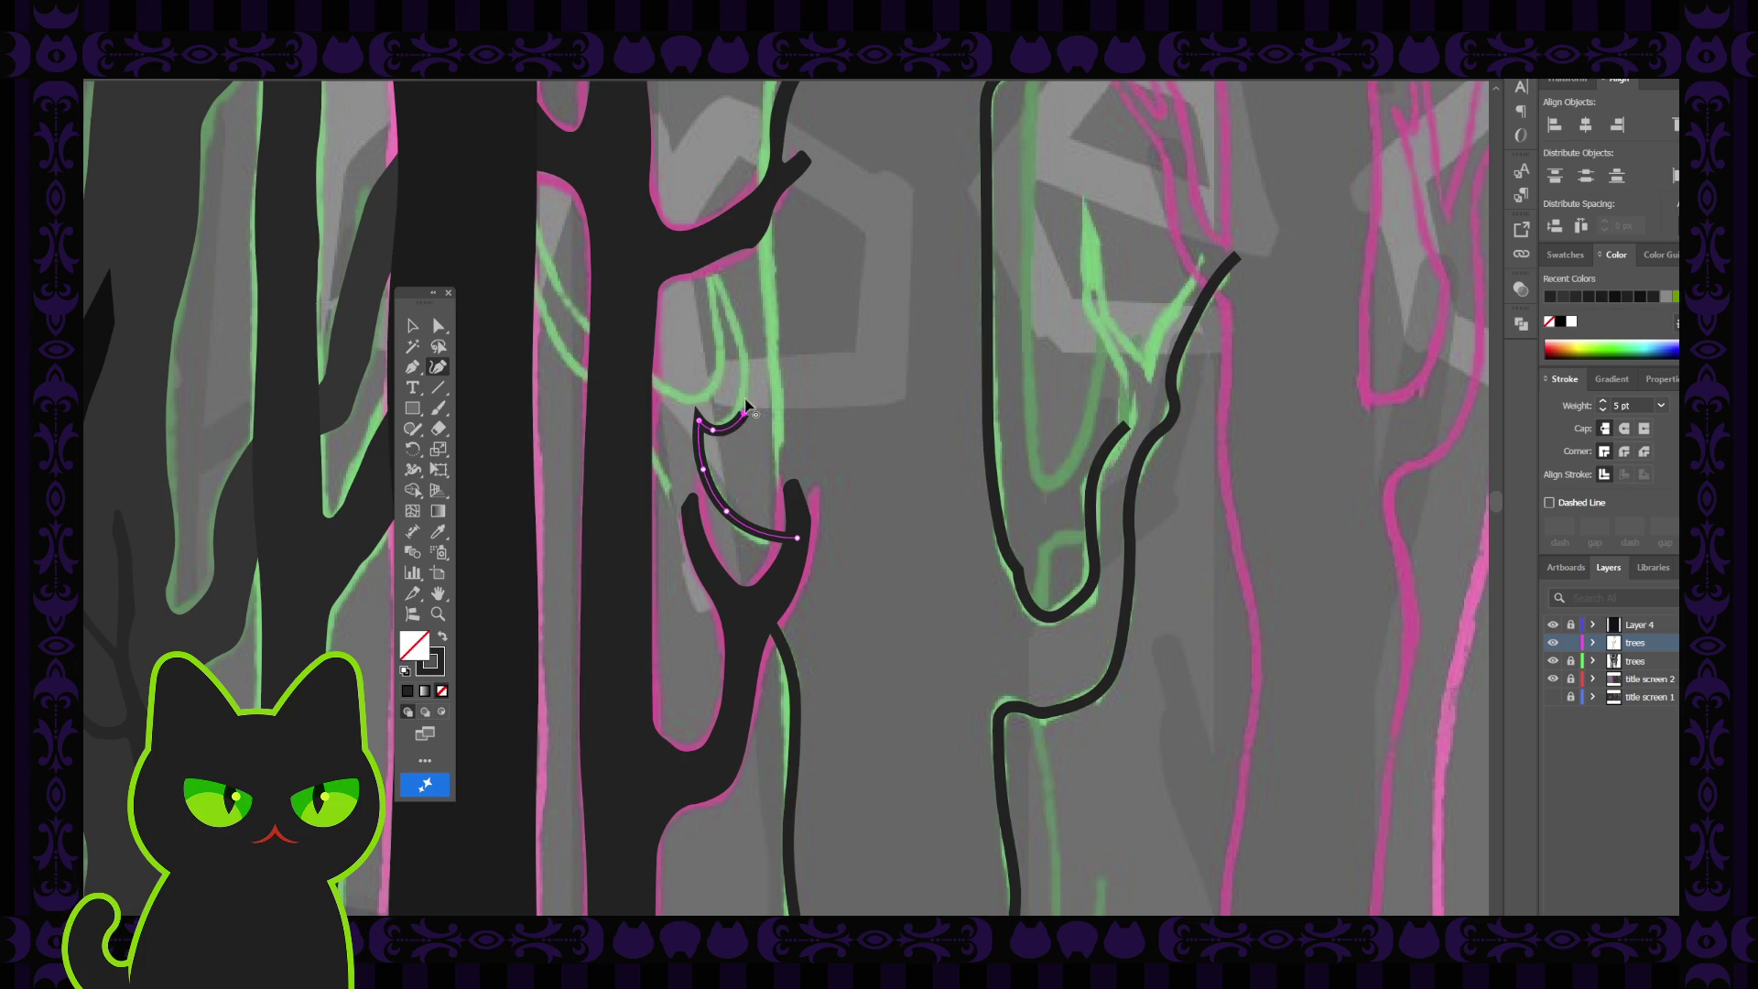
pyautogui.click(749, 348)
pyautogui.click(706, 253)
pyautogui.press('p')
pyautogui.click(731, 290)
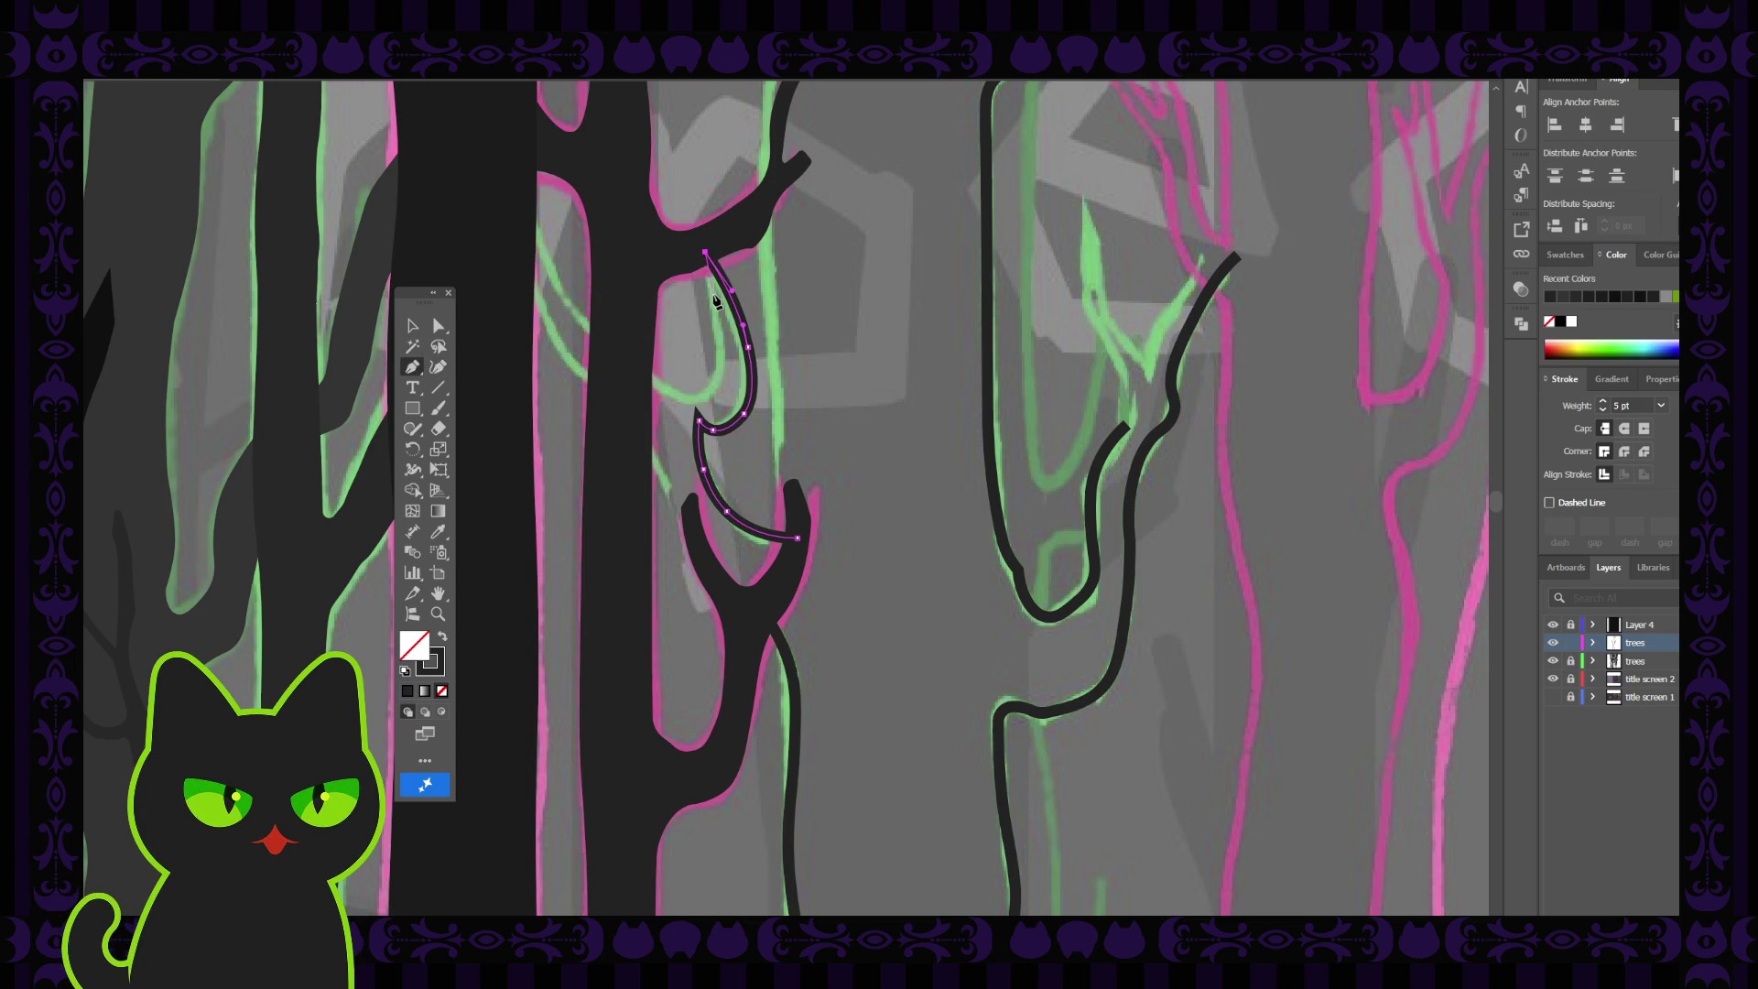
pyautogui.click(438, 366)
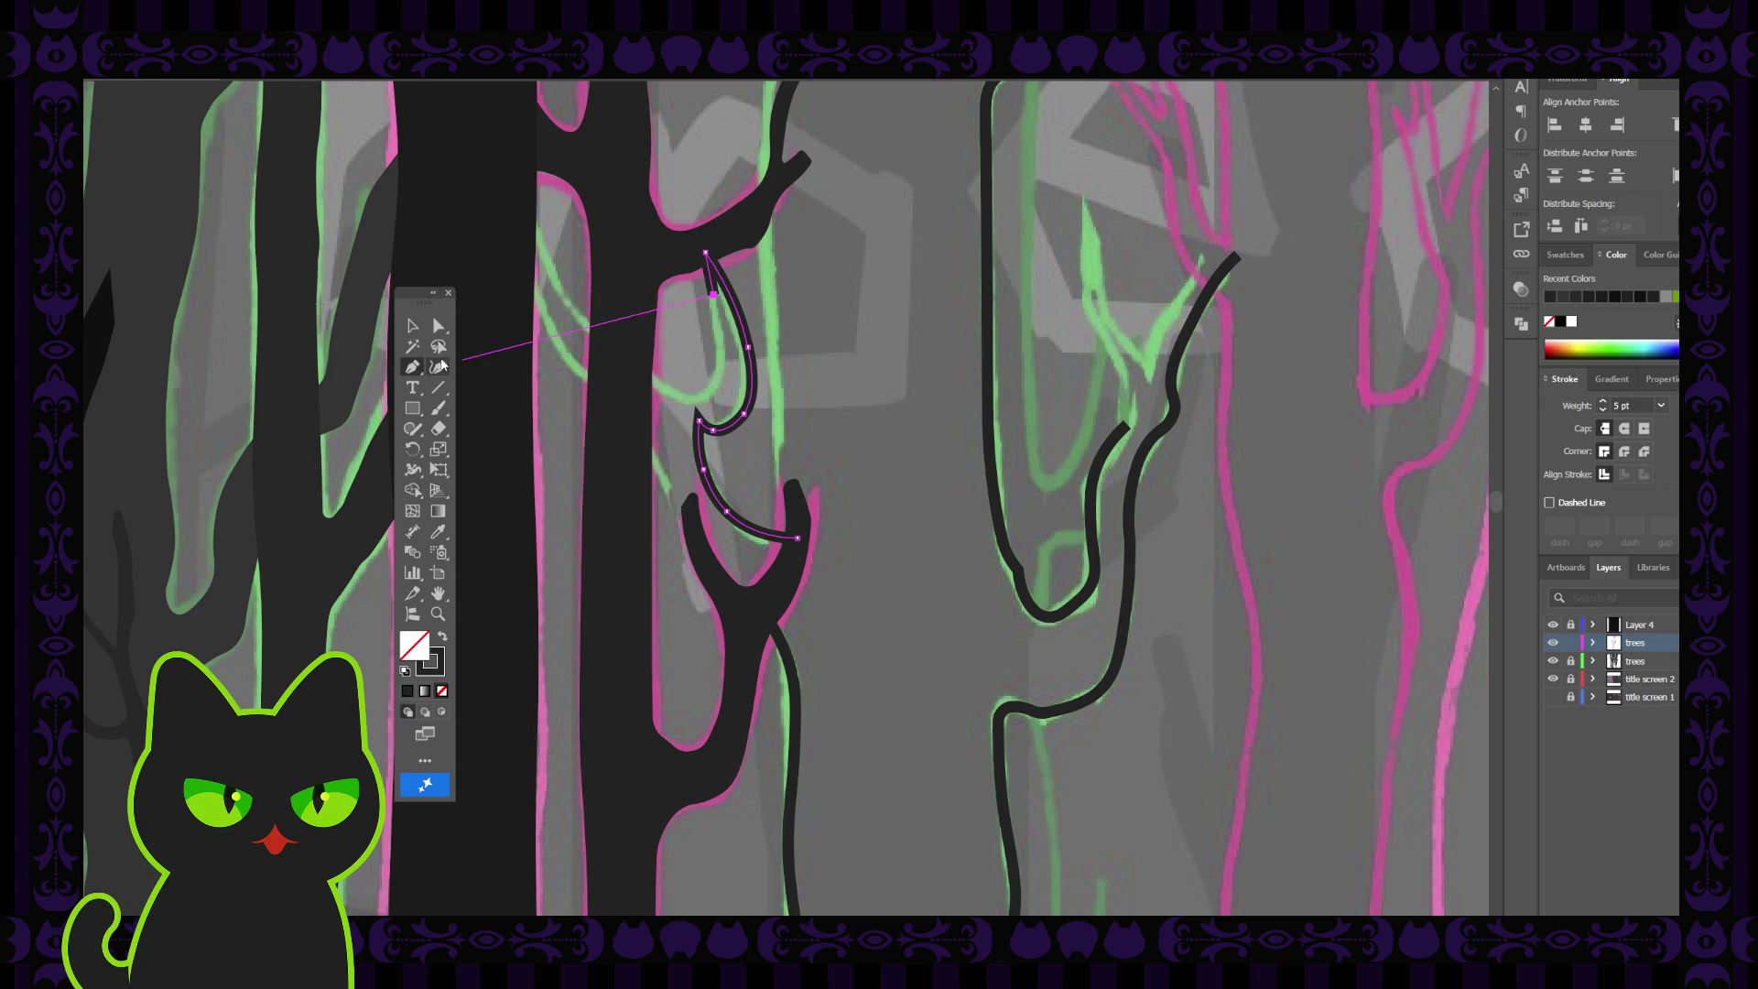
pyautogui.click(720, 350)
pyautogui.click(712, 390)
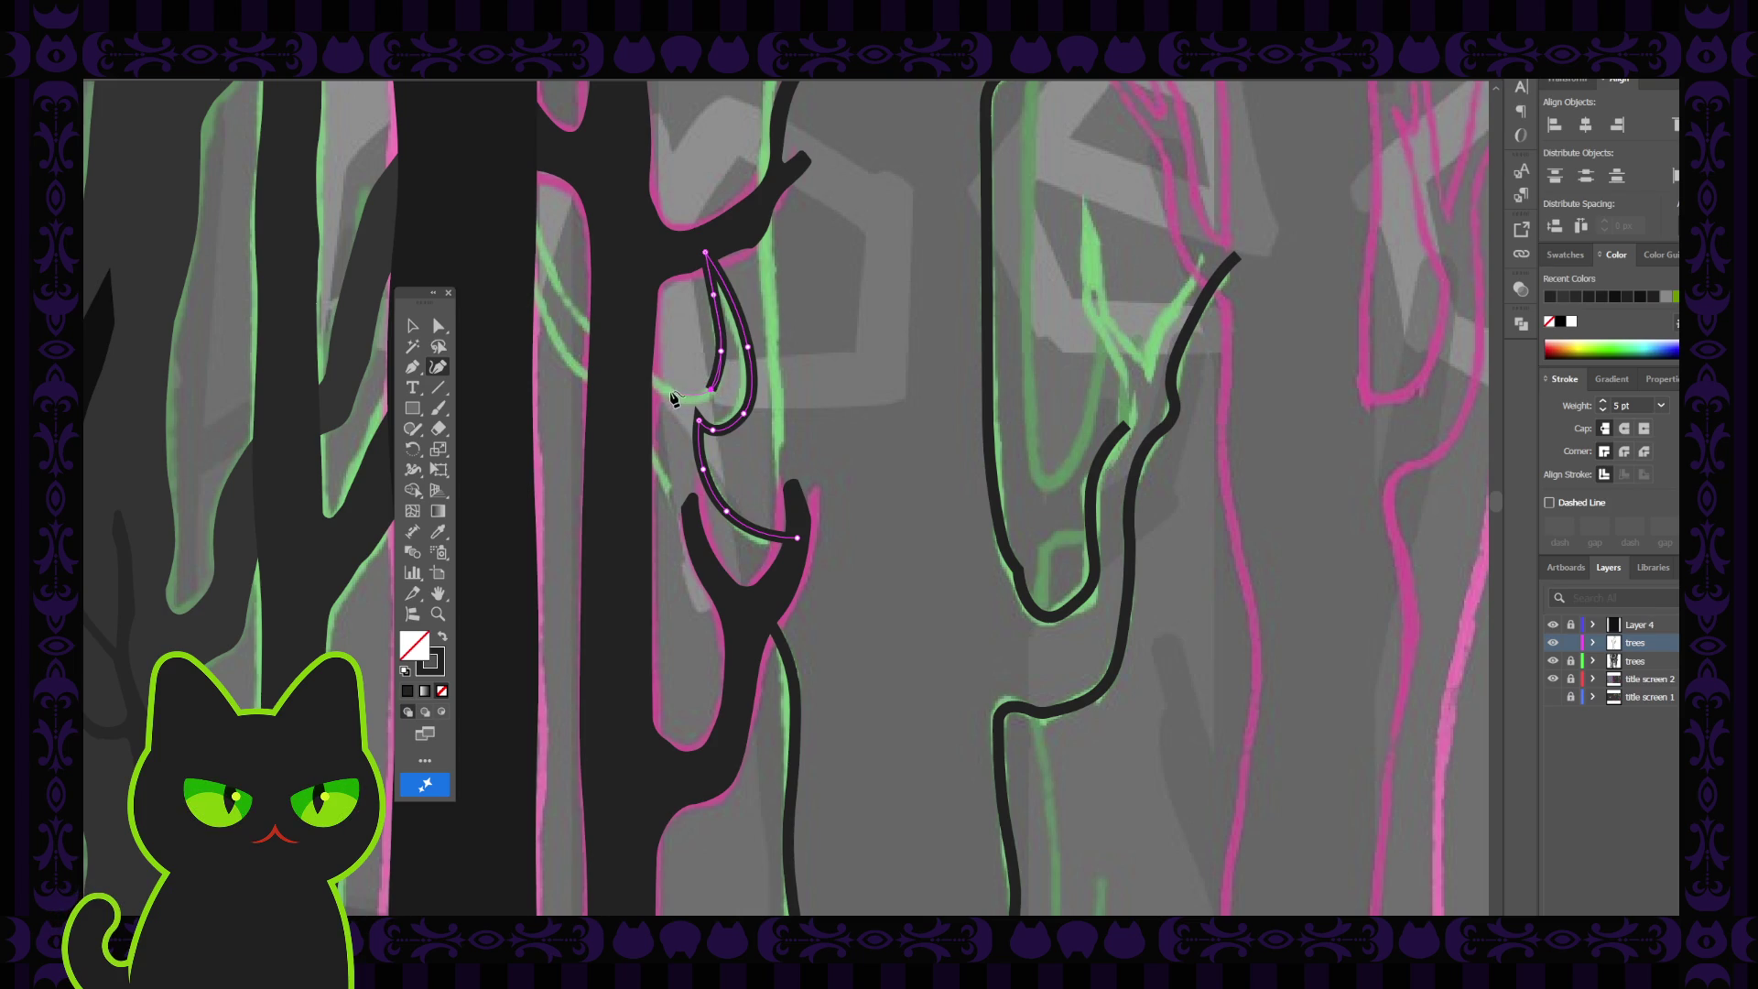
# Outline the second prong up to its sharp tip and back along its lower edge
pyautogui.click(638, 366)
pyautogui.click(527, 213)
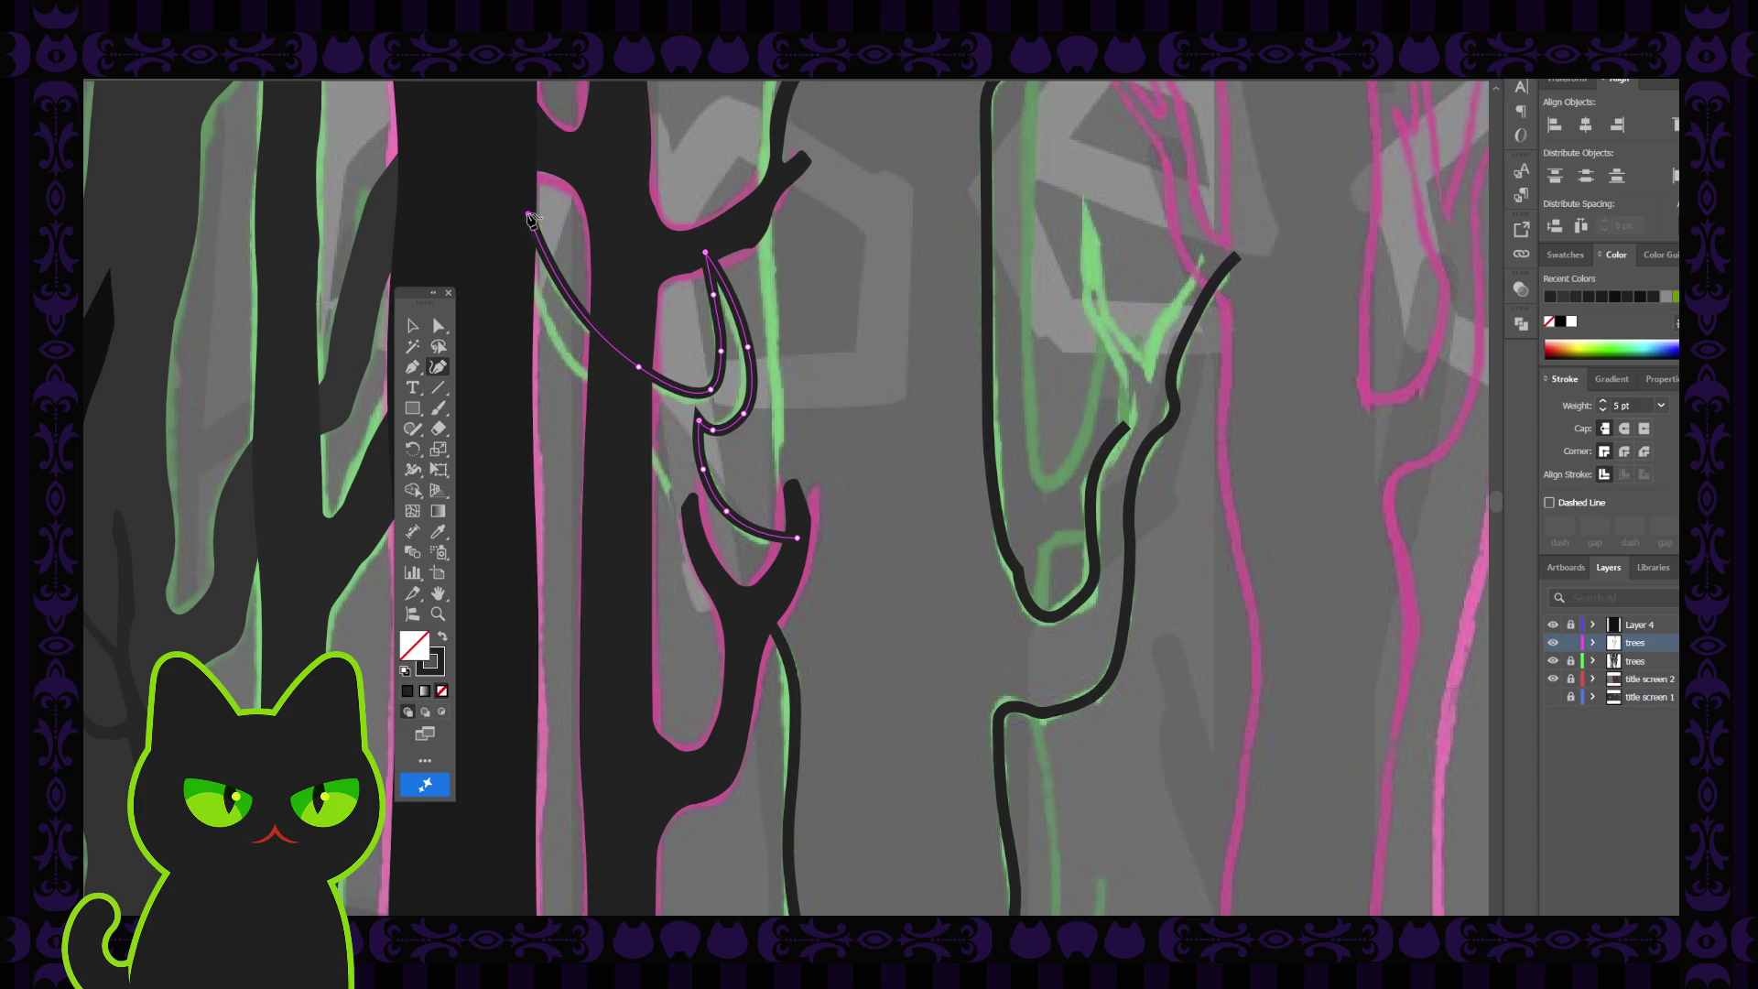
pyautogui.click(411, 369)
pyautogui.click(527, 214)
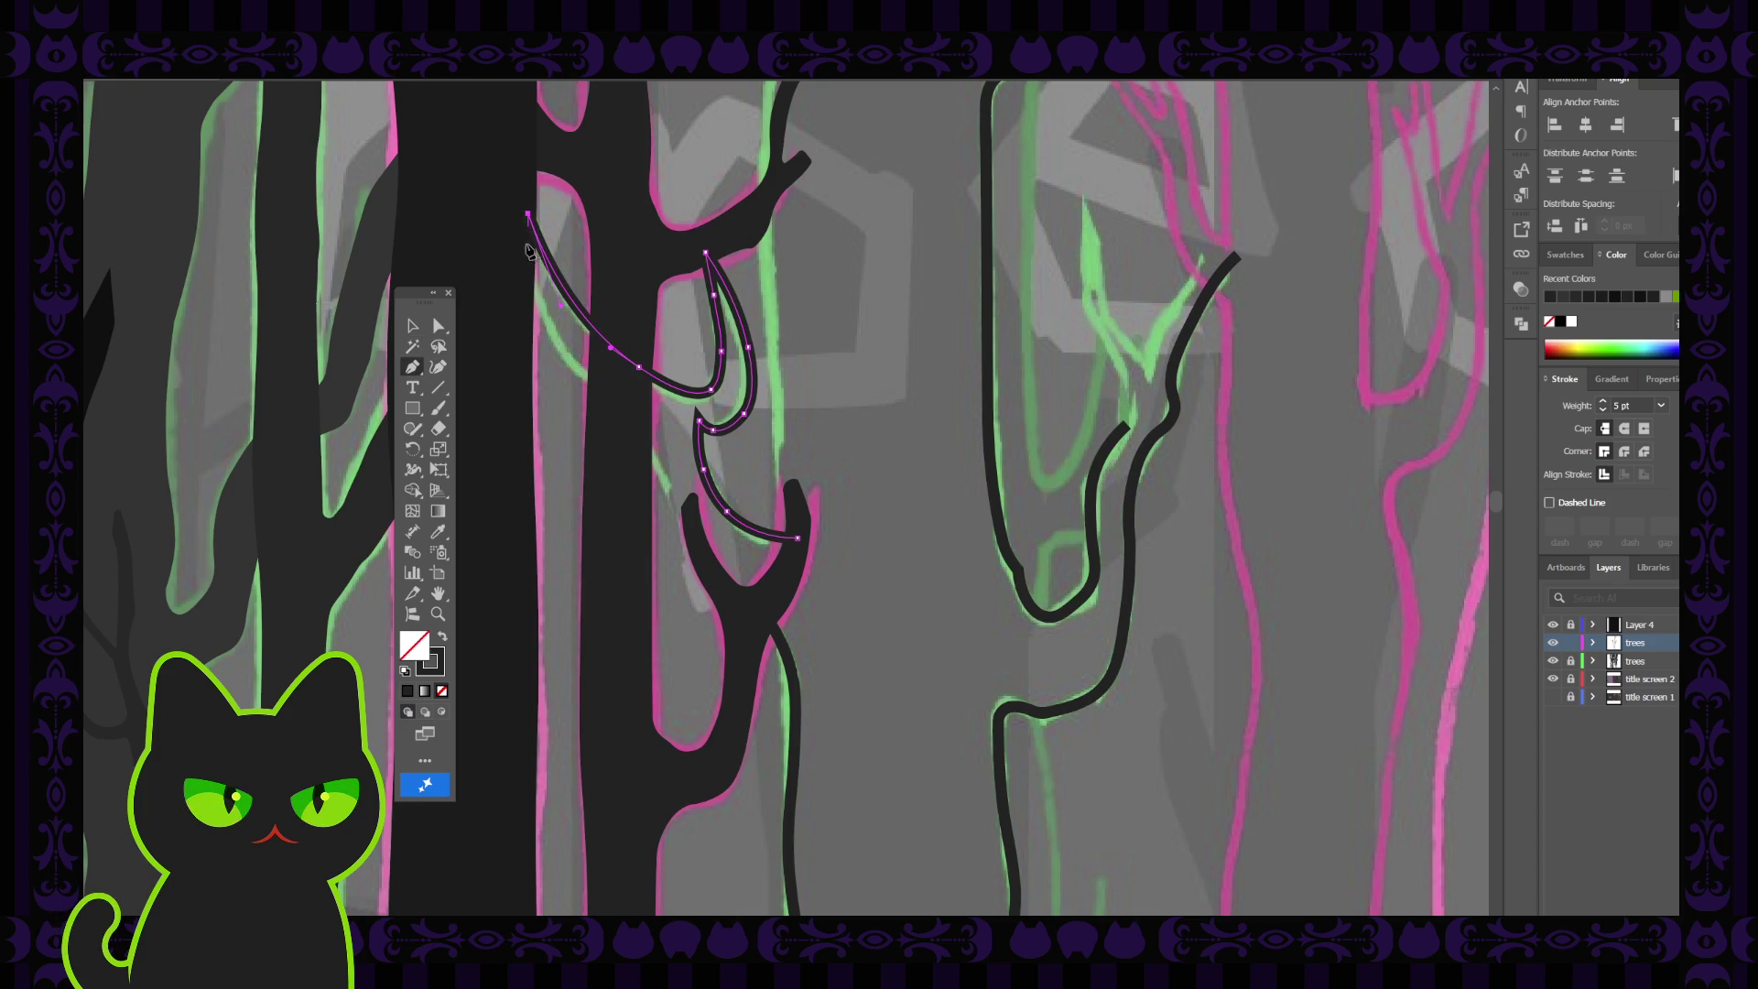
pyautogui.click(526, 291)
pyautogui.click(439, 367)
pyautogui.click(633, 401)
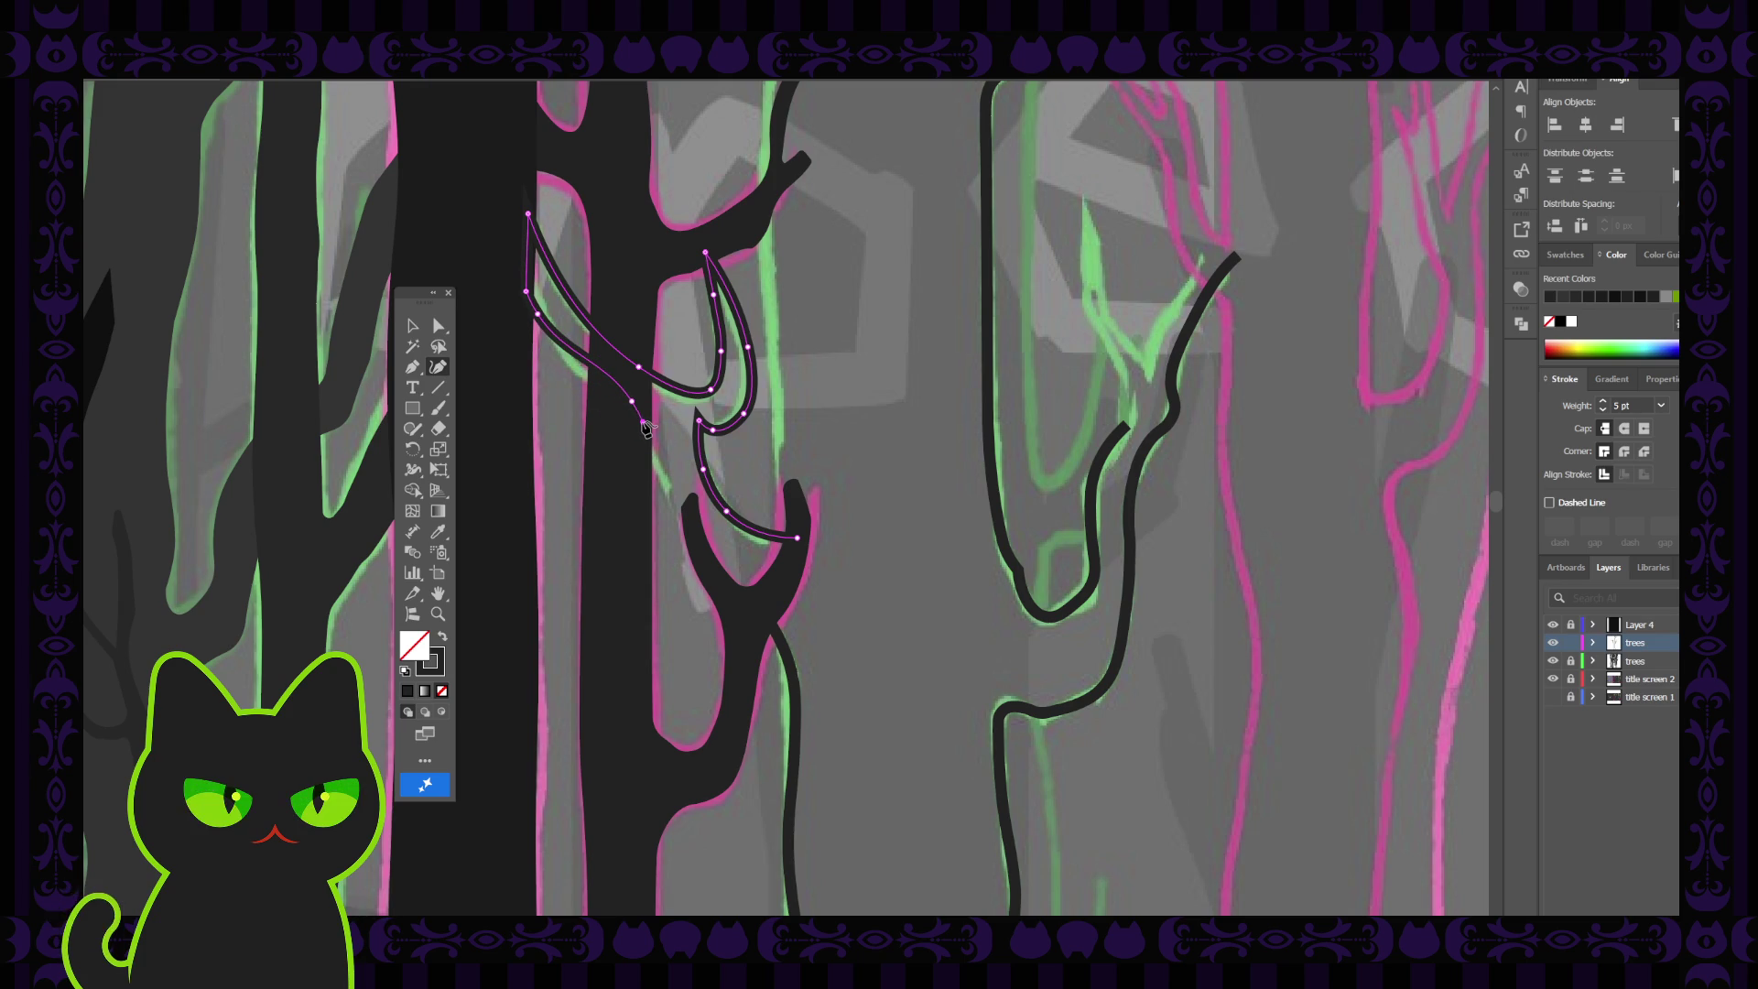
pyautogui.press('p')
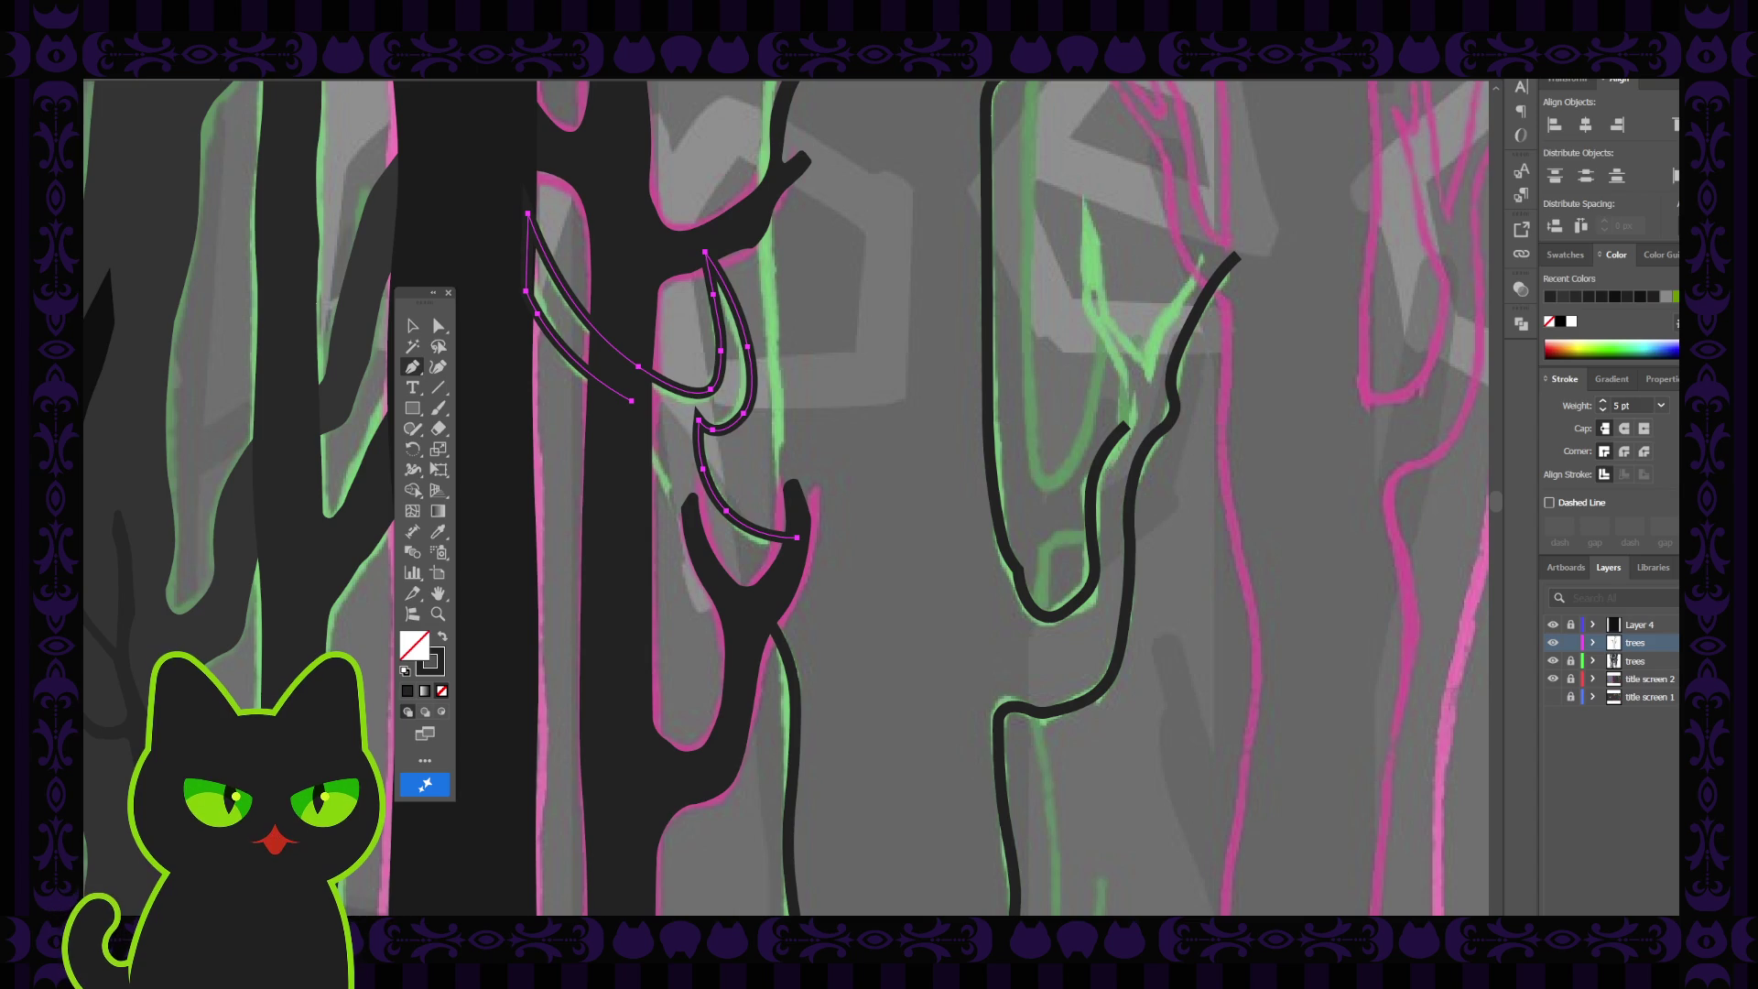
# Carry the outline down past the fork to where the trunk begins
pyautogui.click(632, 400)
pyautogui.click(645, 429)
pyautogui.click(441, 369)
pyautogui.click(663, 476)
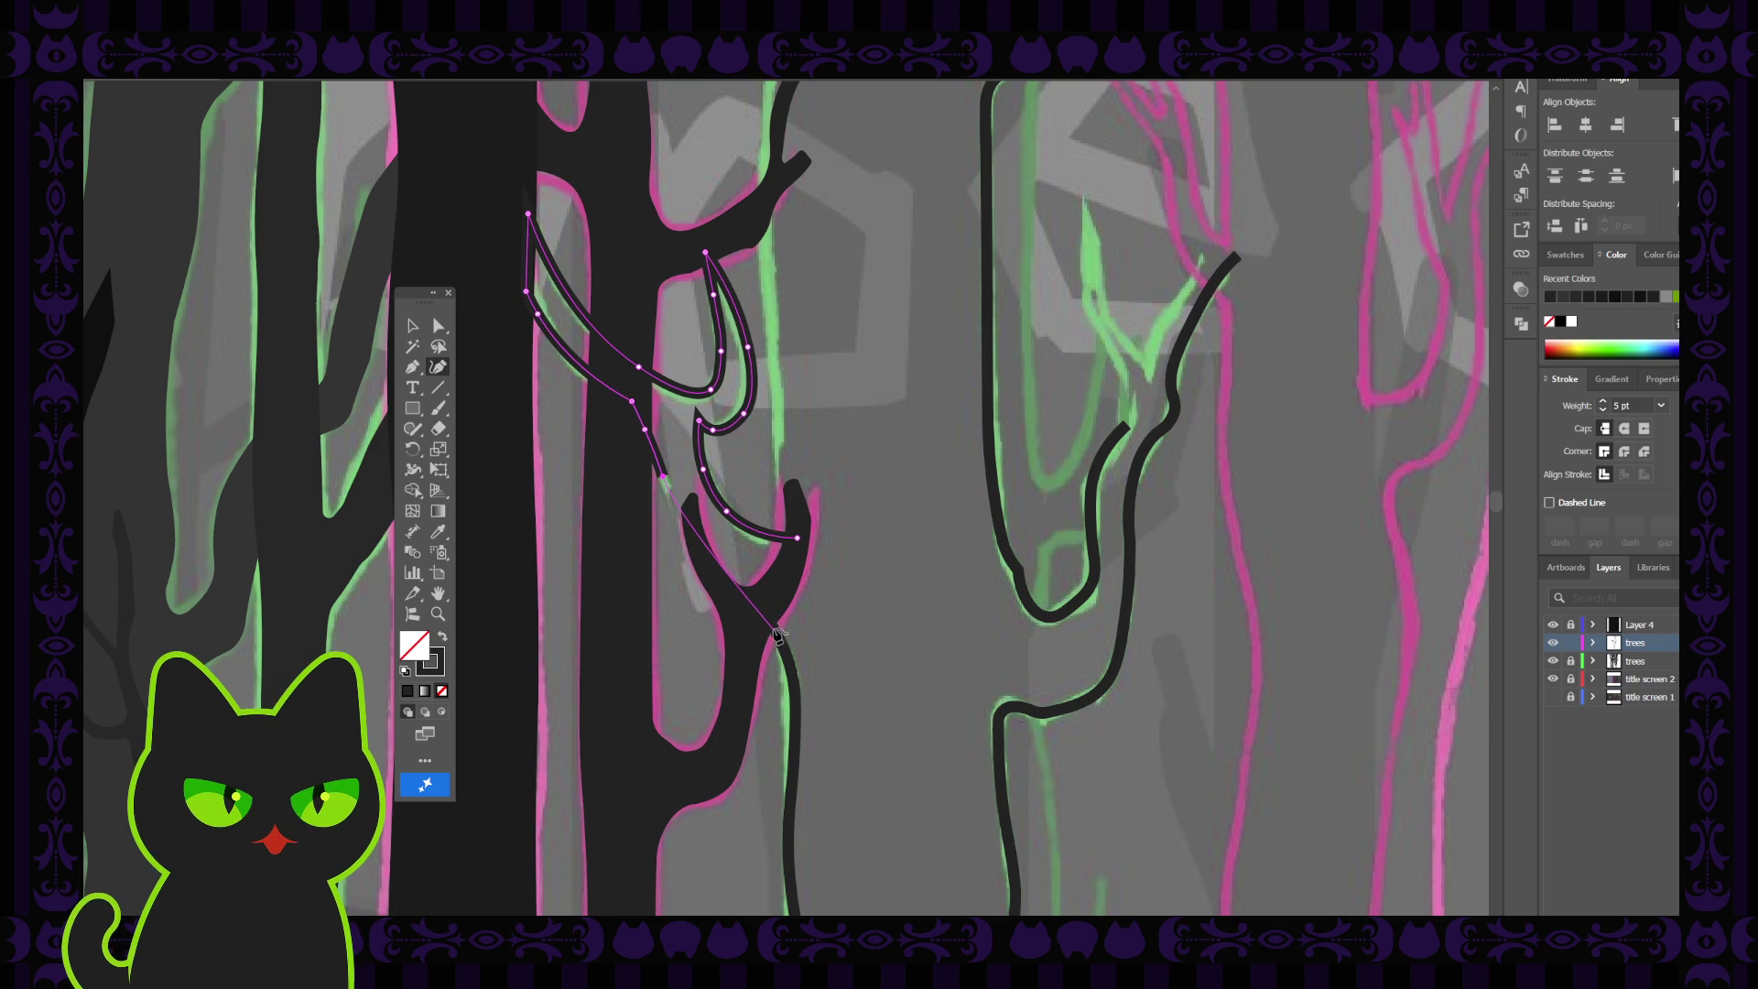
pyautogui.click(720, 580)
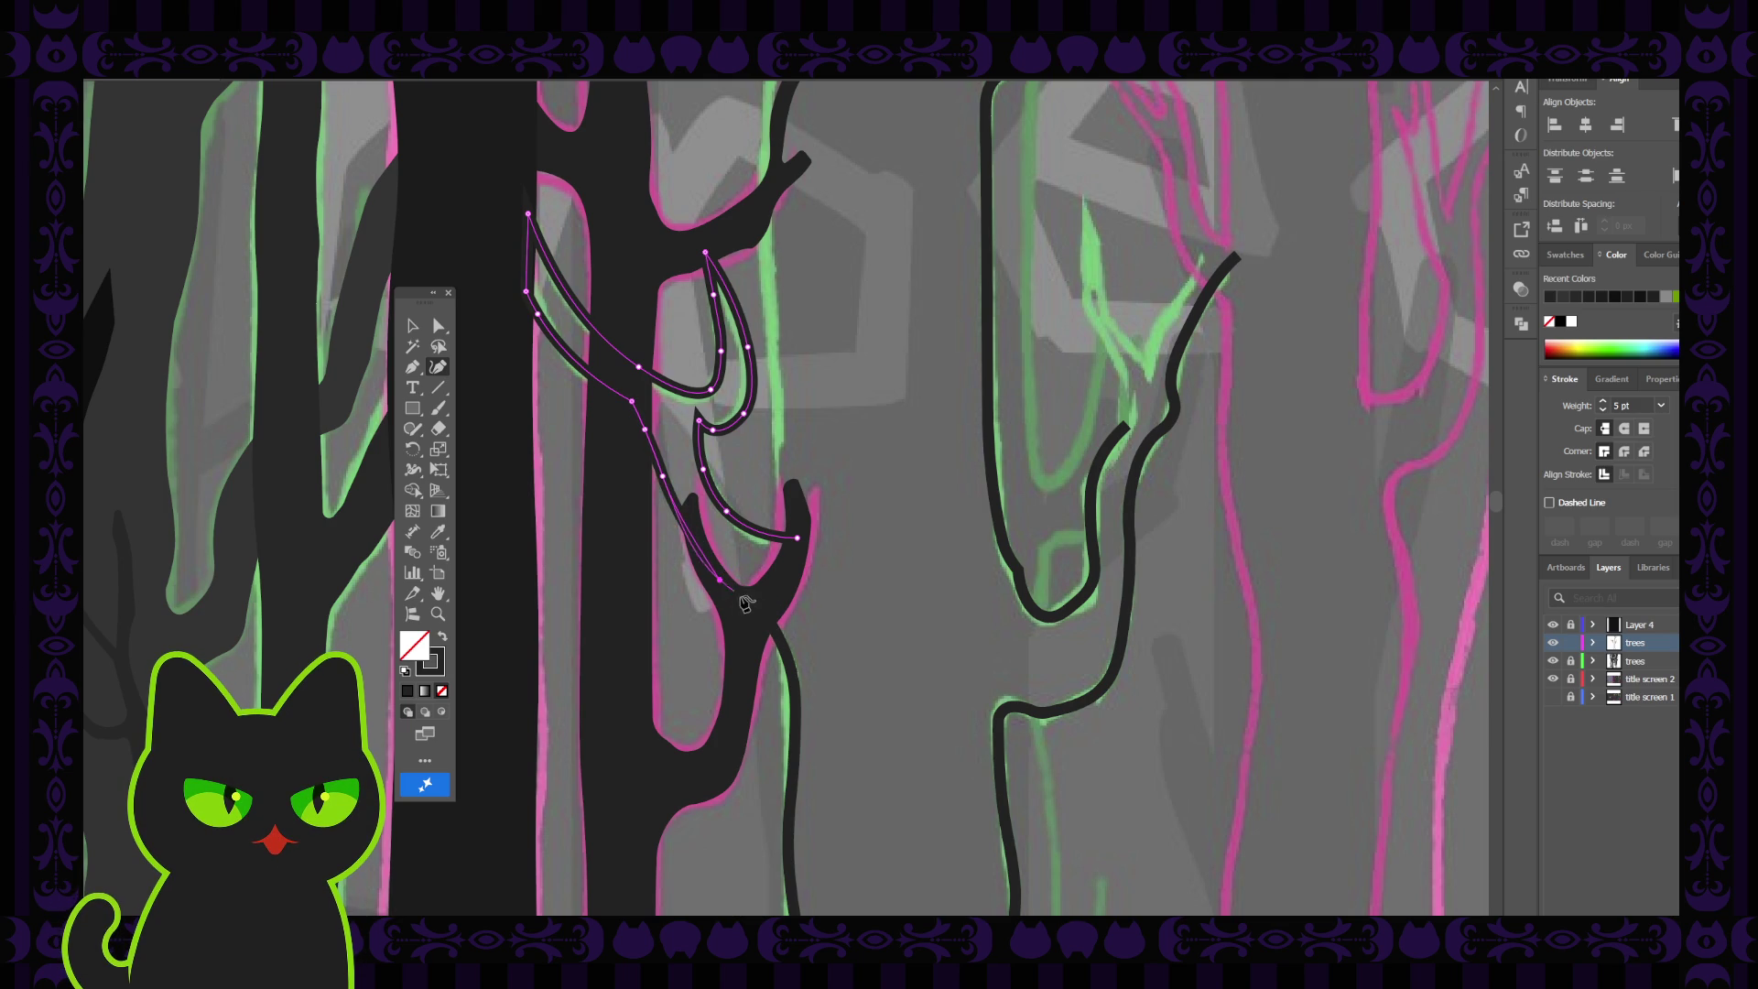
pyautogui.click(753, 607)
pyautogui.click(417, 366)
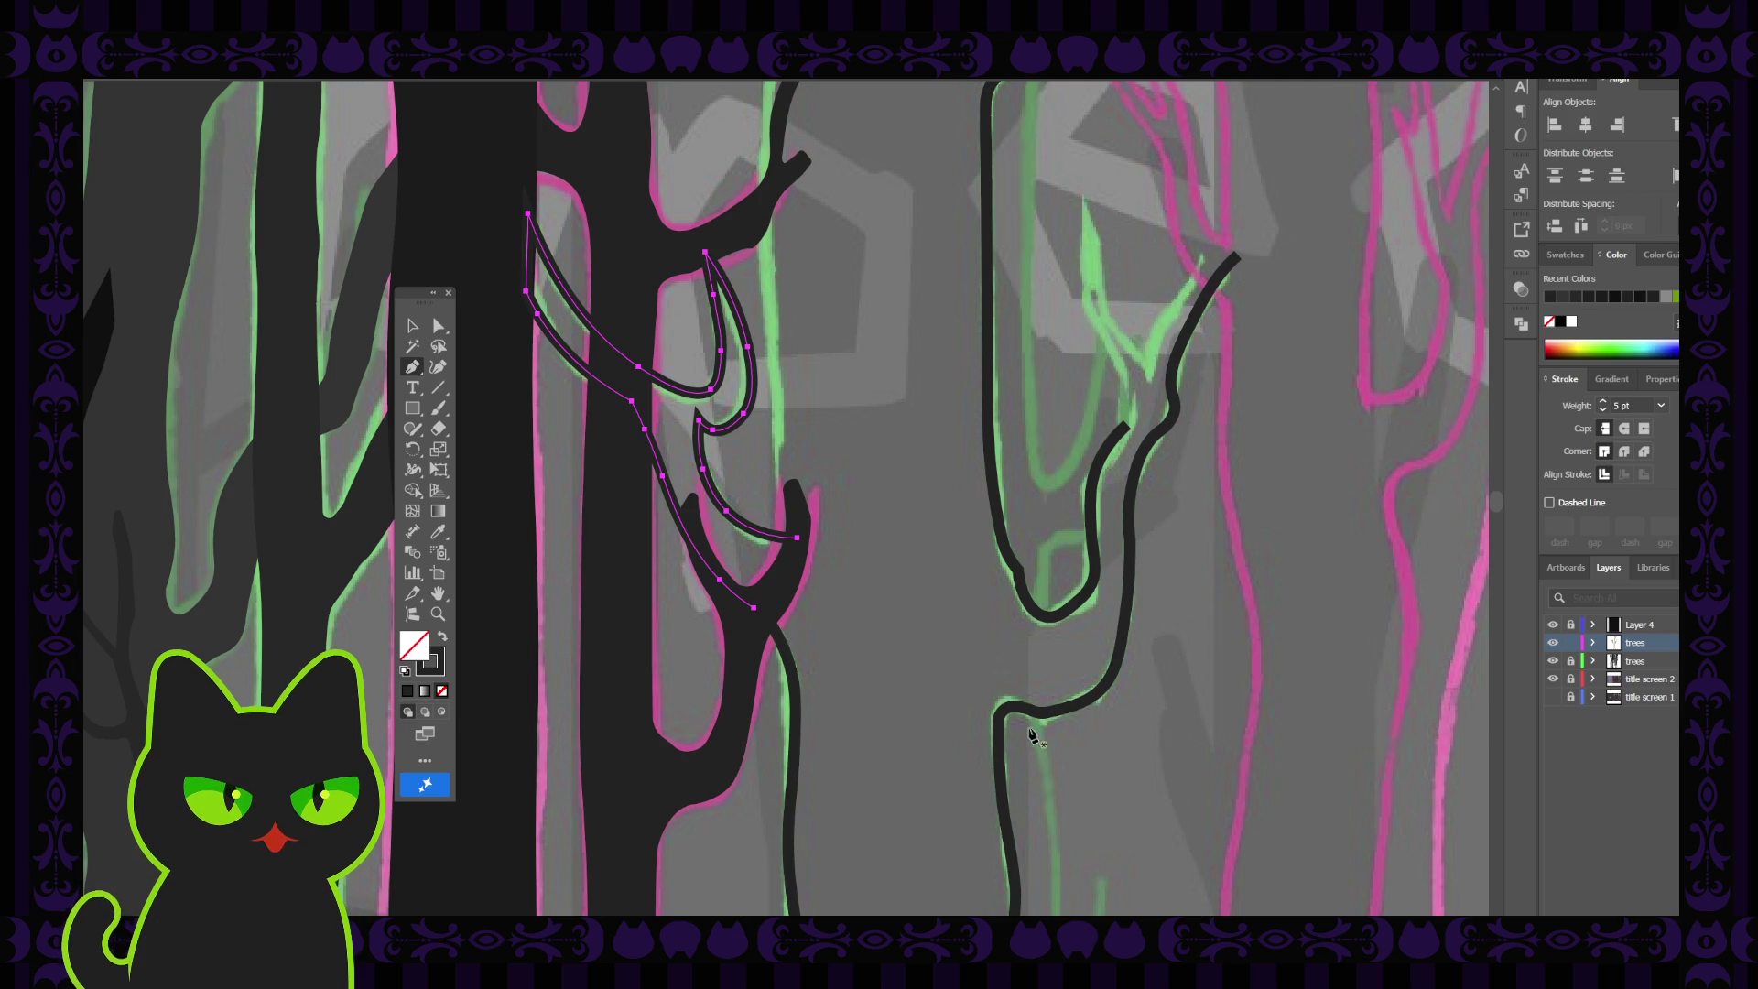
pyautogui.click(1553, 663)
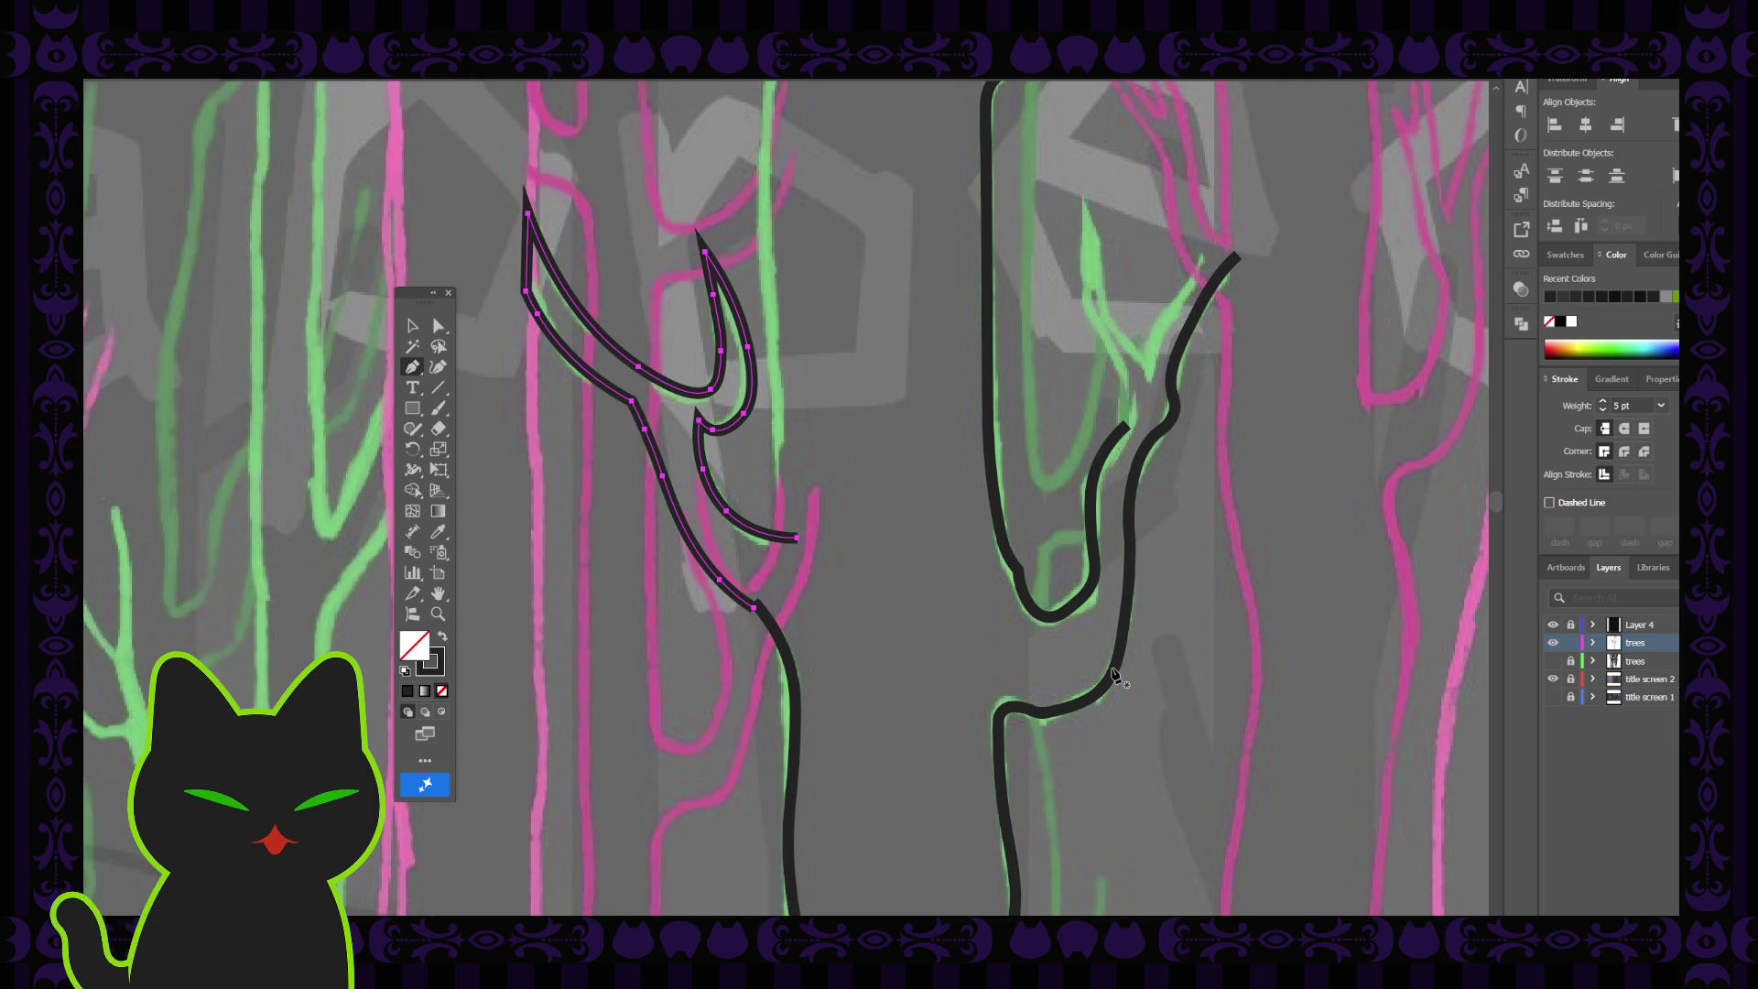
# With the filled trees hidden, snap the branch end onto the trunk line and join the paths
pyautogui.click(440, 328)
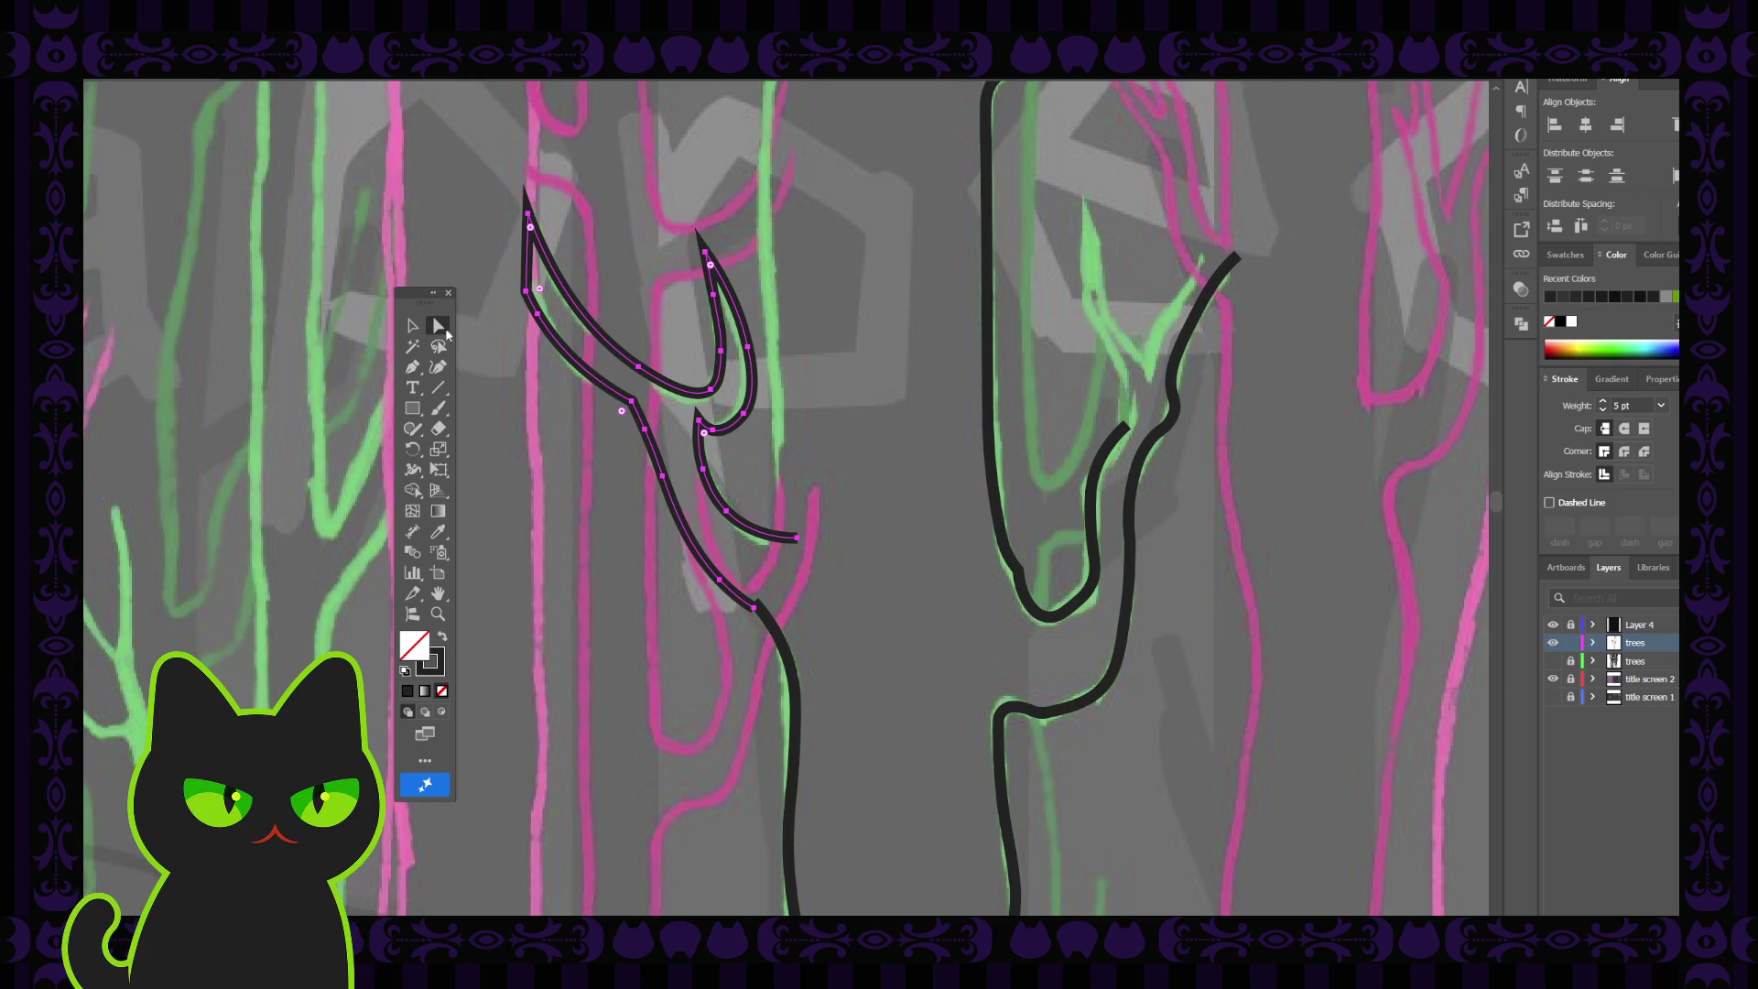
pyautogui.click(752, 608)
pyautogui.moveTo(757, 615); pyautogui.dragTo(737, 597)
pyautogui.click(411, 368)
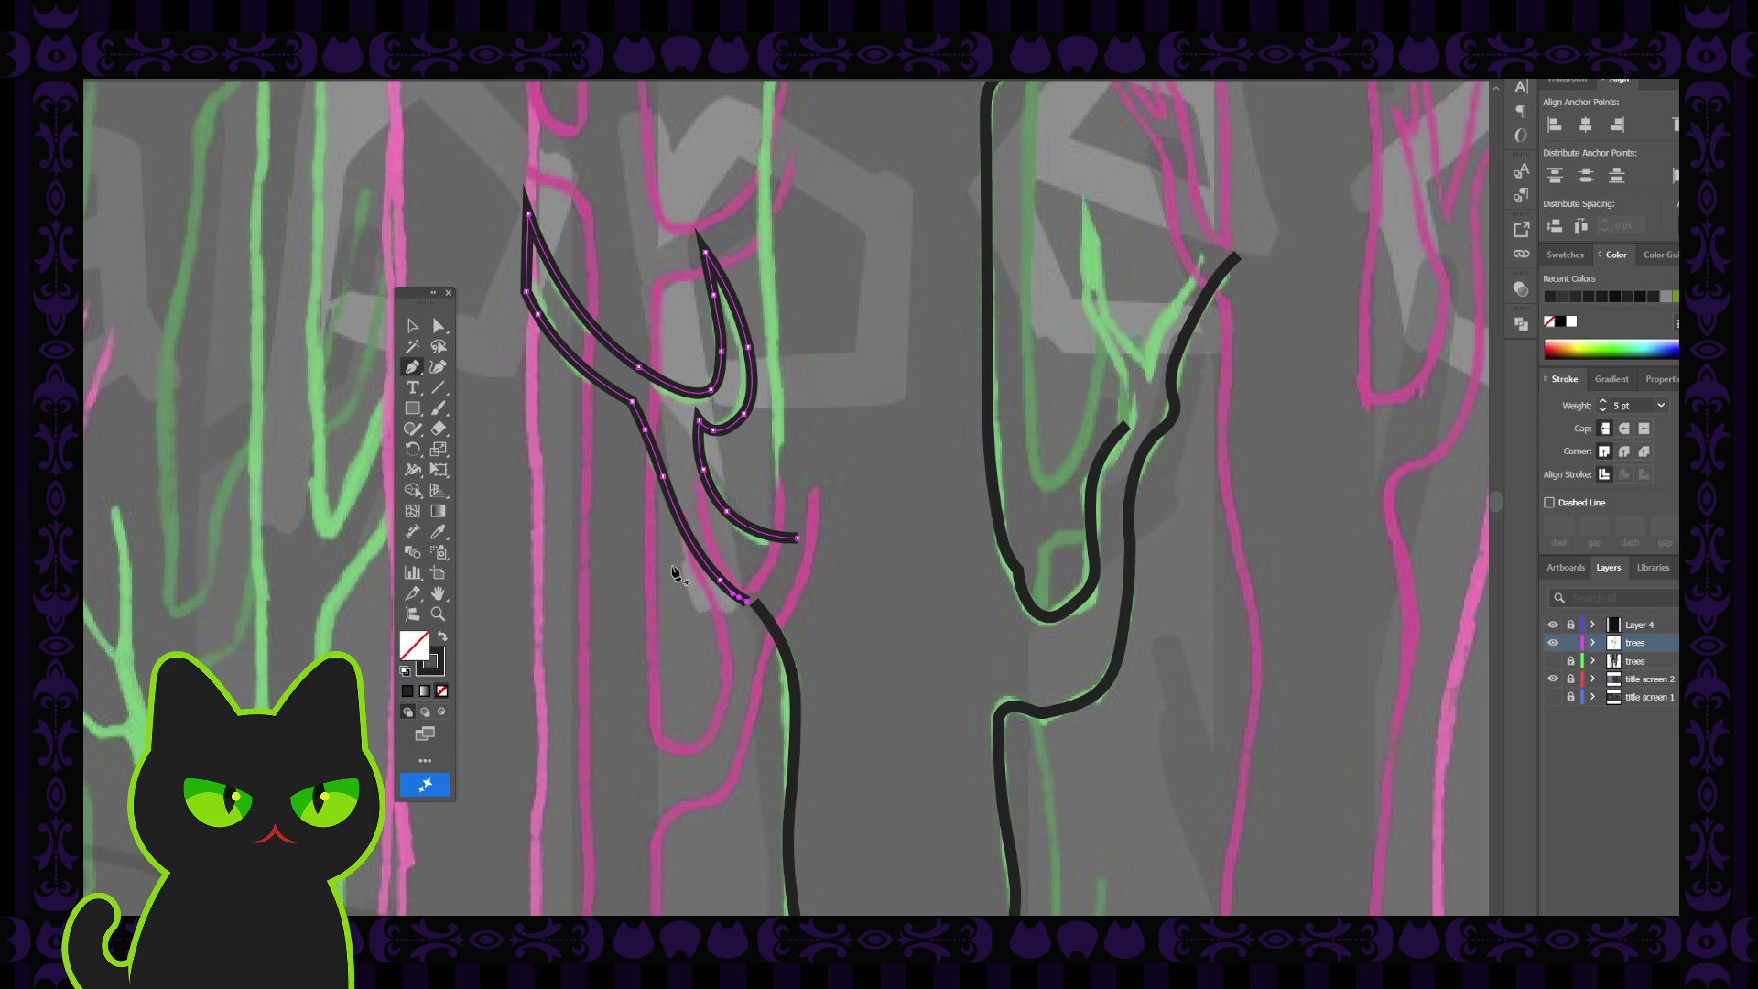
pyautogui.click(751, 608)
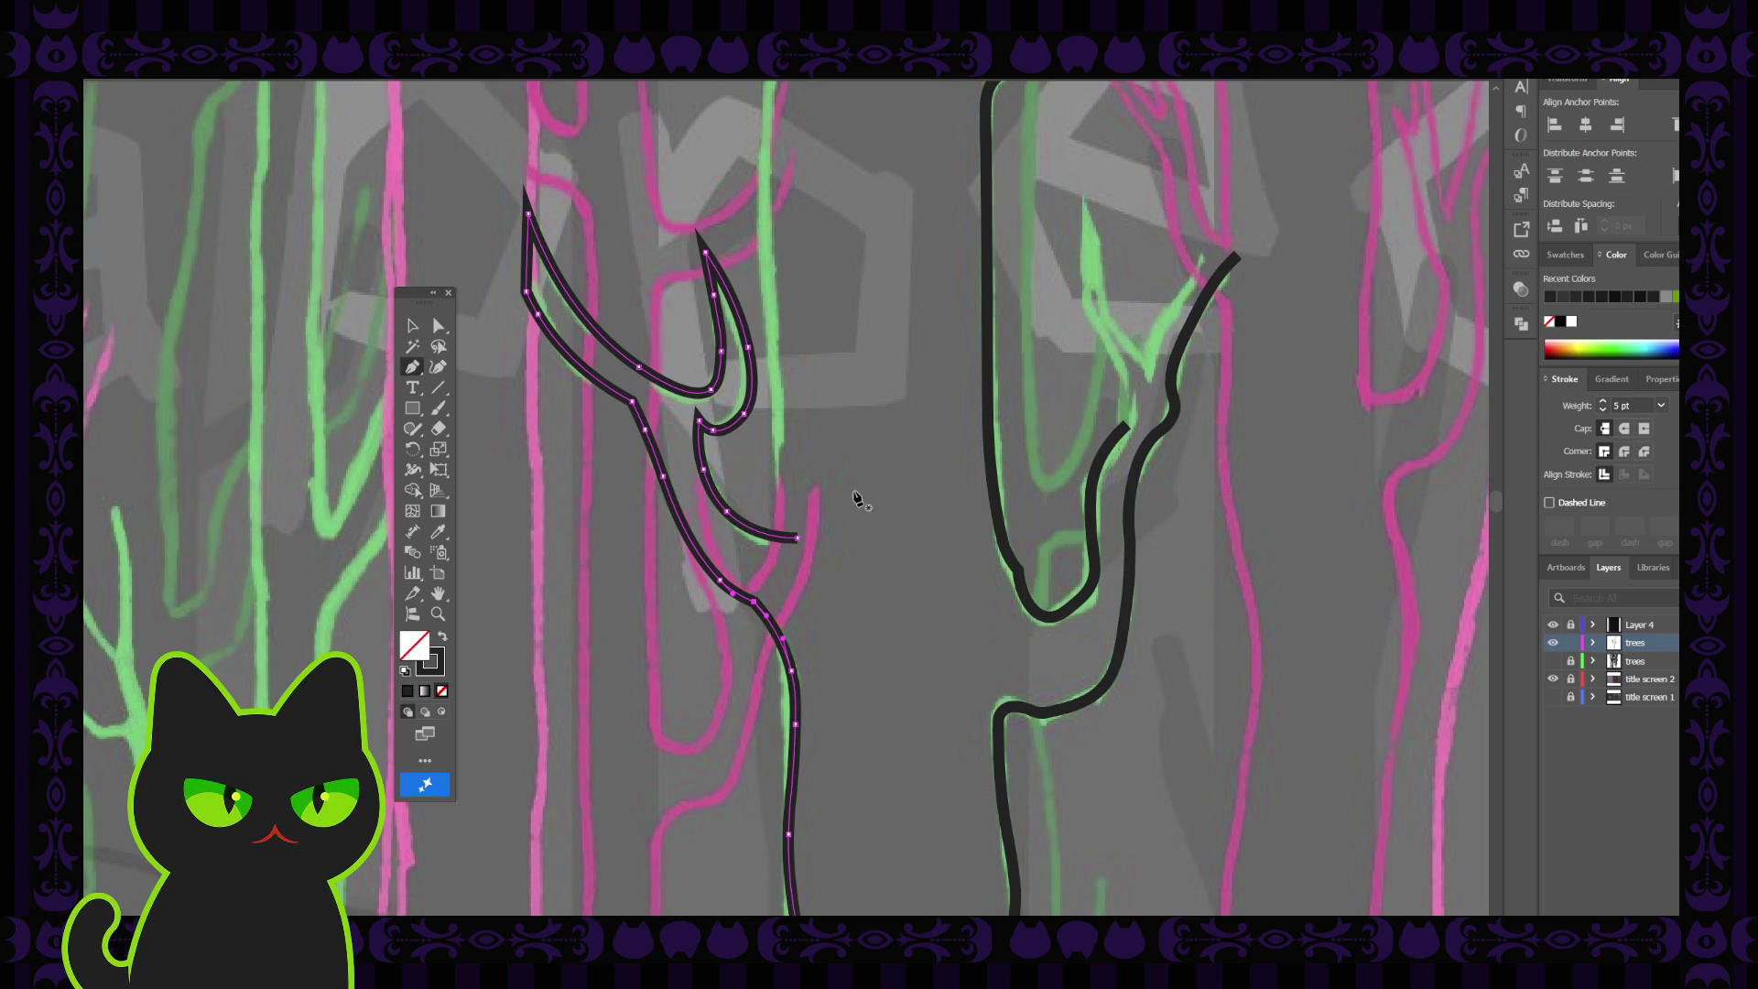
pyautogui.click(1552, 661)
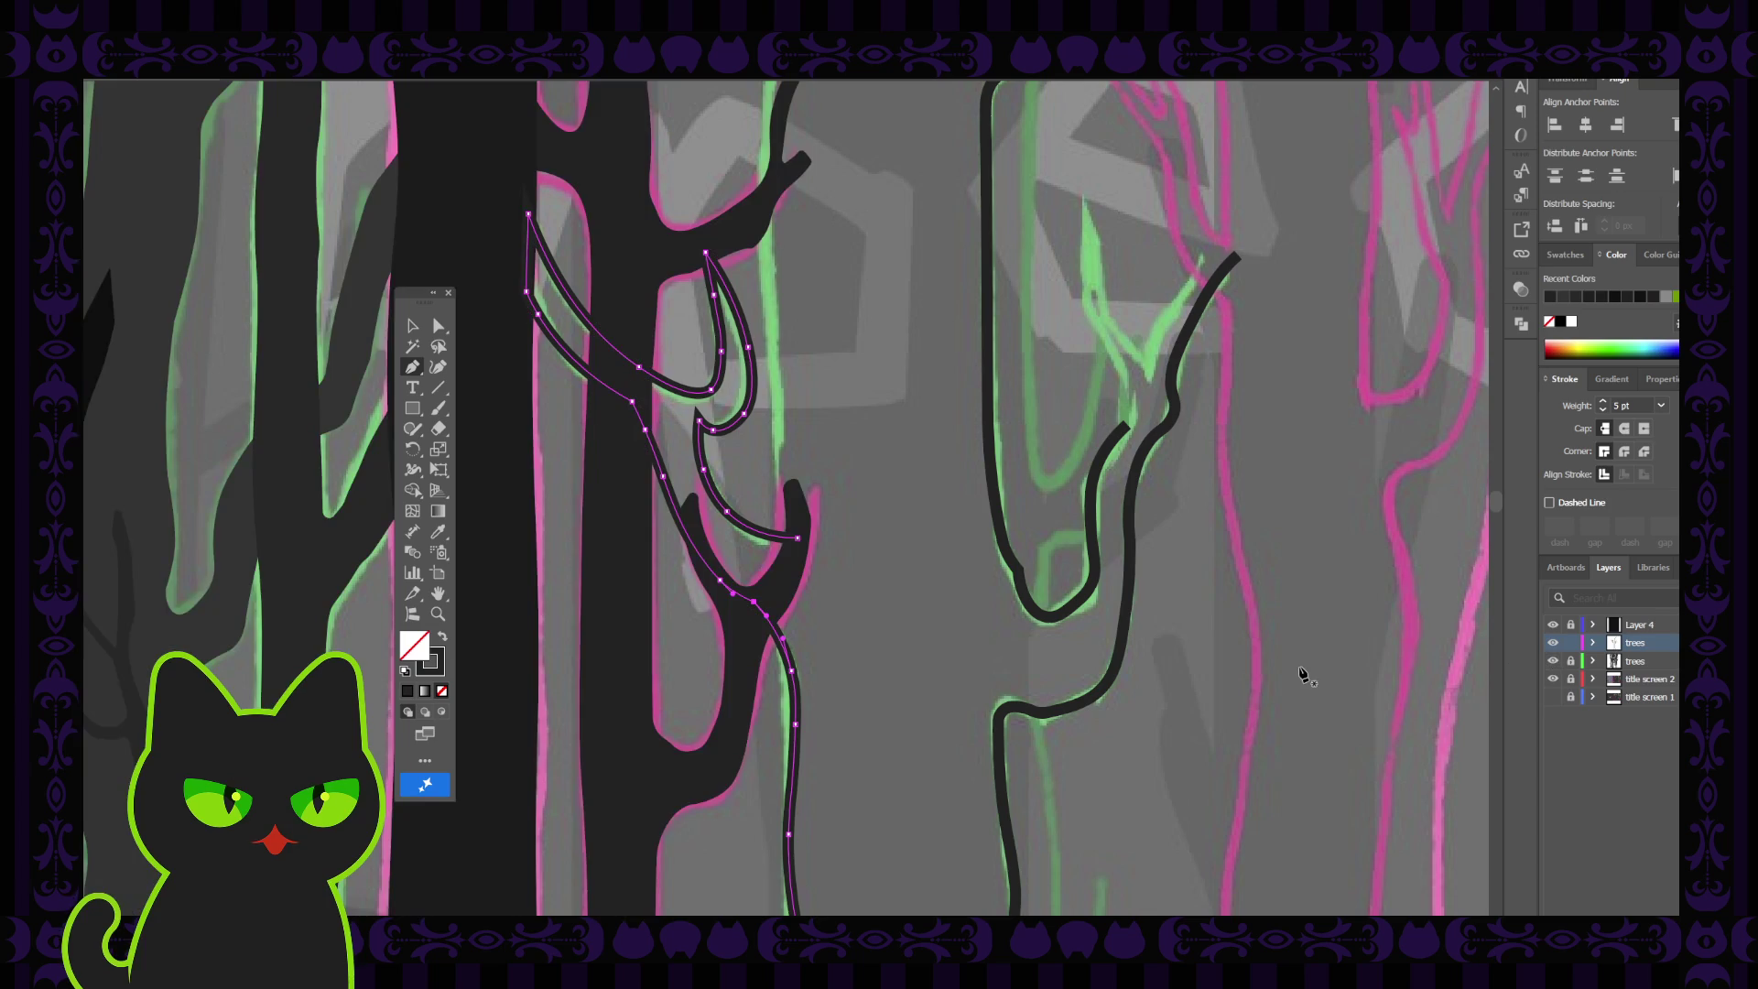
pyautogui.scroll(5, 832, 547)
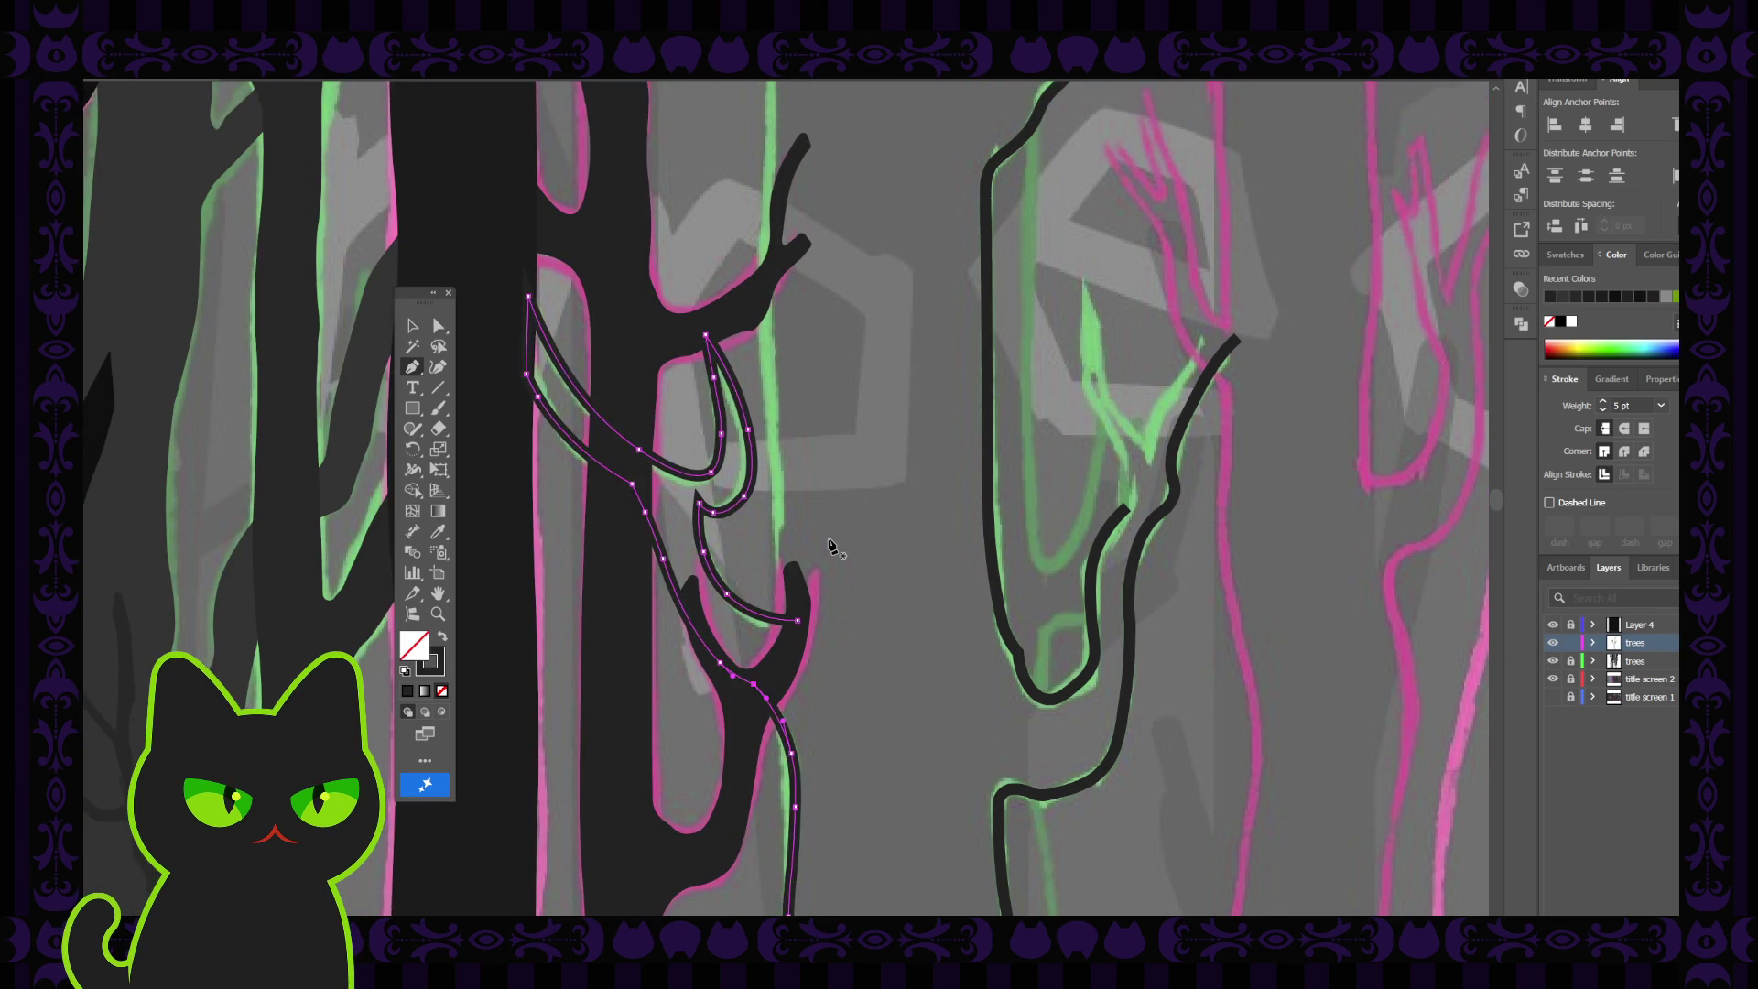
pyautogui.click(412, 326)
pyautogui.click(870, 485)
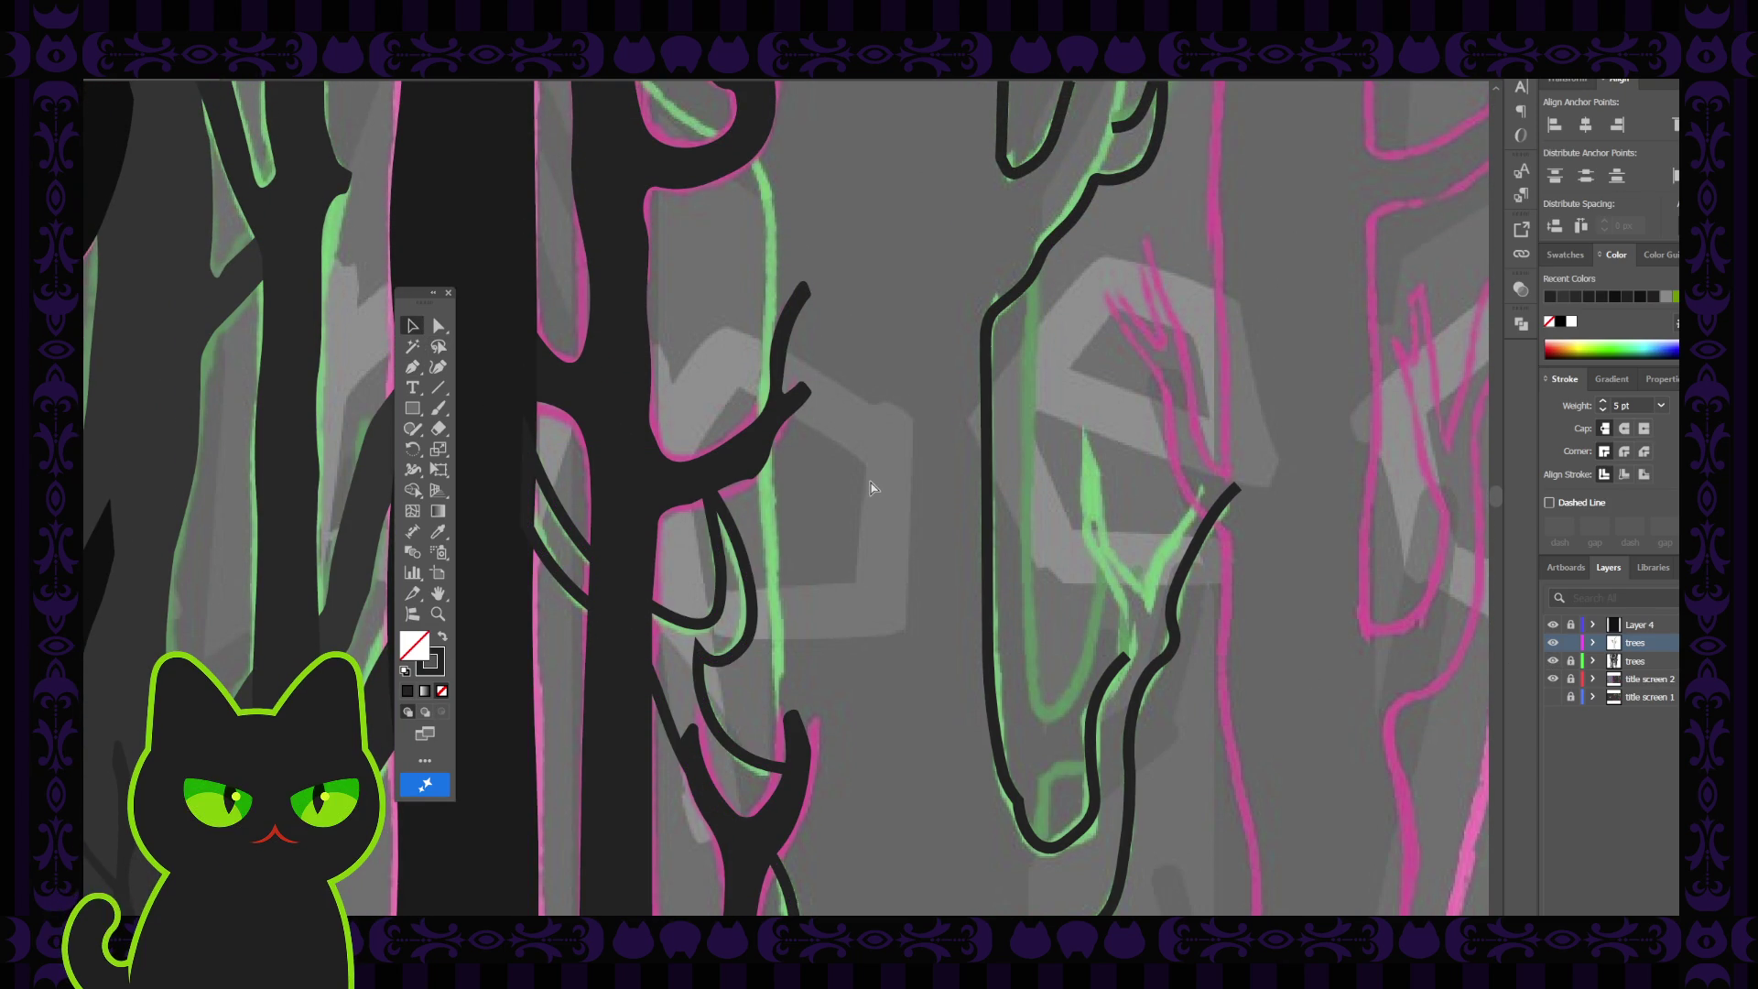
pyautogui.scroll(-4, 870, 485)
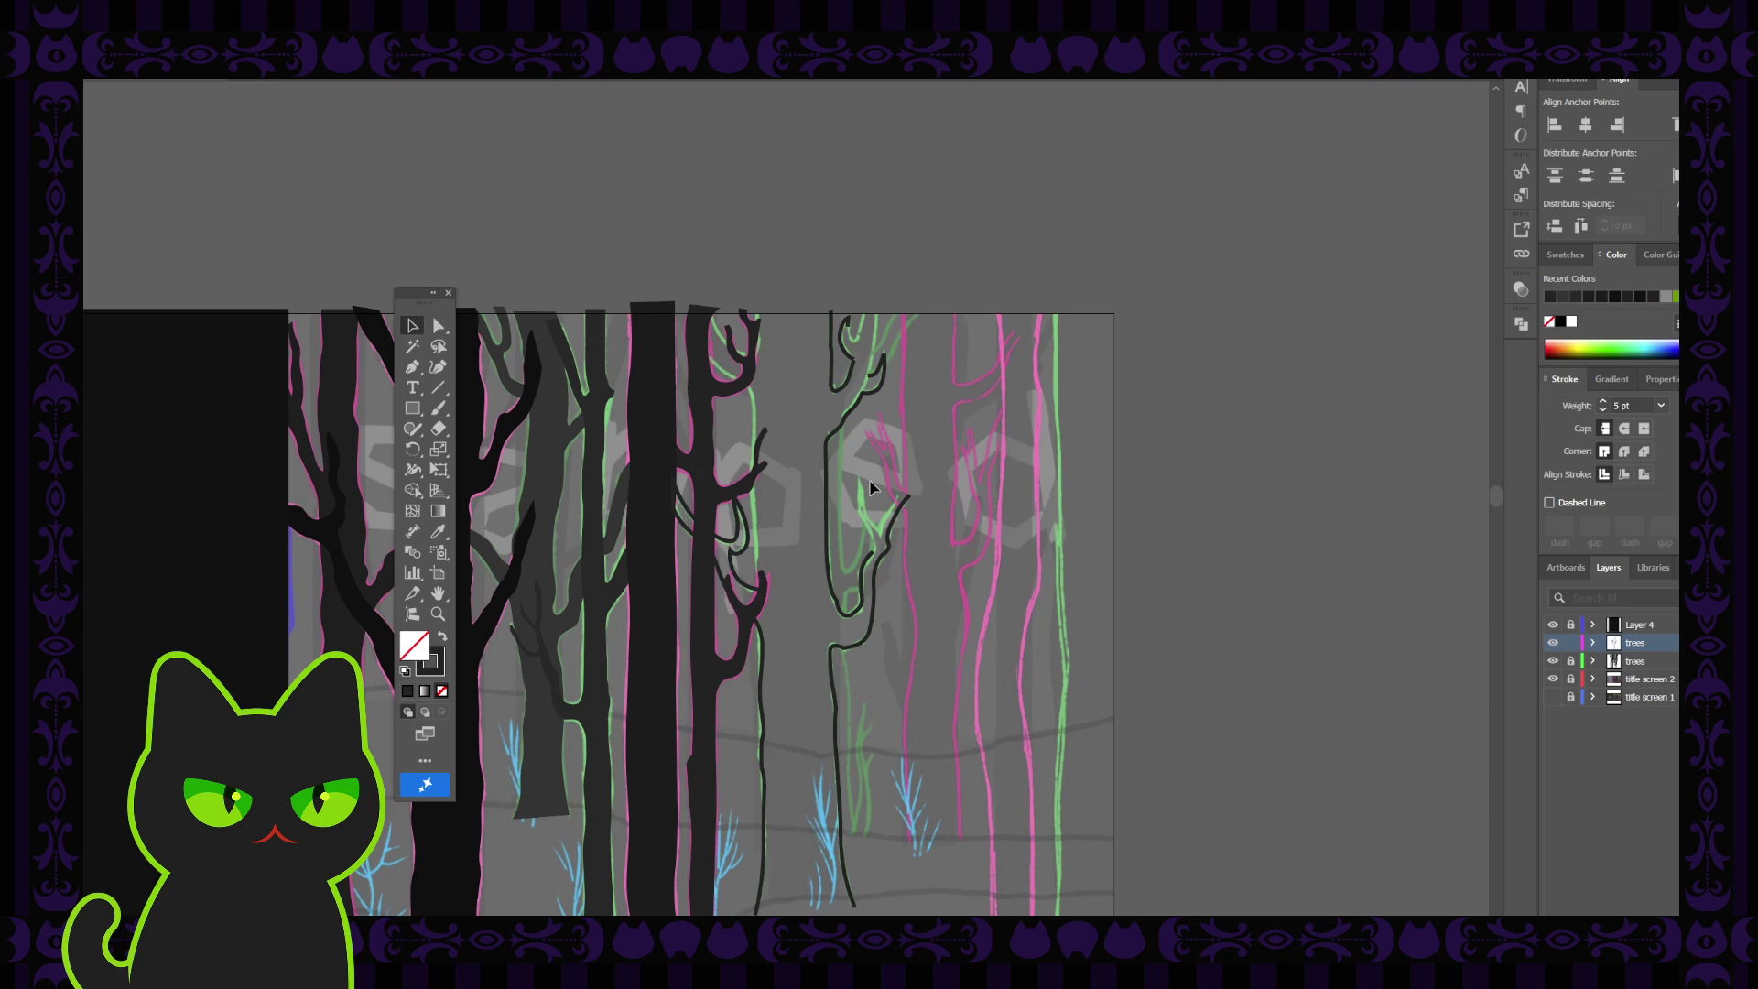
pyautogui.scroll(4, 870, 485)
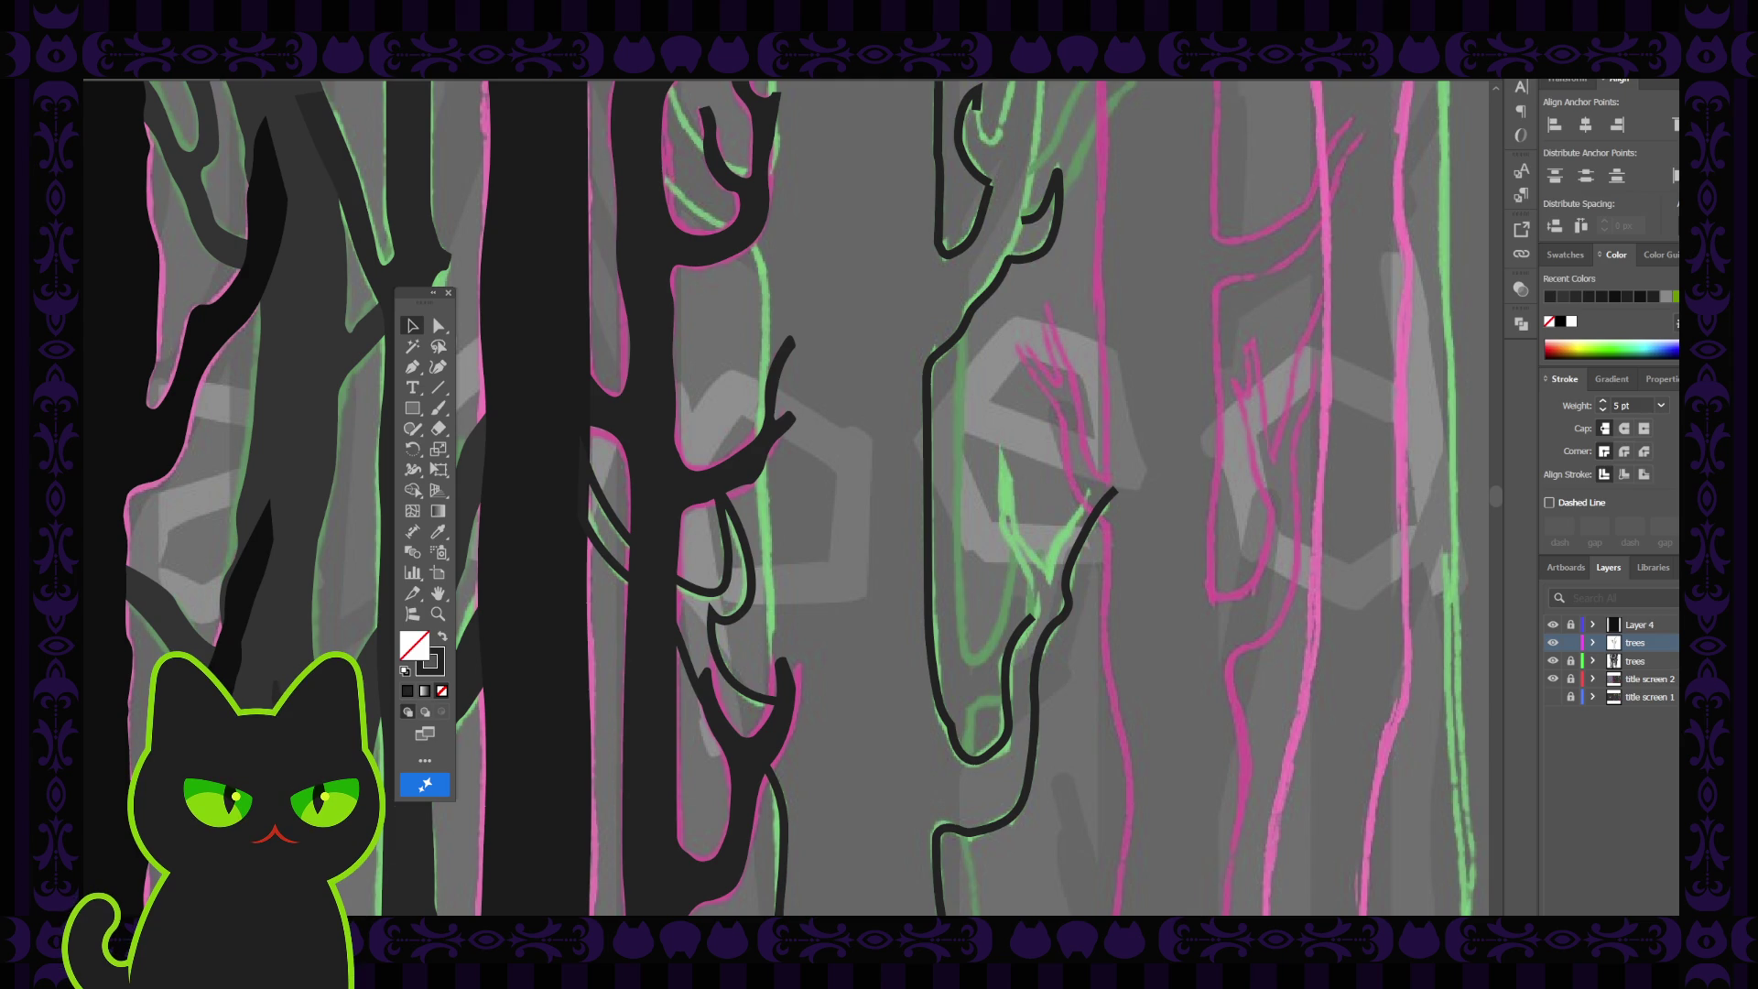
pyautogui.click(758, 705)
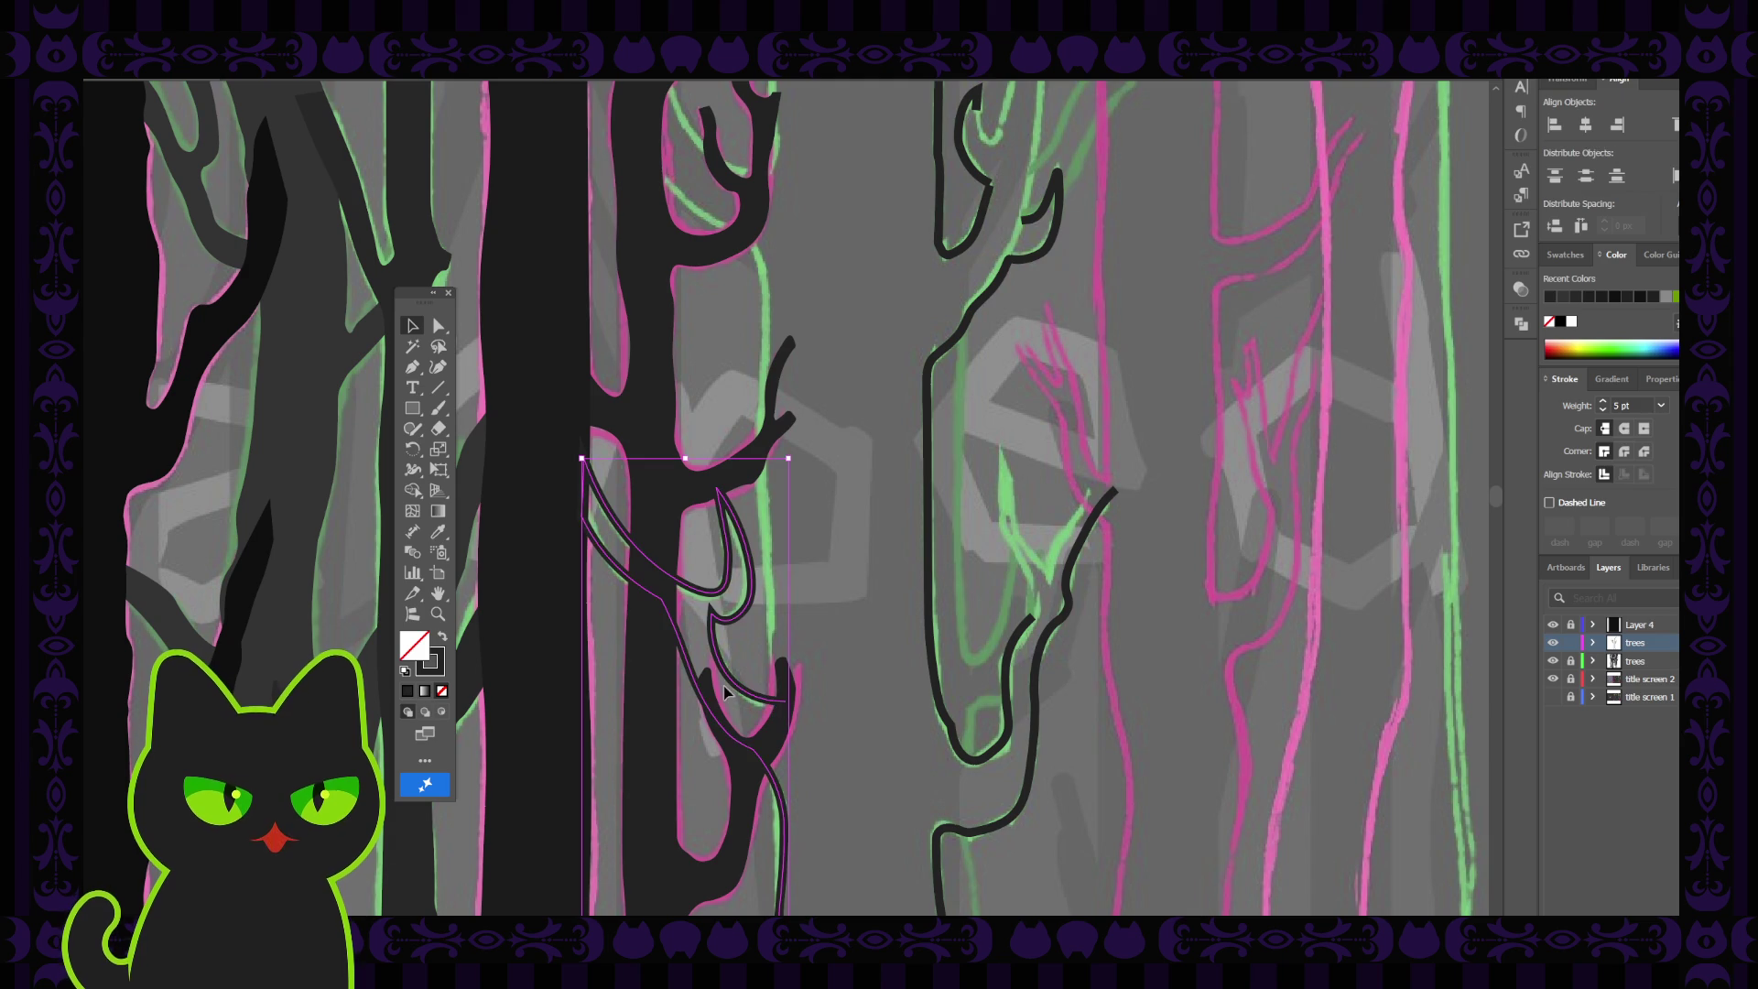
# Continue the branch path from its bottom end upward through several anchors to the artboard top
pyautogui.click(410, 367)
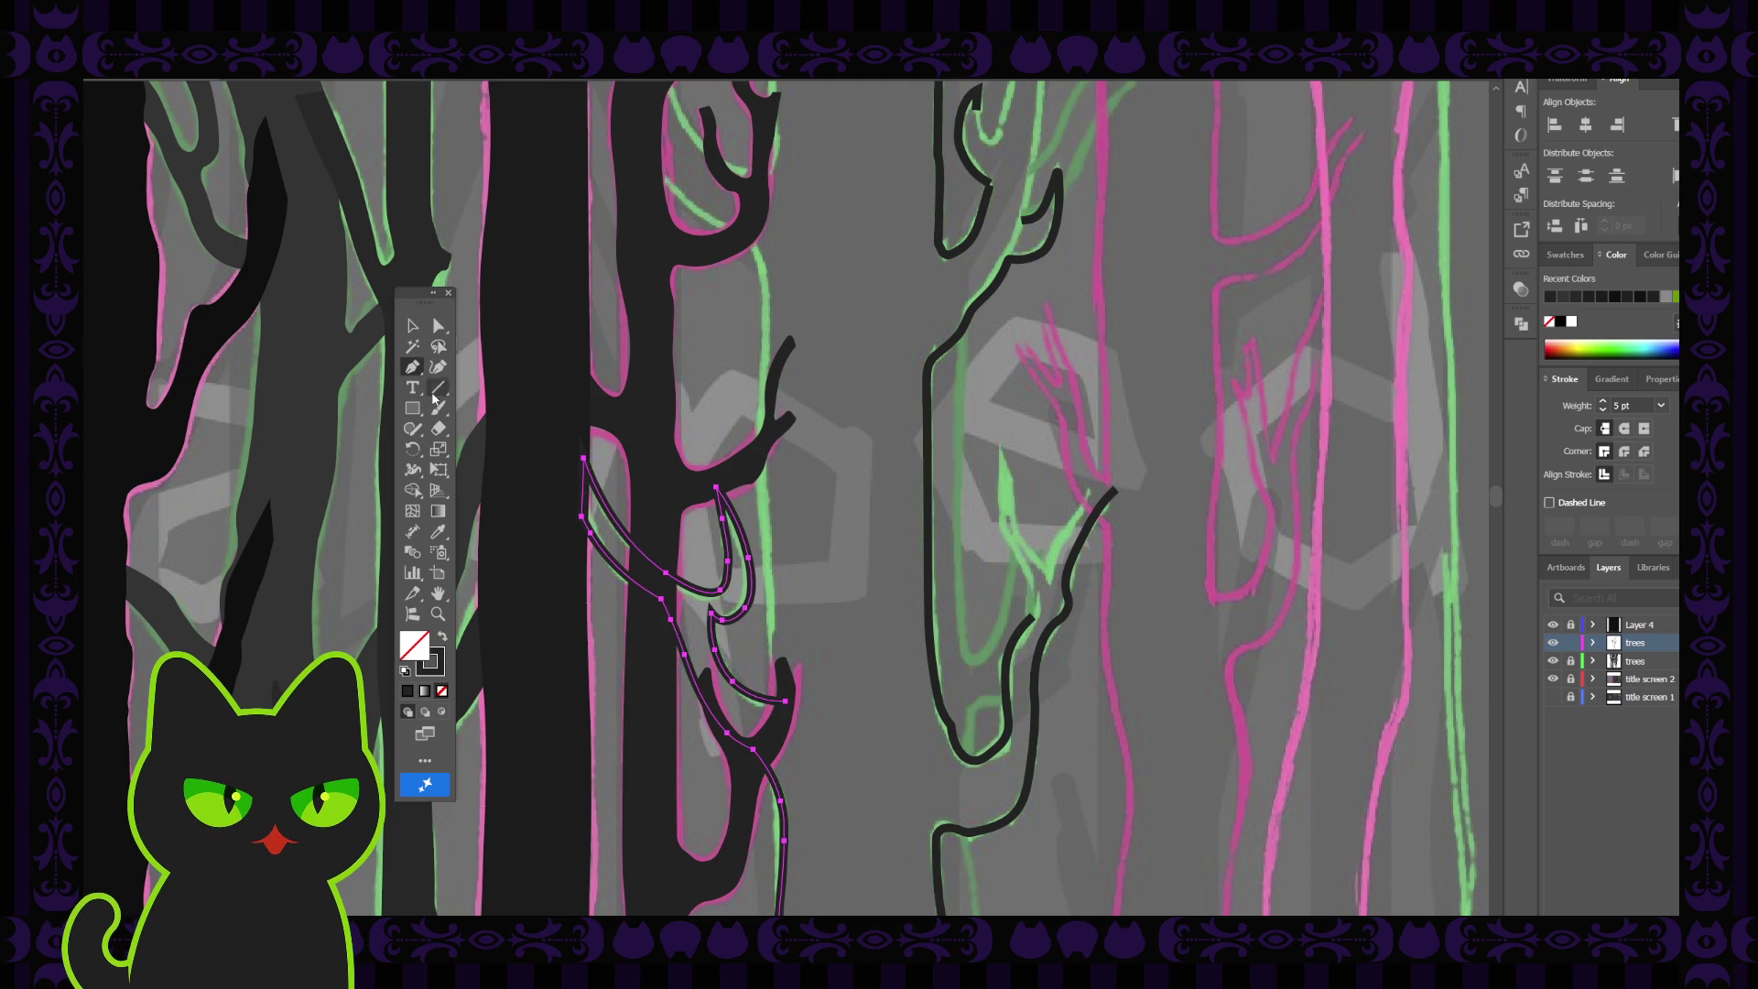
pyautogui.click(785, 701)
pyautogui.click(772, 655)
pyautogui.hotkey('shift', '`')
pyautogui.click(772, 606)
pyautogui.click(766, 539)
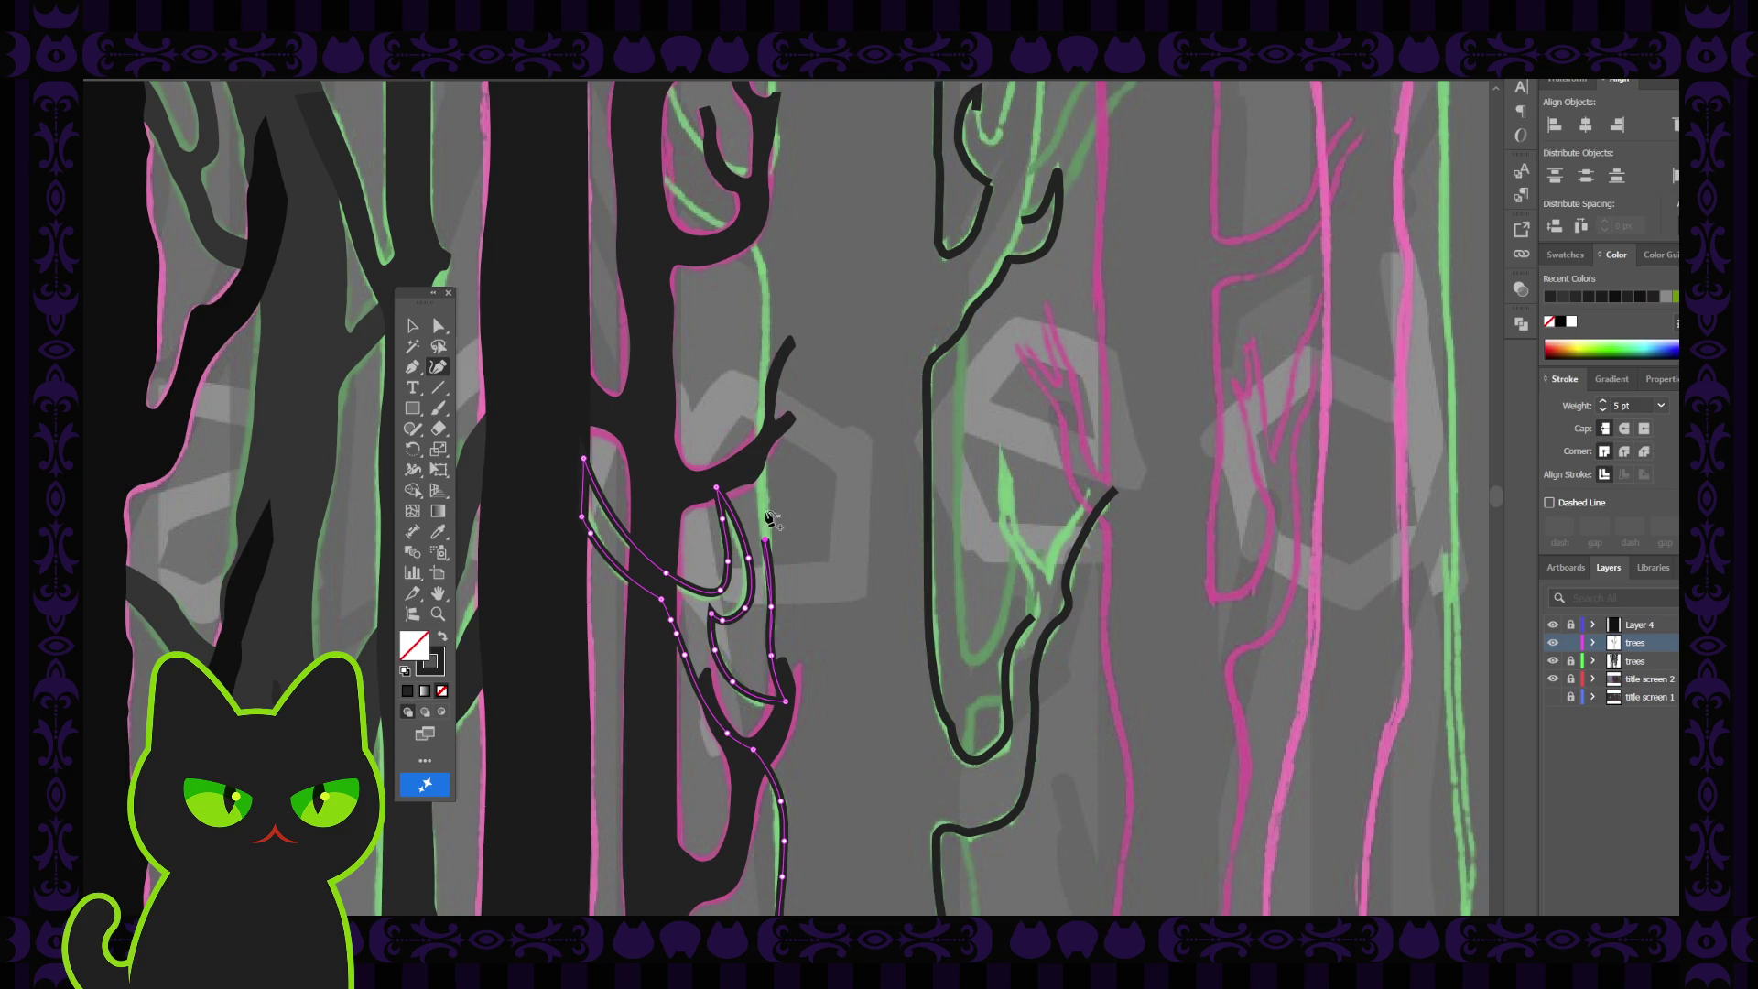
pyautogui.click(757, 453)
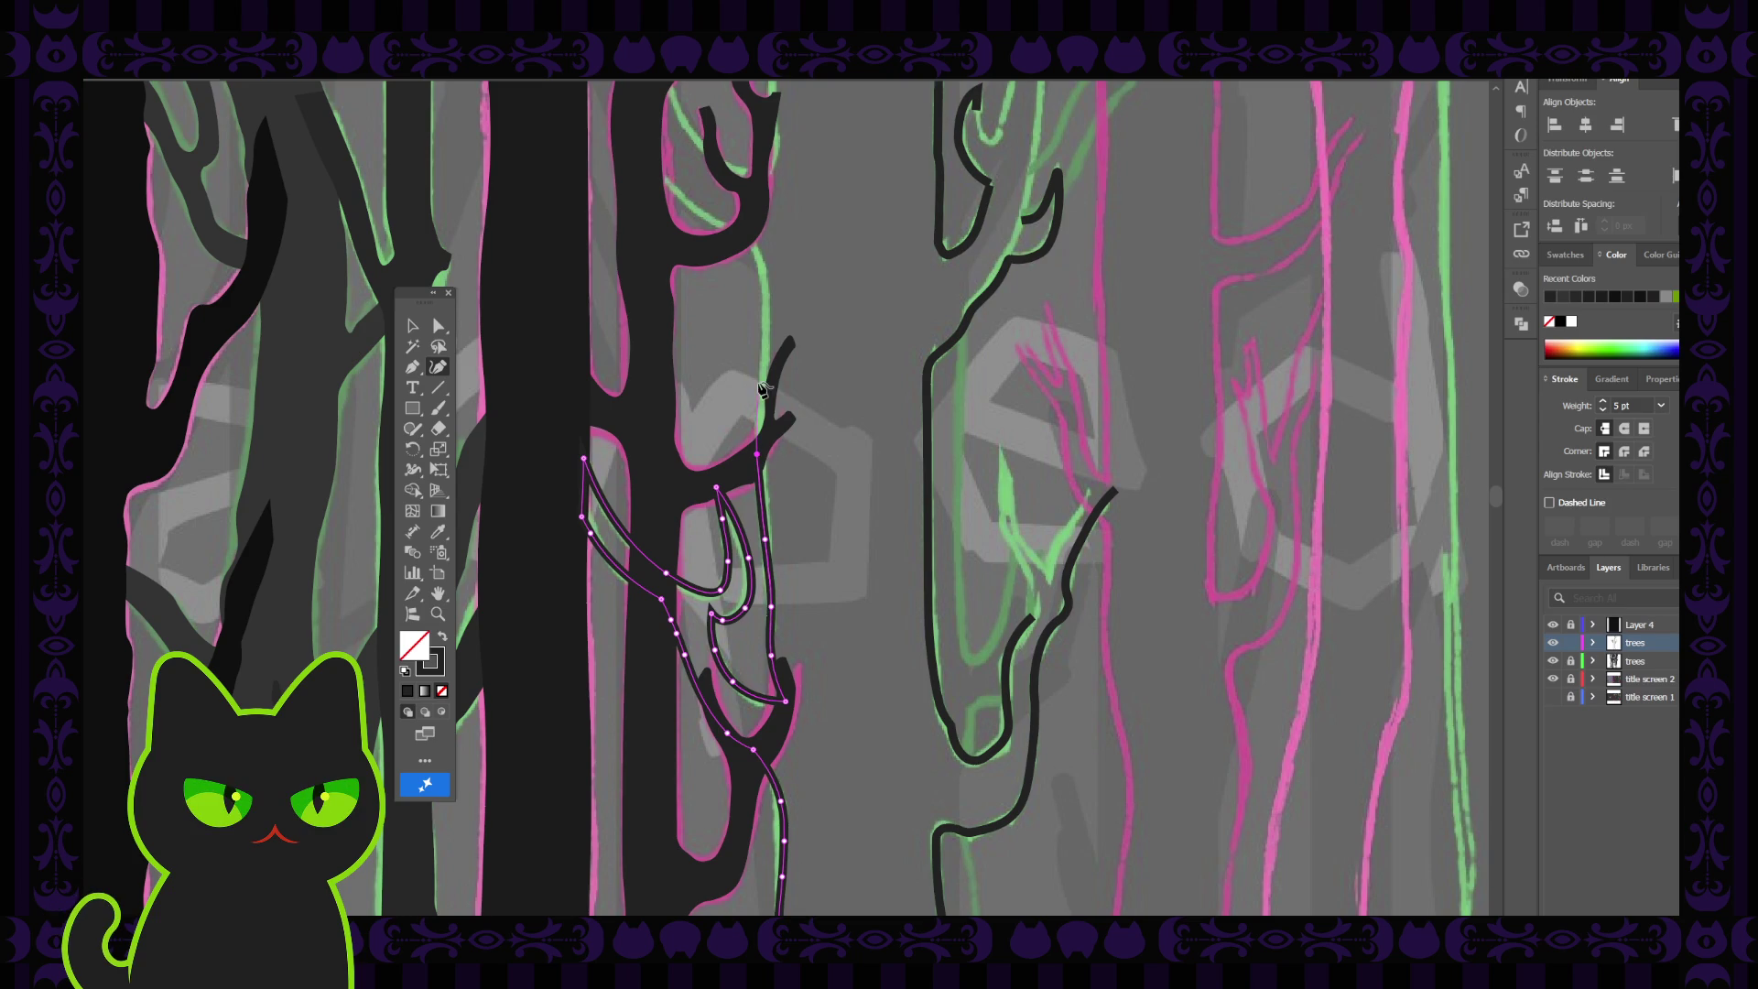
pyautogui.scroll(2, 767, 376)
pyautogui.click(763, 454)
pyautogui.click(769, 390)
pyautogui.scroll(2, 769, 390)
pyautogui.moveTo(769, 390); pyautogui.dragTo(604, 491)
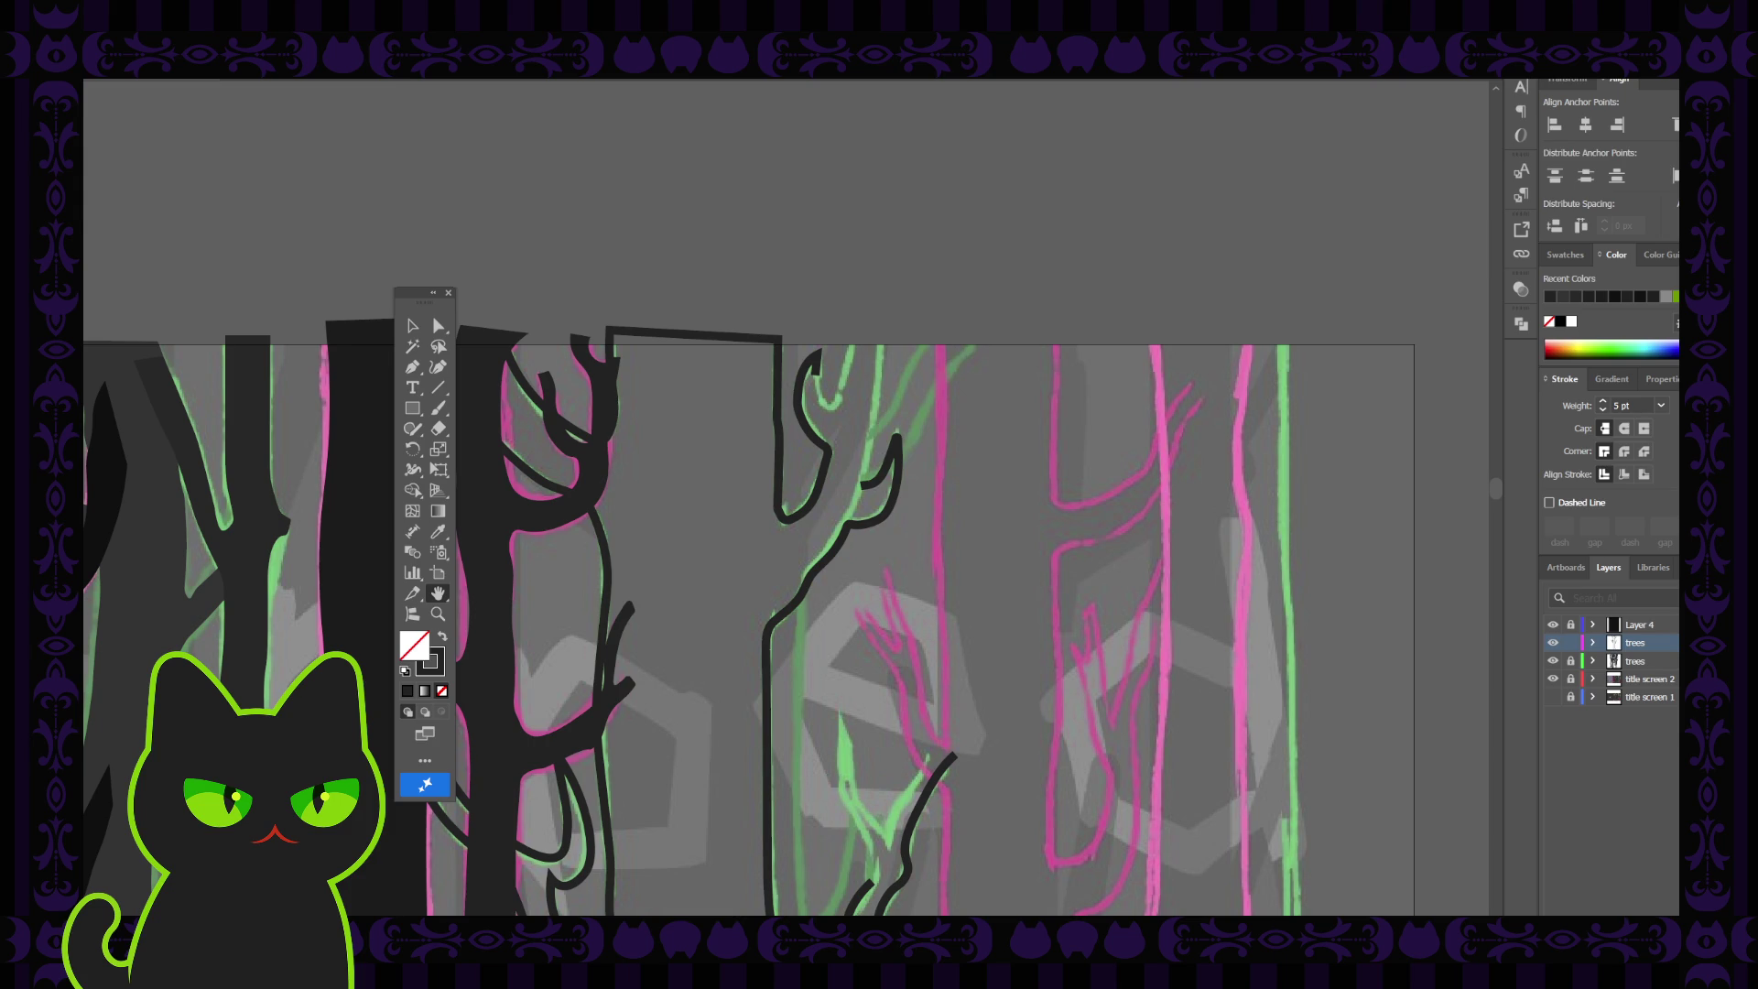
# Trace the pronged right-hand crown with the pen and join it back into the trunk stroke
pyautogui.moveTo(742, 491); pyautogui.dragTo(729, 499)
pyautogui.click(413, 367)
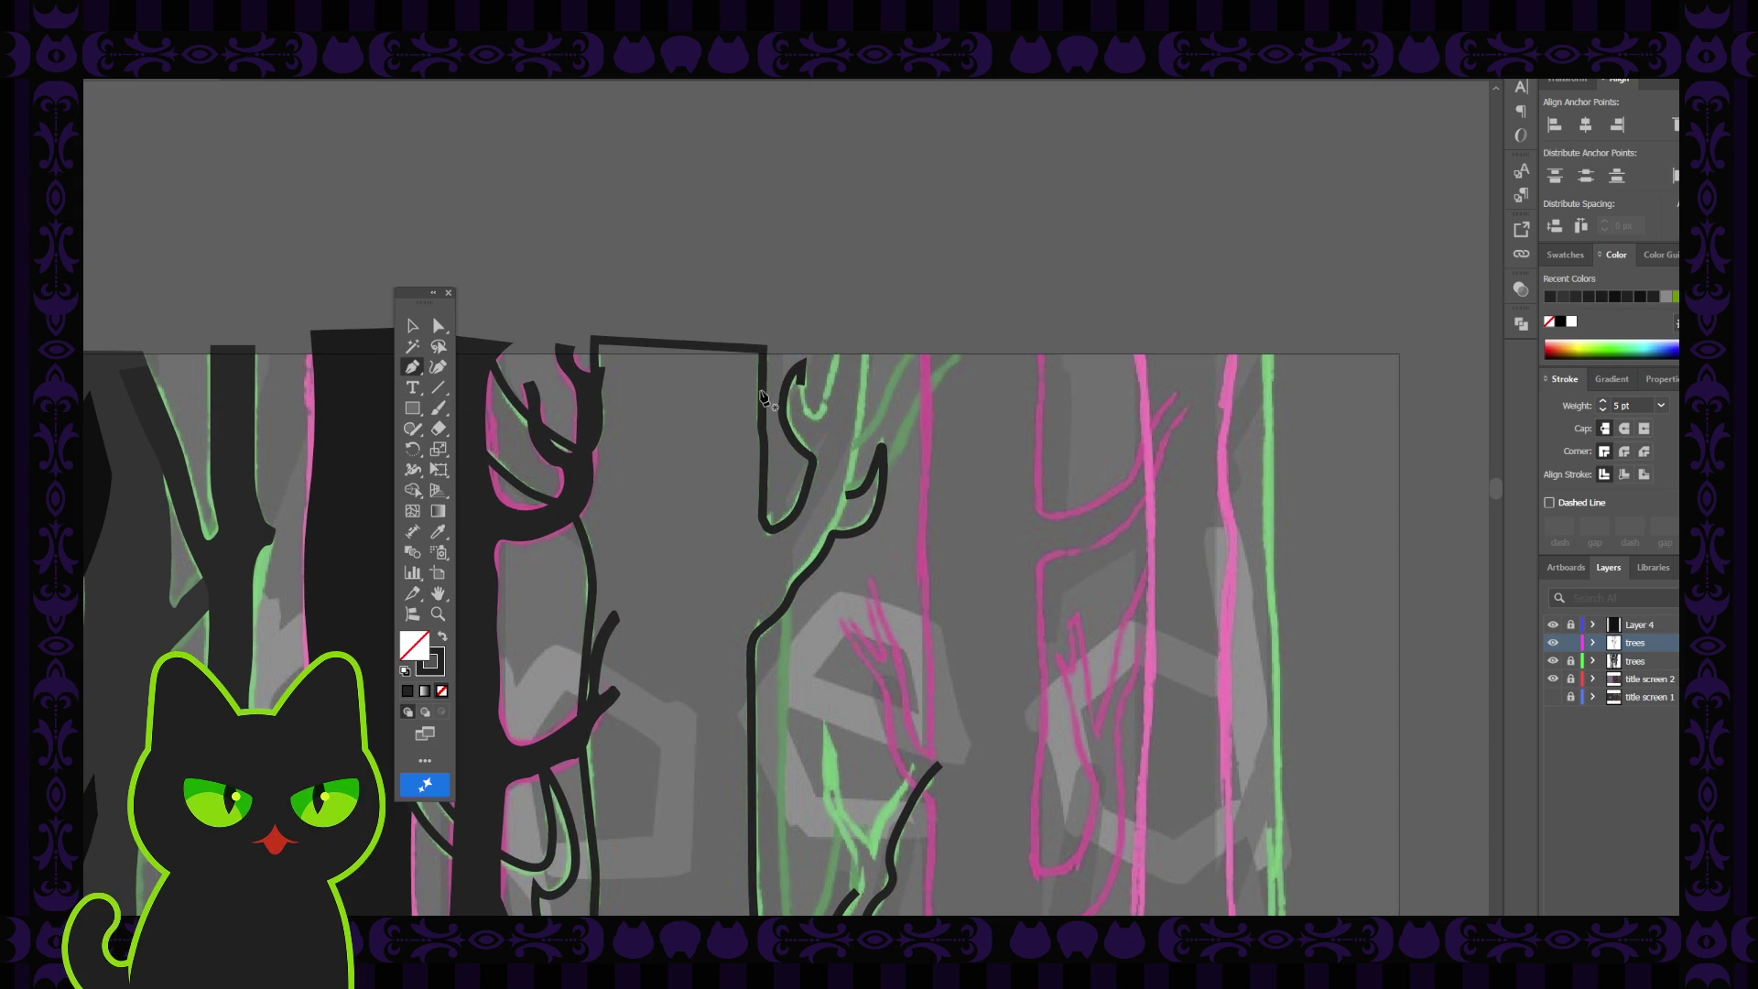
pyautogui.click(802, 371)
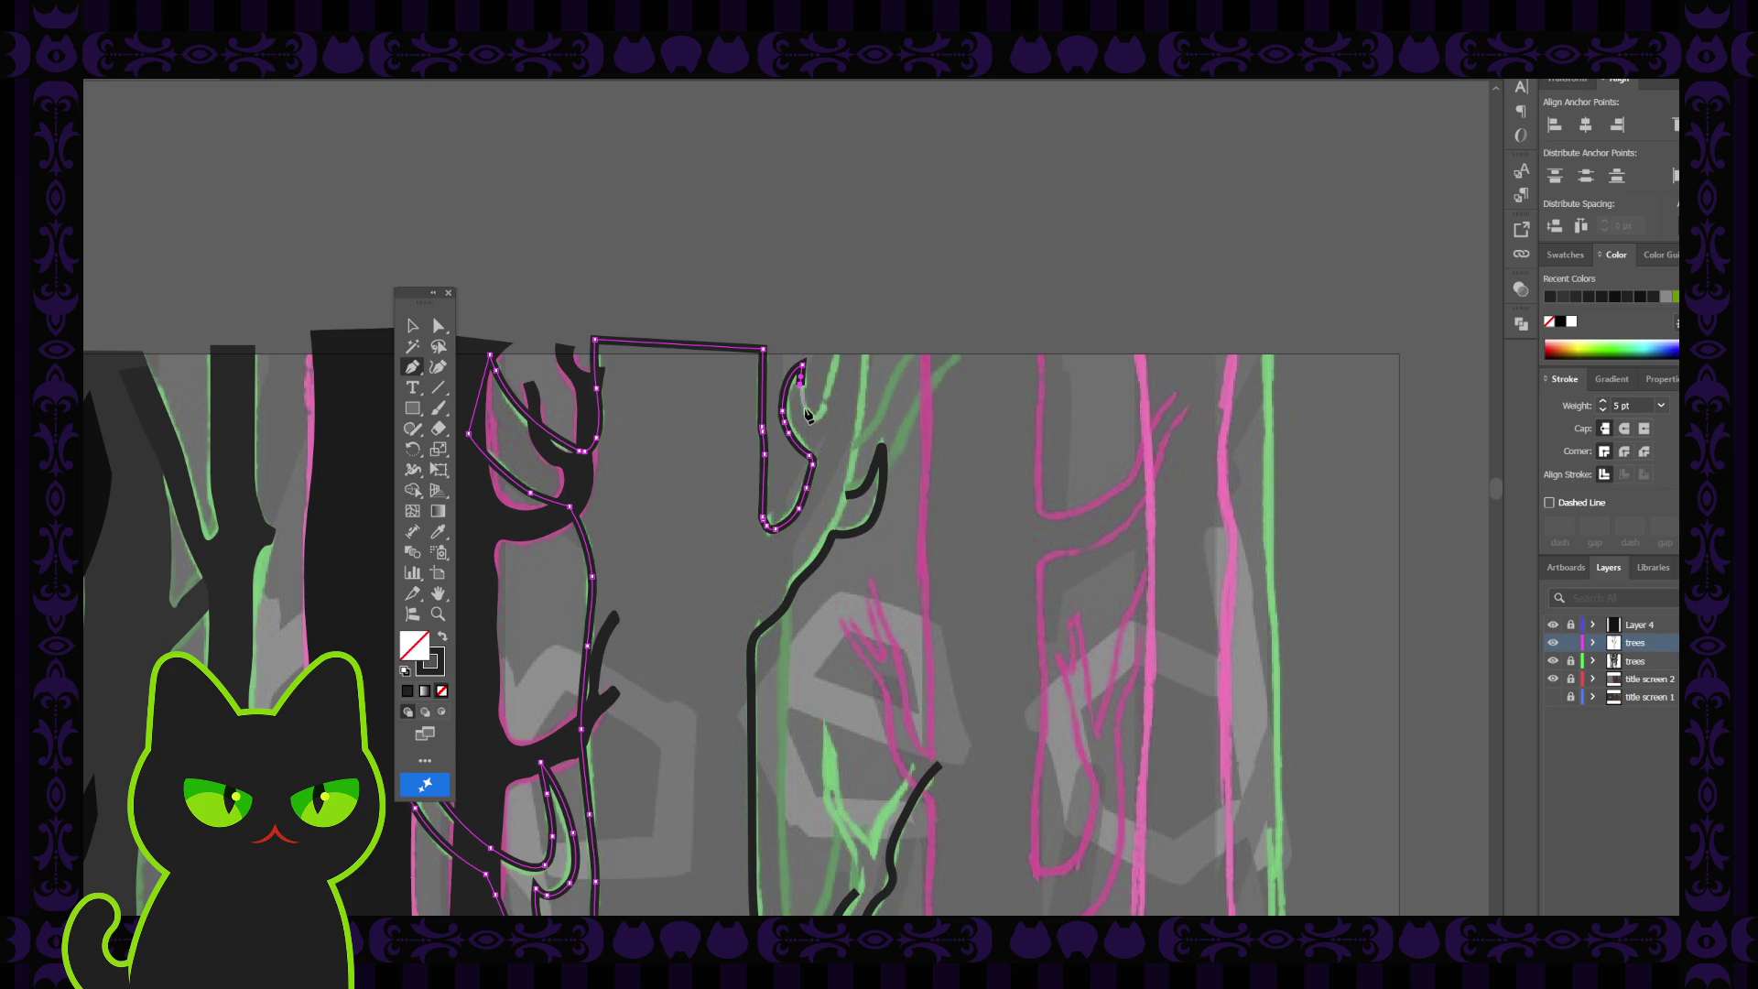
pyautogui.moveTo(814, 417); pyautogui.dragTo(832, 409)
pyautogui.click(838, 340)
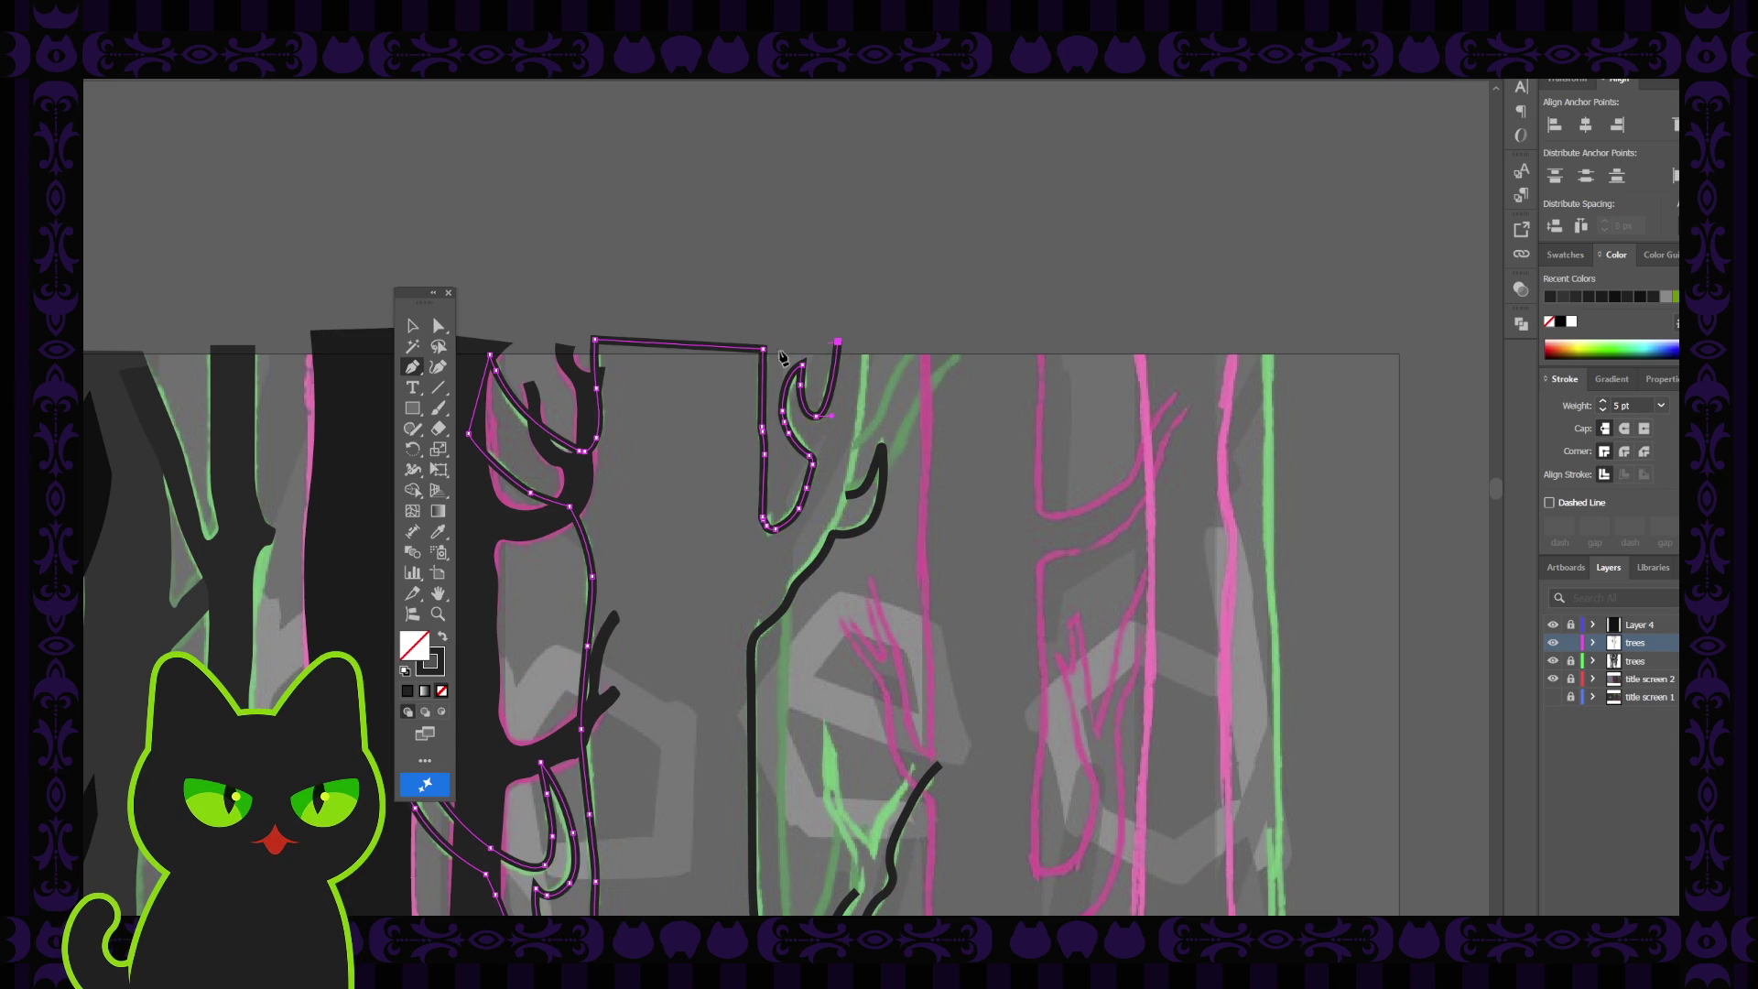
pyautogui.click(468, 351)
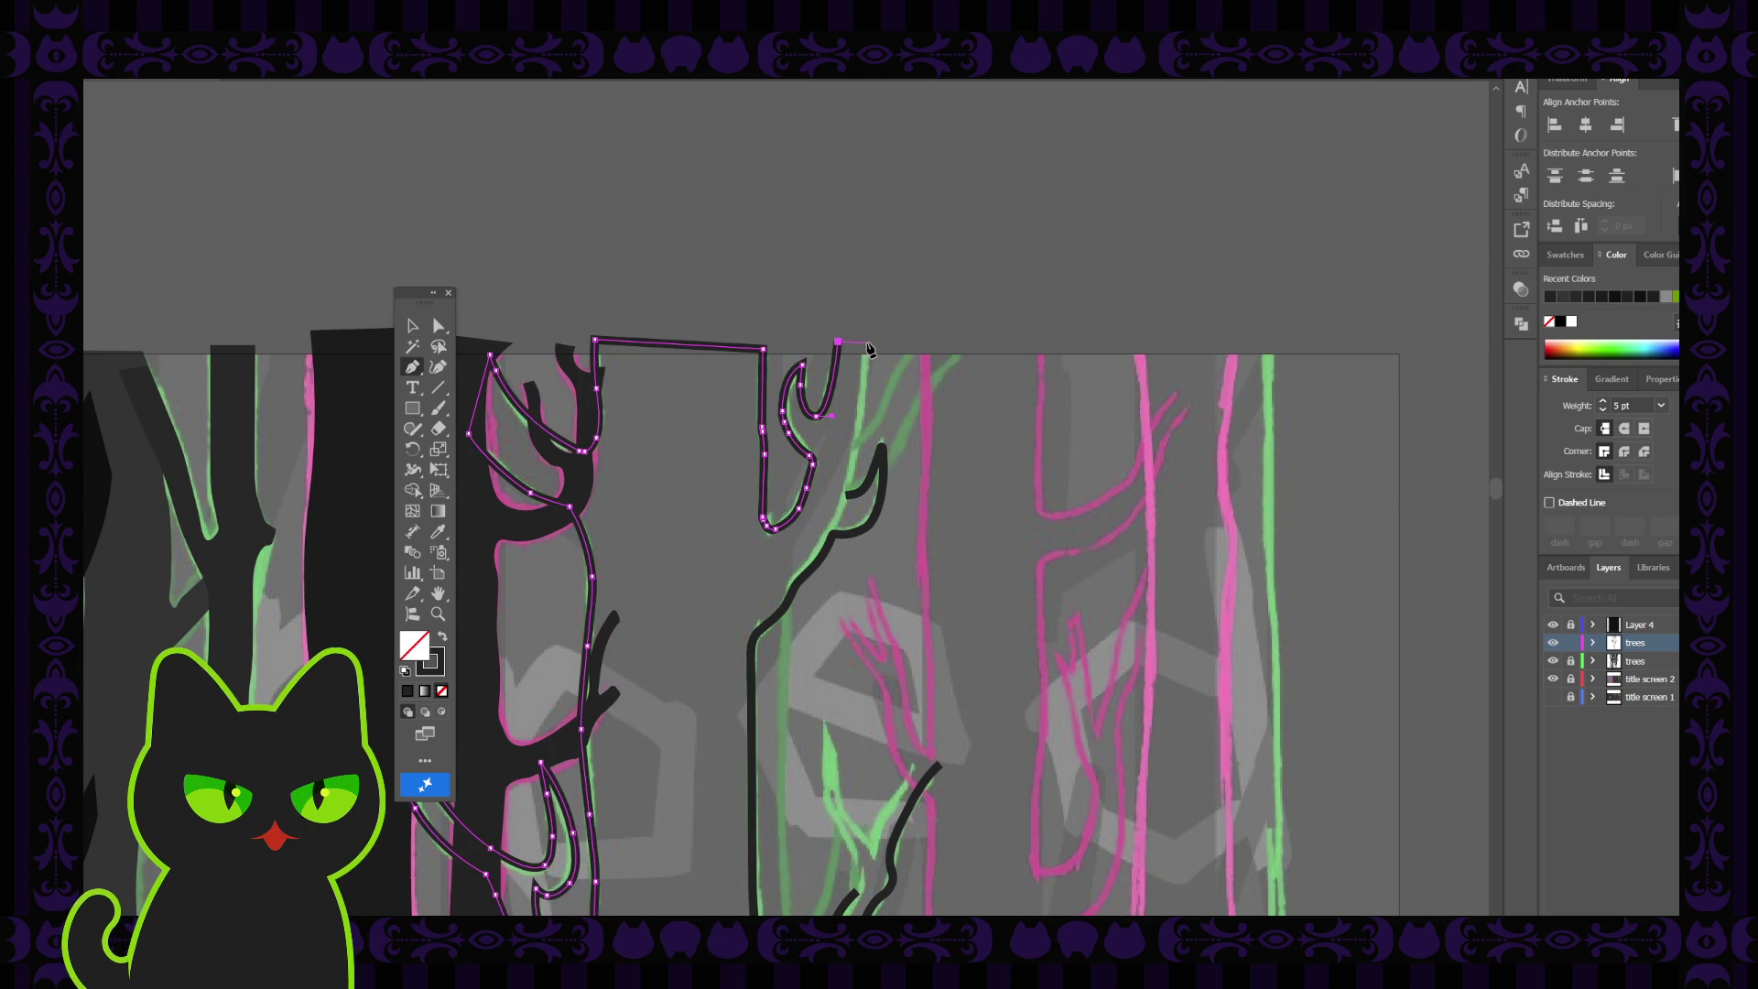
pyautogui.click(866, 342)
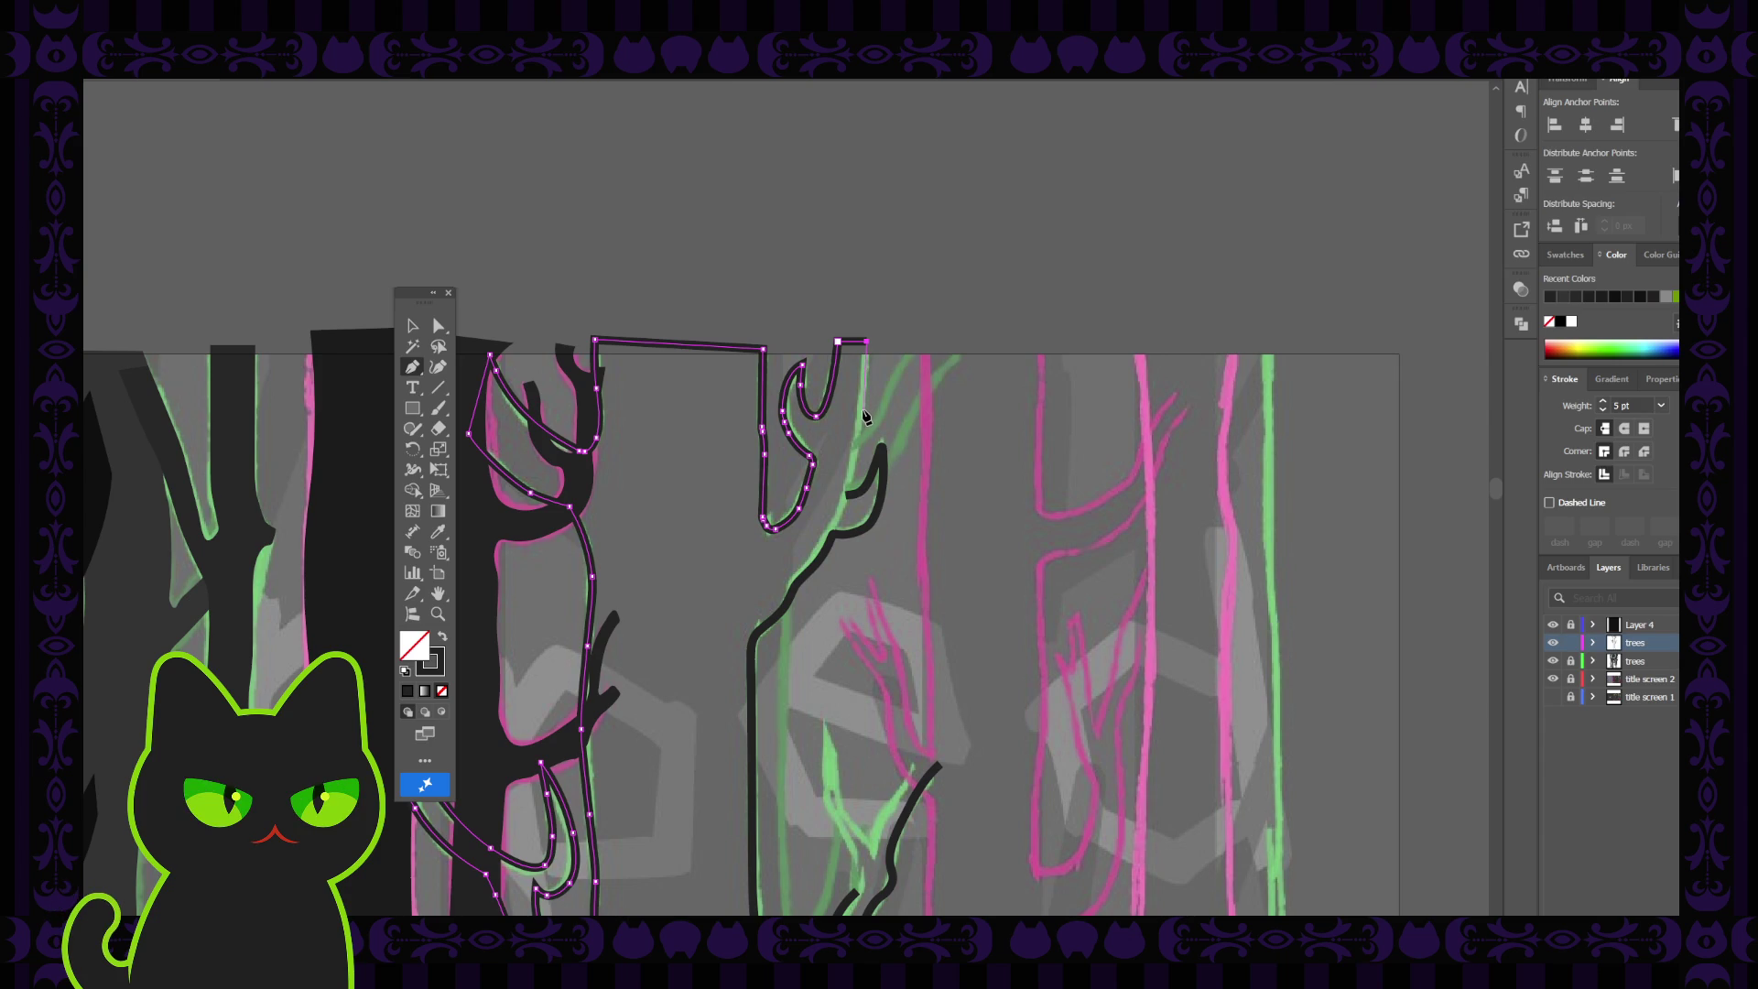
pyautogui.moveTo(863, 406); pyautogui.dragTo(864, 427)
pyautogui.click(847, 497)
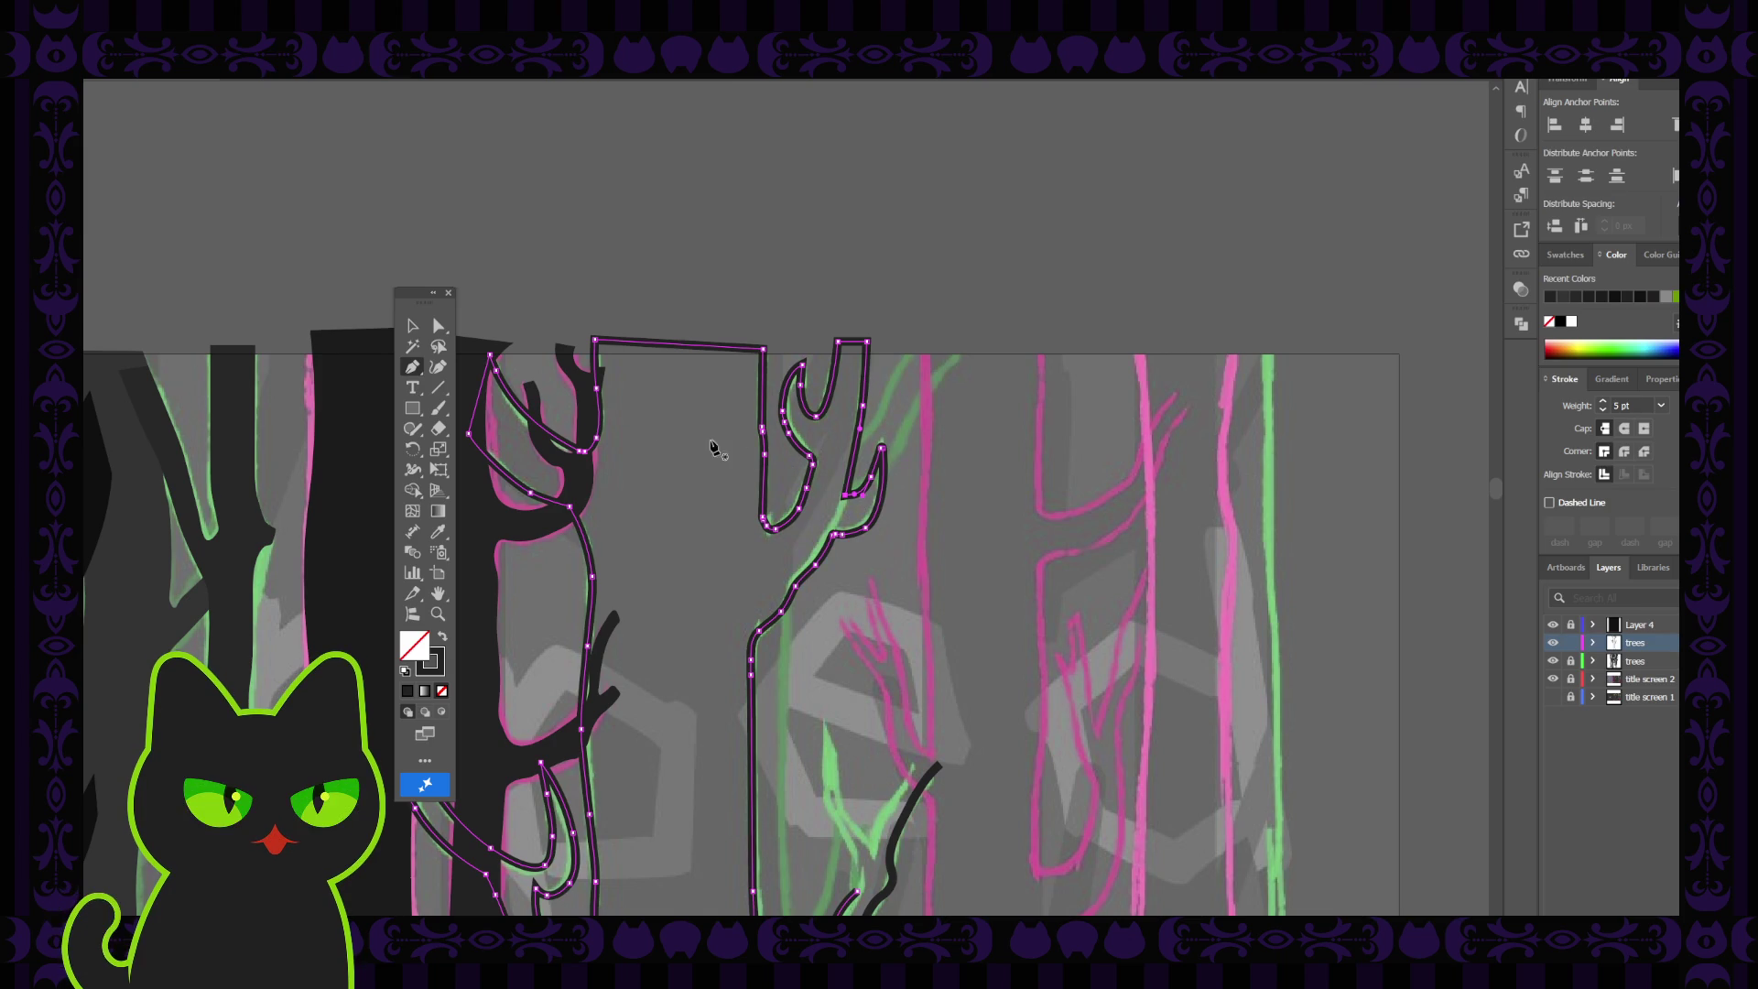
# Inspect the new branch's right-edge anchor and segment, then deselect and pan down to the tree bottoms
pyautogui.click(439, 325)
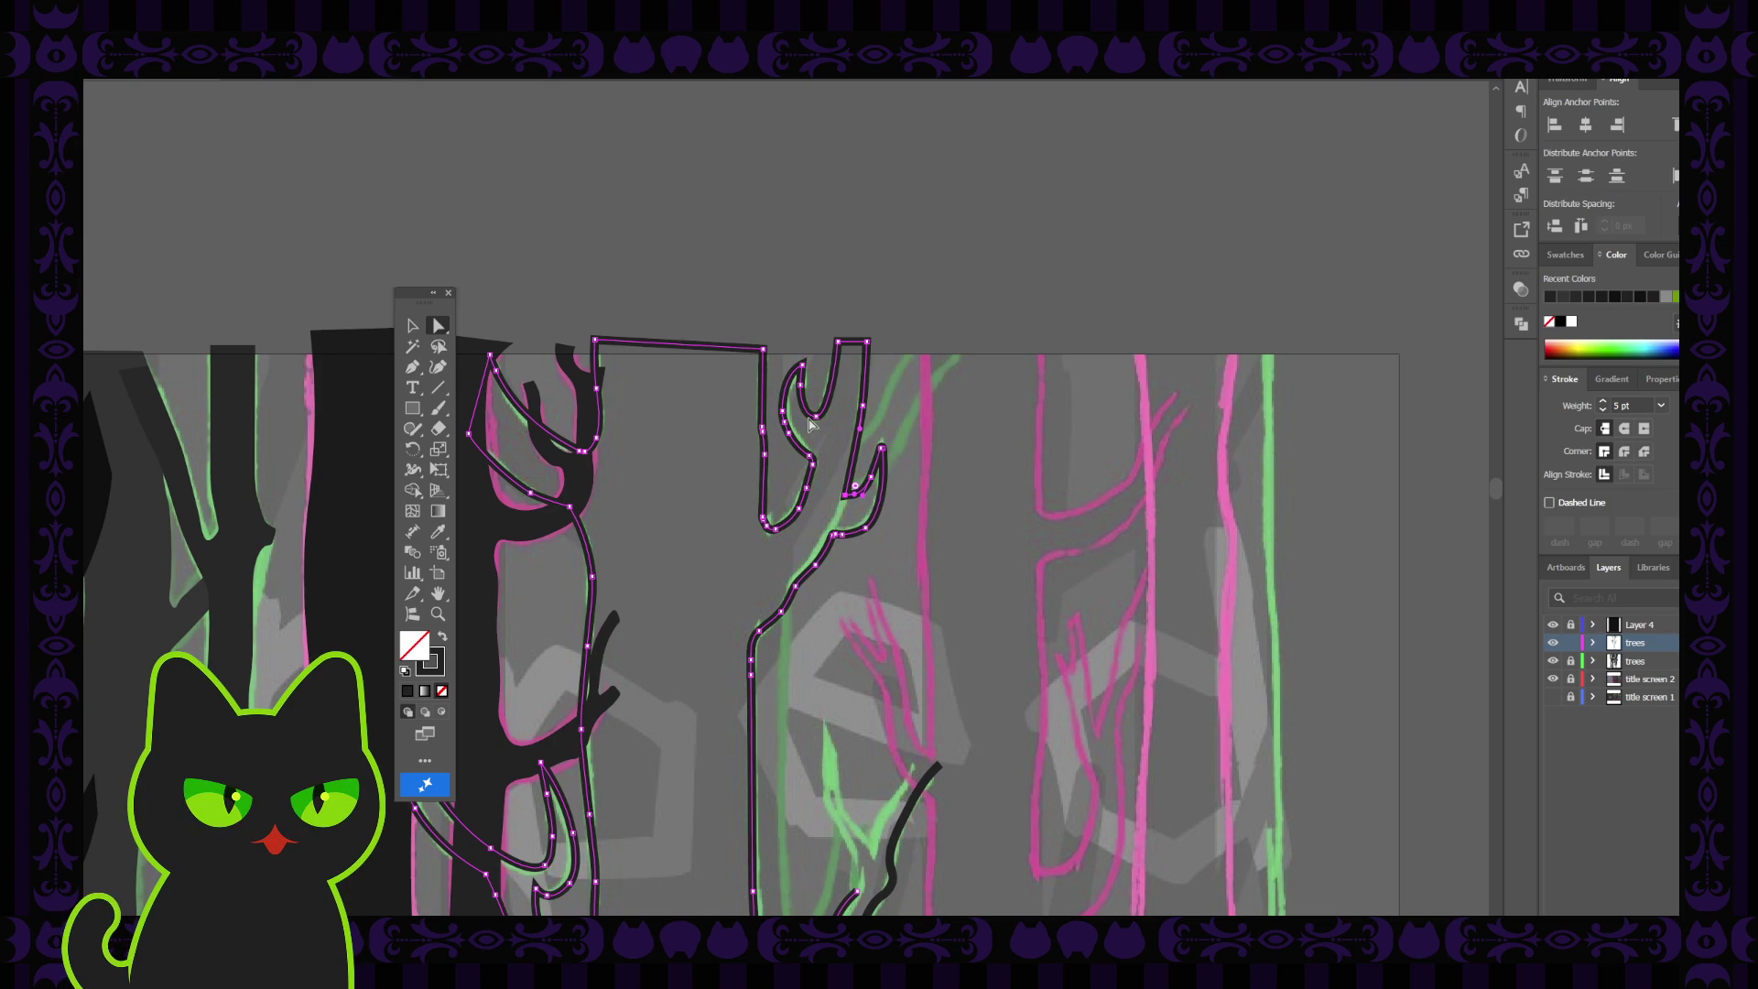
pyautogui.click(861, 406)
pyautogui.click(868, 408)
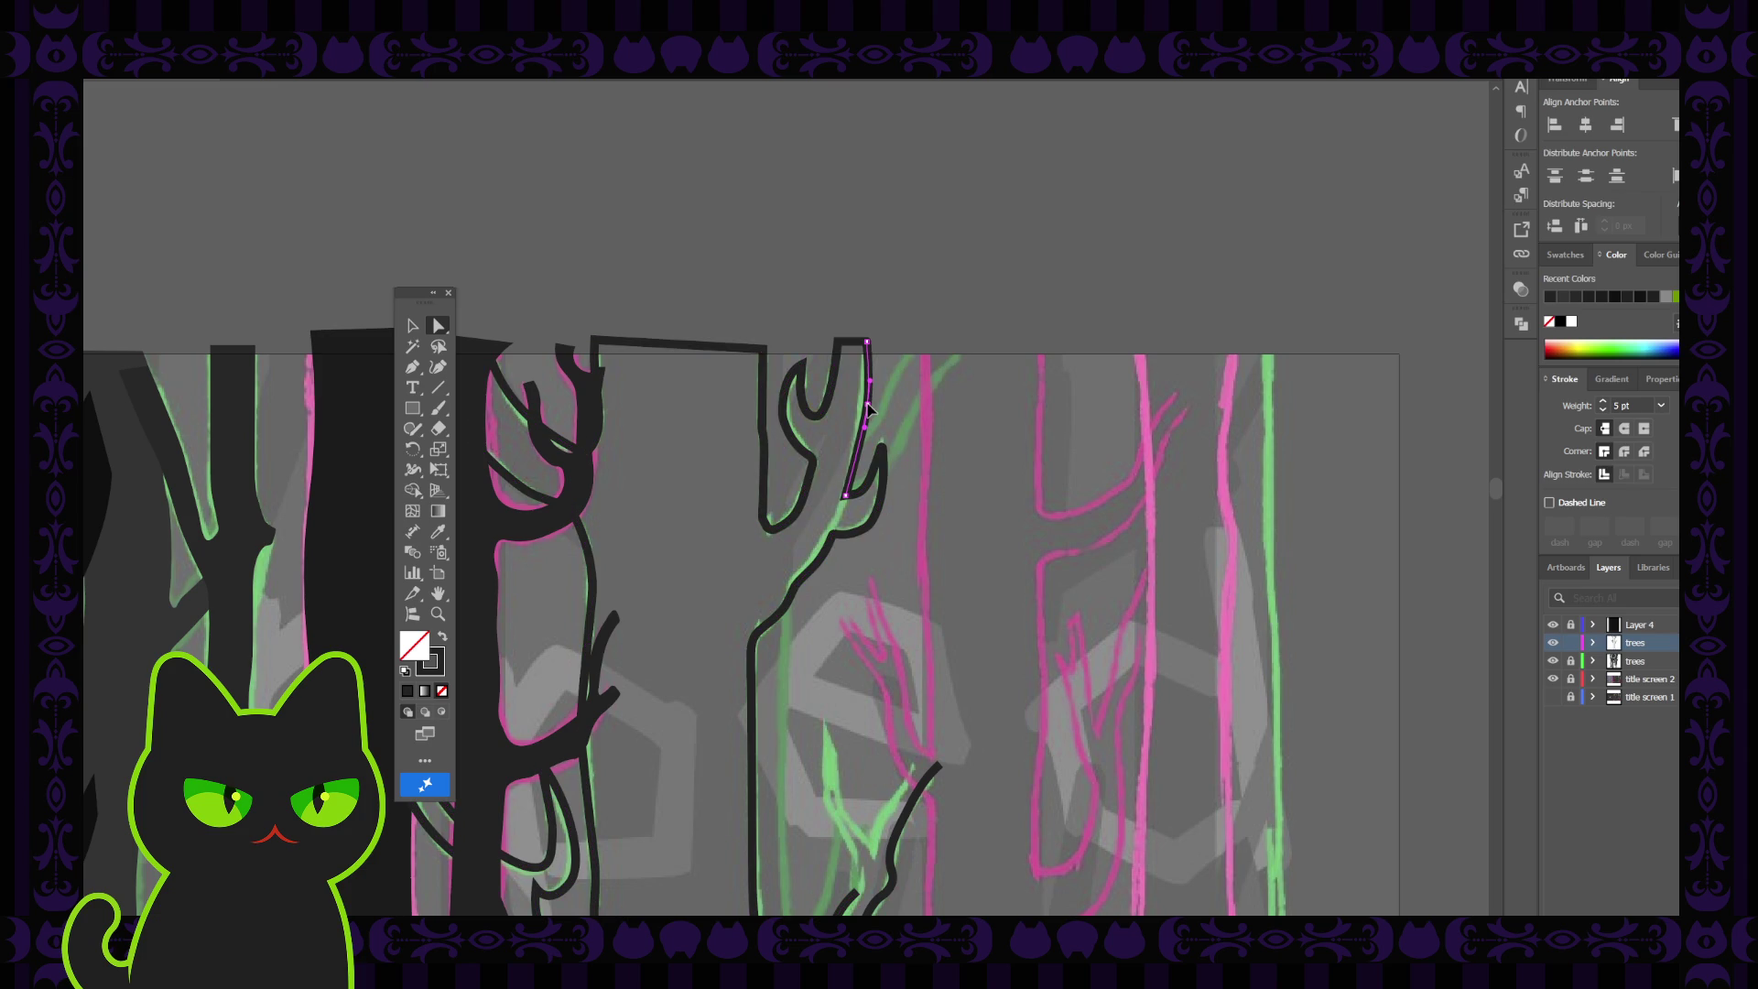
pyautogui.click(850, 499)
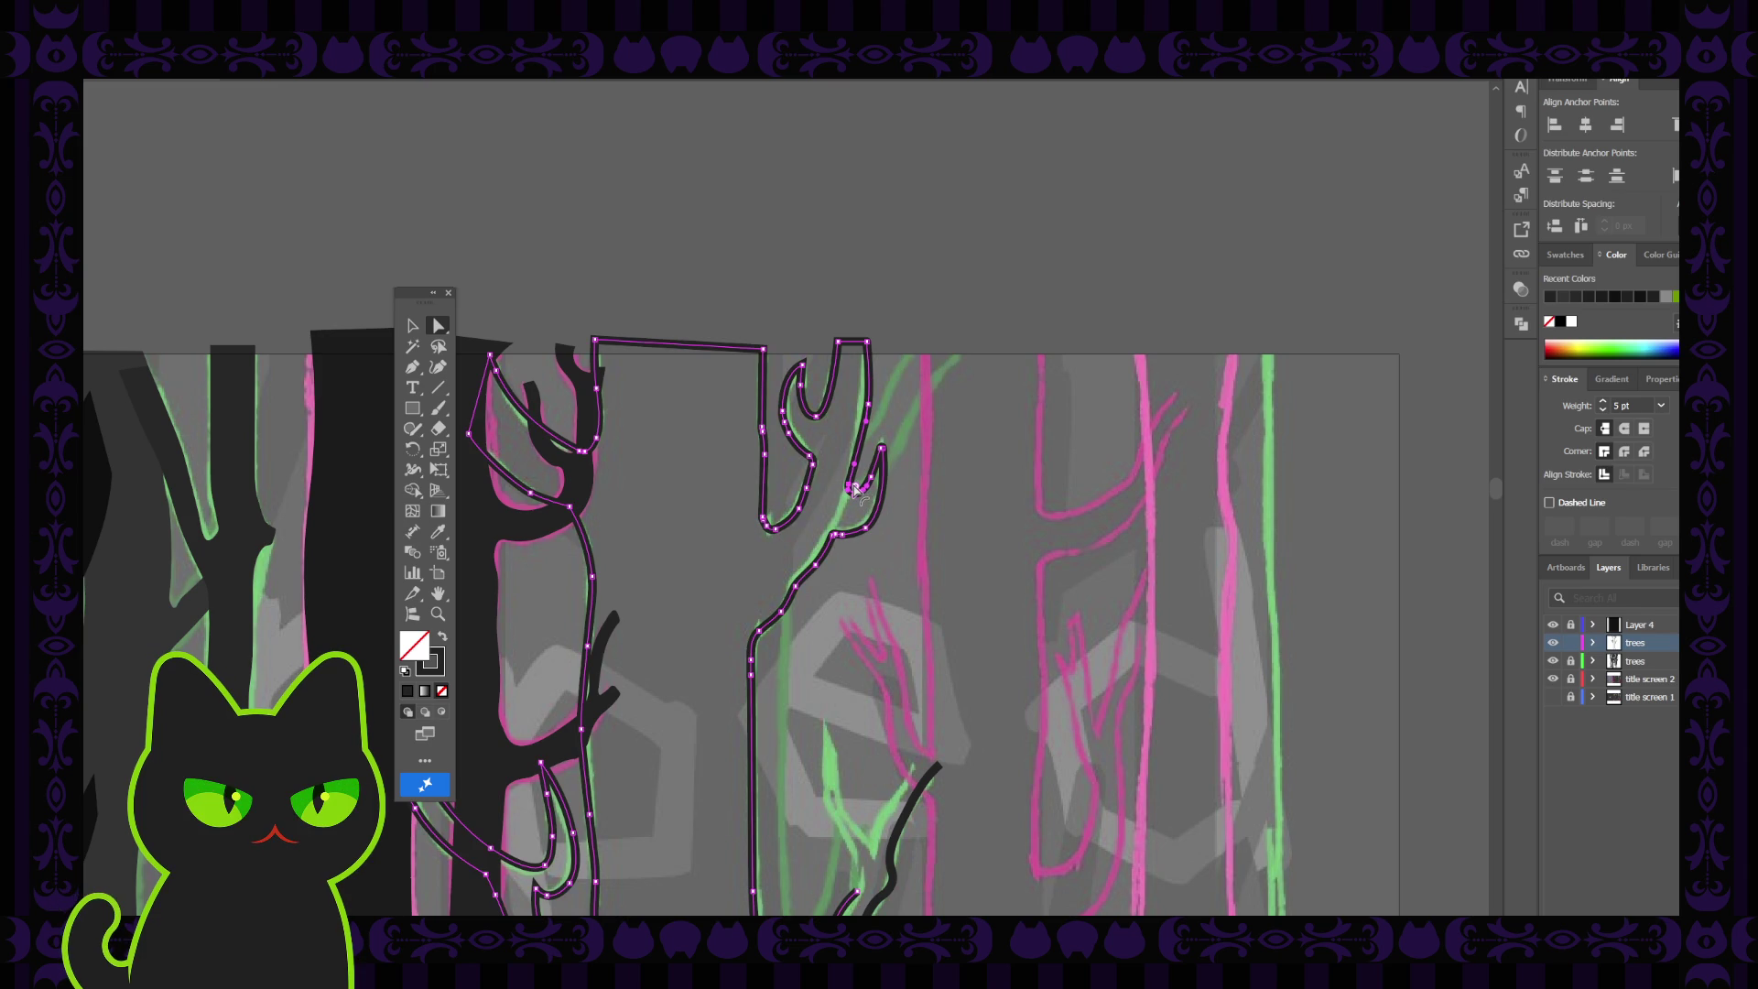
pyautogui.click(870, 407)
pyautogui.click(870, 406)
pyautogui.click(865, 409)
pyautogui.hotkey('ctrl', 'a')
pyautogui.click(888, 409)
pyautogui.hotkey('ctrl', 'a')
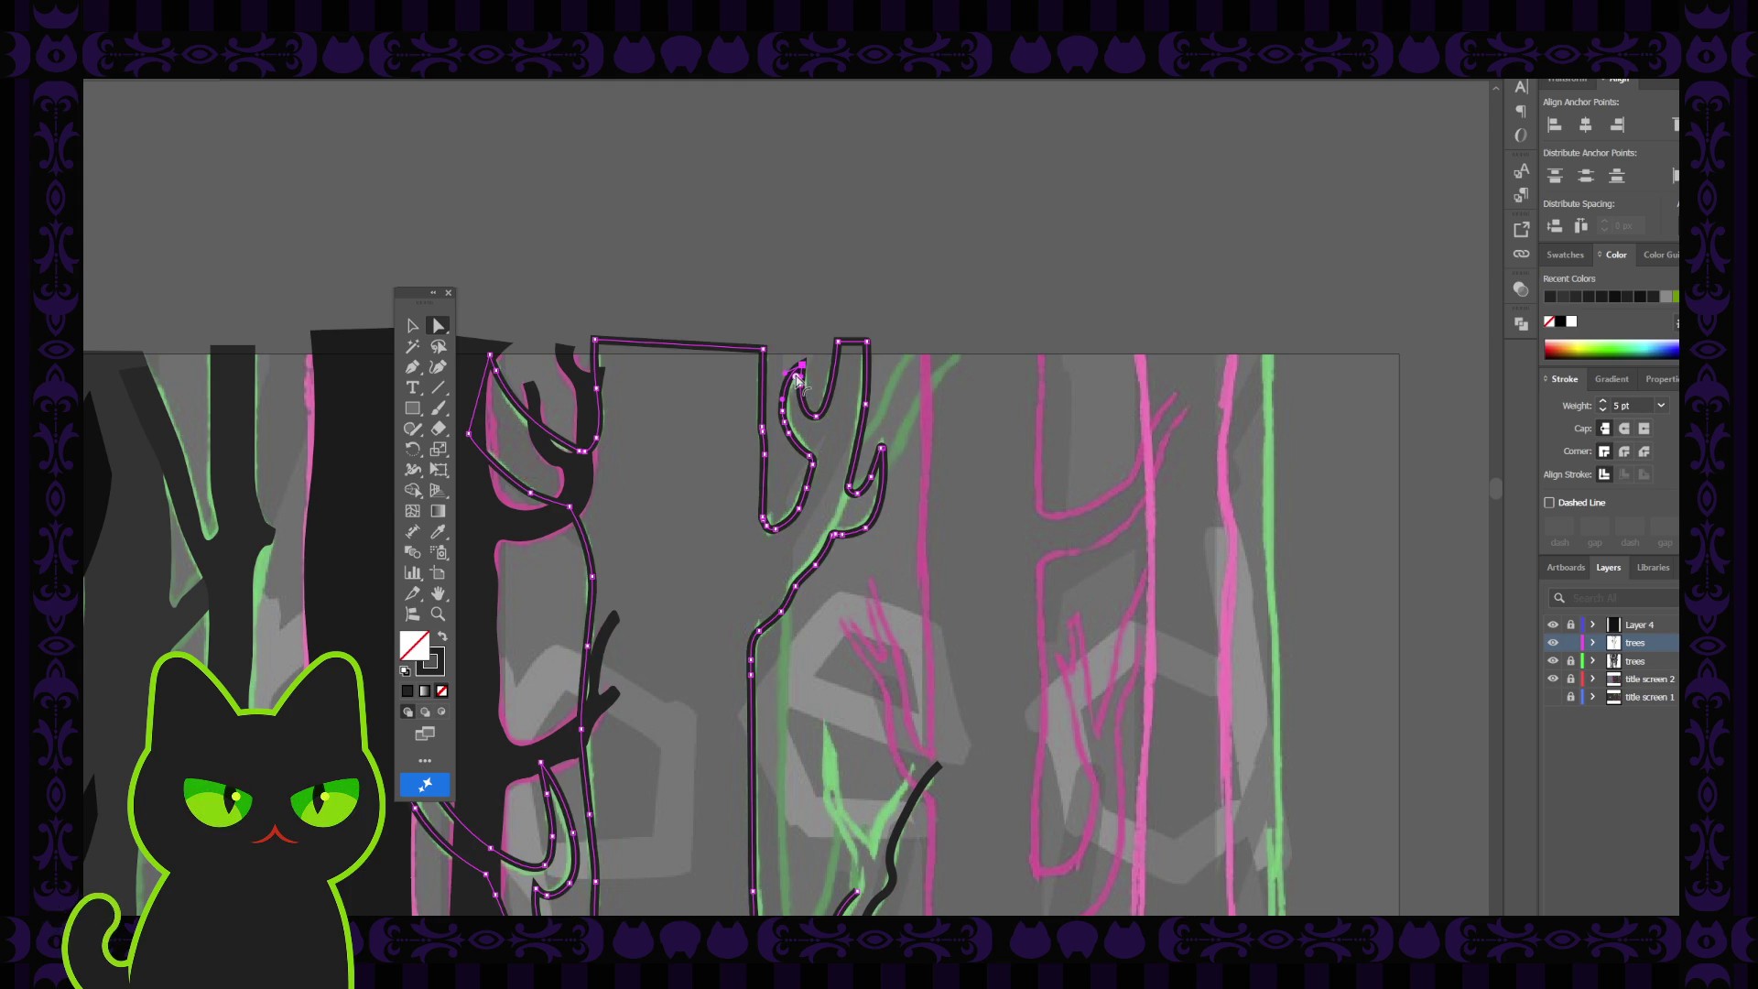
pyautogui.click(826, 446)
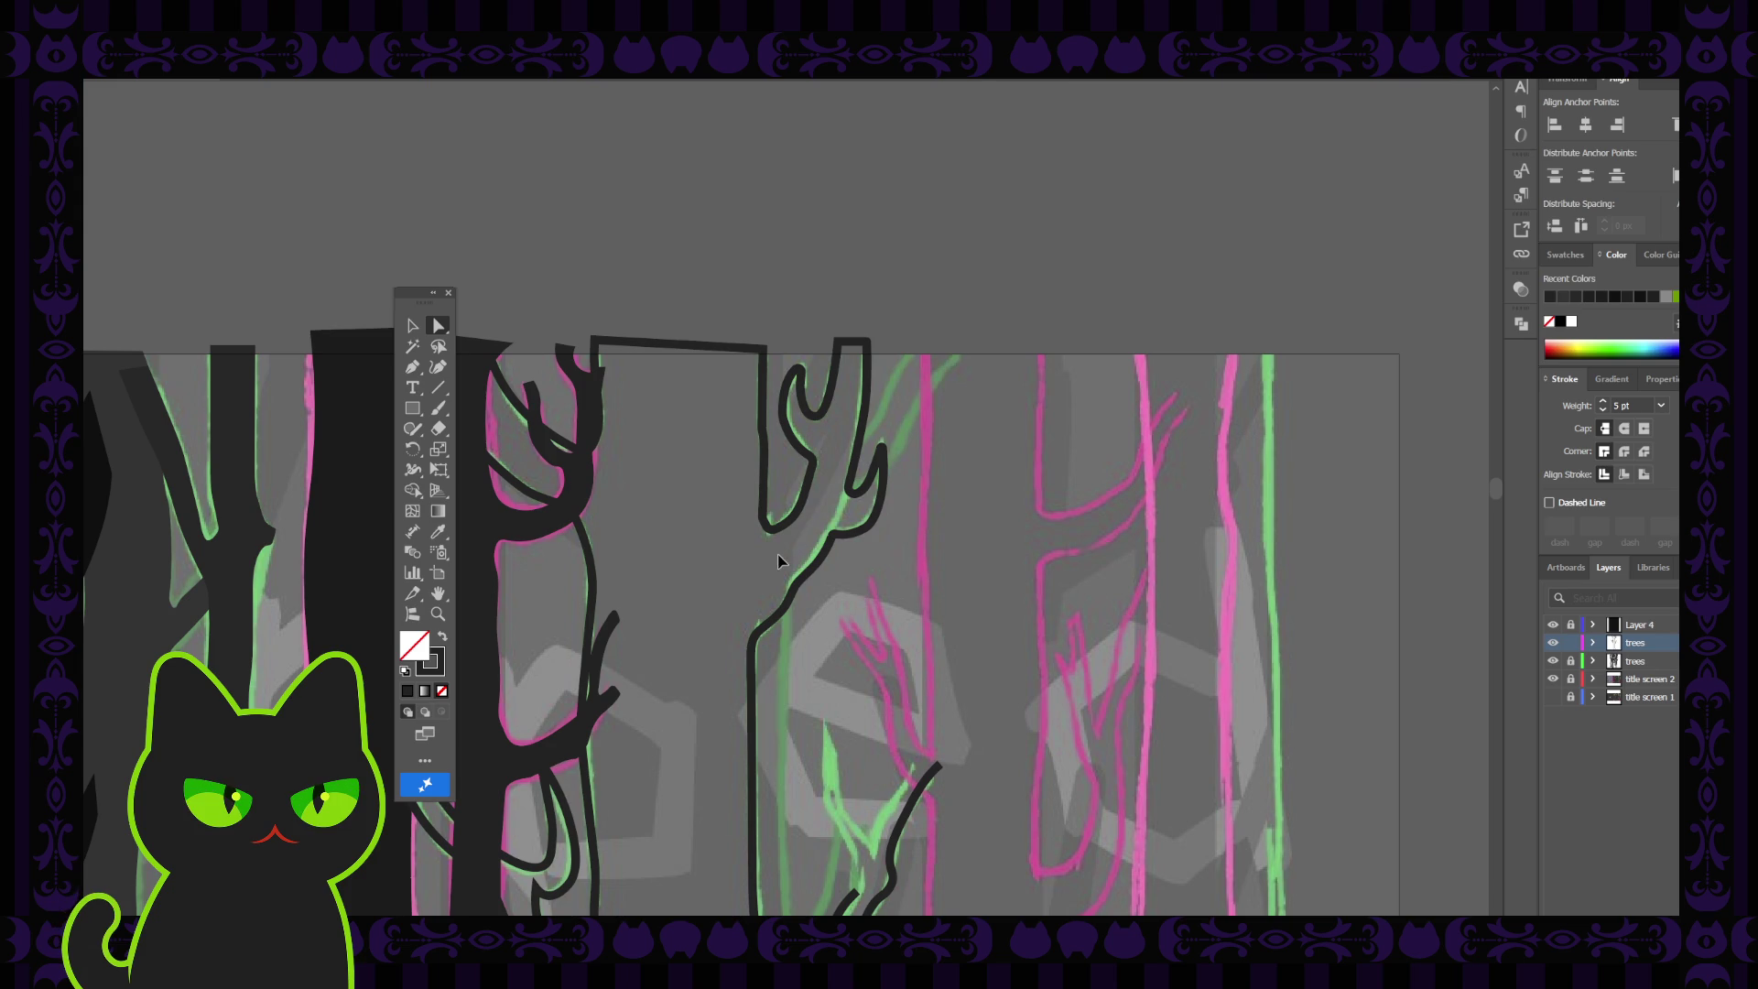
pyautogui.scroll(-2, 779, 560)
pyautogui.moveTo(752, 741); pyautogui.dragTo(776, 519)
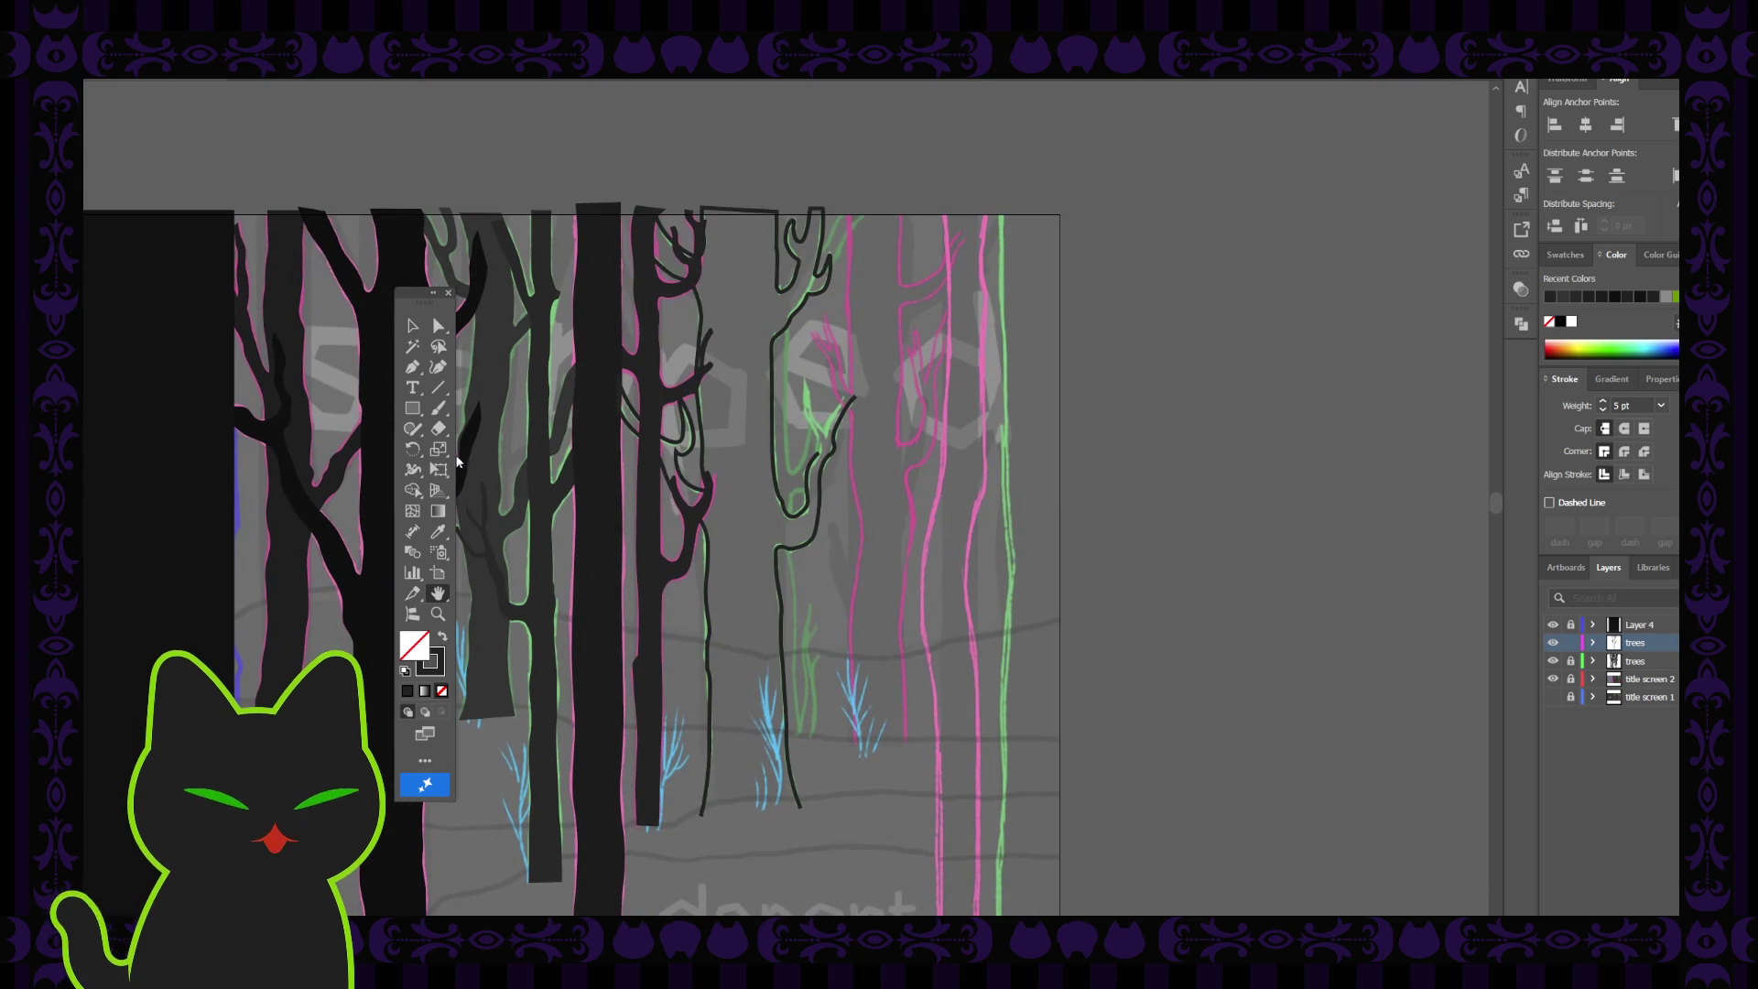
# Join the trunk outline's two bottom endpoints across the base and select the completed outline
pyautogui.click(414, 368)
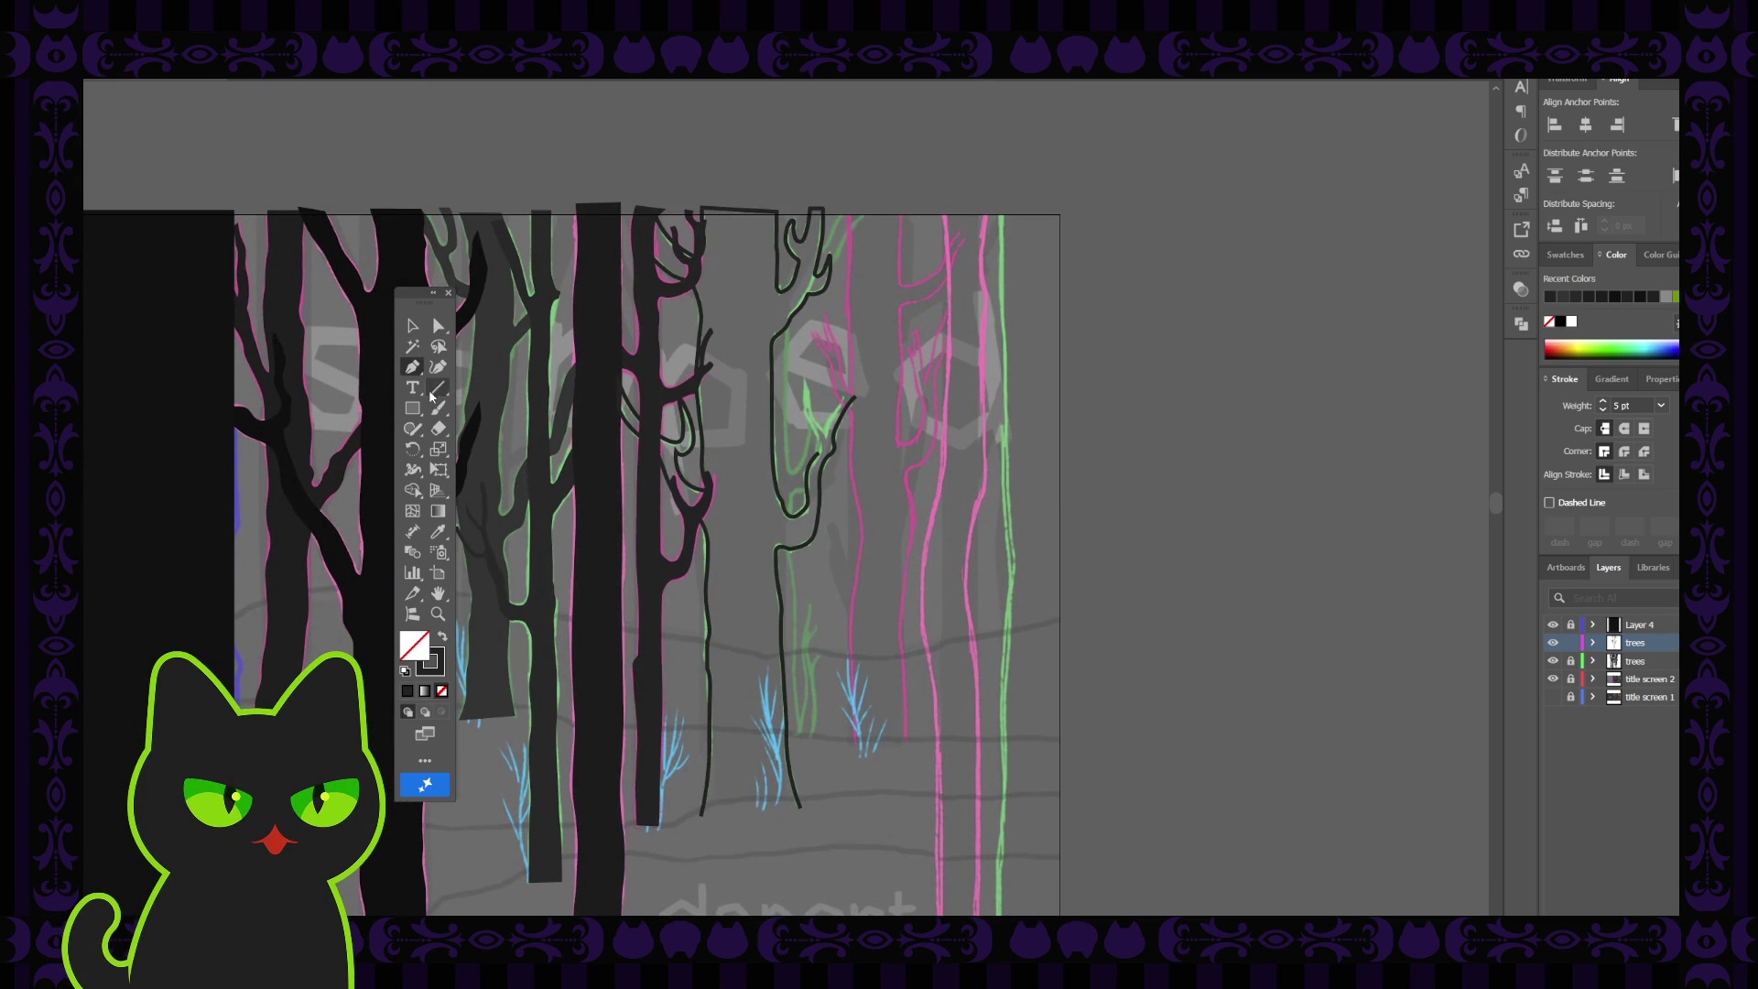
pyautogui.click(702, 813)
pyautogui.click(799, 808)
pyautogui.press('v')
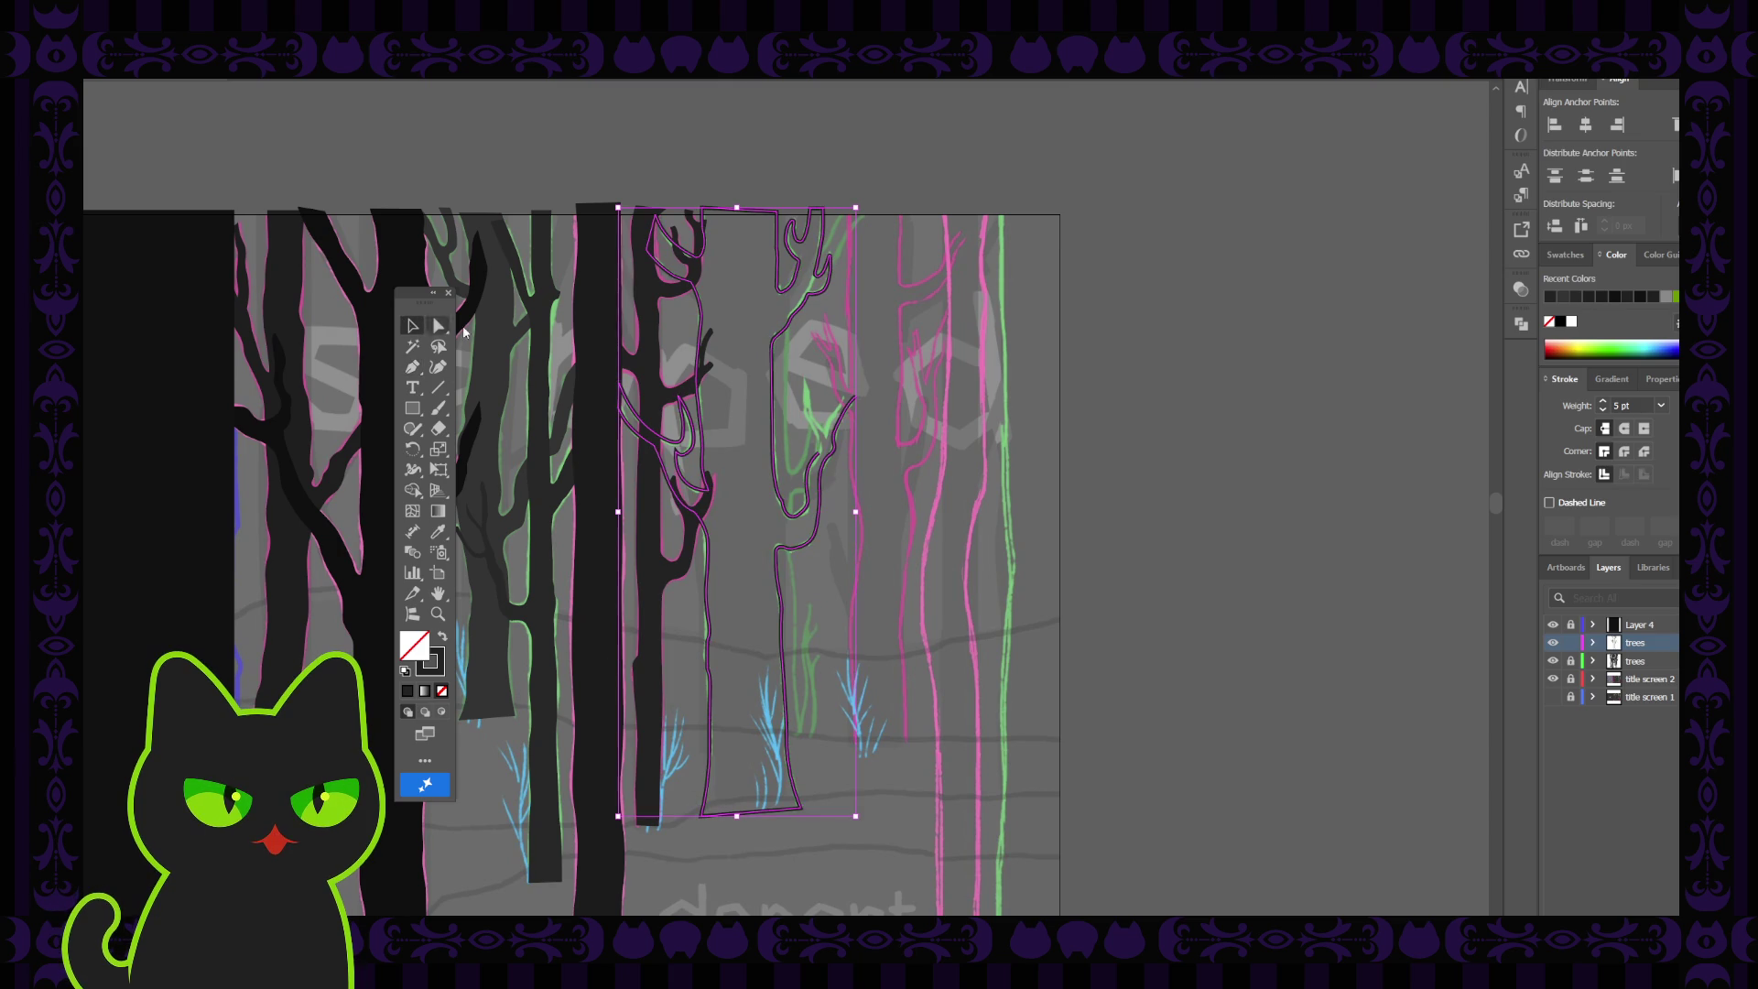
pyautogui.click(831, 406)
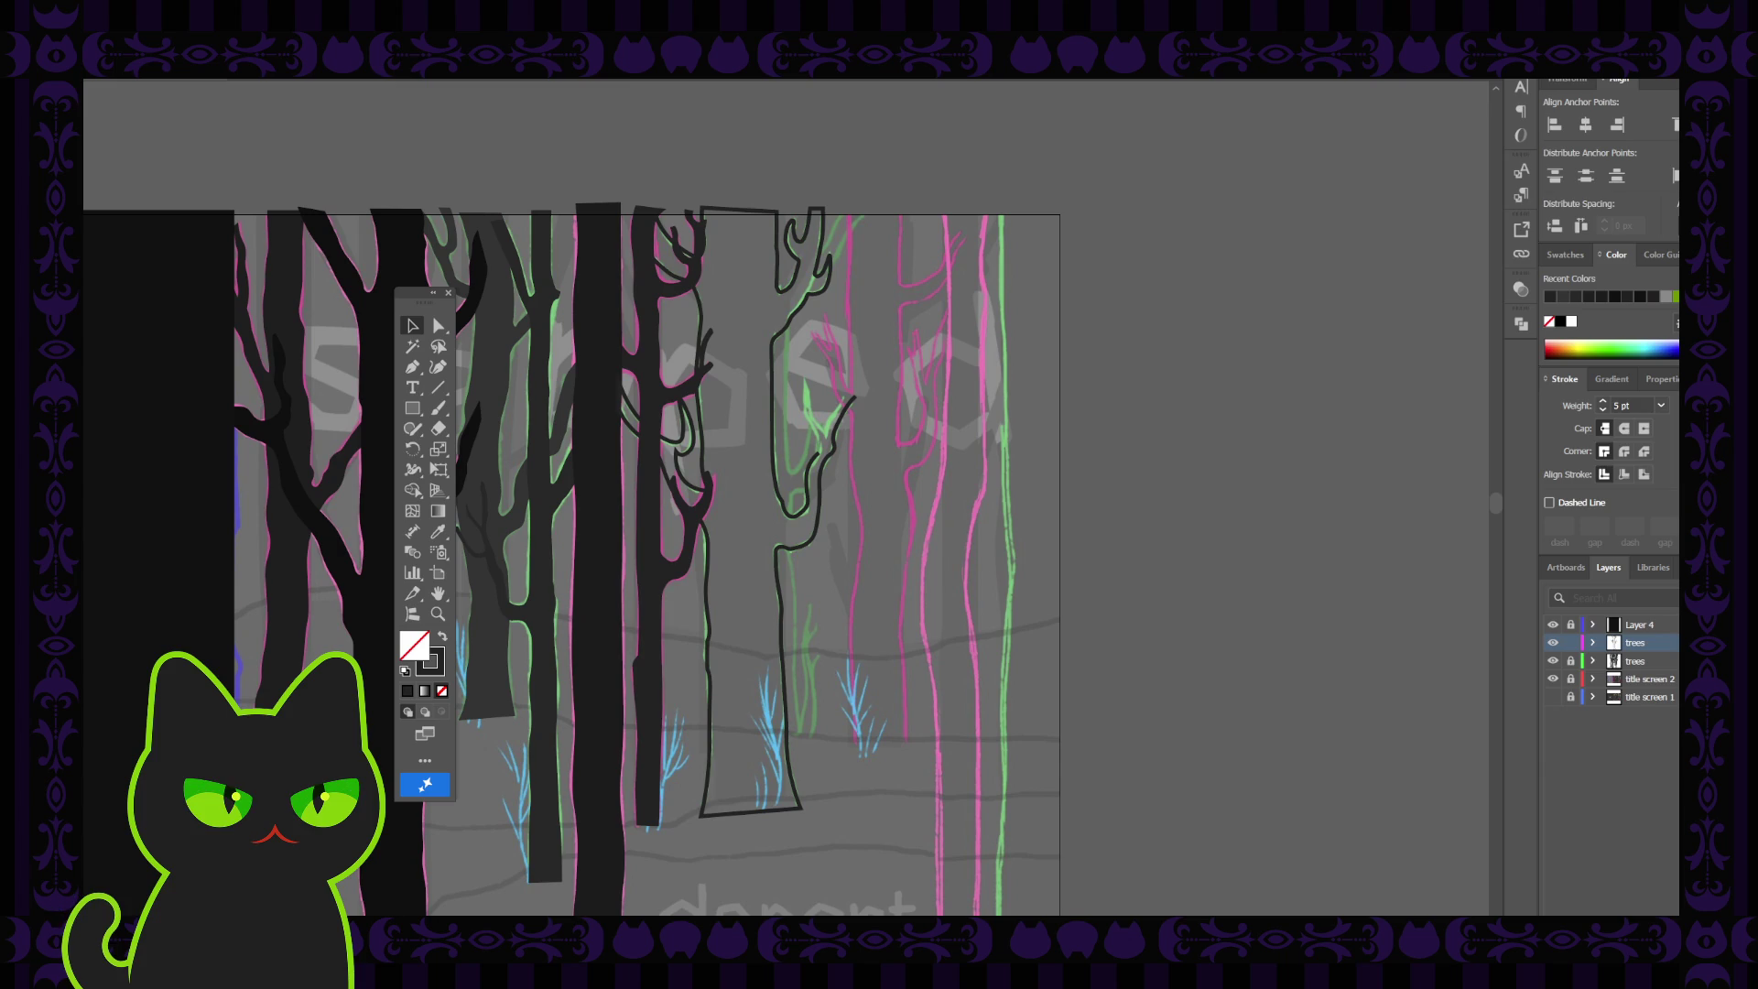
pyautogui.click(707, 696)
pyautogui.press('v')
pyautogui.scroll(5, 845, 574)
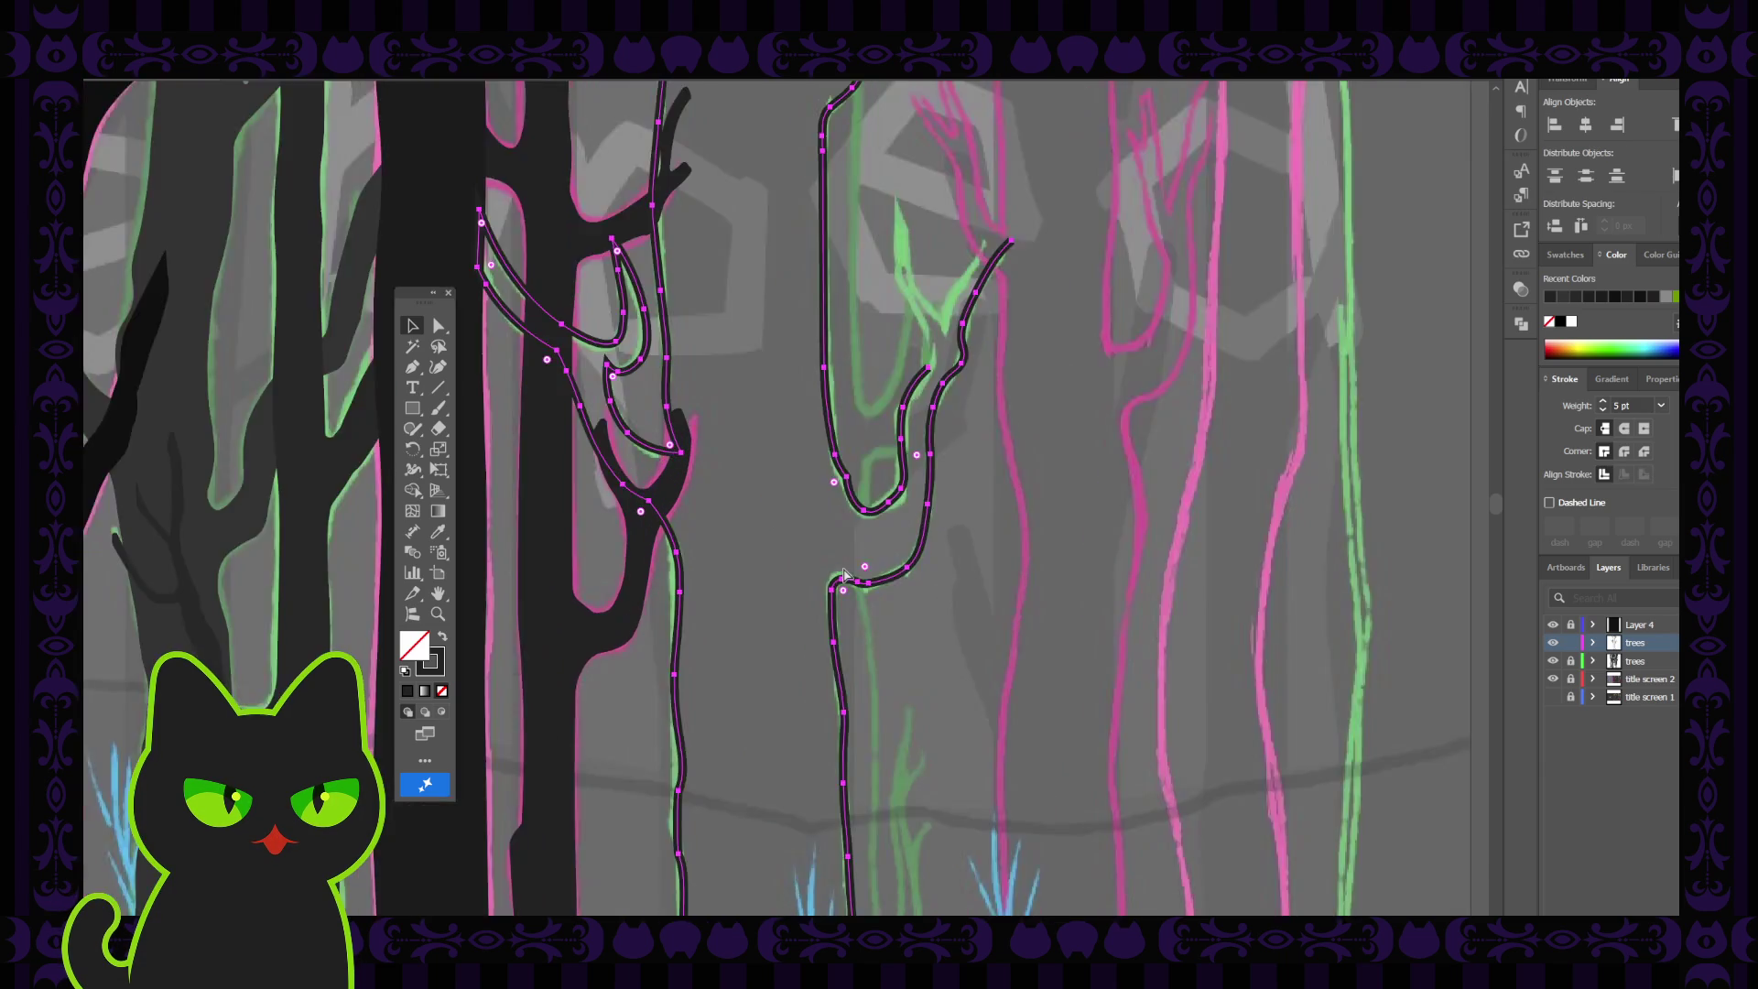
# Resume the open branch path and curve it up along the green sketch to a pointed tip
pyautogui.moveTo(909, 356)
pyautogui.mouseDown()
pyautogui.moveTo(831, 493)
pyautogui.moveTo(769, 527)
pyautogui.mouseUp()
pyautogui.click(439, 325)
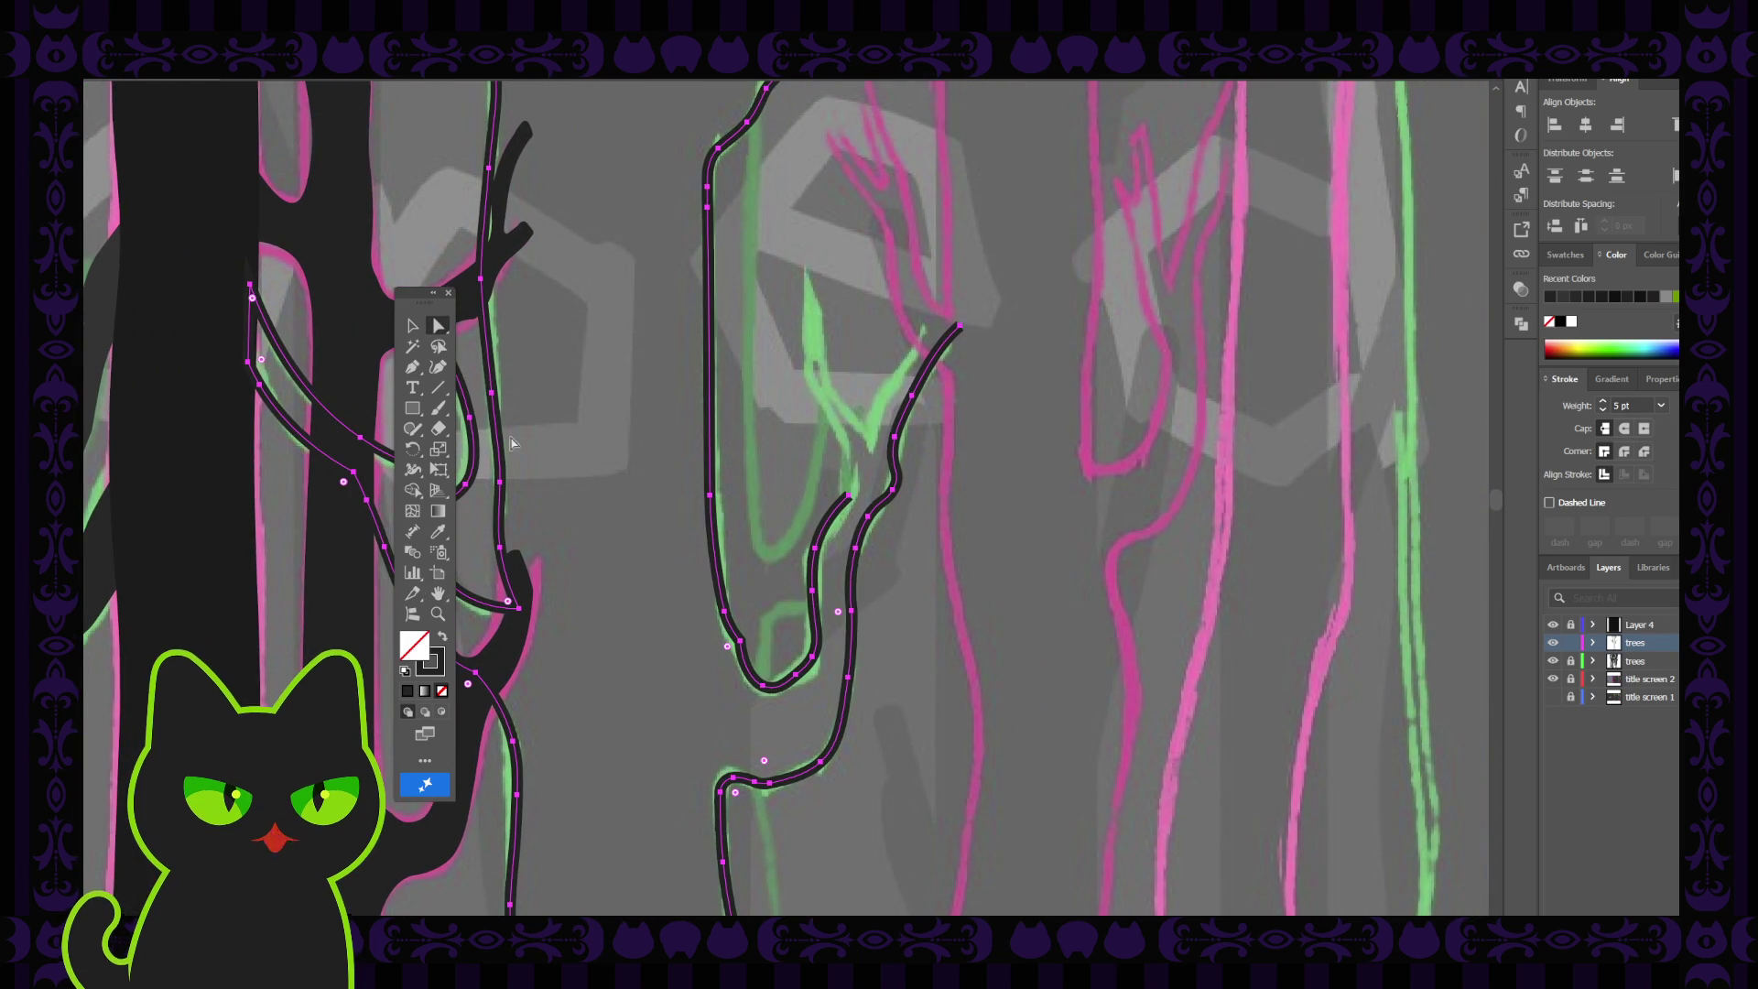
pyautogui.click(738, 641)
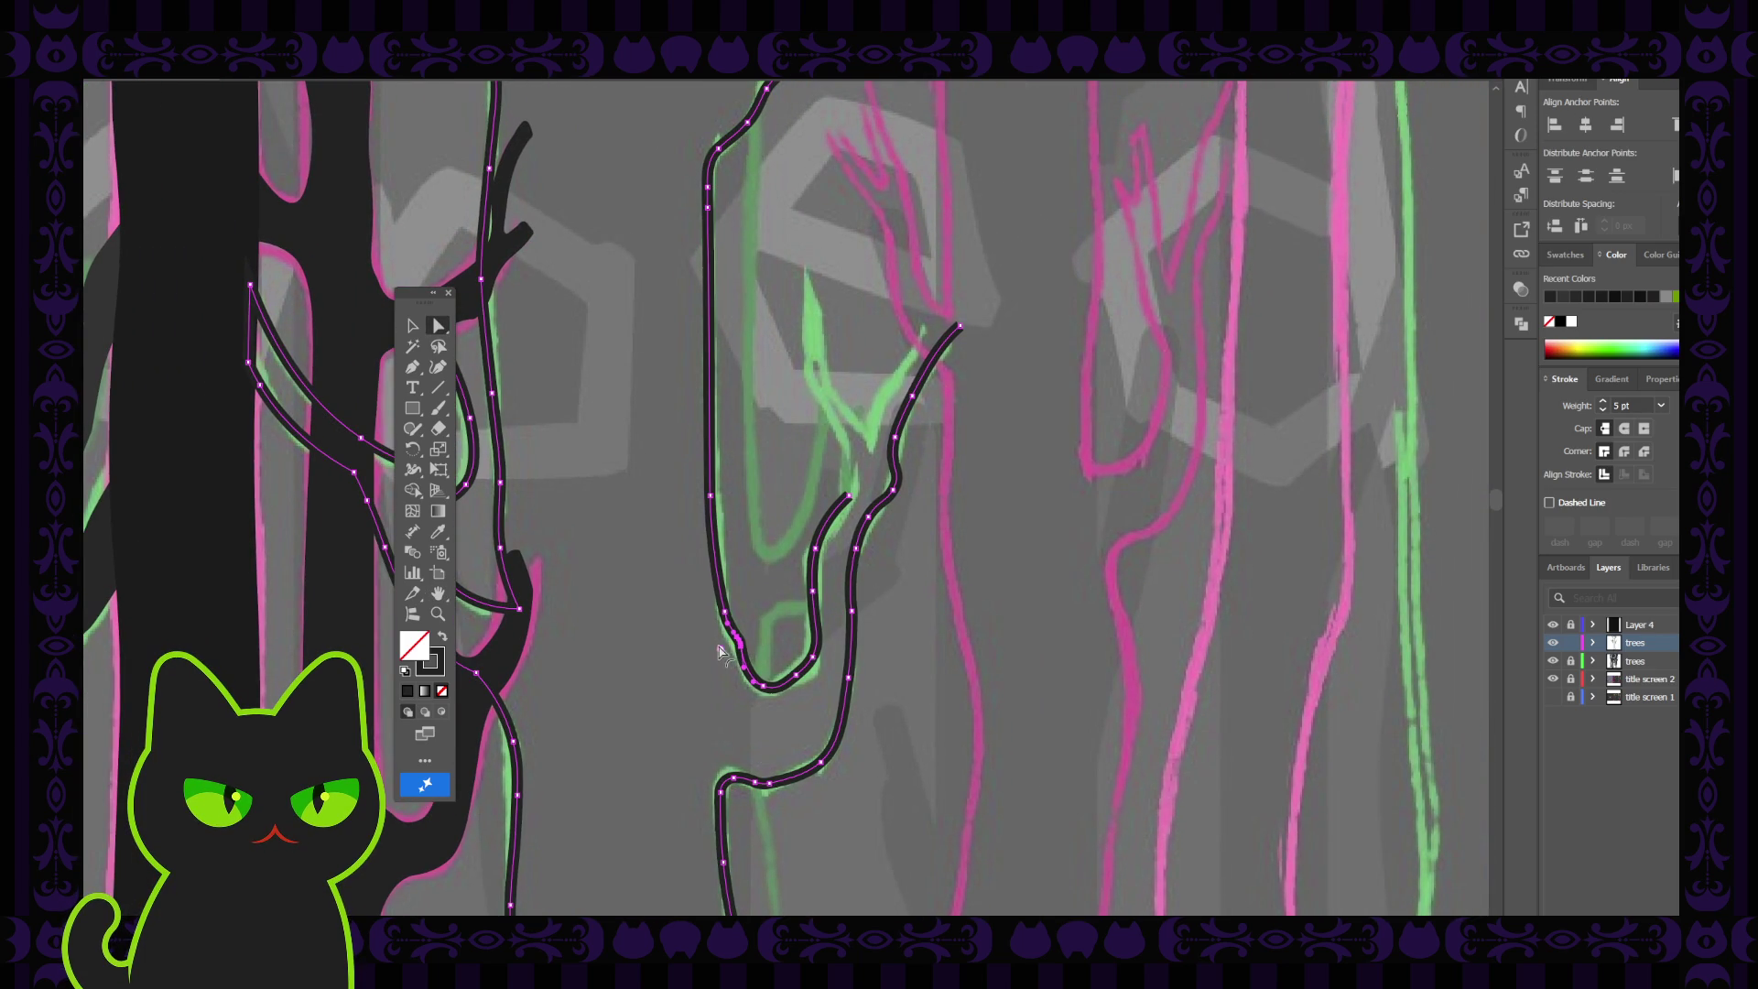
pyautogui.click(758, 600)
pyautogui.moveTo(835, 475); pyautogui.dragTo(764, 563)
pyautogui.click(413, 366)
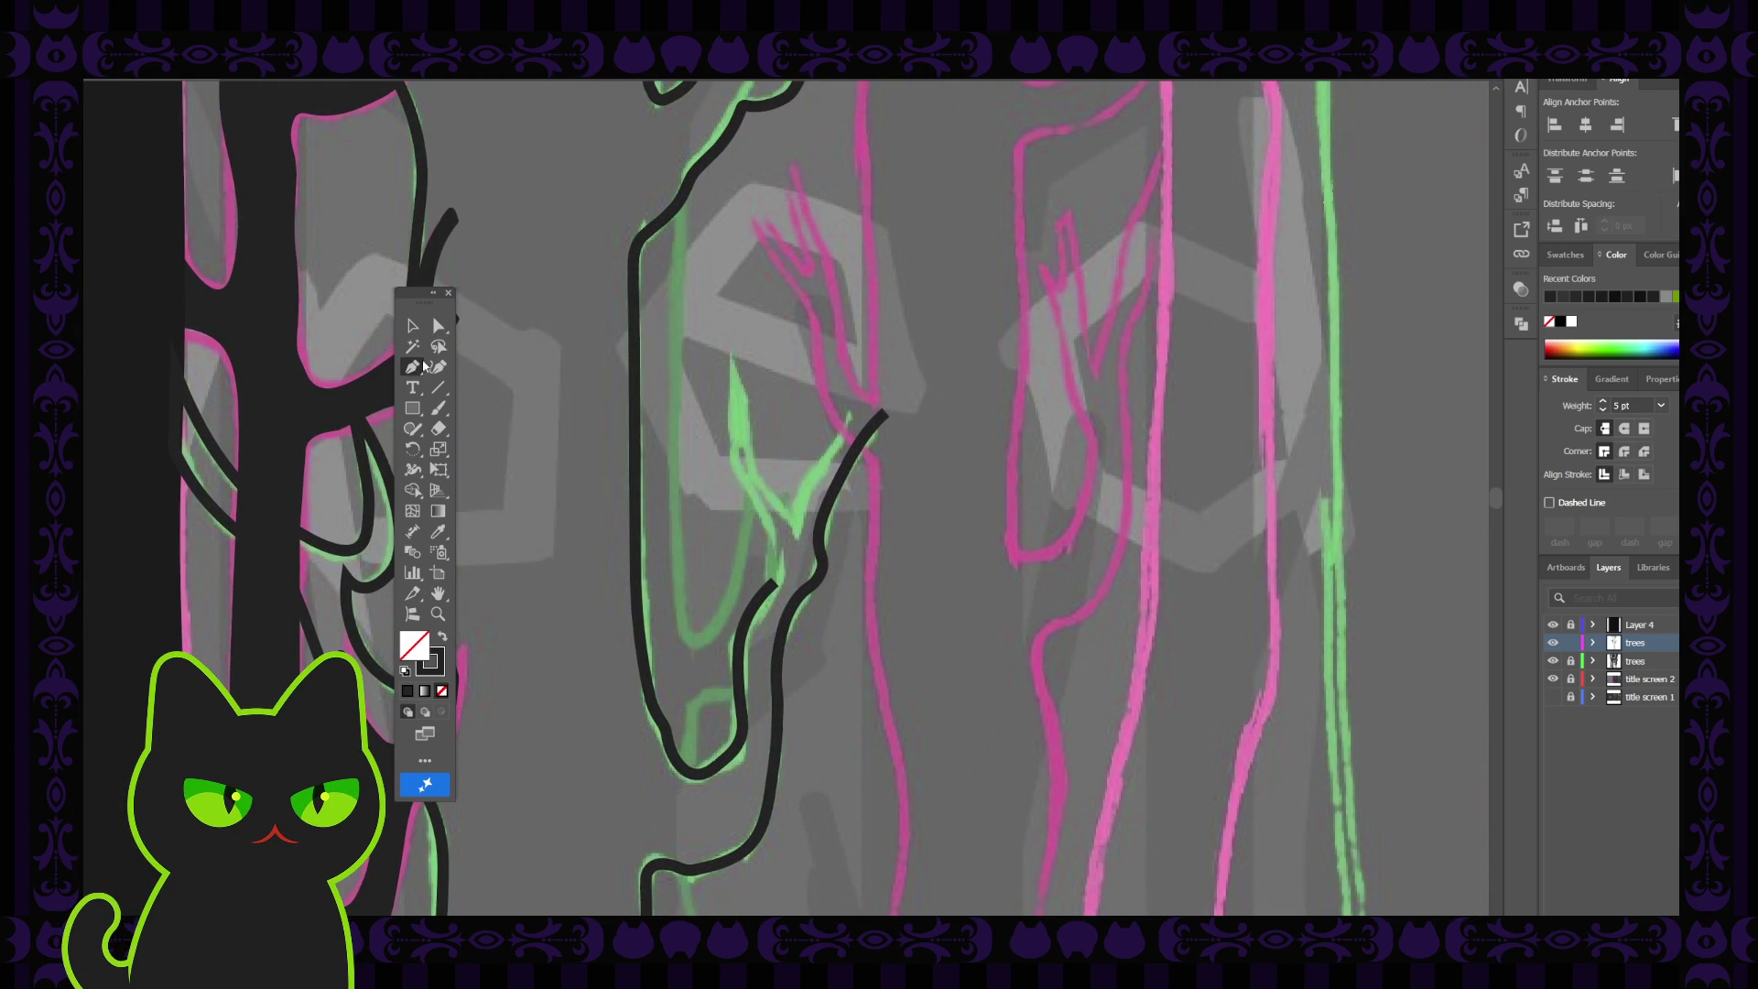
pyautogui.click(775, 582)
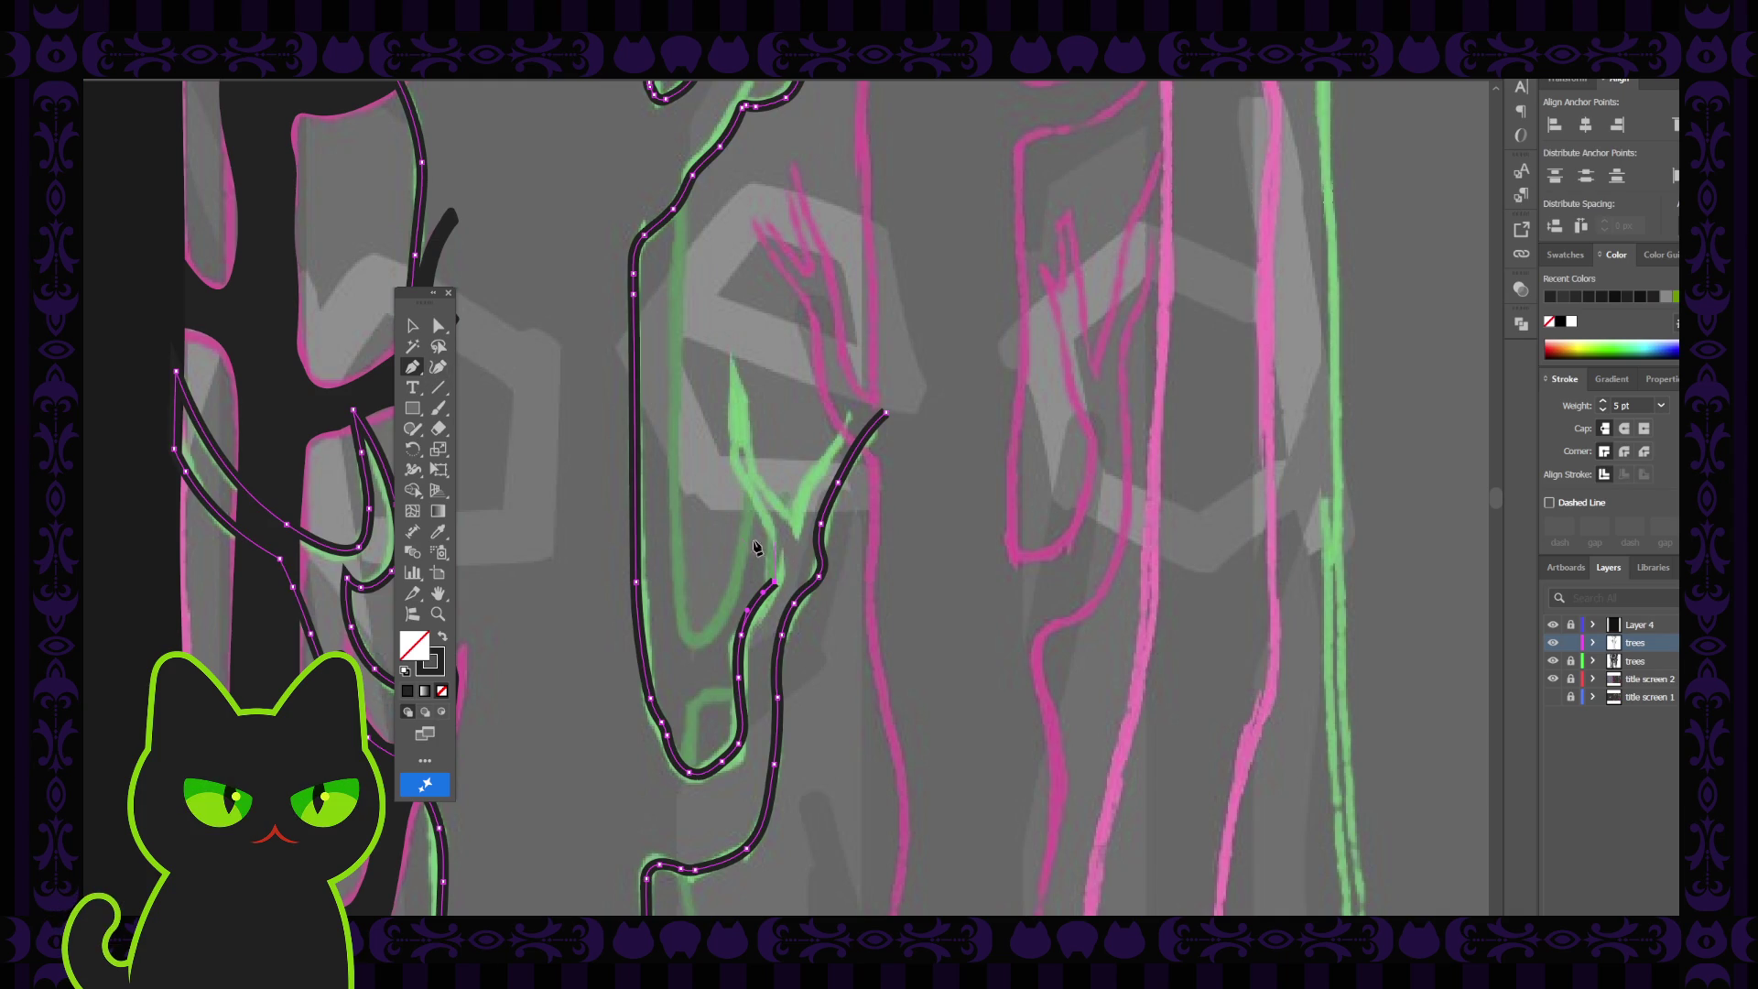
pyautogui.hotkey('shift', '`')
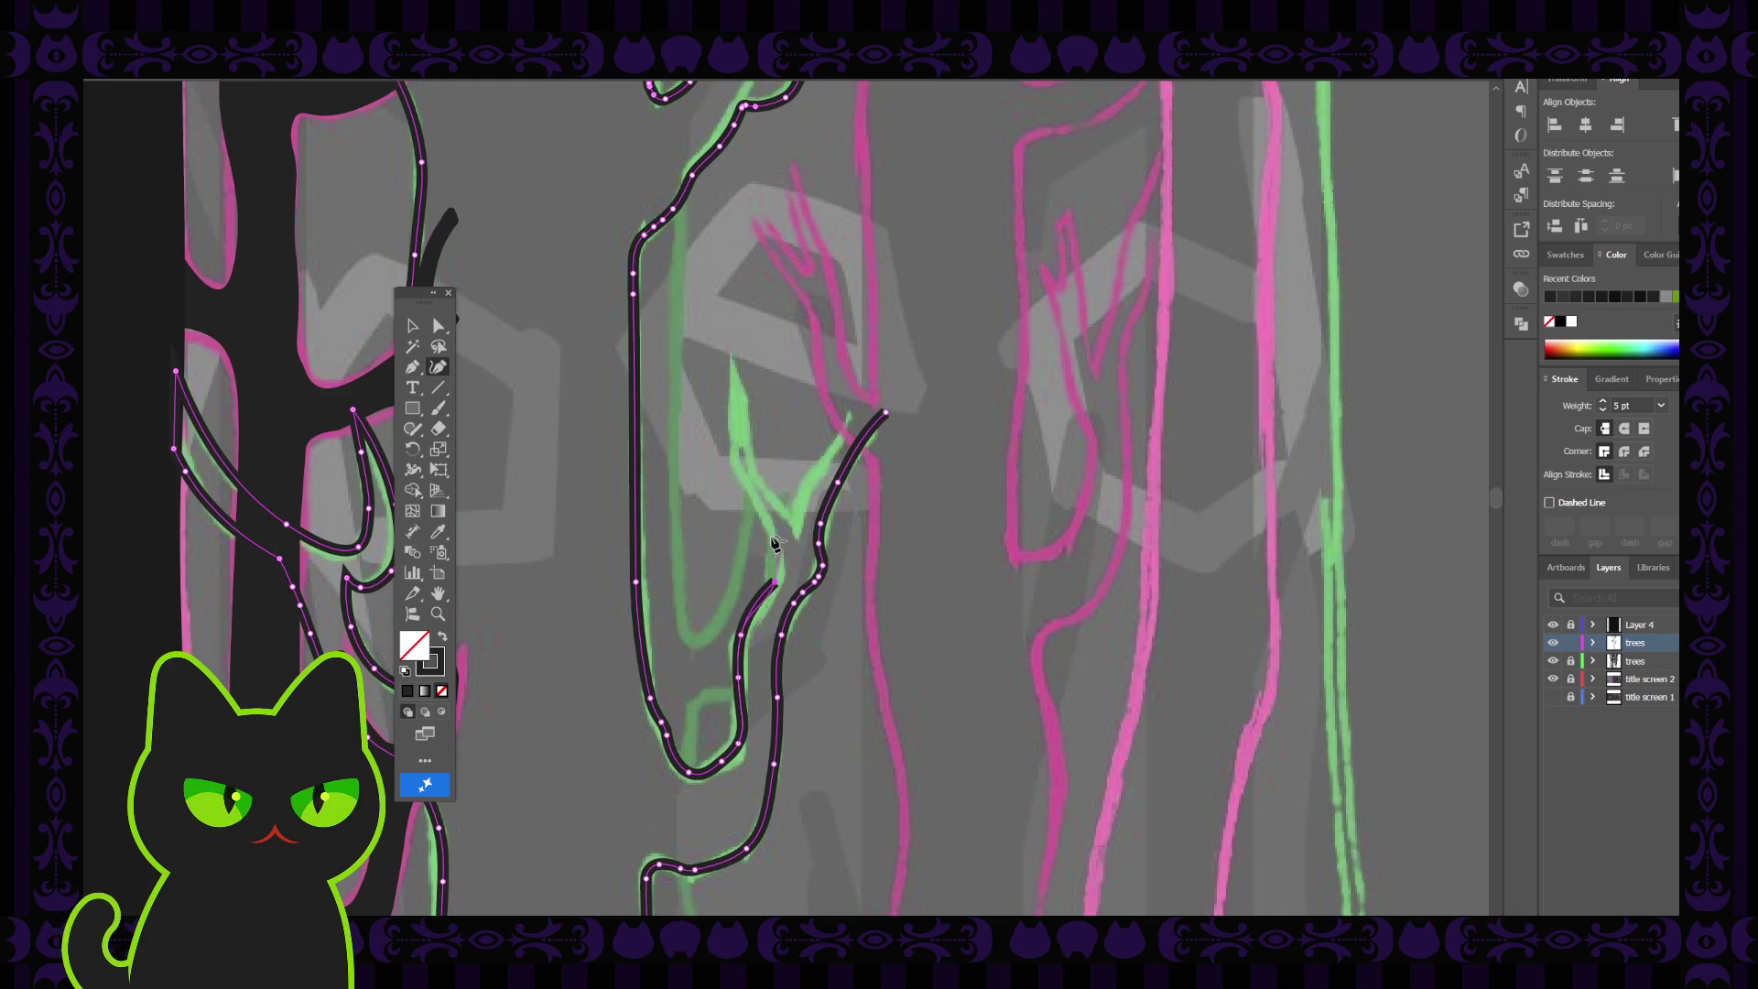
pyautogui.click(772, 541)
pyautogui.click(747, 491)
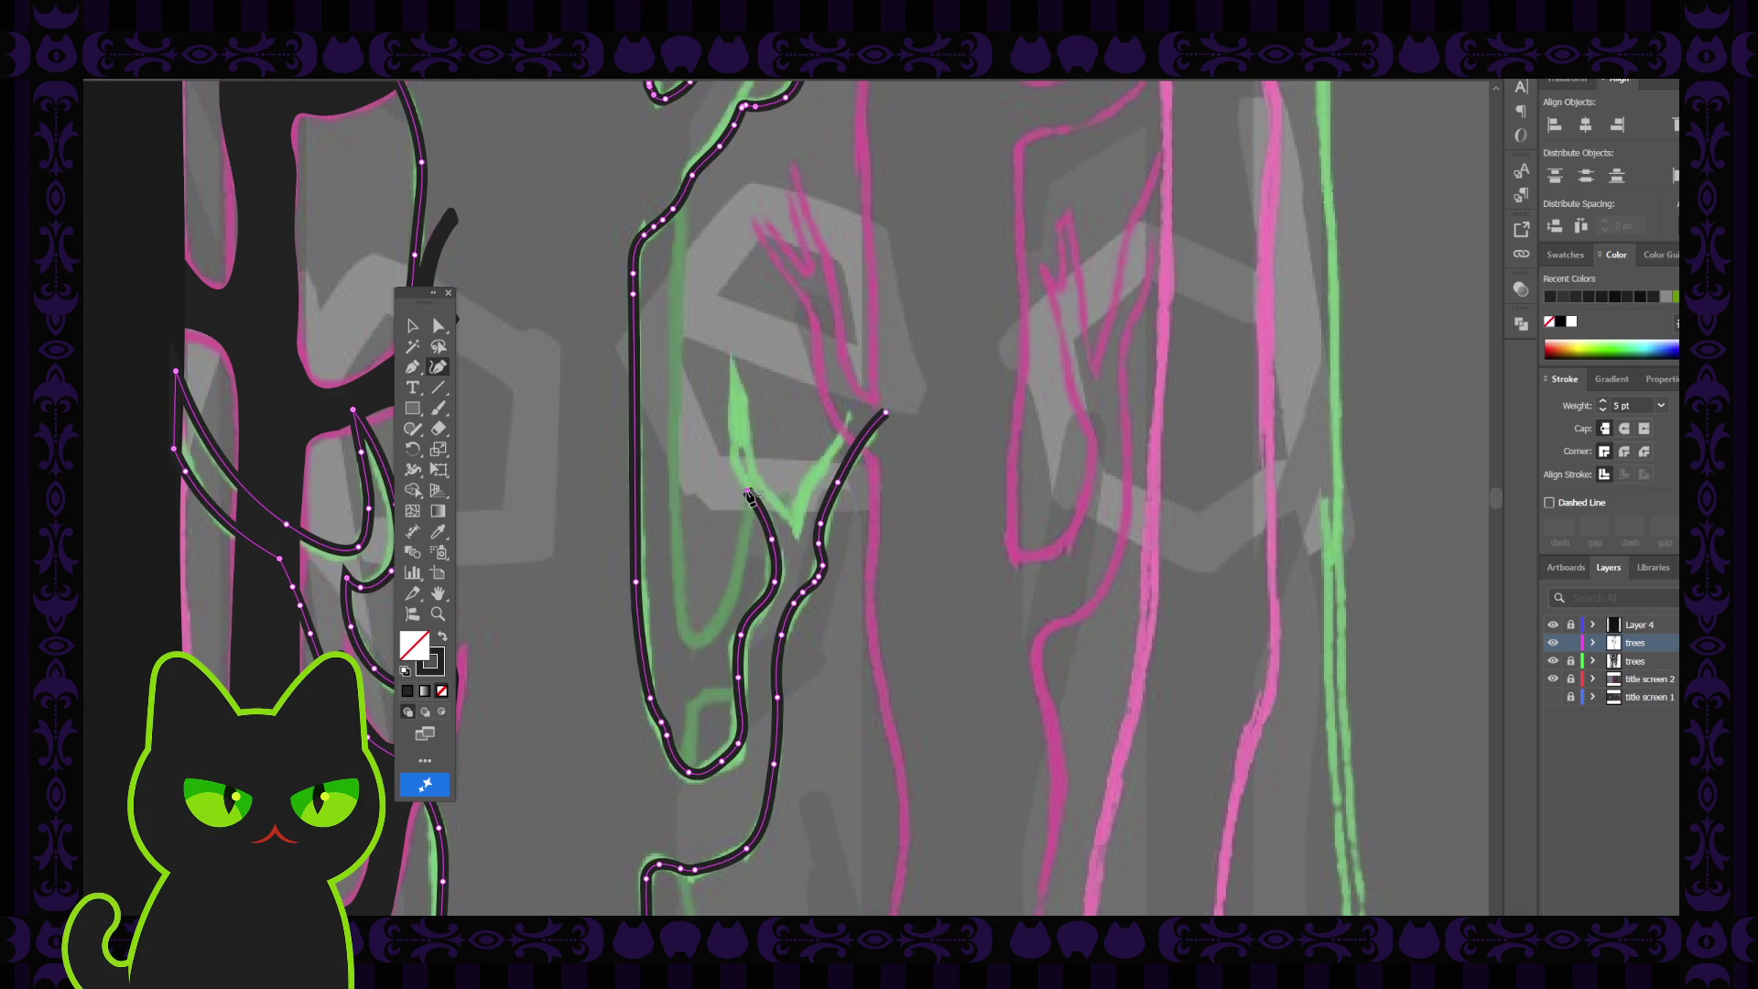
pyautogui.click(732, 359)
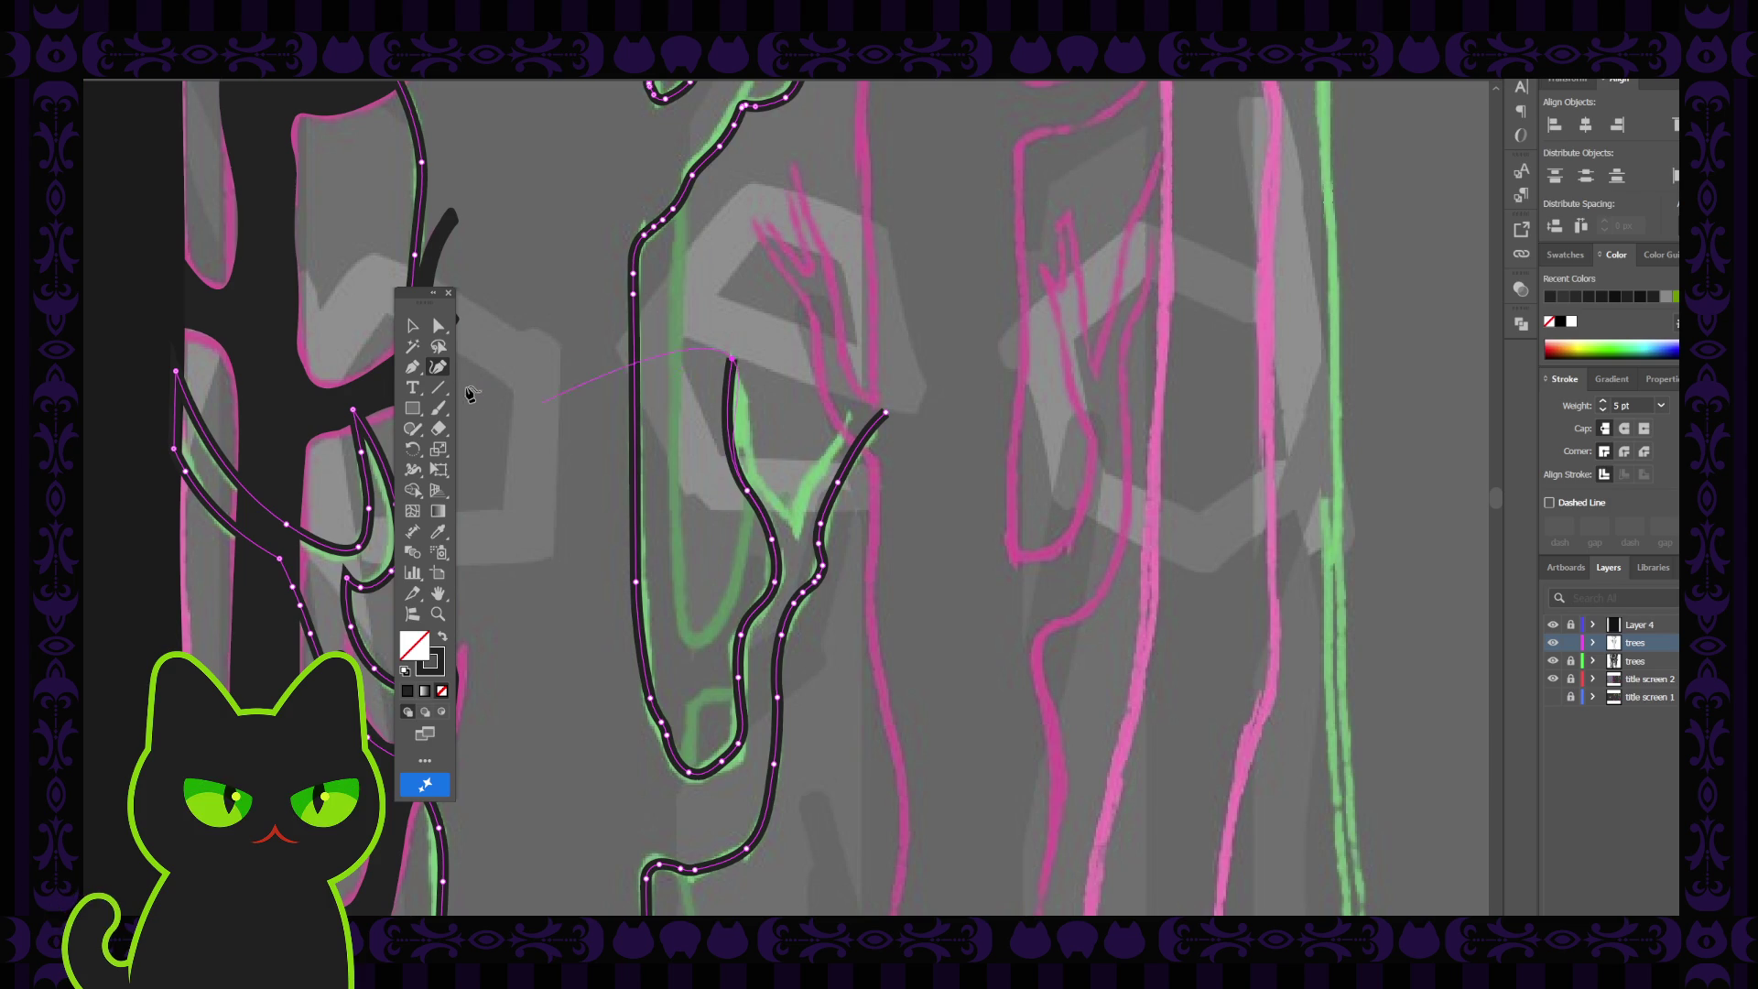
# Draw the branch's other side from the tip back down to the trunk, then deselect
pyautogui.press('p')
pyautogui.hotkey('ctrl', 'shift', 'a')
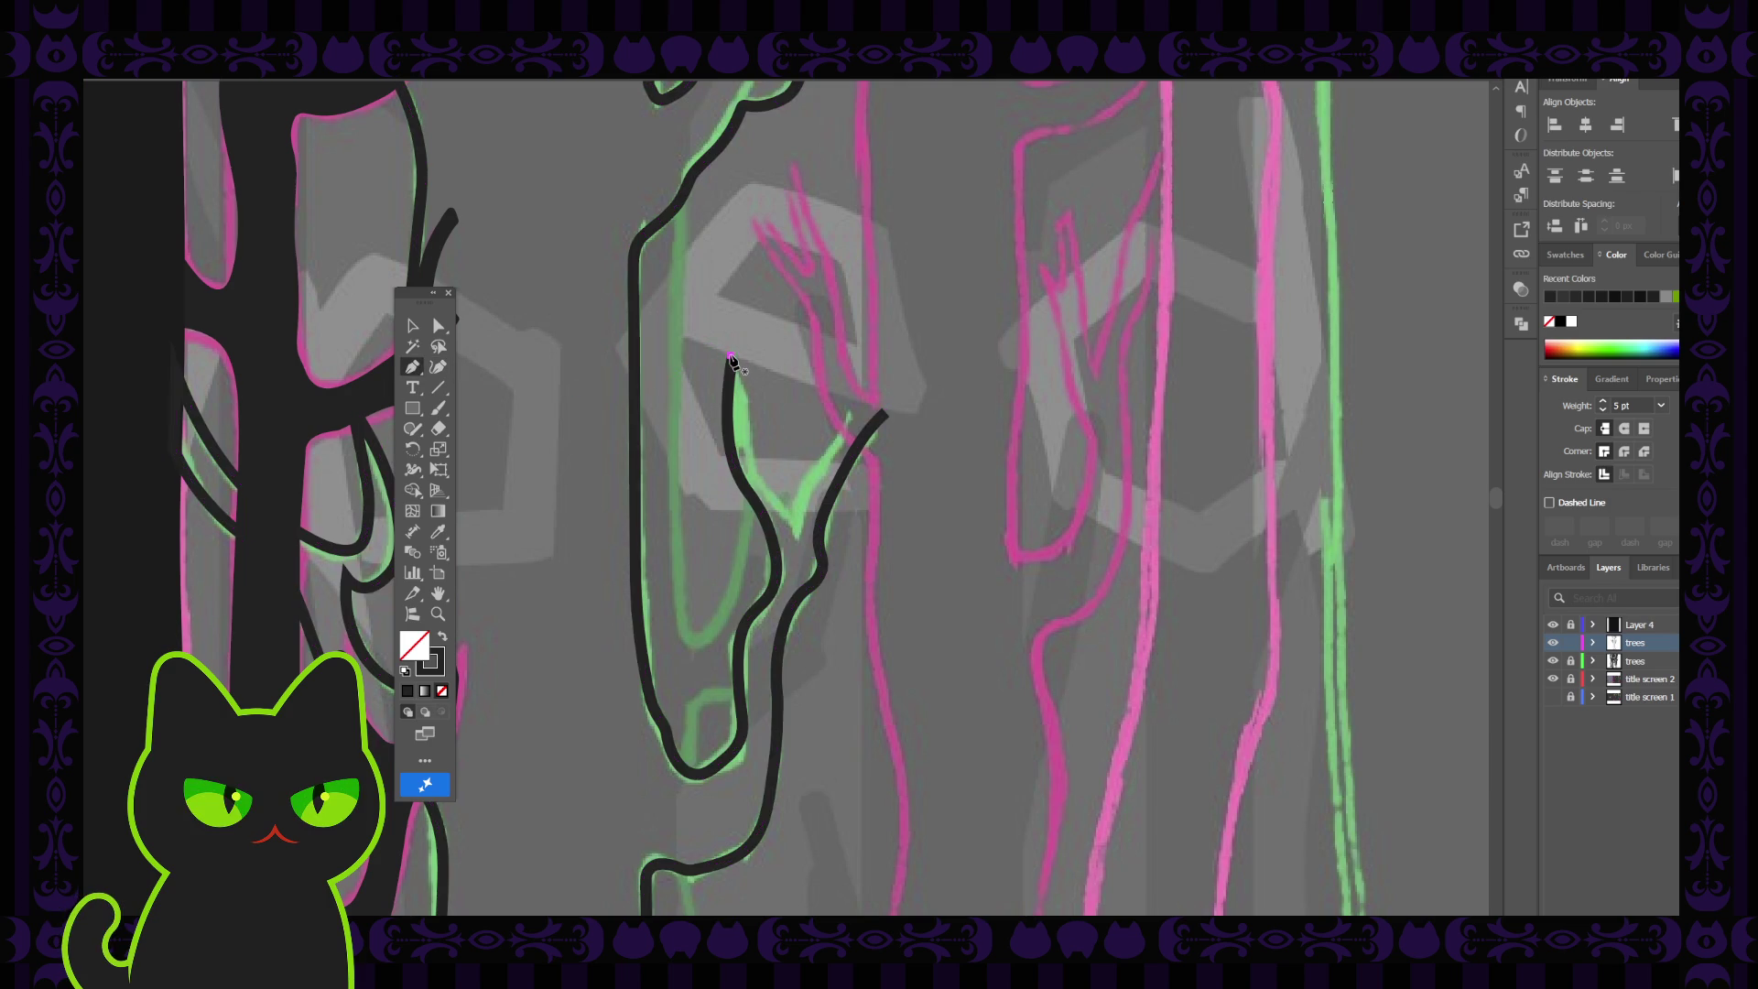
pyautogui.keyDown('ctrl'); pyautogui.click(731, 359); pyautogui.keyUp('ctrl')
pyautogui.click(747, 397)
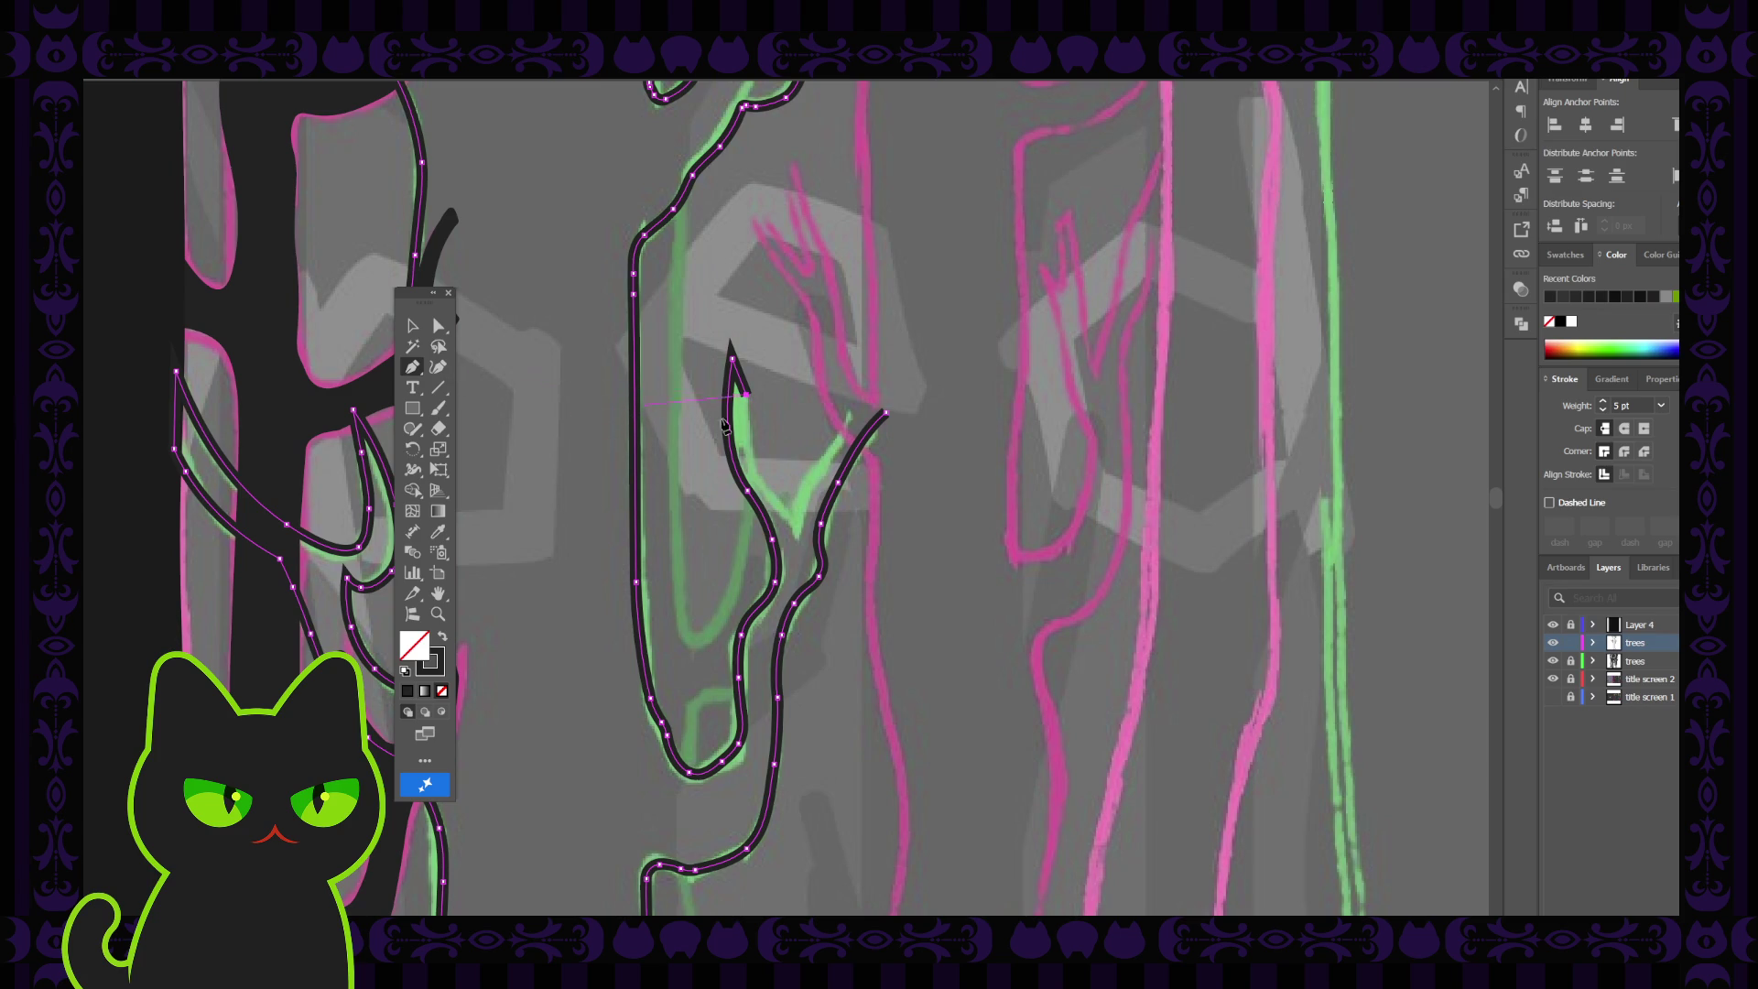
pyautogui.click(746, 421)
pyautogui.click(438, 367)
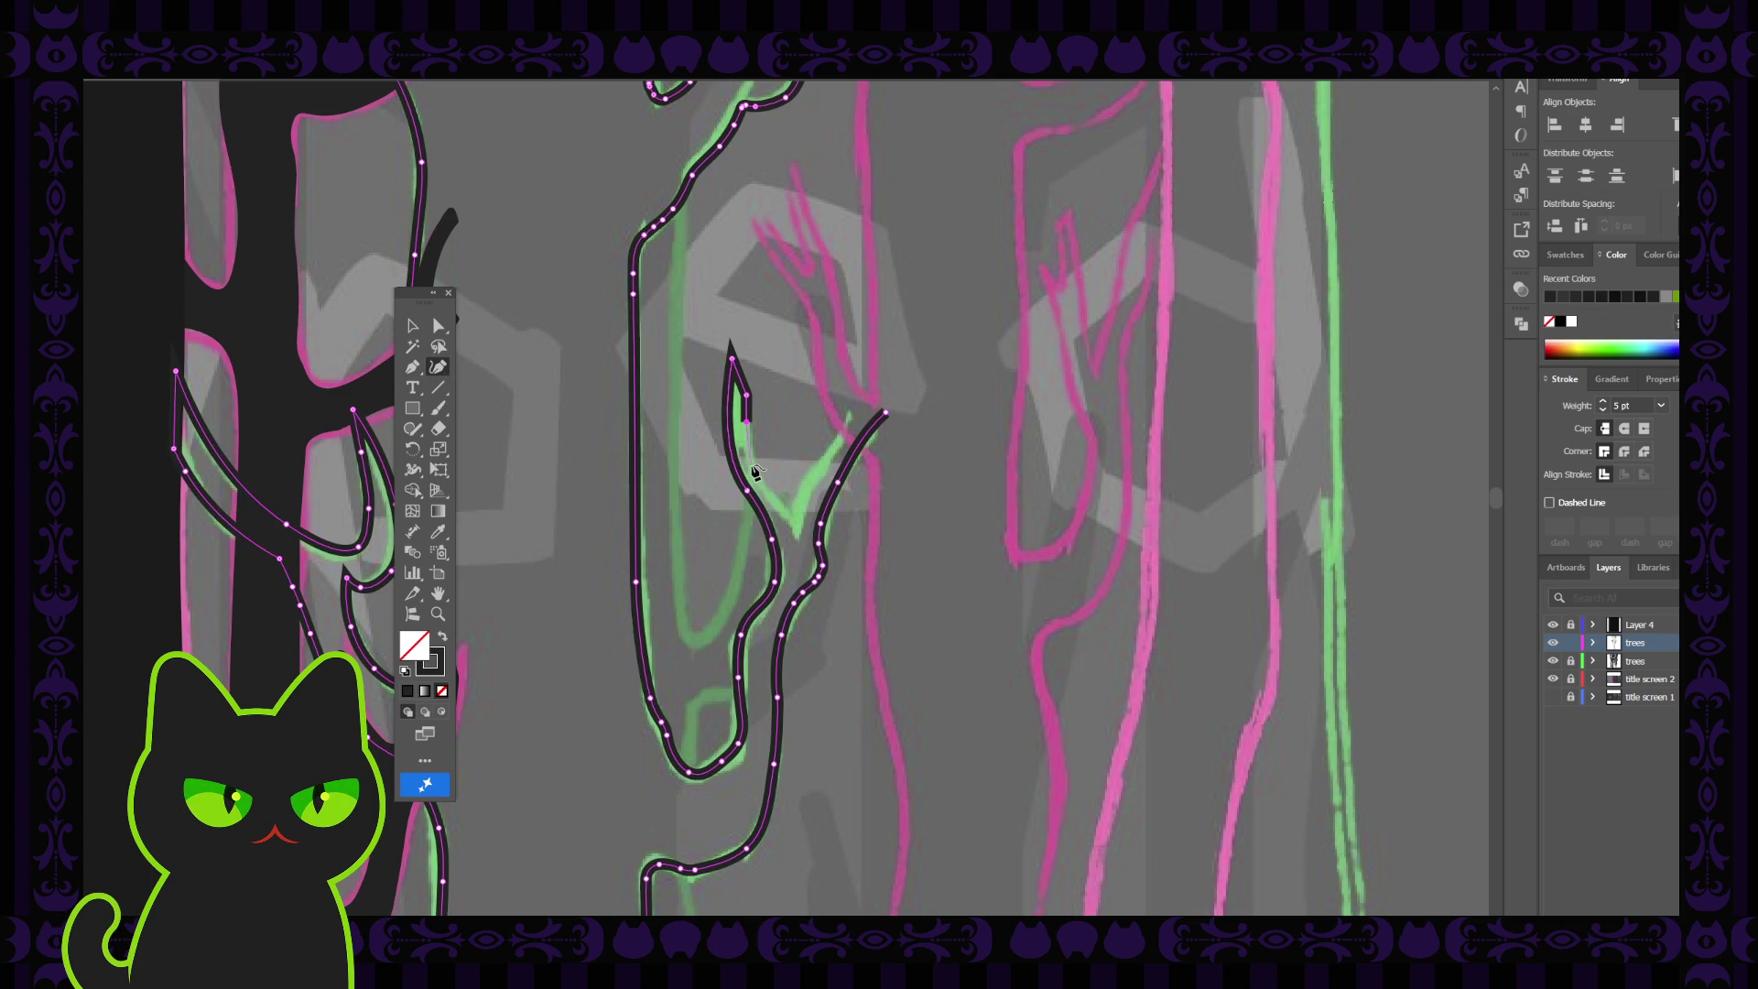
pyautogui.click(753, 468)
pyautogui.click(774, 497)
pyautogui.click(802, 541)
pyautogui.click(412, 326)
pyautogui.click(545, 386)
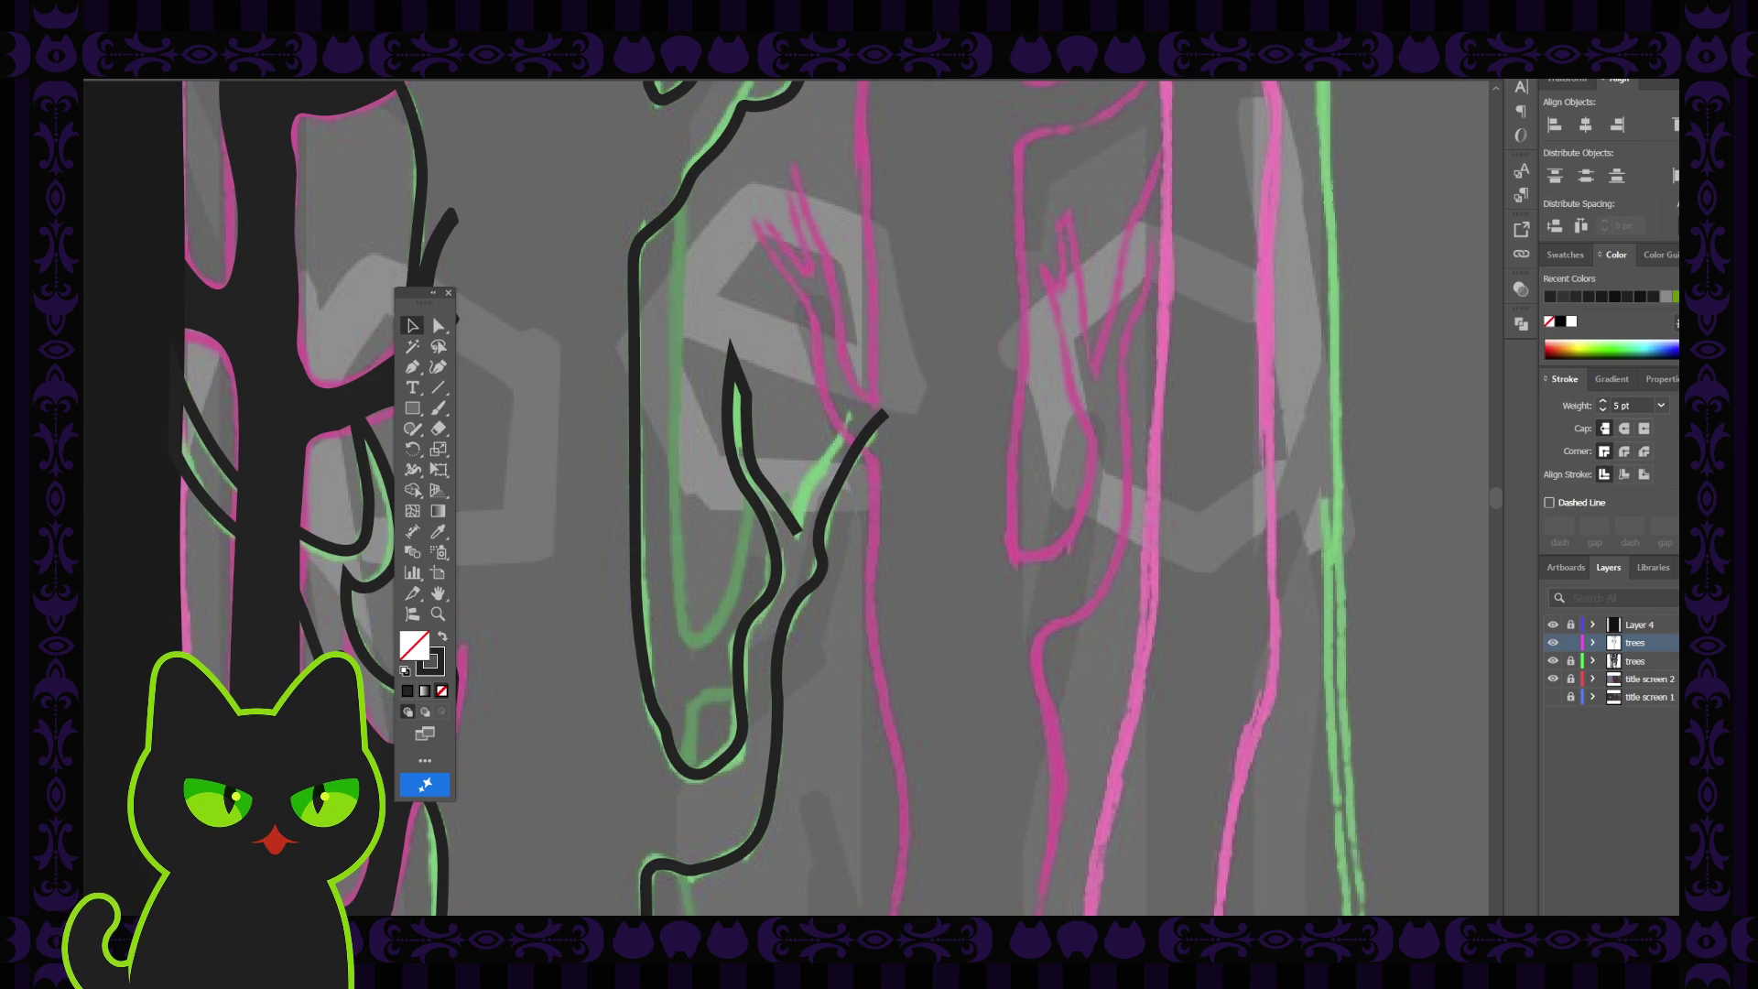
# Curve the right branch out to a sharp tip and join it into the trunk outline, then deselect
pyautogui.press('p')
pyautogui.moveTo(788, 517); pyautogui.dragTo(803, 539)
pyautogui.hotkey('ctrl', 'a')
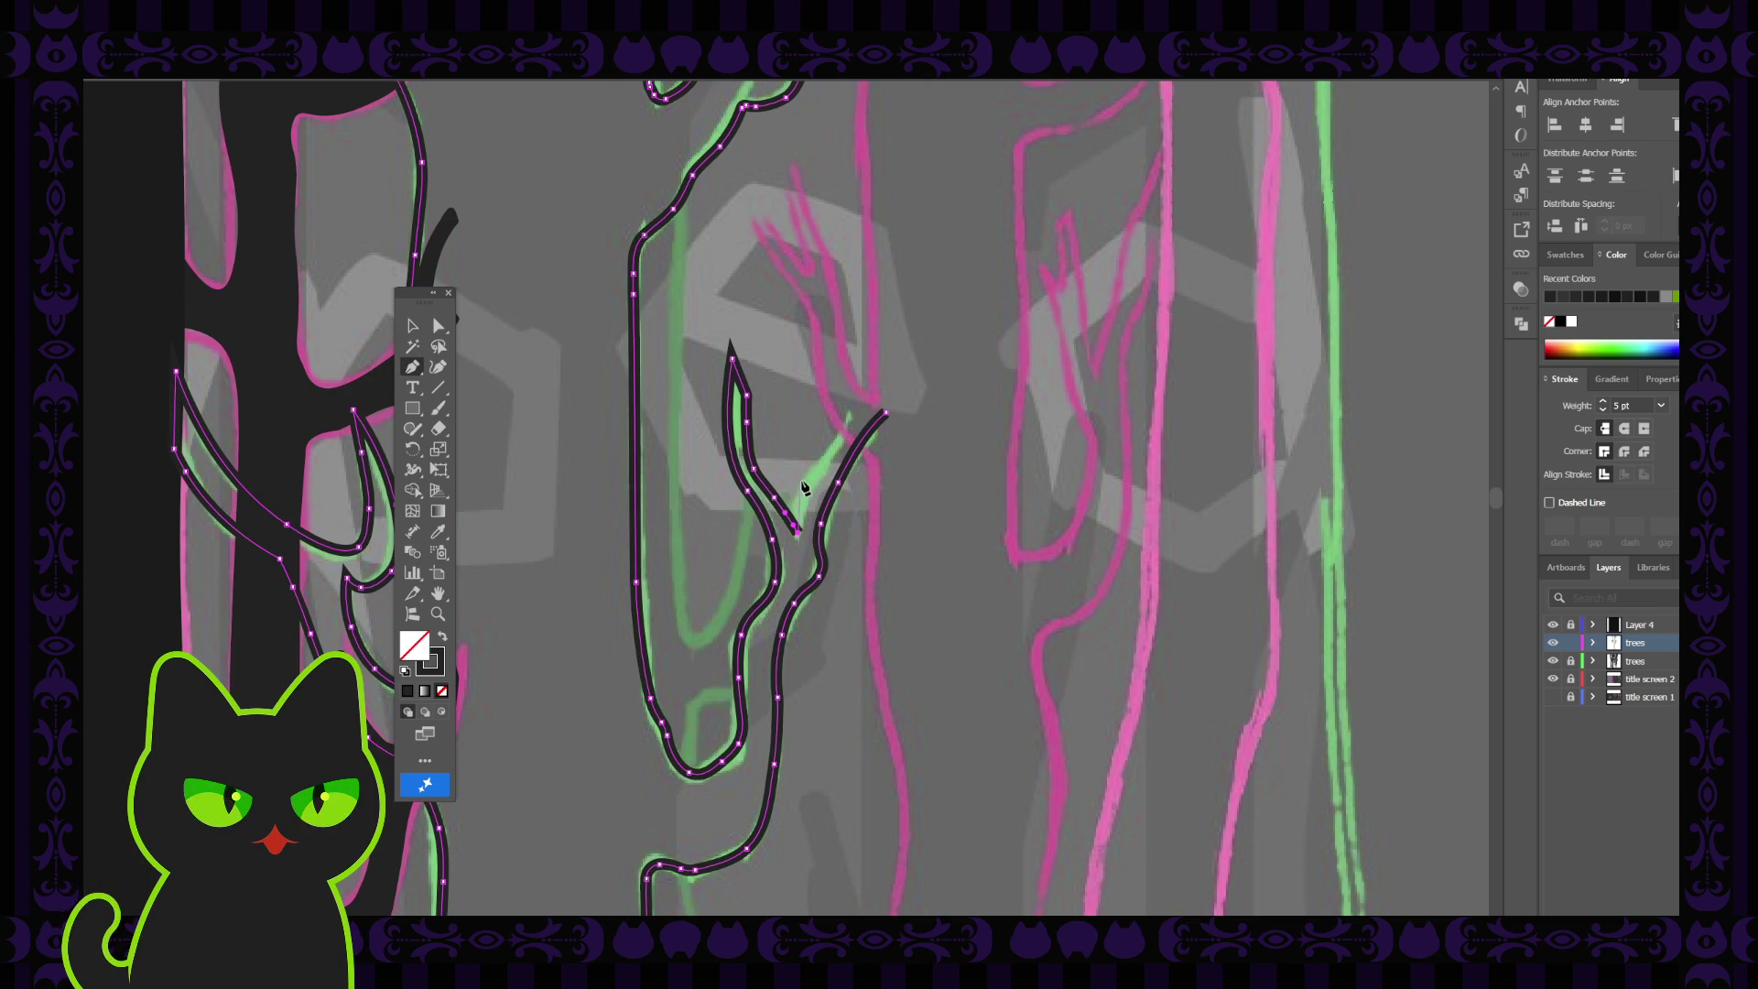
pyautogui.moveTo(812, 474); pyautogui.dragTo(829, 457)
pyautogui.click(438, 366)
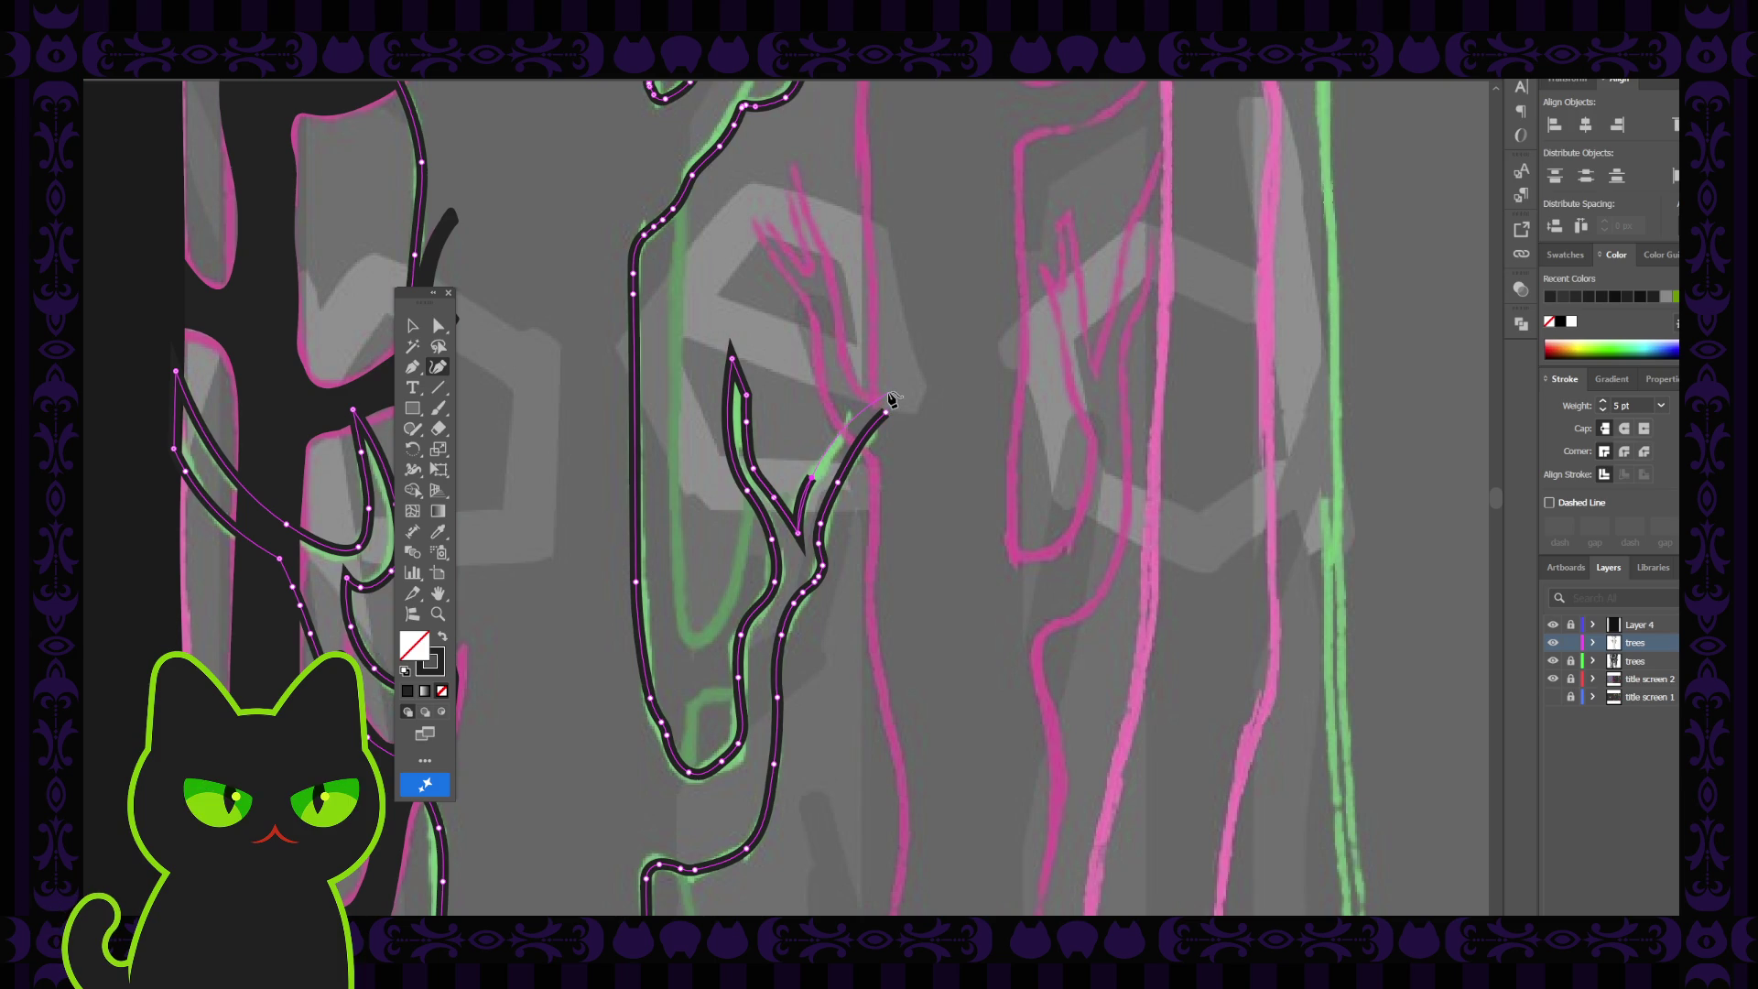
pyautogui.click(888, 394)
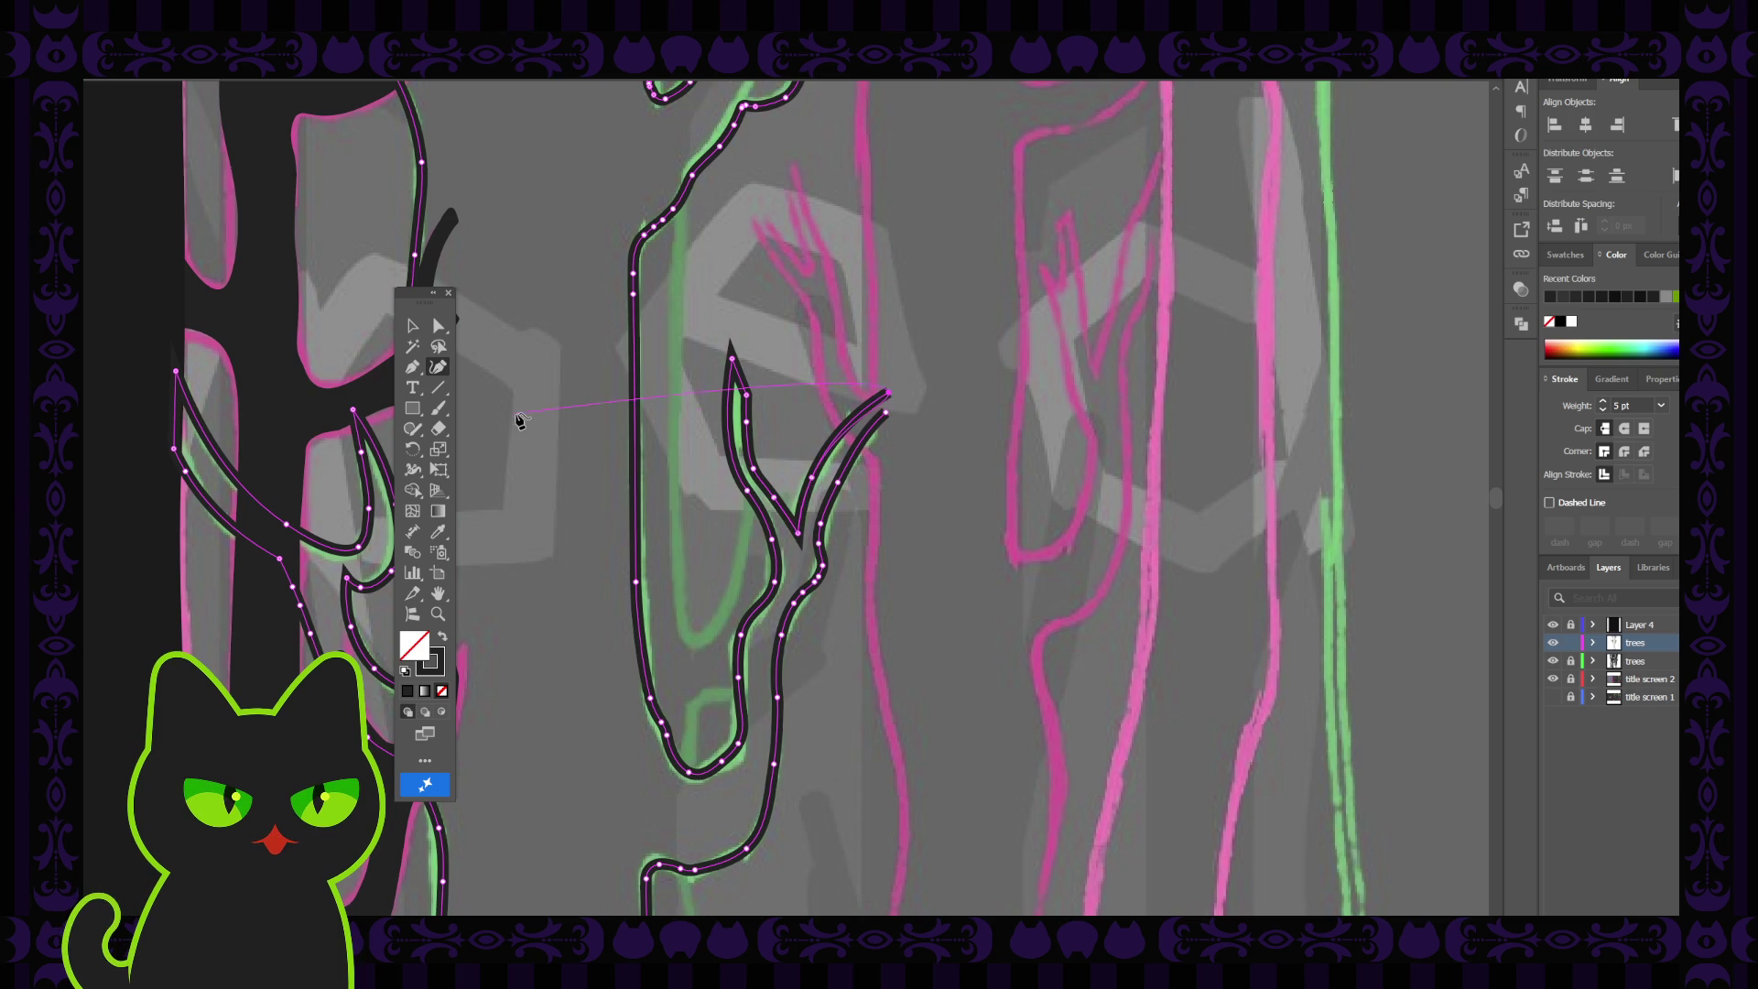
pyautogui.click(412, 366)
pyautogui.click(888, 393)
pyautogui.click(888, 394)
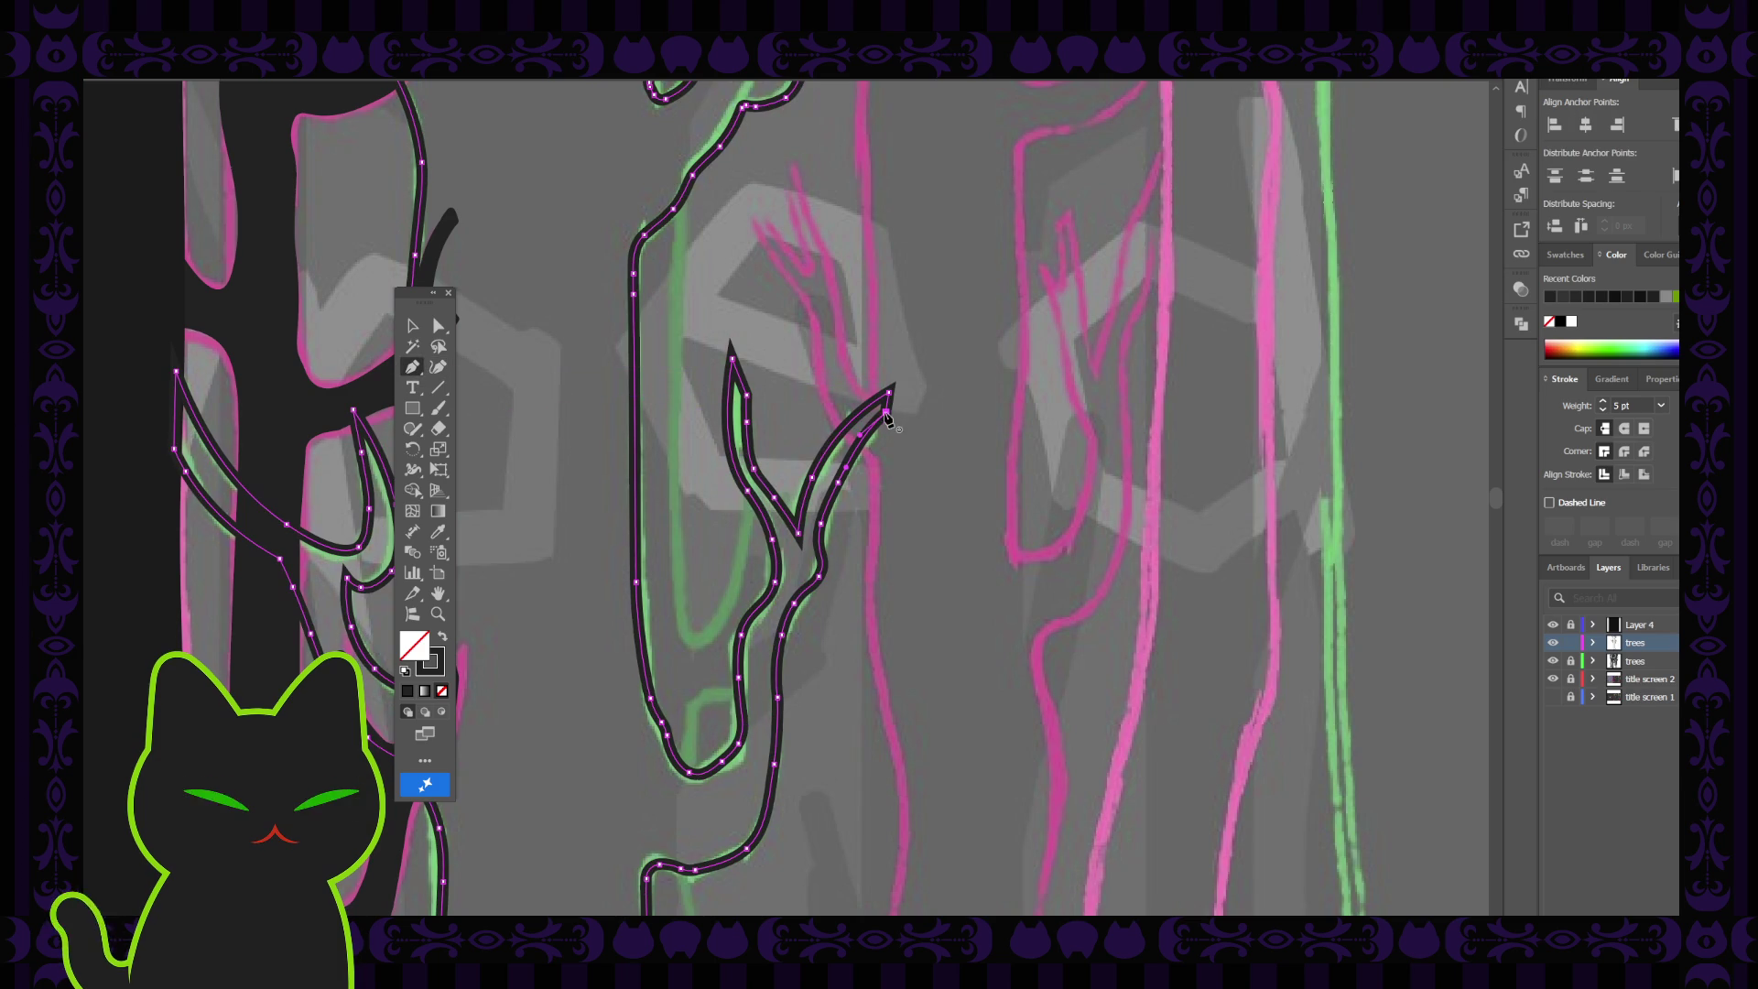
pyautogui.click(411, 325)
pyautogui.click(499, 346)
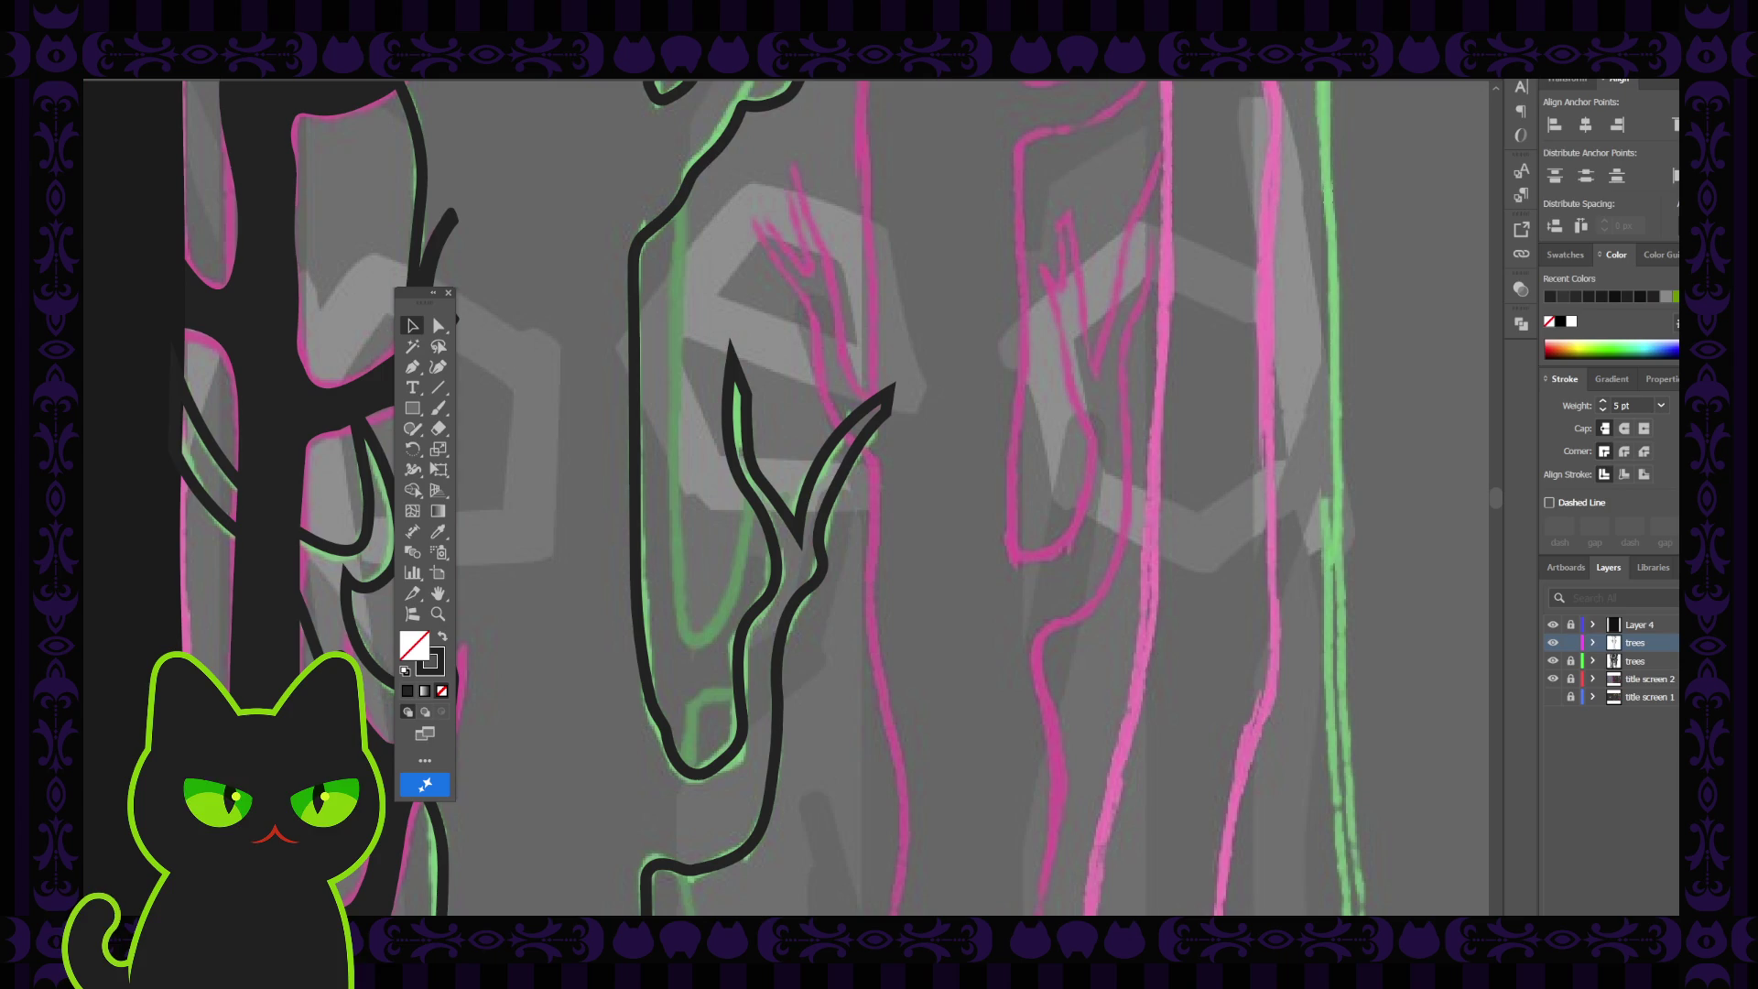
# Nudge the right branch path slightly down and to the right with Direct Selection
pyautogui.press('a')
pyautogui.click(798, 528)
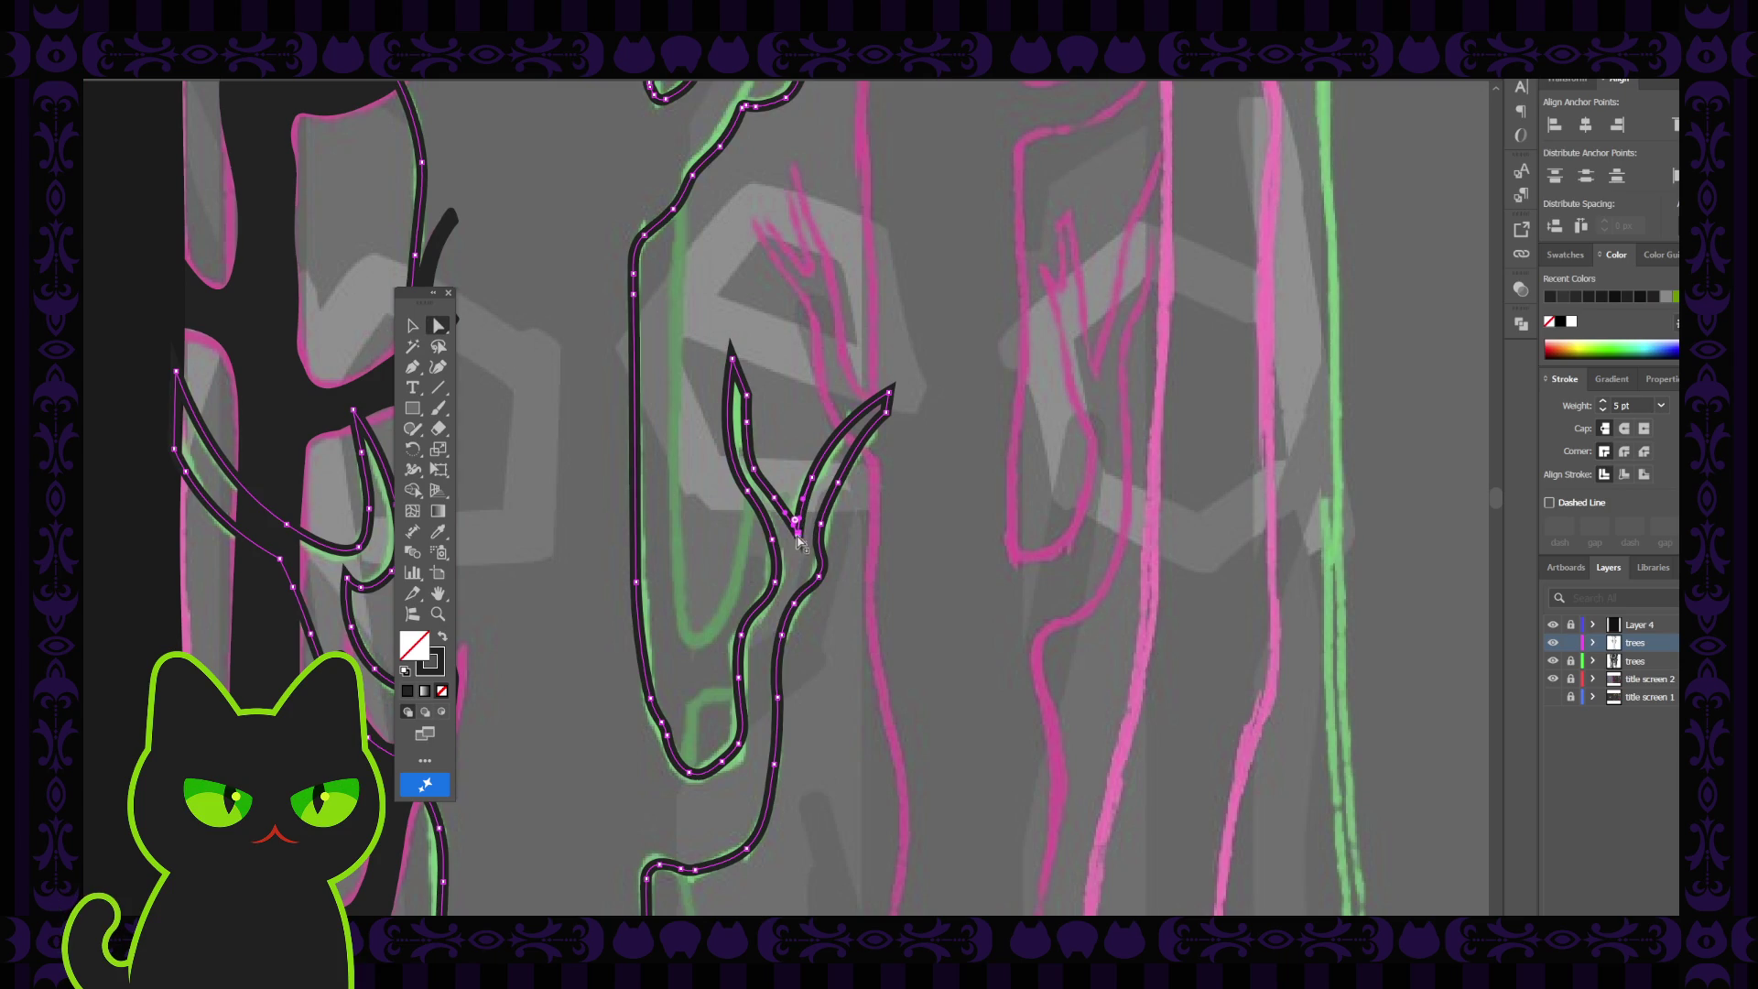
pyautogui.click(795, 541)
pyautogui.hotkey('ctrl', 'a')
pyautogui.click(814, 482)
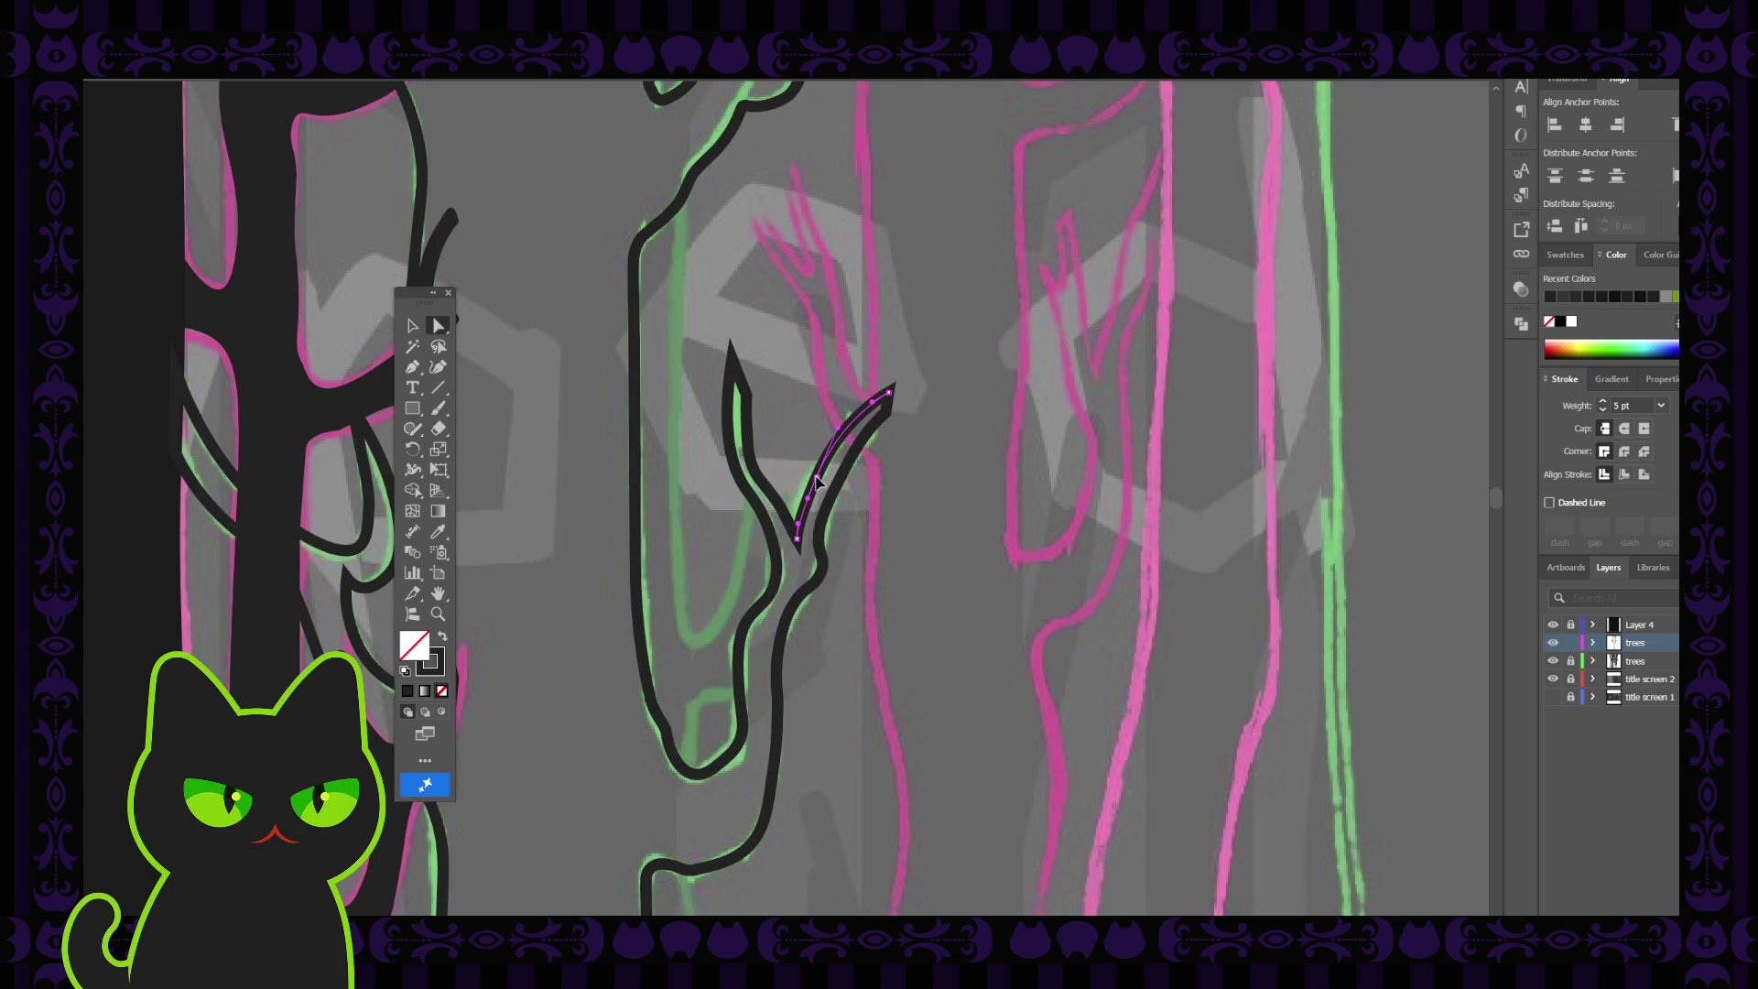
pyautogui.moveTo(818, 482); pyautogui.dragTo(840, 485)
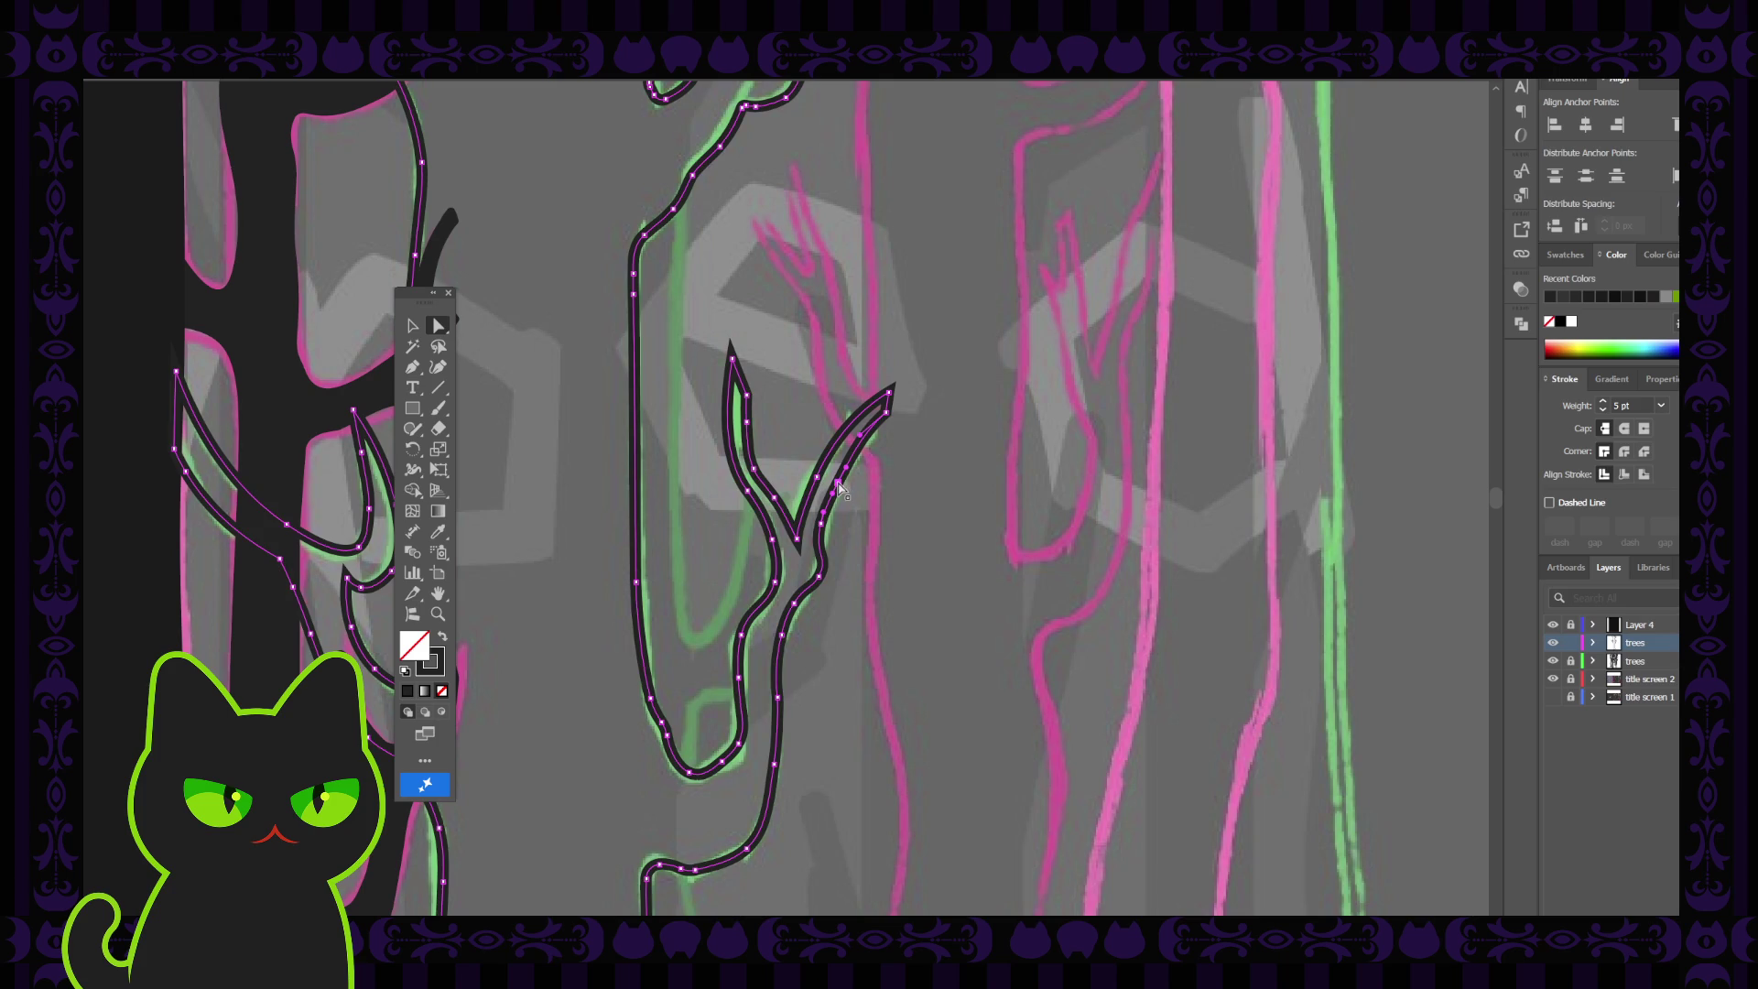
pyautogui.hotkey('ctrl', 'a')
# Check the anchors and segments below the fork and along the trunk edges, then clear the selection
pyautogui.click(824, 572)
pyautogui.click(830, 563)
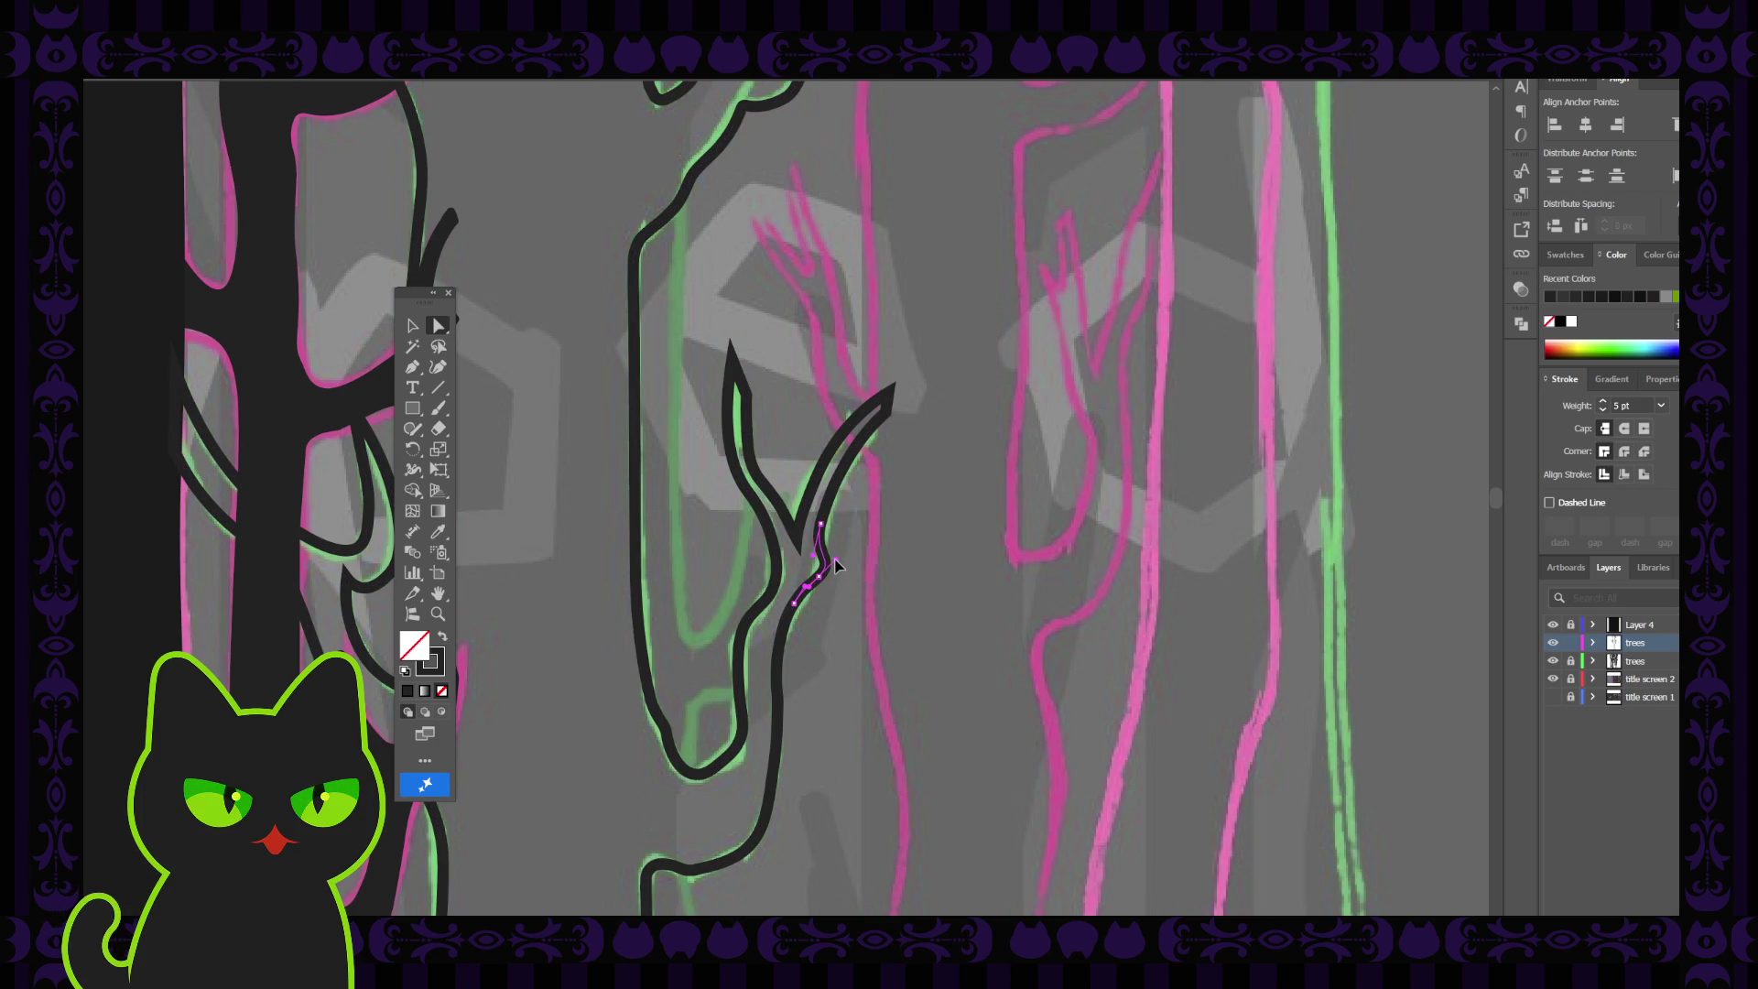
pyautogui.hotkey('ctrl', 'a')
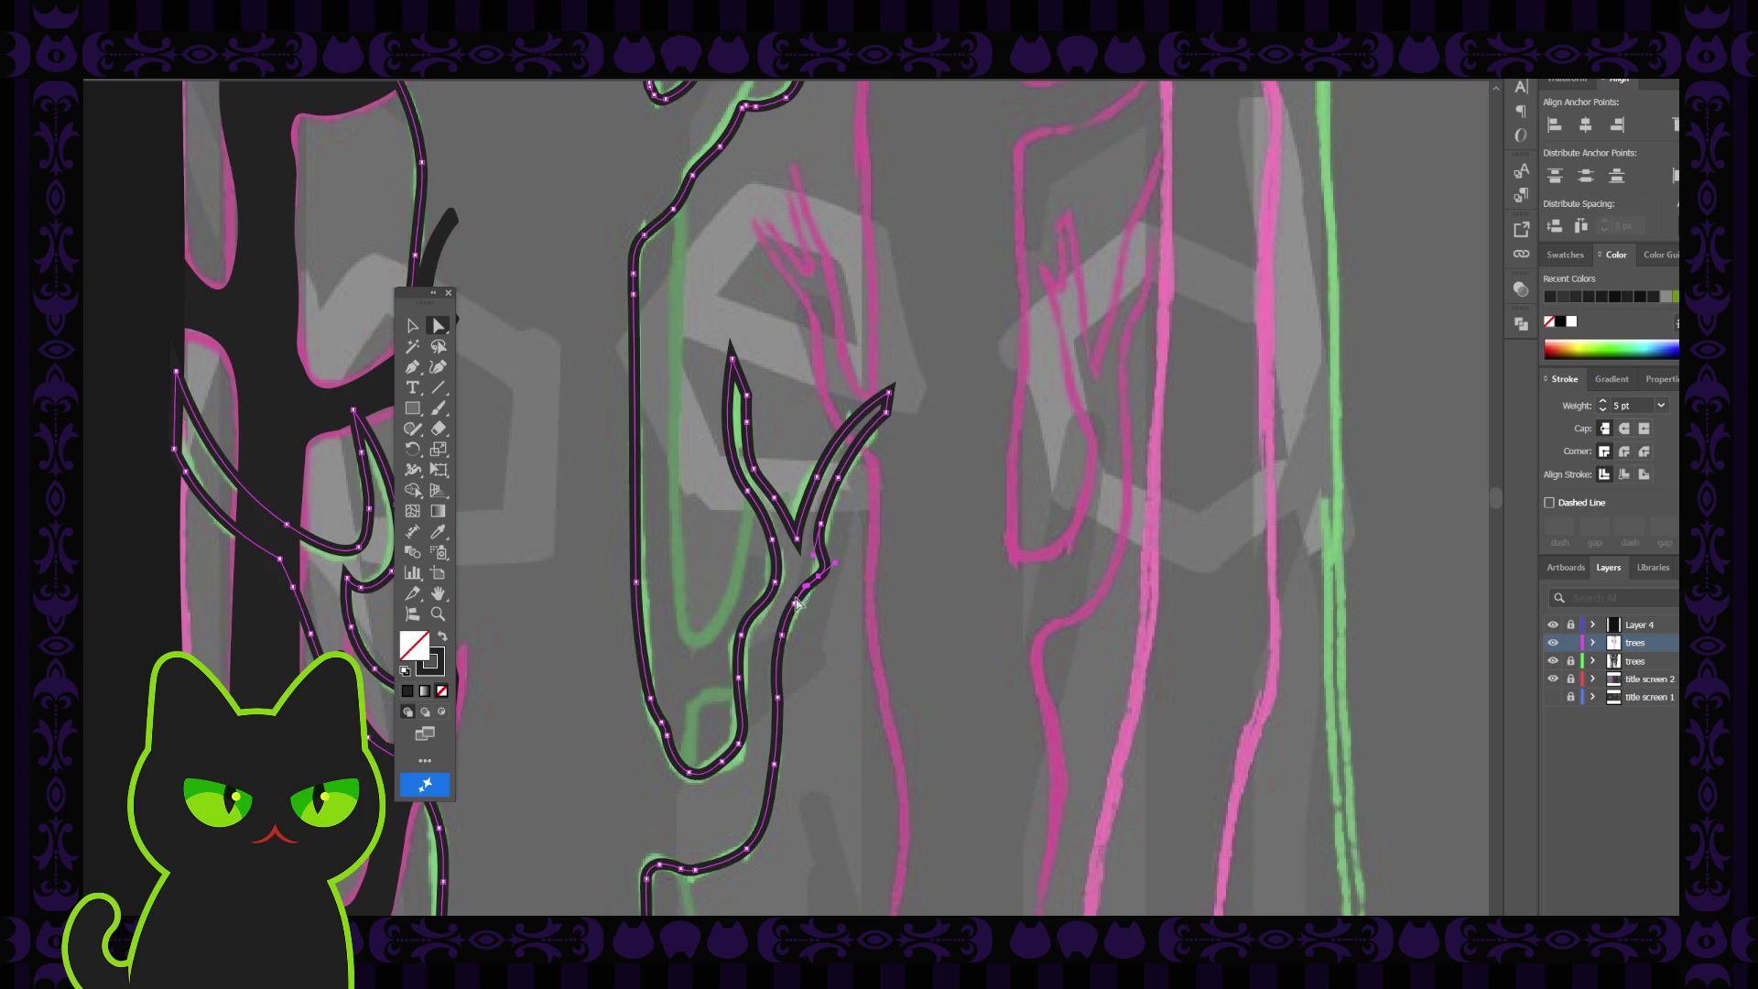
pyautogui.click(795, 610)
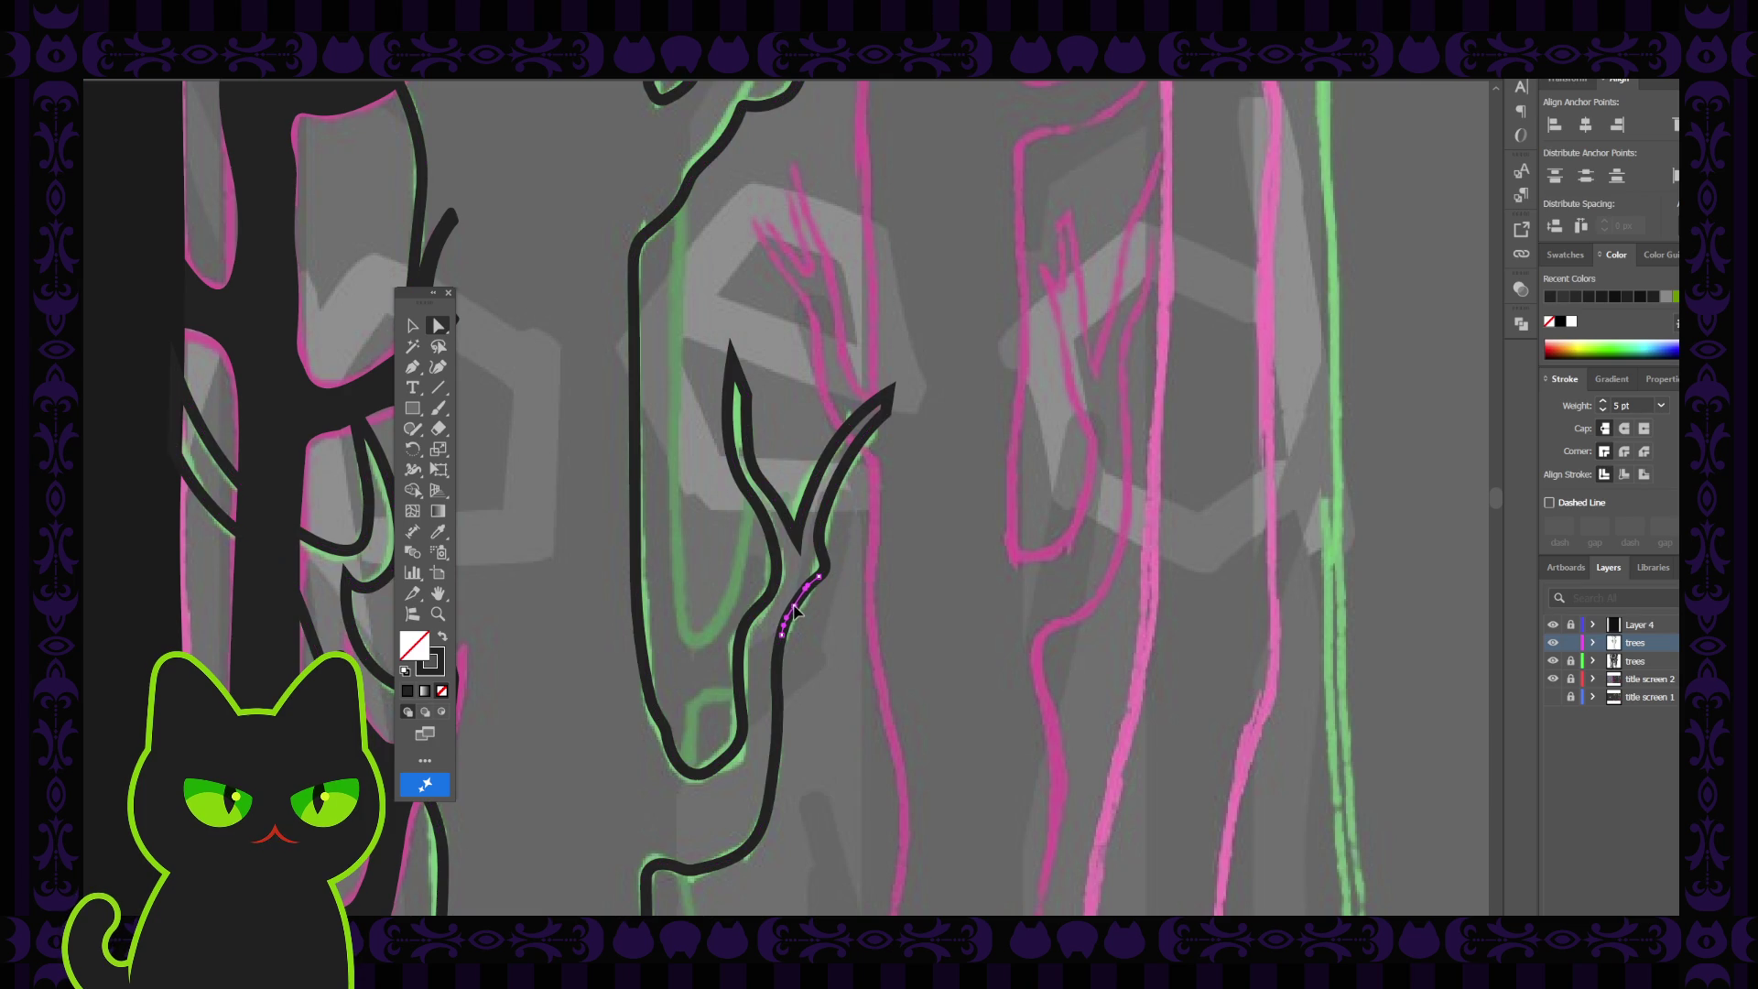
pyautogui.hotkey('ctrl', 'a')
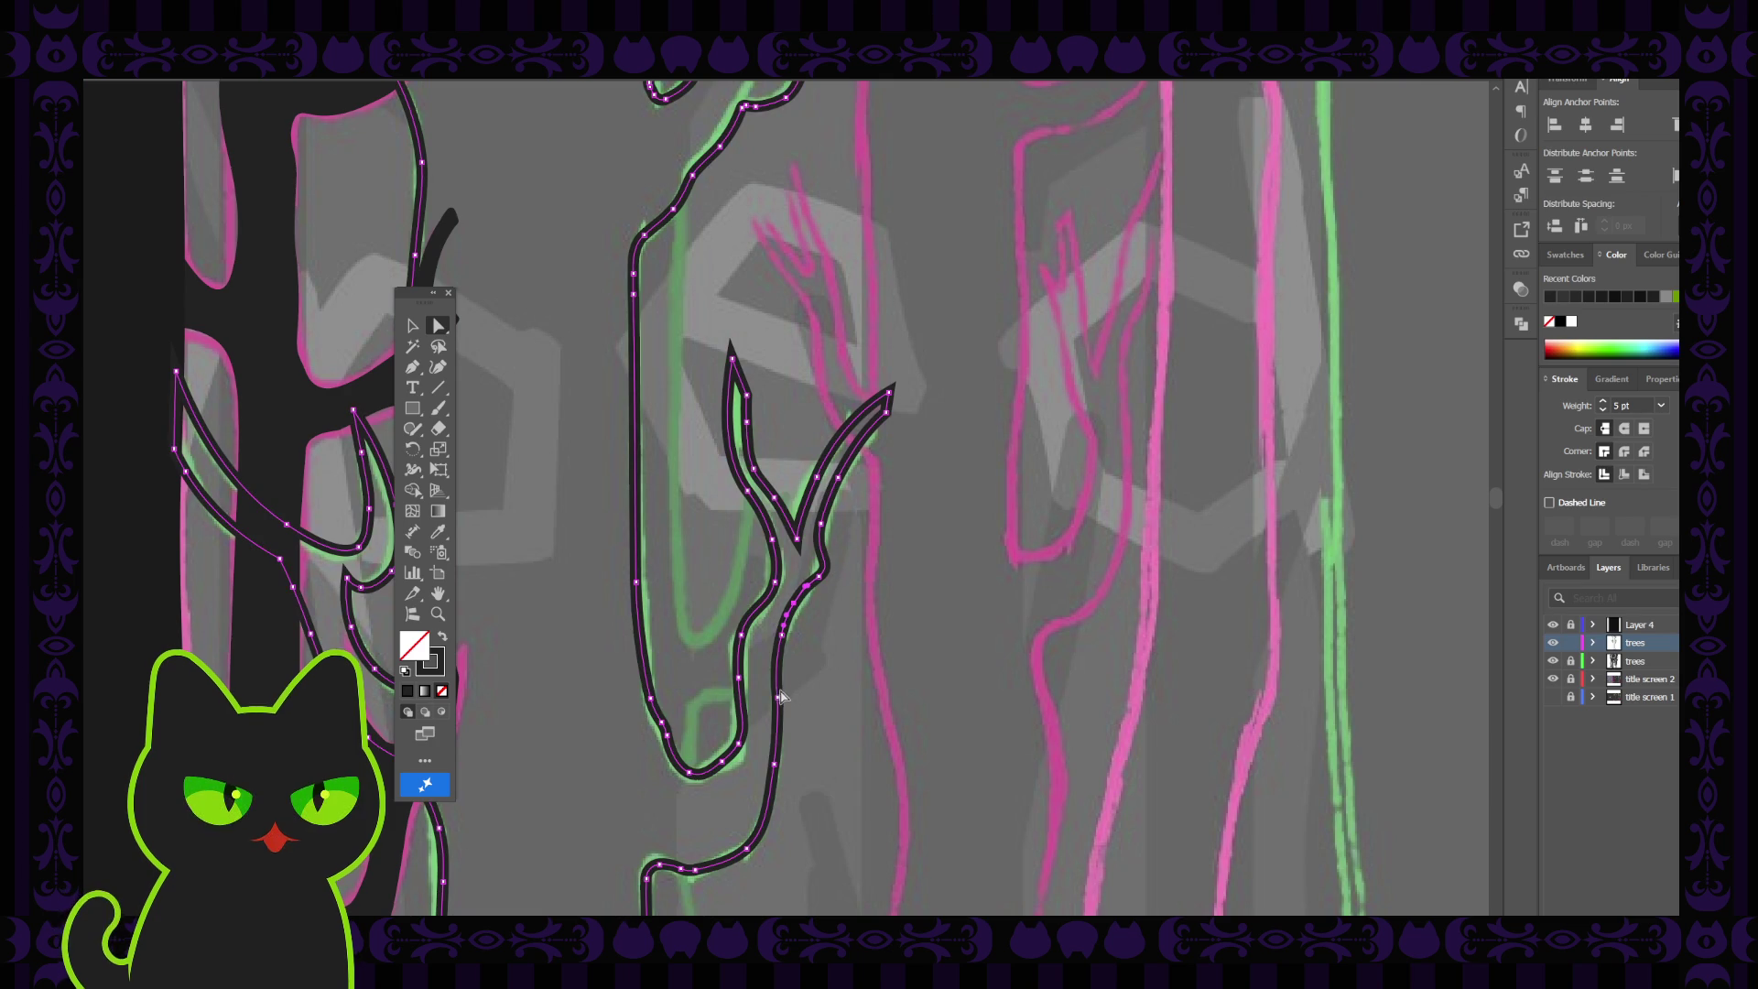
pyautogui.click(777, 699)
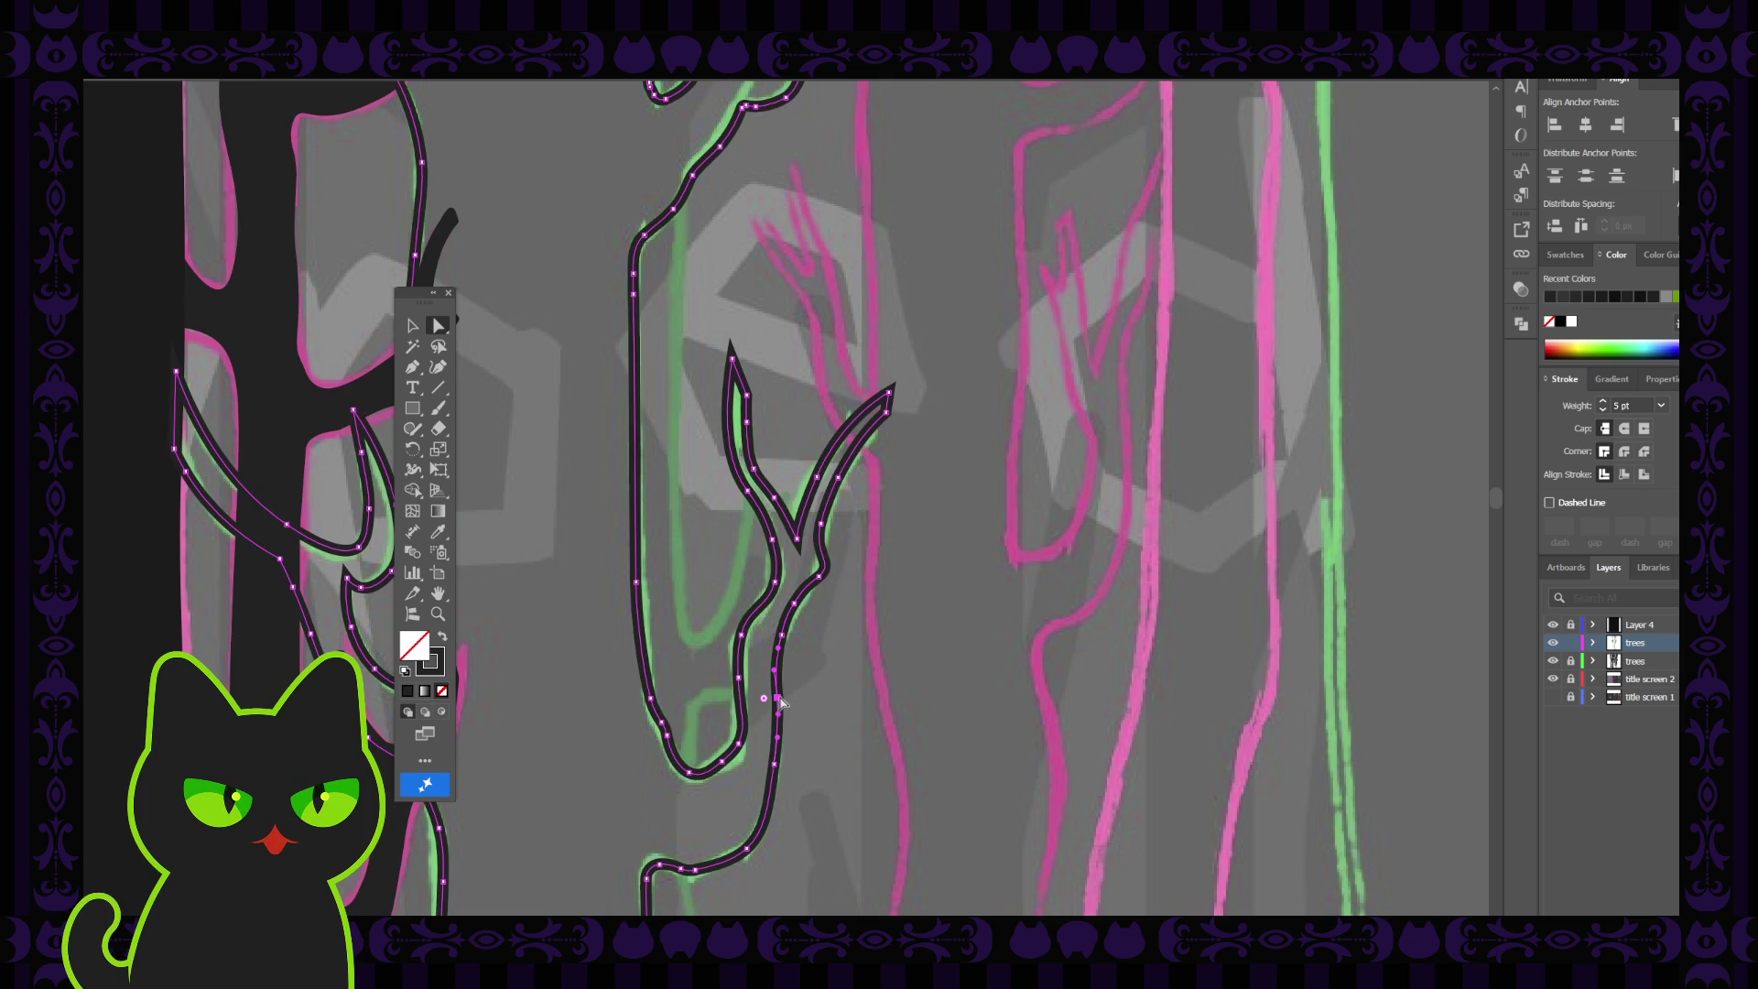
pyautogui.click(777, 701)
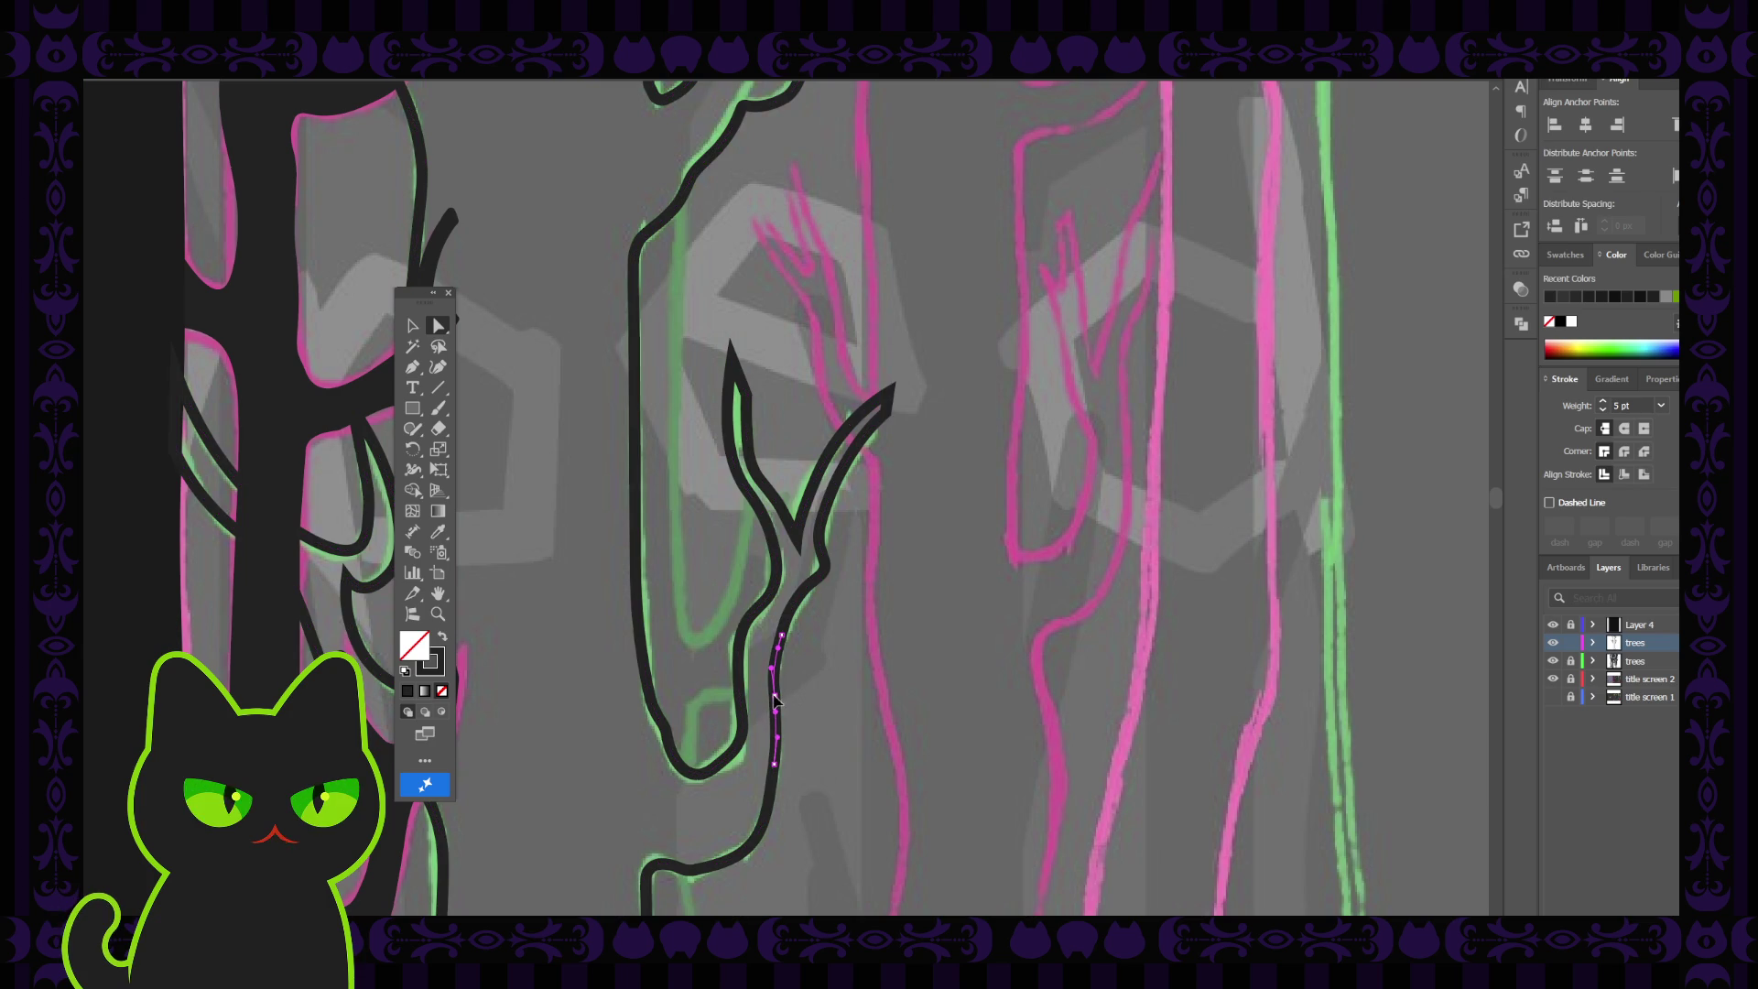
pyautogui.hotkey('ctrl', 'a')
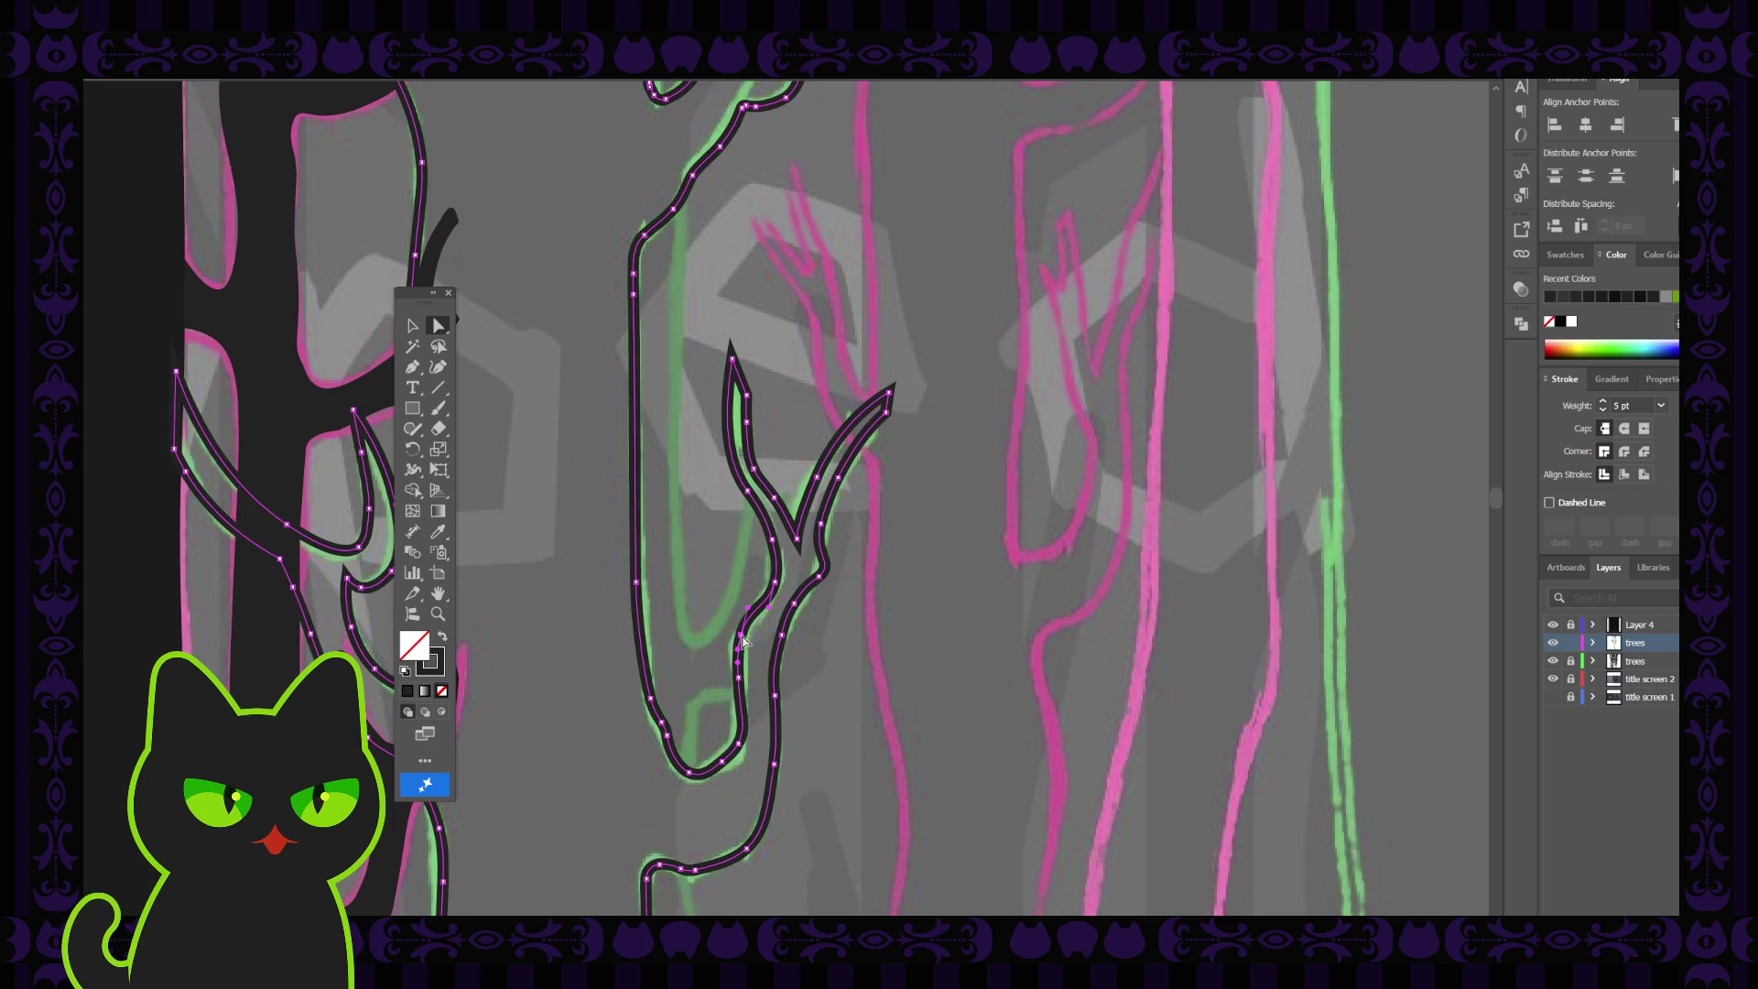
pyautogui.click(744, 641)
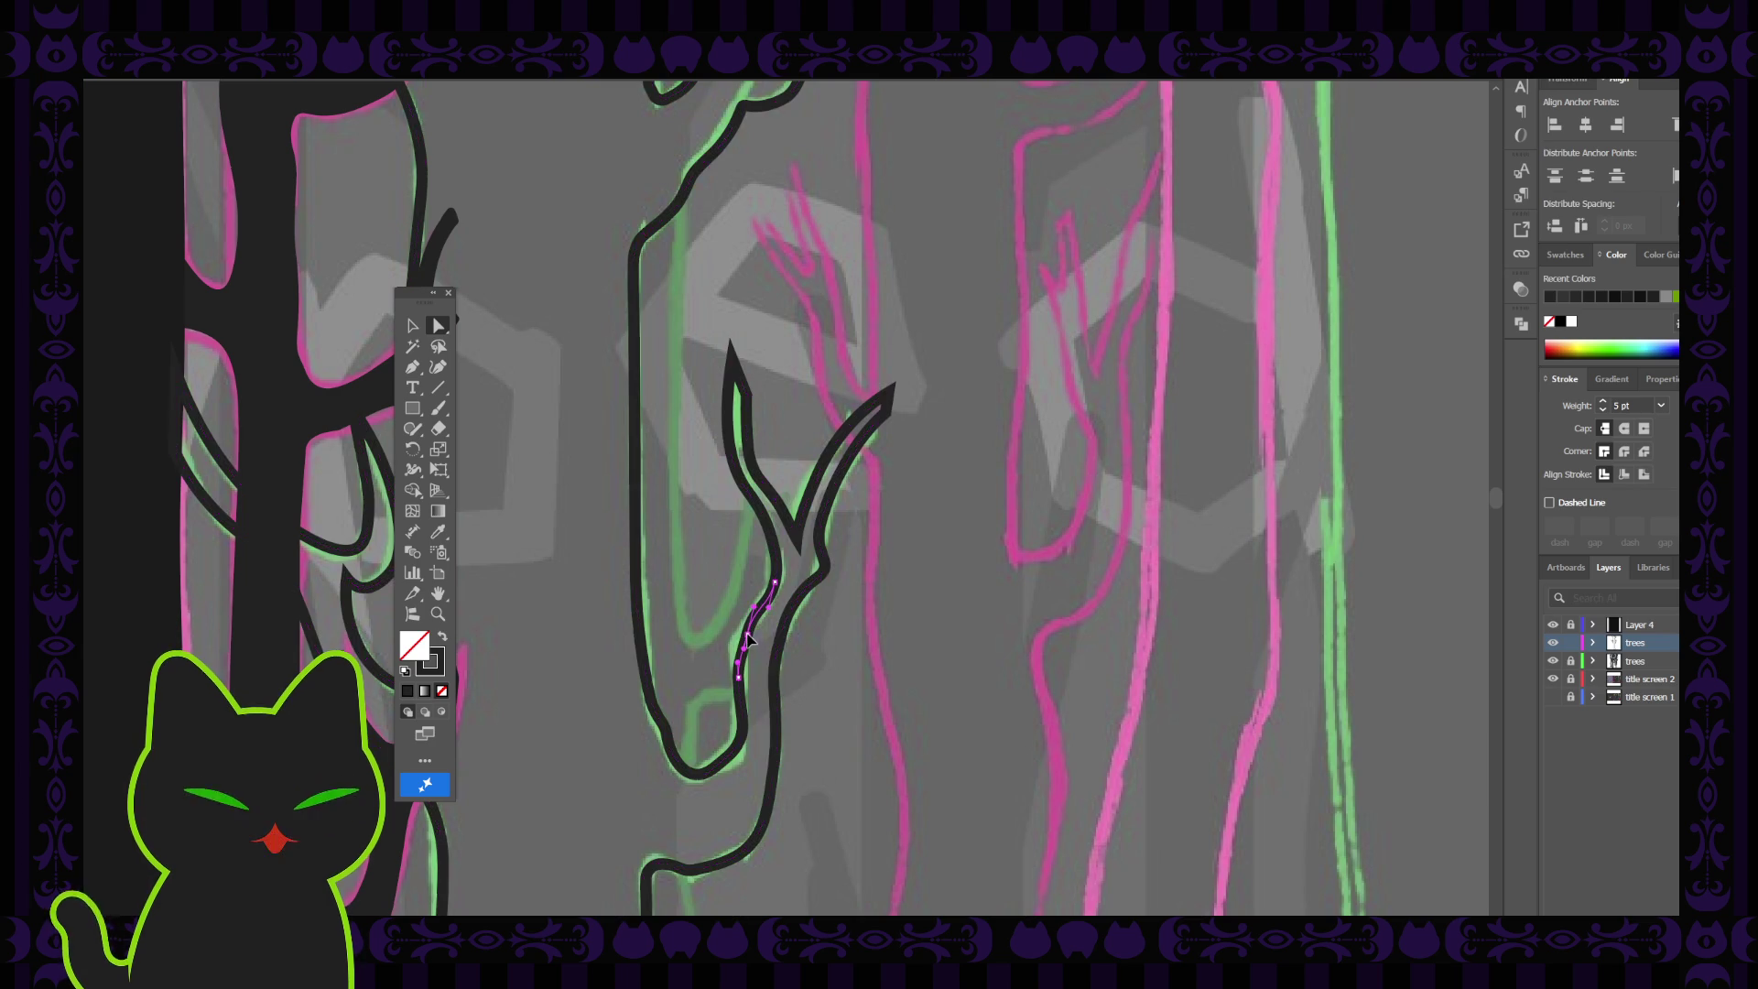
pyautogui.hotkey('ctrl', 'a')
pyautogui.click(739, 686)
pyautogui.hotkey('ctrl', 'a')
pyautogui.click(700, 767)
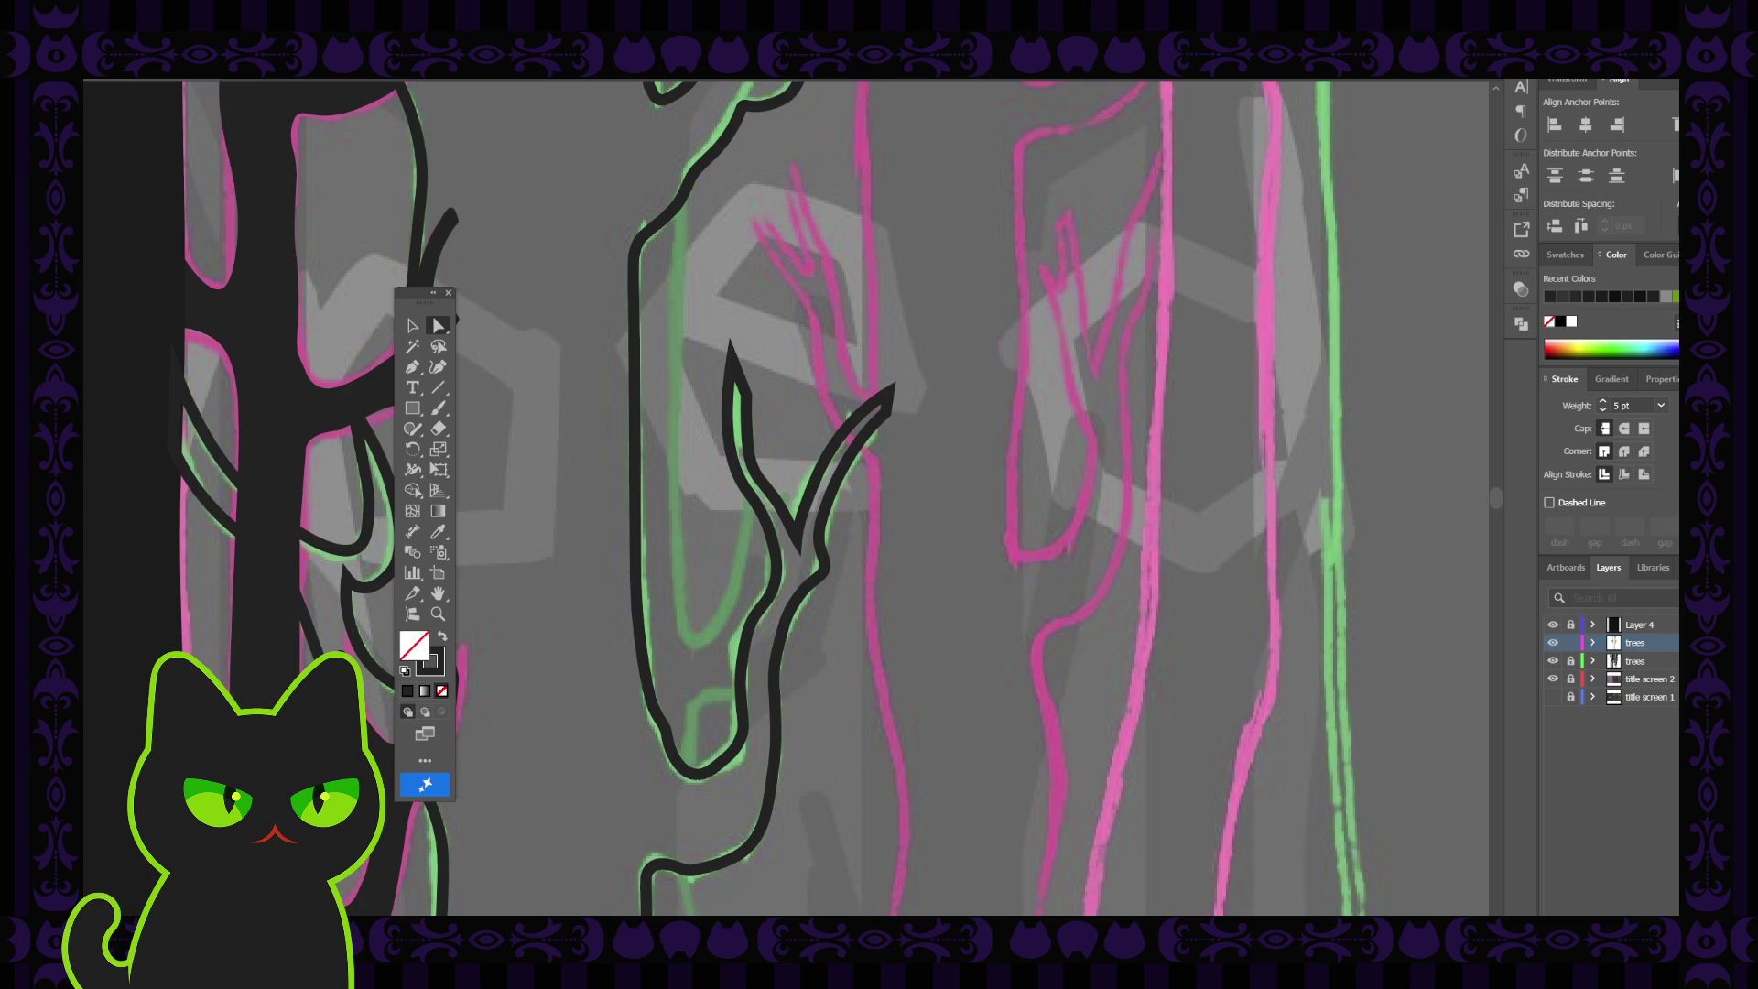
pyautogui.click(765, 609)
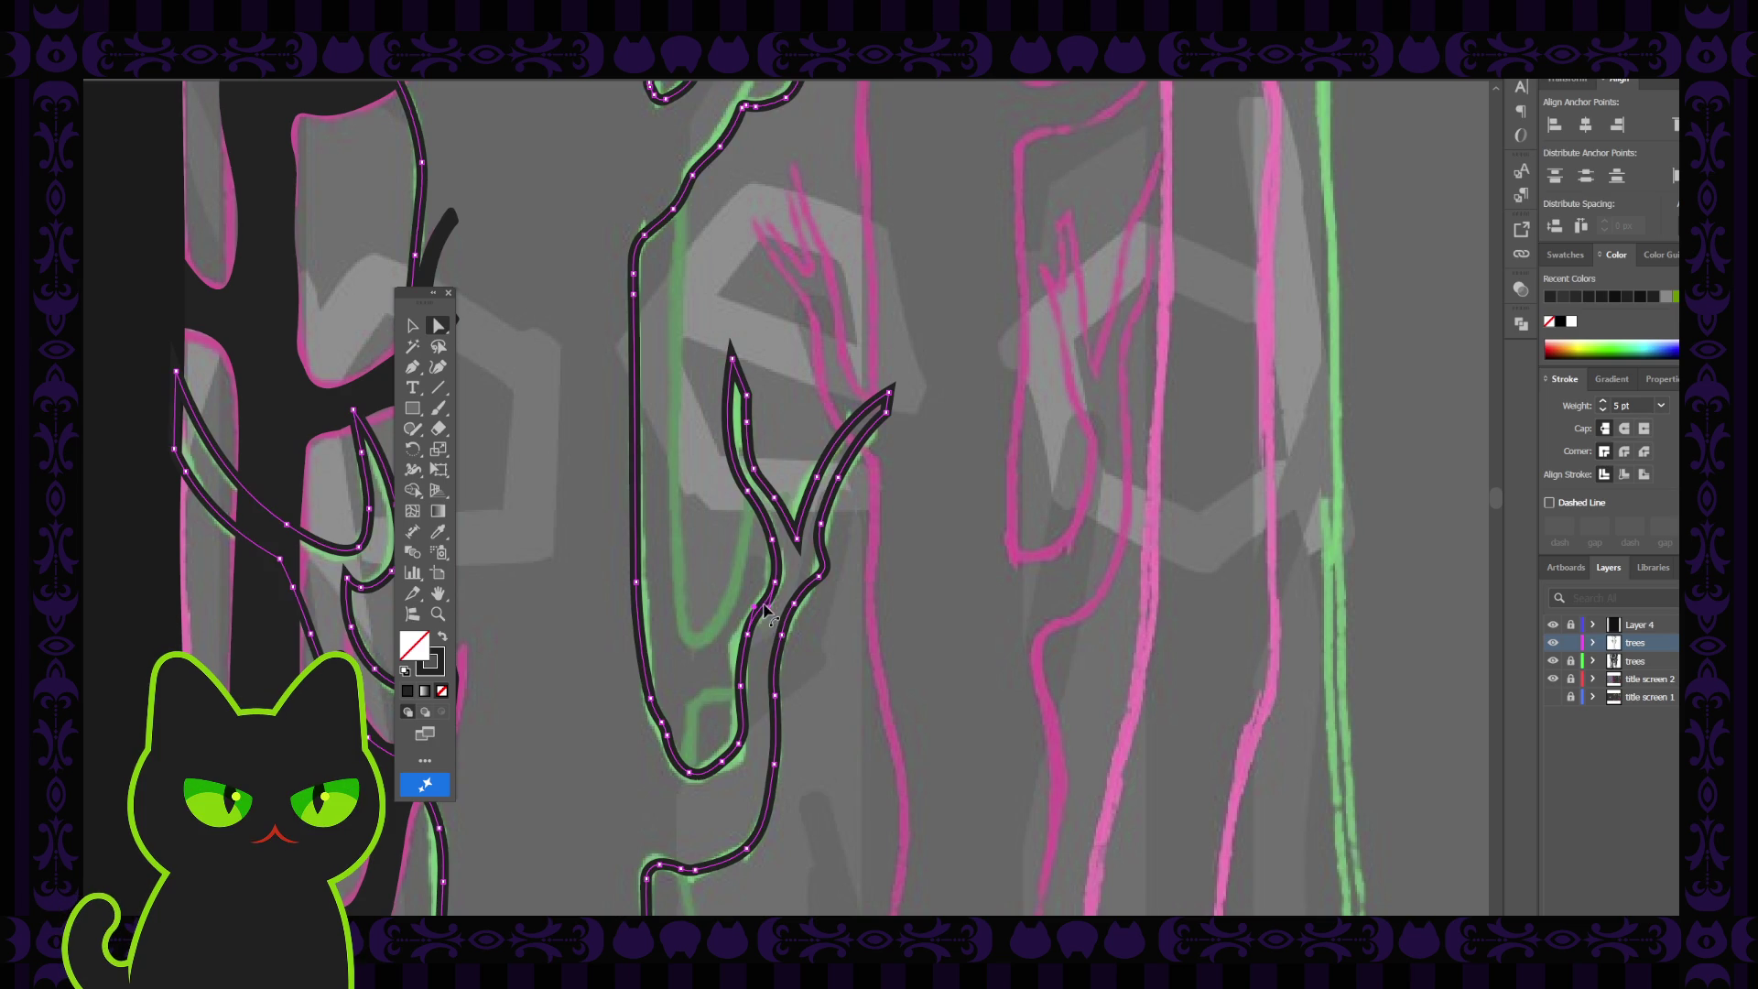
pyautogui.click(746, 638)
pyautogui.click(744, 691)
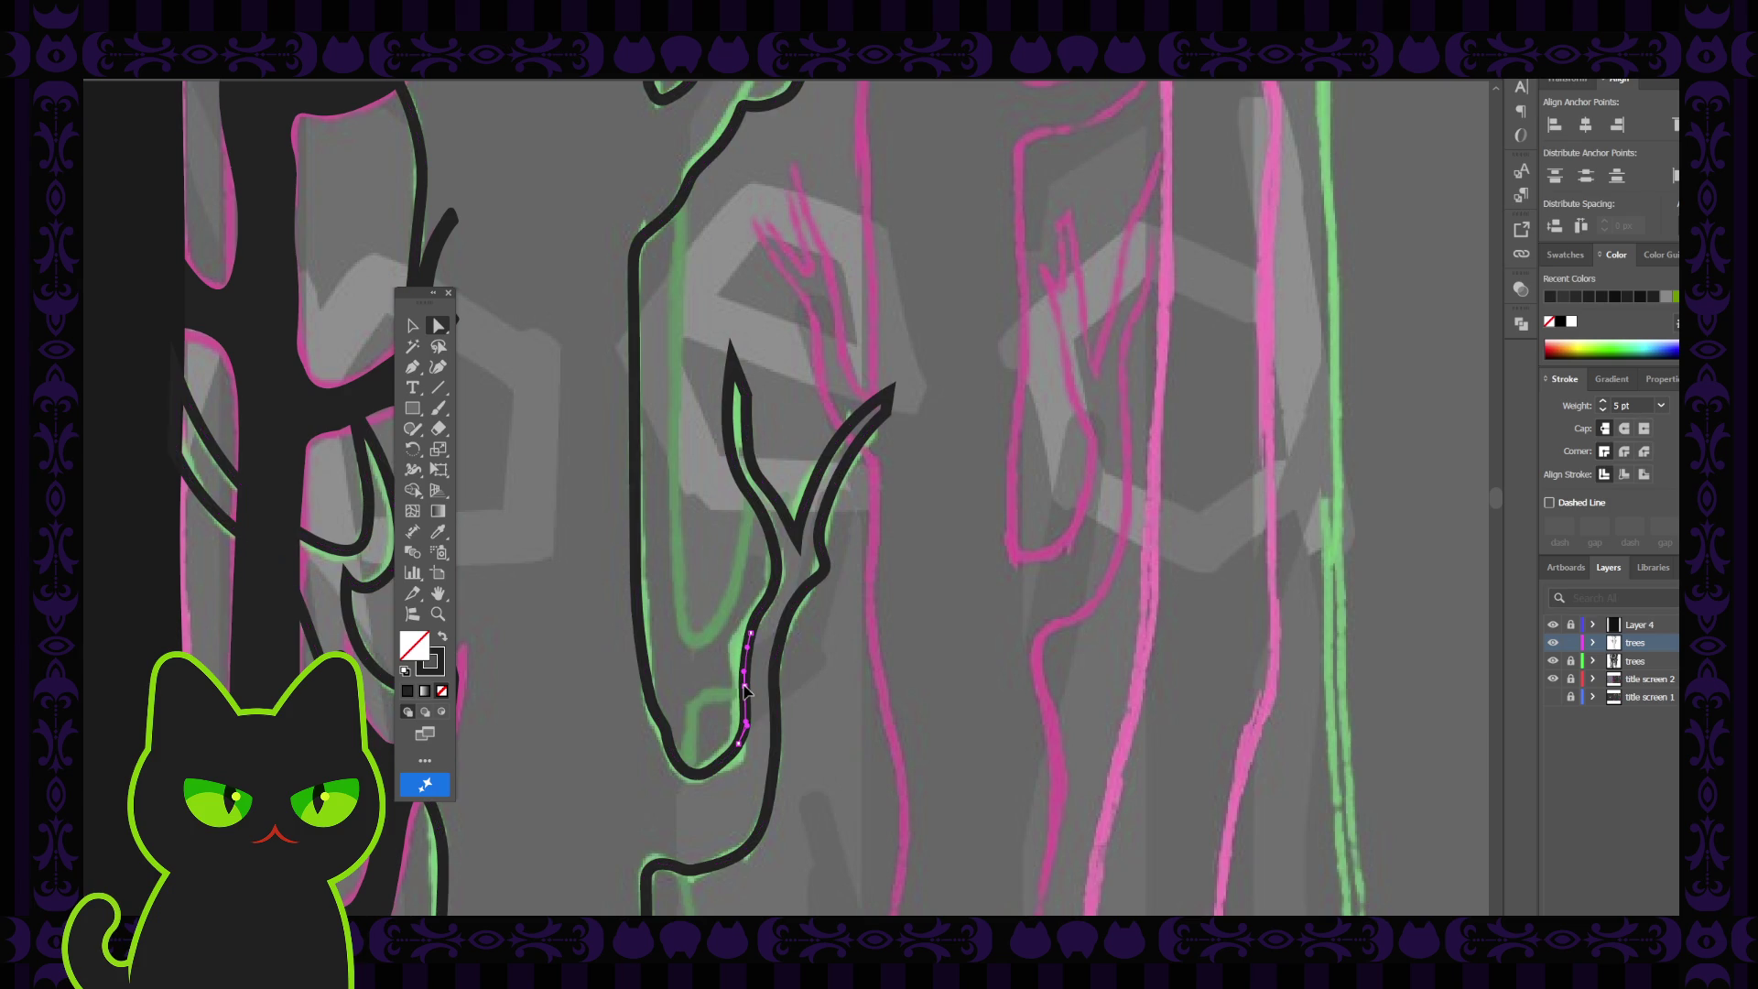
pyautogui.hotkey('ctrl', 'a')
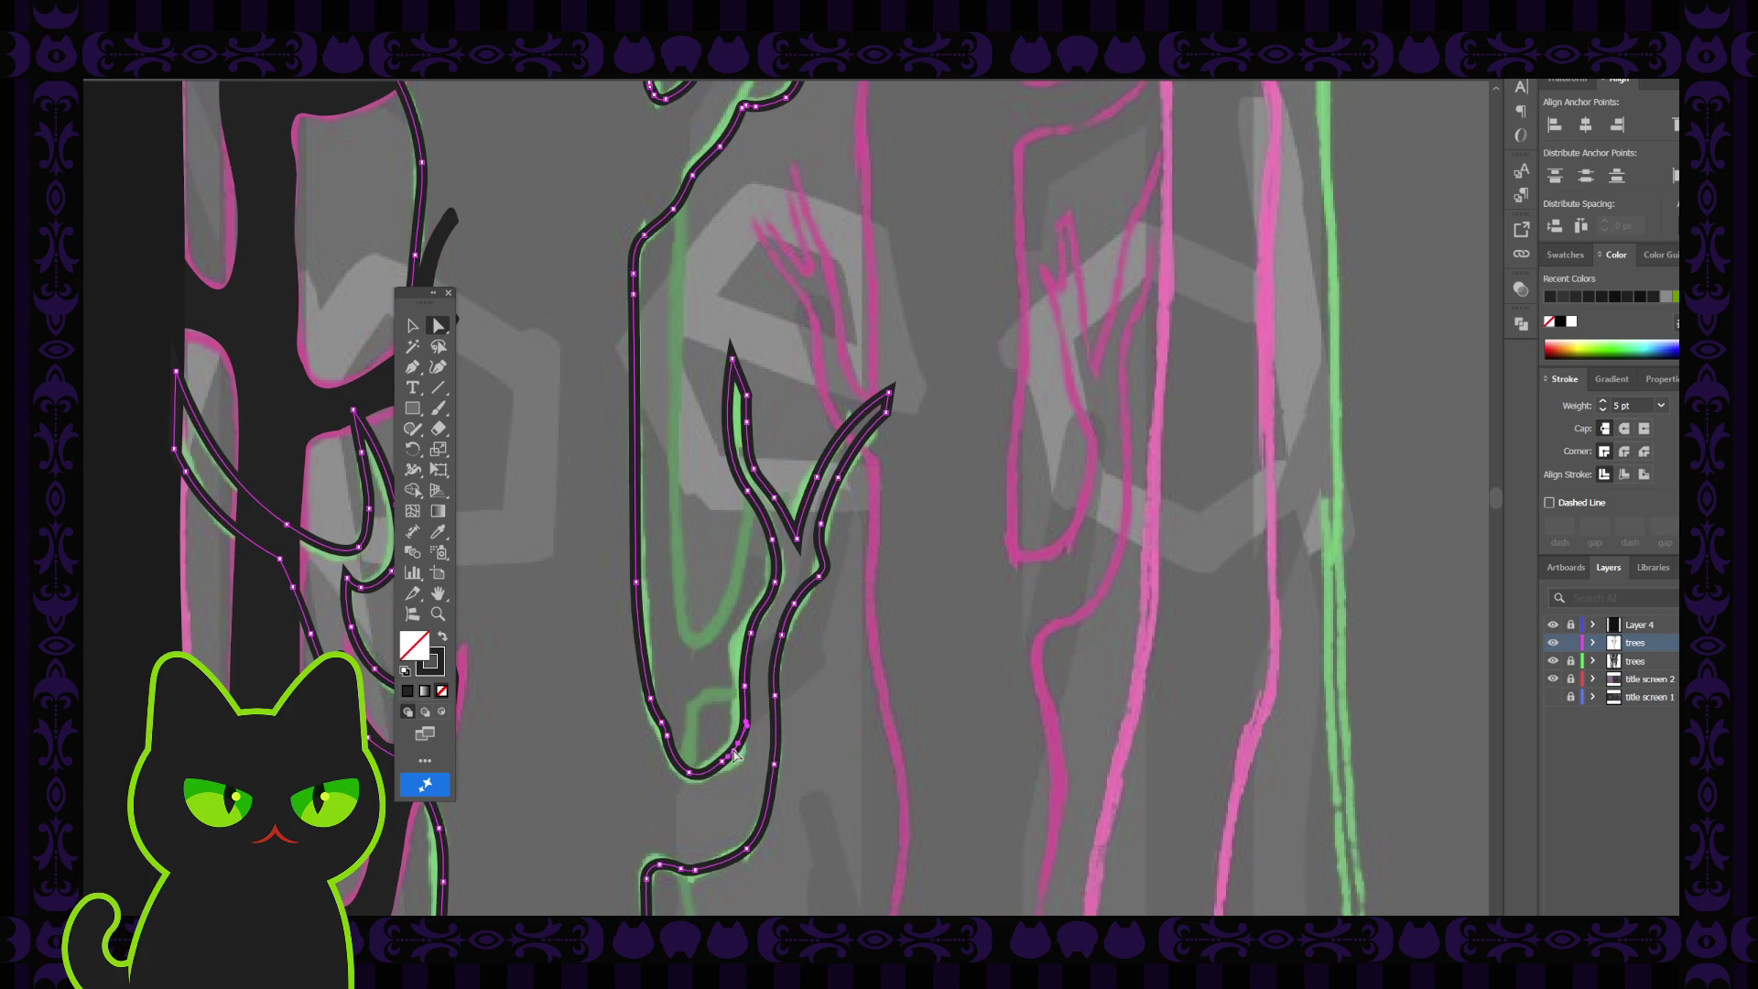
pyautogui.click(811, 725)
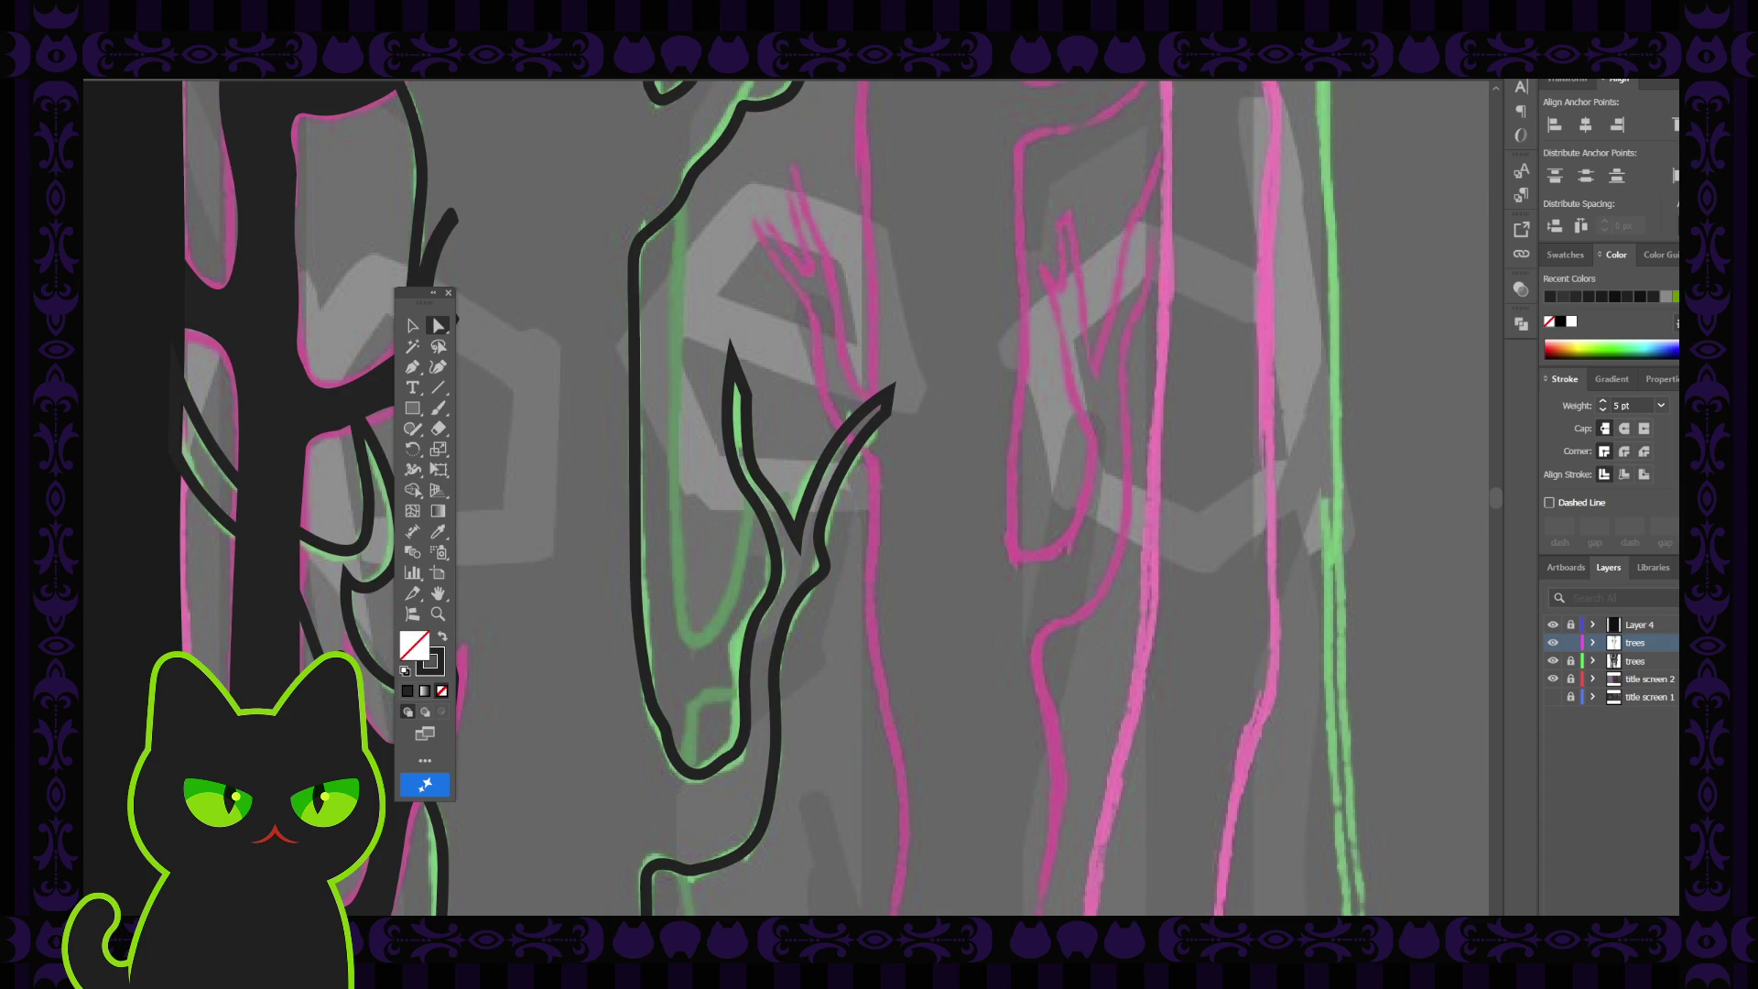
# Drag the curve at the middle trunk's base slightly up-left to soften its outward bend
pyautogui.hotkey('ctrl', 'a')
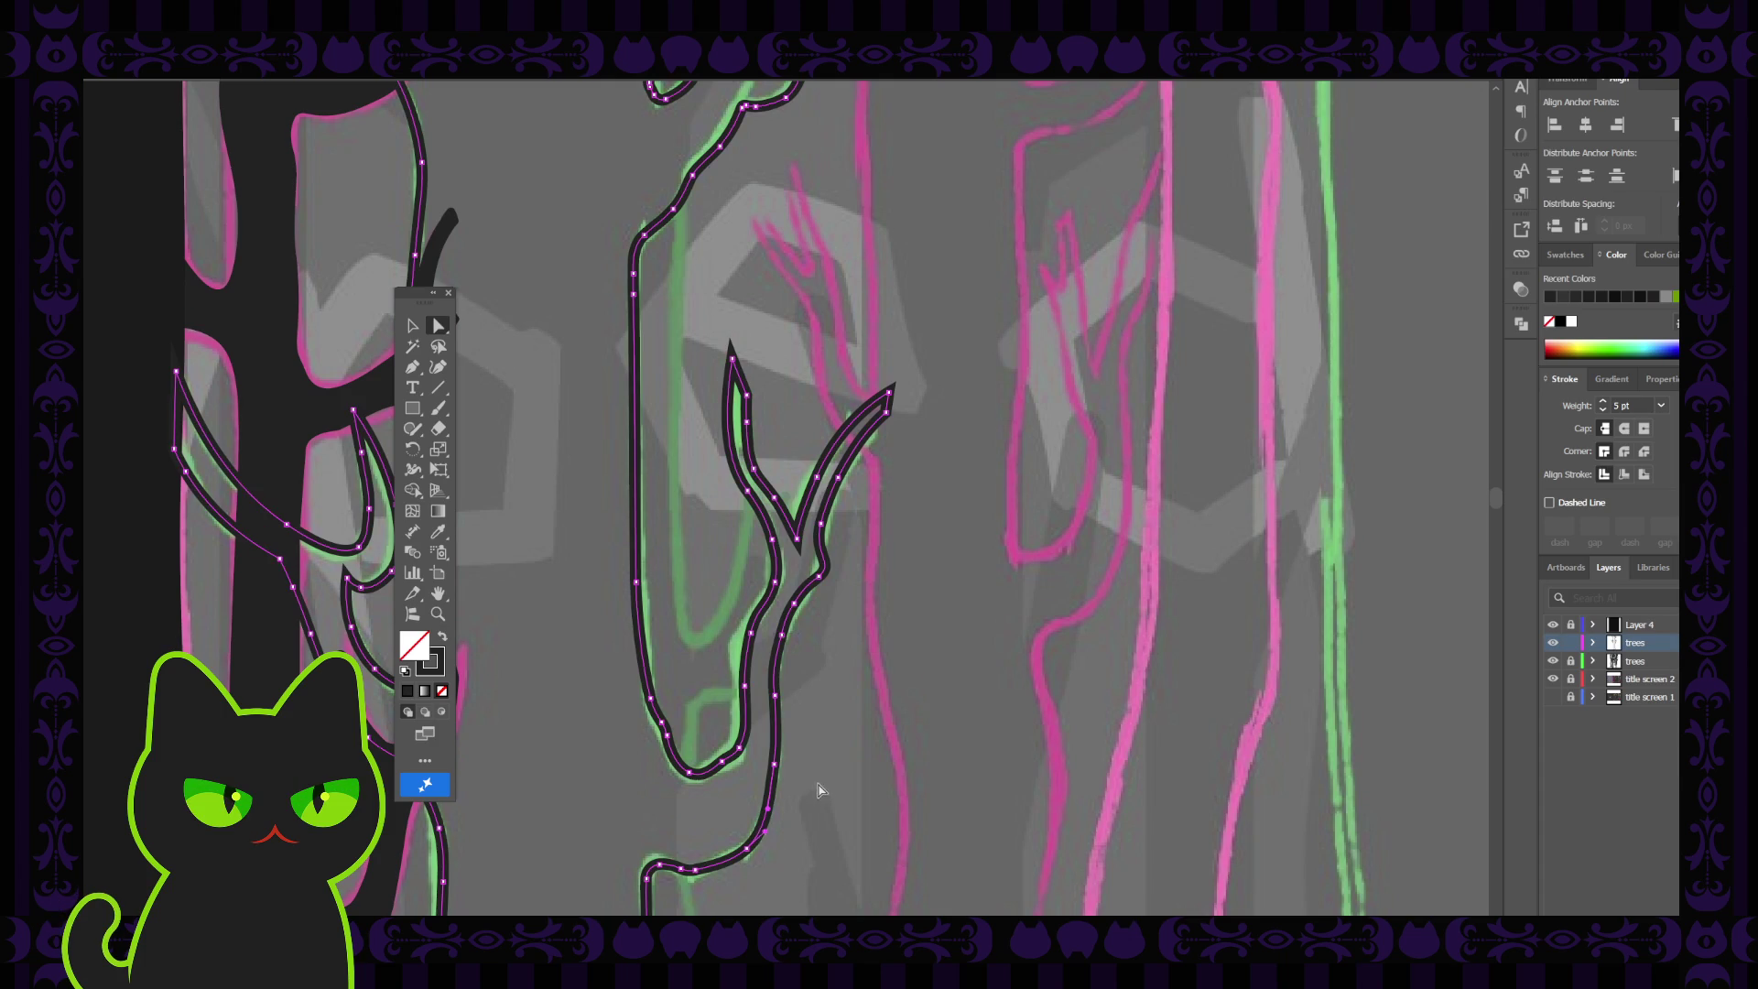
pyautogui.scroll(-2, 729, 778)
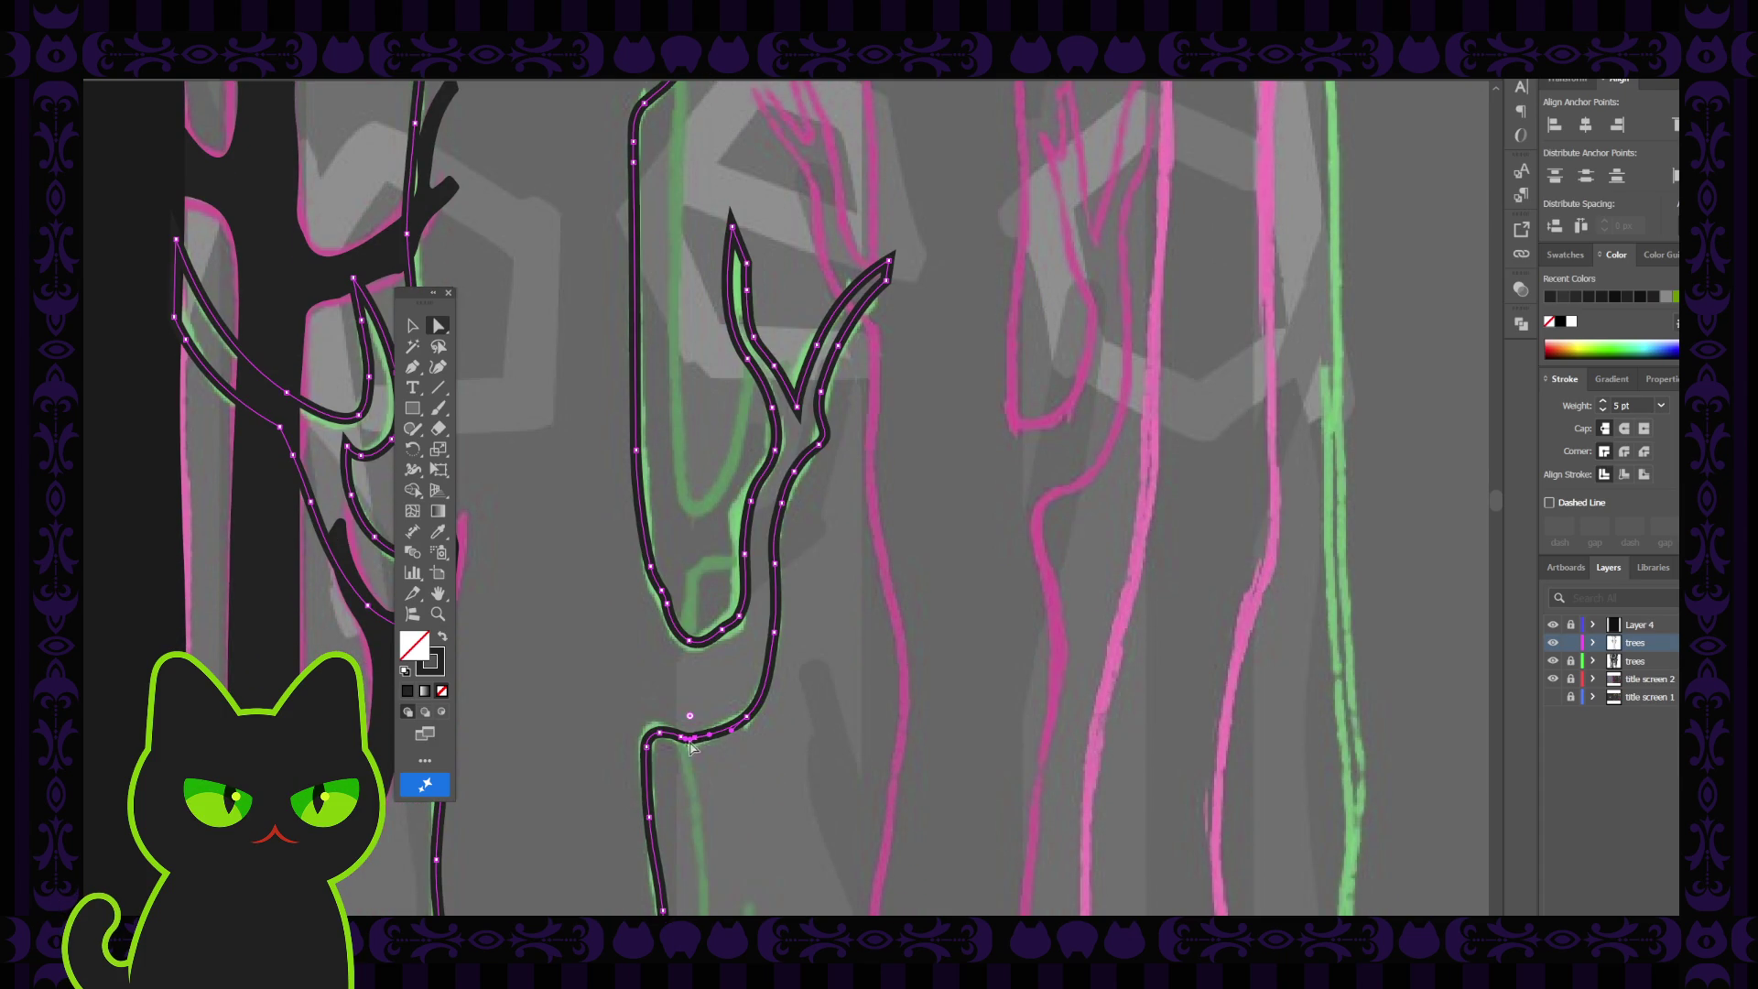
pyautogui.click(705, 740)
pyautogui.hotkey('ctrl', 'a')
pyautogui.click(749, 722)
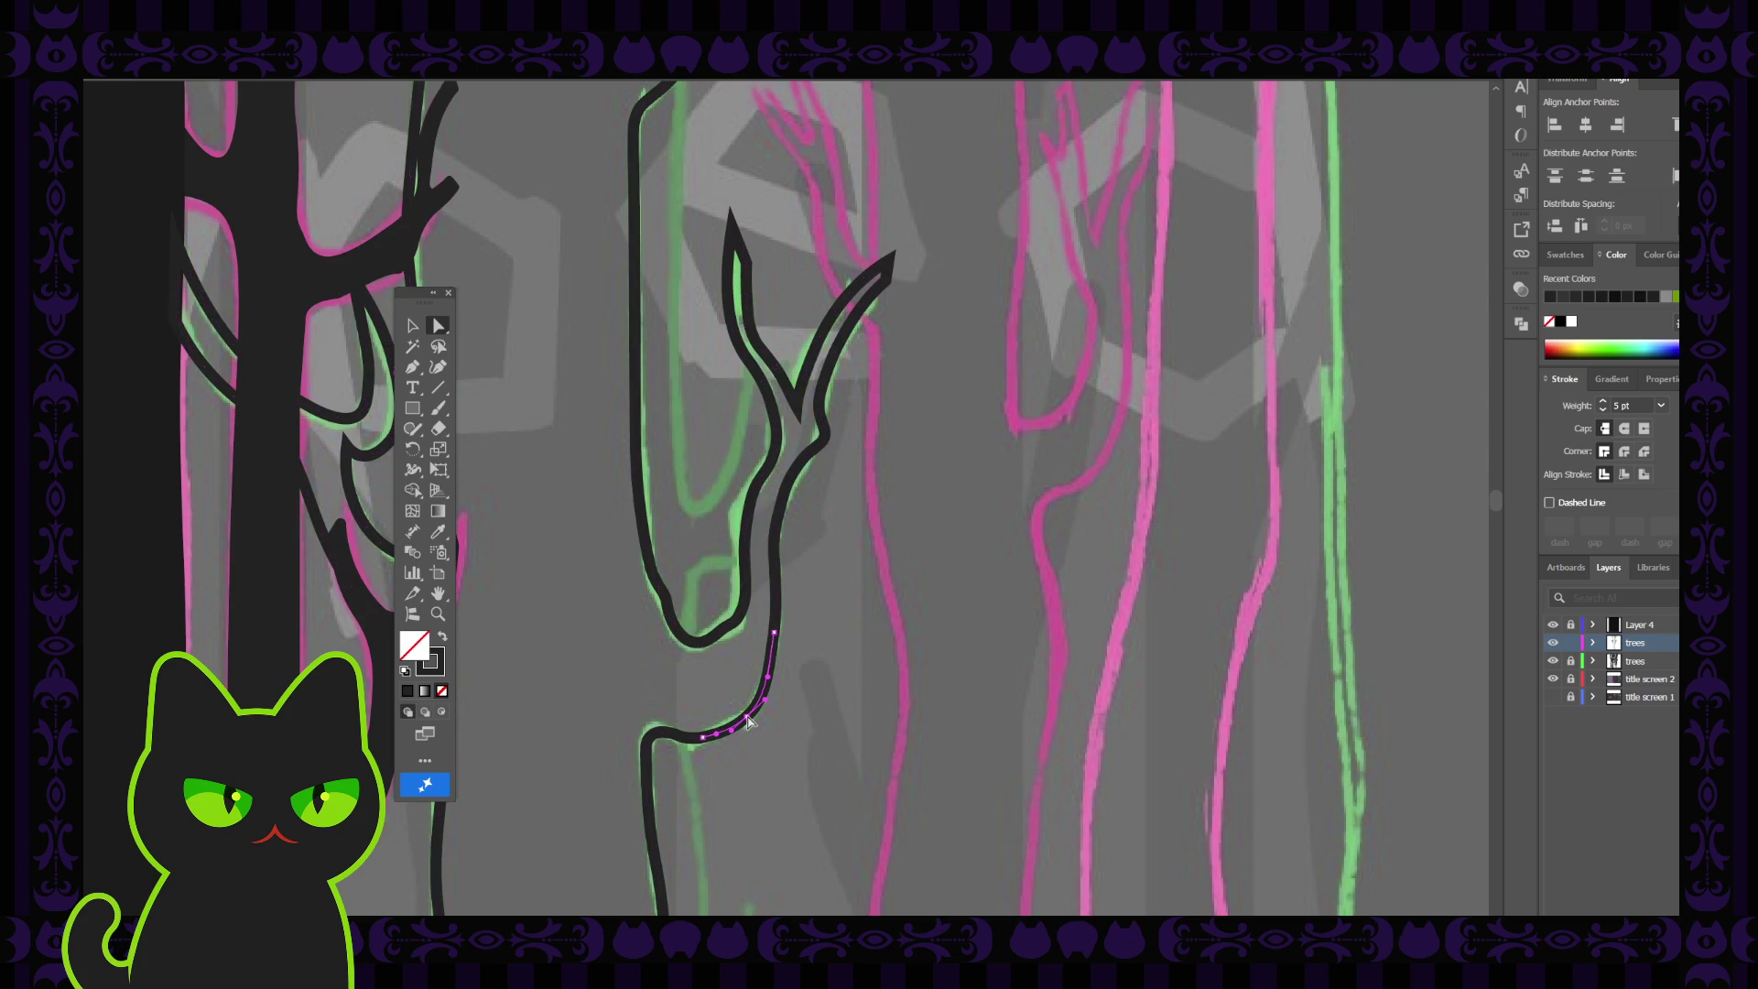
pyautogui.moveTo(751, 722); pyautogui.dragTo(747, 717)
pyautogui.hotkey('ctrl', 'a')
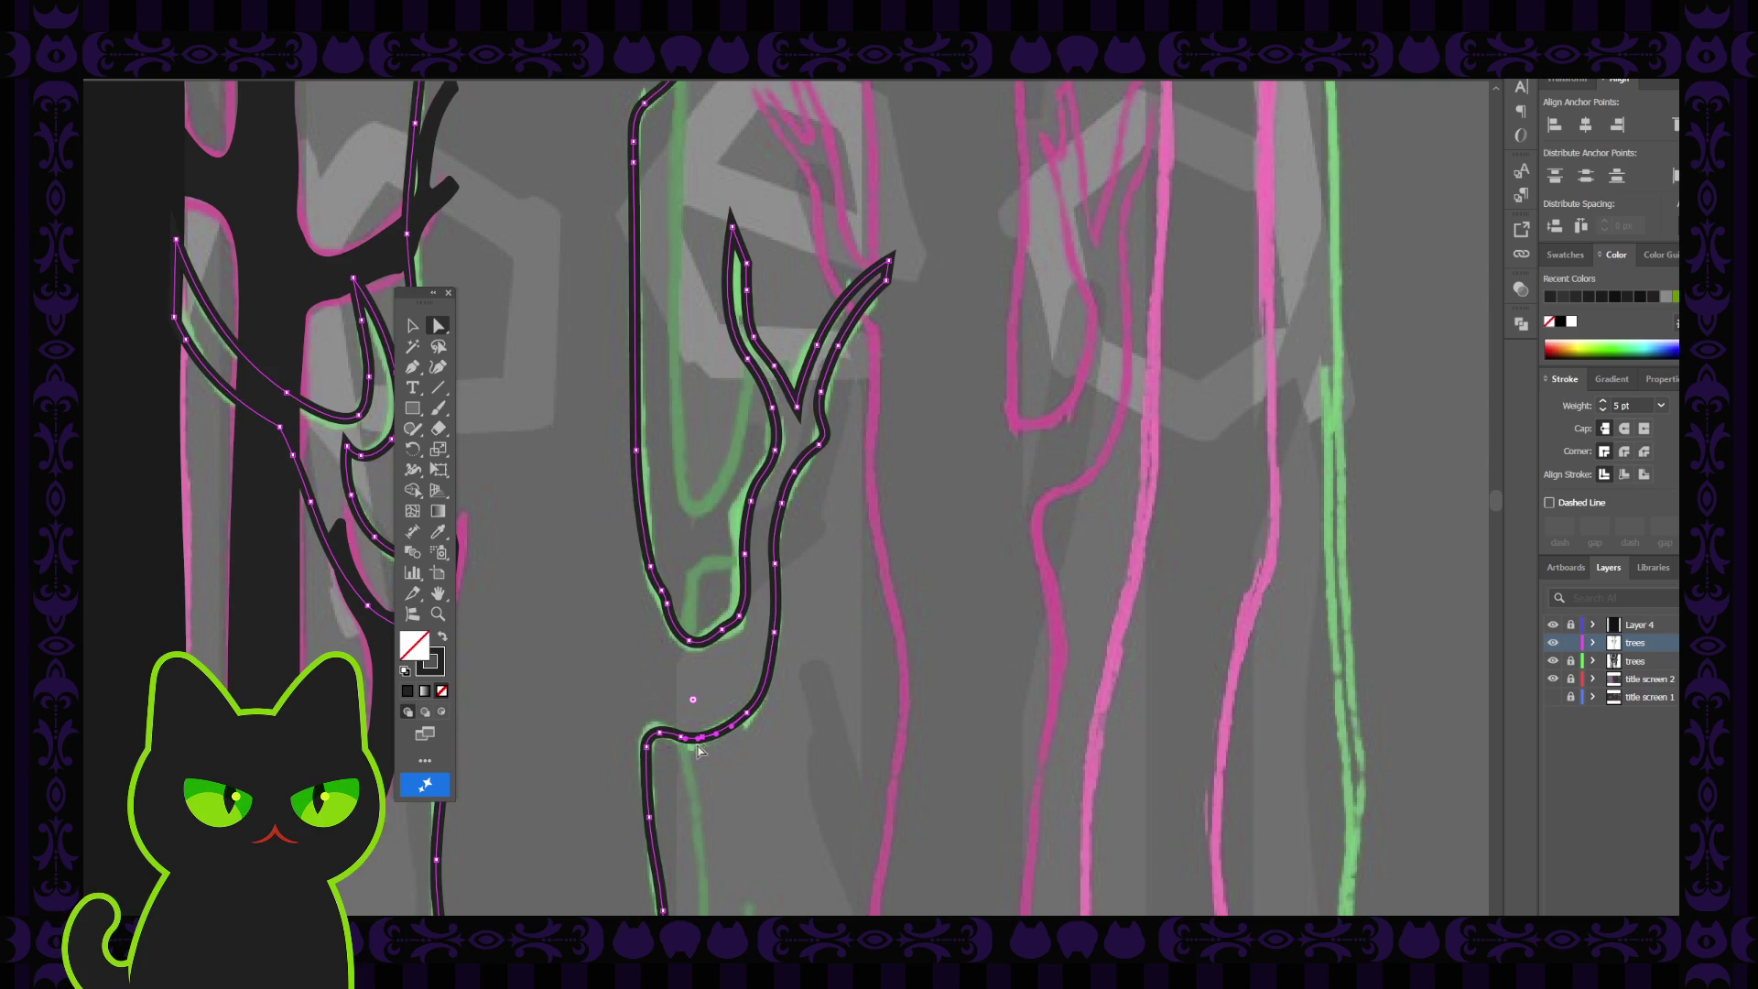
pyautogui.hotkey('ctrl', 'shift', 'a')
pyautogui.hotkey('ctrl', 'a')
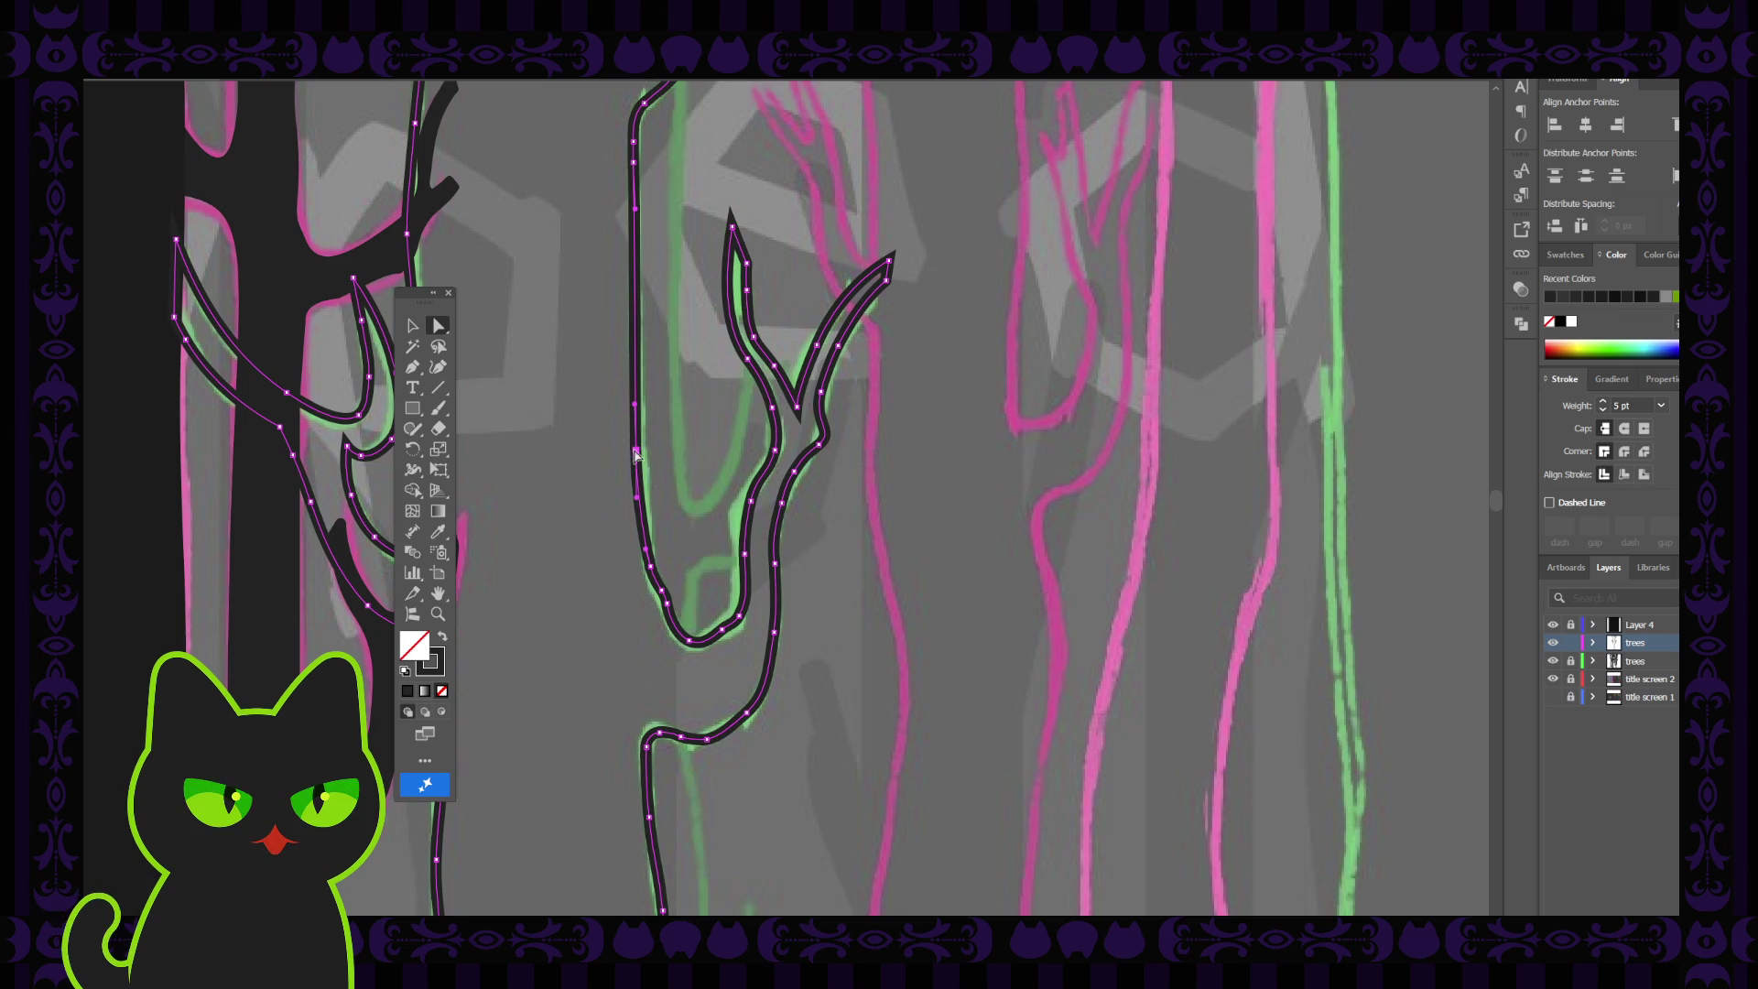
# Deselect the trunk's left edge and pan the canvas right and down to frame the artboard
pyautogui.click(639, 452)
pyautogui.click(614, 462)
pyautogui.press('space')
pyautogui.moveTo(589, 446); pyautogui.dragTo(691, 496)
pyautogui.scroll(-1, 696, 513)
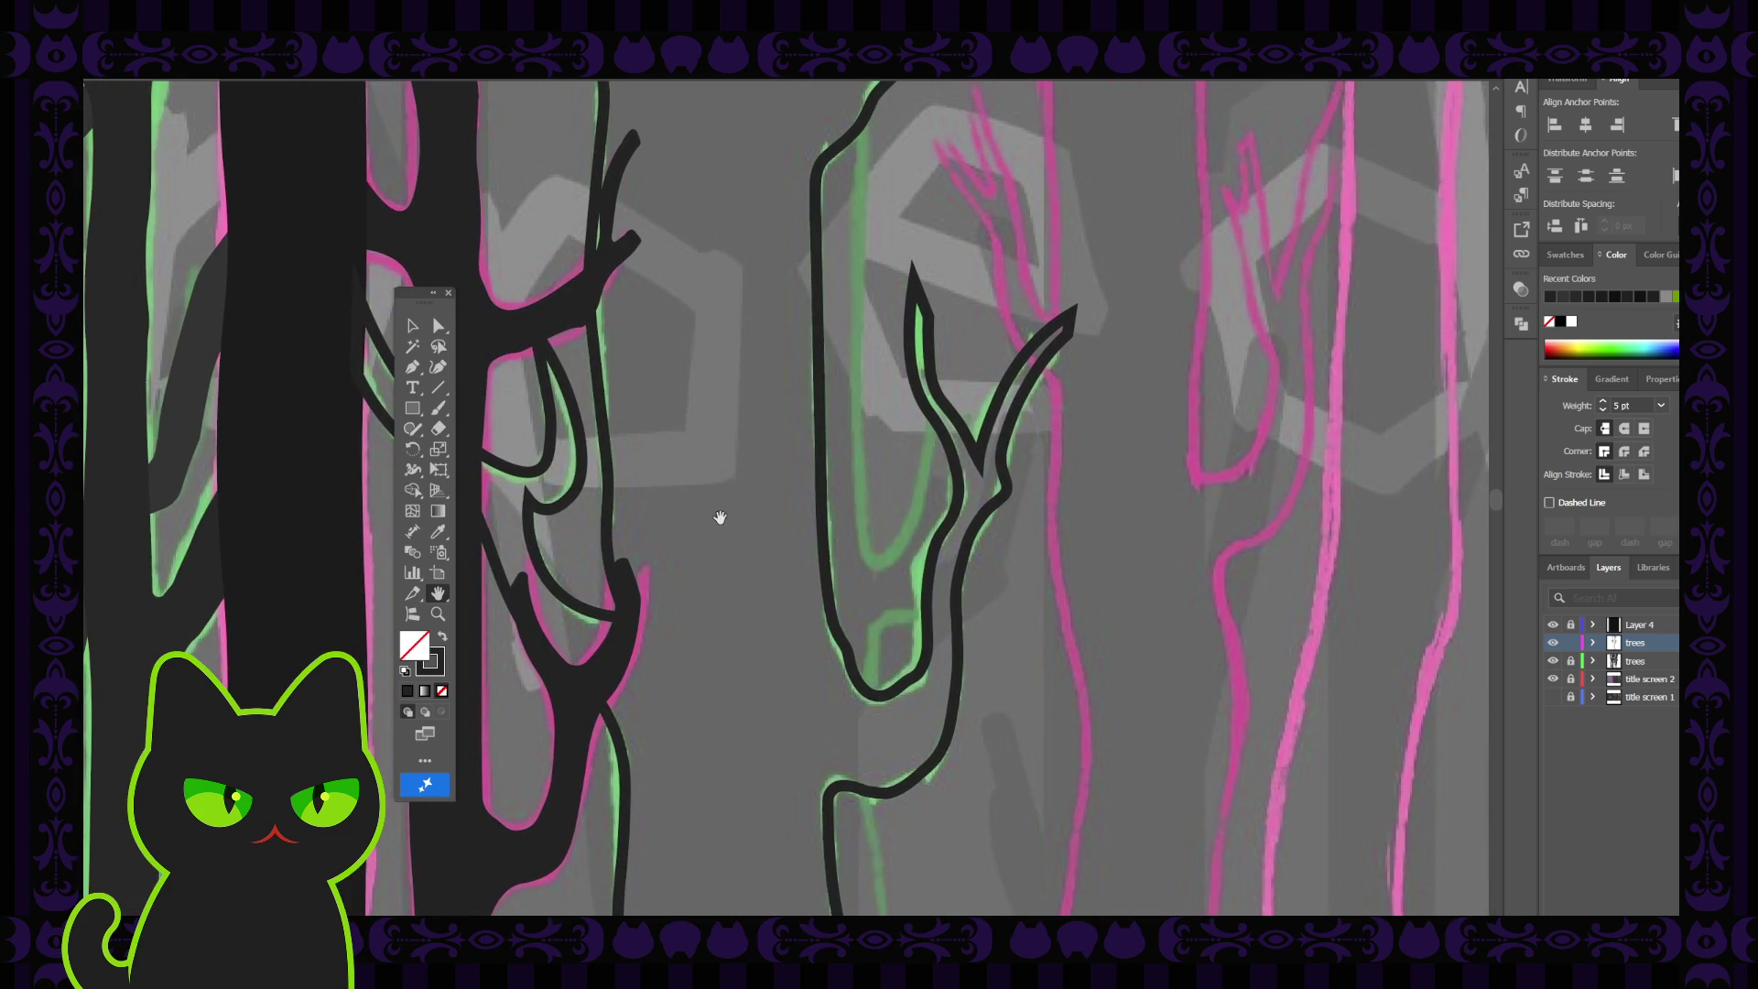
pyautogui.scroll(-2, 720, 518)
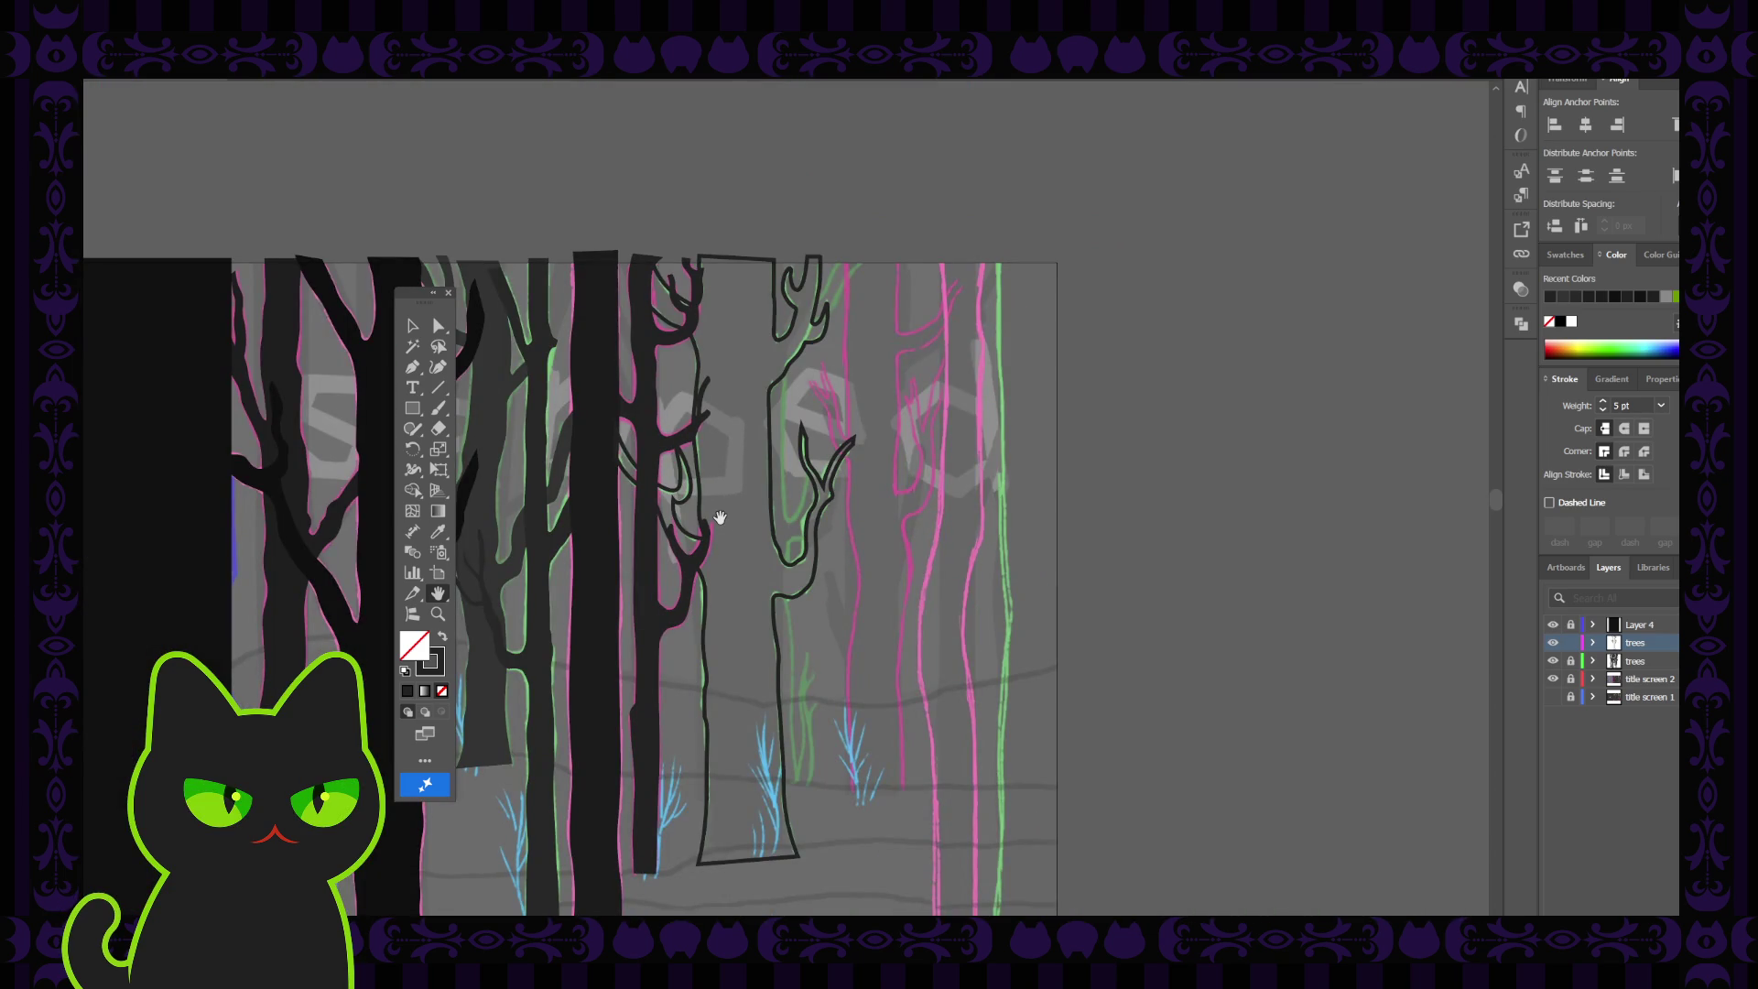
pyautogui.moveTo(744, 451); pyautogui.dragTo(740, 475)
# Check the tree outline's top segment and lower body, then pan to reveal more of the forest
pyautogui.click(439, 326)
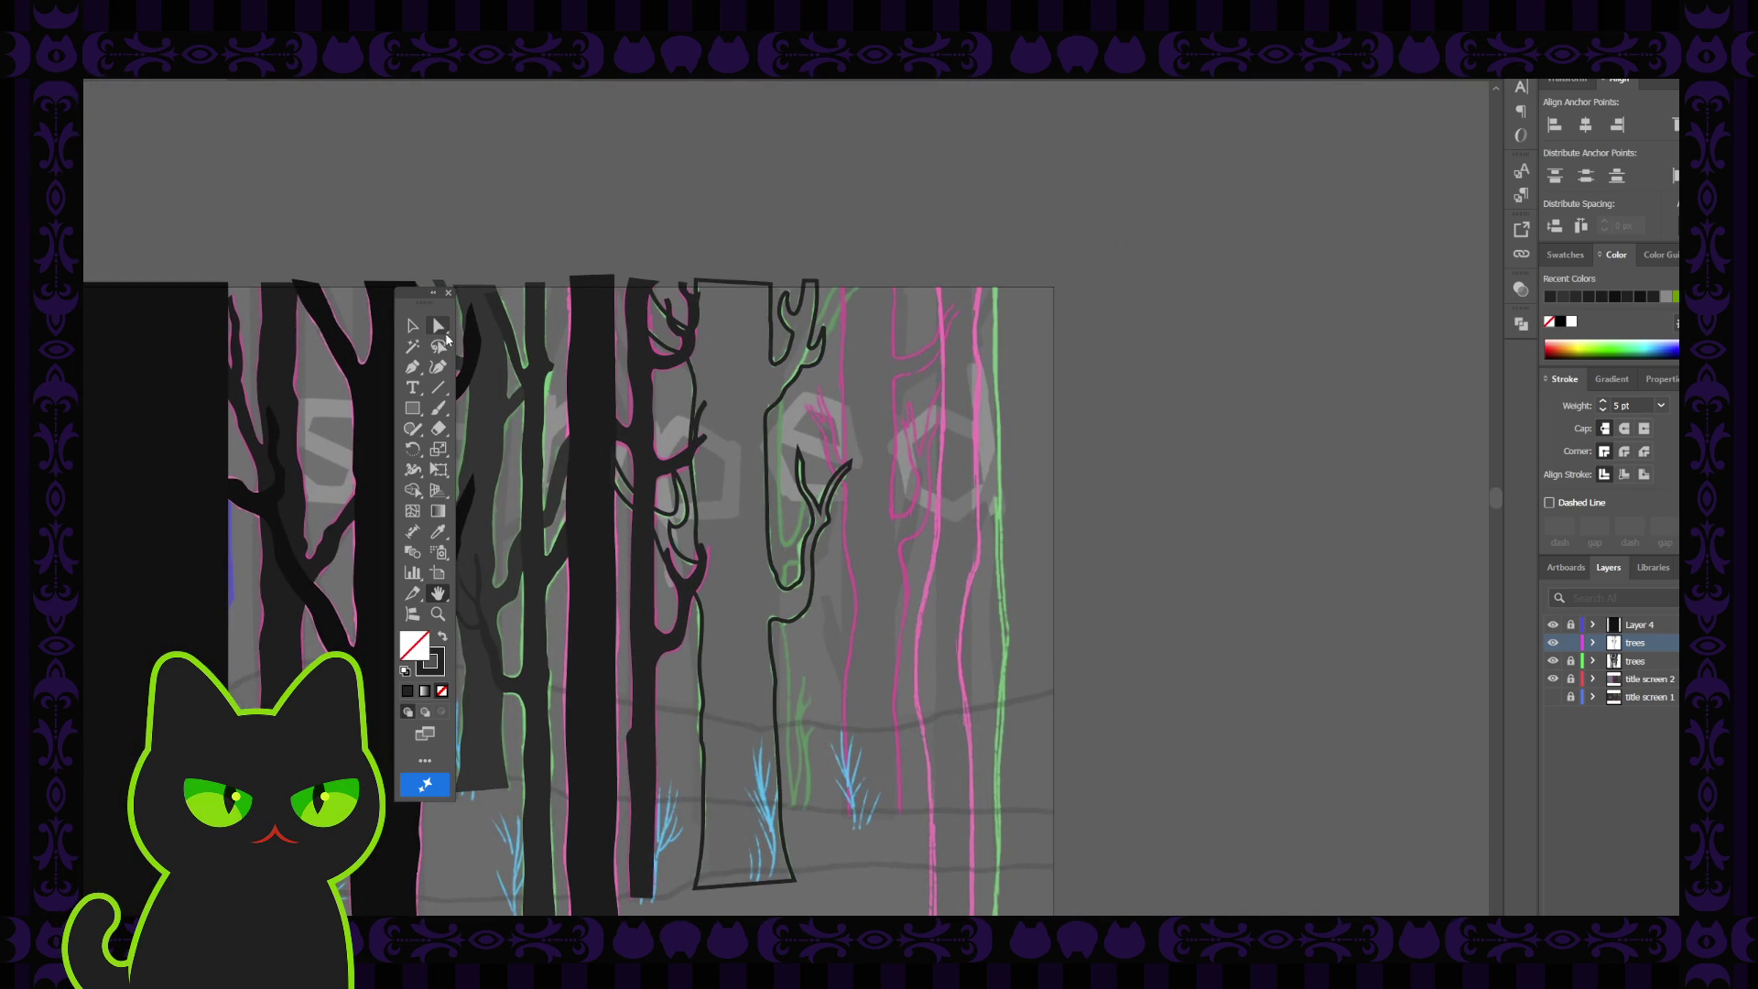
pyautogui.click(770, 286)
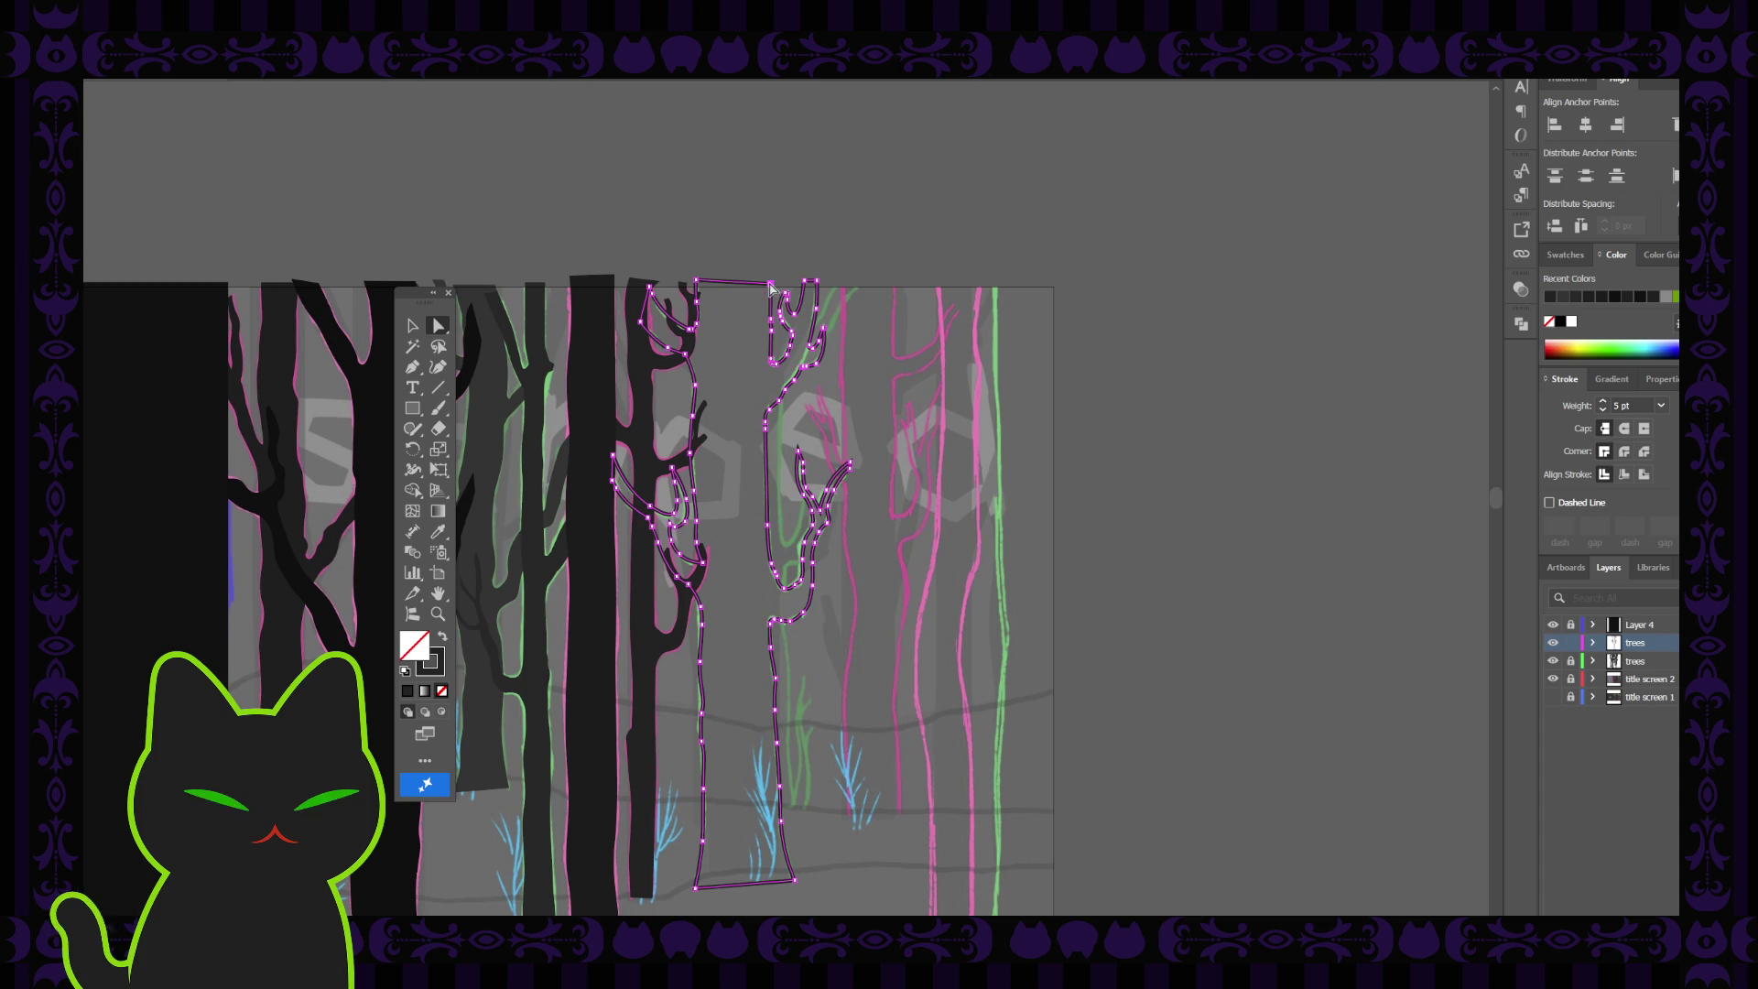
pyautogui.click(770, 286)
pyautogui.click(838, 398)
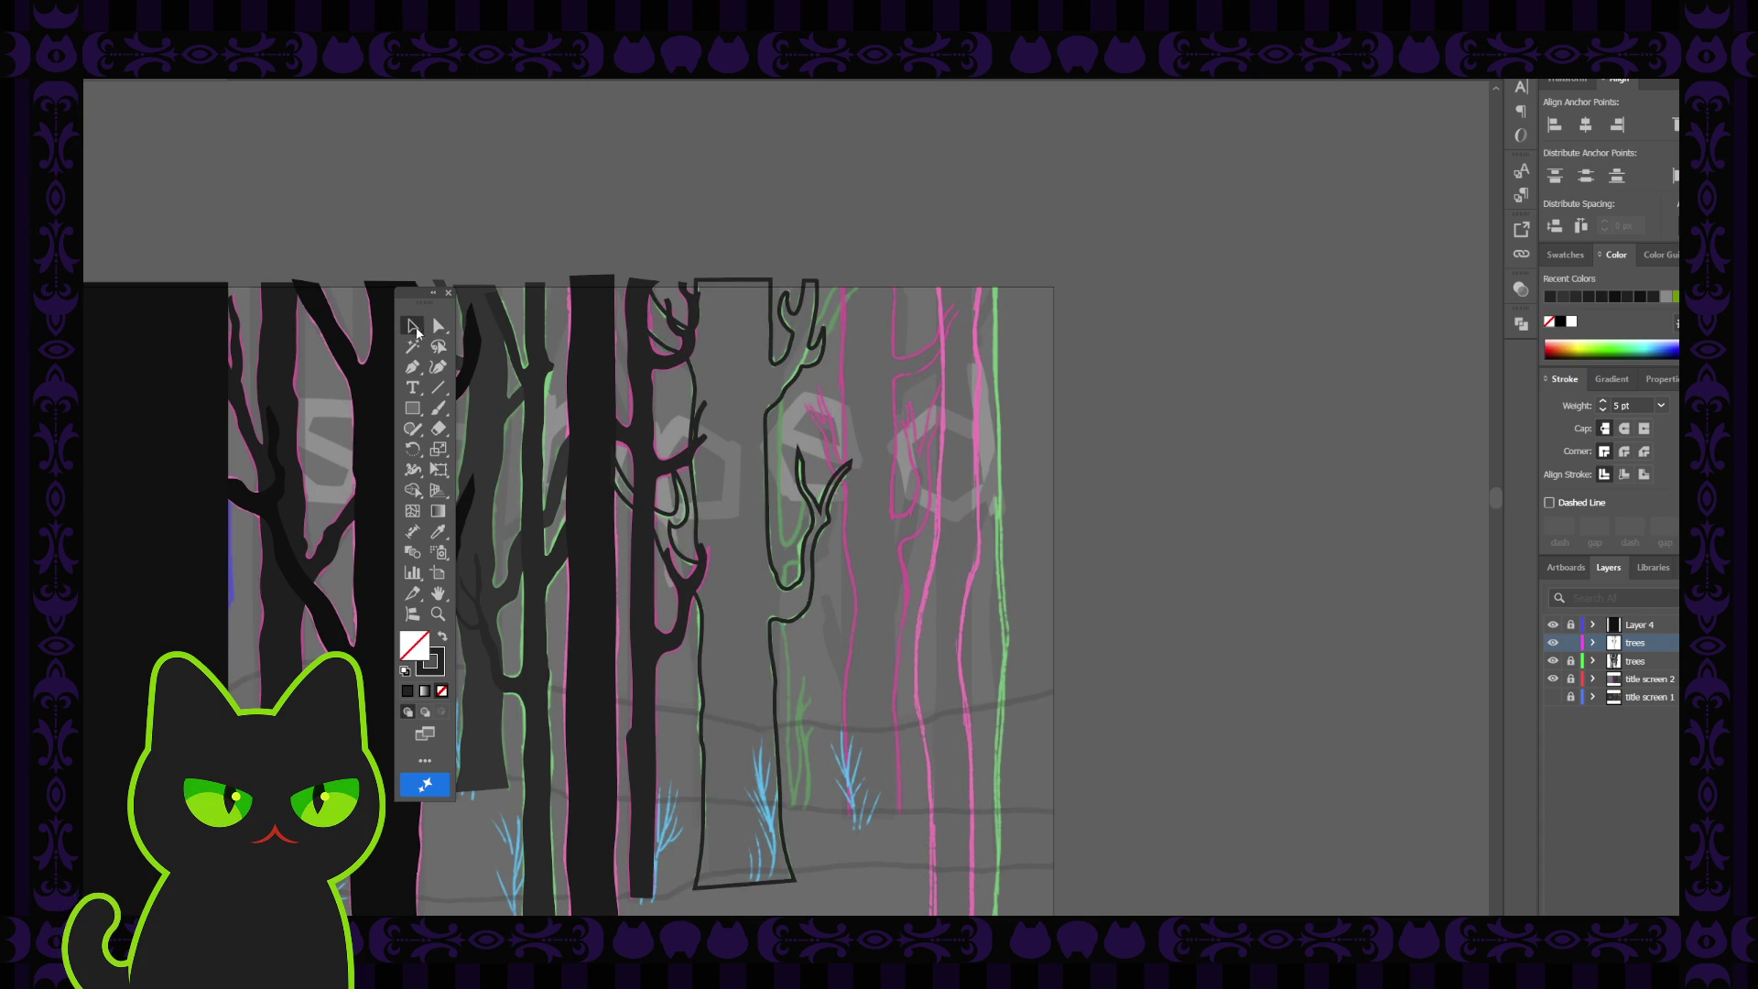
pyautogui.click(799, 661)
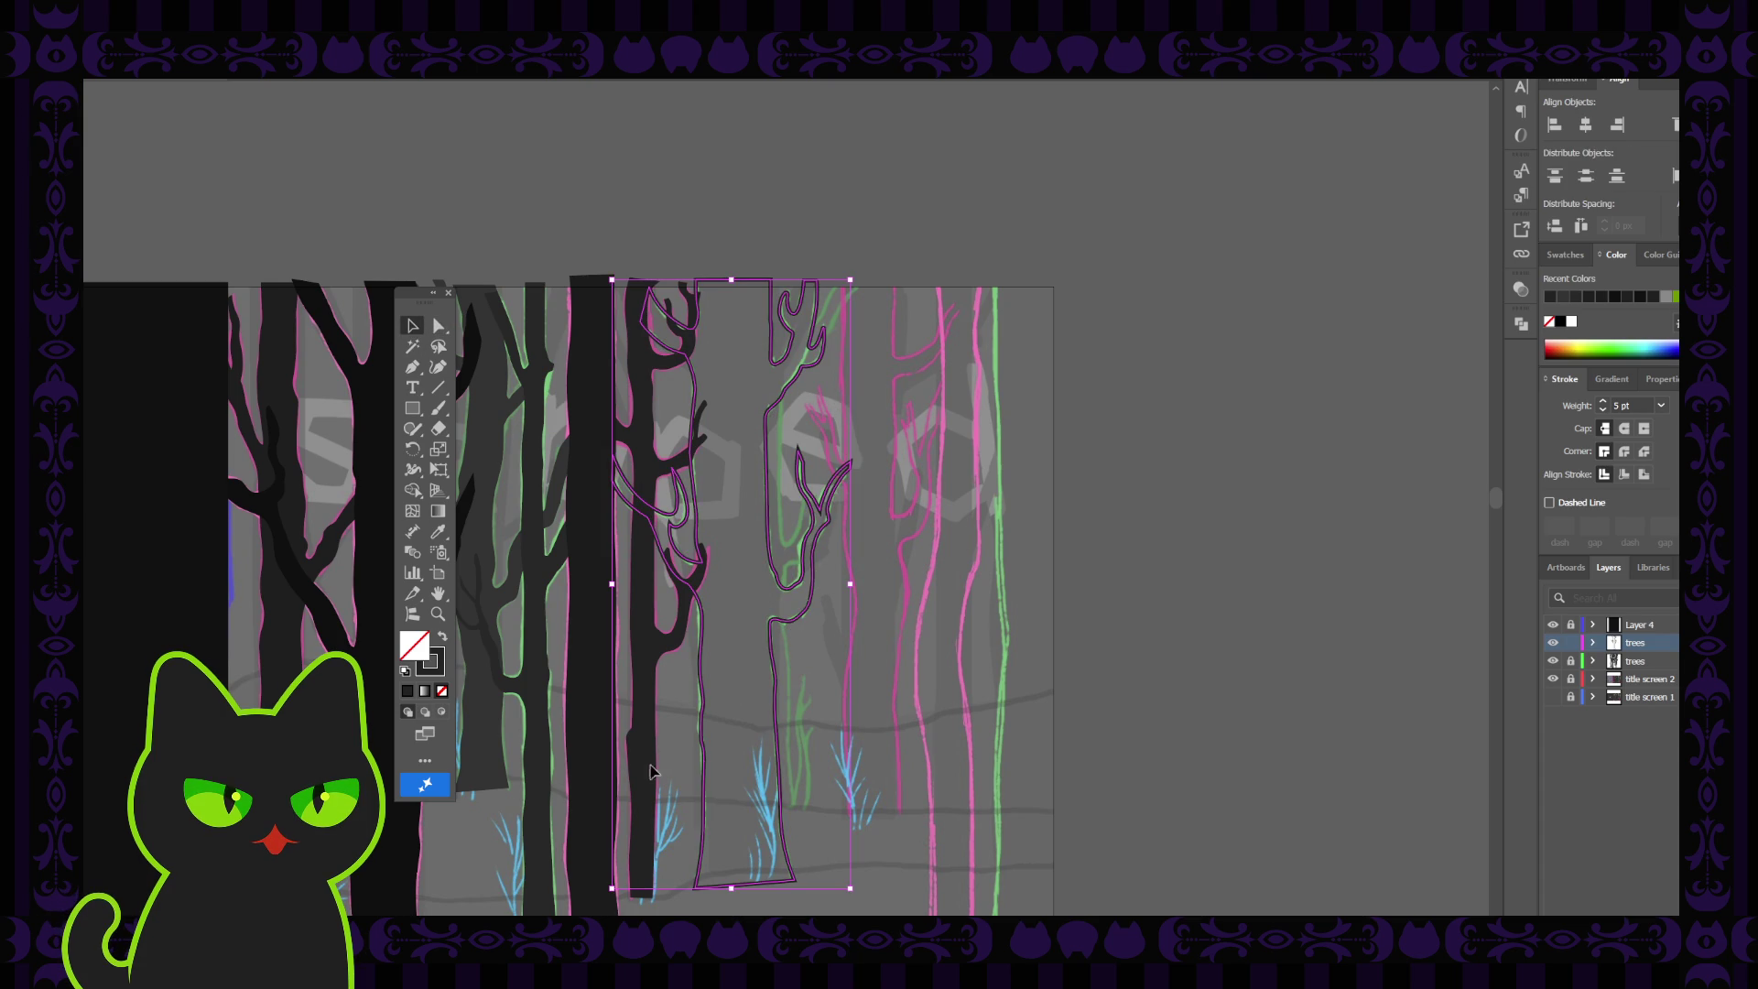
pyautogui.click(832, 682)
pyautogui.moveTo(685, 714); pyautogui.dragTo(819, 624)
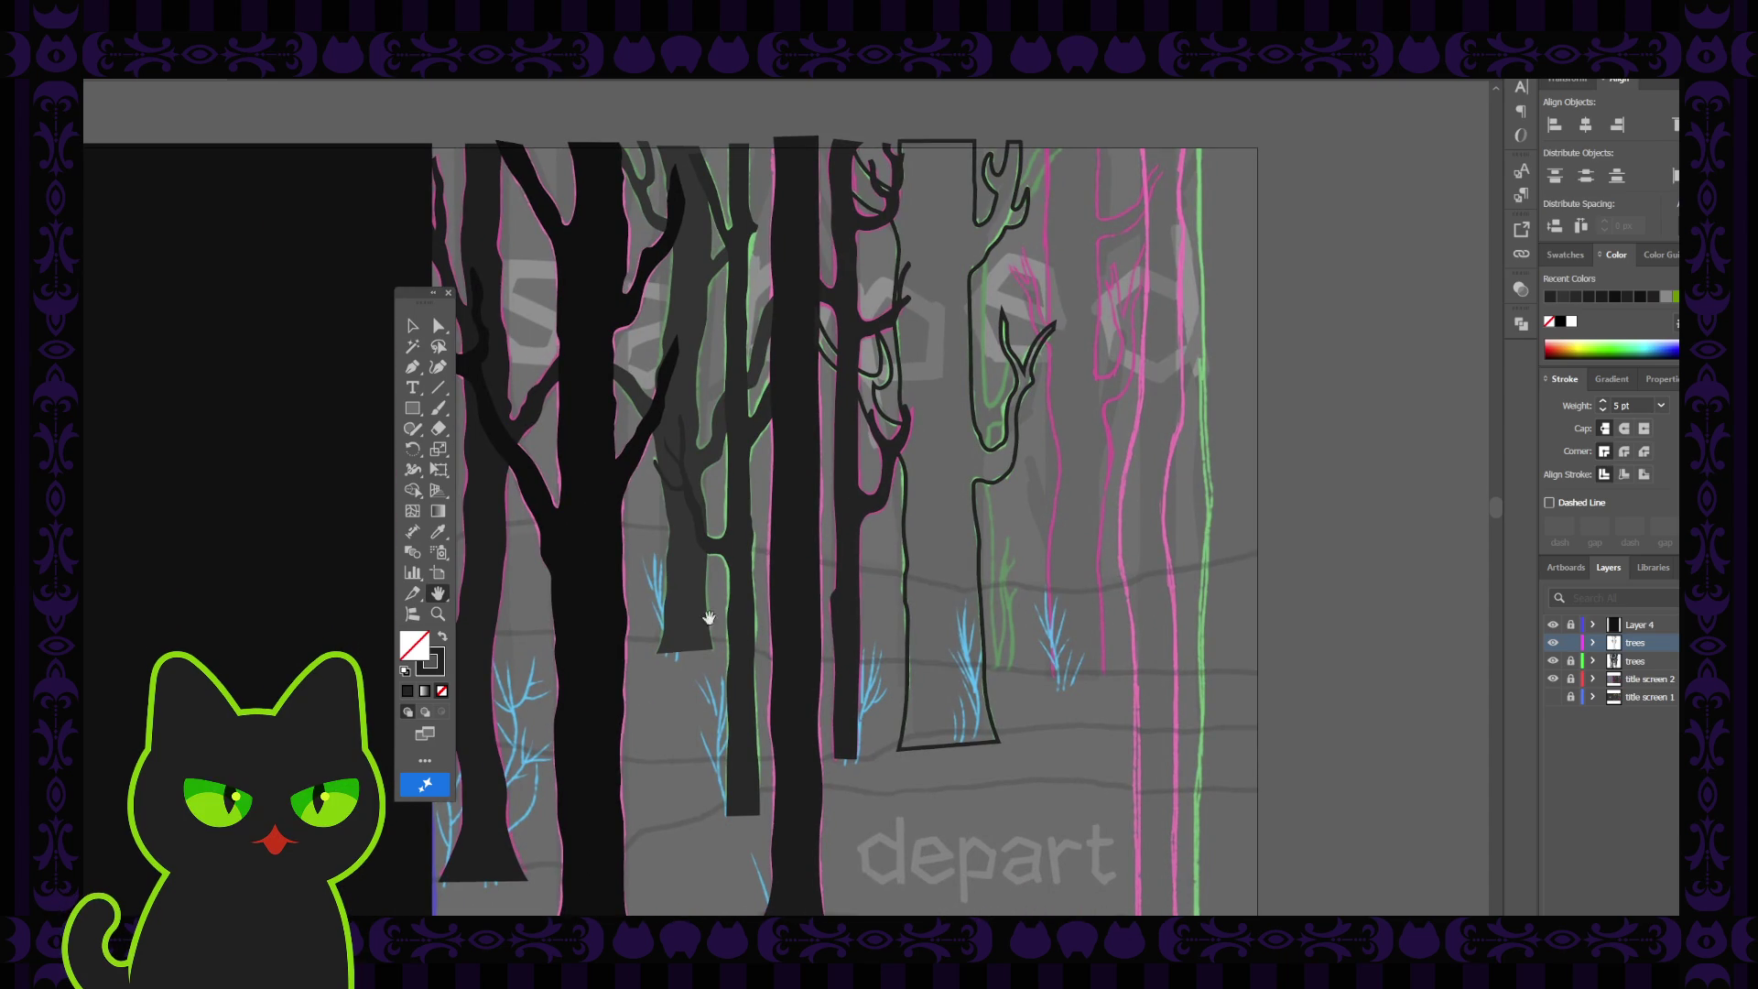
pyautogui.click(412, 325)
# Give the tall dark trunk a black fill sampled from a neighbouring trunk with the eyedropper
pyautogui.click(806, 746)
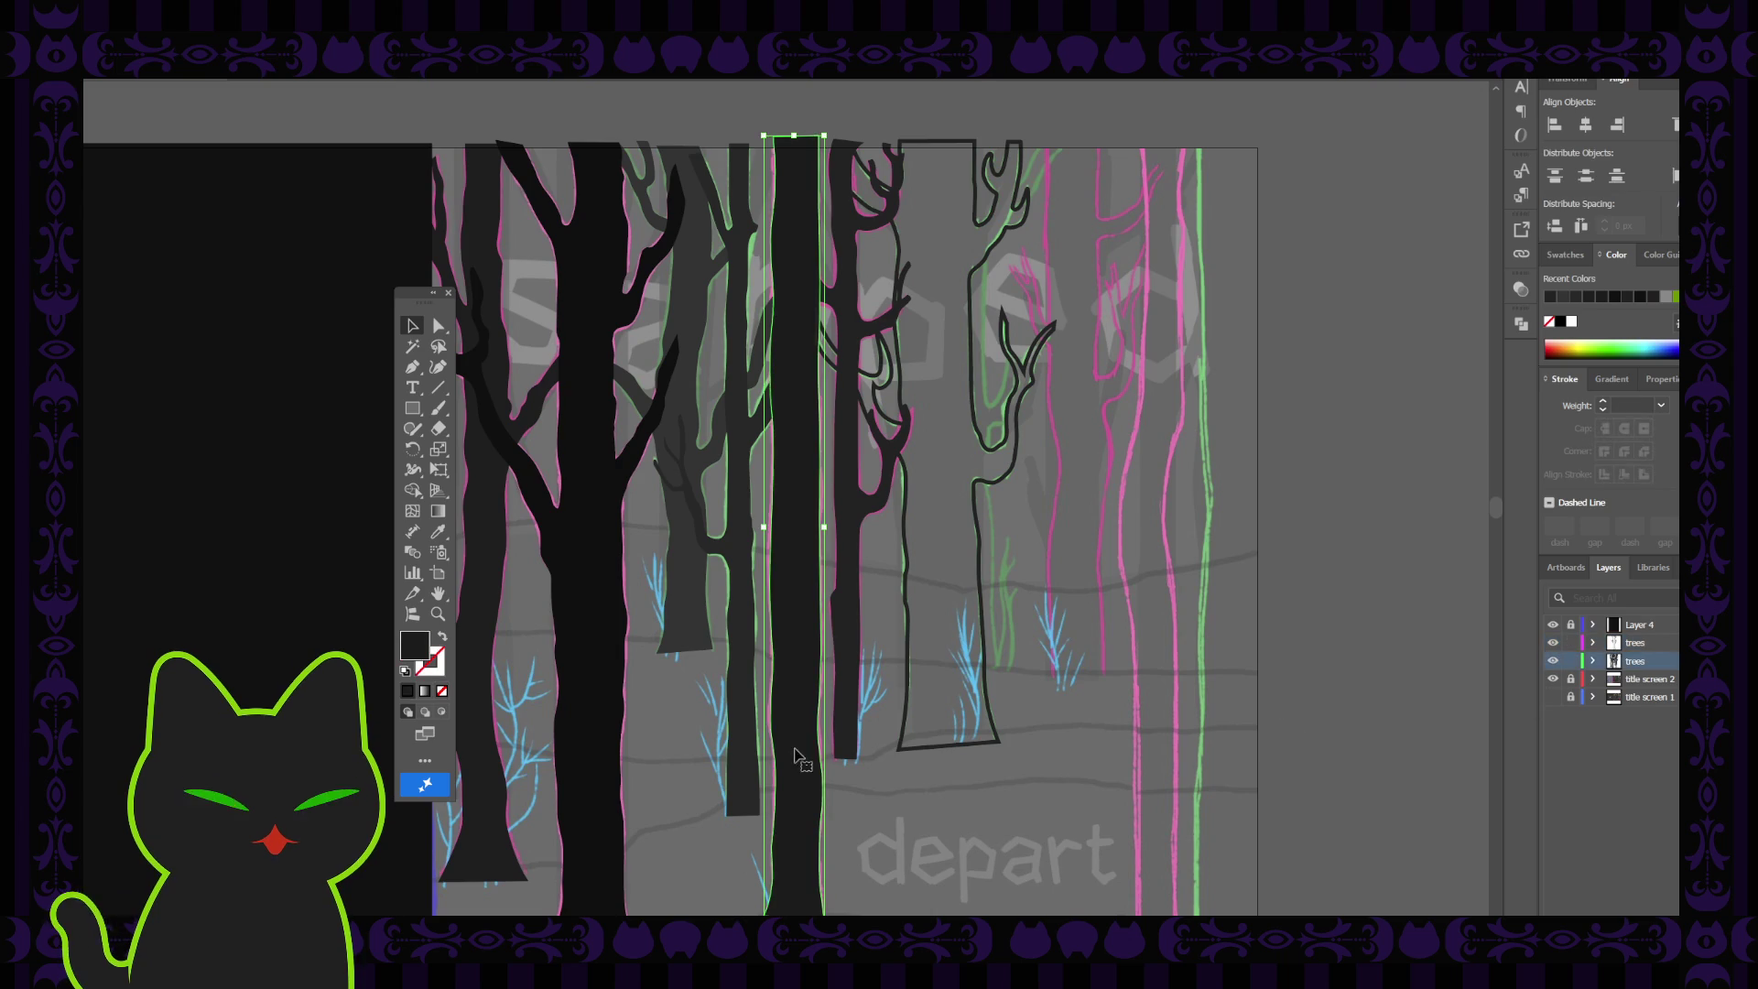
pyautogui.press('i')
pyautogui.click(611, 737)
pyautogui.click(412, 325)
pyautogui.click(918, 738)
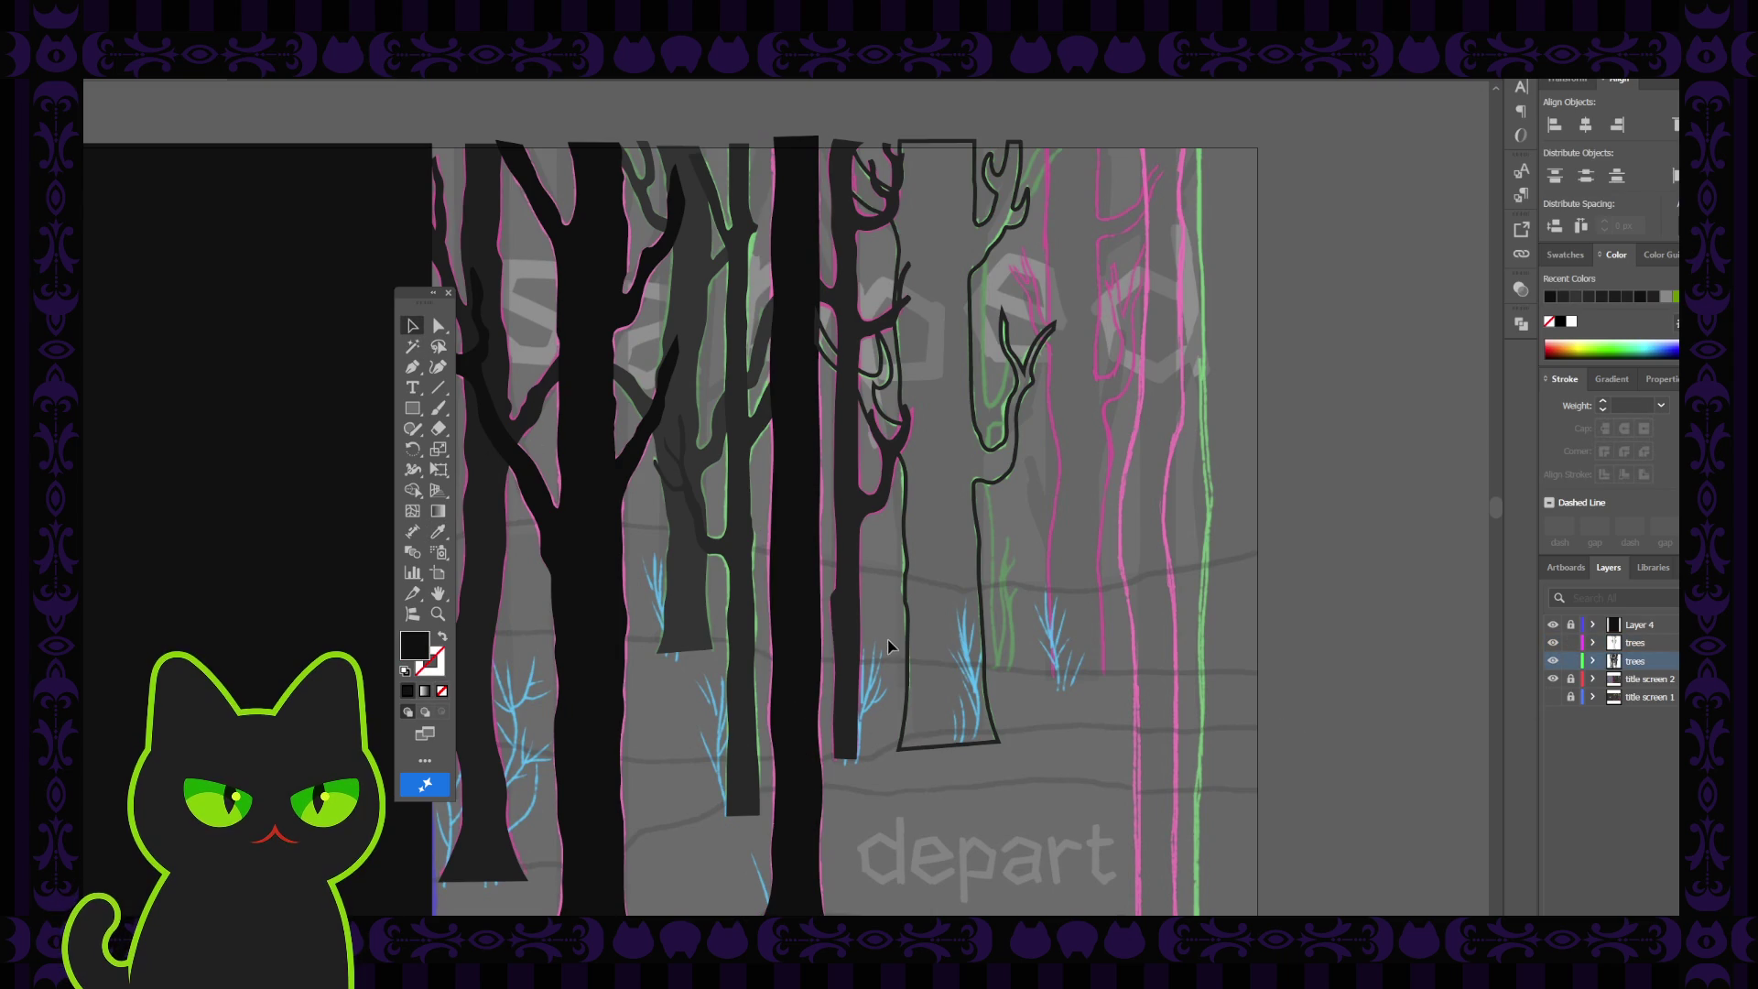
# Fill the outlined middle tree with a dark trunk's colour using the eyedropper
pyautogui.click(743, 728)
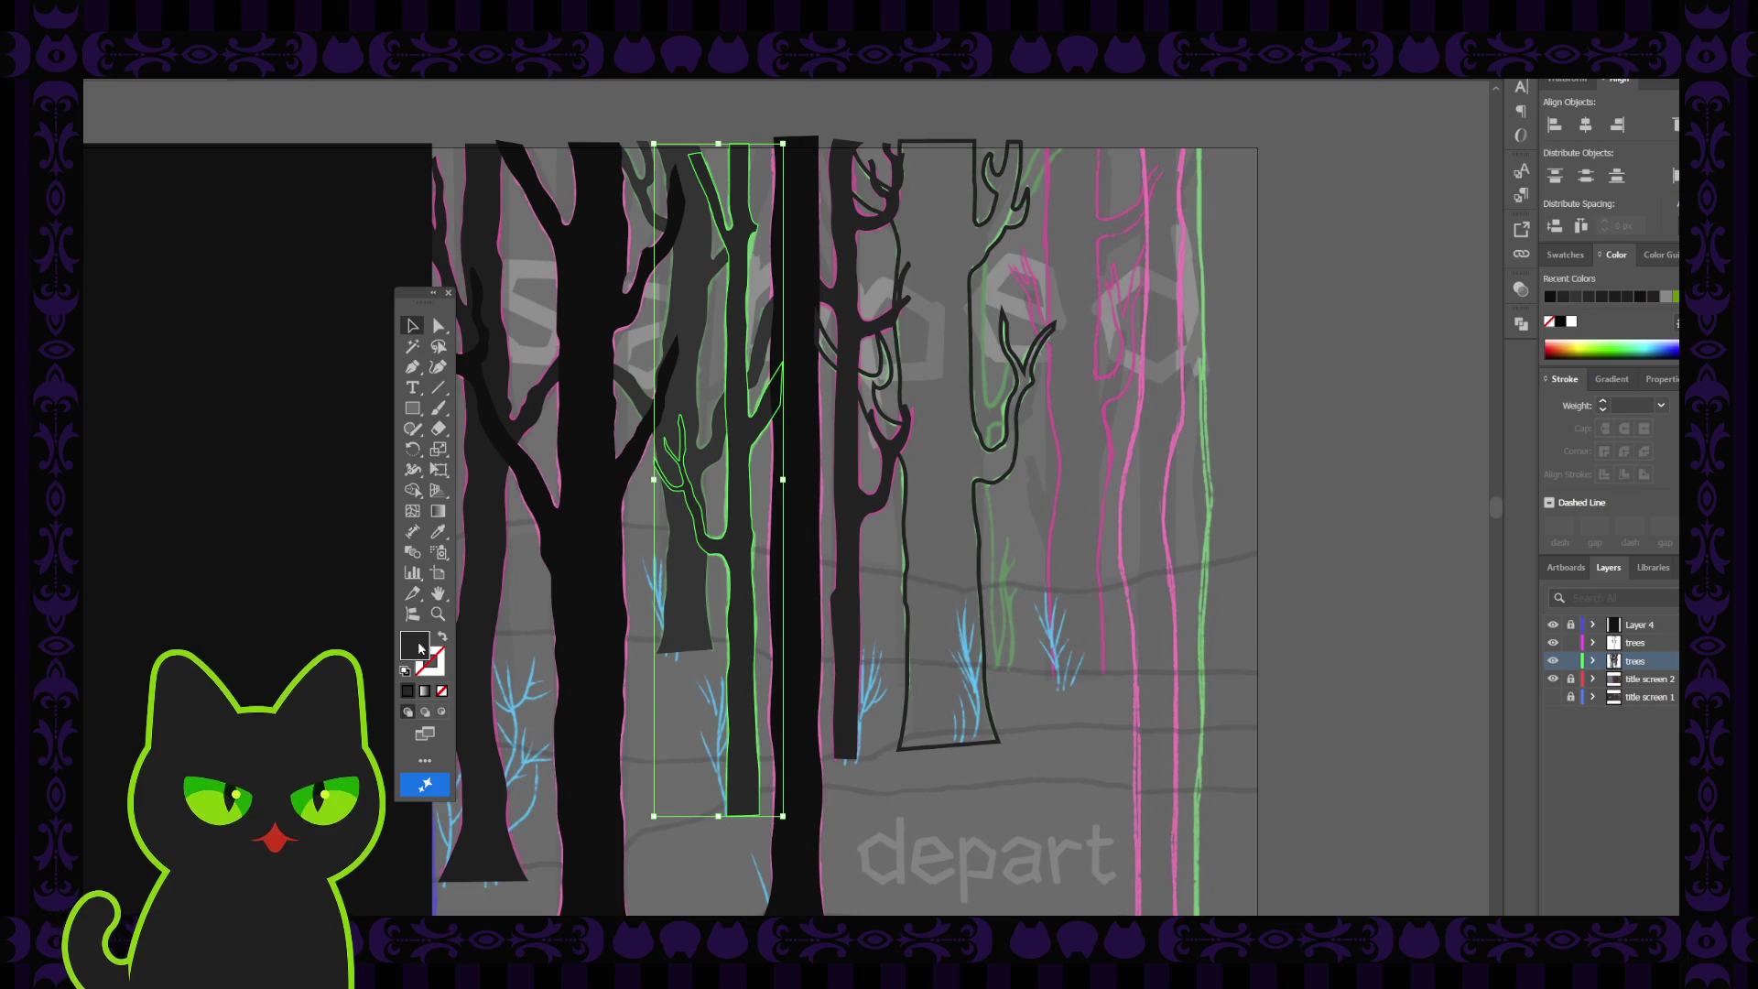
pyautogui.click(1299, 433)
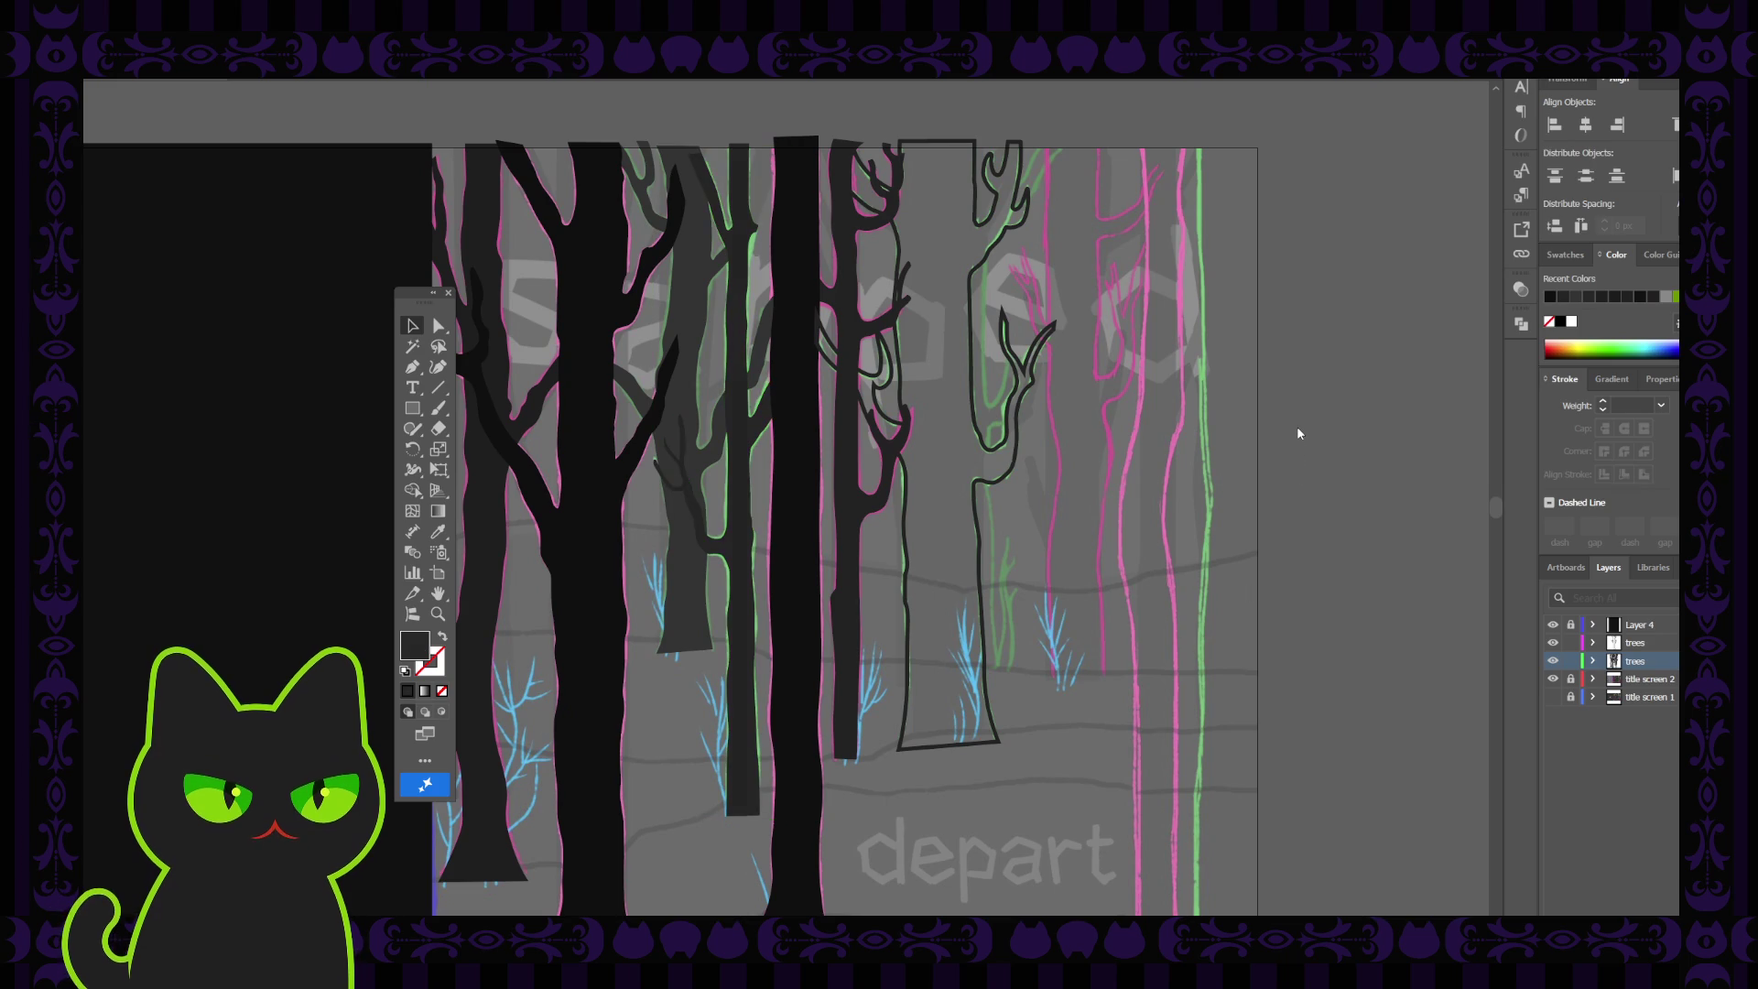
pyautogui.hotkey('ctrl', 'z')
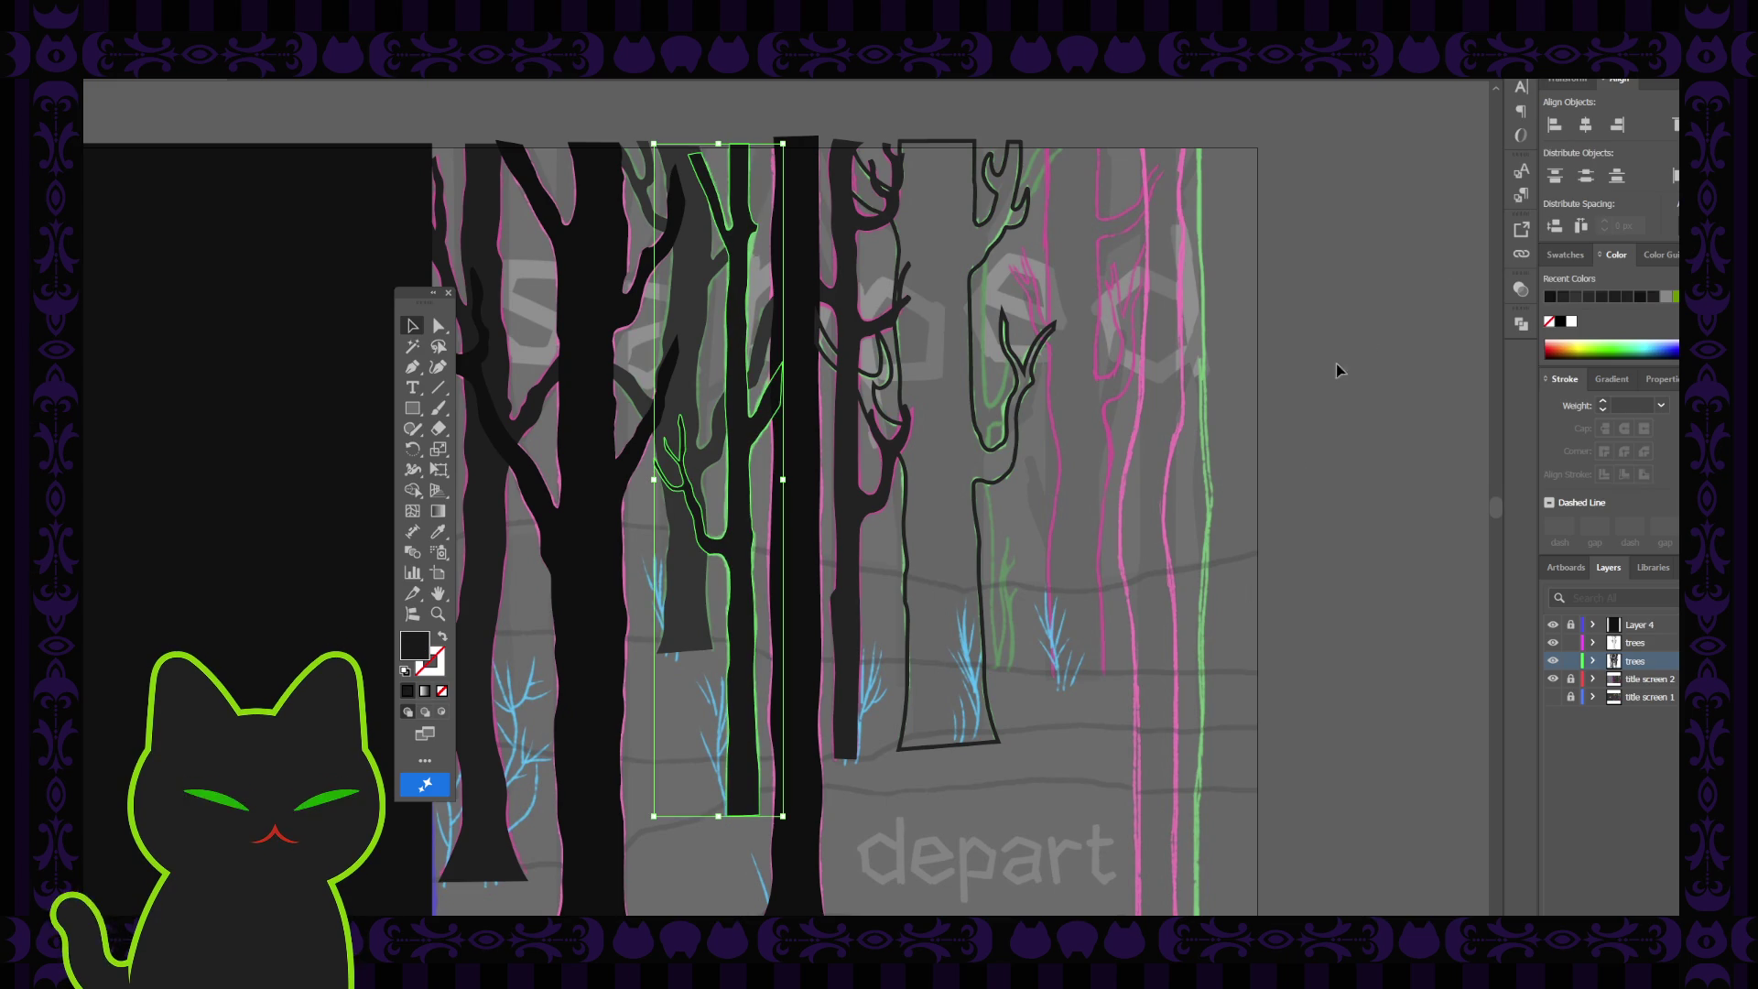
pyautogui.click(1040, 573)
pyautogui.click(973, 561)
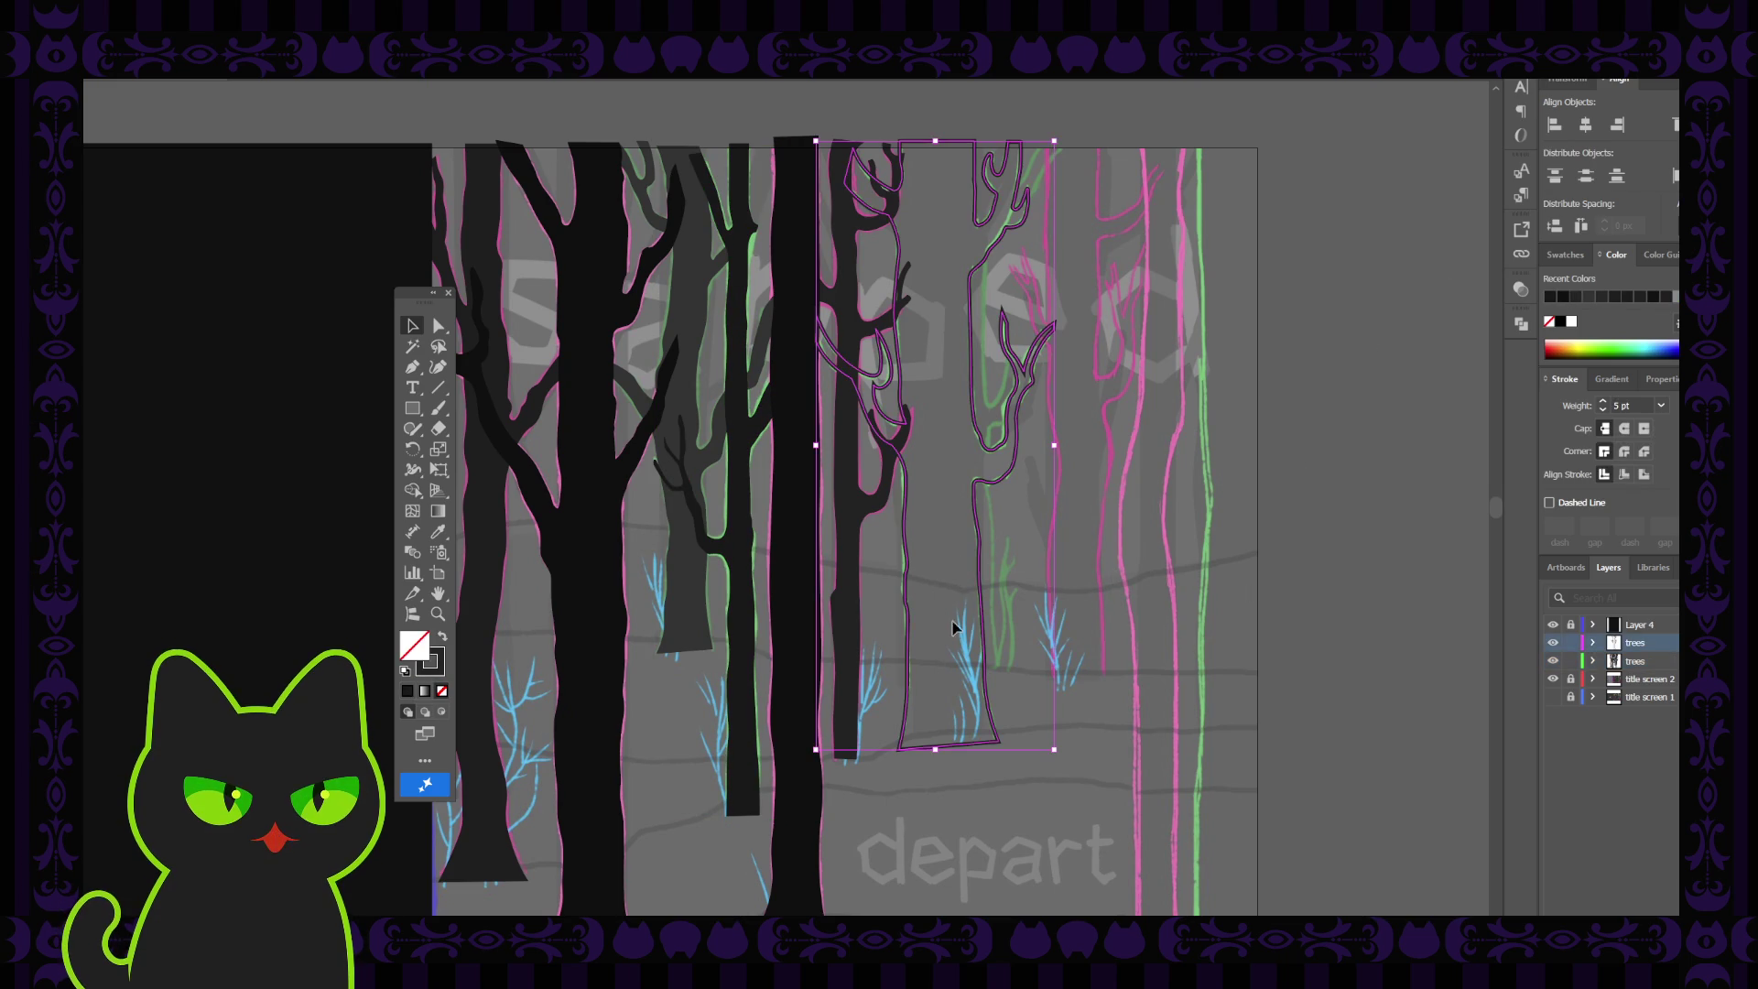
pyautogui.press('i')
pyautogui.click(761, 625)
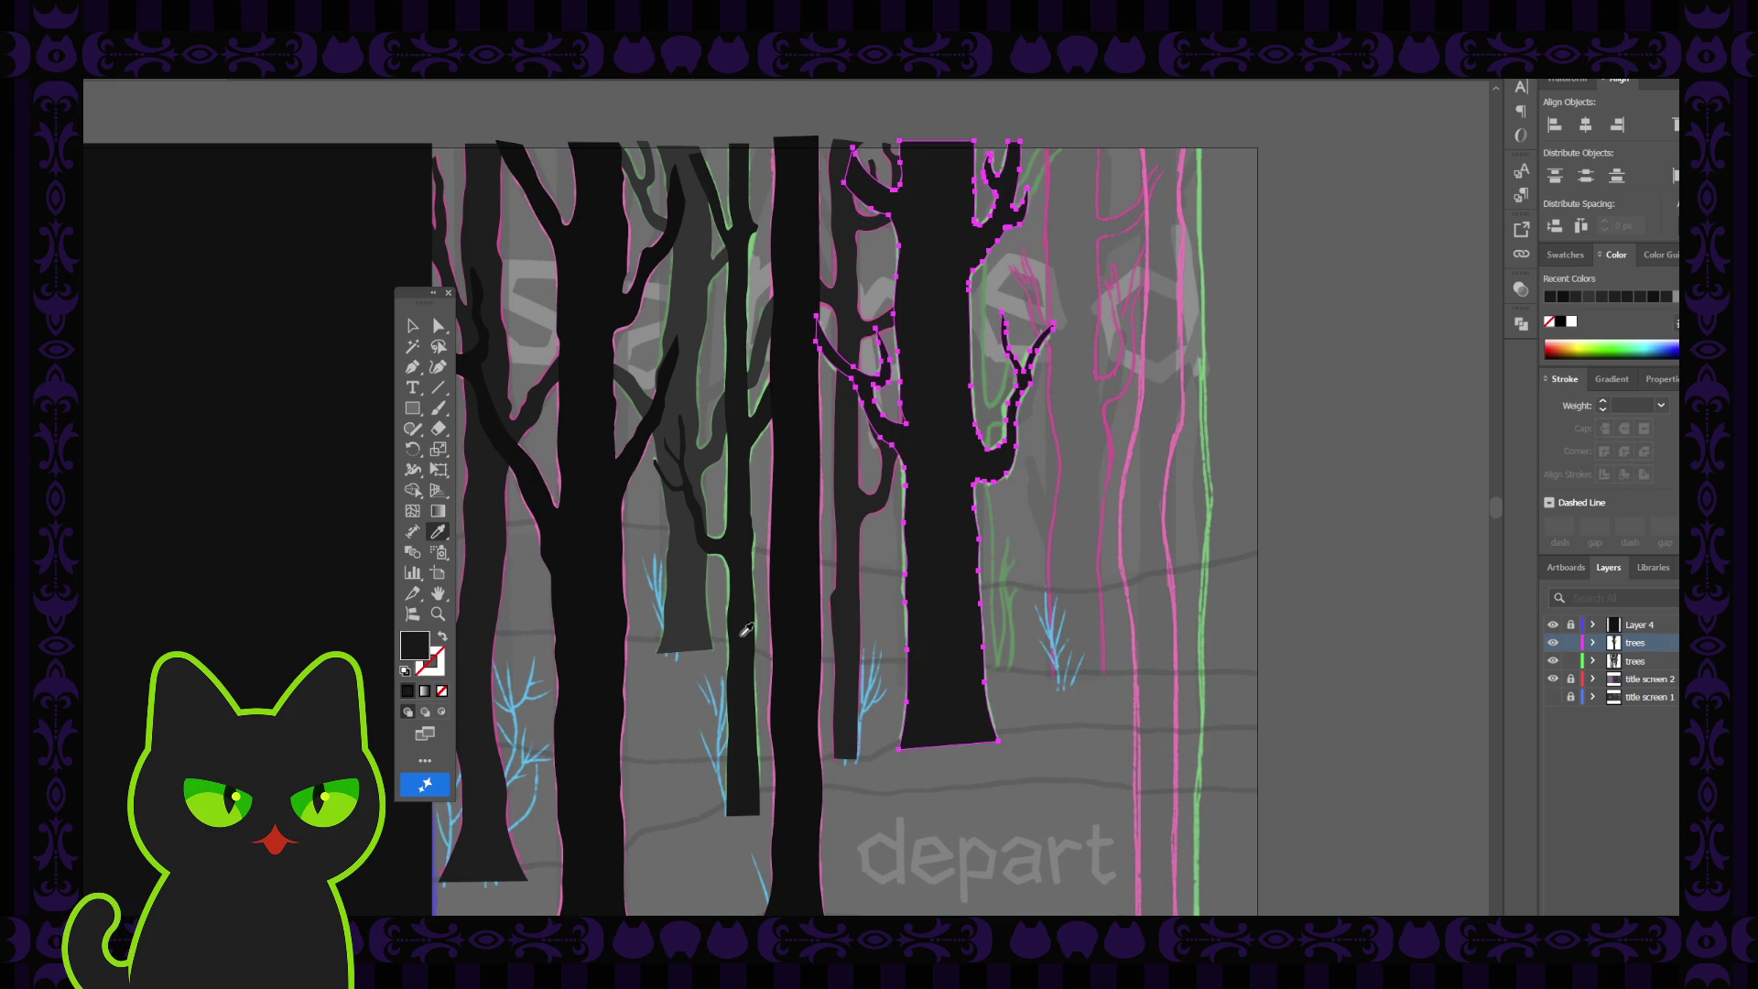
pyautogui.click(412, 326)
pyautogui.click(852, 531)
pyautogui.click(916, 520)
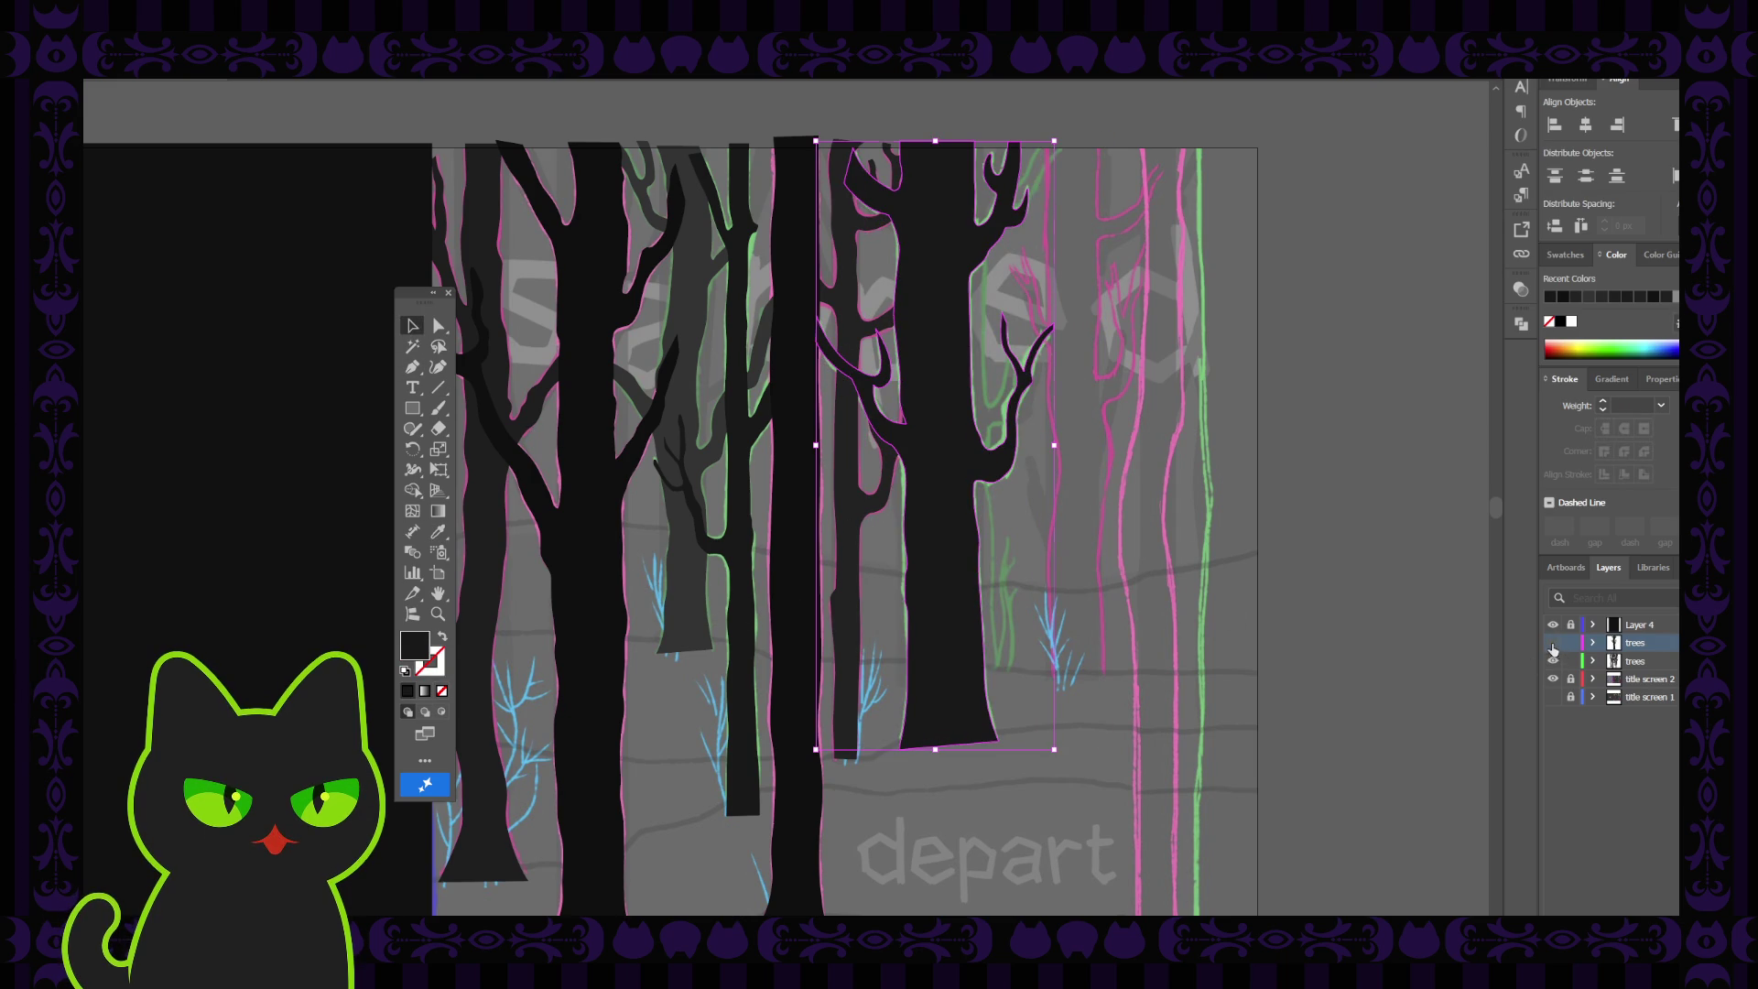
# Move the filled tree from the upper trees layer onto the lower trees layer
pyautogui.click(1553, 642)
pyautogui.click(1553, 660)
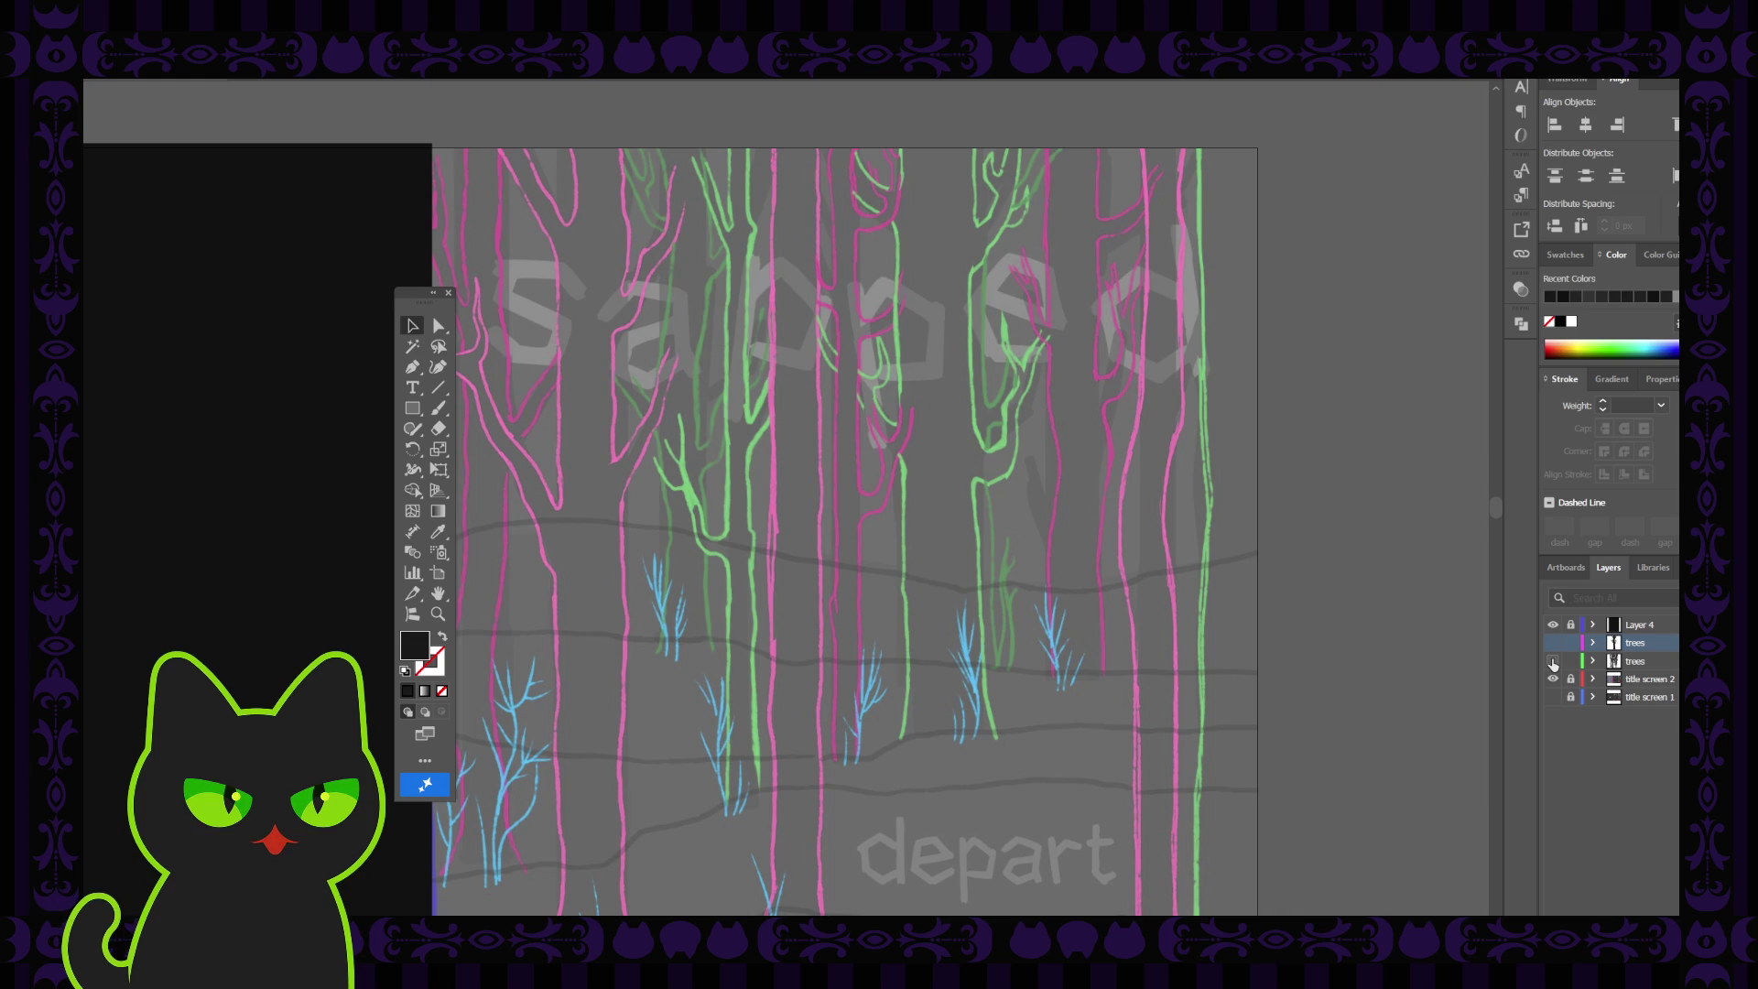
pyautogui.click(1553, 662)
pyautogui.click(1553, 642)
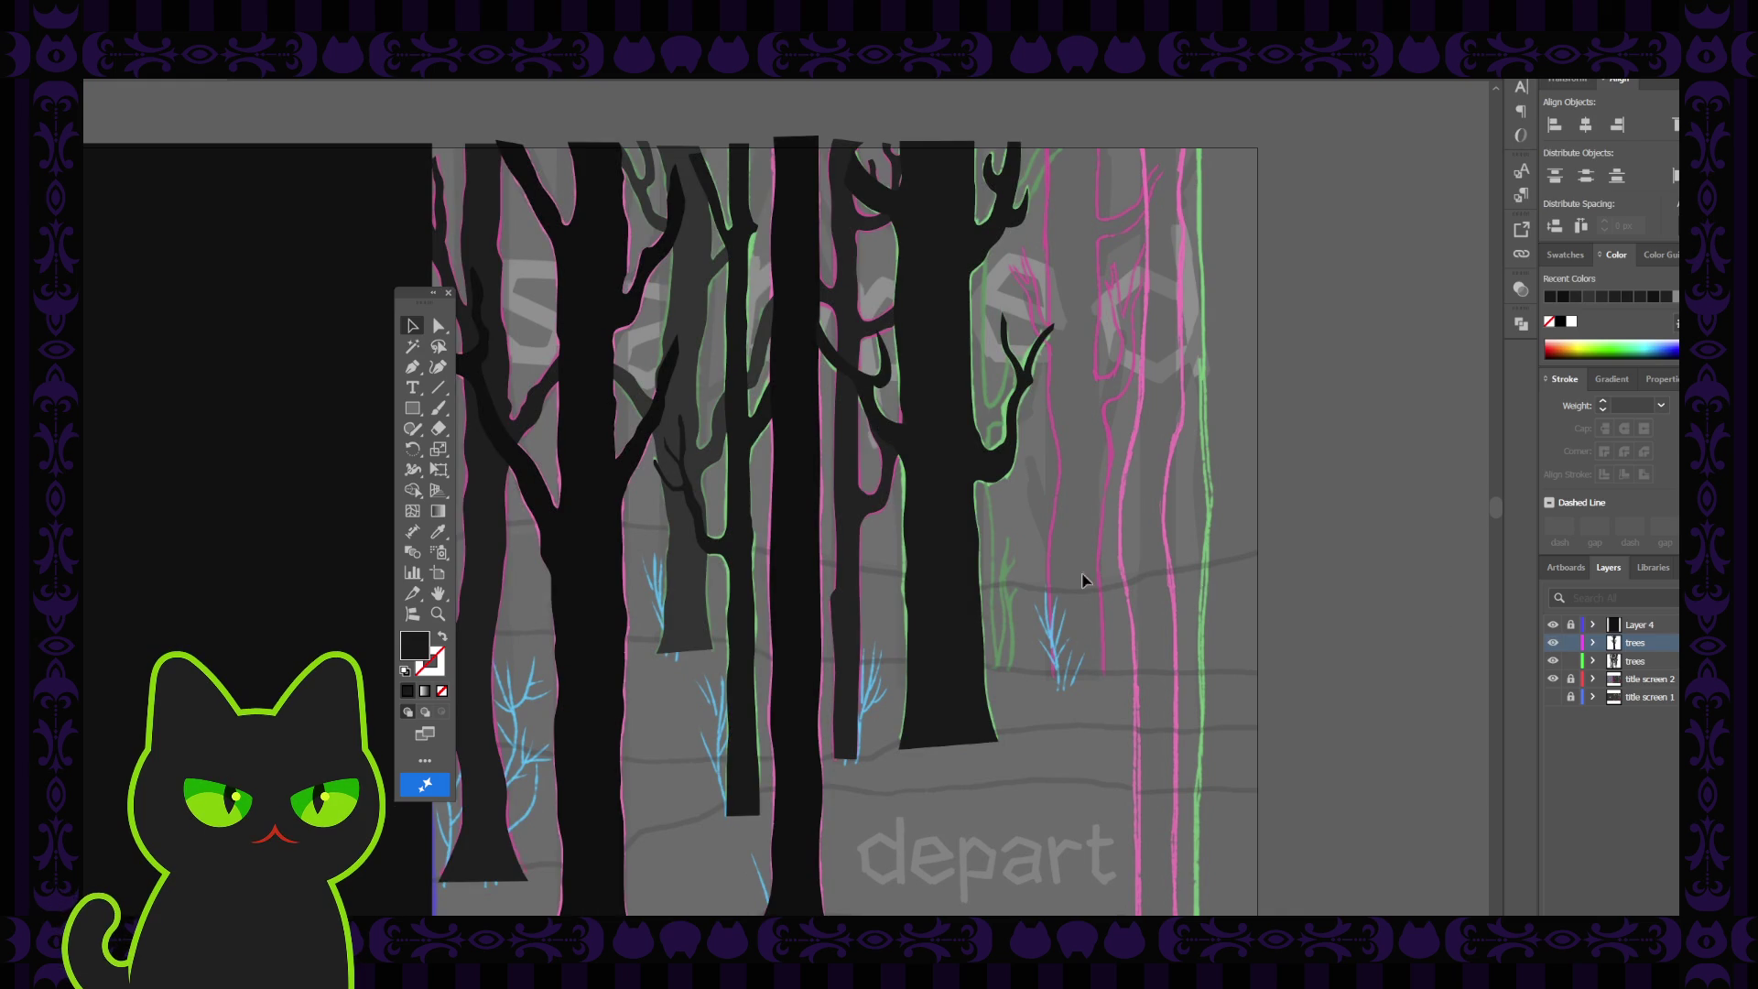
pyautogui.click(1671, 642)
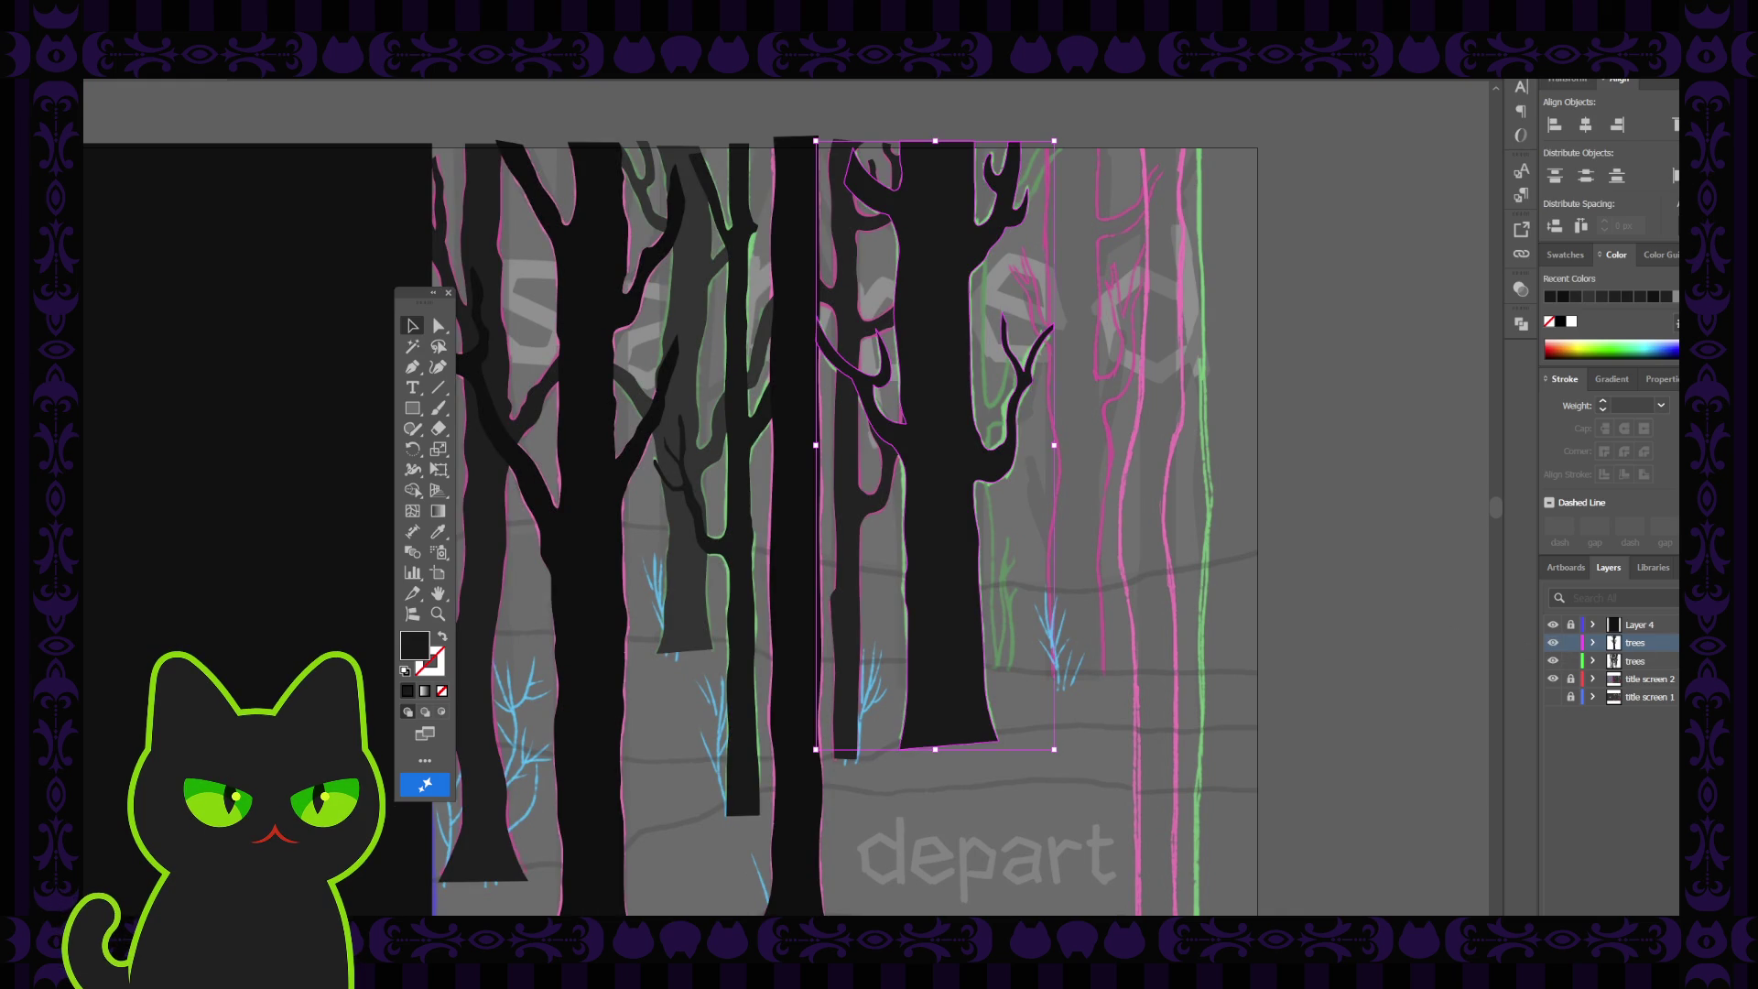
pyautogui.moveTo(1672, 642); pyautogui.dragTo(1672, 660)
pyautogui.click(1139, 575)
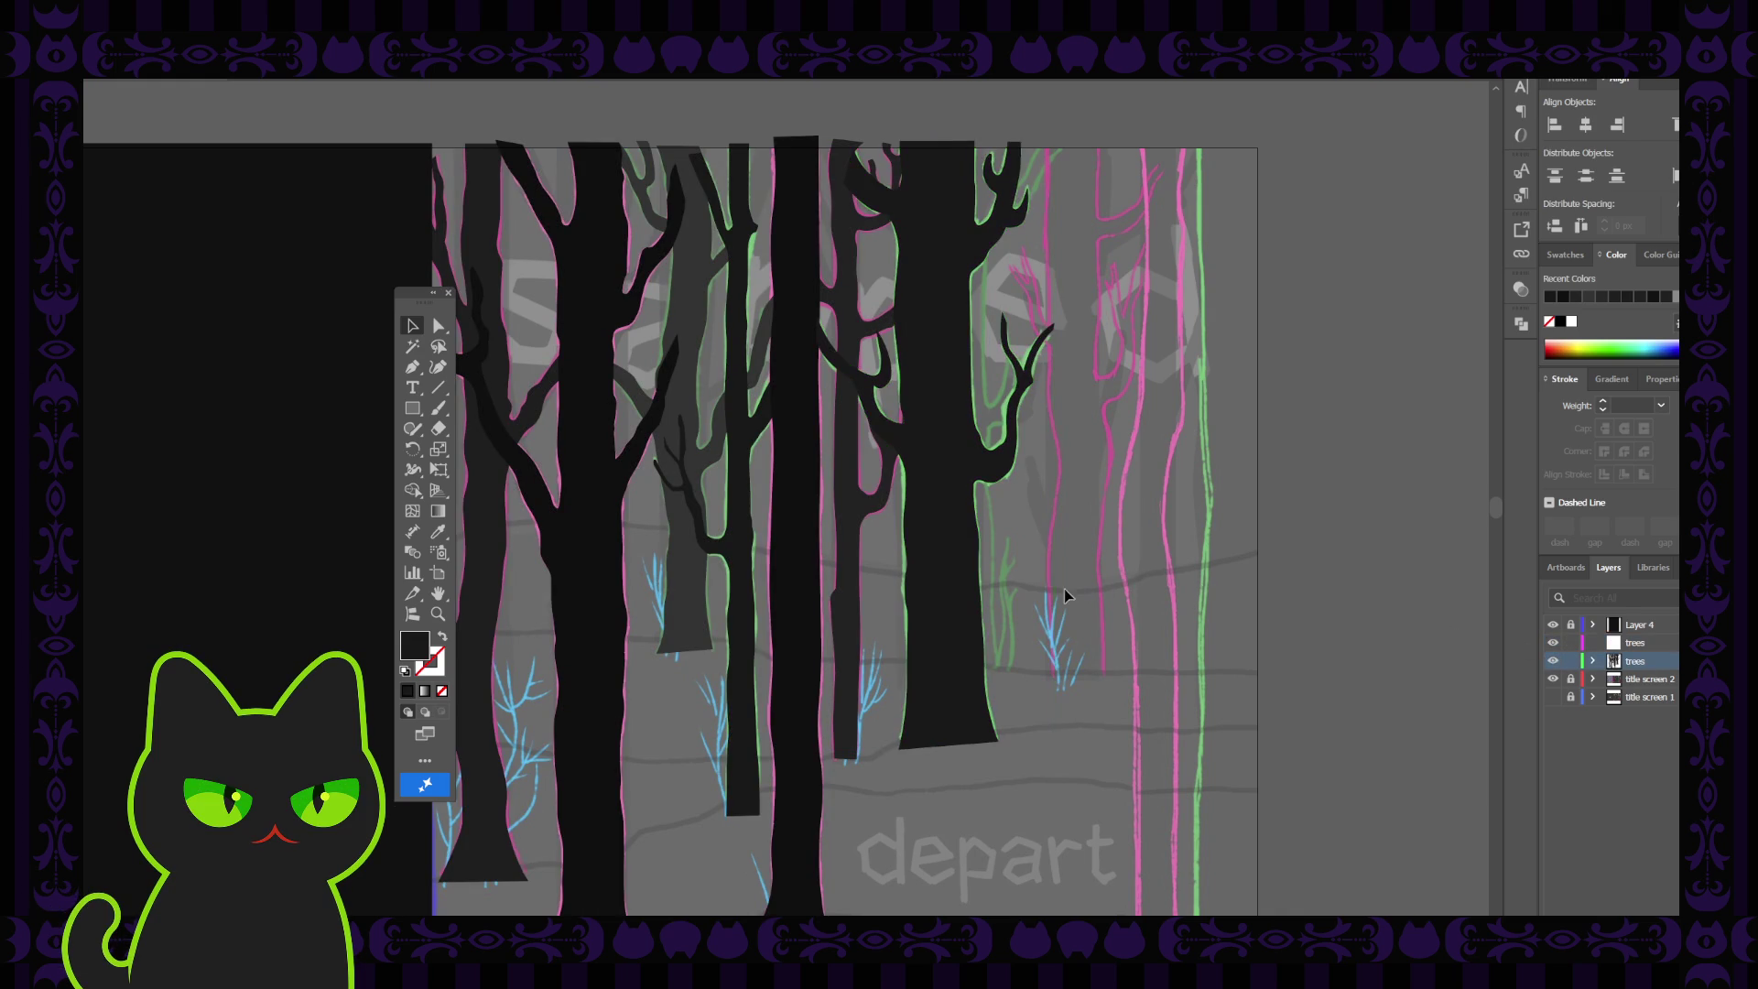
# Reselect the moved filled tree to confirm its placement, then deselect it
pyautogui.click(943, 572)
pyautogui.press('a')
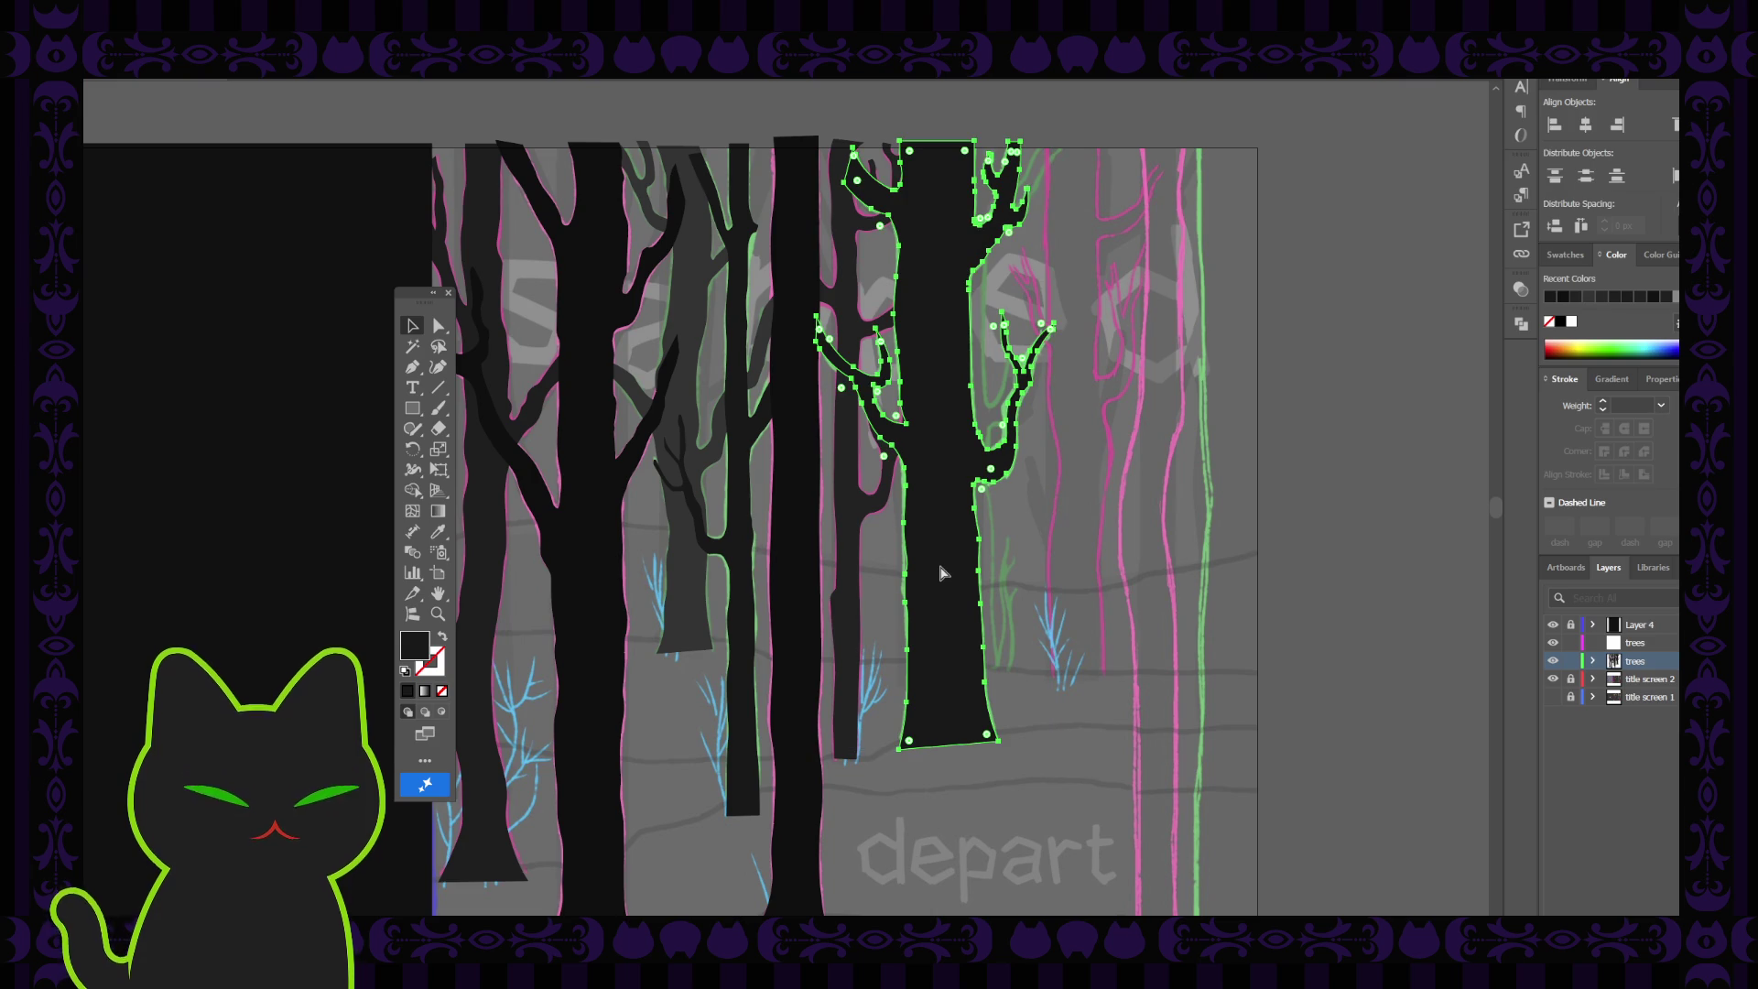
pyautogui.press('v')
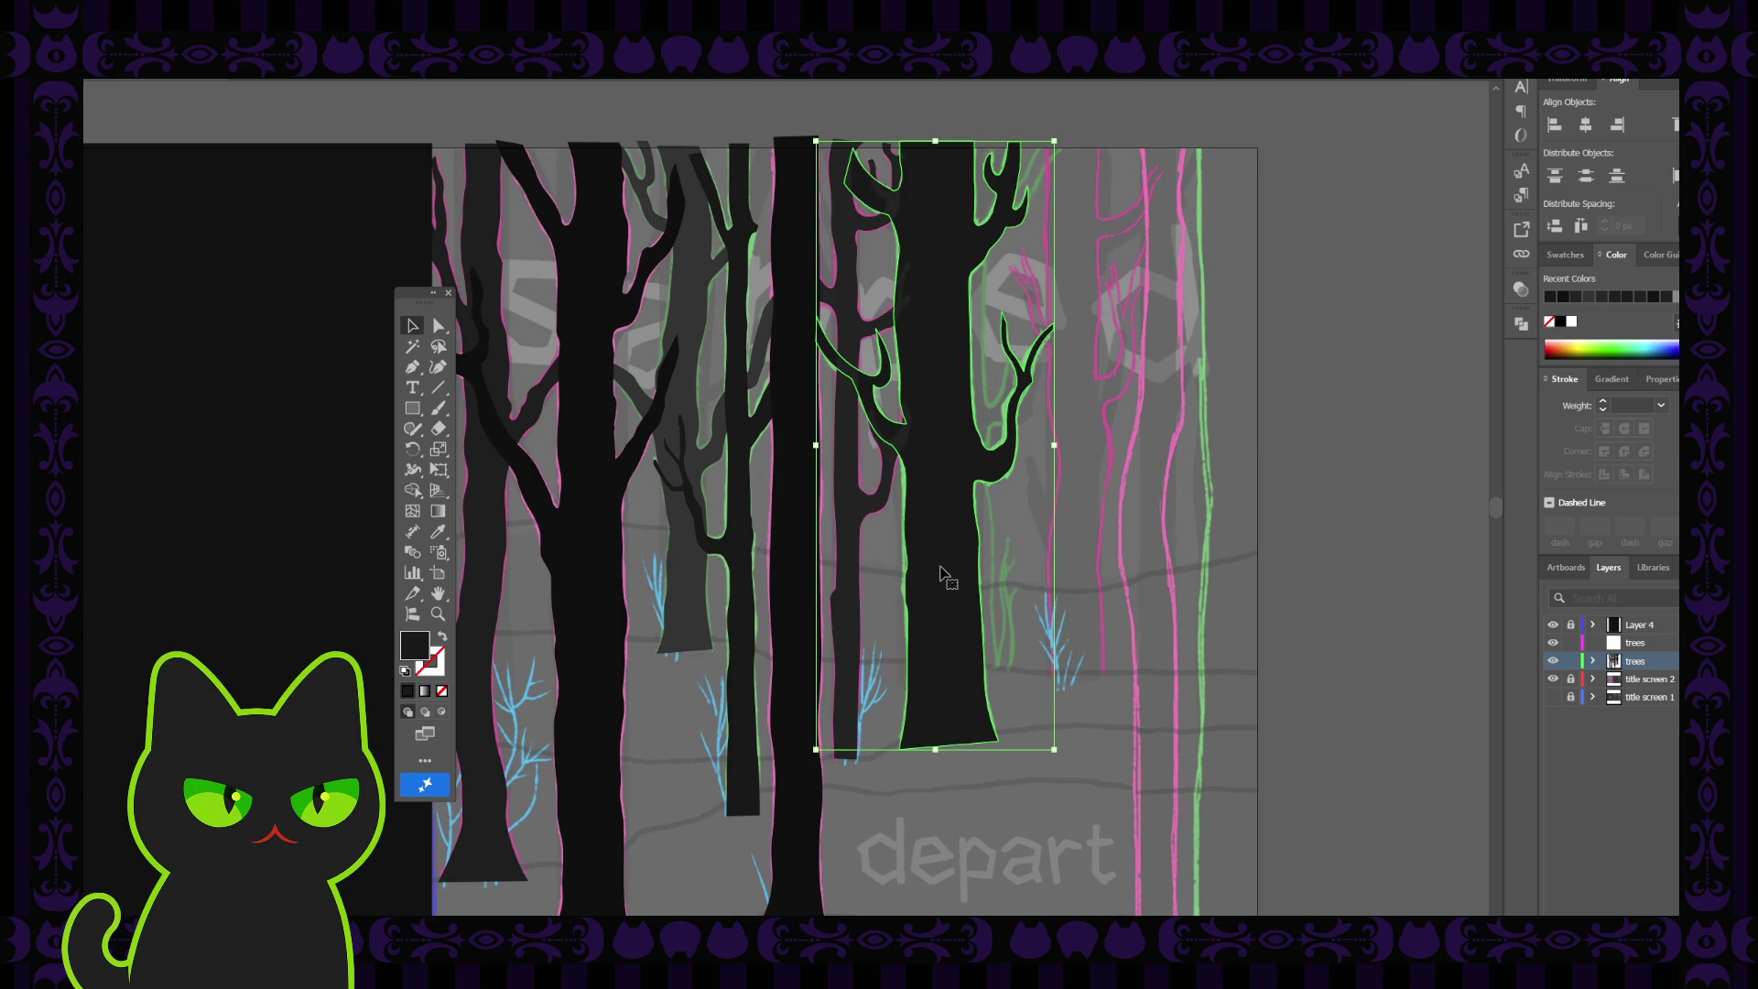
pyautogui.click(1081, 527)
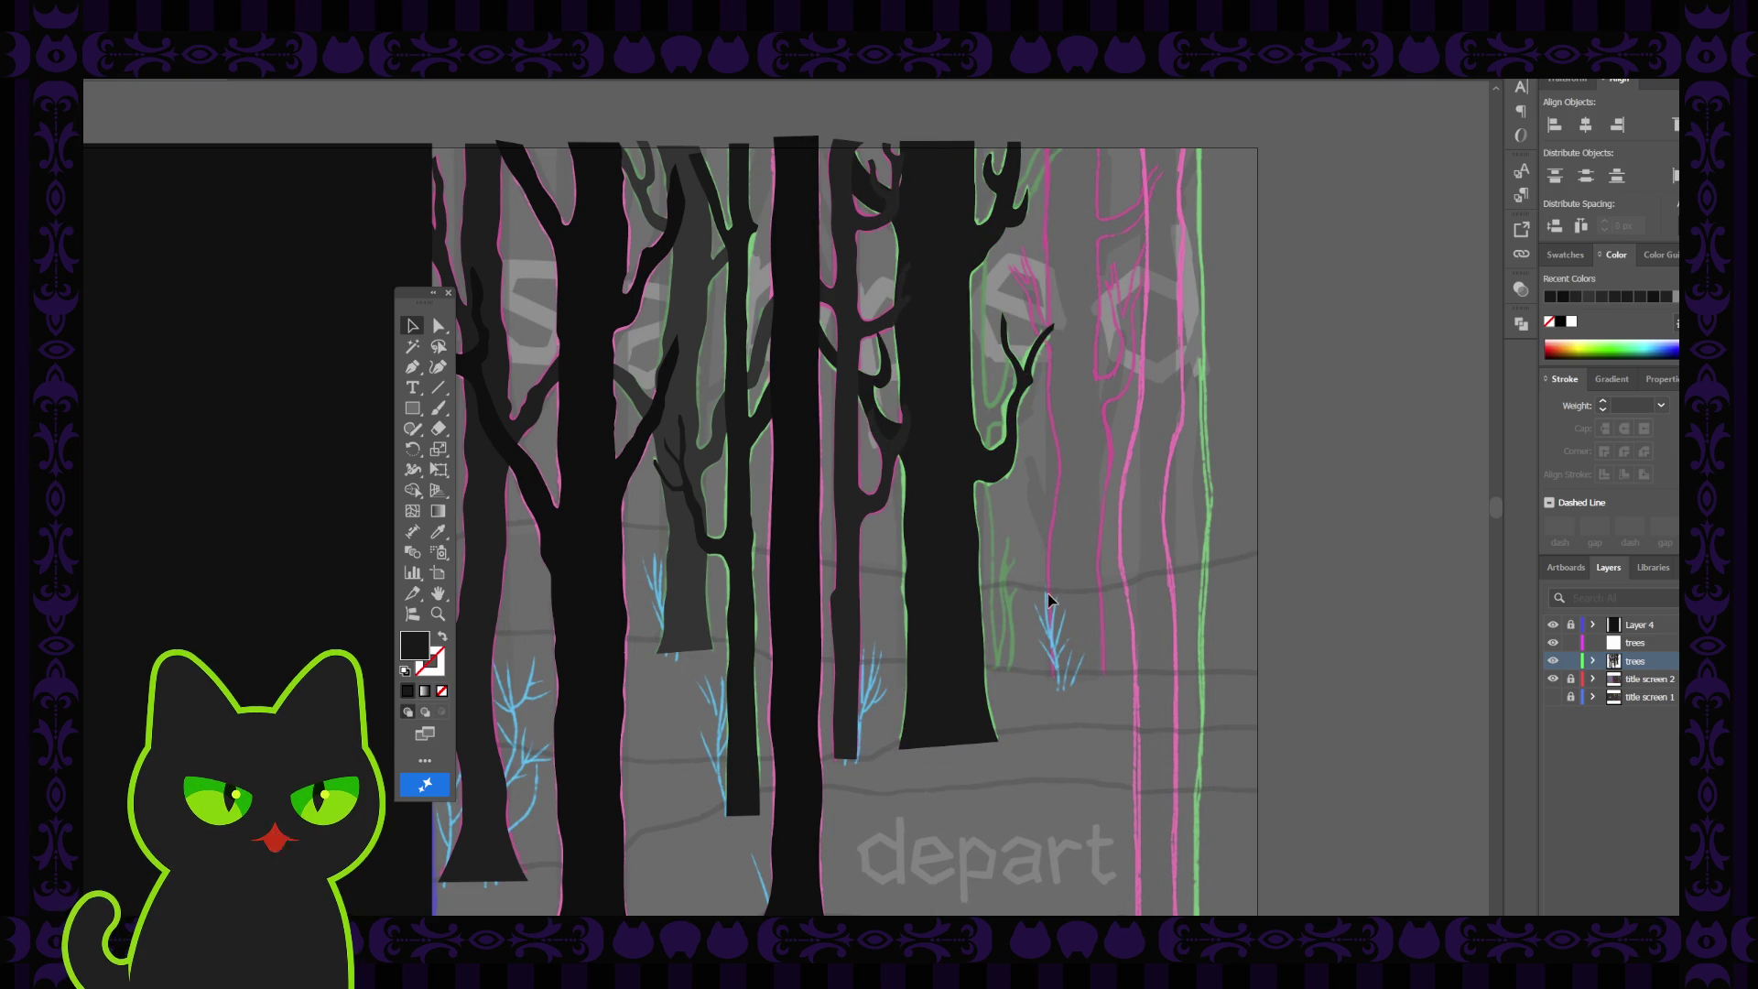
pyautogui.click(889, 383)
pyautogui.click(1029, 512)
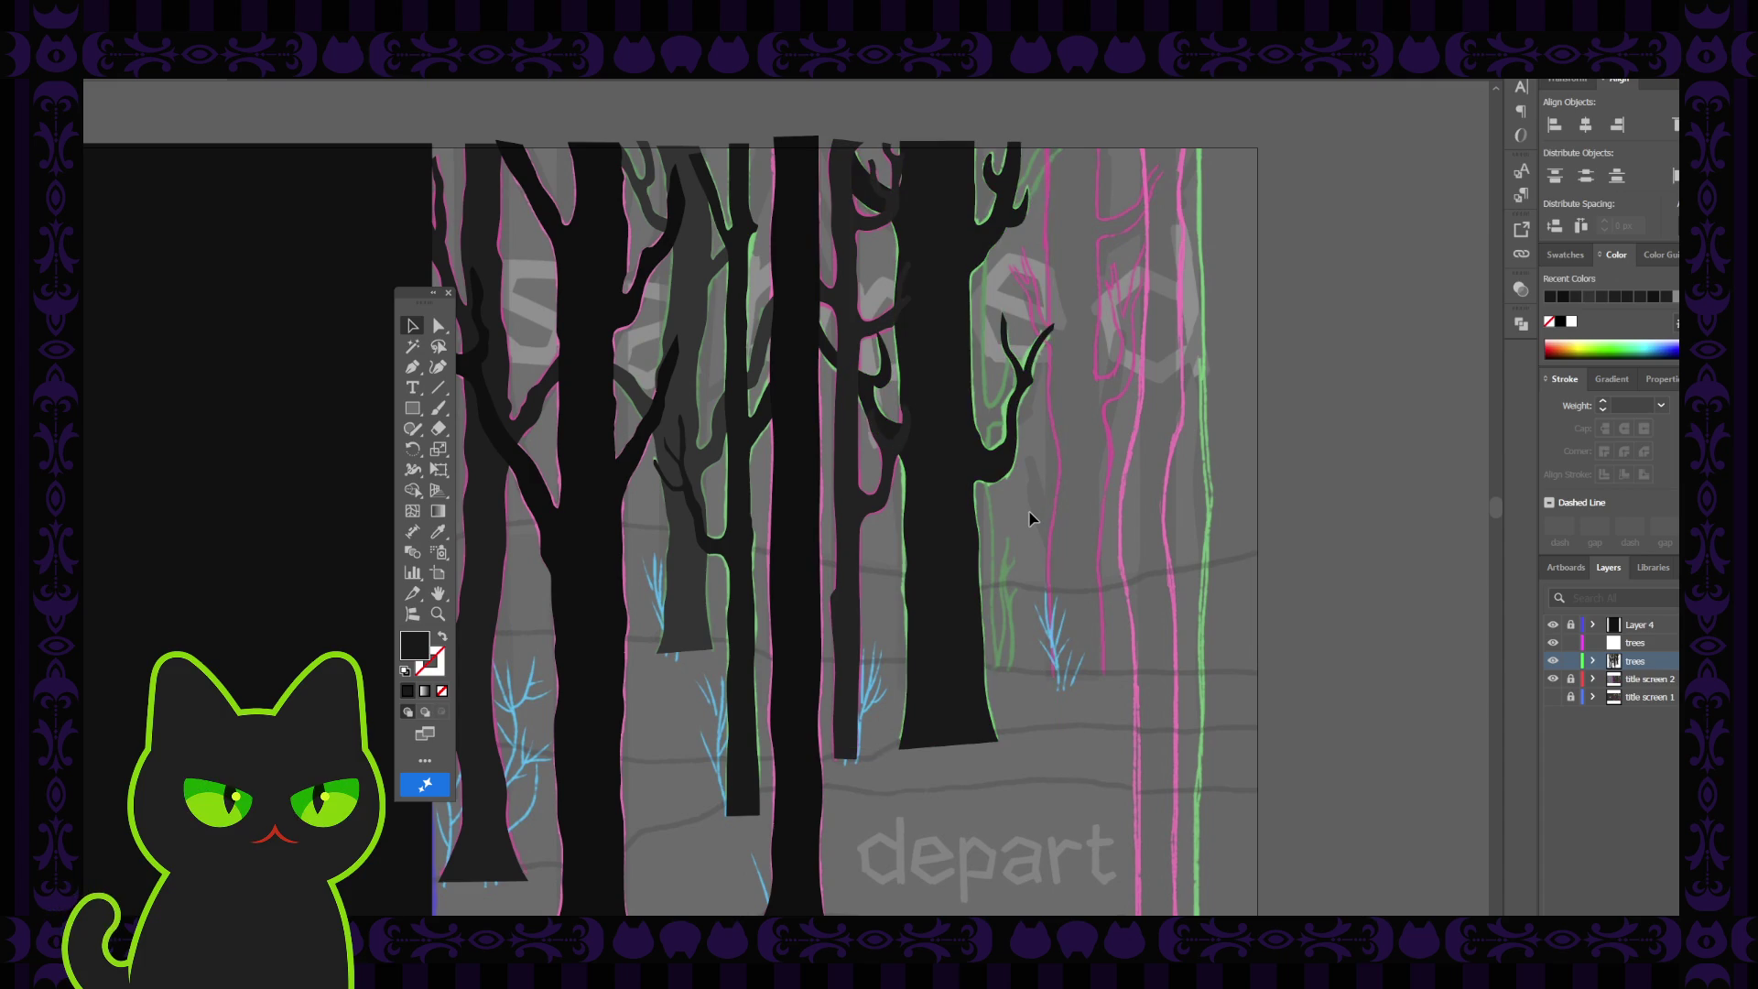
# Hide the black trunks layer, make the upper trees layer active, and zoom into the sketch
pyautogui.hotkey('ctrl', '-')
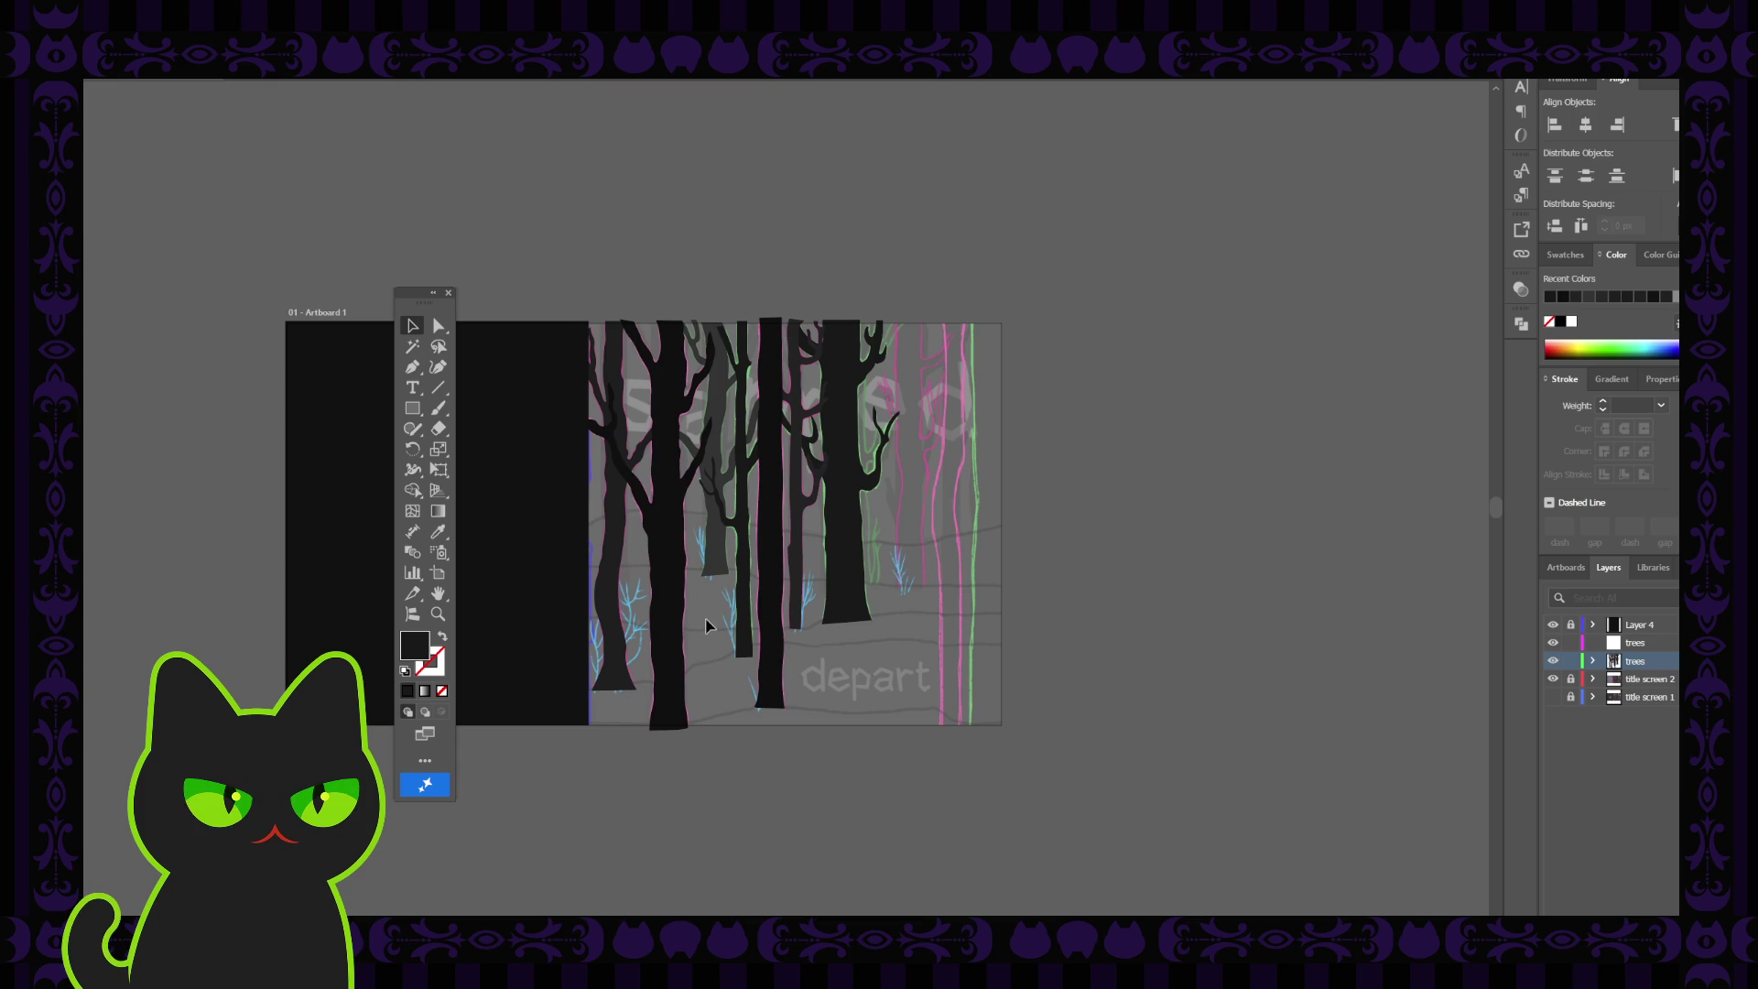
pyautogui.click(1554, 661)
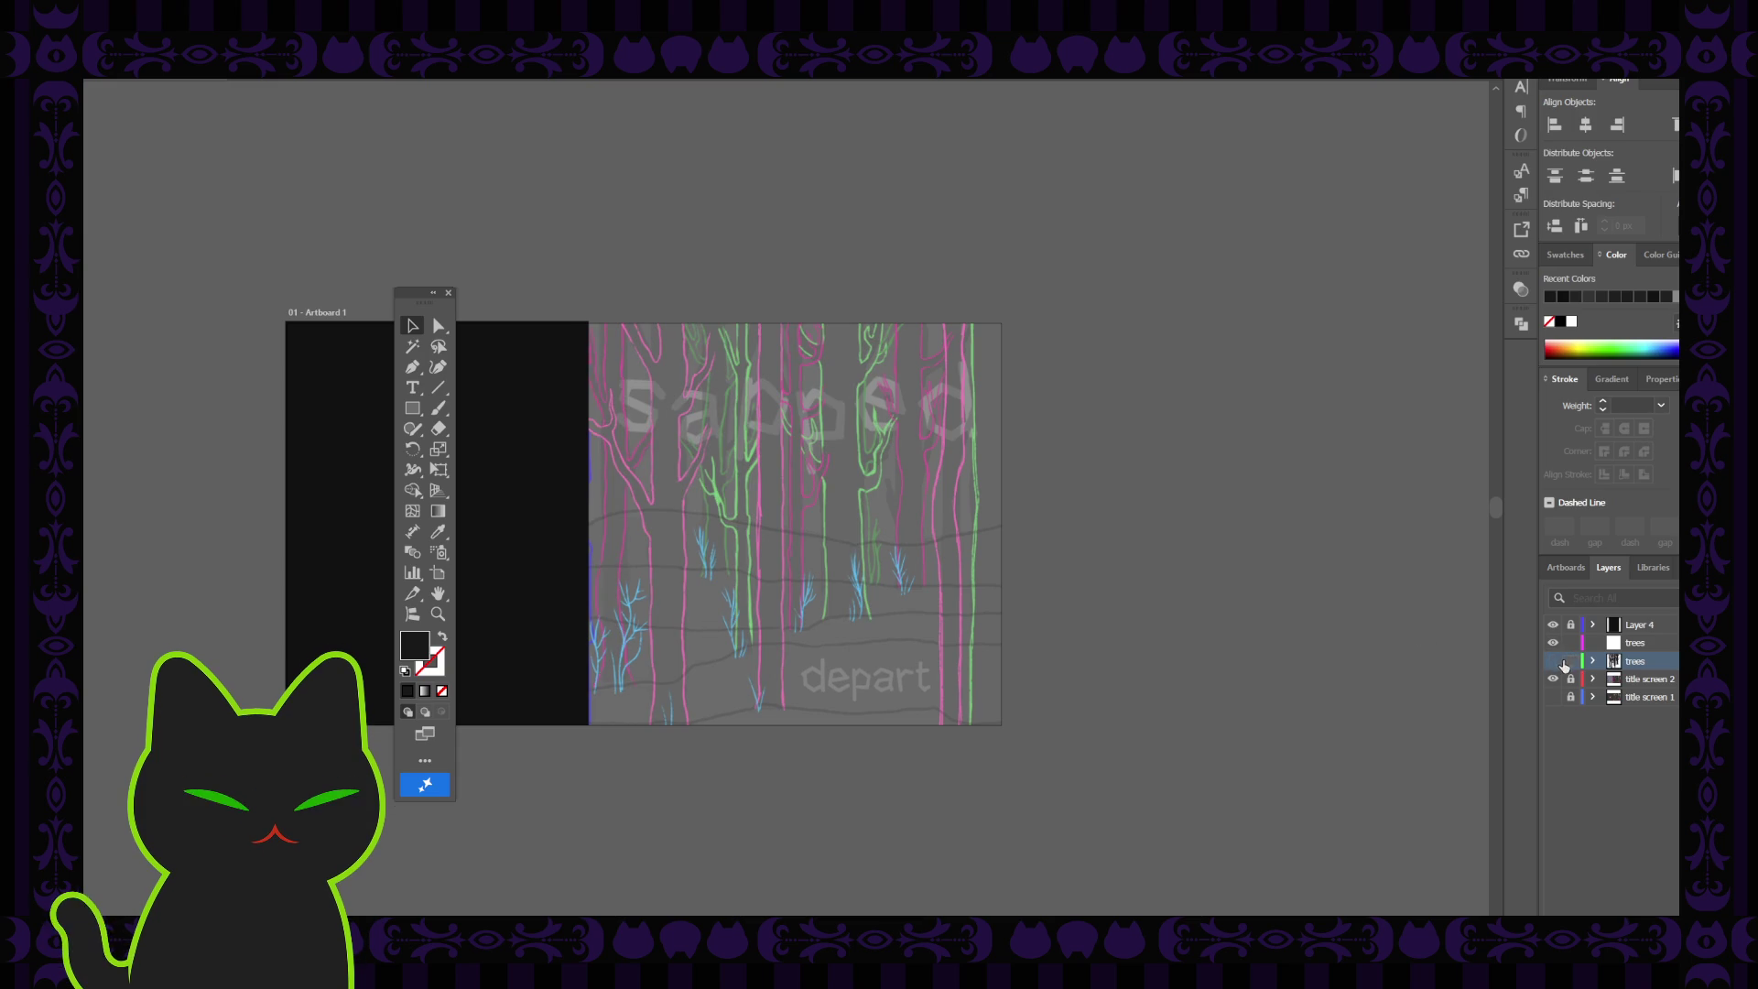
pyautogui.click(1542, 646)
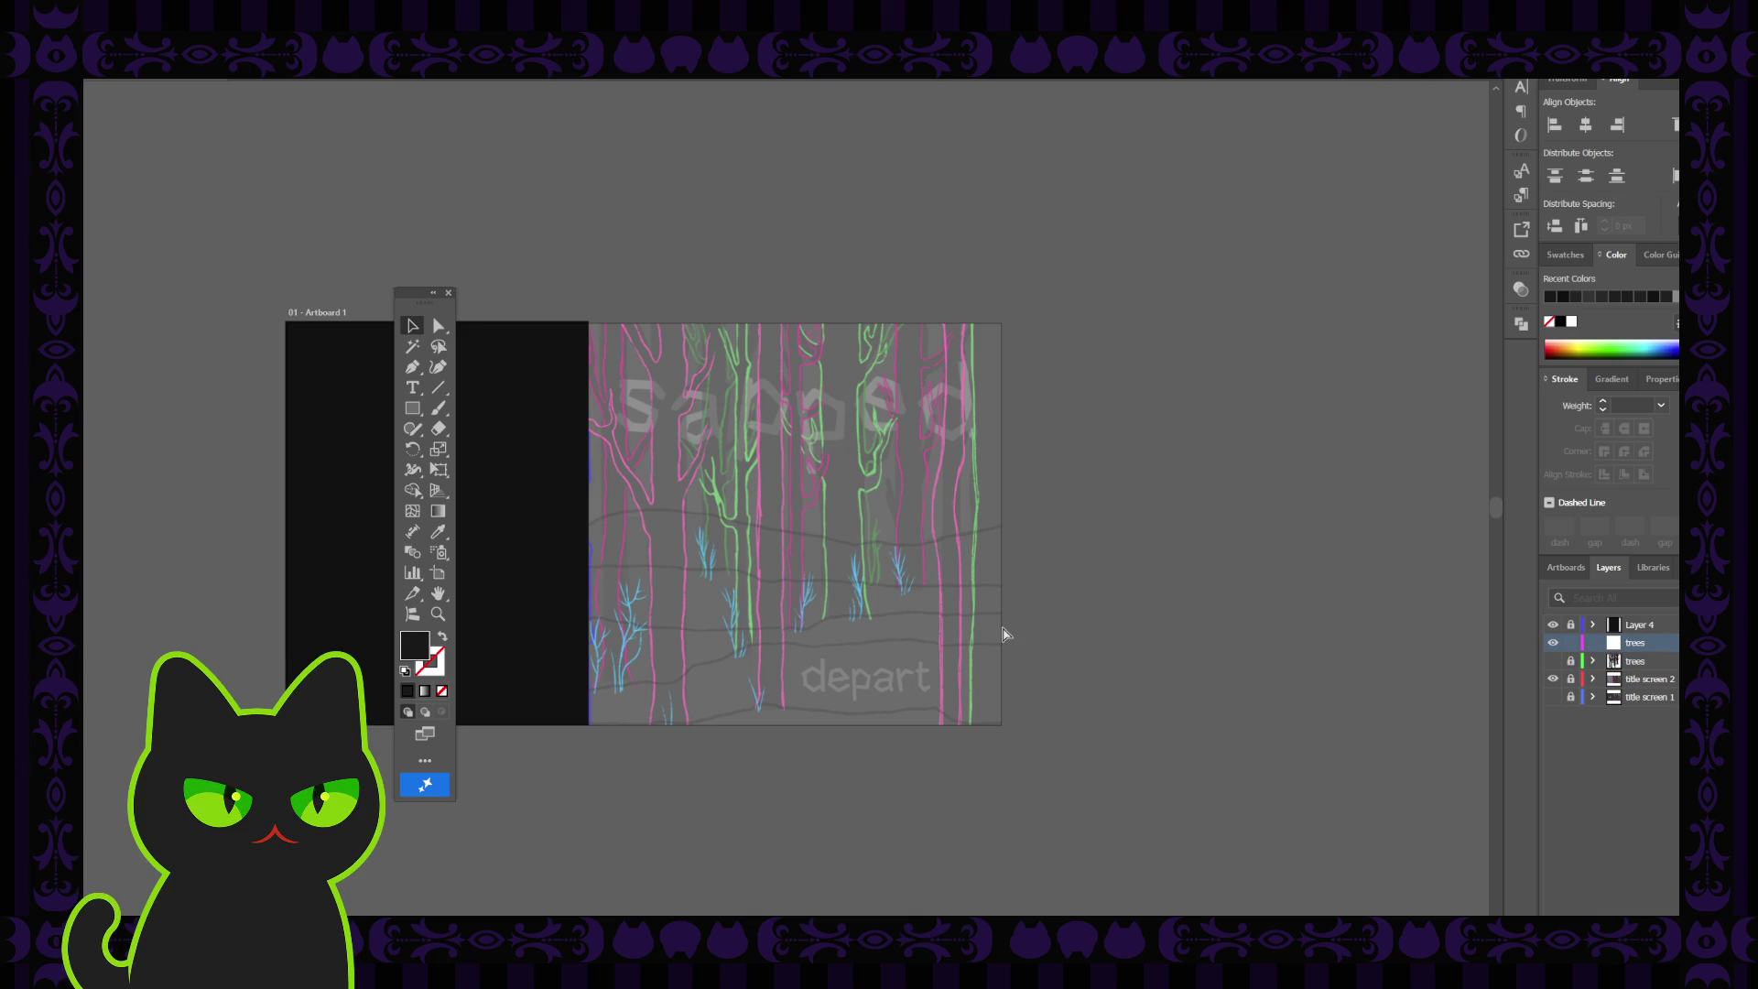
pyautogui.hotkey('ctrl', '+')
pyautogui.hotkey('ctrl', '+')
pyautogui.press('space')
pyautogui.moveTo(1095, 407); pyautogui.dragTo(934, 437)
pyautogui.moveTo(814, 631); pyautogui.dragTo(817, 614)
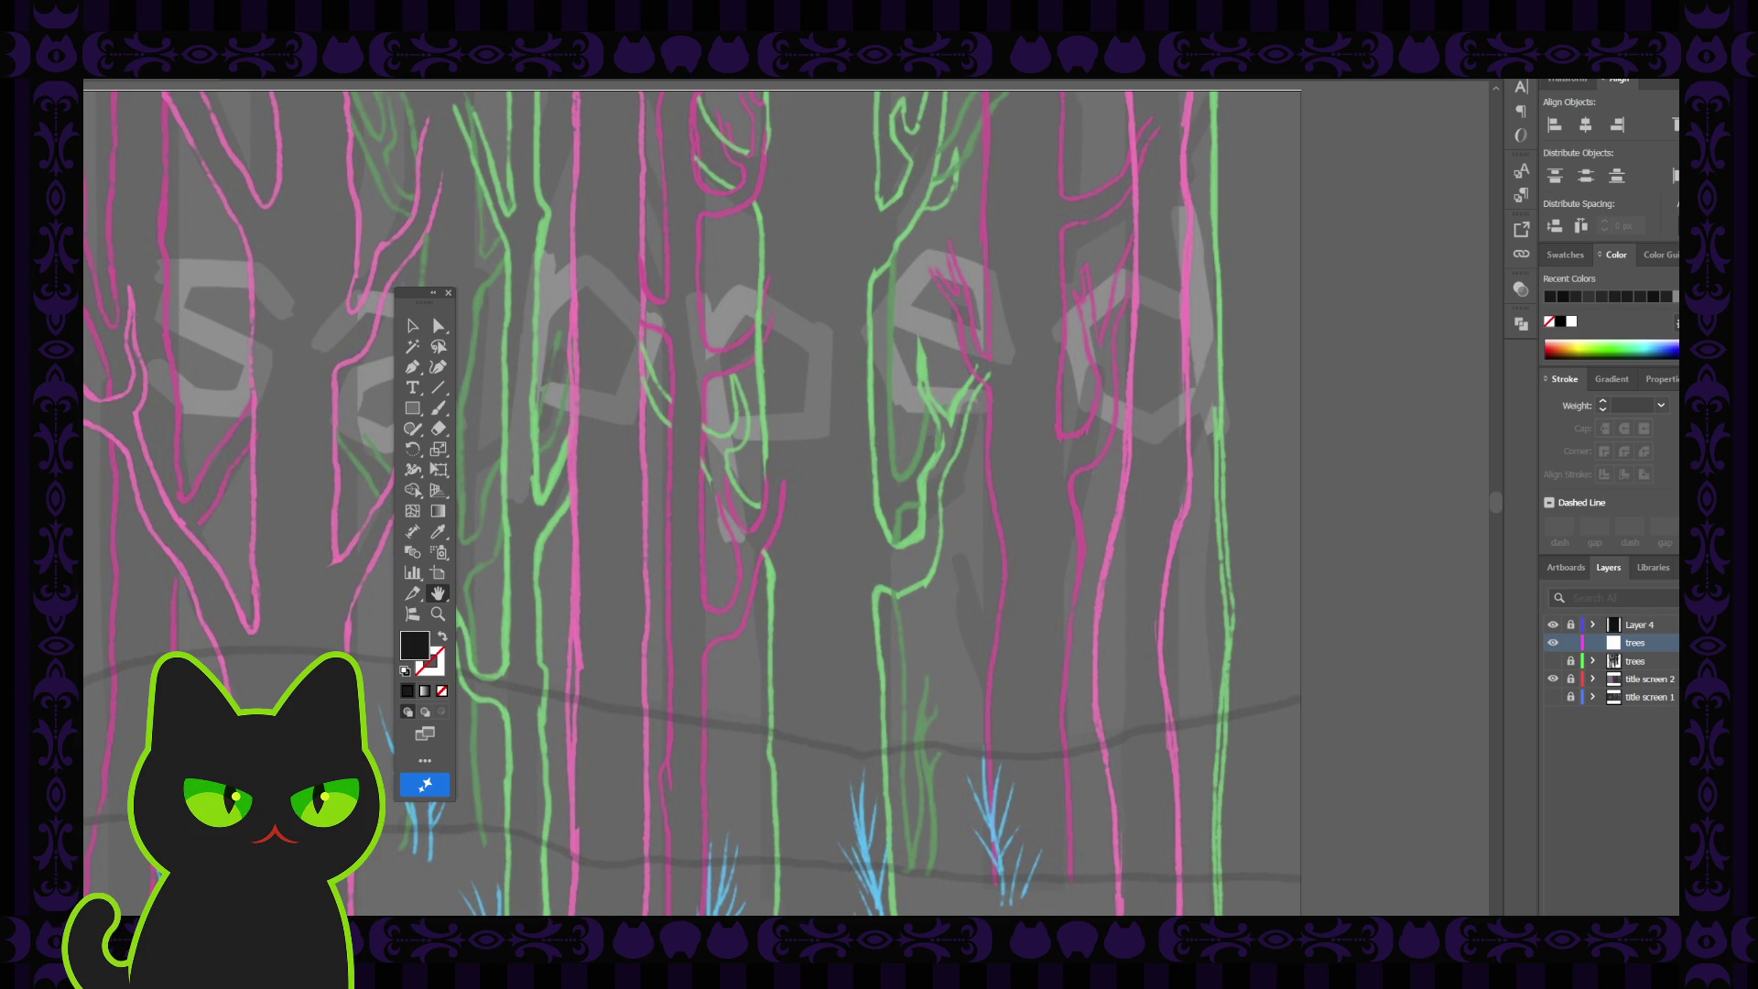
pyautogui.moveTo(784, 622); pyautogui.dragTo(727, 605)
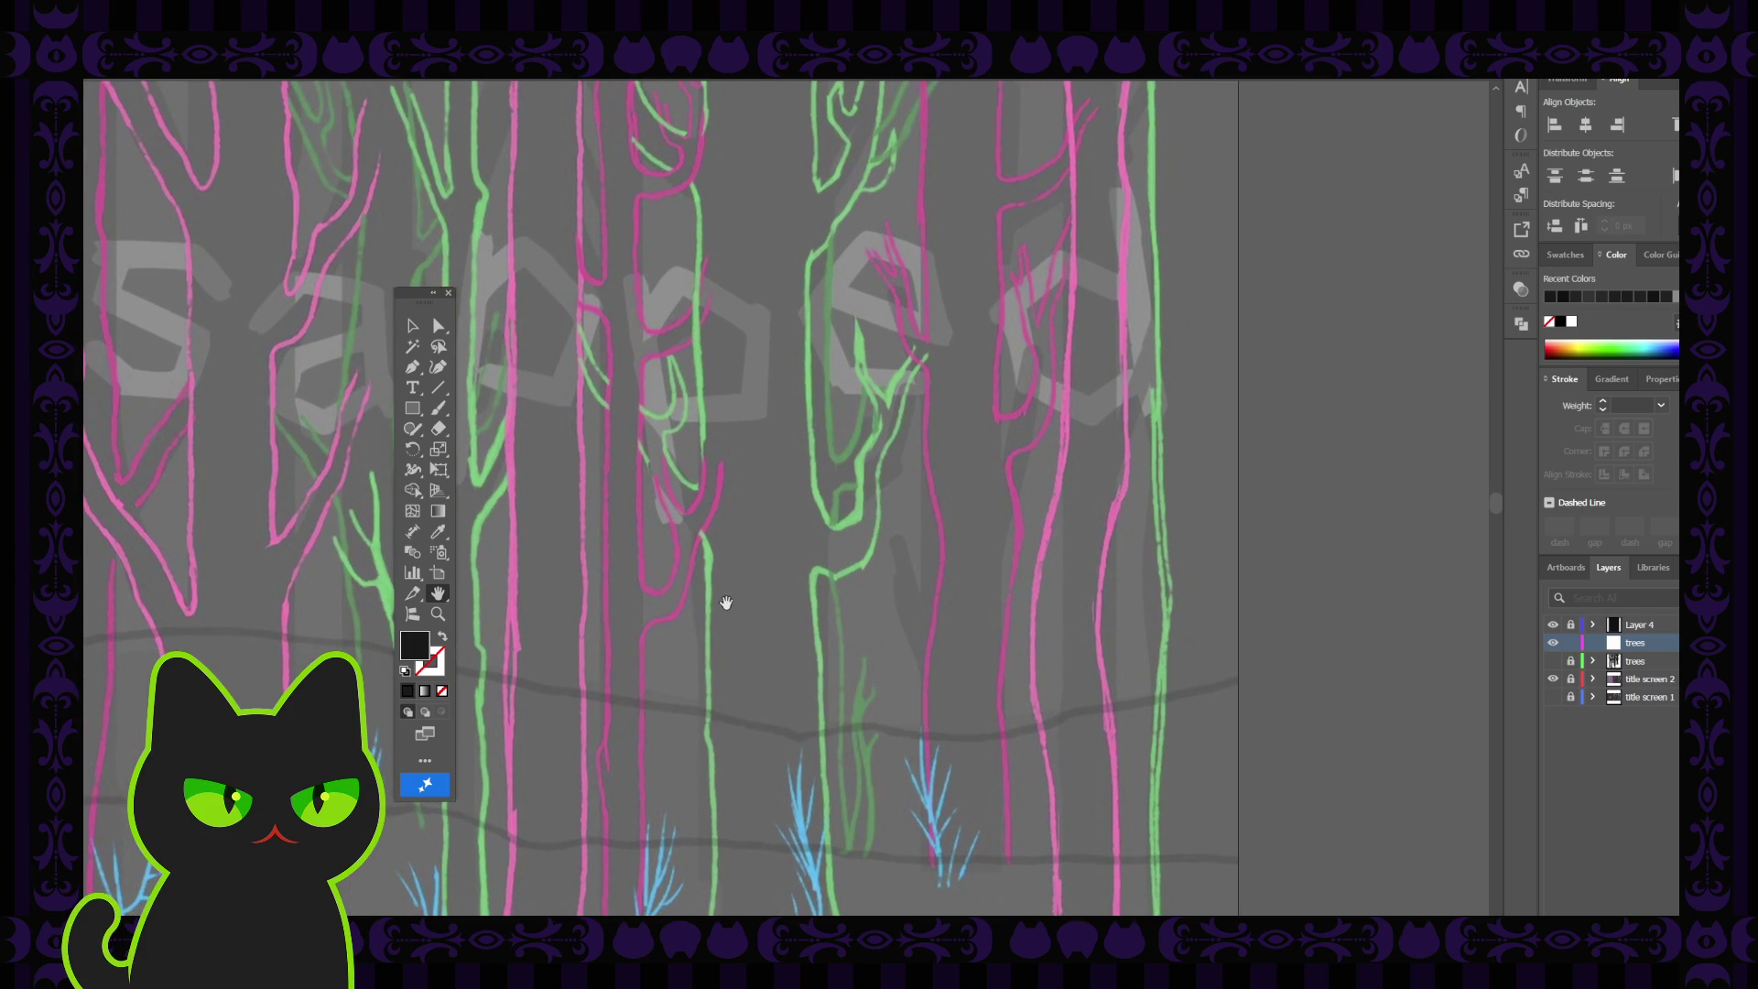
pyautogui.moveTo(728, 474); pyautogui.dragTo(722, 491)
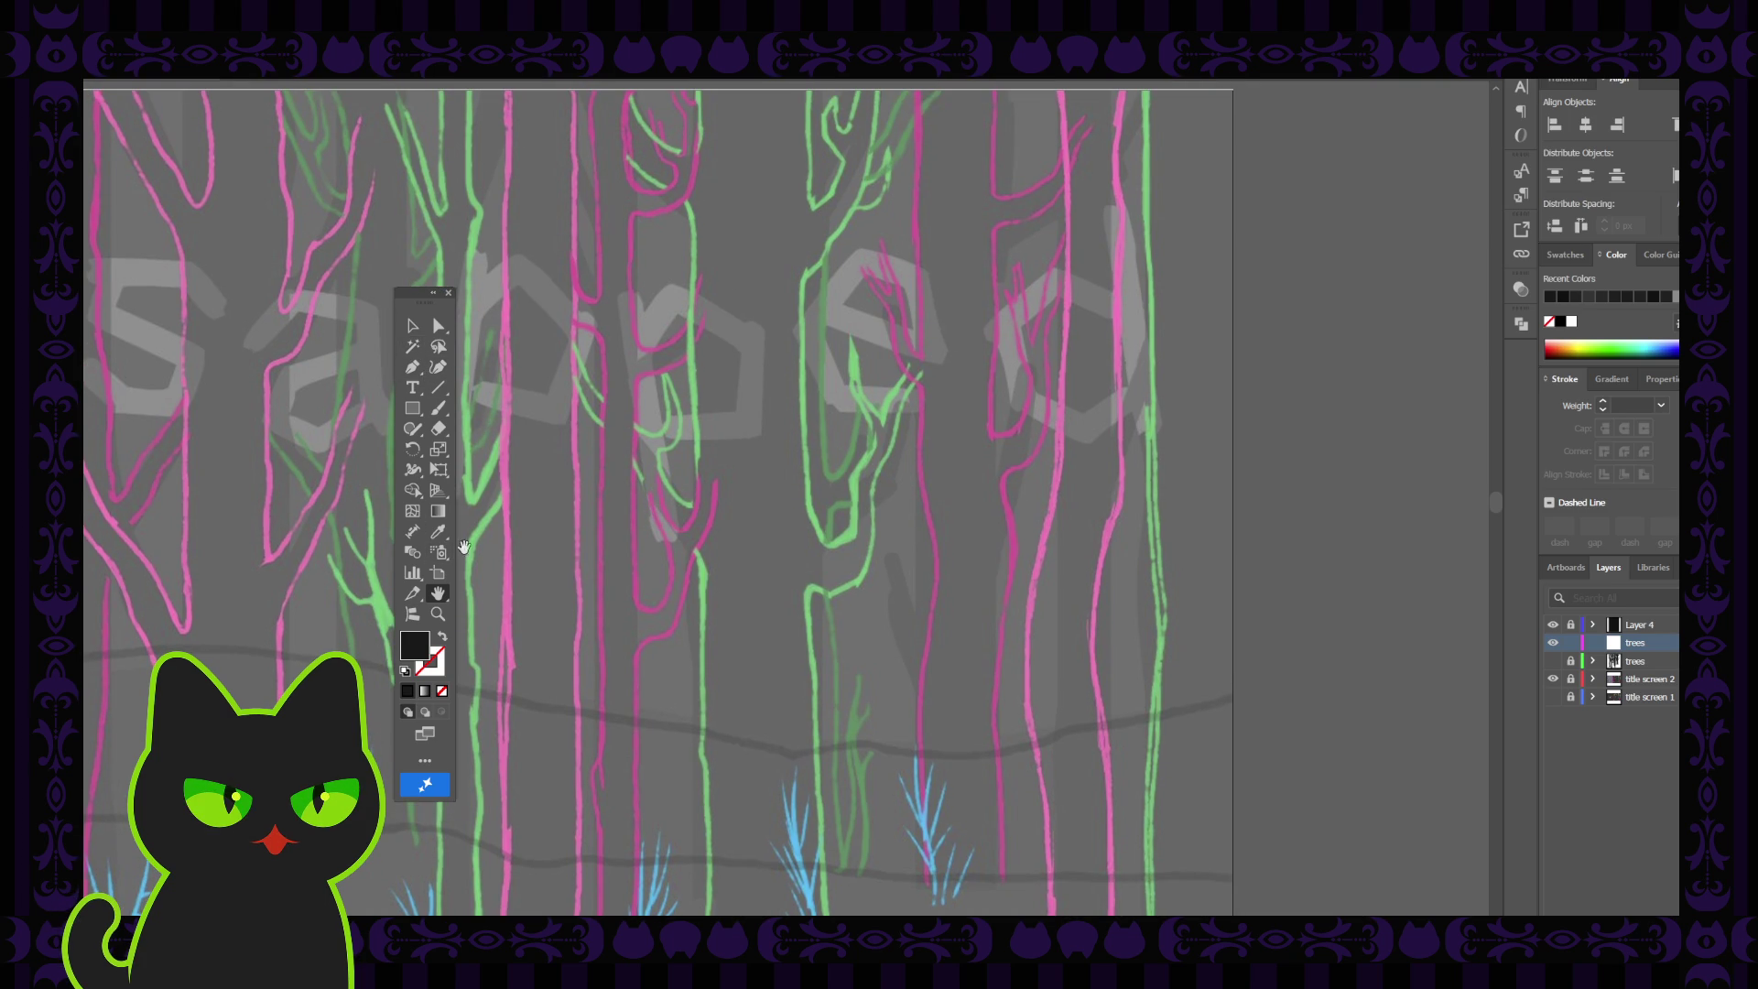
pyautogui.click(1553, 662)
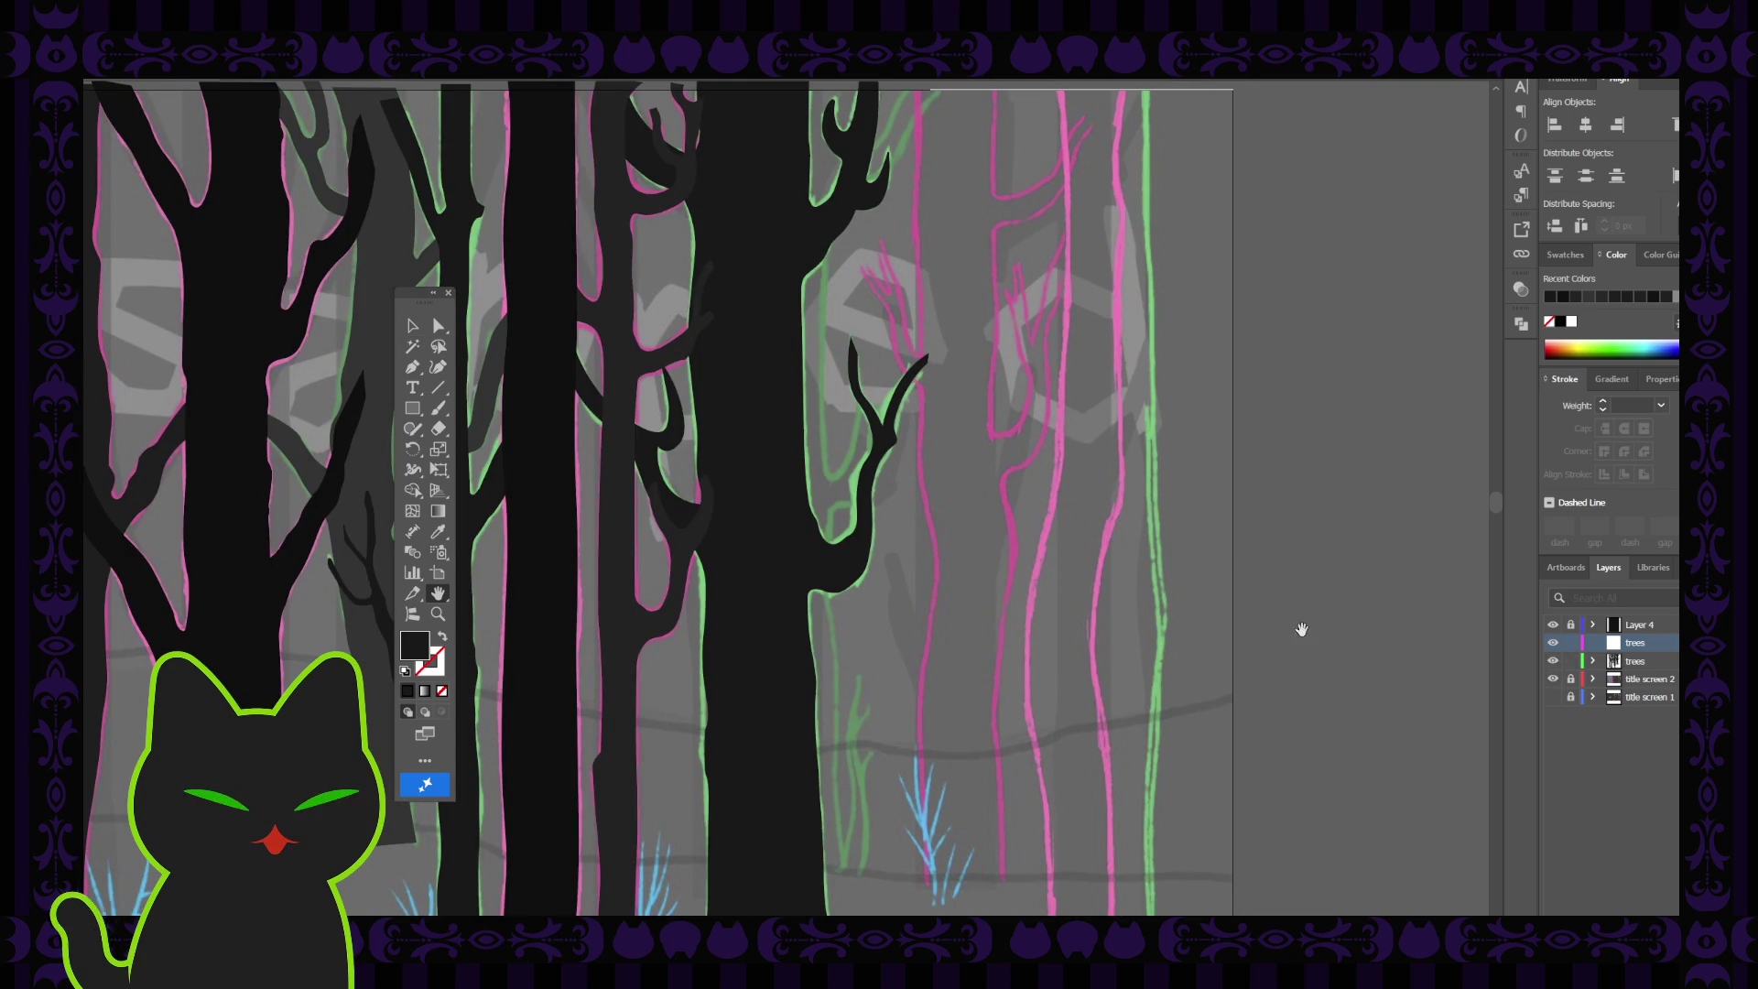
pyautogui.click(409, 332)
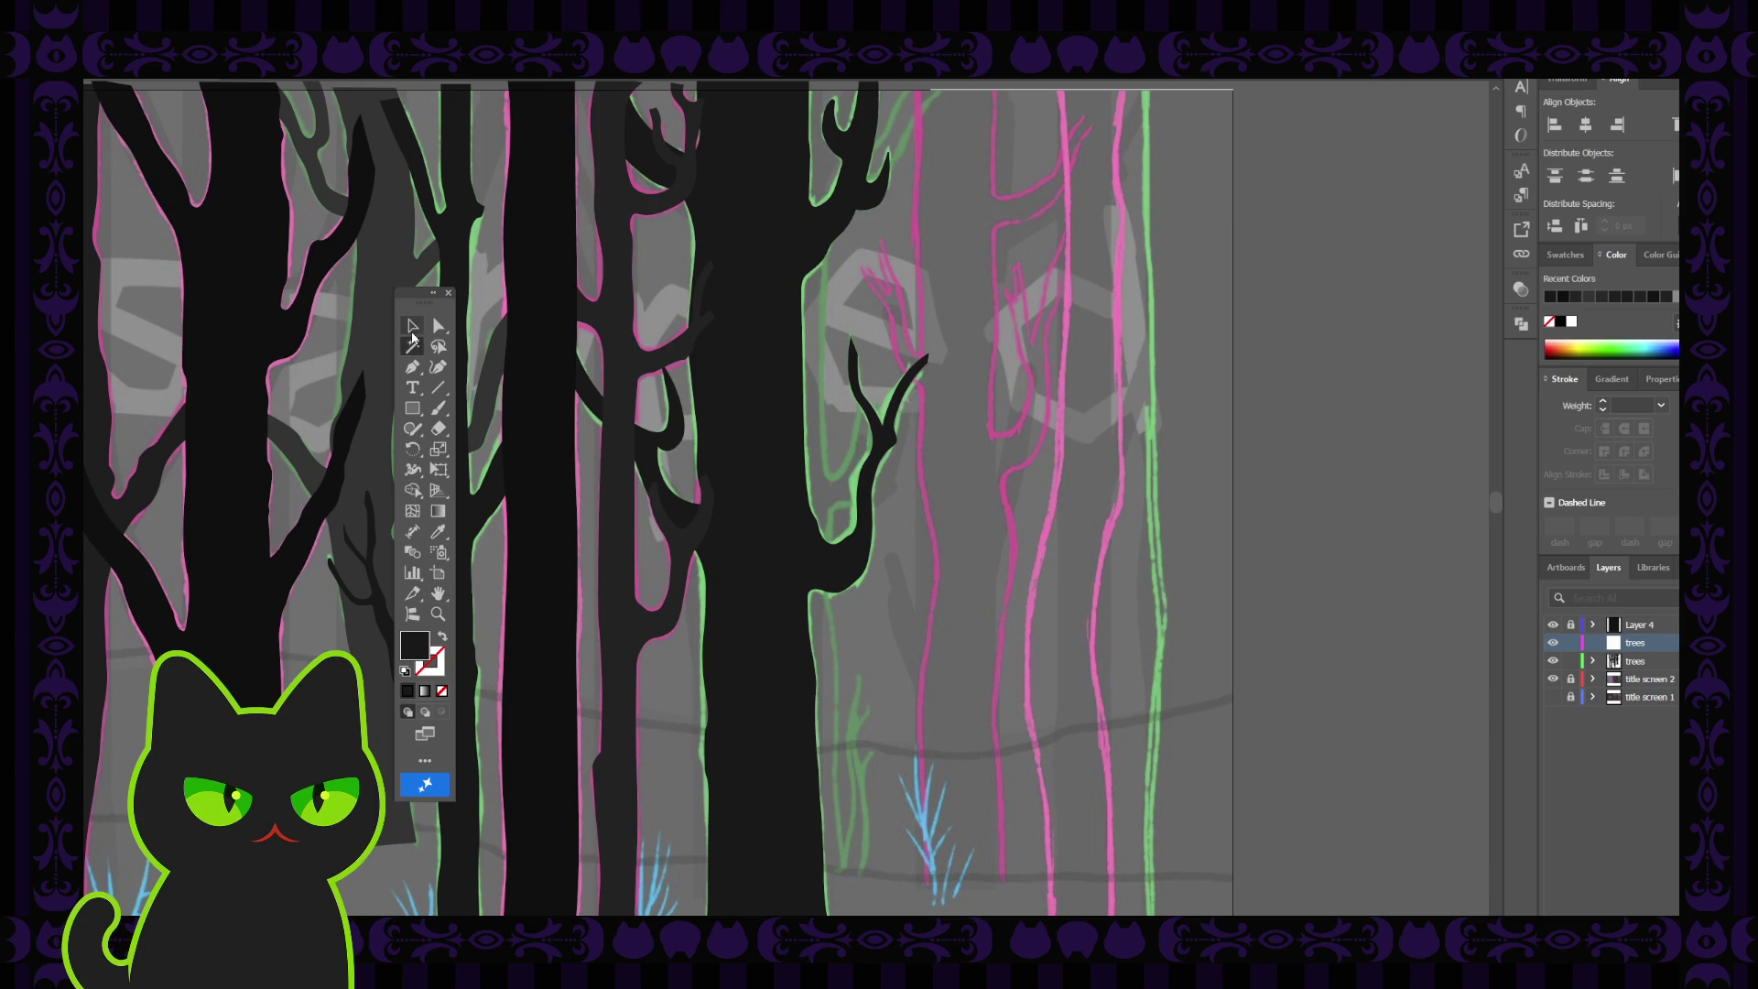
pyautogui.click(781, 442)
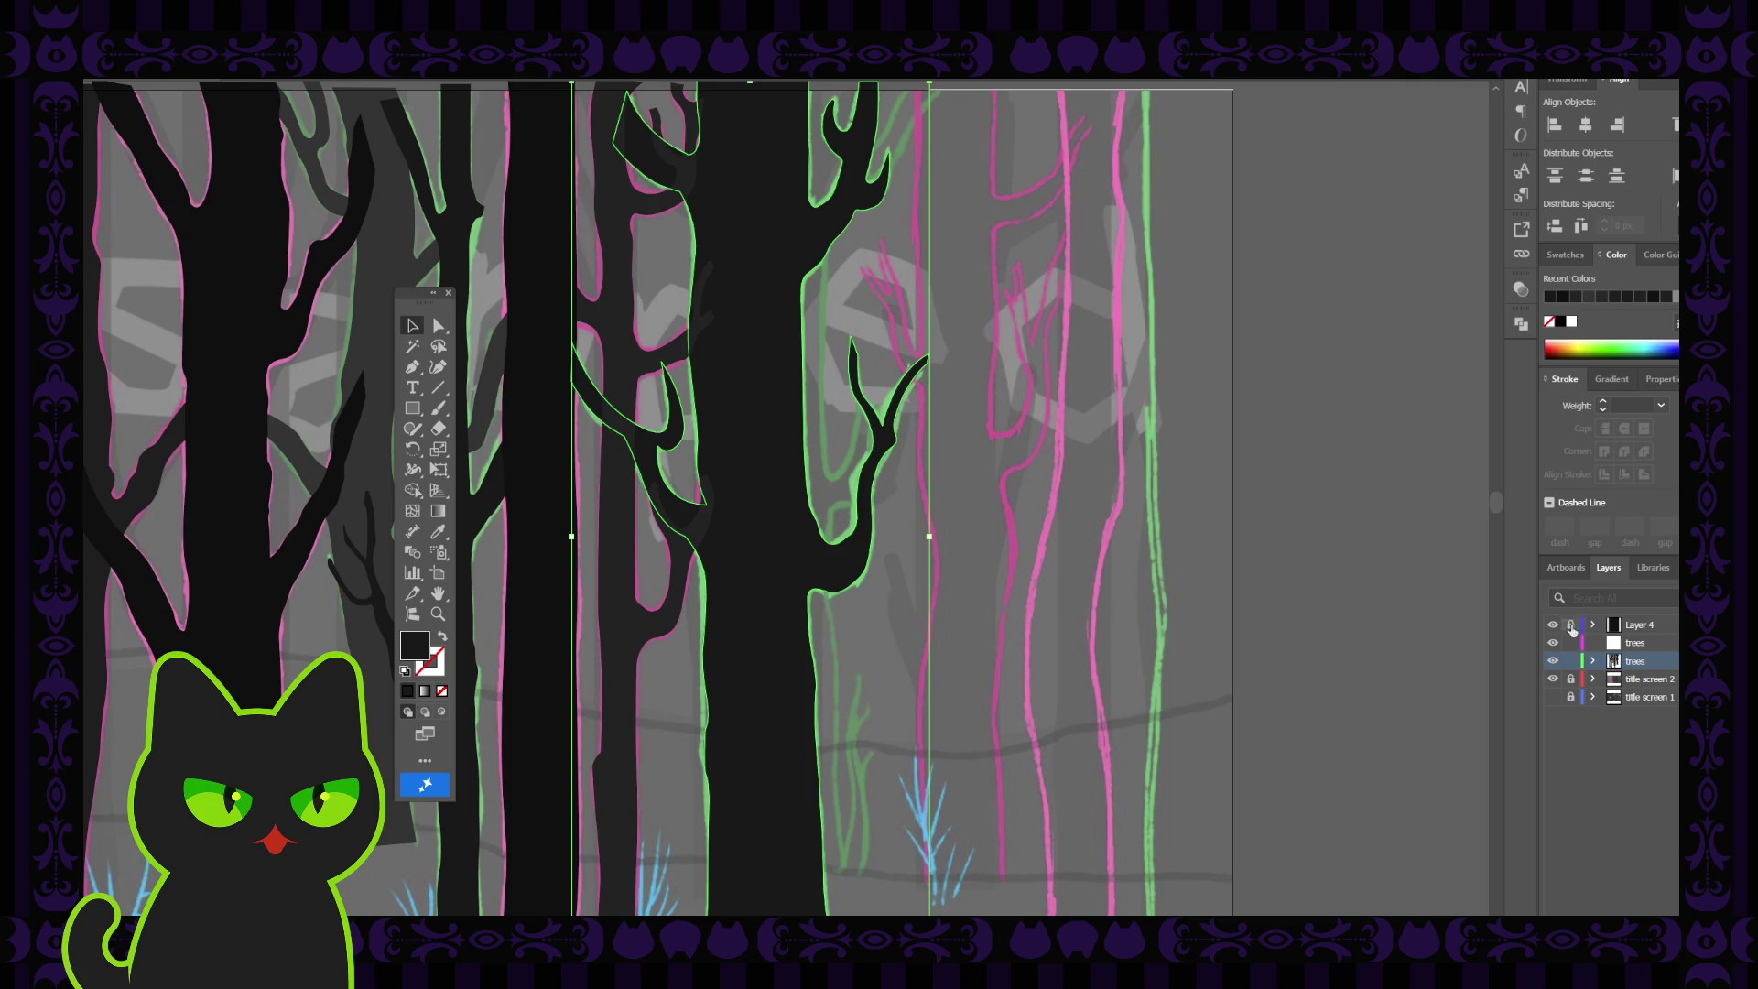
pyautogui.click(1570, 660)
pyautogui.click(1553, 660)
pyautogui.click(1634, 642)
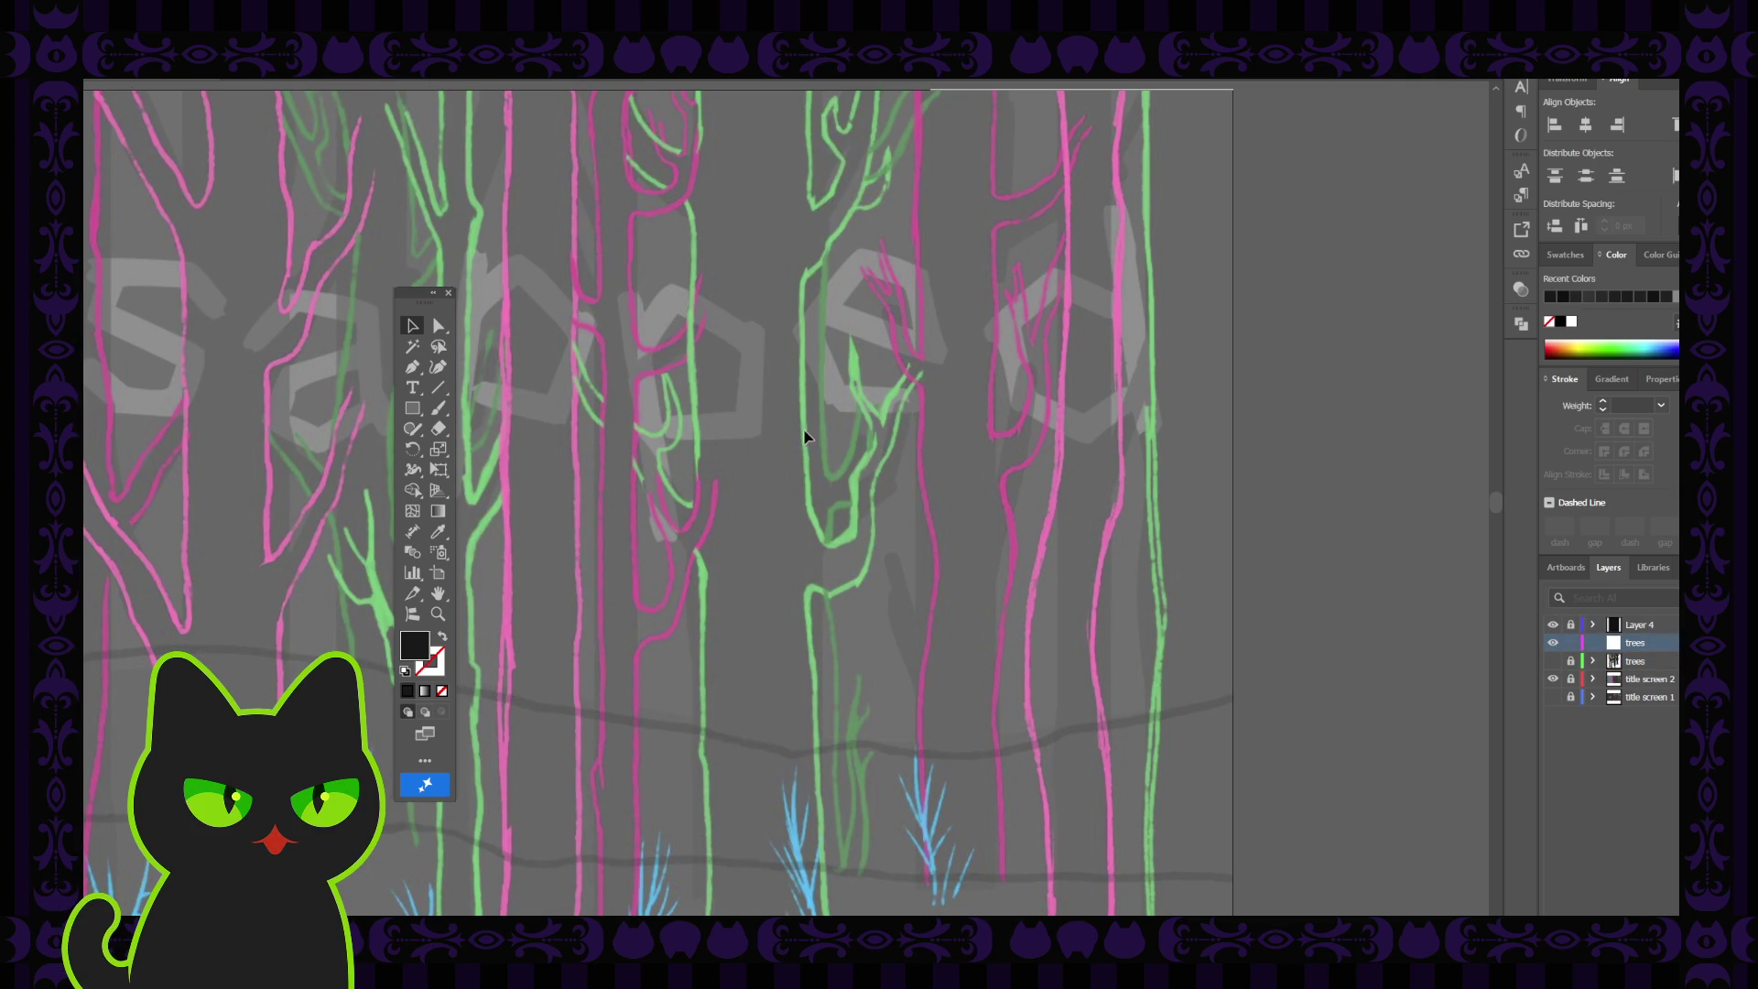
pyautogui.moveTo(793, 380); pyautogui.dragTo(690, 419)
# Reposition the trees in view and set new paths to a black stroke with no fill
pyautogui.click(439, 366)
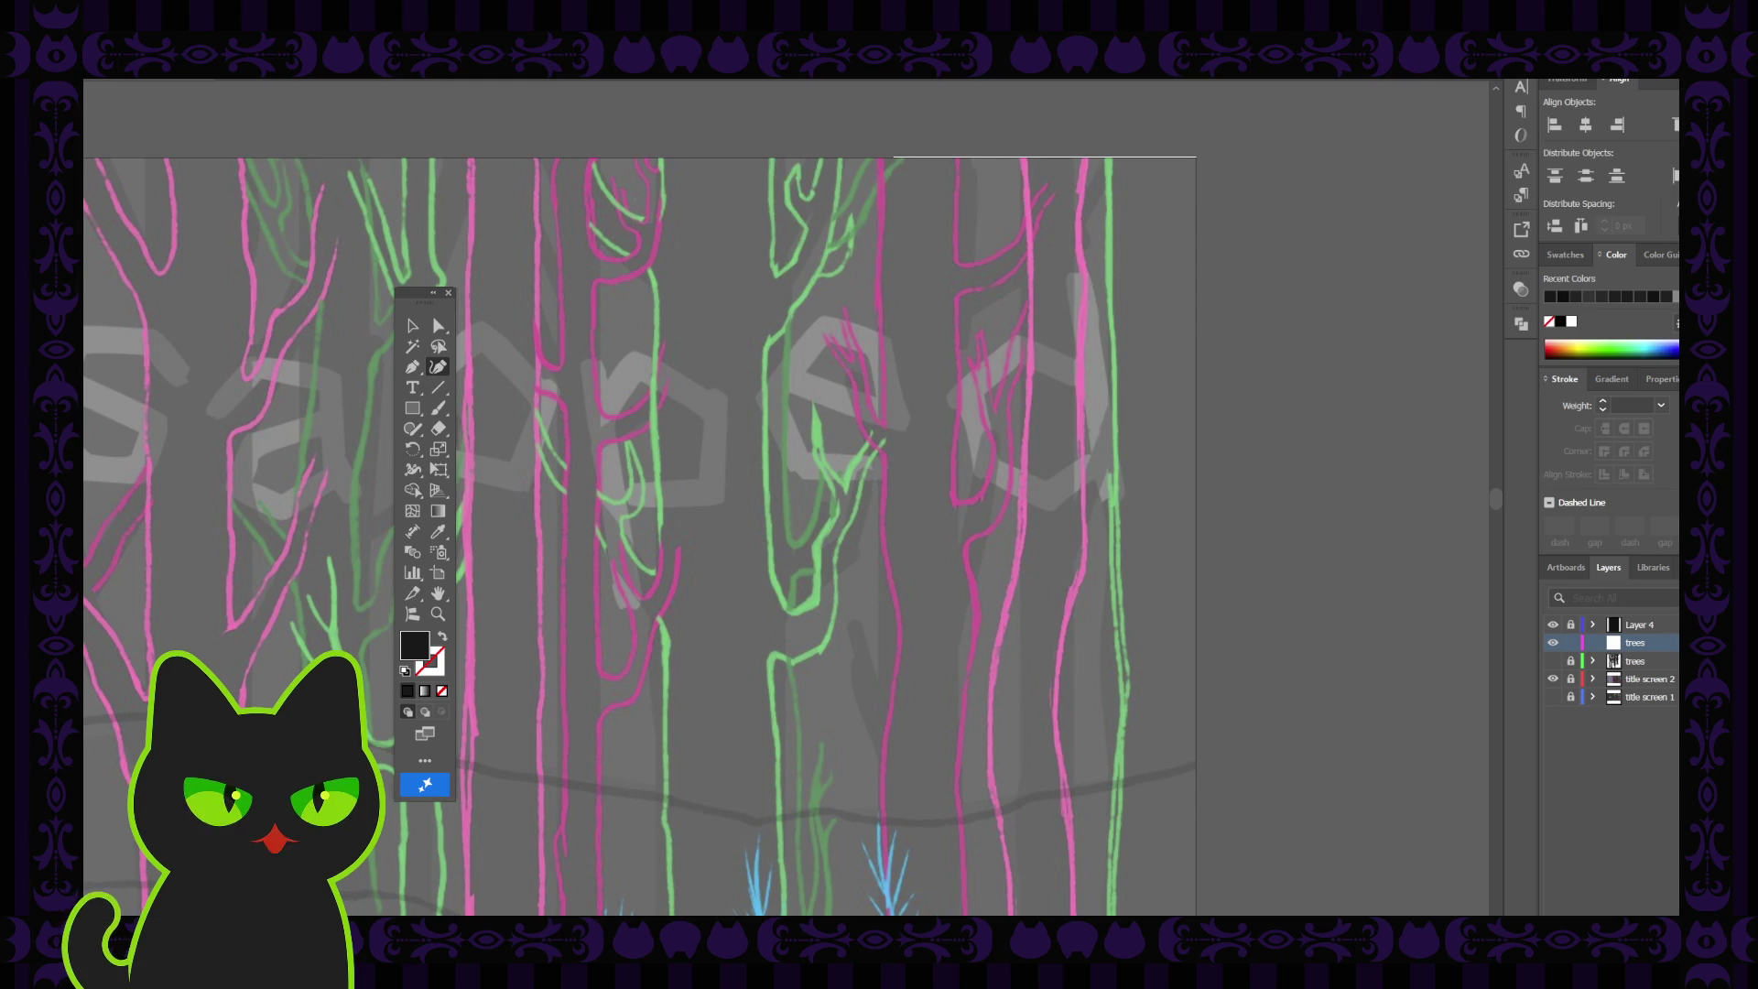
pyautogui.press('v')
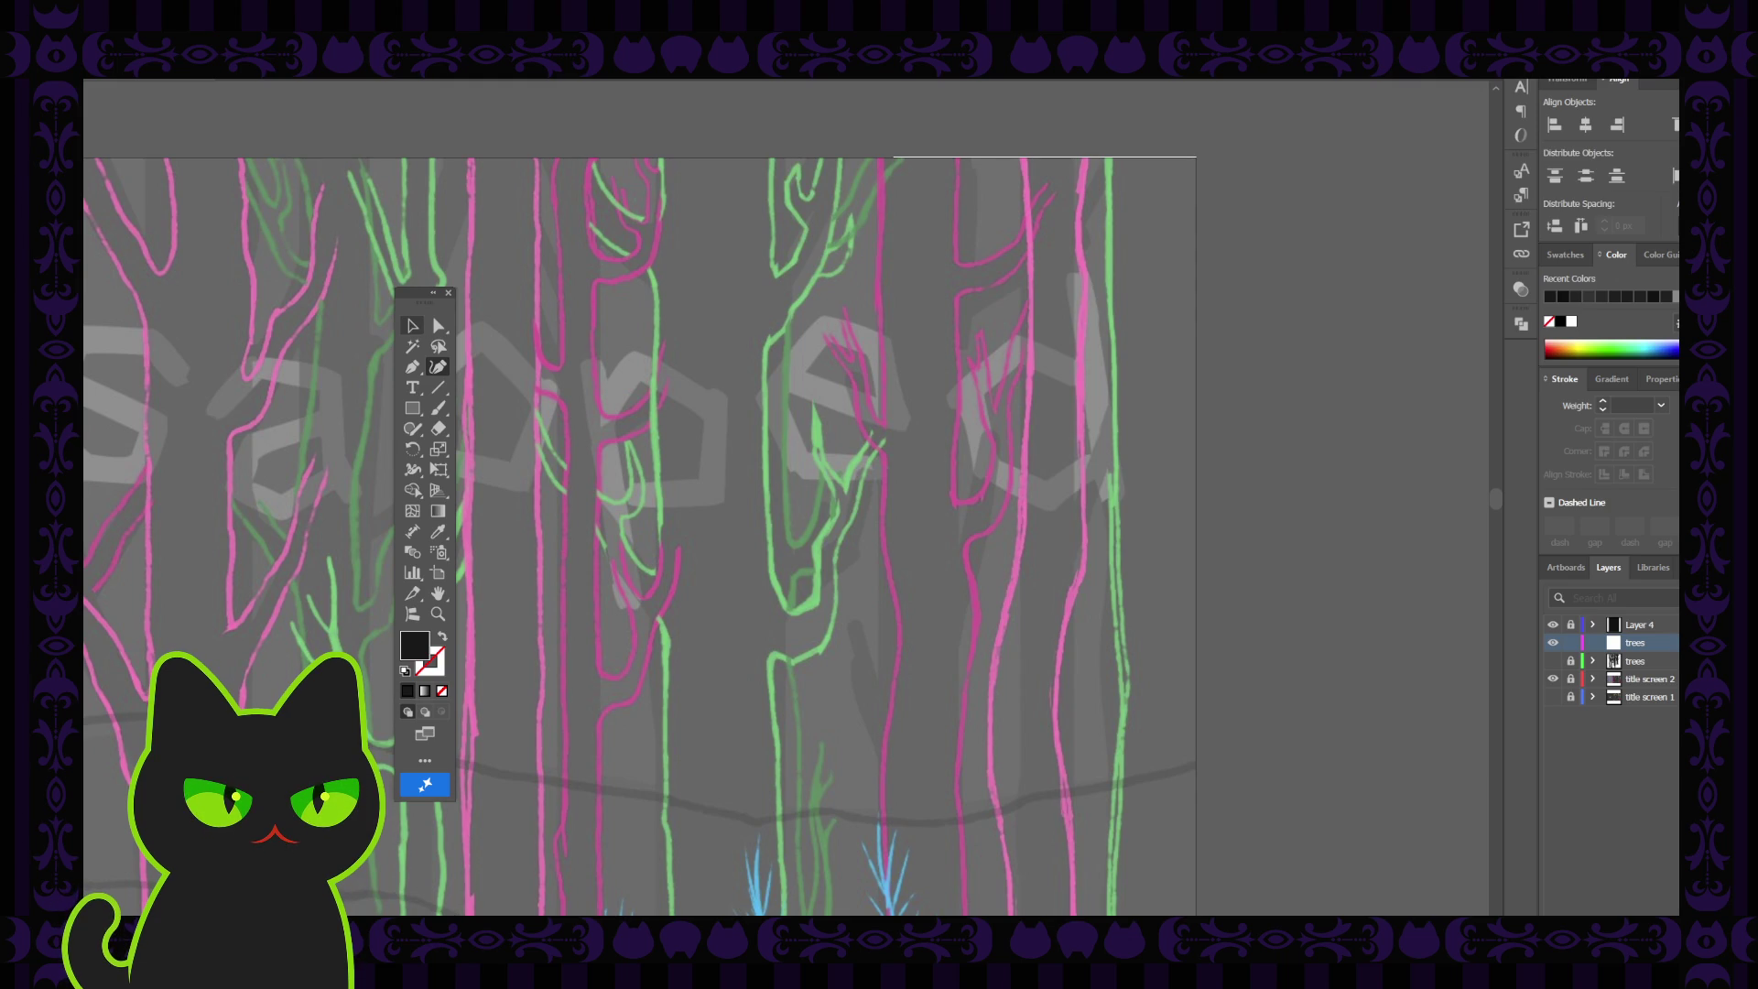
pyautogui.press('space')
pyautogui.moveTo(740, 452)
pyautogui.mouseDown()
pyautogui.moveTo(765, 404)
pyautogui.moveTo(675, 424)
pyautogui.moveTo(682, 405)
pyautogui.moveTo(617, 494)
pyautogui.mouseUp()
pyautogui.click(438, 367)
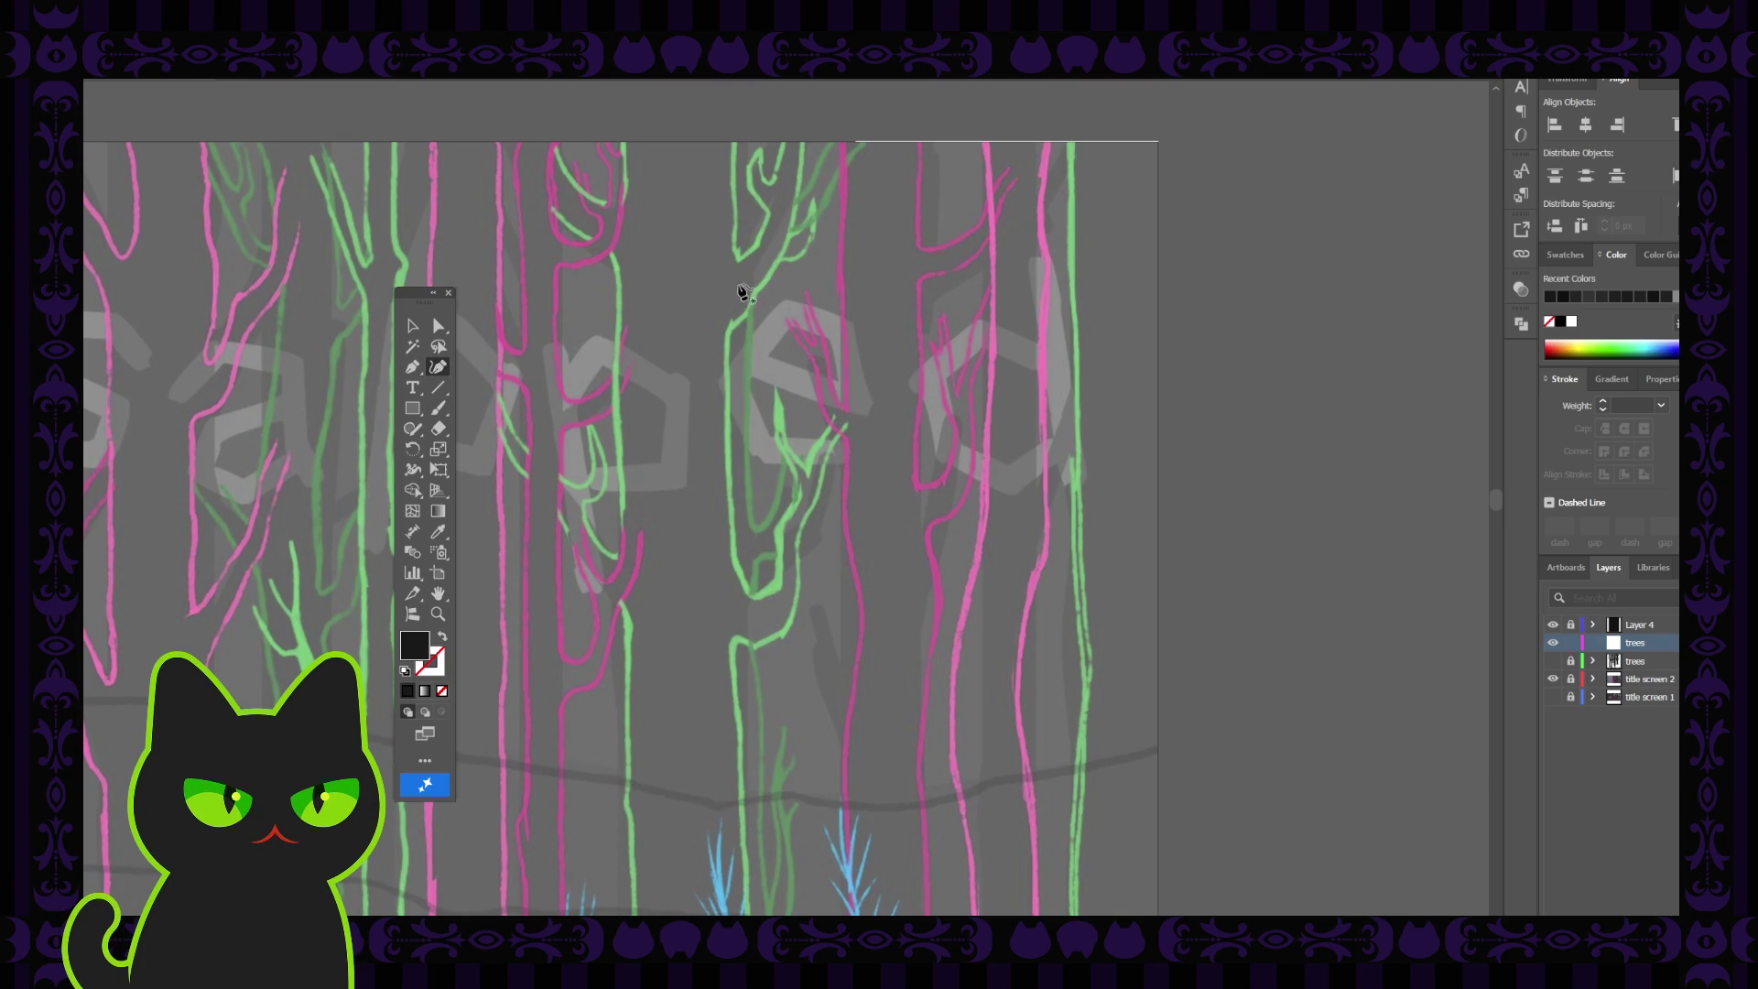
pyautogui.click(442, 636)
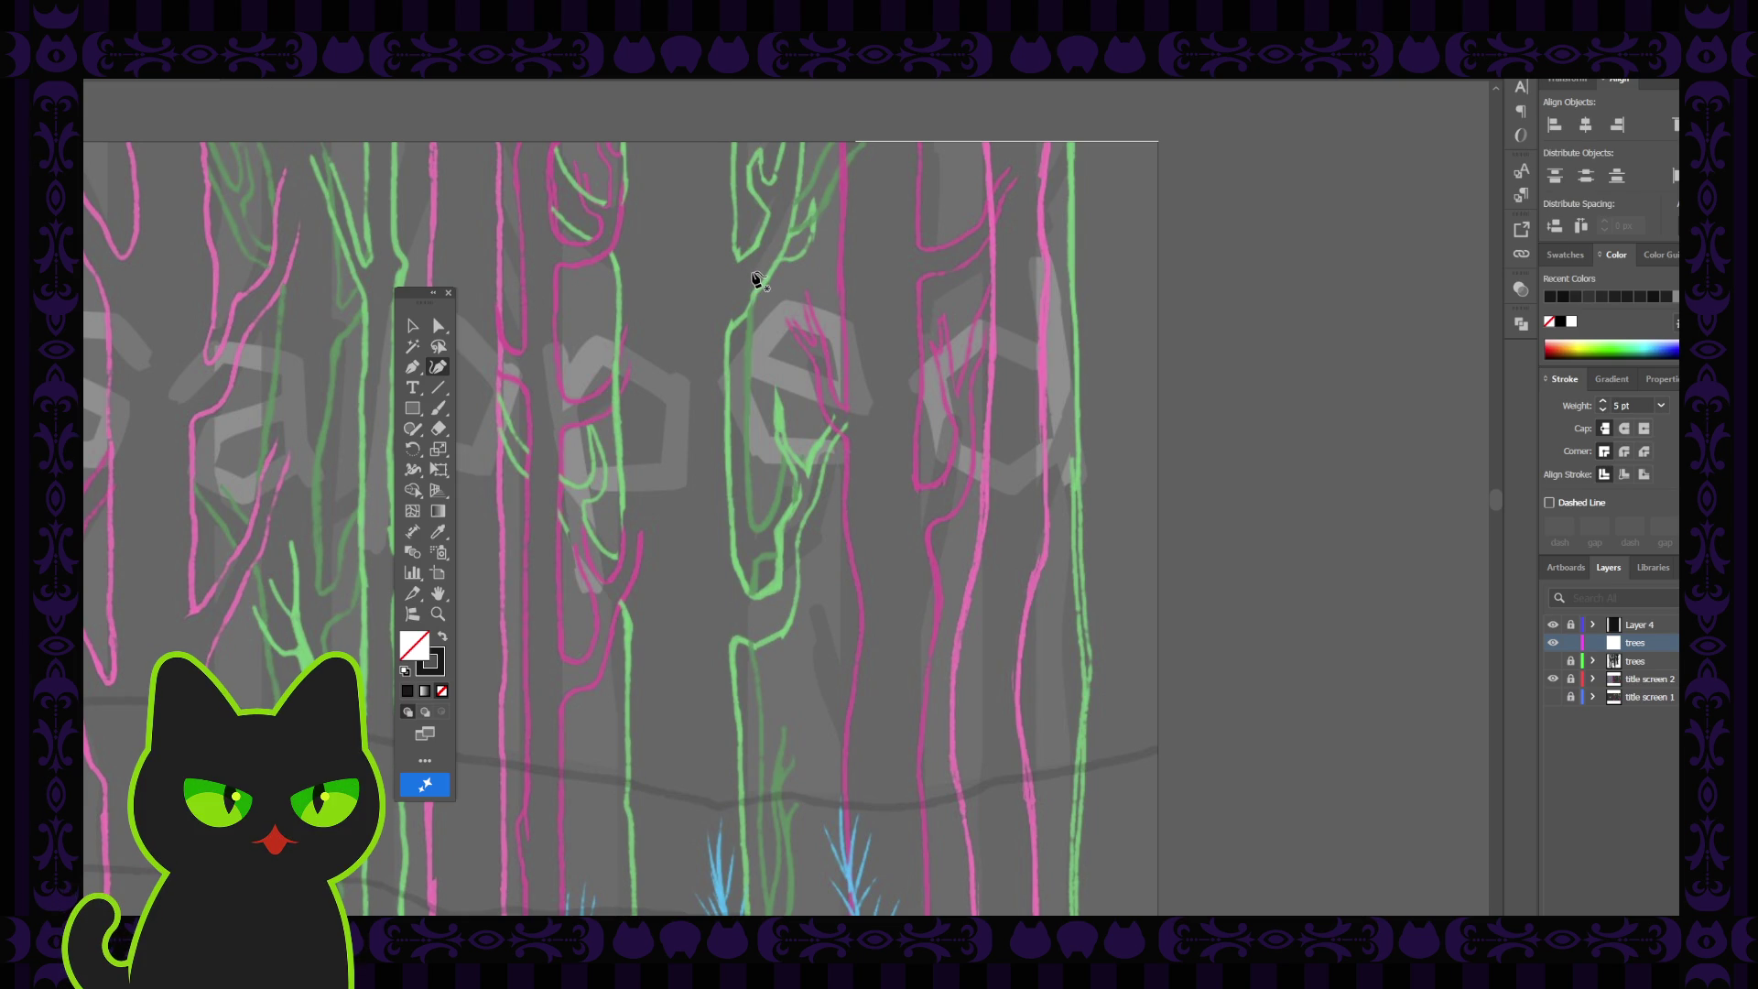
# Trace the green trunk top to bottom with five curve points, ending in a short rightward hook
pyautogui.click(753, 273)
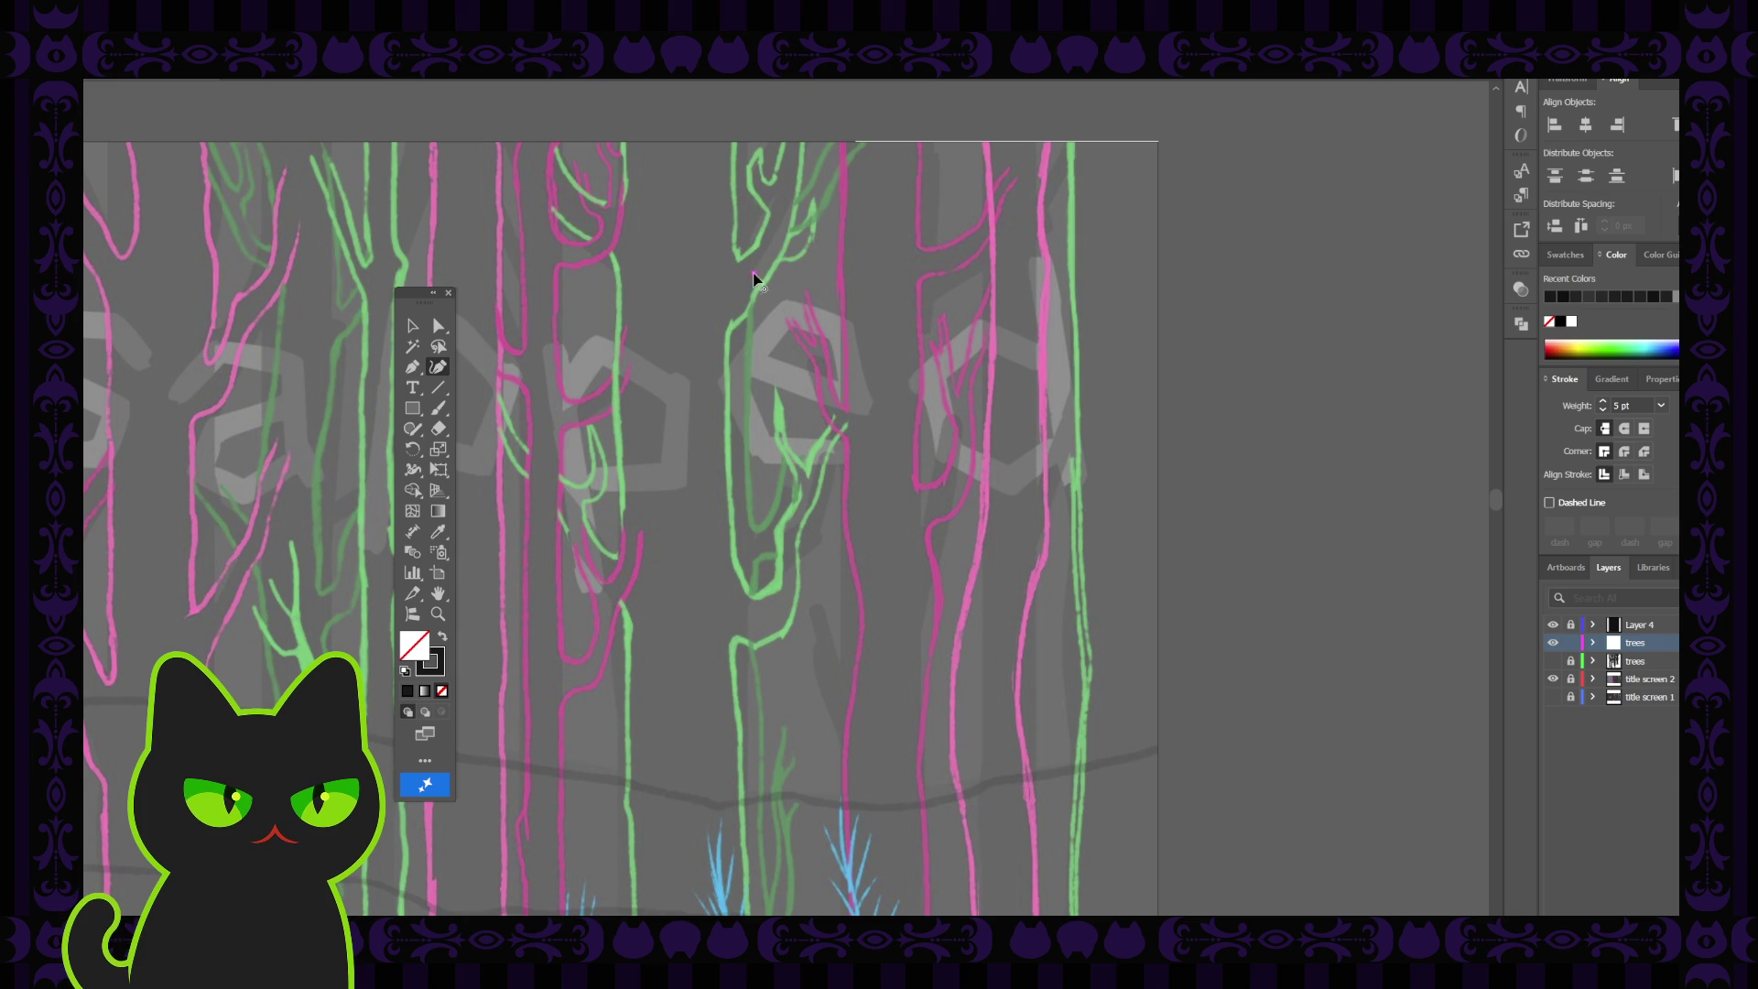
pyautogui.click(754, 323)
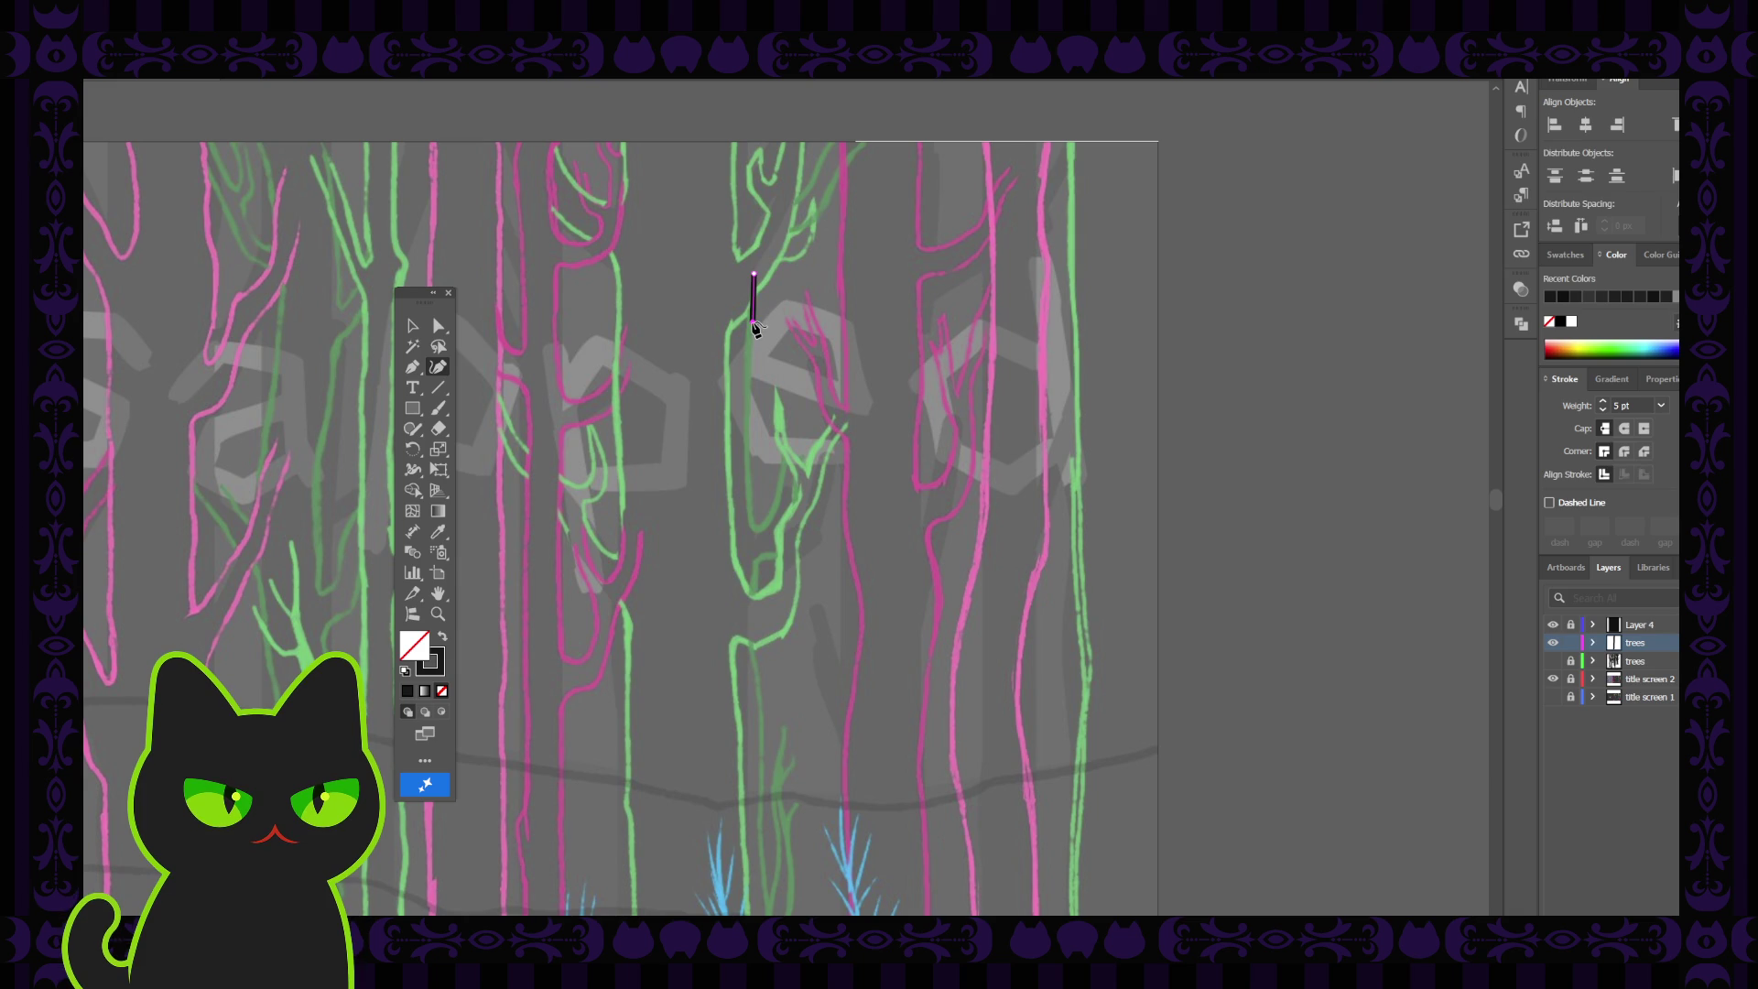
pyautogui.click(751, 375)
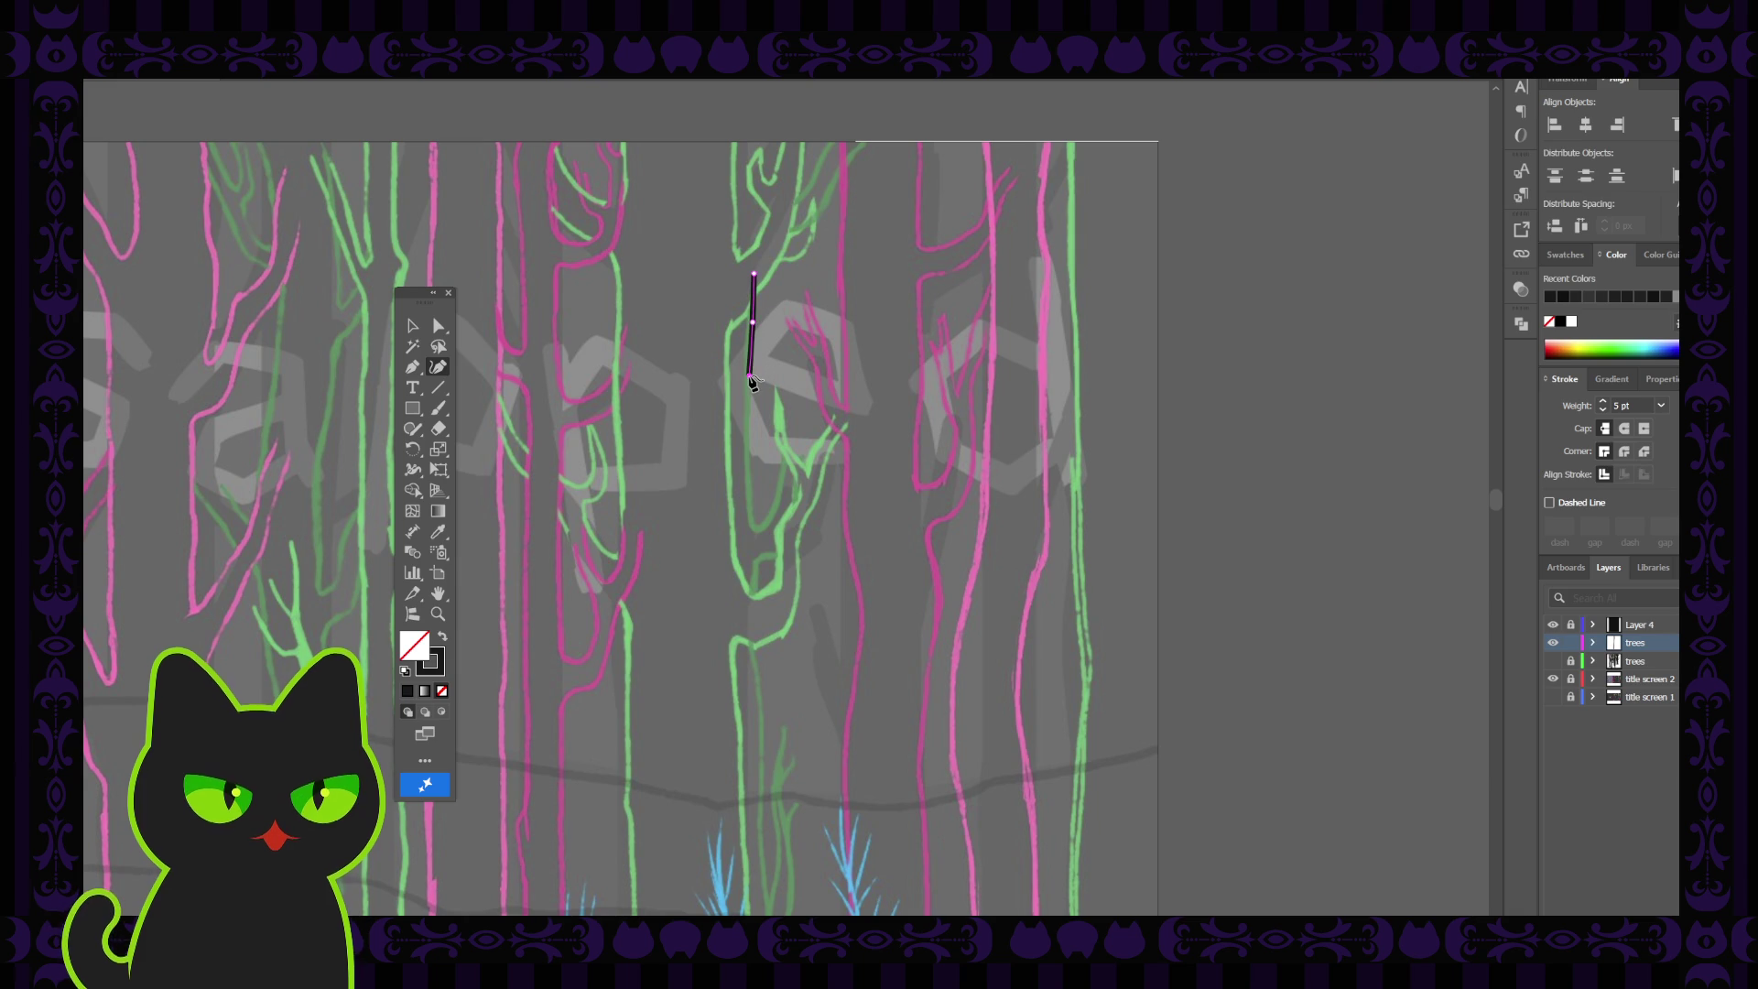
pyautogui.click(748, 453)
pyautogui.click(750, 524)
pyautogui.press('p')
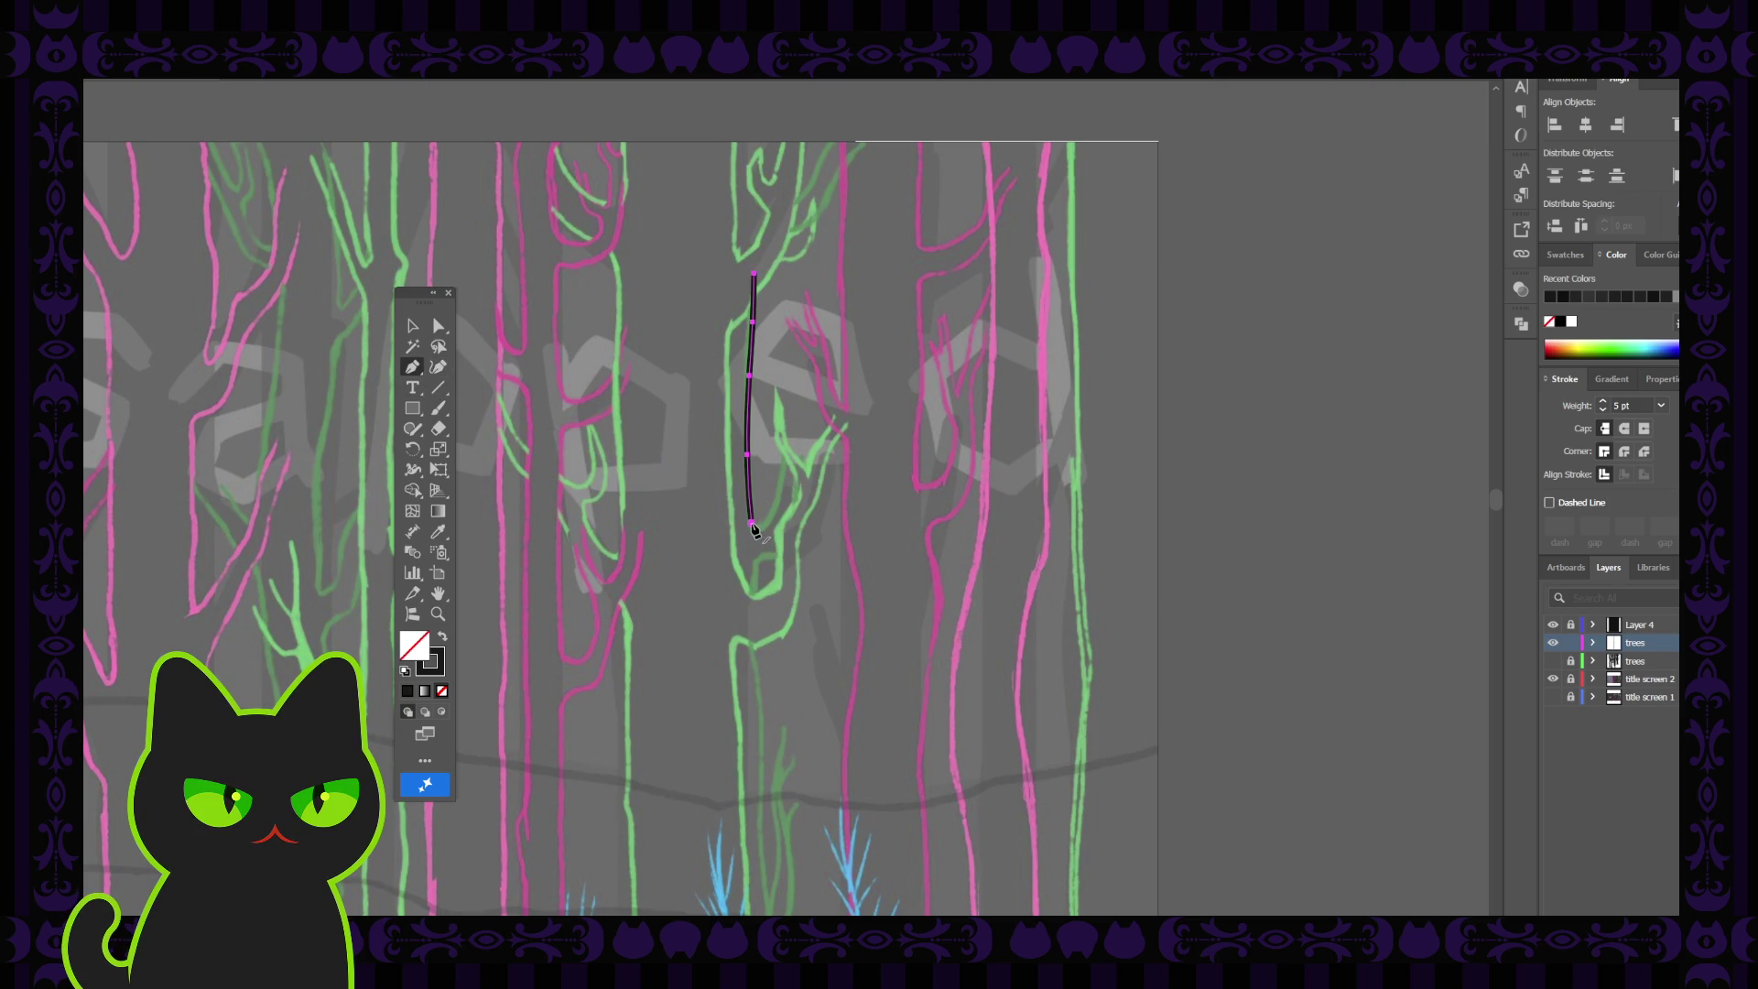
pyautogui.click(768, 531)
pyautogui.click(767, 528)
pyautogui.press('a')
# Zoom in and drag the hook's anchors to round its bottom curve and lengthen its upper end
pyautogui.hotkey('ctrl', '+')
pyautogui.hotkey('ctrl', '+')
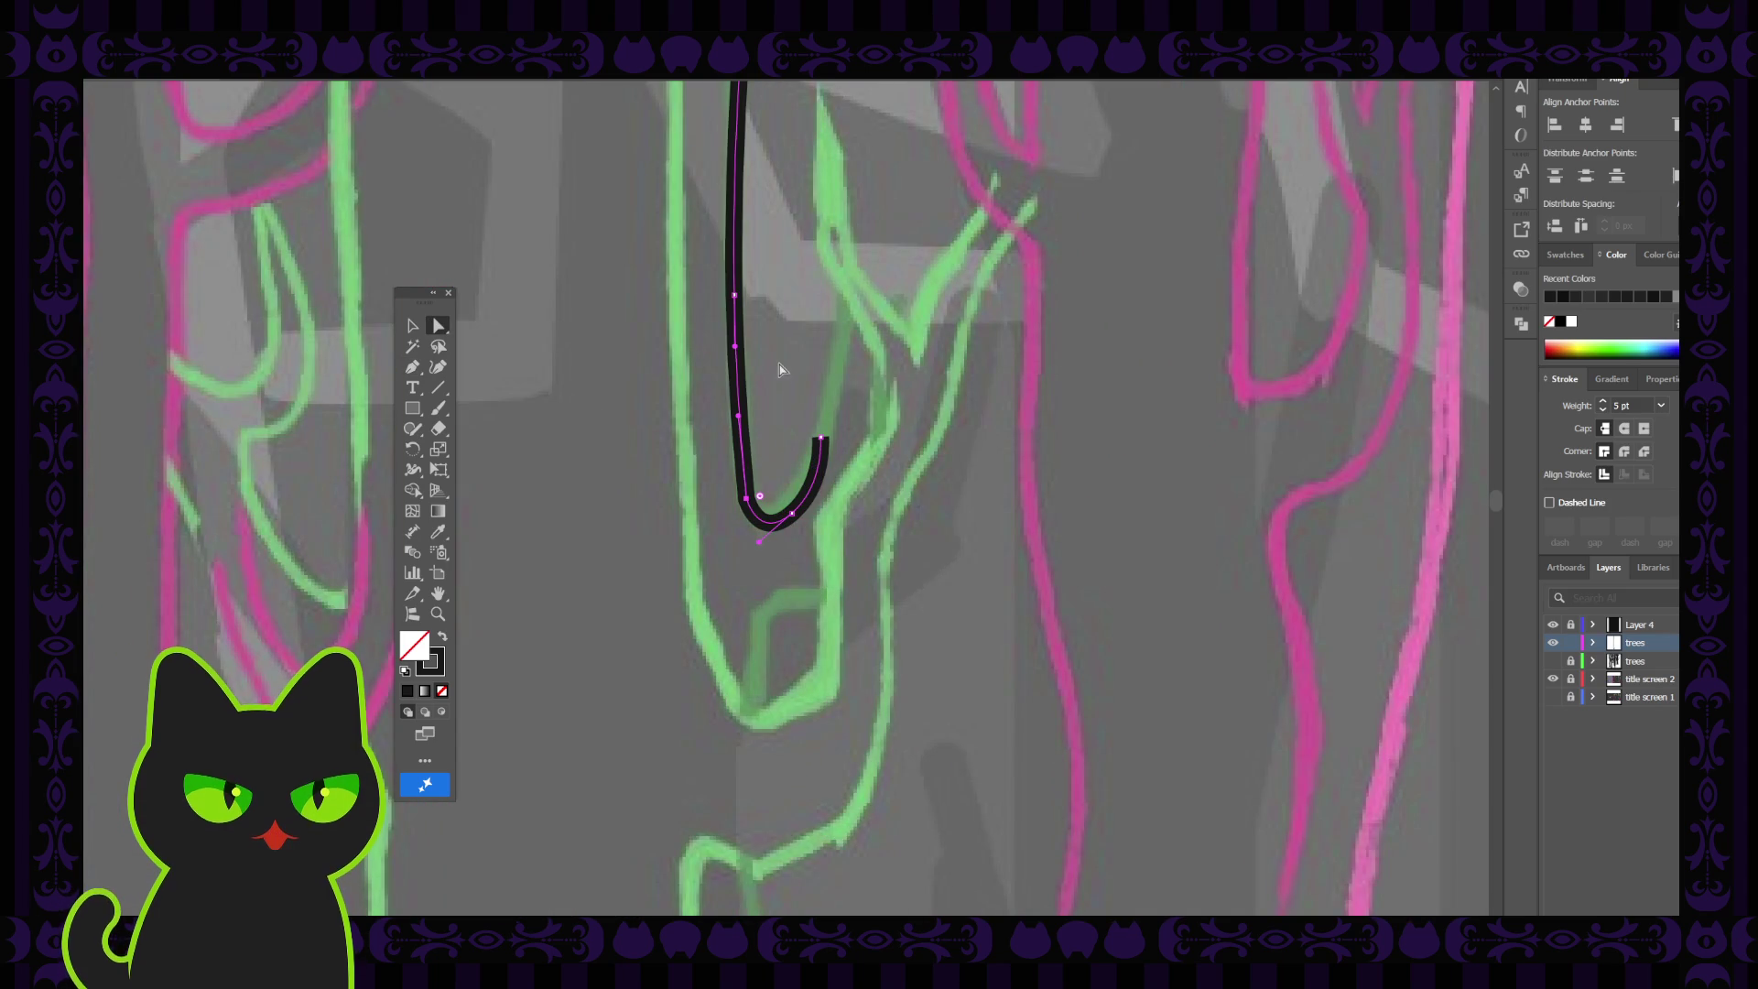
pyautogui.moveTo(760, 499); pyautogui.dragTo(806, 446)
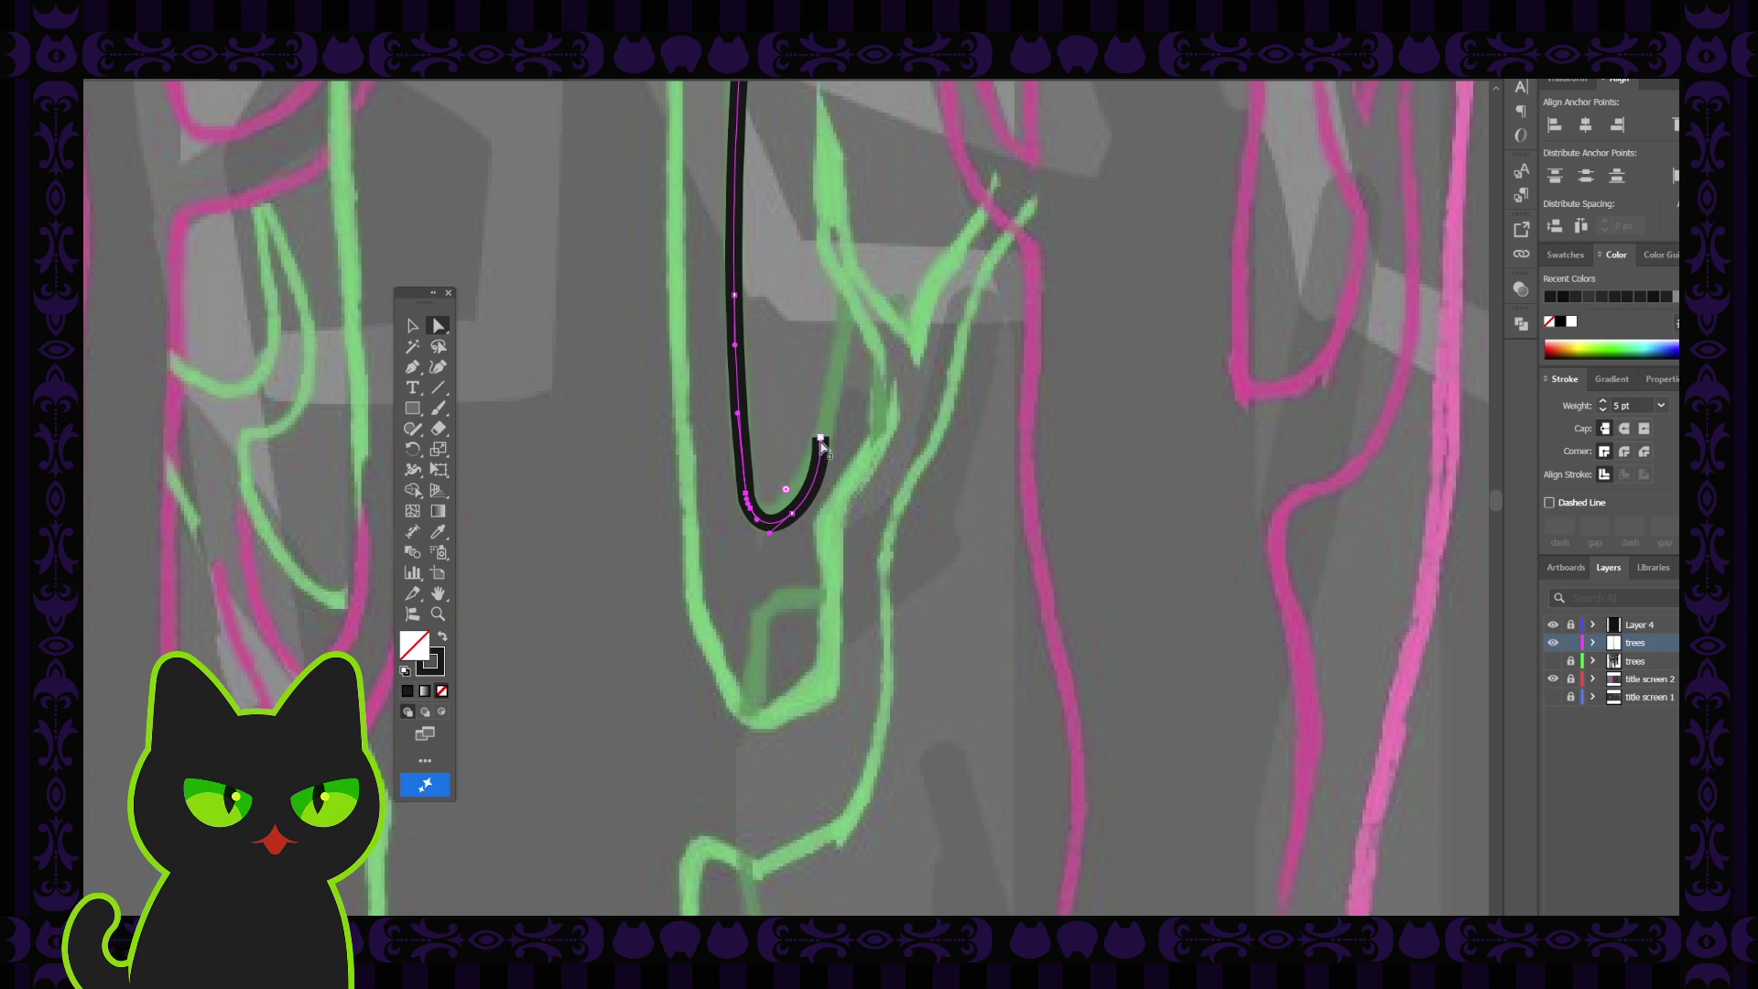
pyautogui.click(794, 517)
pyautogui.moveTo(793, 515); pyautogui.dragTo(787, 507)
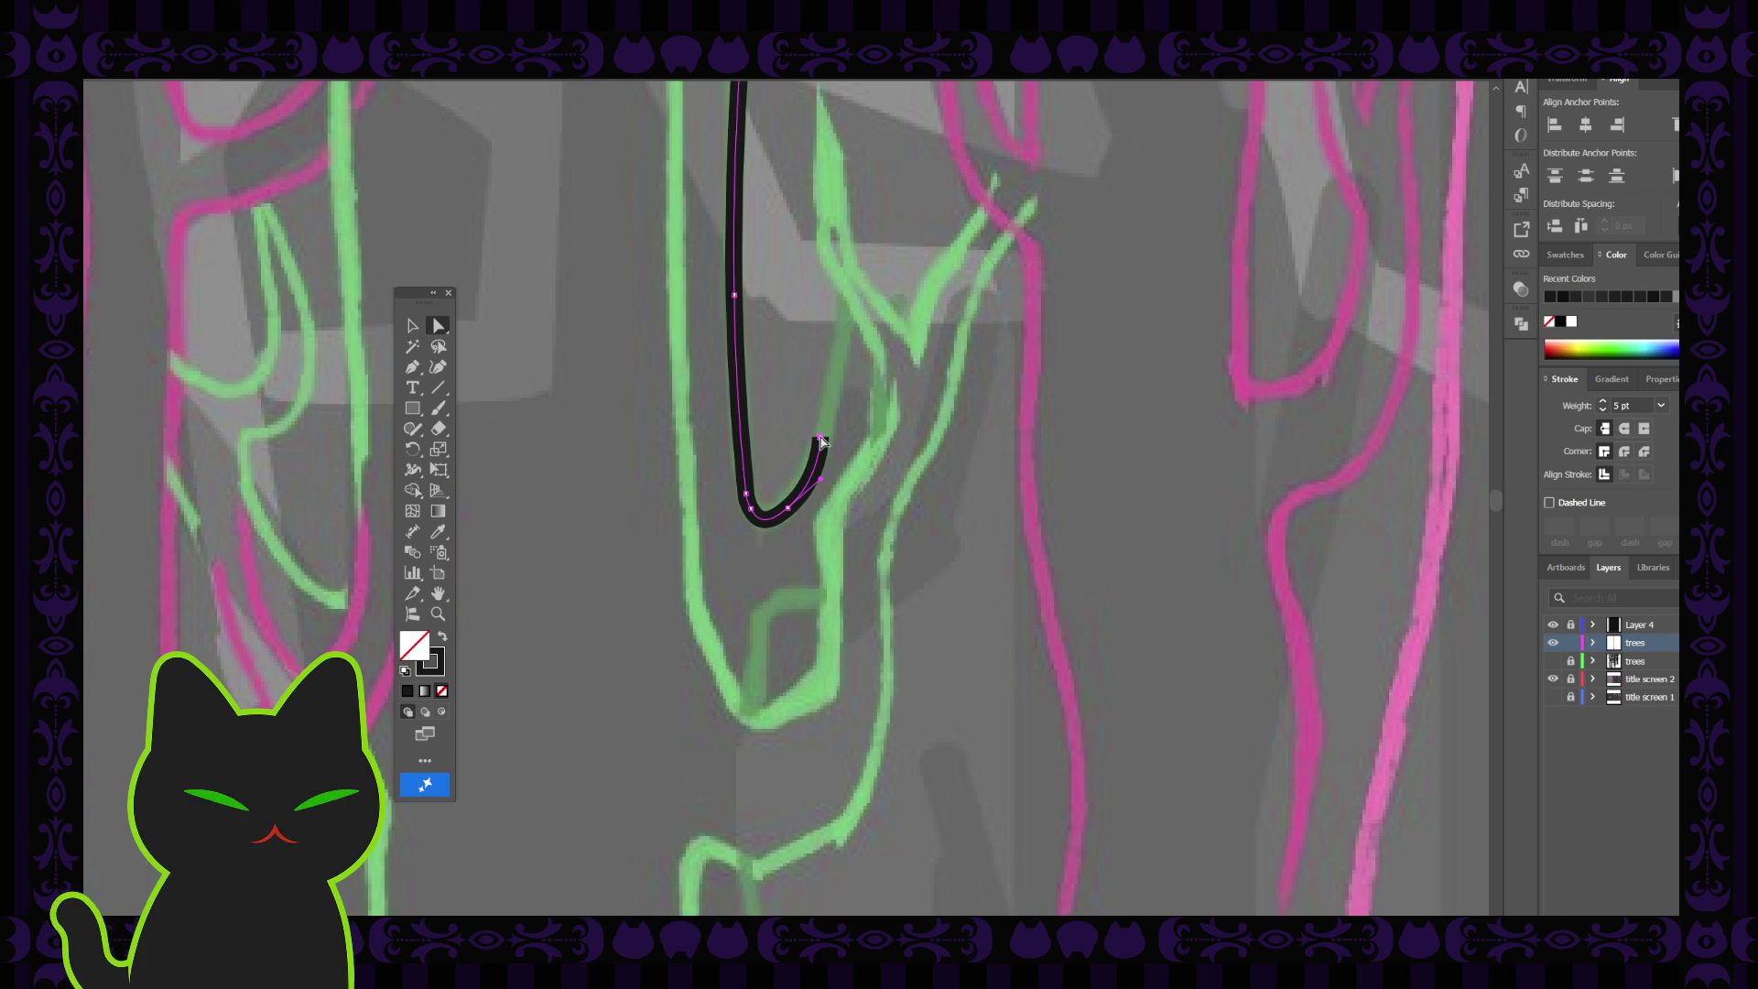
pyautogui.moveTo(820, 439); pyautogui.dragTo(820, 432)
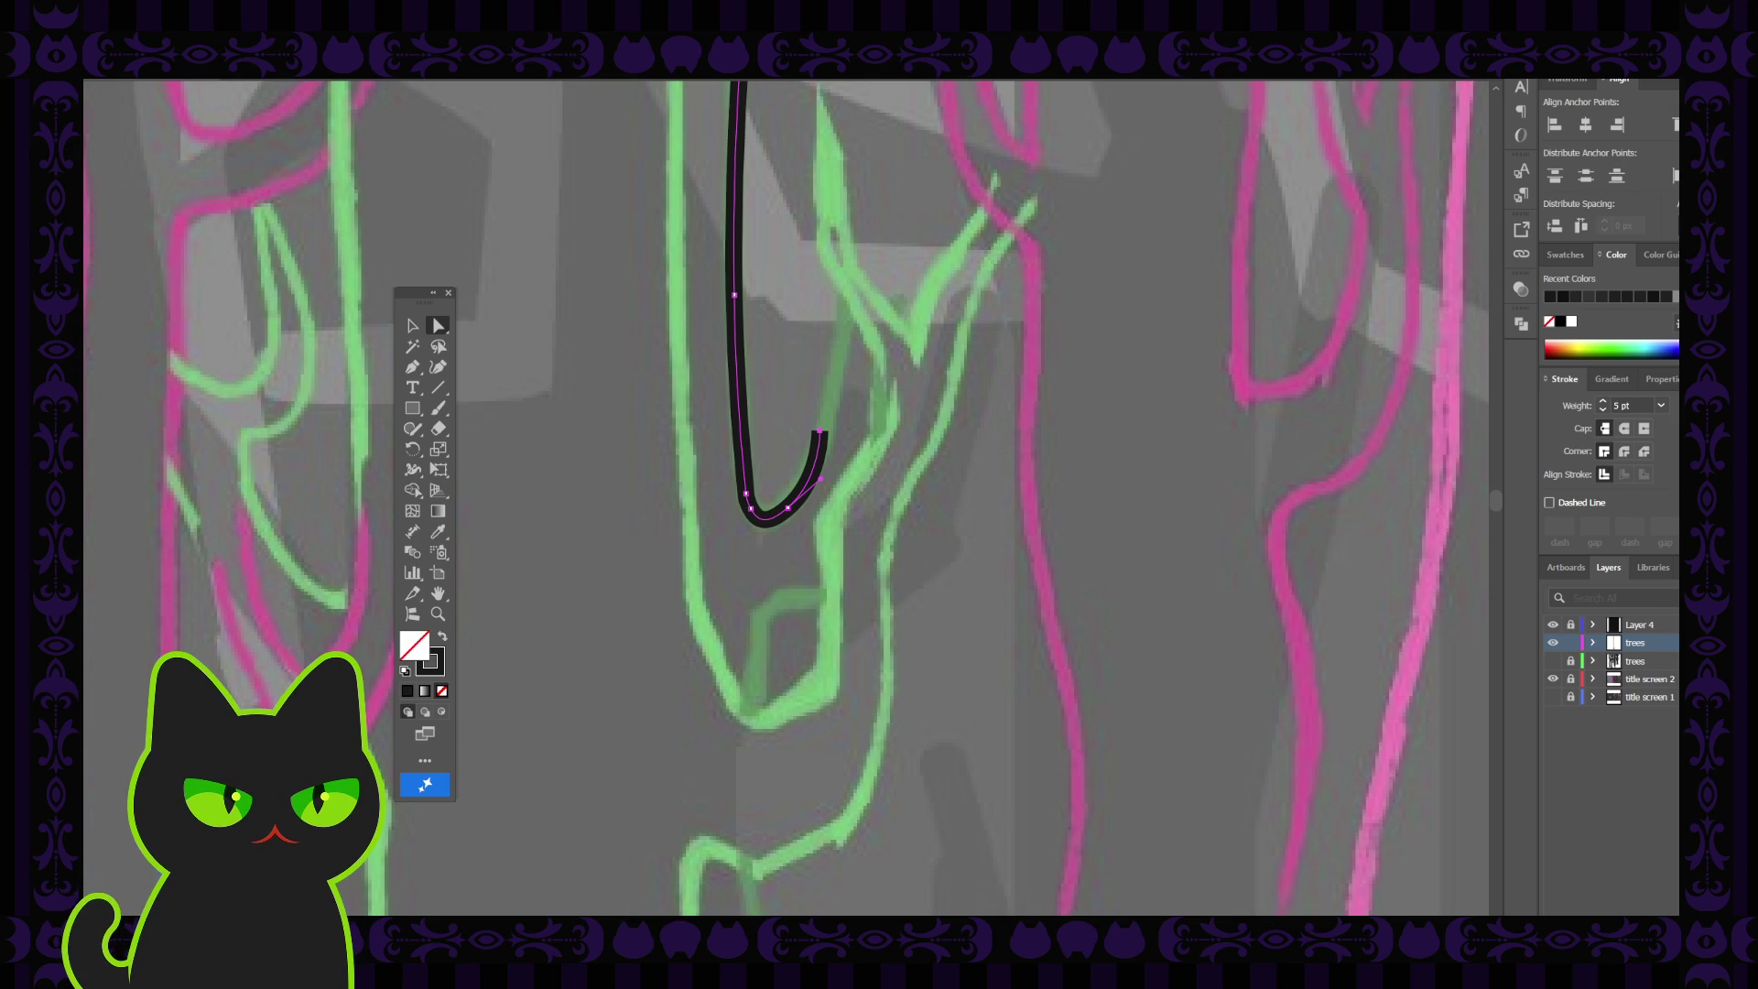
pyautogui.click(787, 508)
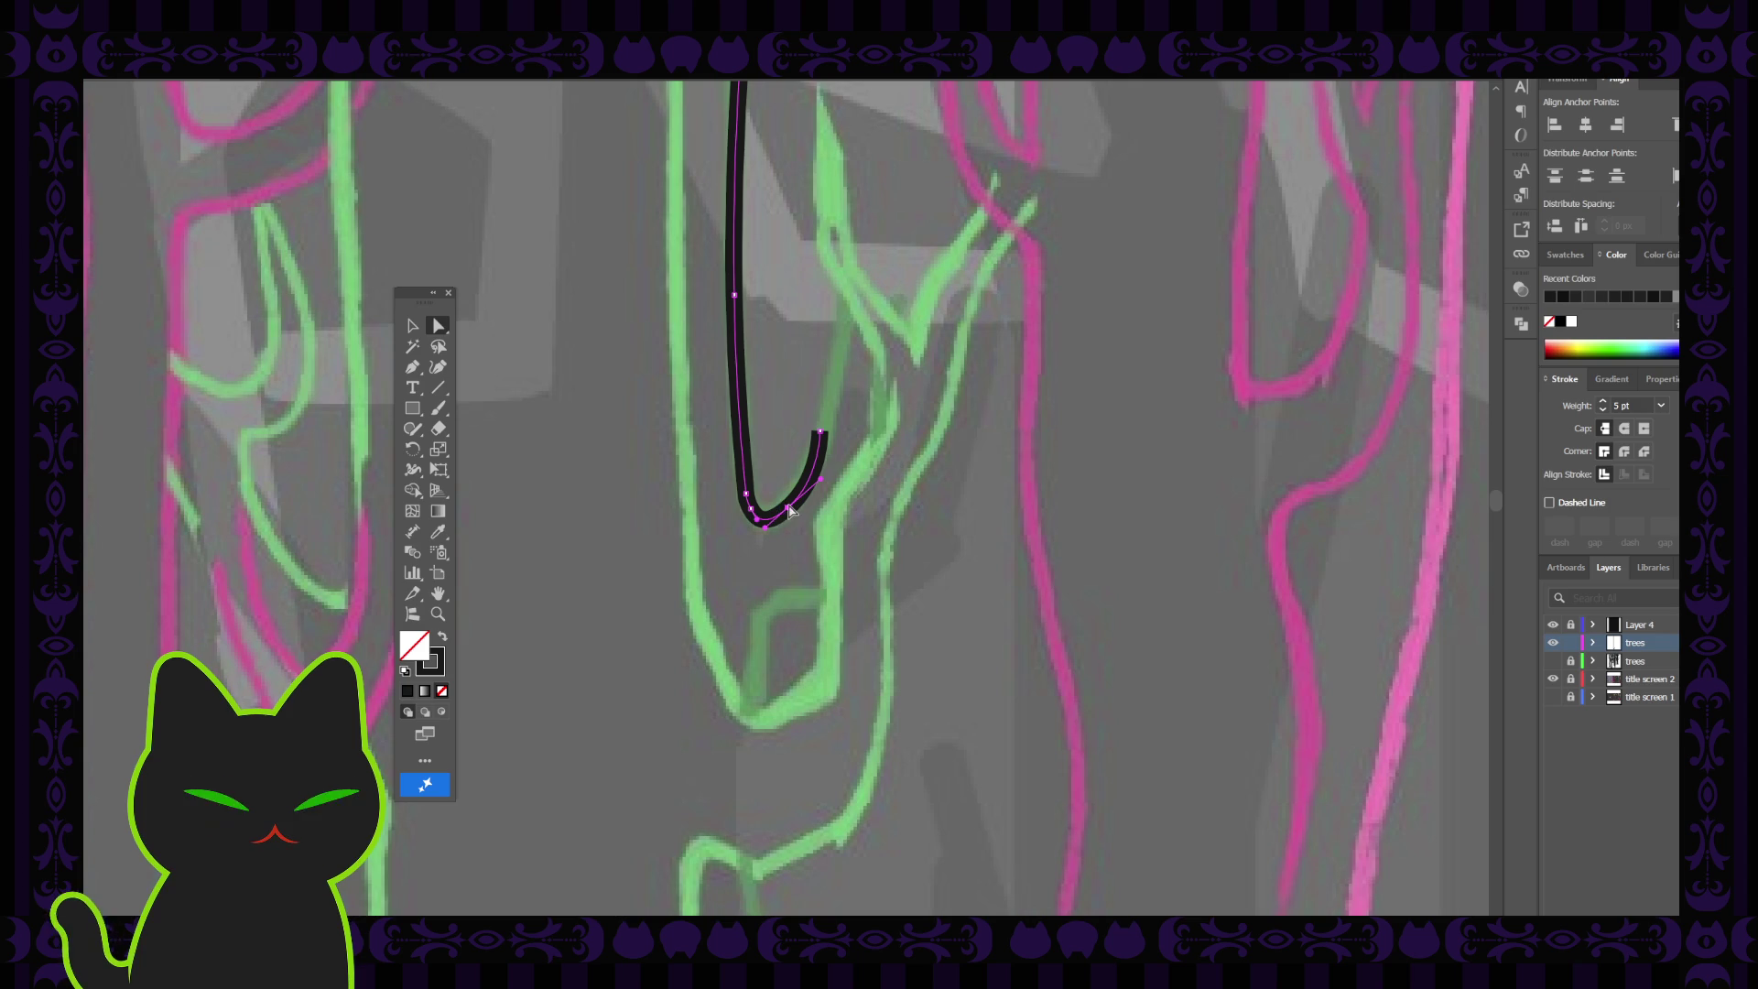
pyautogui.click(787, 509)
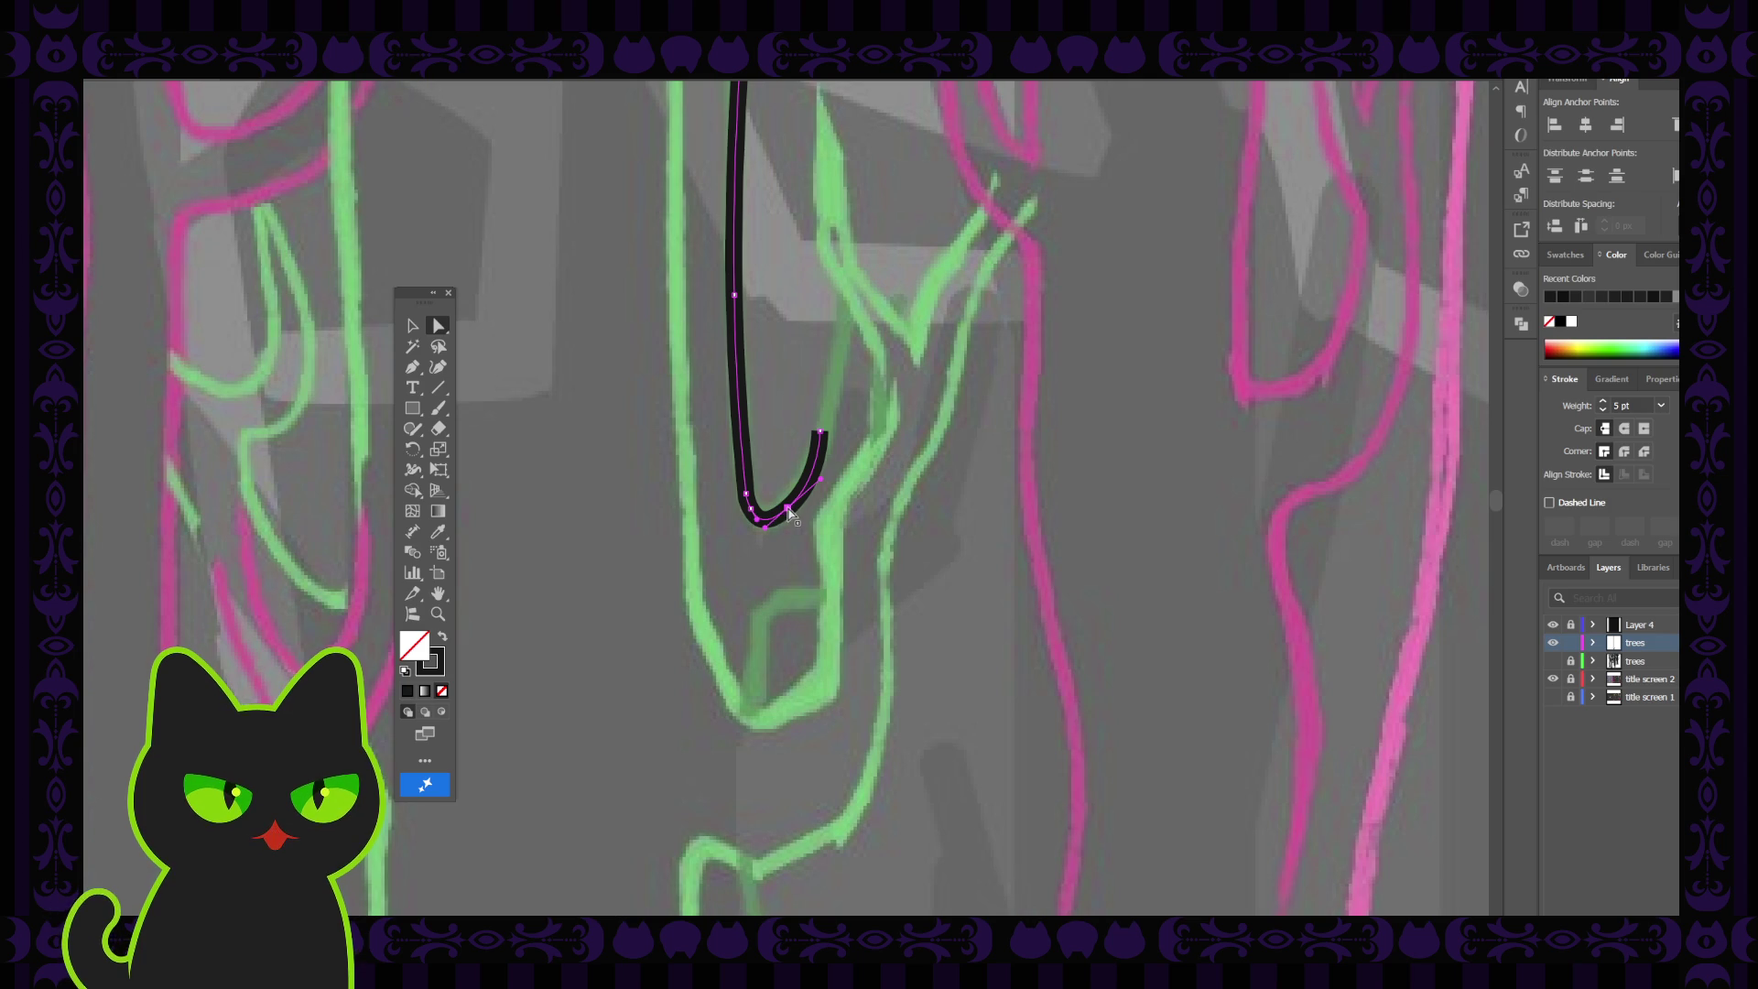
pyautogui.click(822, 438)
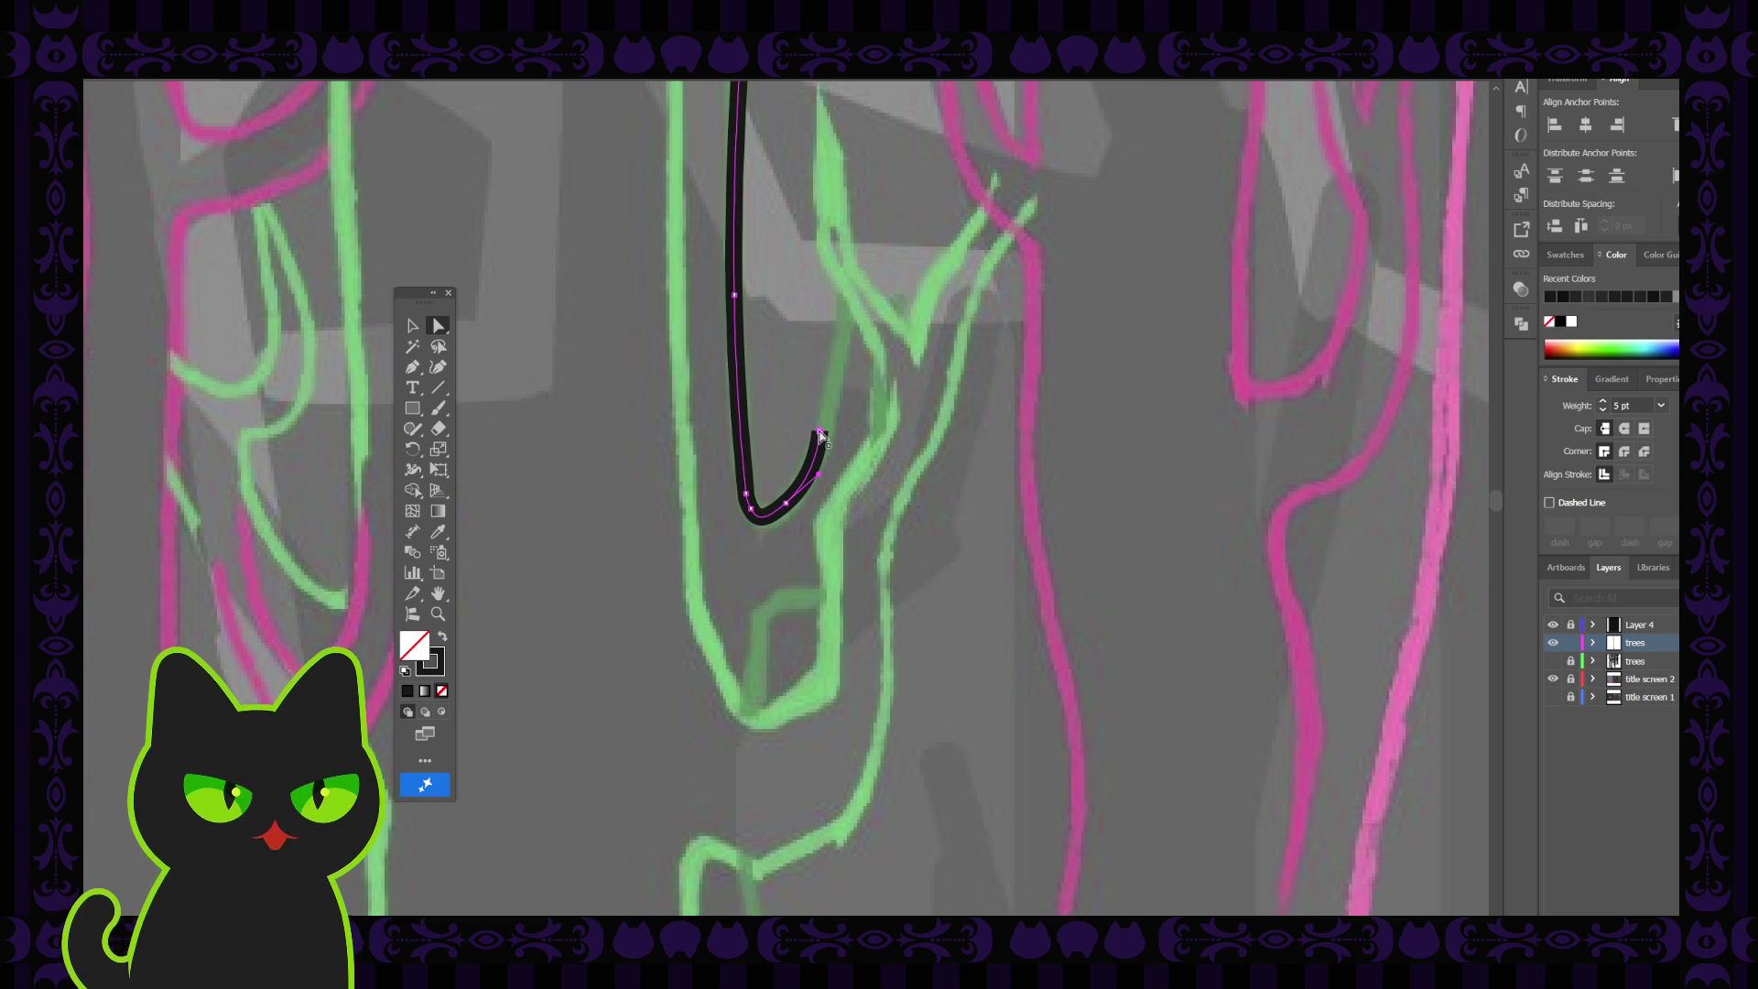
pyautogui.hotkey('ctrl', 'shift', 'a')
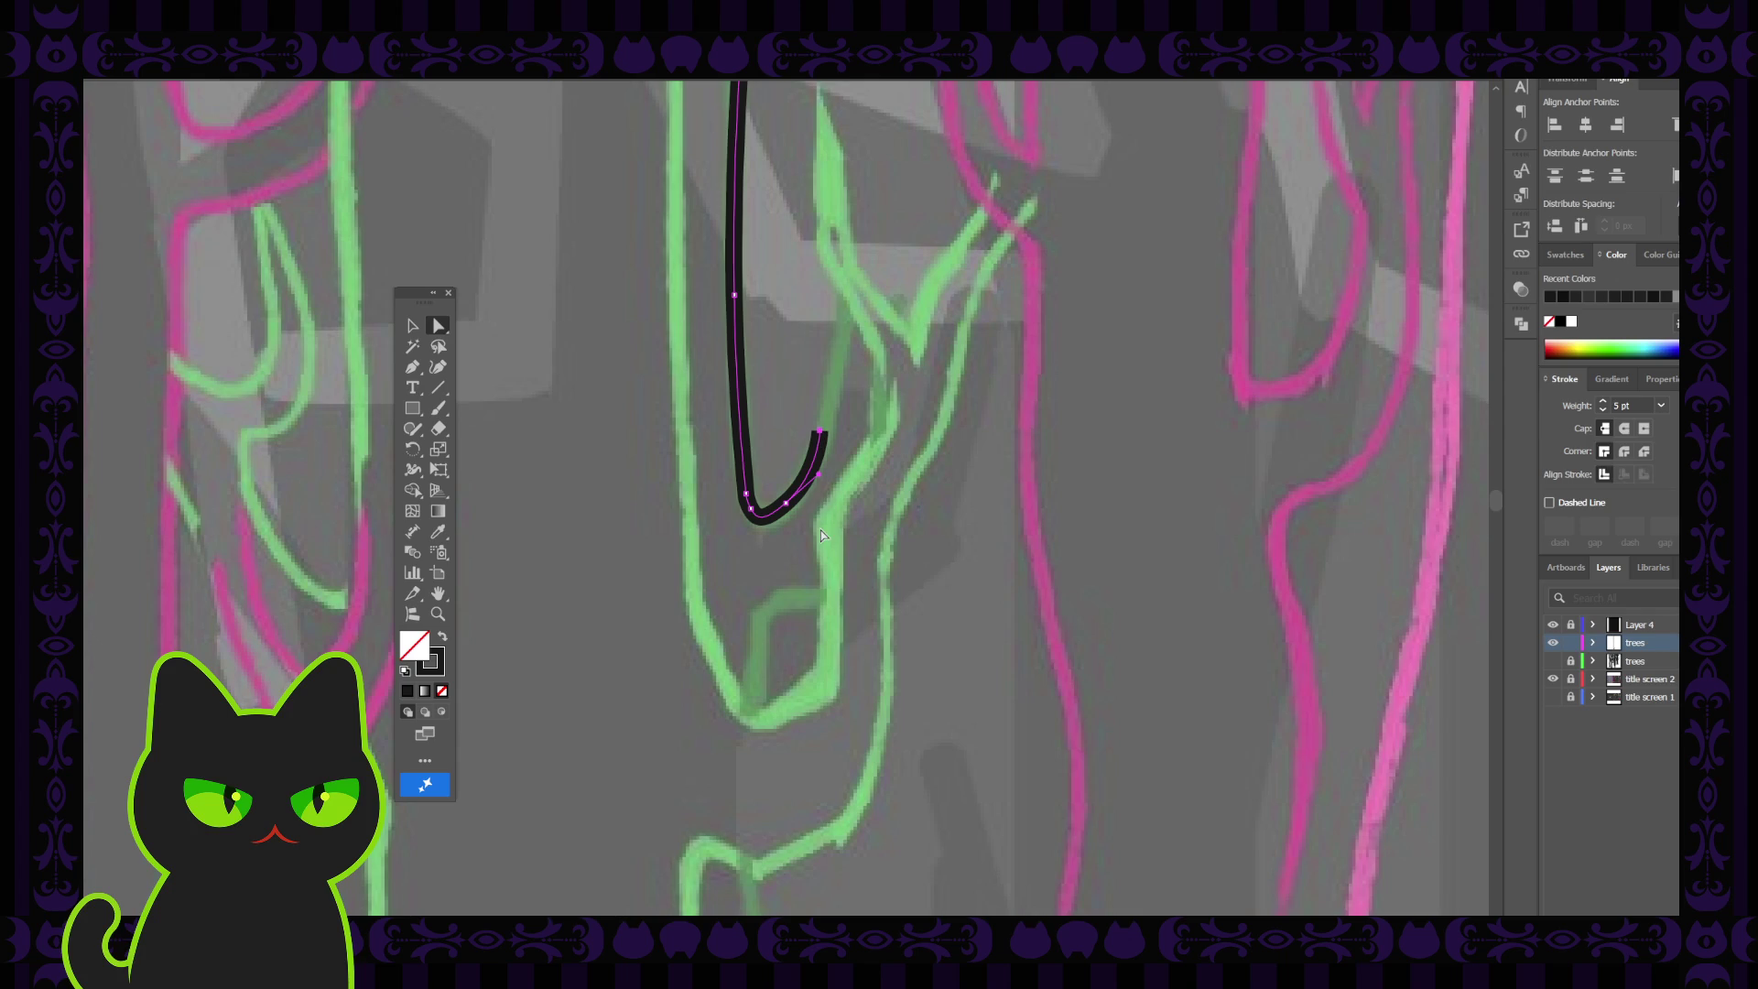
# Recentre the view and display the trunk path's anchor points for further editing
pyautogui.hotkey('ctrl', '-')
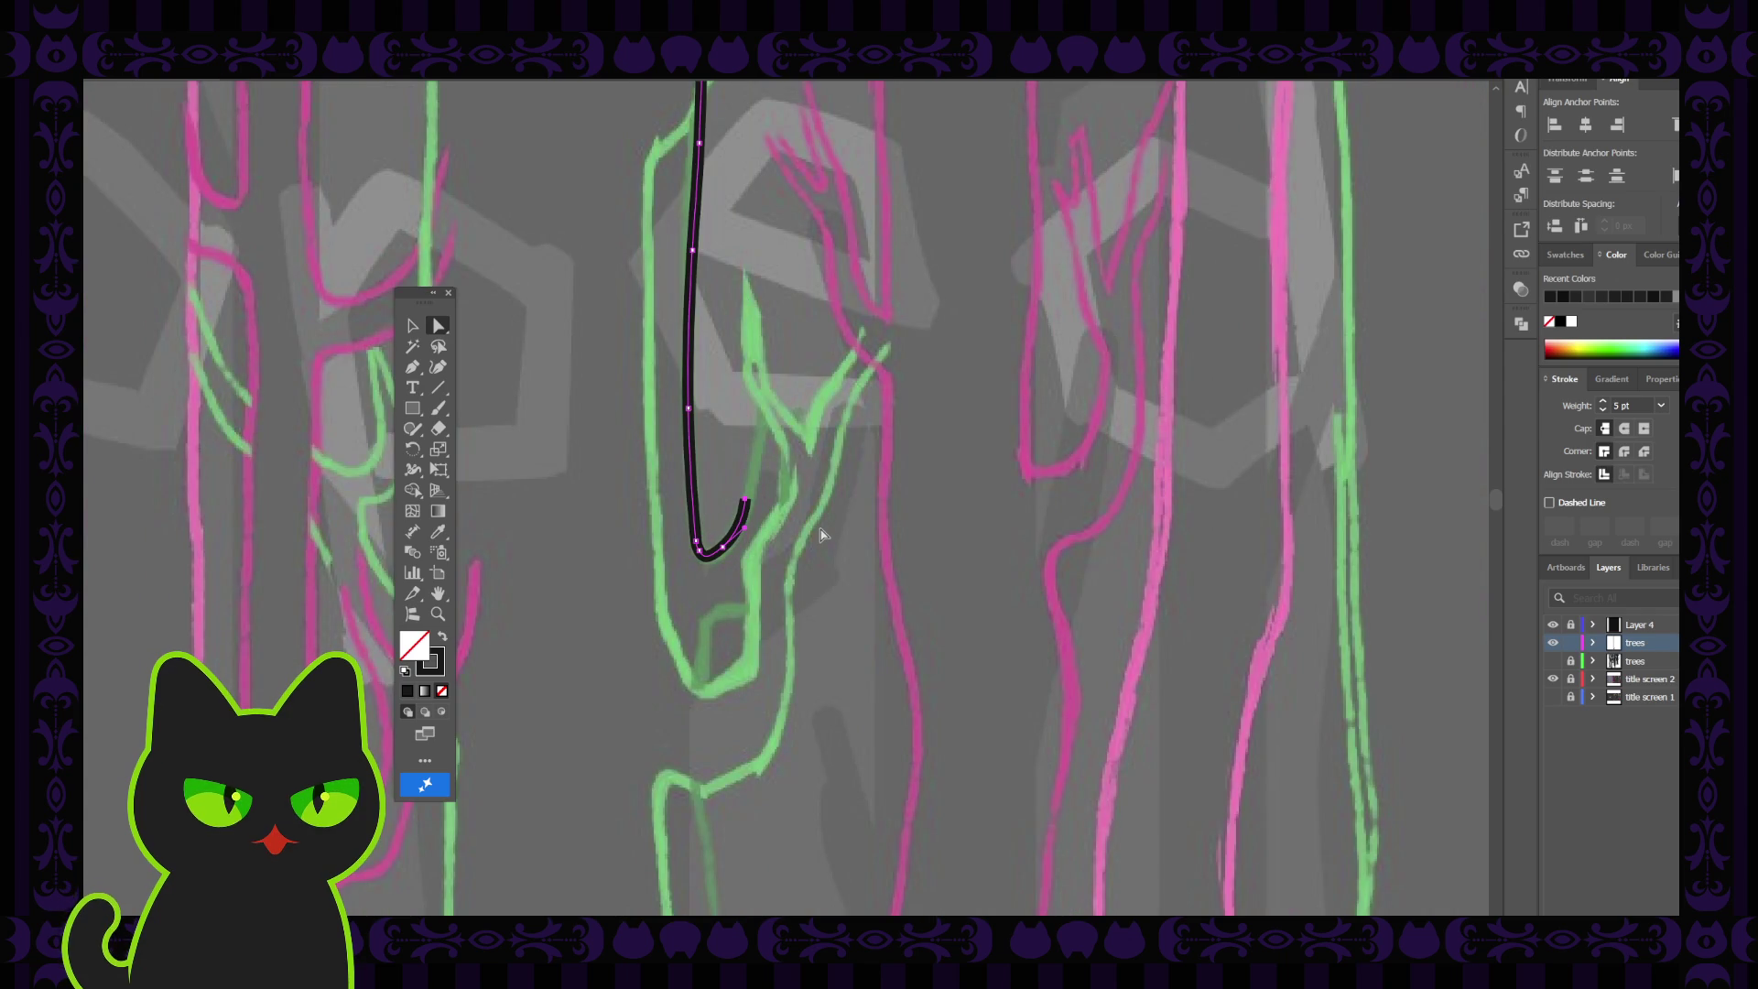
pyautogui.moveTo(723, 512); pyautogui.dragTo(731, 541)
pyautogui.click(438, 326)
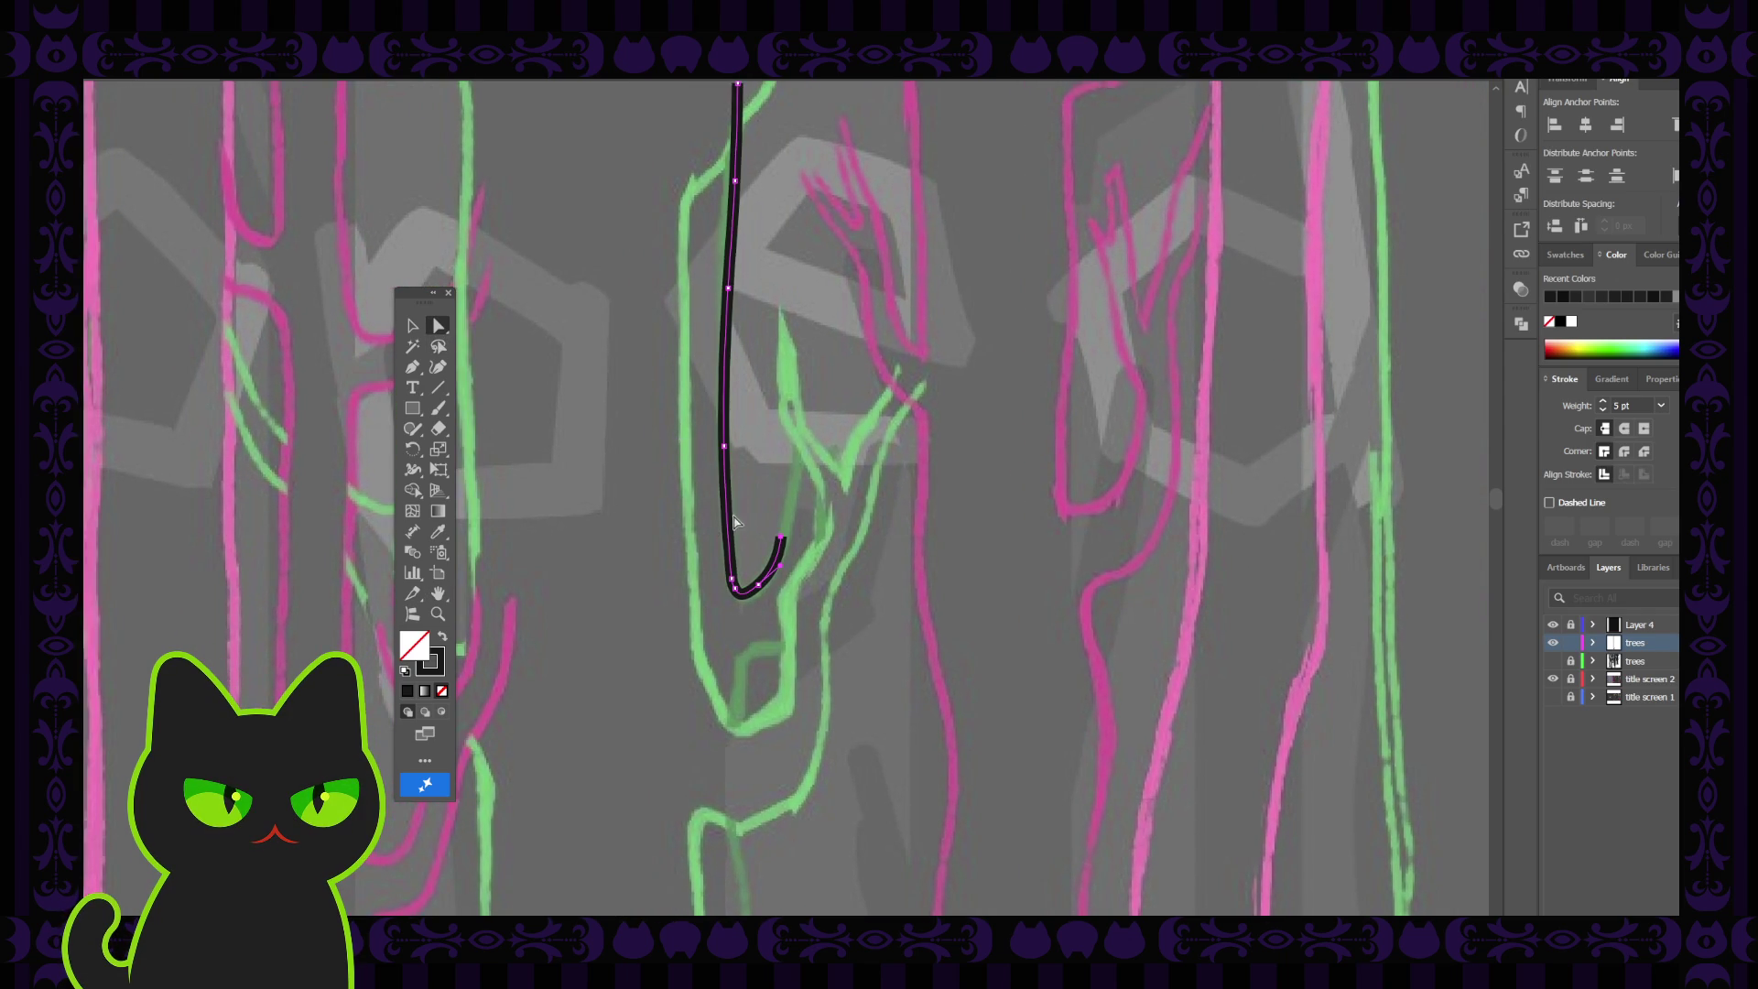
pyautogui.click(726, 448)
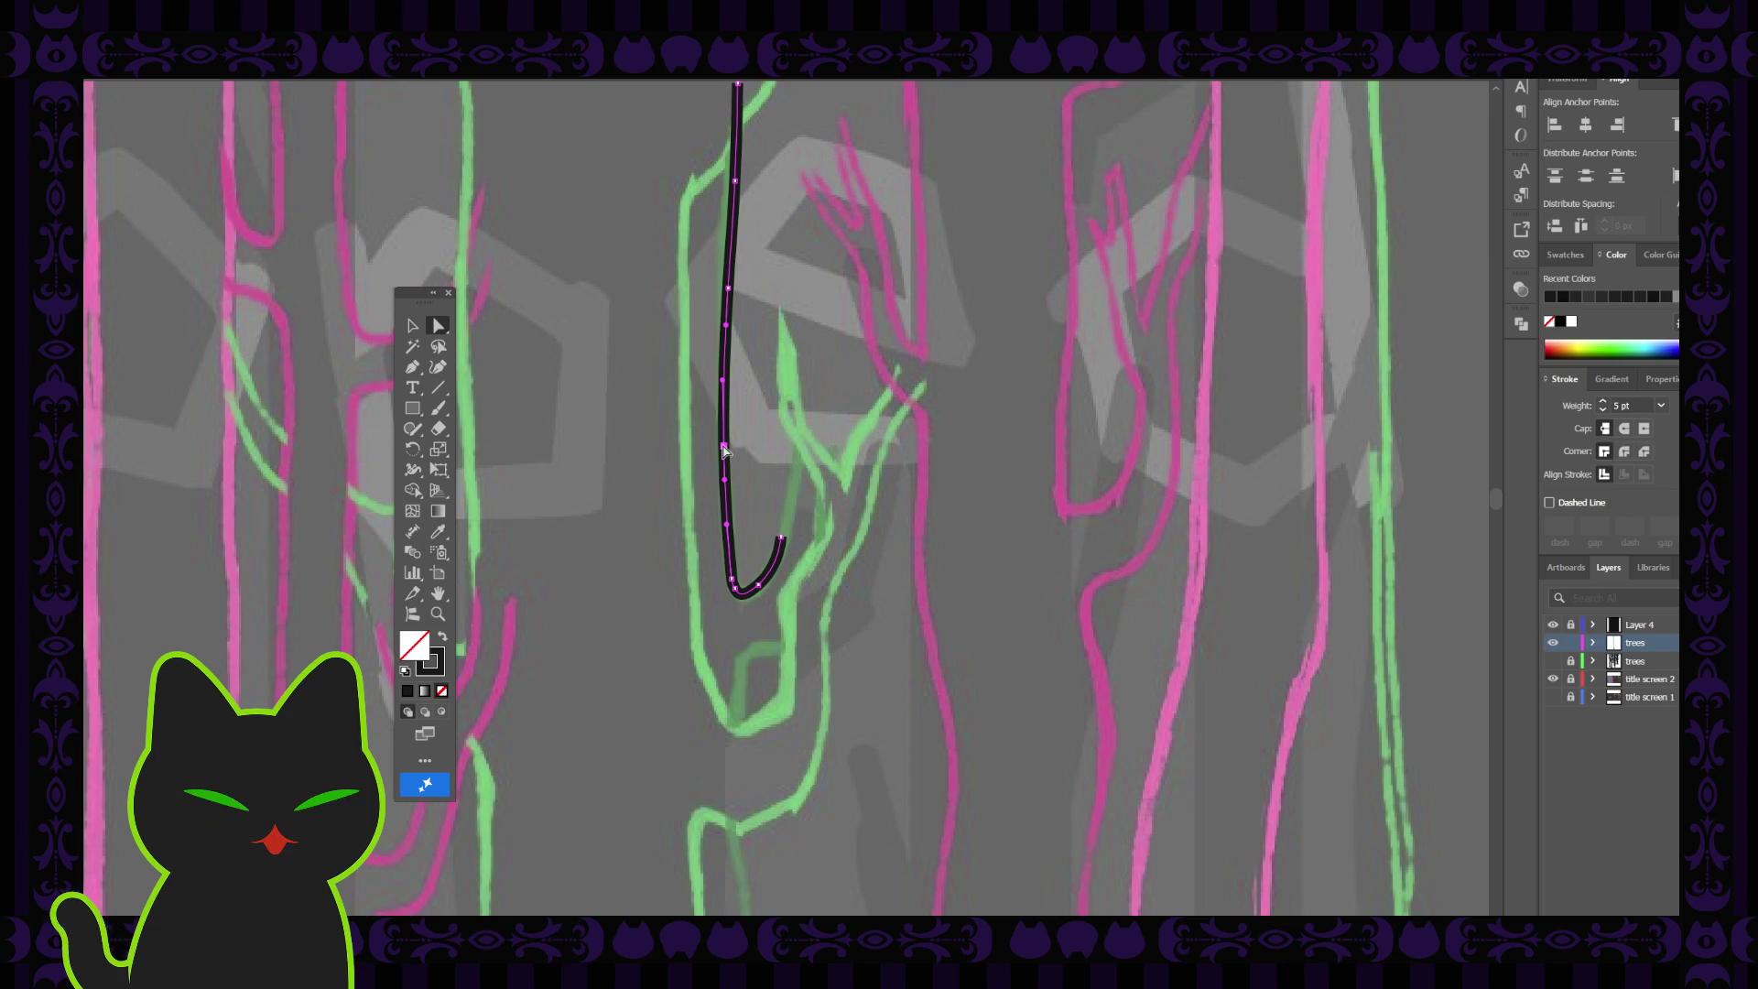
pyautogui.click(726, 449)
pyautogui.click(728, 448)
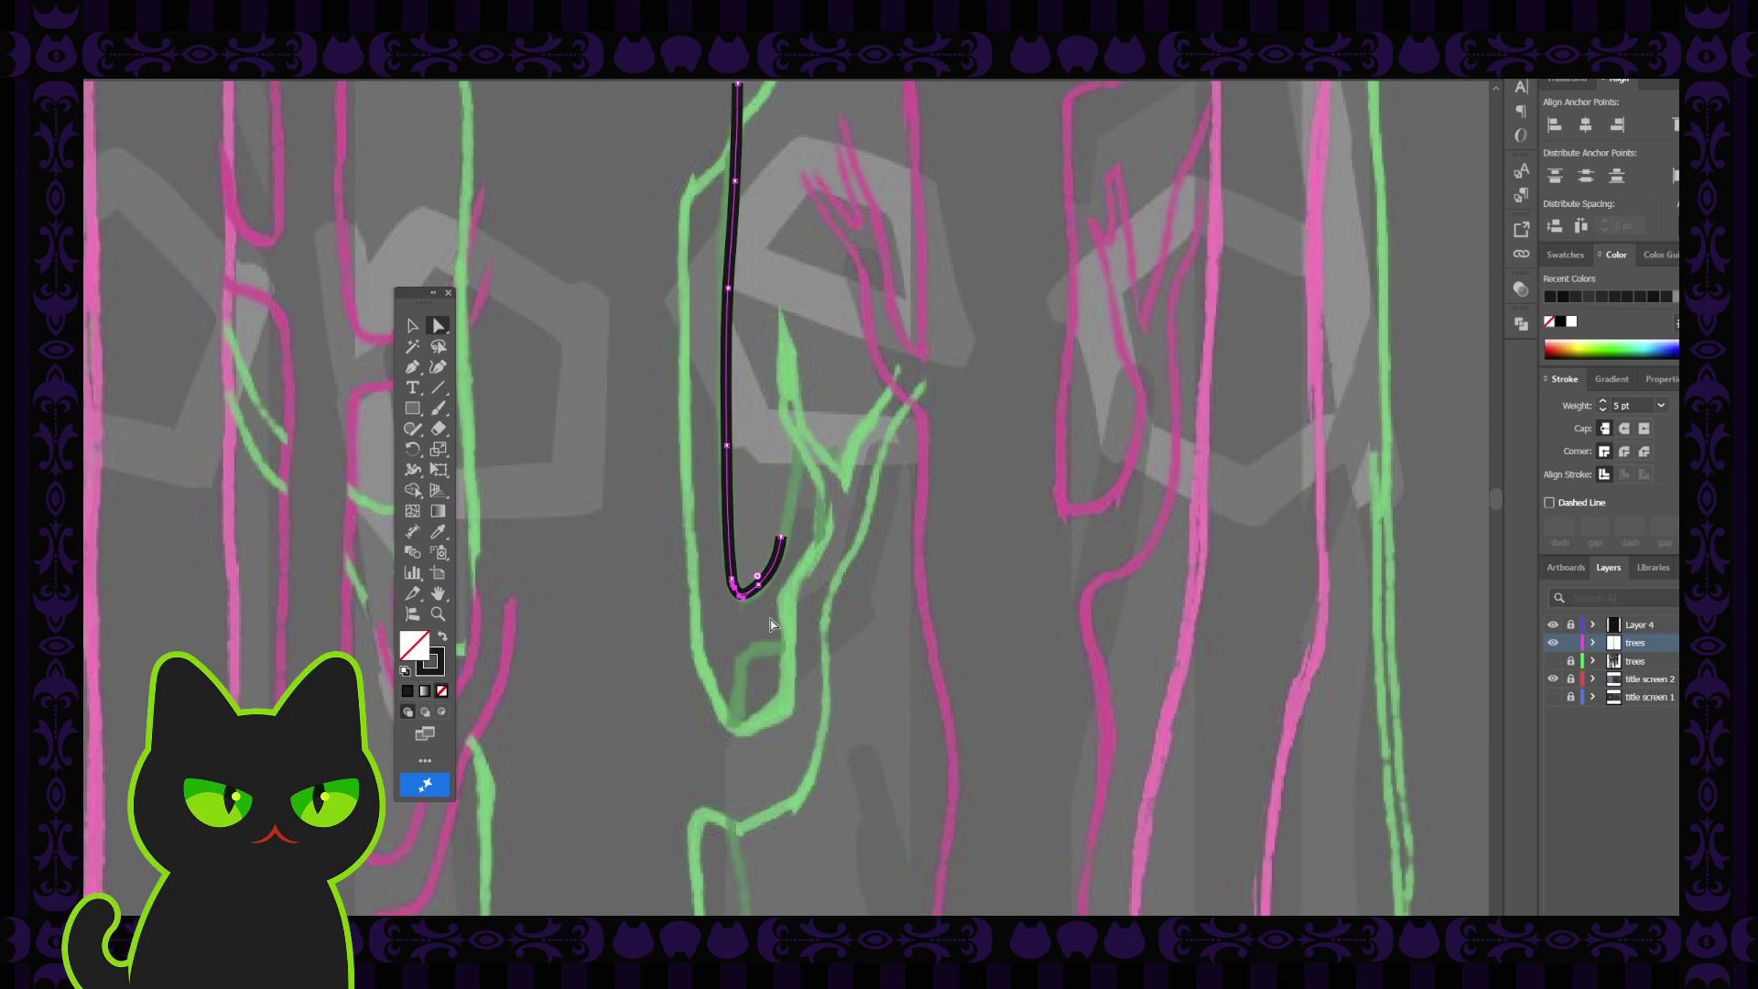
# Pull the anchor on the hook's right curve up and right to reshape the bottom bend
pyautogui.scroll(2, 769, 625)
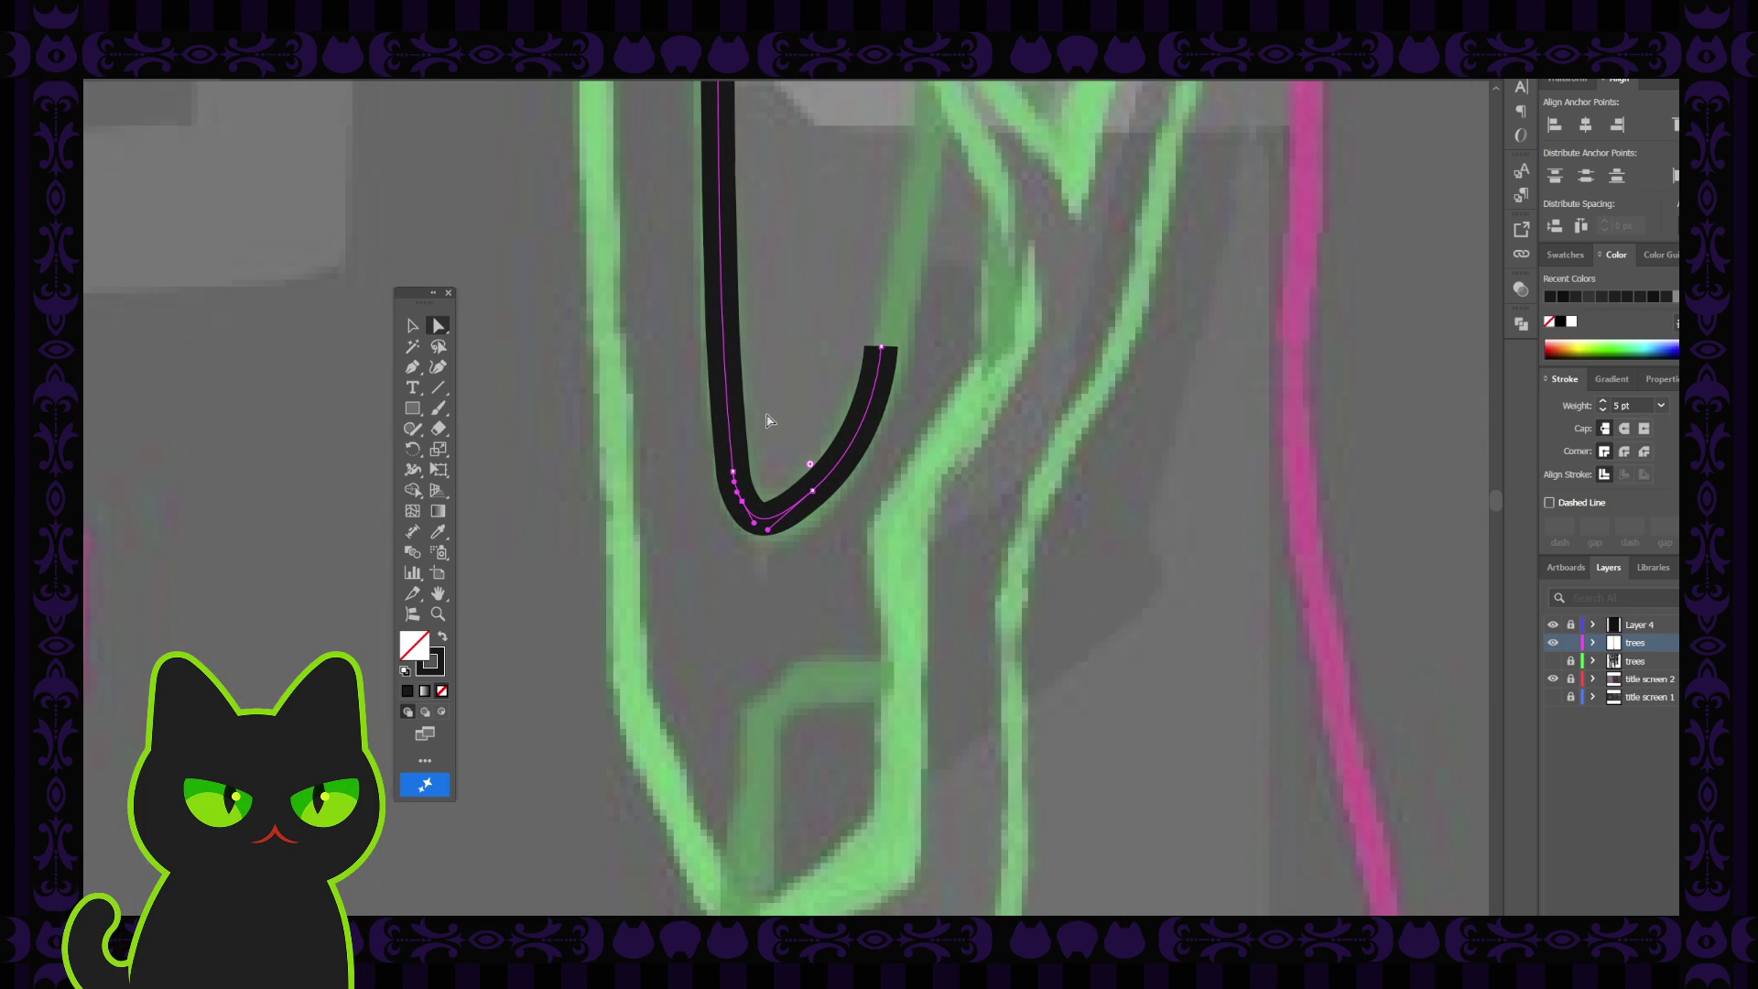
pyautogui.click(743, 509)
pyautogui.click(743, 509)
pyautogui.click(756, 533)
pyautogui.click(765, 520)
pyautogui.click(812, 492)
pyautogui.moveTo(818, 495); pyautogui.dragTo(822, 490)
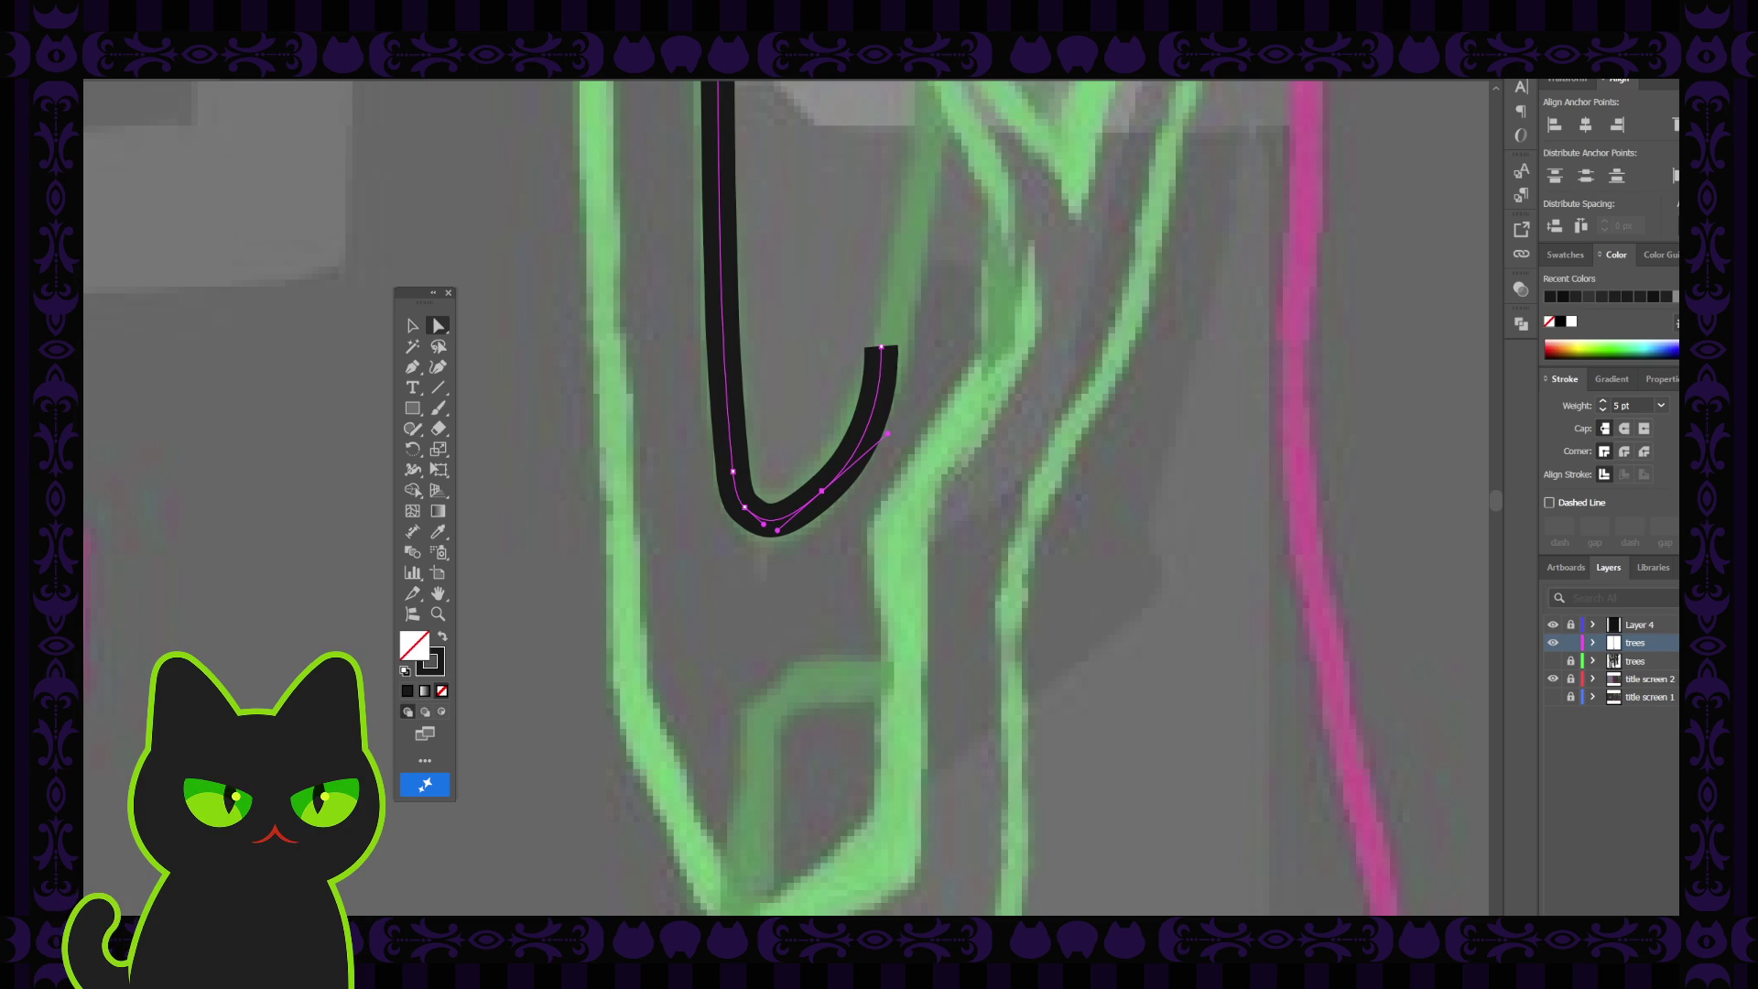
pyautogui.click(745, 505)
pyautogui.hotkey('ctrl', '-')
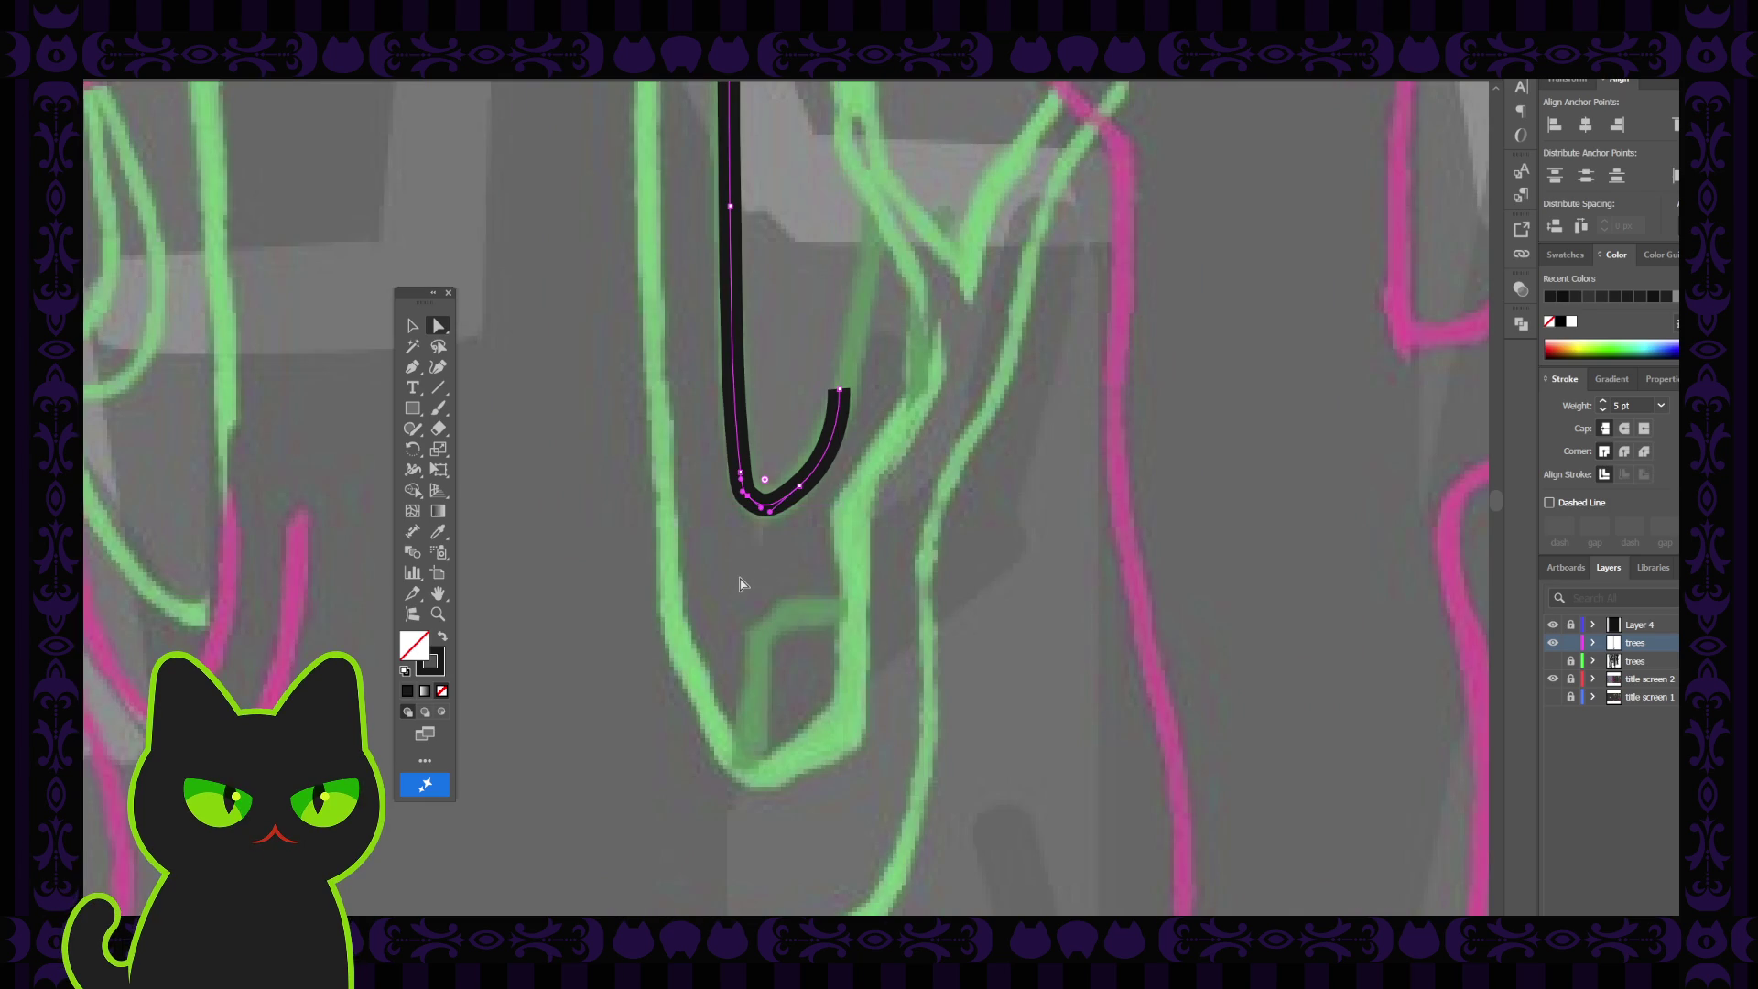
# Recentre on the hook and inspect its bottom anchors and segments
pyautogui.moveTo(705, 376); pyautogui.dragTo(633, 523)
pyautogui.click(439, 325)
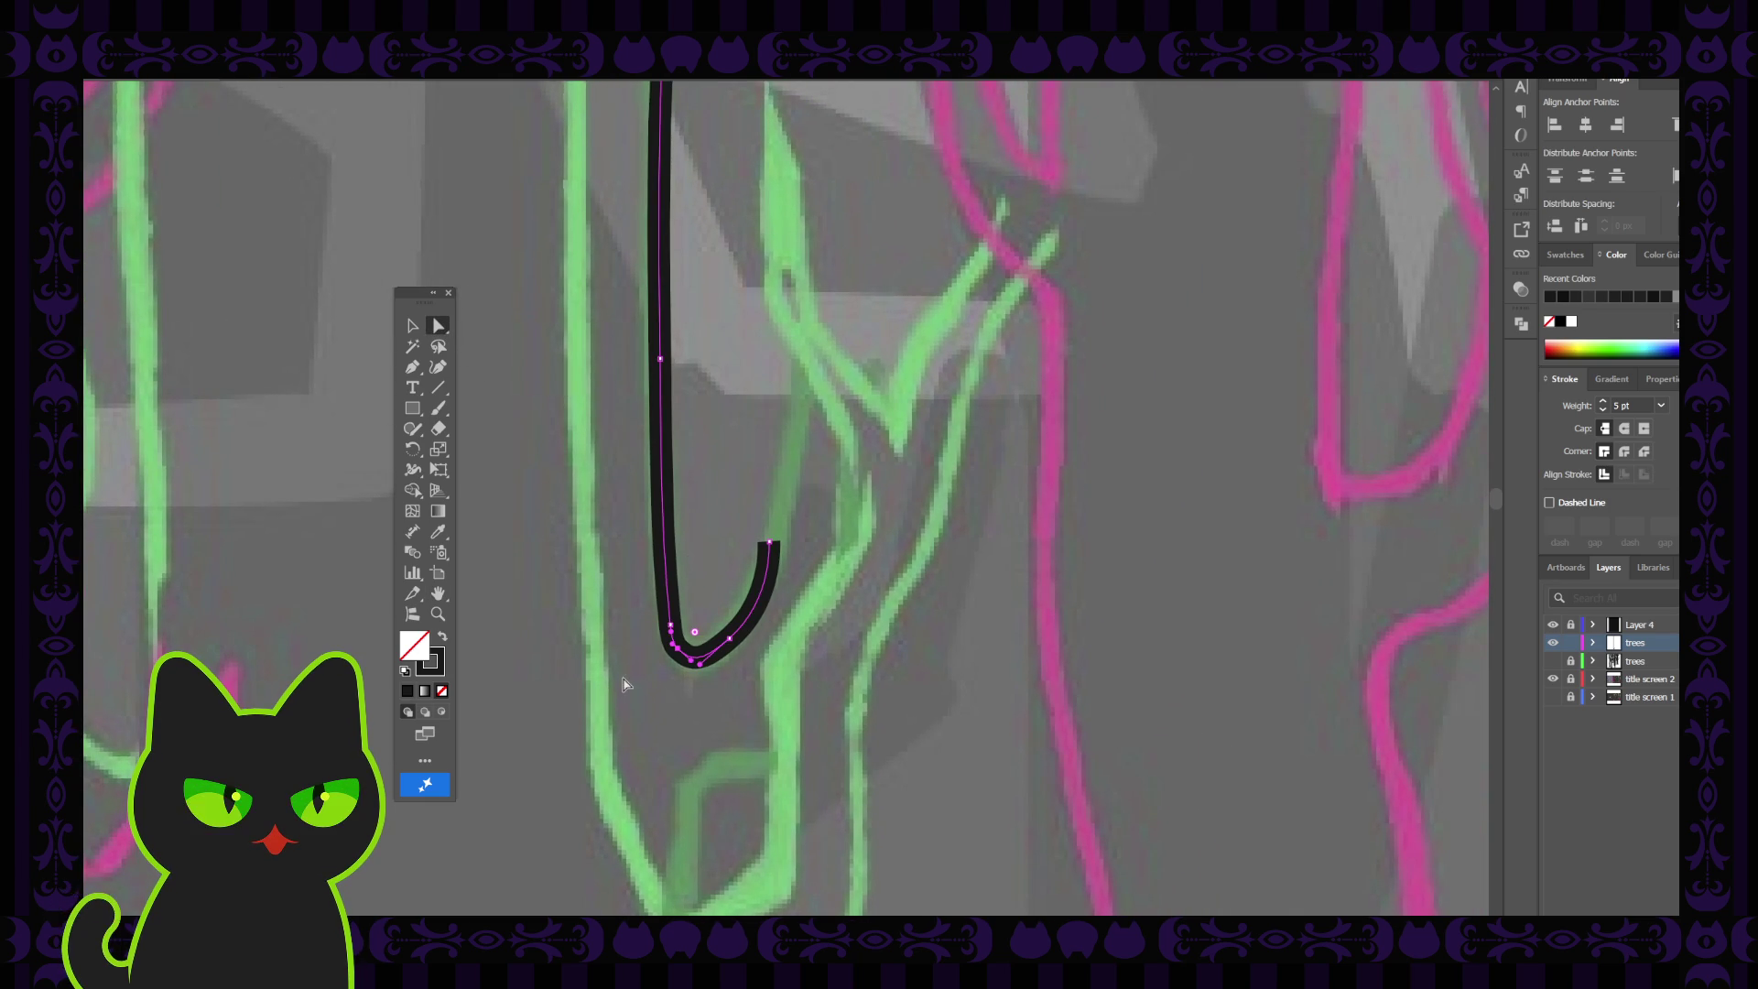
pyautogui.click(677, 647)
pyautogui.click(671, 626)
pyautogui.click(670, 619)
pyautogui.click(668, 636)
pyautogui.click(676, 651)
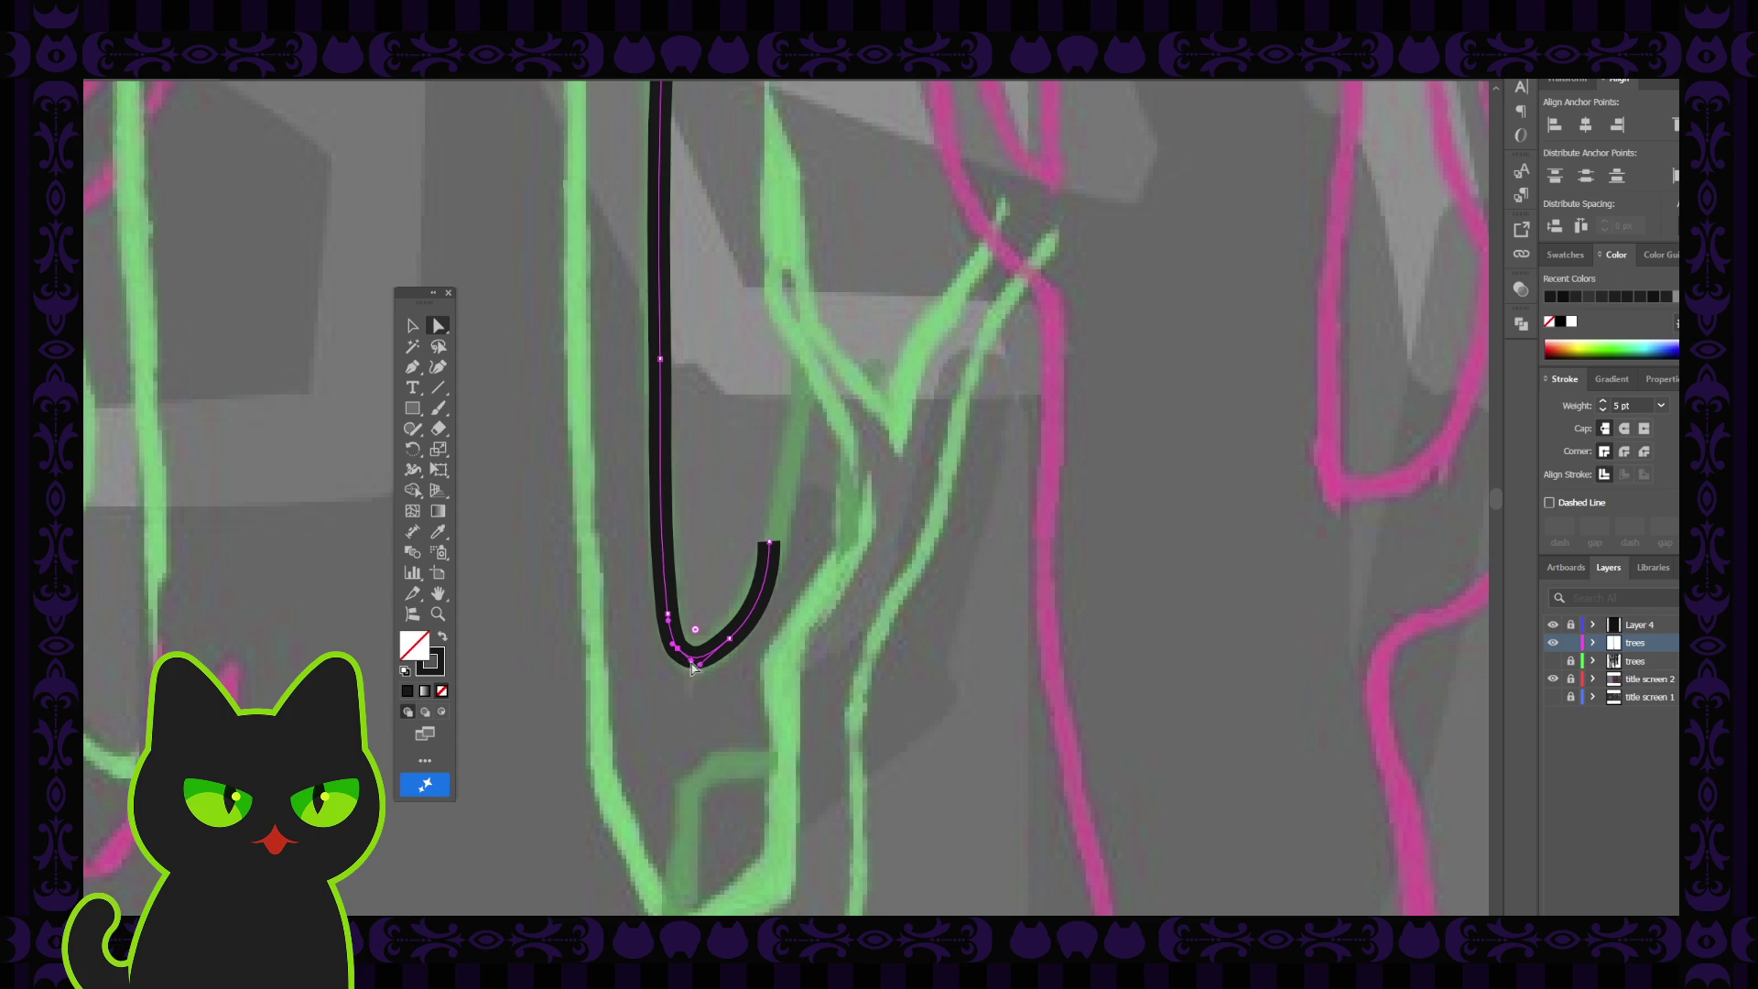
pyautogui.click(705, 662)
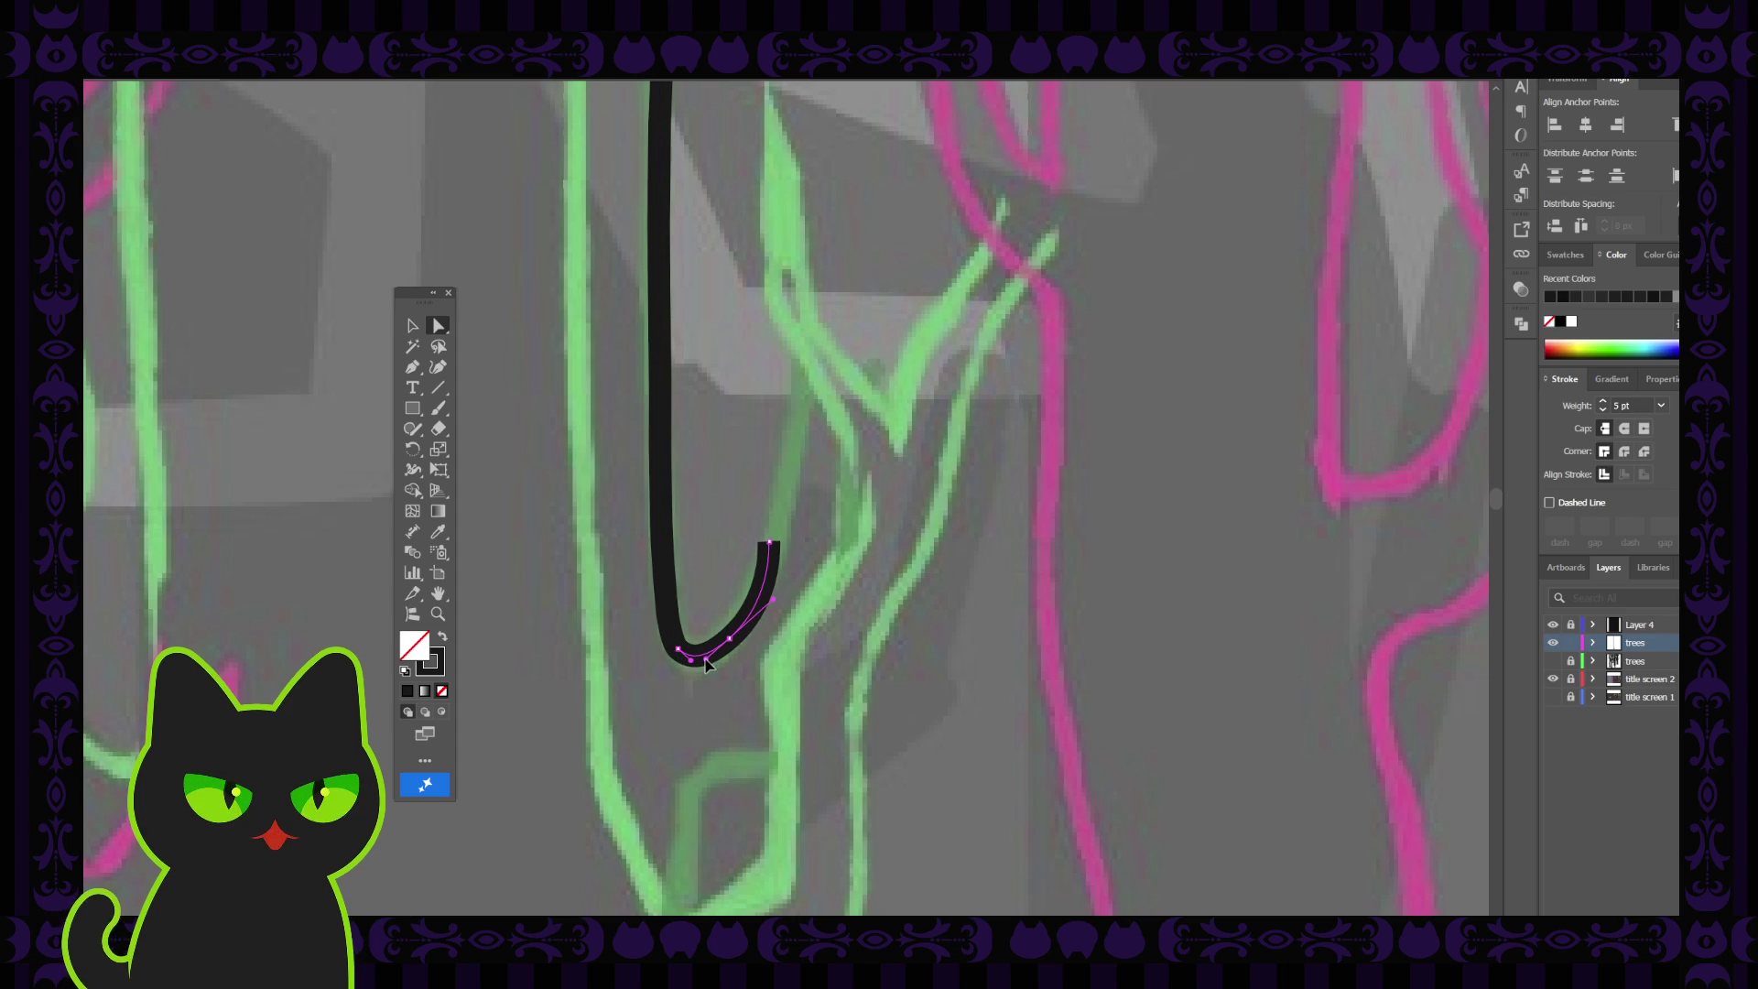
pyautogui.click(706, 665)
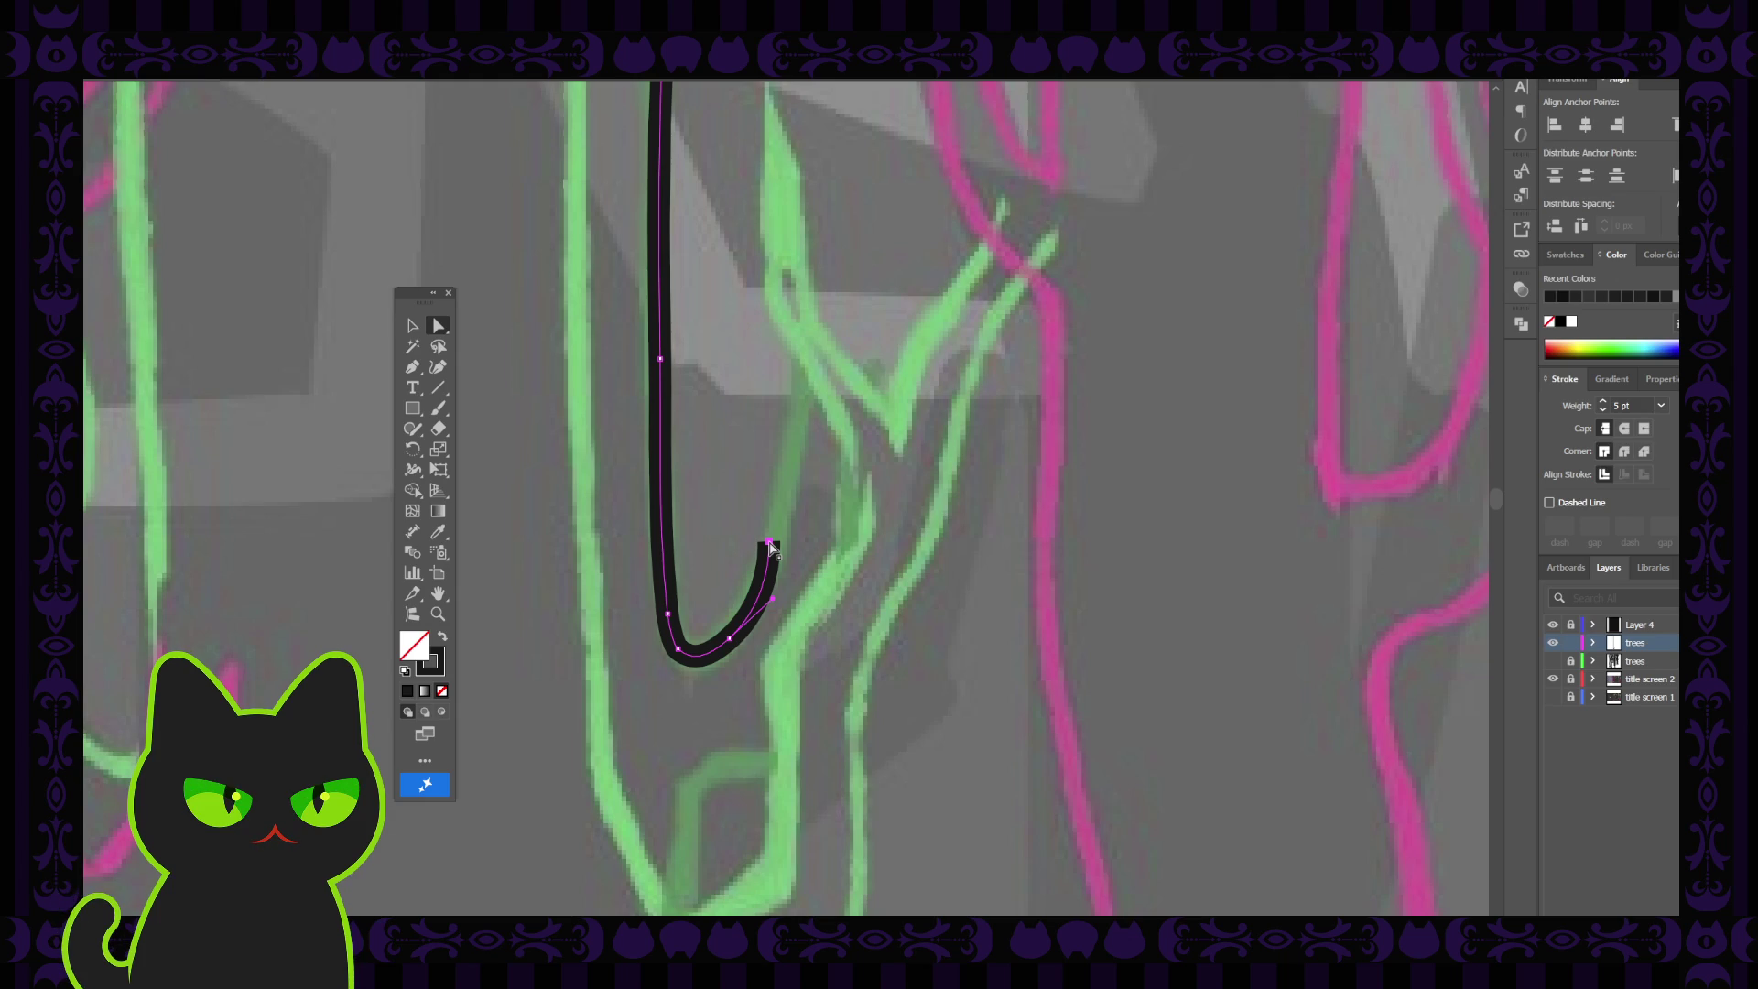
# Reshape the hook's lower-left curve by nudging its bottom-left anchor up and right
pyautogui.click(693, 651)
pyautogui.click(679, 650)
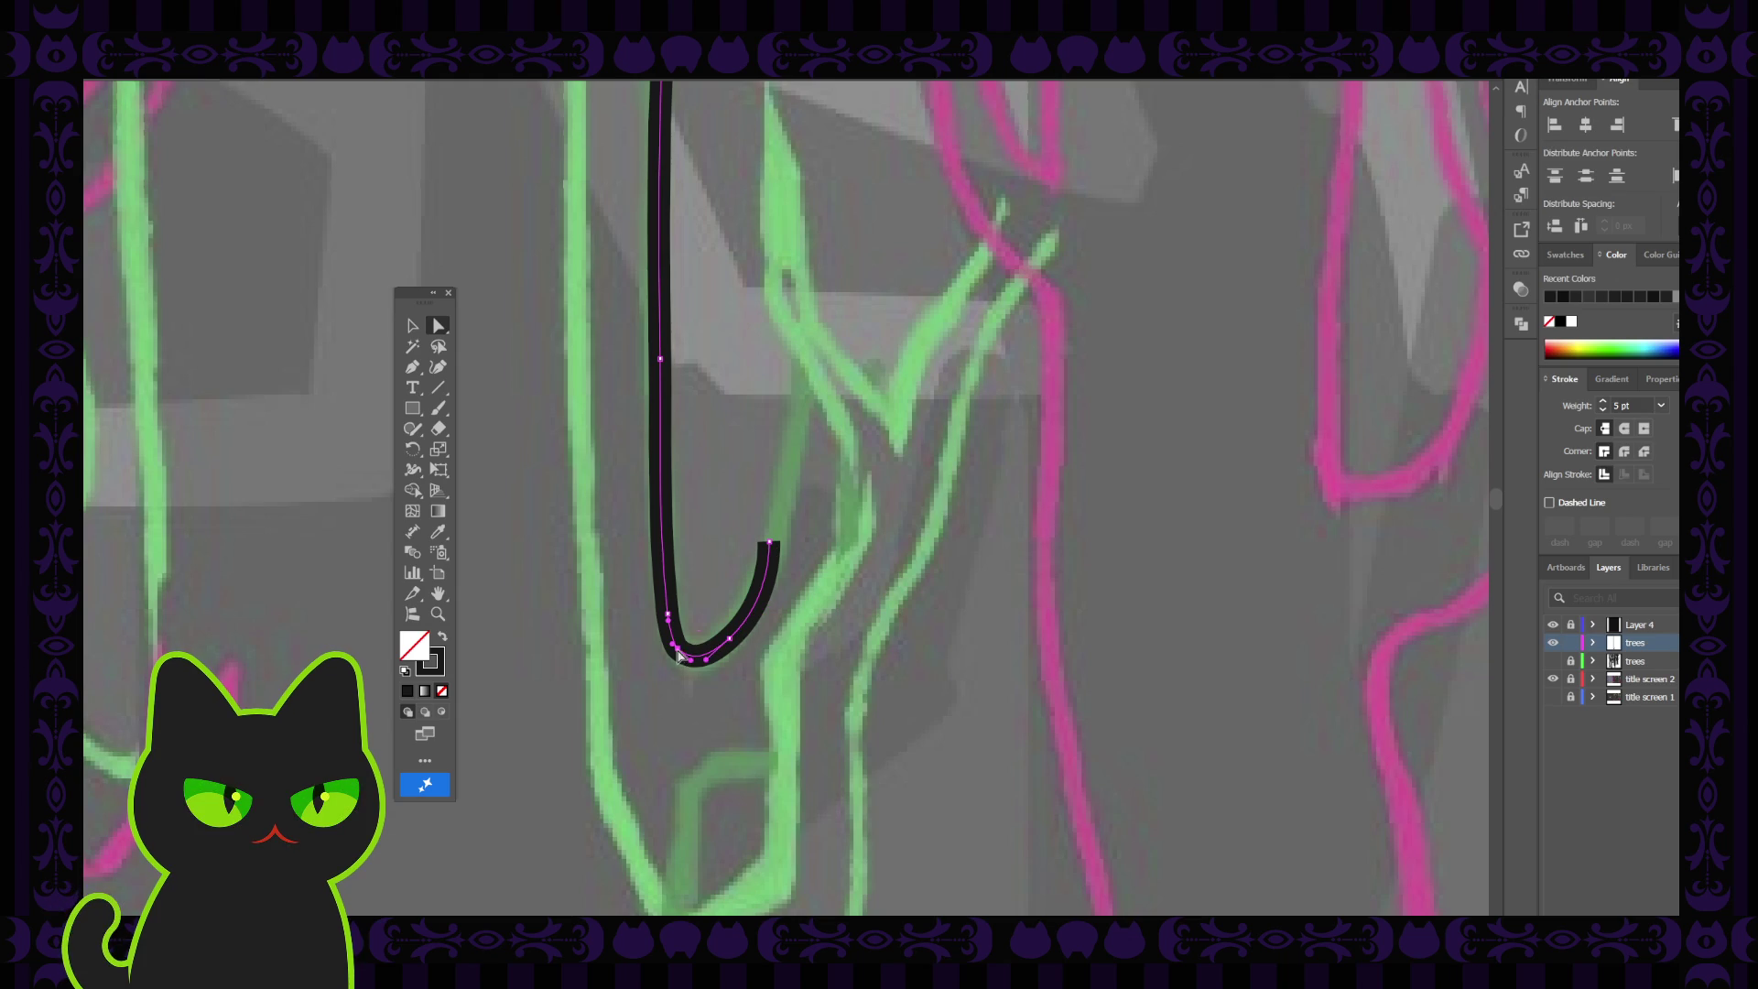
pyautogui.click(661, 600)
pyautogui.click(663, 601)
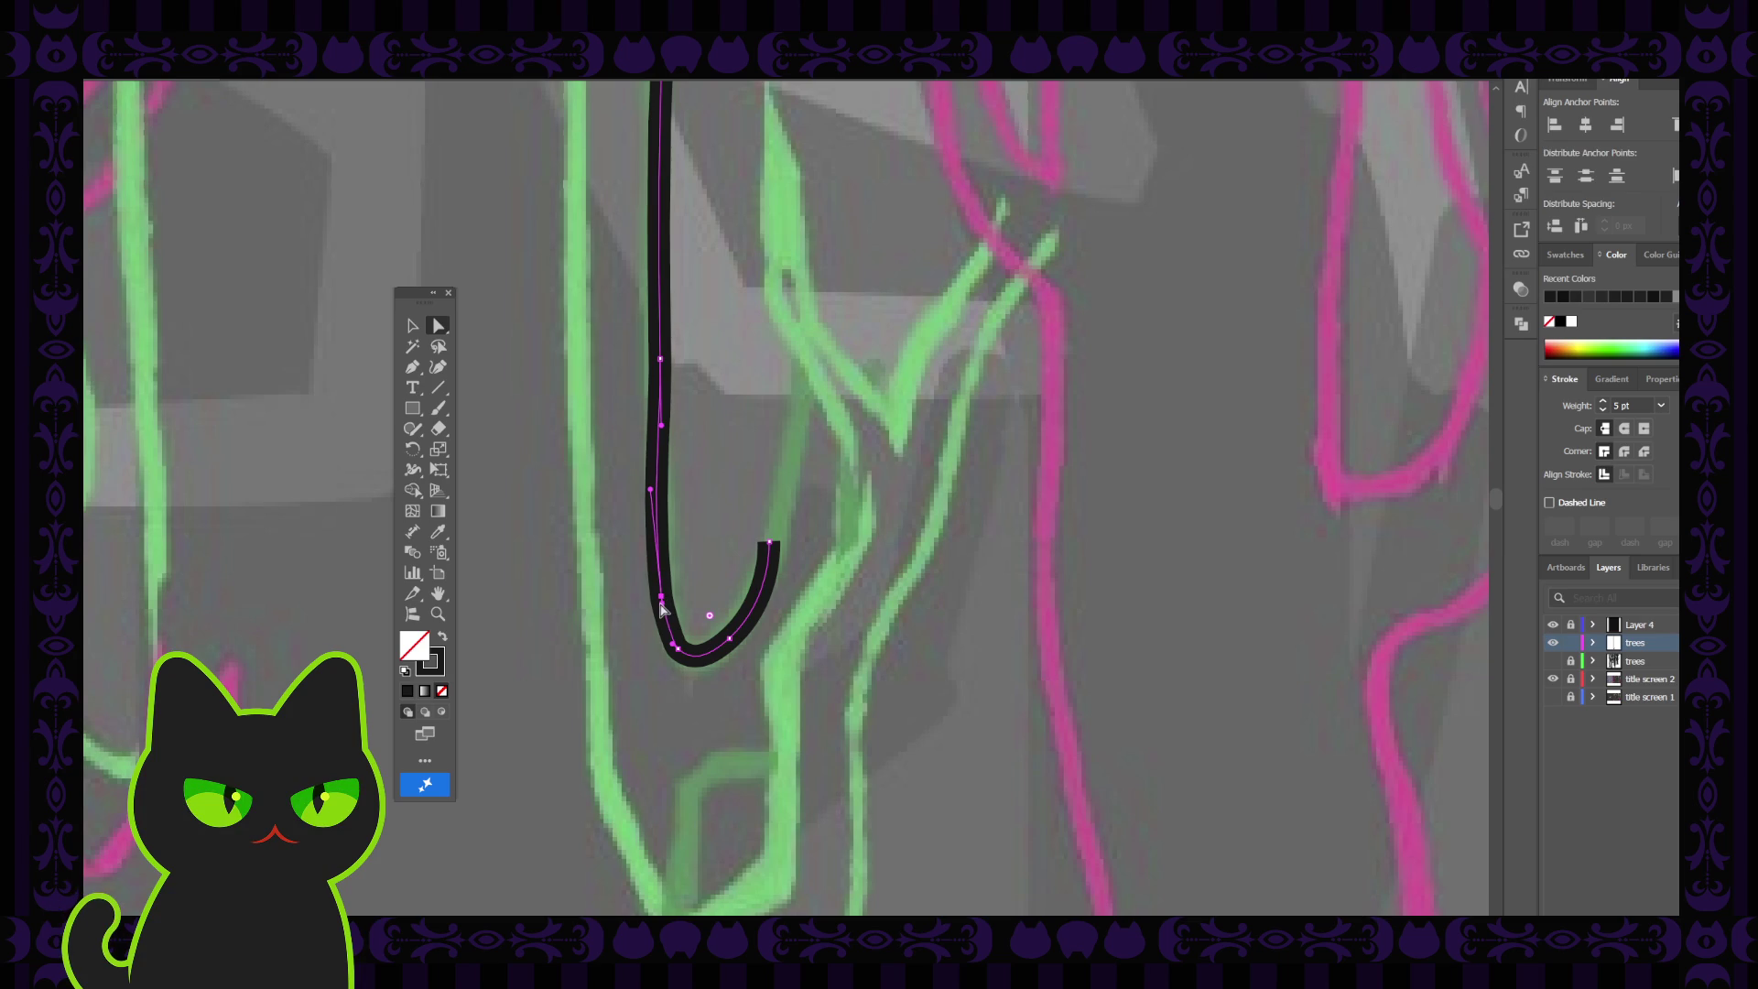
pyautogui.click(663, 610)
pyautogui.click(664, 622)
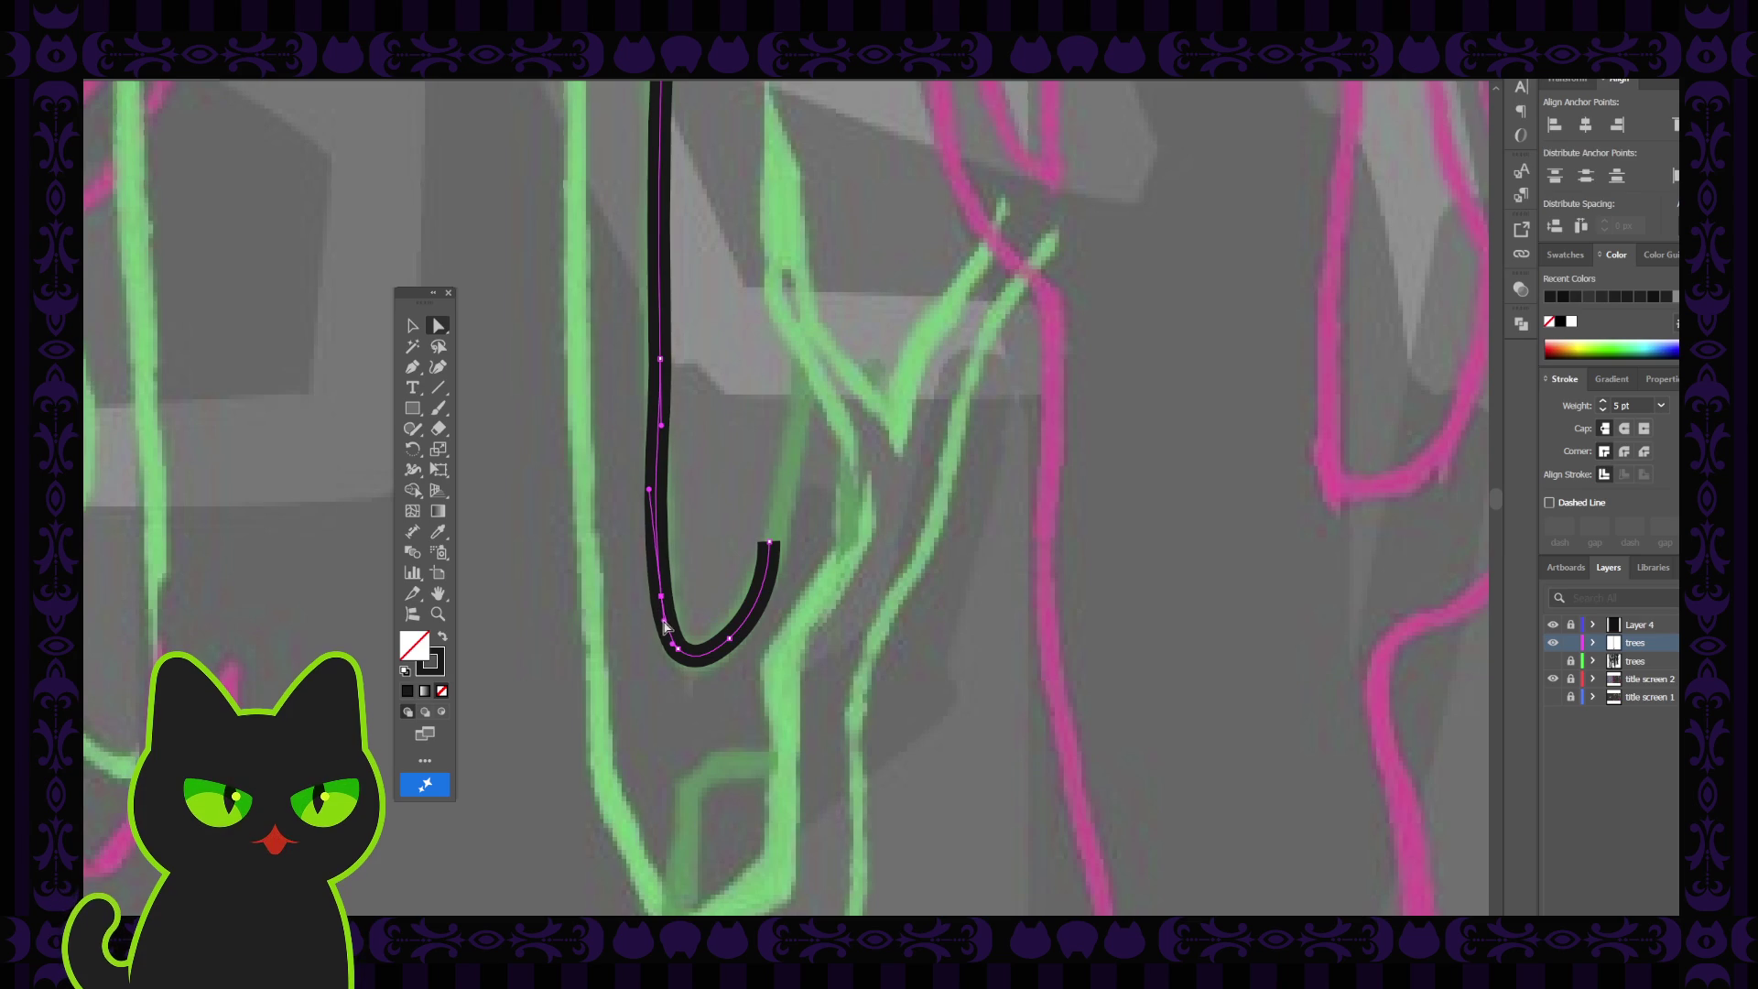
pyautogui.moveTo(663, 622); pyautogui.dragTo(668, 619)
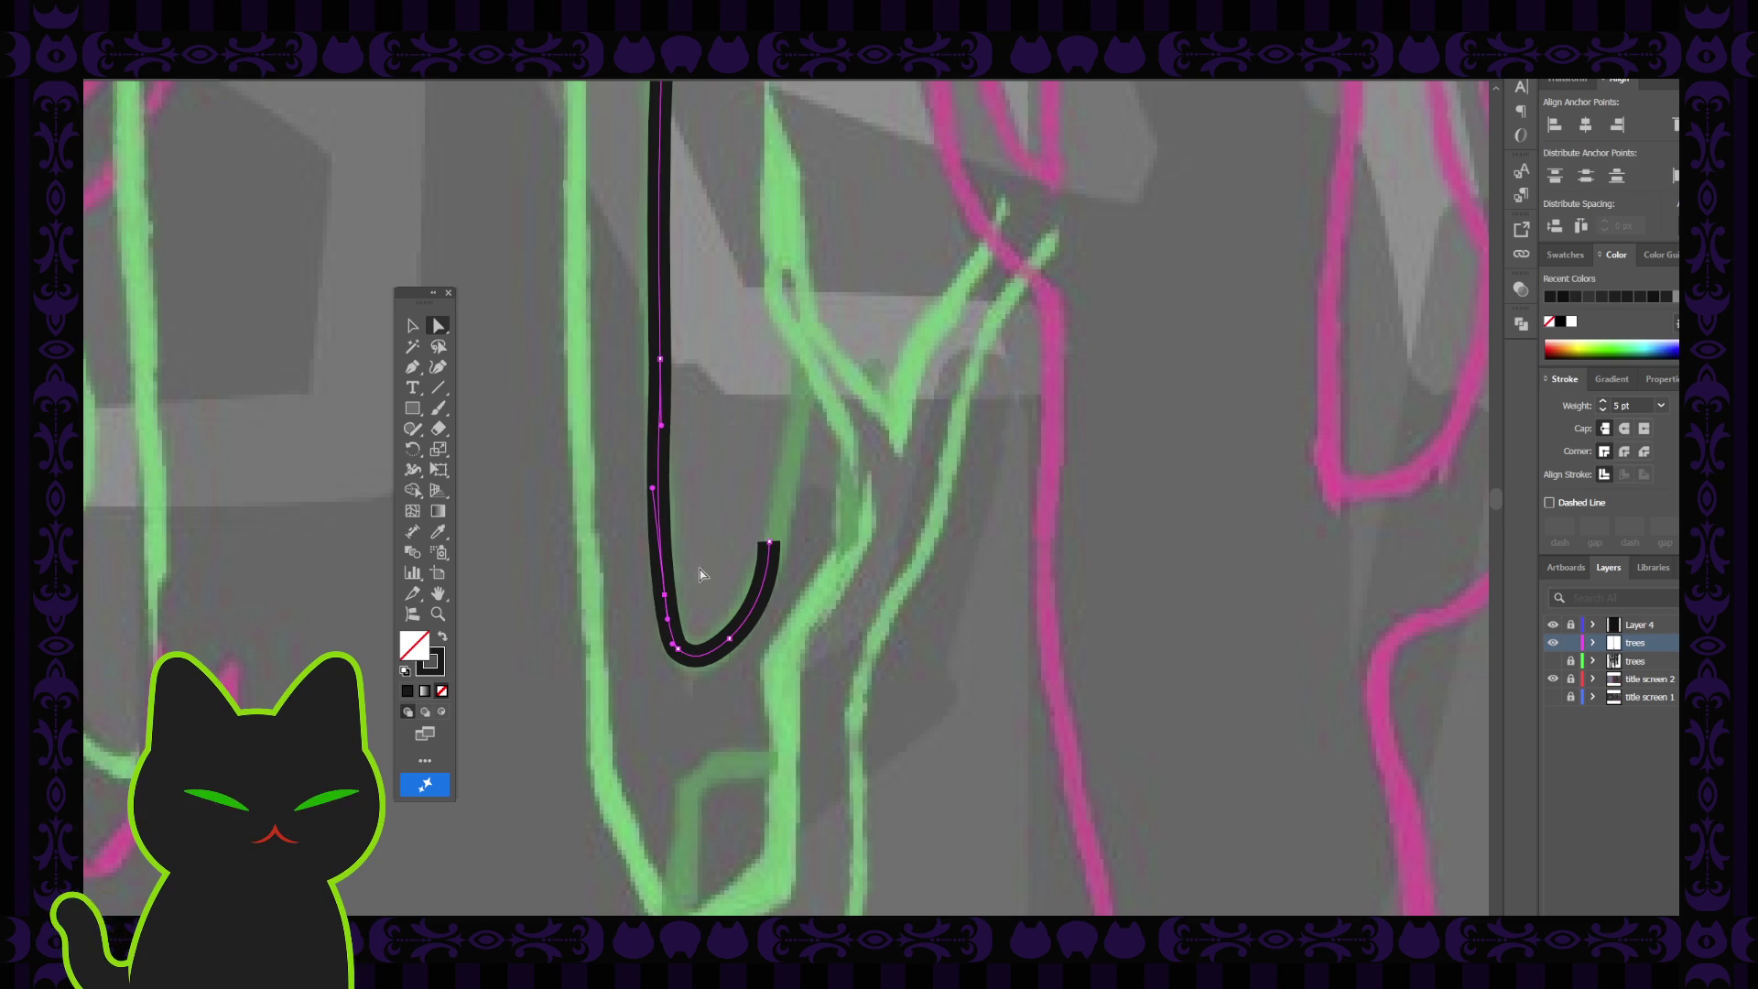
# Select the anchors on the hook's bottom curve to check the smoothed bend
pyautogui.click(685, 649)
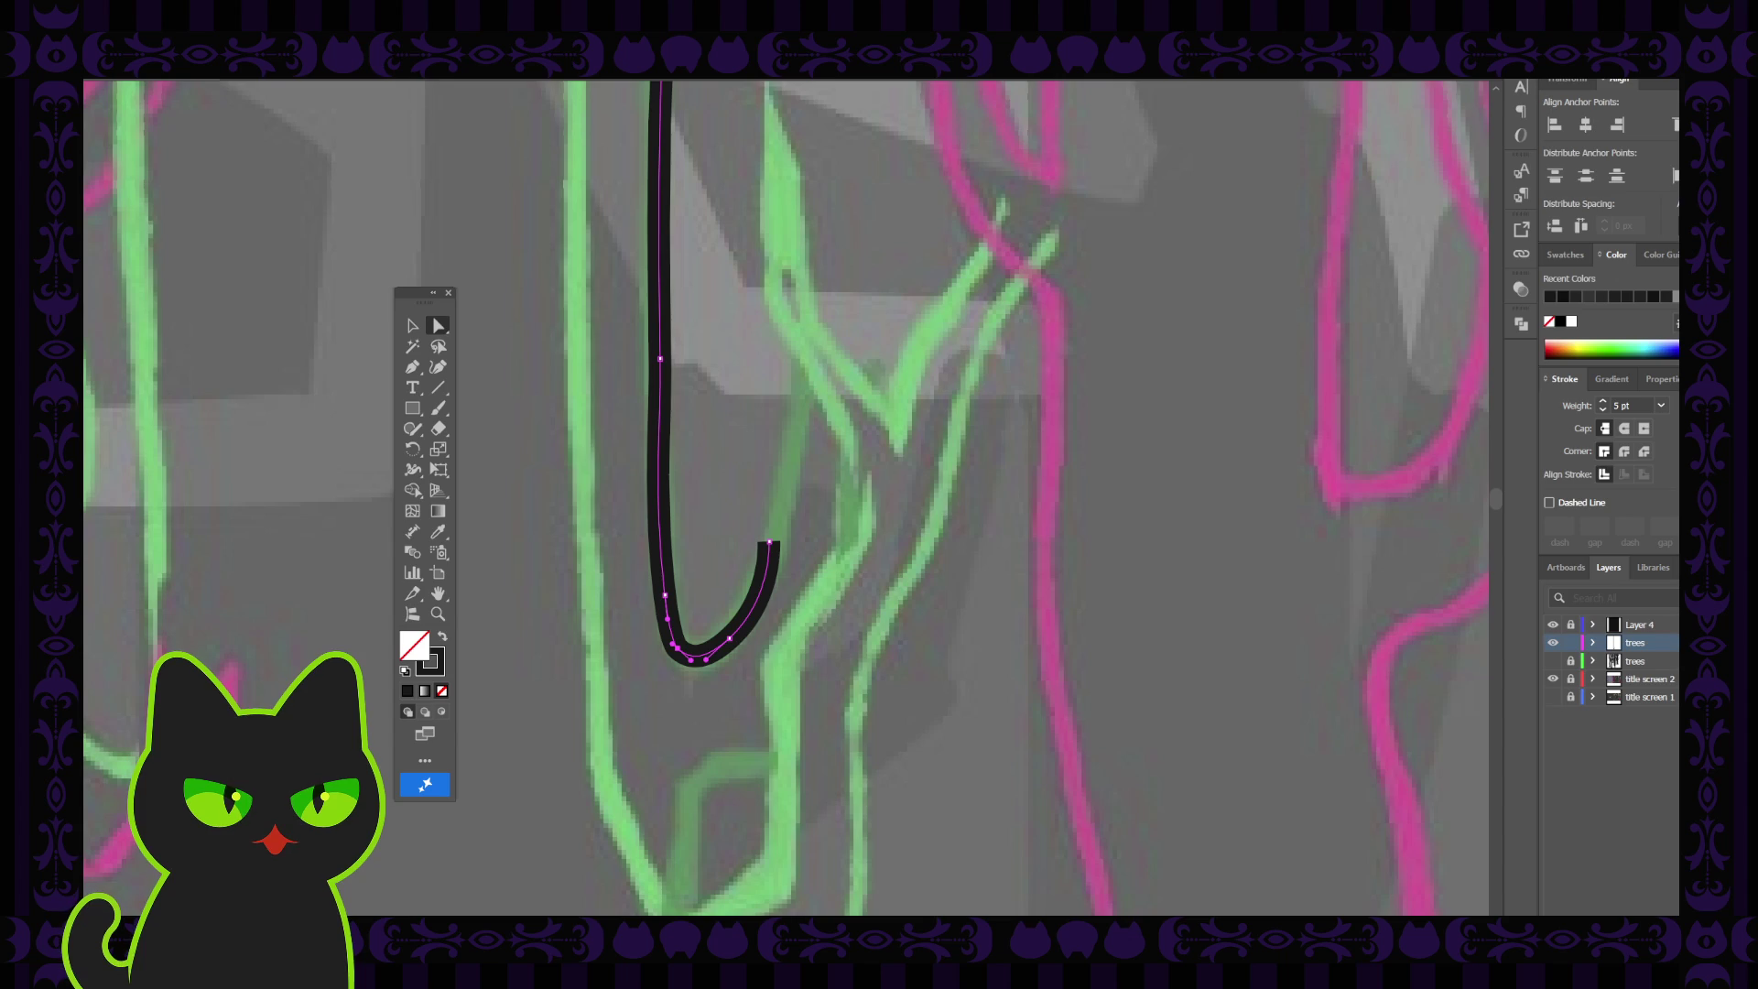
pyautogui.click(728, 640)
pyautogui.click(731, 641)
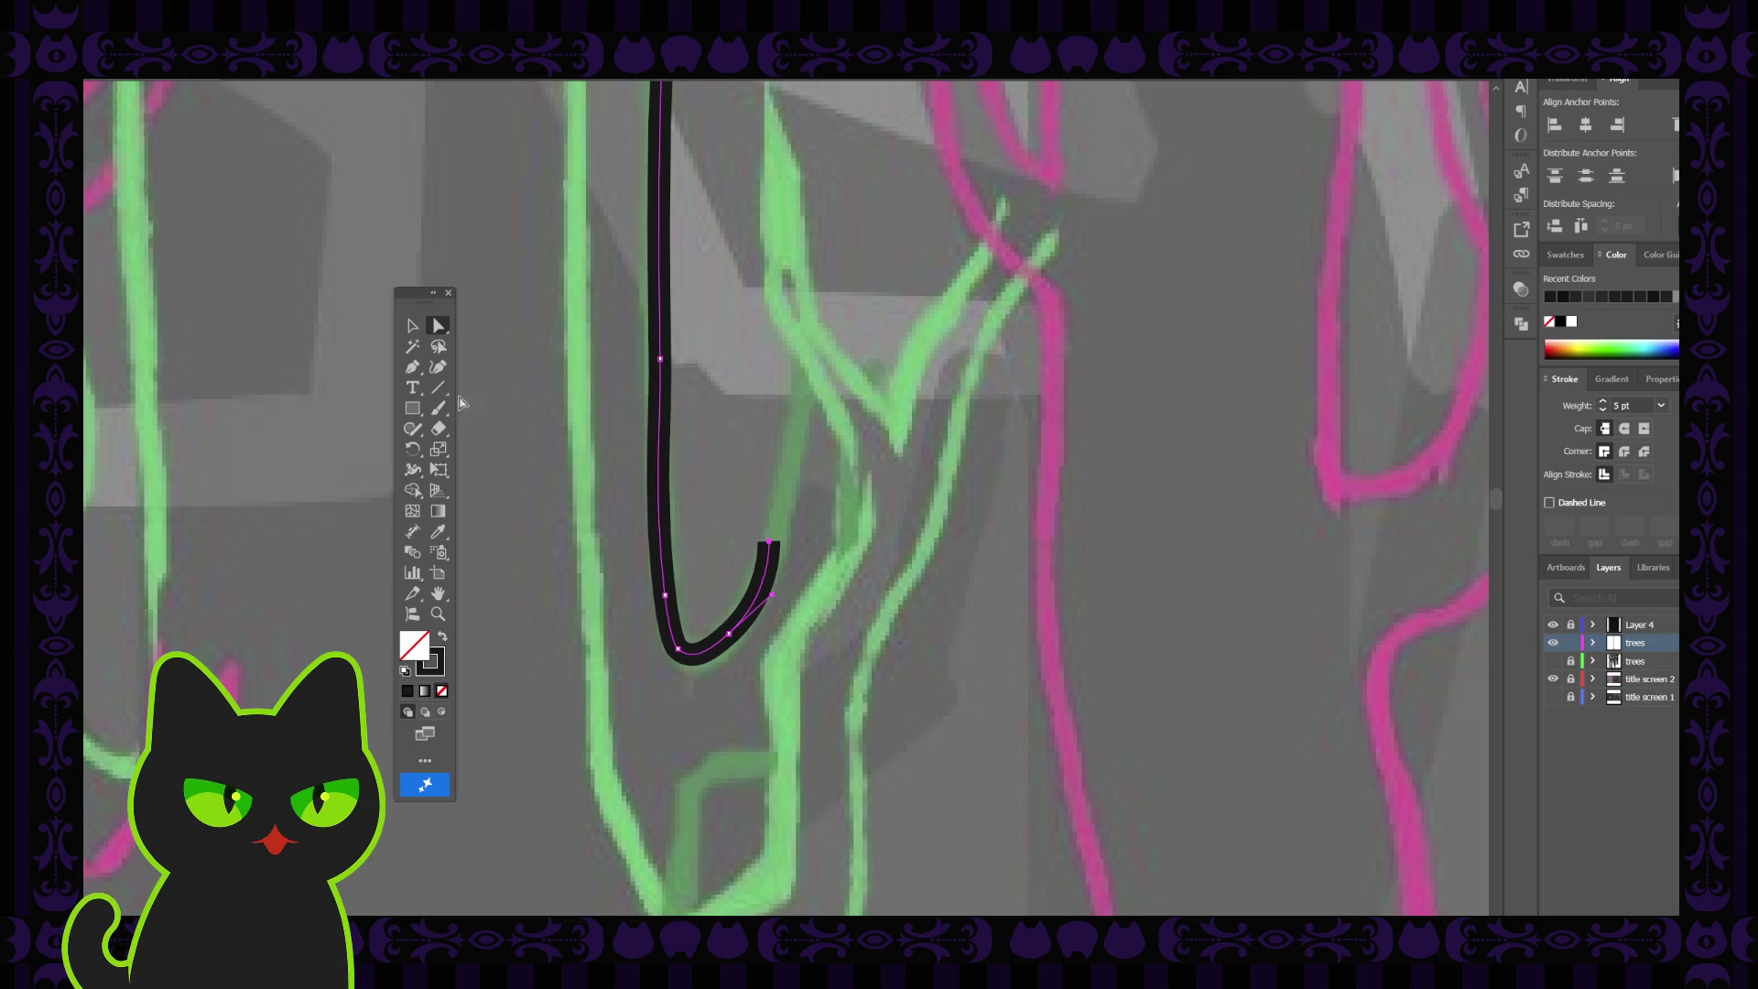
pyautogui.click(414, 368)
pyautogui.click(438, 367)
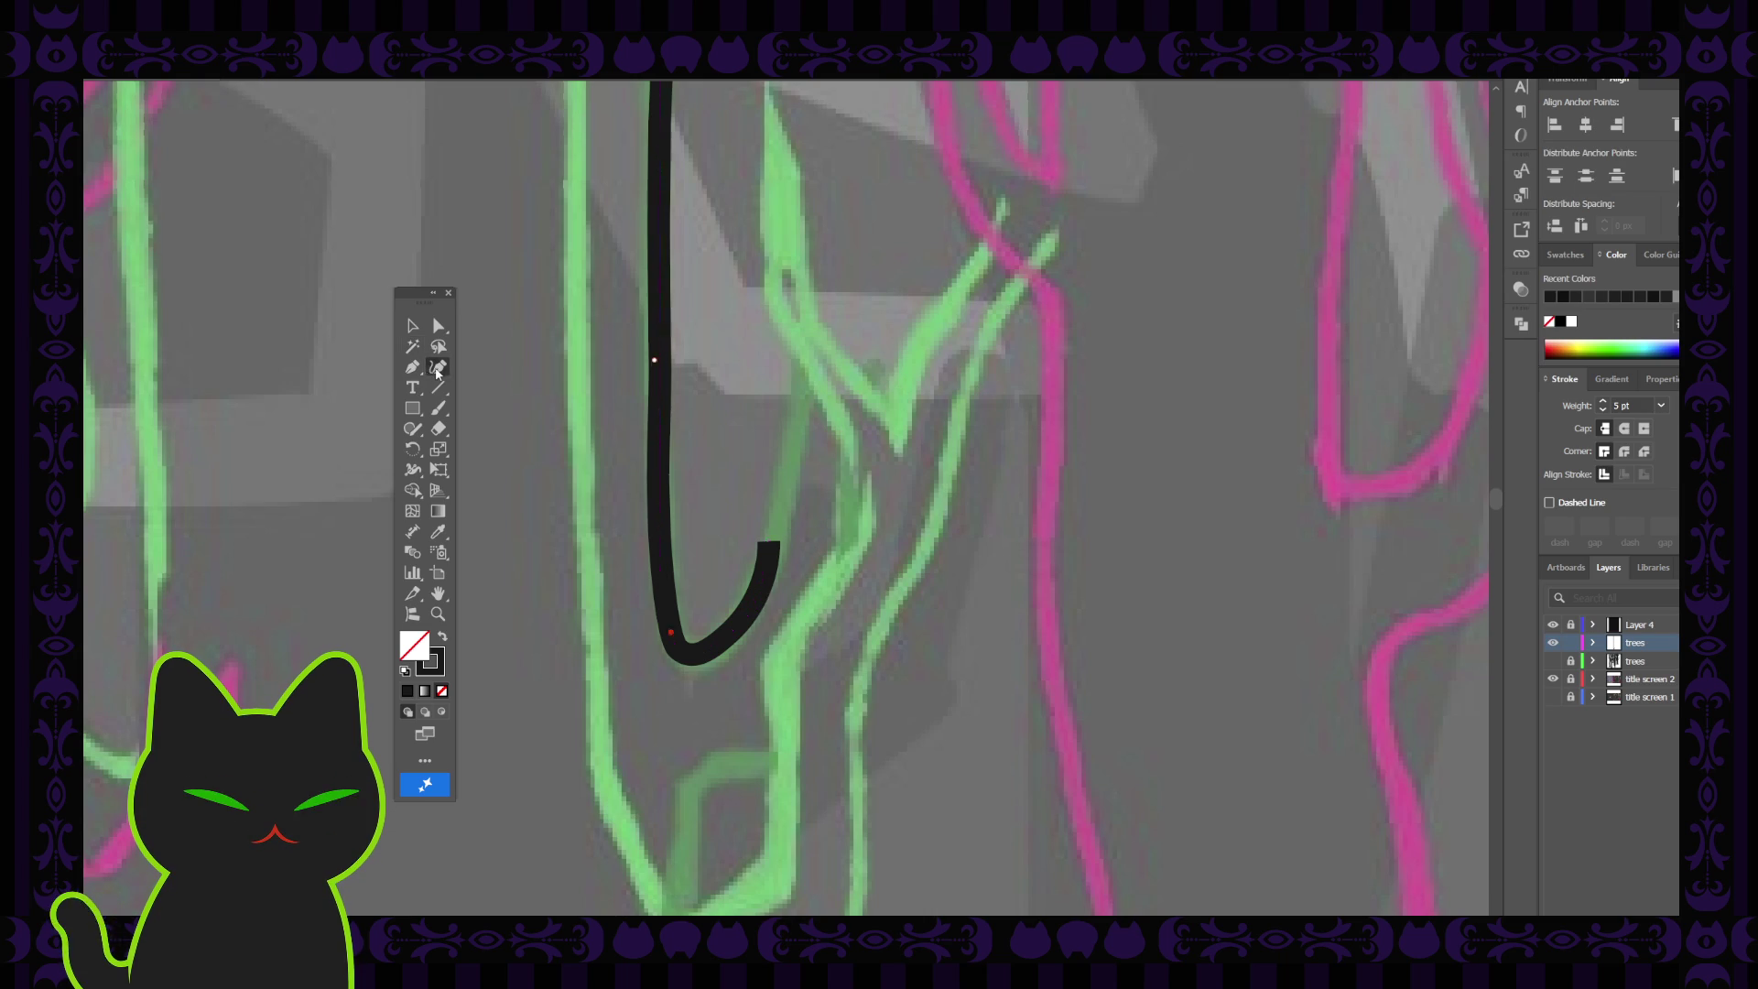
# Extend the stroke up to the green branch top and shift its upper curve rightward onto the sketch
pyautogui.click(769, 487)
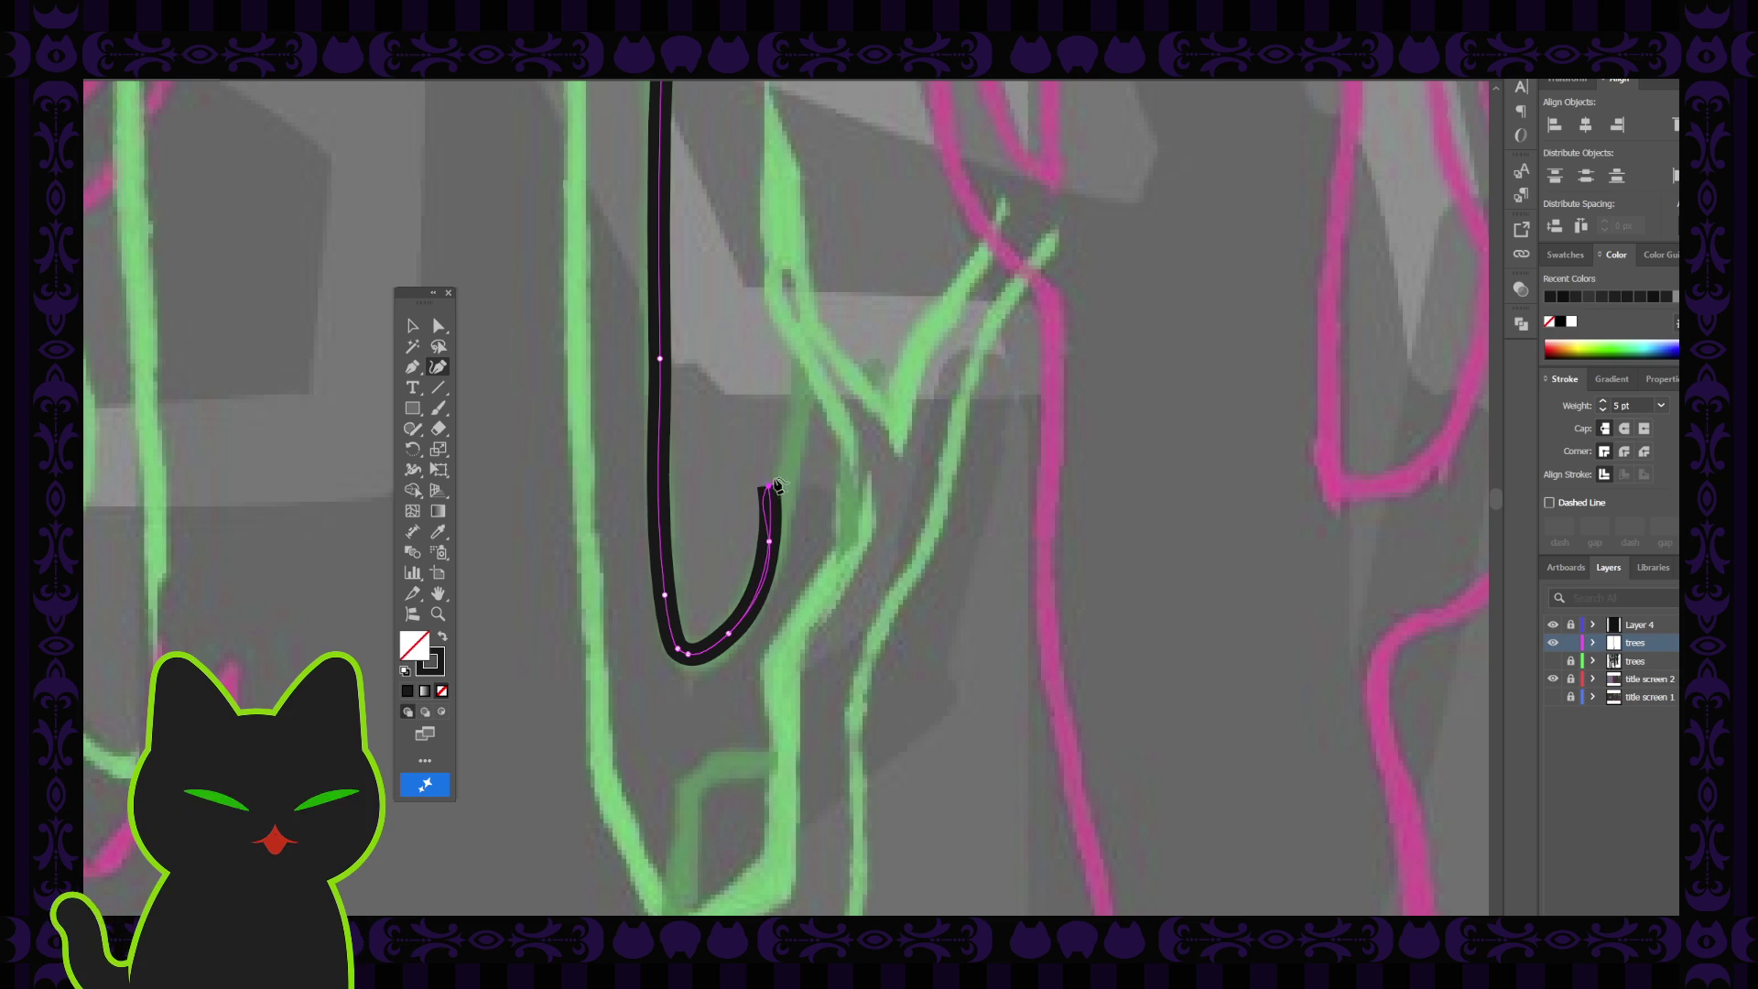
pyautogui.click(828, 312)
pyautogui.press('v')
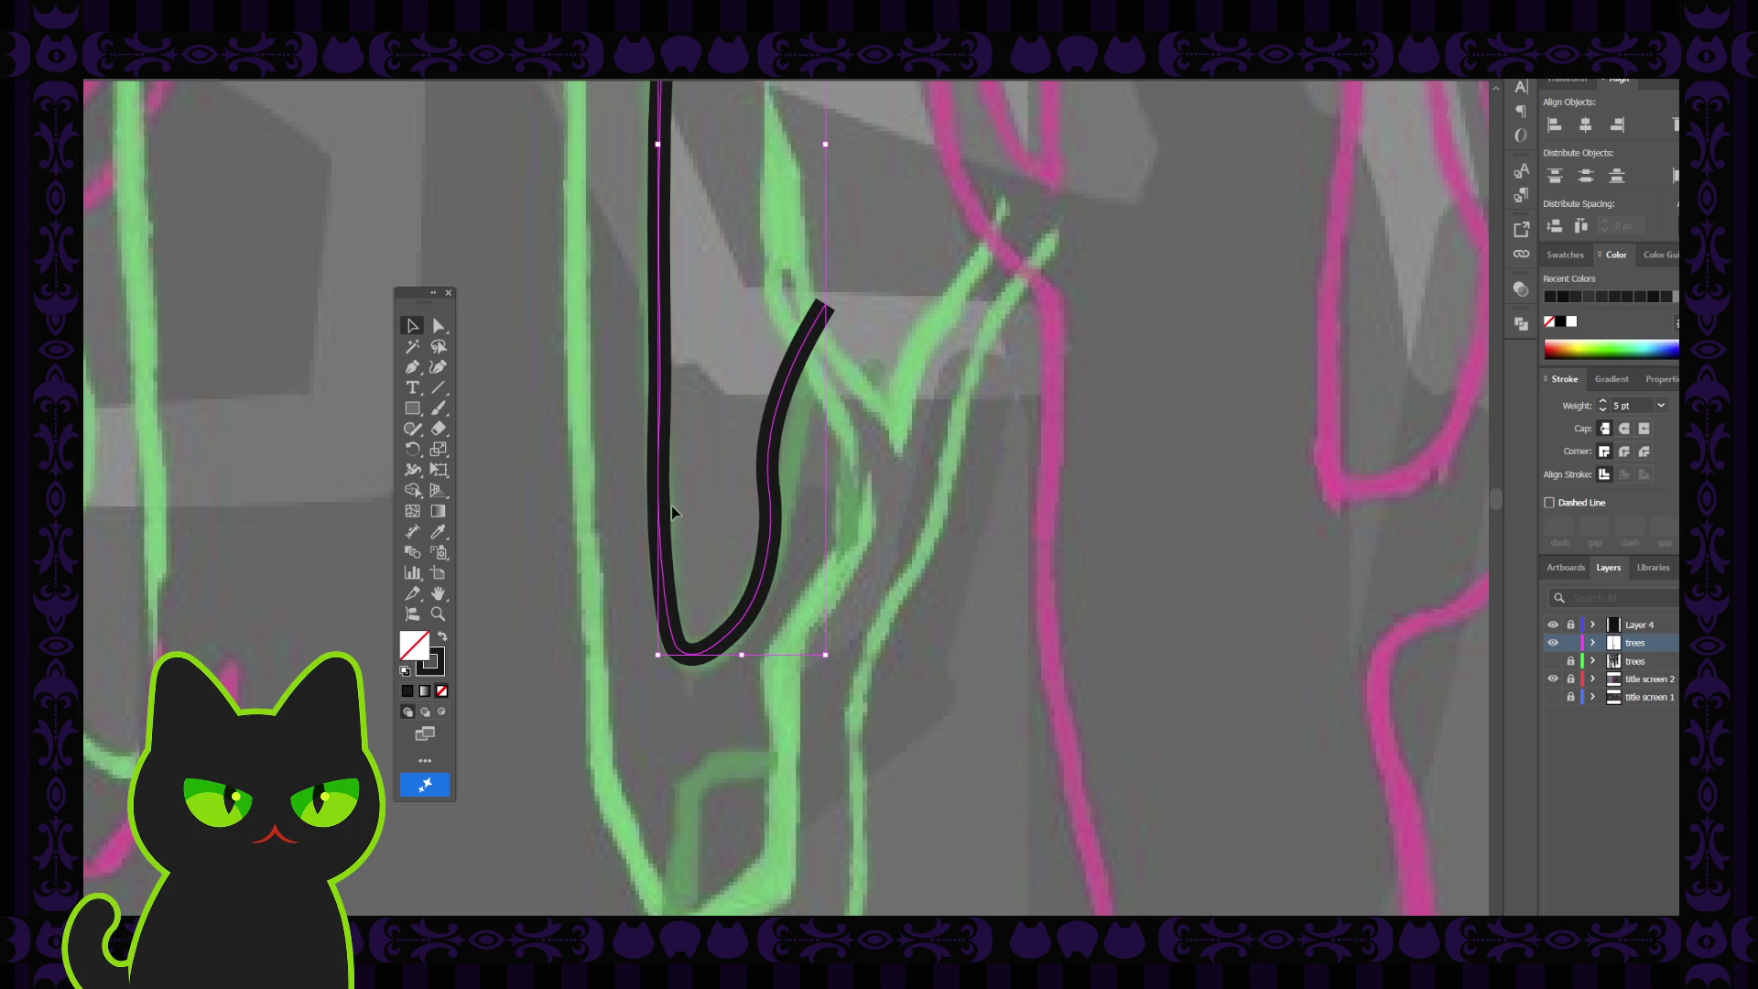
pyautogui.click(438, 327)
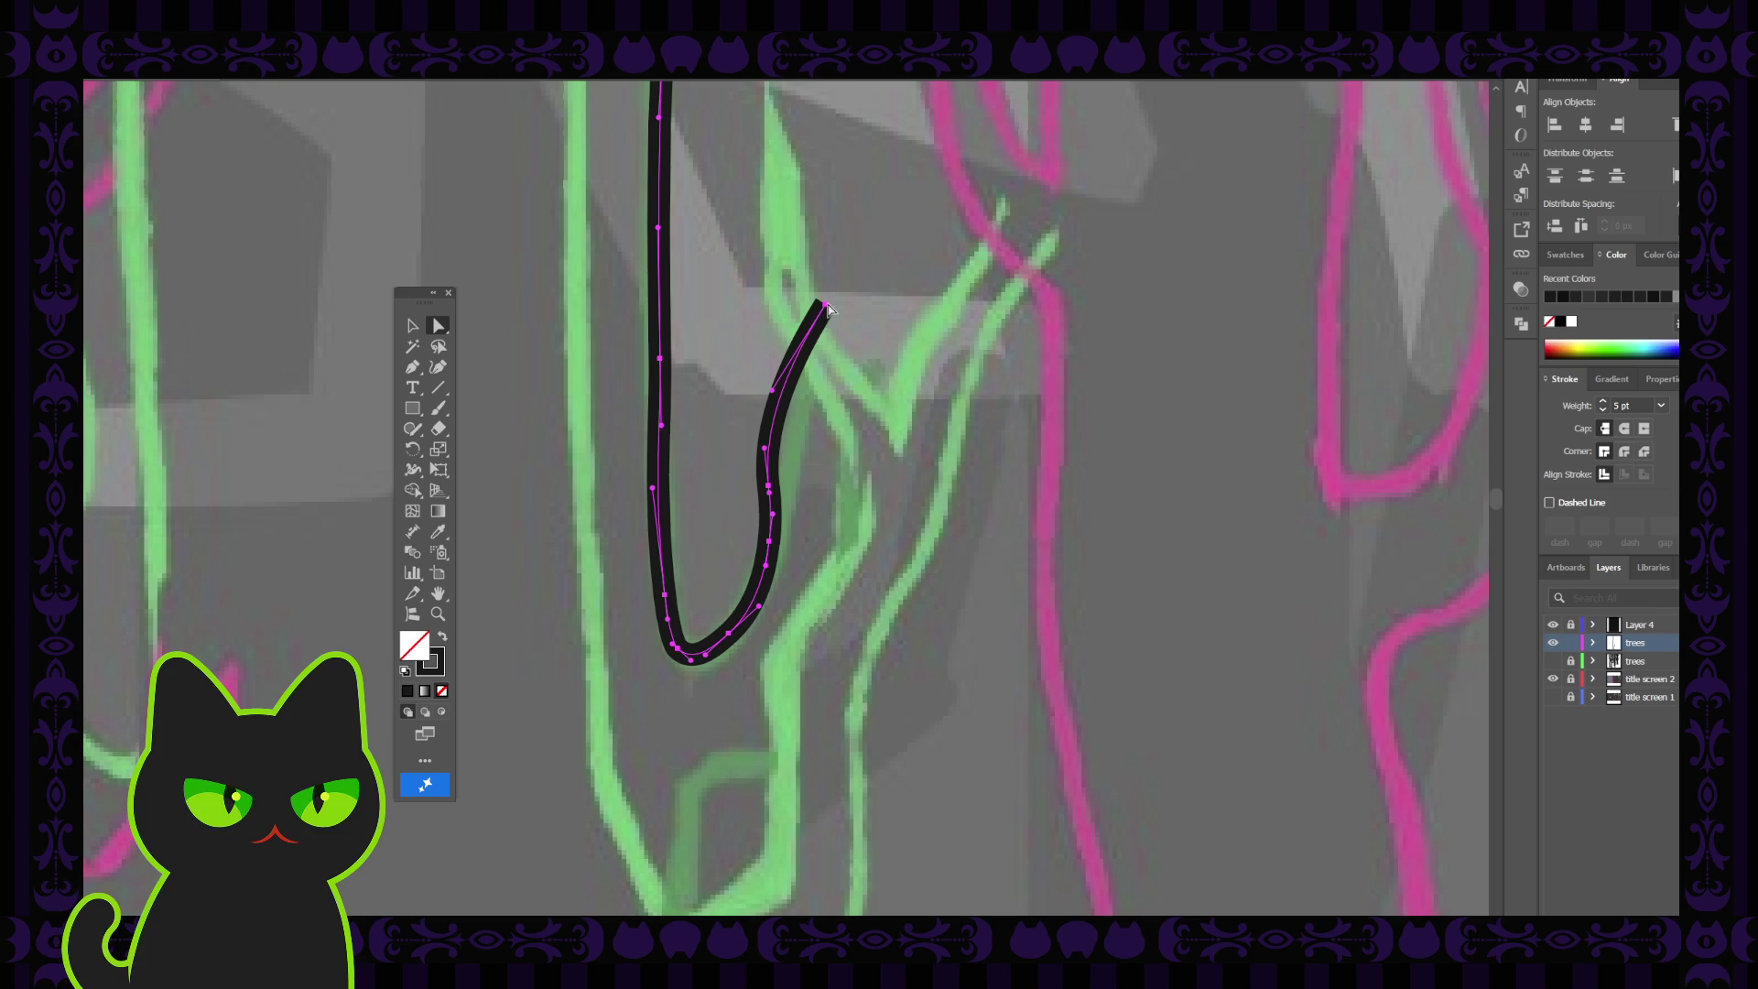
pyautogui.click(768, 486)
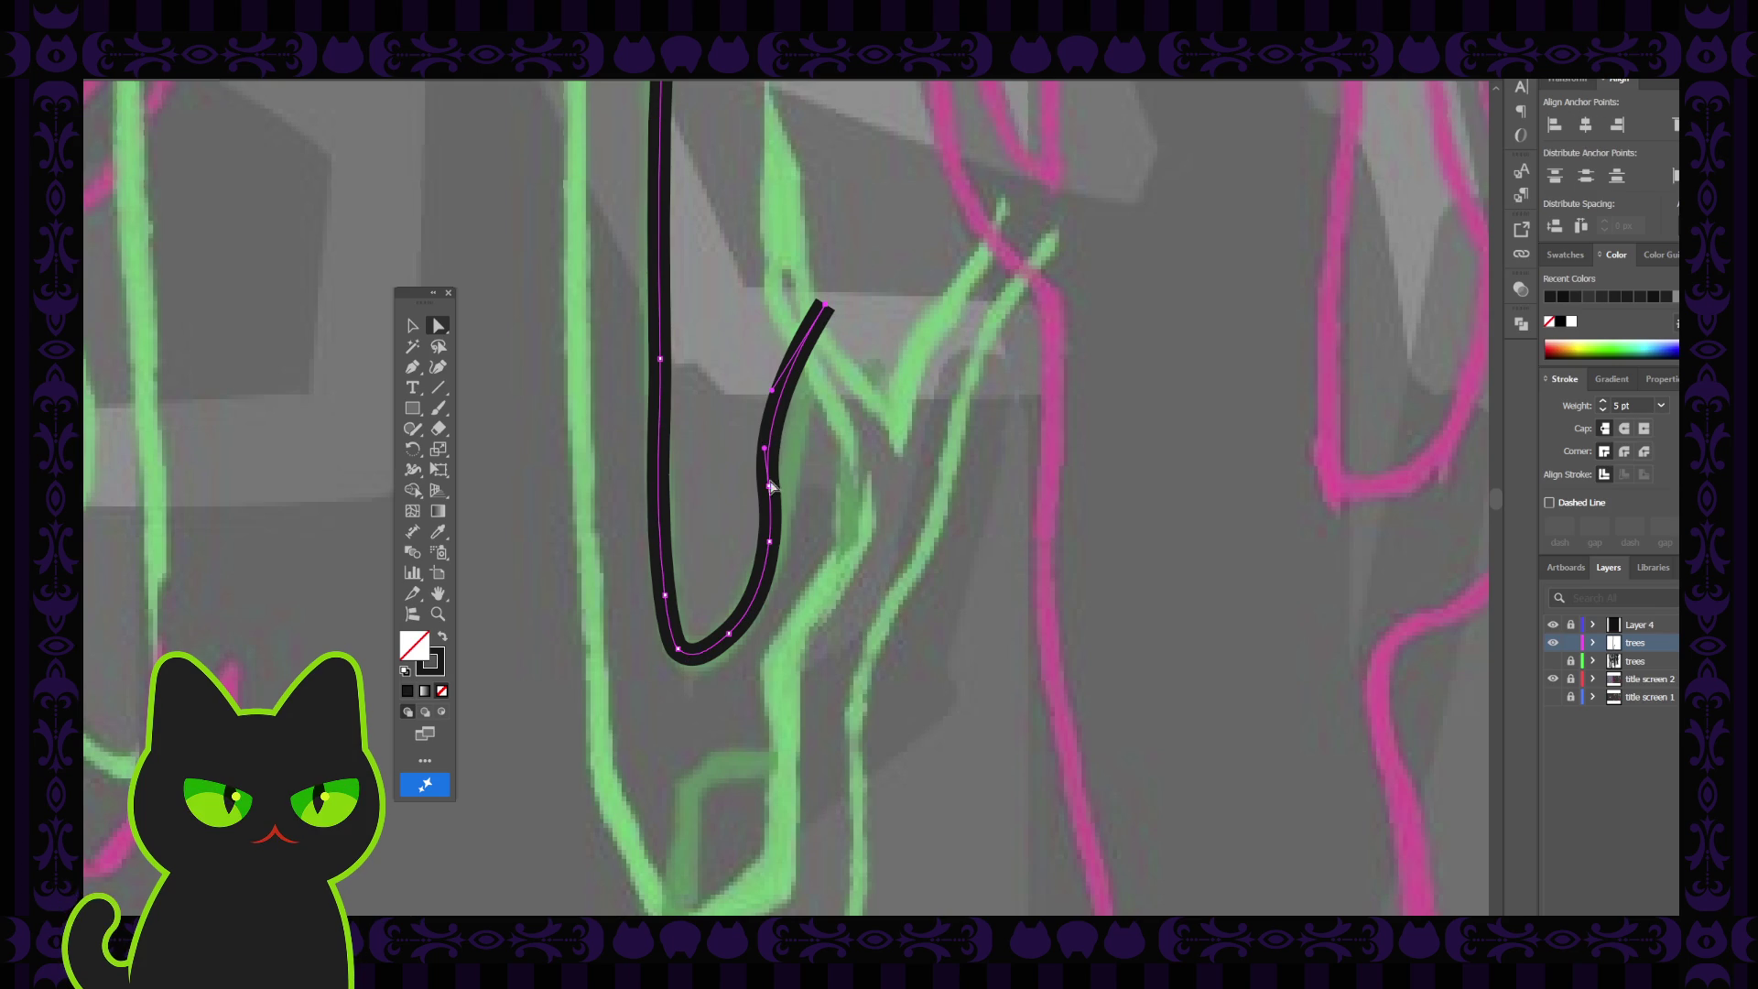
pyautogui.moveTo(774, 430); pyautogui.dragTo(784, 430)
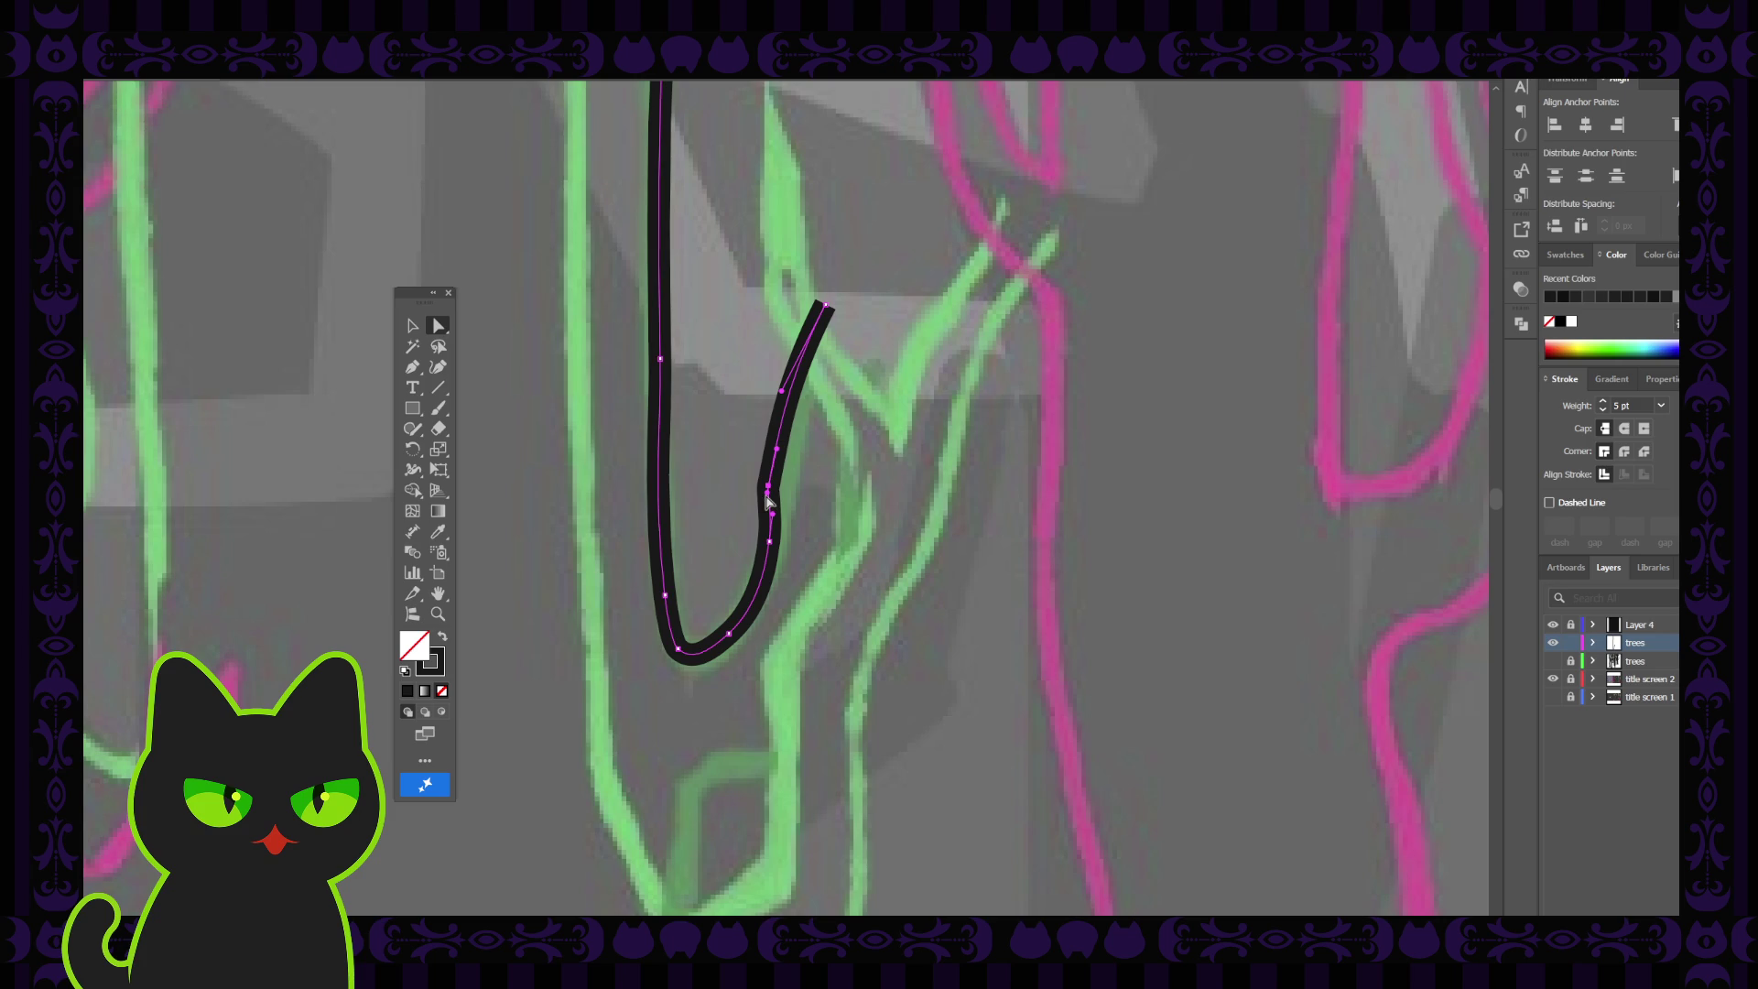
# Smooth the lower right bend and the hook's bottom by nudging their anchors
pyautogui.click(770, 543)
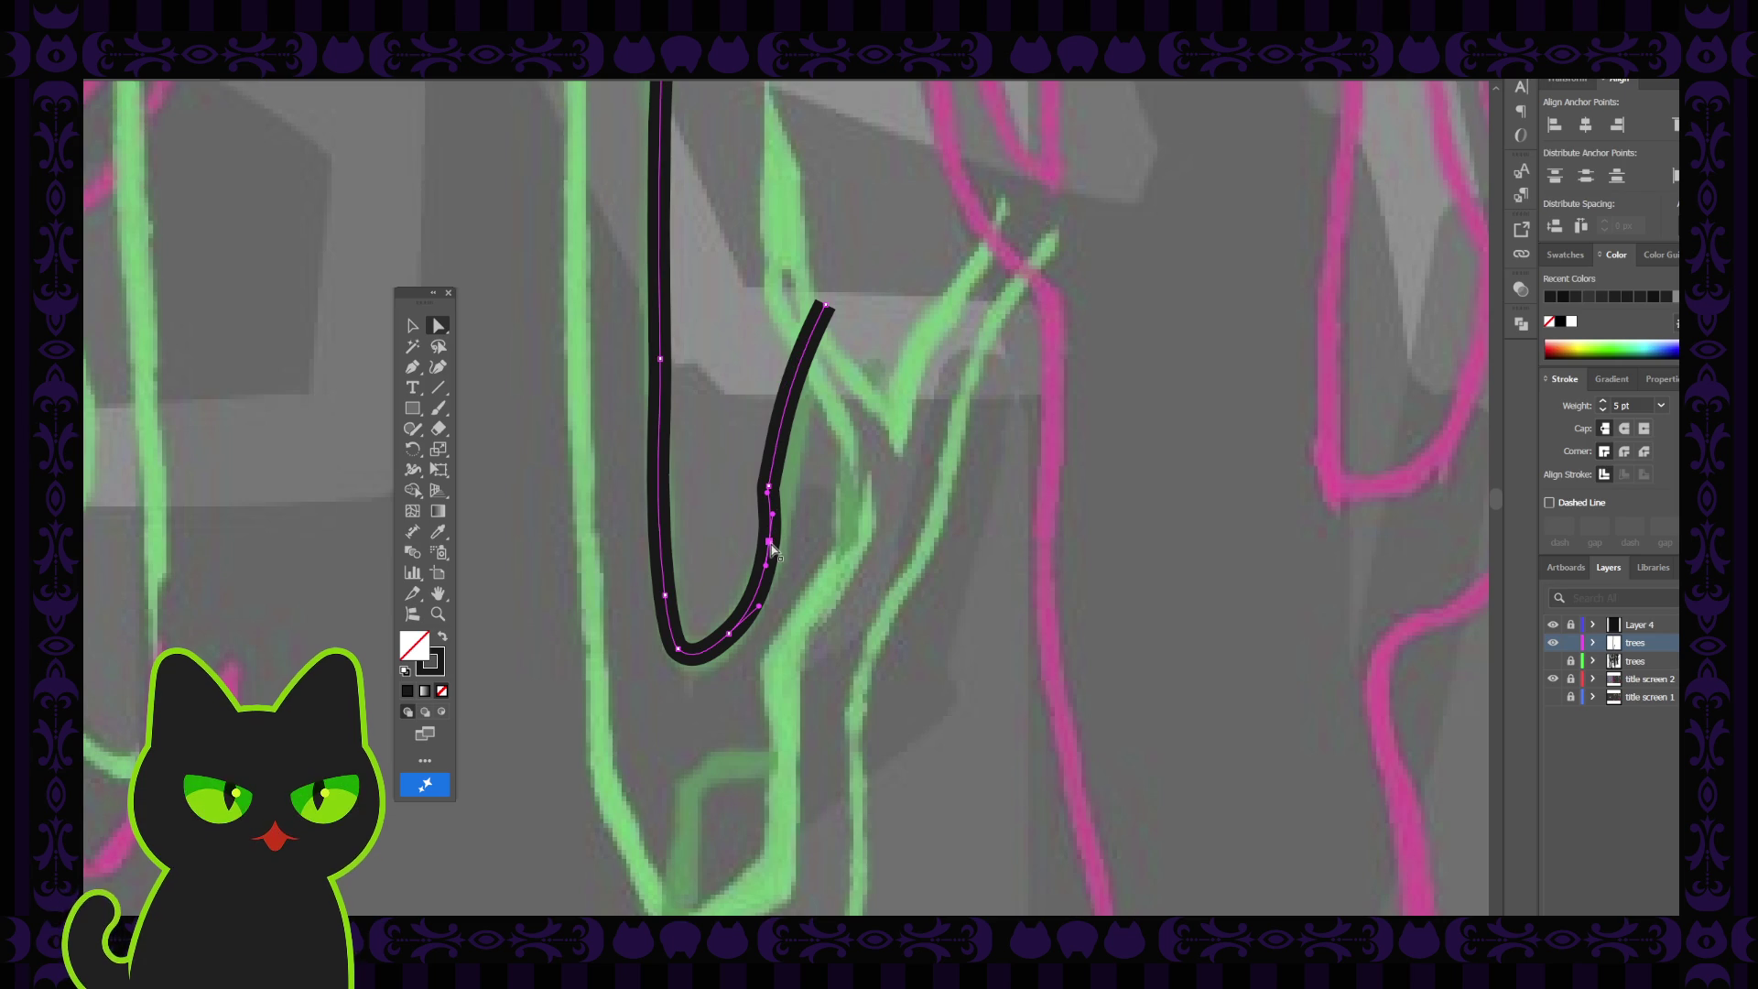
pyautogui.moveTo(771, 546); pyautogui.dragTo(774, 561)
pyautogui.click(767, 499)
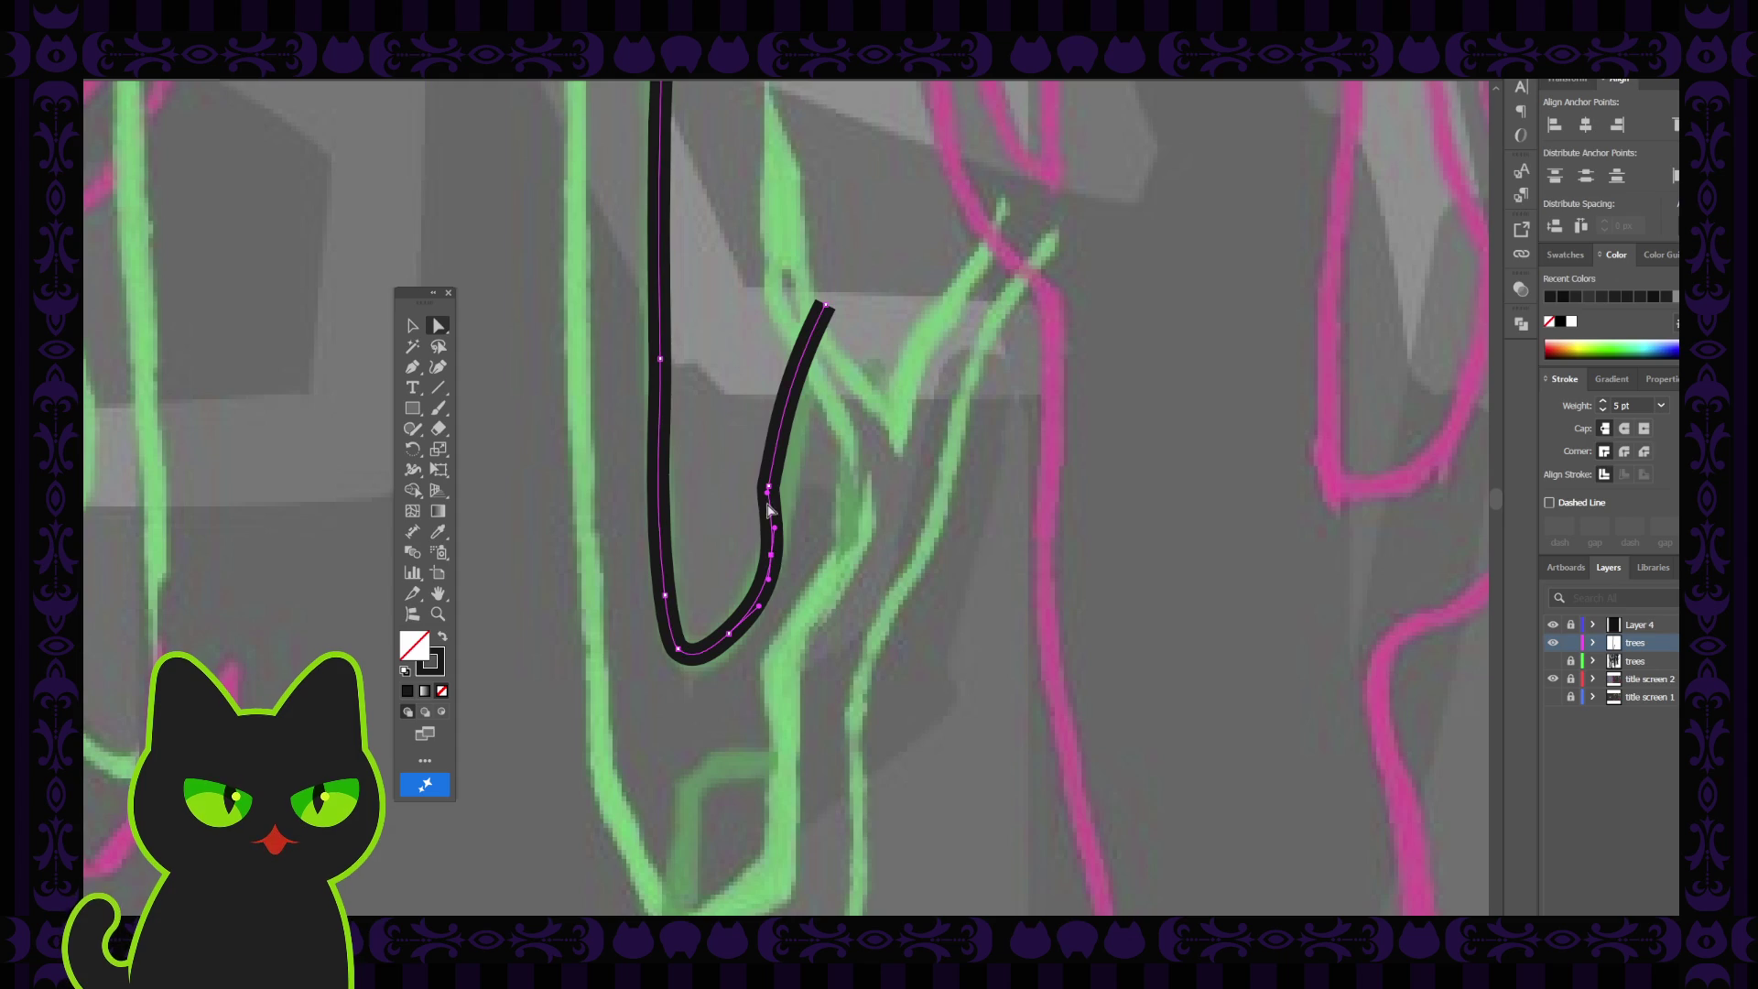
pyautogui.moveTo(768, 499); pyautogui.dragTo(764, 503)
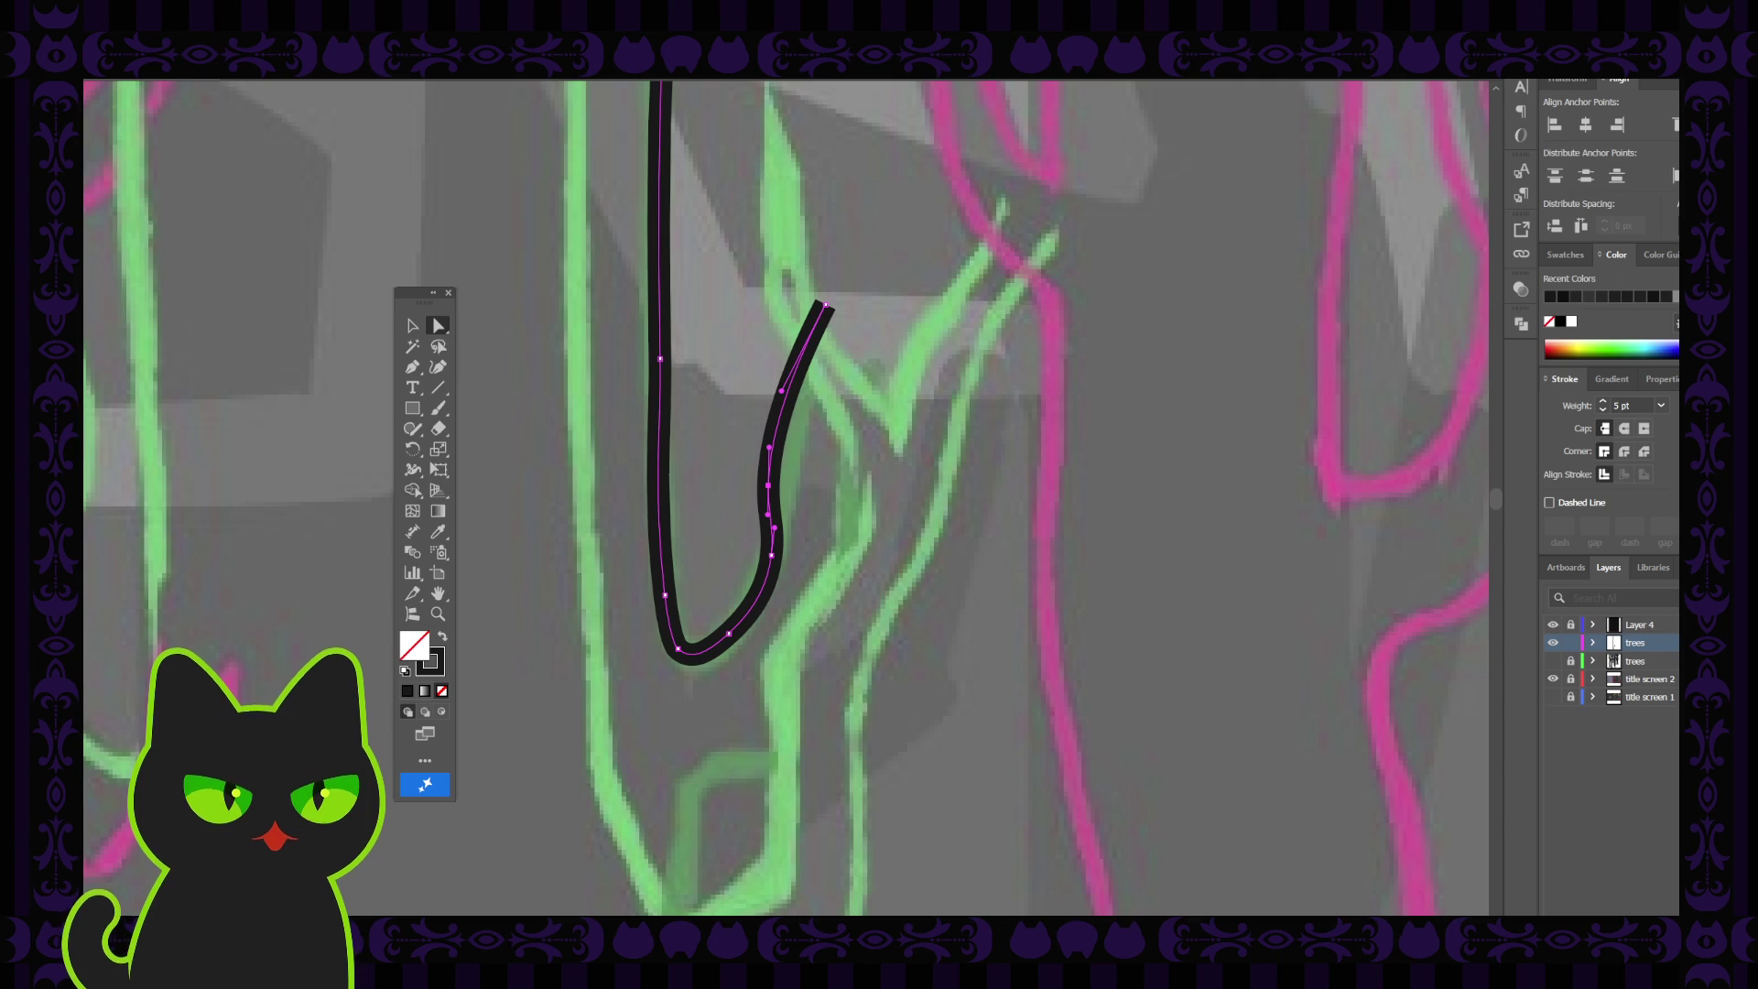
pyautogui.click(771, 555)
pyautogui.moveTo(771, 554); pyautogui.dragTo(771, 571)
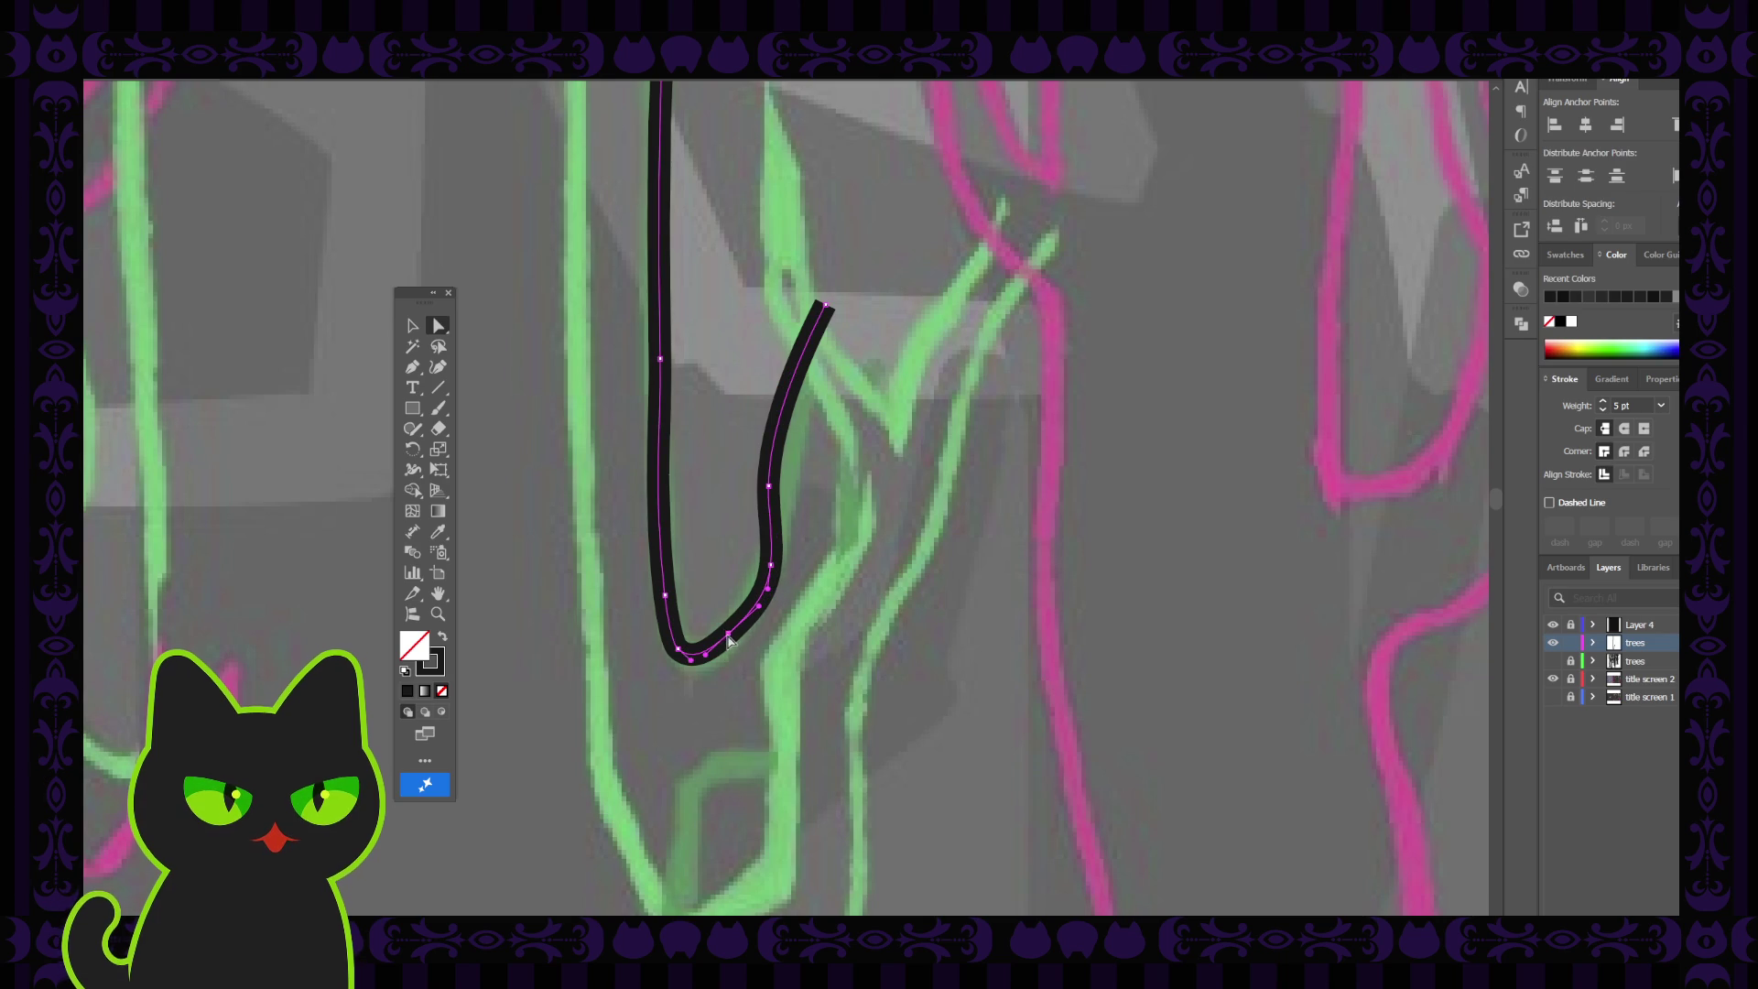
pyautogui.click(679, 650)
pyautogui.moveTo(673, 650); pyautogui.dragTo(669, 645)
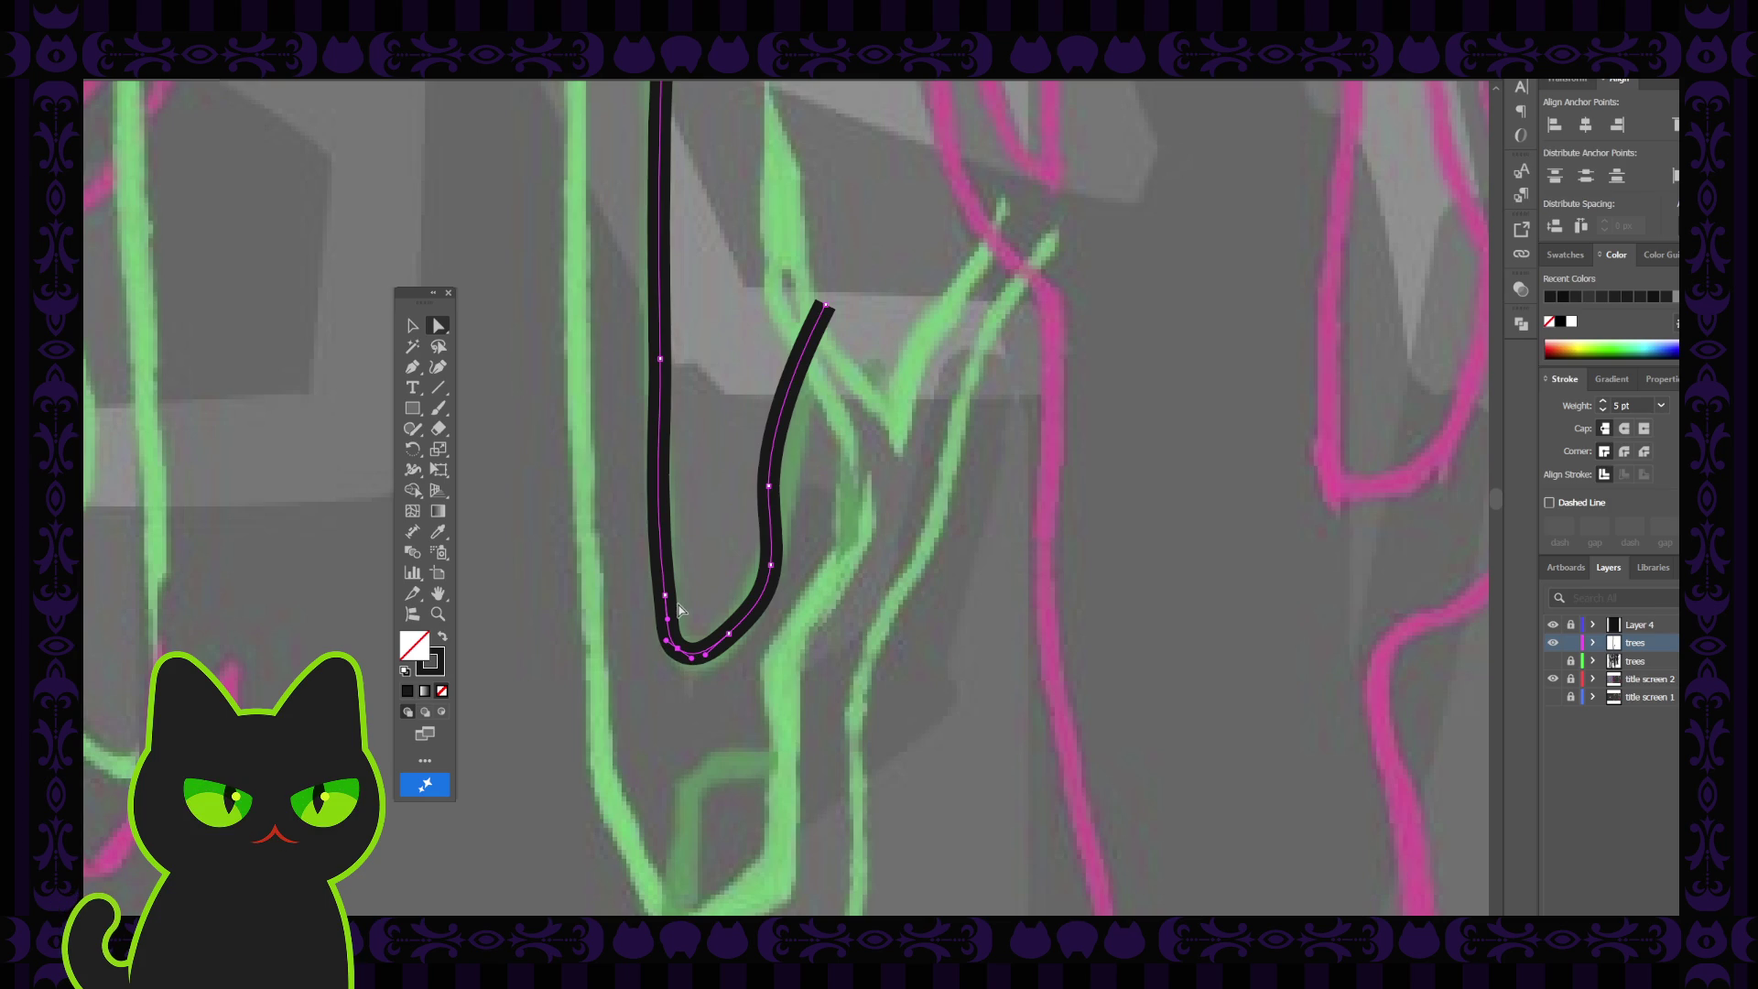
# Try bending the left stroke's top, undo three stray edits, and deselect the stroke
pyautogui.click(665, 596)
pyautogui.click(768, 486)
pyautogui.click(661, 359)
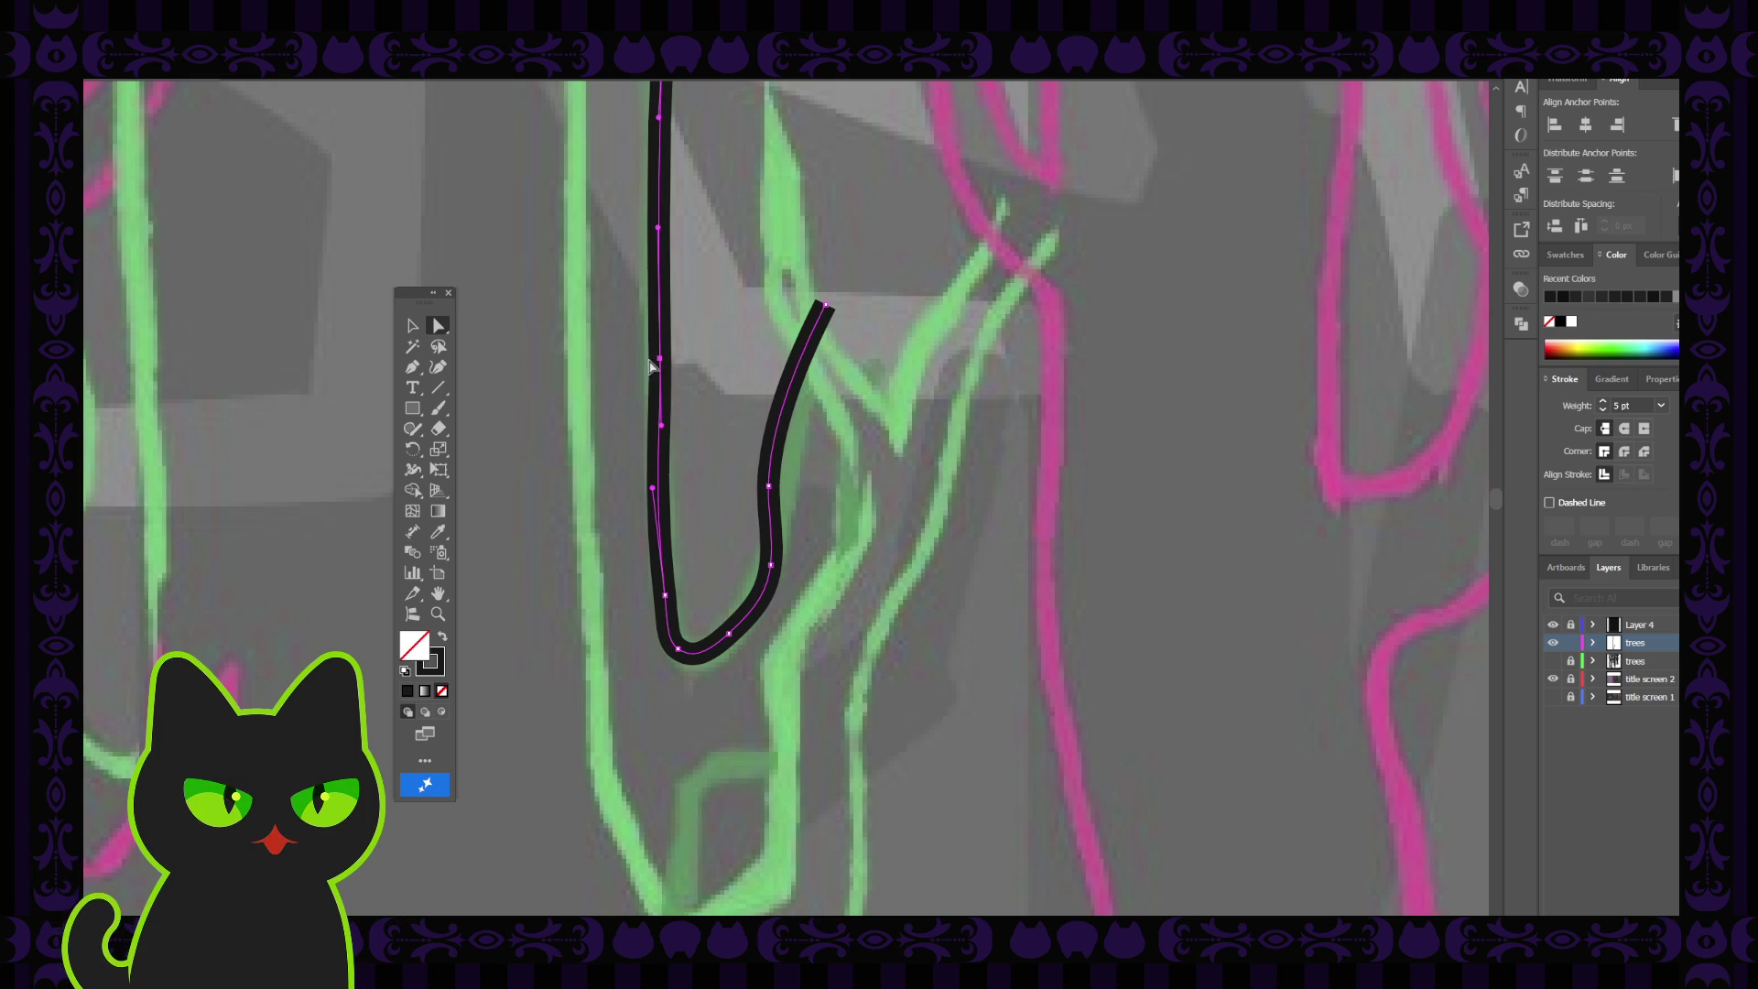
pyautogui.moveTo(661, 359); pyautogui.dragTo(654, 356)
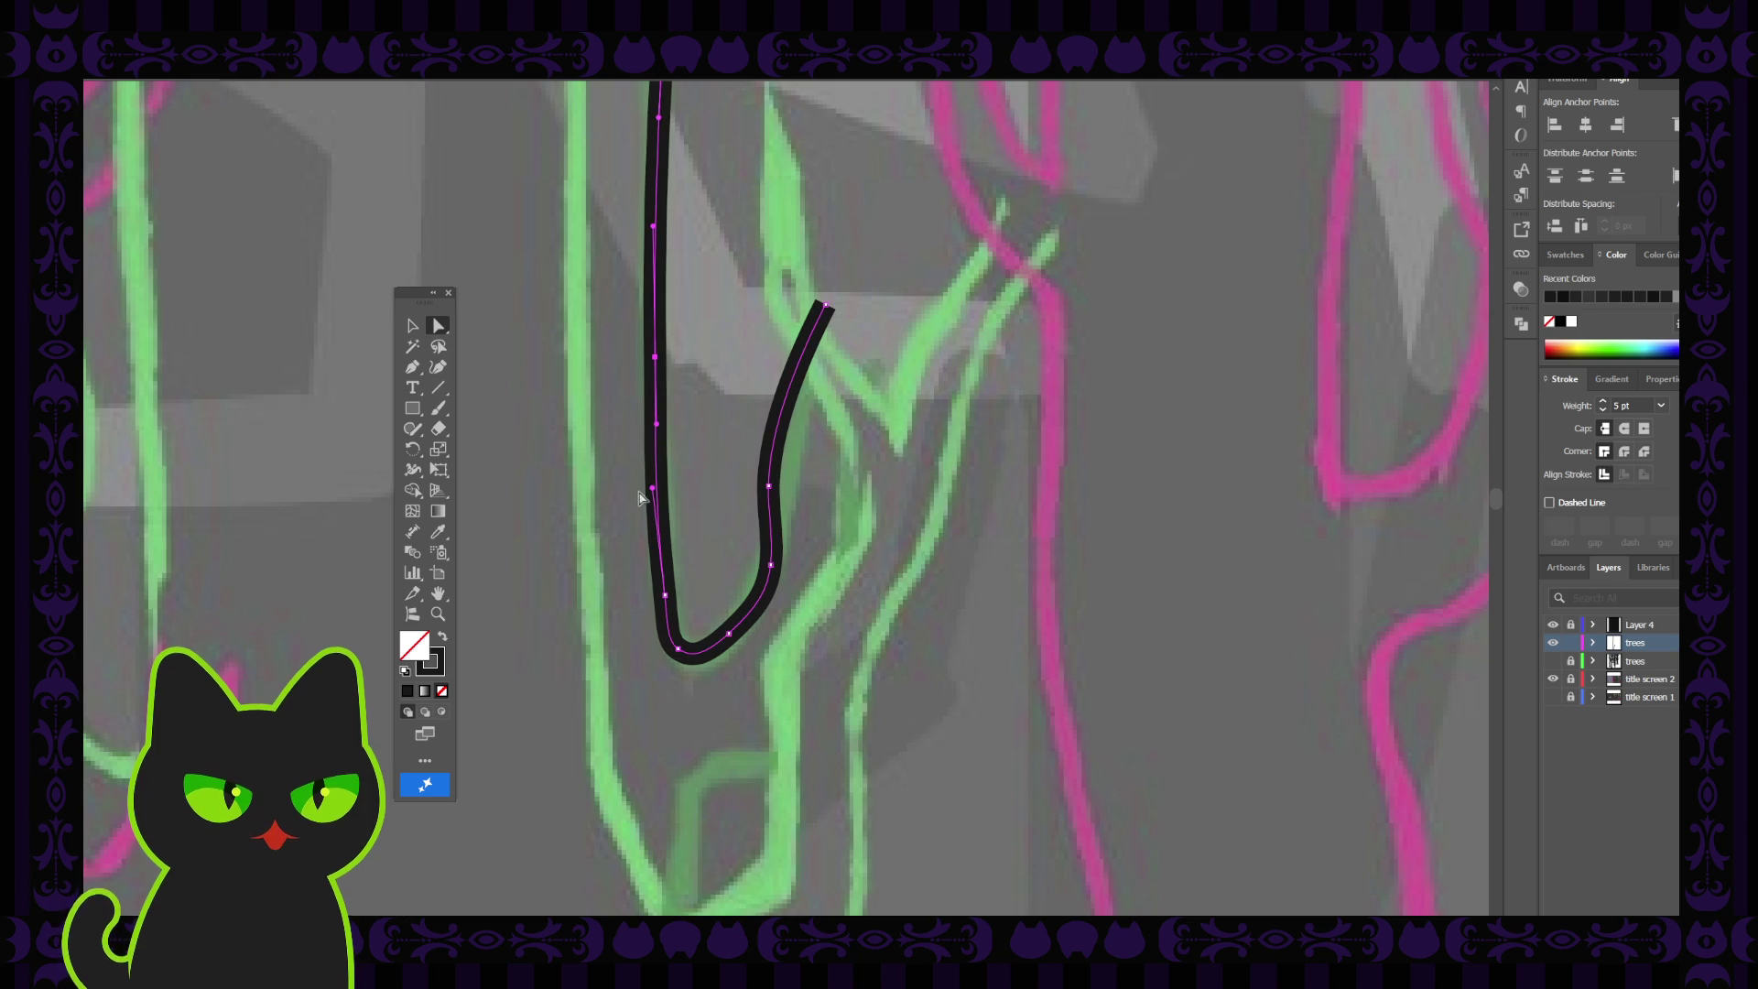
pyautogui.hotkey('ctrl', 'z')
pyautogui.hotkey('ctrl', 'z')
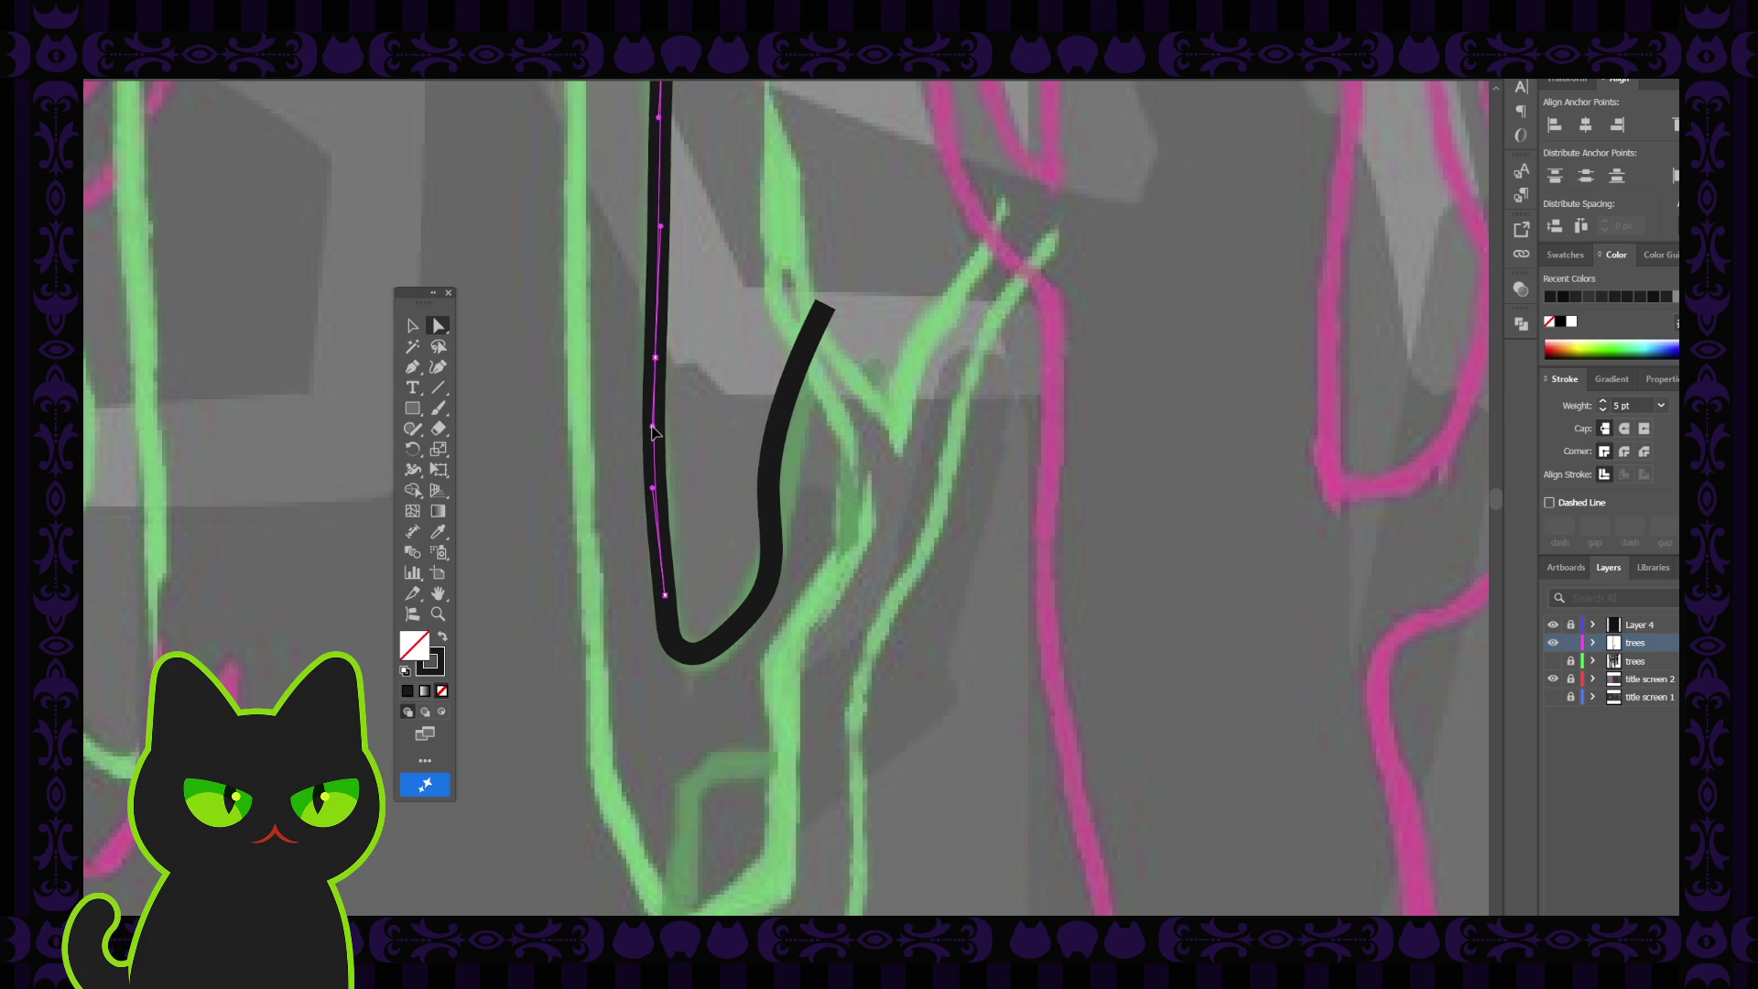
pyautogui.hotkey('ctrl', 'z')
pyautogui.hotkey('ctrl', 'z')
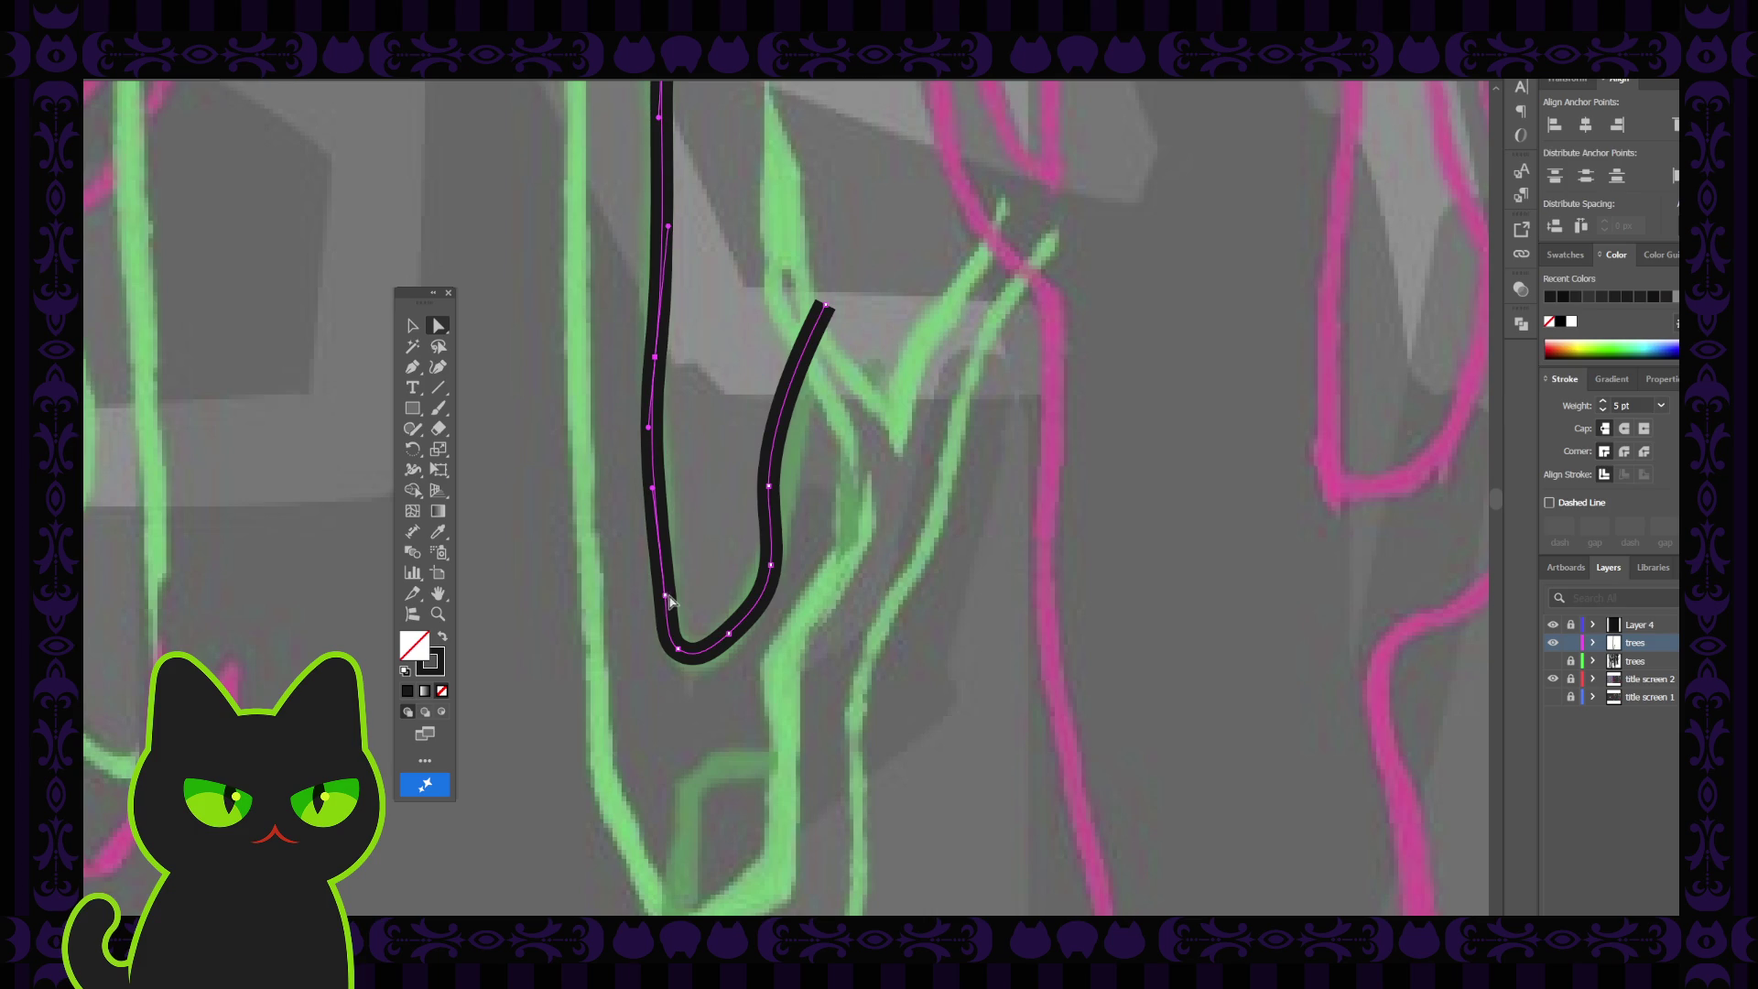
pyautogui.hotkey('ctrl', 'z')
pyautogui.hotkey('ctrl', 'z')
pyautogui.click(713, 692)
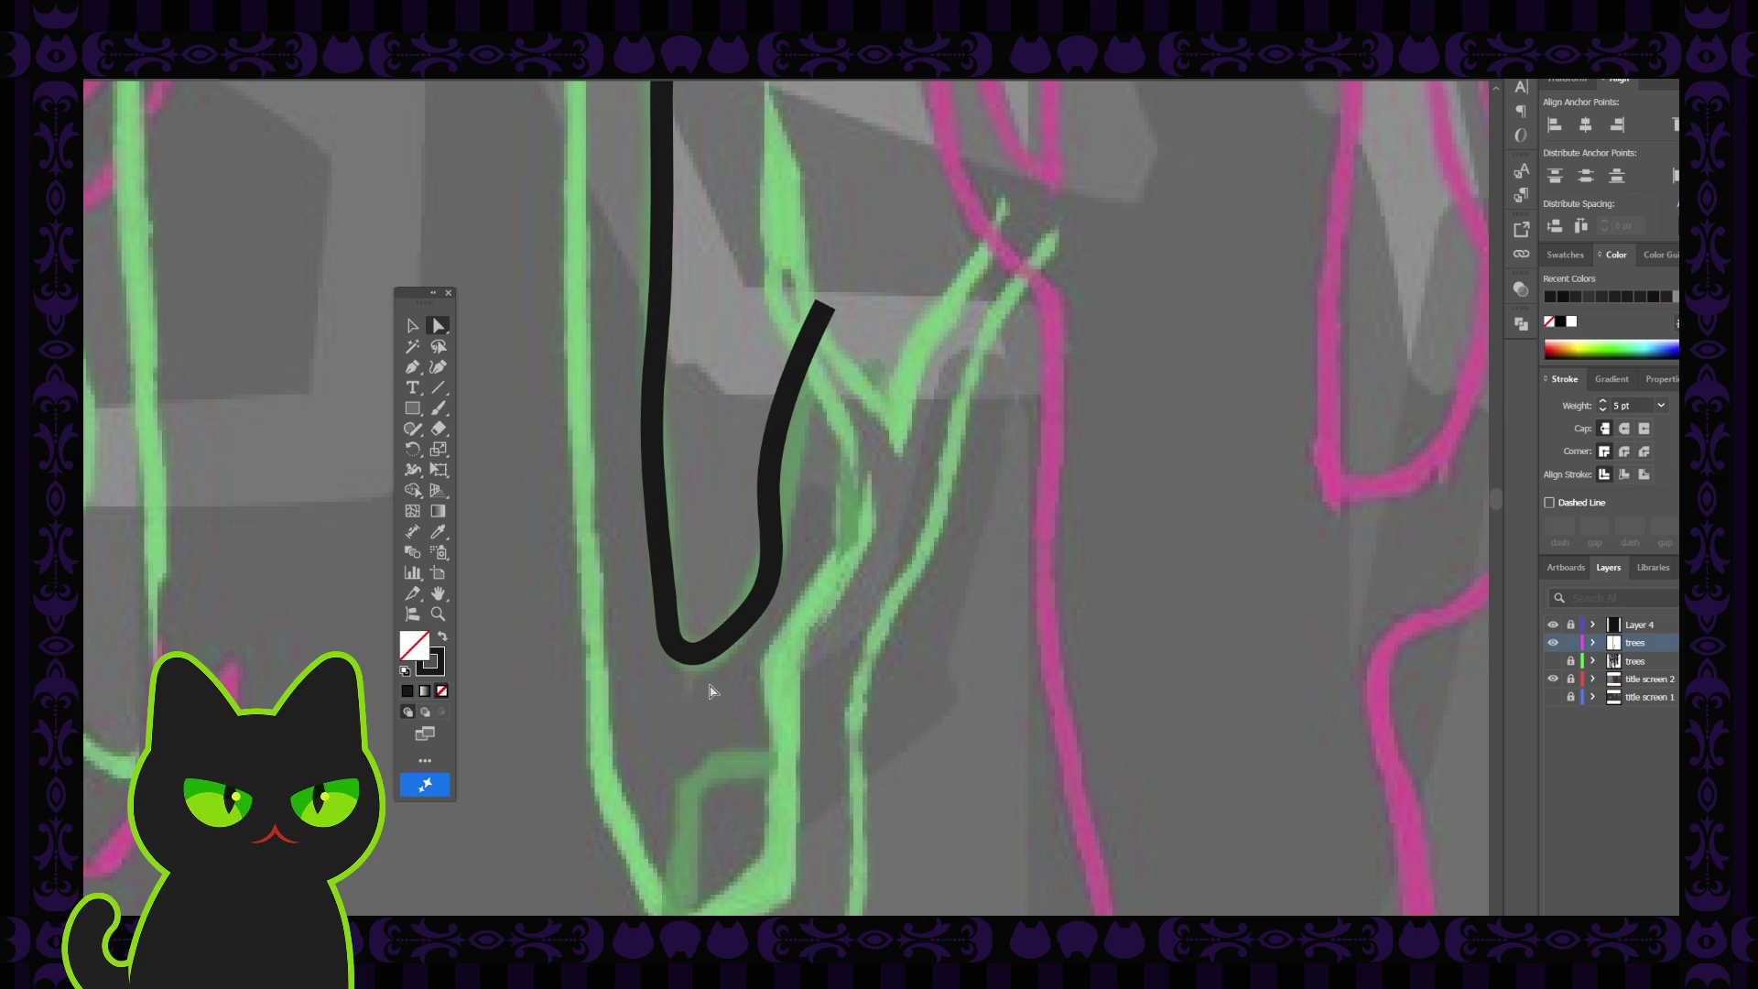
# Start a new curved stroke at the branch junction, arcing left and down over the lower branch
pyautogui.hotkey('ctrl', '-')
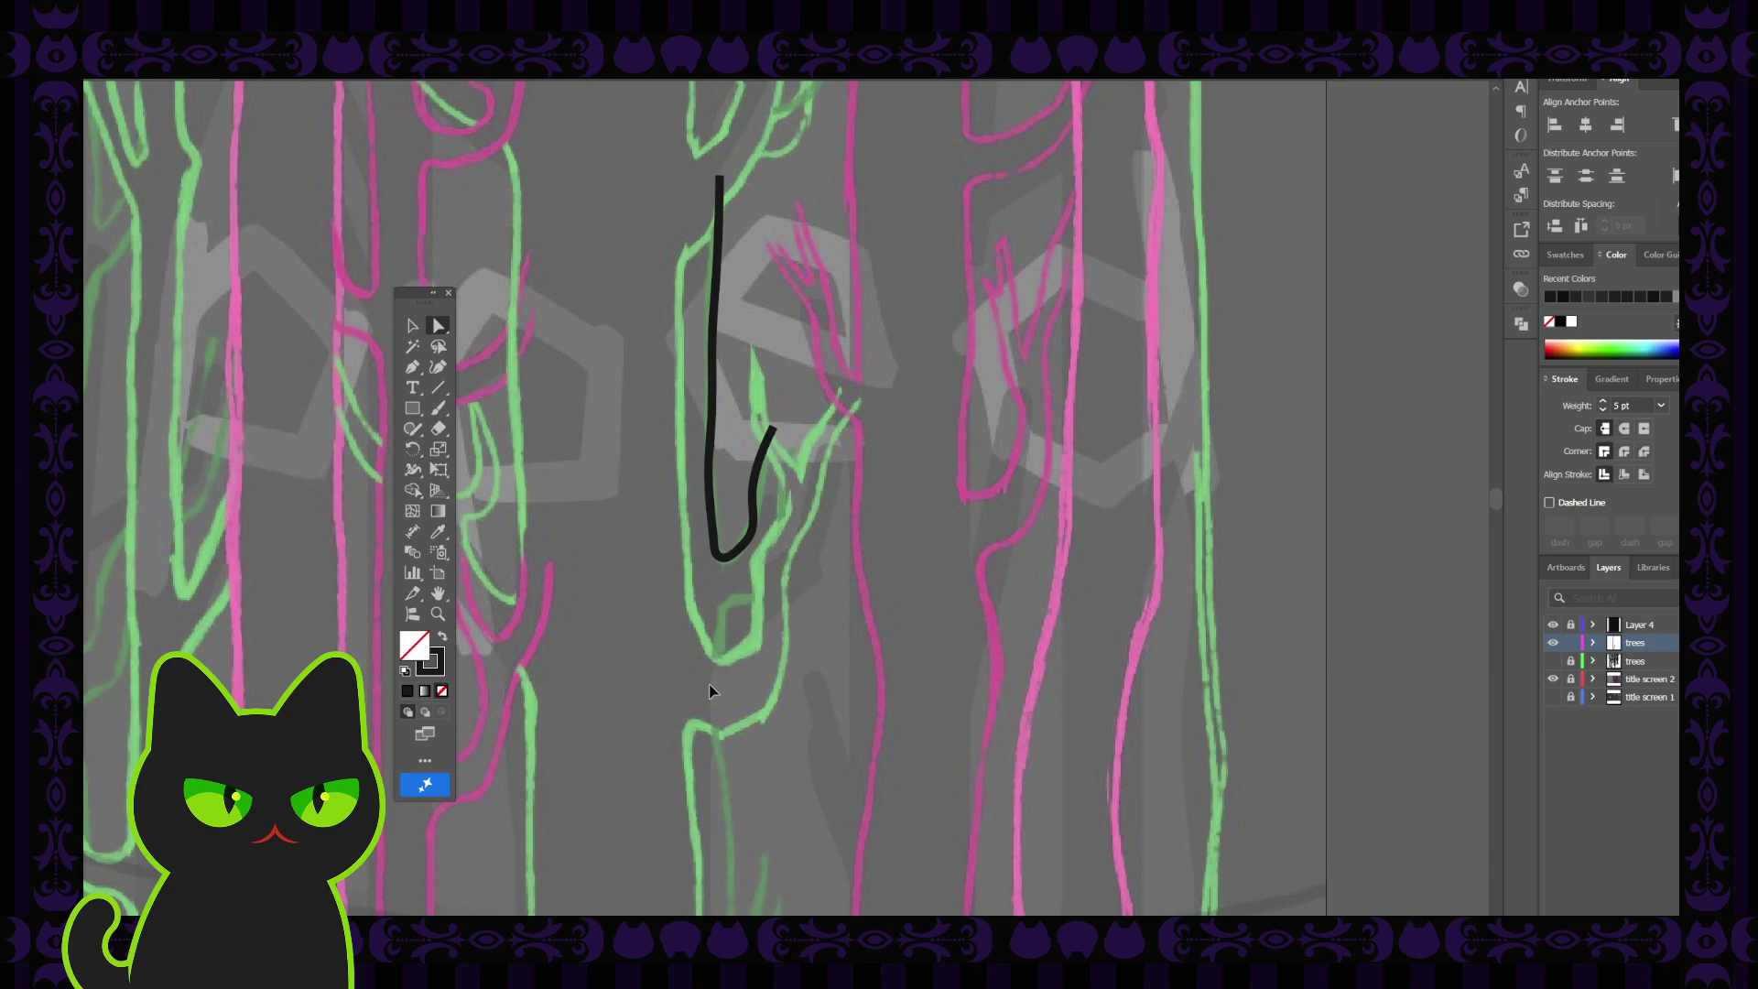
pyautogui.hotkey('ctrl', '+')
pyautogui.hotkey('ctrl', '+')
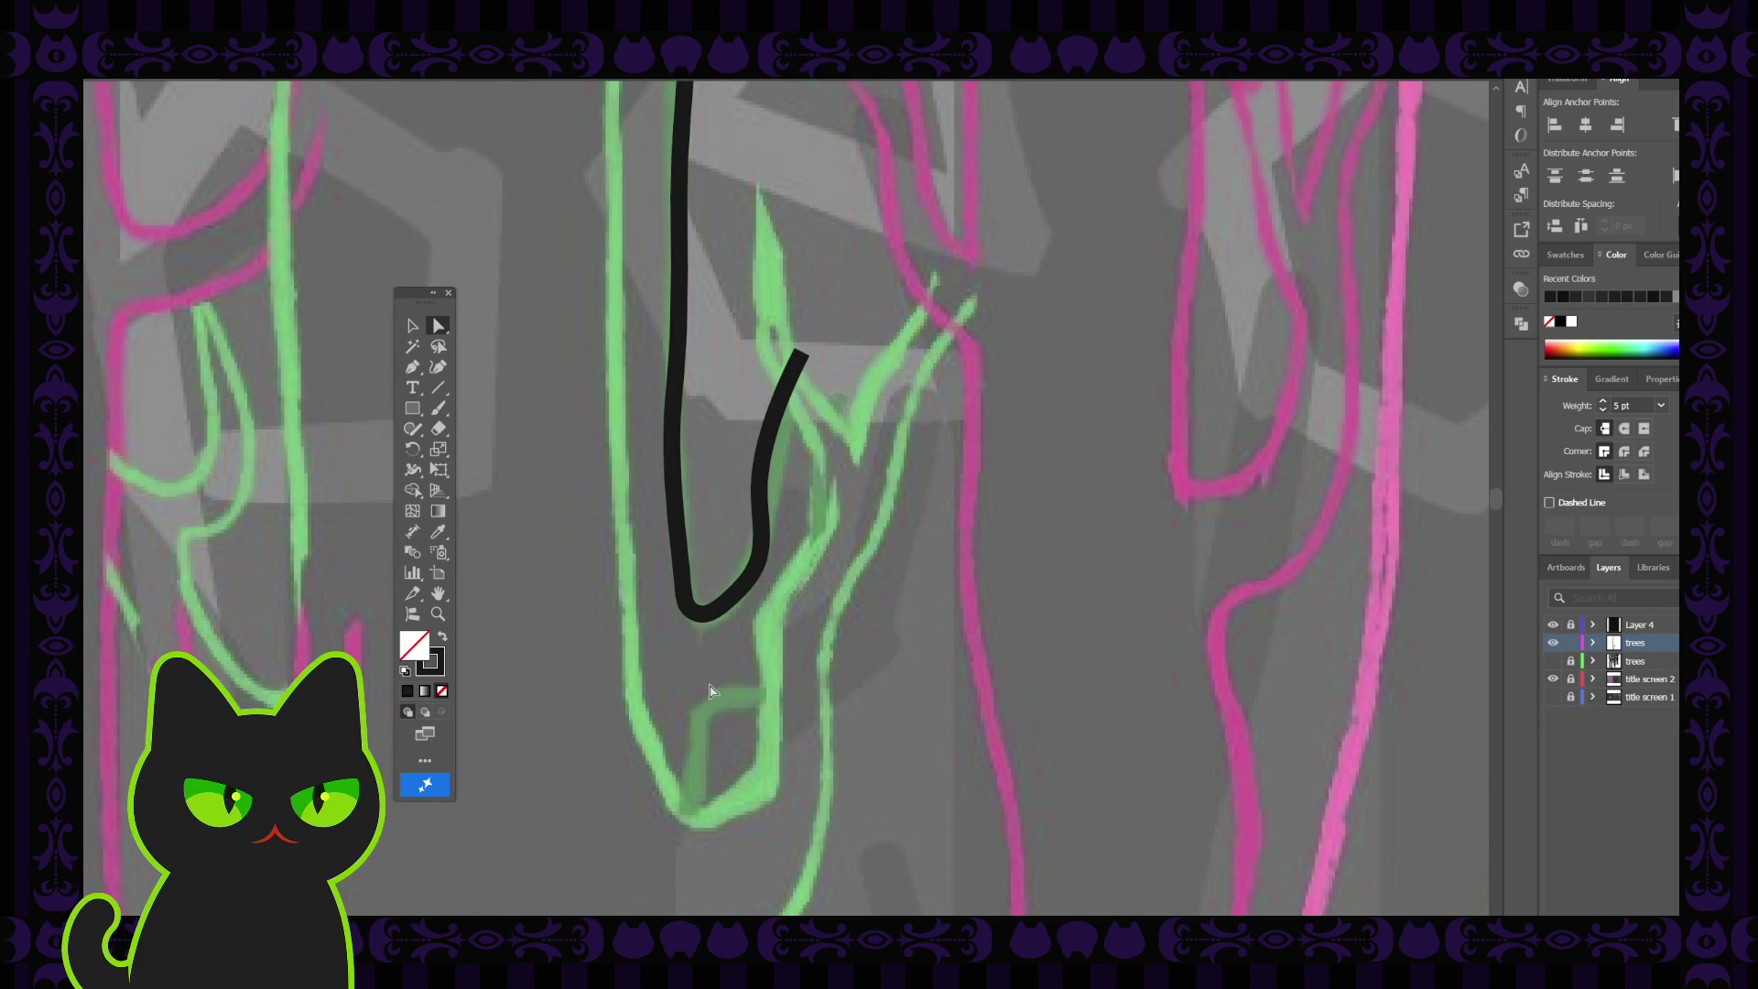
pyautogui.hotkey('ctrl', '-')
pyautogui.hotkey('ctrl', '-')
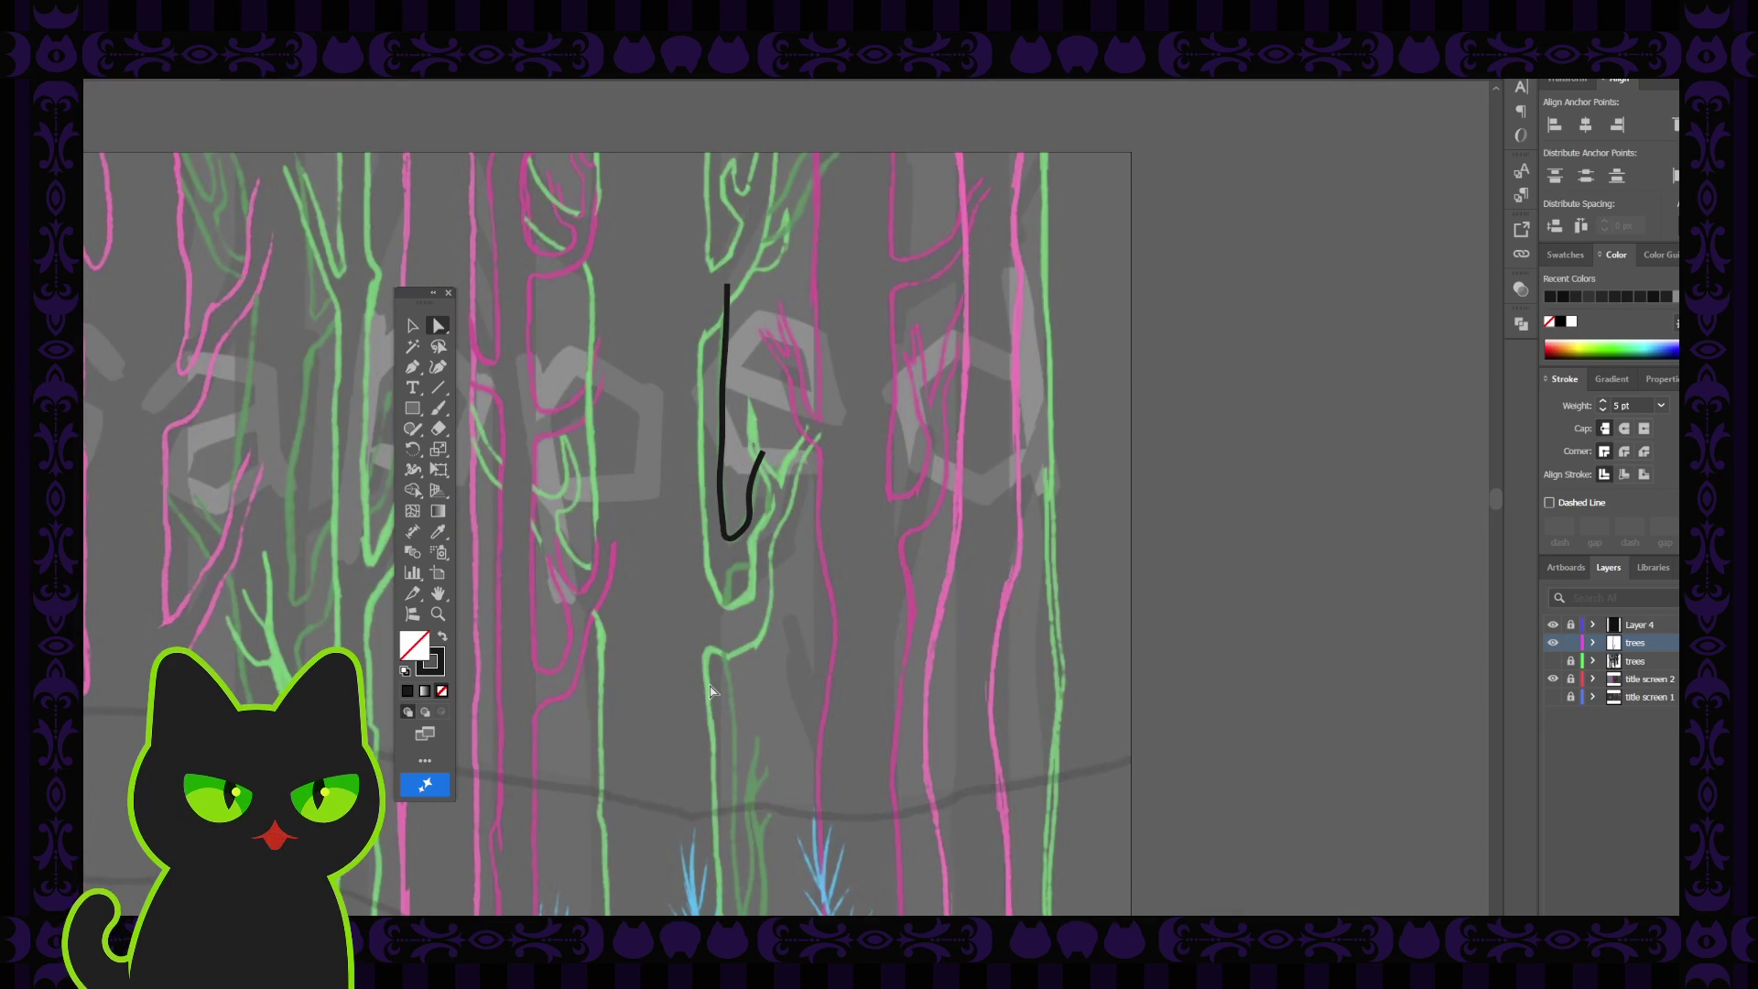
pyautogui.scroll(-2, 712, 691)
pyautogui.scroll(-2, 713, 691)
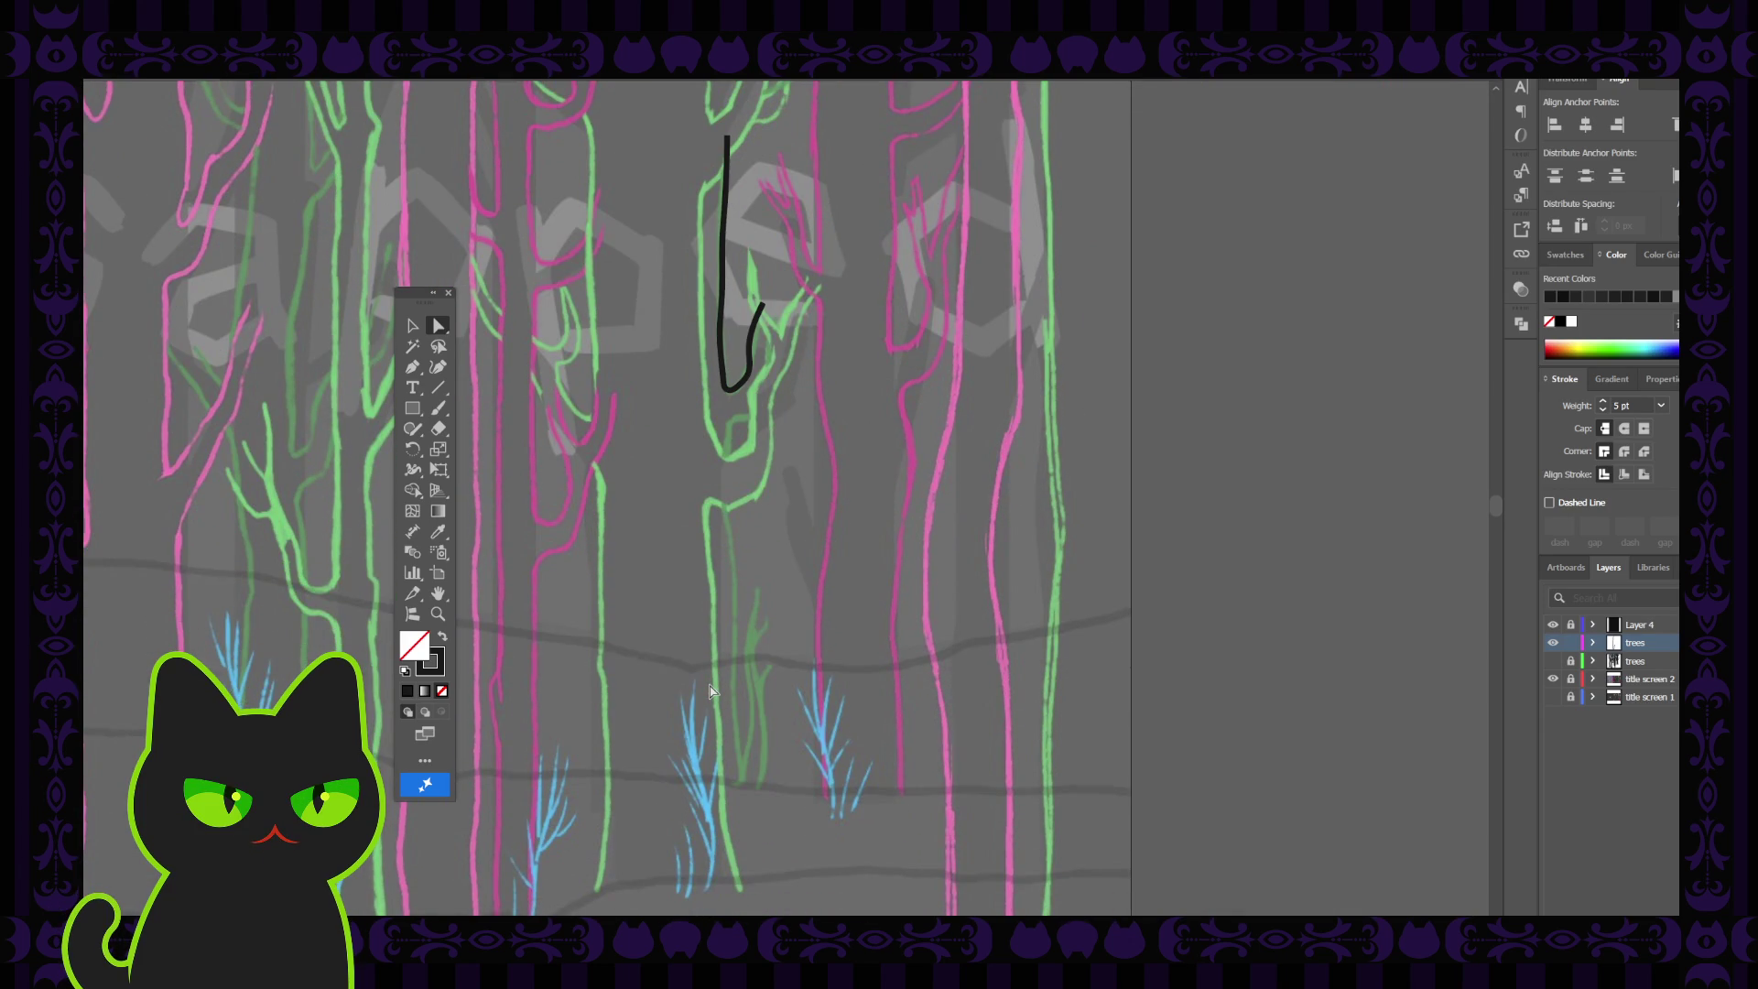
pyautogui.scroll(2, 713, 692)
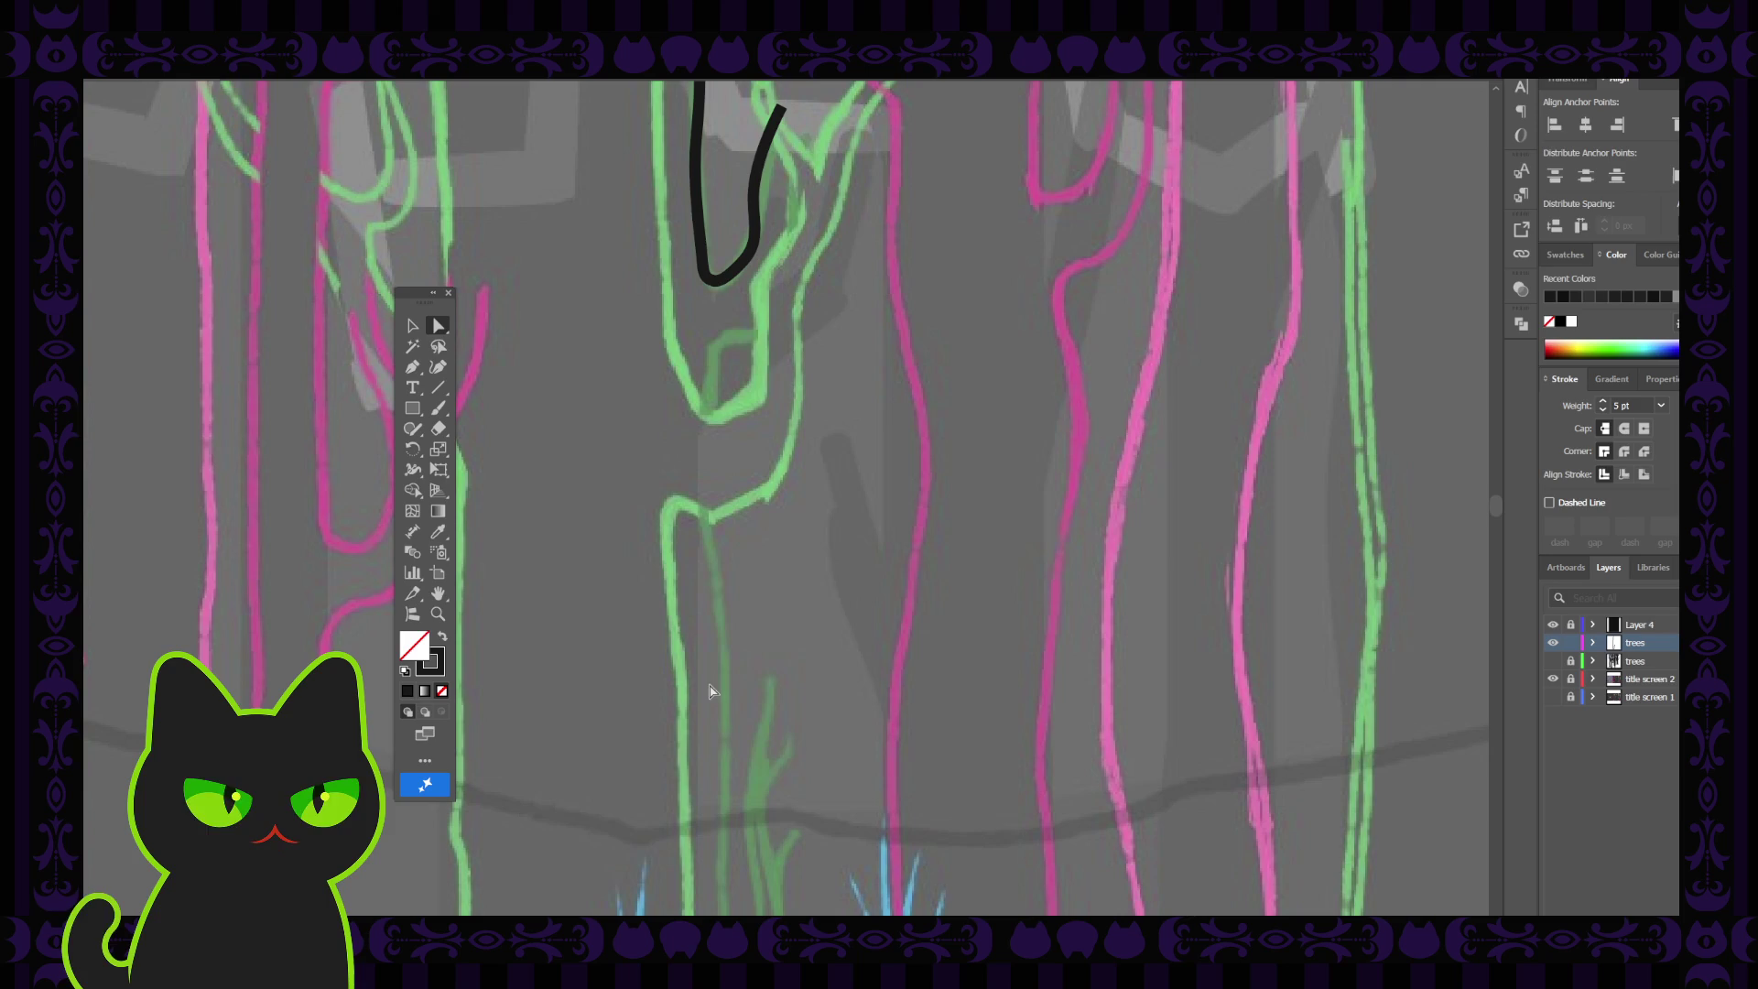
pyautogui.click(437, 368)
pyautogui.click(767, 332)
pyautogui.click(730, 335)
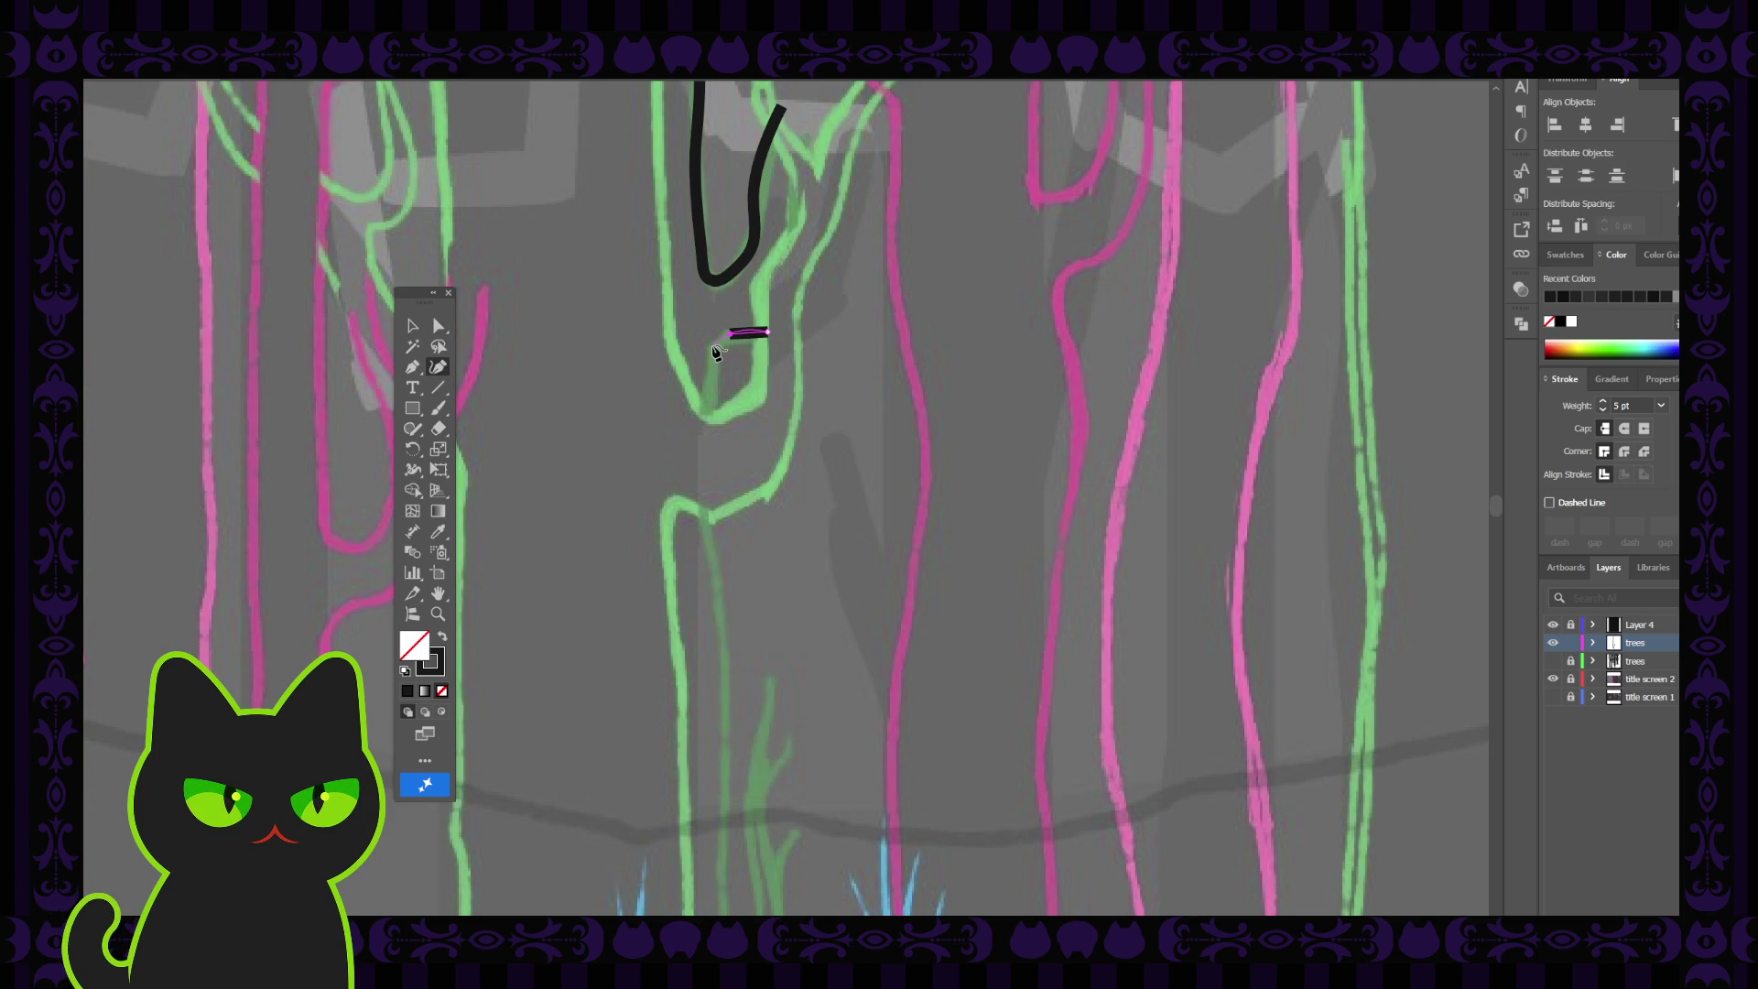
pyautogui.click(712, 348)
# Continue the stroke with a straight segment down the trunk's left edge, then deselect it
pyautogui.click(412, 366)
pyautogui.click(711, 357)
pyautogui.click(708, 426)
pyautogui.click(412, 325)
pyautogui.click(538, 390)
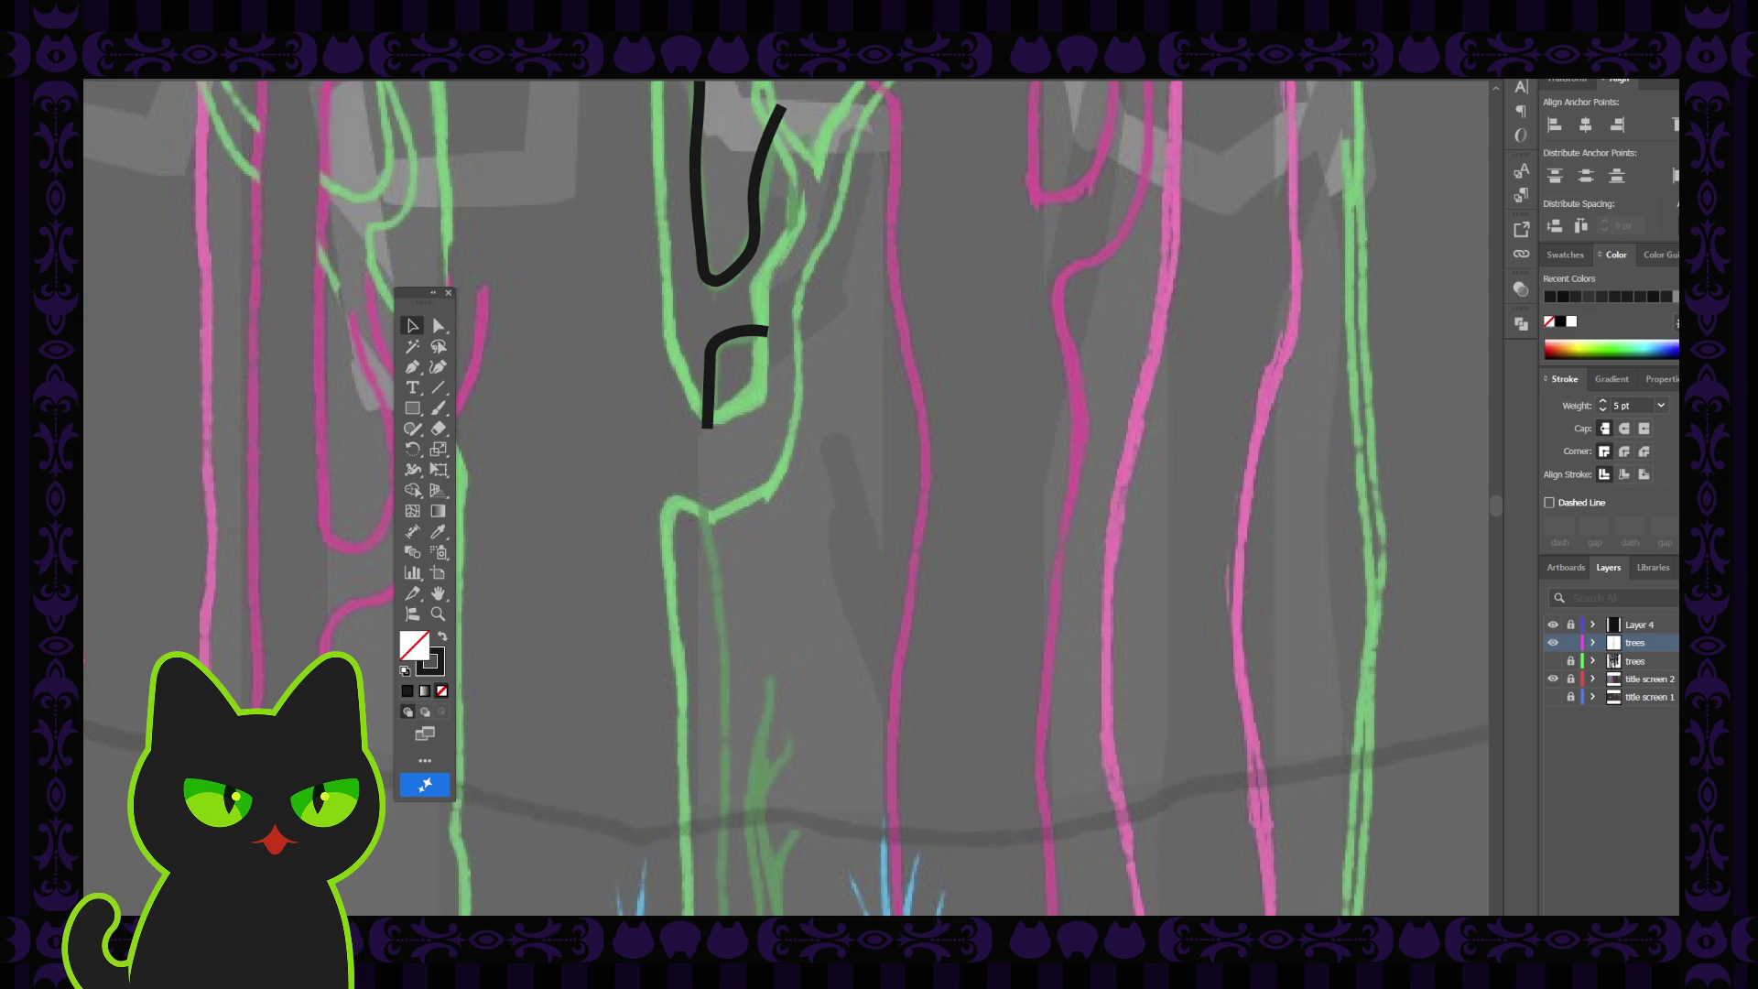
# Drag the hooked trunk stroke's bottom anchor slightly lower with Direct Selection
pyautogui.click(439, 326)
pyautogui.click(705, 427)
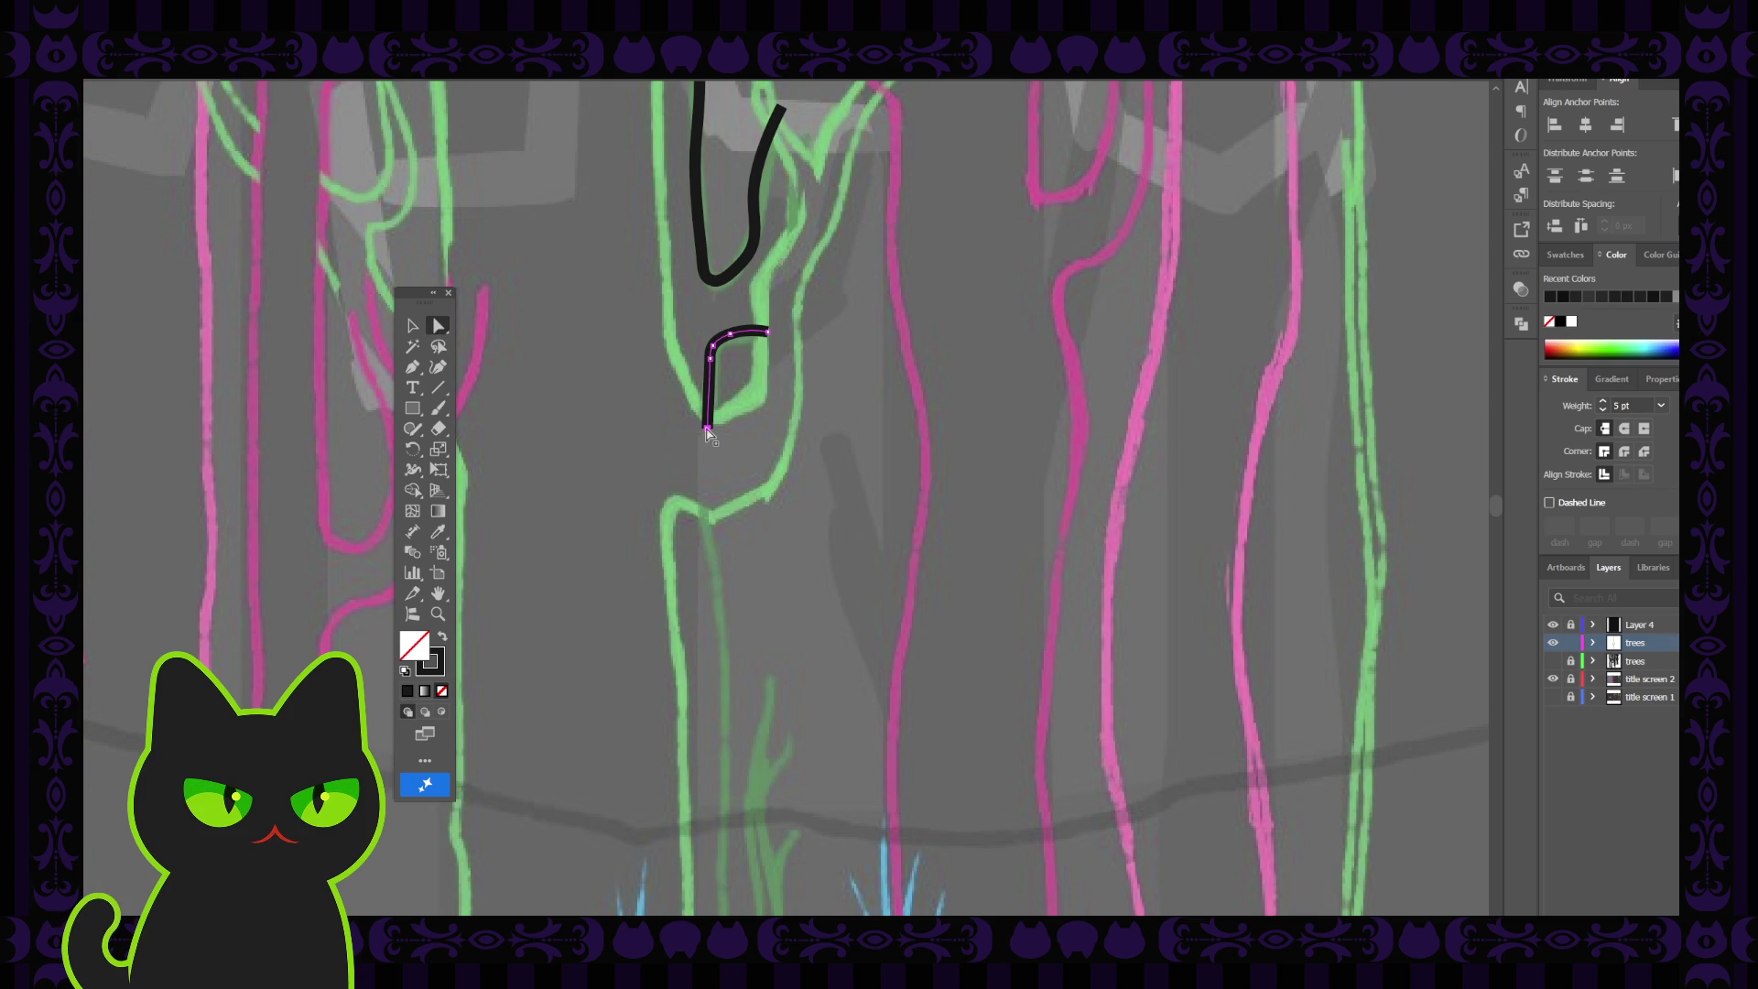
pyautogui.click(707, 430)
pyautogui.moveTo(712, 366); pyautogui.dragTo(711, 381)
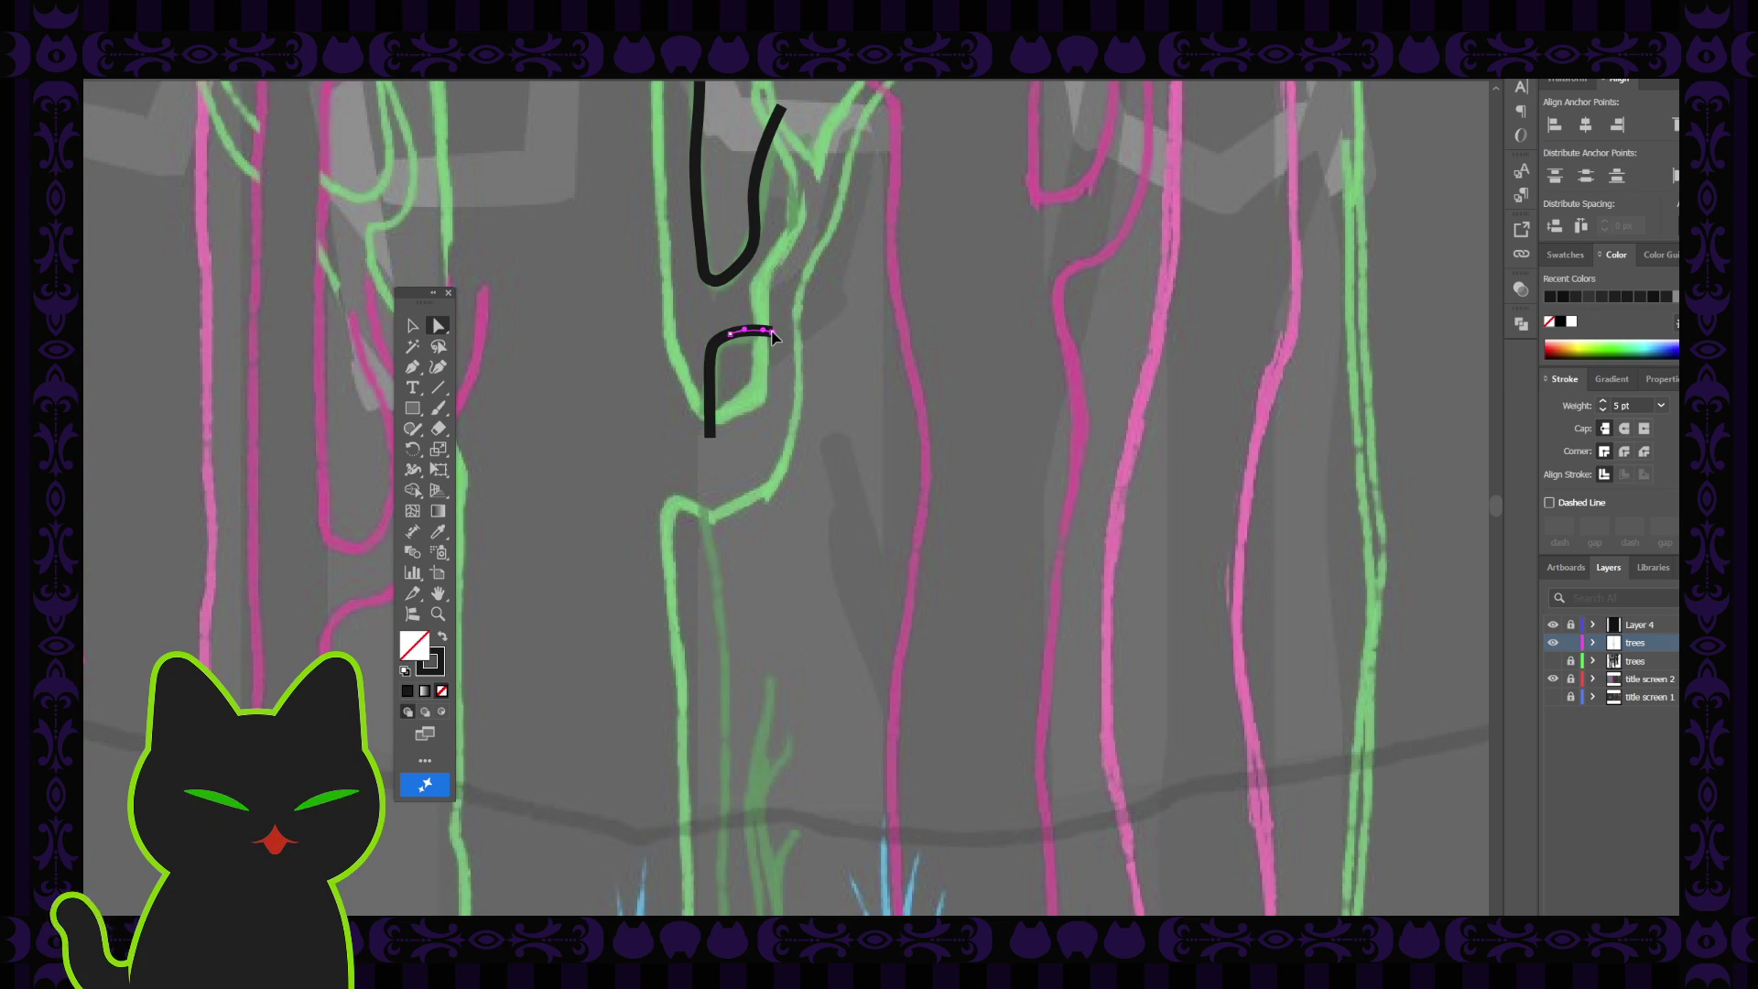
pyautogui.click(703, 455)
# Zoom out along the green trunk and get the Pen tool ready for a new stroke
pyautogui.hotkey('ctrl', '-')
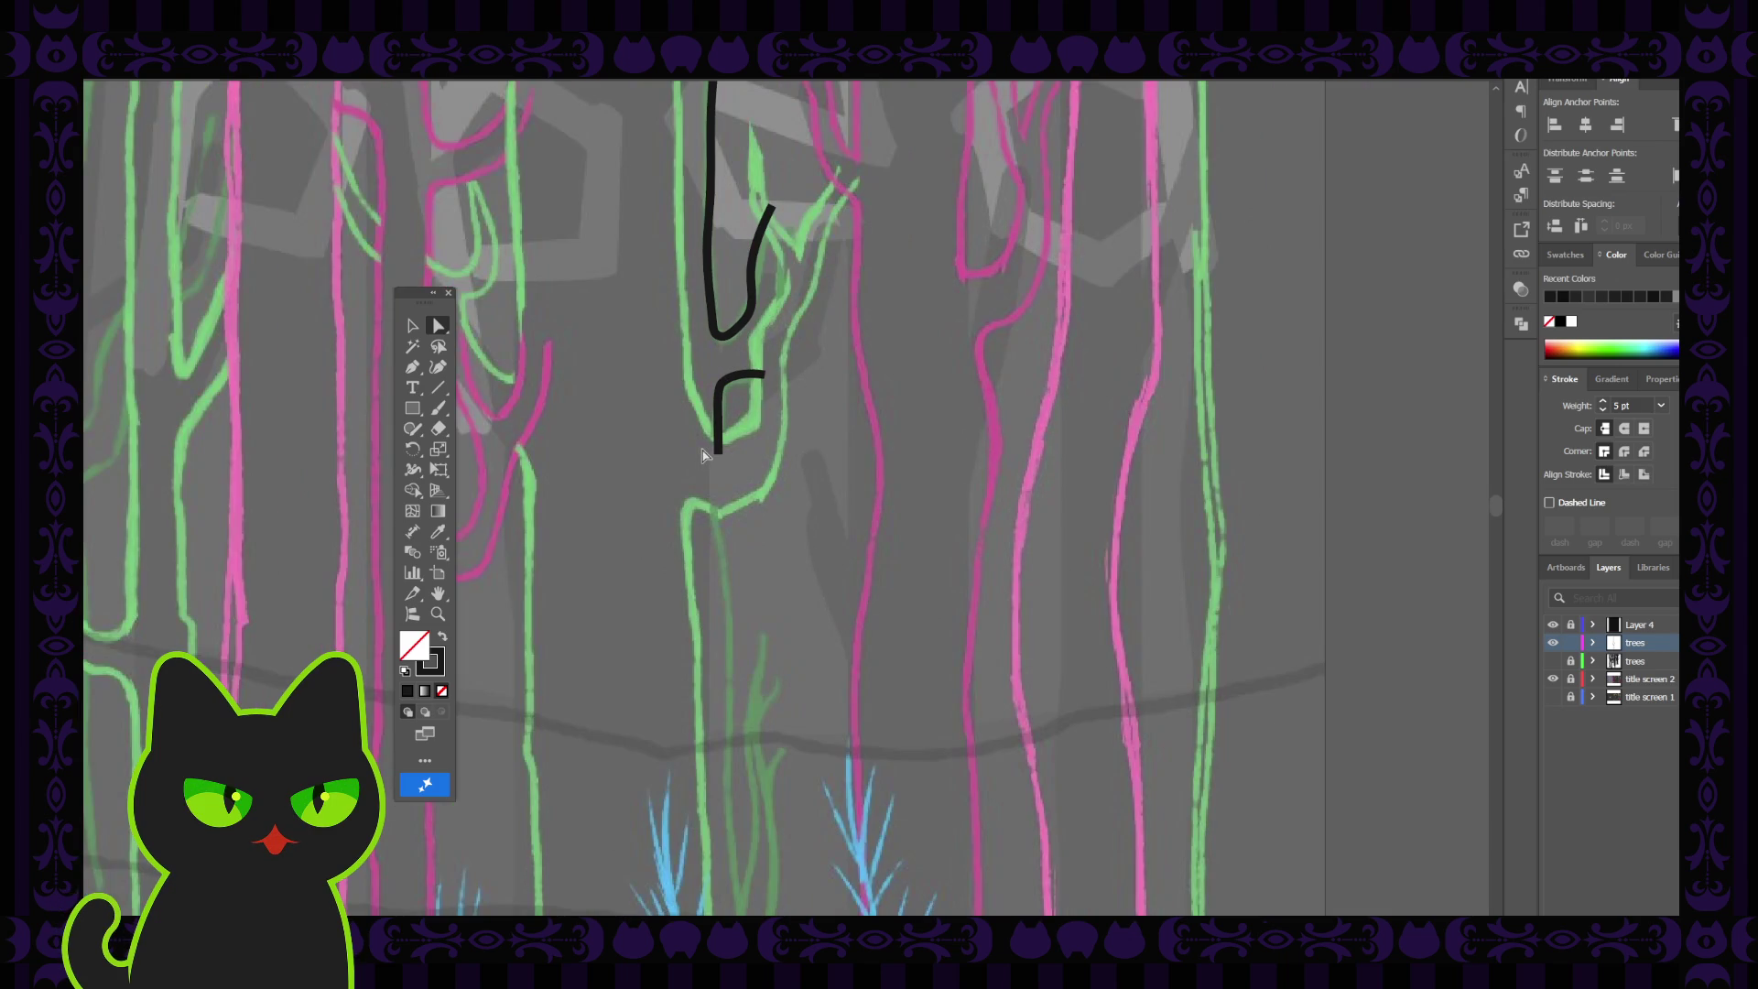
pyautogui.press('space')
pyautogui.scroll(-1, 701, 450)
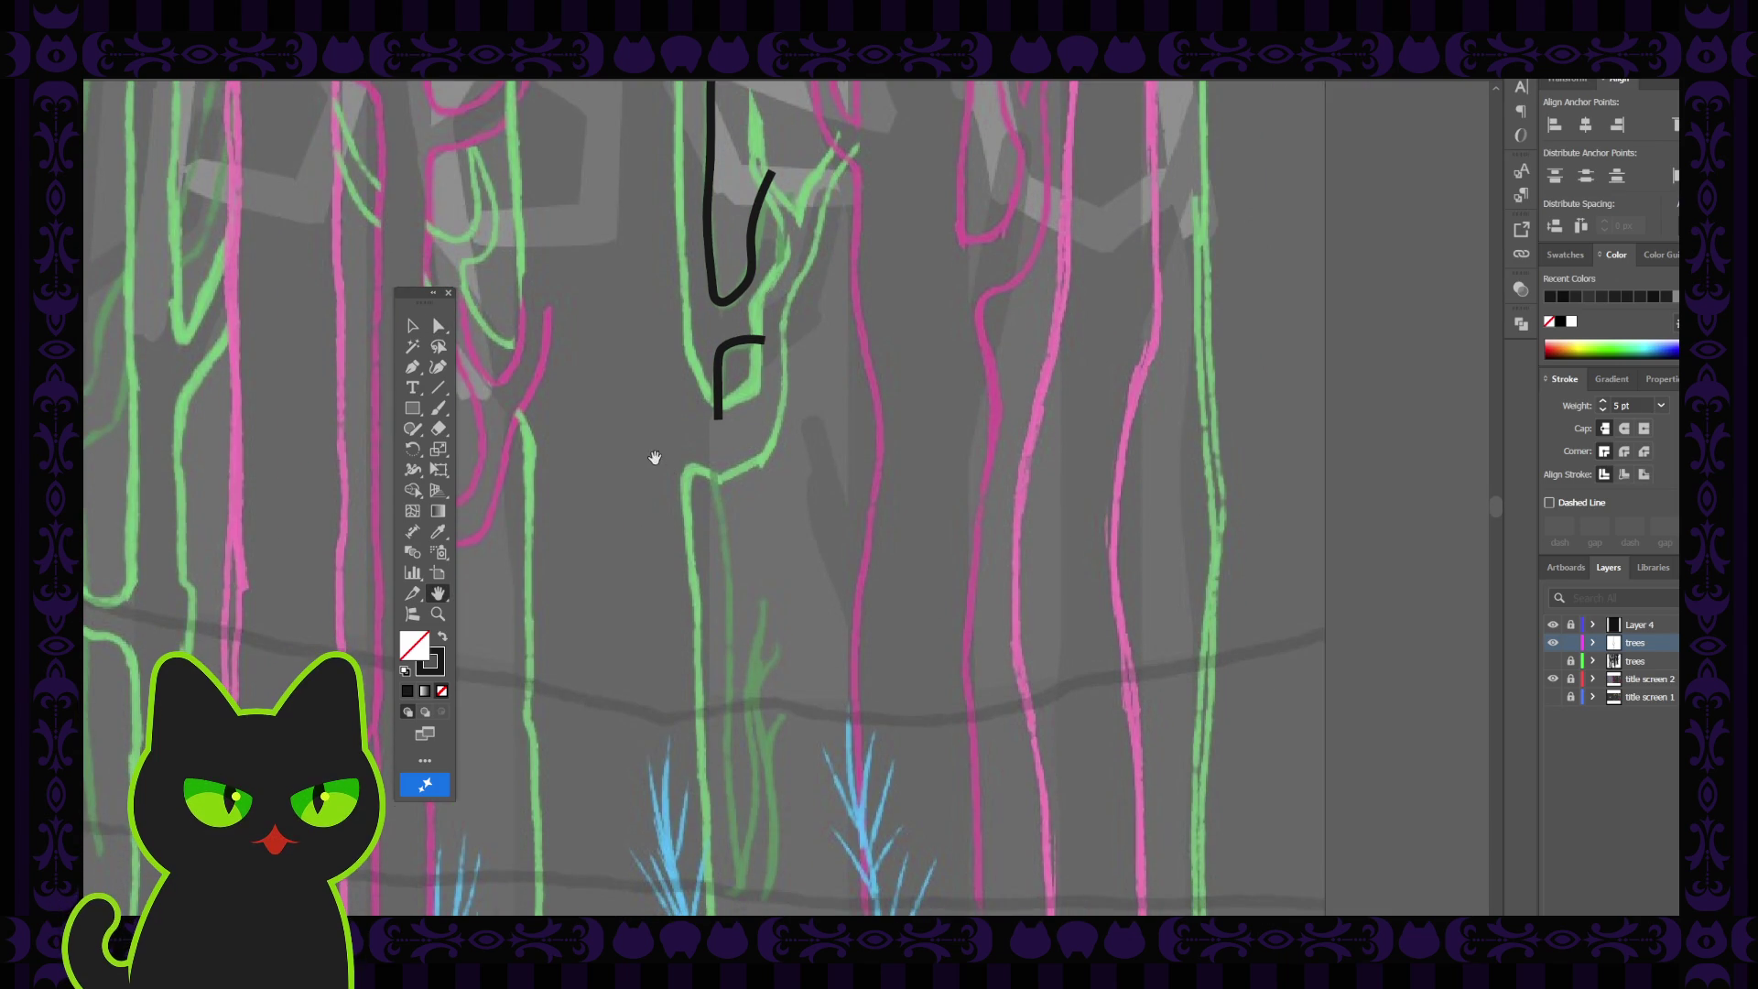
pyautogui.click(412, 367)
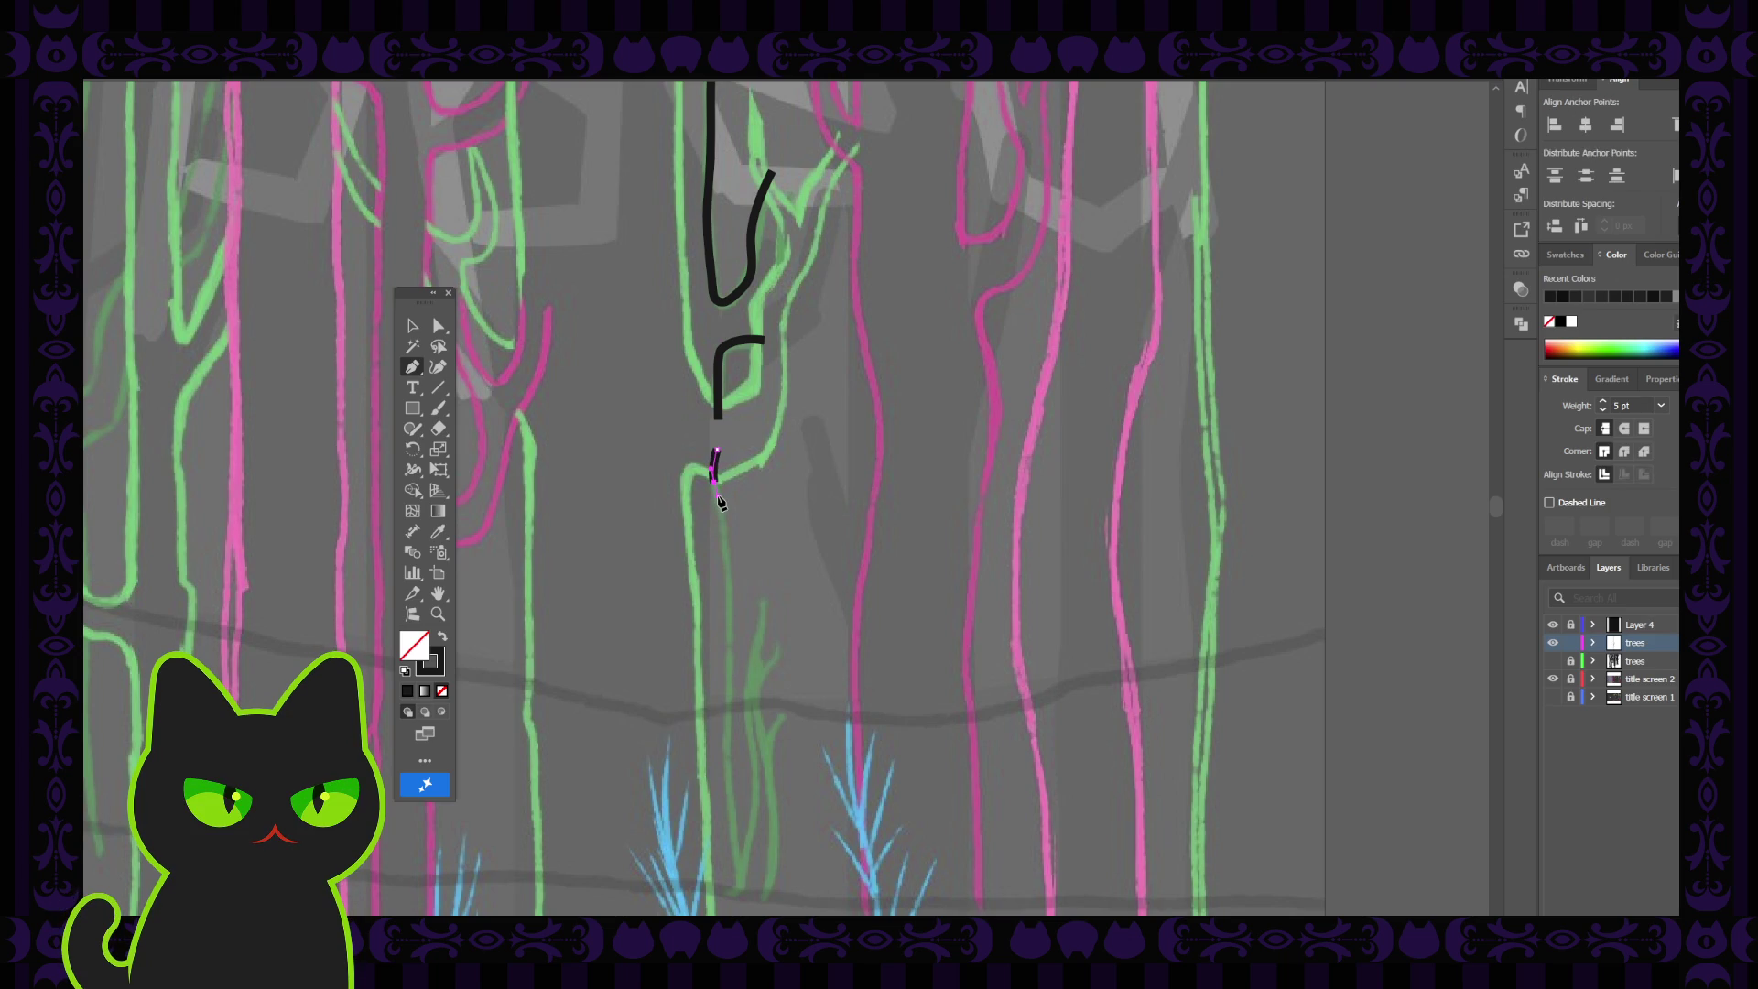
# Start a new black stroke below the hook along the trunk's left edge
pyautogui.scroll(-1, 716, 497)
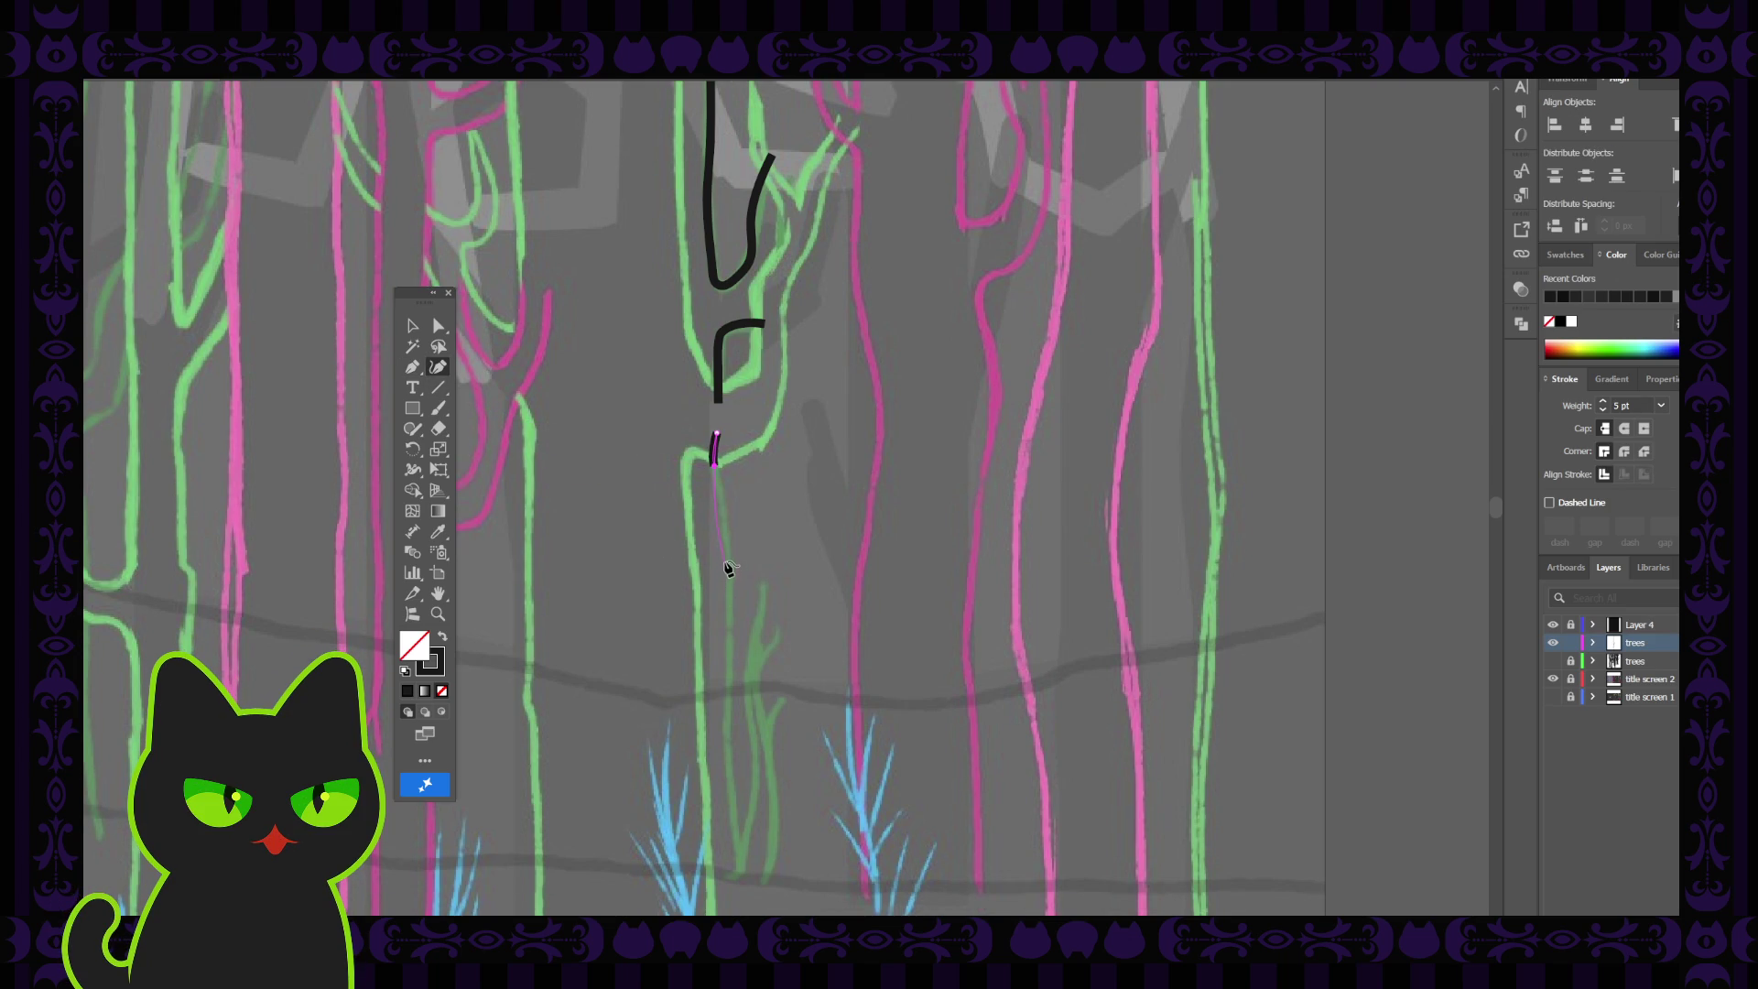
pyautogui.click(723, 501)
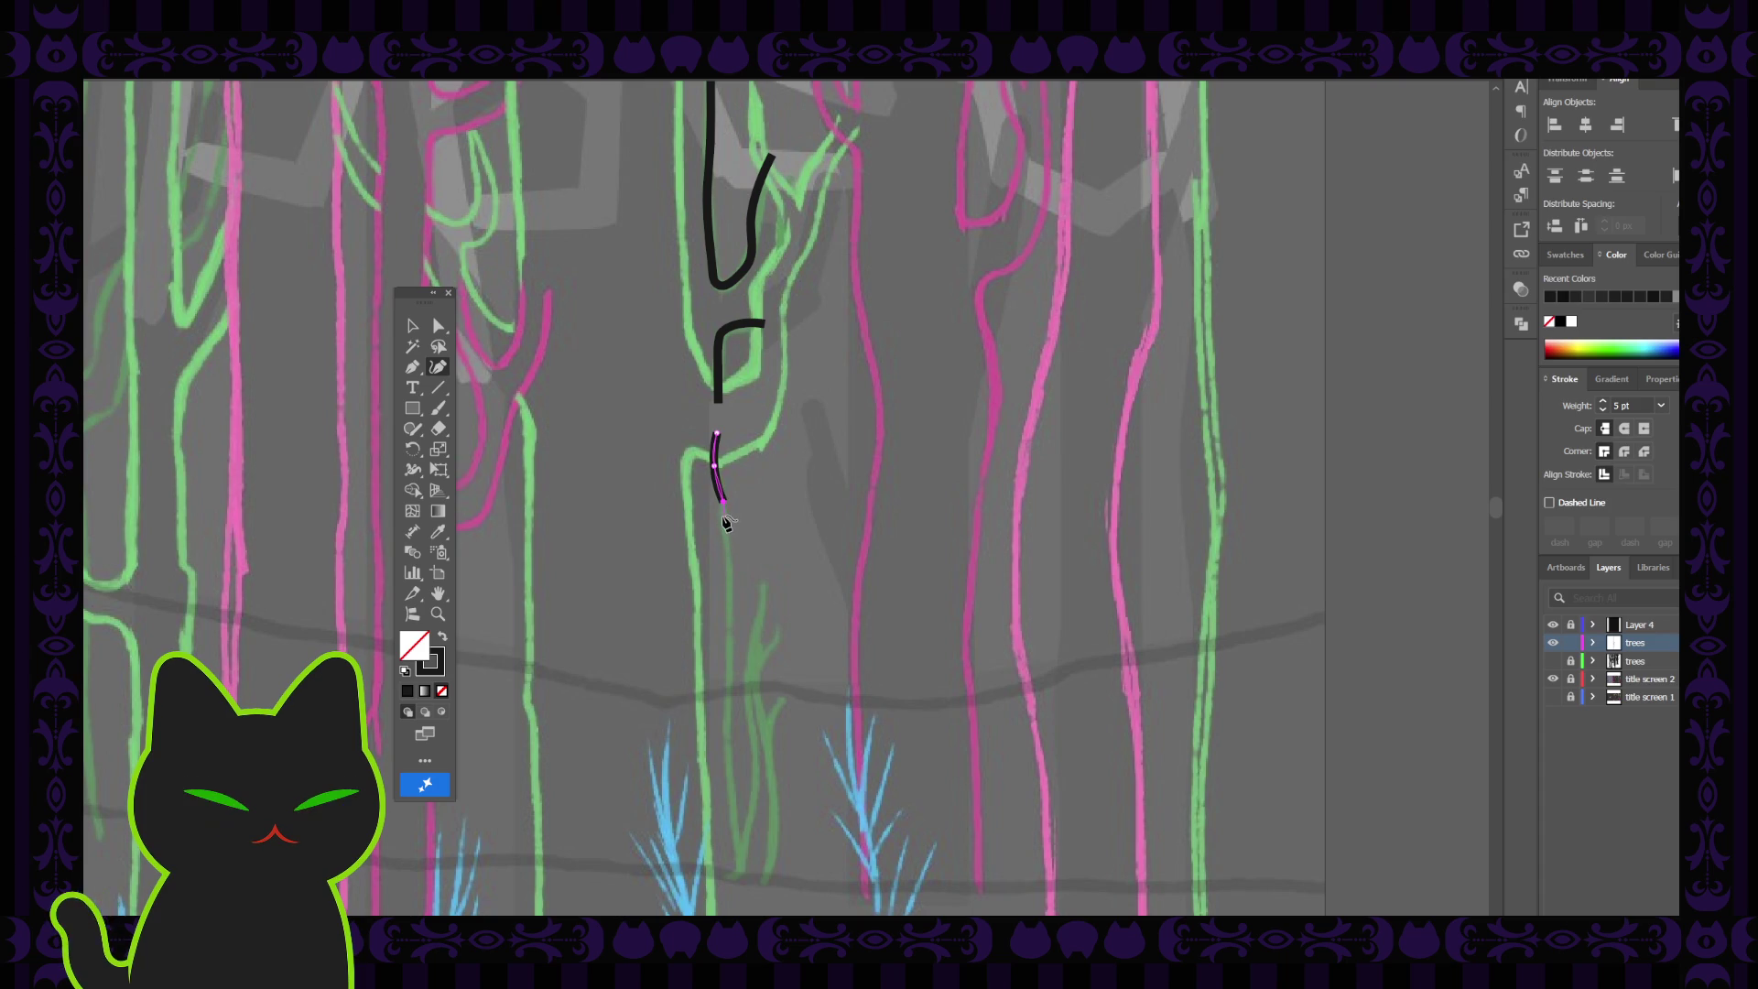
pyautogui.click(725, 514)
pyautogui.click(731, 619)
pyautogui.scroll(-4, 731, 577)
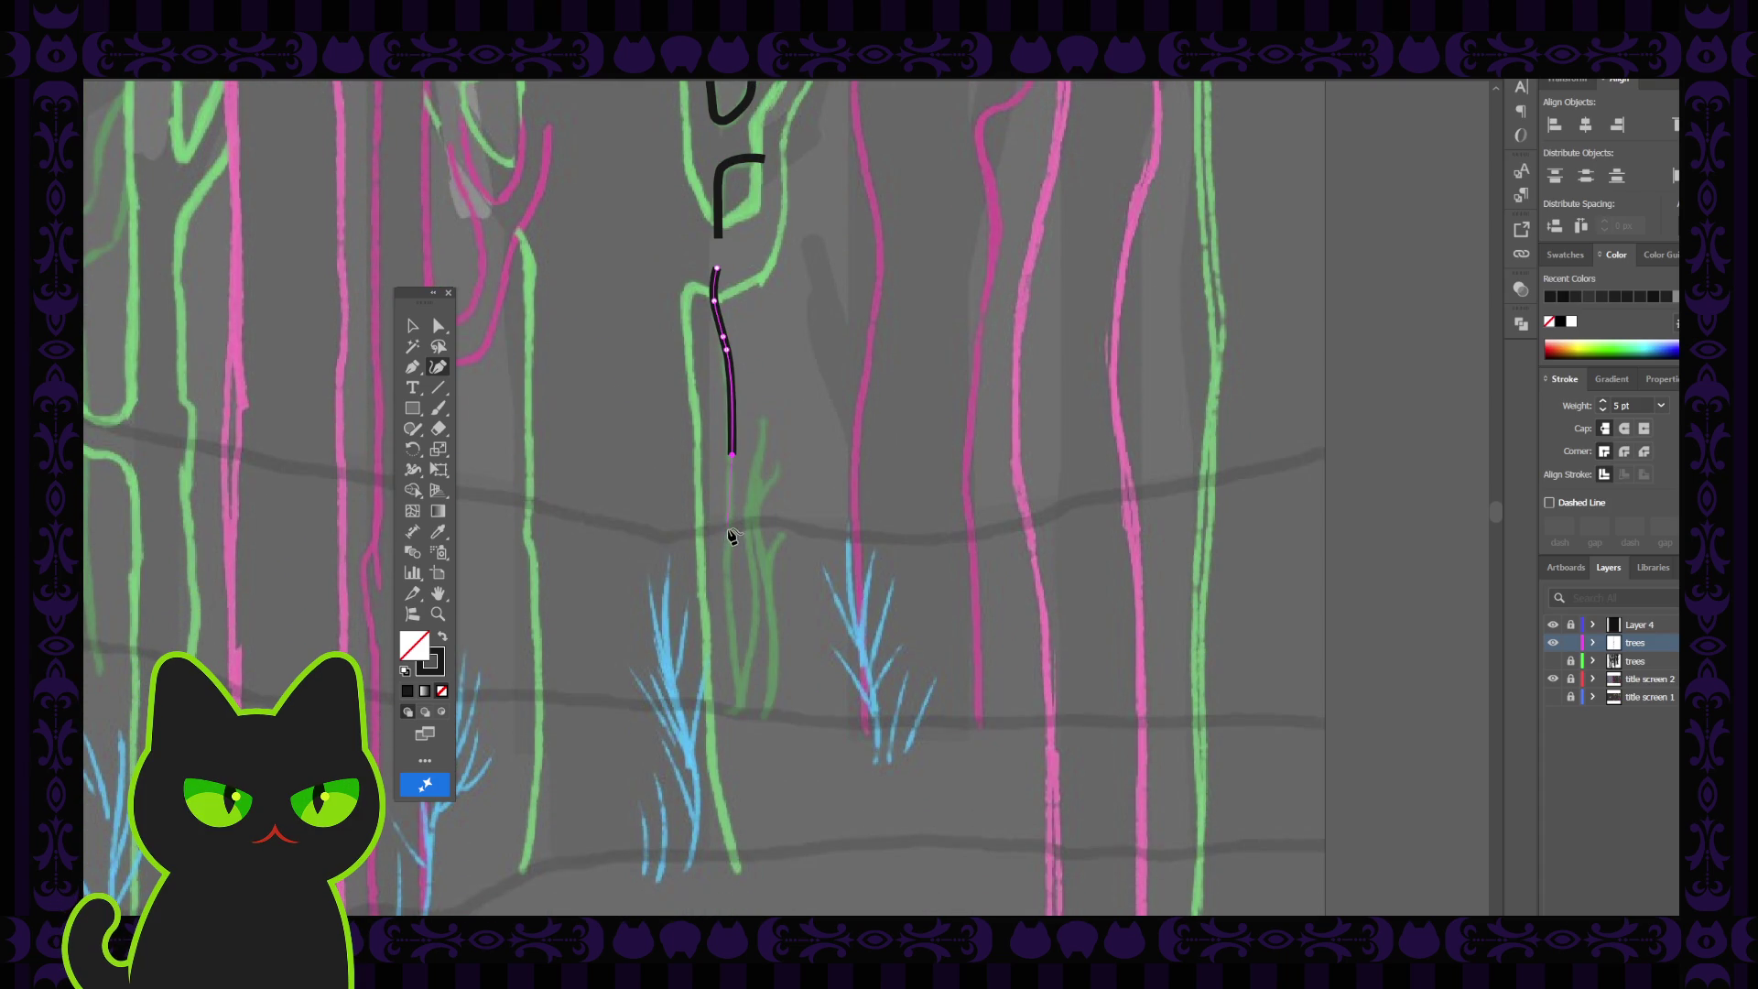
# Continue the stroke down the trunk's left edge to its base near the grass
pyautogui.click(728, 532)
pyautogui.click(726, 571)
pyautogui.click(730, 619)
pyautogui.click(738, 680)
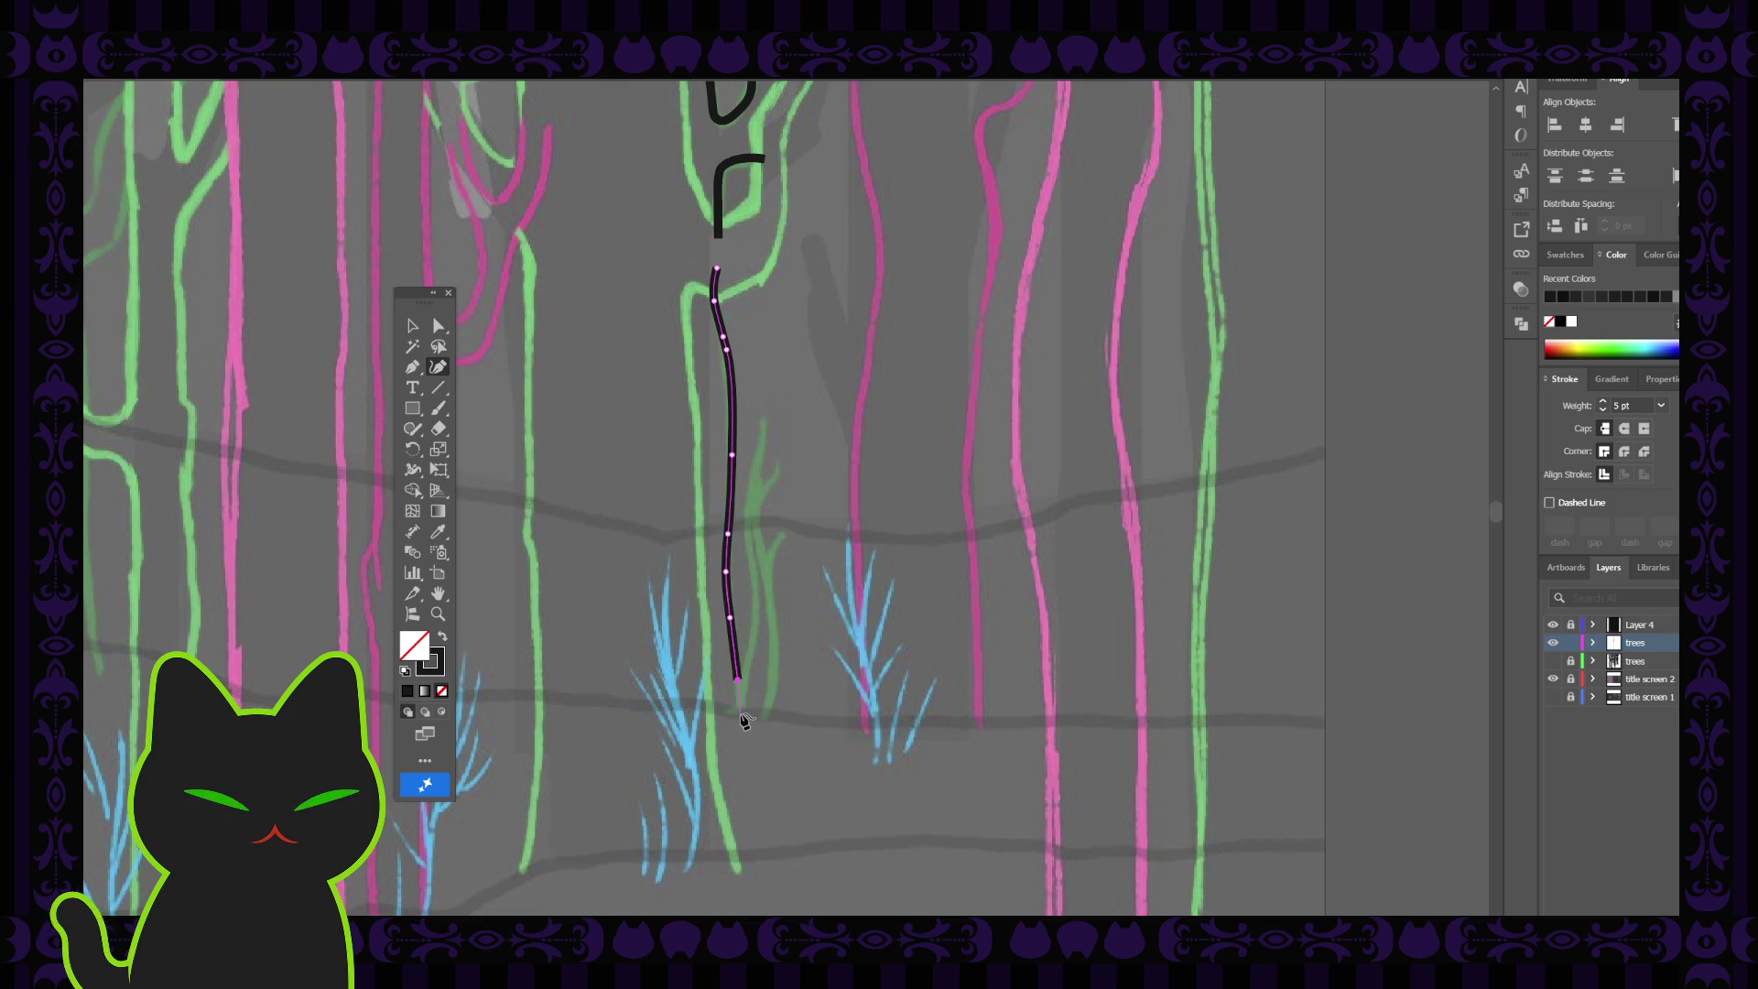
pyautogui.click(738, 716)
pyautogui.press('v')
pyautogui.click(602, 524)
pyautogui.scroll(5, 679, 604)
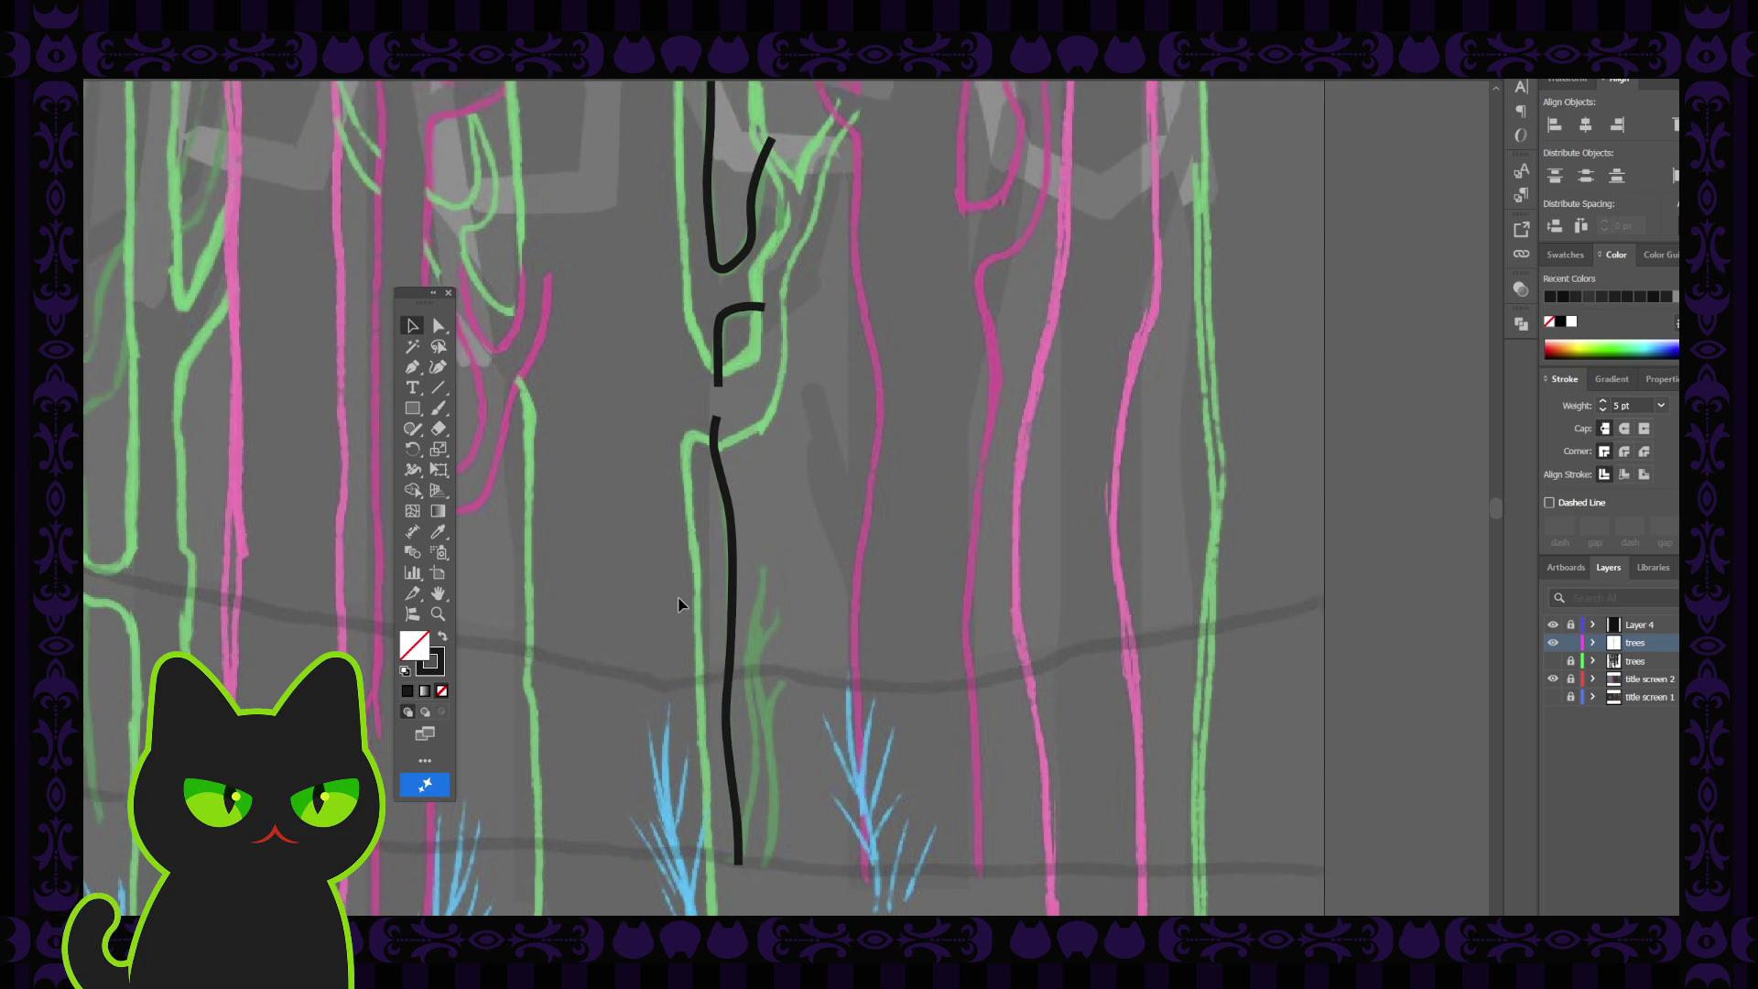
pyautogui.click(412, 367)
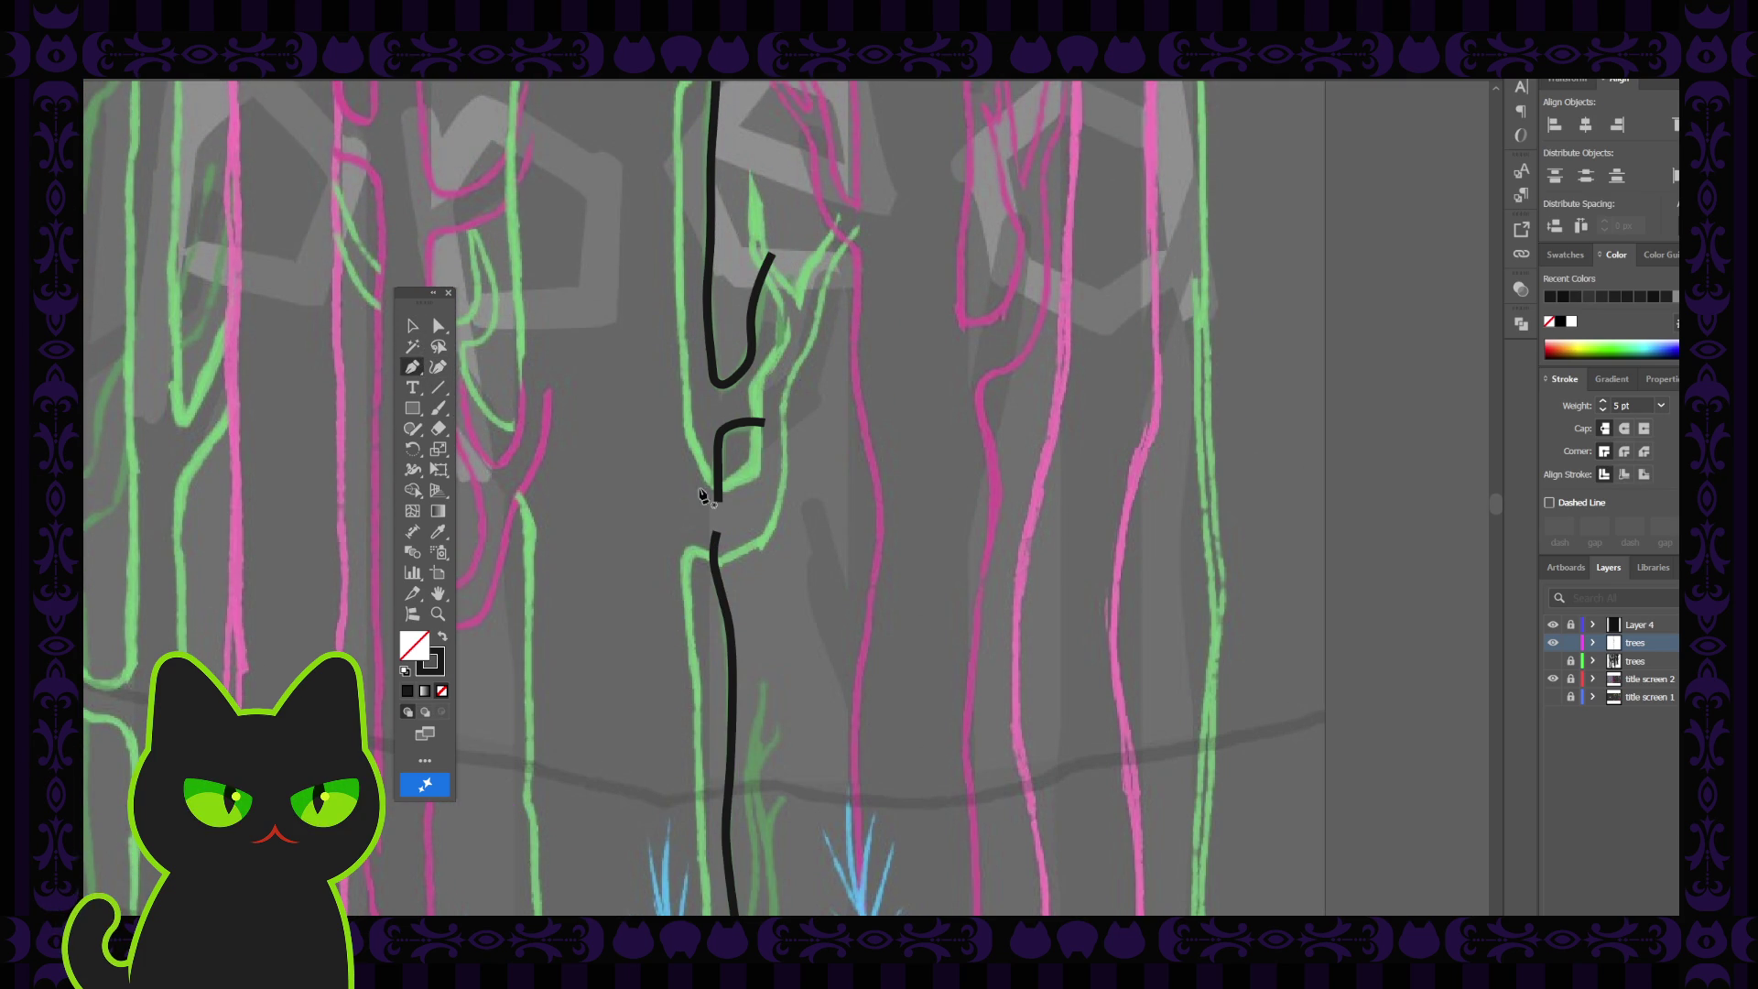
# Join the hooked stroke's bottom end to the top of the long trunk stroke
pyautogui.click(718, 501)
pyautogui.click(714, 540)
pyautogui.click(412, 326)
pyautogui.click(601, 448)
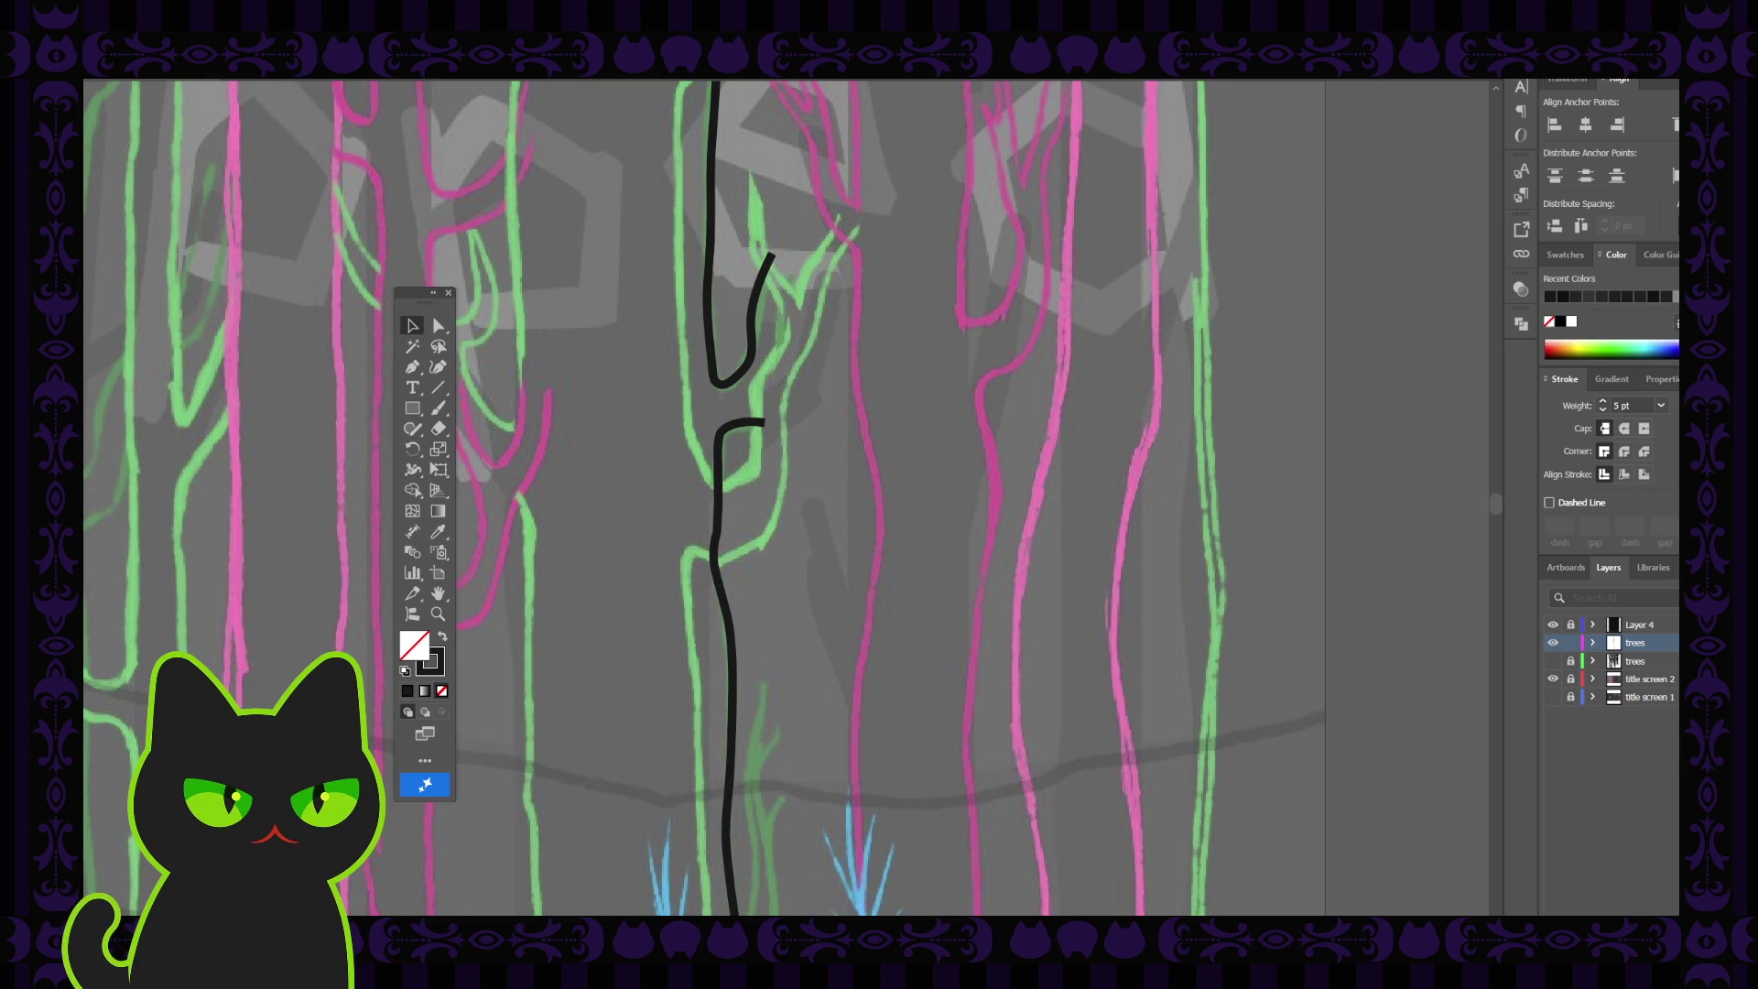
# Delete the extra anchor near the joint so the trunk curve runs smoothly
pyautogui.click(717, 545)
pyautogui.click(438, 328)
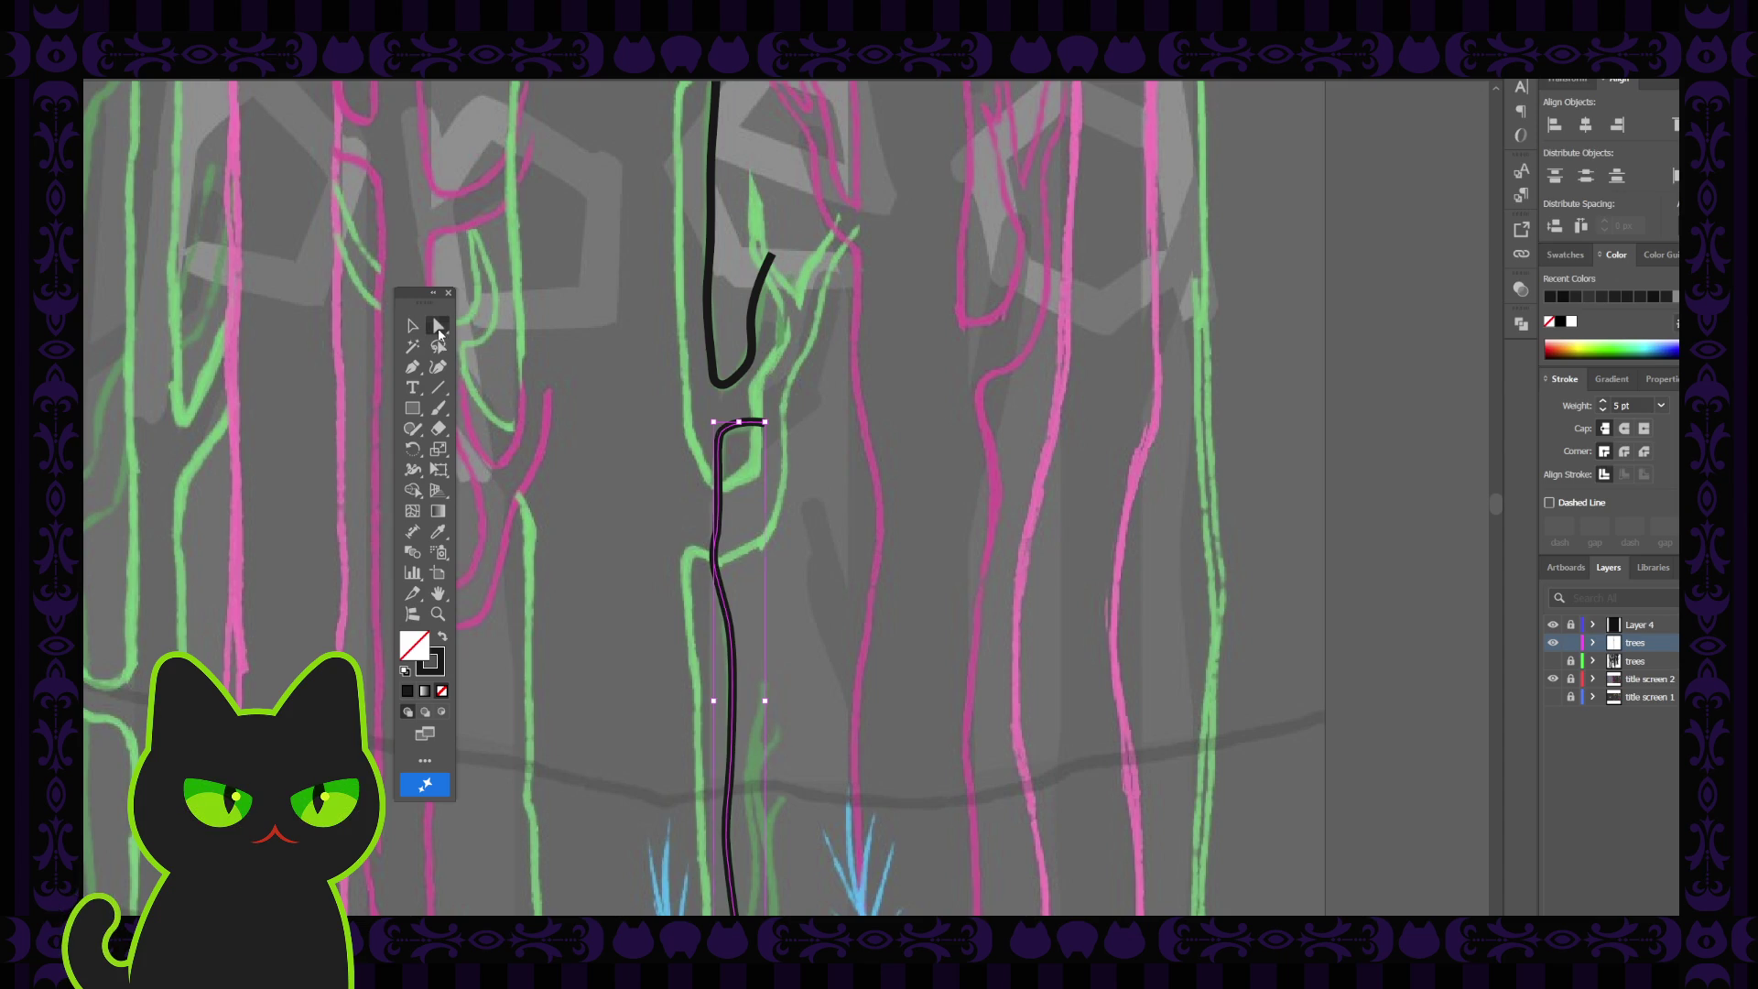
pyautogui.click(718, 538)
pyautogui.scroll(3, 718, 540)
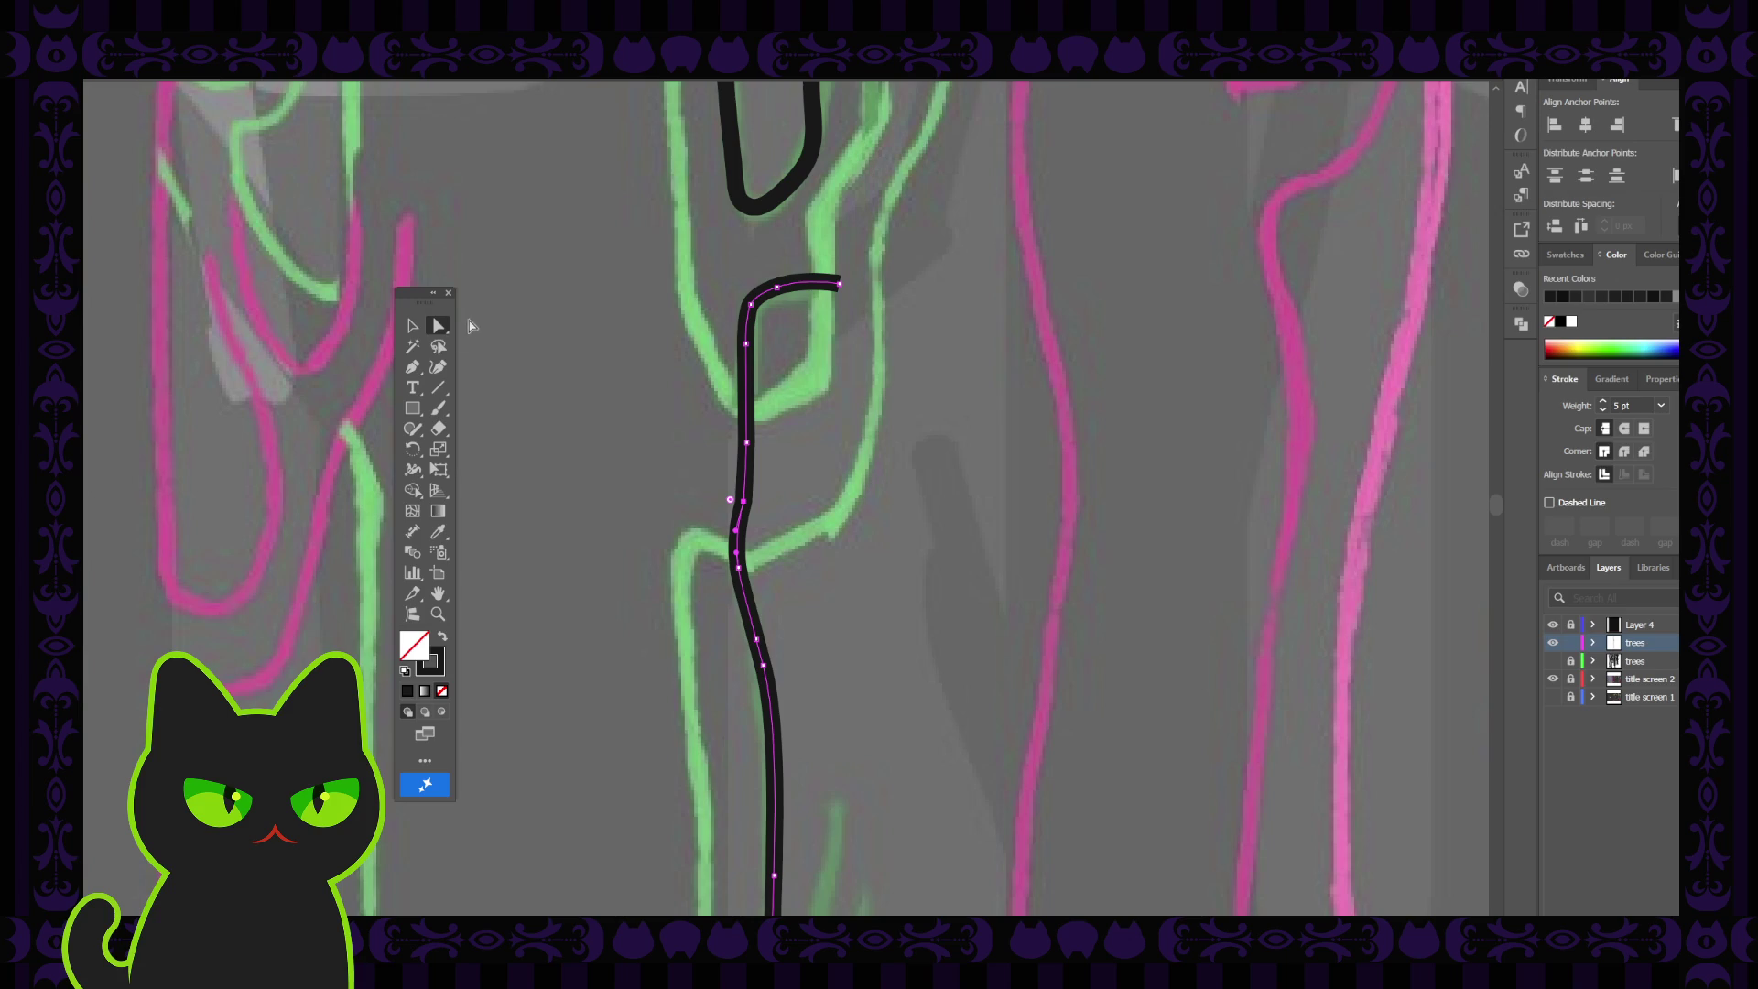
pyautogui.click(412, 366)
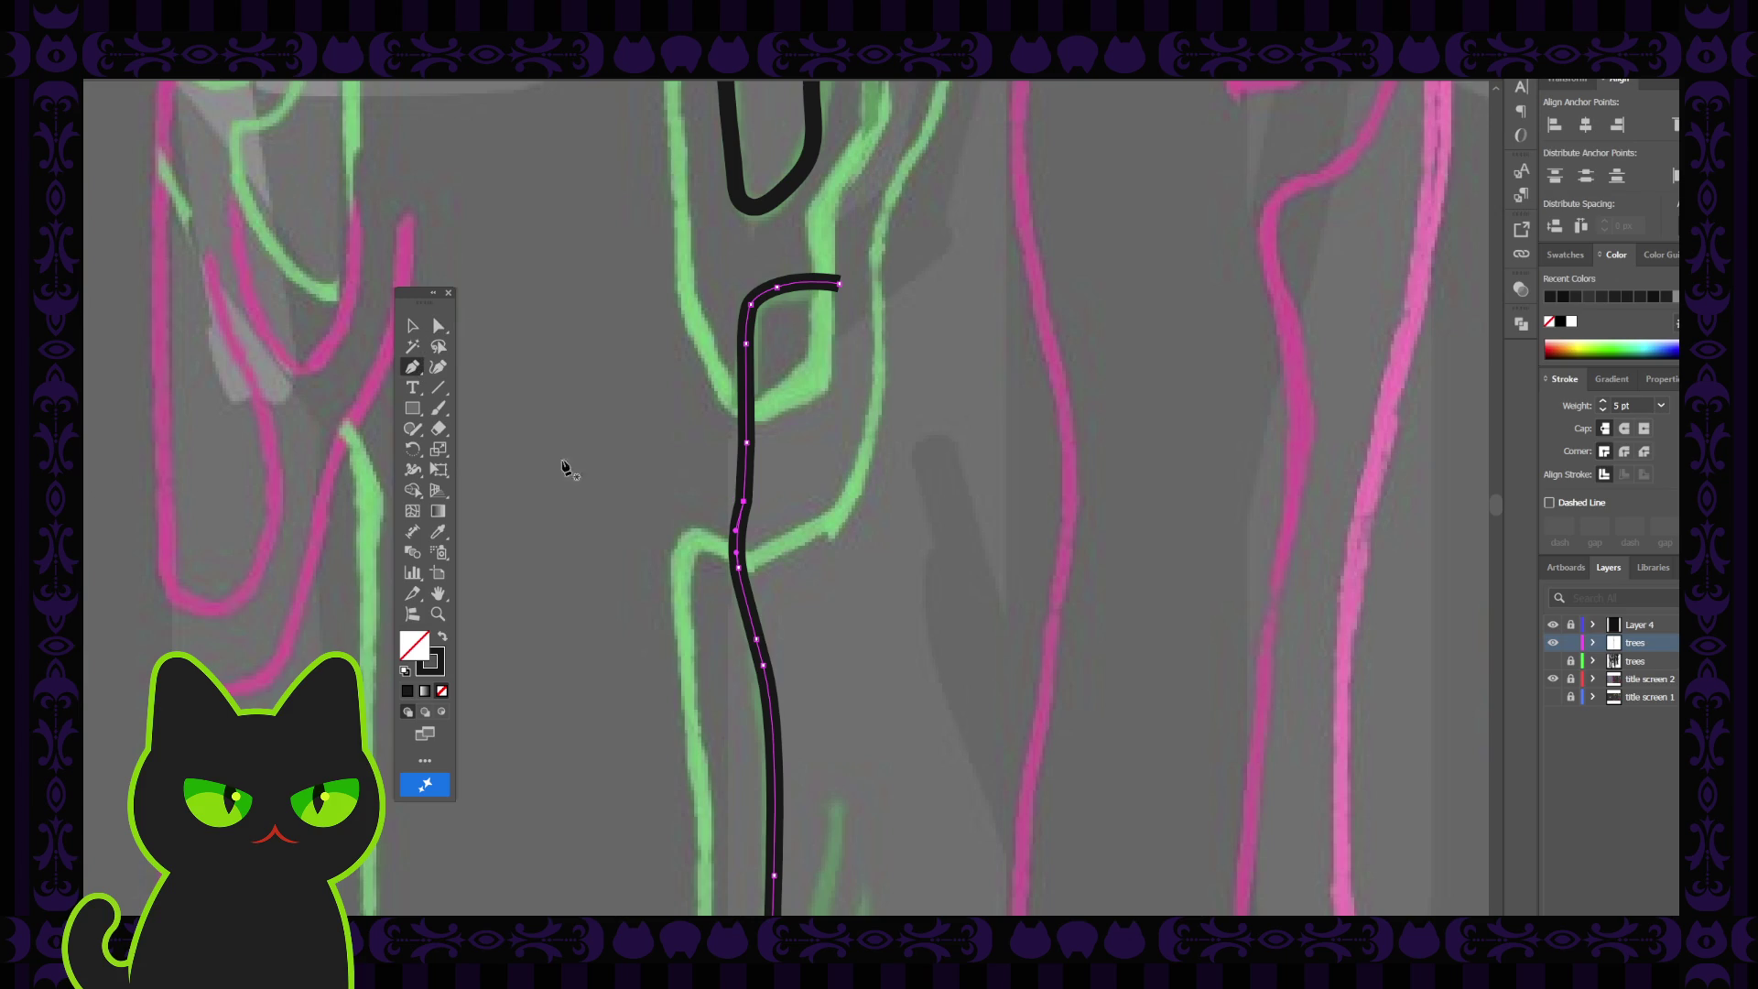
pyautogui.click(744, 503)
pyautogui.press('a')
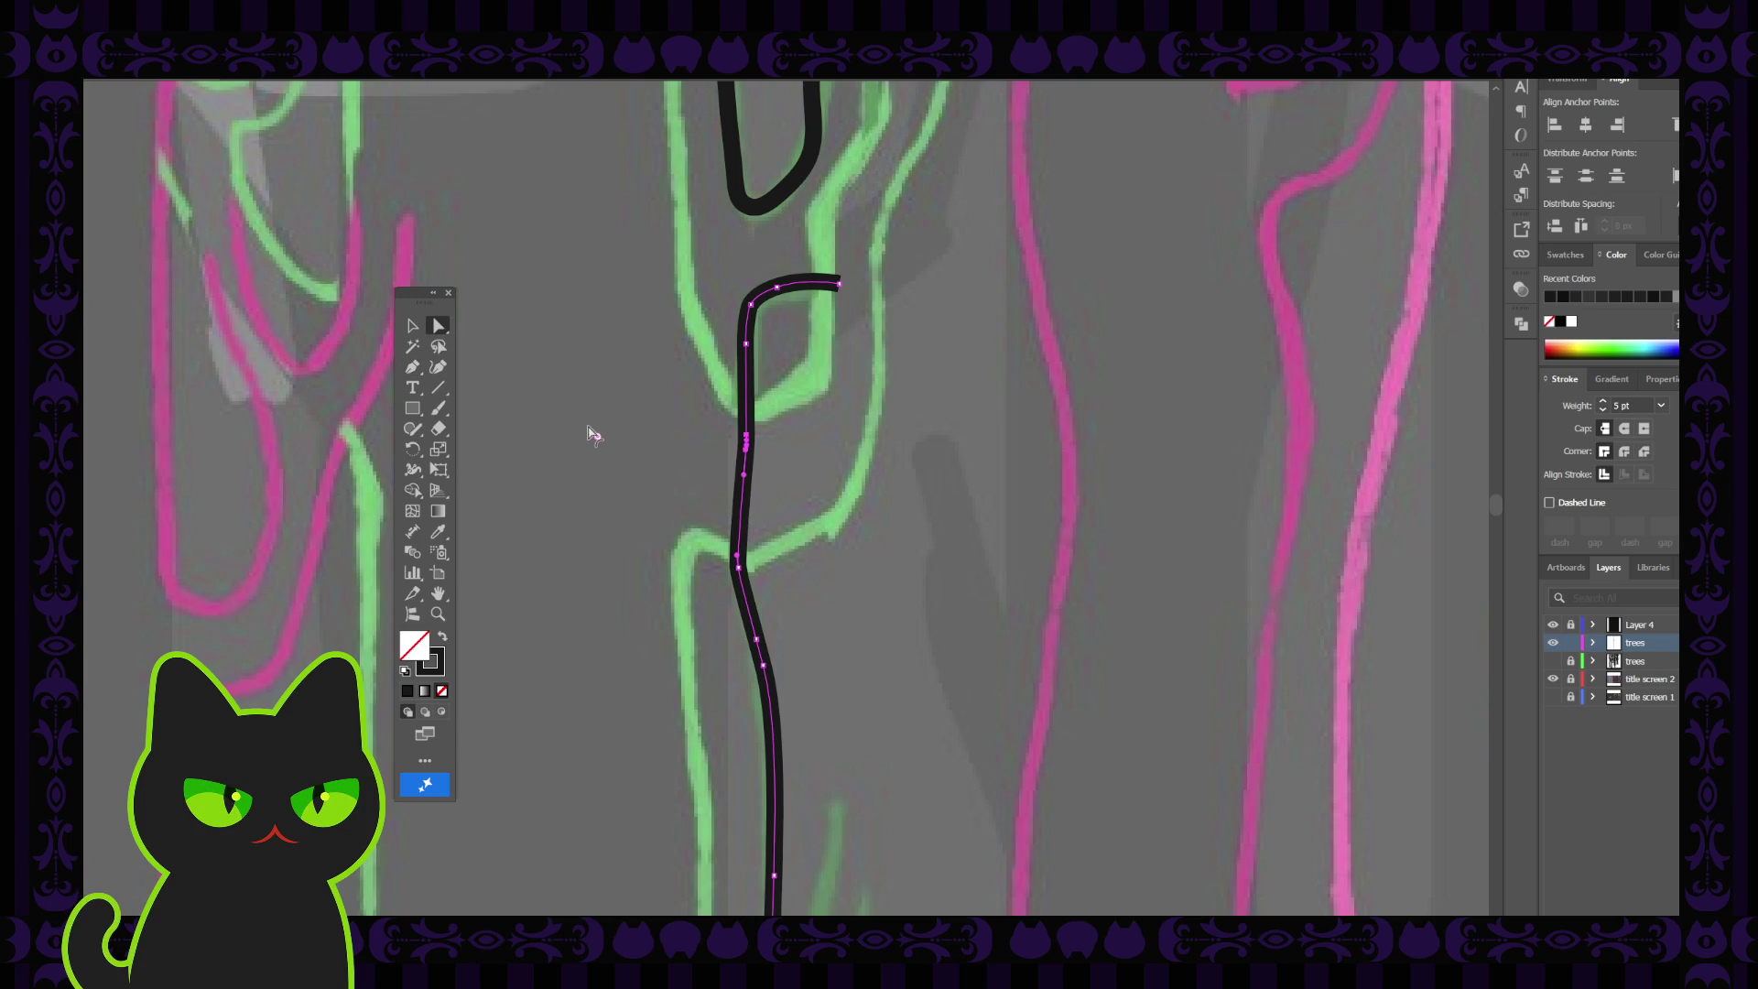
pyautogui.click(733, 447)
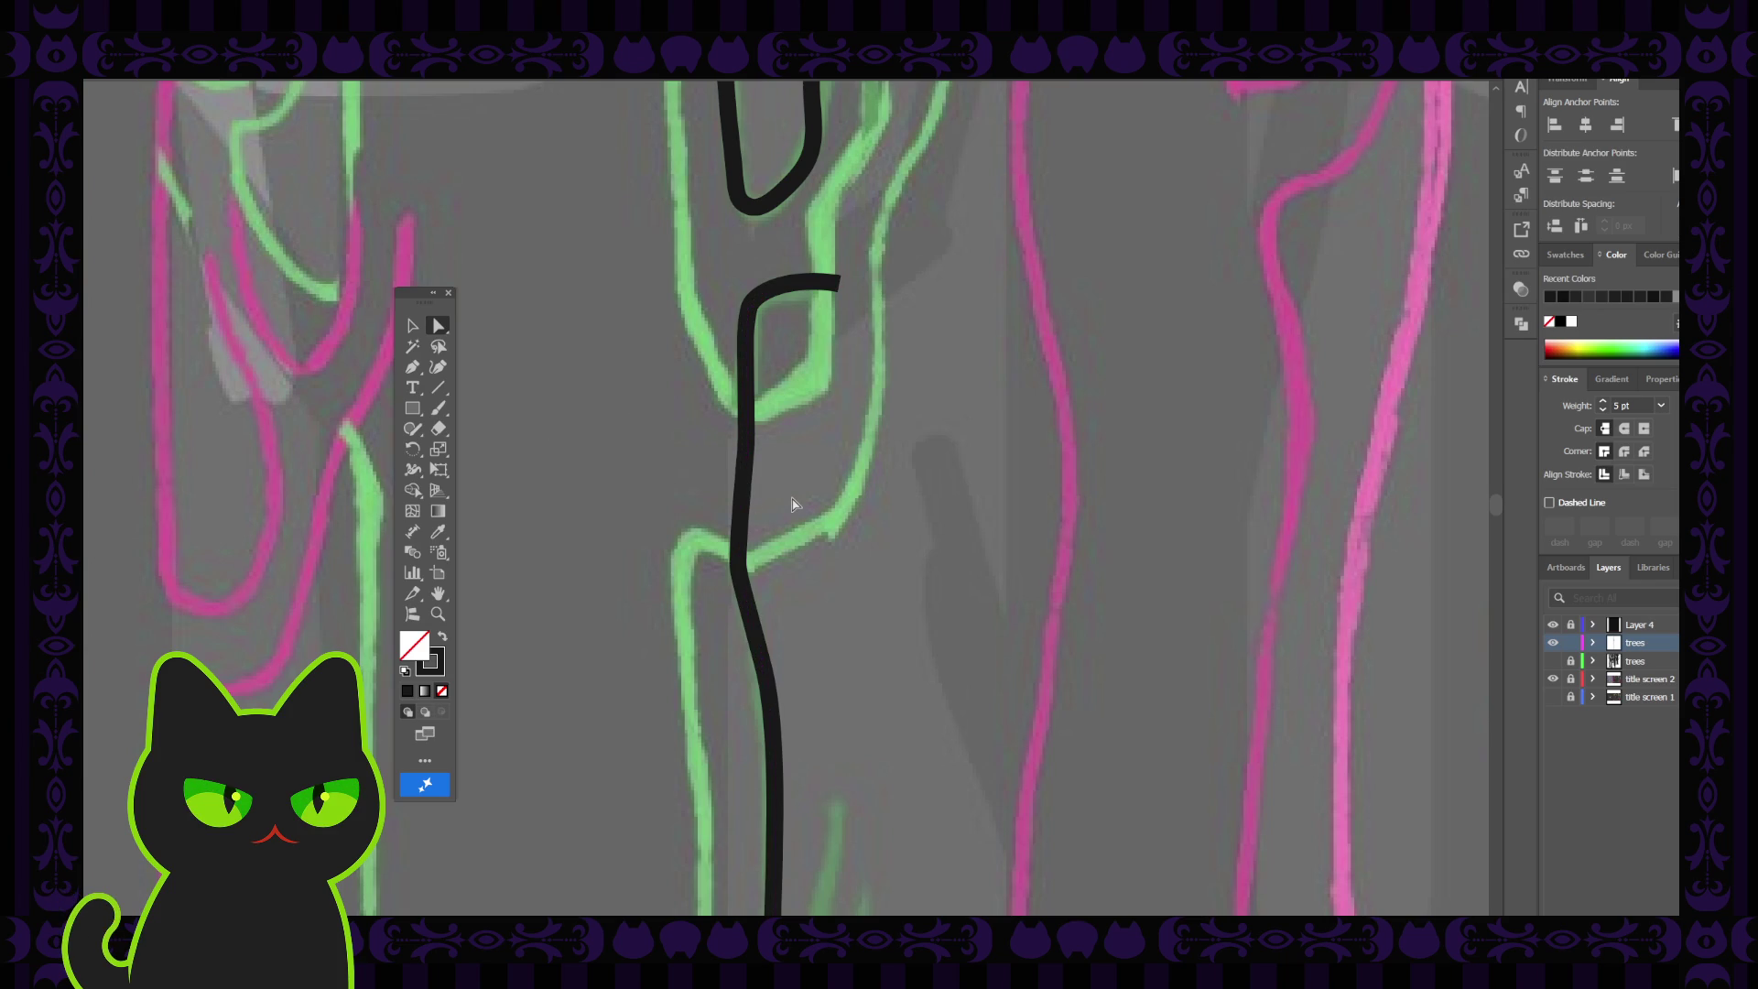
pyautogui.scroll(-2, 792, 503)
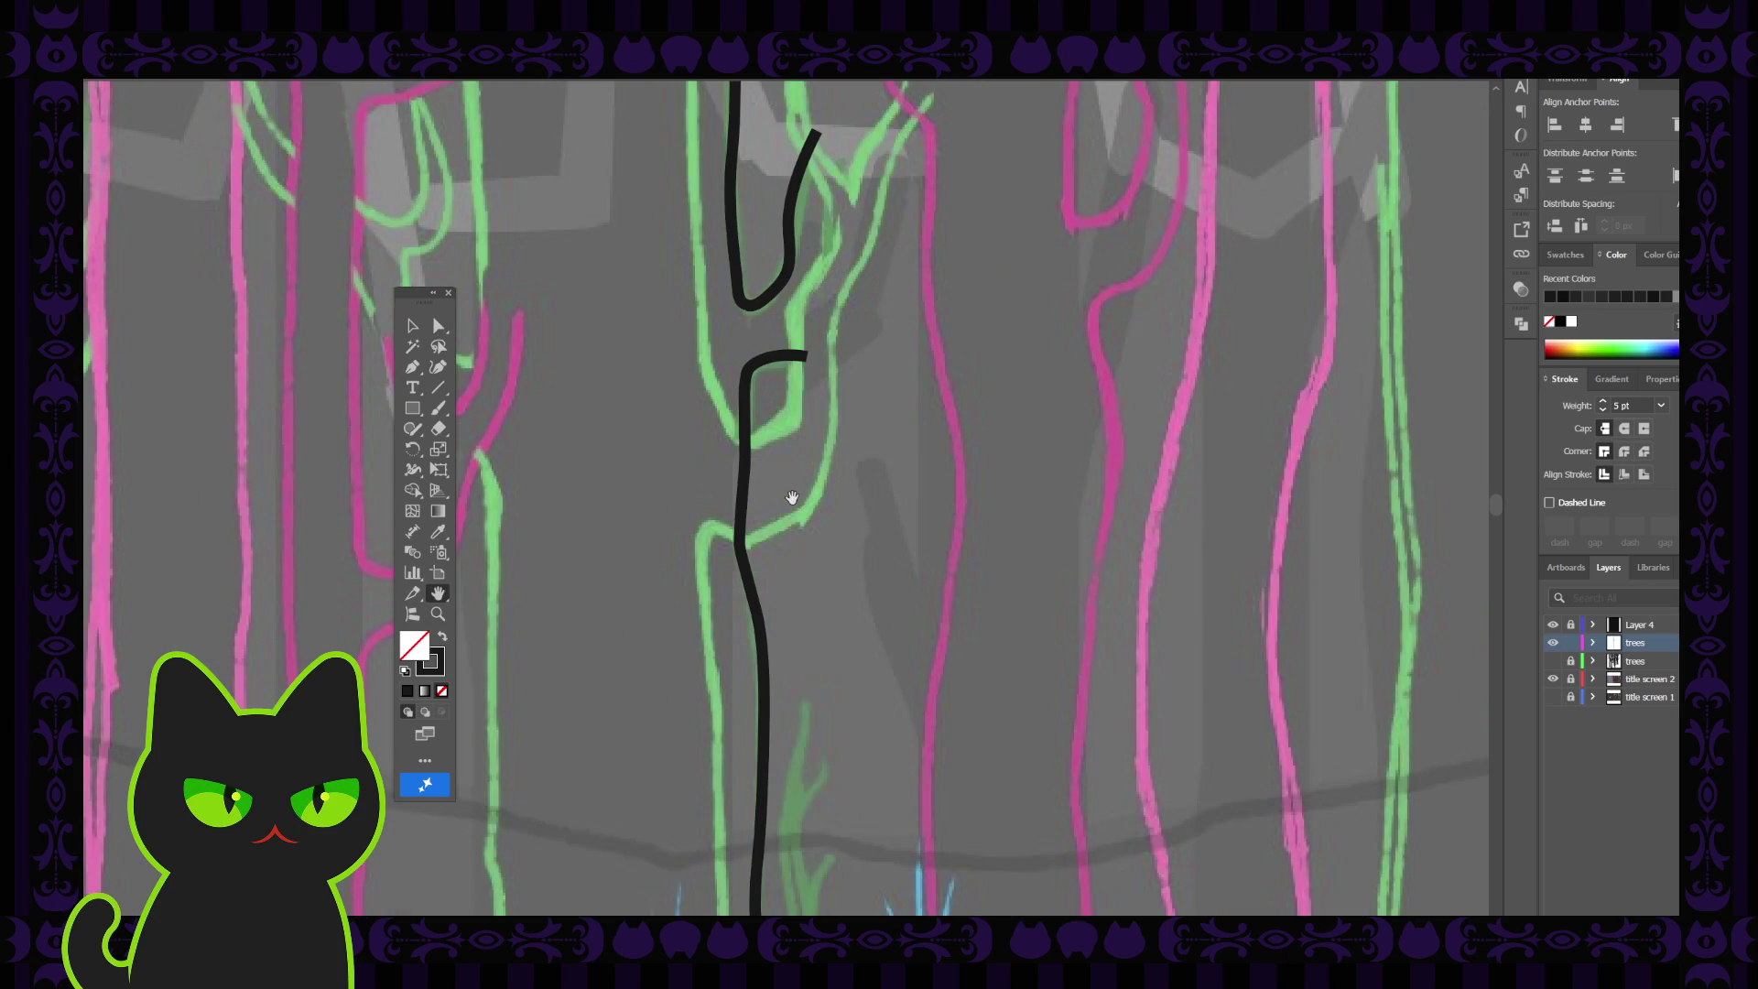
# Pan up to the artboard's top and start a Curvature stroke at the top edge
pyautogui.moveTo(747, 383); pyautogui.dragTo(730, 577)
pyautogui.moveTo(718, 381); pyautogui.dragTo(718, 549)
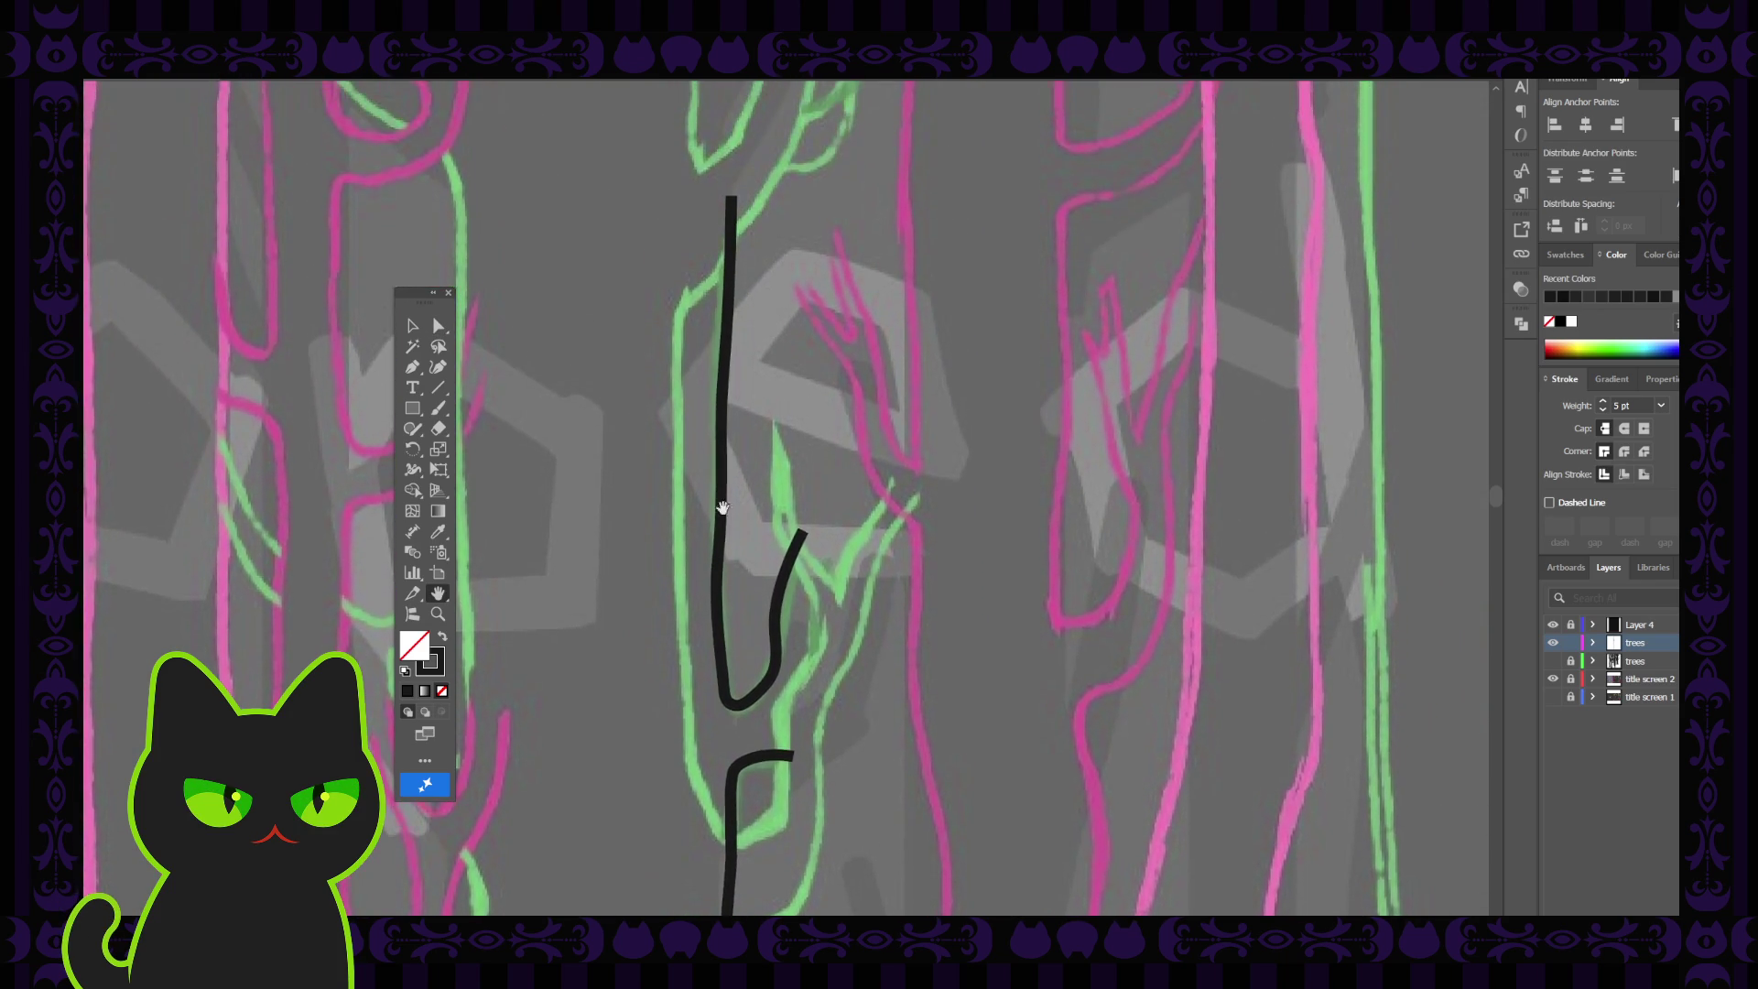
pyautogui.moveTo(731, 348); pyautogui.dragTo(730, 541)
pyautogui.moveTo(747, 427)
pyautogui.mouseDown()
pyautogui.moveTo(747, 471)
pyautogui.moveTo(712, 419)
pyautogui.mouseUp()
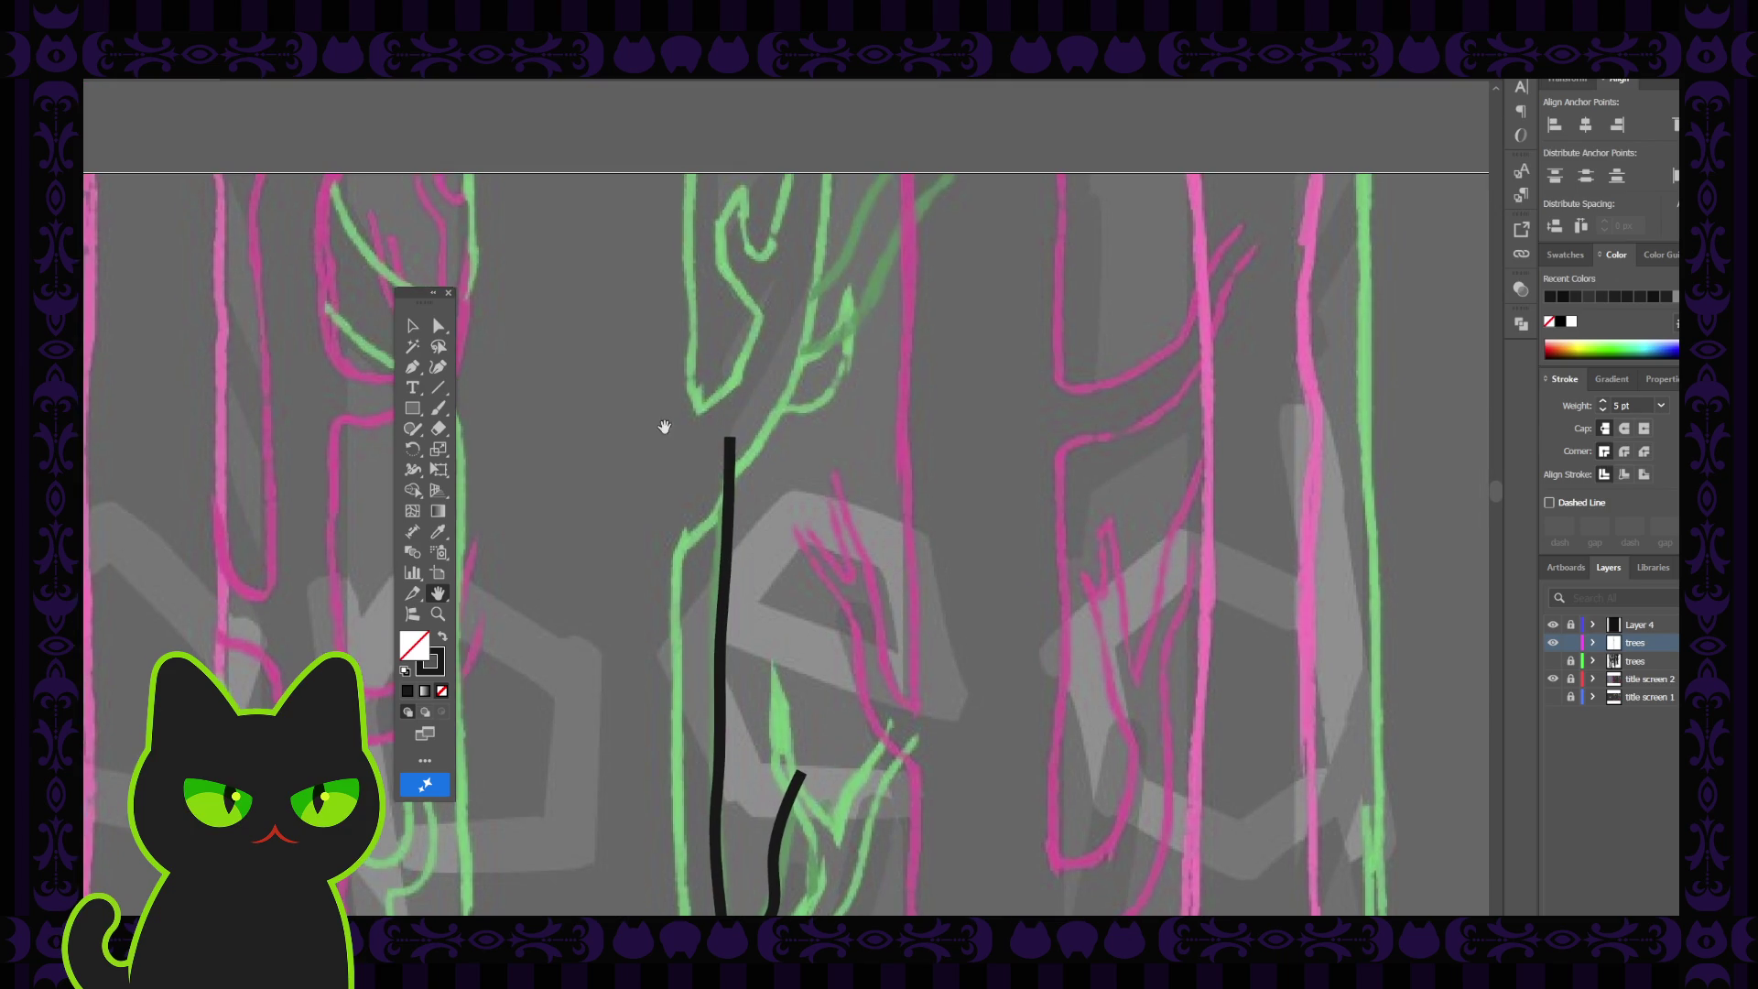
pyautogui.click(435, 369)
pyautogui.click(953, 176)
pyautogui.click(926, 194)
# Extend the curved stroke down-left along the green branch to just above the trunk
pyautogui.click(903, 225)
pyautogui.click(881, 267)
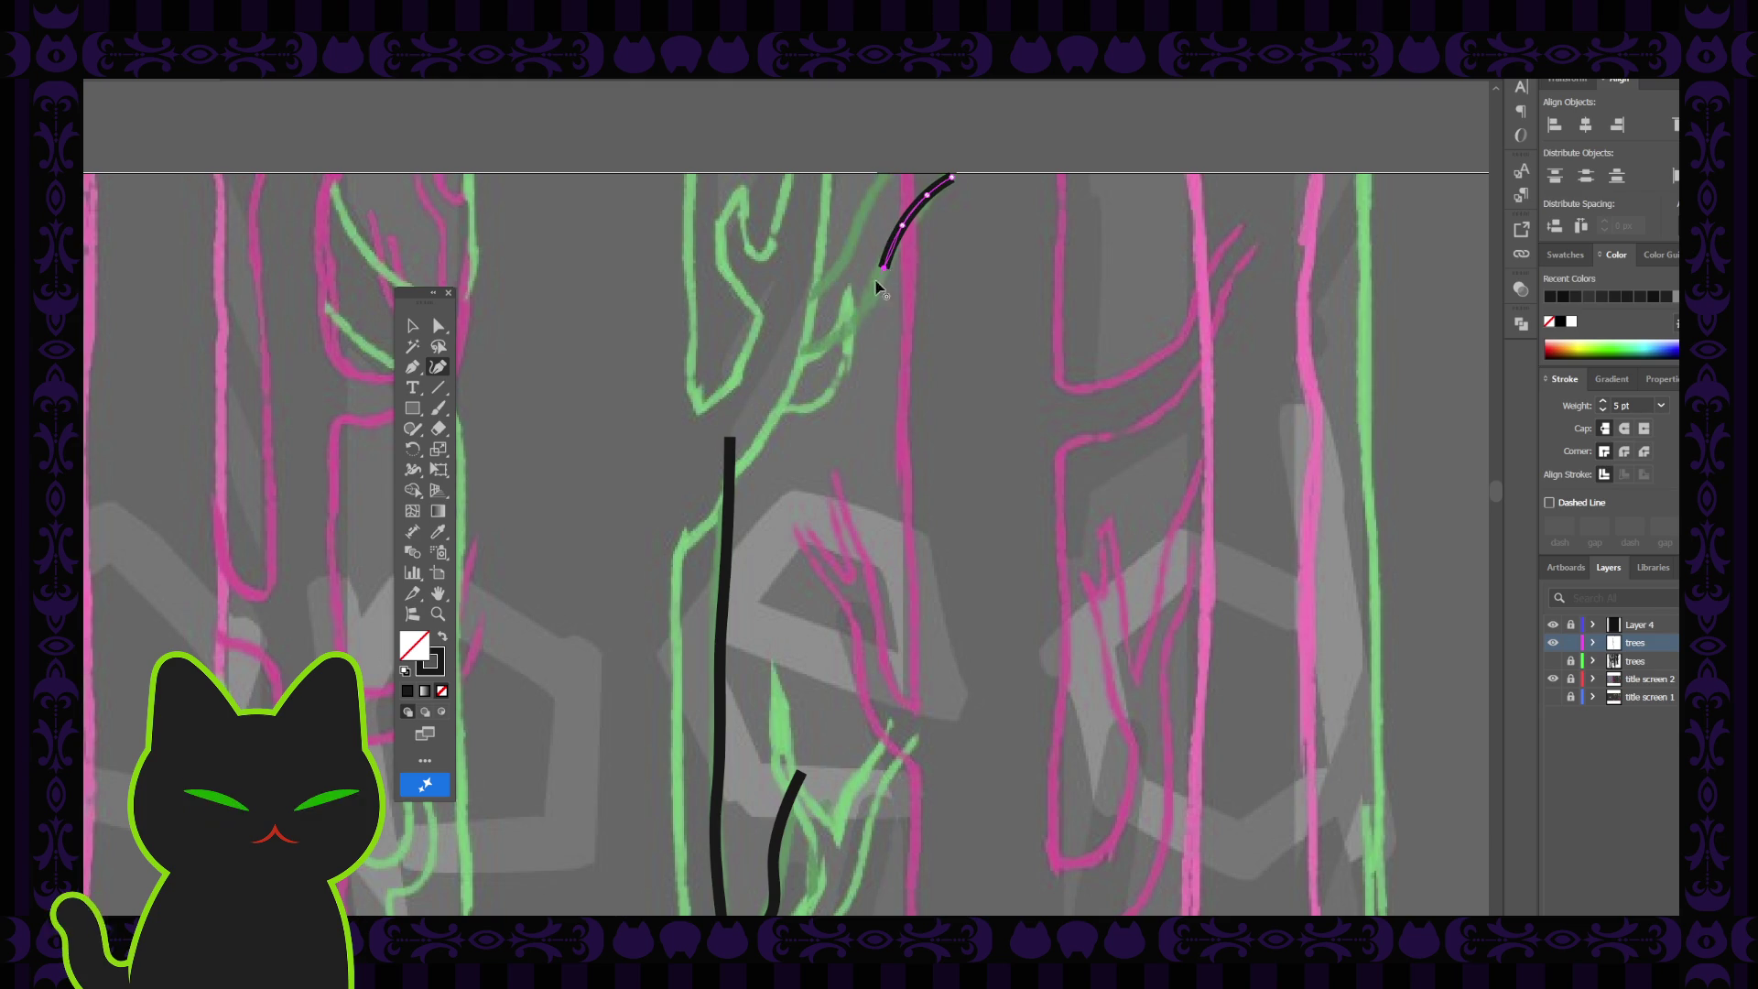
pyautogui.click(870, 307)
pyautogui.click(849, 334)
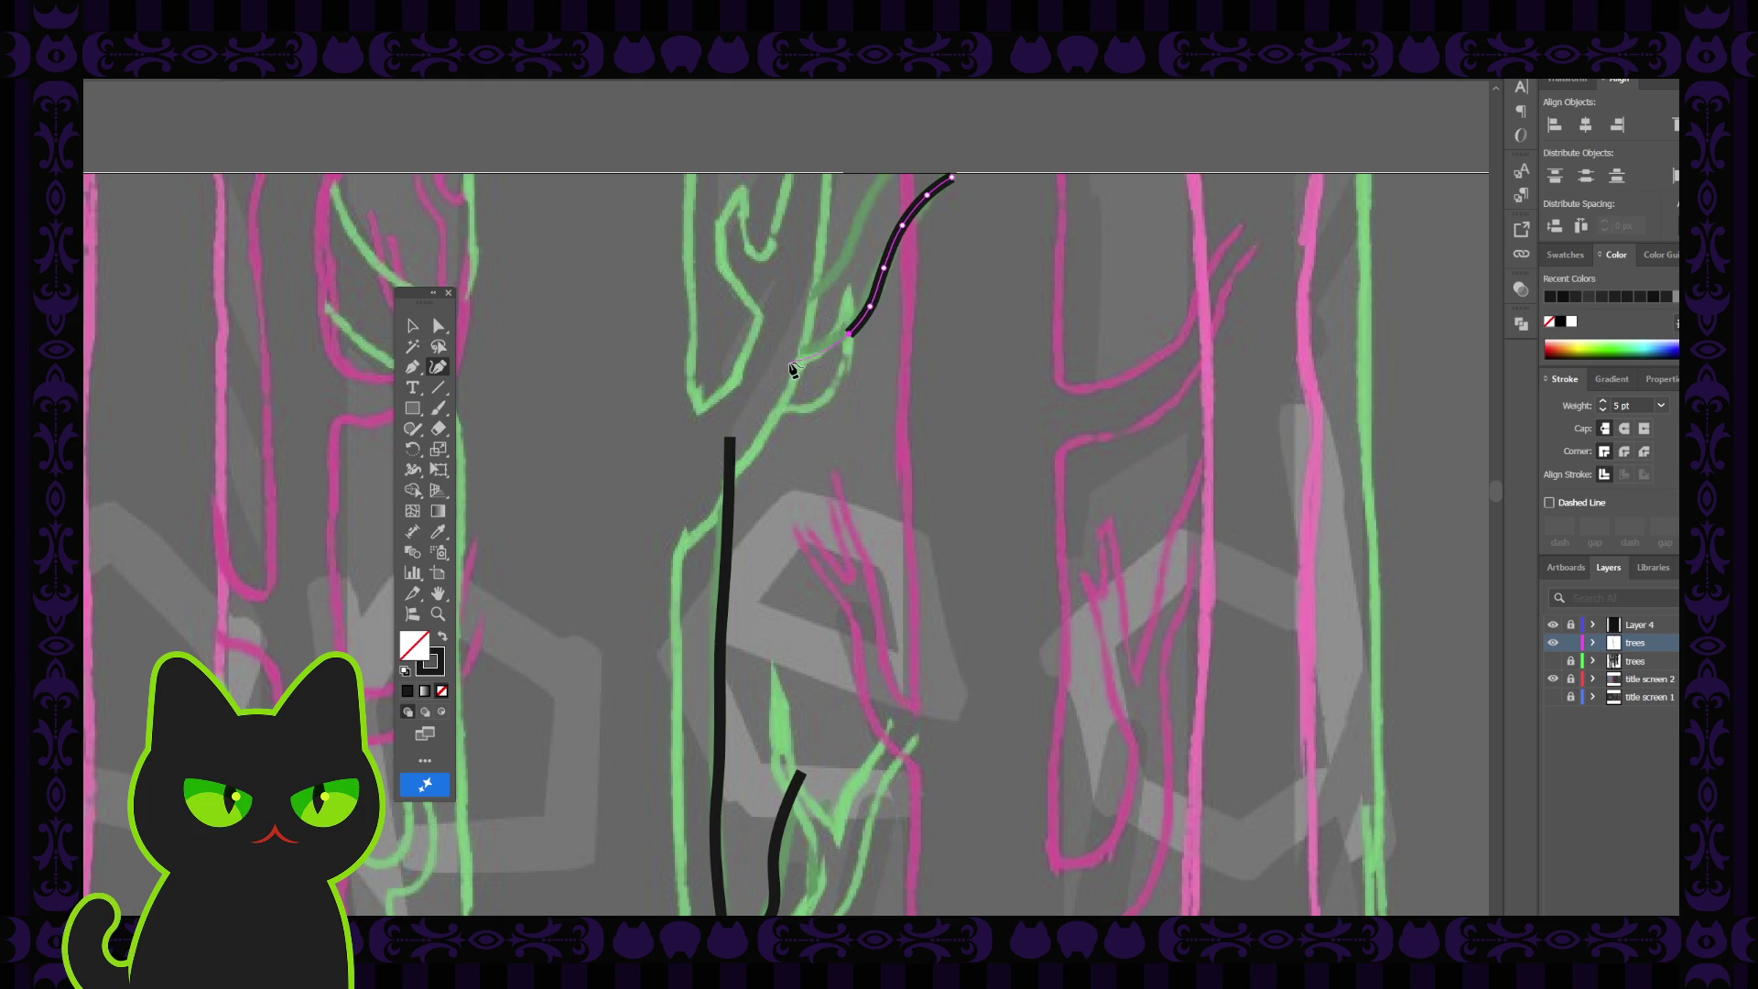
pyautogui.click(789, 362)
pyautogui.click(411, 327)
pyautogui.click(504, 471)
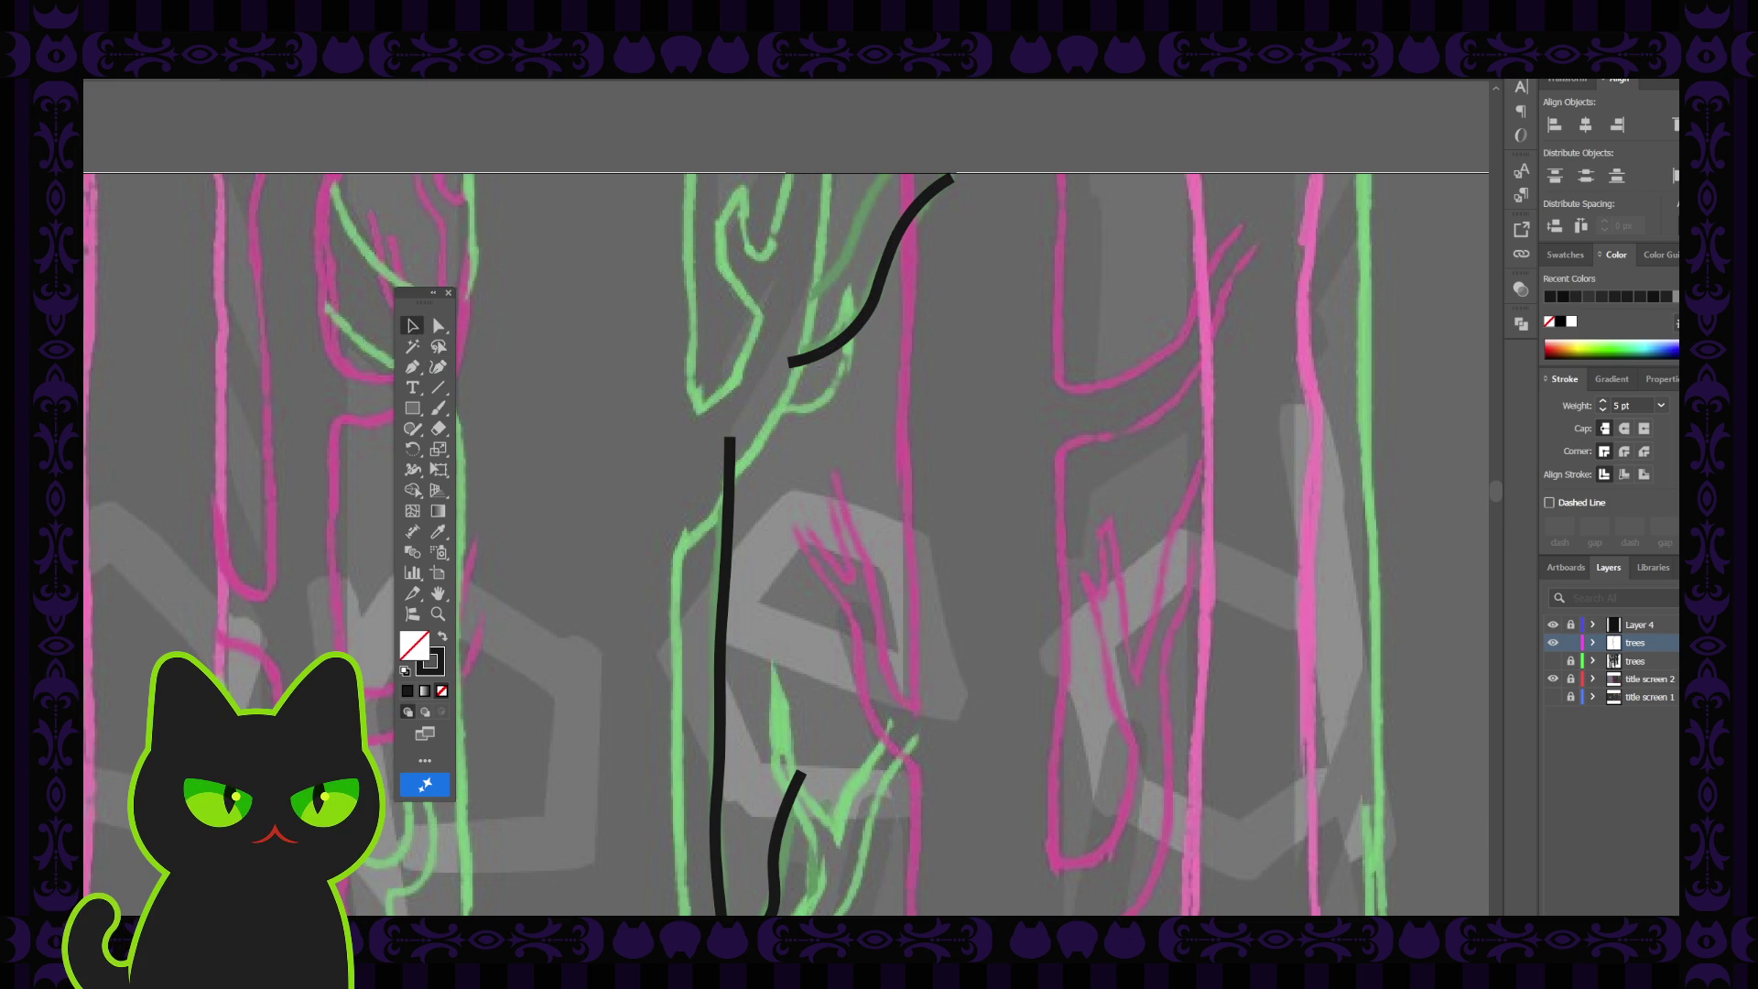
# Draw a second curve beside the branch stroke, running down-left from the top
pyautogui.click(438, 366)
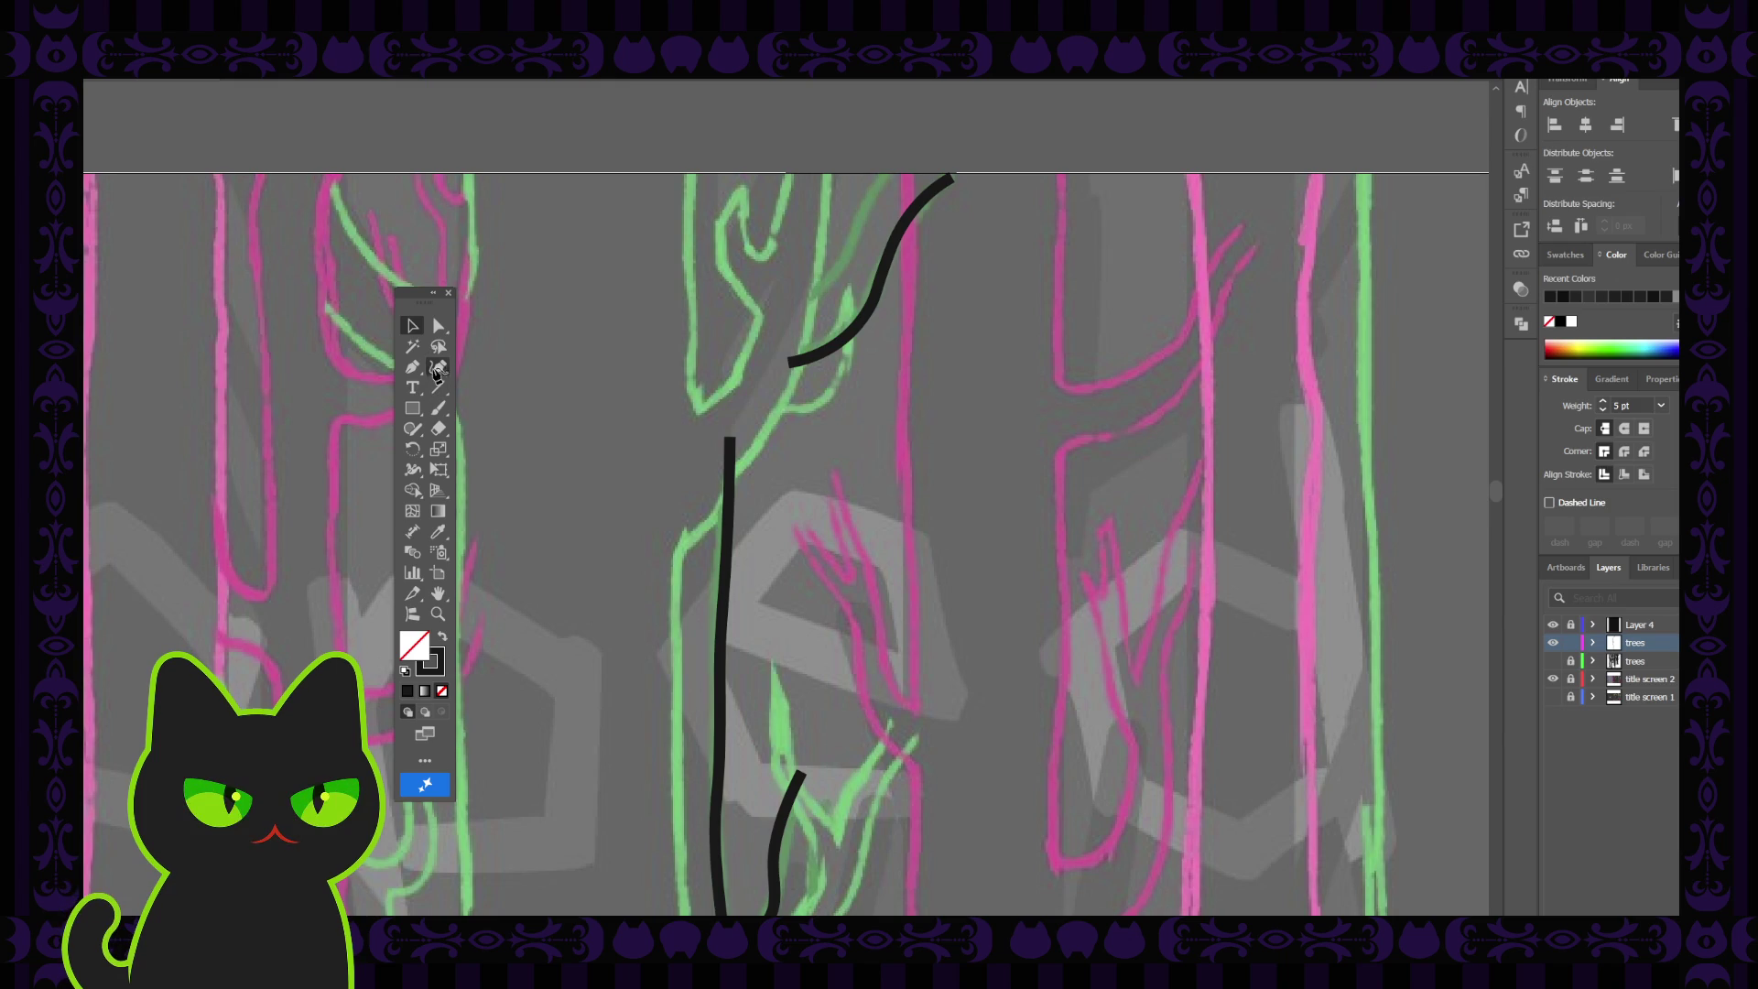
pyautogui.click(906, 161)
pyautogui.click(877, 188)
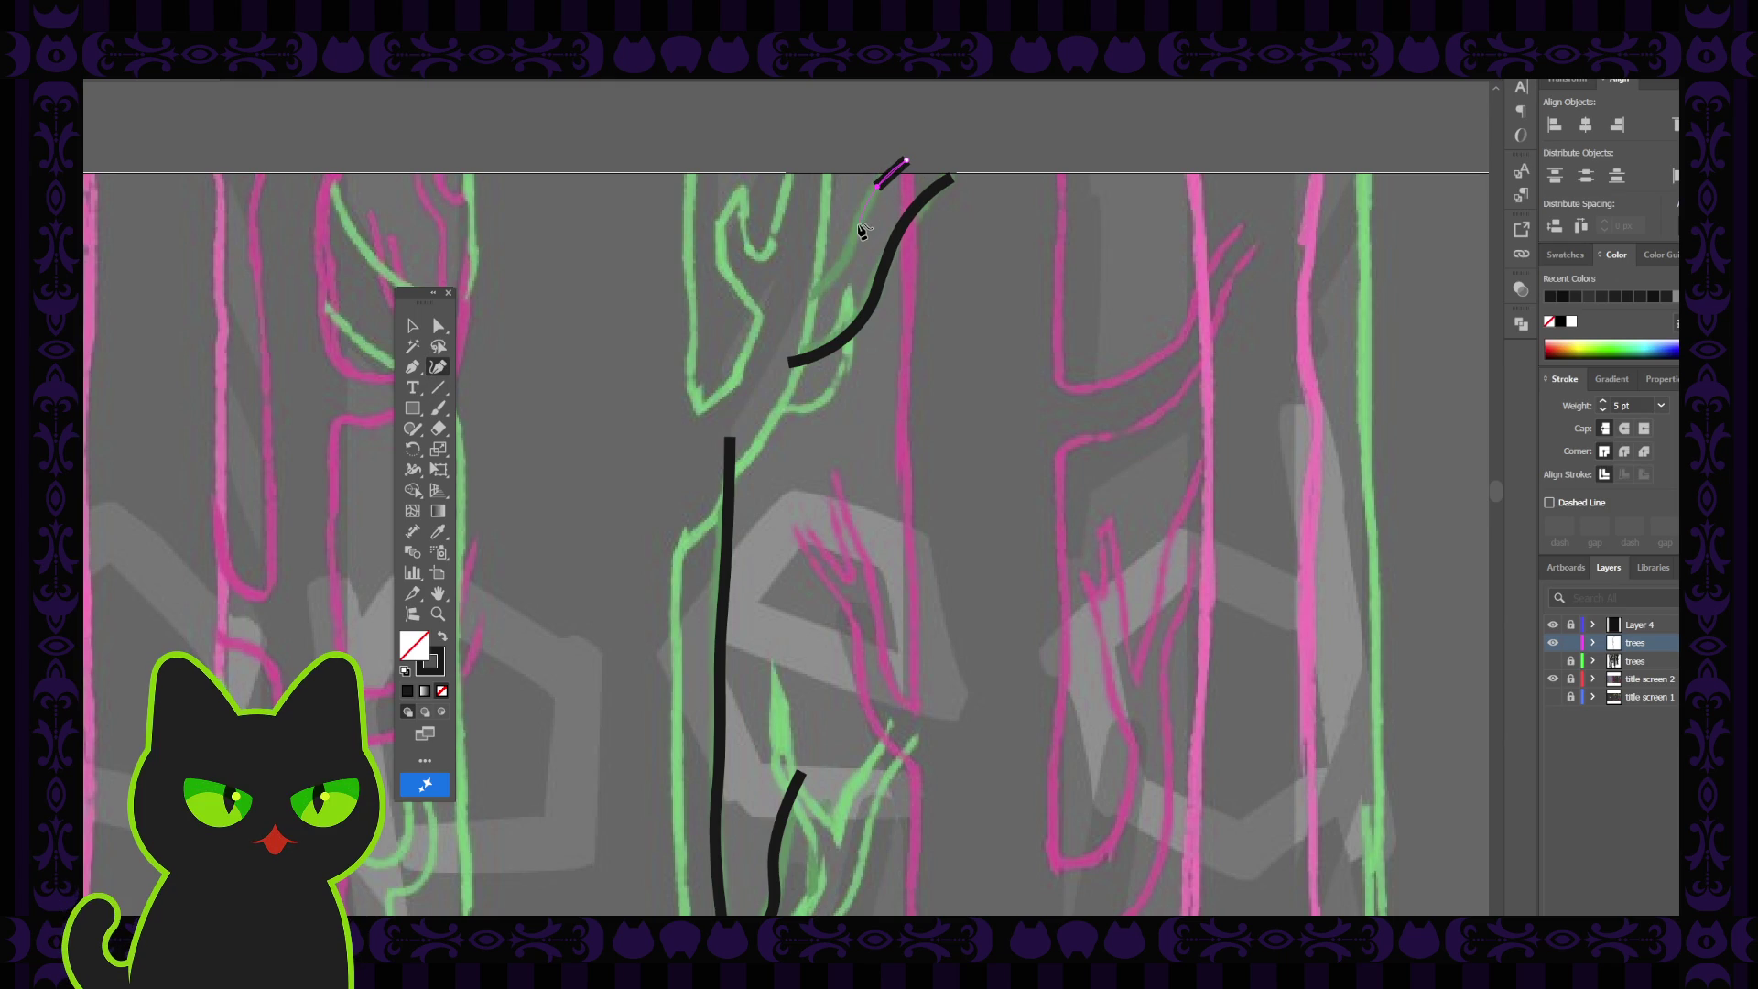
pyautogui.click(859, 226)
pyautogui.click(848, 262)
pyautogui.click(814, 294)
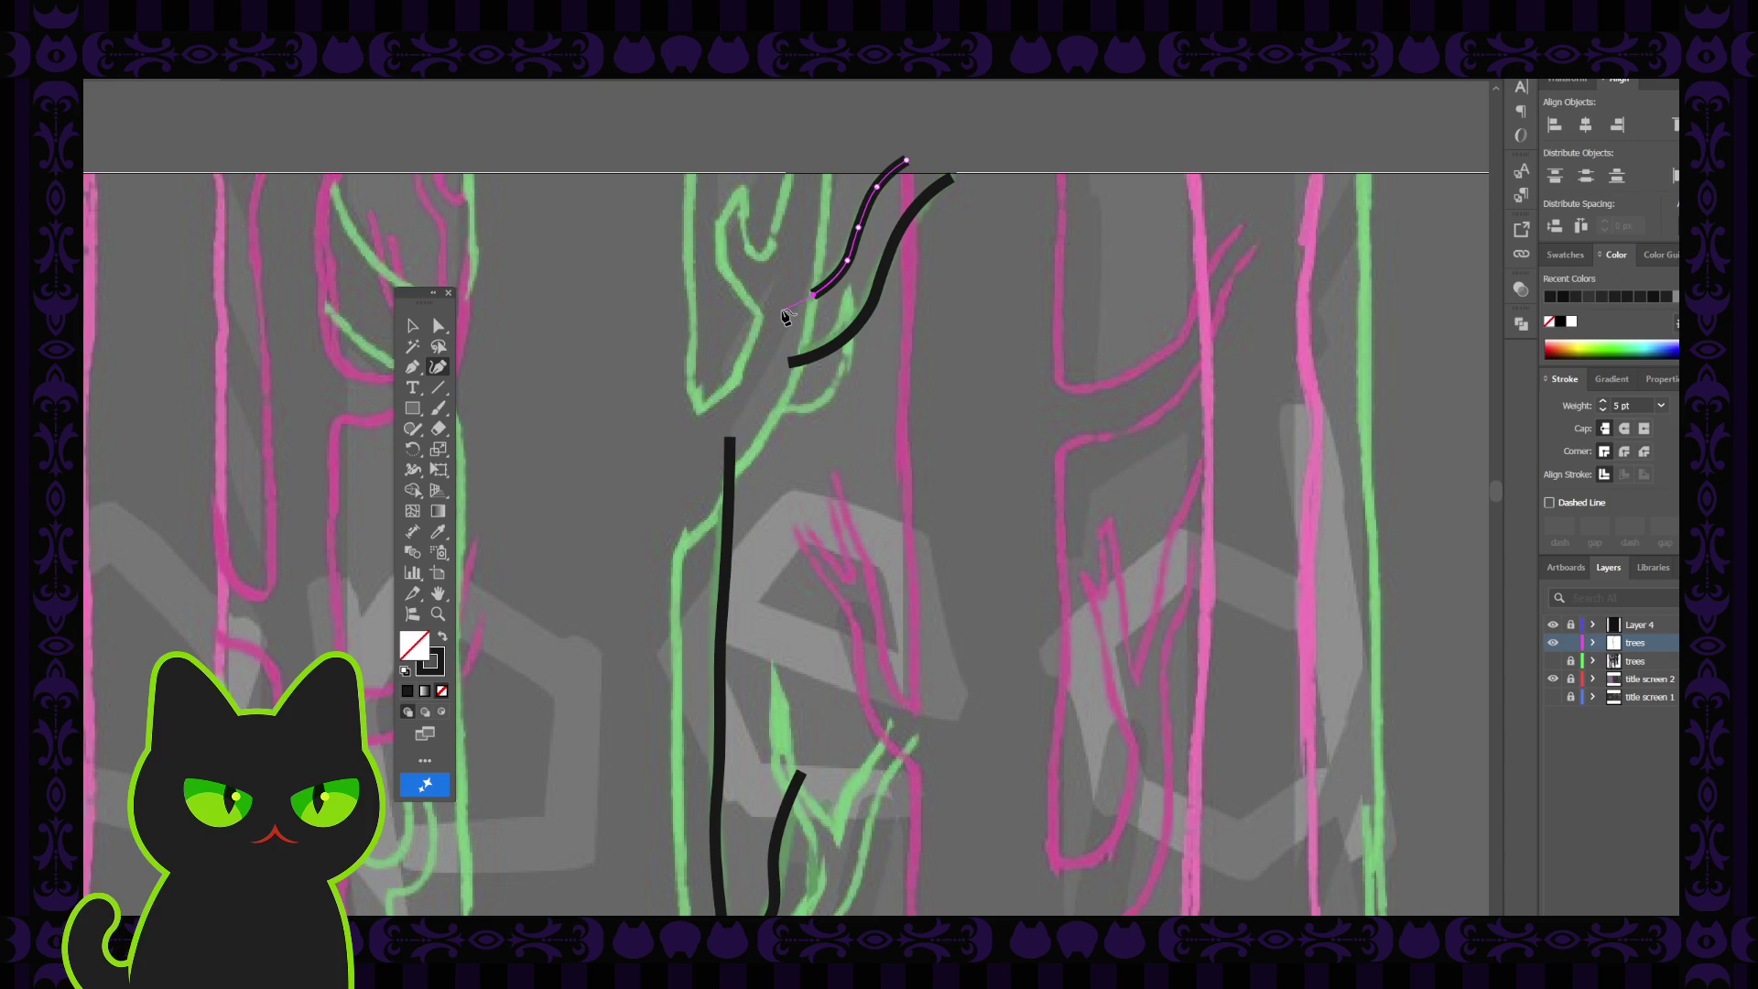
pyautogui.click(783, 309)
# Close the two curves into one branch shape and stretch its top tip up-right
pyautogui.click(413, 367)
pyautogui.click(783, 309)
pyautogui.click(789, 365)
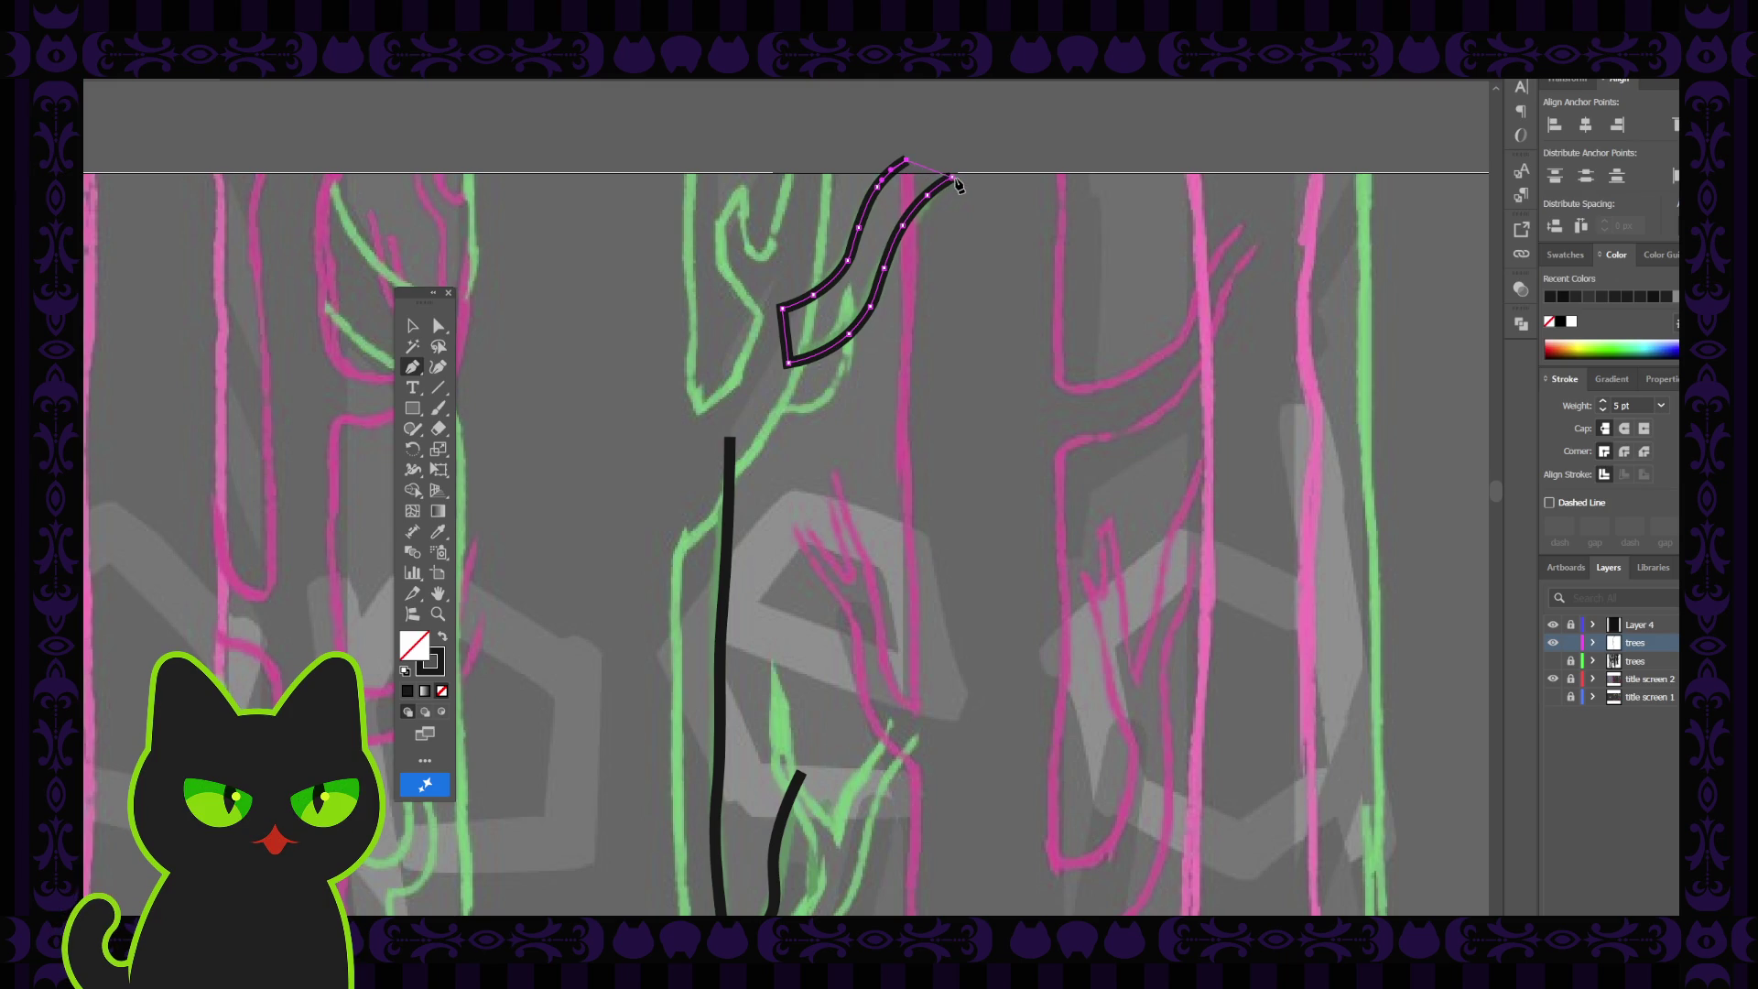
pyautogui.click(953, 177)
pyautogui.click(439, 325)
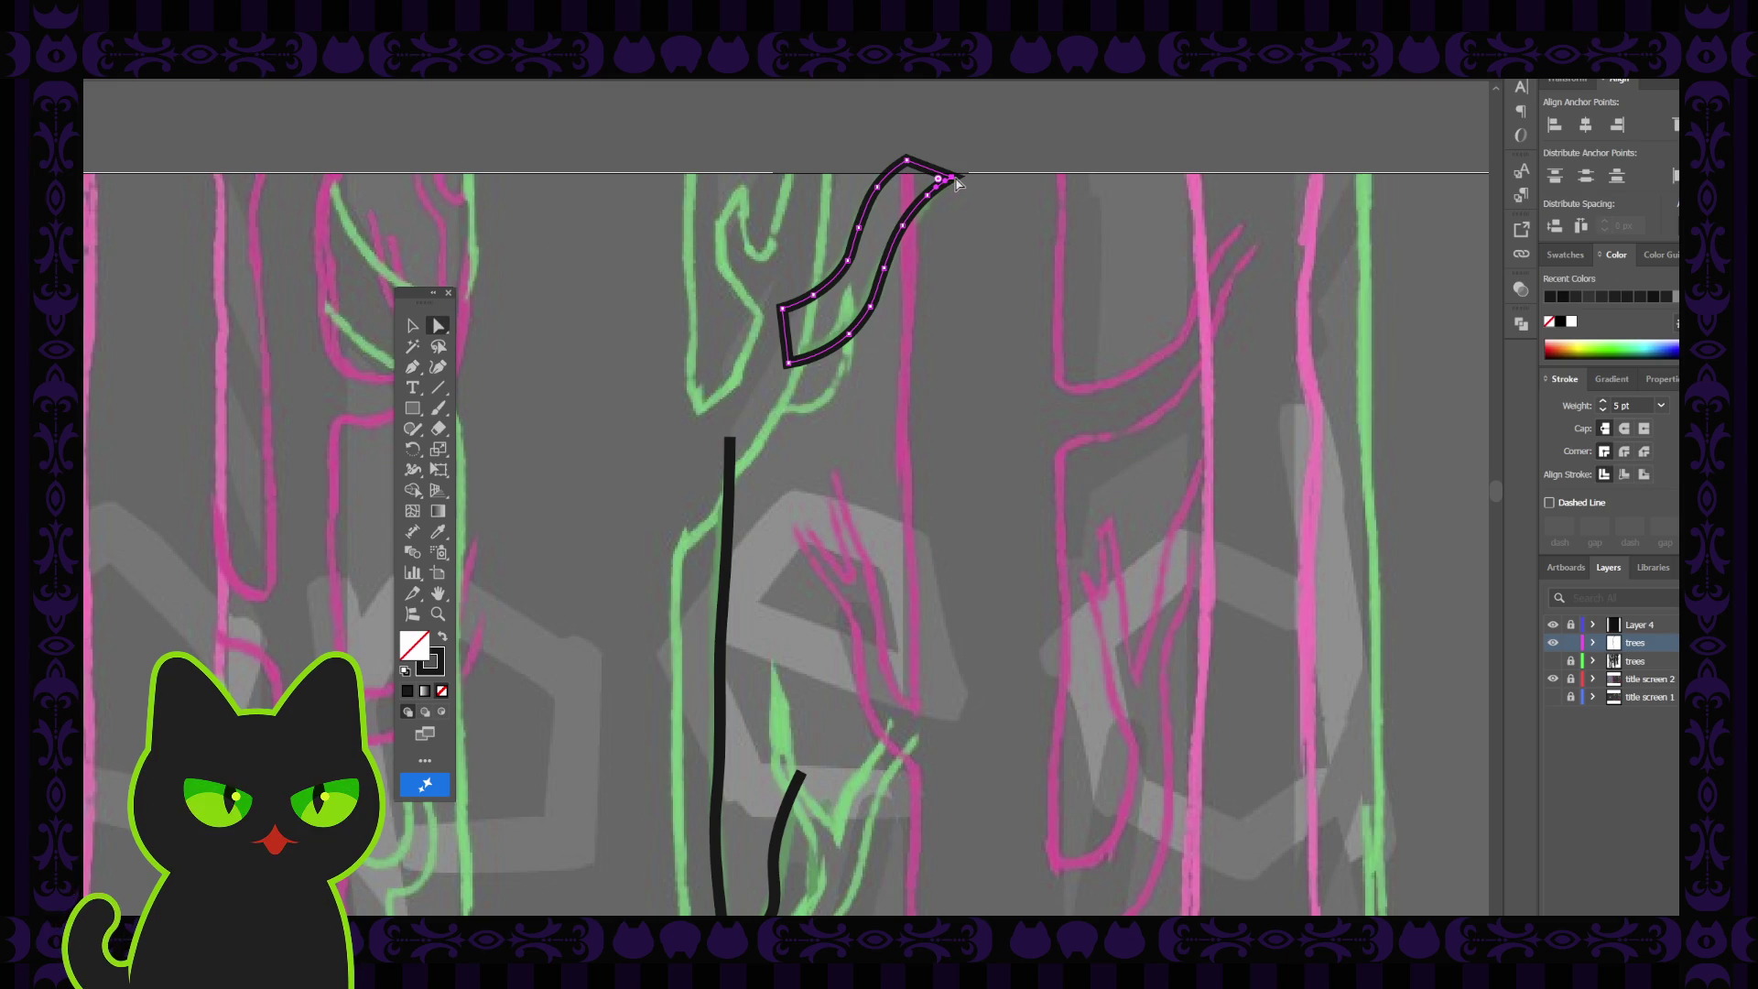
pyautogui.moveTo(955, 181); pyautogui.dragTo(969, 166)
pyautogui.press('v')
pyautogui.click(646, 378)
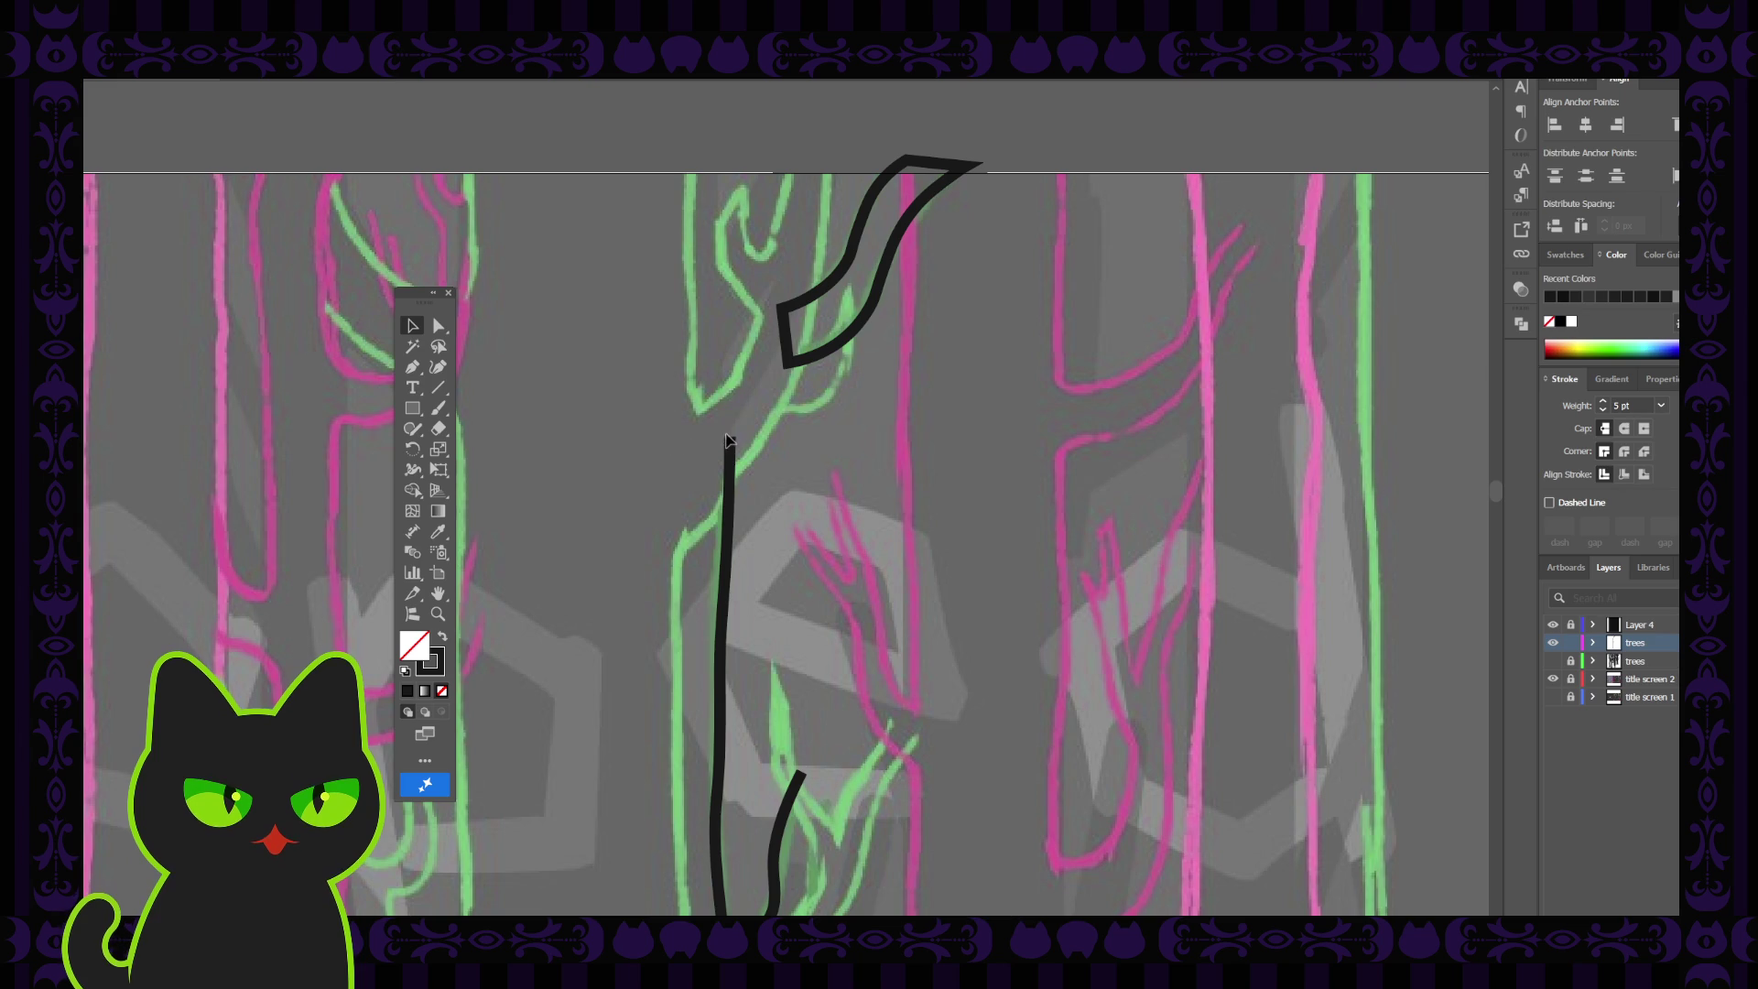
# Select the long vertical trunk stroke and pan the view along the trunks
pyautogui.click(730, 469)
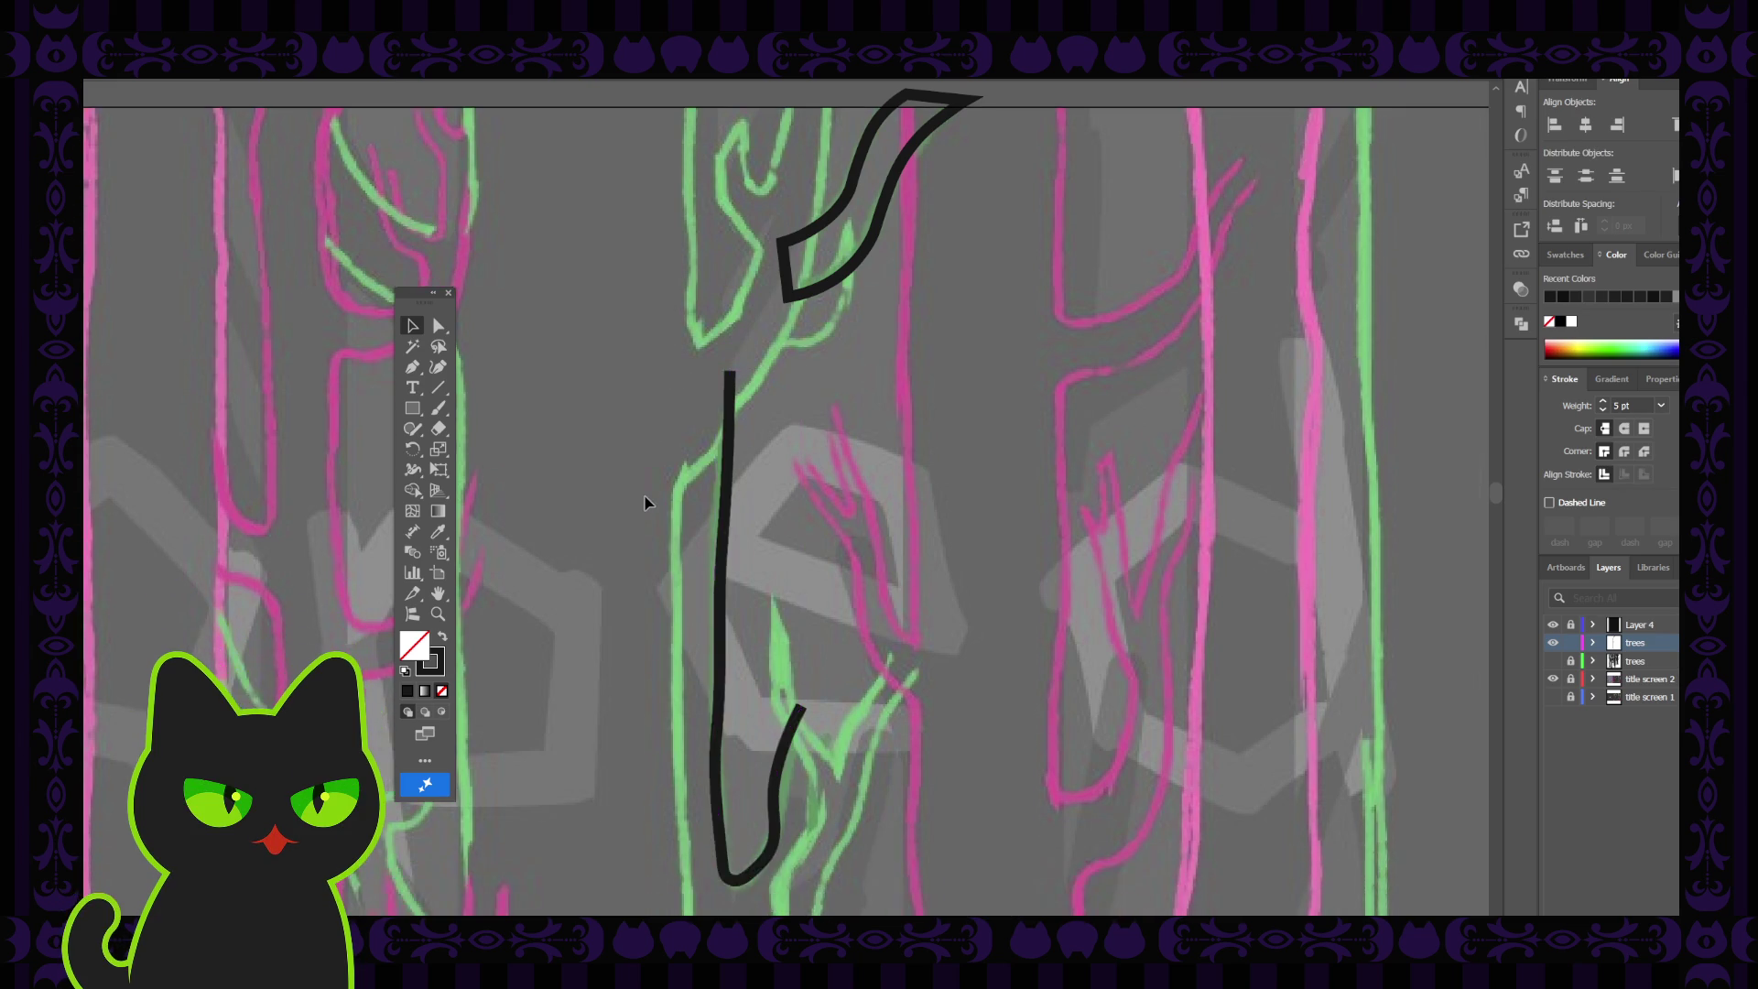
pyautogui.scroll(-3, 646, 502)
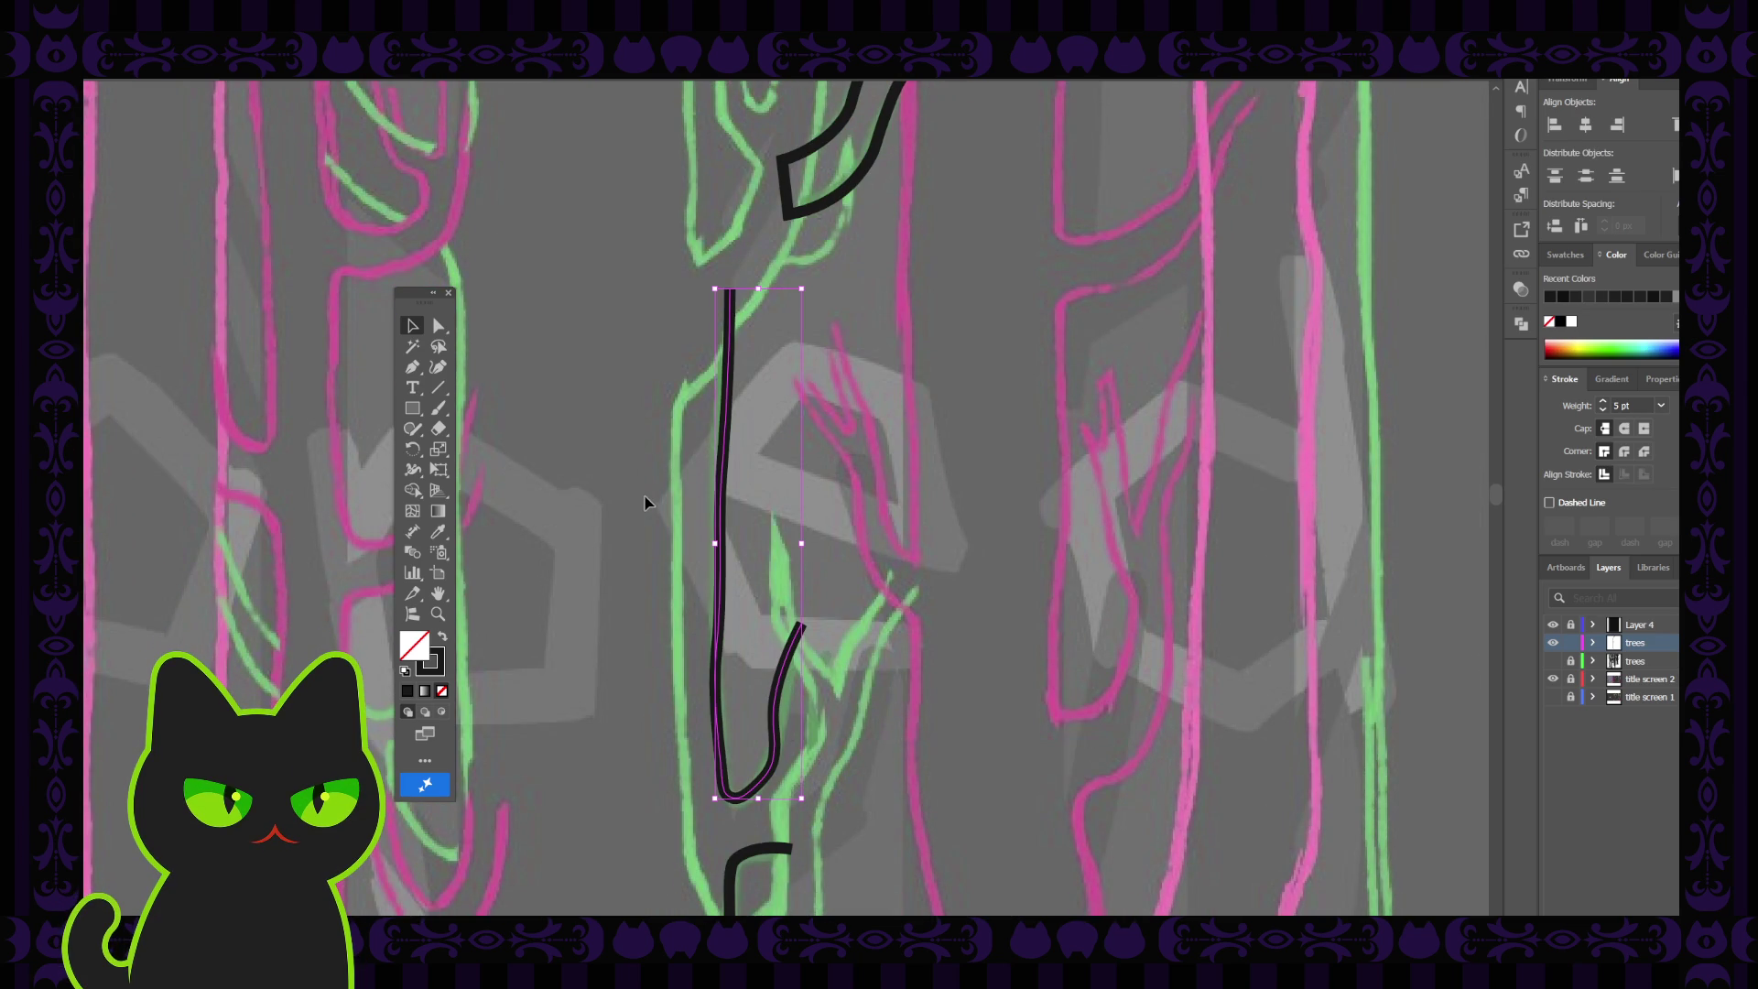
pyautogui.press('a')
pyautogui.moveTo(640, 580); pyautogui.dragTo(651, 475)
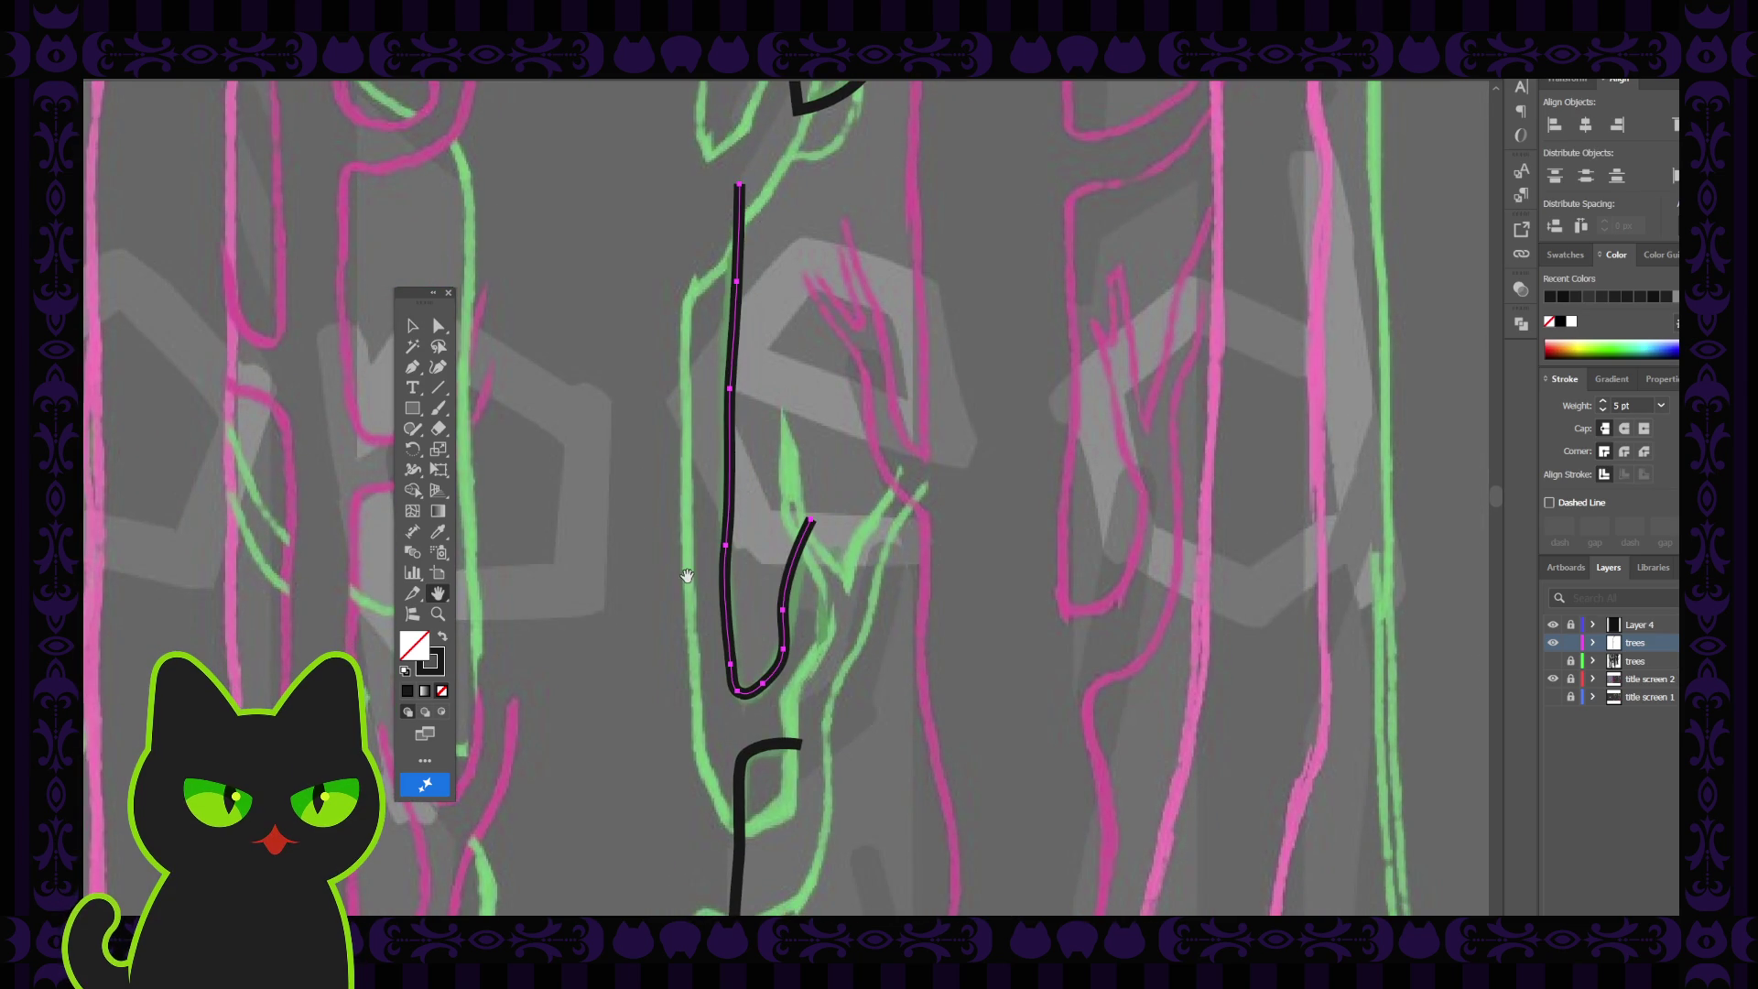
pyautogui.moveTo(592, 404); pyautogui.dragTo(589, 443)
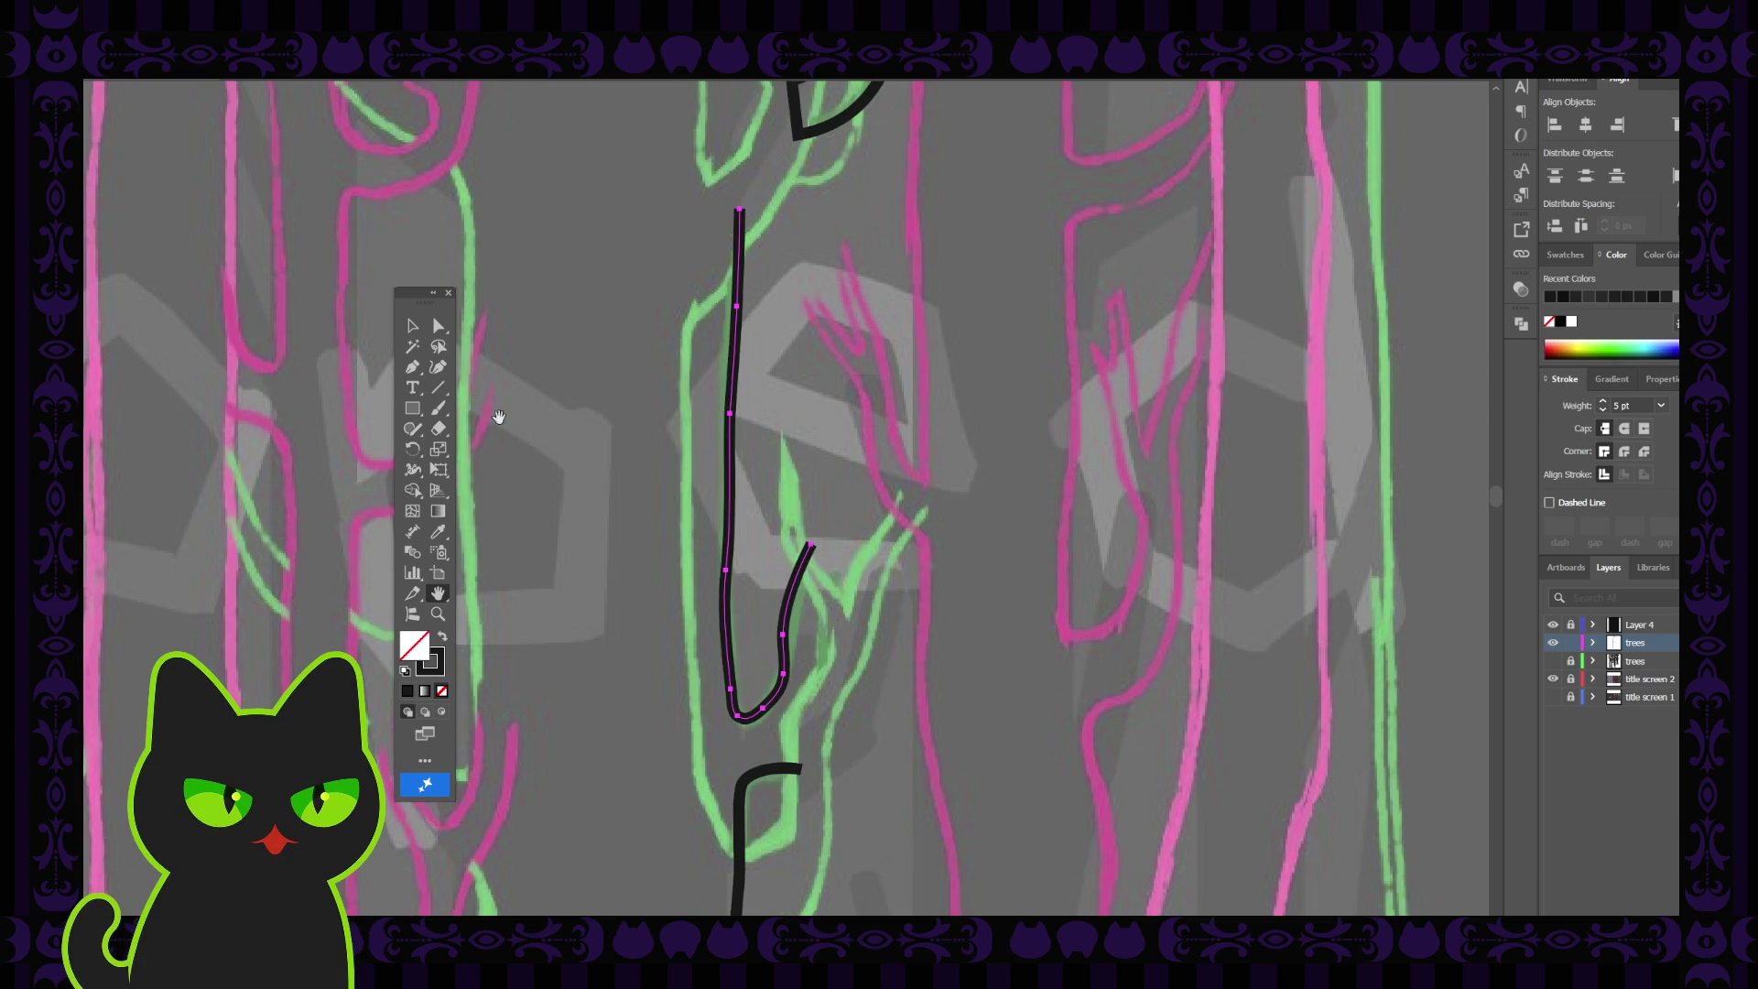
pyautogui.click(412, 366)
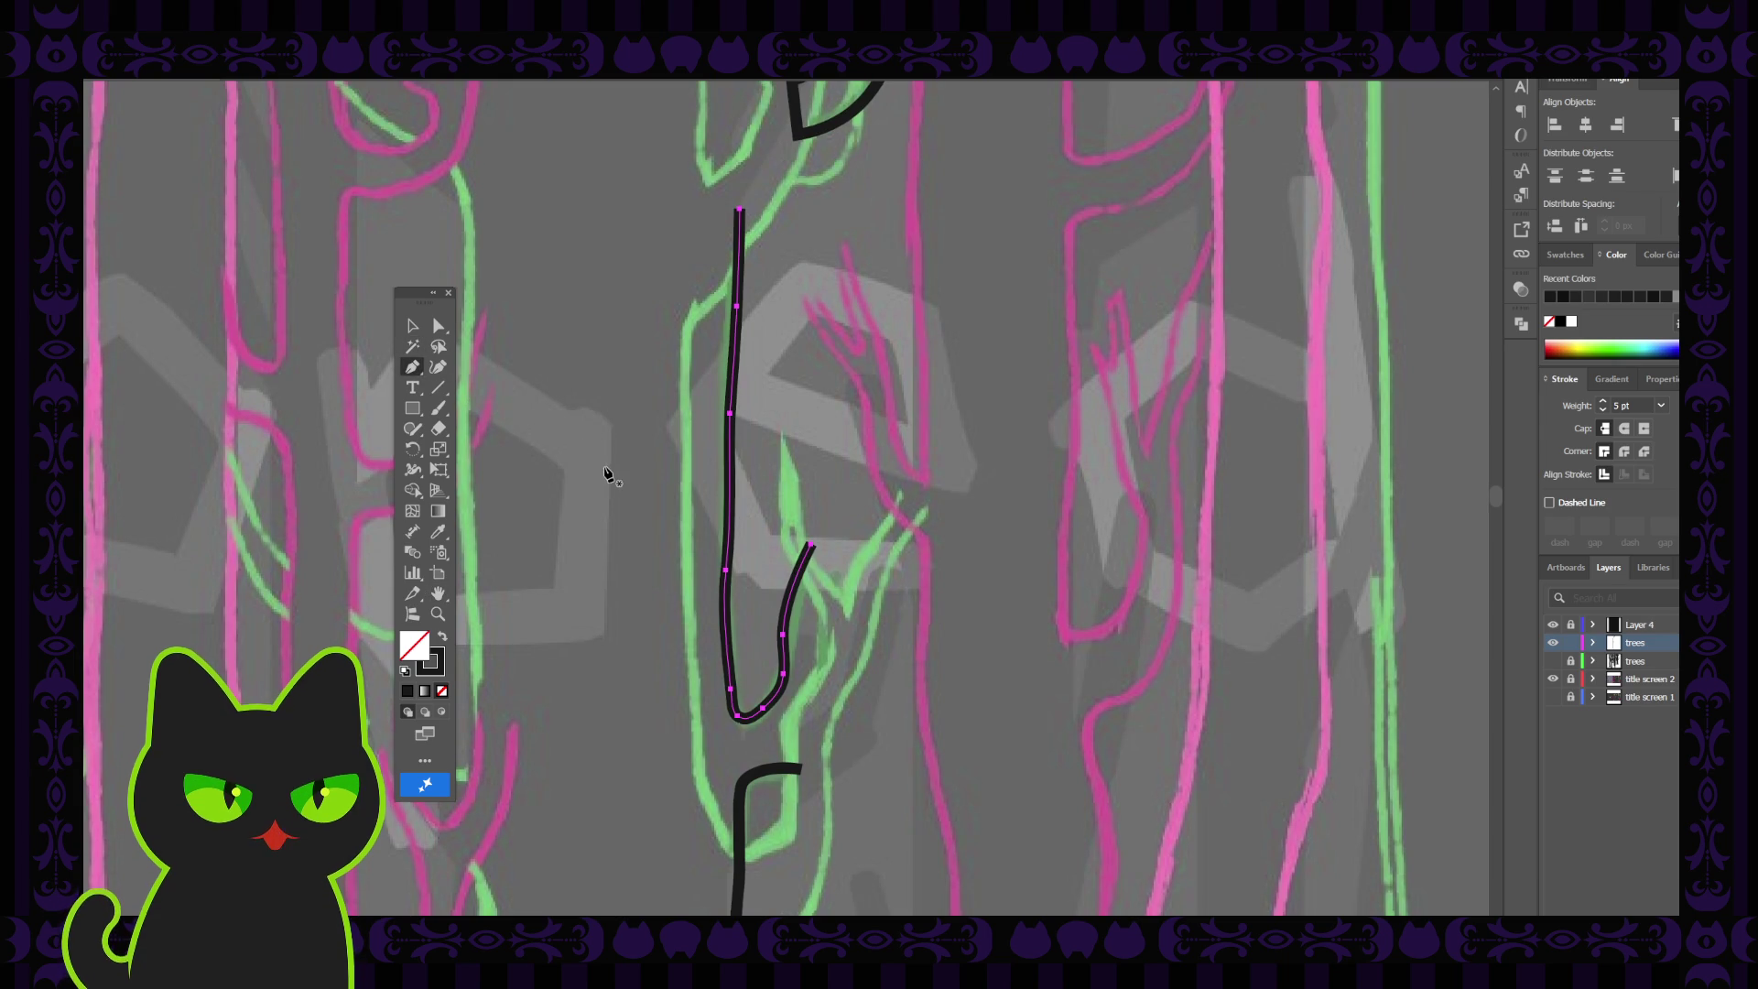
pyautogui.scroll(-2, 607, 474)
pyautogui.scroll(-1, 607, 474)
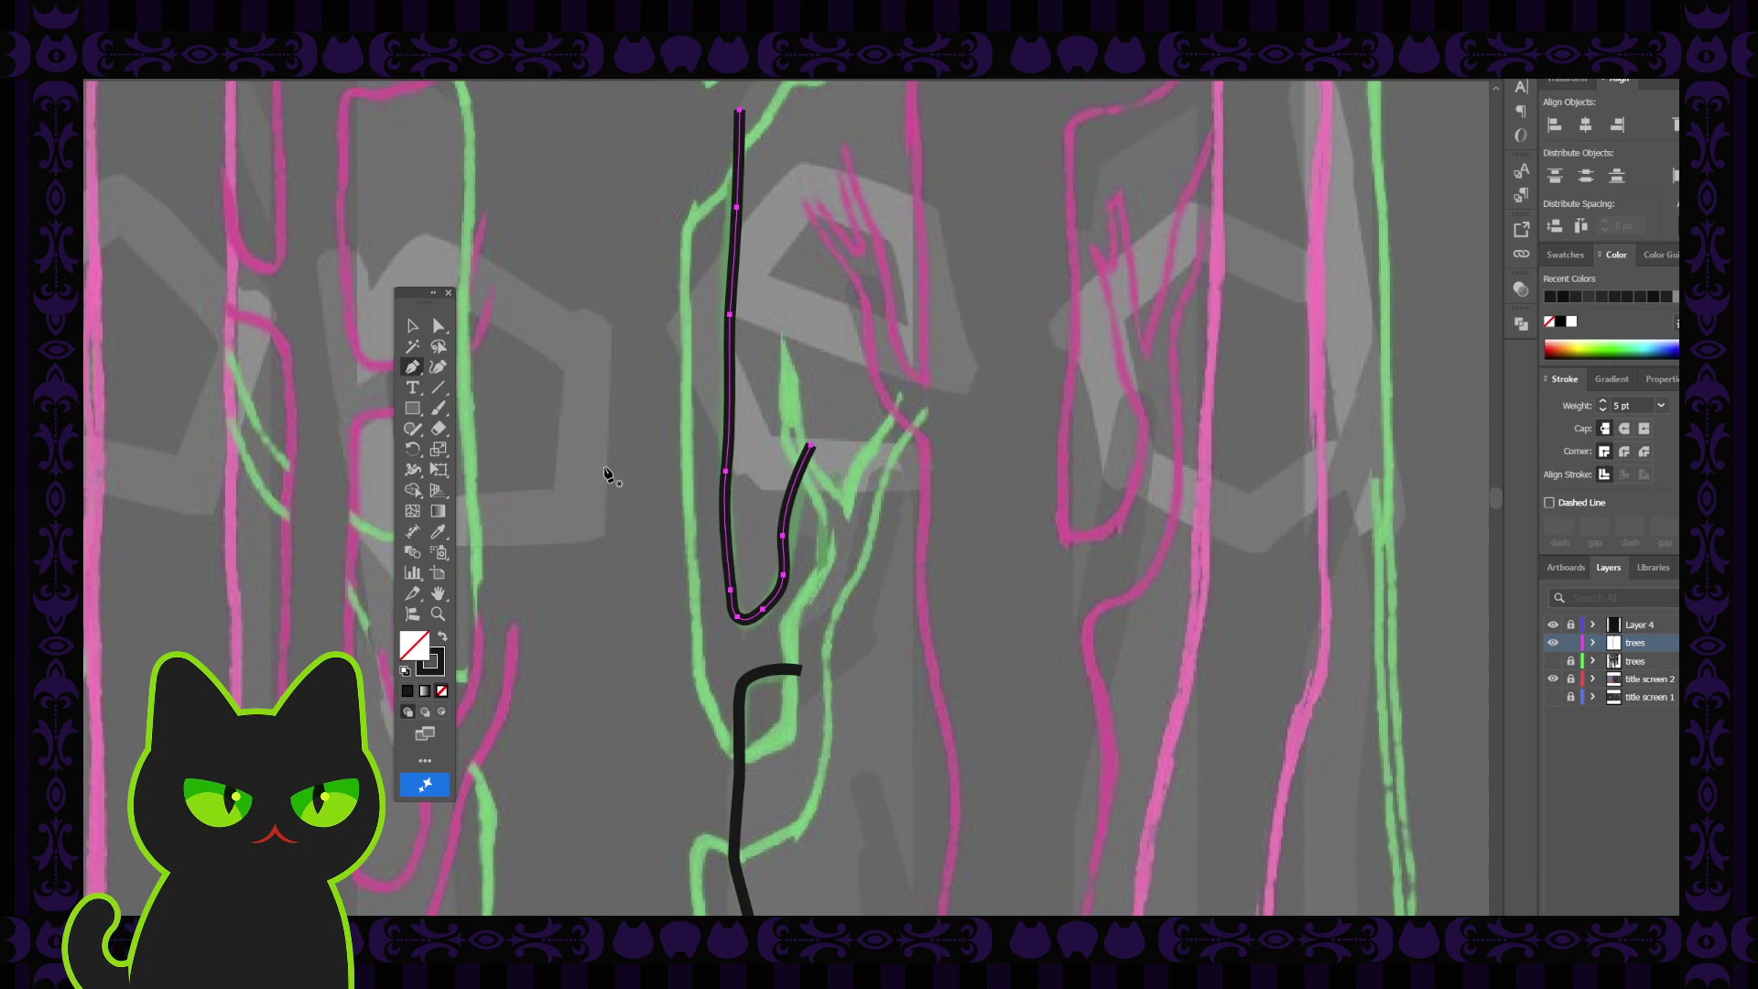
# Extend the lower trunk line up the side branch and join it to the upper trunk line
pyautogui.click(801, 670)
pyautogui.click(804, 624)
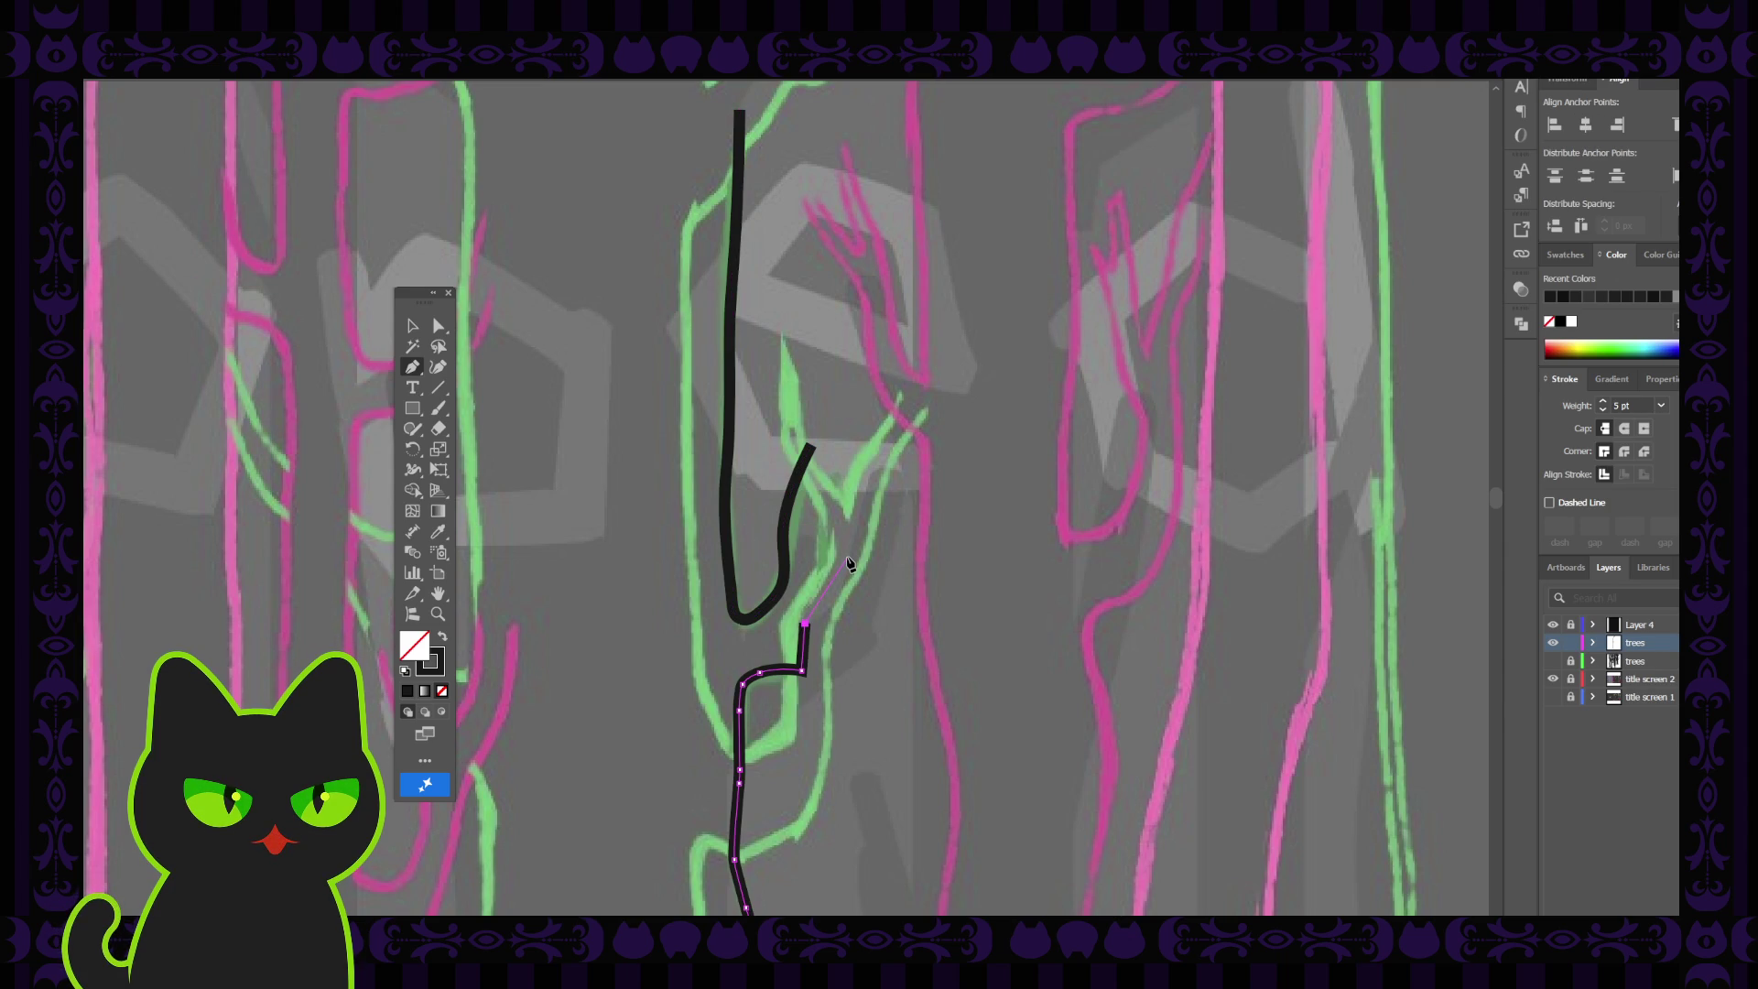
pyautogui.click(847, 559)
pyautogui.click(841, 527)
pyautogui.click(822, 491)
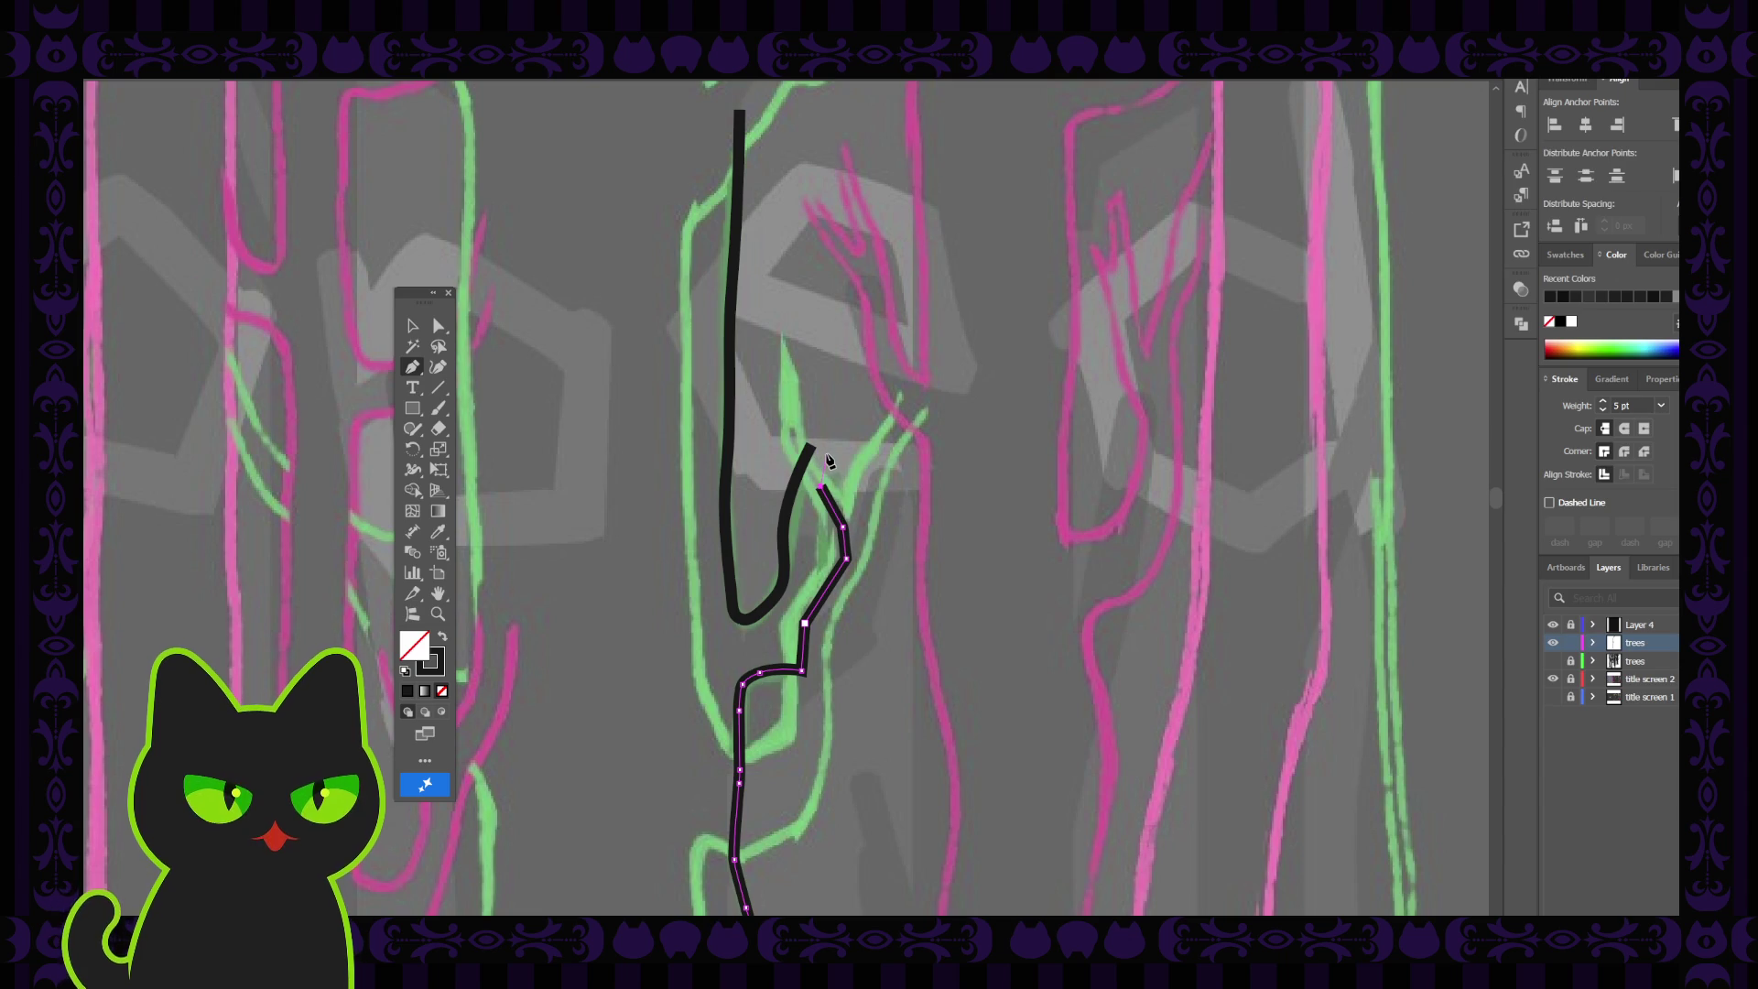
pyautogui.click(828, 460)
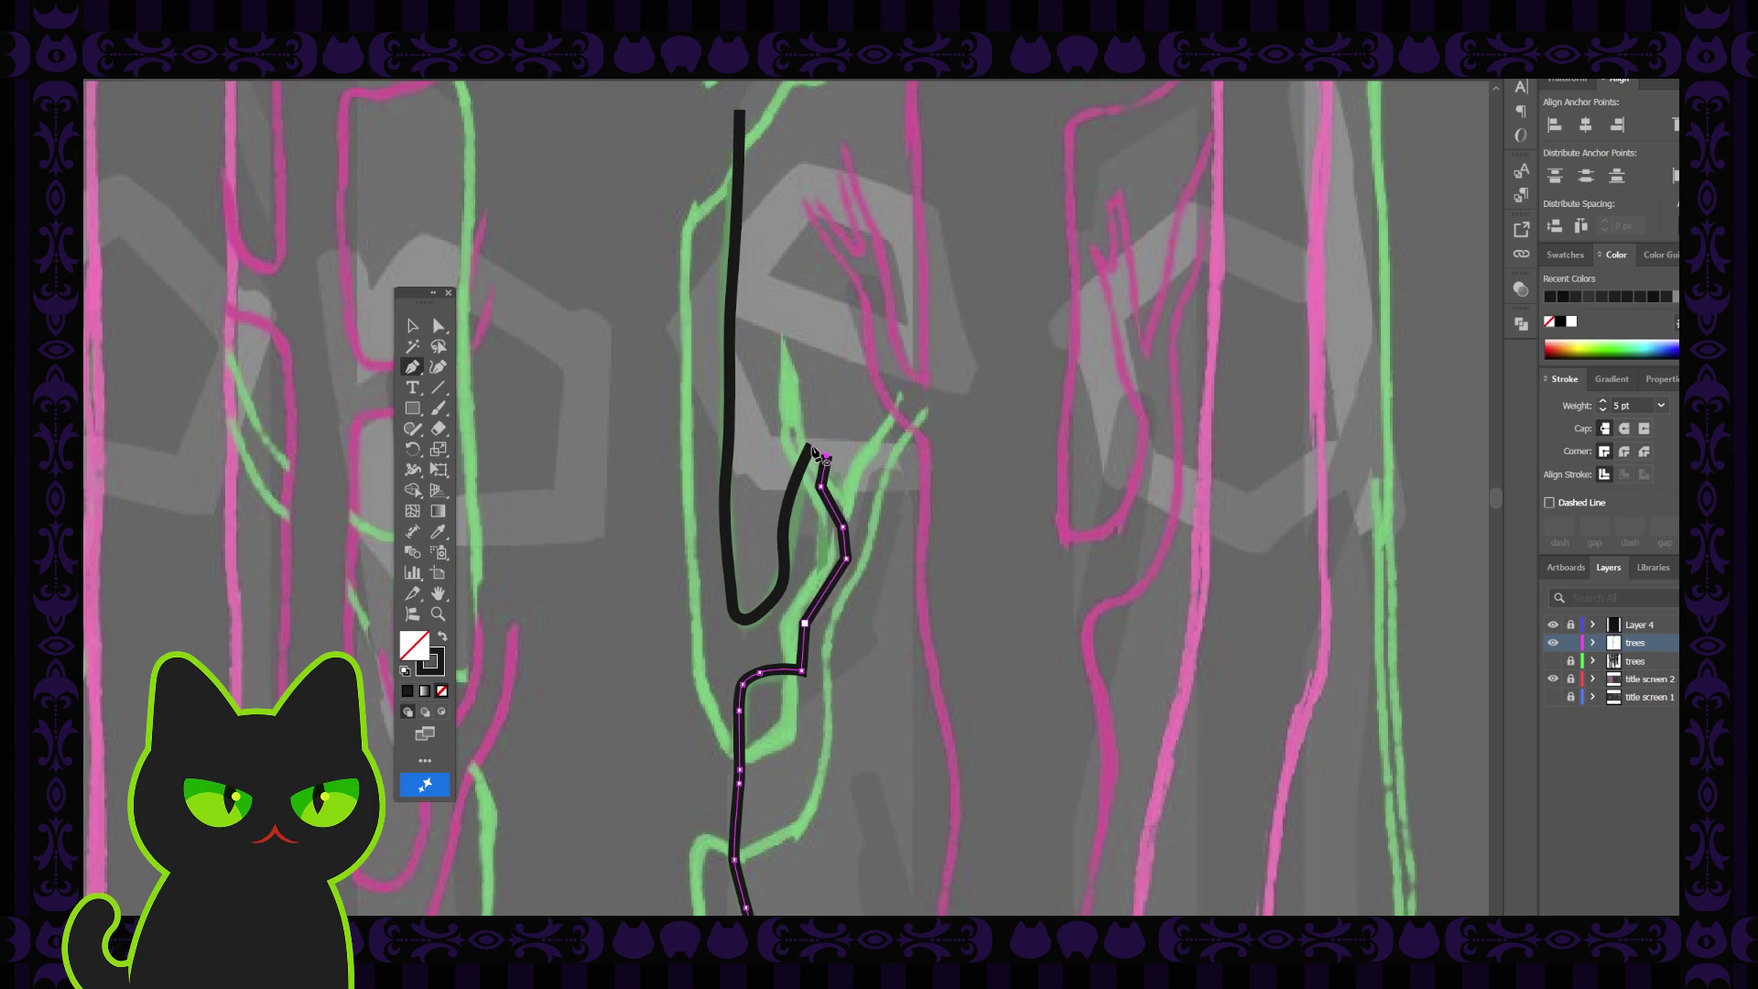
pyautogui.click(811, 447)
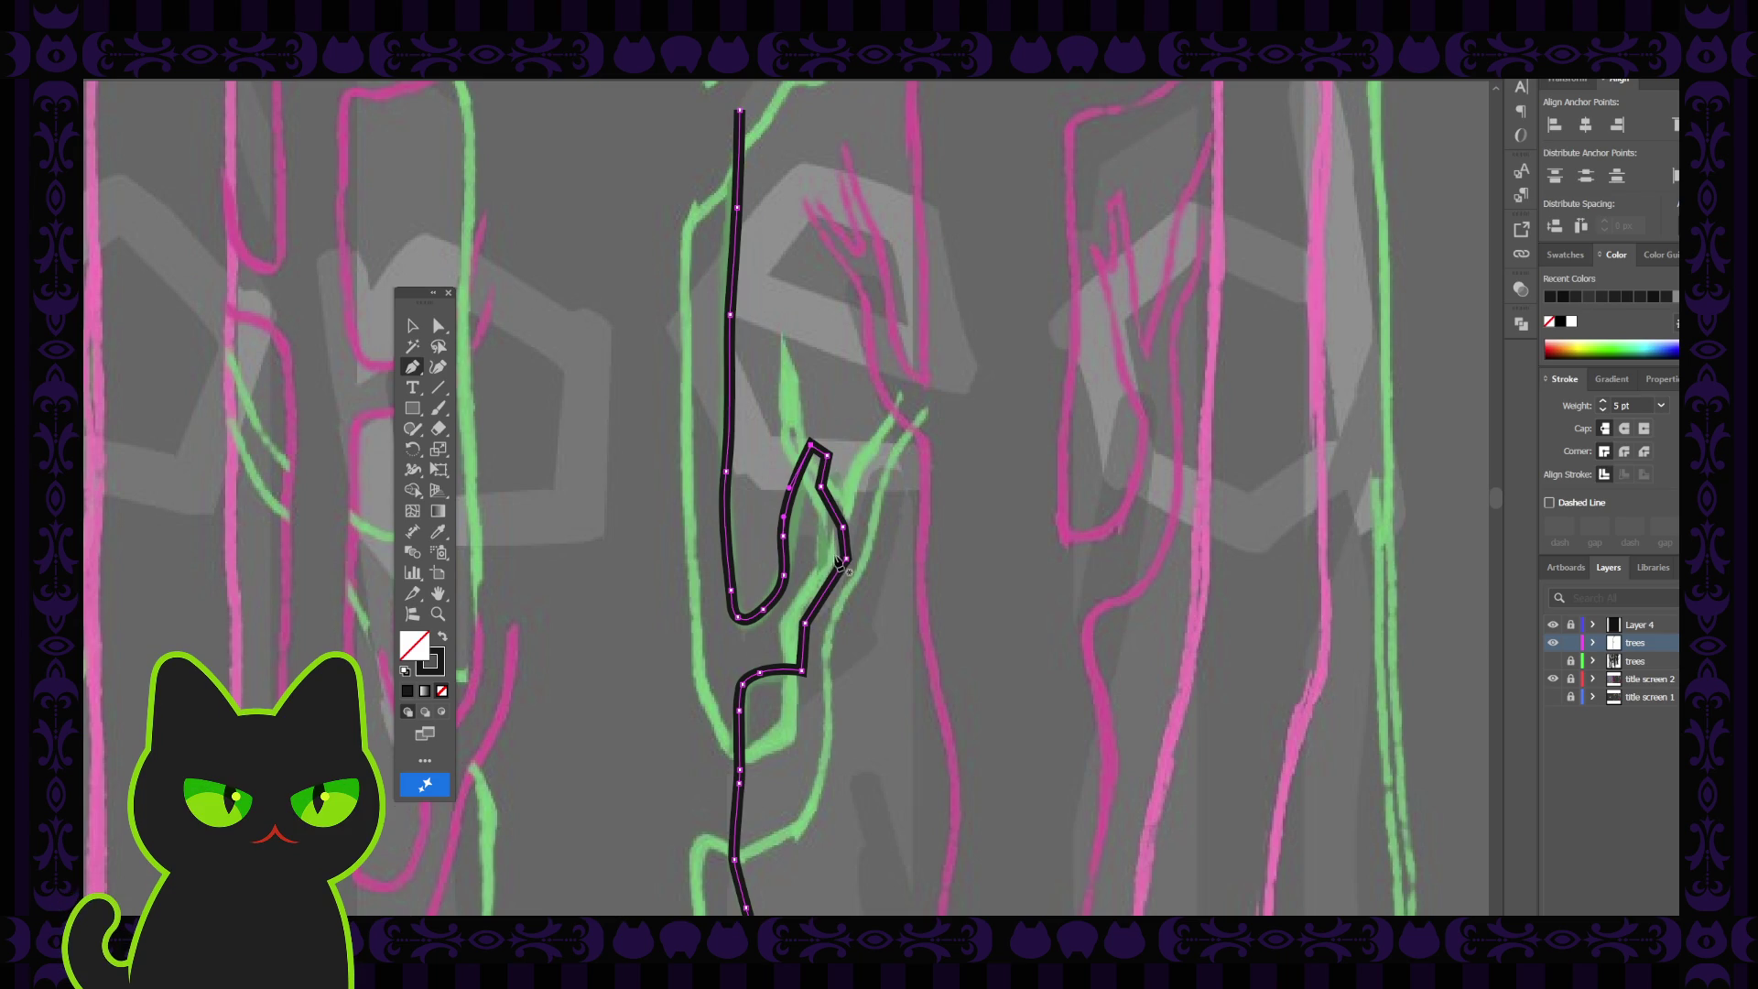
pyautogui.click(439, 326)
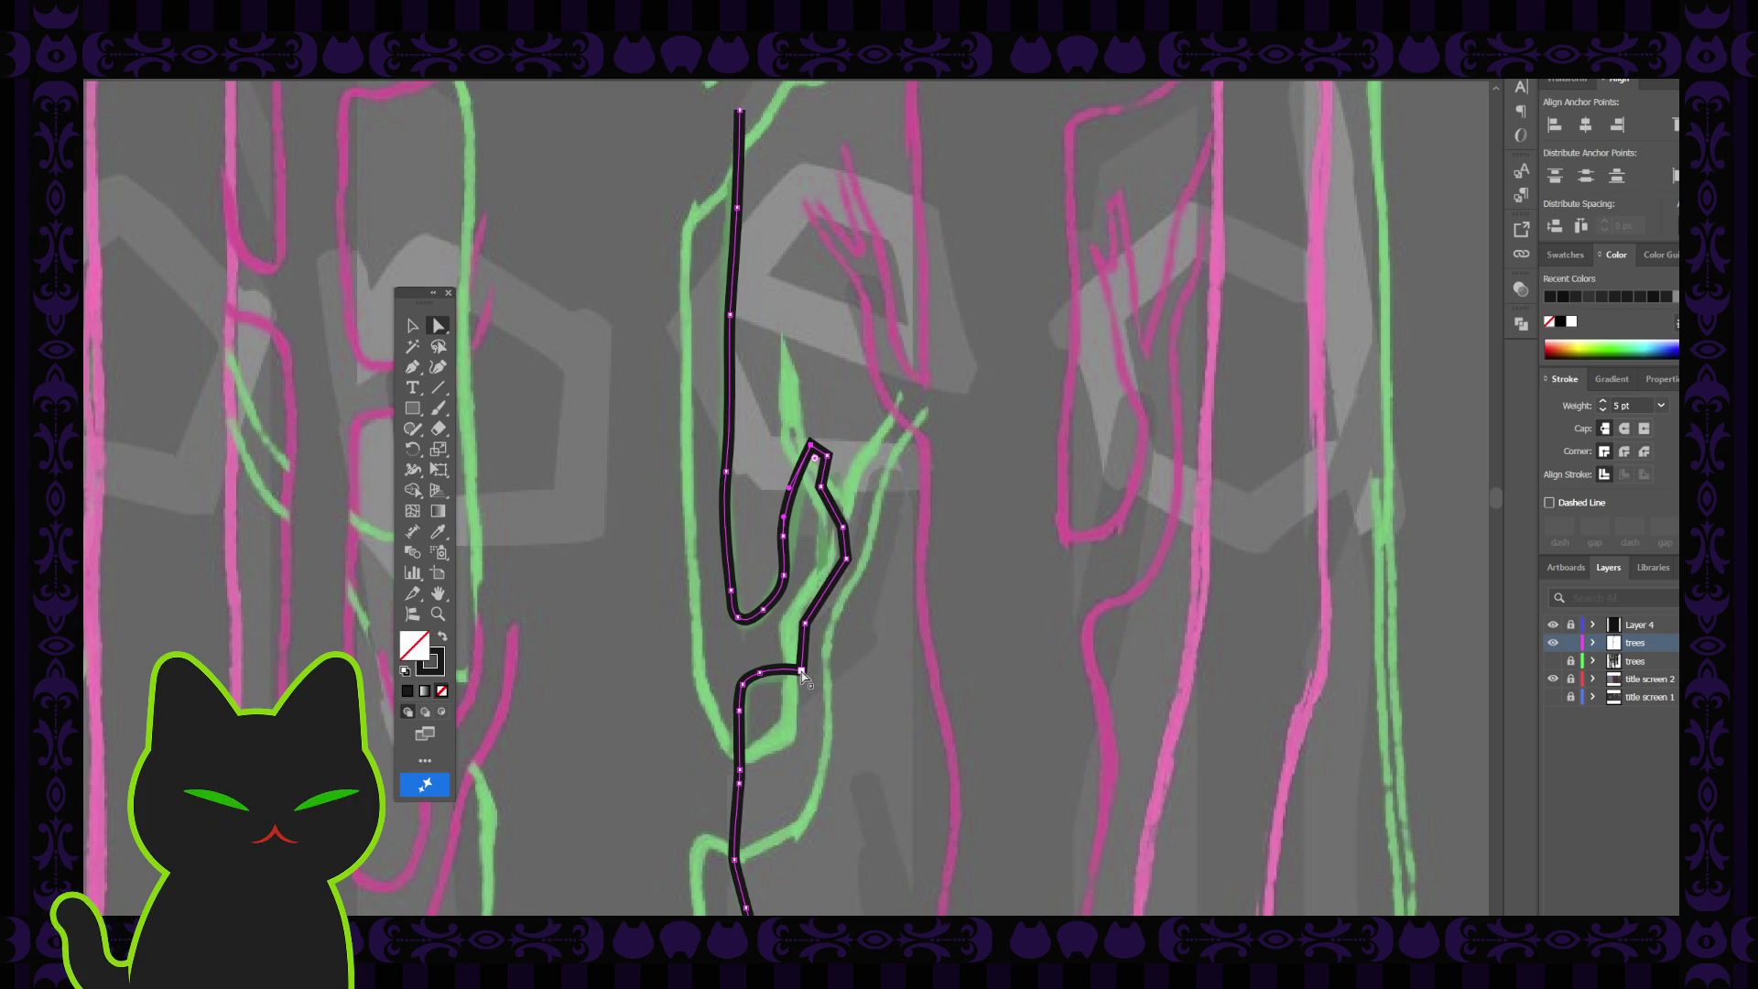
pyautogui.click(716, 657)
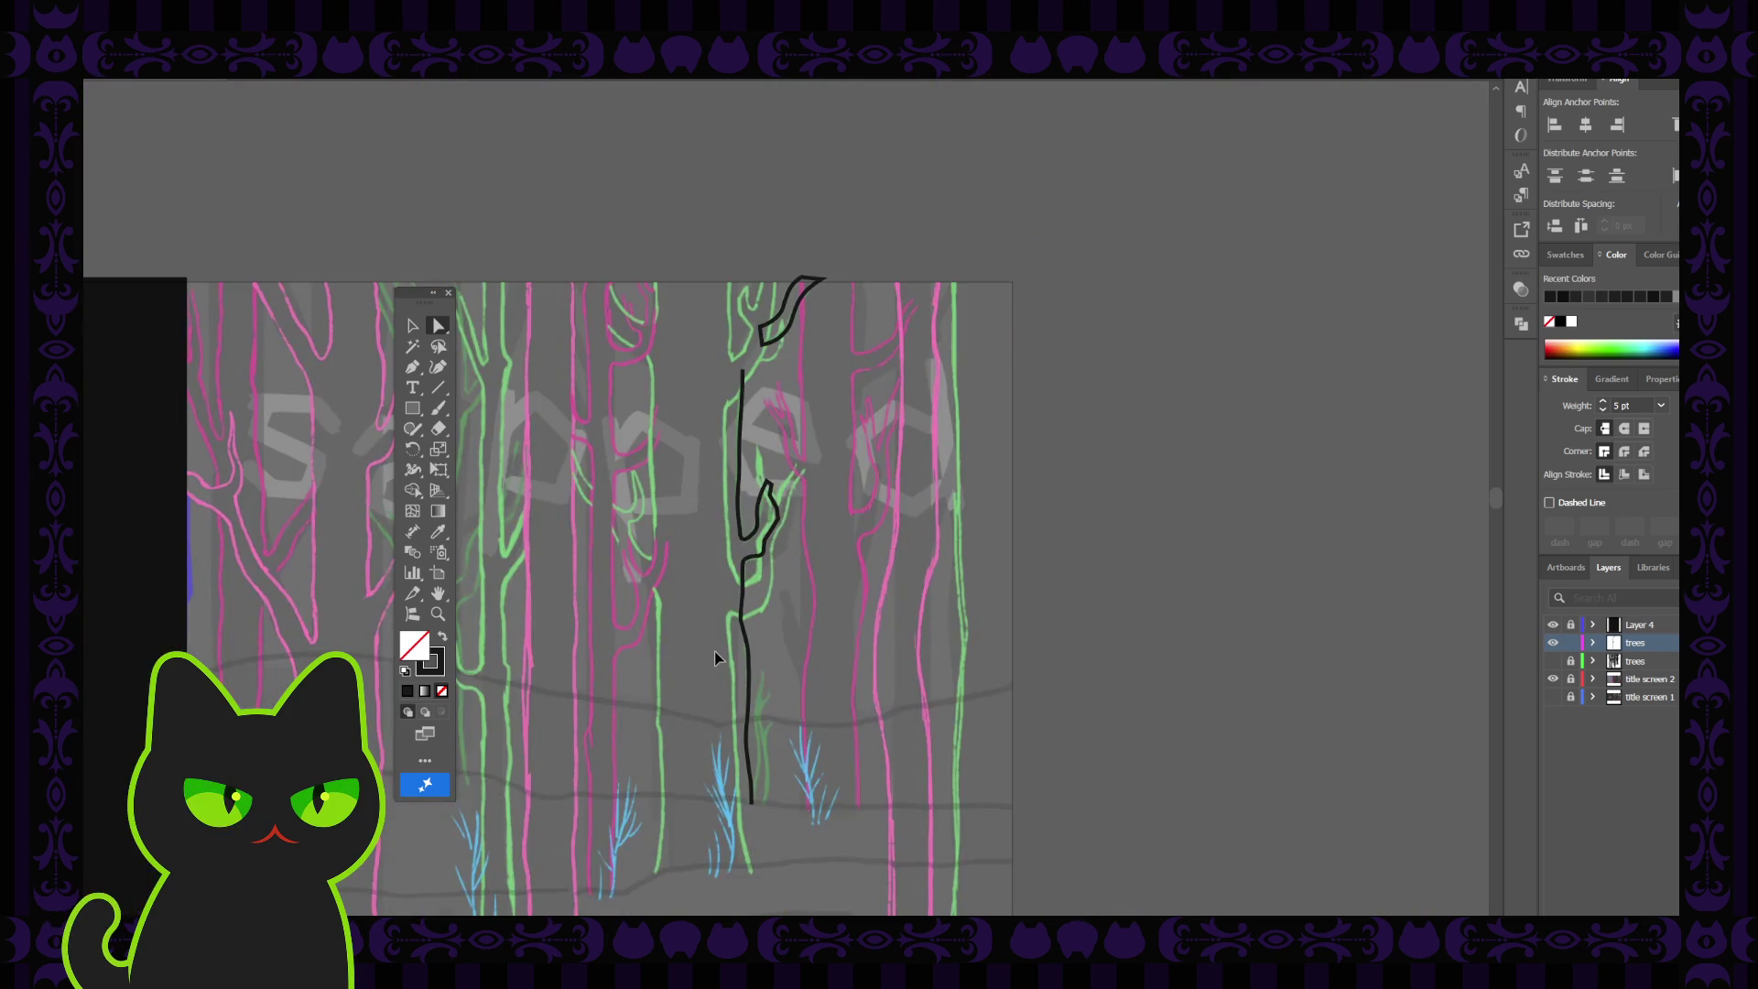
pyautogui.press('h')
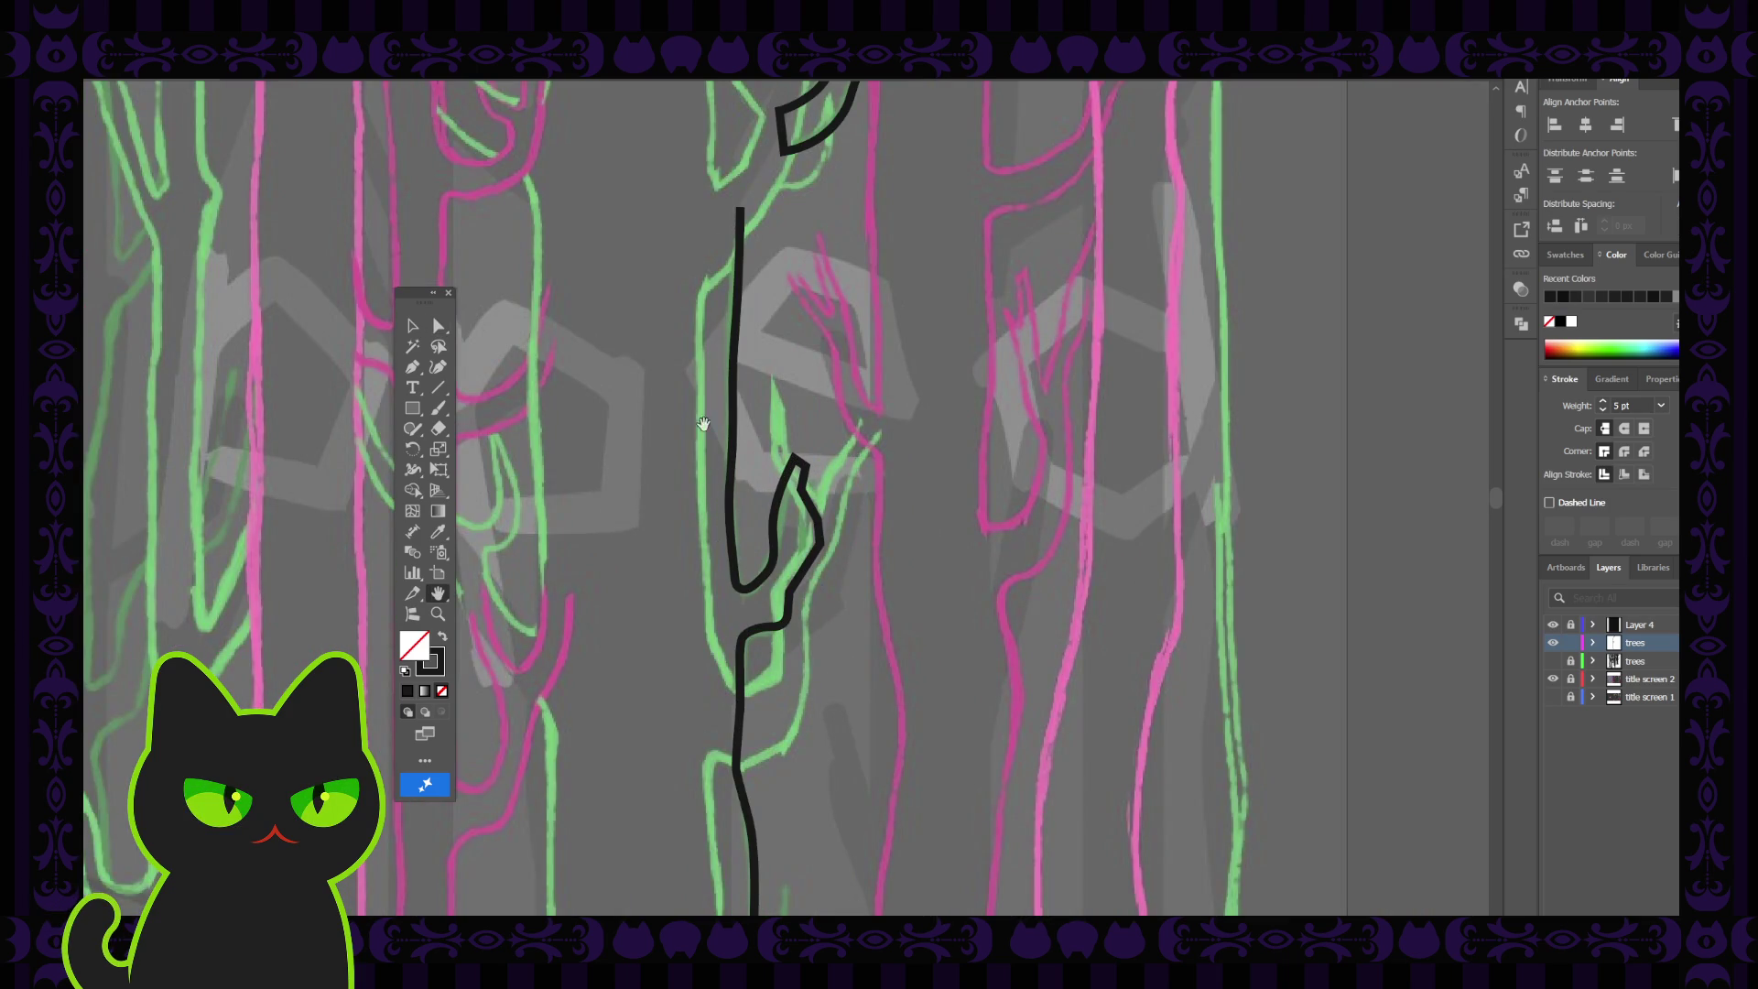
pyautogui.moveTo(703, 434); pyautogui.dragTo(706, 704)
pyautogui.moveTo(637, 582); pyautogui.dragTo(643, 567)
# Carry the trunk path across the top and down the other side, close it, and show the trees layer
pyautogui.press('p')
pyautogui.click(754, 465)
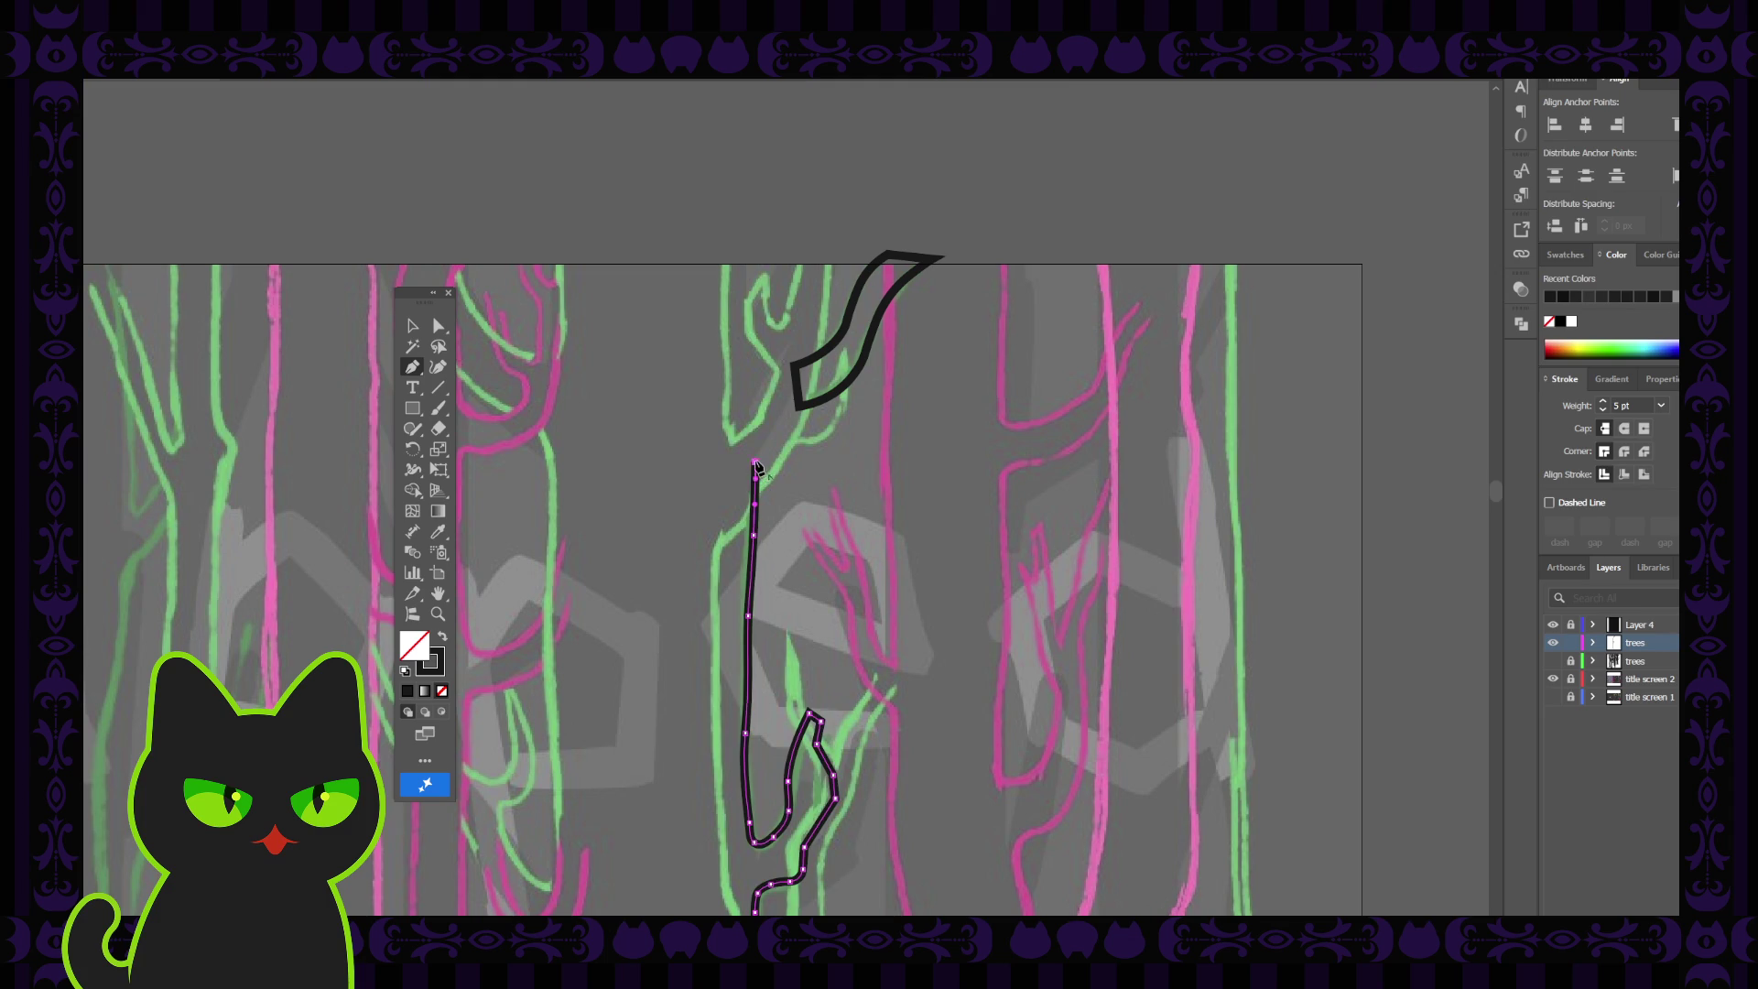
pyautogui.click(676, 486)
pyautogui.scroll(-2, 678, 492)
pyautogui.scroll(-5, 679, 492)
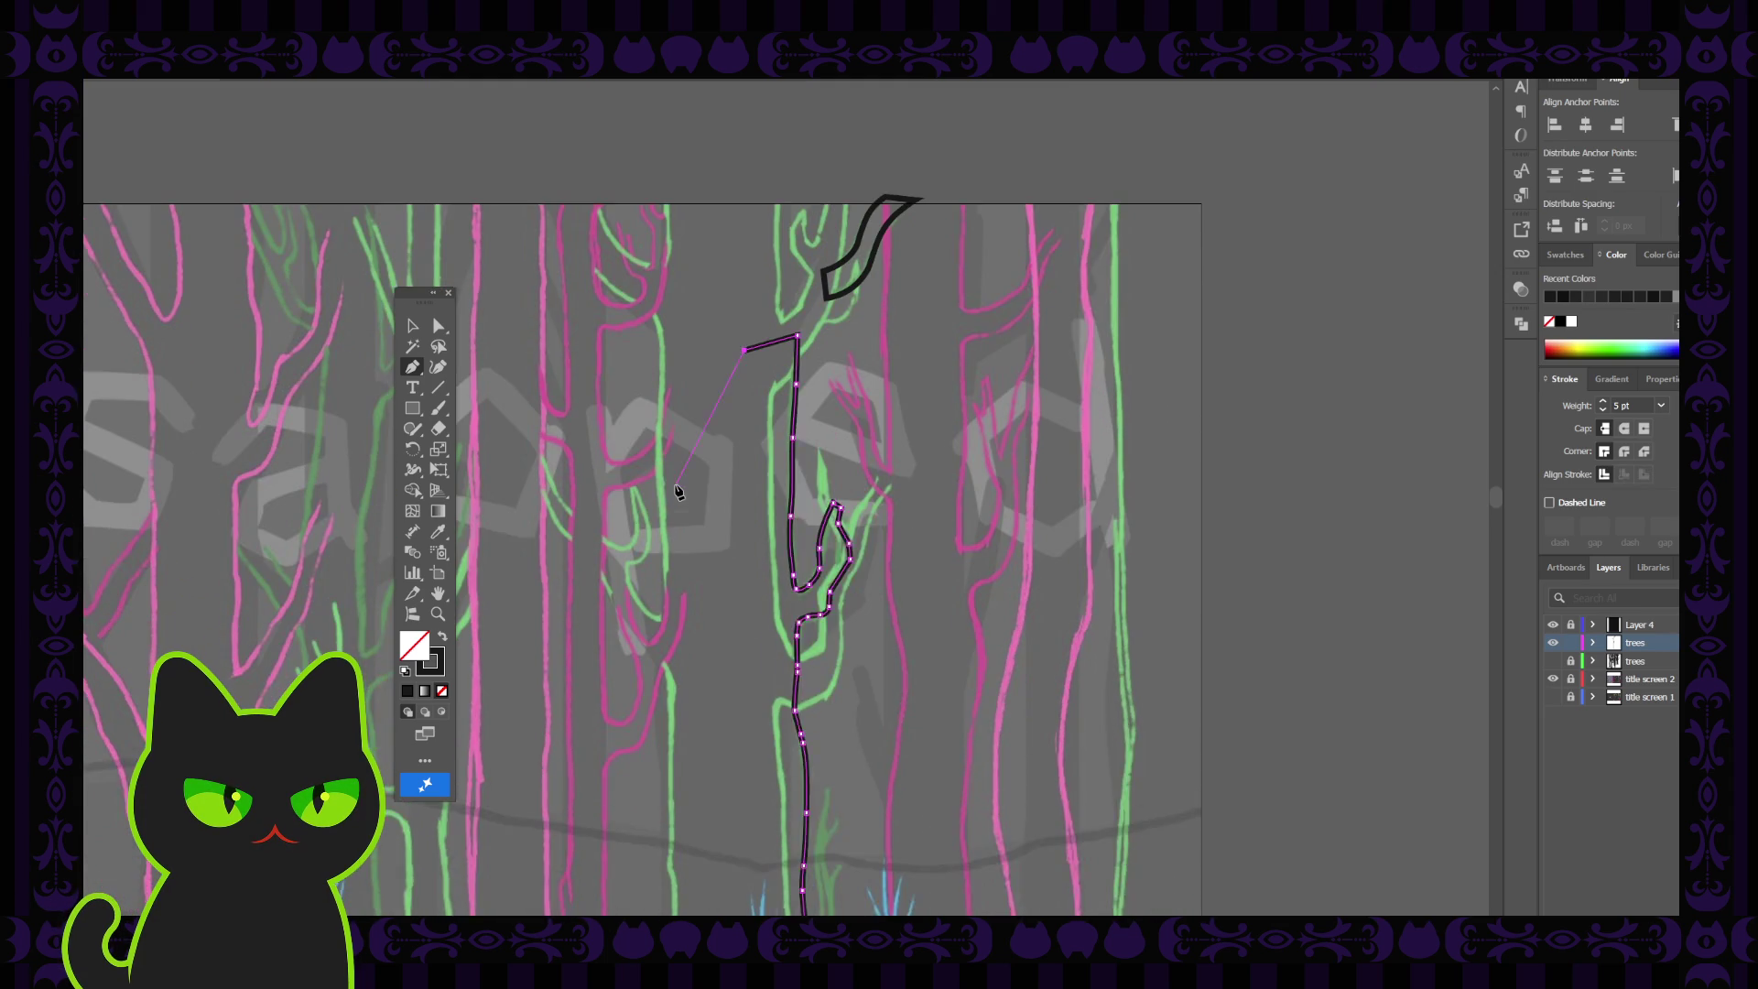
pyautogui.scroll(-3, 679, 492)
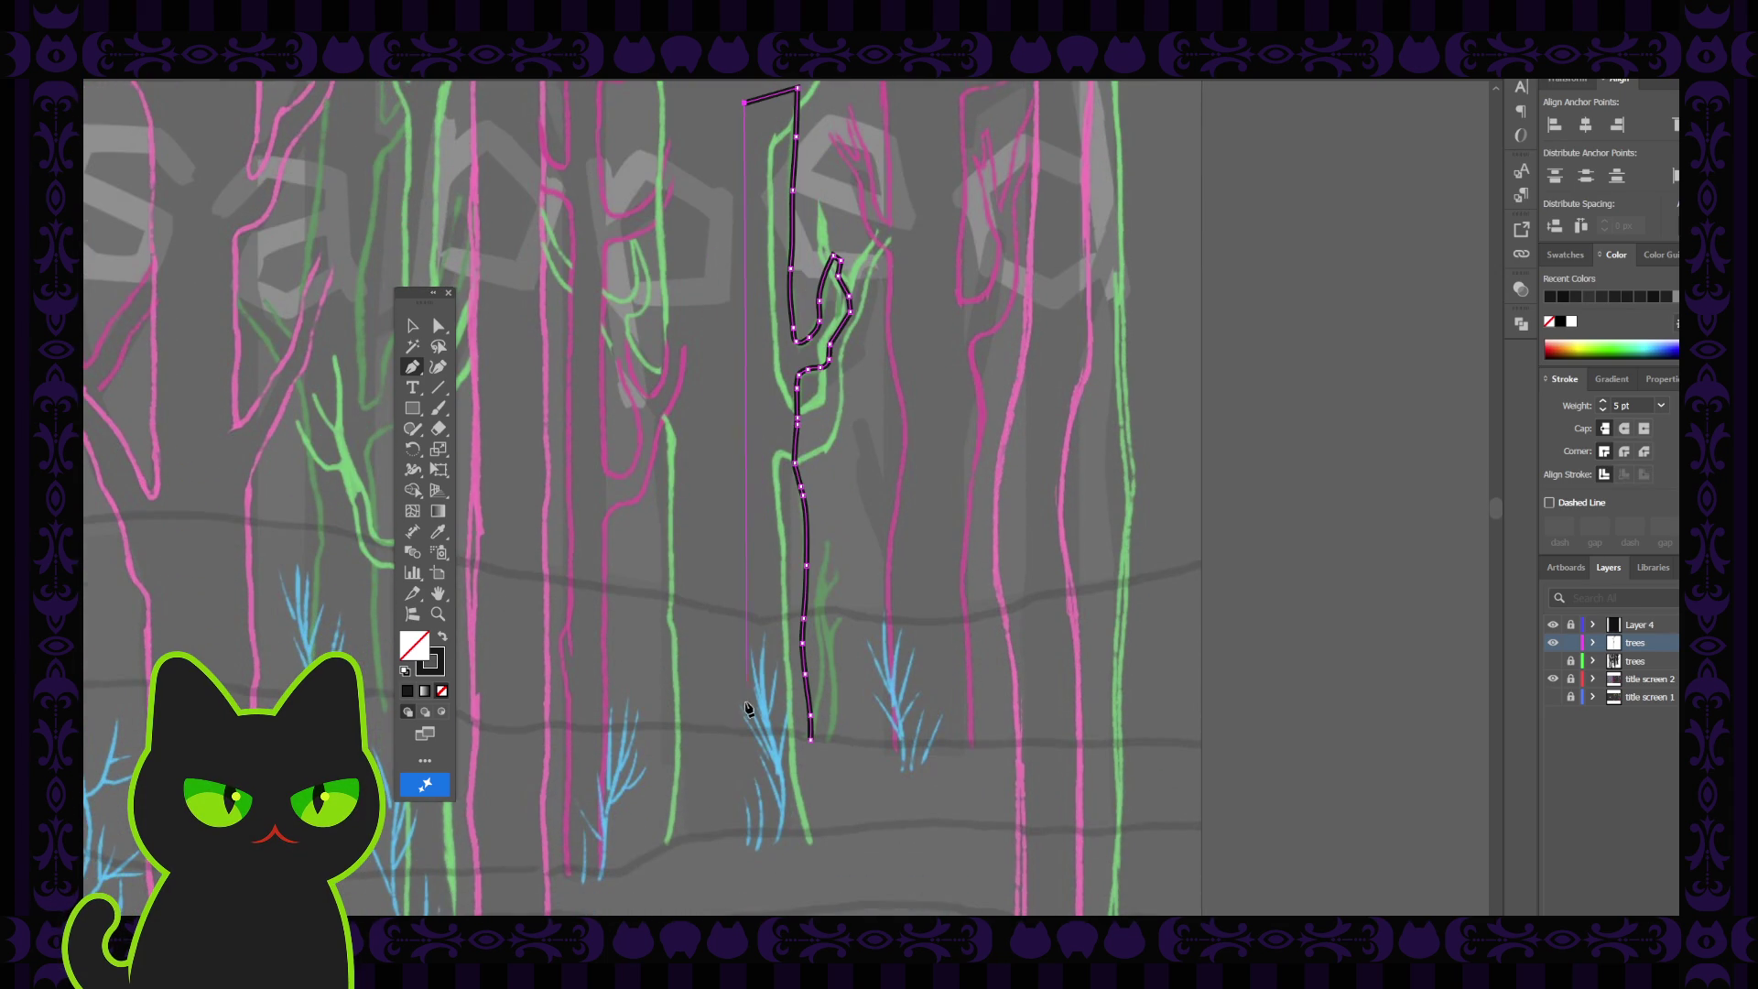
pyautogui.click(760, 740)
pyautogui.click(812, 743)
pyautogui.click(413, 327)
pyautogui.click(591, 394)
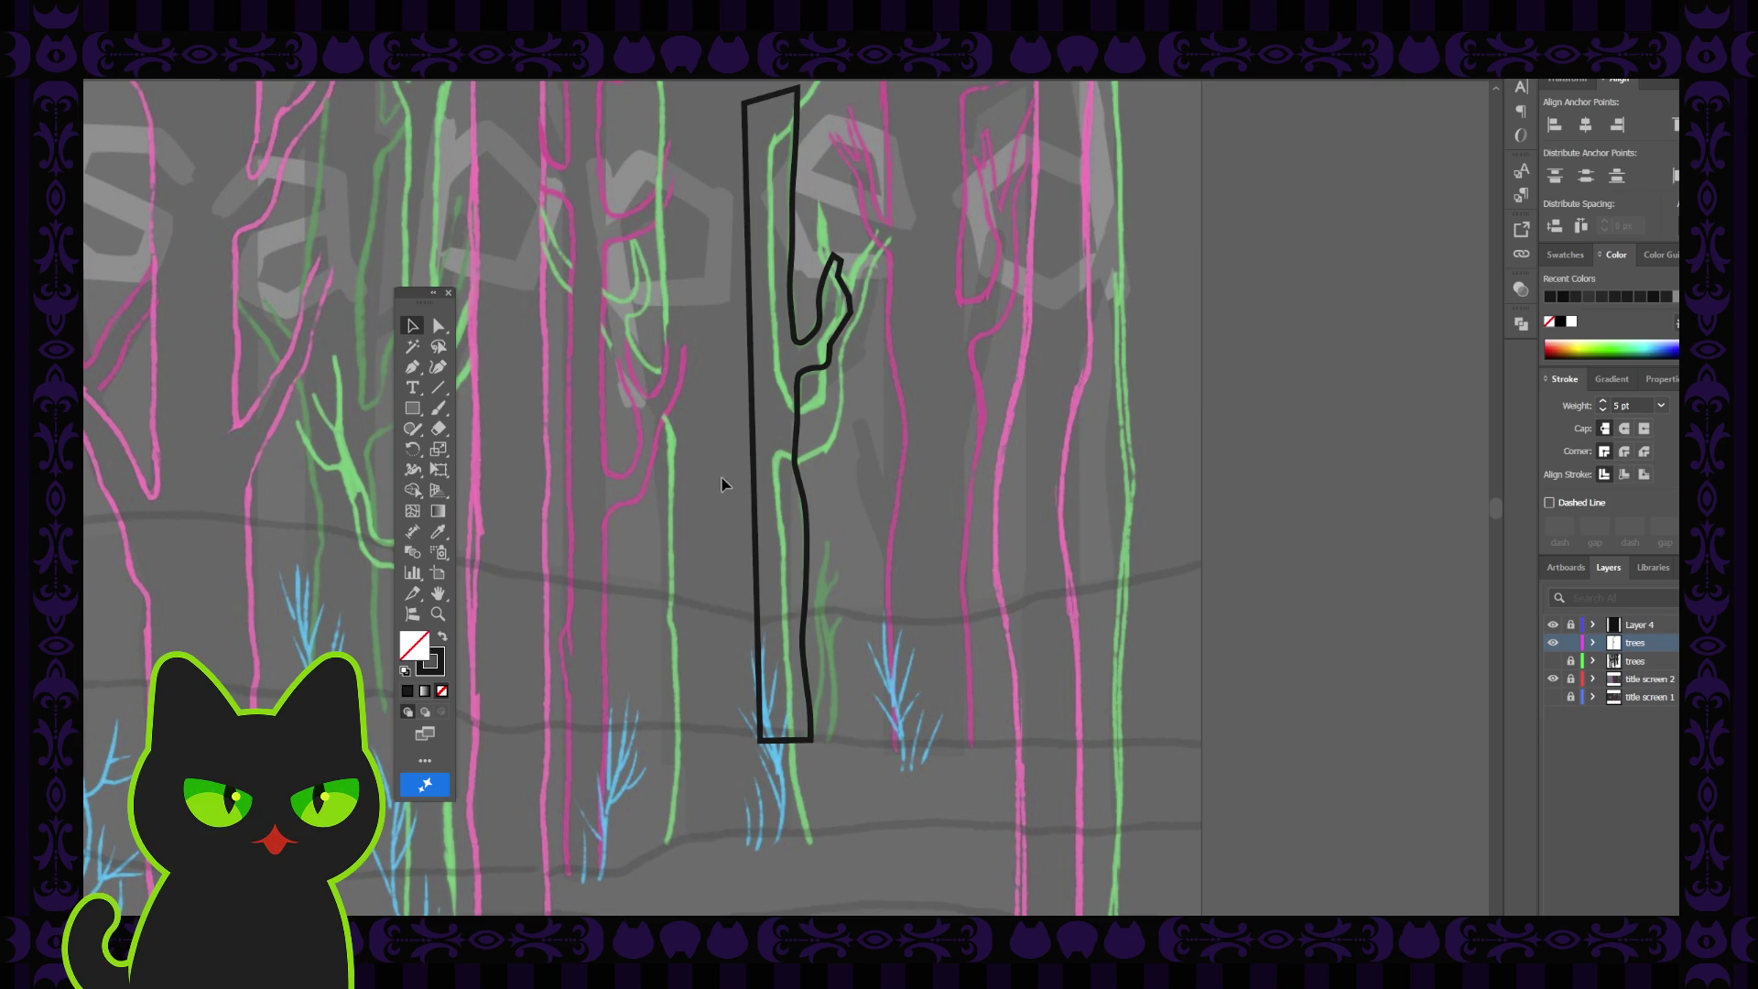
pyautogui.click(1554, 661)
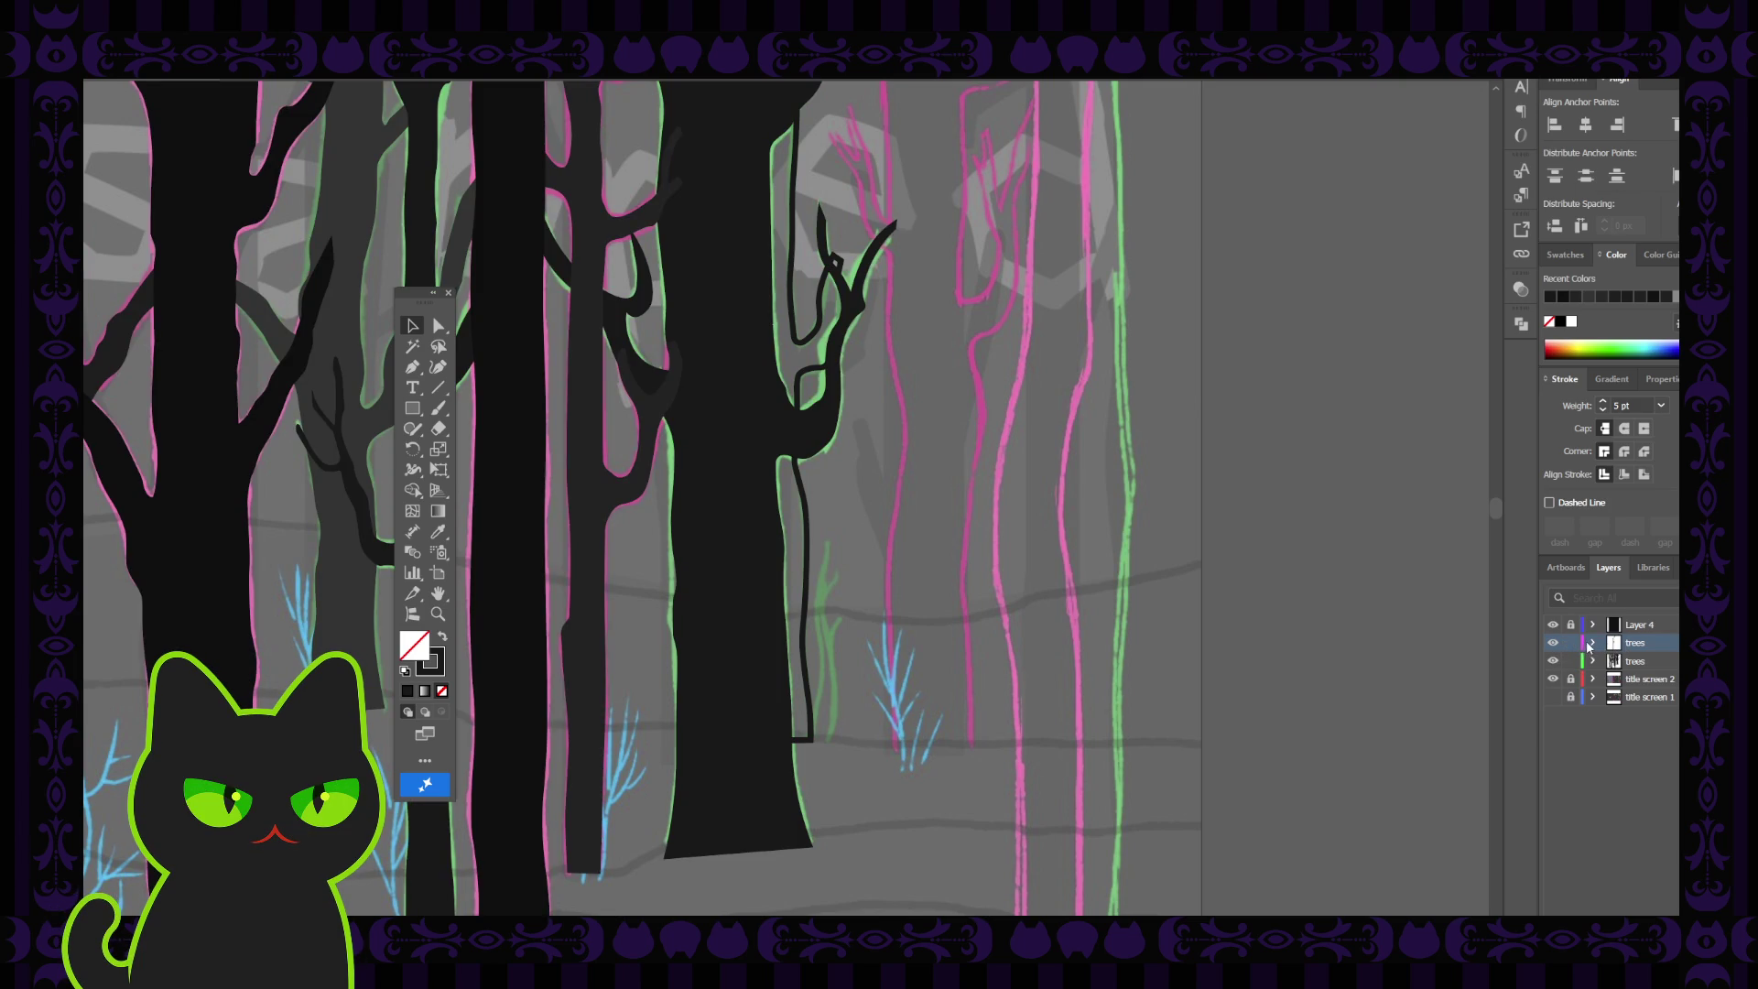
# Move the trunk outline to the lower trees layer and eyedropper a tree's dark fill onto it
pyautogui.click(804, 513)
pyautogui.moveTo(1674, 643); pyautogui.dragTo(1673, 661)
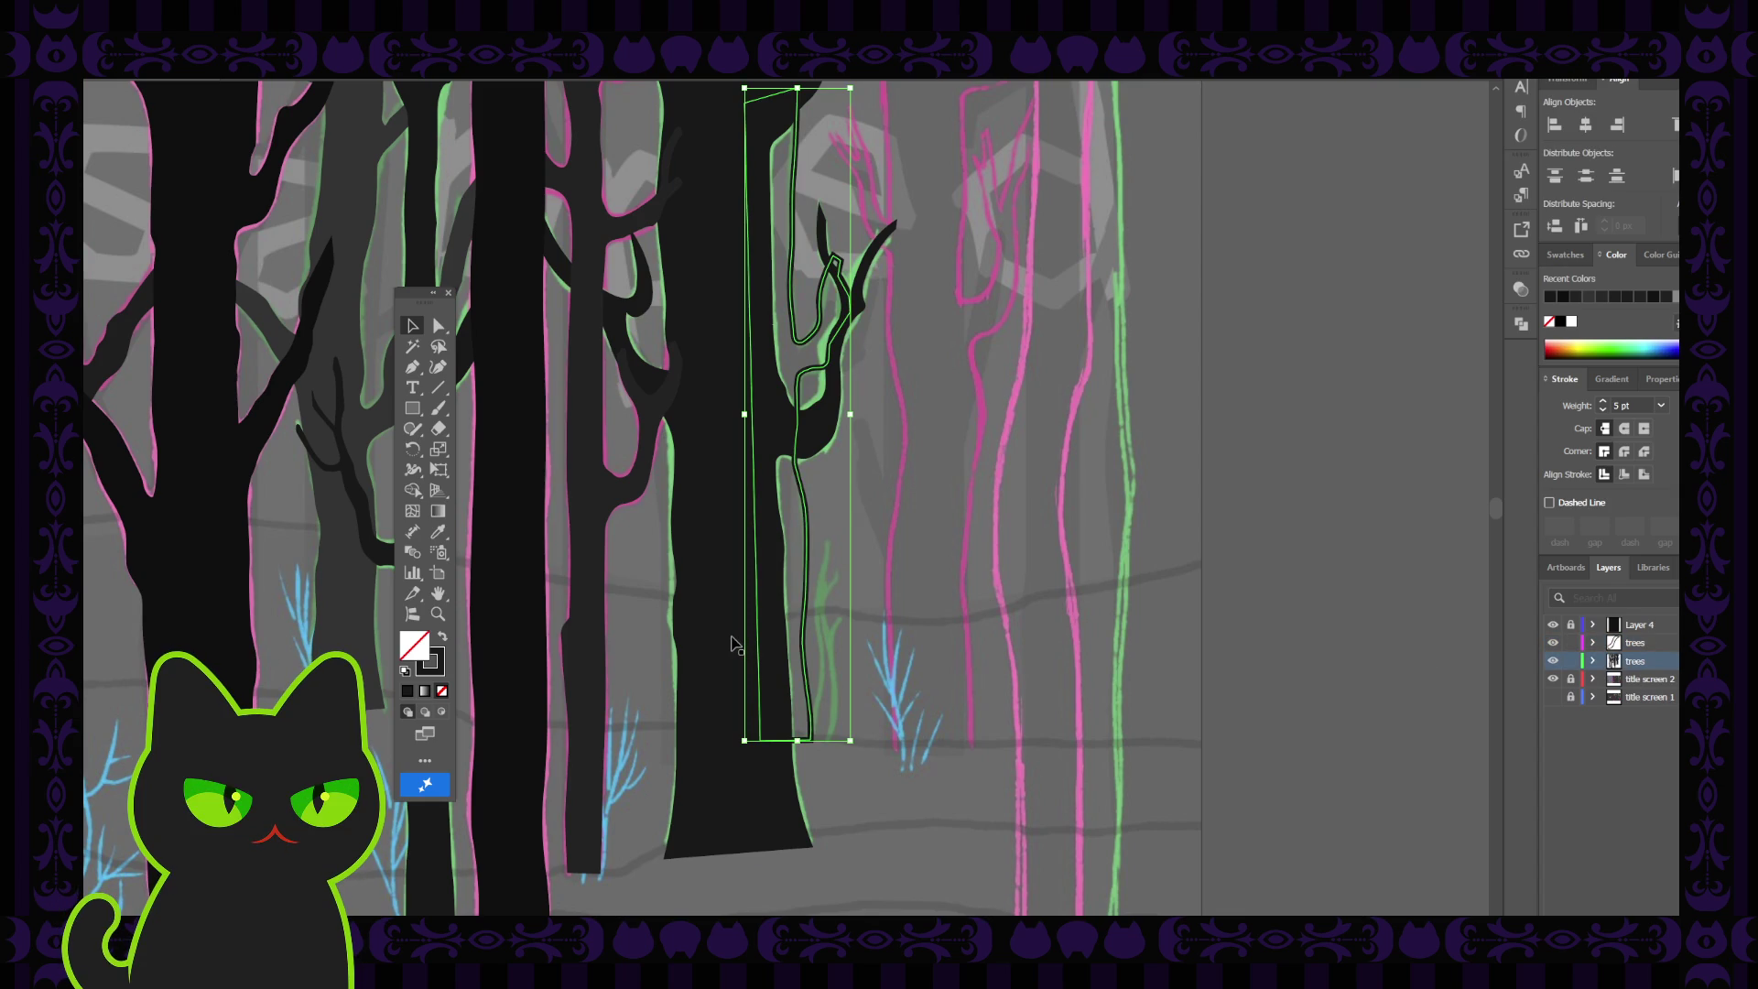
pyautogui.press('i')
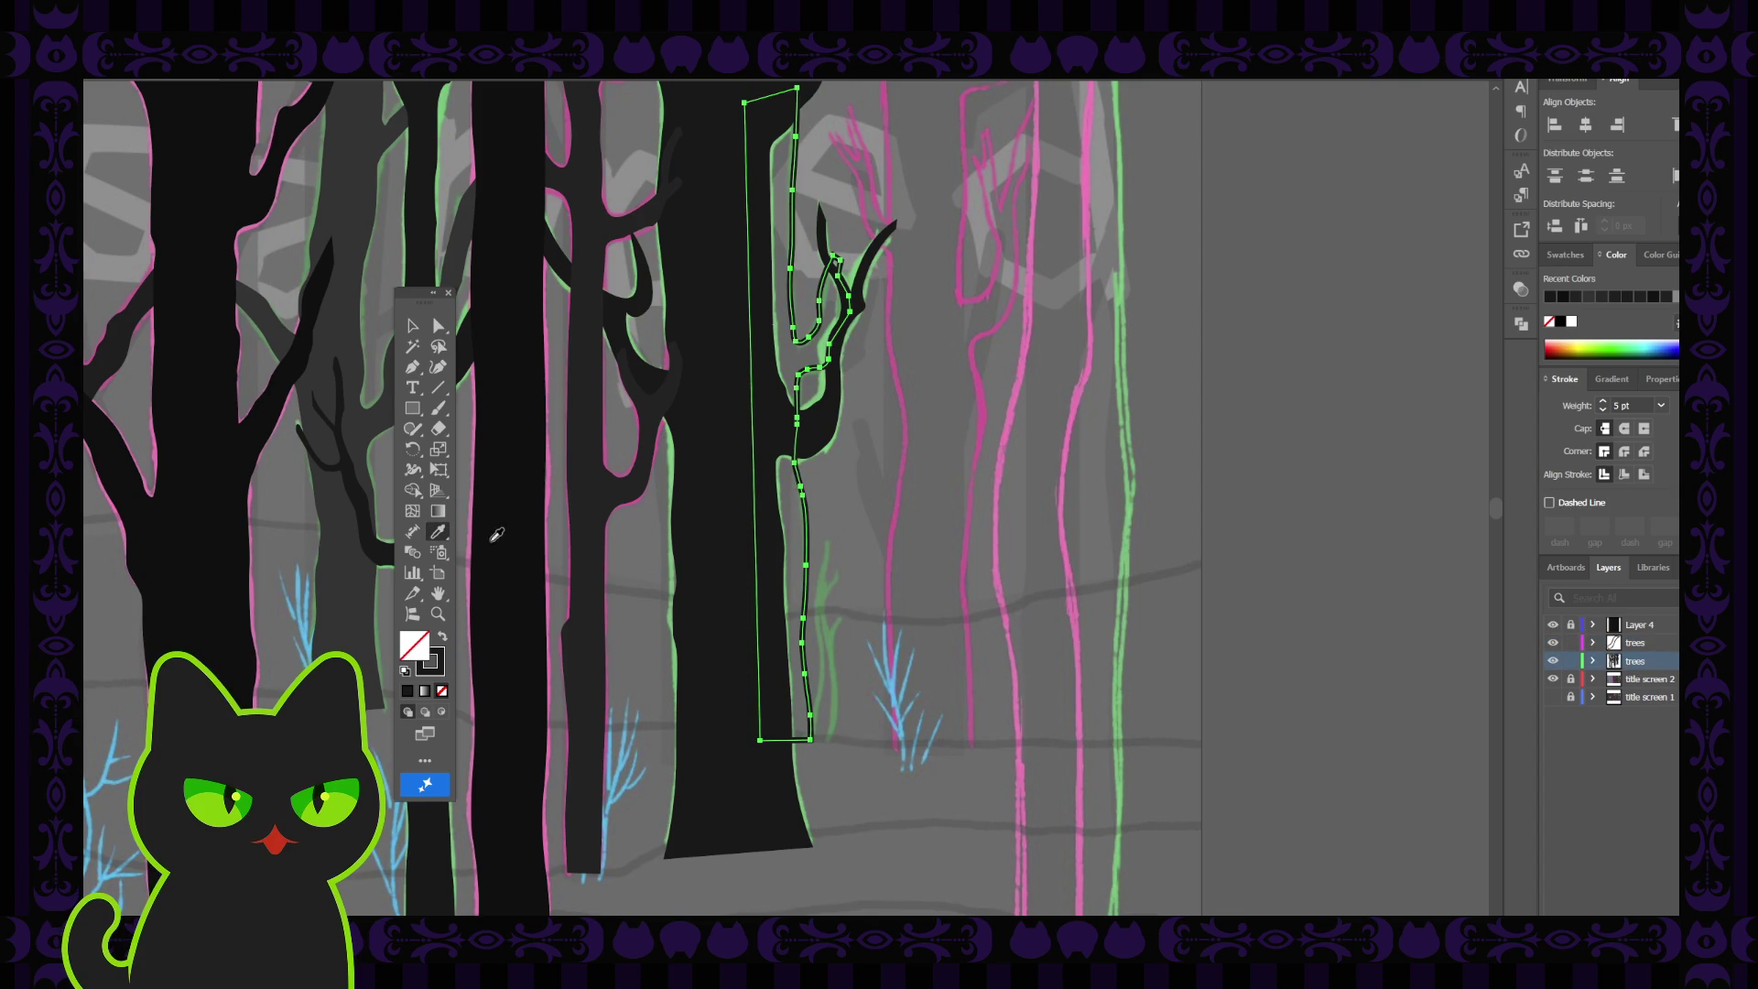
pyautogui.click(358, 560)
pyautogui.click(412, 332)
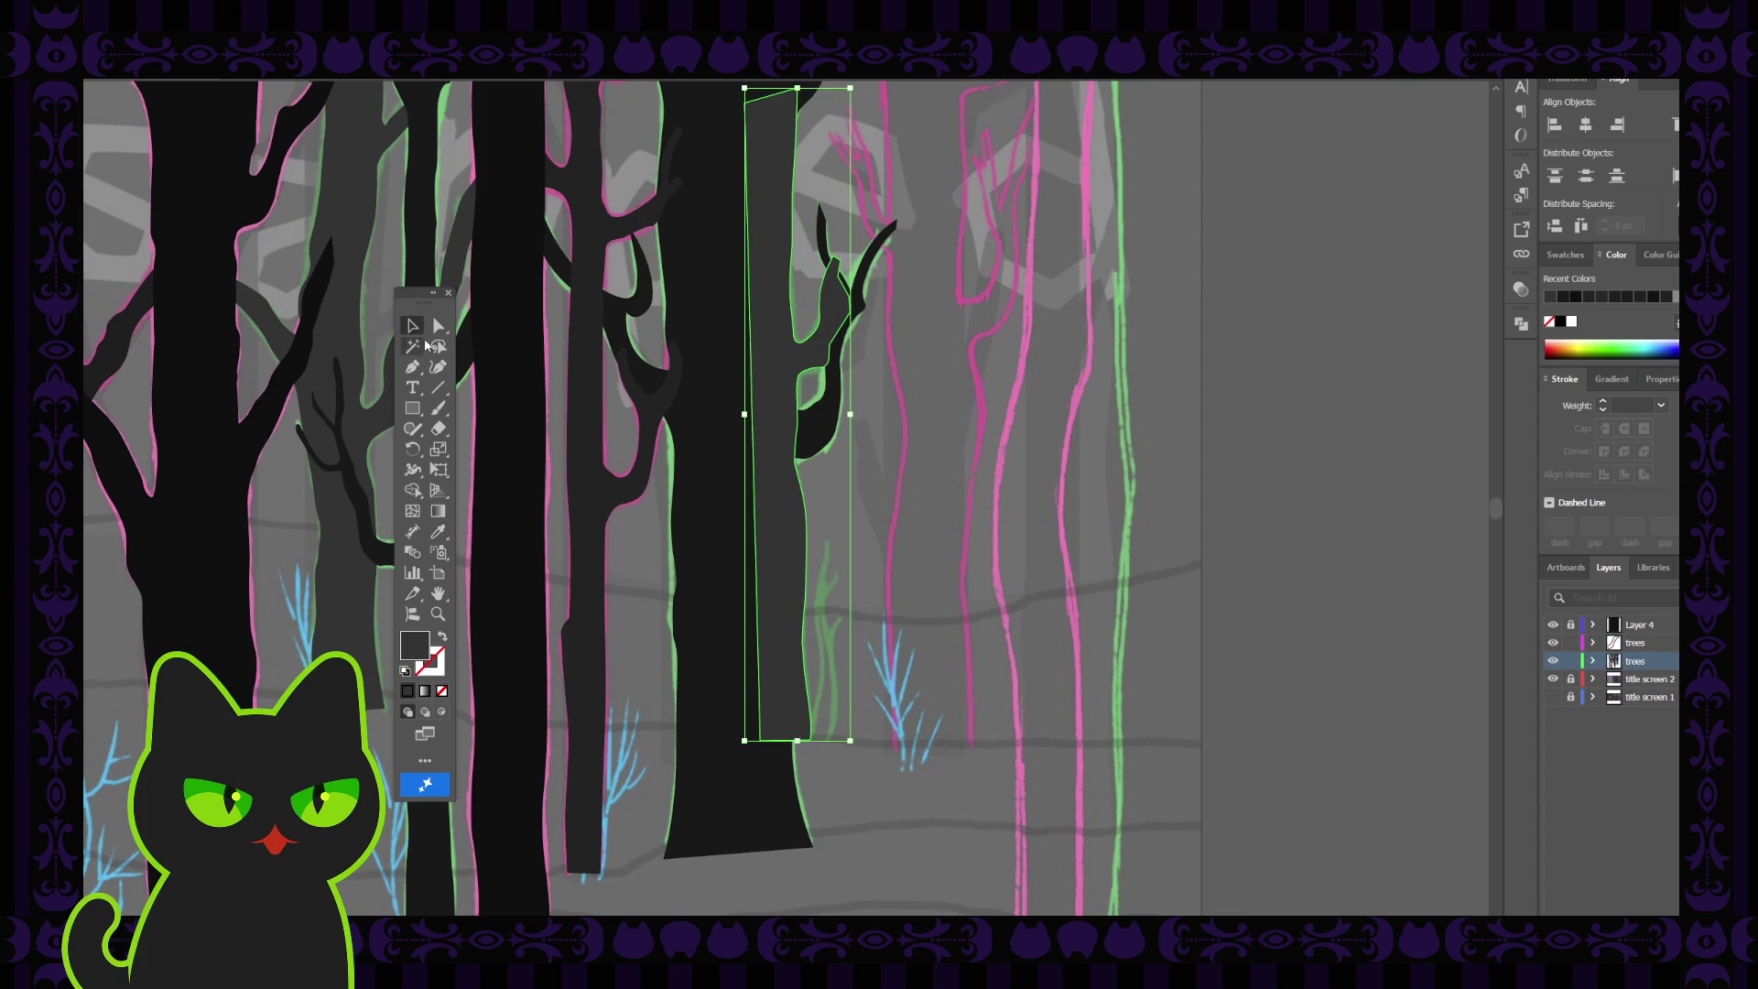
pyautogui.click(886, 514)
# Send the filled trunk shape backward behind the neighbouring trunk
pyautogui.click(781, 529)
pyautogui.press('a')
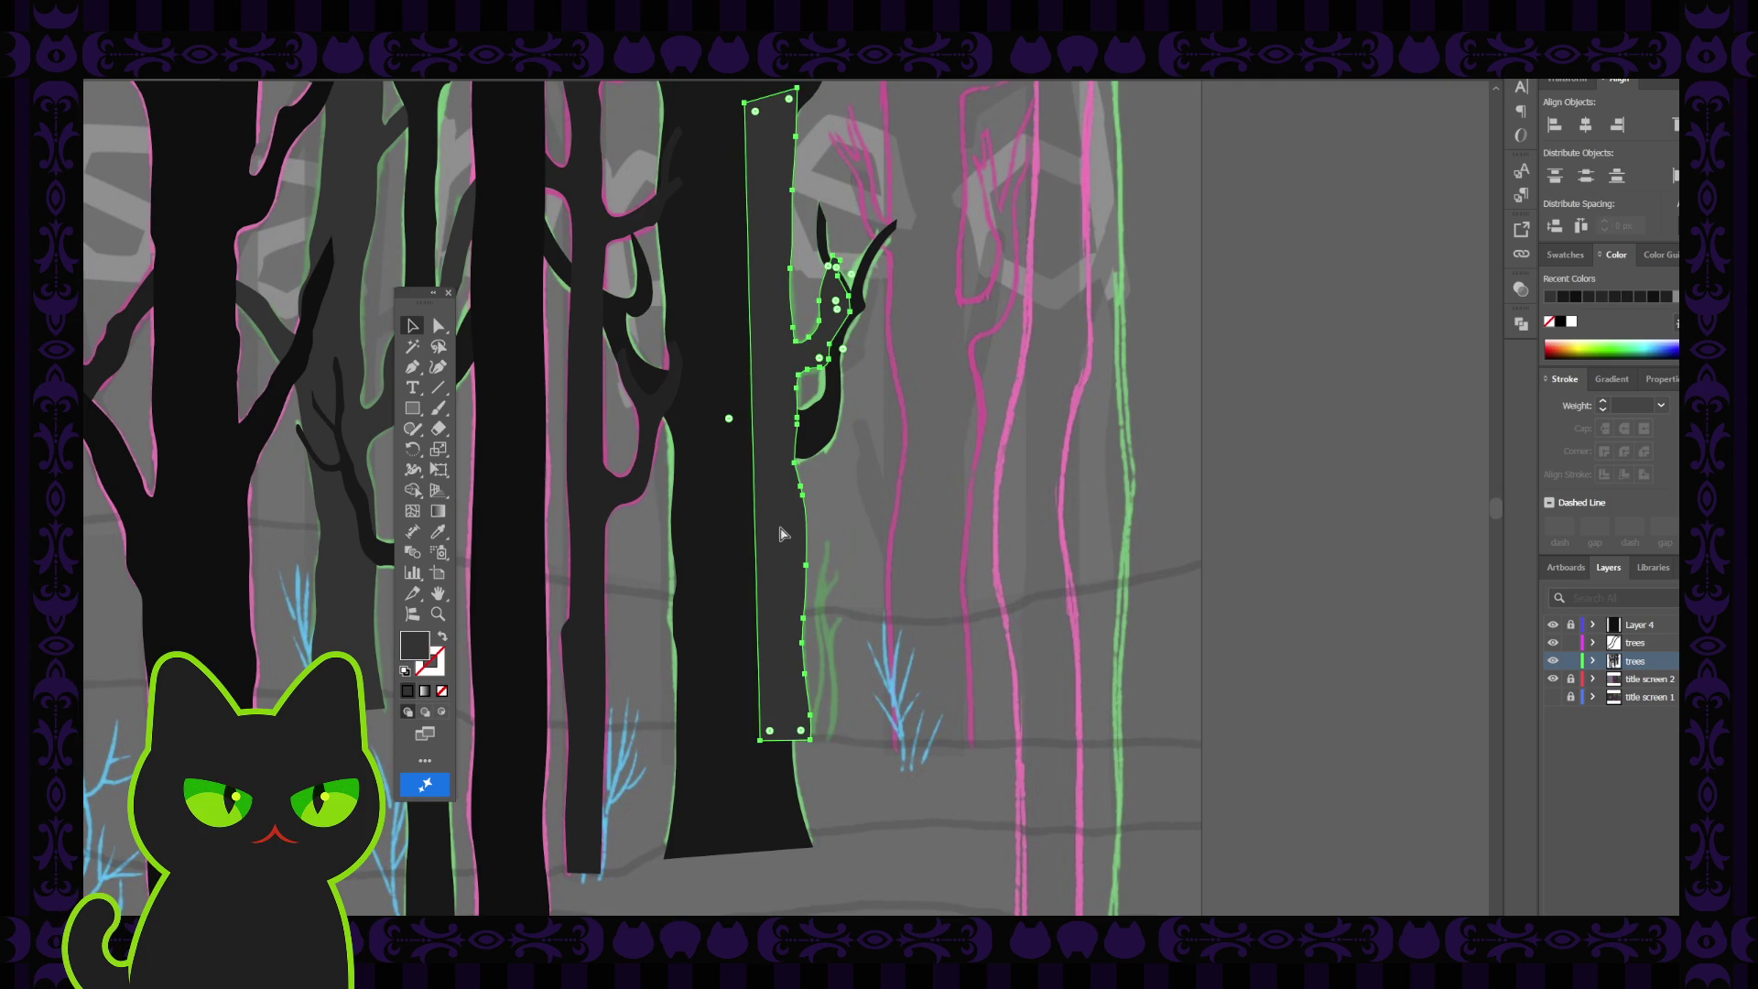
pyautogui.hotkey('ctrl', '[')
pyautogui.press('v')
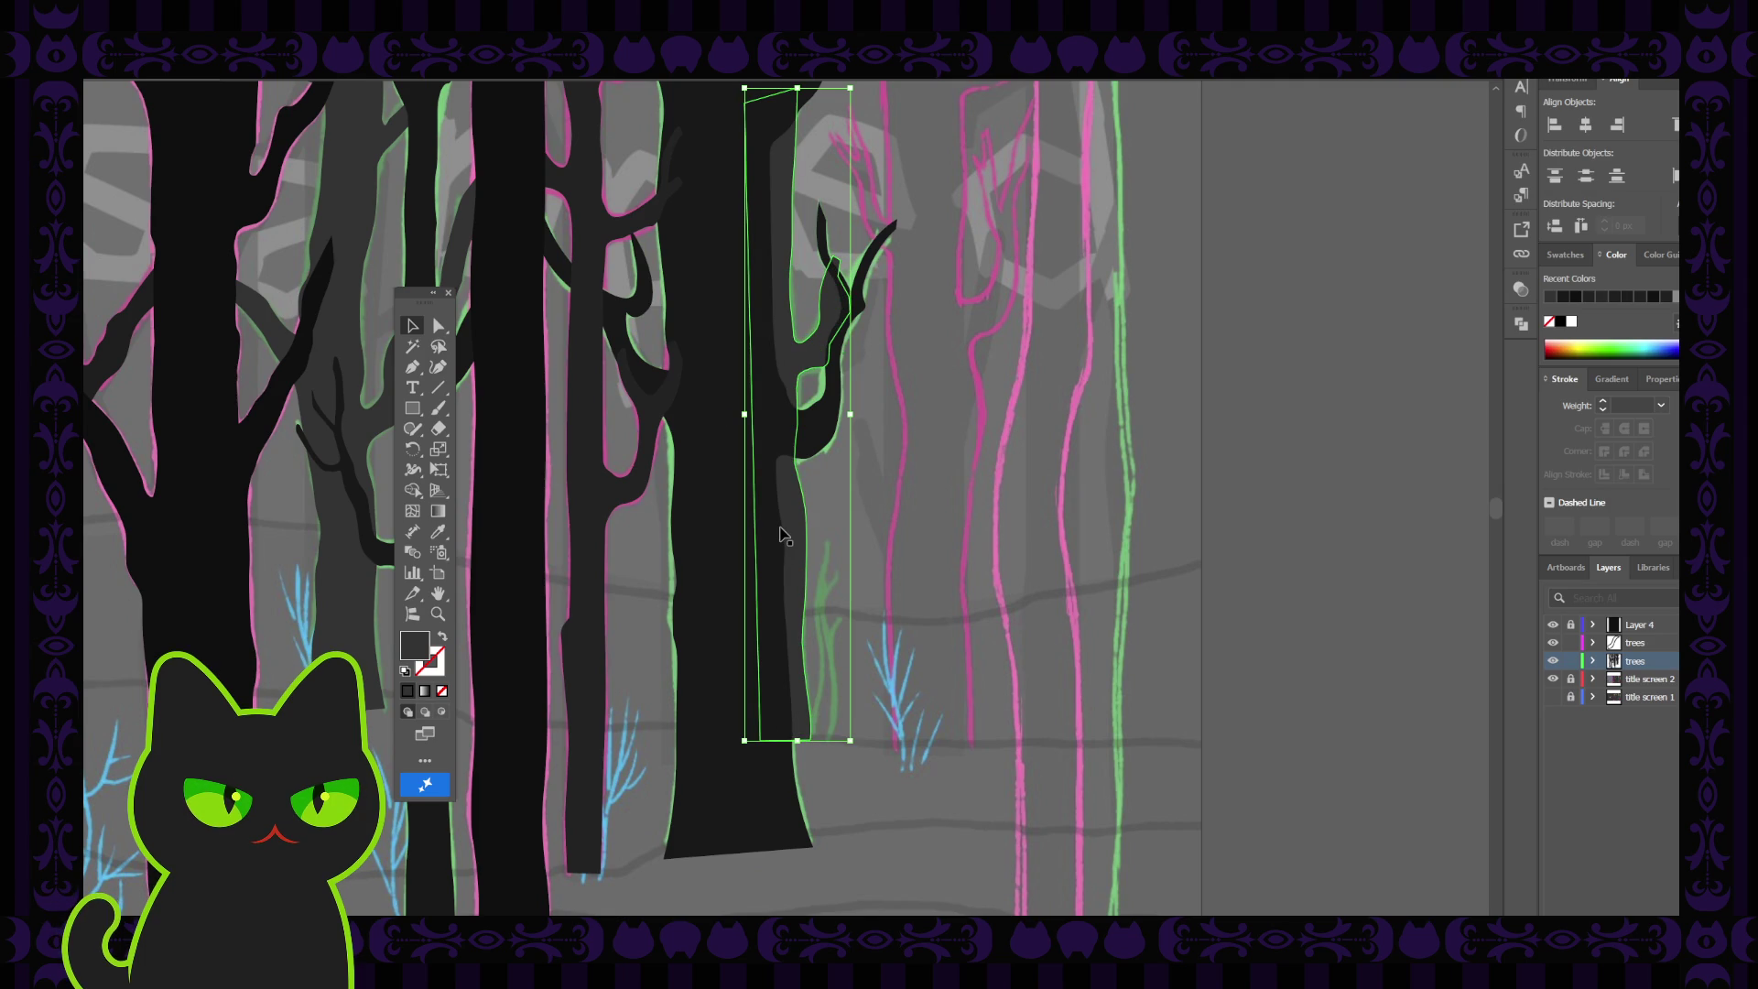
pyautogui.click(958, 465)
pyautogui.scroll(4, 938, 479)
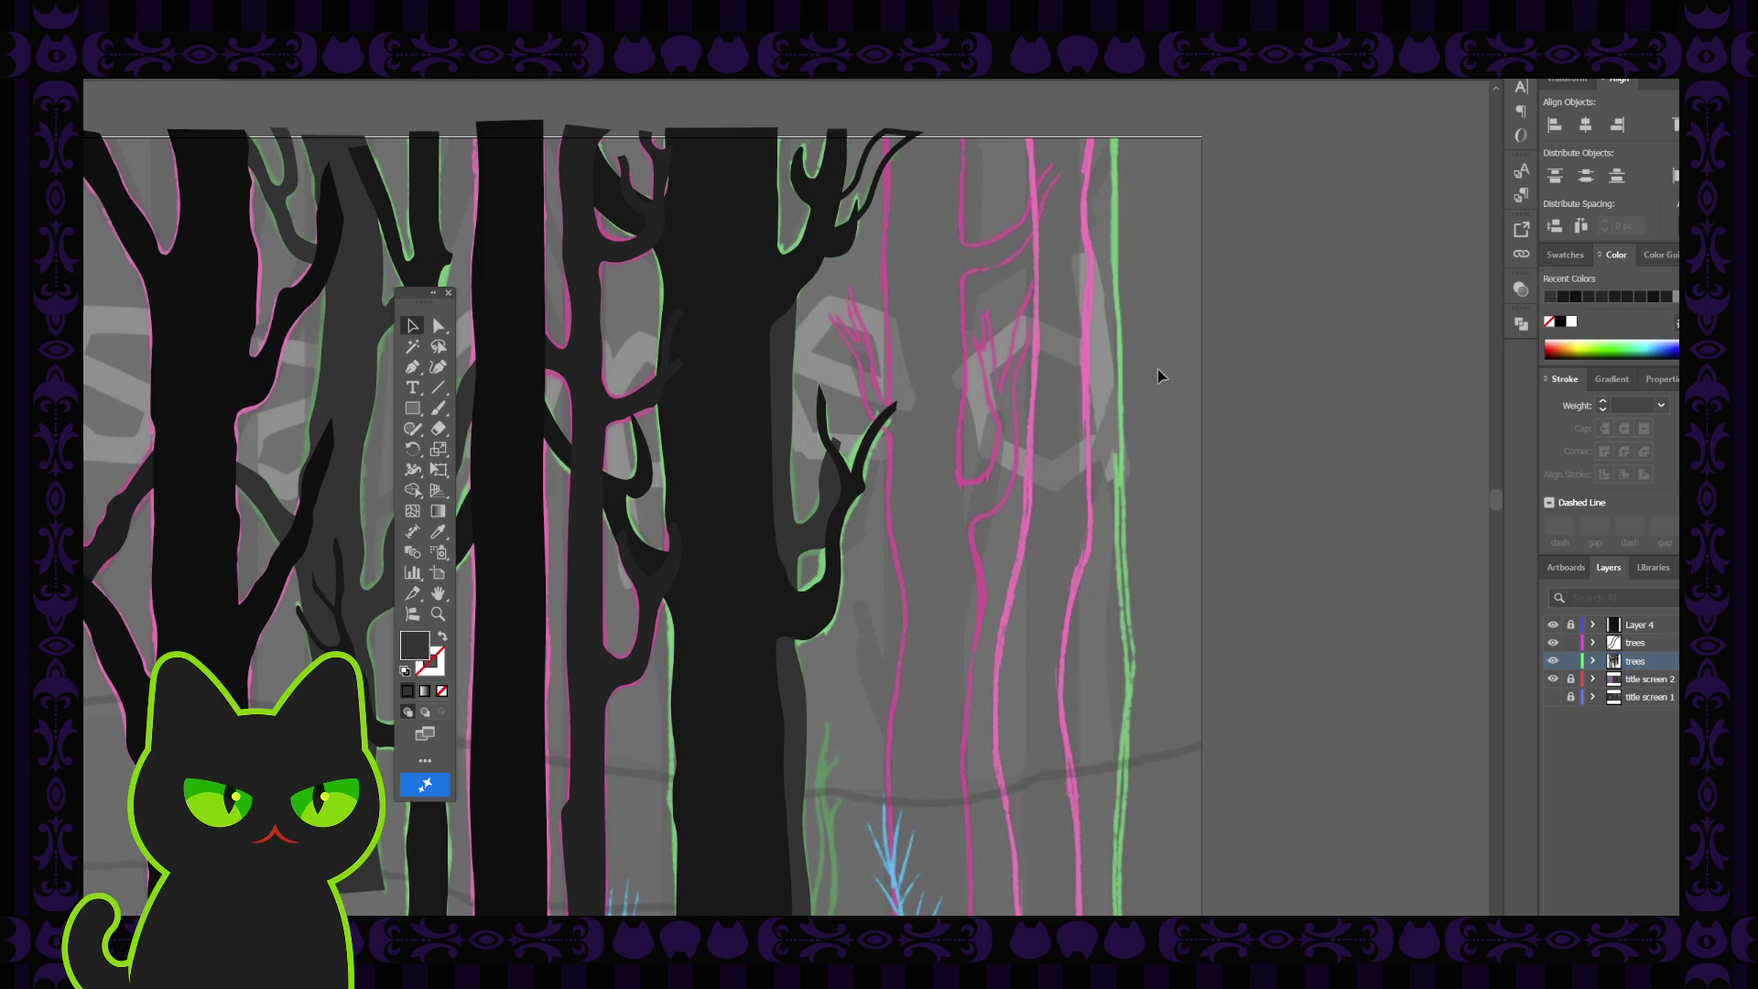
# Put the S-shaped top branch on the lower trees layer and give it the dark tree fill
pyautogui.click(890, 157)
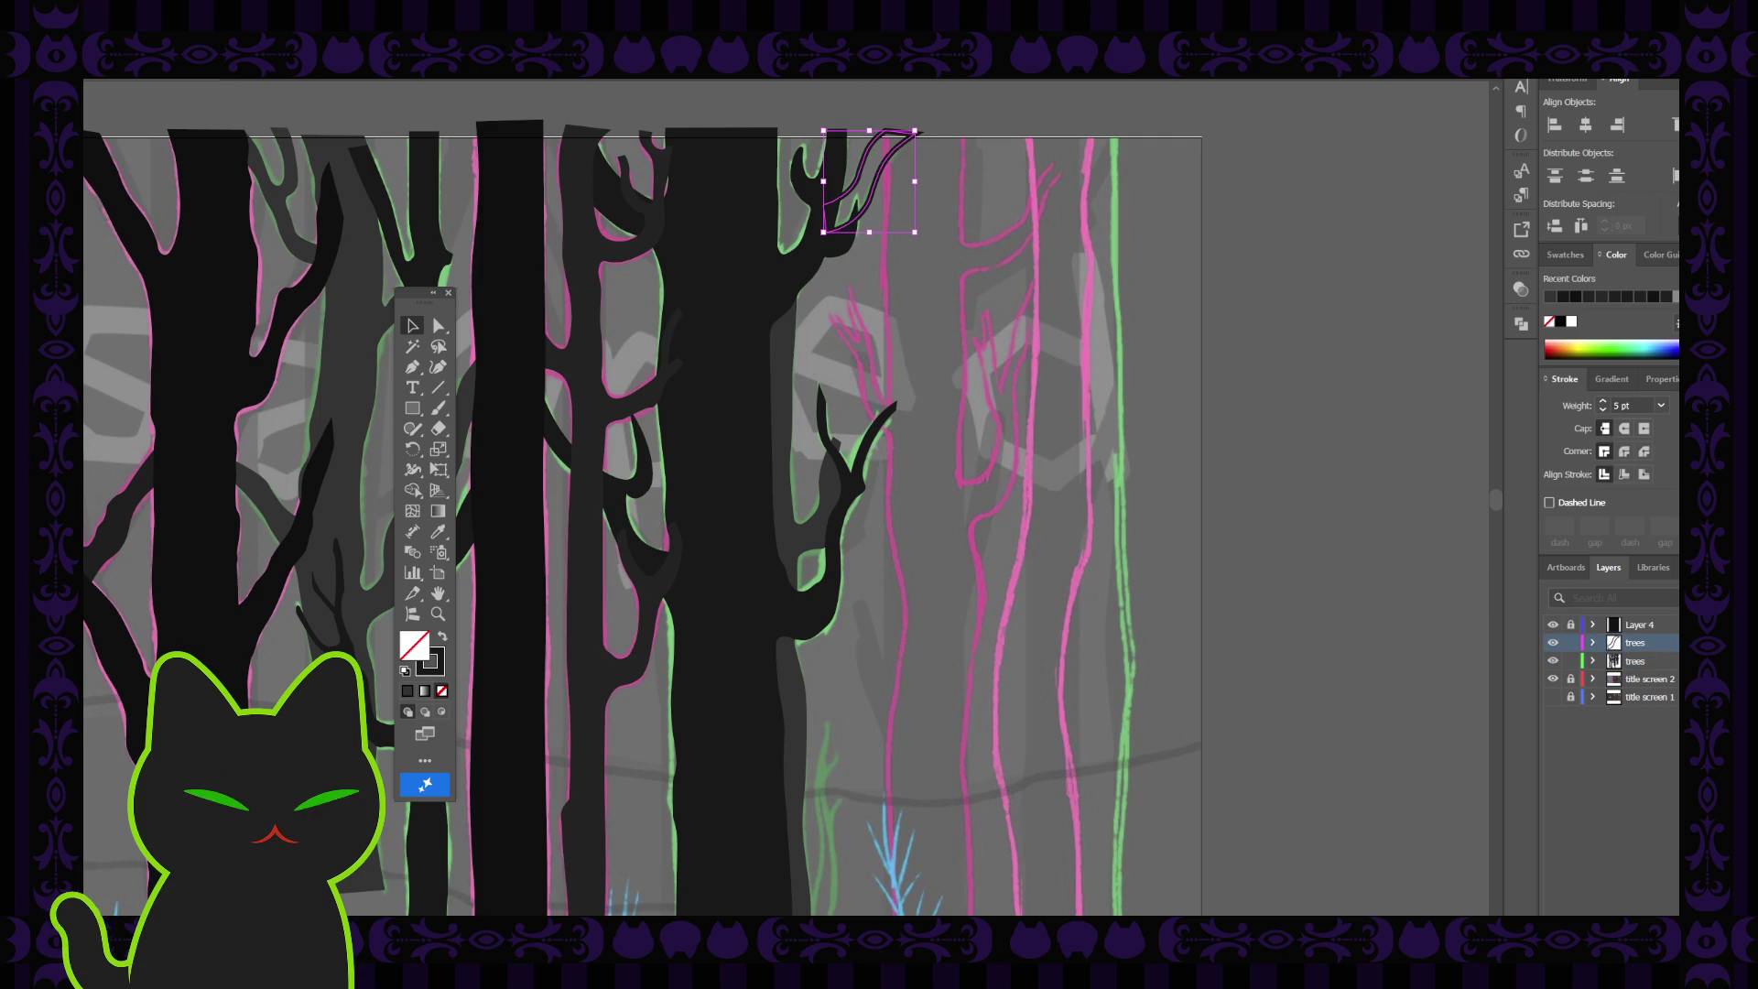
pyautogui.moveTo(1673, 642); pyautogui.dragTo(1578, 667)
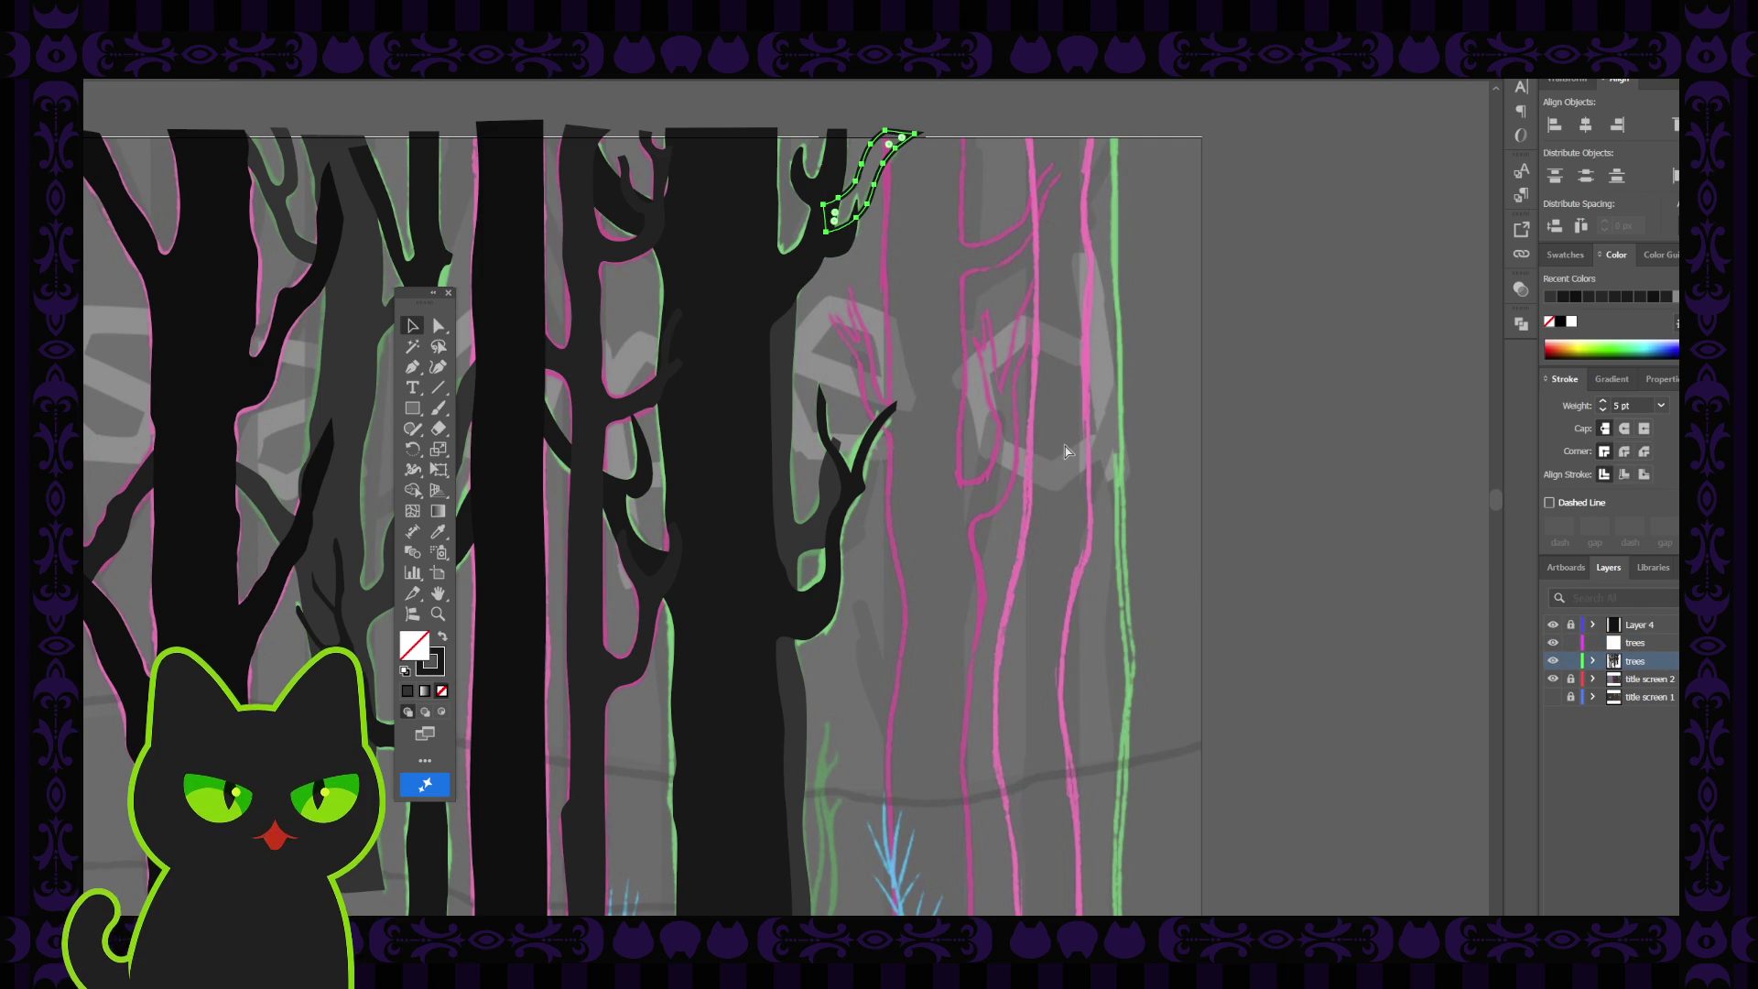
pyautogui.press('i')
pyautogui.click(884, 453)
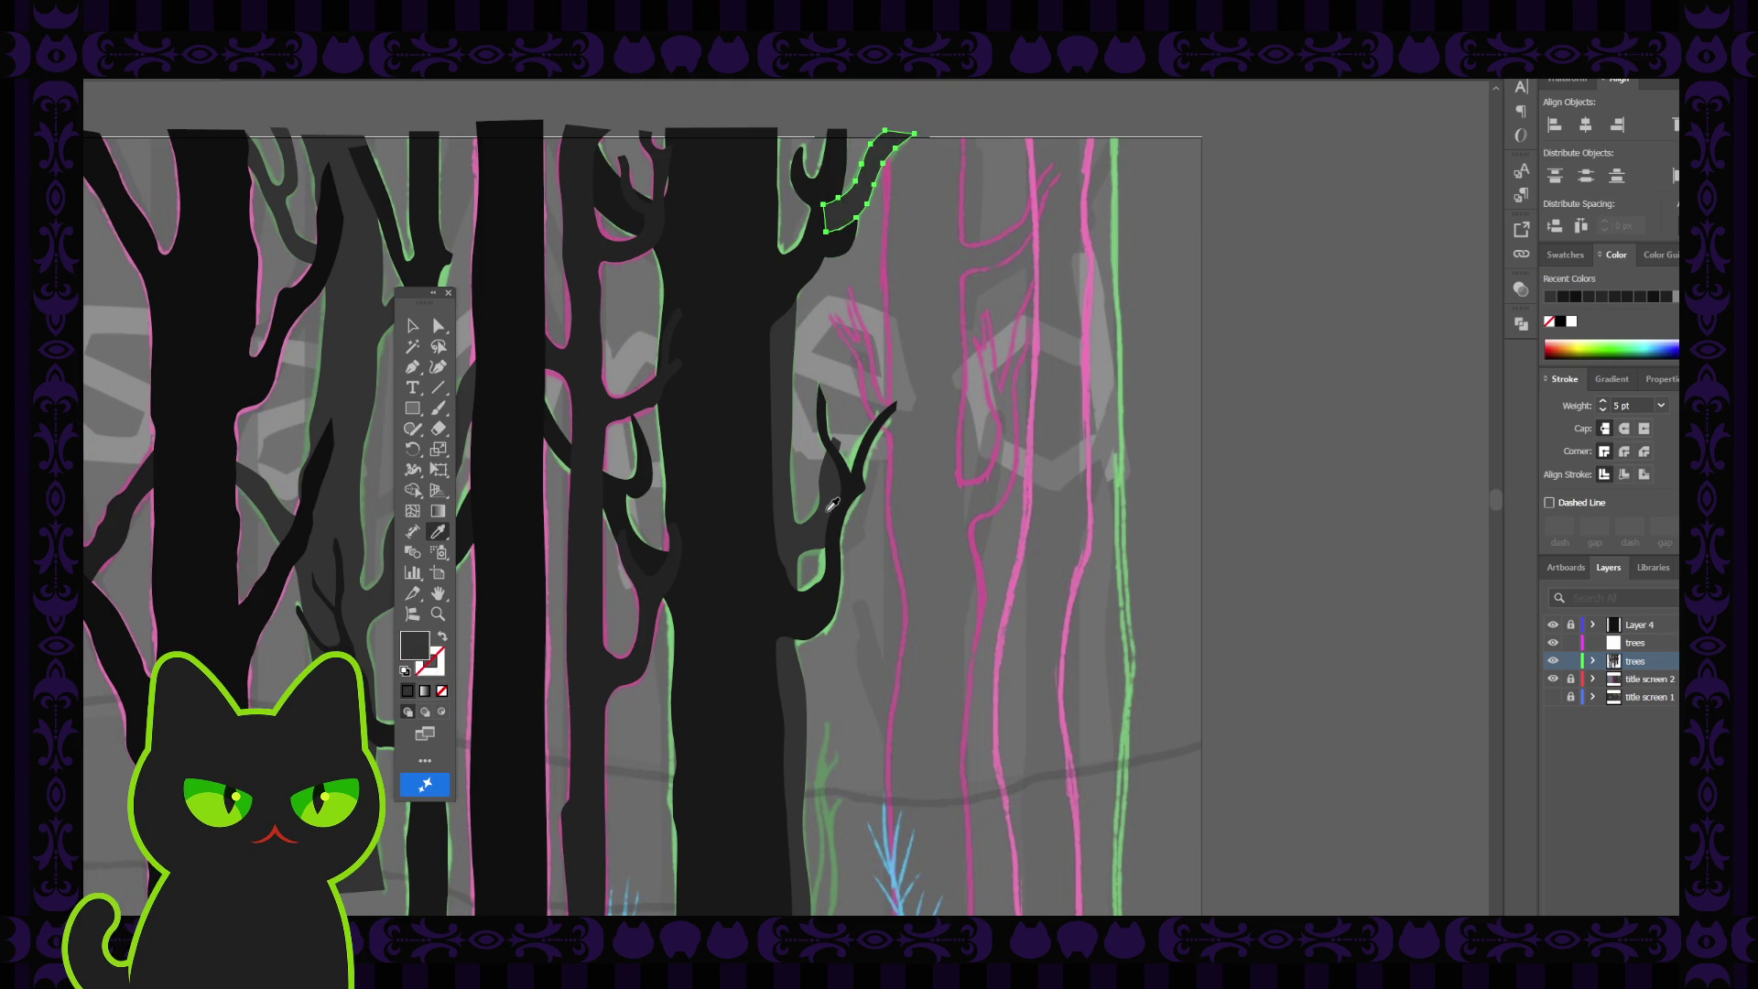
pyautogui.click(417, 328)
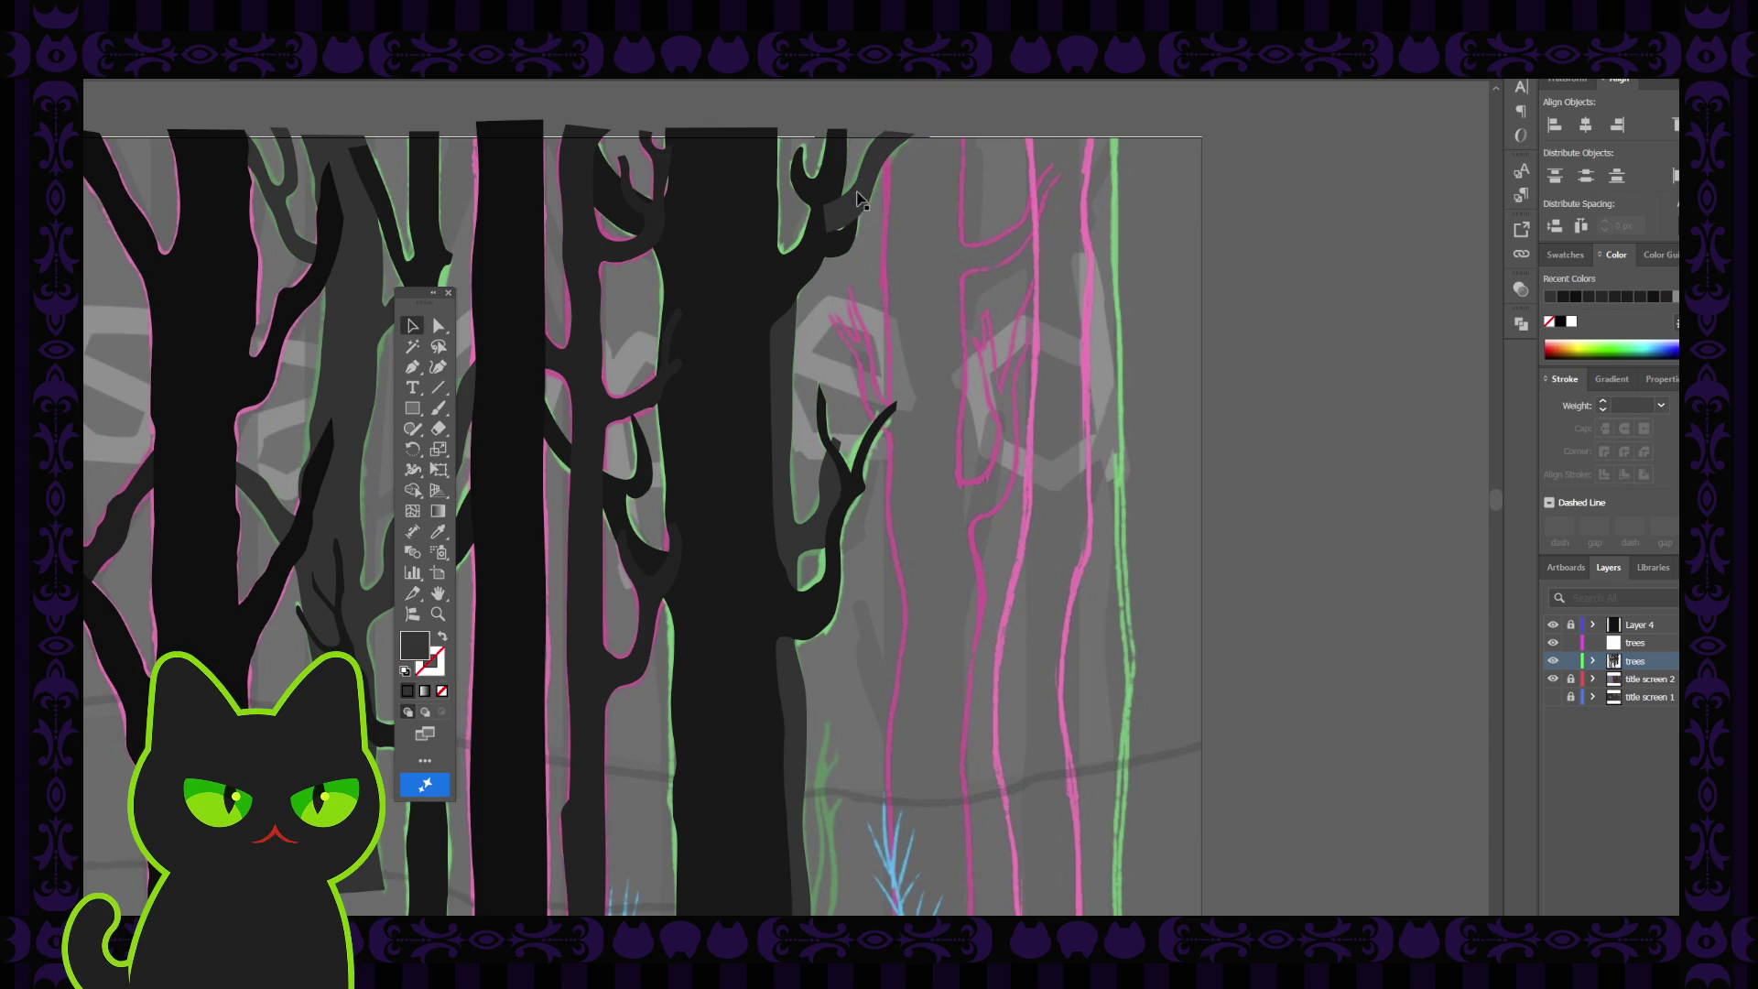
pyautogui.hotkey('ctrl', 'z')
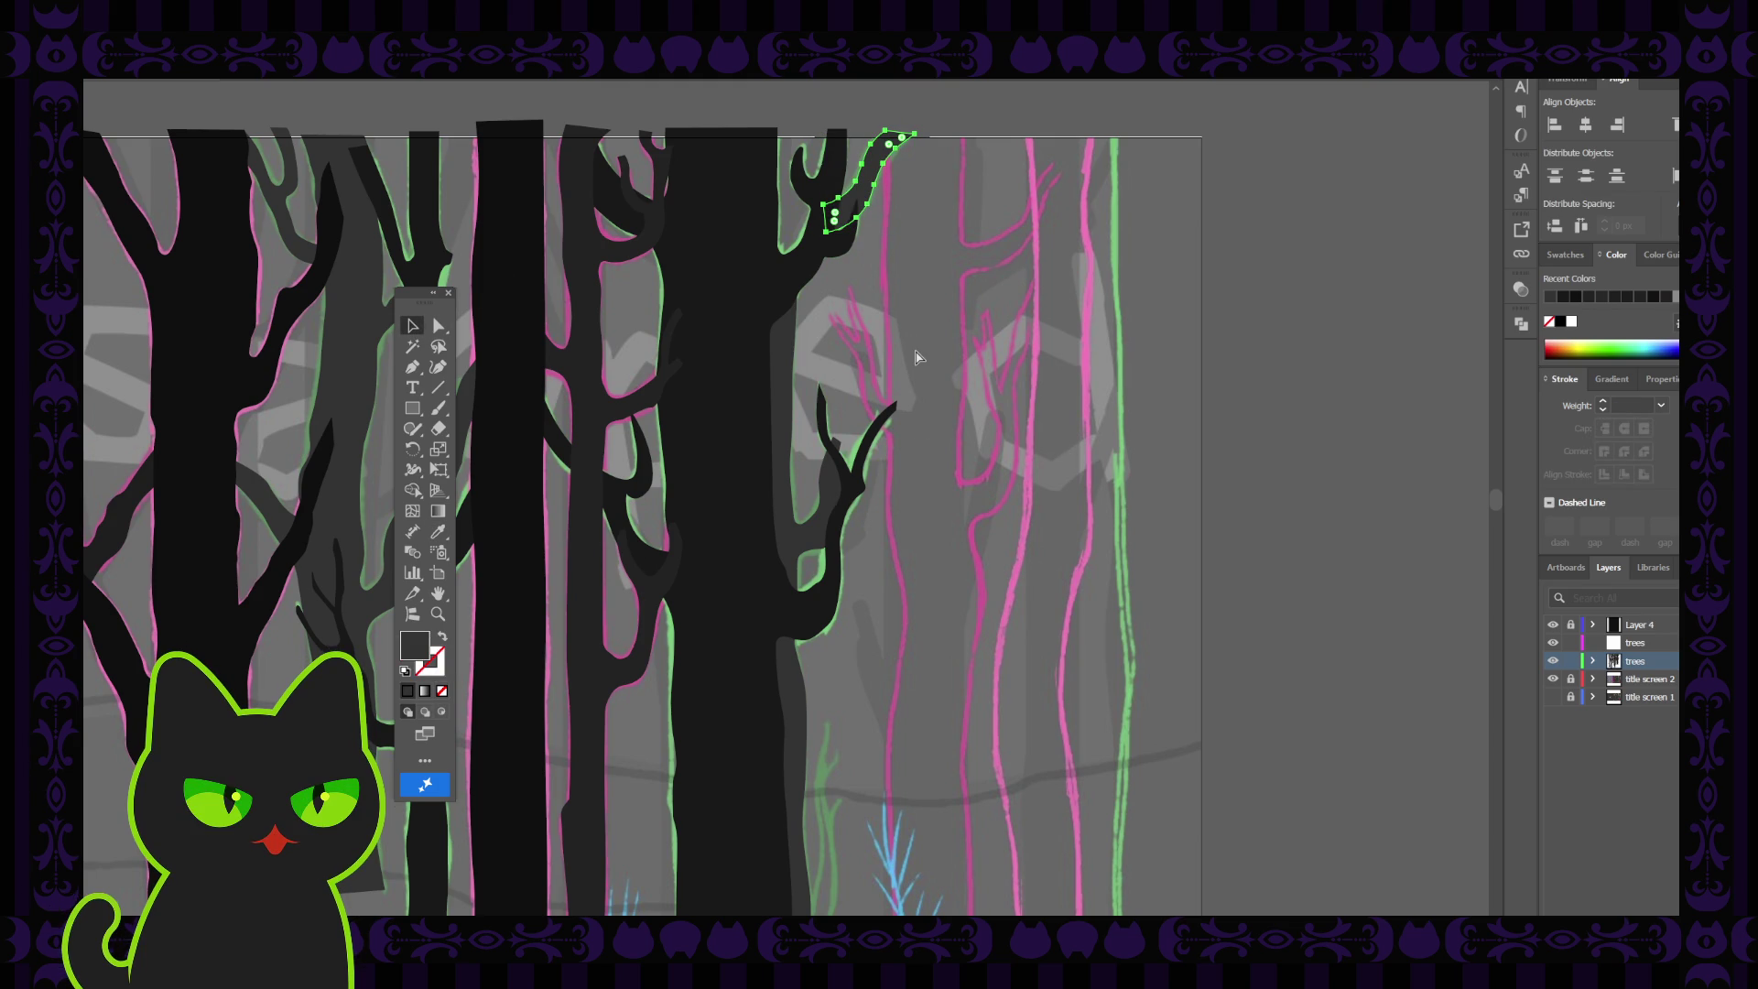
pyautogui.hotkey('ctrl', 'shift', 'z')
pyautogui.click(918, 357)
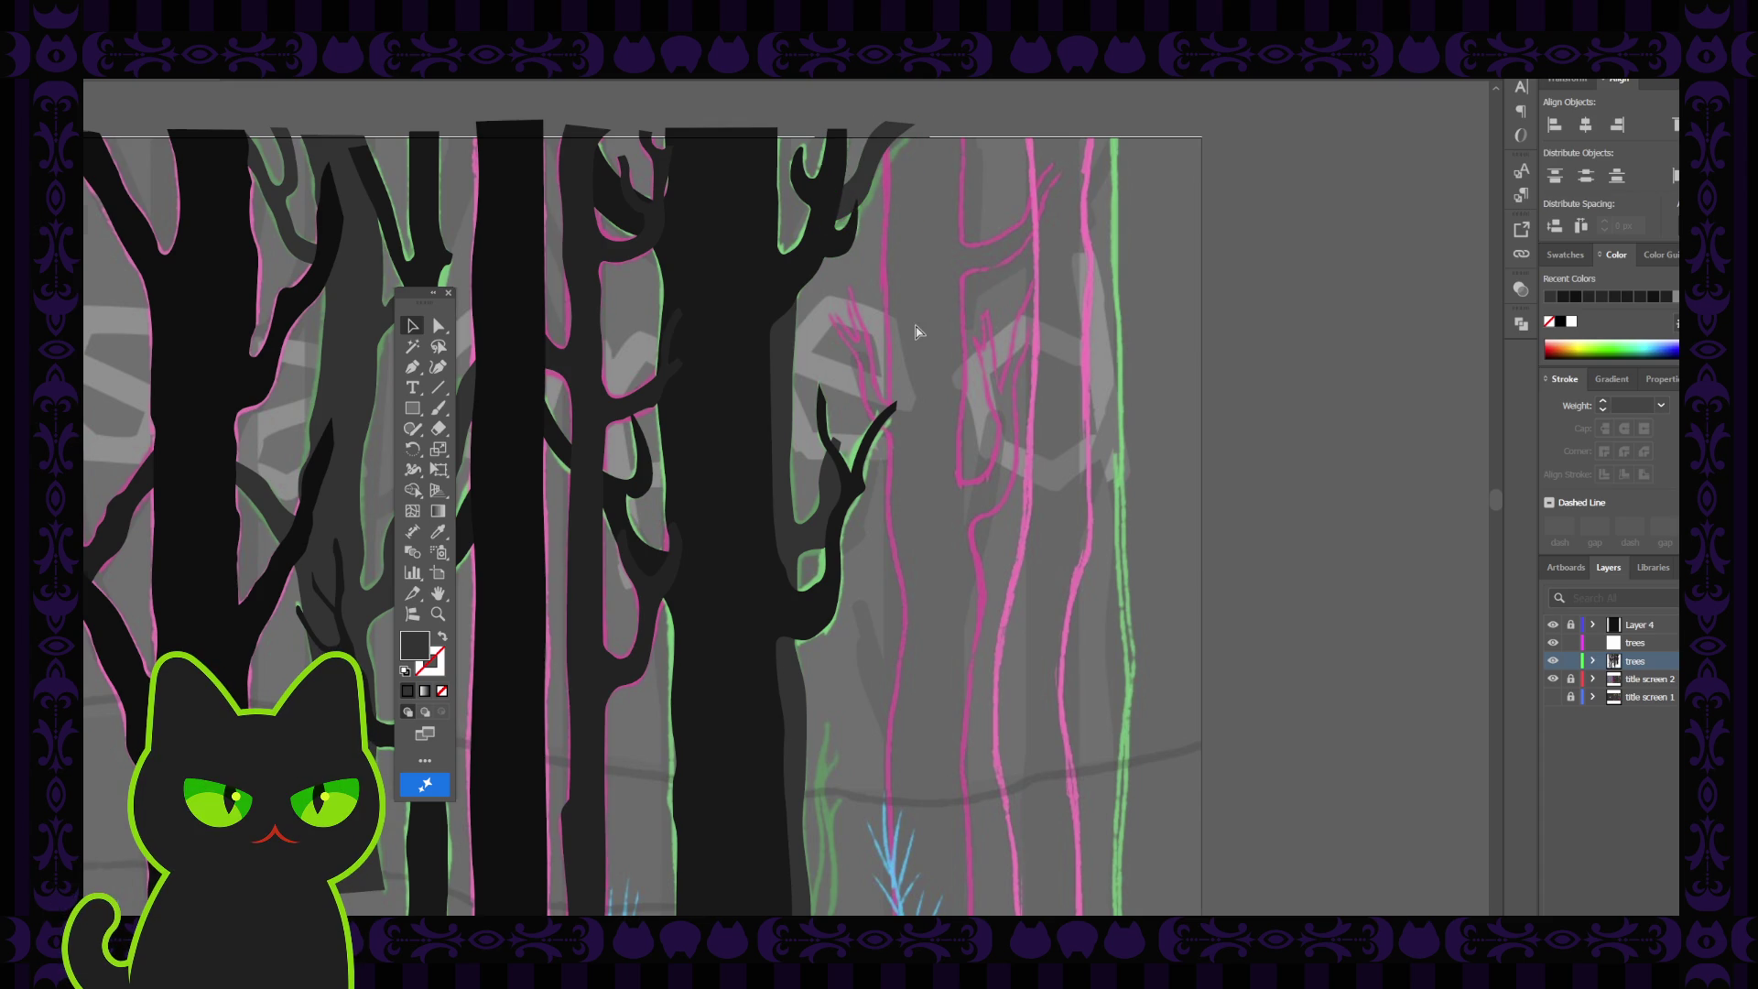
pyautogui.hotkey('ctrl', '-')
pyautogui.hotkey('ctrl', '-')
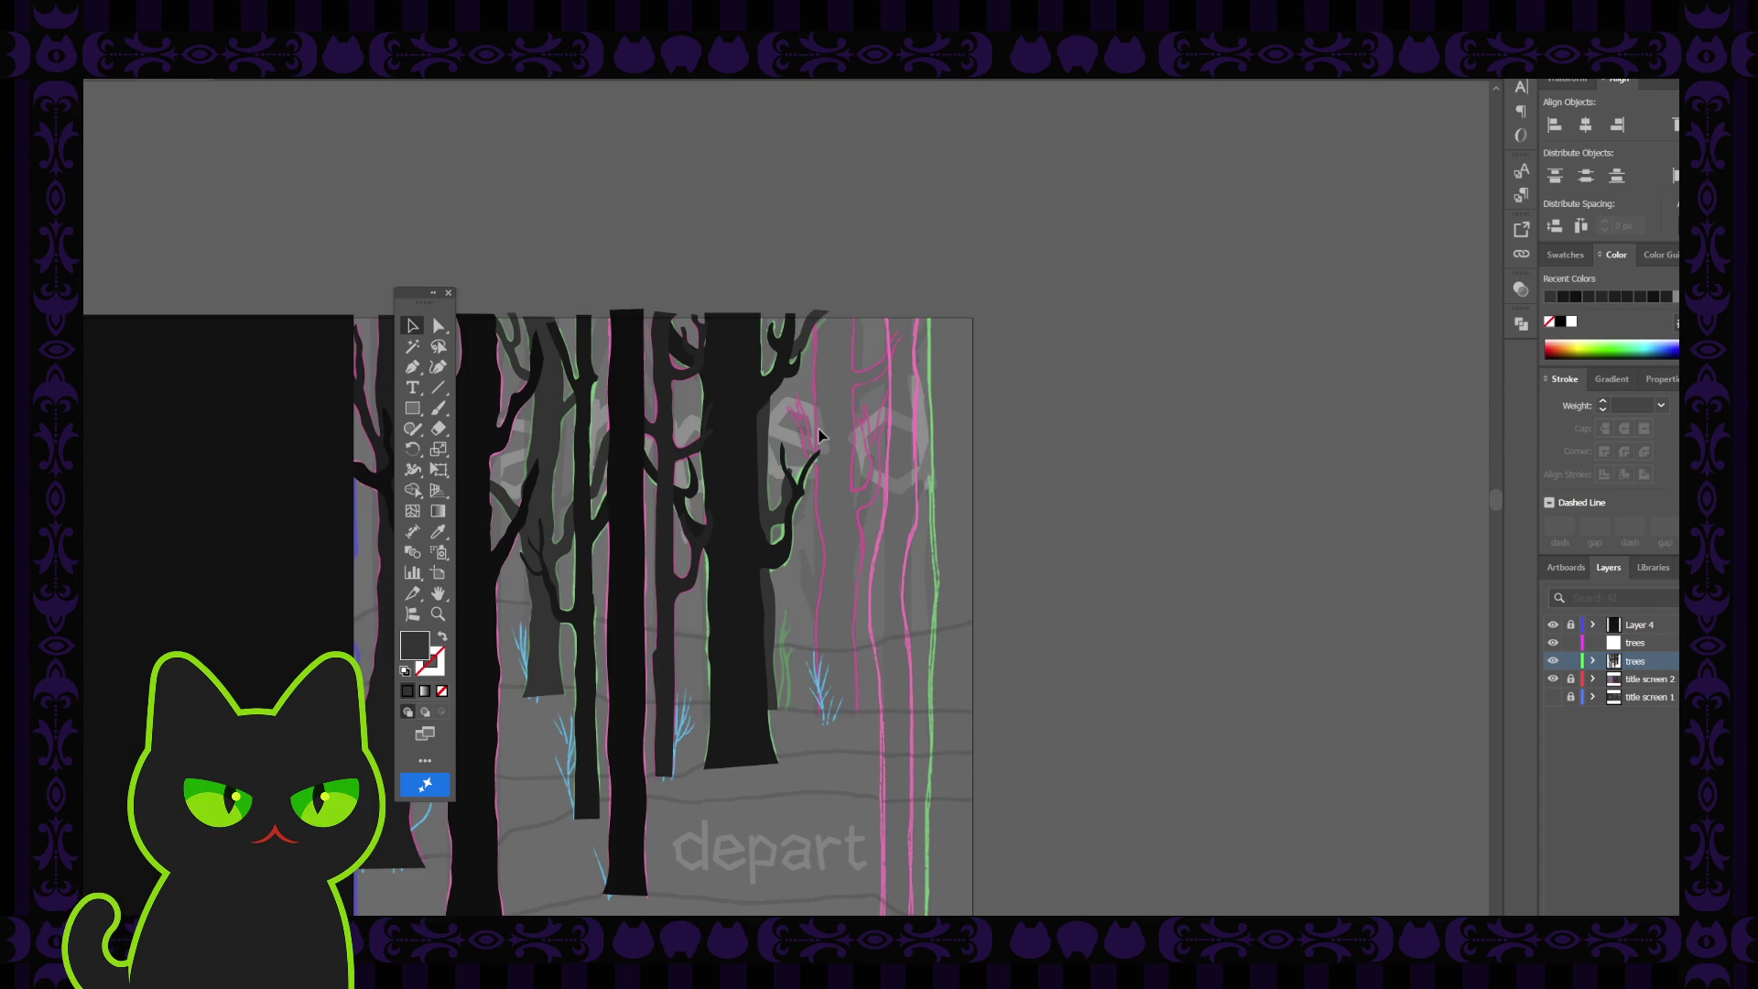
pyautogui.press('h')
pyautogui.moveTo(620, 561)
pyautogui.mouseDown()
pyautogui.moveTo(788, 513)
pyautogui.moveTo(734, 509)
pyautogui.mouseUp()
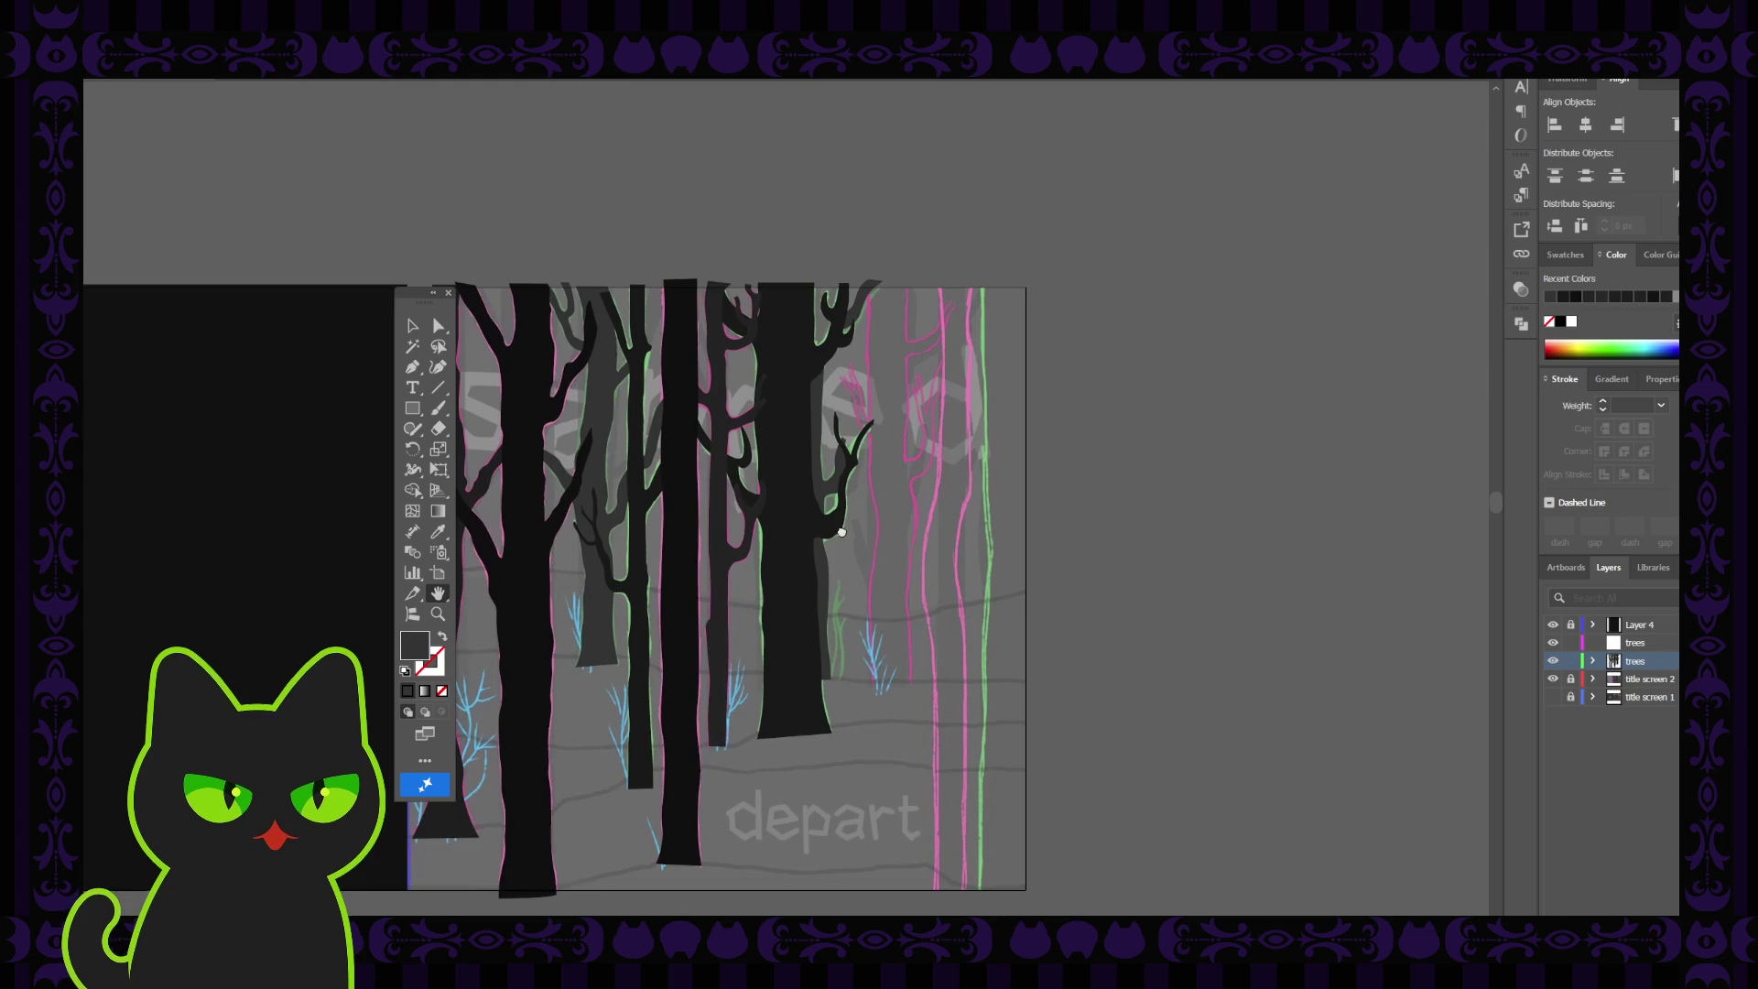
pyautogui.moveTo(910, 576); pyautogui.dragTo(880, 565)
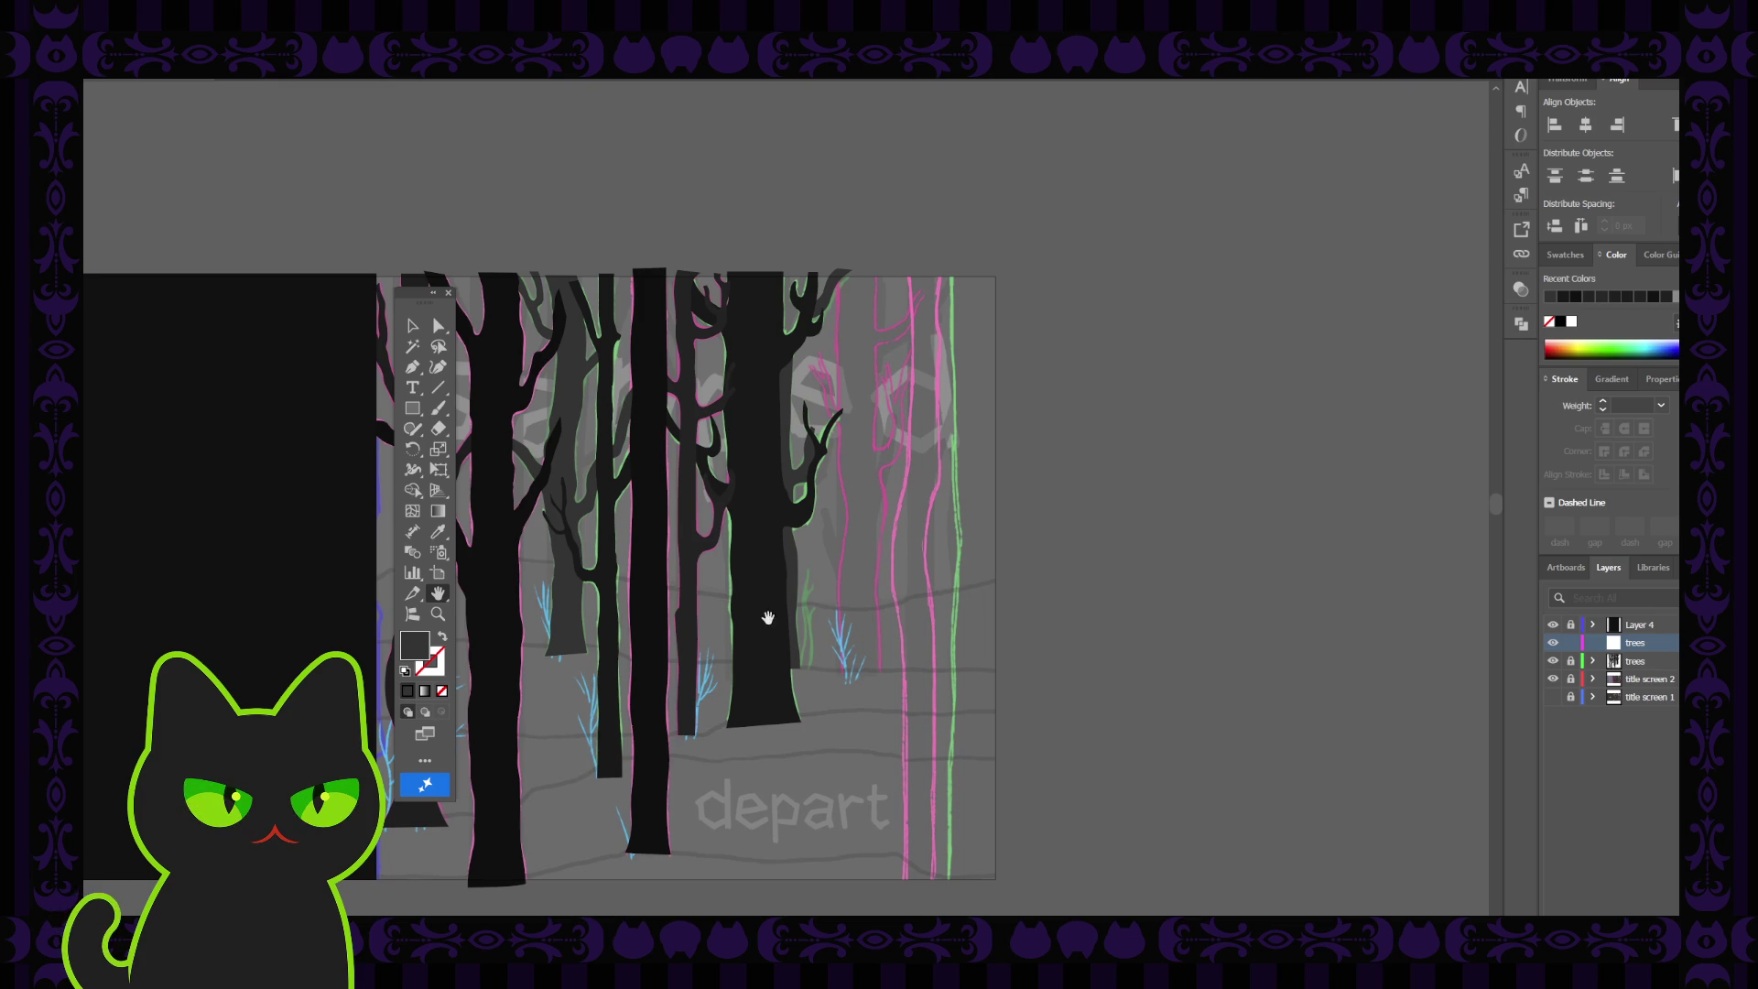
pyautogui.moveTo(769, 618); pyautogui.dragTo(973, 602)
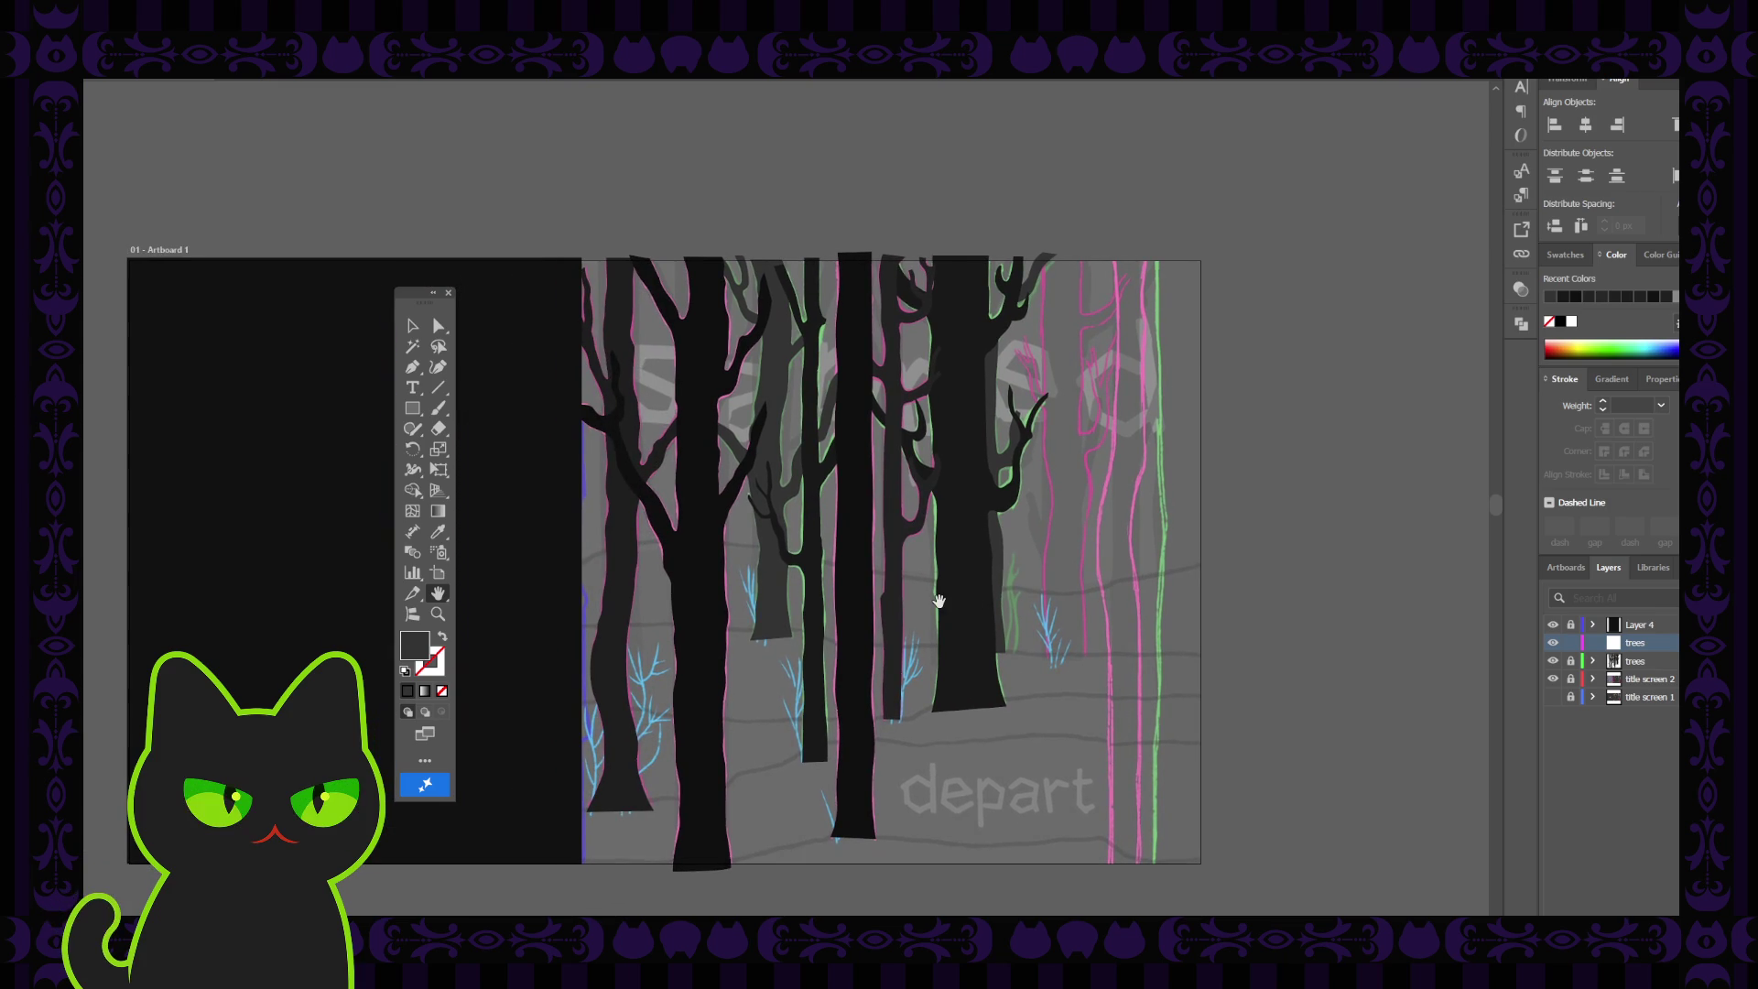